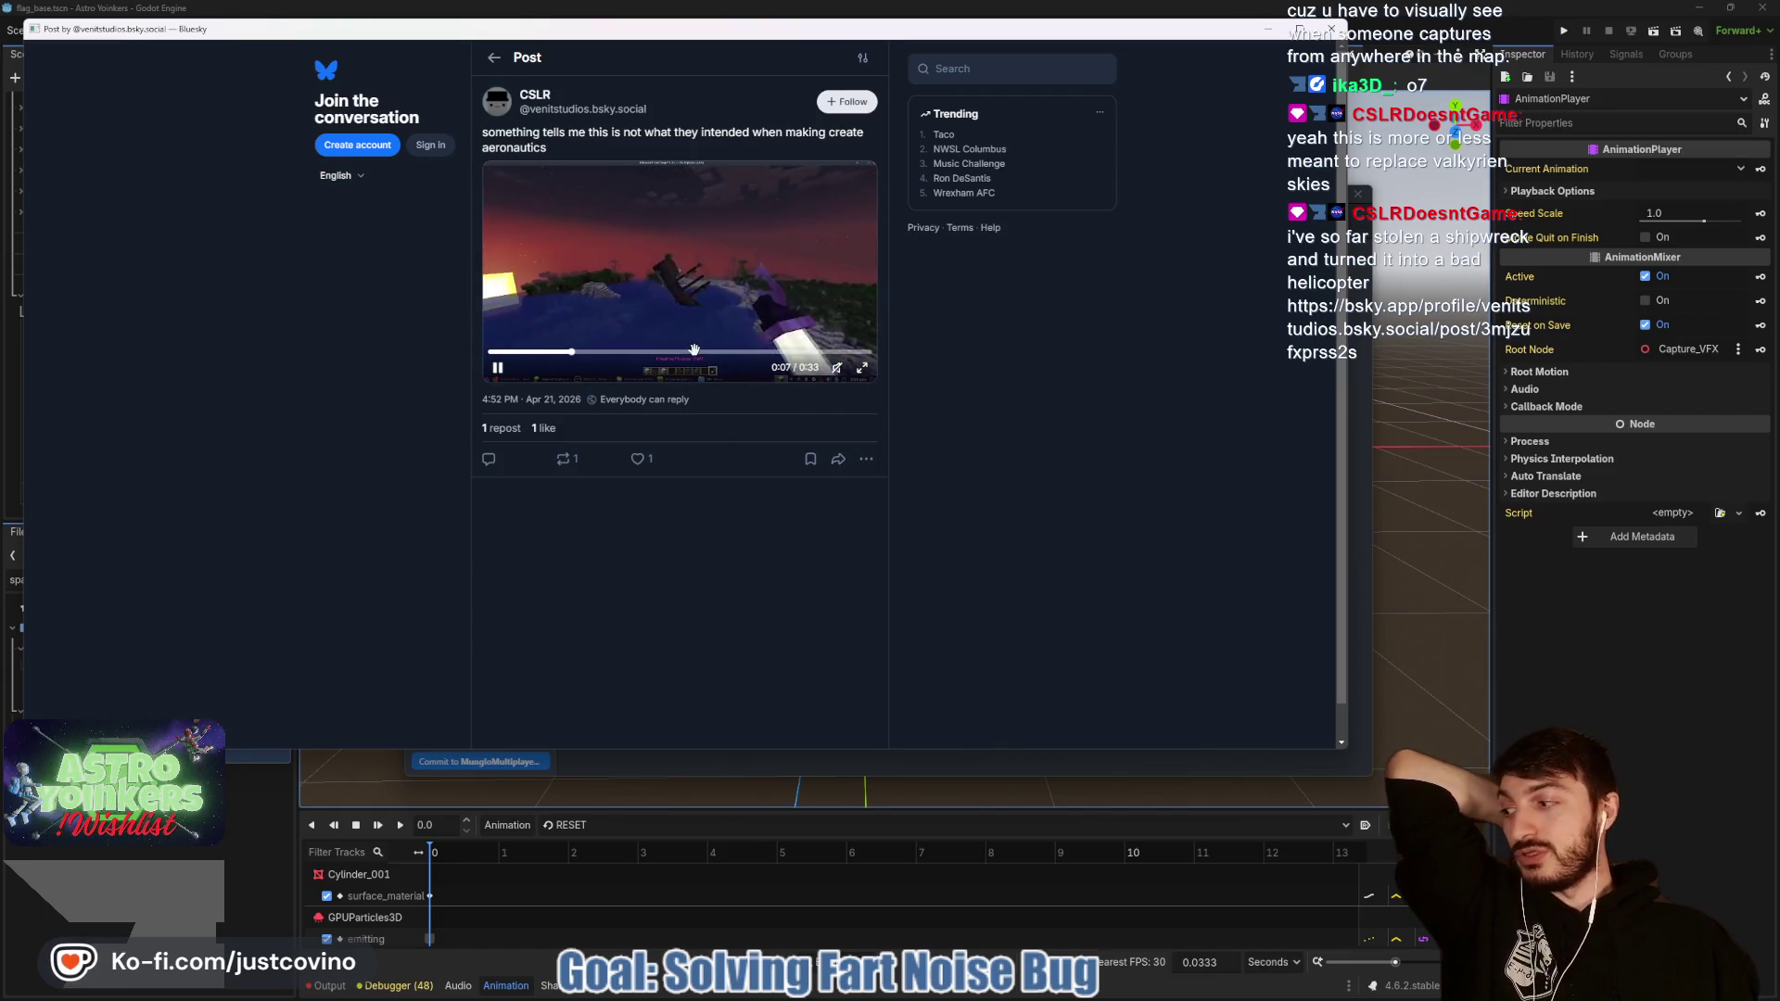
# Close the Bluesky post window and dismiss GitHub Desktop to bring back the Godot editor.
pyautogui.click(1332, 29)
pyautogui.click(1296, 194)
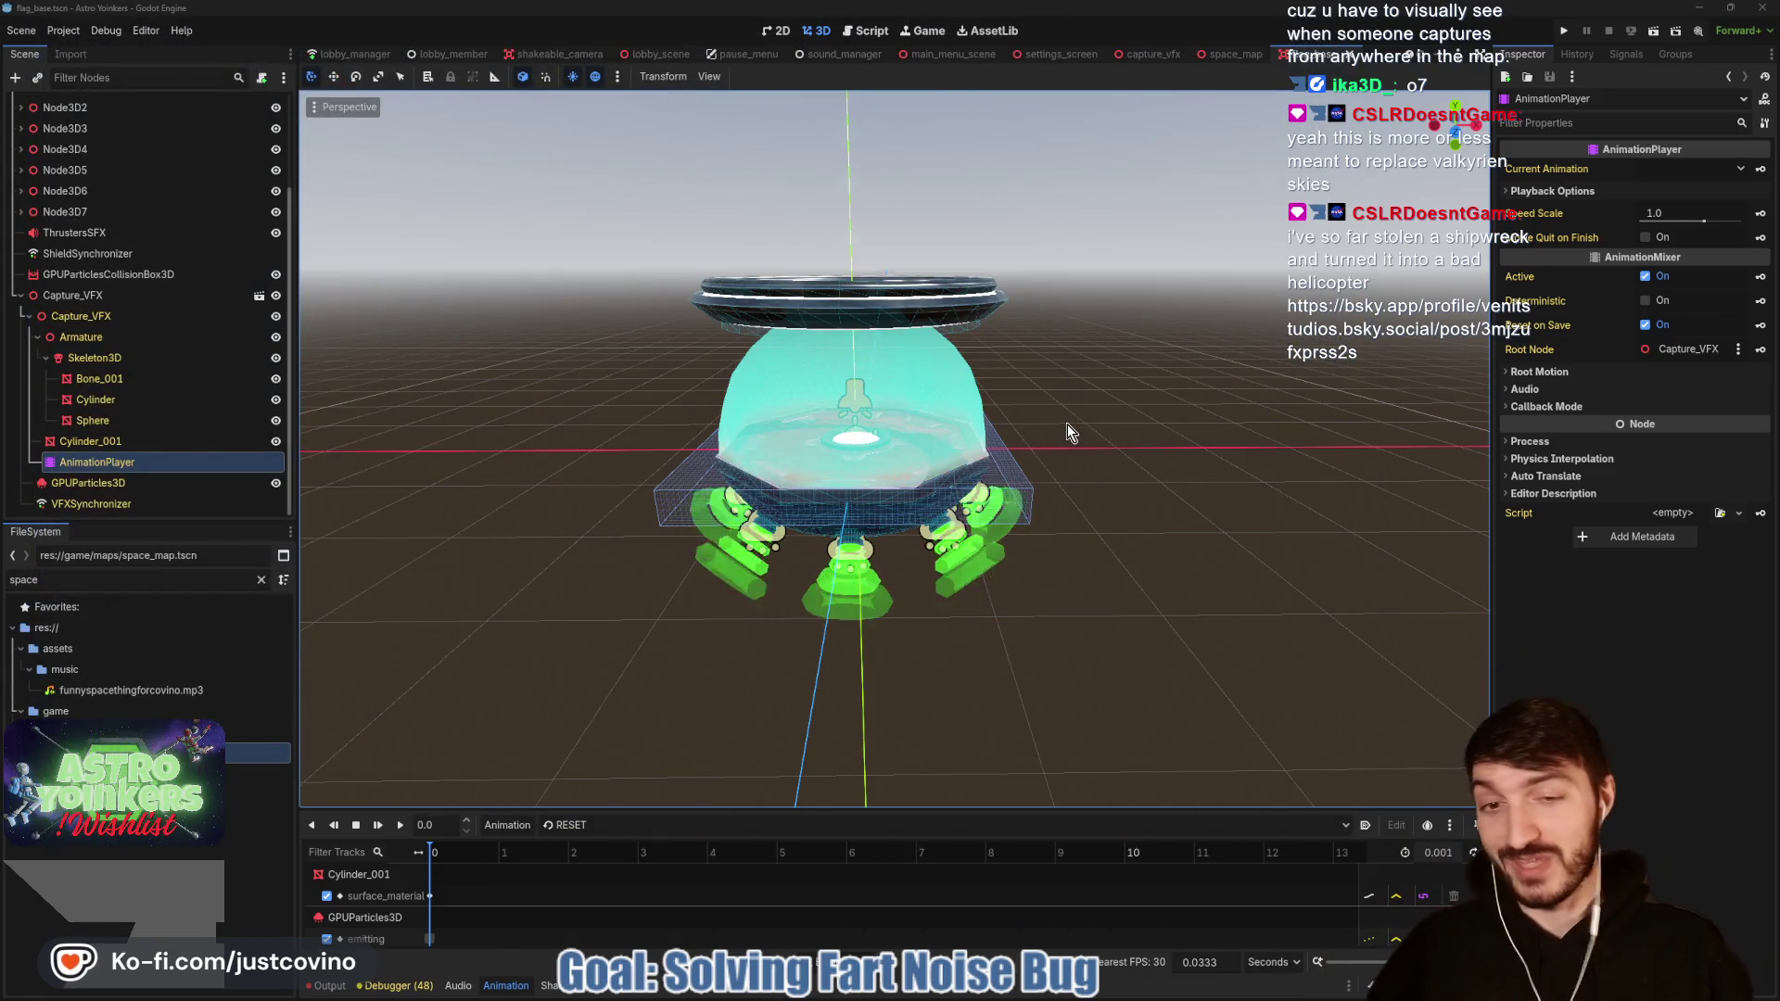
# Save the flag base scene, select its FlagBase root node, and switch to the game scene.
pyautogui.moveTo(1067, 424); pyautogui.dragTo(1082, 422)
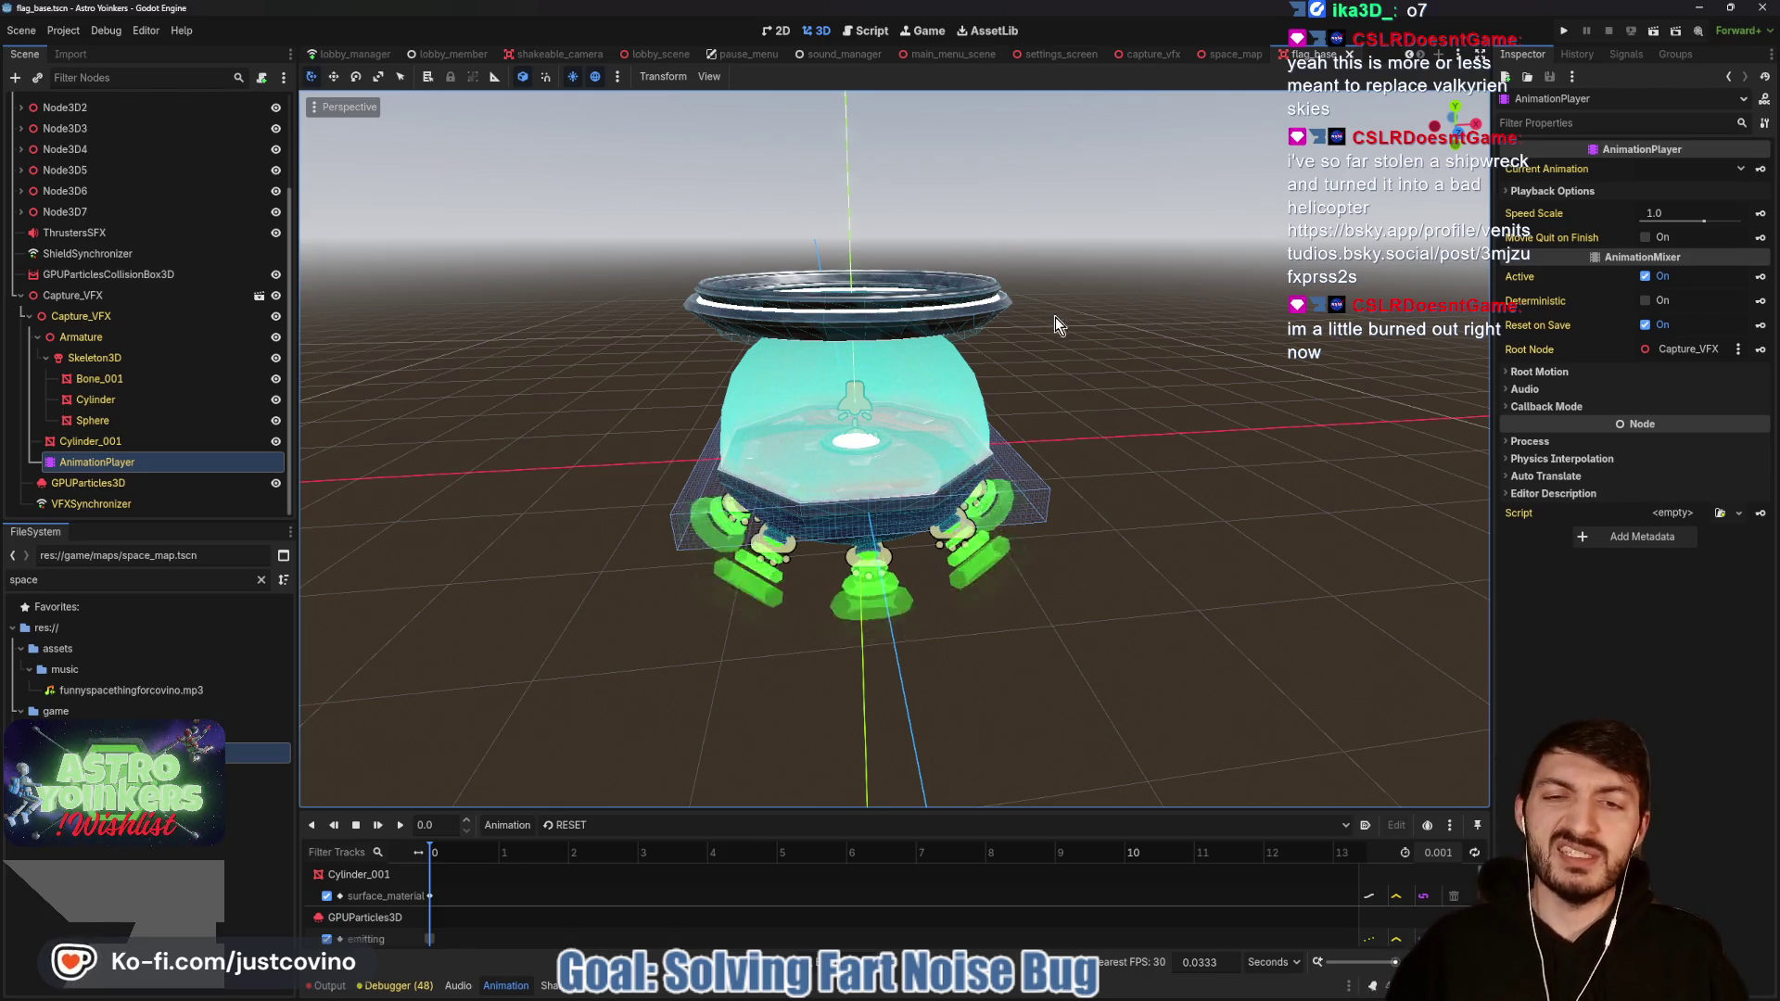
pyautogui.hotkey('ctrl', 's')
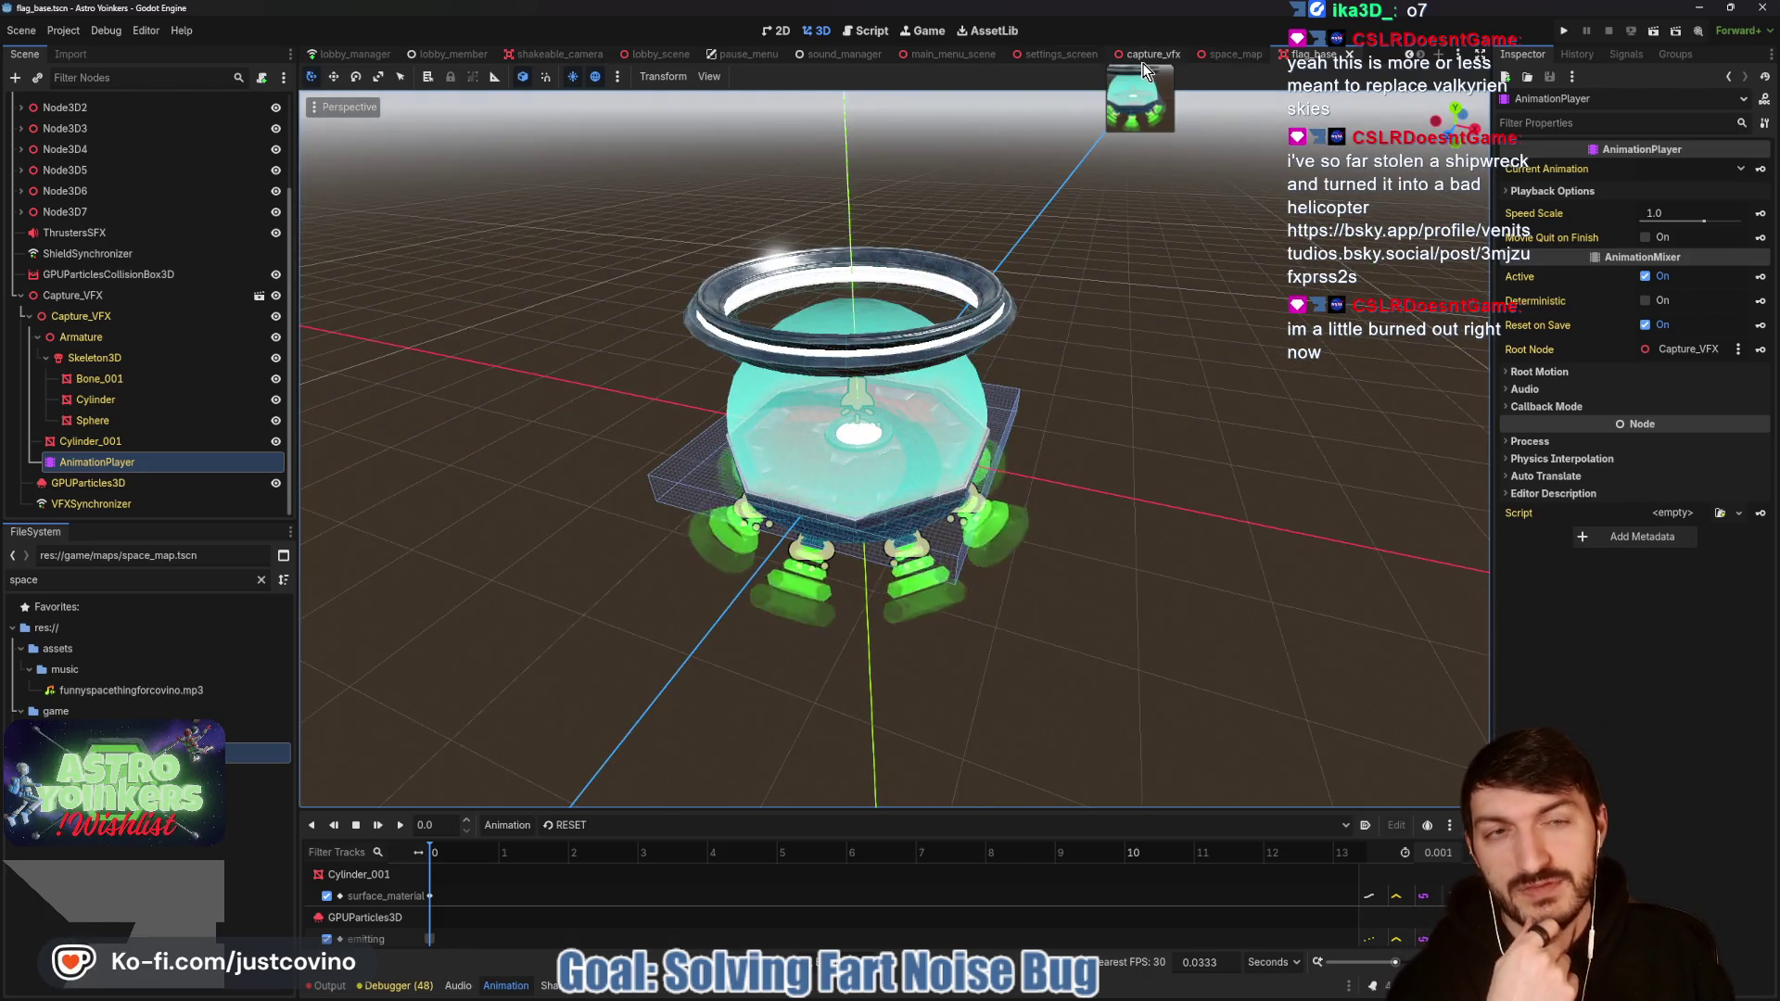
pyautogui.scroll(3, 148, 204)
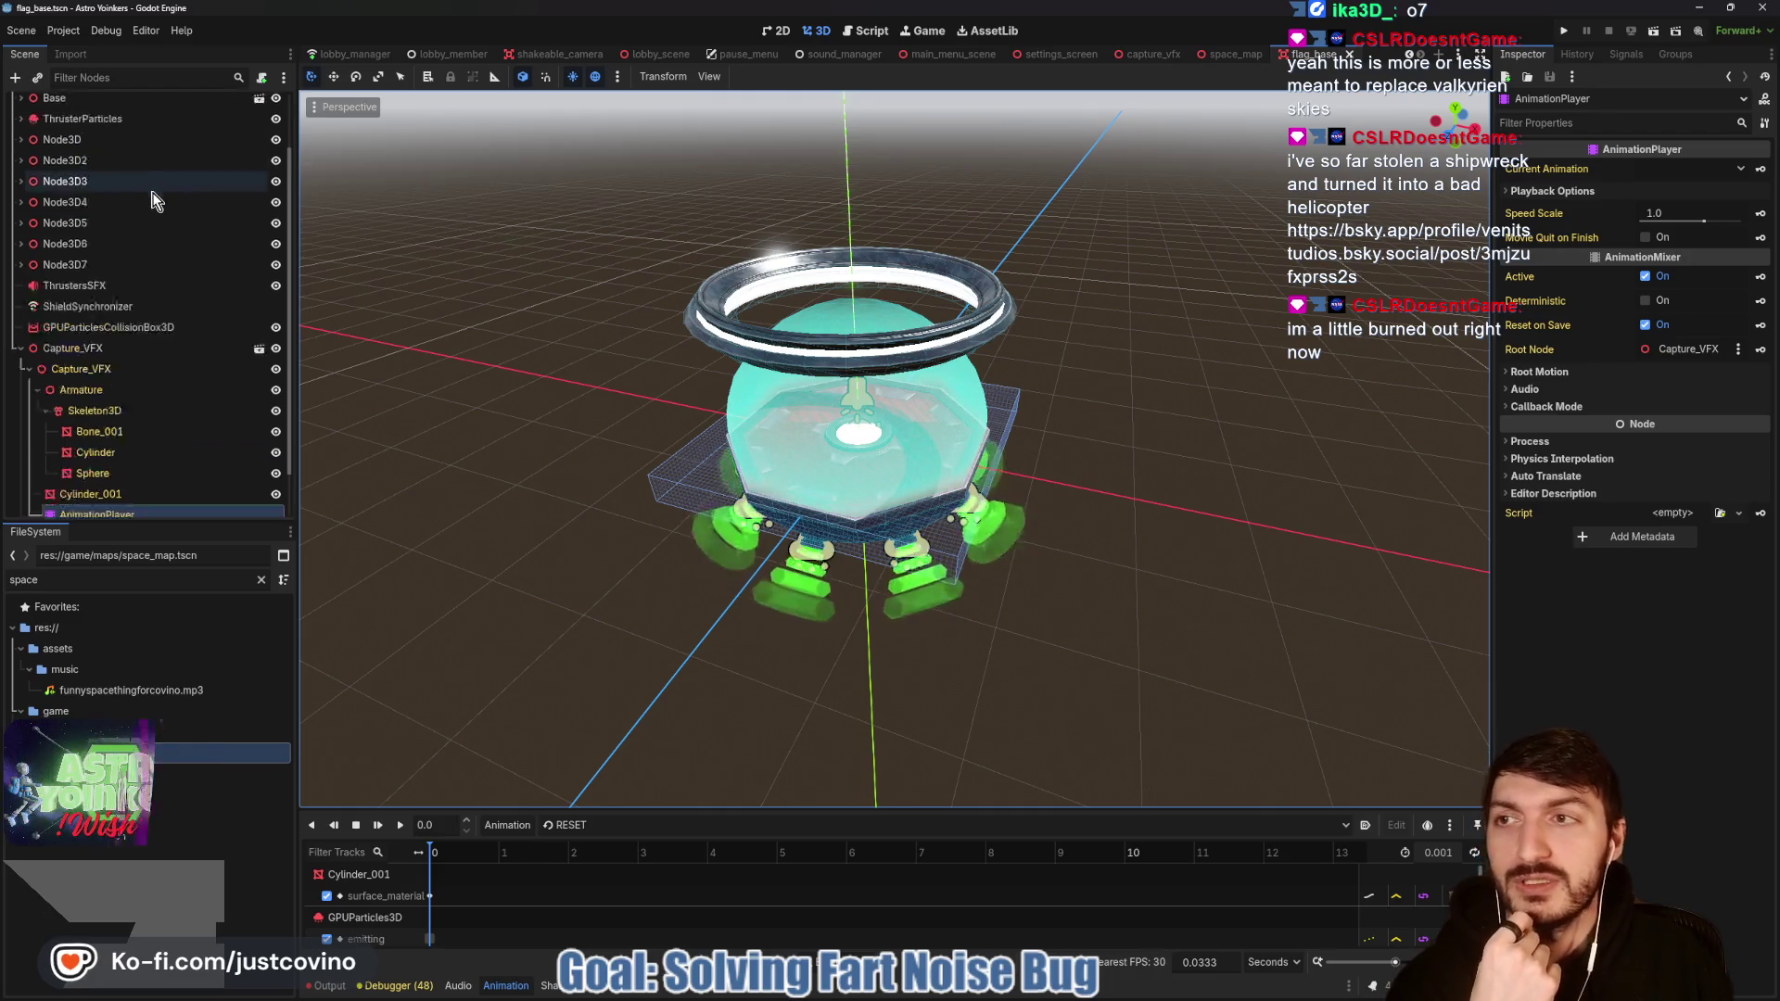
pyautogui.click(57, 105)
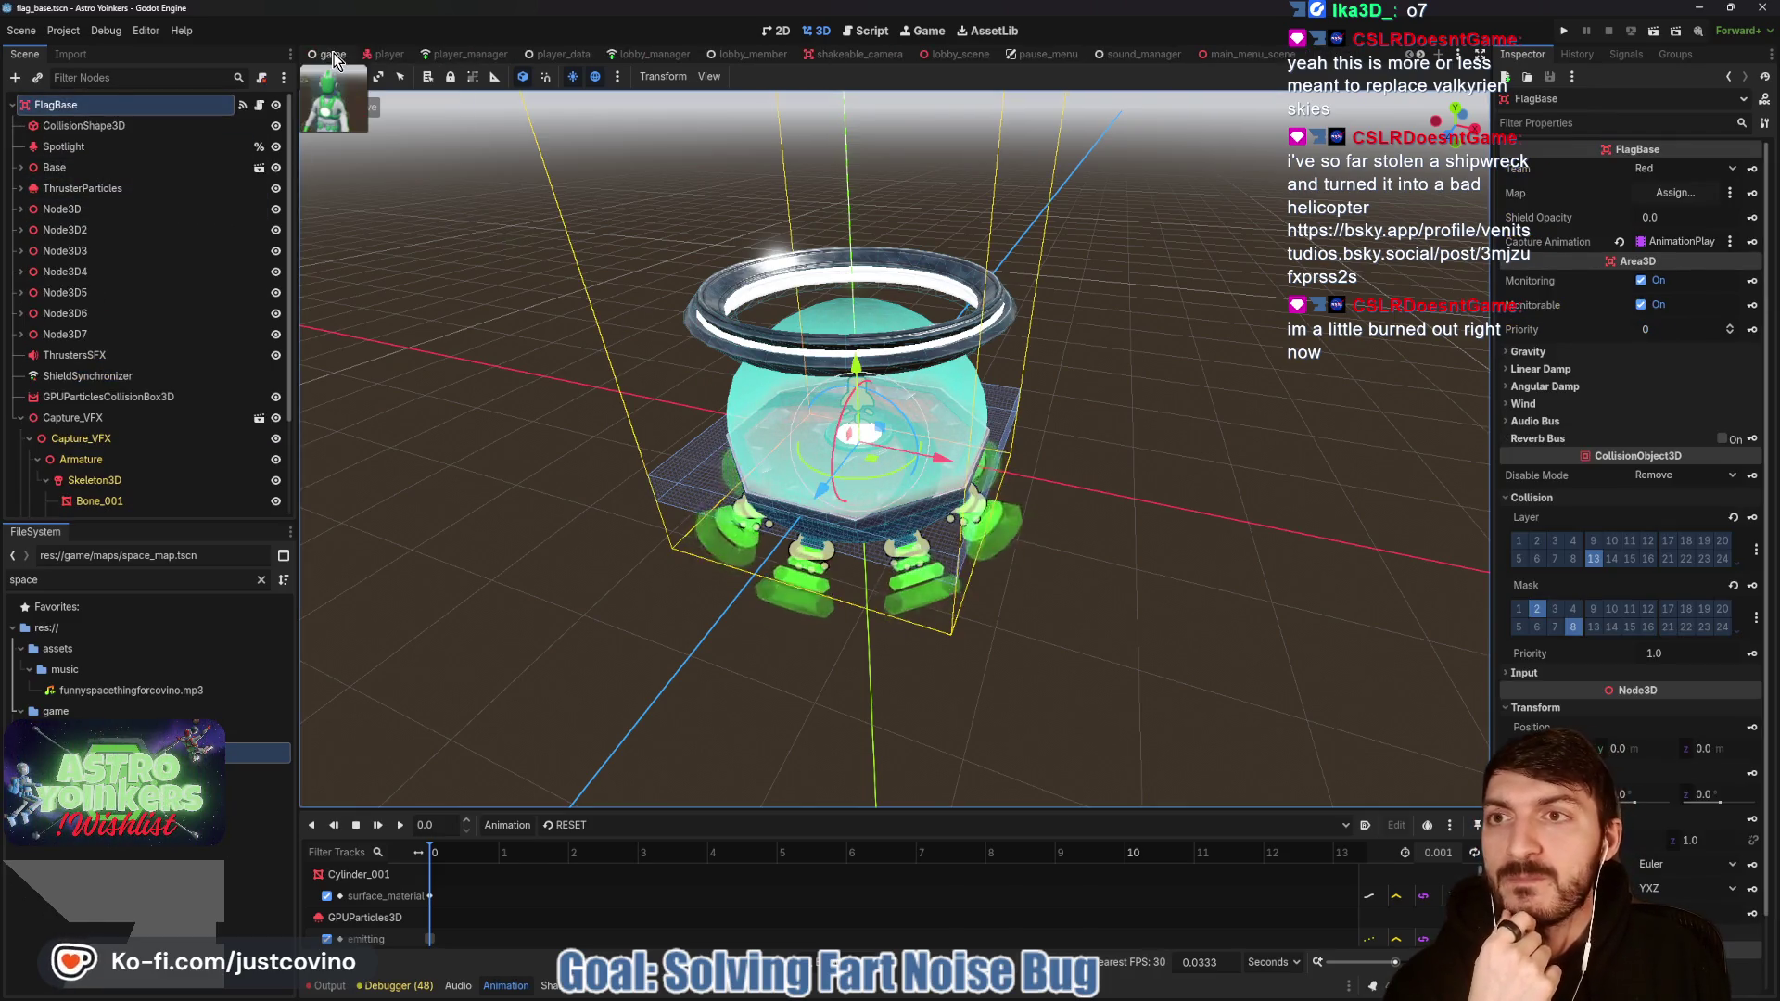
pyautogui.hotkey('ctrl', 'Tab')
pyautogui.scroll(-5, 840, 361)
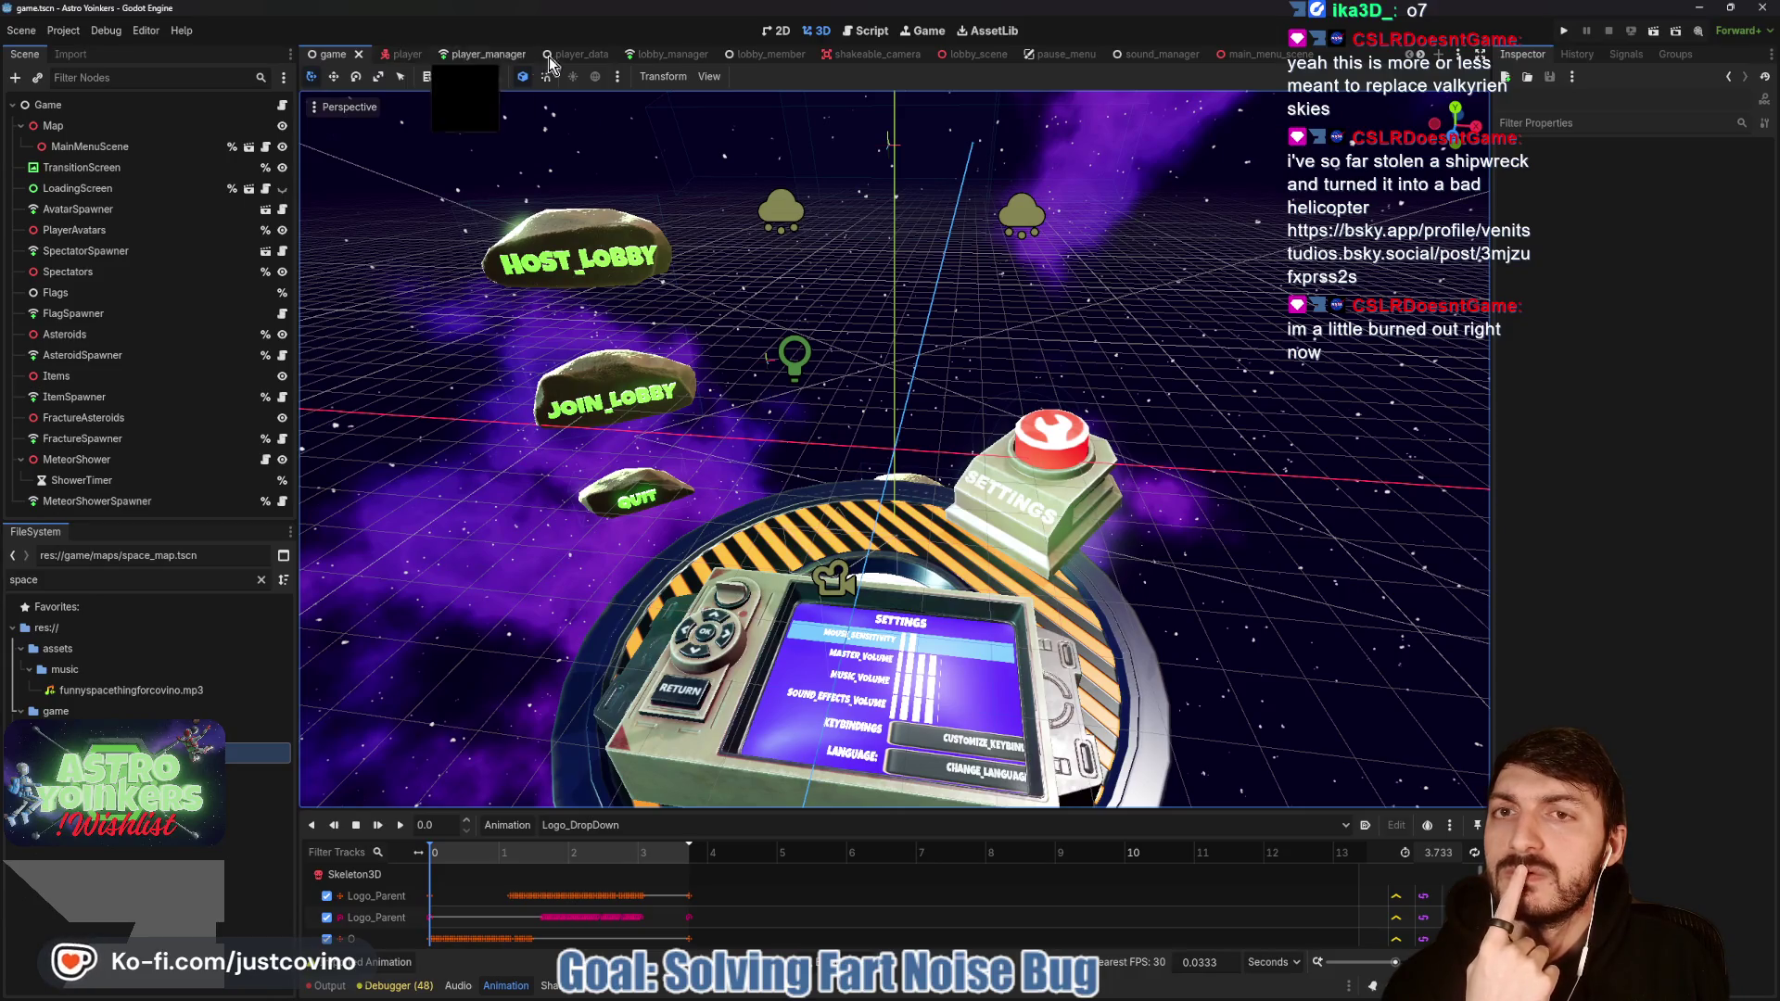
# Go through the main menu scene to the settings screen scene and open settings_screen.gd.
pyautogui.click(1266, 58)
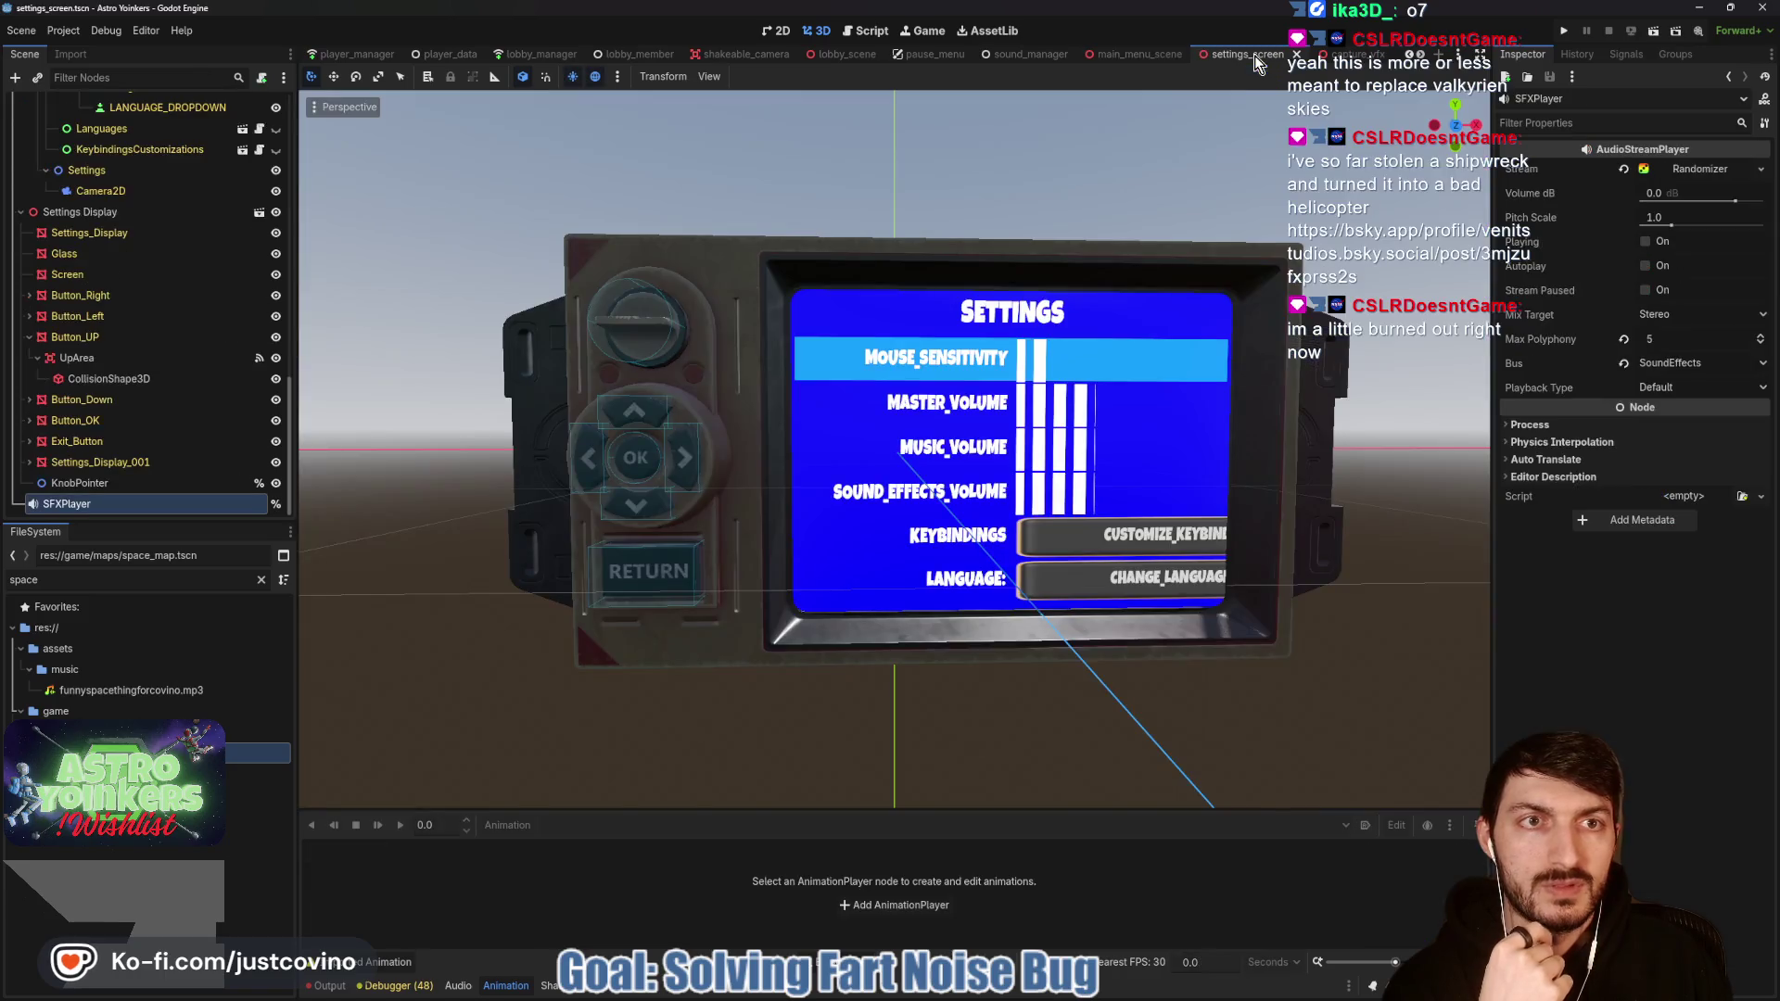
pyautogui.click(242, 480)
pyautogui.scroll(10, 182, 267)
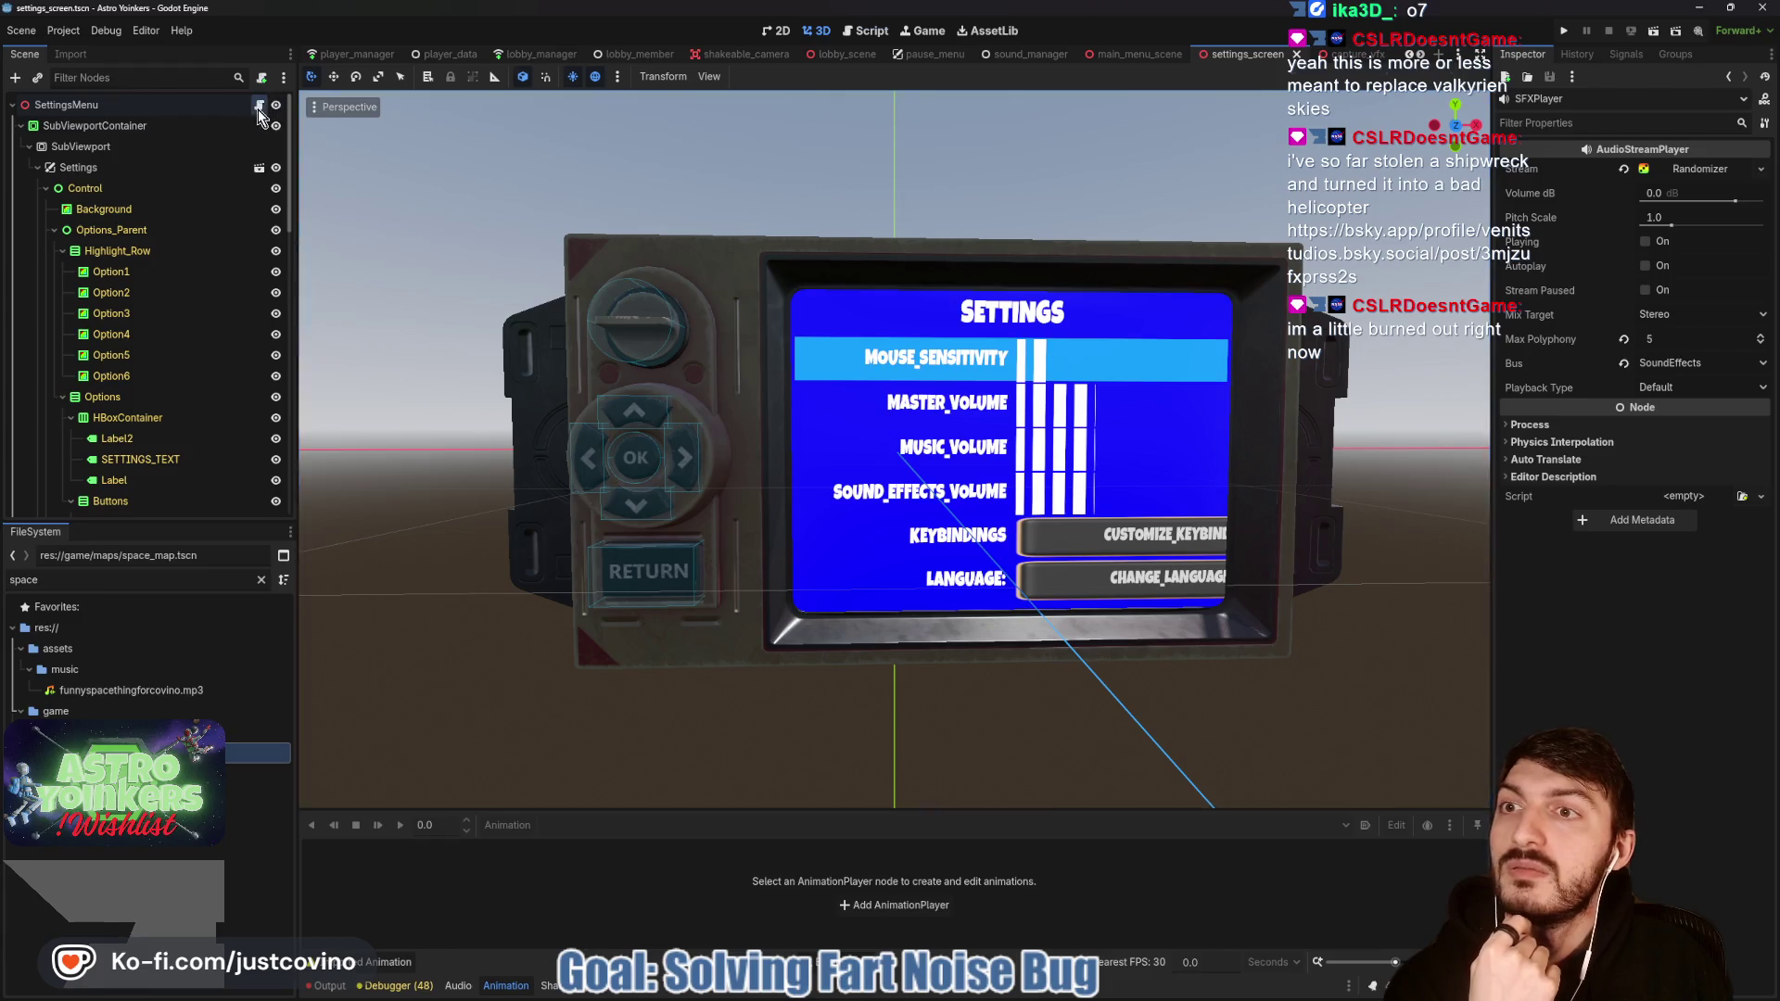
pyautogui.click(259, 105)
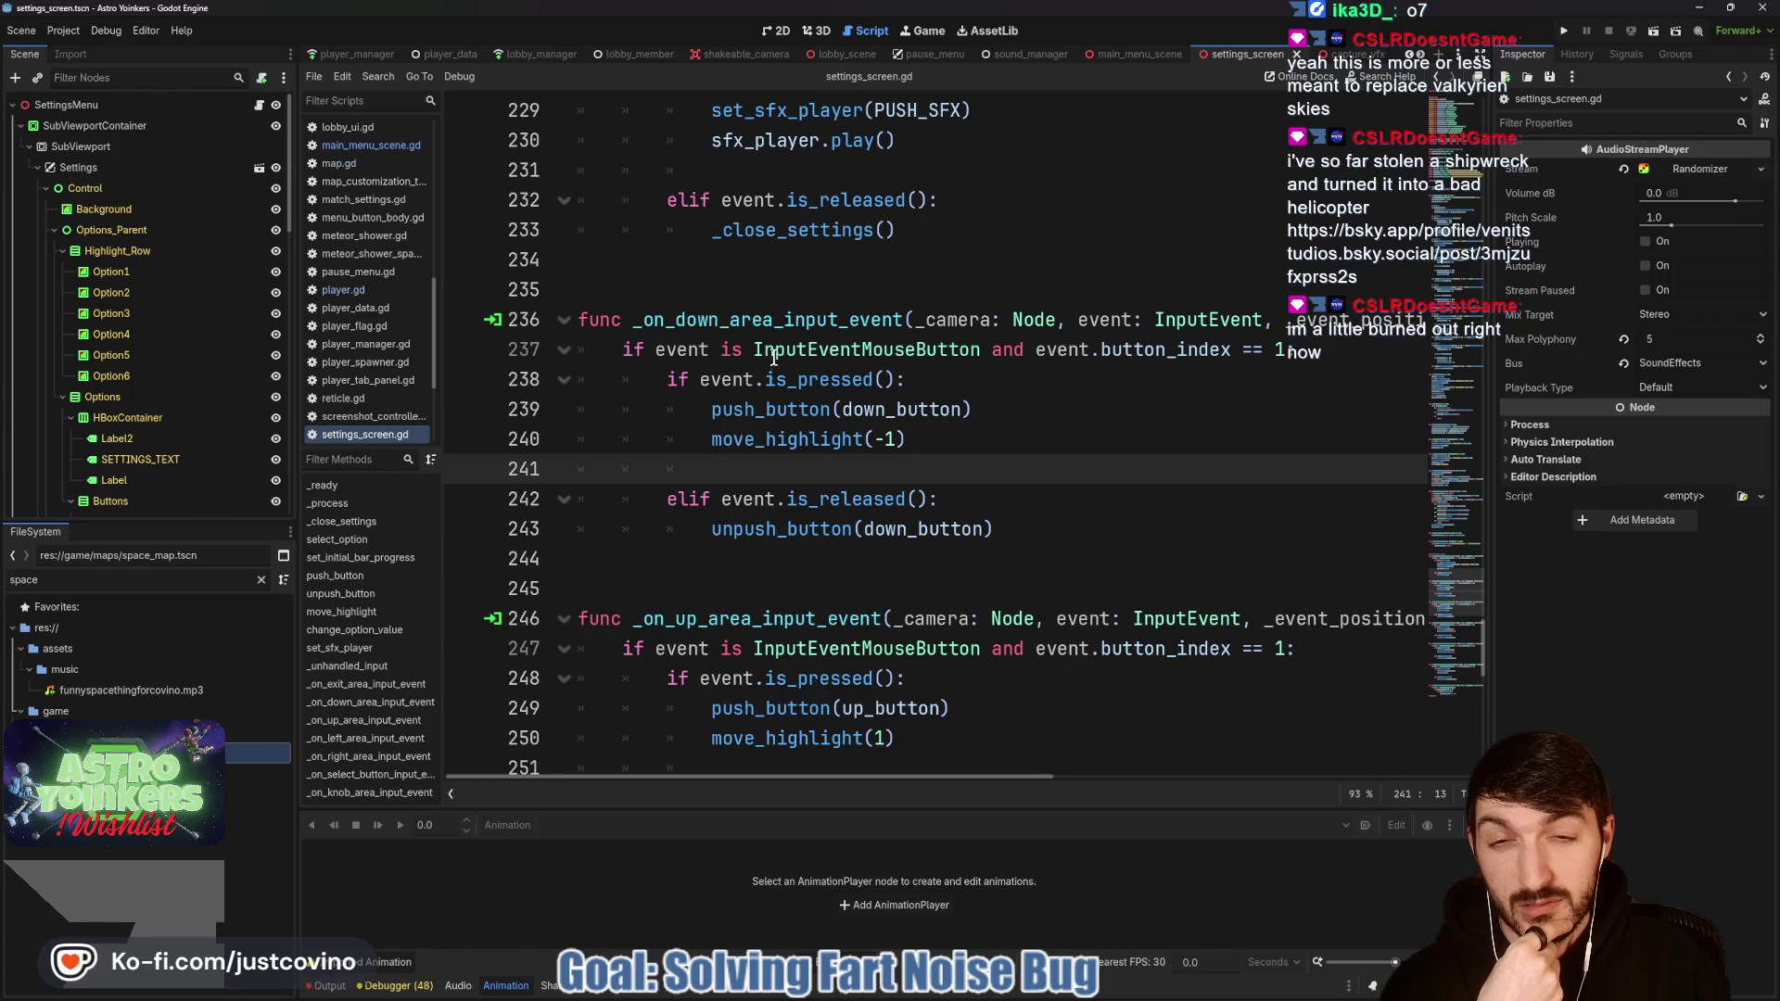
# Inspect the move_highlight input handlers and briefly view the settings screen model in 3D.
pyautogui.click(779, 408)
pyautogui.doubleClick(783, 441)
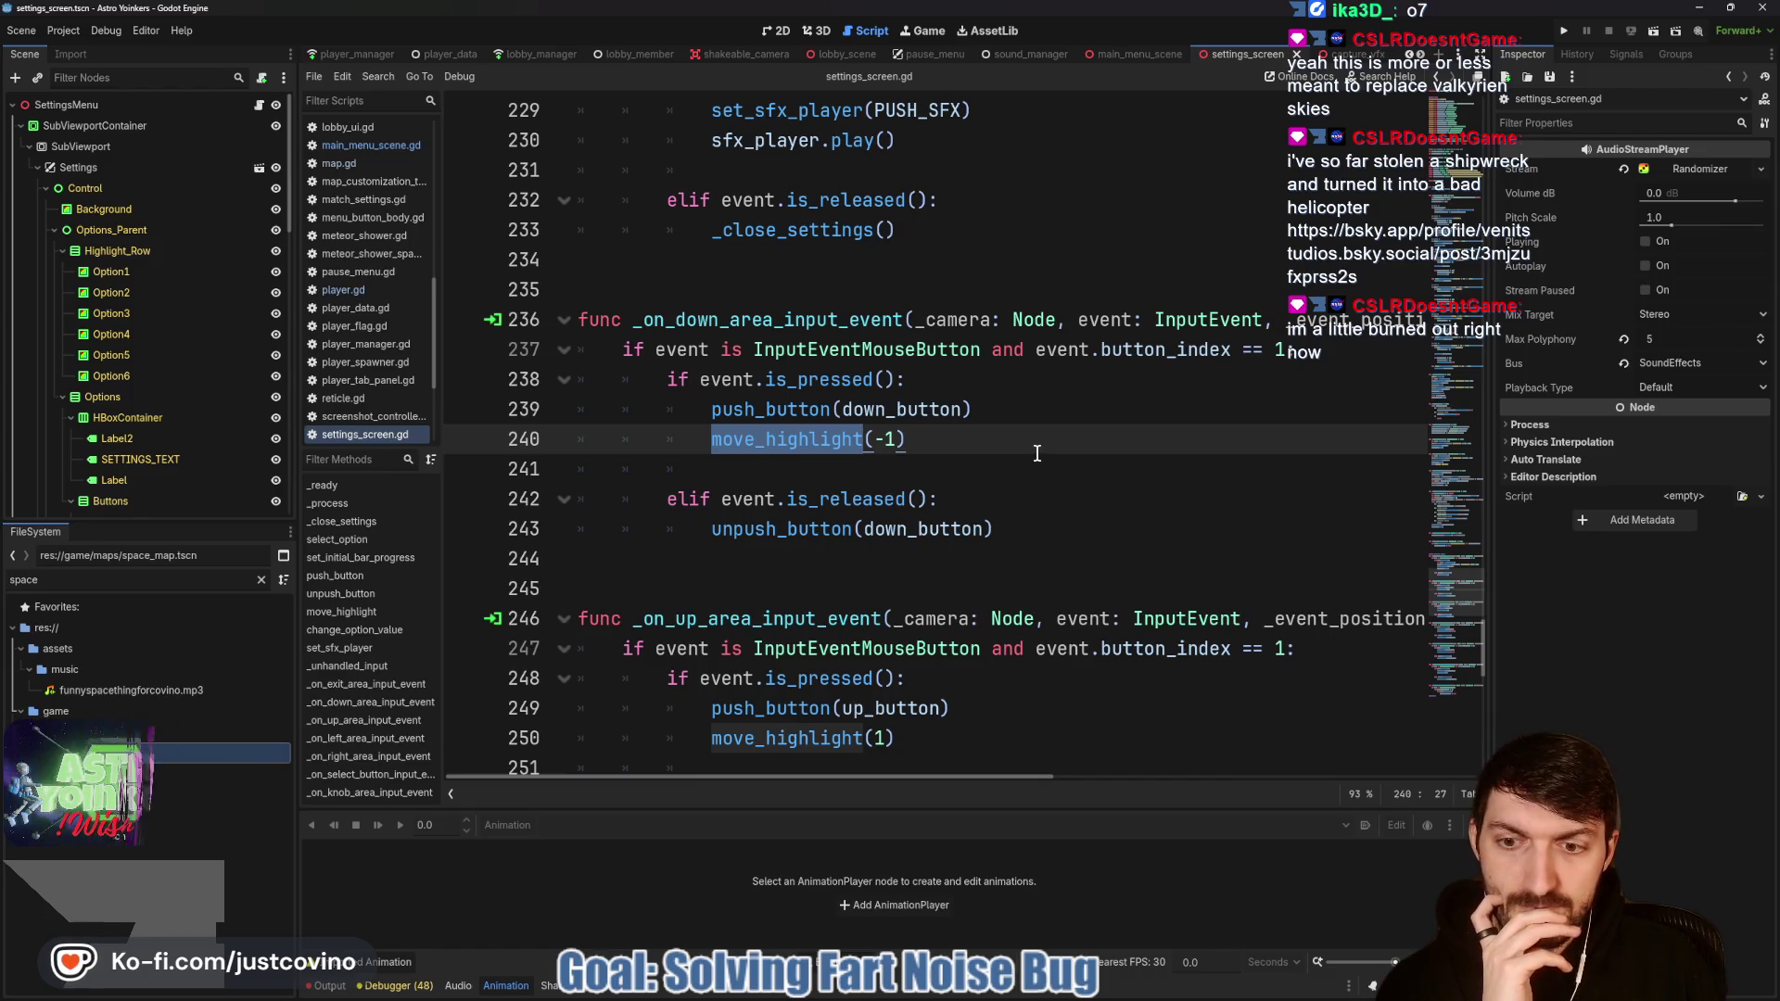
pyautogui.scroll(5, 1028, 453)
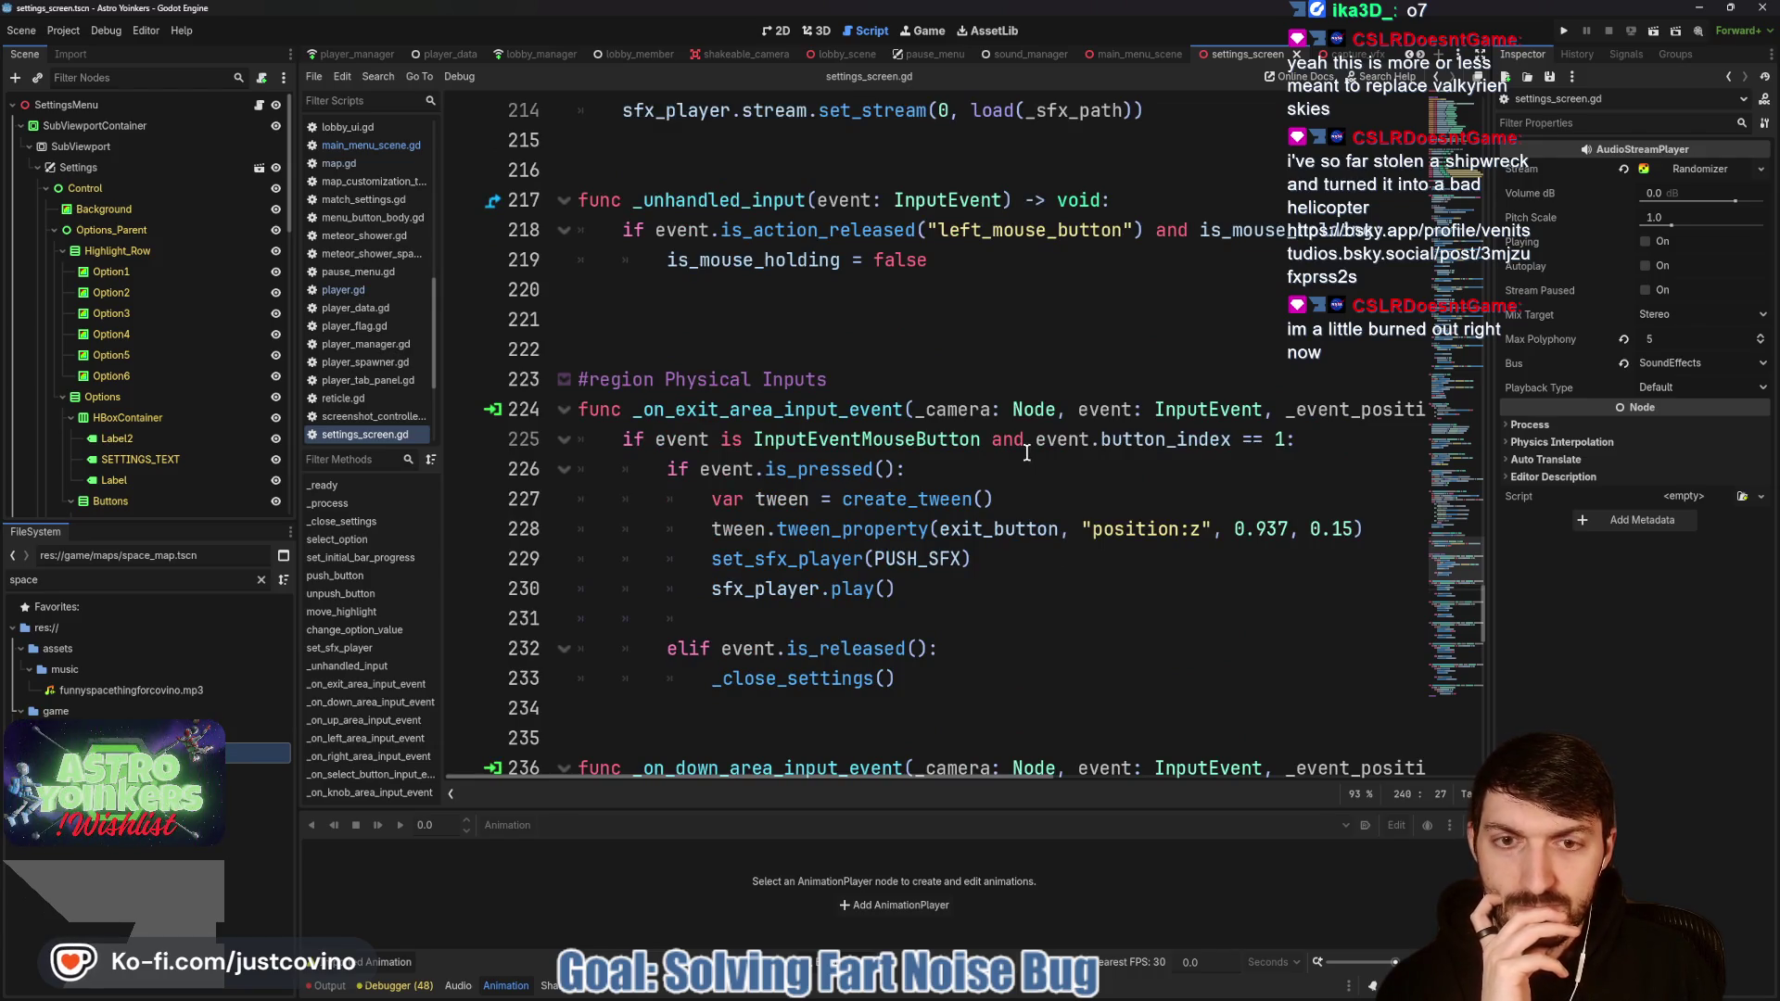
pyautogui.scroll(4, 1026, 453)
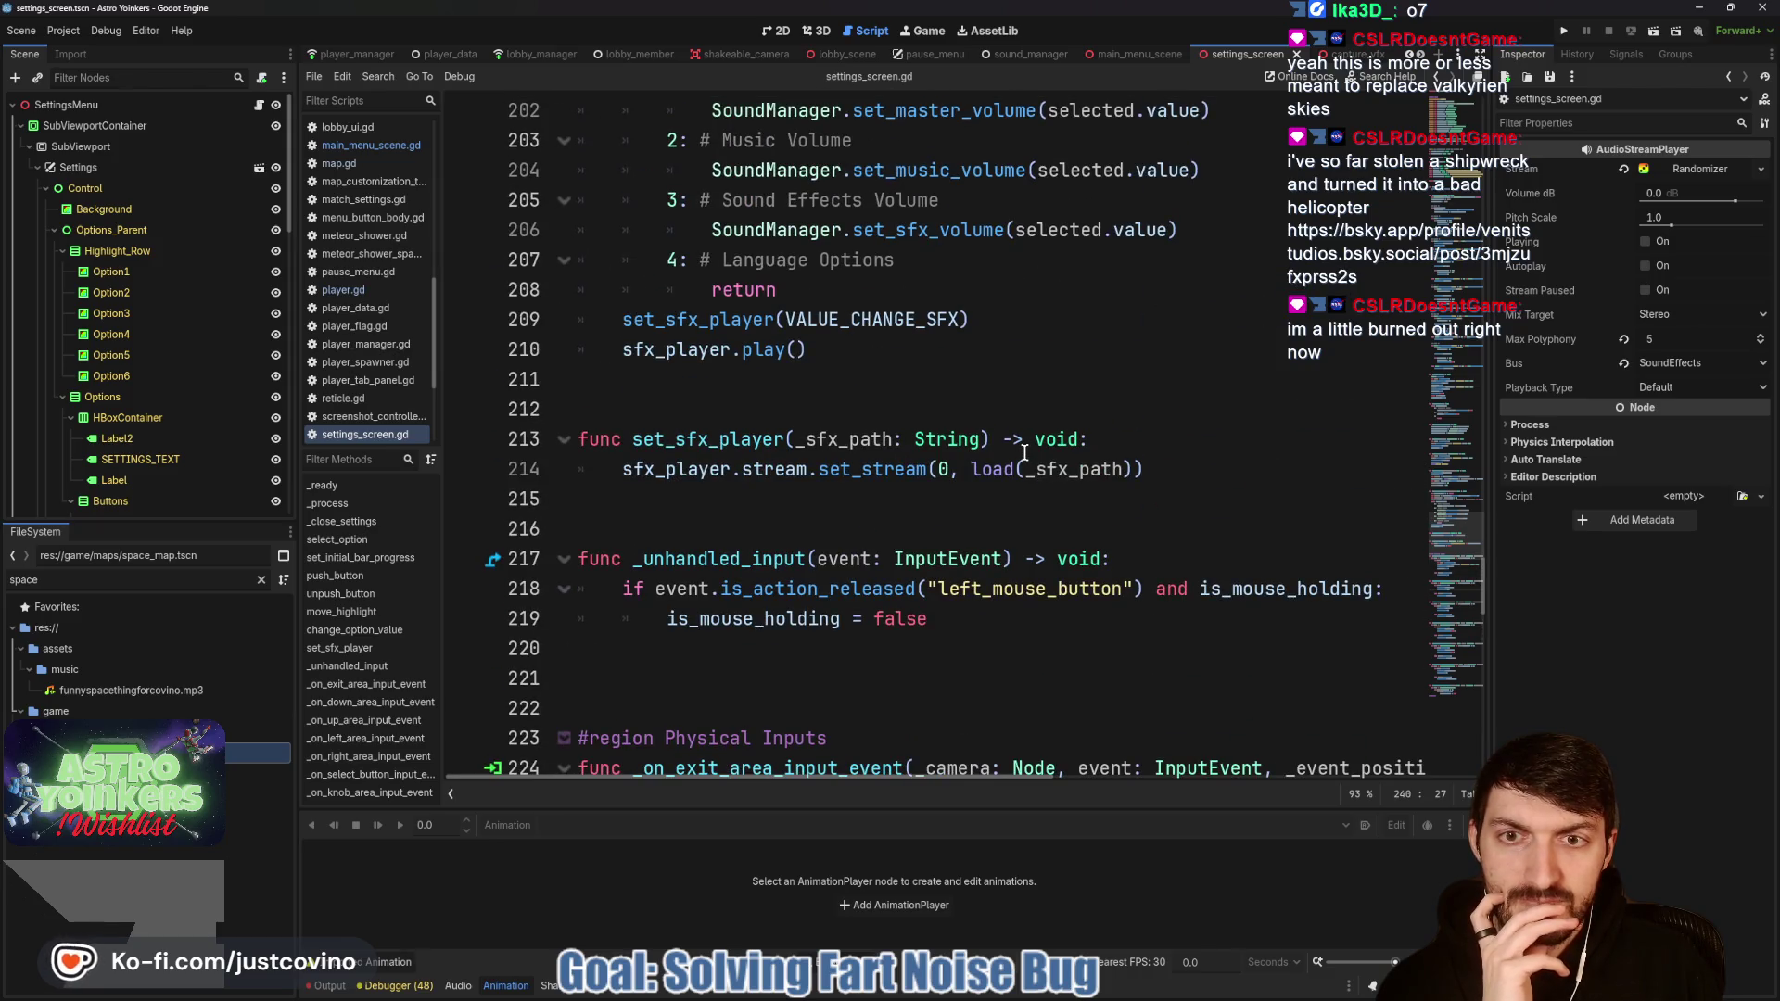
pyautogui.scroll(-4, 1025, 452)
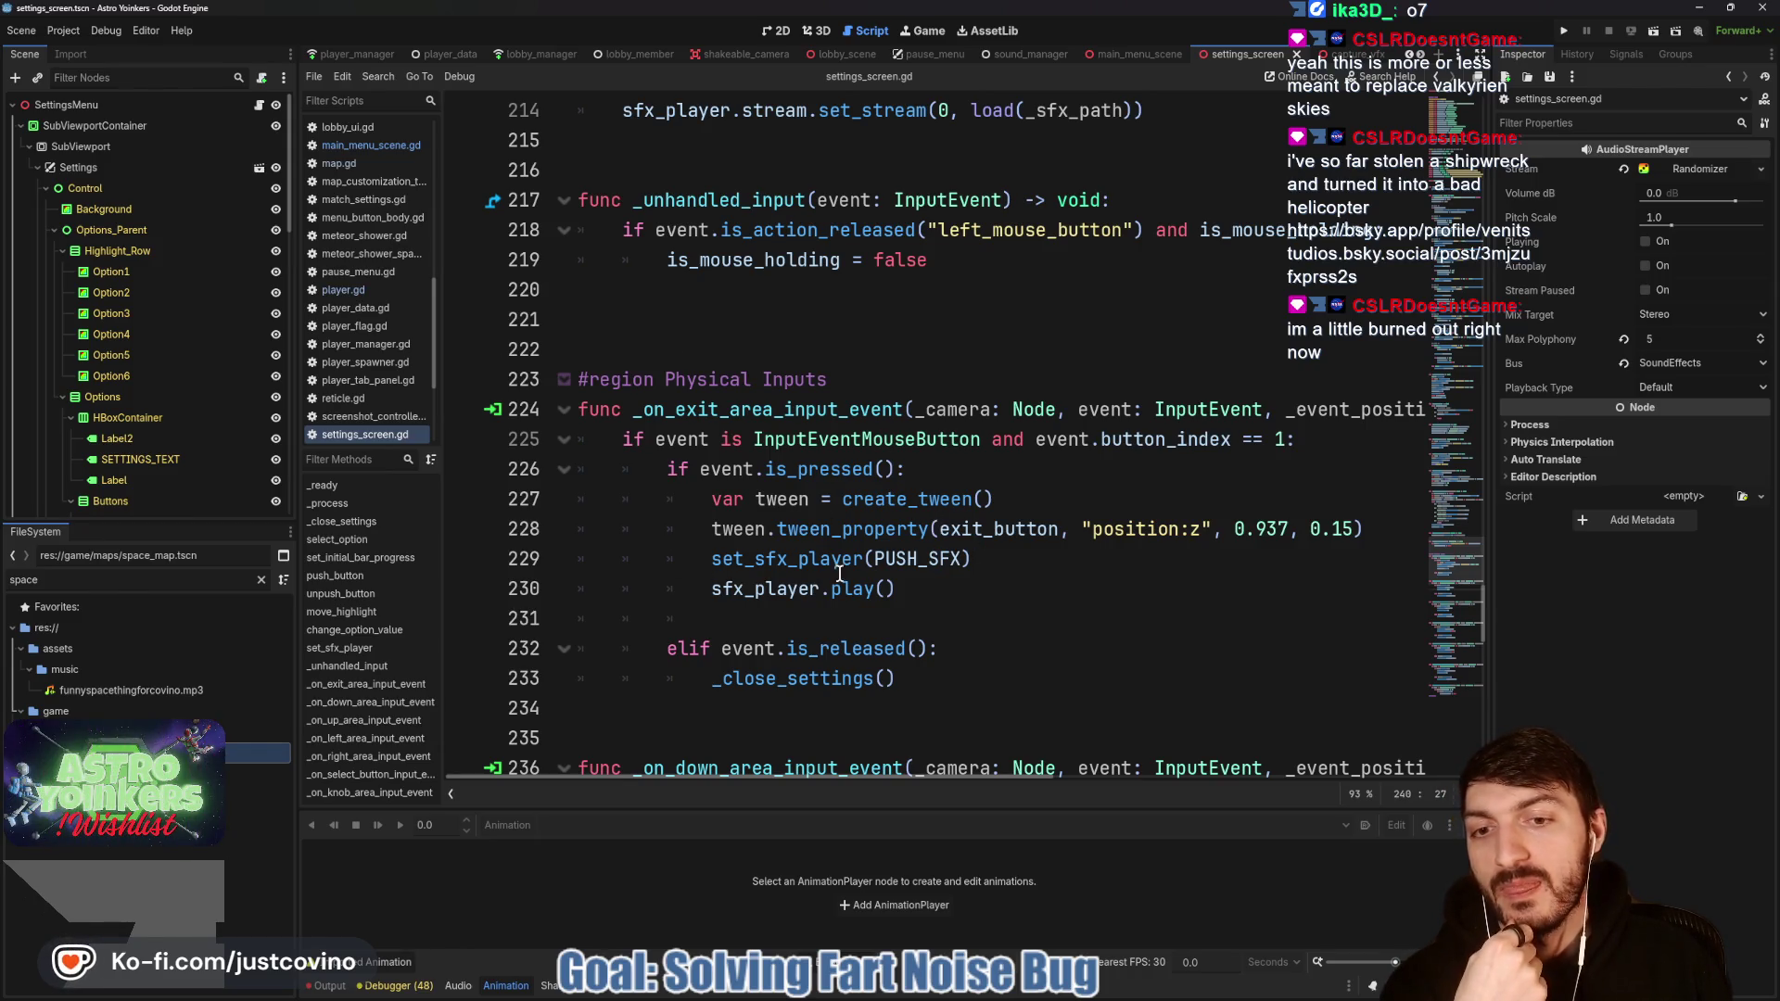
pyautogui.click(816, 31)
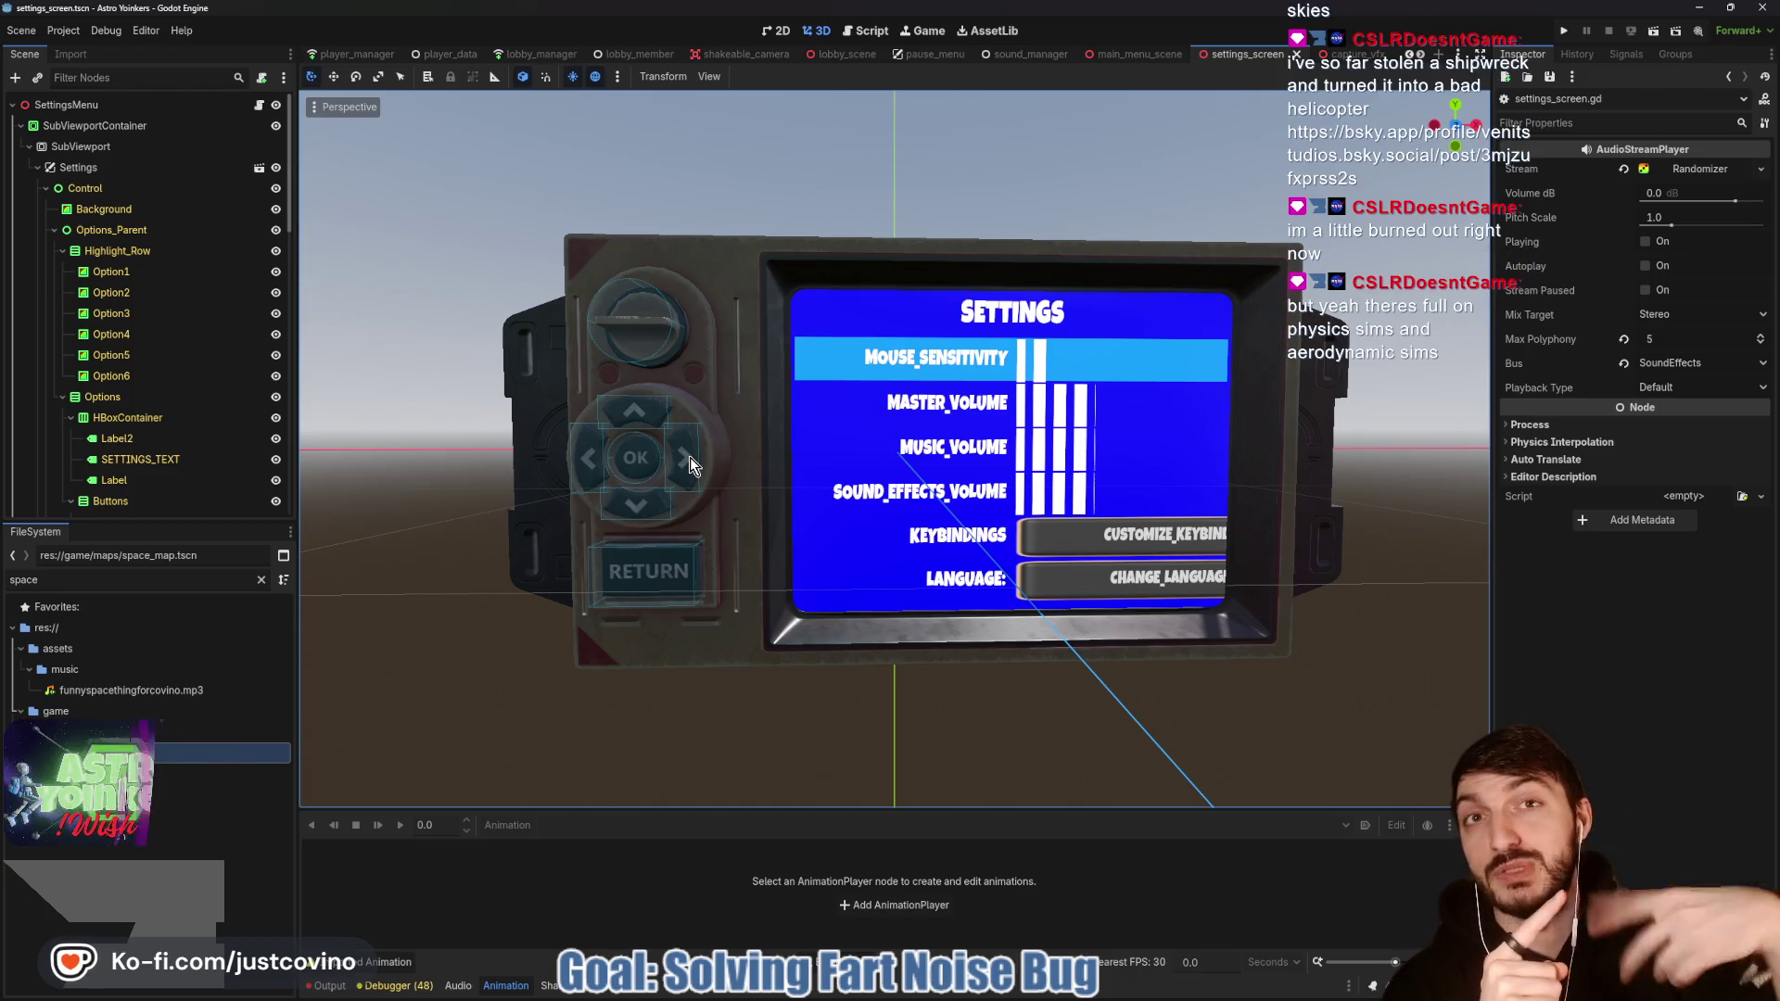
pyautogui.click(859, 41)
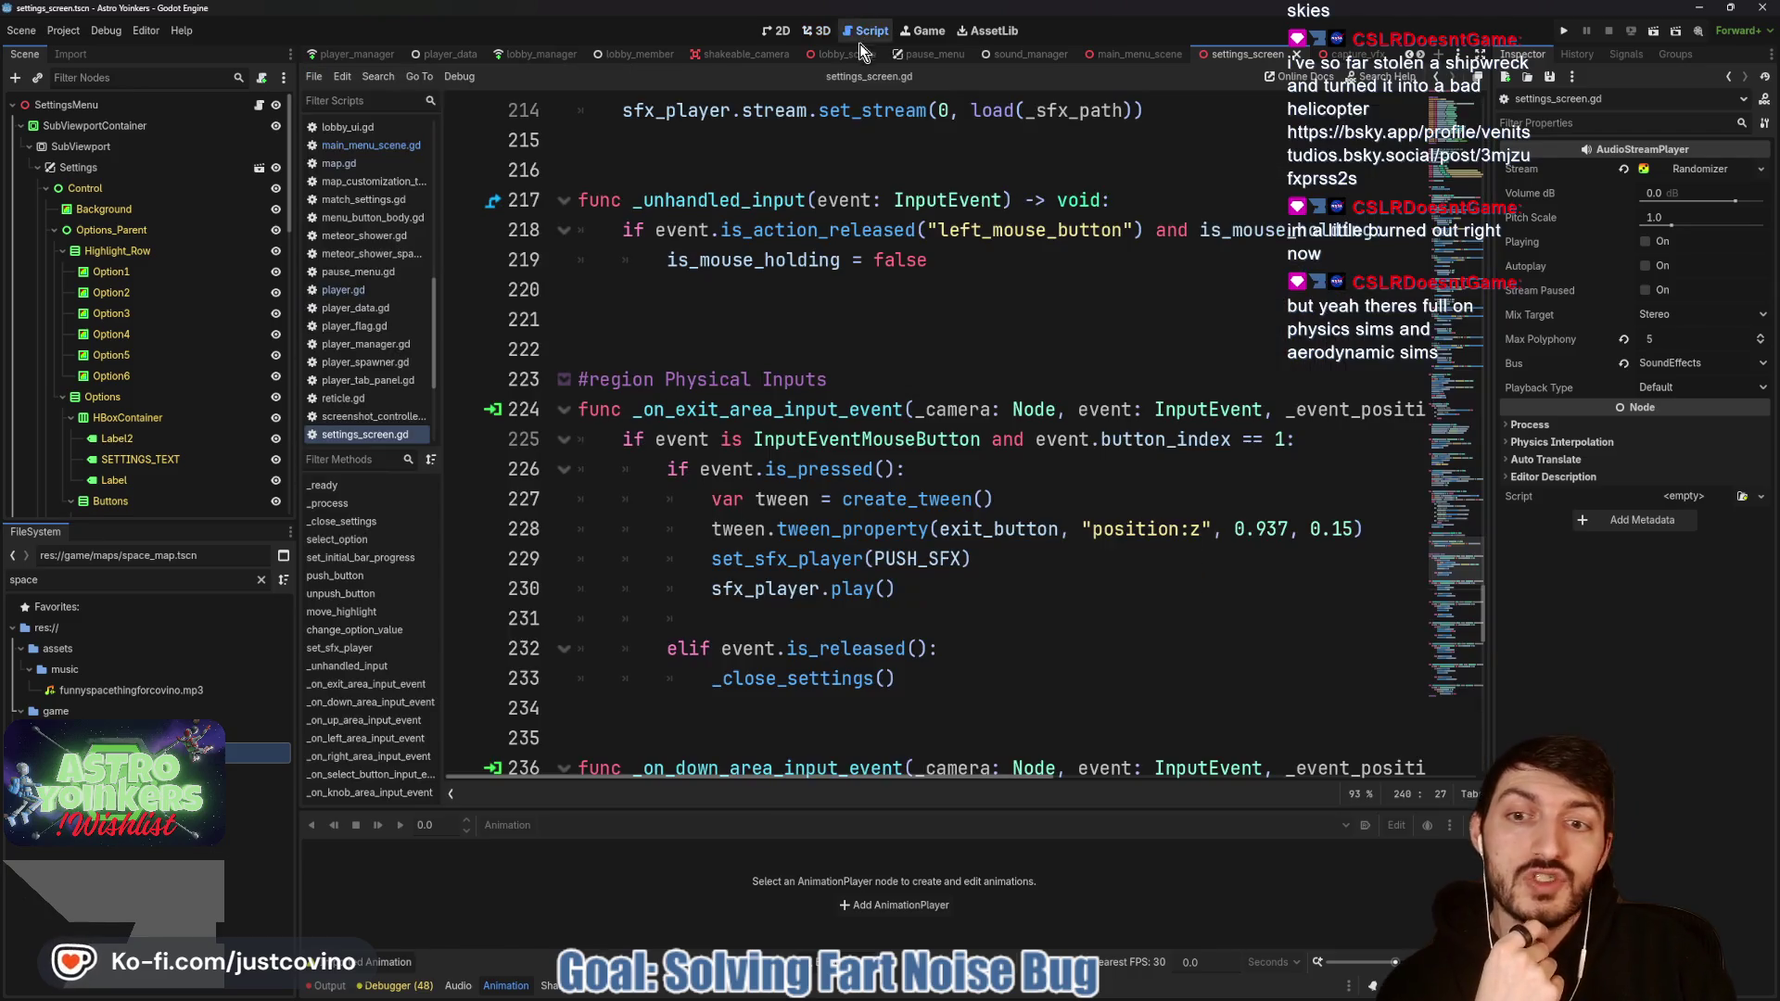
# Delete the extra empty line 221 above the Physical Inputs region.
pyautogui.doubleClick(772, 561)
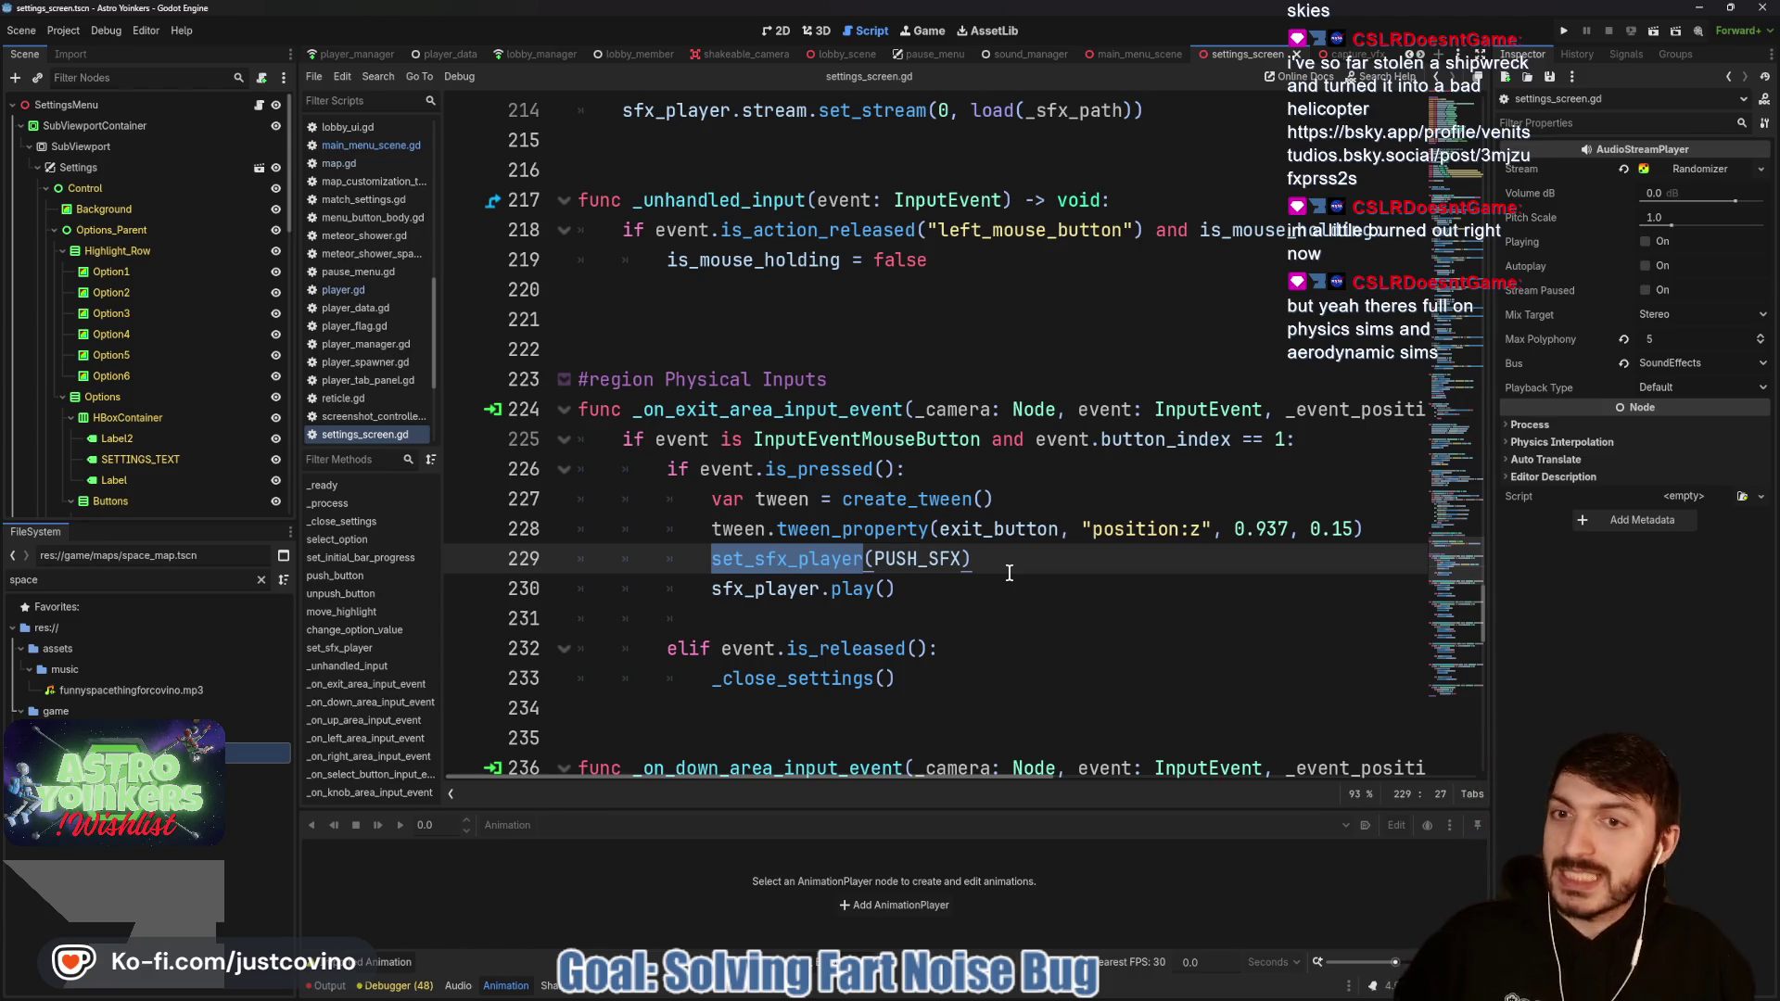
pyautogui.click(599, 332)
pyautogui.press('BackSpace')
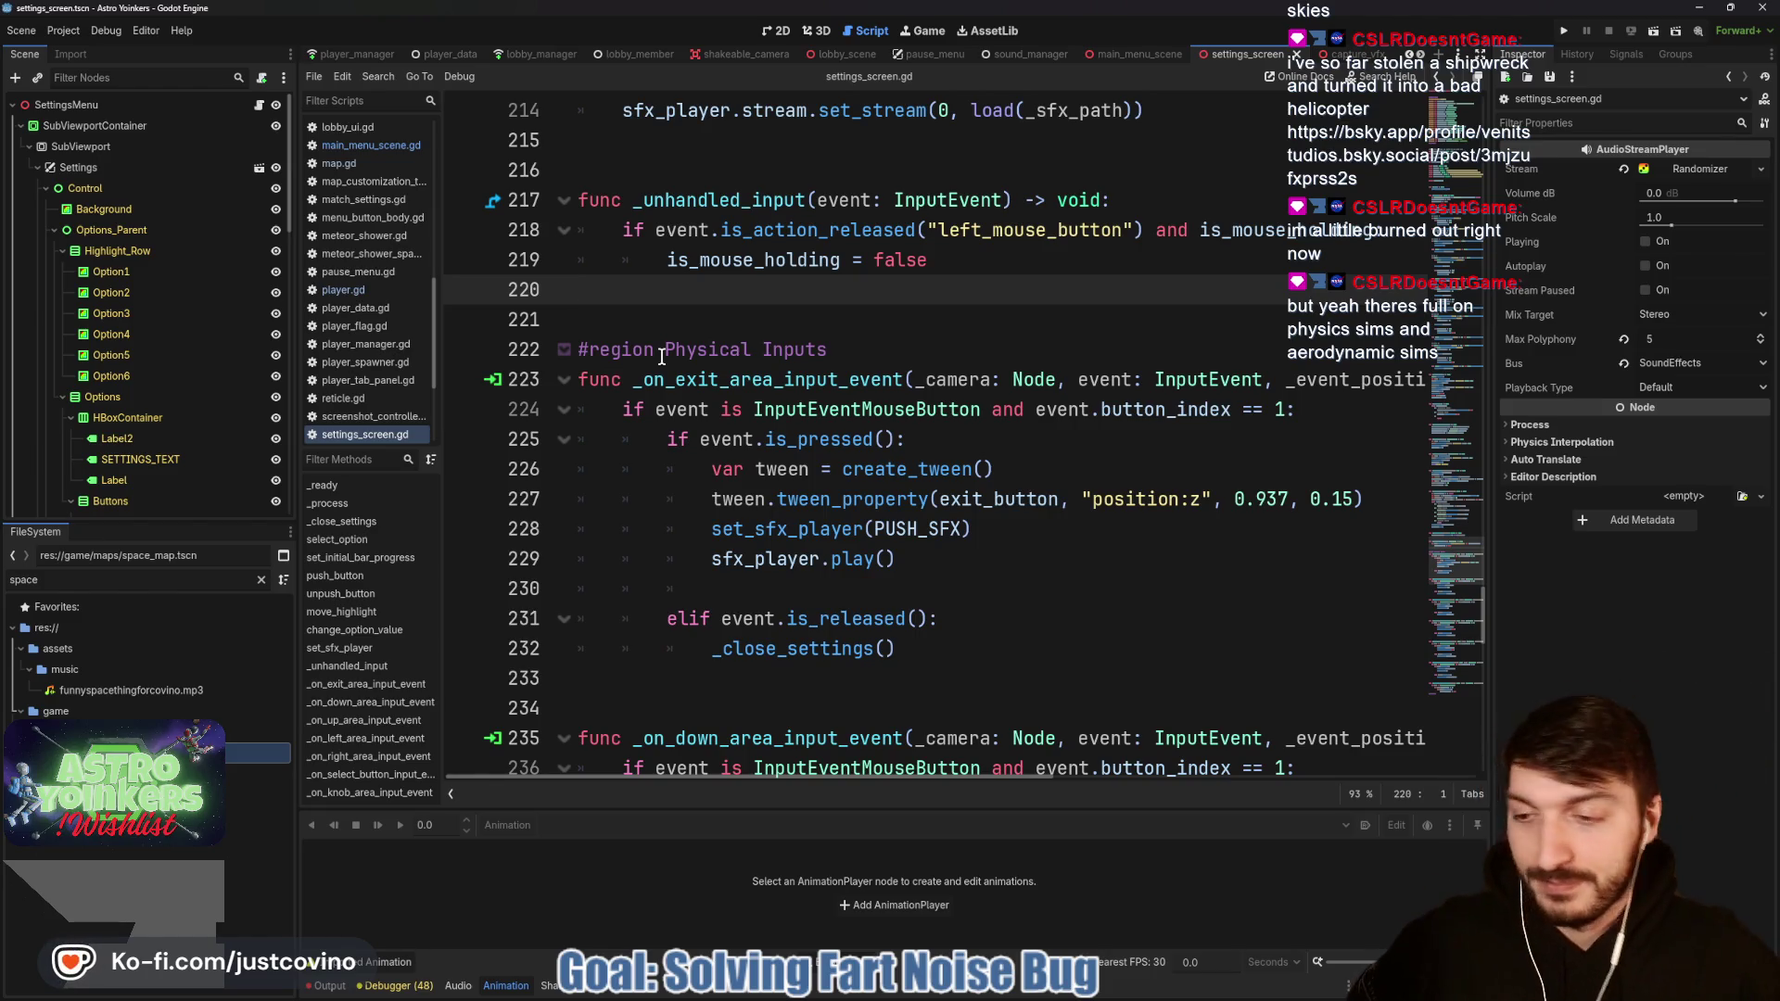
pyautogui.click(719, 588)
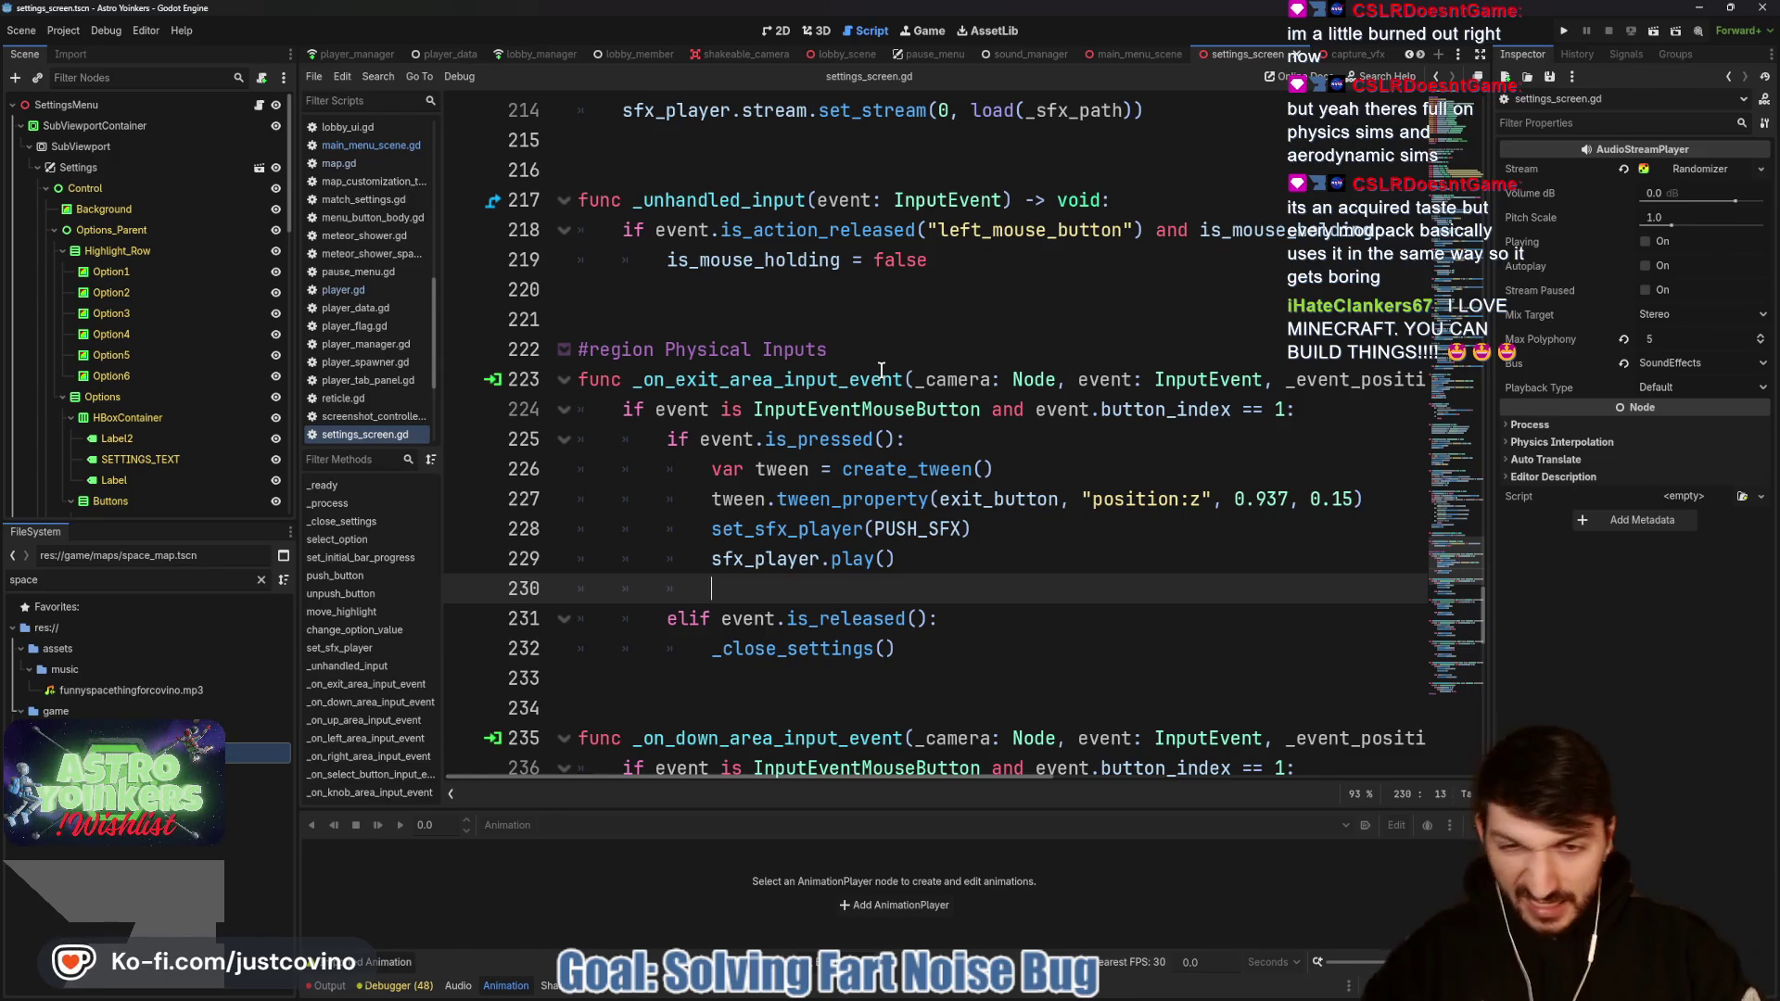
pyautogui.rightClick(881, 371)
pyautogui.click(758, 591)
pyautogui.click(758, 591)
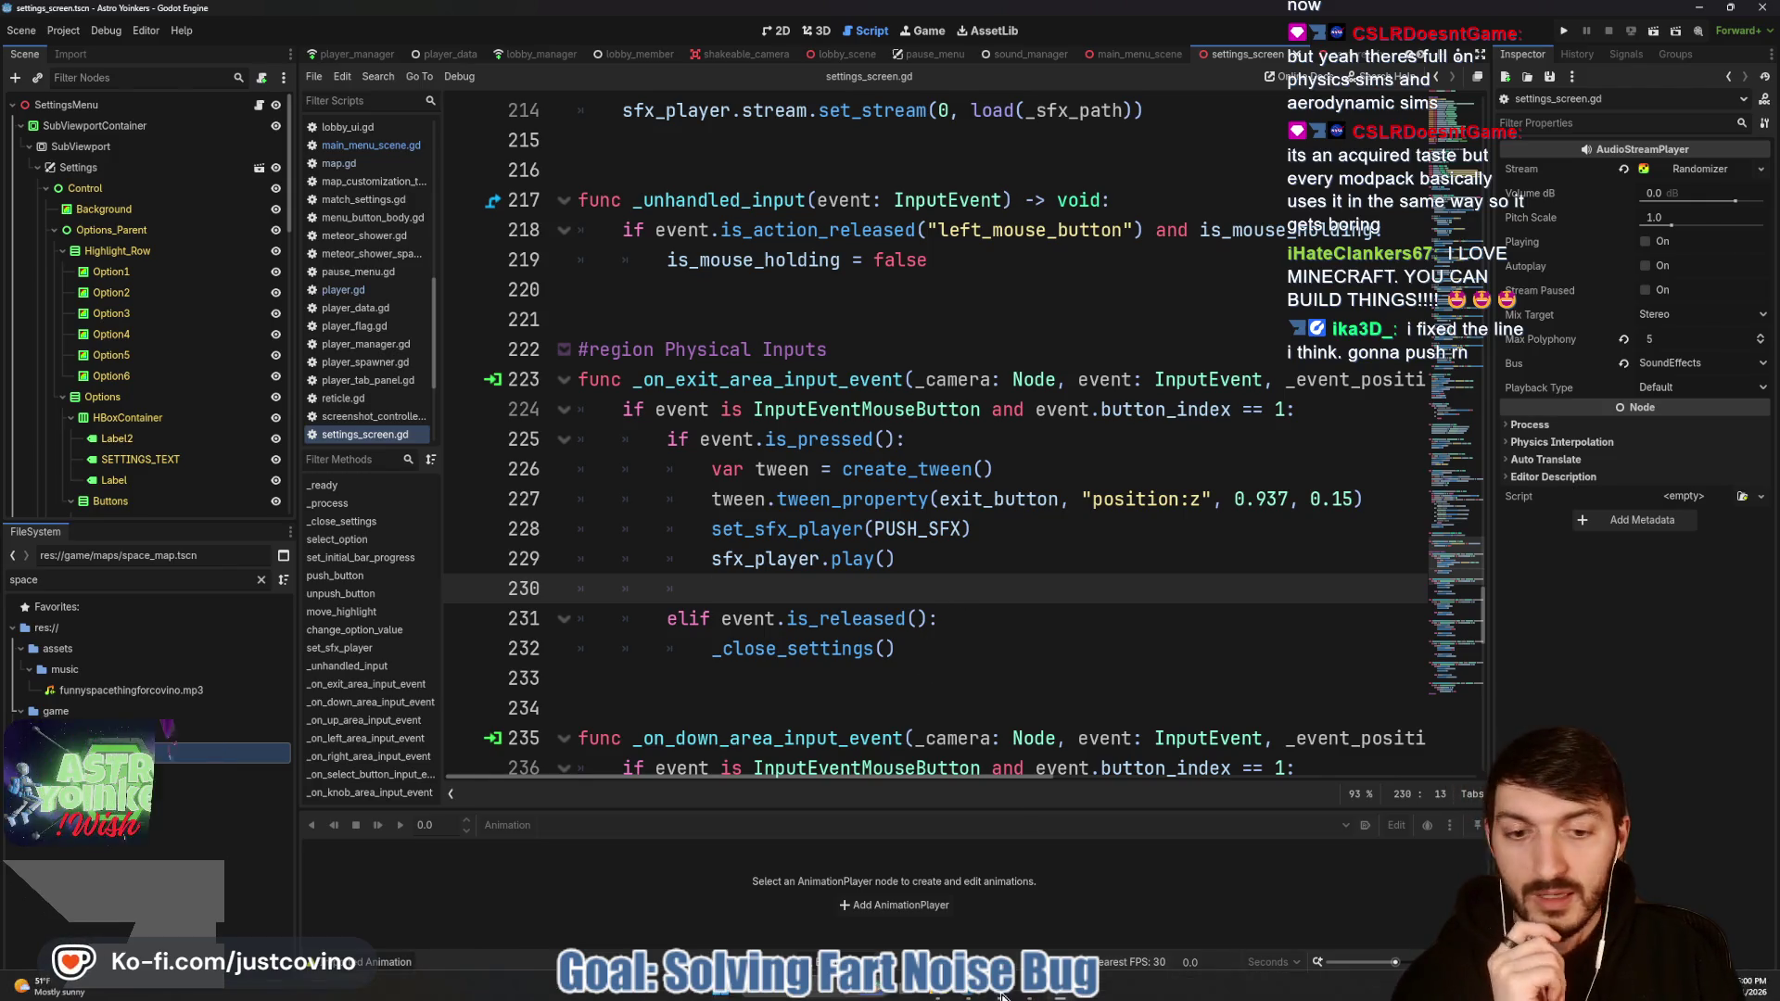
pyautogui.hotkey('alt', 'Tab')
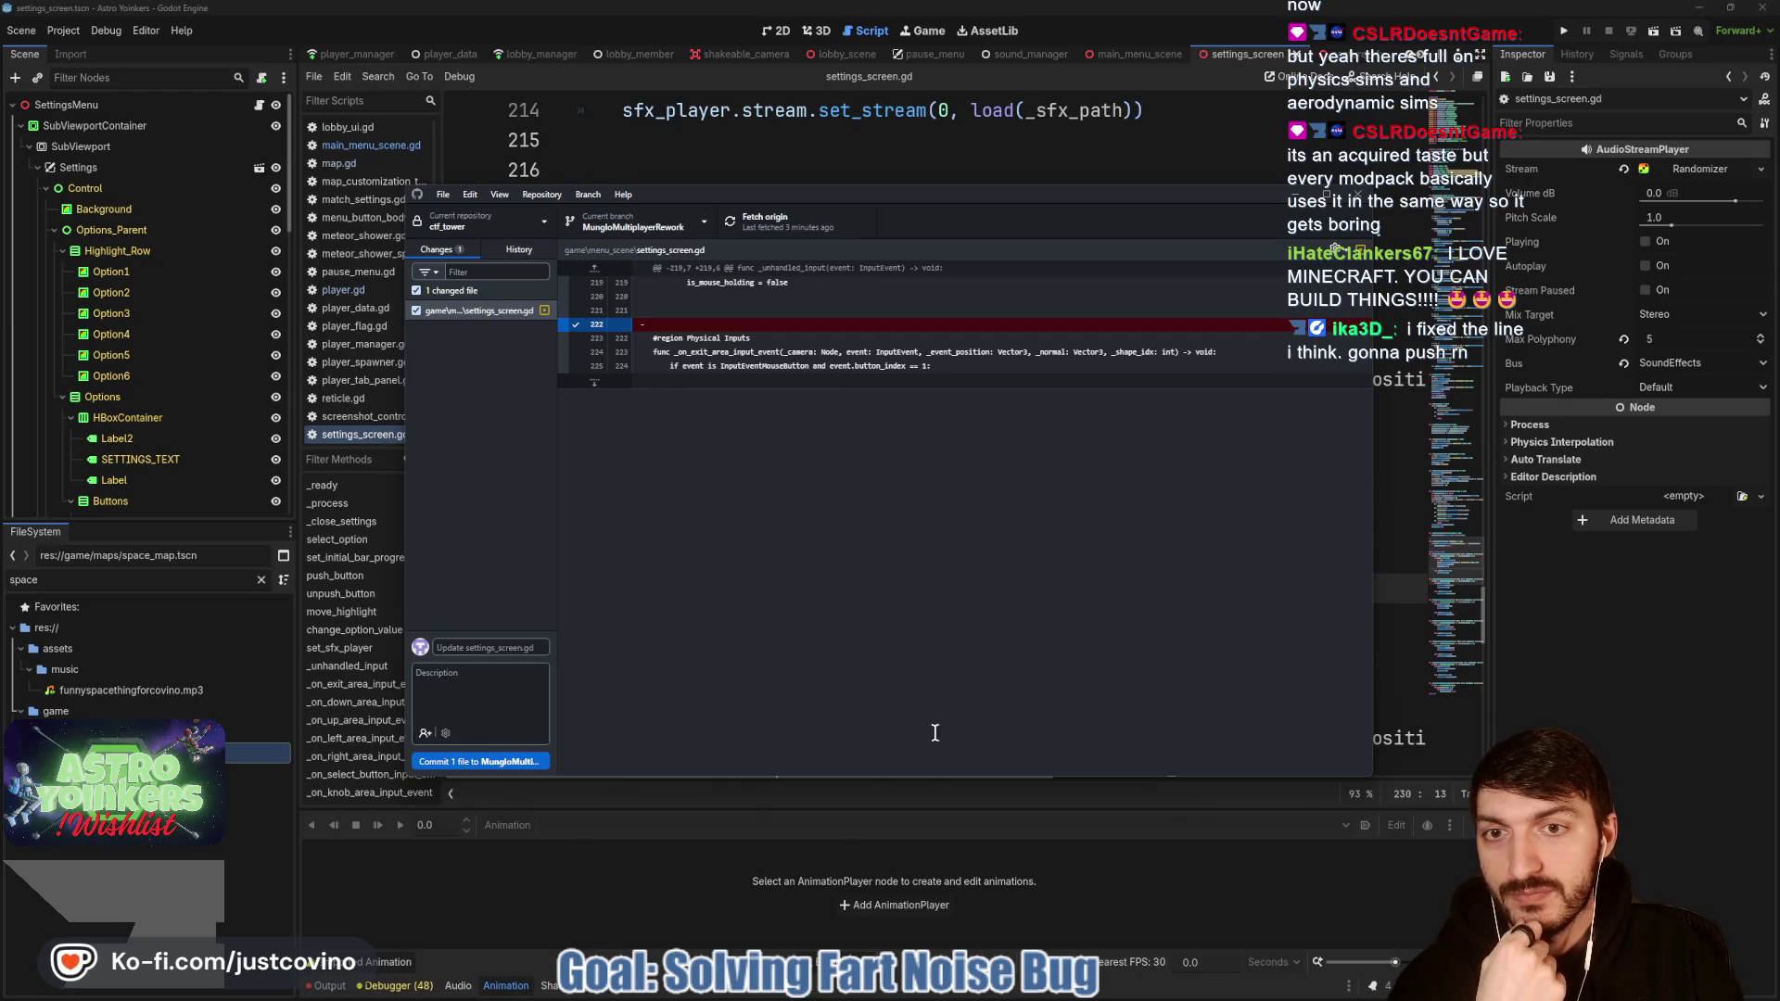
# Return to Godot and reopen the Capture_VFX scene in the 3D workspace.
pyautogui.click(721, 801)
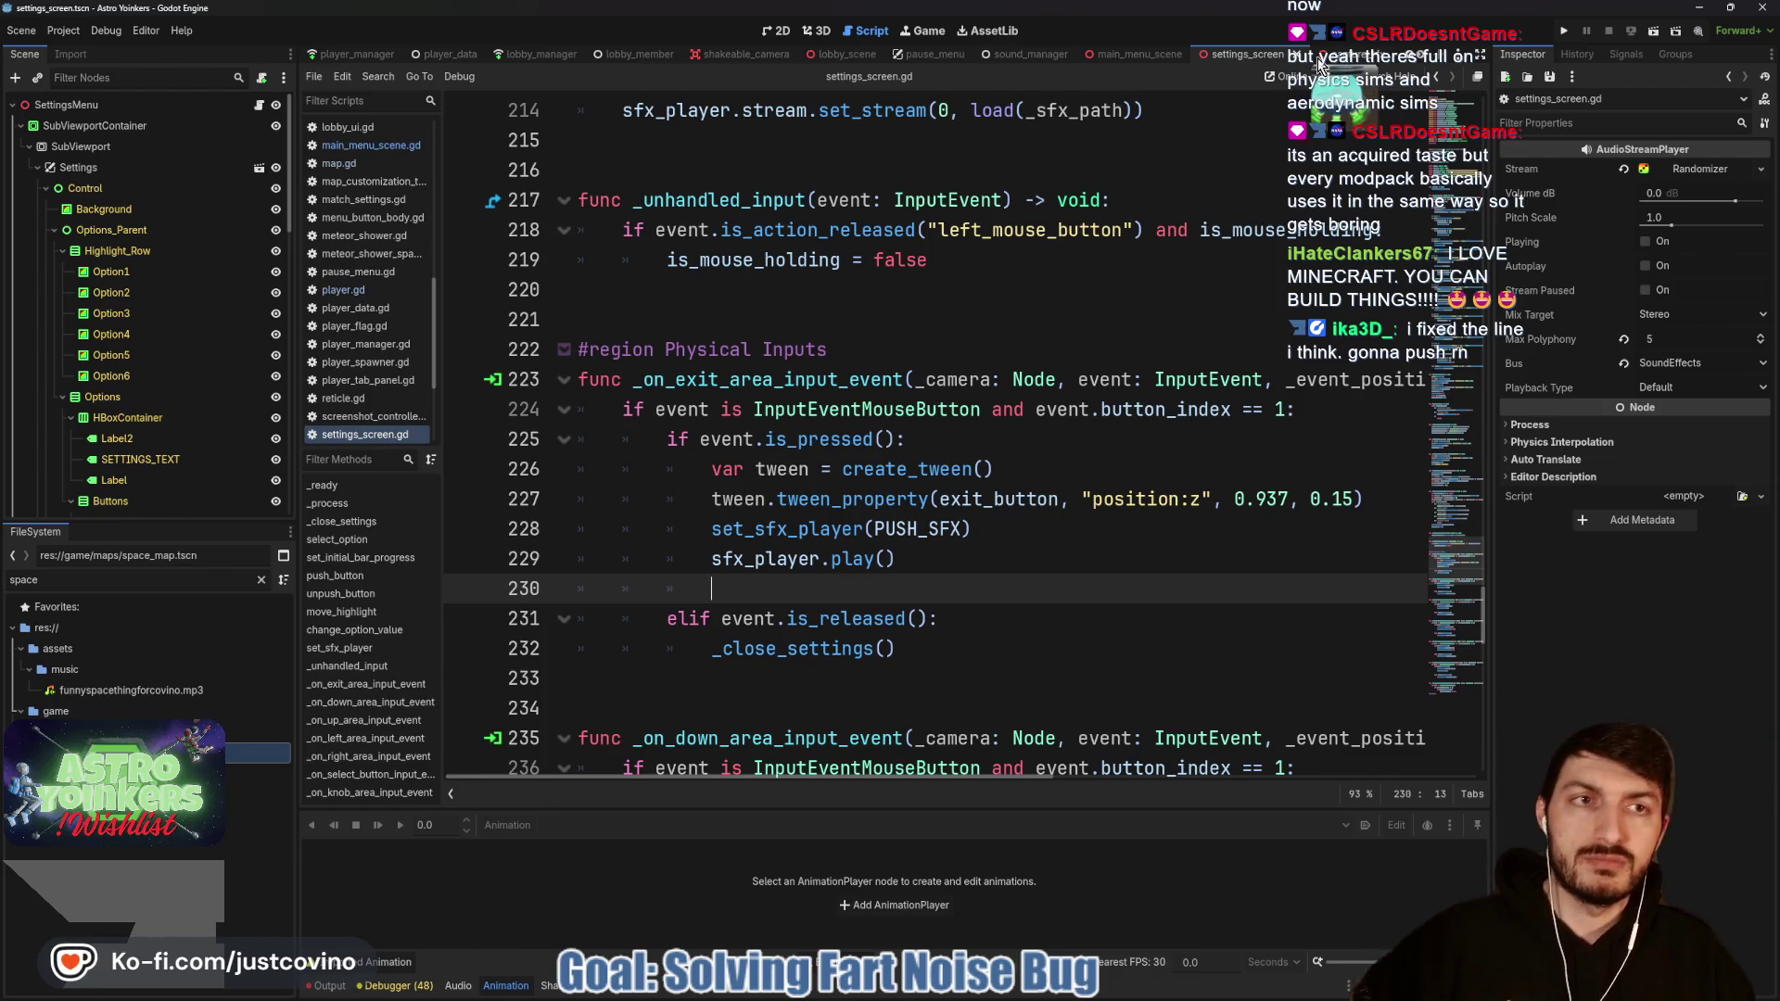
pyautogui.click(1345, 54)
pyautogui.click(816, 31)
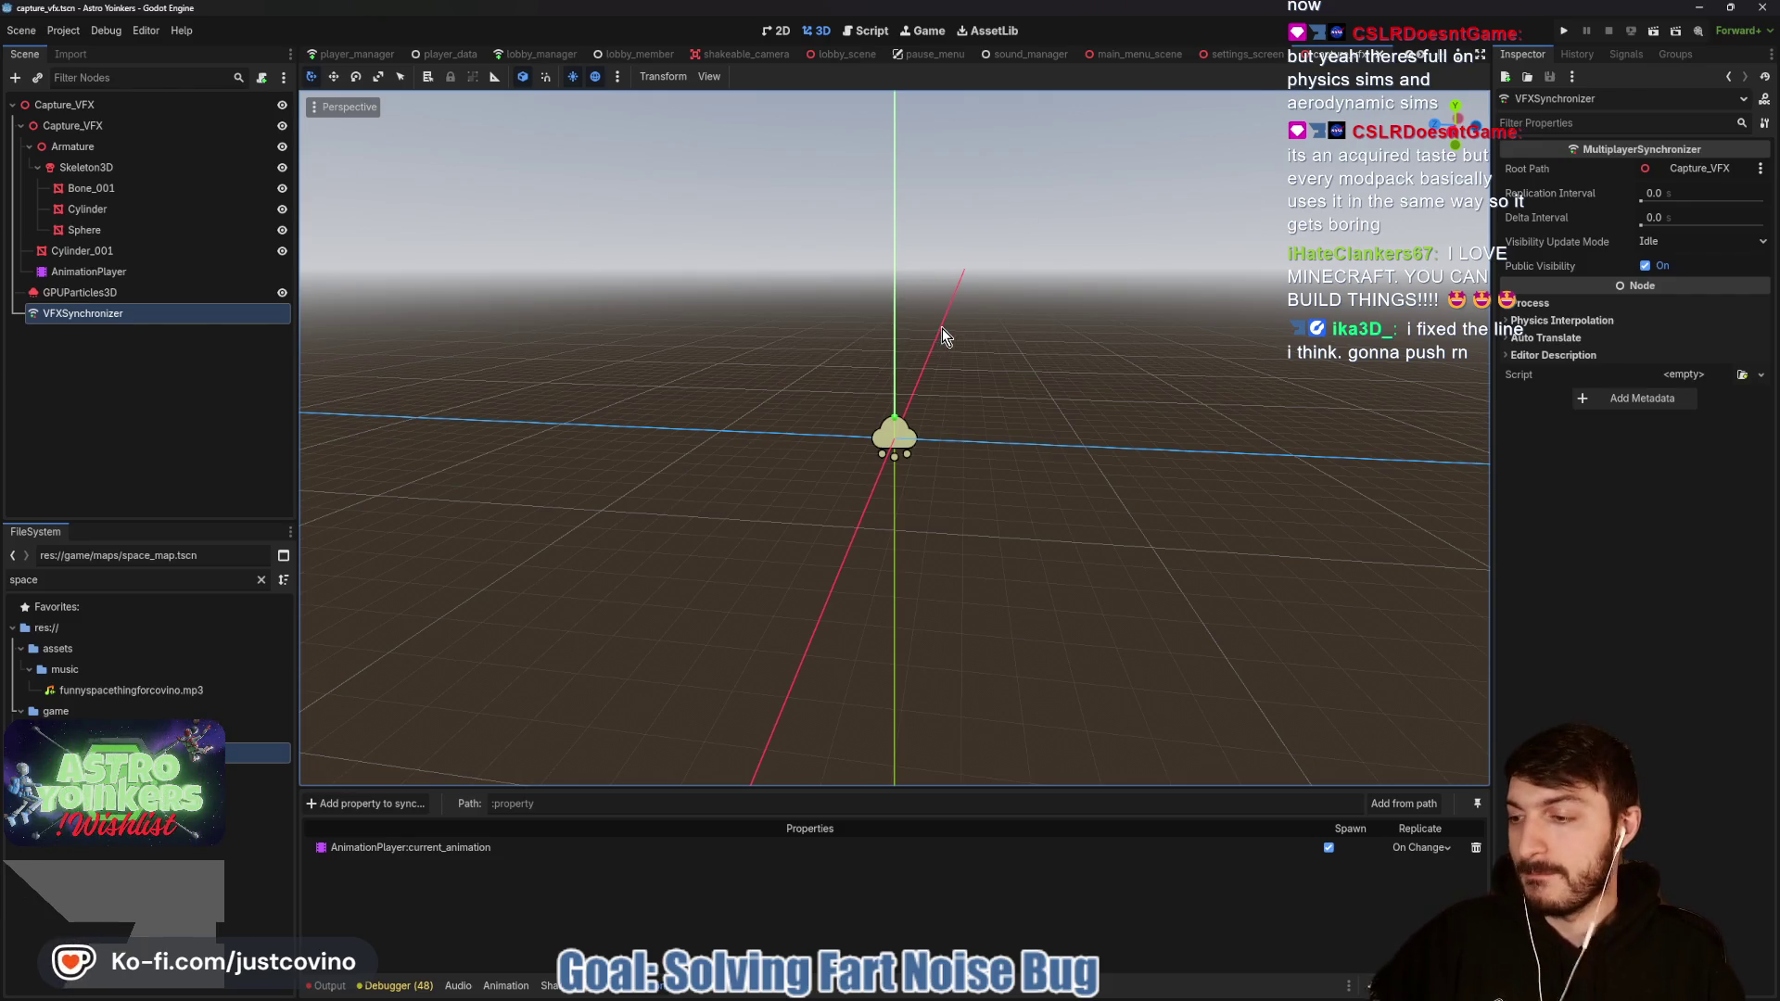
# Set the capture VFX AnimationPlayer's animation back to RESET.
pyautogui.click(110, 270)
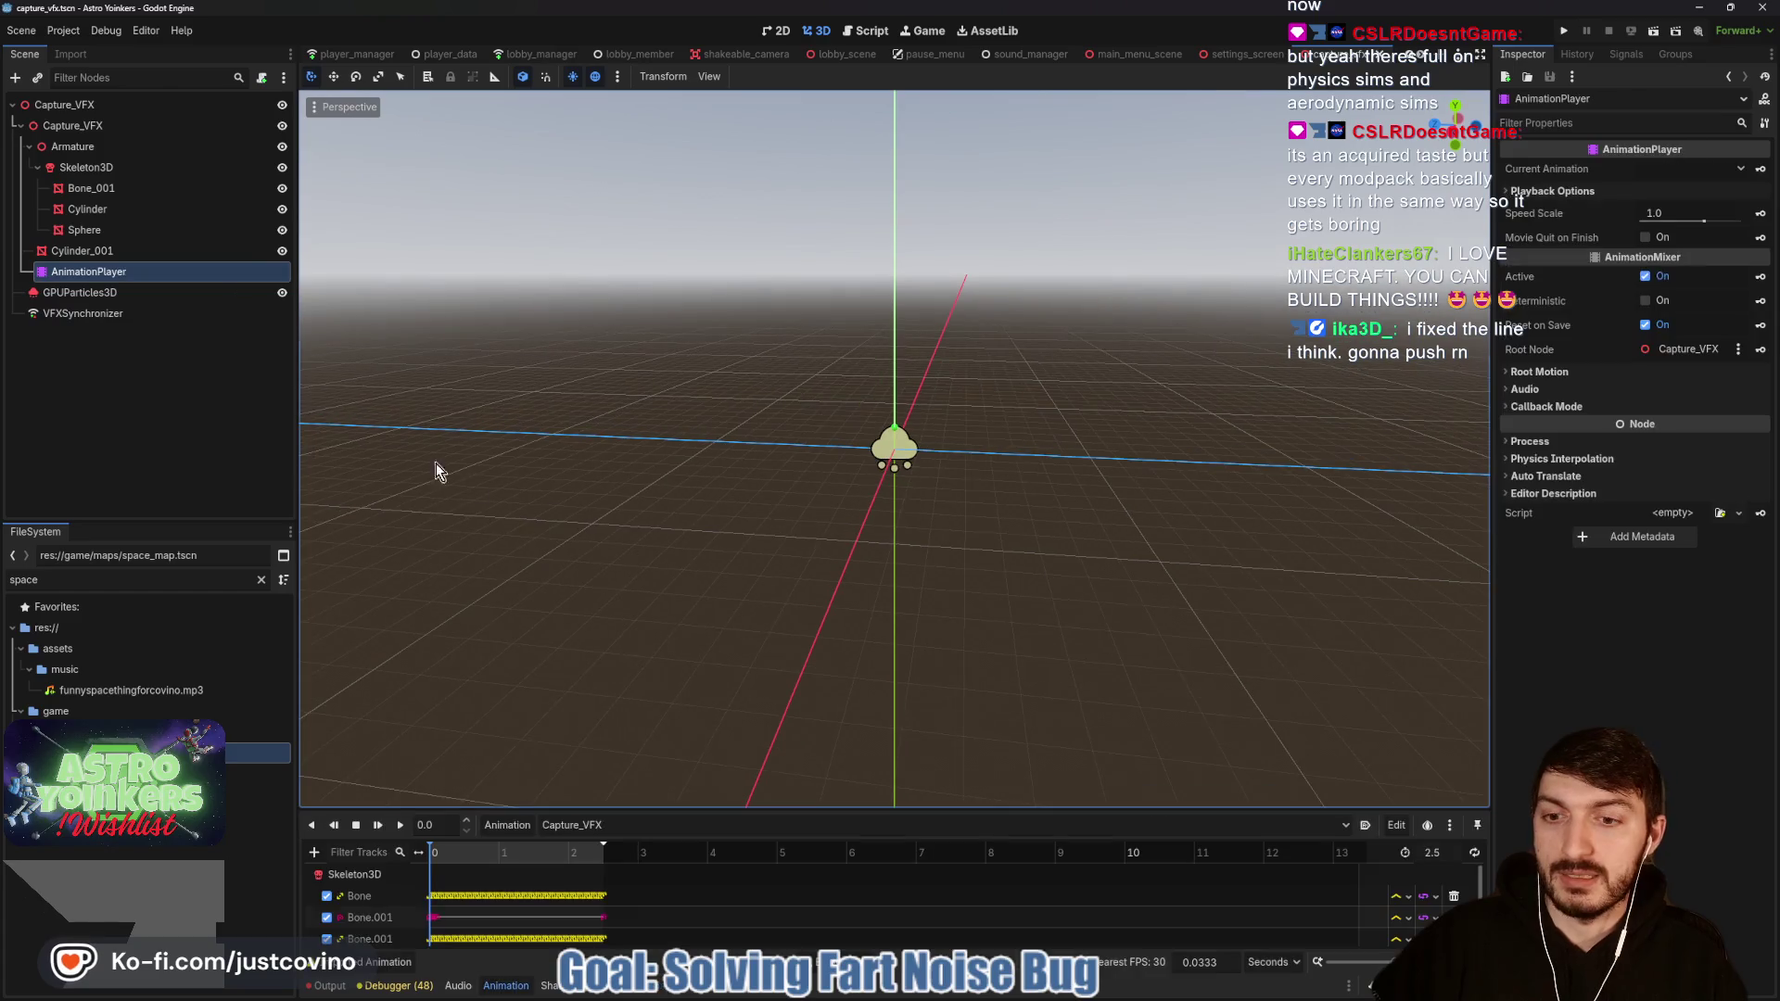
pyautogui.click(597, 825)
pyautogui.click(596, 858)
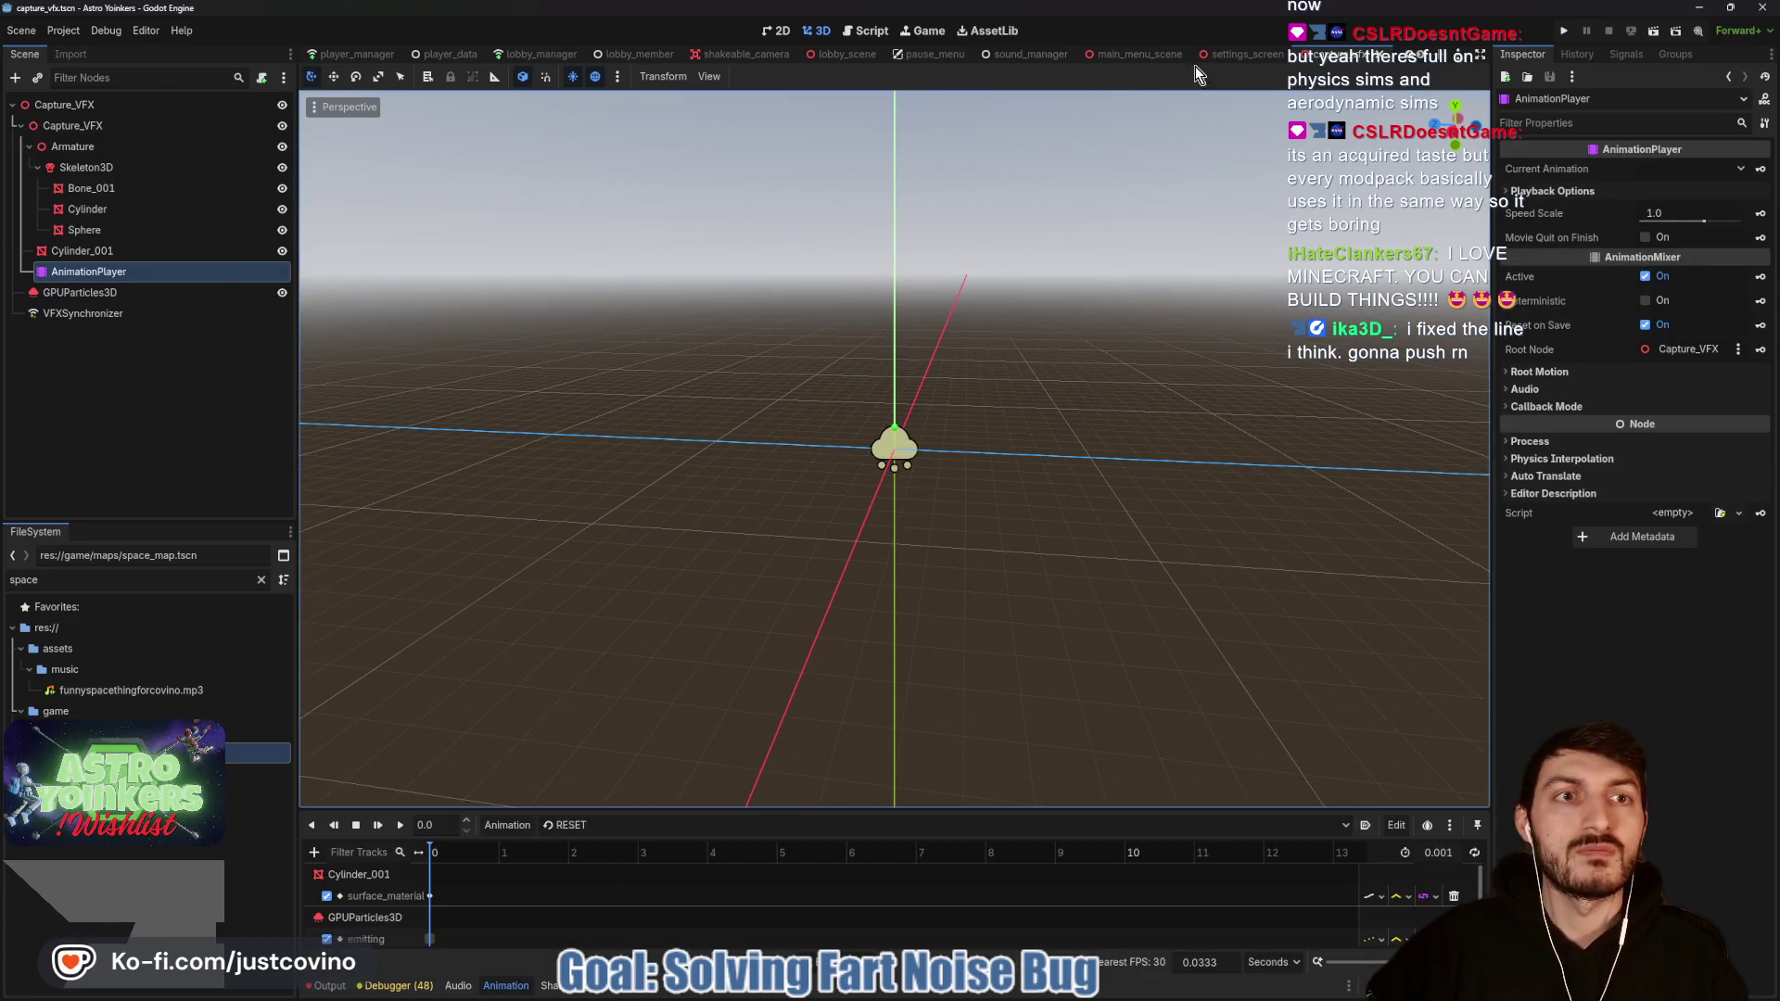
# Switch back to the settings_screen scene and reopen settings_screen.gd.
pyautogui.click(1235, 53)
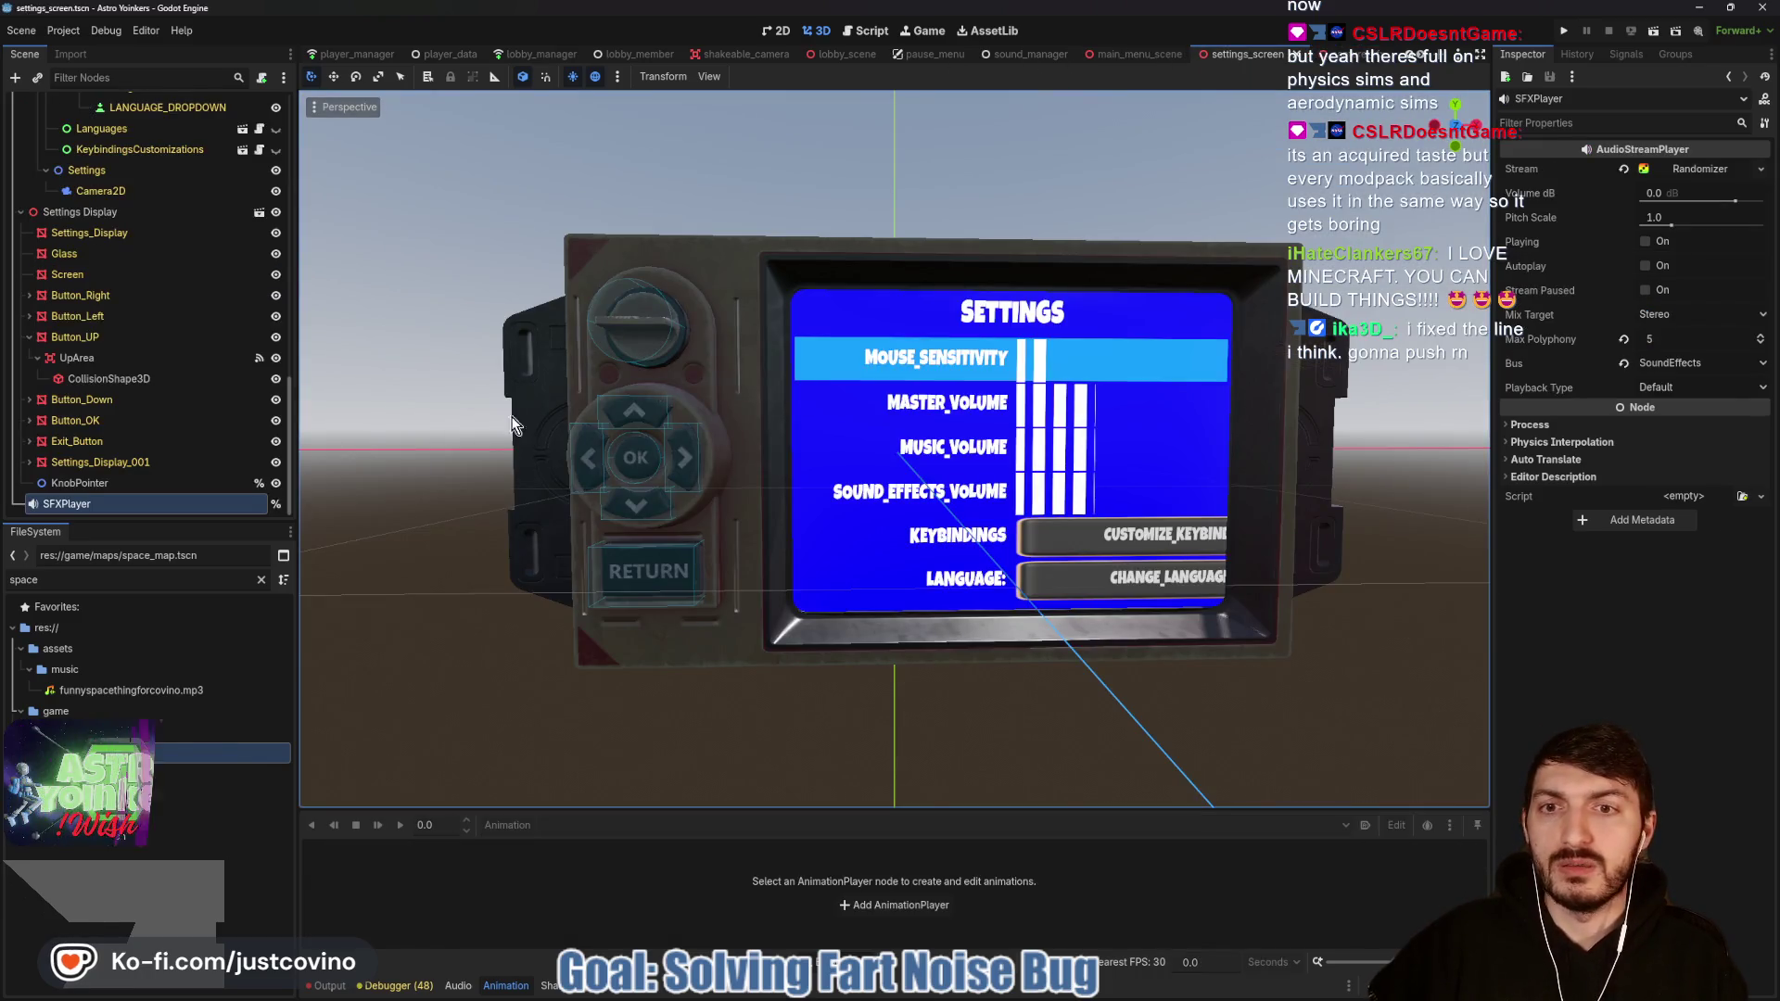
pyautogui.scroll(10, 211, 355)
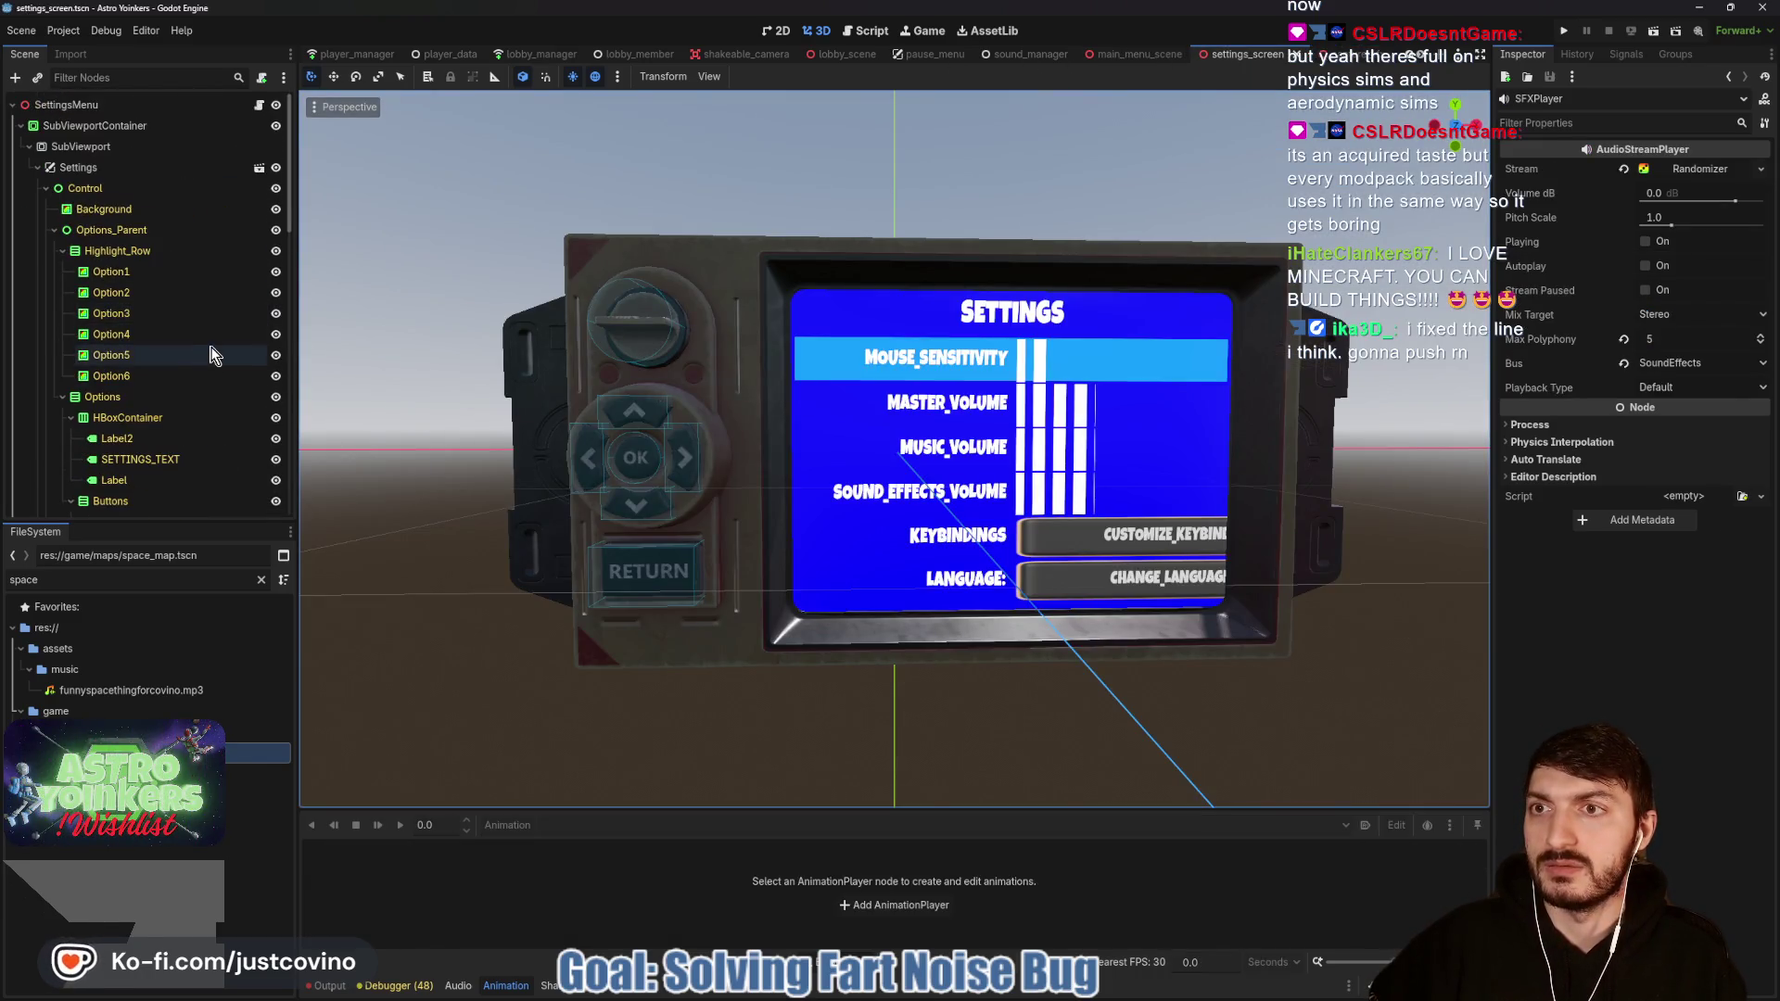
pyautogui.click(261, 104)
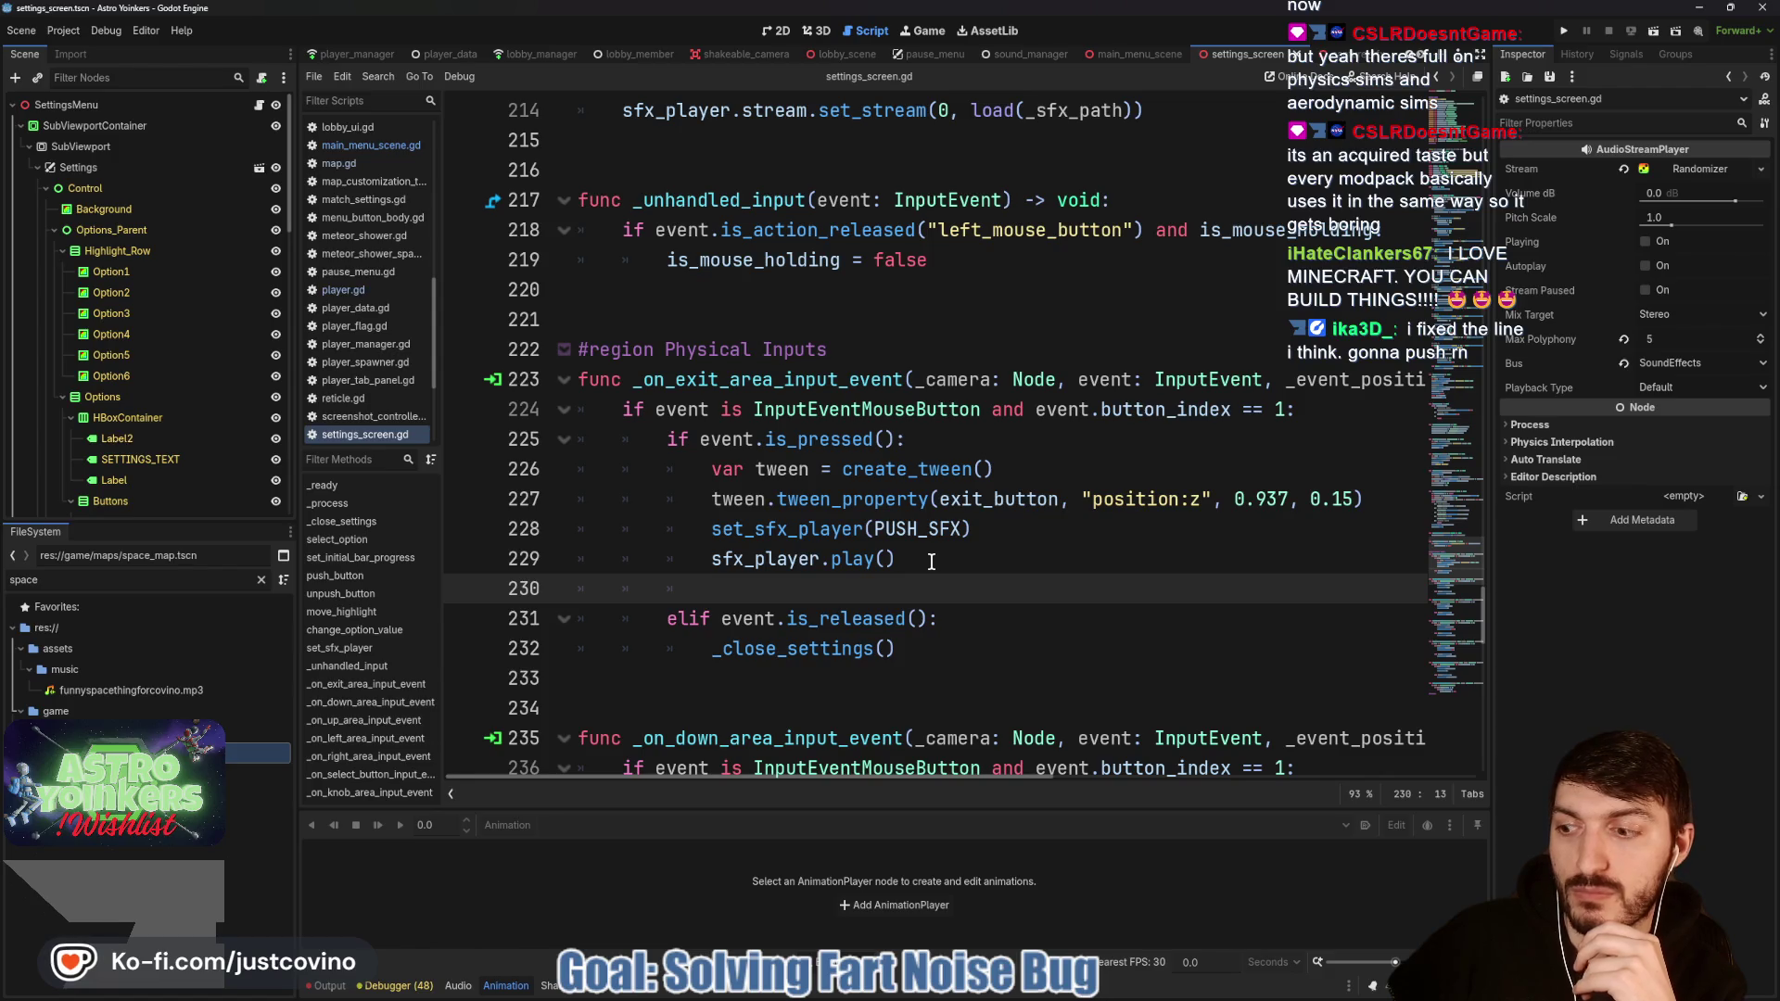
# Place the caret at the end of line 228 in settings_screen.gd's exit-area handler.
pyautogui.click(995, 530)
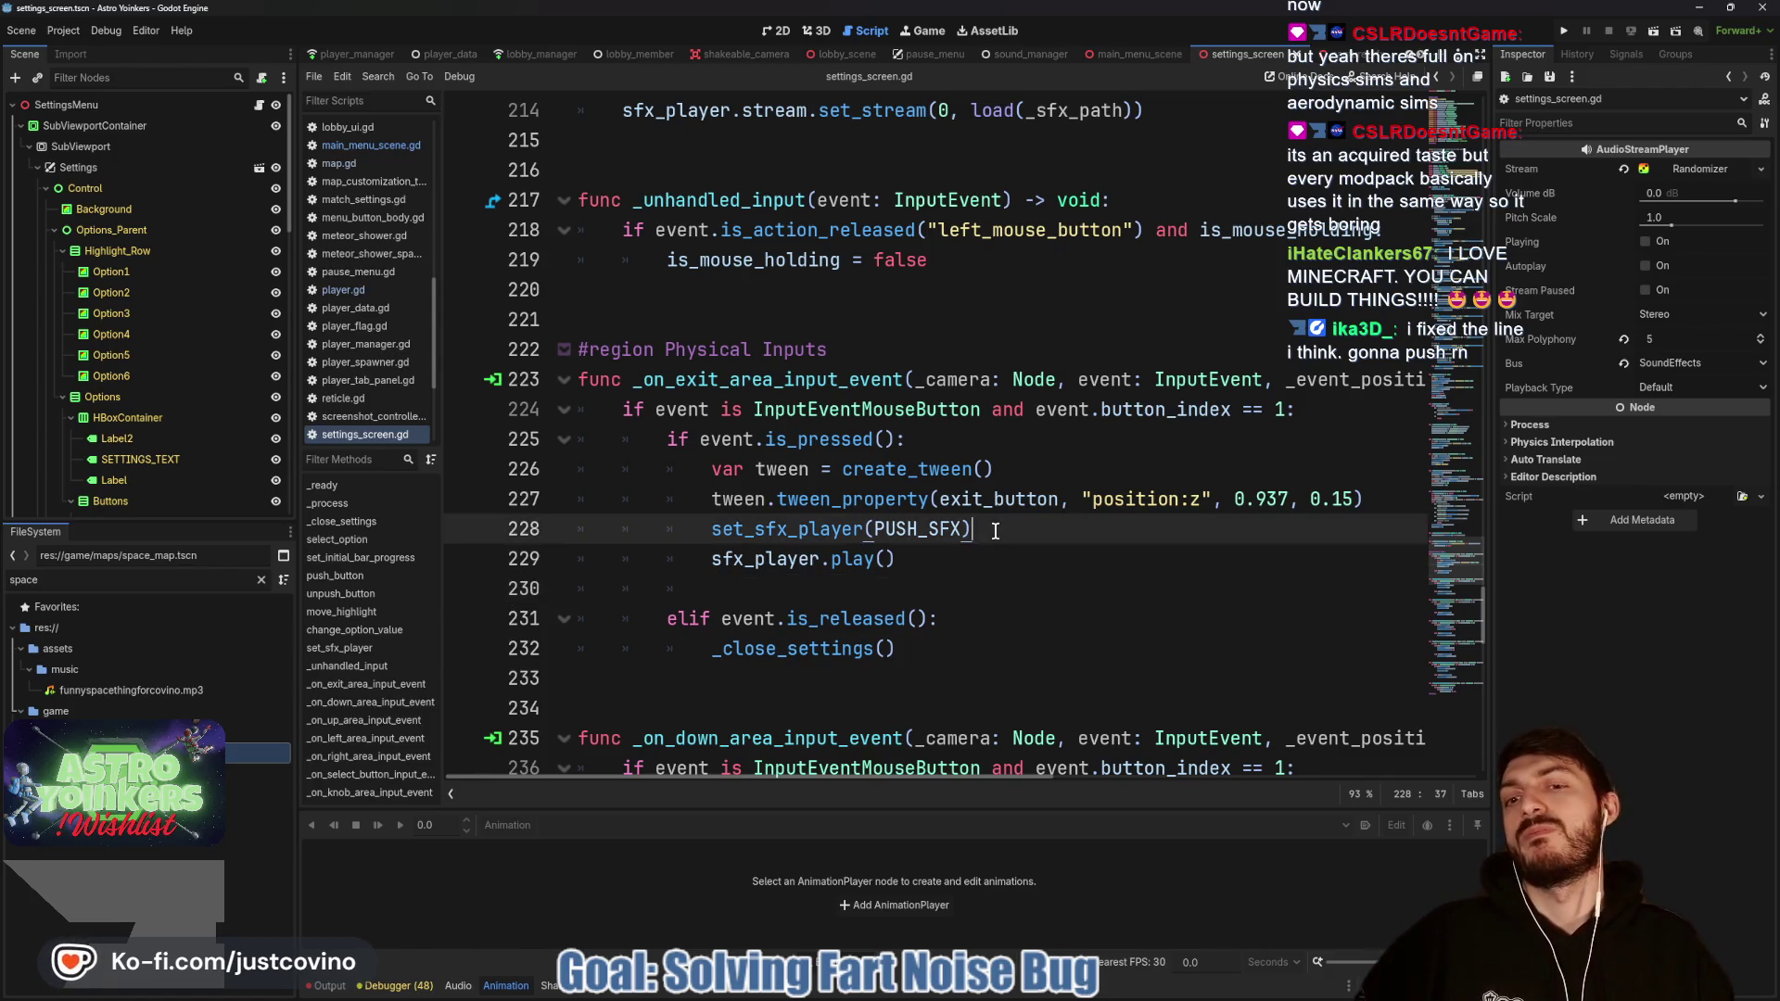
pyautogui.press('Return')
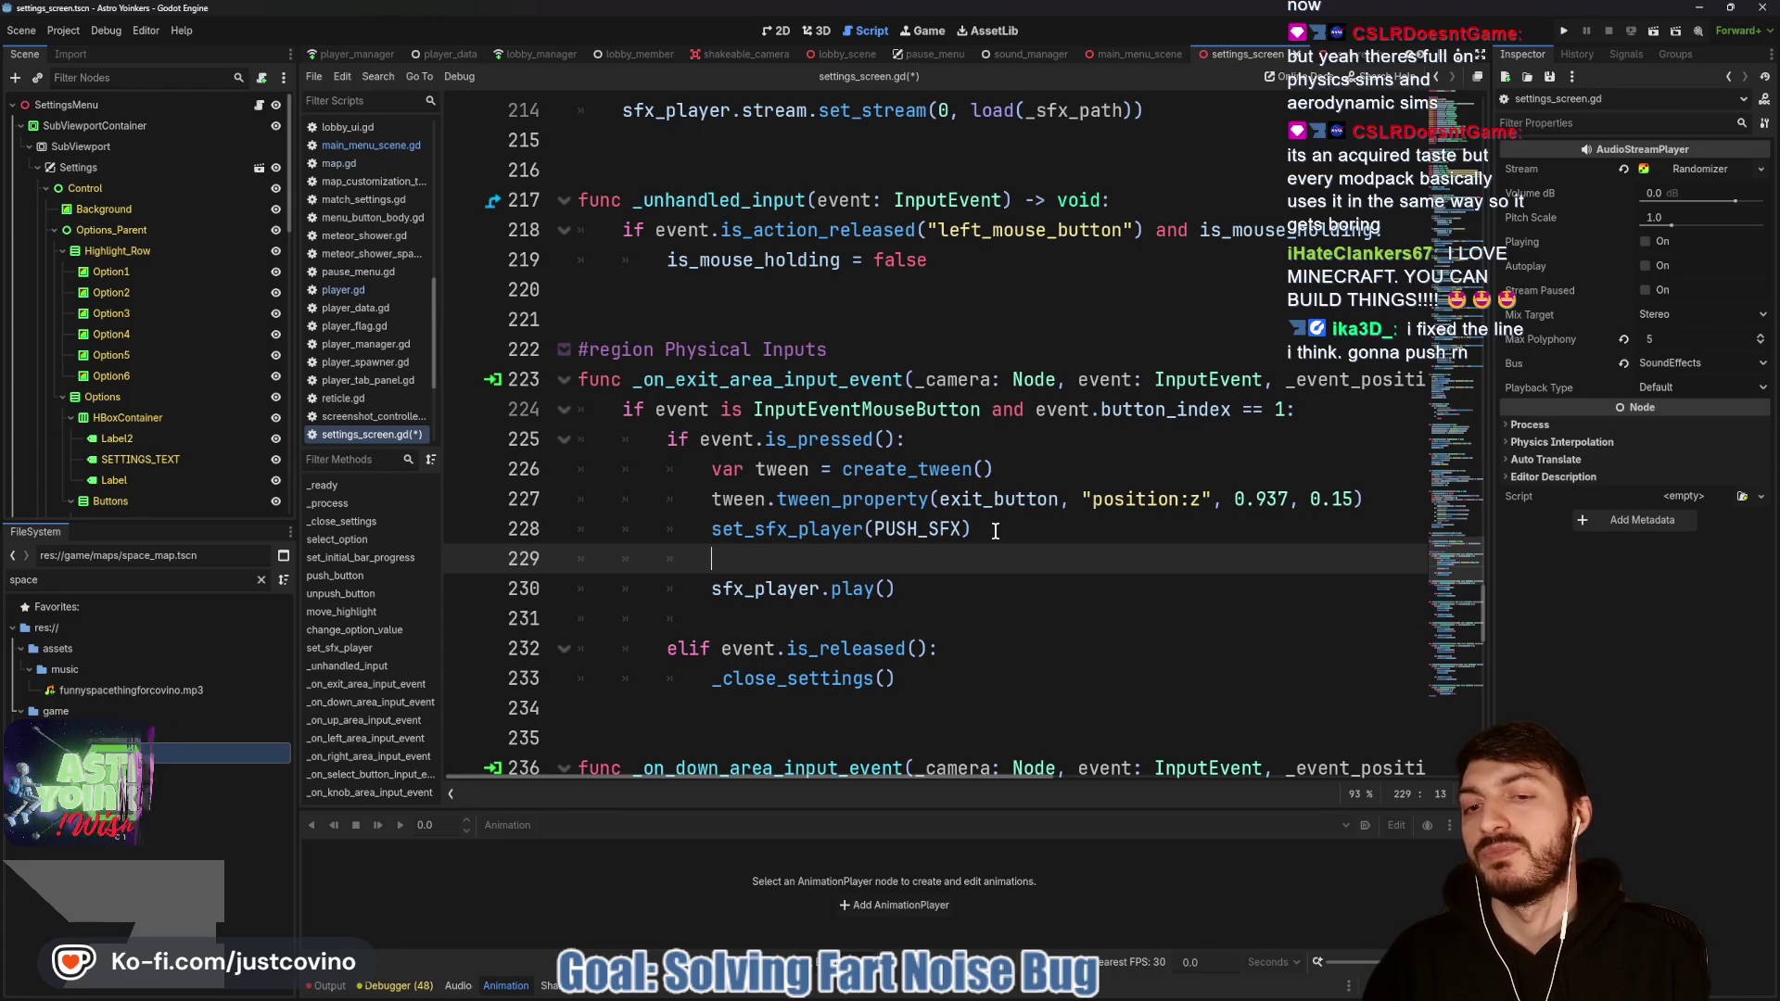
pyautogui.write('if sfc')
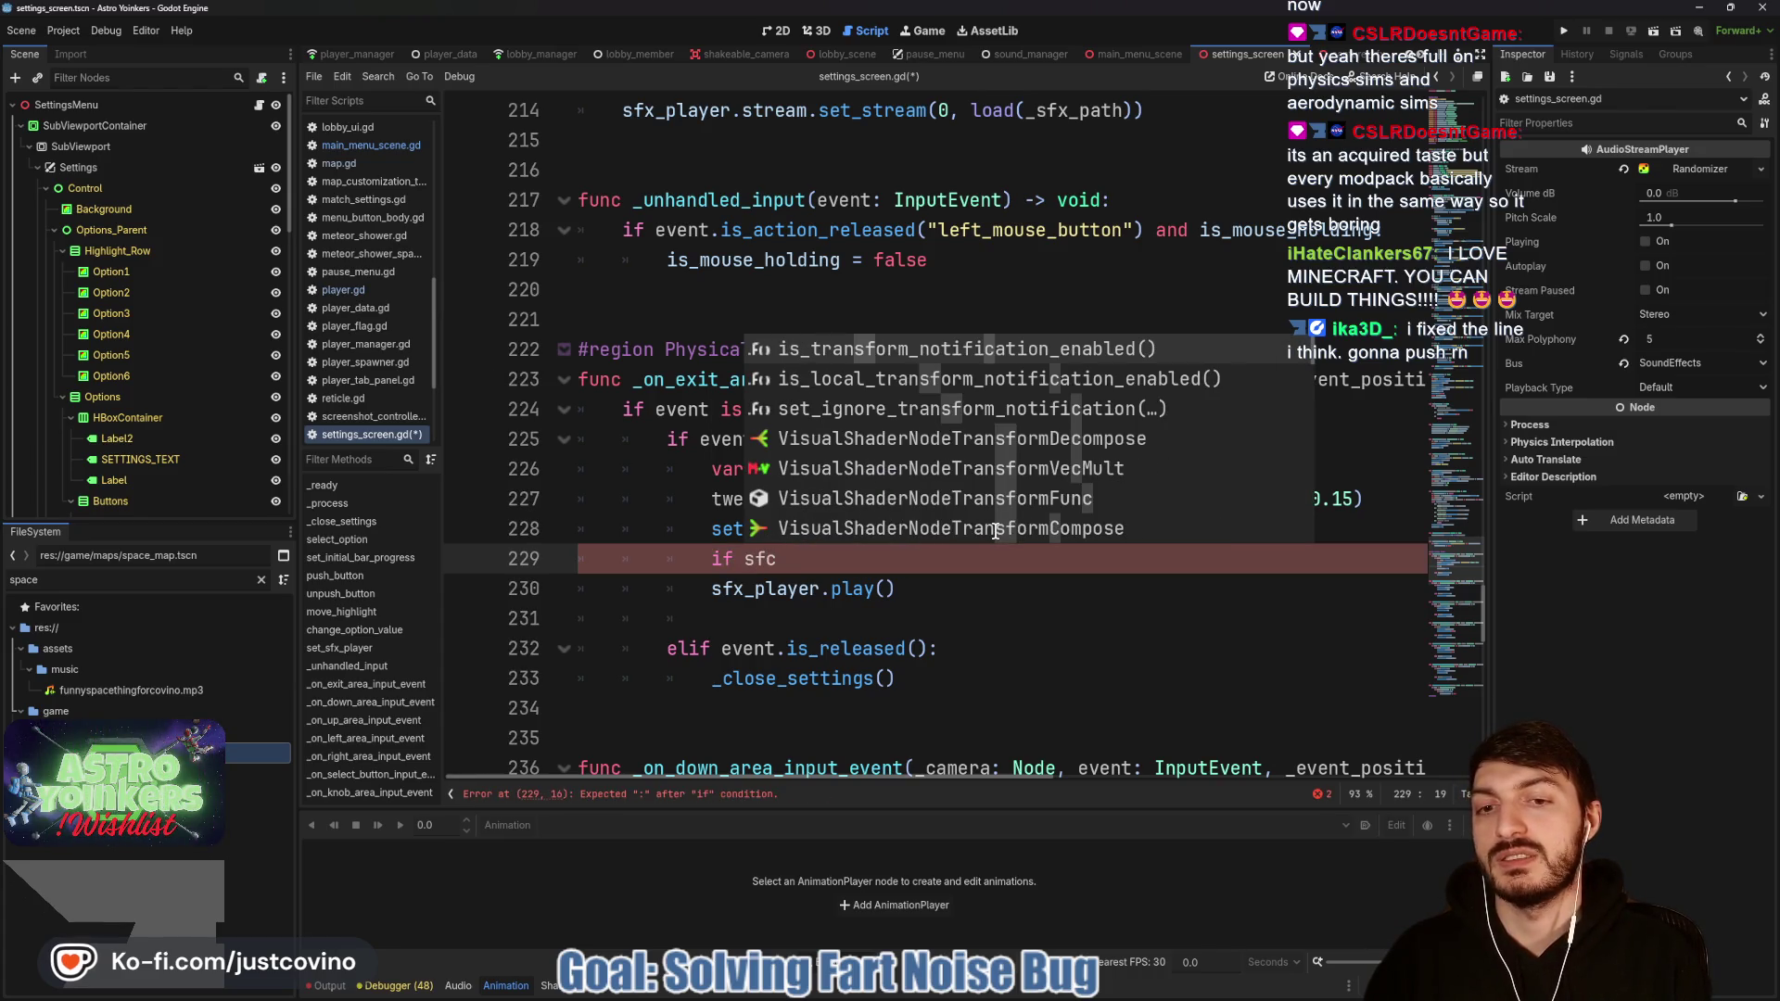
pyautogui.press('BackSpace')
pyautogui.write('x')
pyautogui.press('Return')
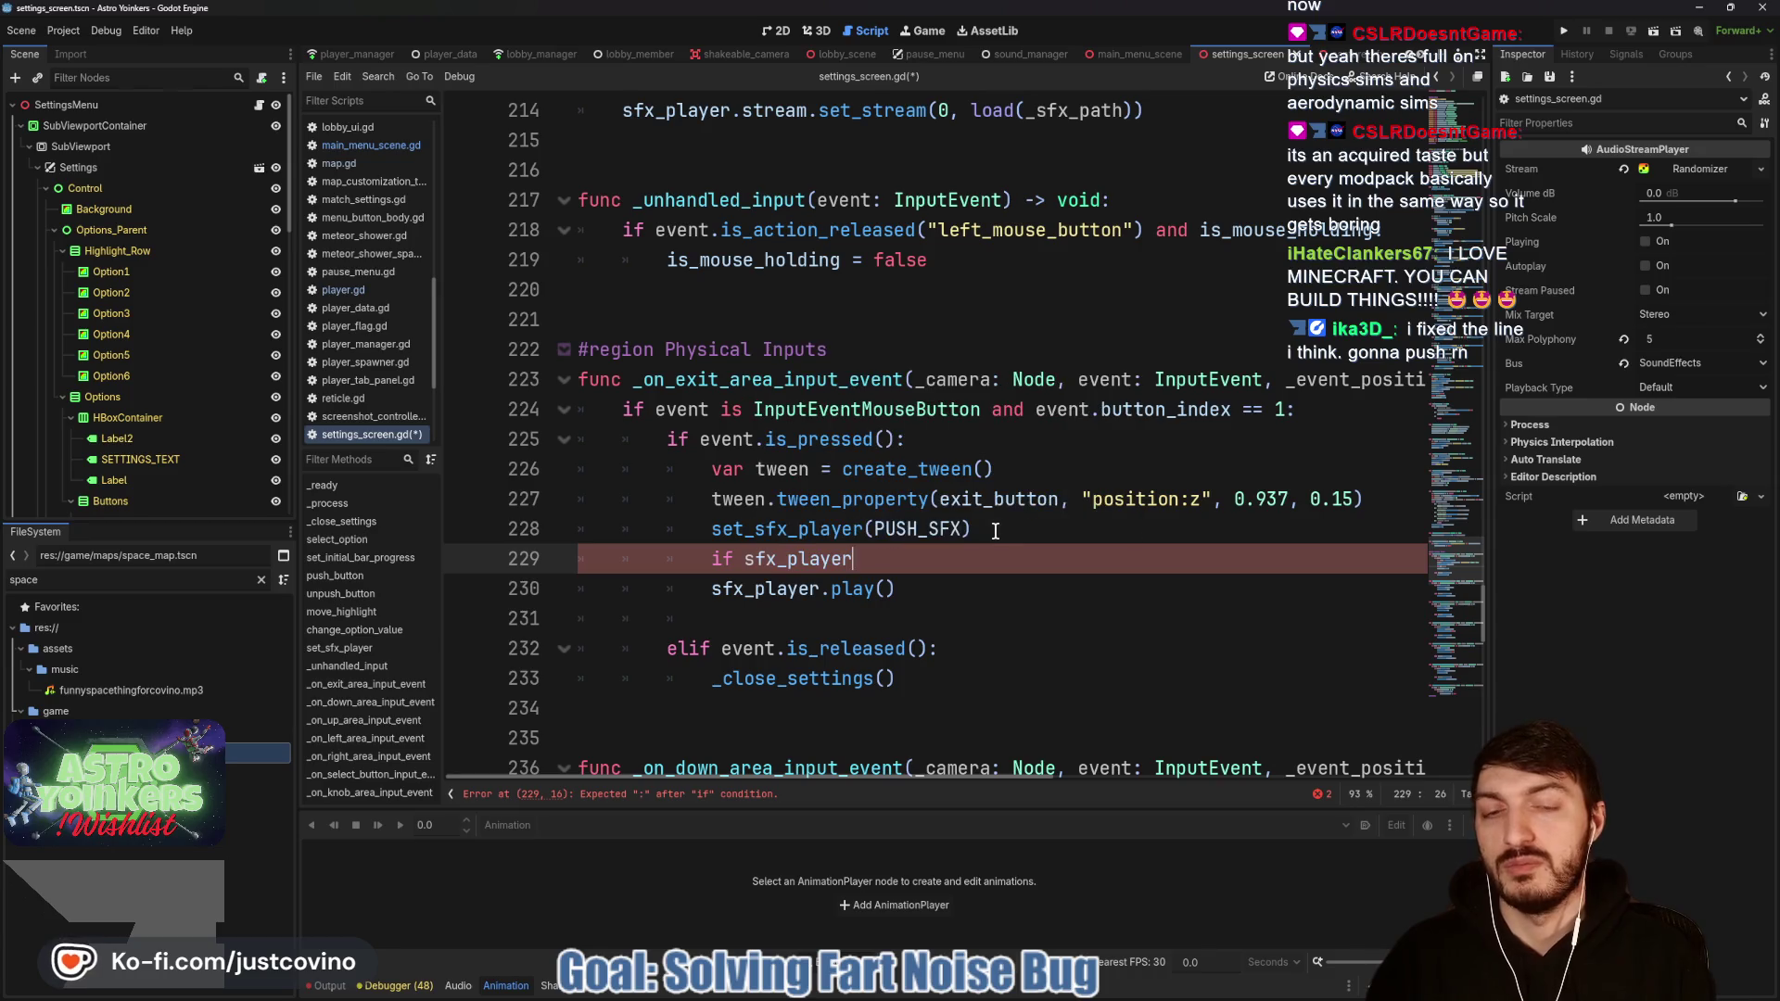
pyautogui.write('.')
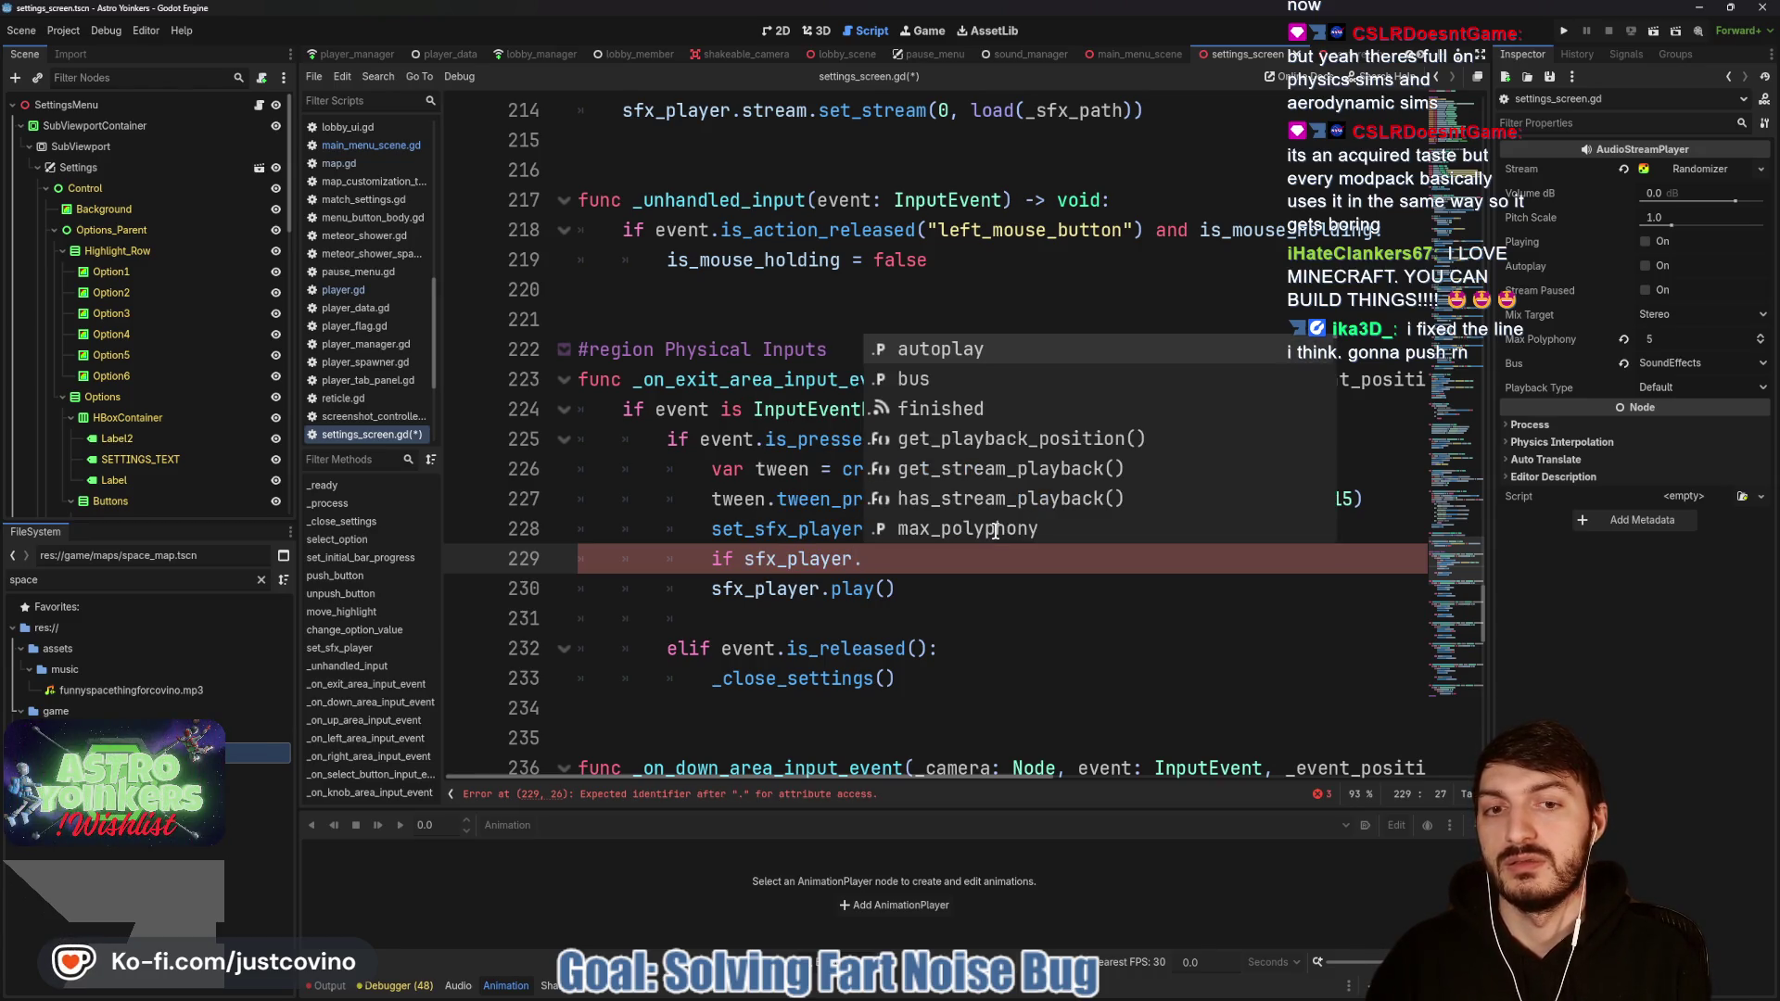
pyautogui.write('pla')
pyautogui.press('Down')
pyautogui.press('Down')
pyautogui.press('Return')
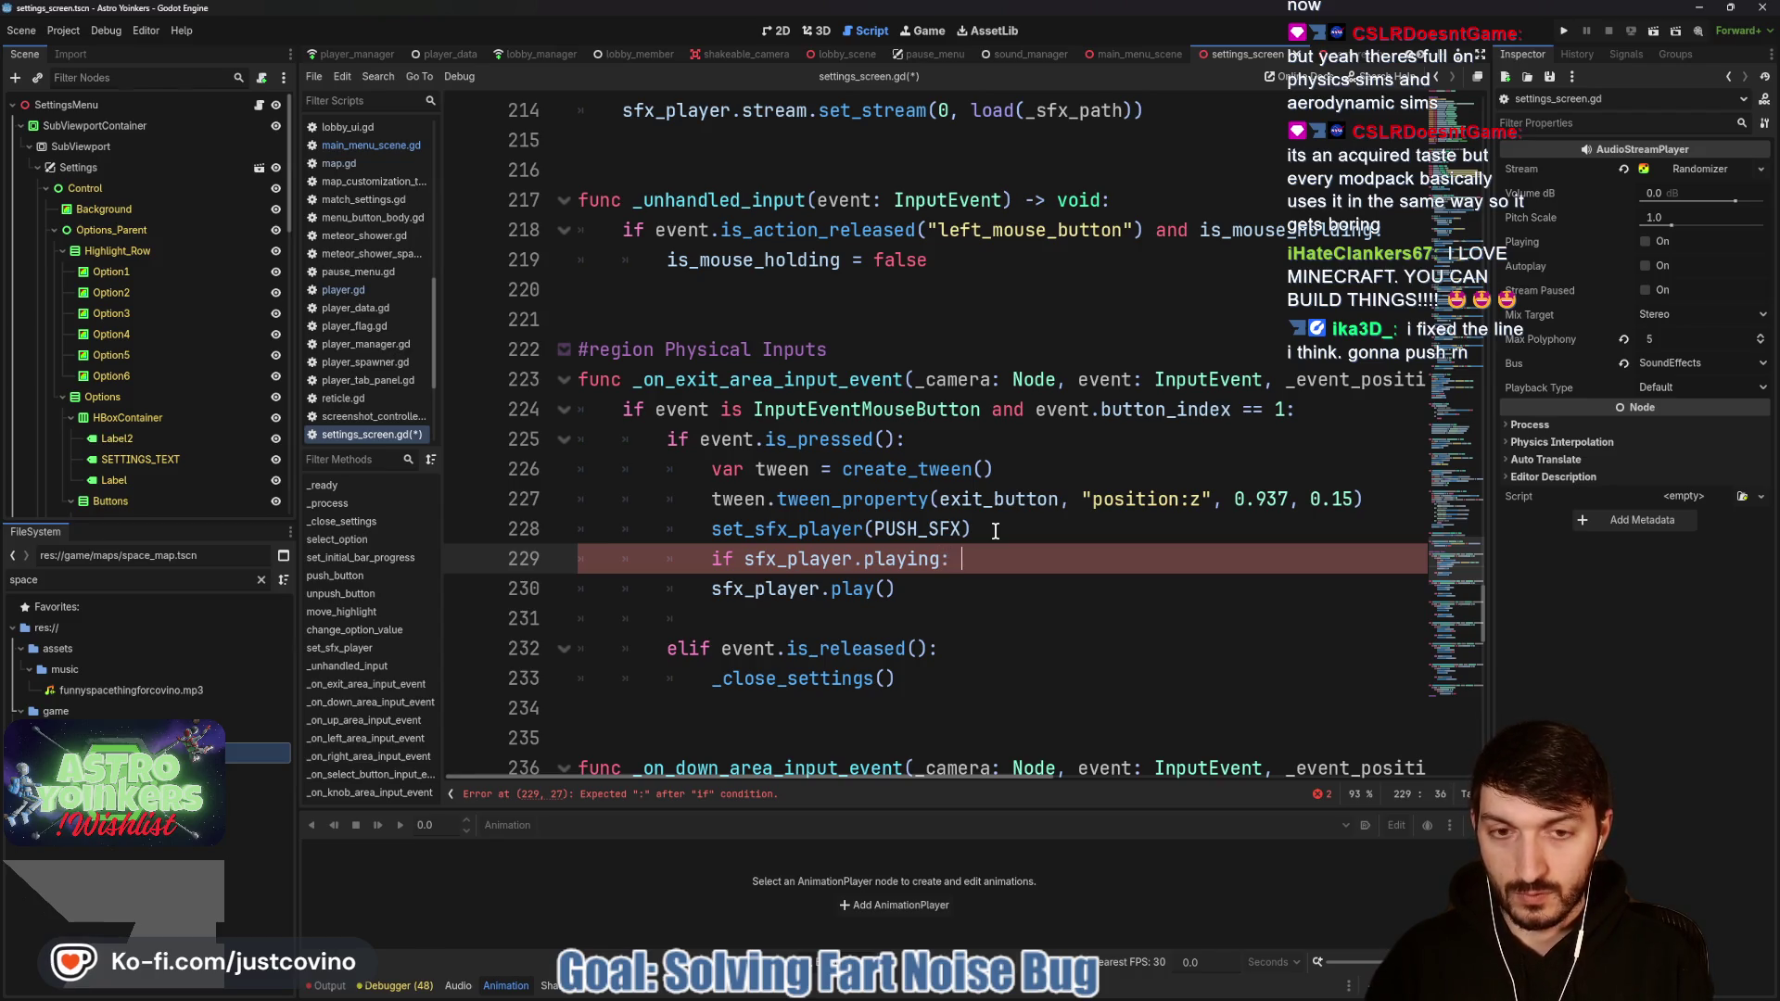
pyautogui.write('return')
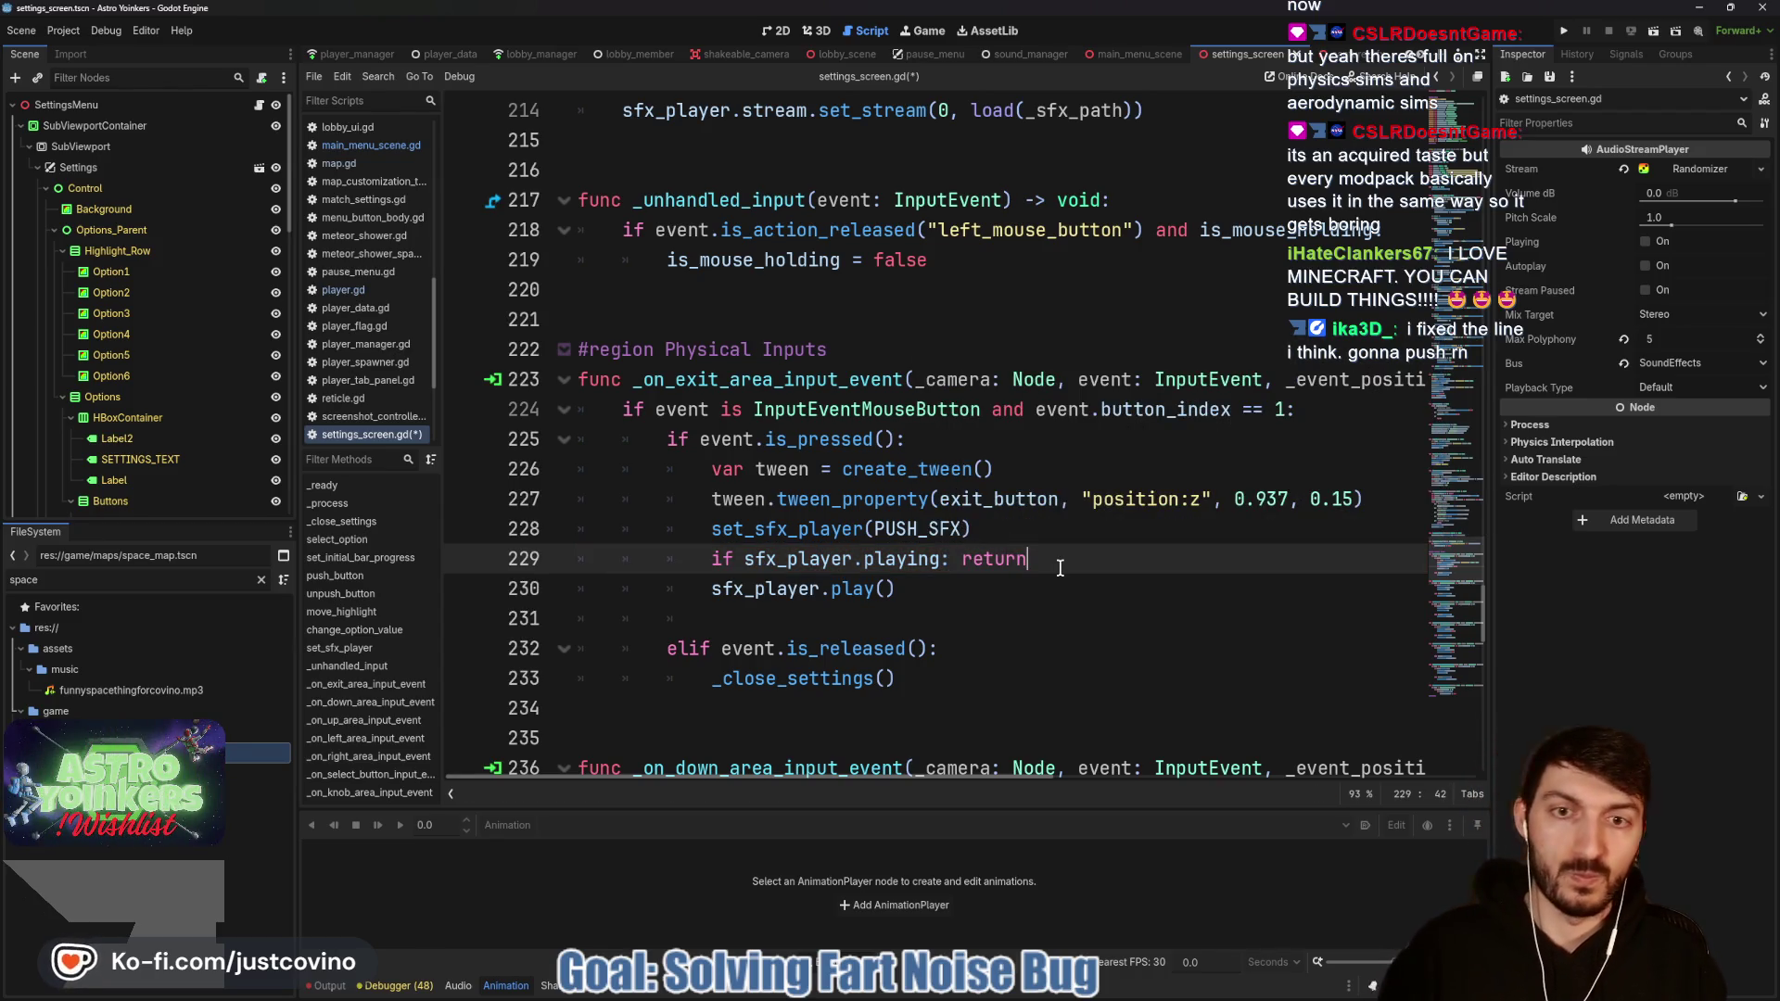
pyautogui.moveTo(1029, 561); pyautogui.dragTo(718, 563)
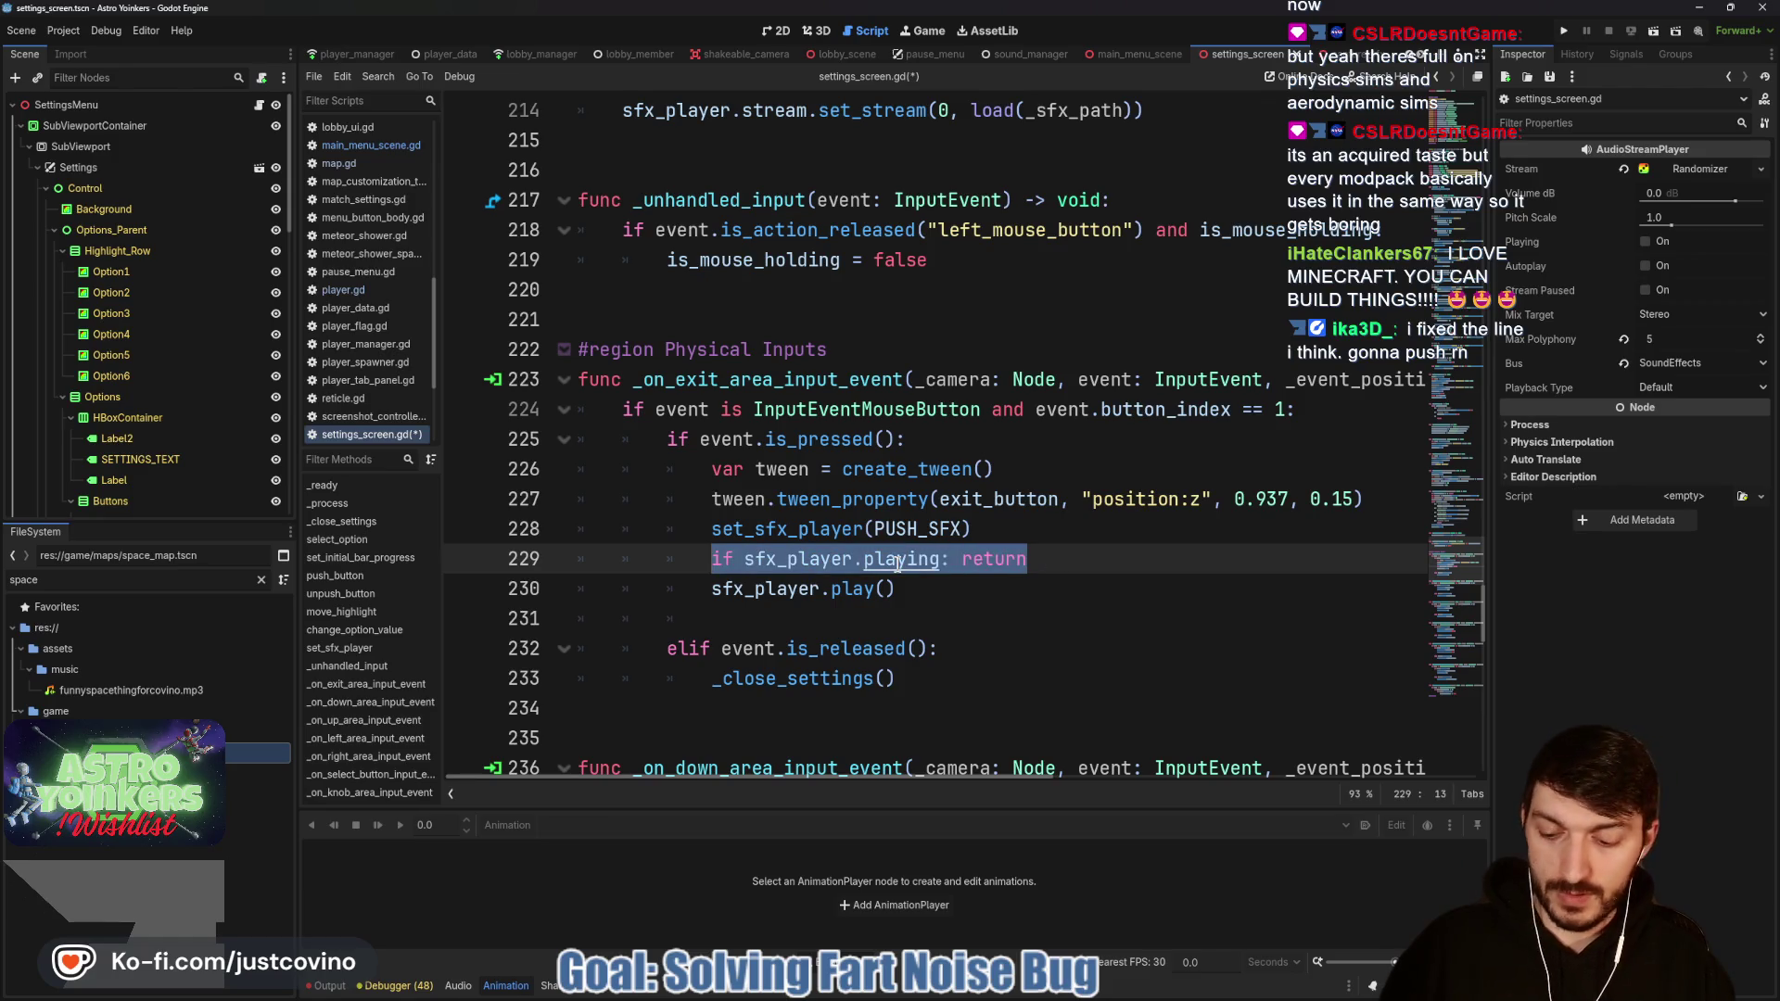
pyautogui.scroll(-4, 1020, 548)
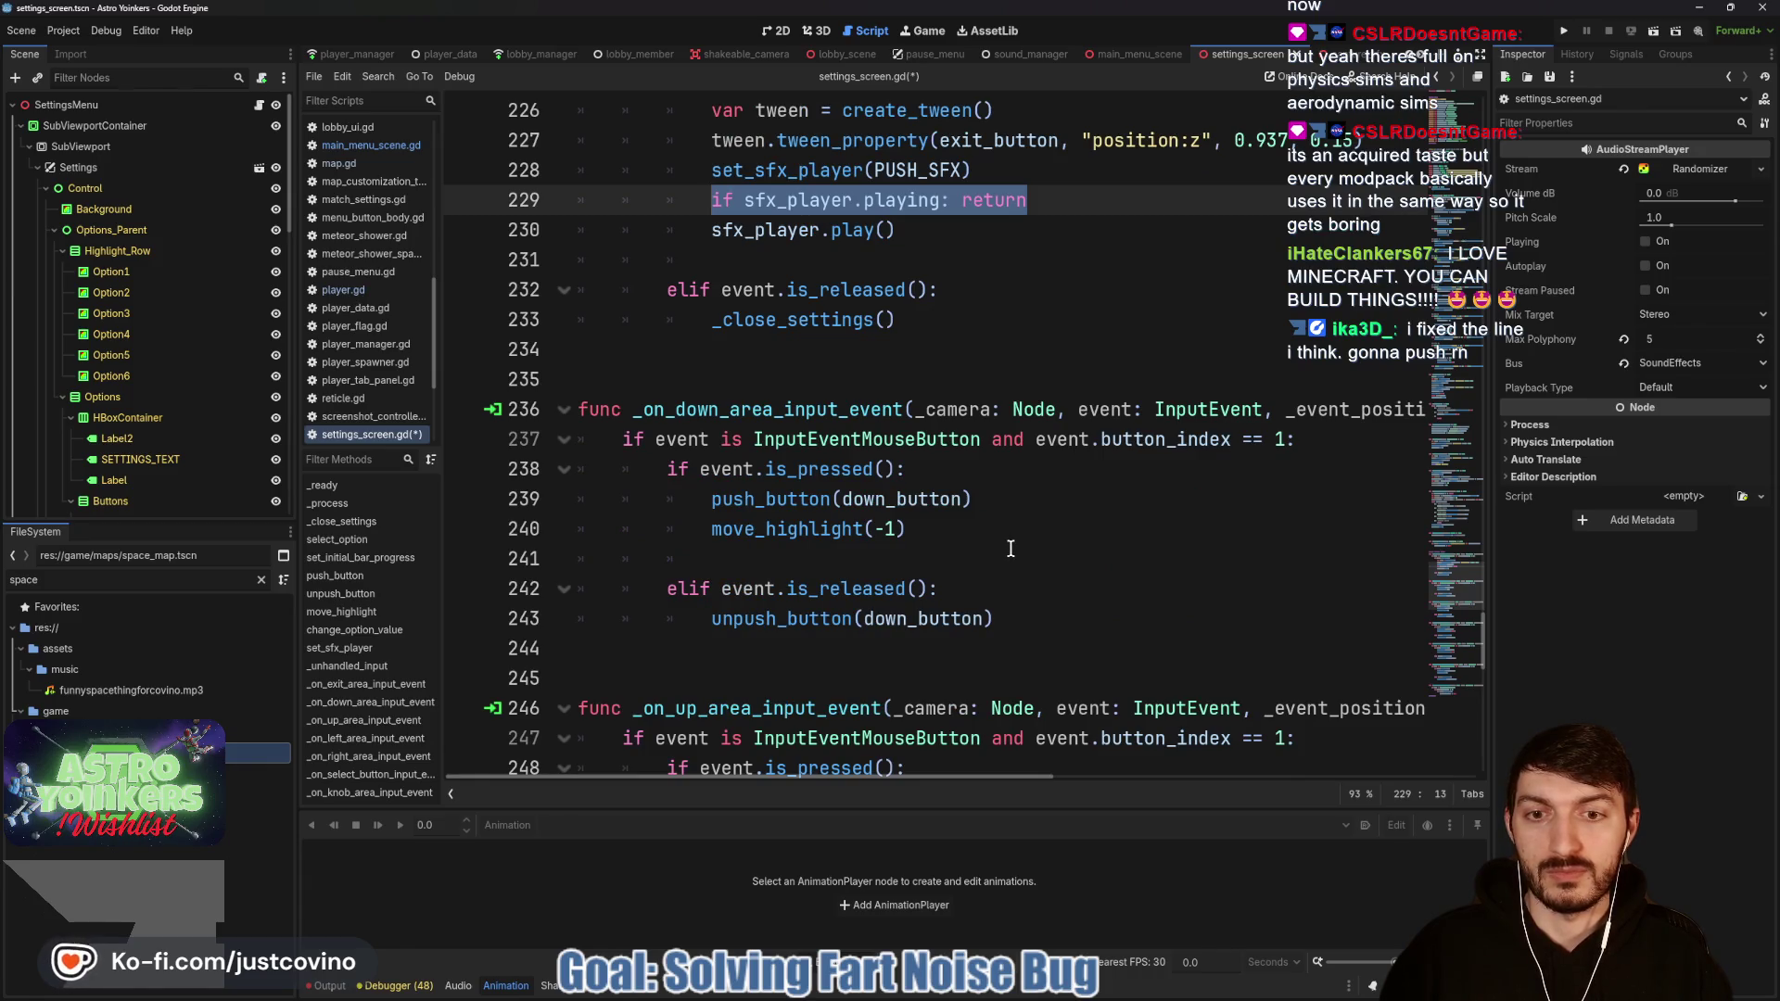
pyautogui.scroll(4, 1006, 549)
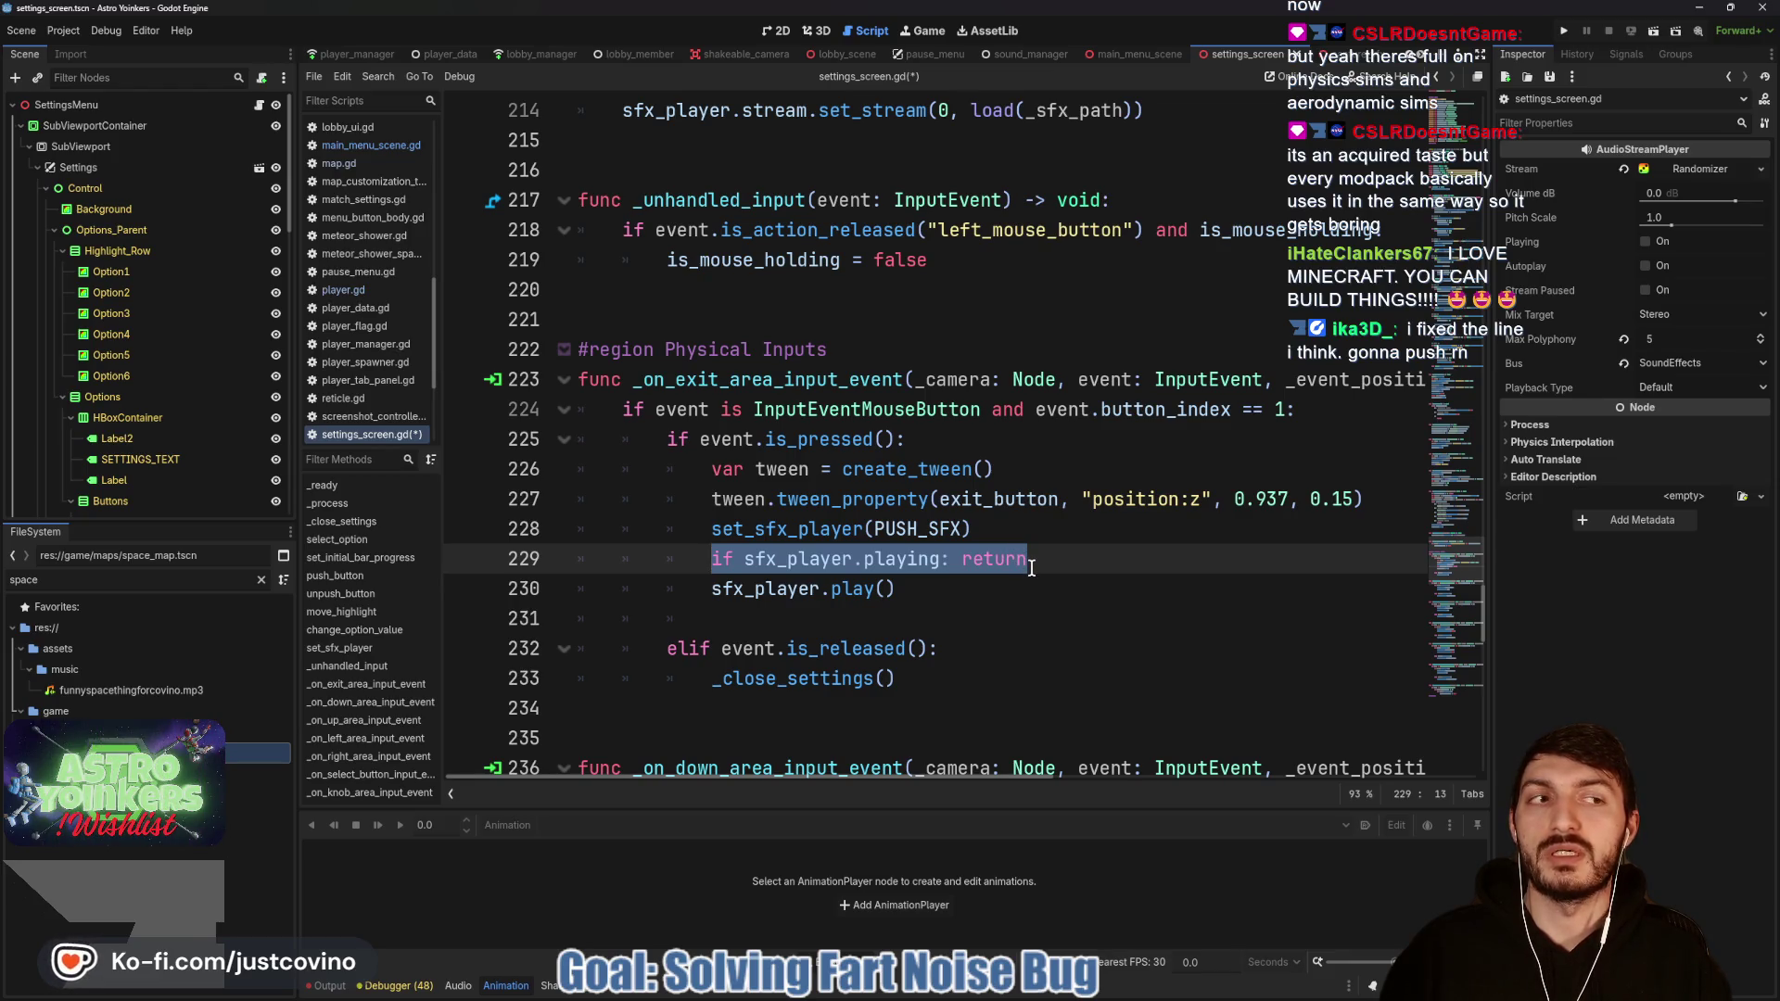
pyautogui.moveTo(1031, 559); pyautogui.dragTo(711, 559)
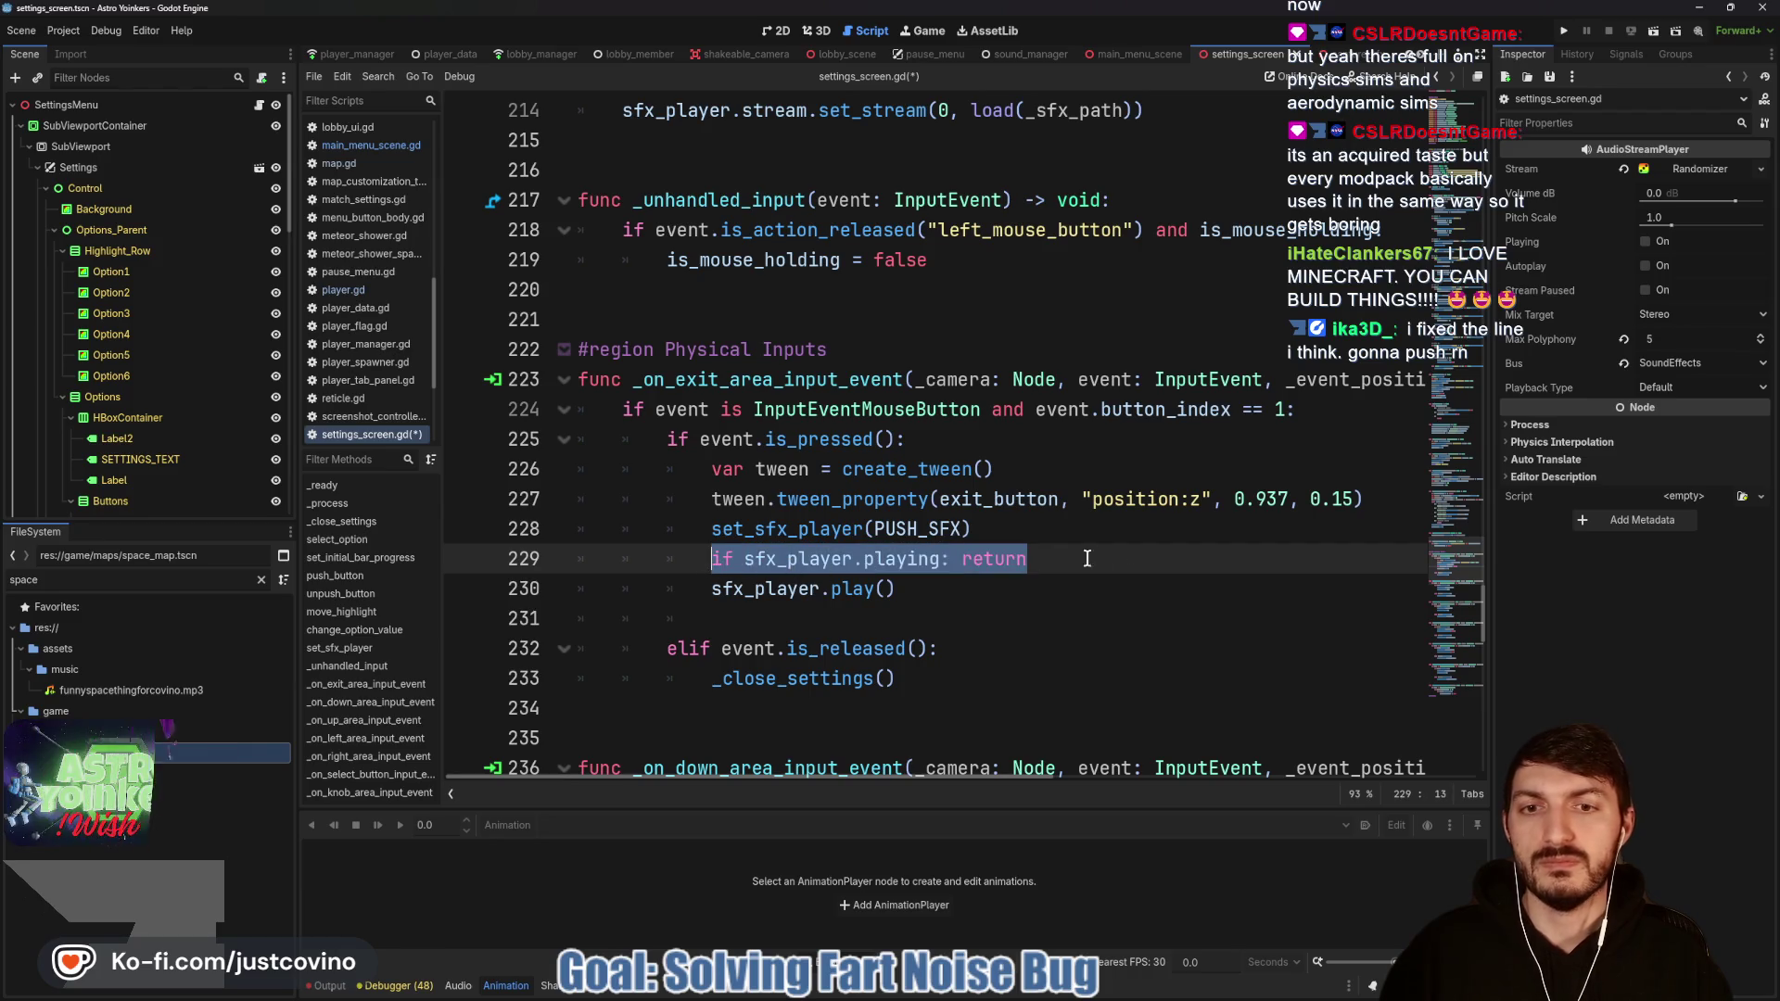
pyautogui.scroll(9, 1067, 547)
pyautogui.scroll(-9, 1006, 538)
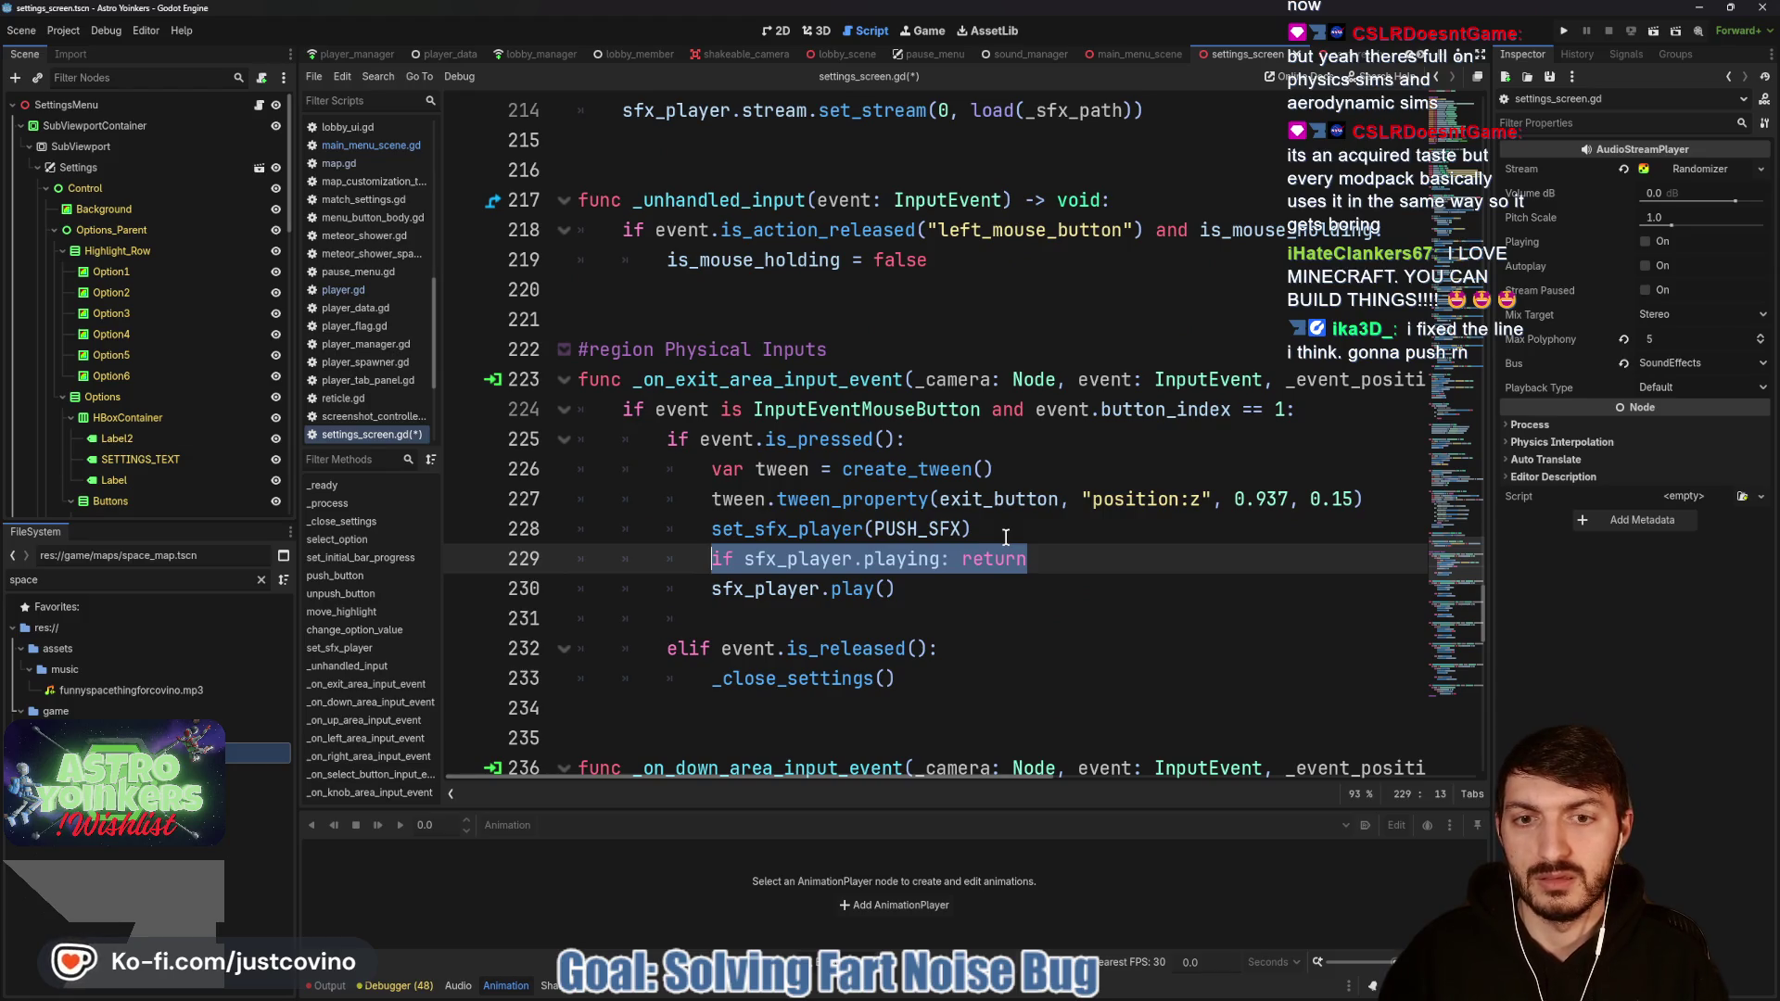
pyautogui.press('BackSpace')
pyautogui.press('BackSpace')
pyautogui.press('BackSpace')
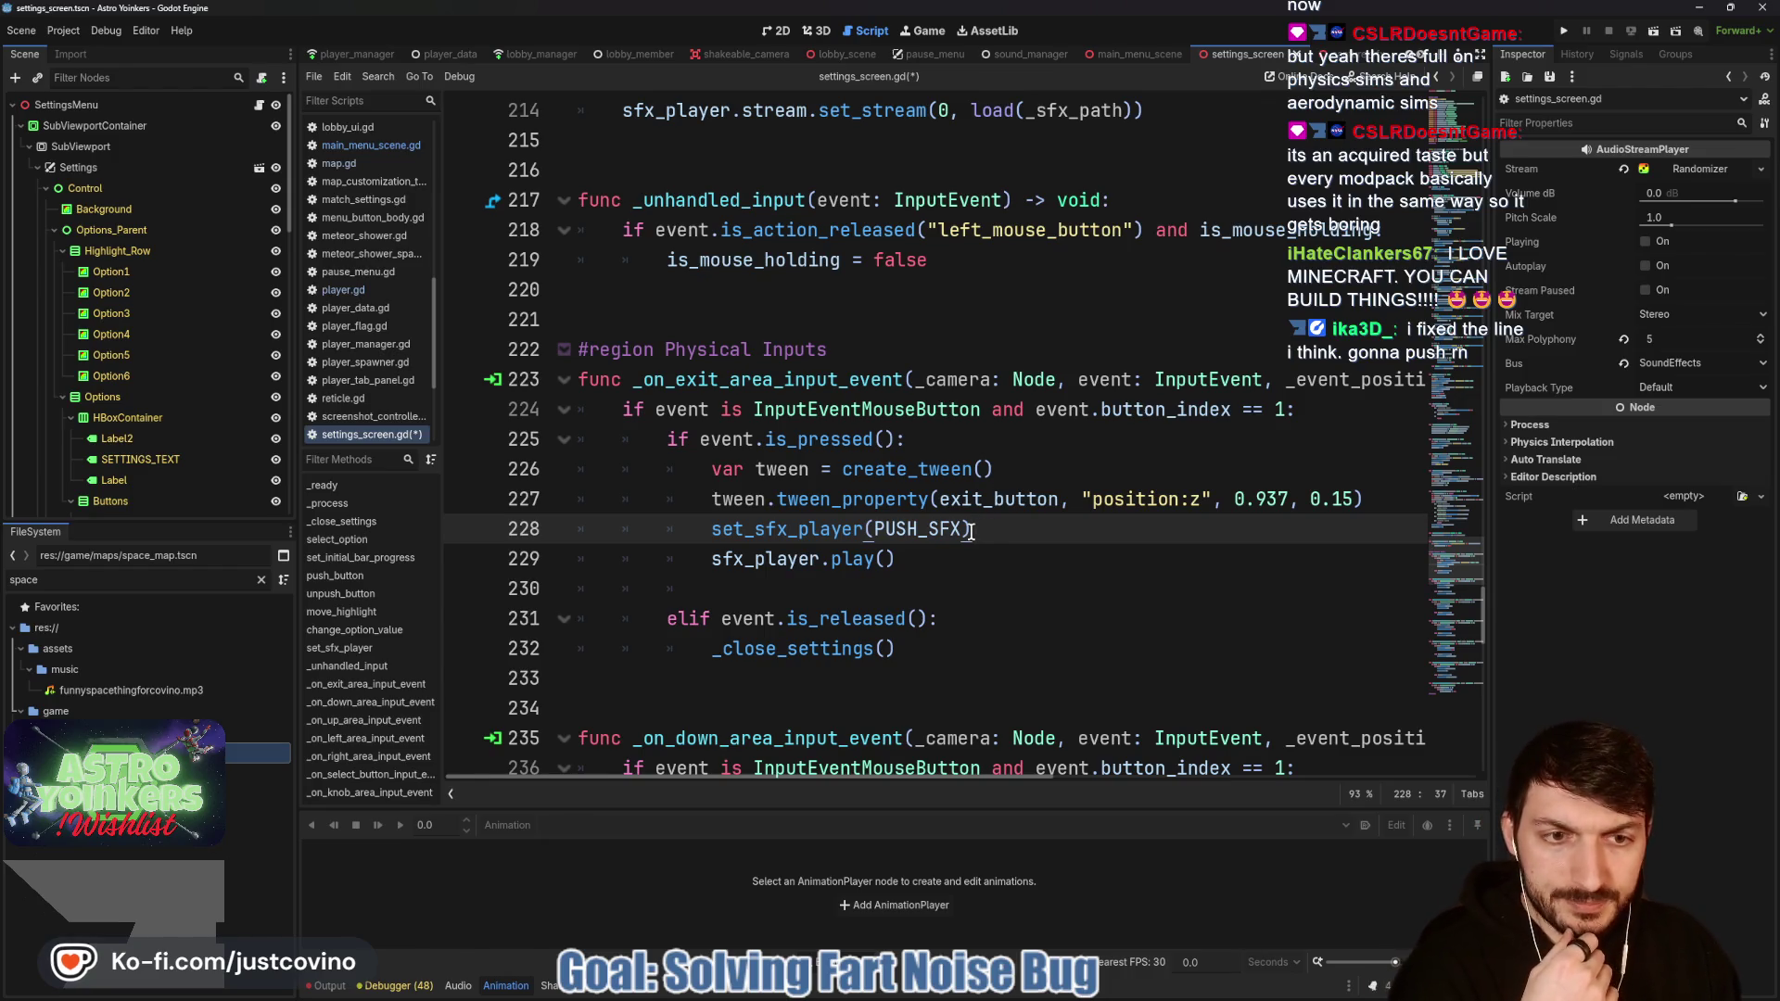
# Jump to the unpush_button definition and place the caret at the end of line 178.
pyautogui.scroll(-1, 961, 467)
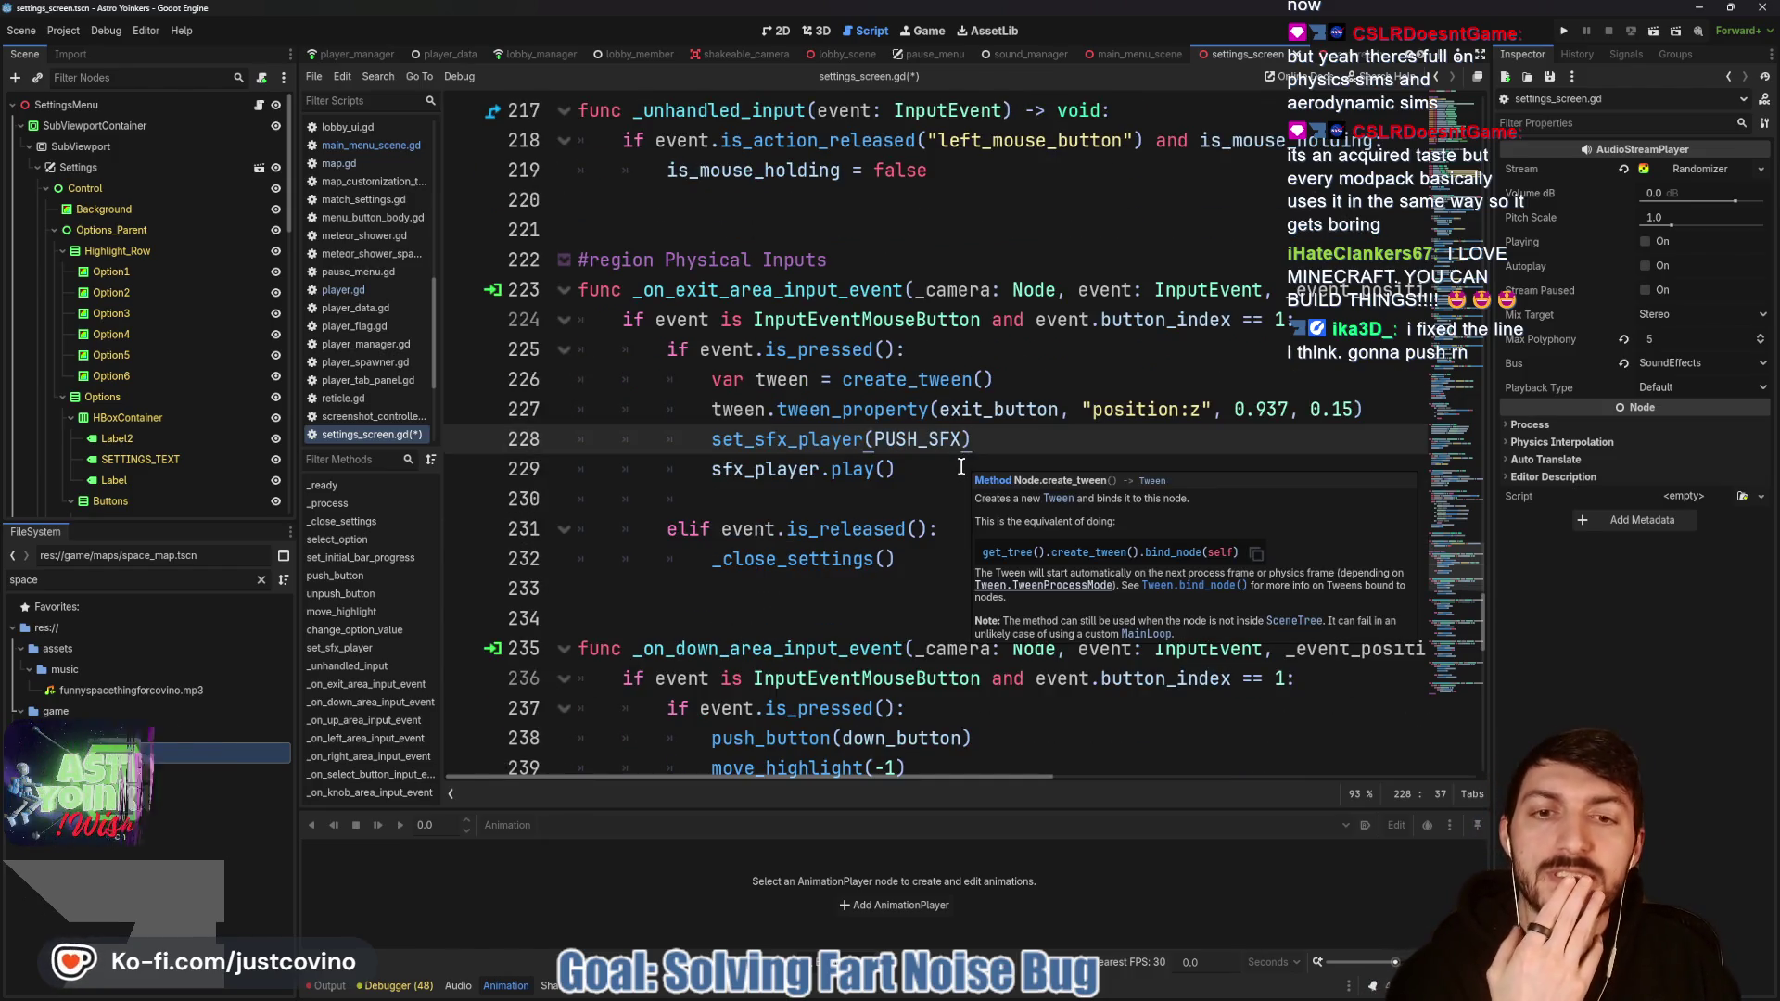
pyautogui.scroll(-3, 955, 471)
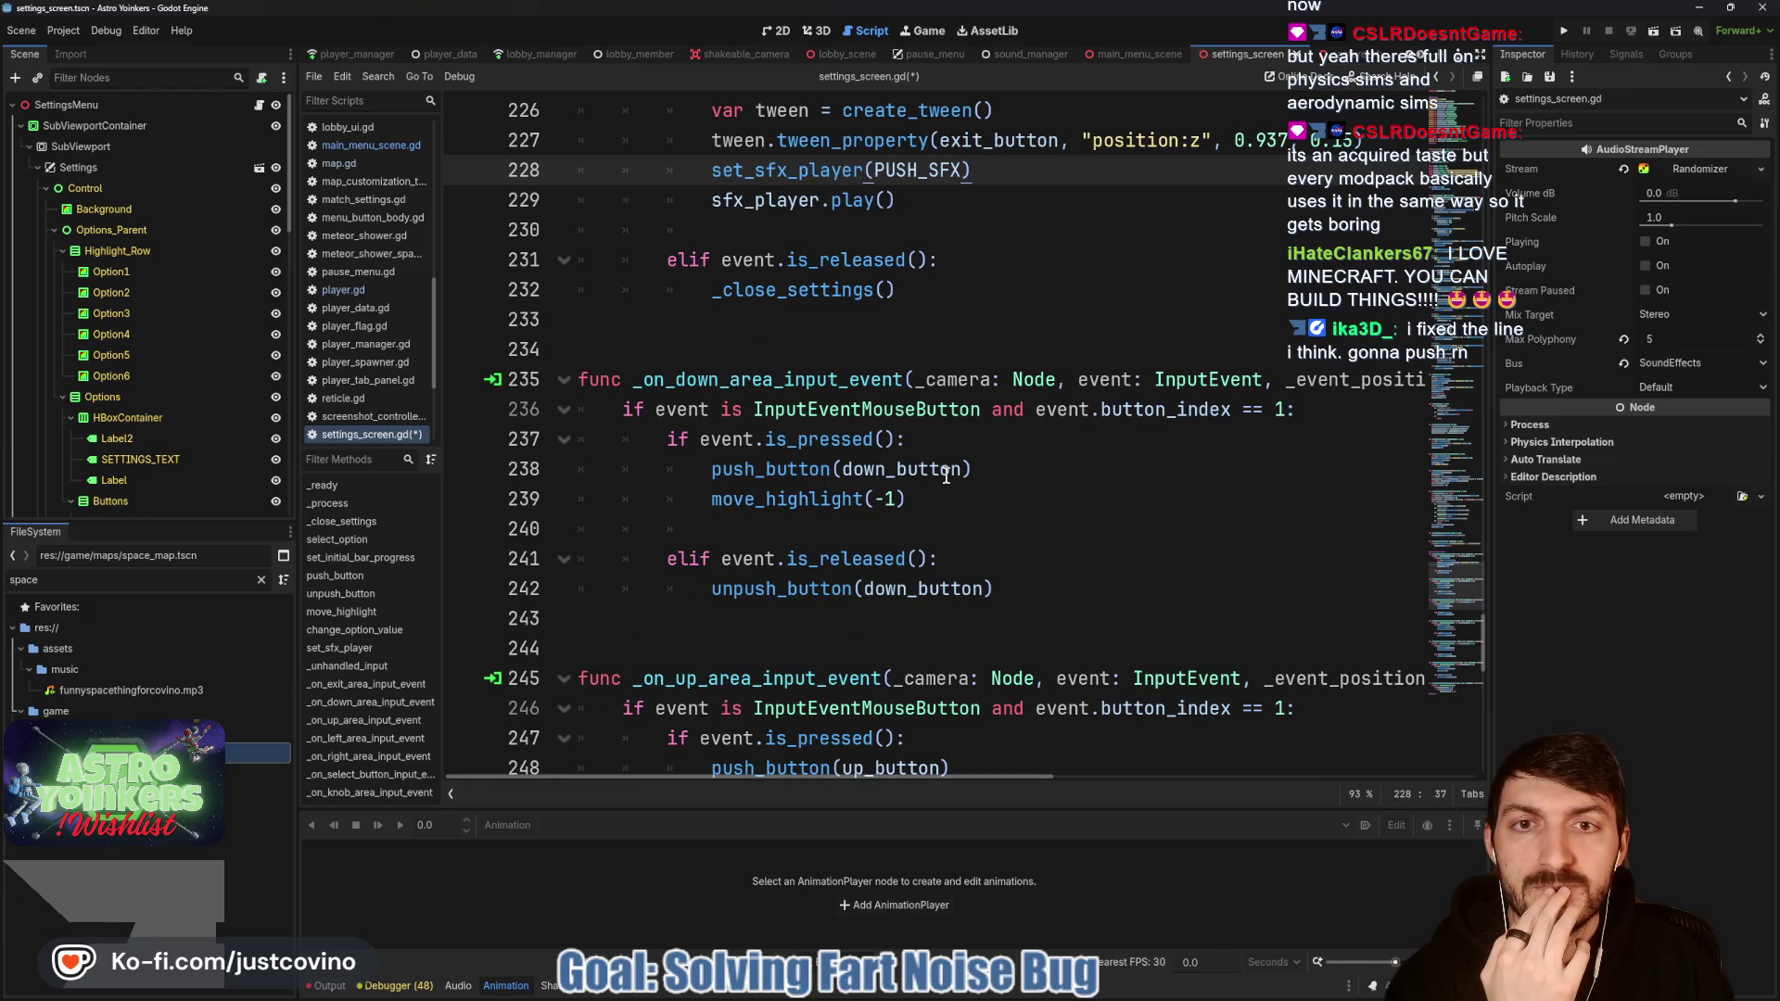
pyautogui.scroll(-2, 946, 475)
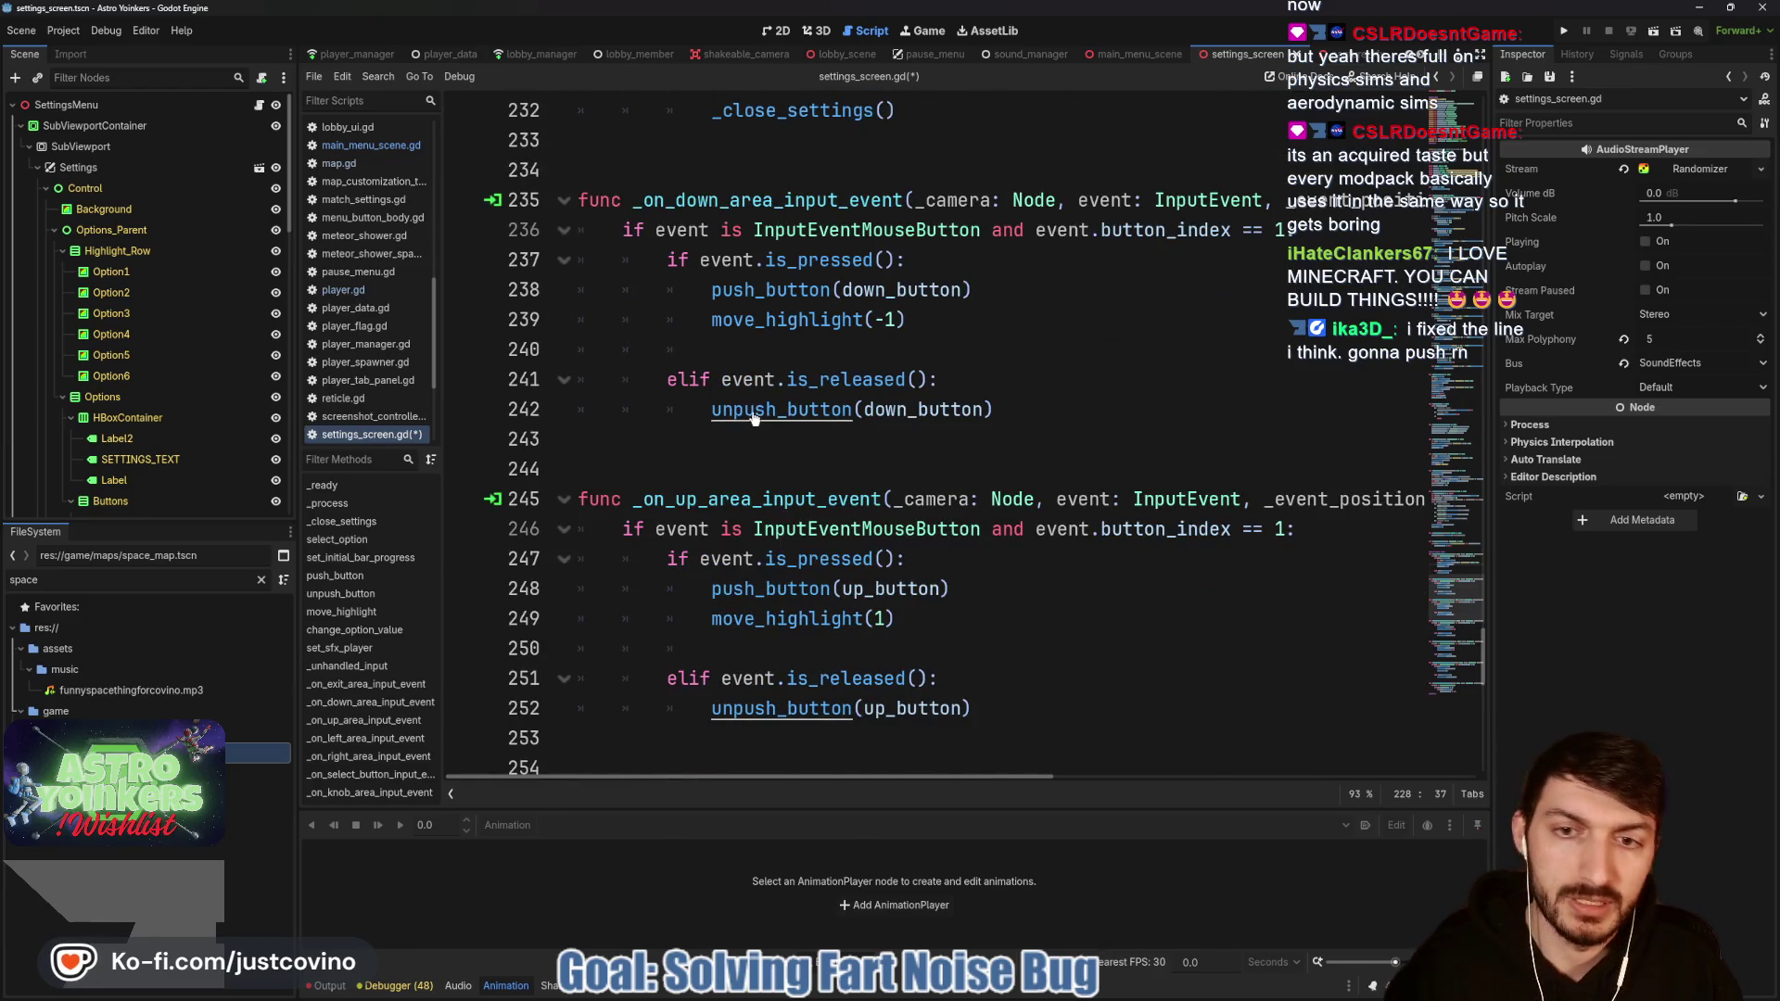
pyautogui.keyDown('ctrl'); pyautogui.click(777, 412); pyautogui.keyUp('ctrl')
pyautogui.click(913, 526)
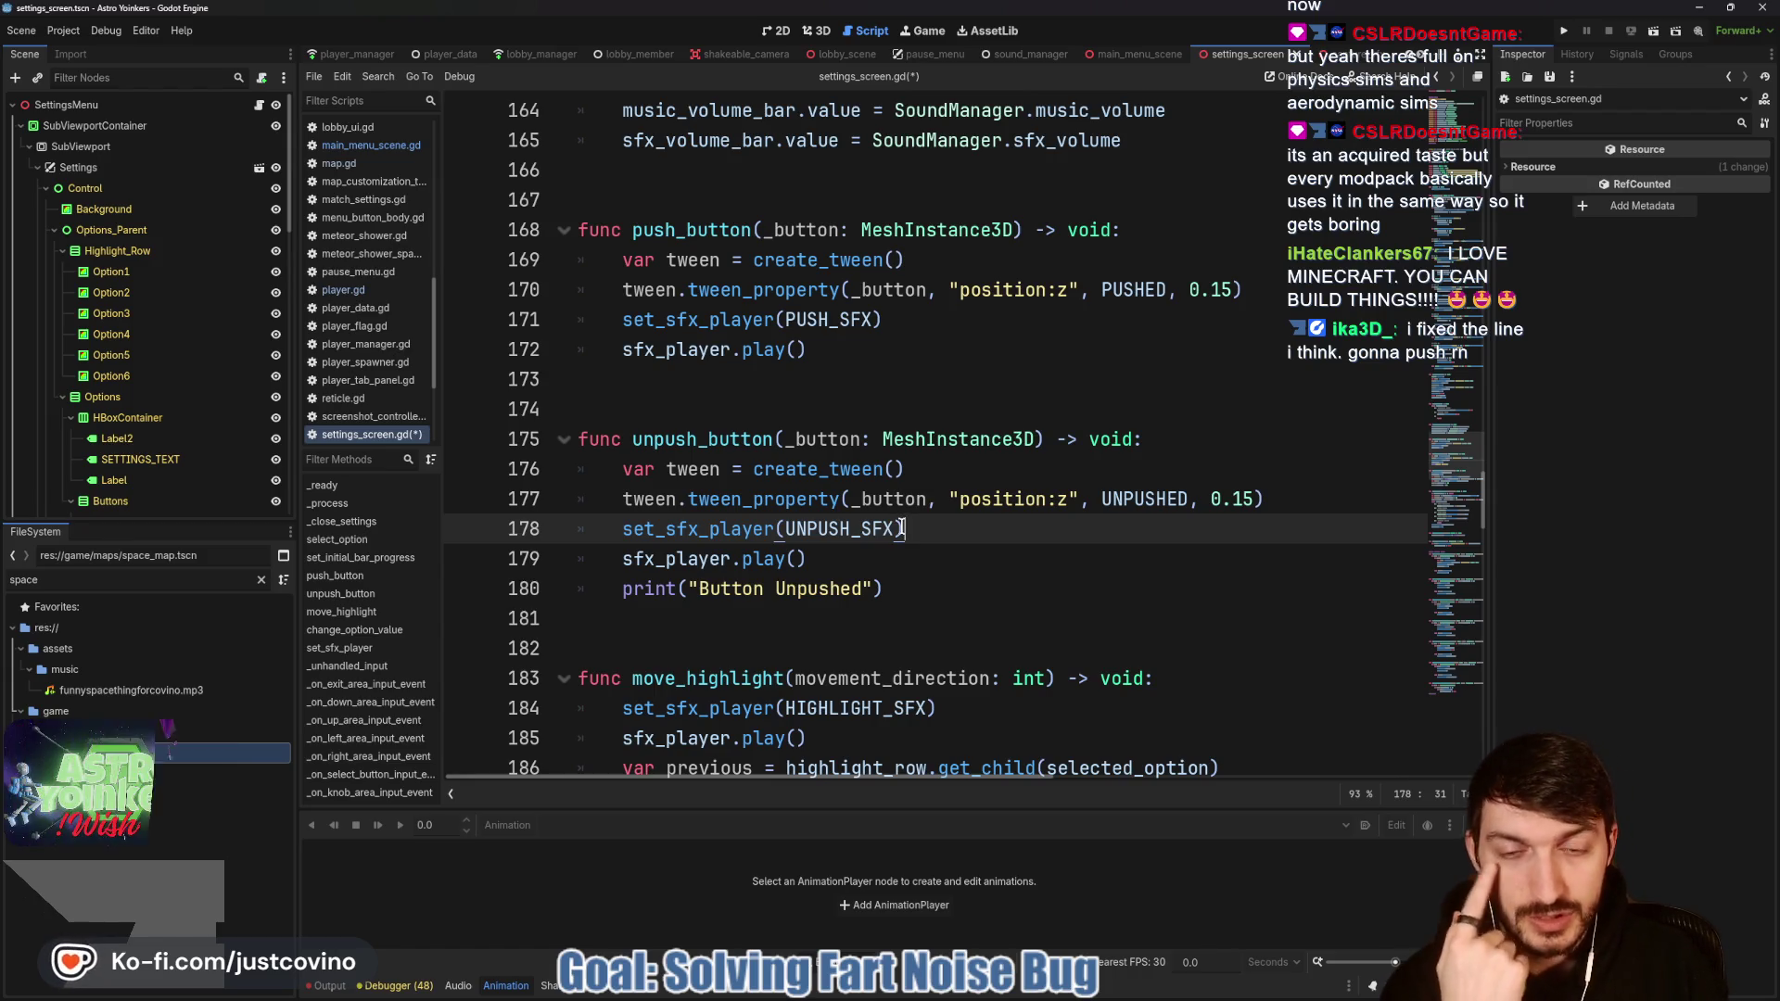
# In push_button, add 'if sfx_player.playing: return' after set_sfx_player(PUSH_SFX).
pyautogui.click(897, 319)
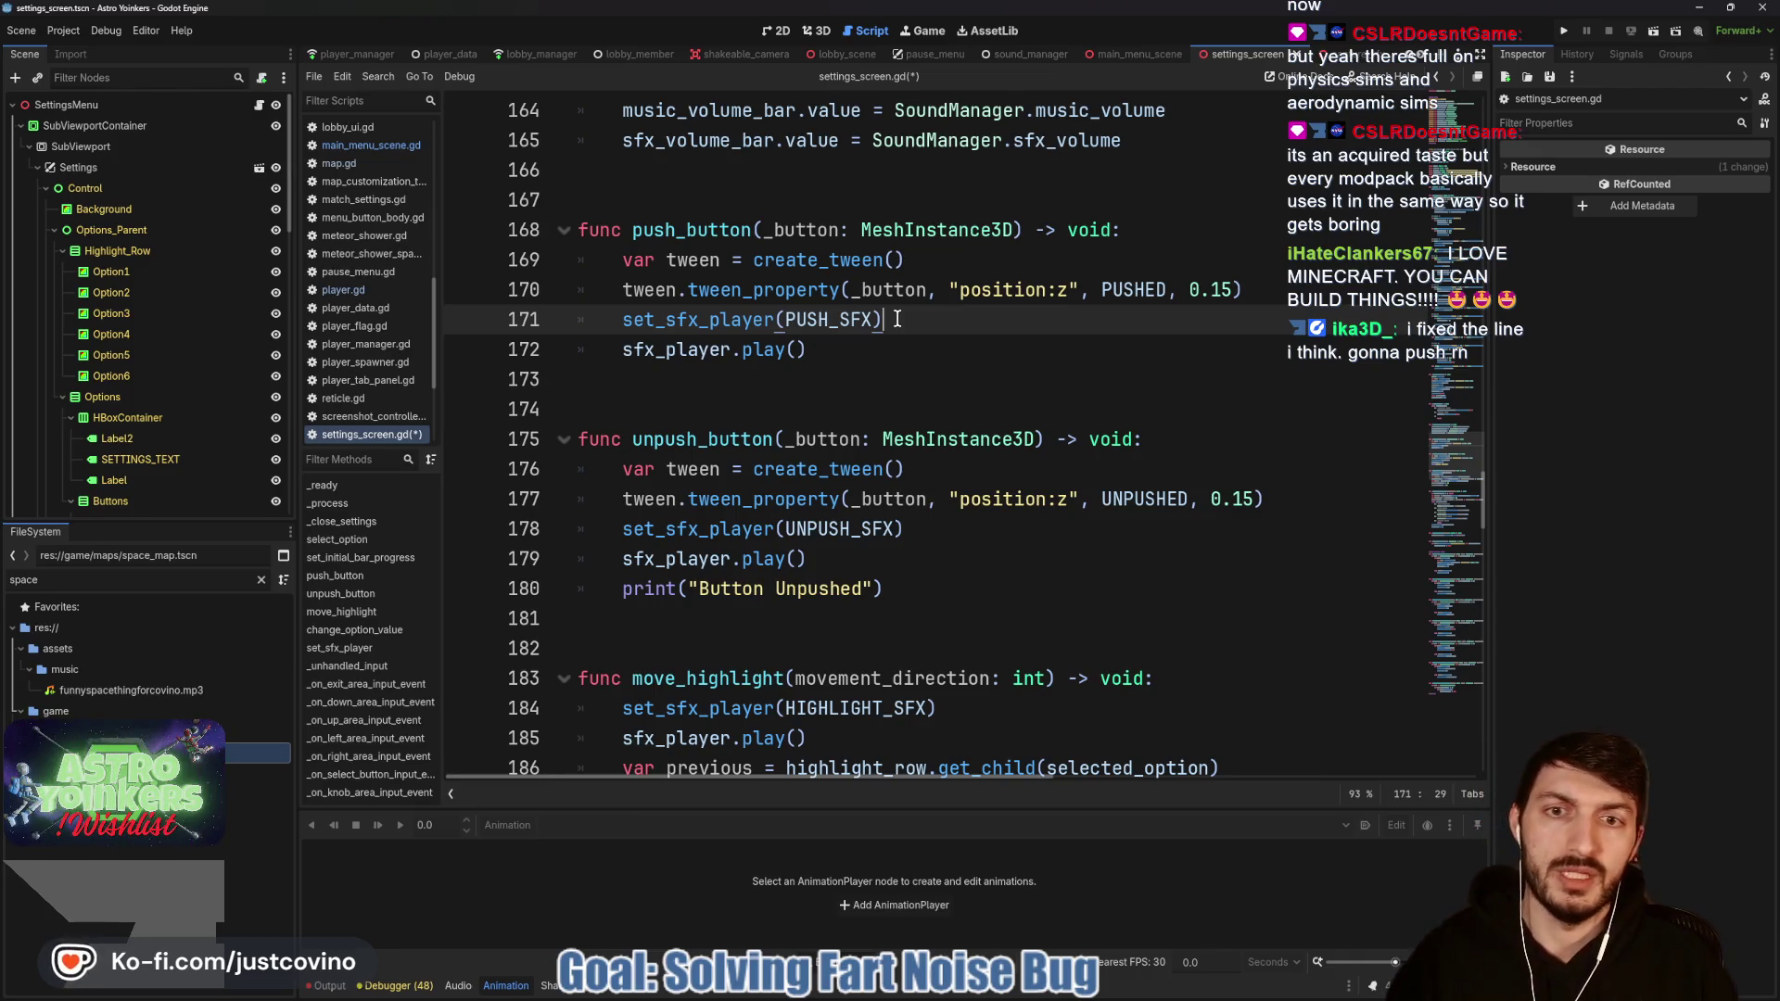
pyautogui.press('Return')
pyautogui.write('if sf')
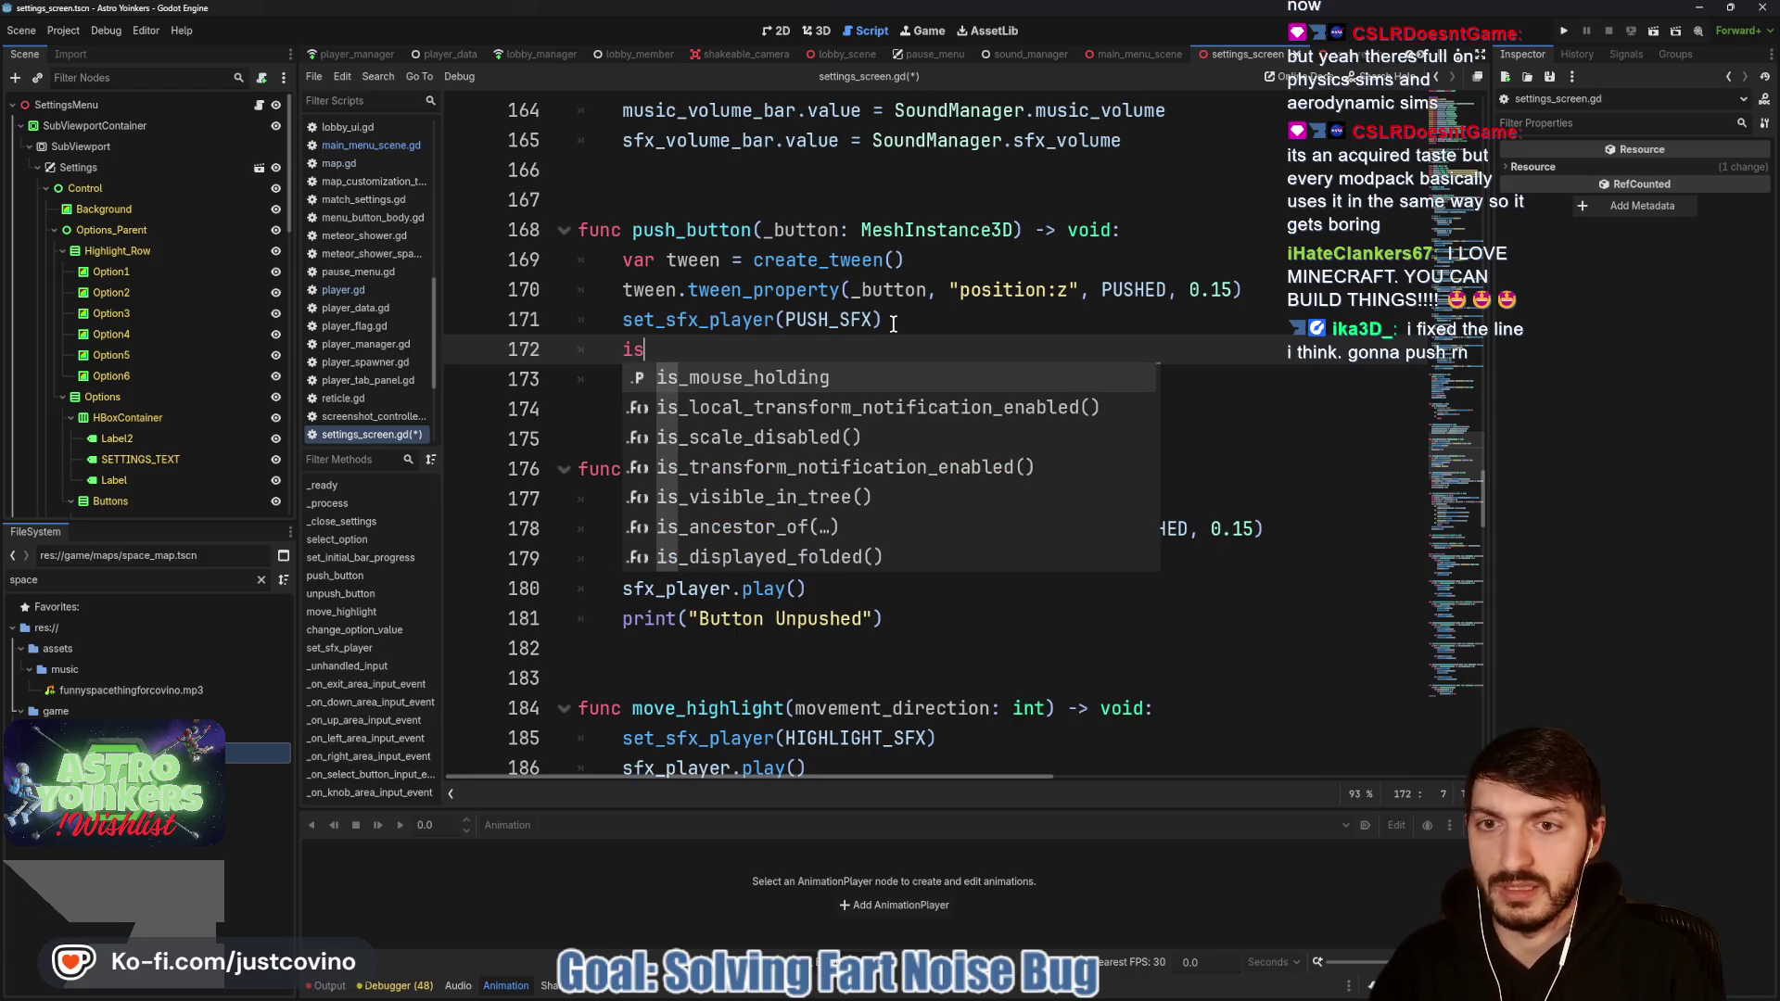
pyautogui.press('Return')
pyautogui.write('.pla')
pyautogui.press('Down')
pyautogui.press('Down')
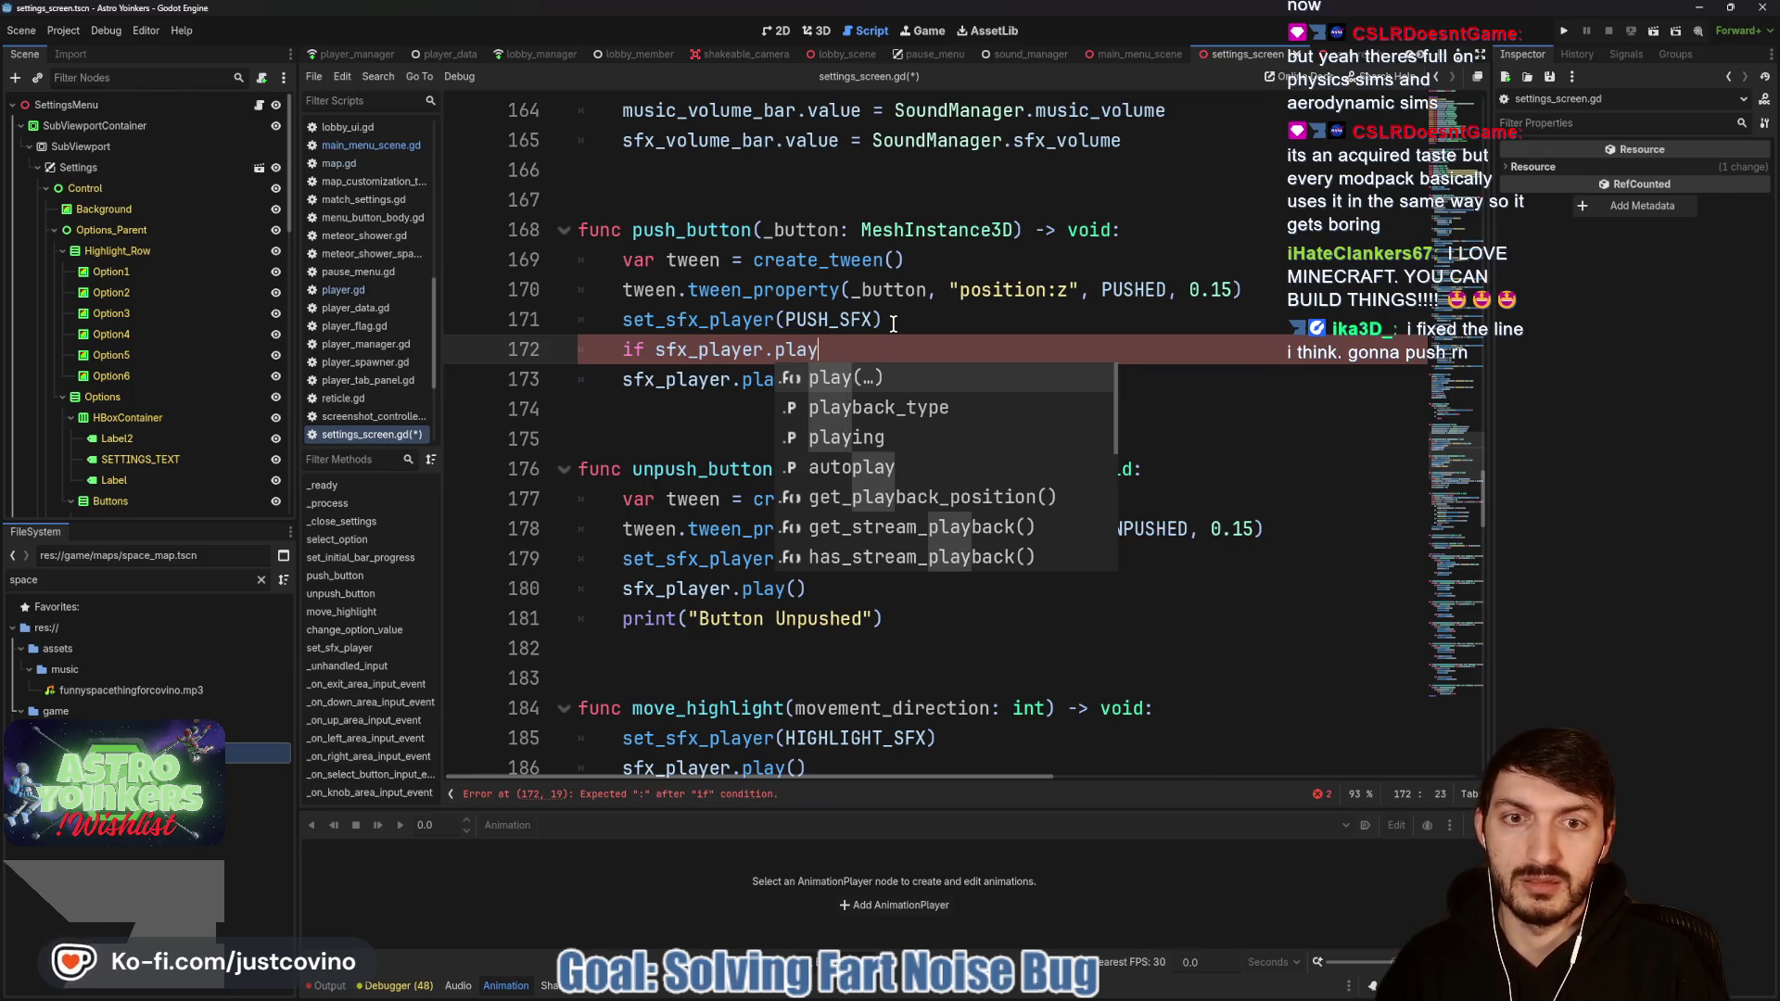
pyautogui.press('Return')
pyautogui.write('return')
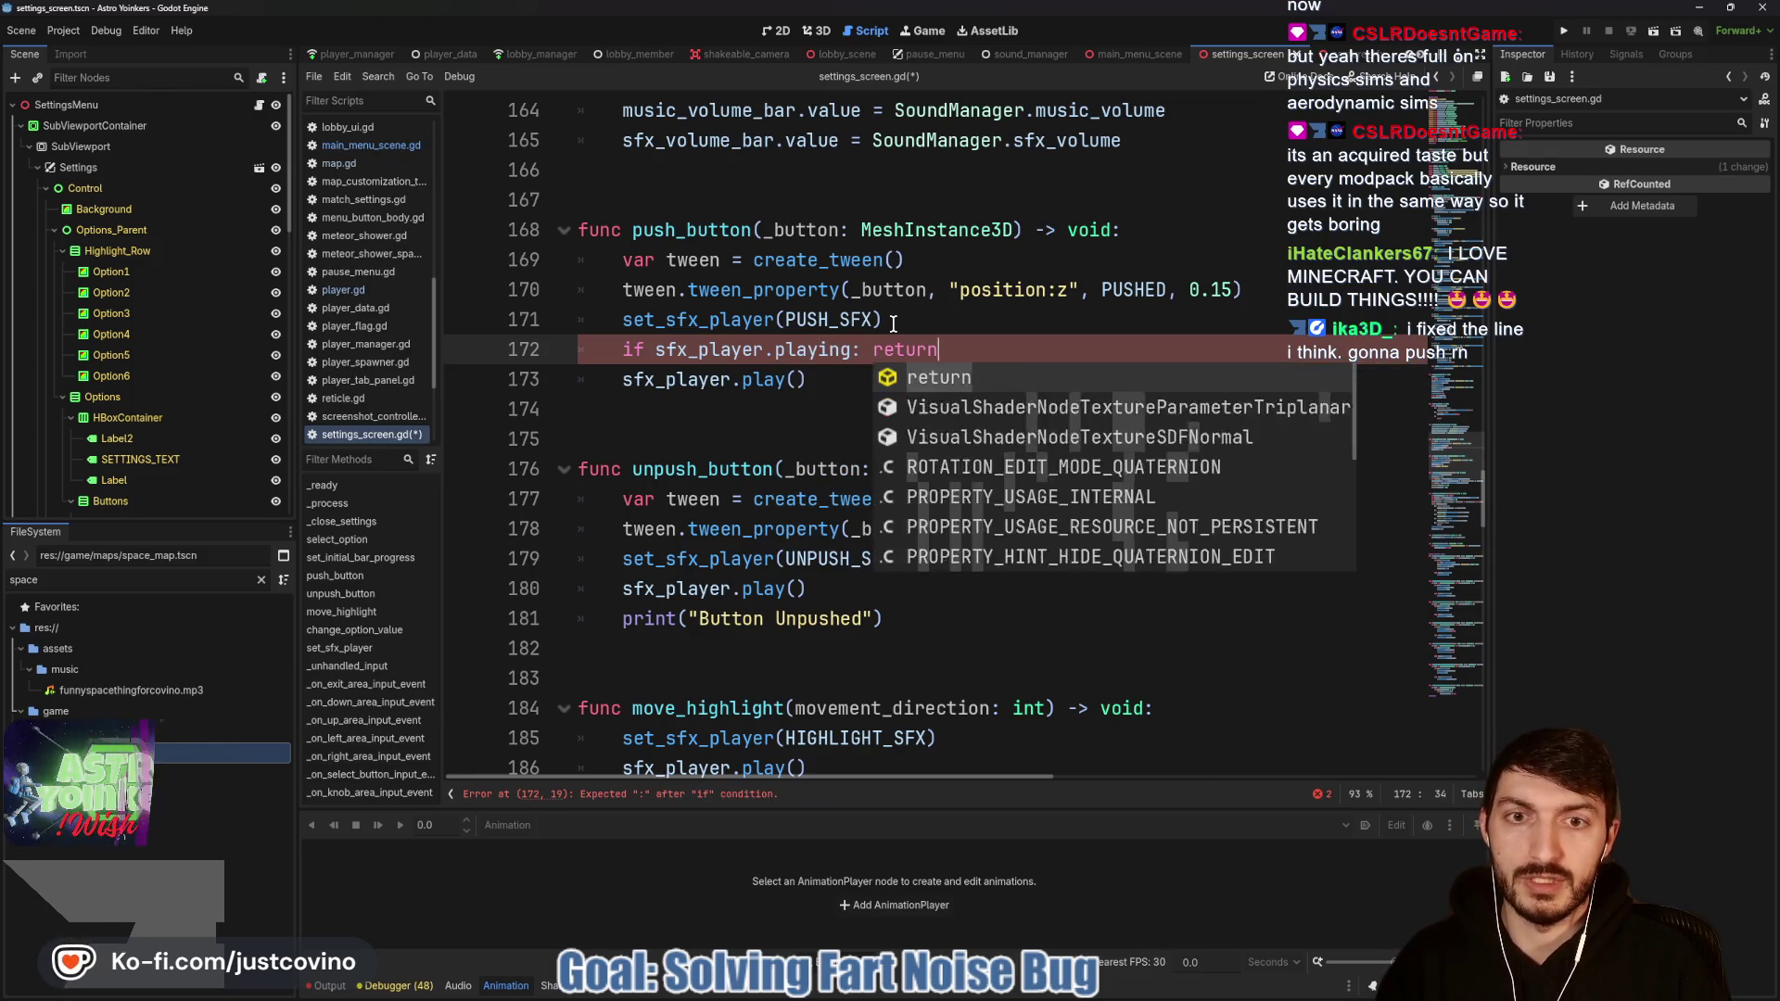
# Add the same sfx_player.playing guard to unpush_button, save settings_screen.gd, and run the game.
pyautogui.click(875, 591)
pyautogui.press('Return')
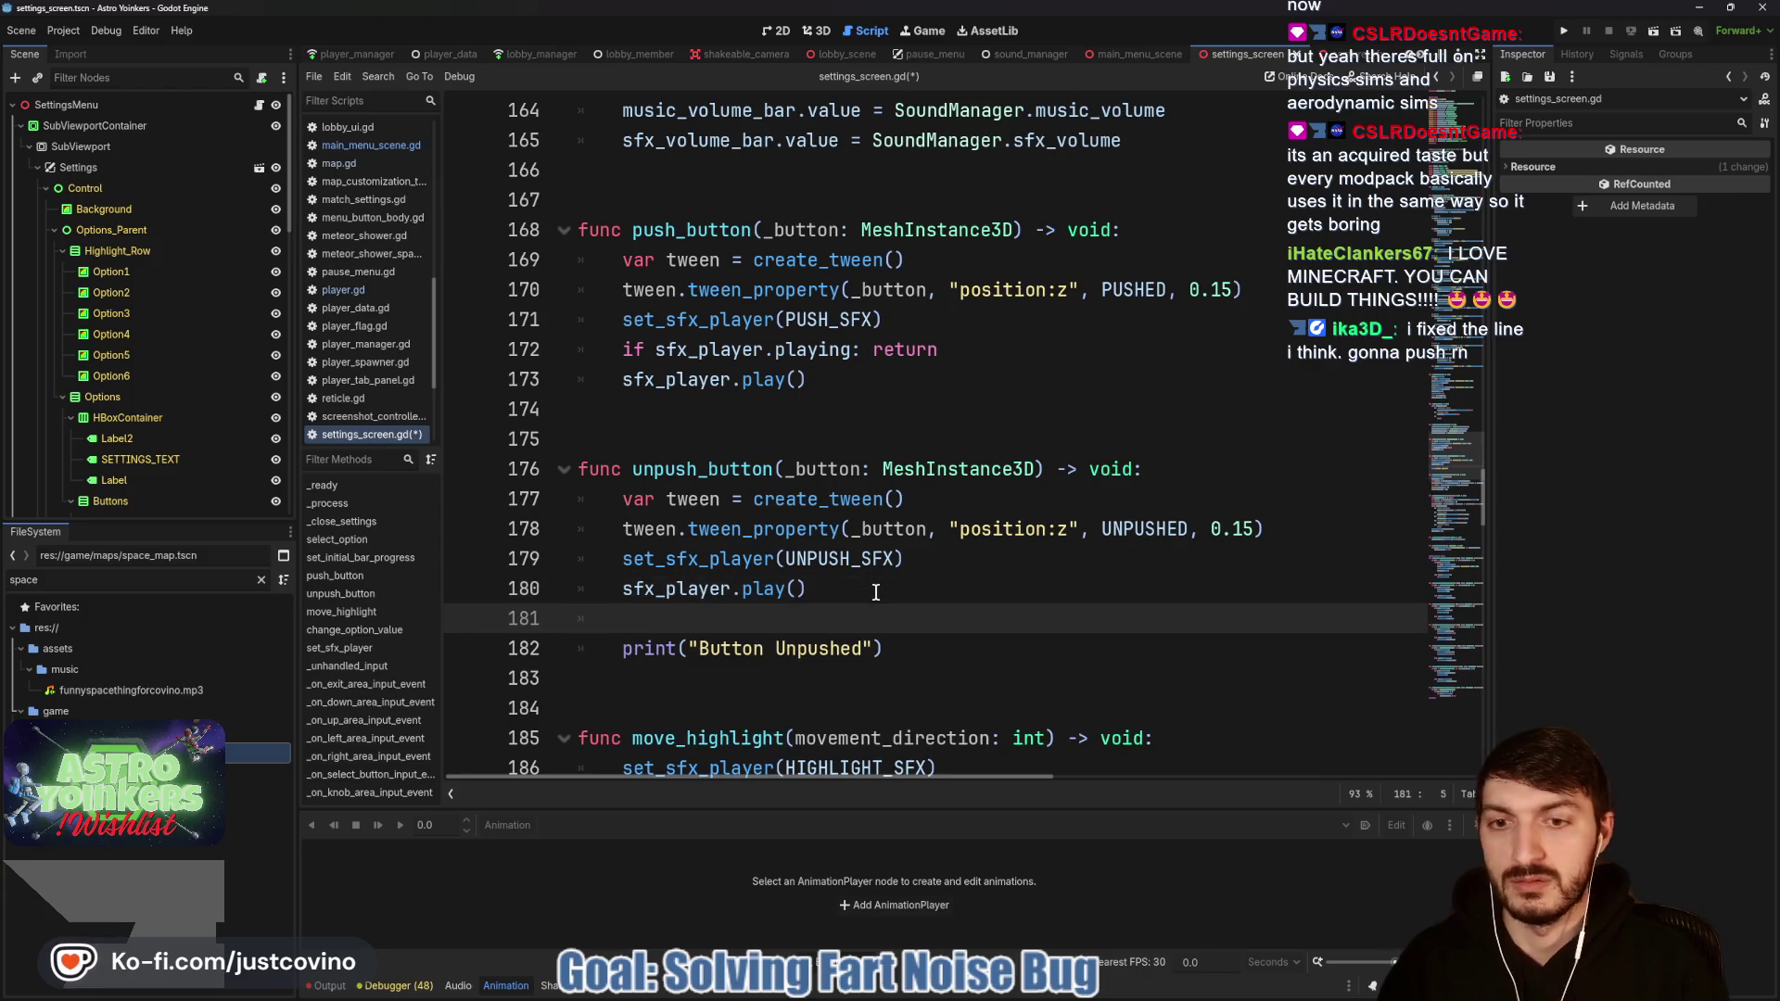
pyautogui.press('BackSpace')
pyautogui.press('Up')
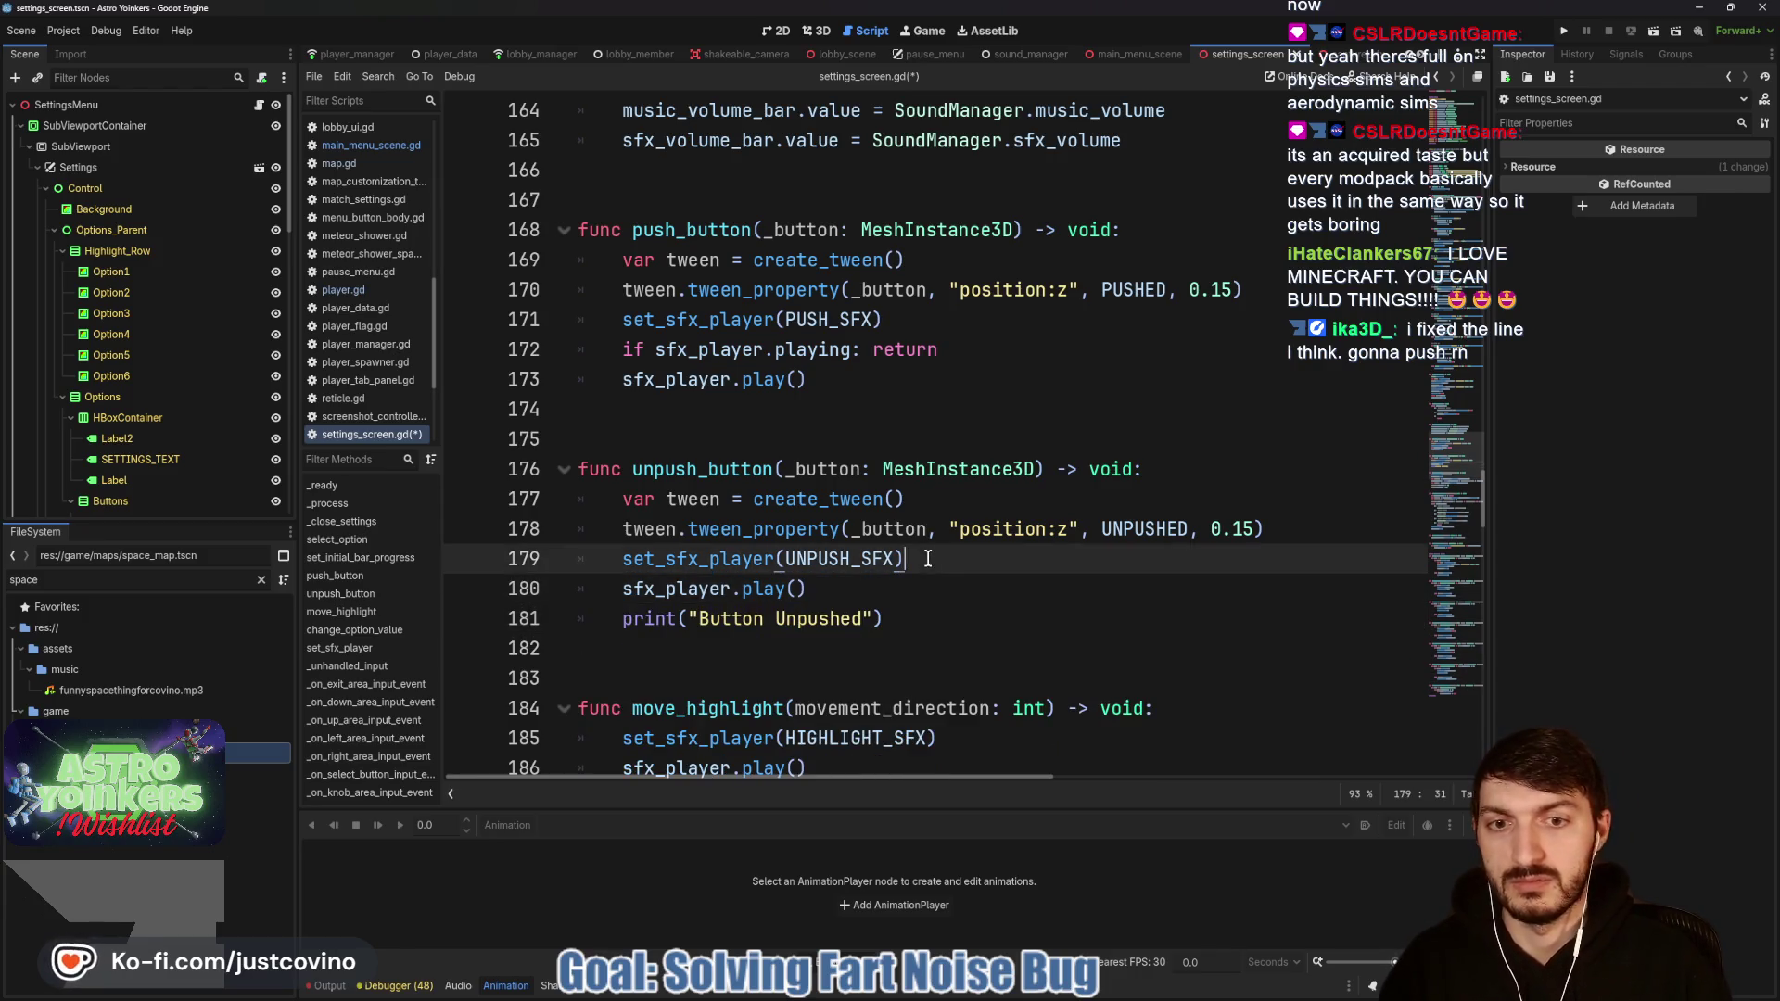
pyautogui.press('End')
pyautogui.press('Return')
pyautogui.write('if sfx')
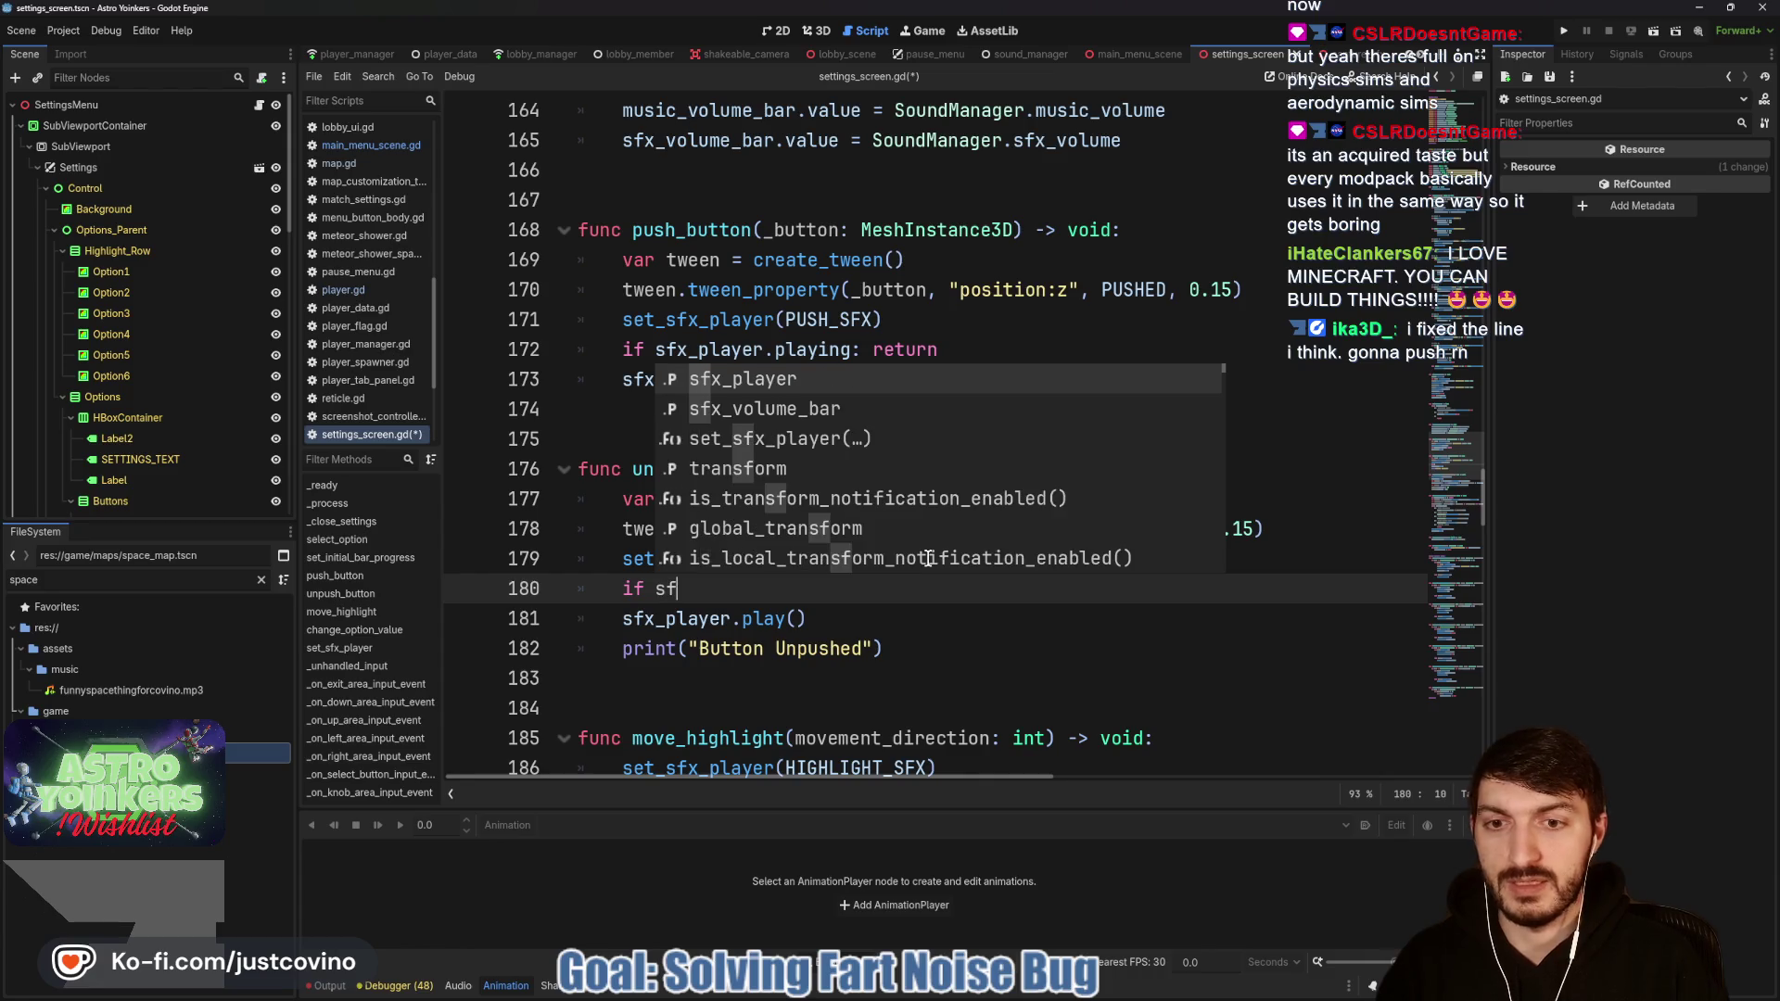
pyautogui.press('Return')
pyautogui.write('.playi')
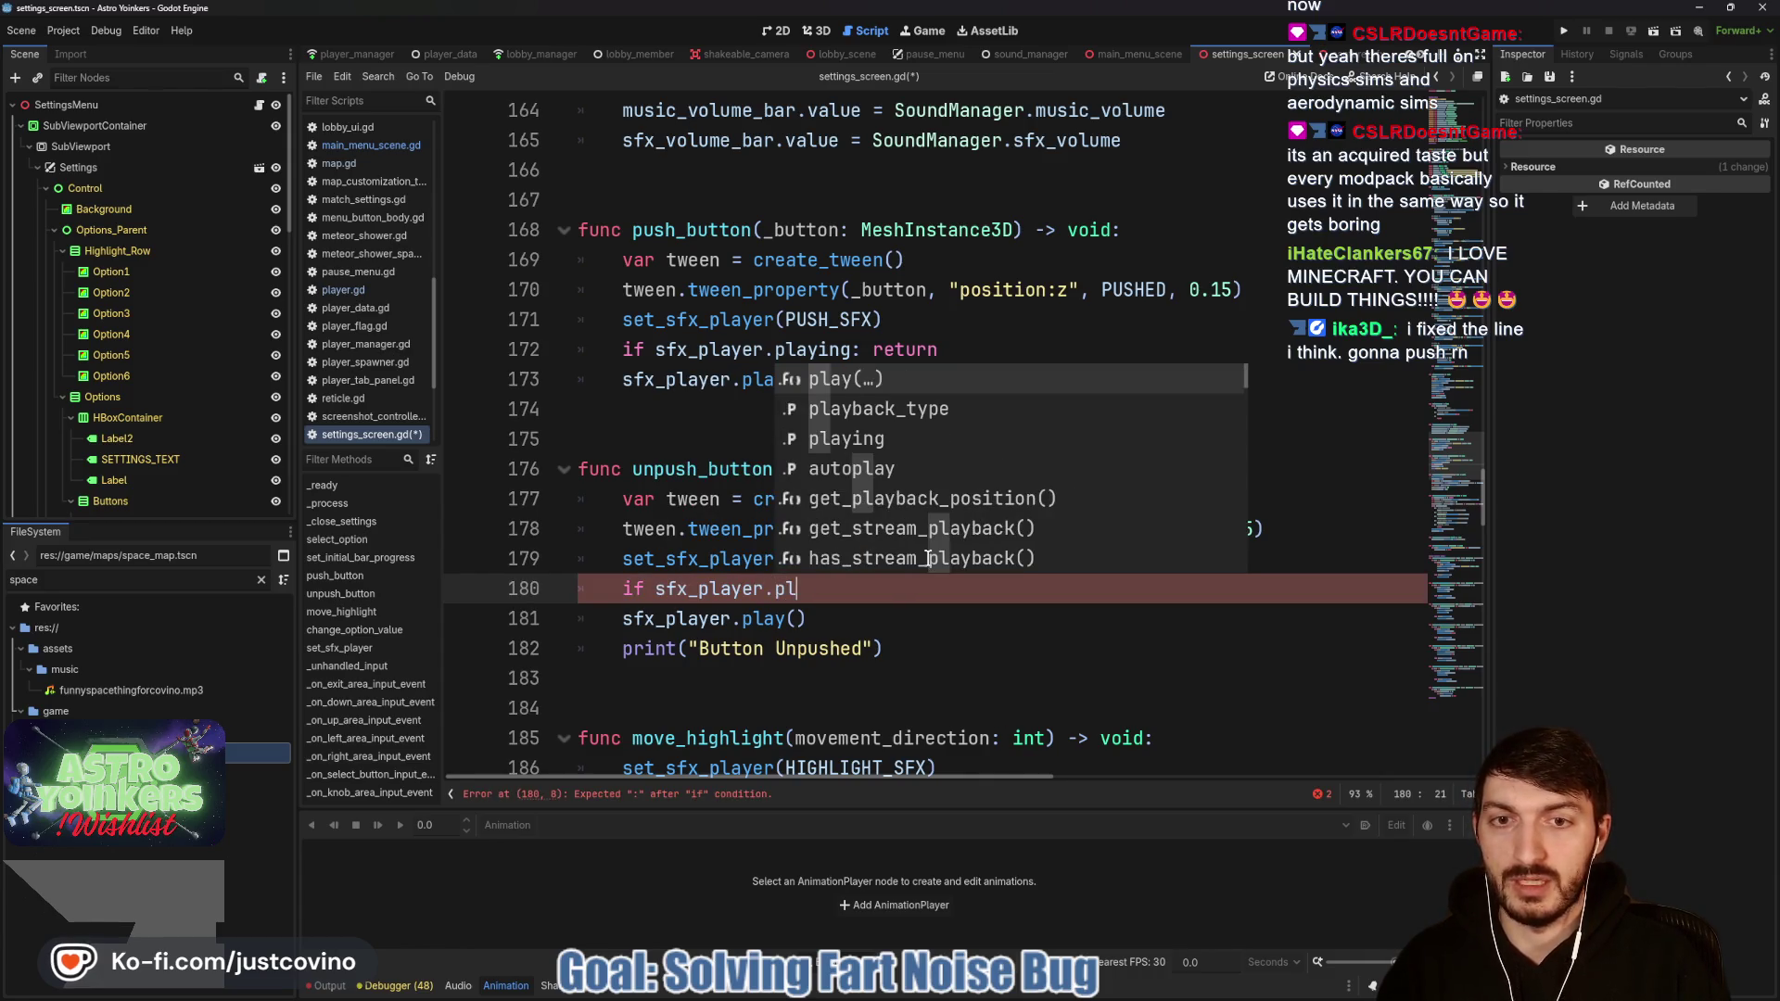
pyautogui.press('Return')
pyautogui.write(': ')
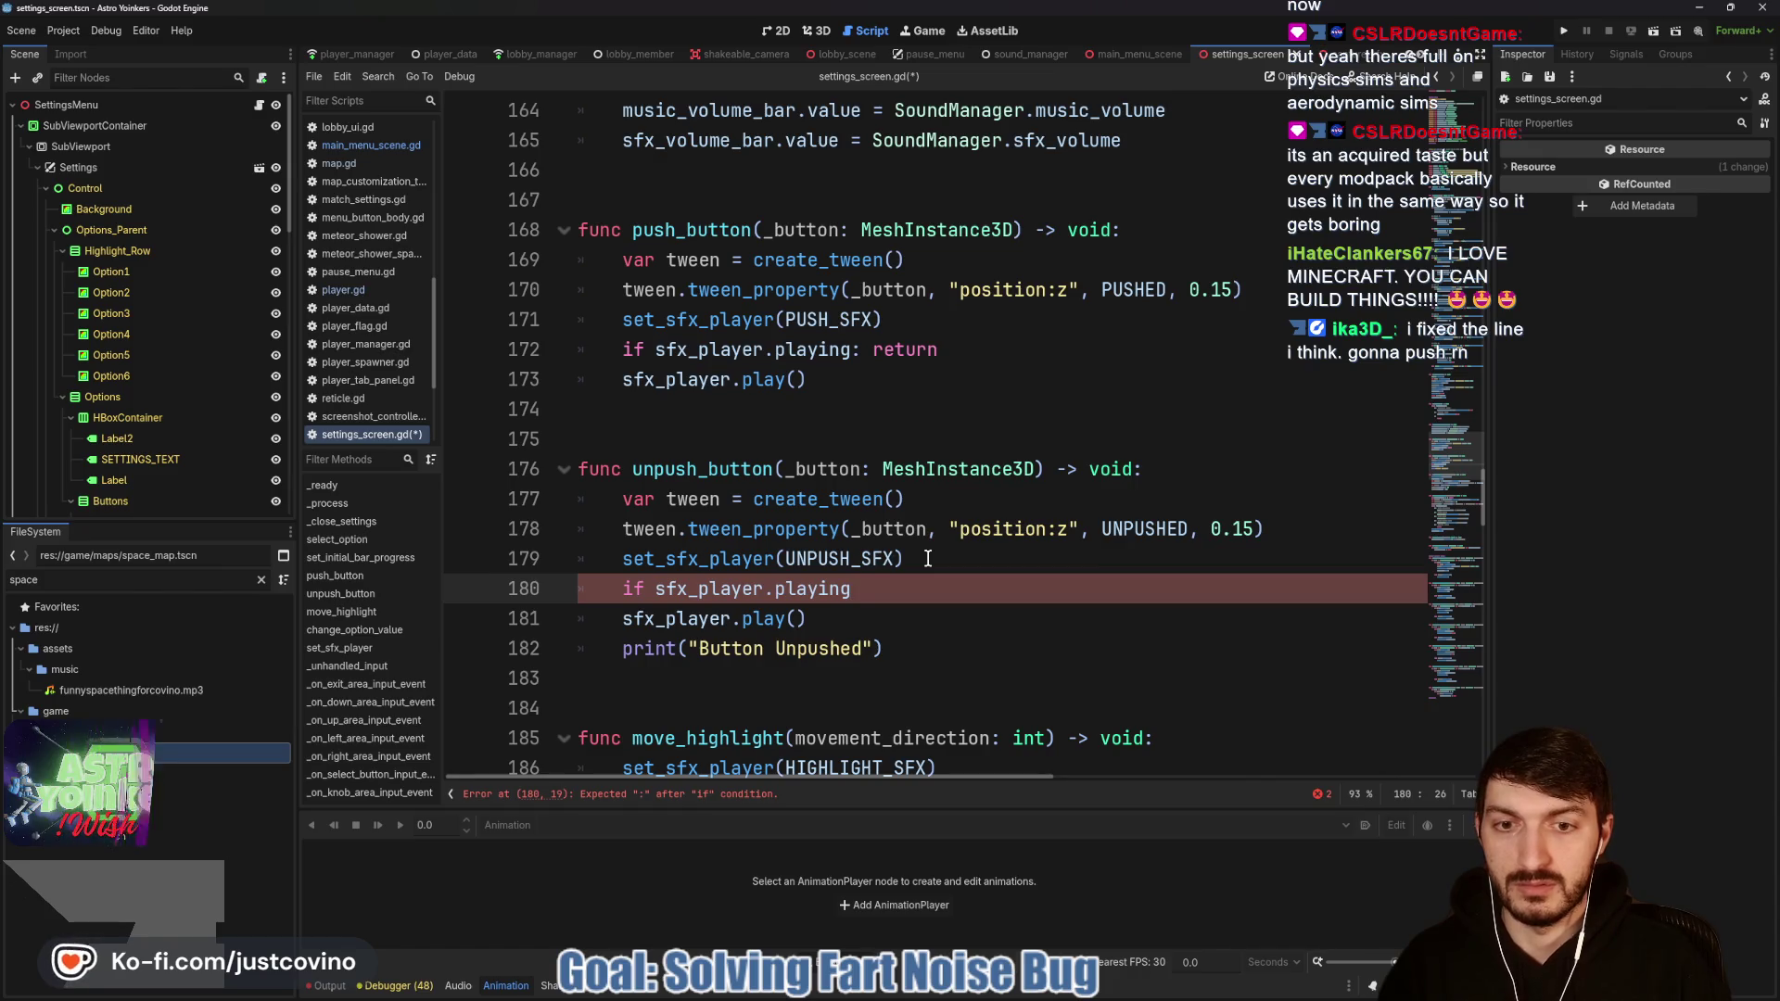
pyautogui.write('return')
pyautogui.press('Return')
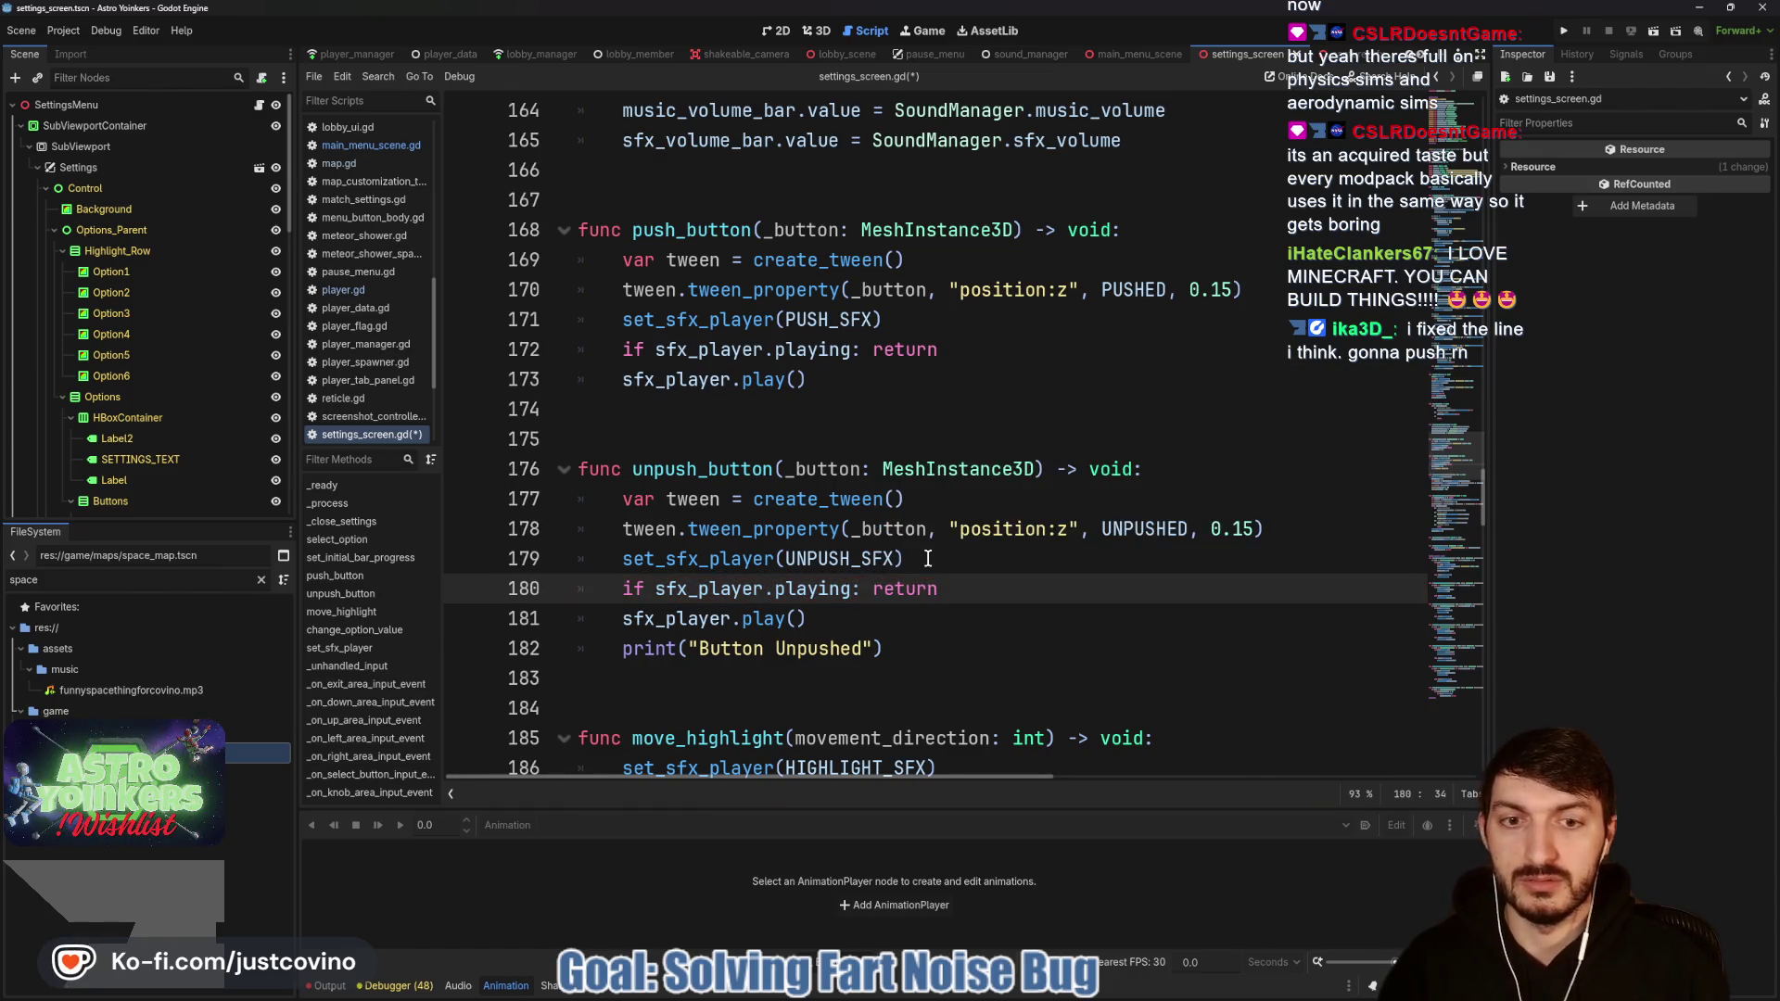
pyautogui.hotkey('ctrl', 's')
pyautogui.click(1567, 31)
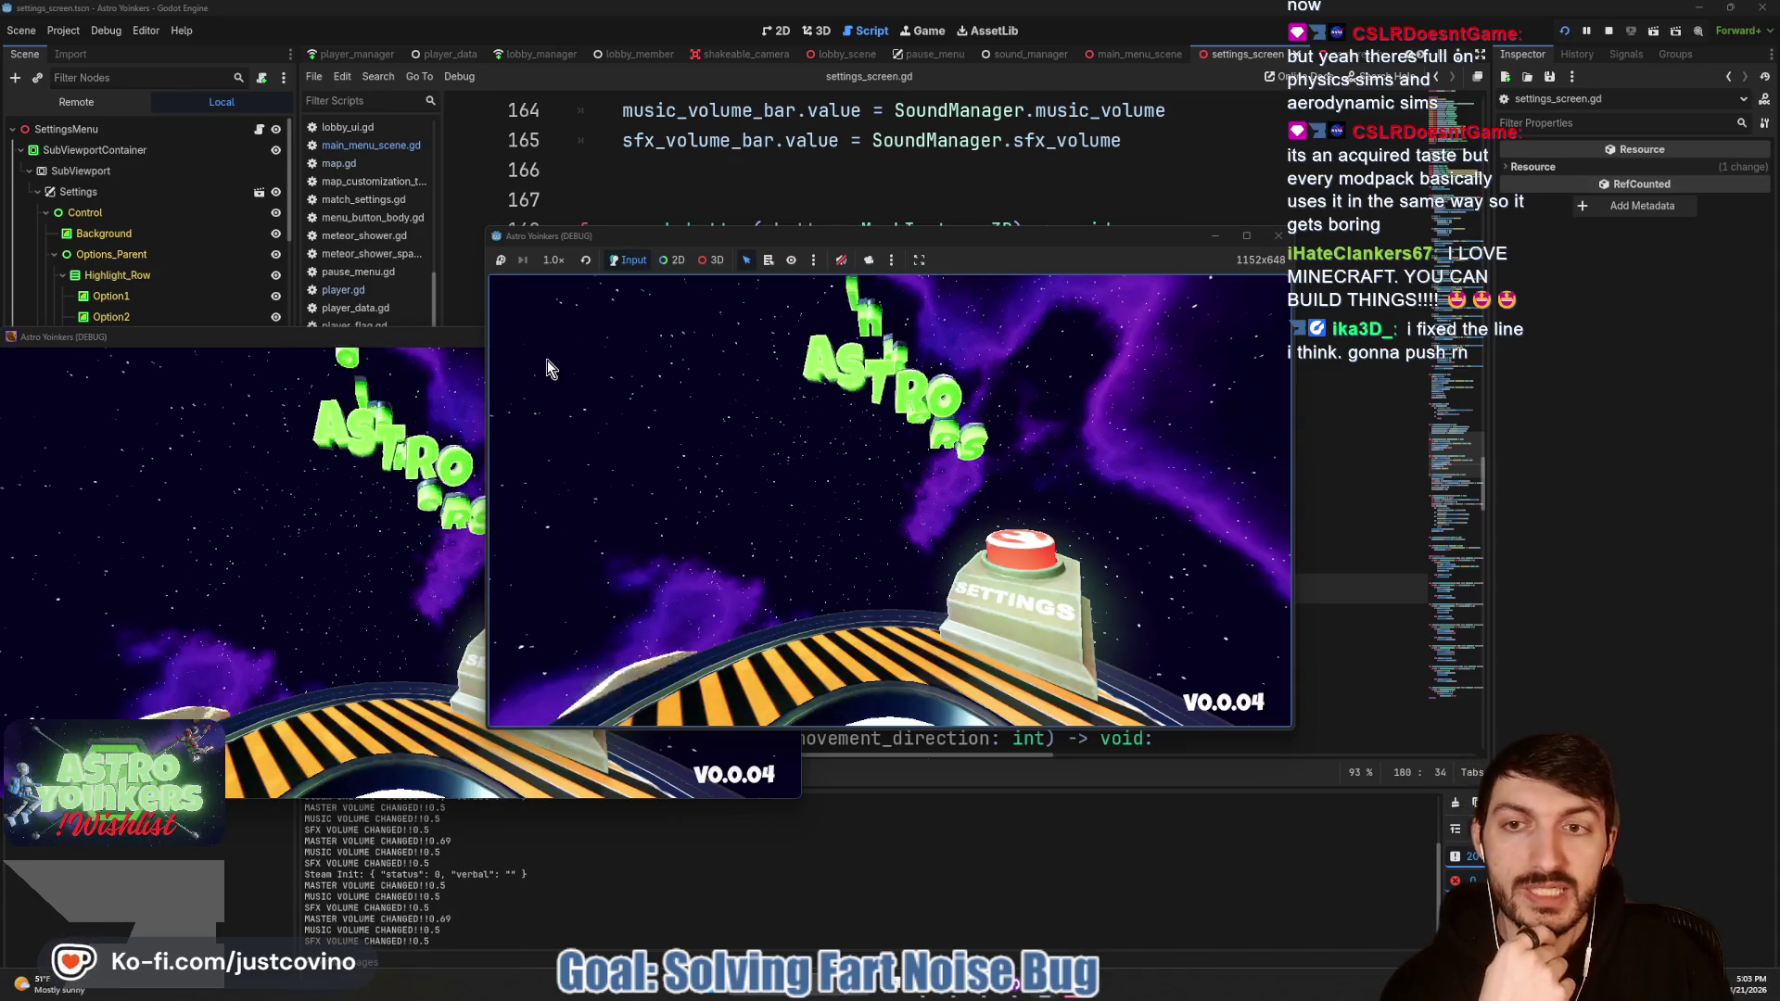
# Open the game's settings screen and lower the Music Volume.
pyautogui.click(1001, 590)
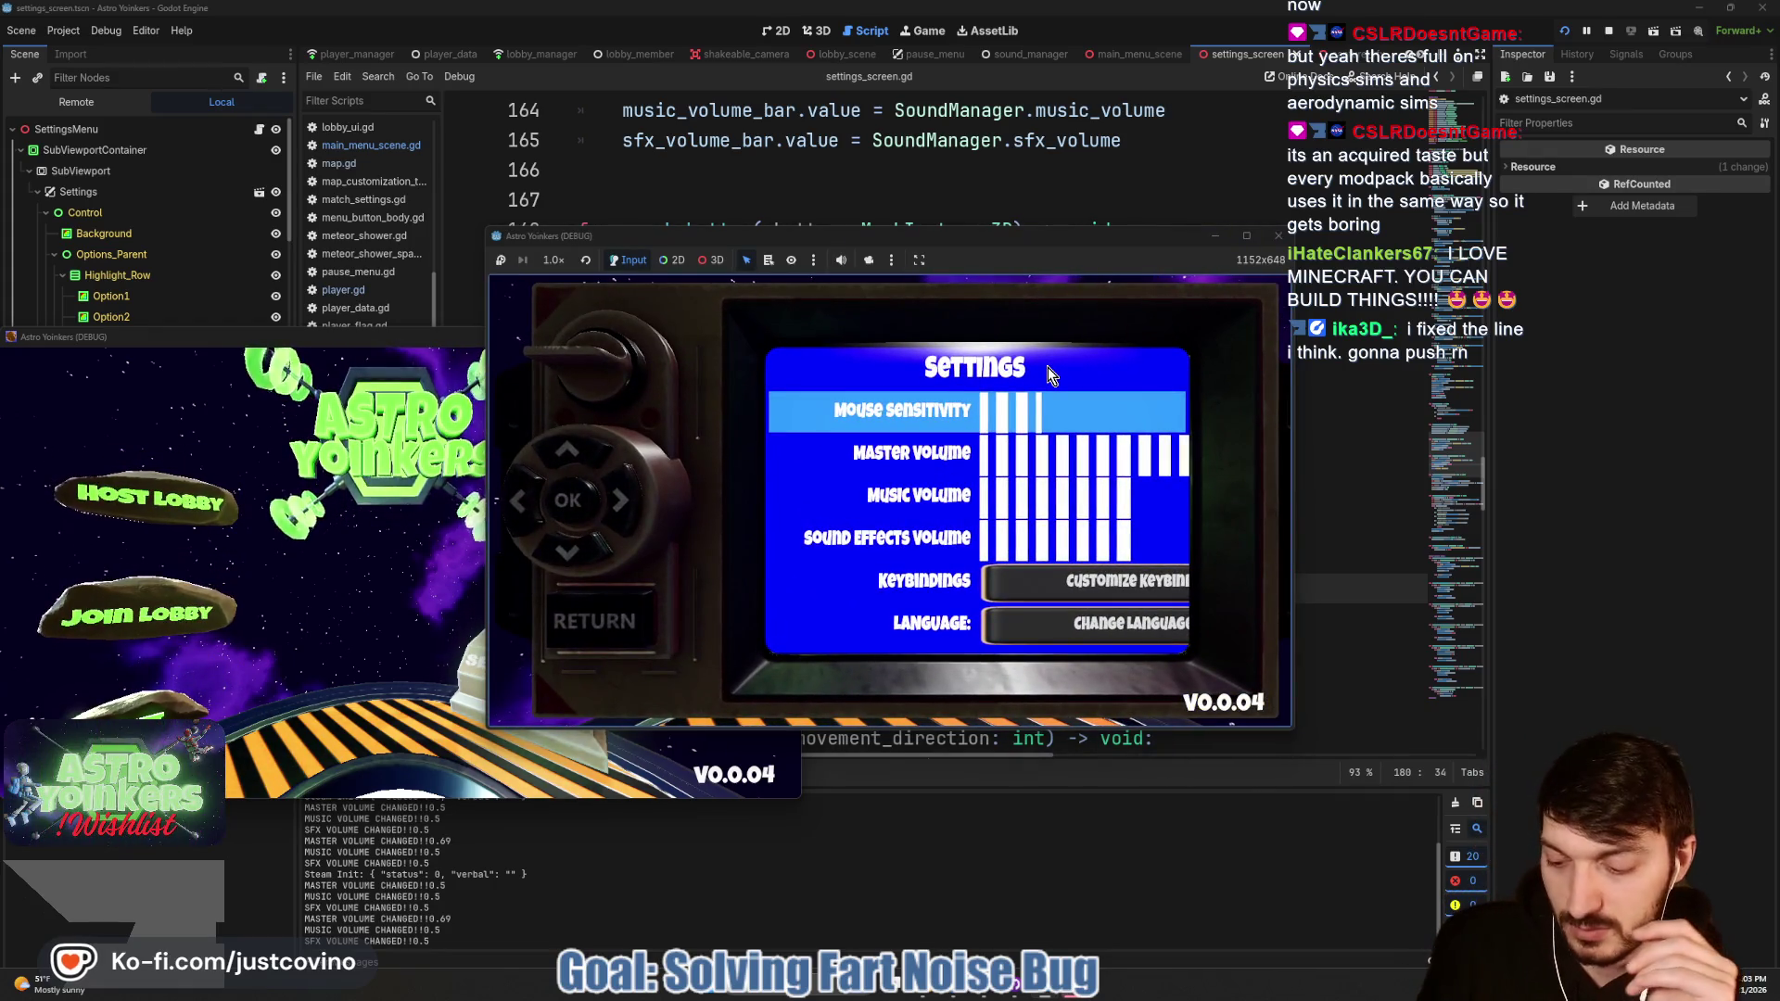
pyautogui.press('Down')
pyautogui.press('Down')
pyautogui.press('Up')
pyautogui.press('Down')
pyautogui.press('Up')
pyautogui.press('Up')
pyautogui.press('Down')
pyautogui.press('Down')
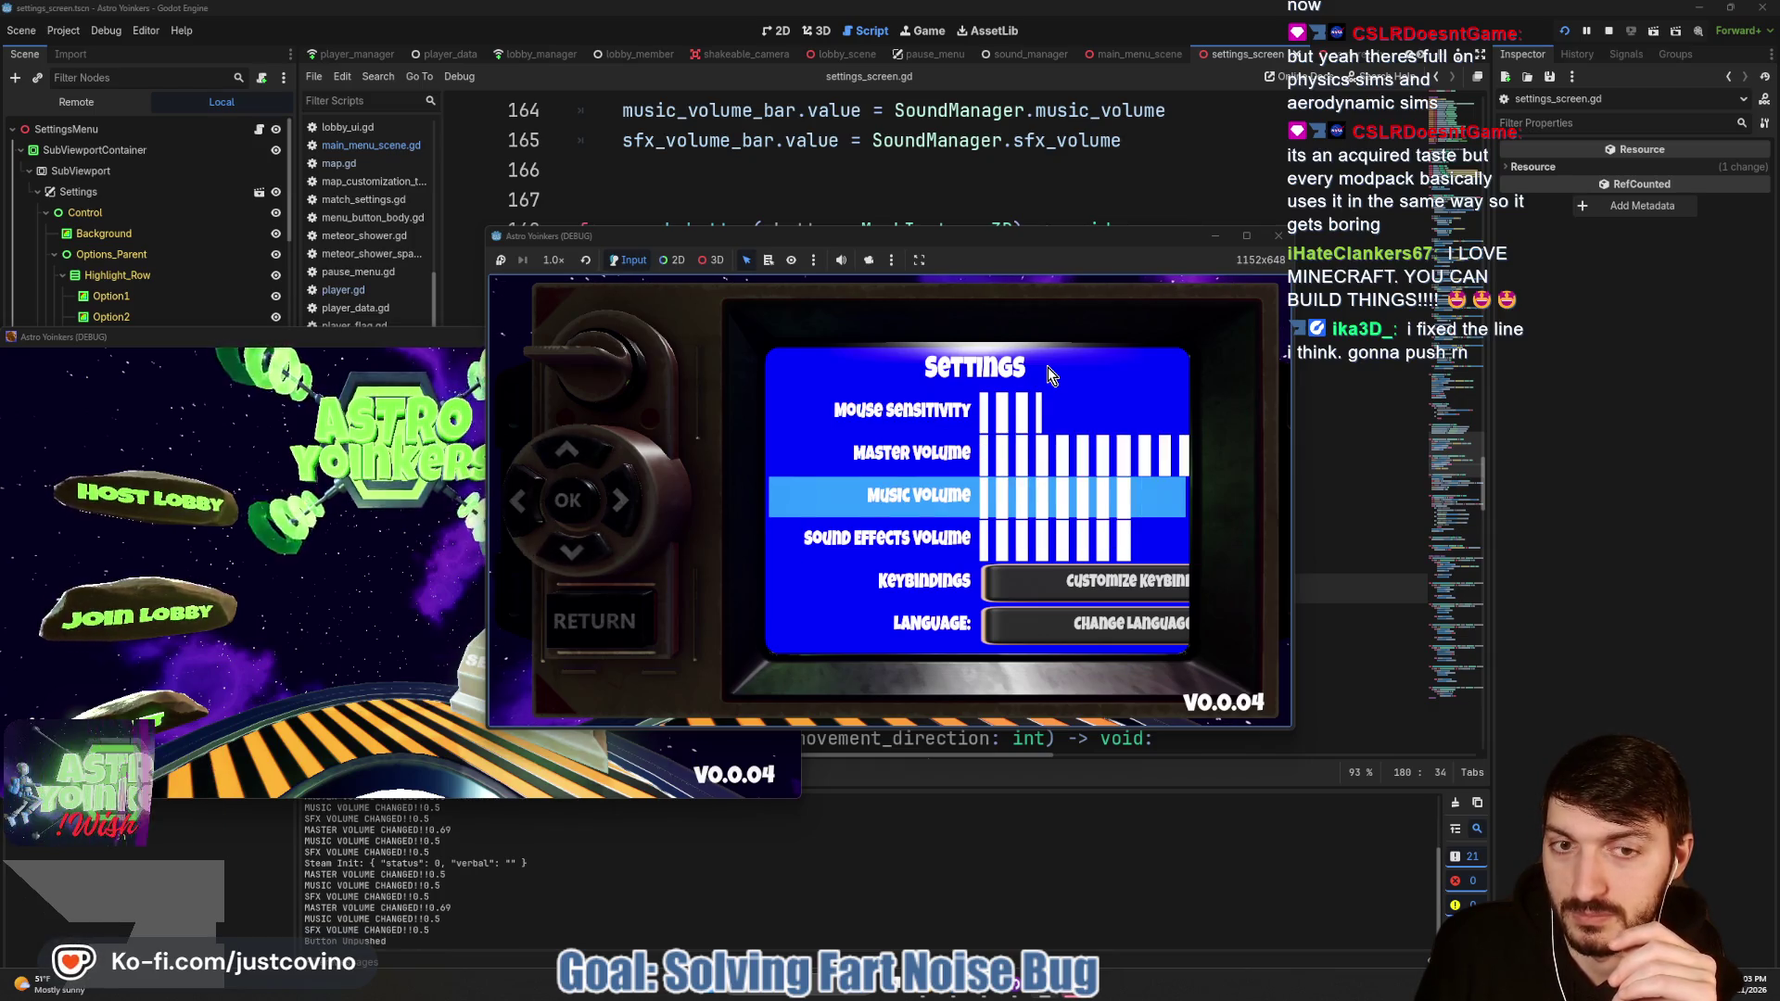
pyautogui.press('Left')
pyautogui.press('Left')
pyautogui.press('Left')
pyautogui.press('Left')
pyautogui.press('Left')
pyautogui.press('Left')
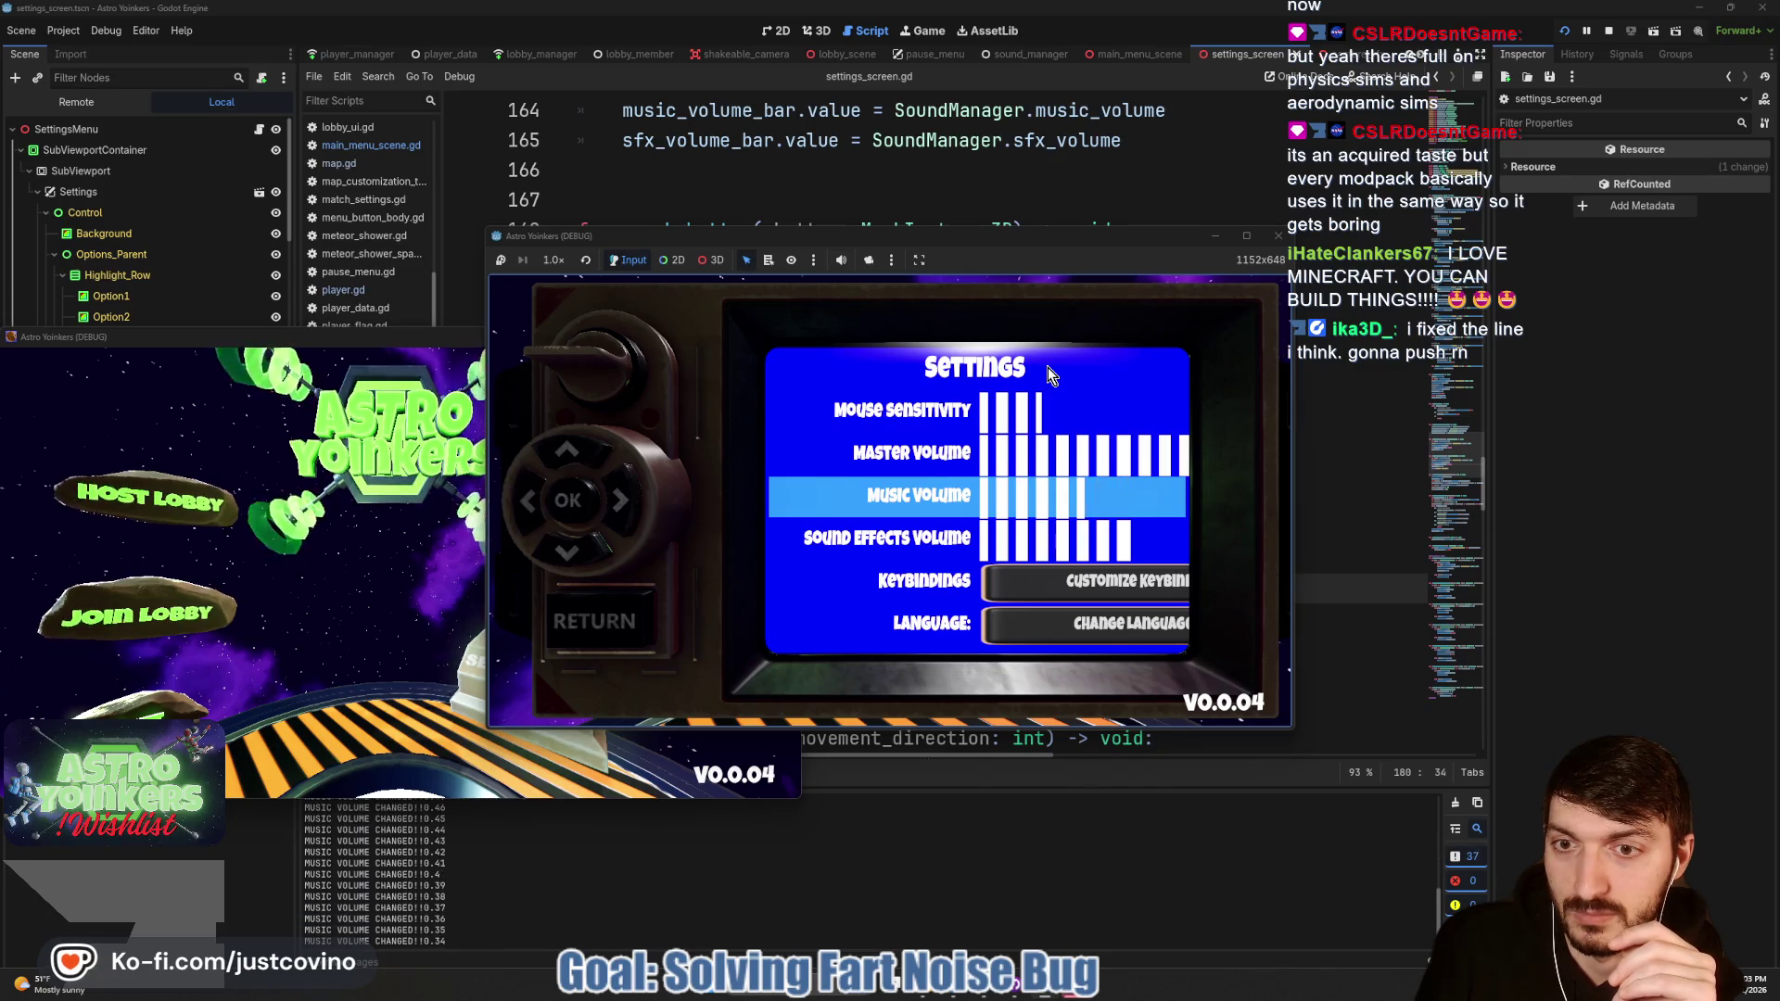
pyautogui.press('Up')
pyautogui.press('Up')
pyautogui.press('Up')
pyautogui.press('Up')
pyautogui.press('Up')
pyautogui.press('Up')
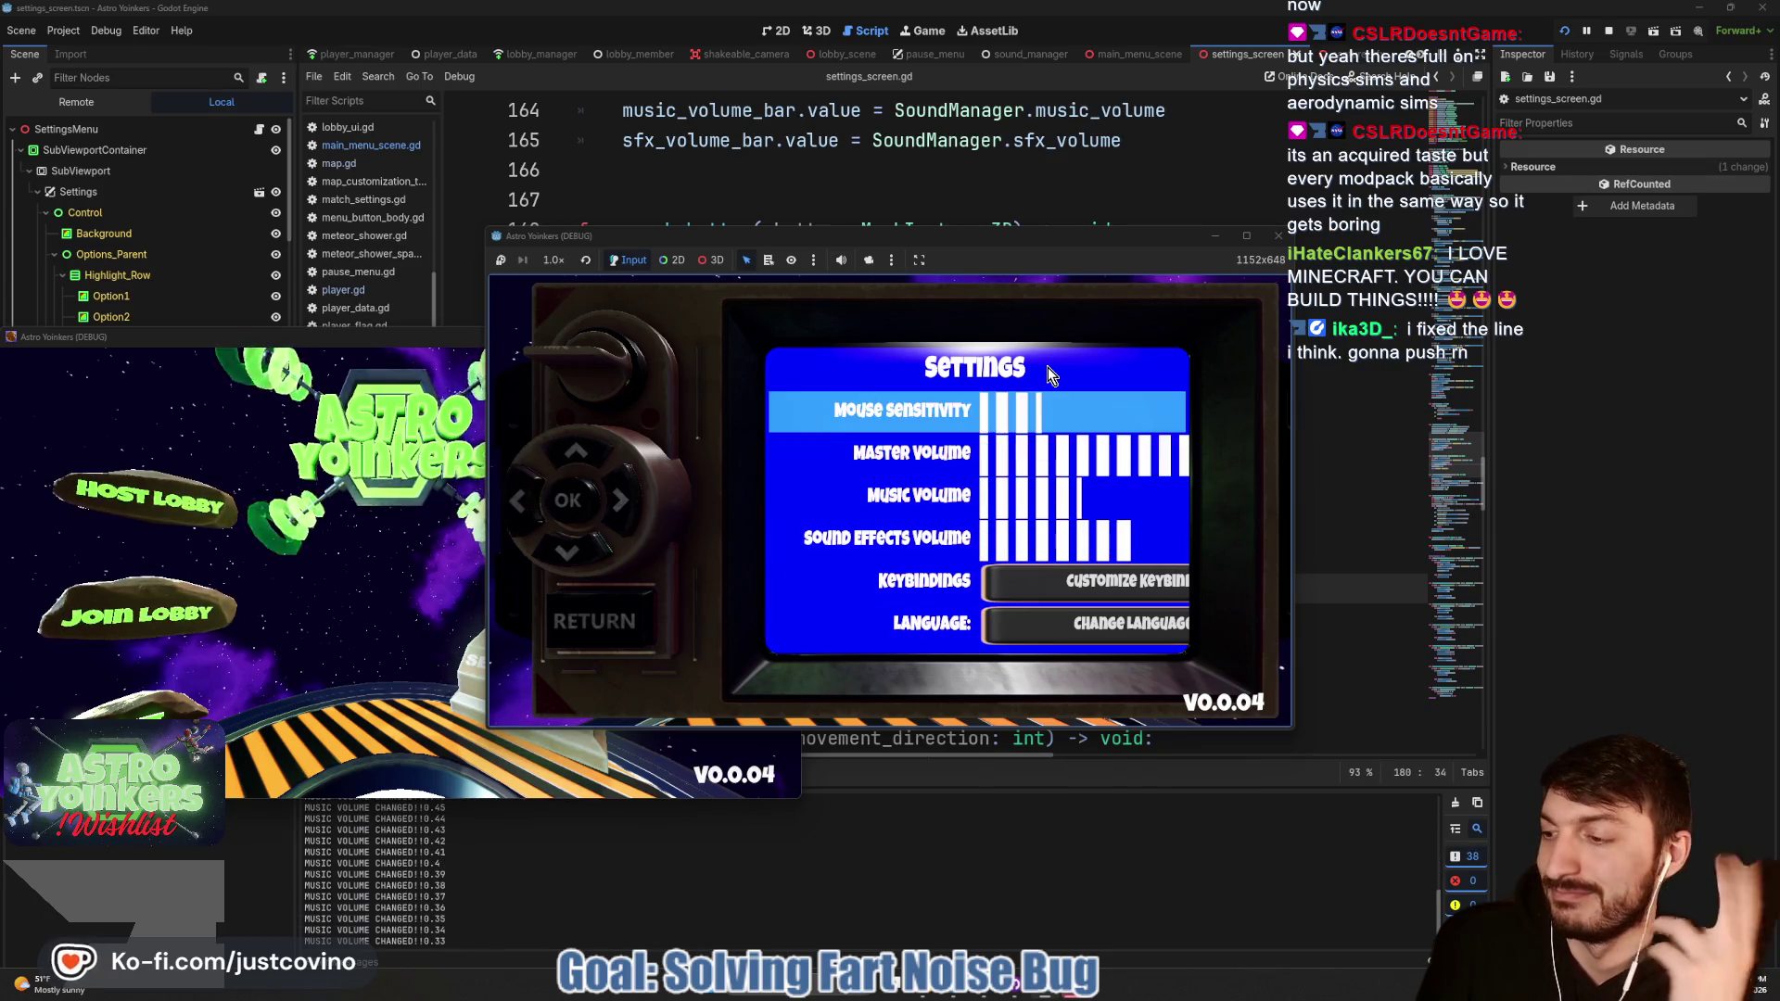
pyautogui.press('Up')
pyautogui.press('Up')
pyautogui.press('Up')
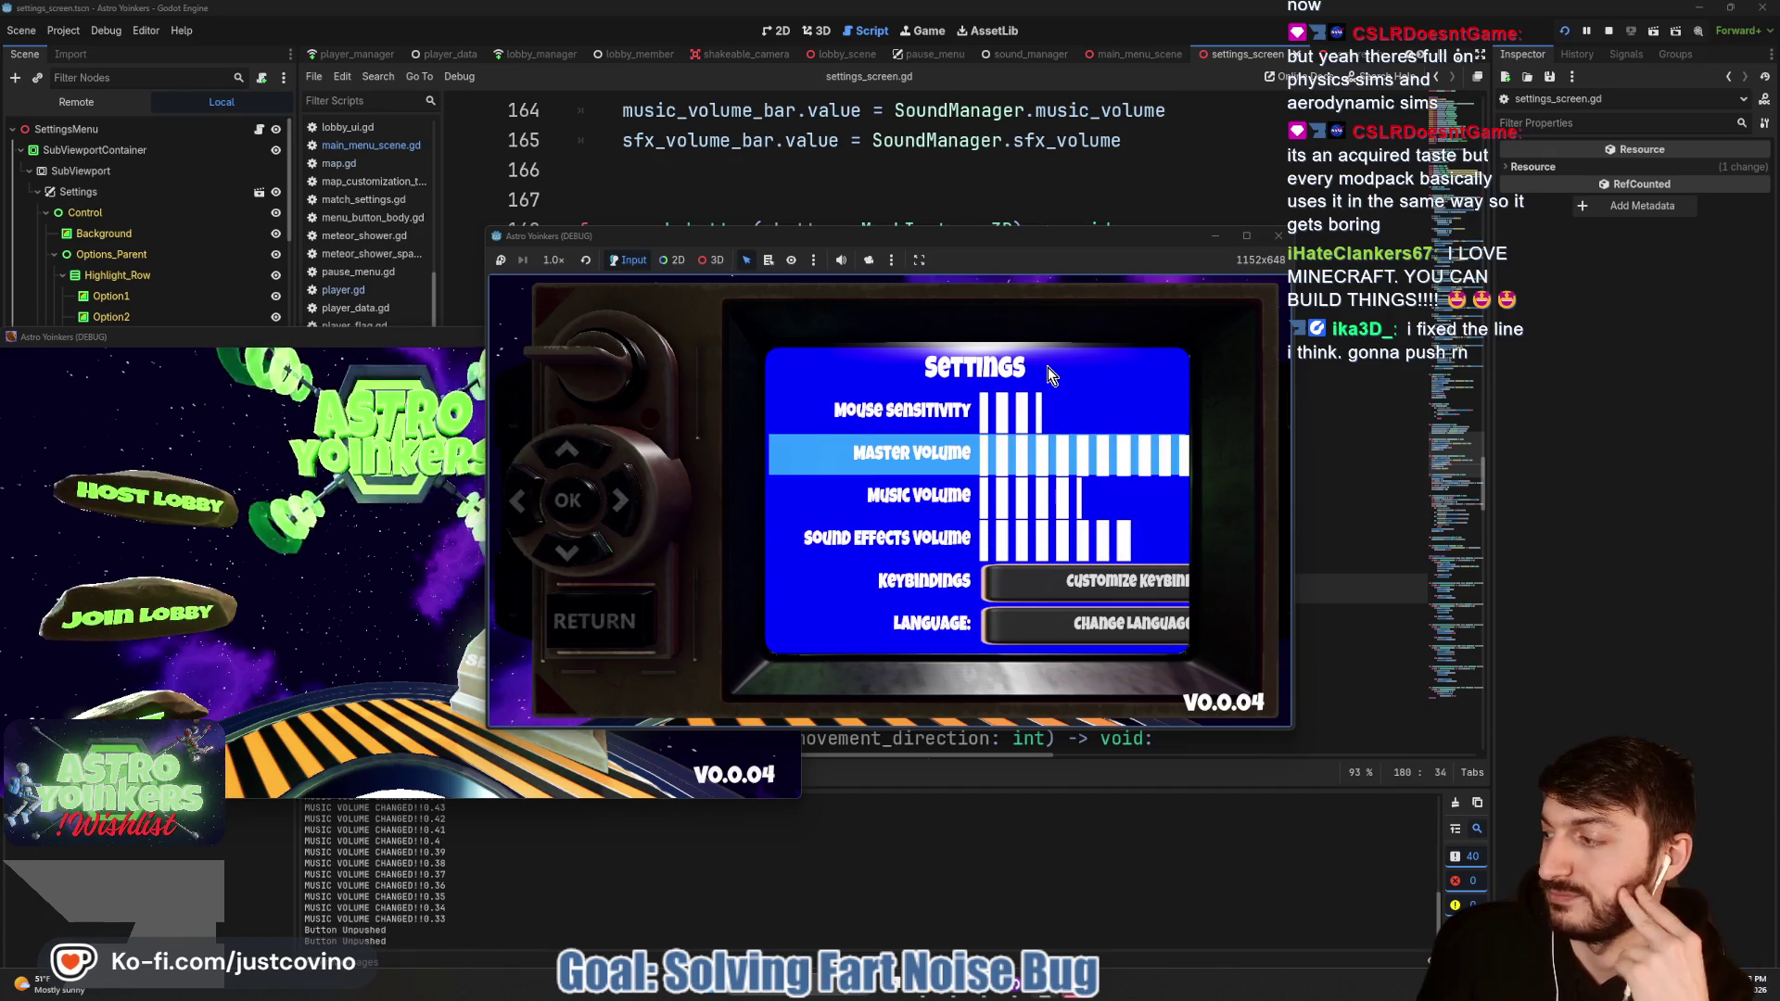
# Lower the Master Volume, leave Settings for the main menu, and stop the game.
pyautogui.press('Down')
pyautogui.press('Down')
pyautogui.press('Down')
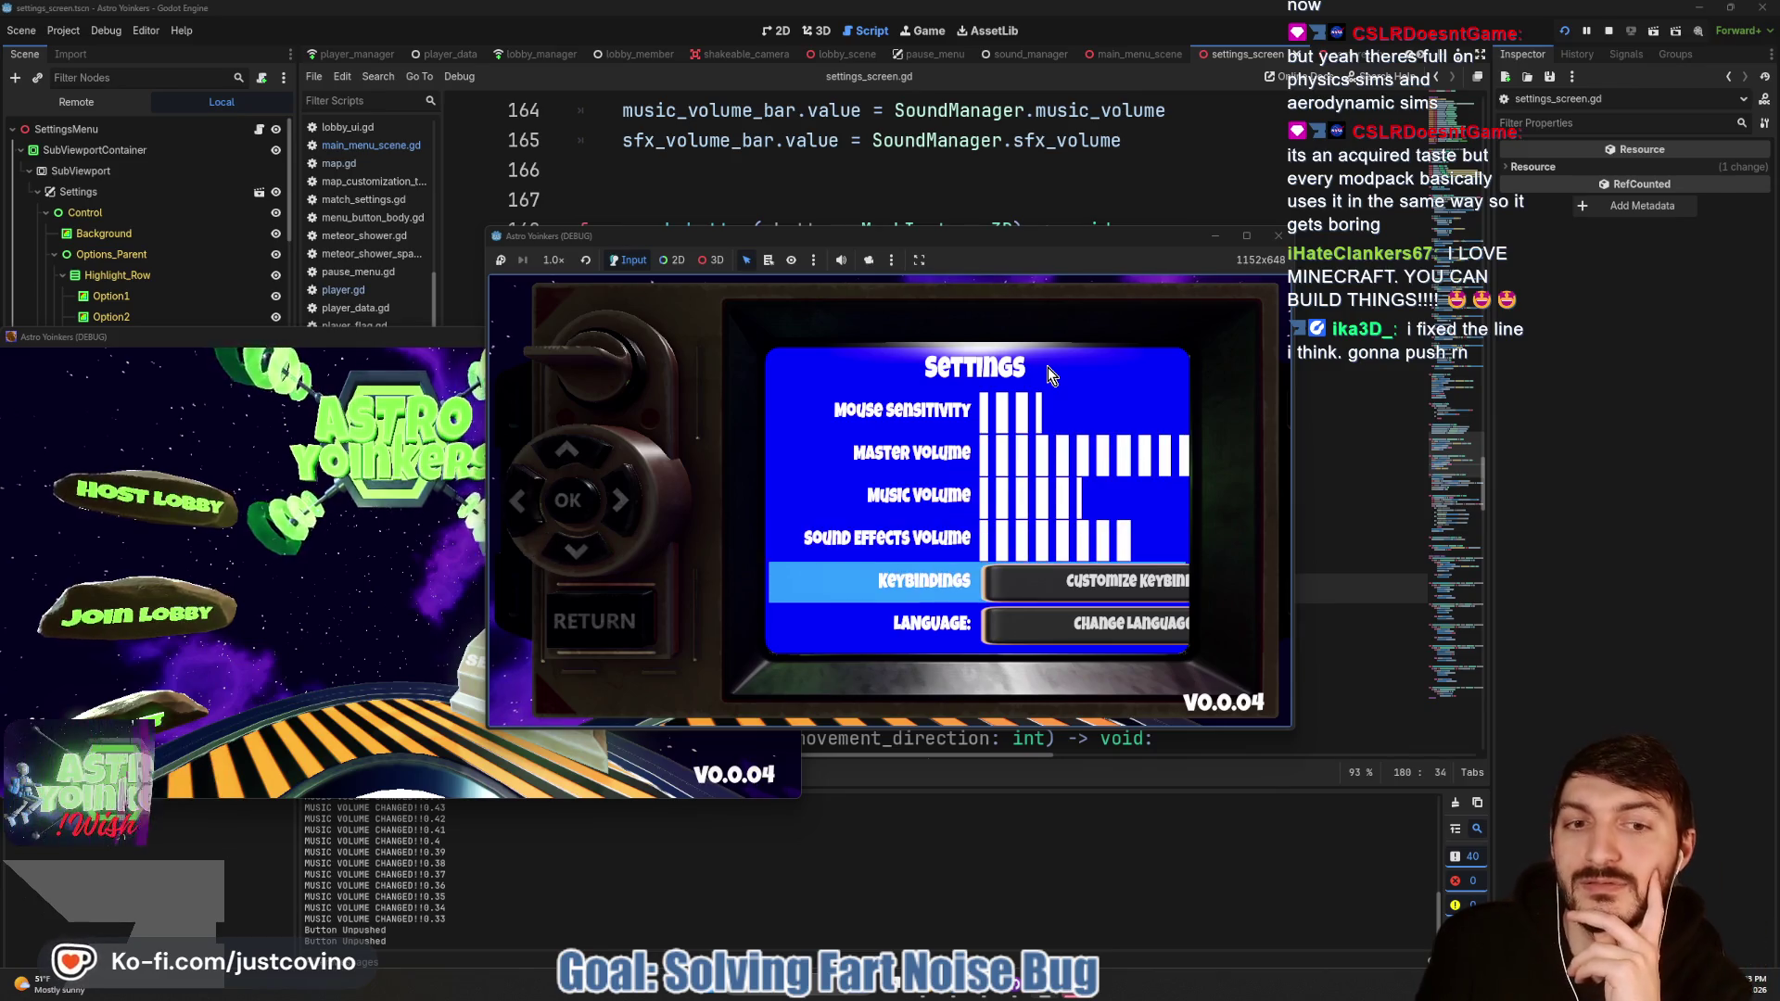
pyautogui.press('Up')
pyautogui.press('Up')
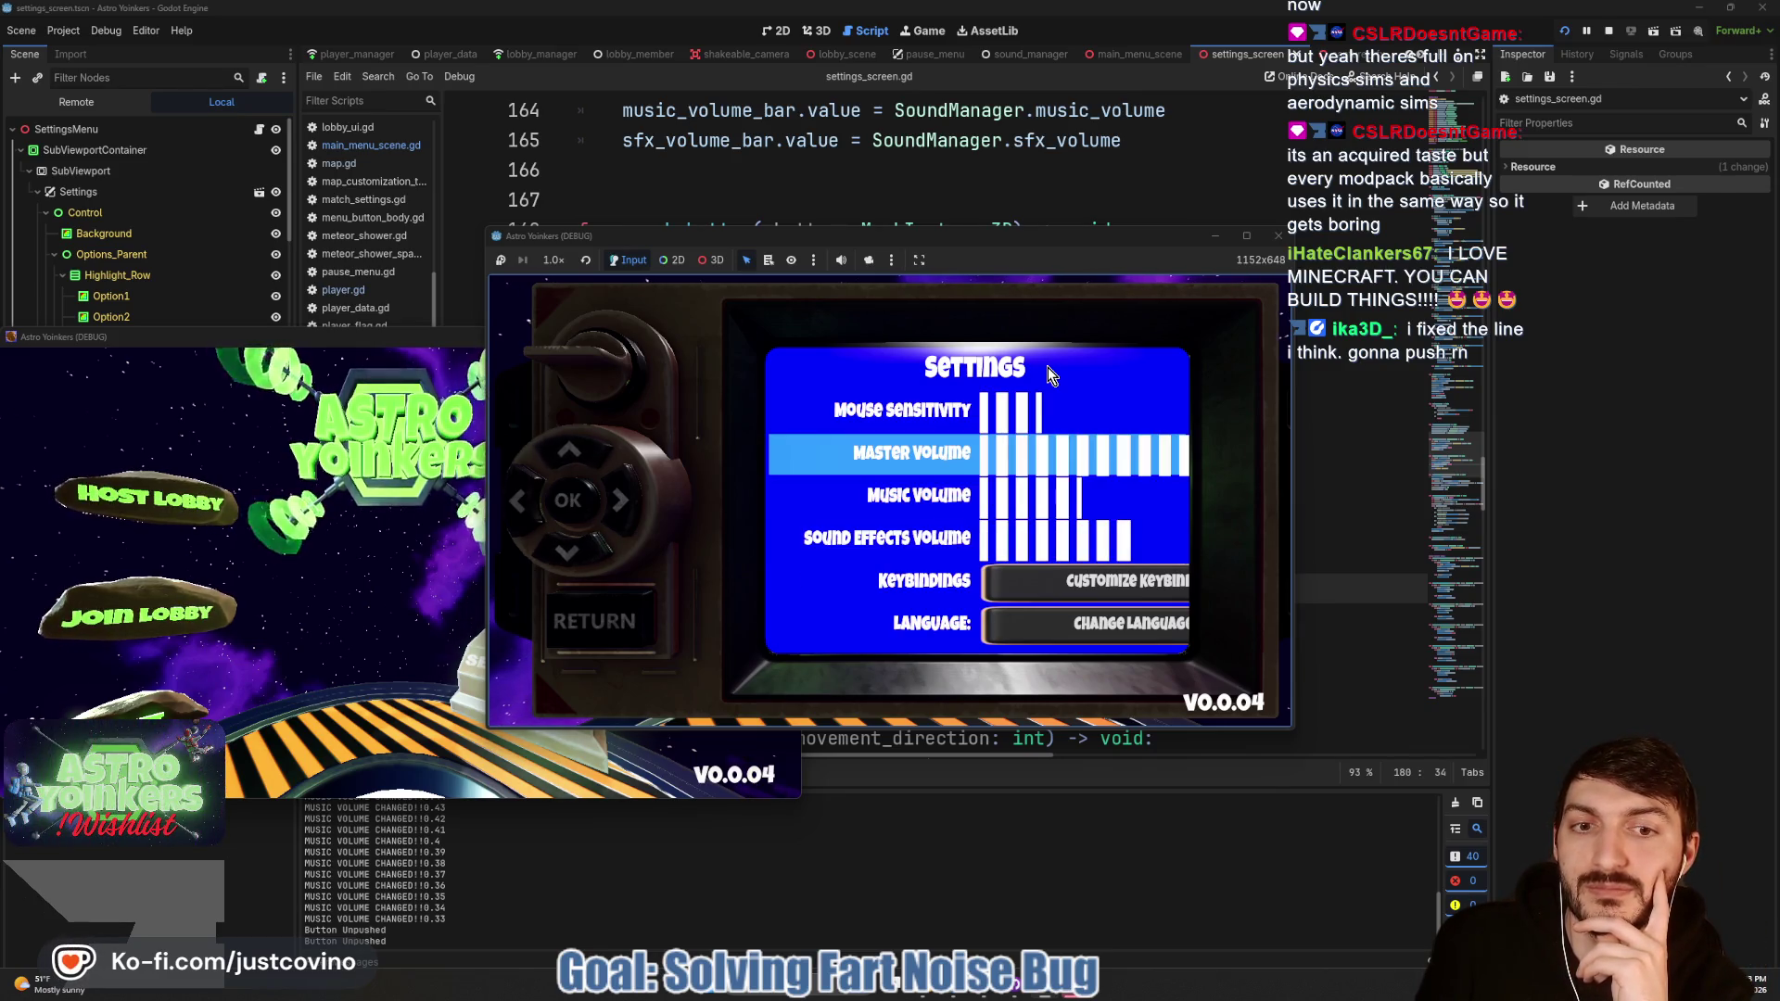
pyautogui.press('Left')
pyautogui.press('Left')
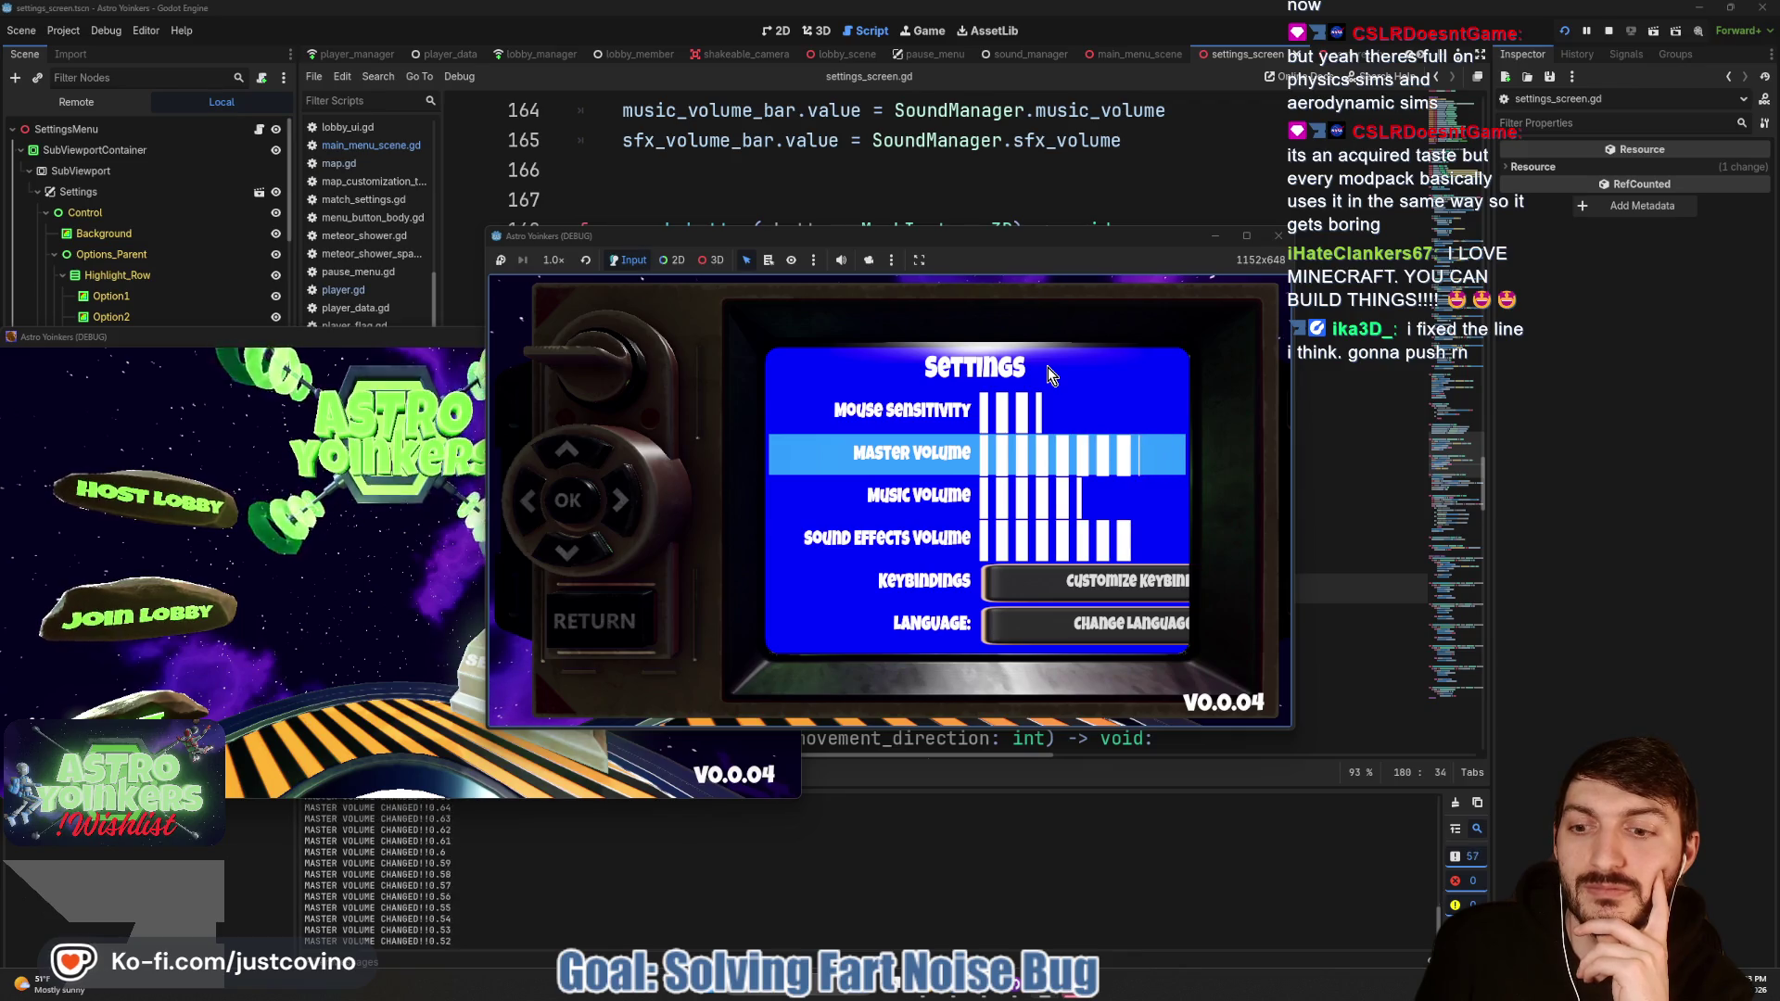
pyautogui.press('Right')
pyautogui.press('Left')
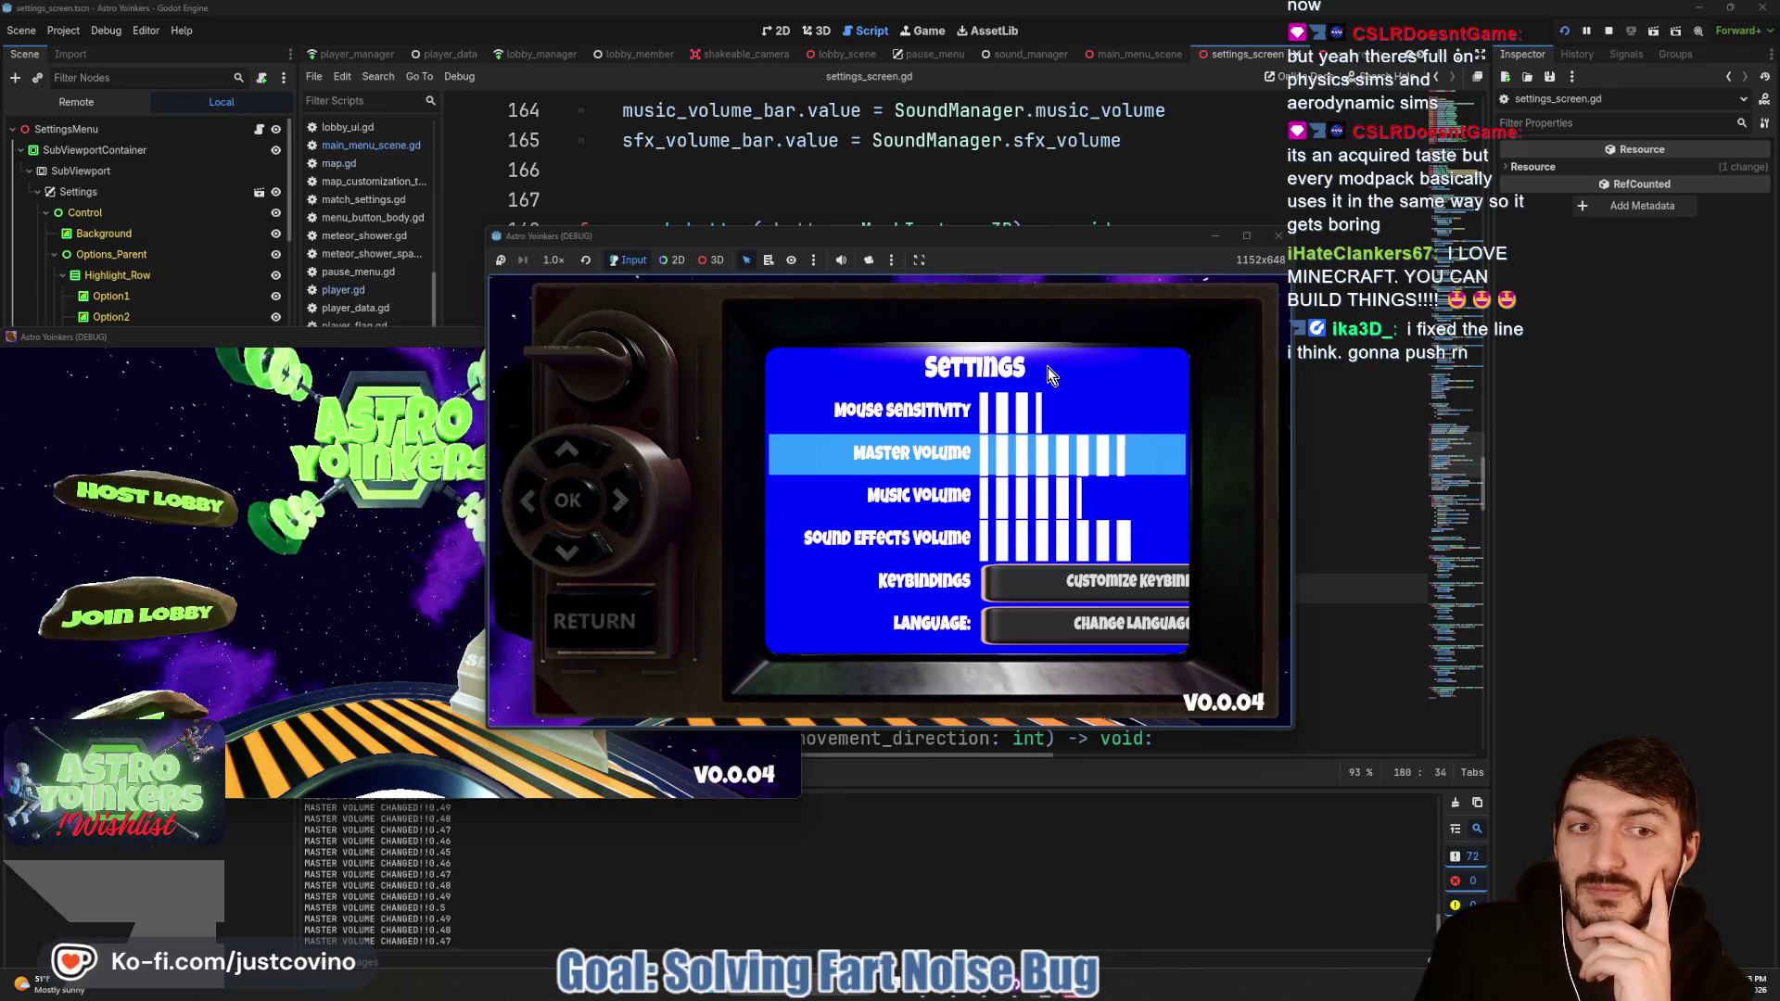
pyautogui.press('Up')
pyautogui.press('Up')
pyautogui.press('Up')
pyautogui.press('Up')
pyautogui.press('Up')
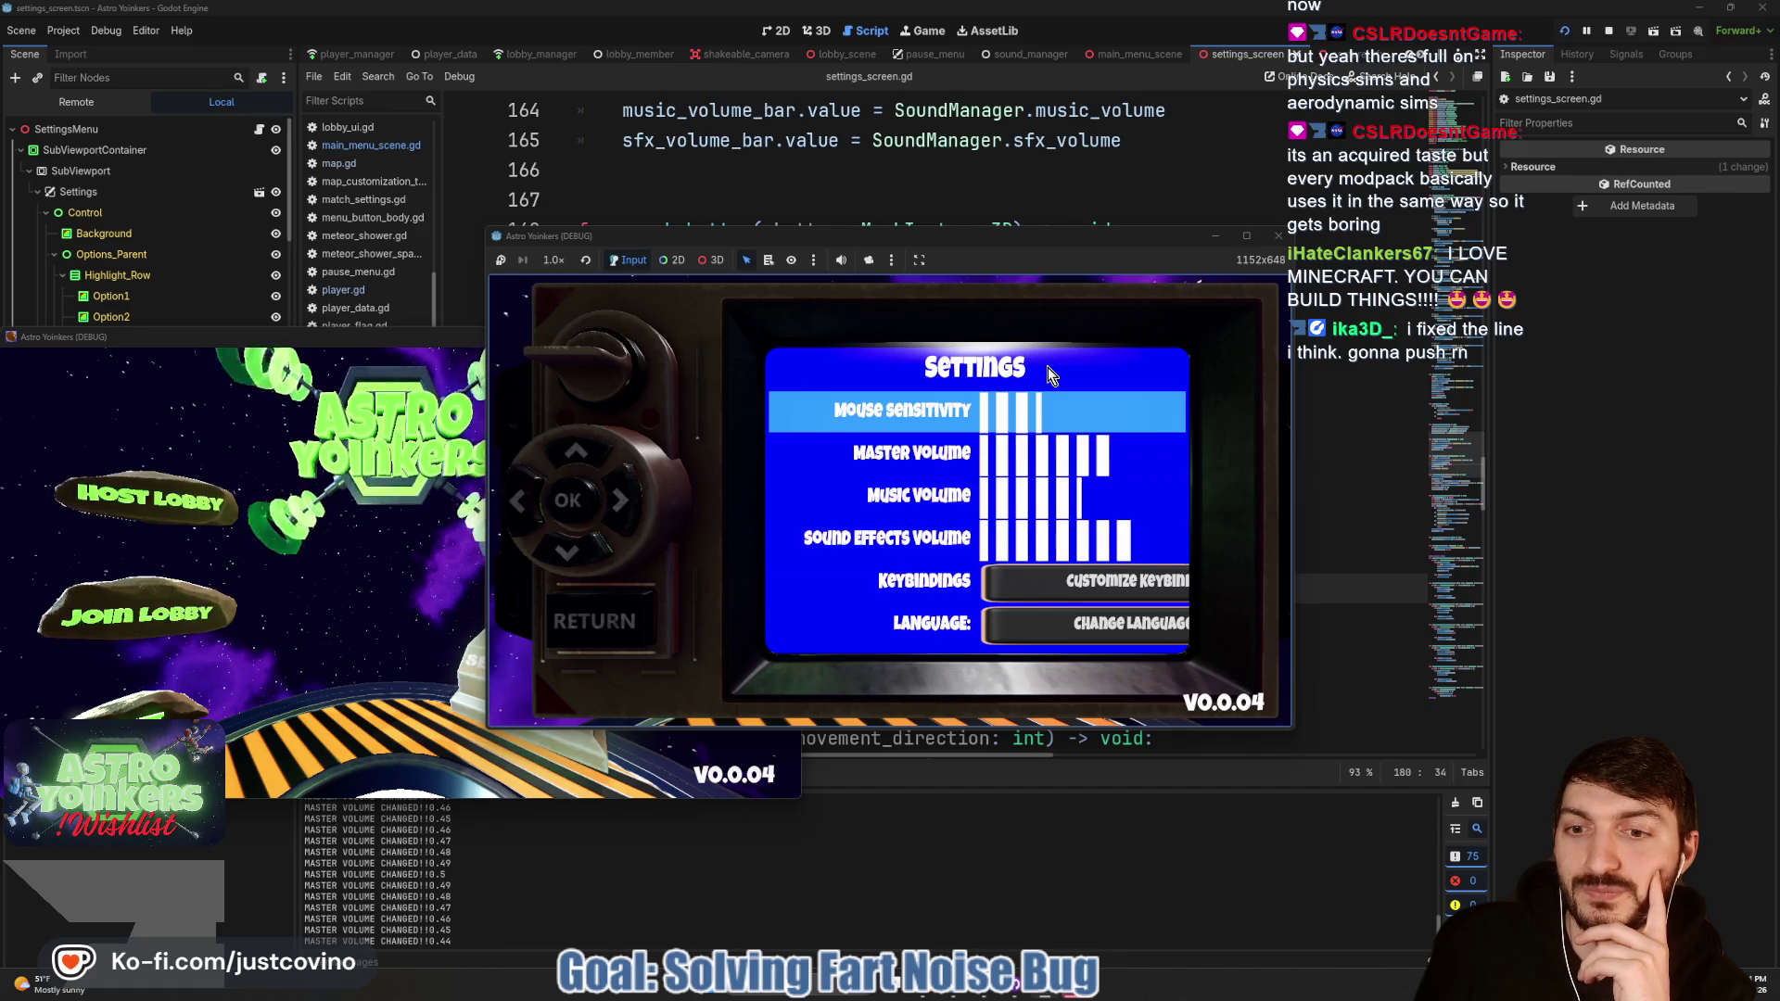
pyautogui.press('Up')
pyautogui.press('Up')
pyautogui.press('Up')
pyautogui.press('Up')
pyautogui.press('Up')
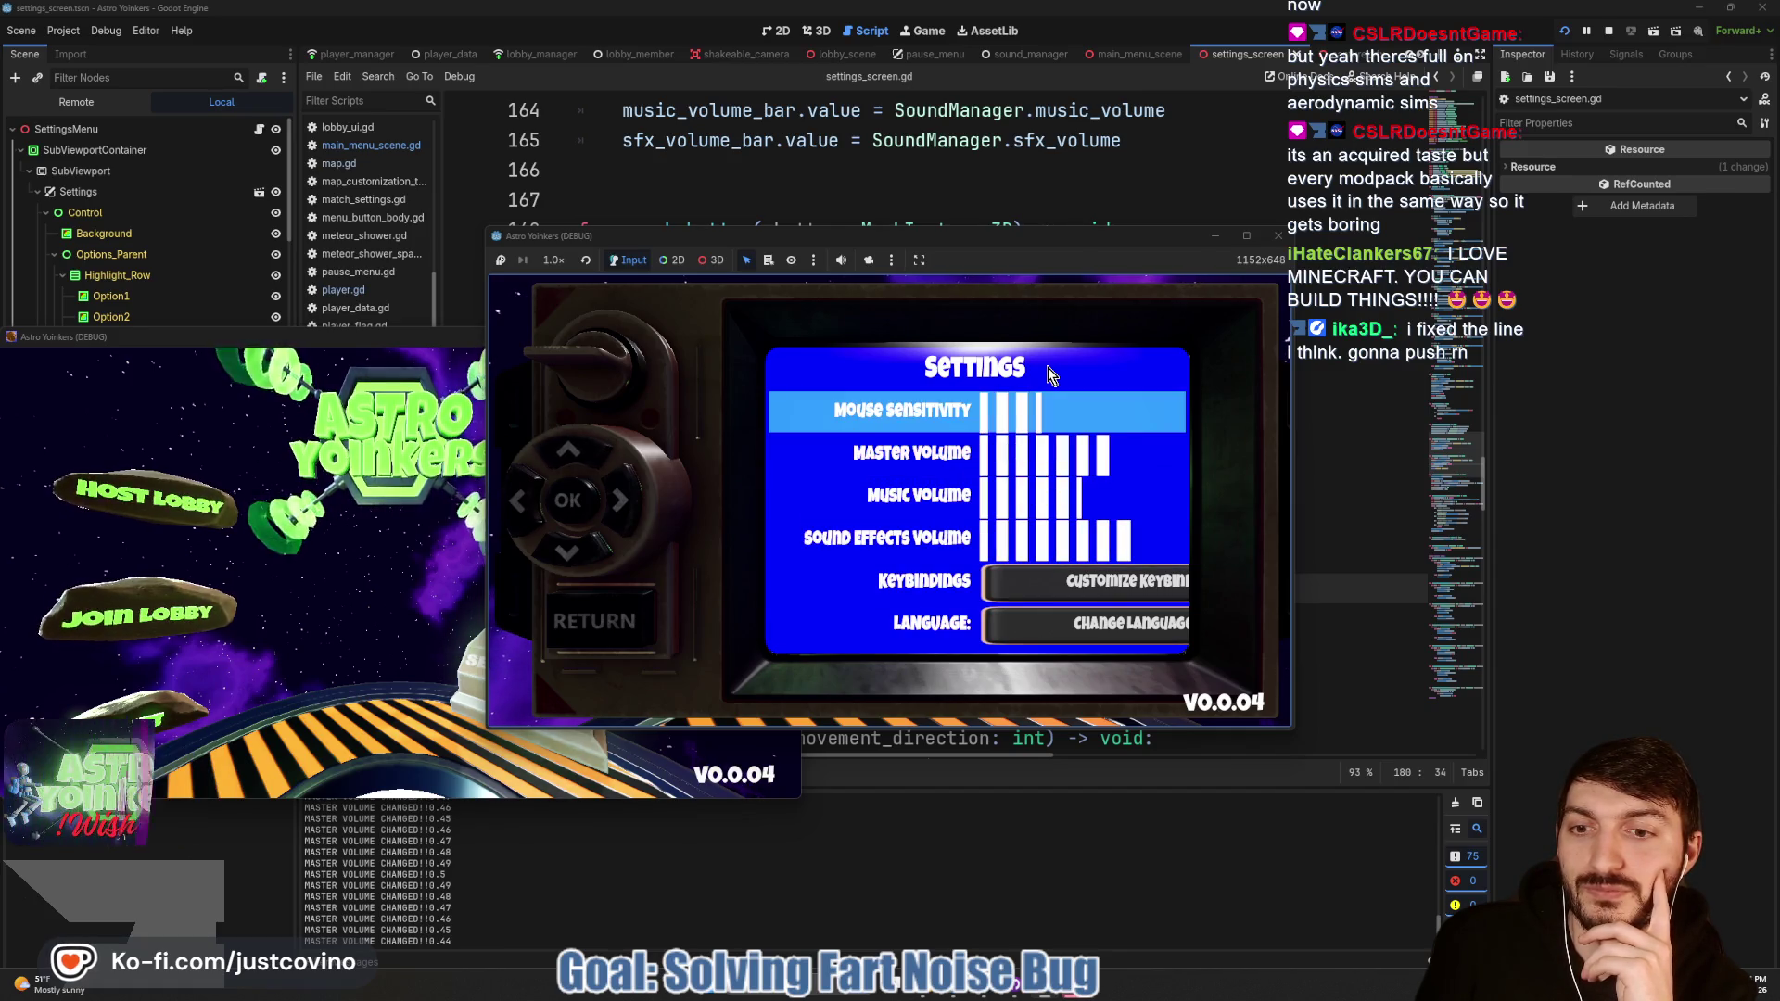
pyautogui.press('Escape')
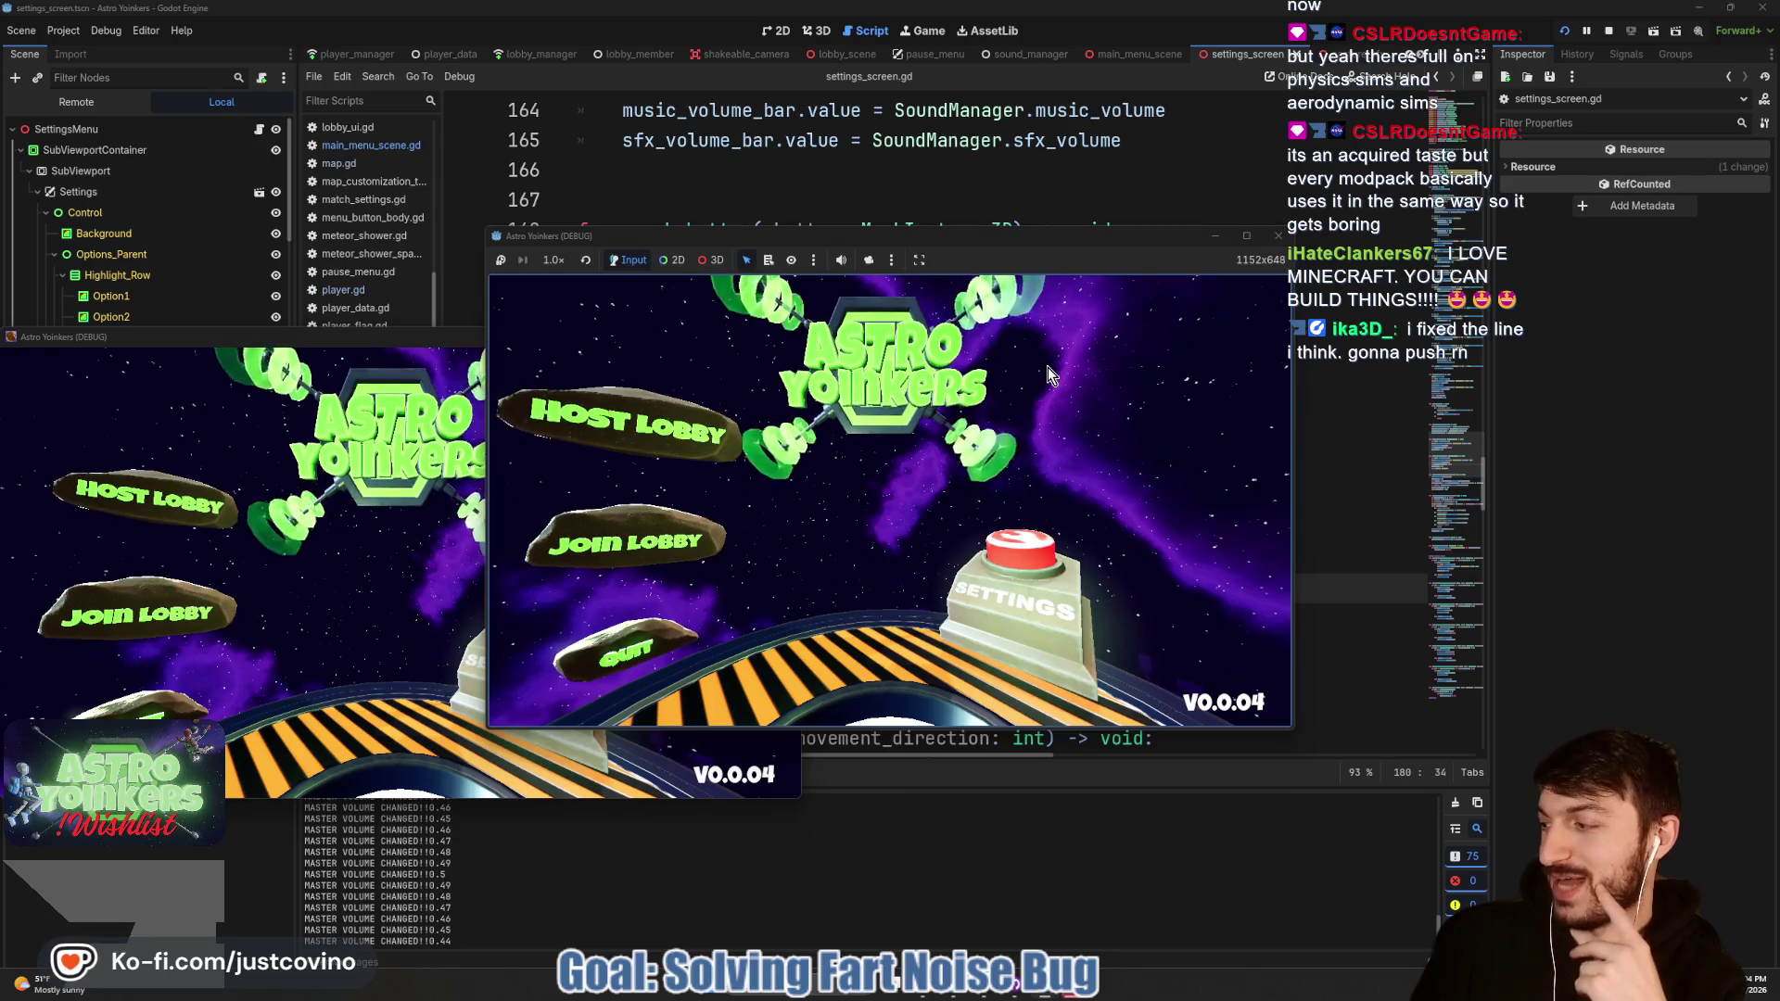
pyautogui.press('F8')
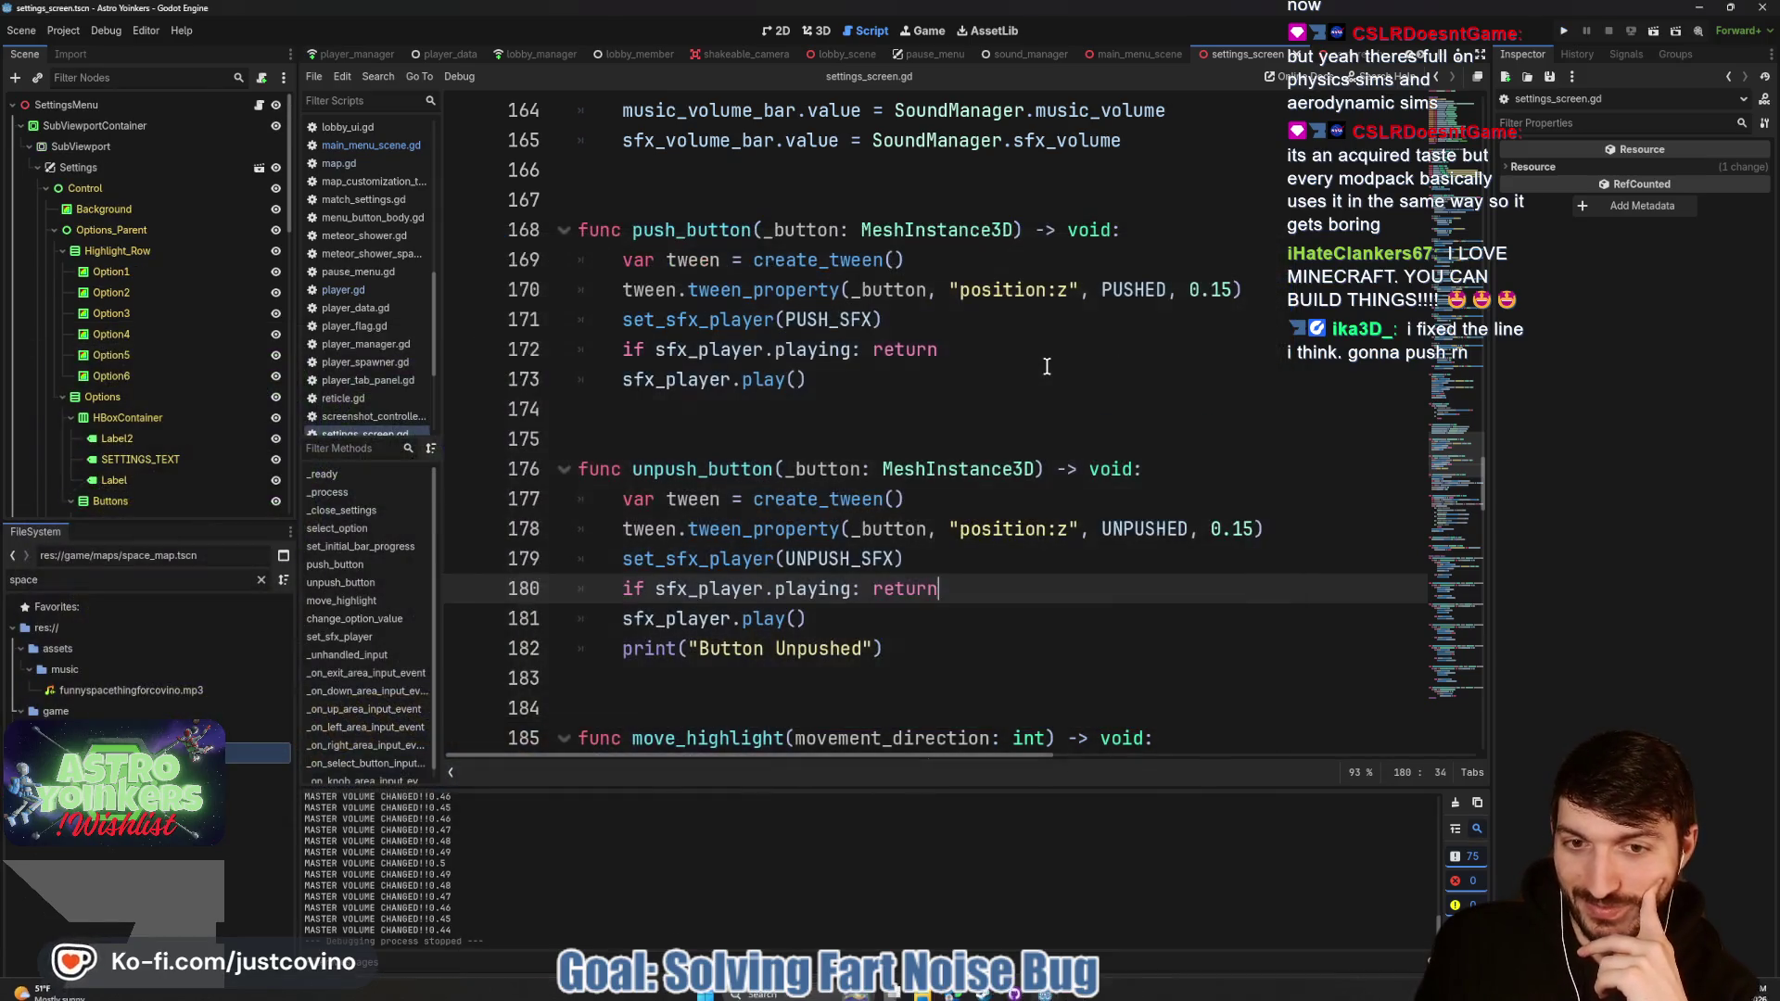
# Commit the settings_screen.gd sound fix as 'settings sfx fixed' and push it to origin.
pyautogui.click(1037, 997)
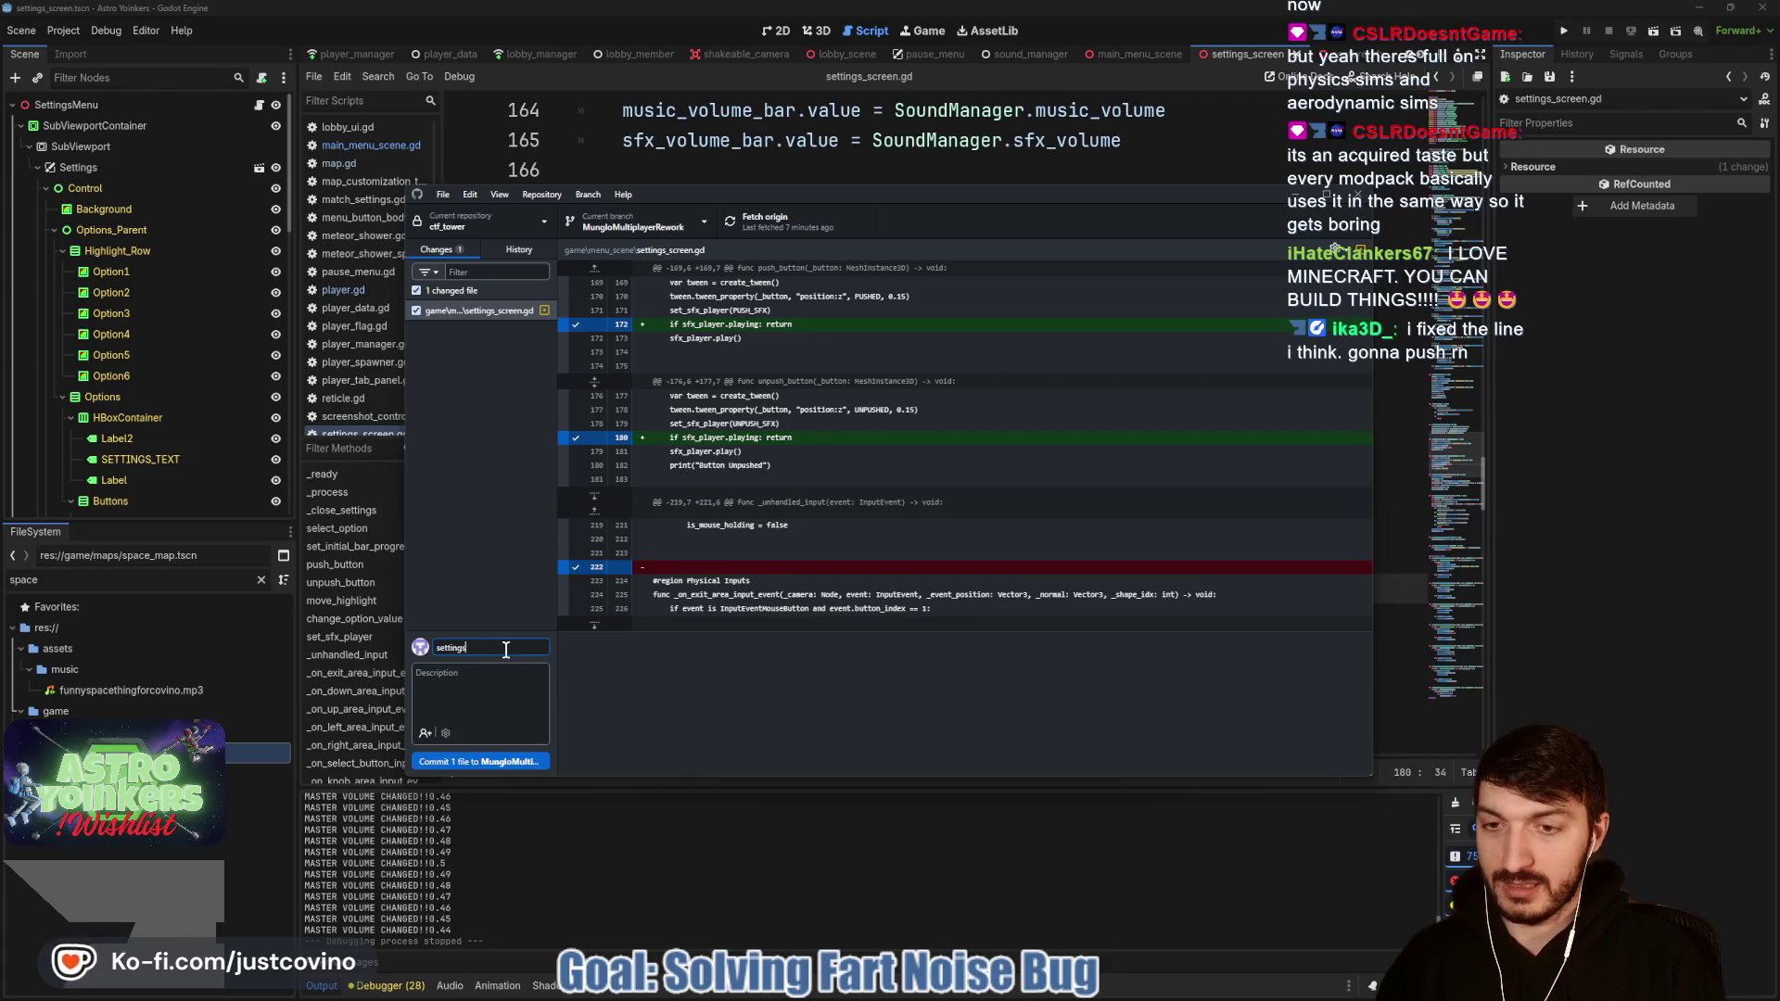
pyautogui.write('sfx fixed')
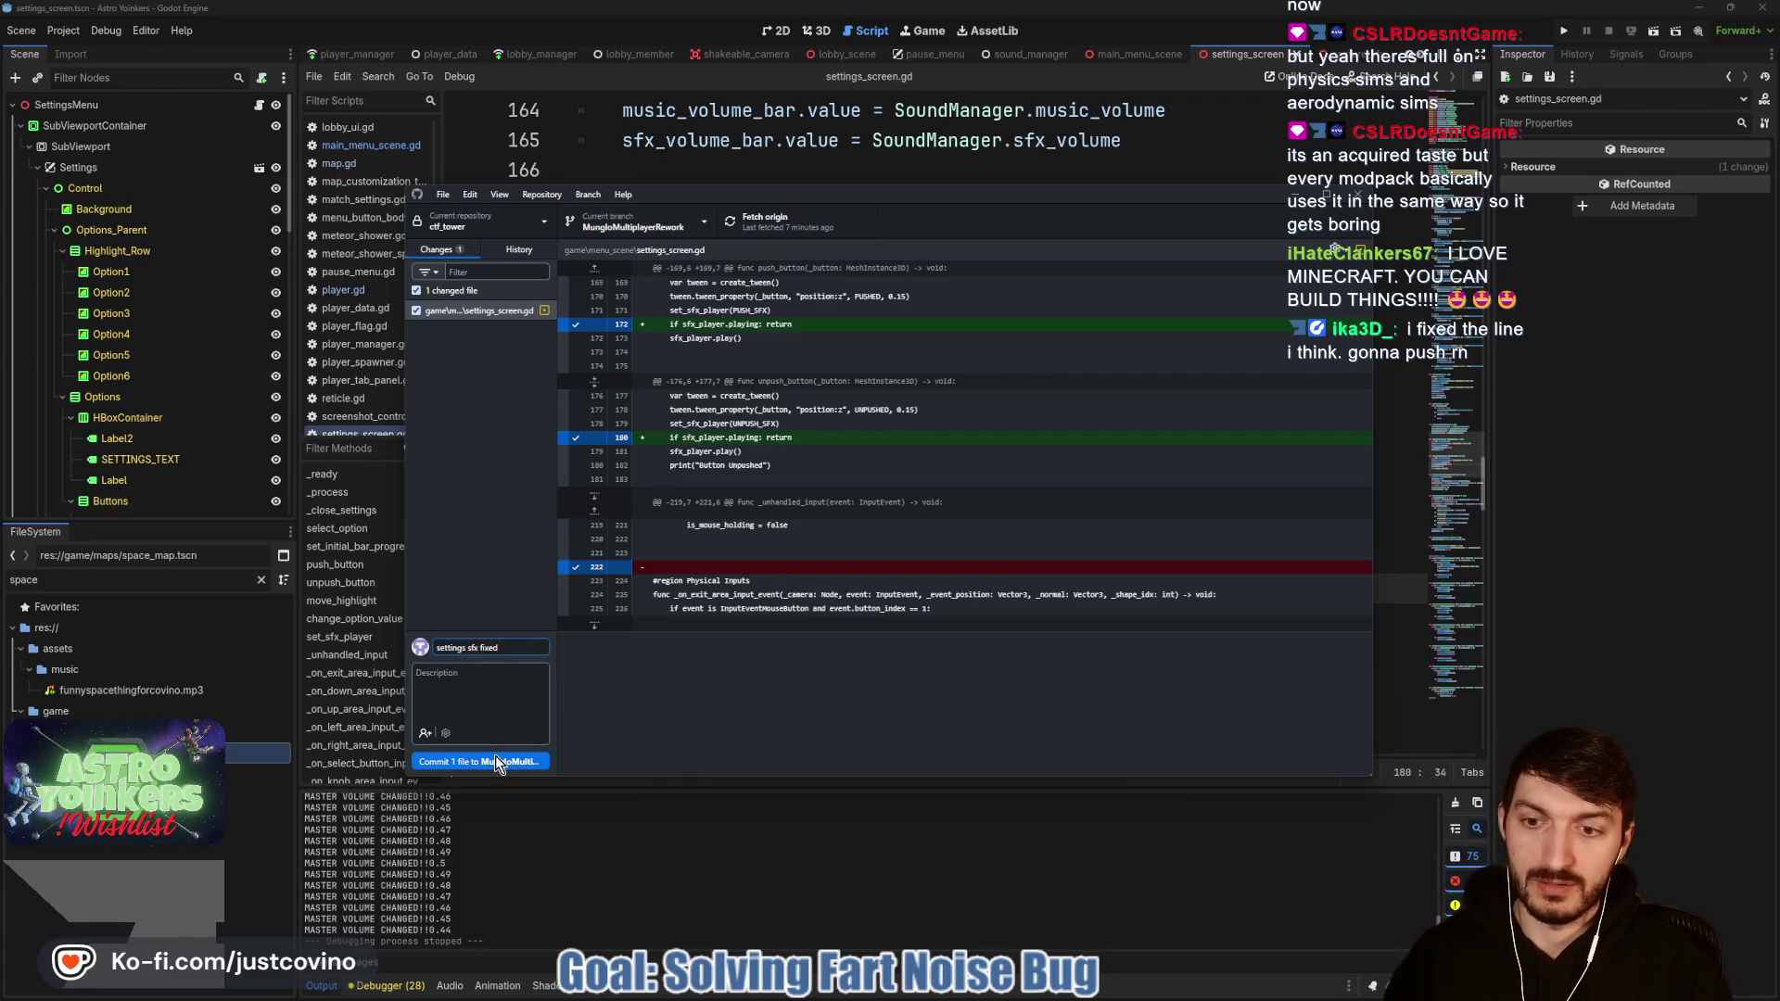
pyautogui.click(498, 762)
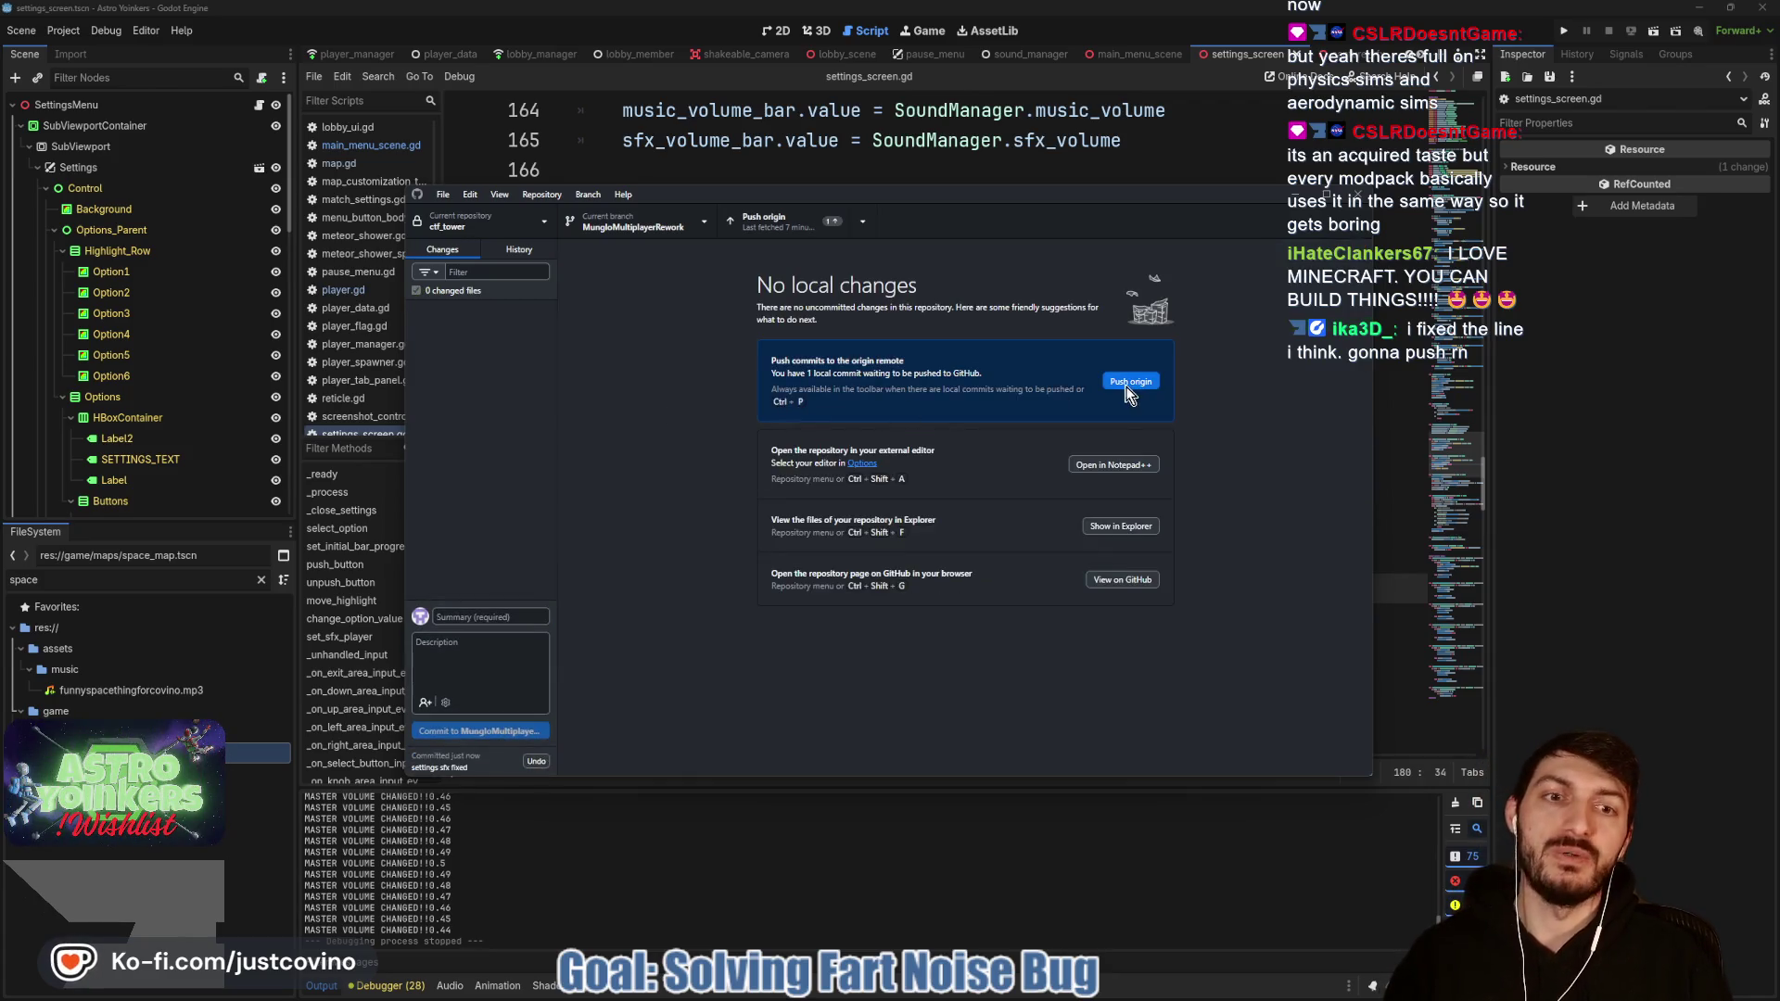
pyautogui.click(1127, 388)
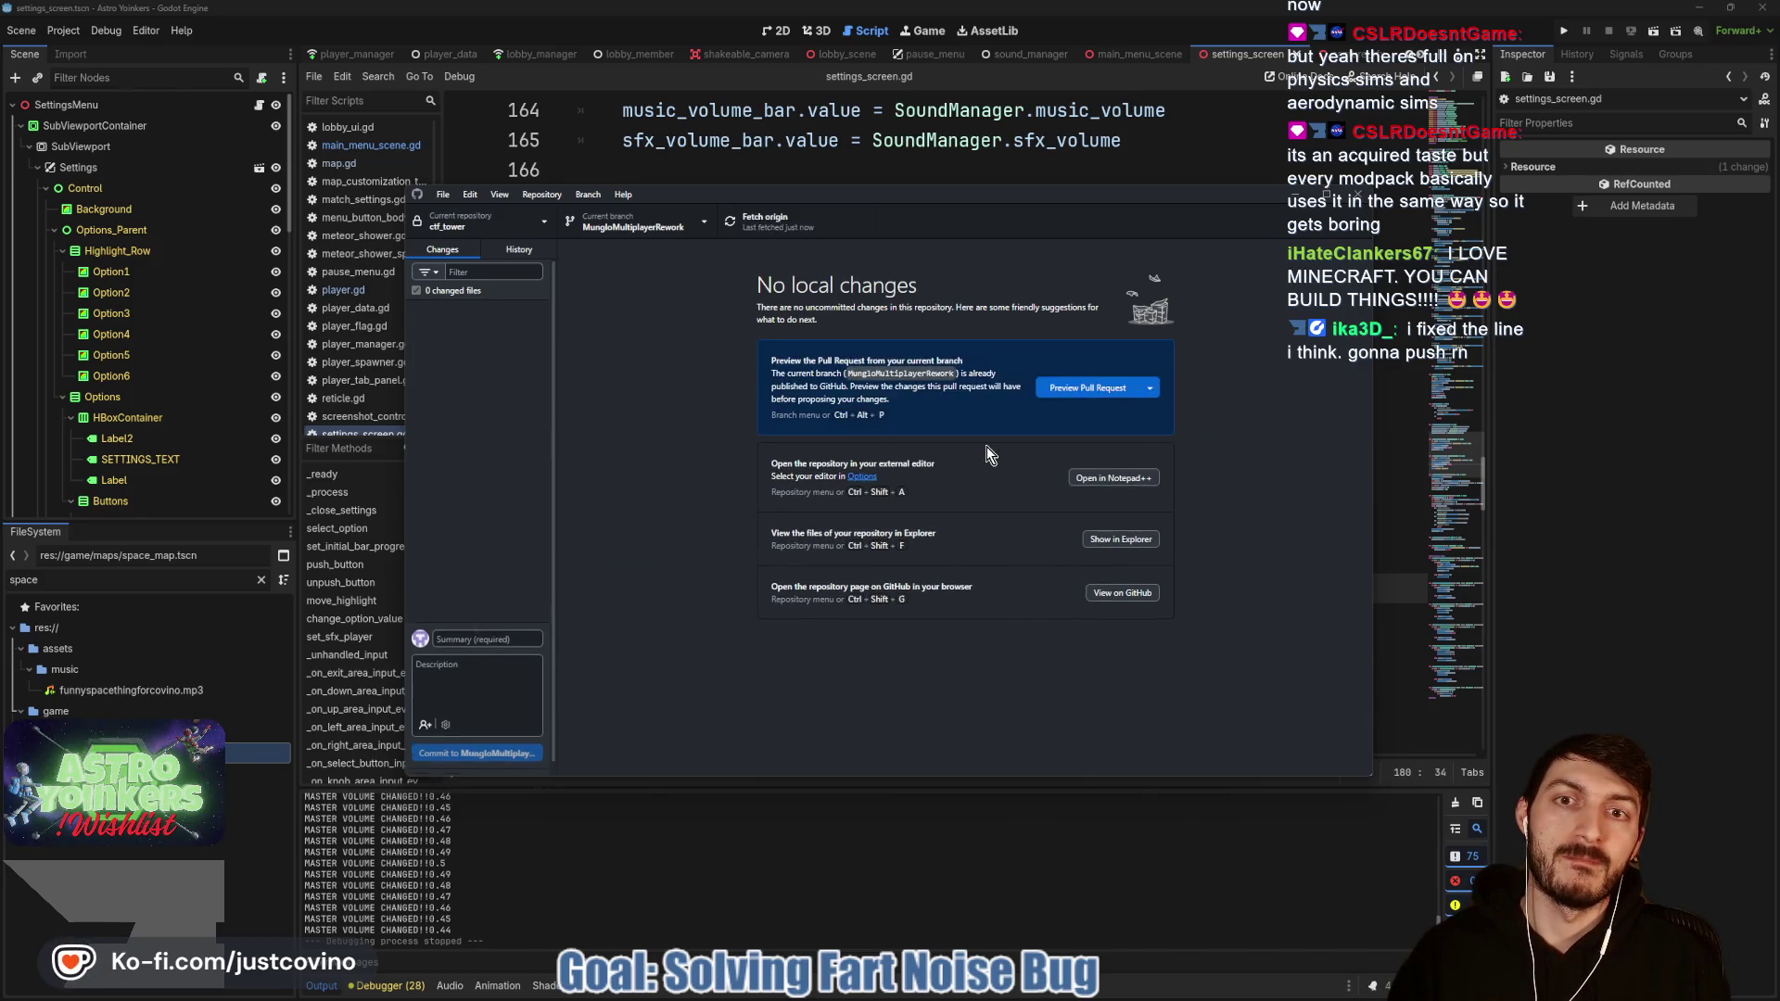
# Place the caret at the end of line 172 in Godot's script editor, then bring the Notion bug tracker forward.
pyautogui.click(974, 166)
pyautogui.click(950, 350)
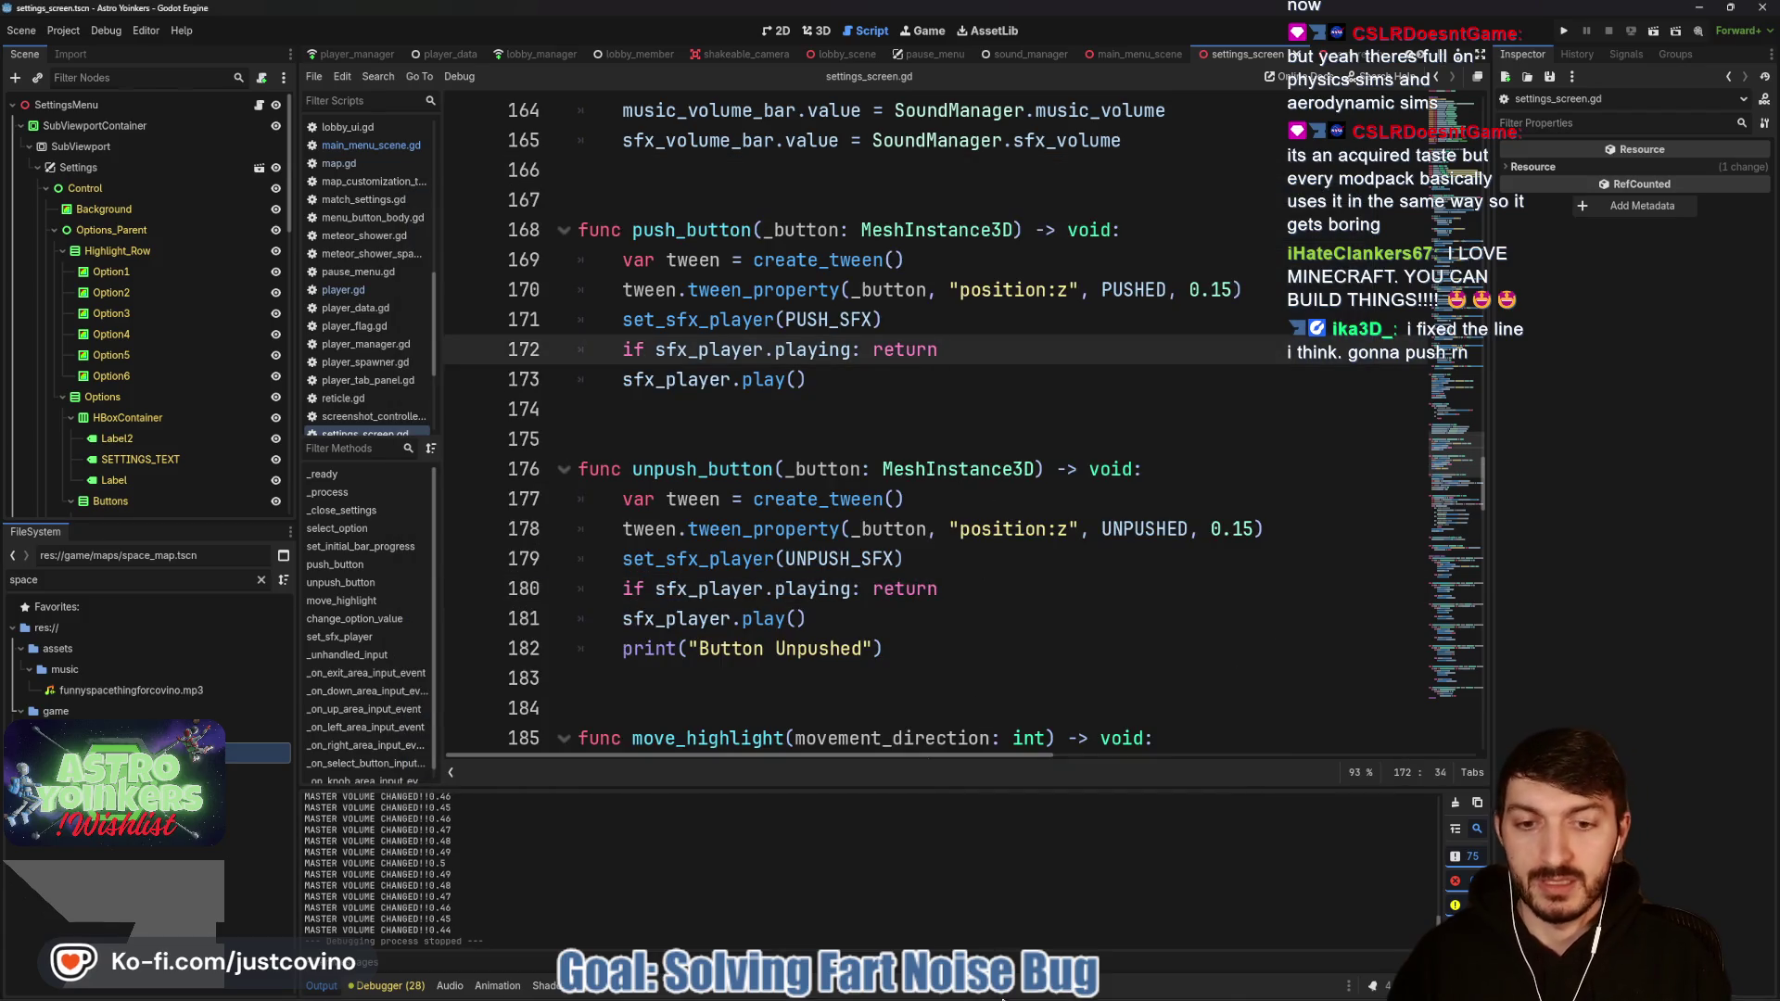
pyautogui.hotkey('alt', 'Tab')
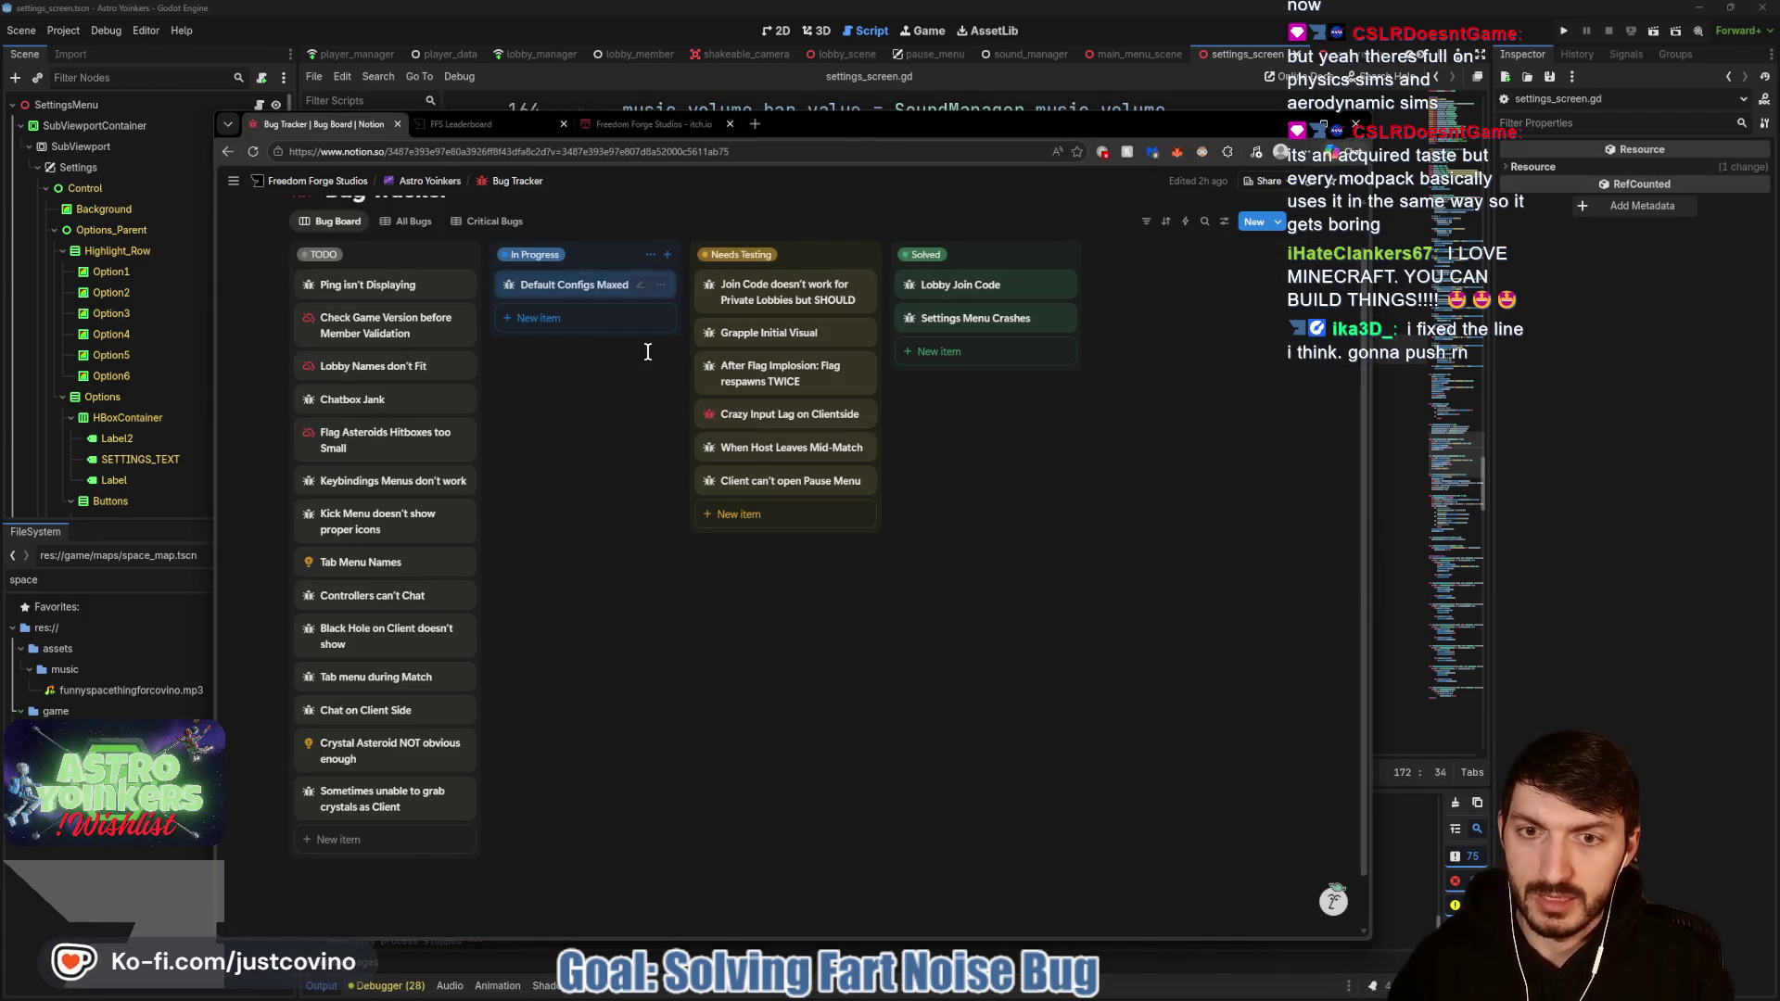
# Open the Default Configs Maxed bug card and select the sound-playing lines in unpush_button.
pyautogui.click(555, 288)
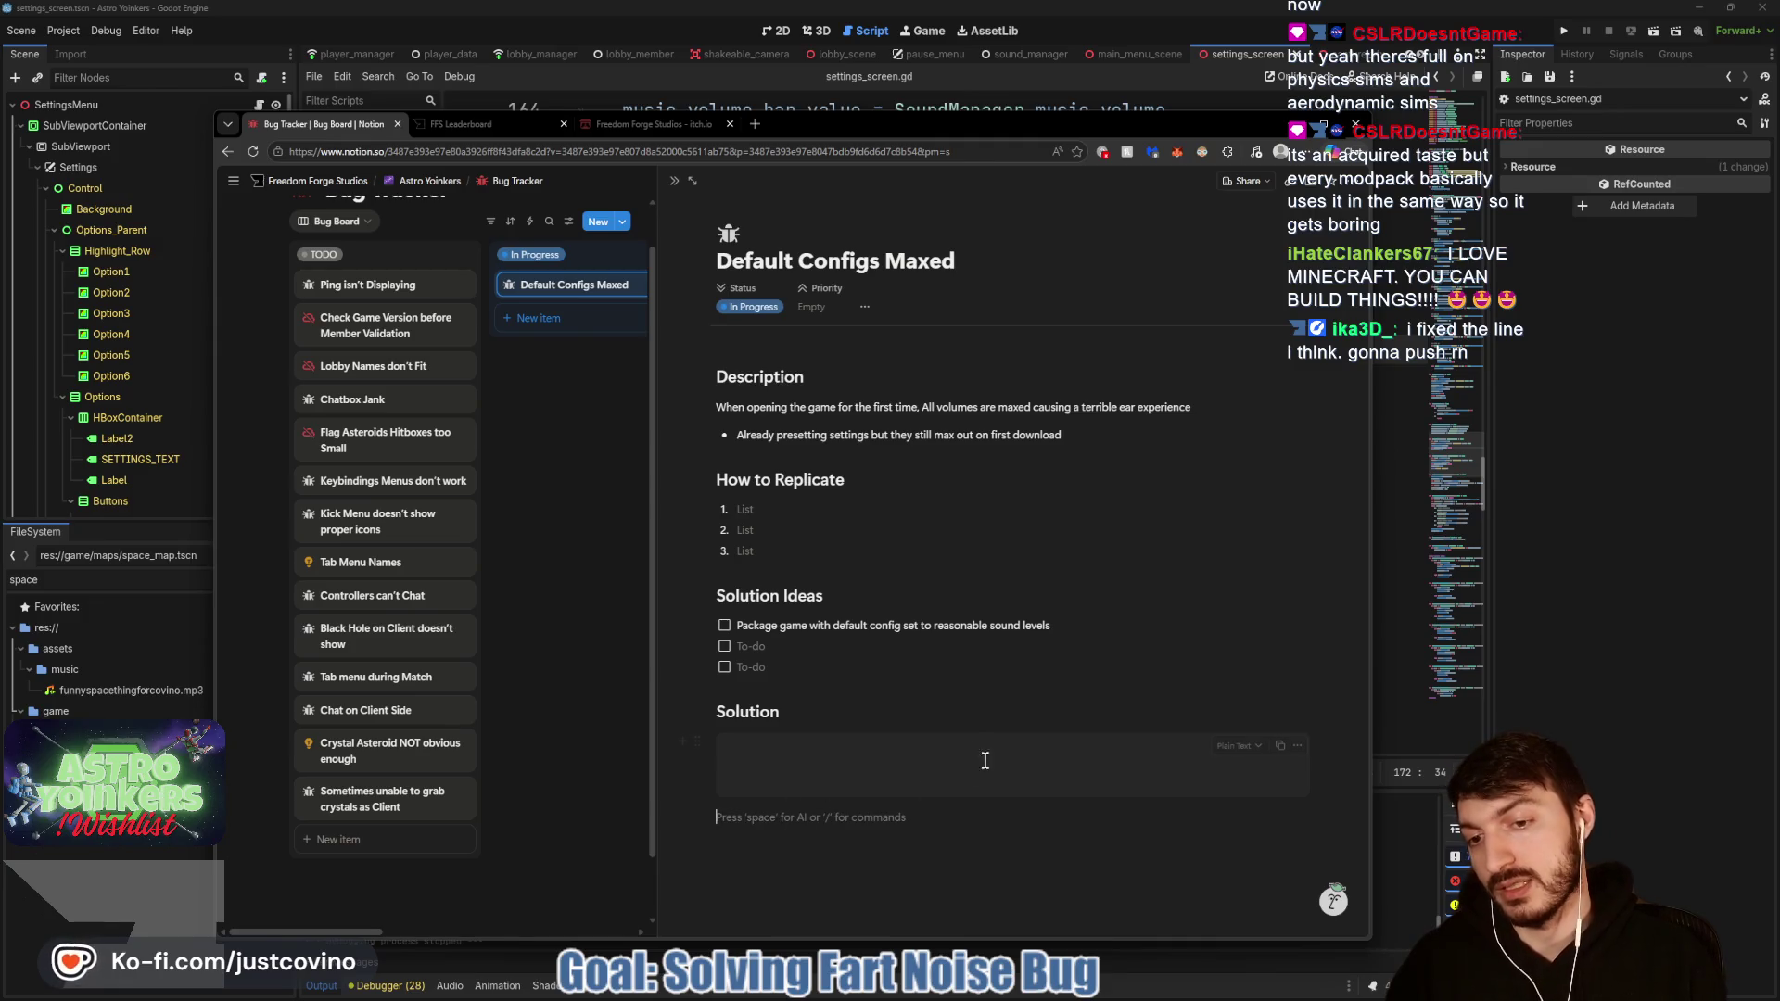
pyautogui.moveTo(997, 125); pyautogui.dragTo(1305, 146)
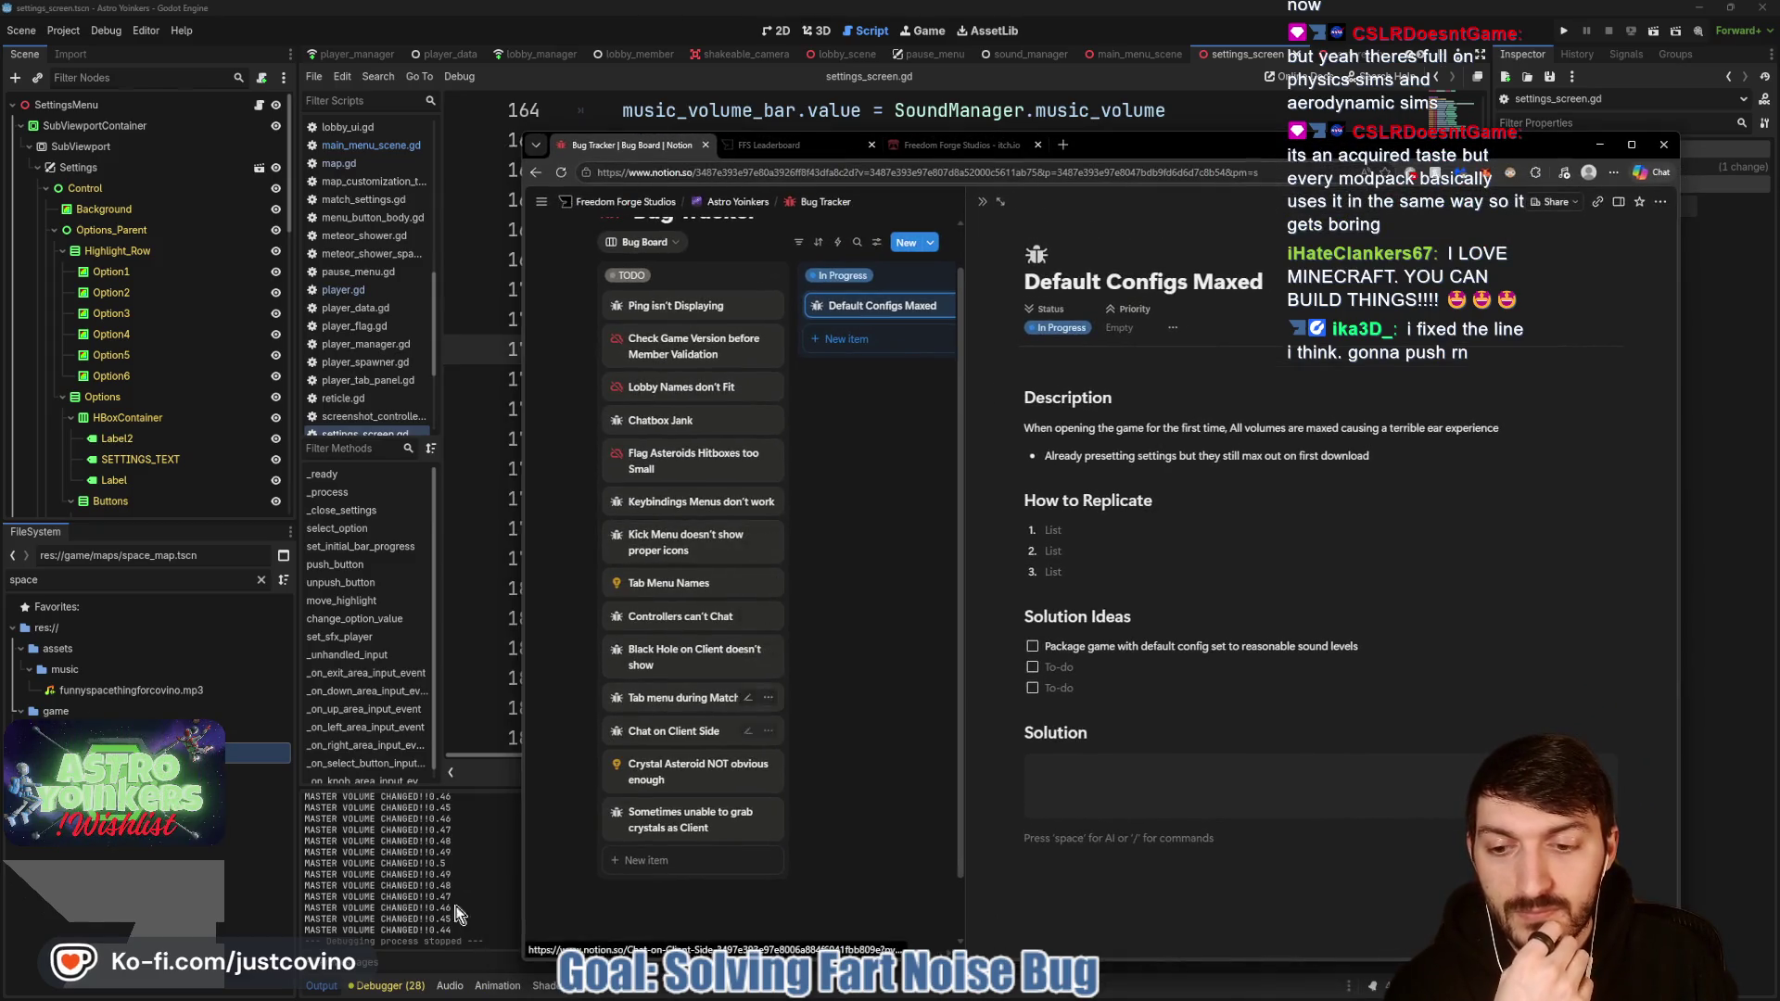
pyautogui.moveTo(524, 961); pyautogui.dragTo(736, 961)
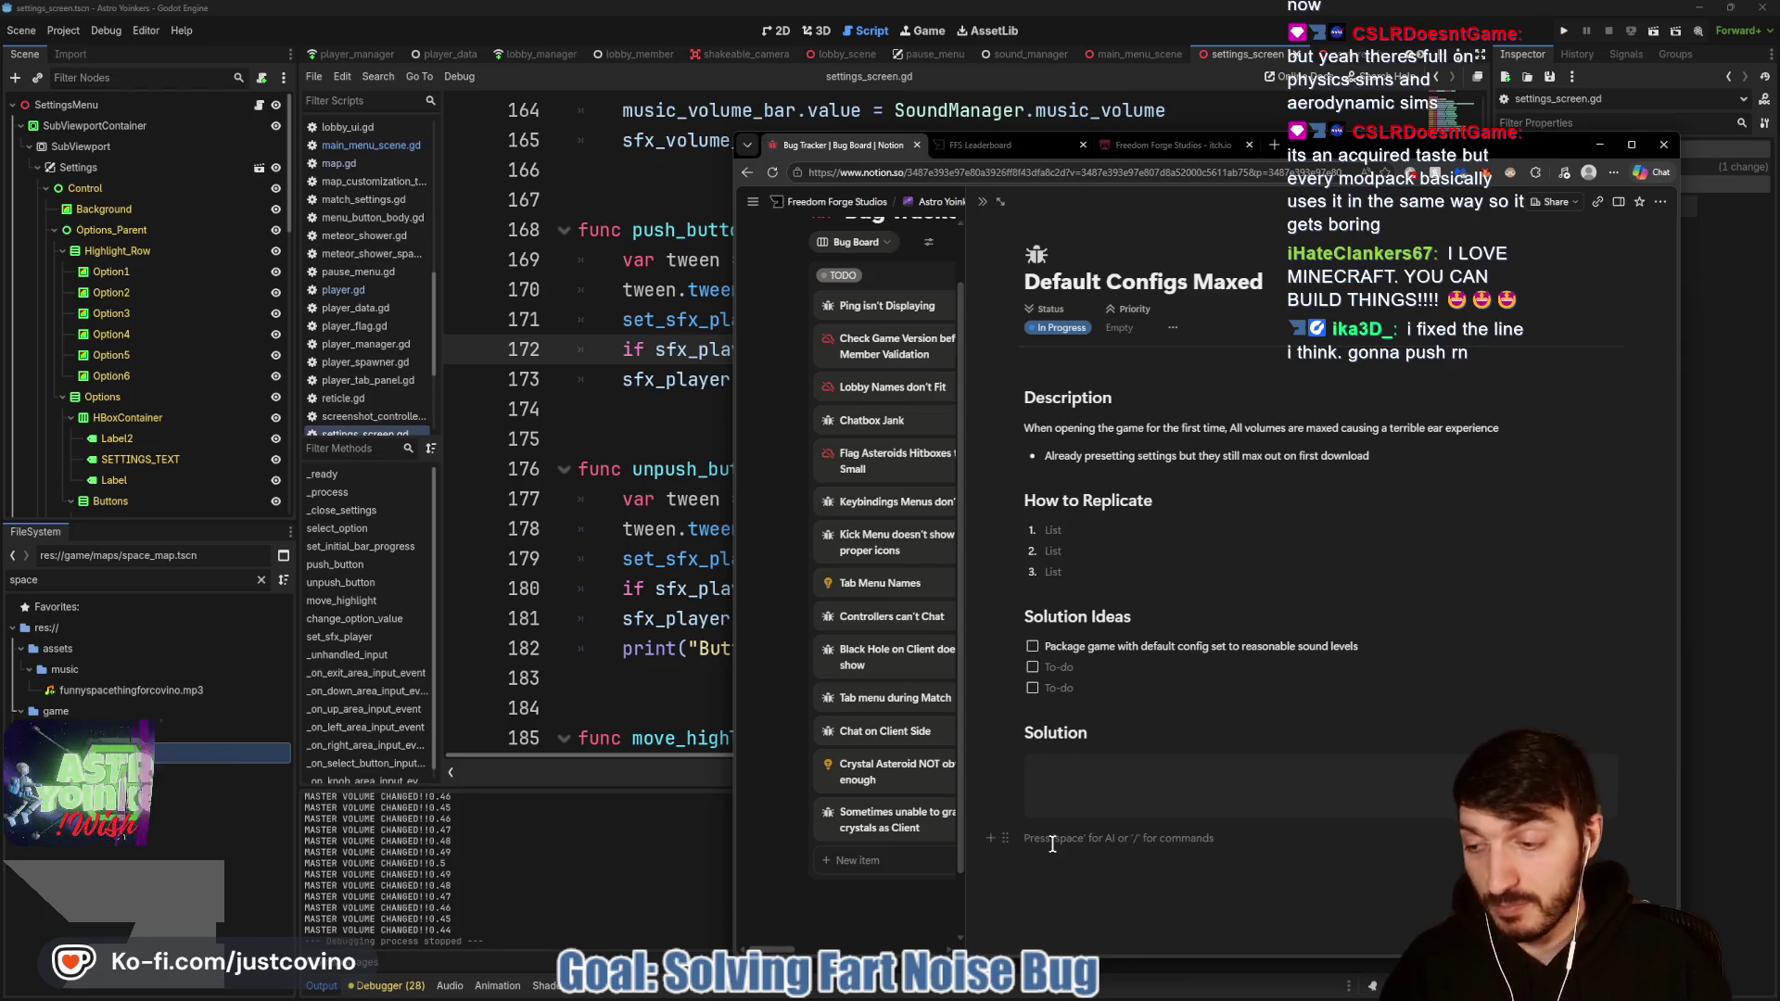
pyautogui.click(658, 671)
pyautogui.moveTo(808, 618)
pyautogui.mouseDown()
pyautogui.moveTo(586, 588)
pyautogui.moveTo(575, 558)
pyautogui.mouseUp()
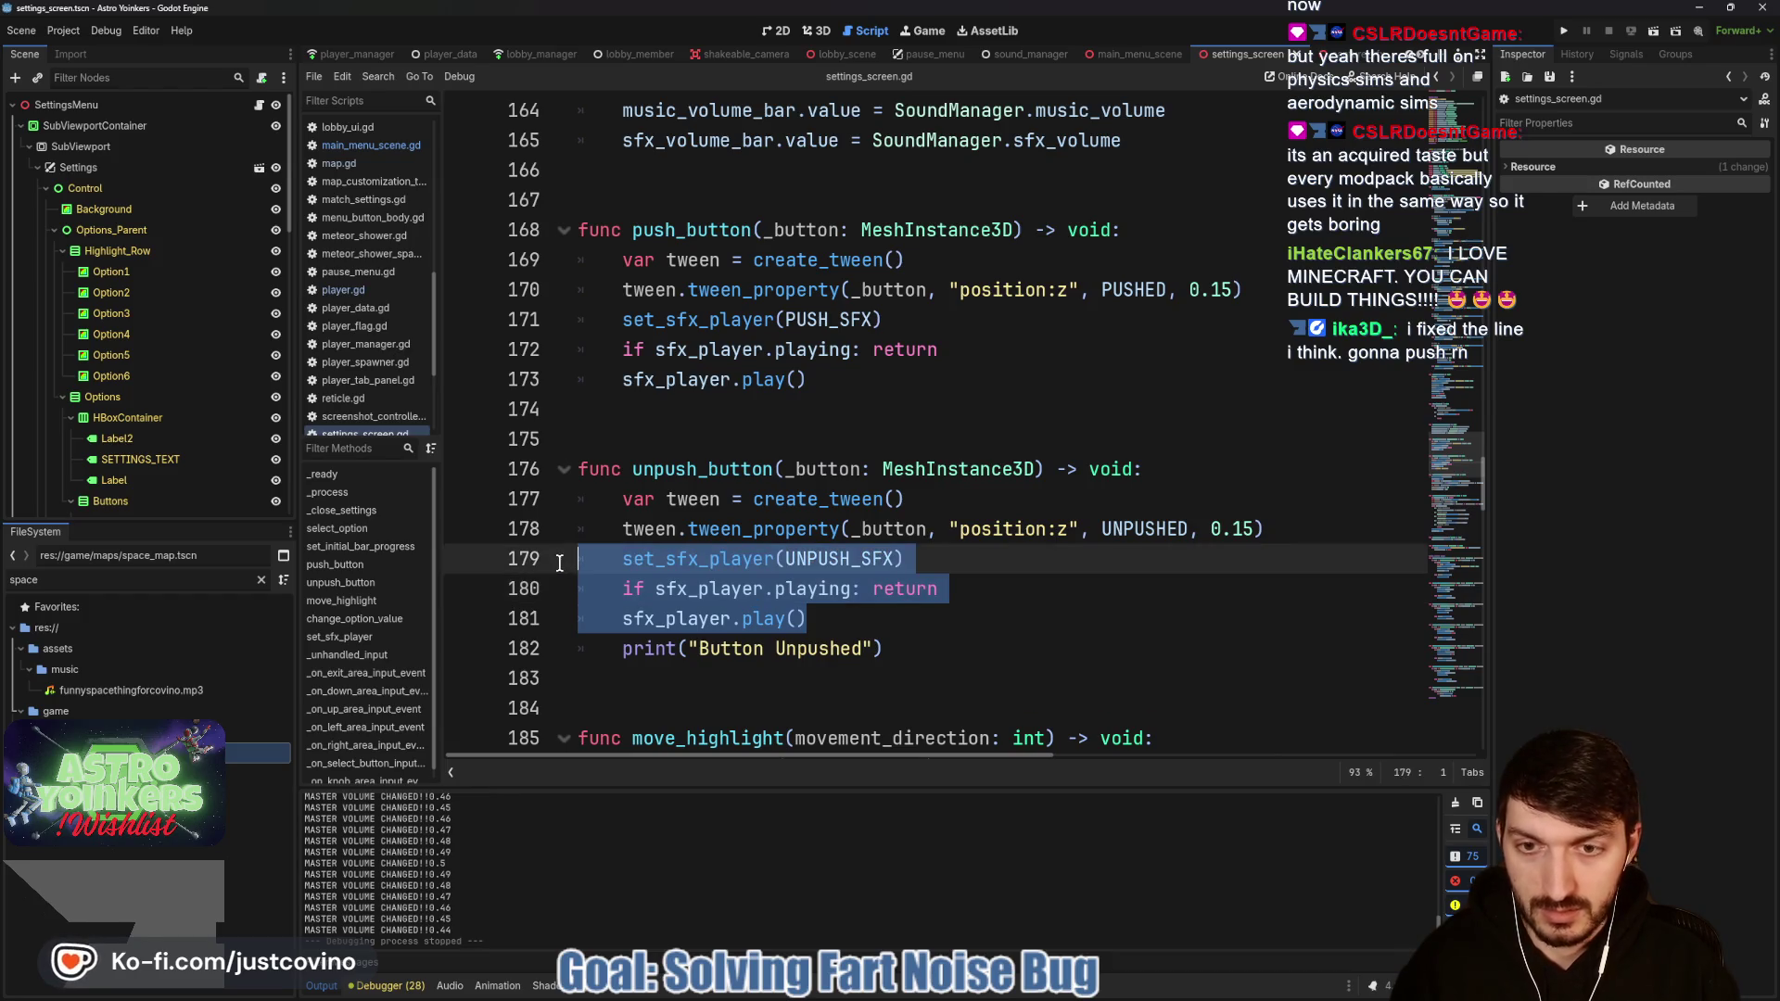
# Write the card's Solution note with the pasted sfx code: 'Was so loud and crazy that it overwrote the music'.
pyautogui.click(964, 992)
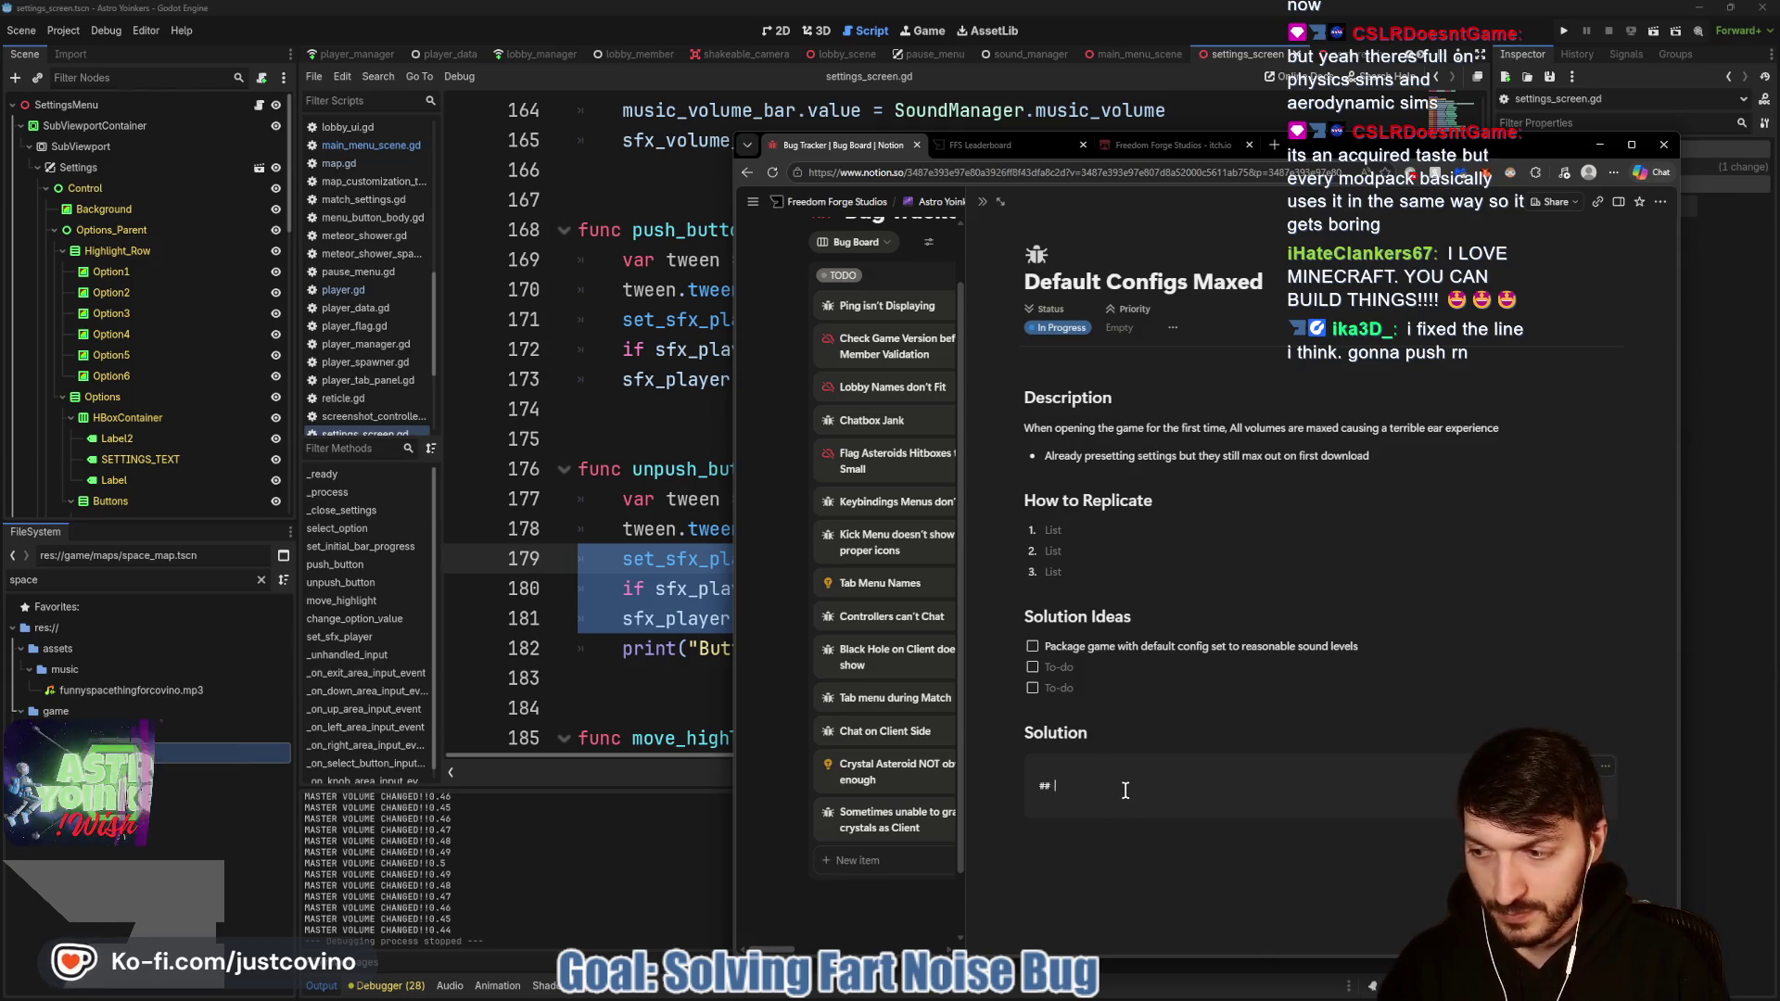
pyautogui.write('Settings Menu SFX Playing')
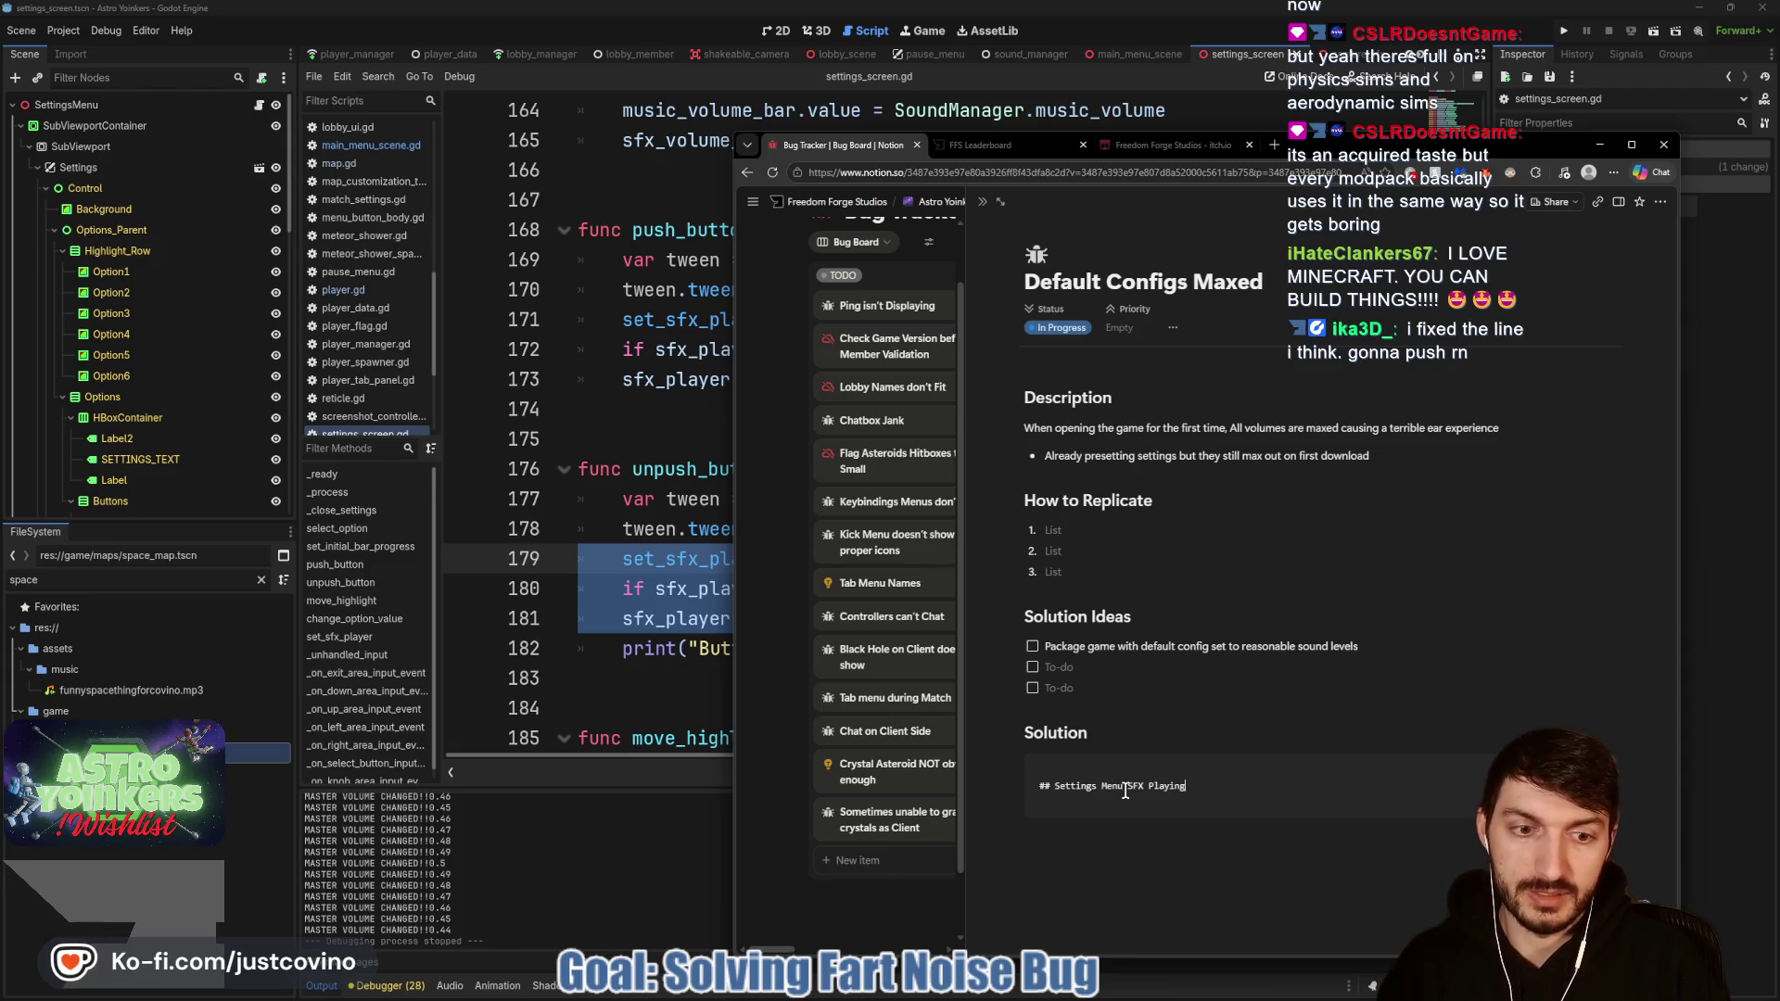
pyautogui.write(' was playing on the process constantly')
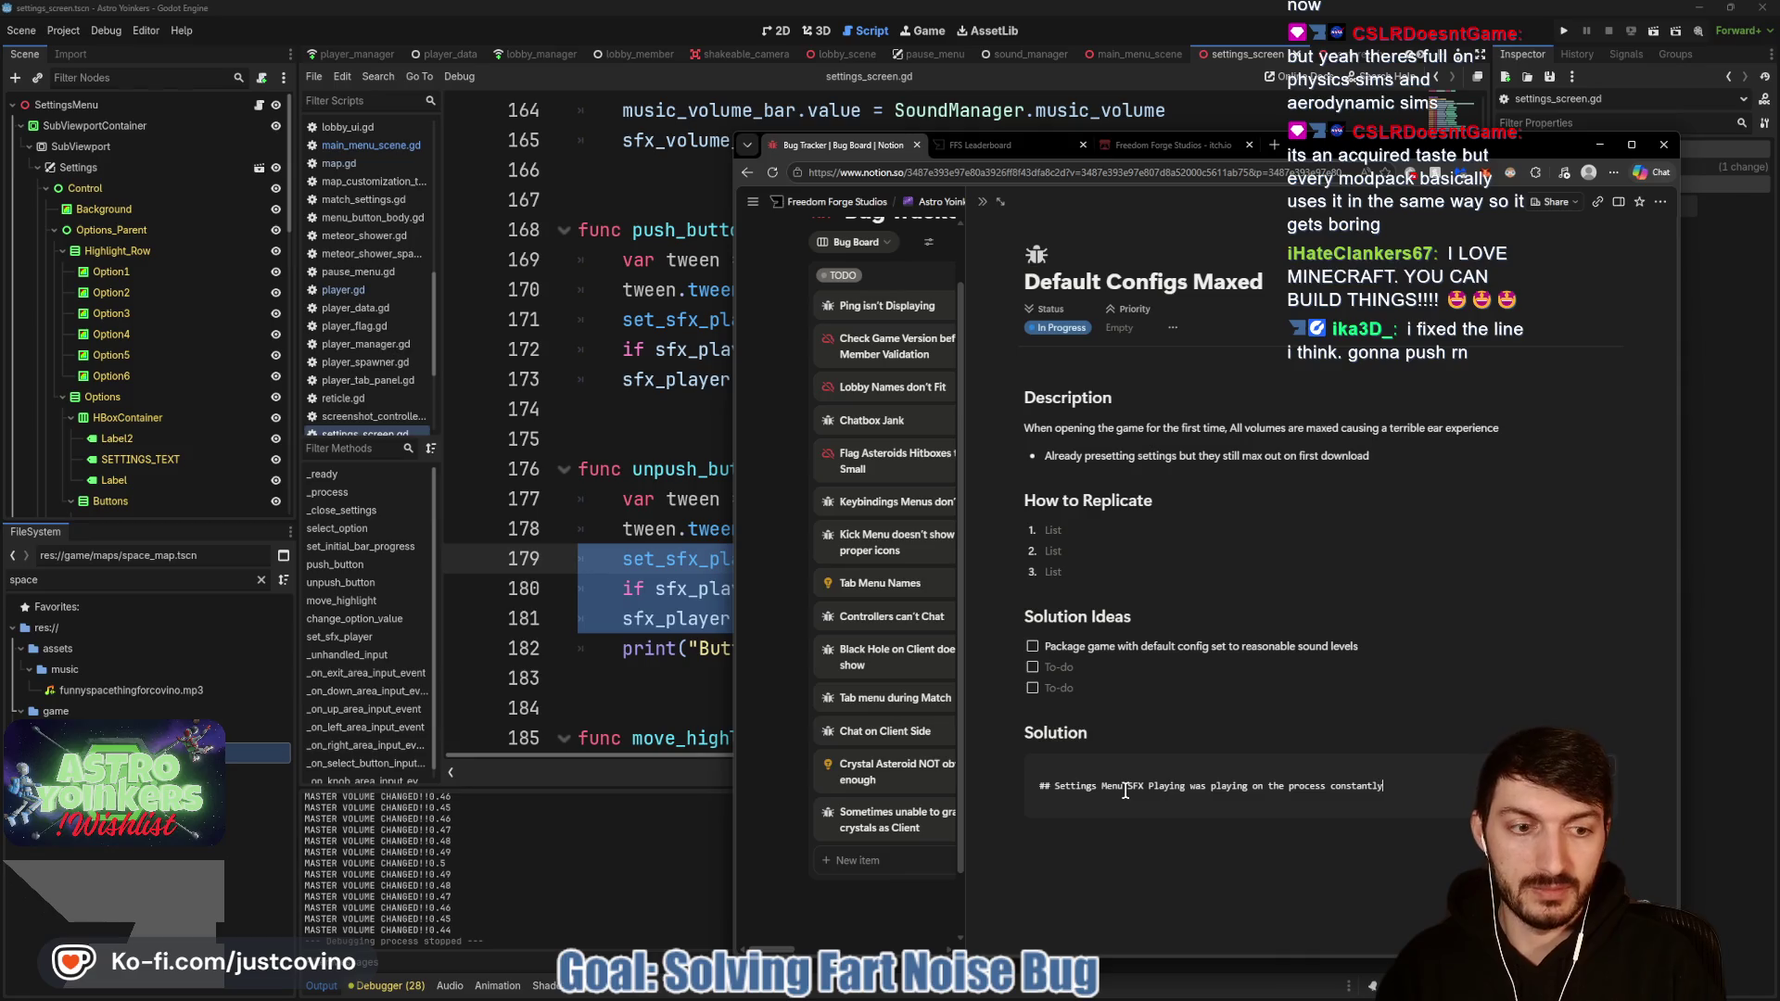
pyautogui.write('... ##')
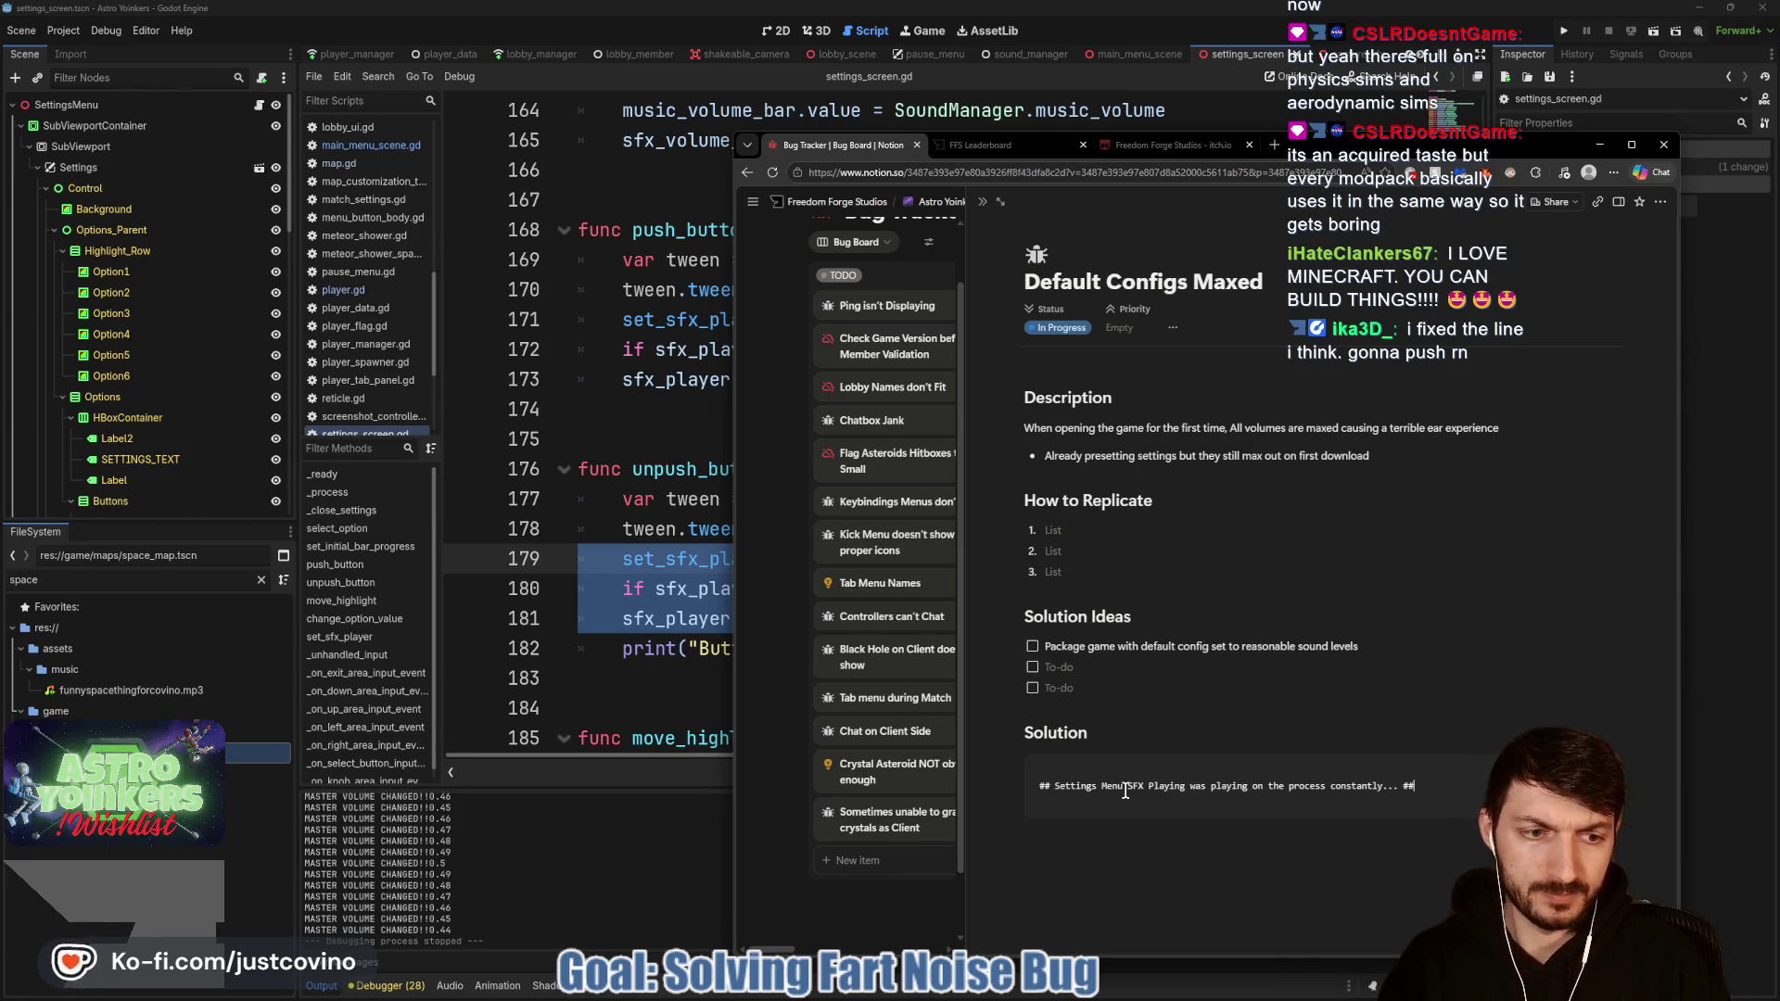
pyautogui.hotkey('ctrl', 'Return')
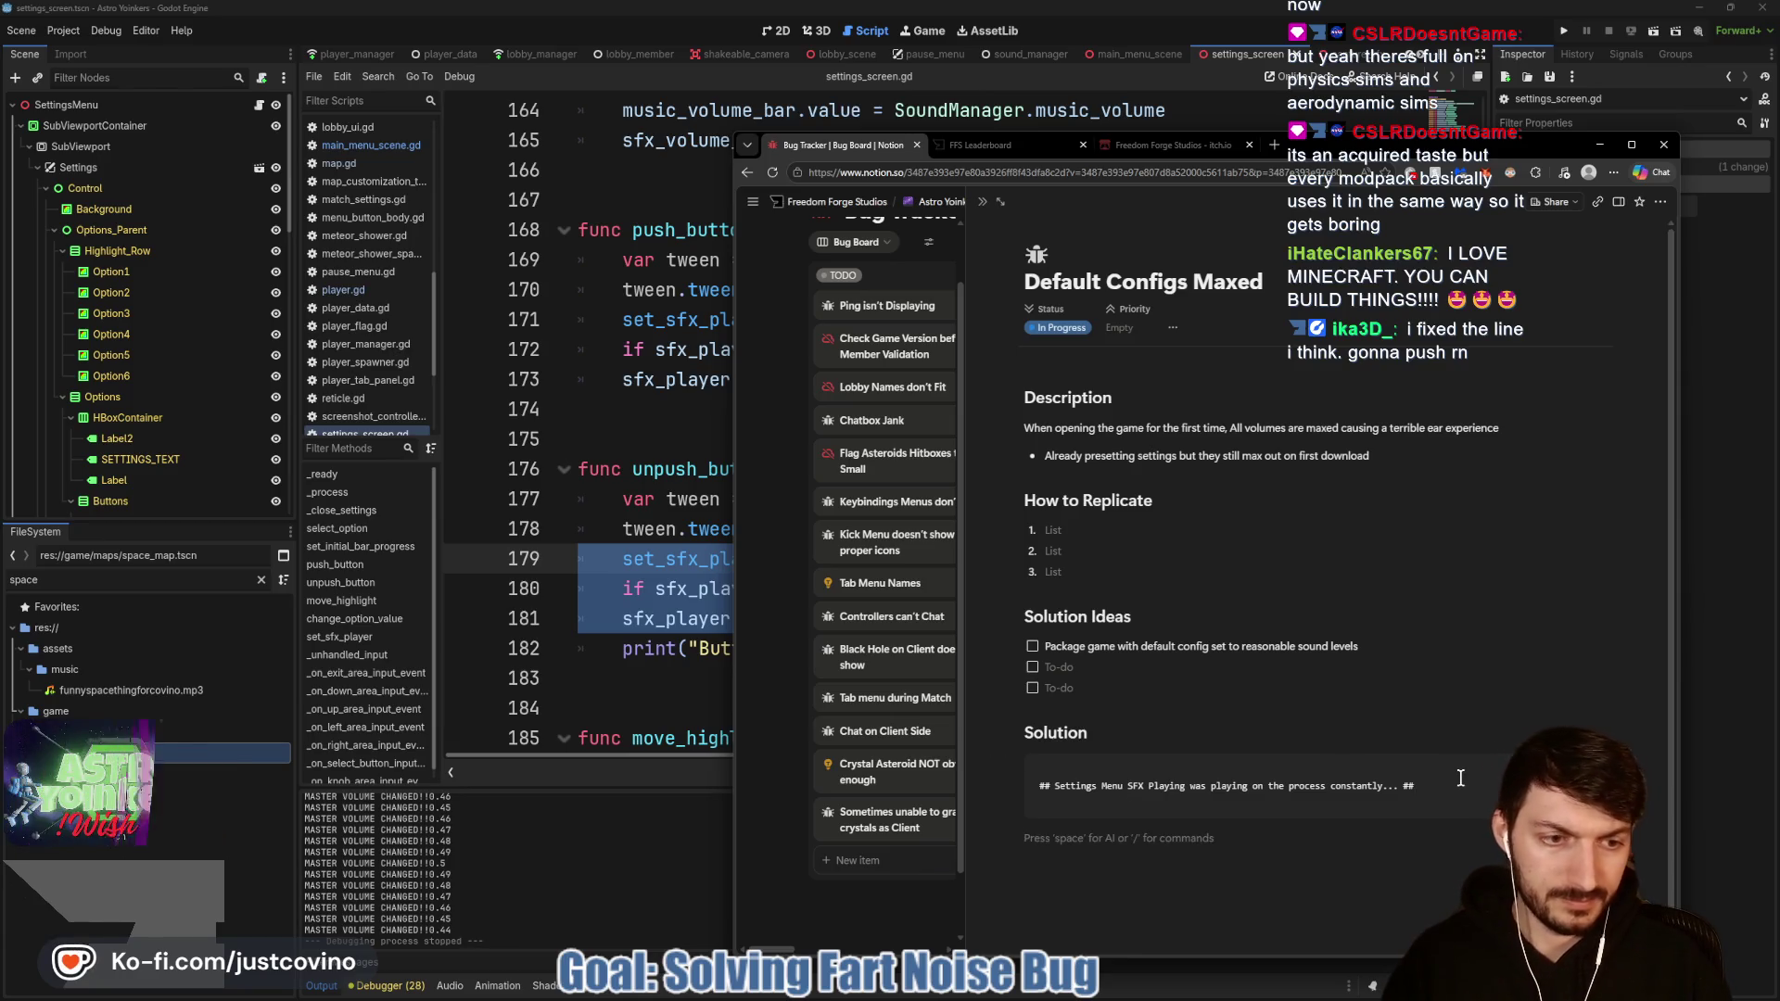
pyautogui.write('set_sfx_player(UNPUSH_SFX) \tif sfx_player.playing: return \tsfx_player.play()')
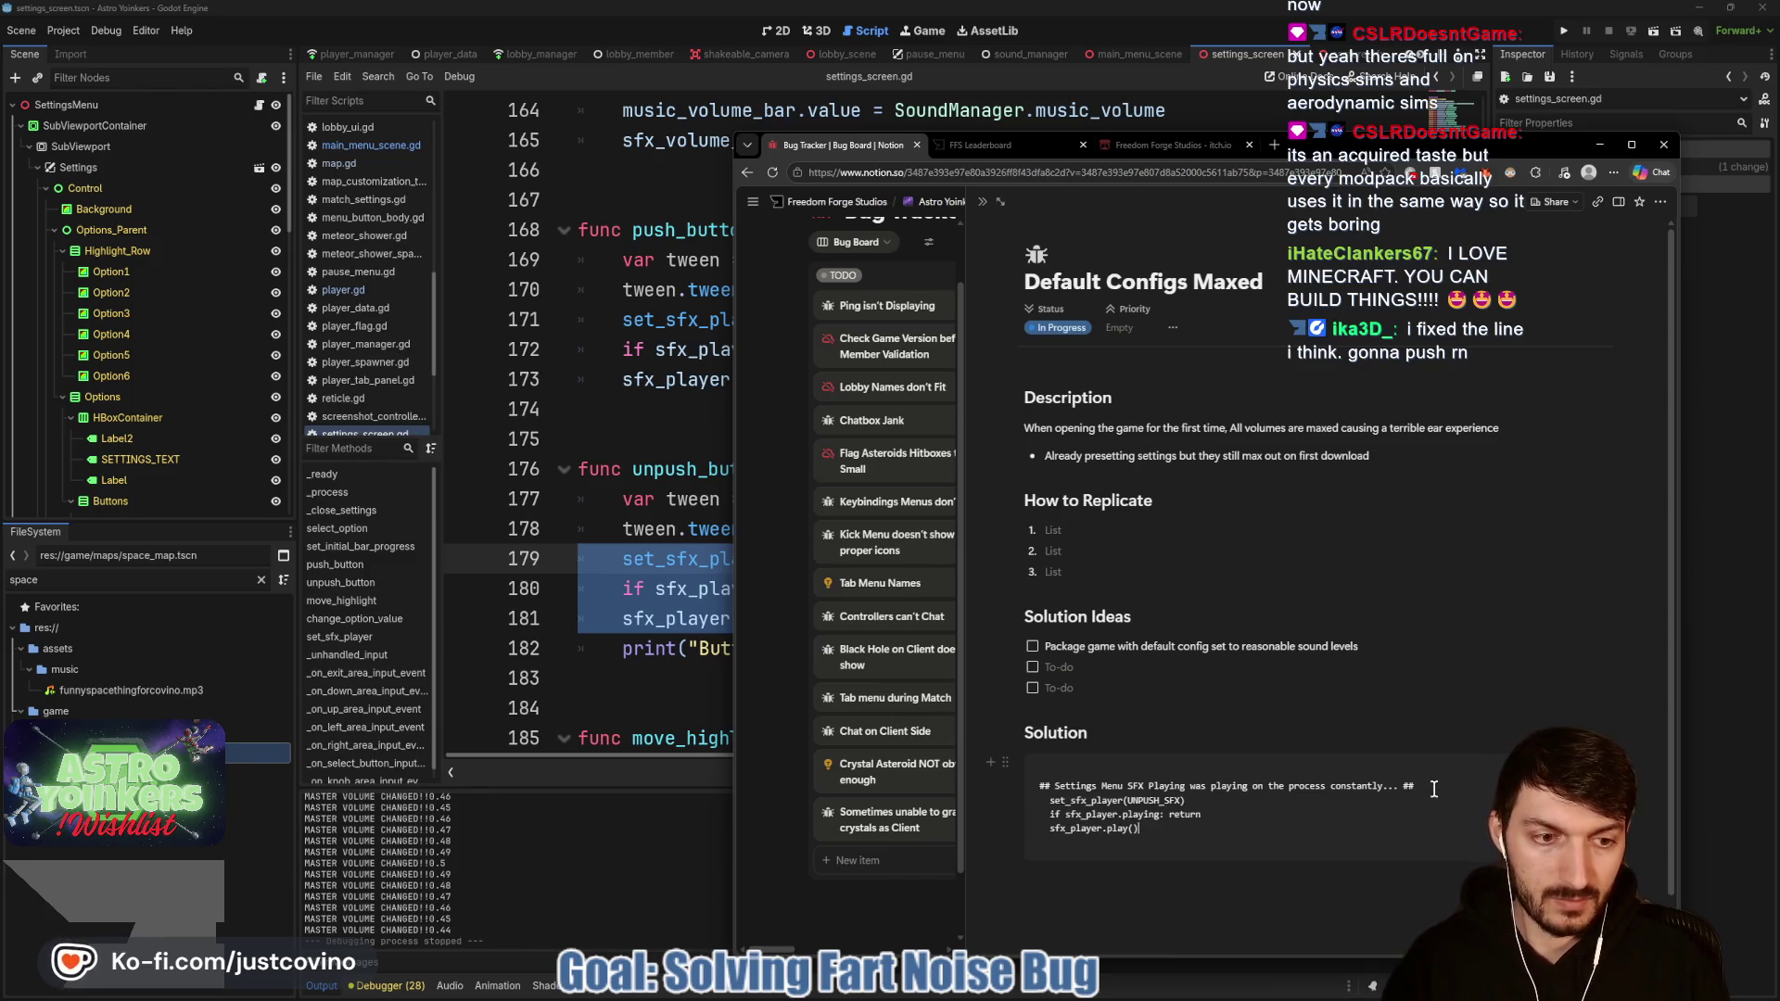
pyautogui.click(1435, 789)
pyautogui.press('Return')
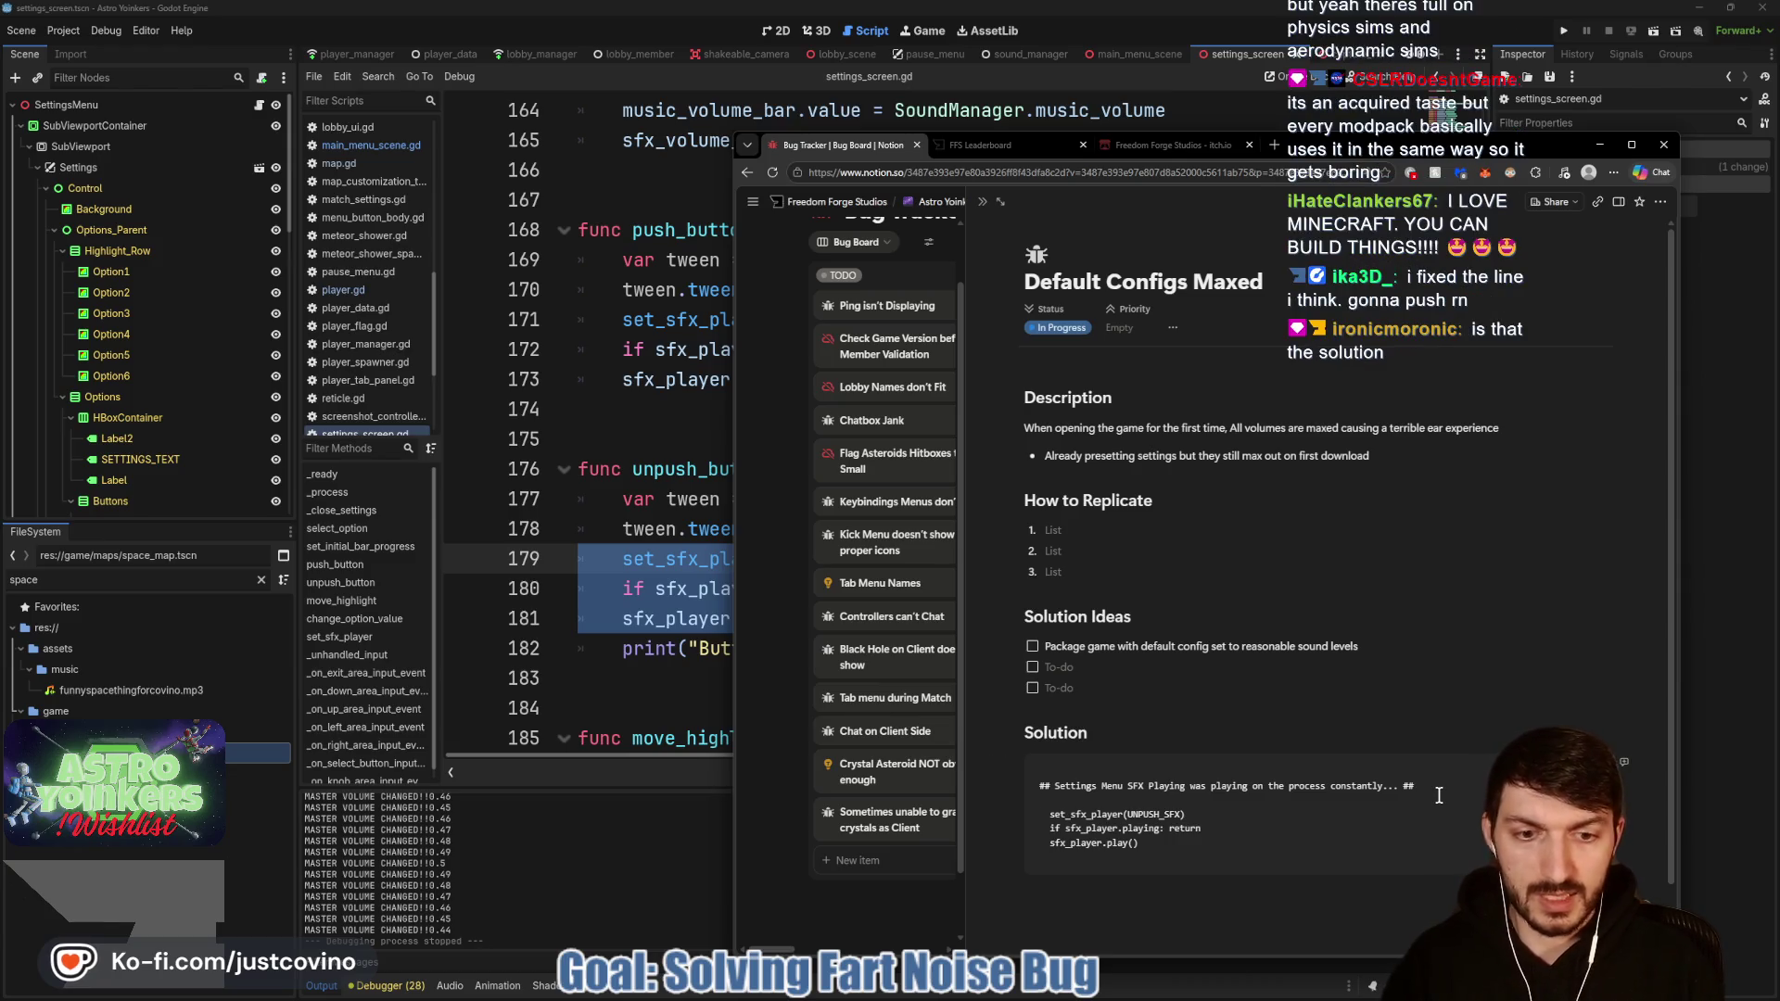
pyautogui.write('Was so loud and crazy that it overw')
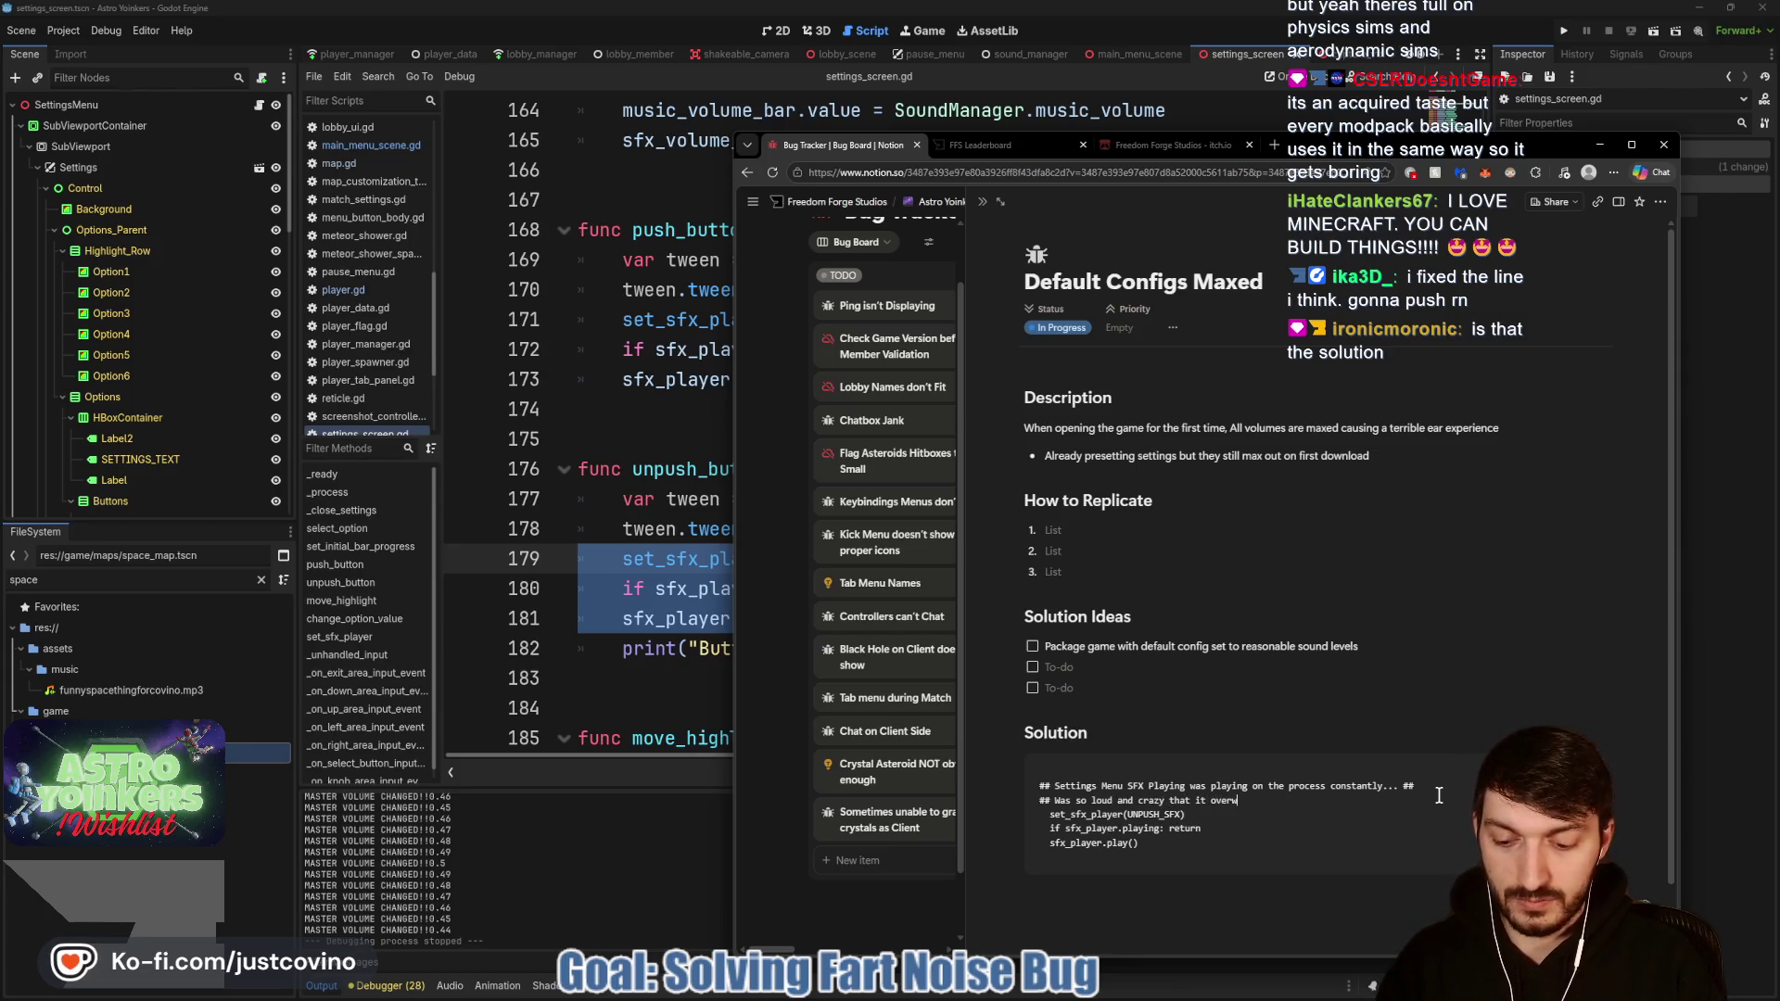
pyautogui.write('rote the music ##')
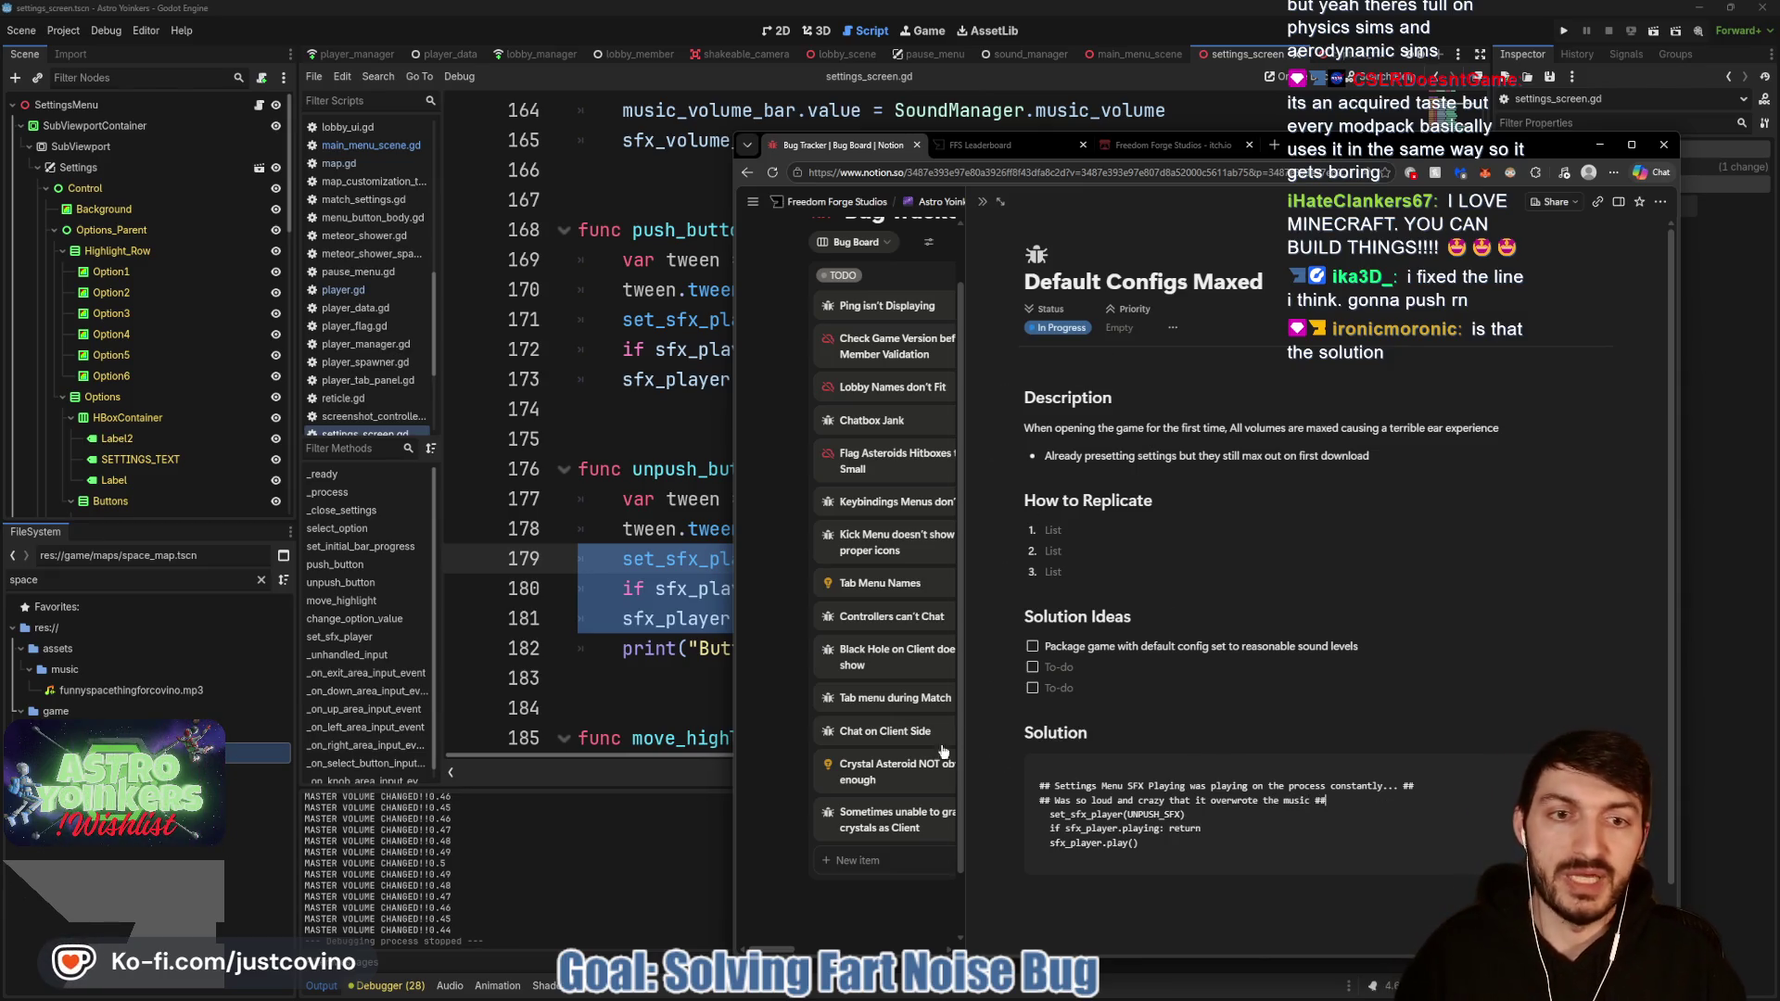
# Close the card and move Default Configs Maxed into the Solved column.
pyautogui.click(881, 903)
pyautogui.moveTo(1094, 306)
pyautogui.mouseDown()
pyautogui.moveTo(1523, 350)
pyautogui.moveTo(1504, 336)
pyautogui.mouseUp()
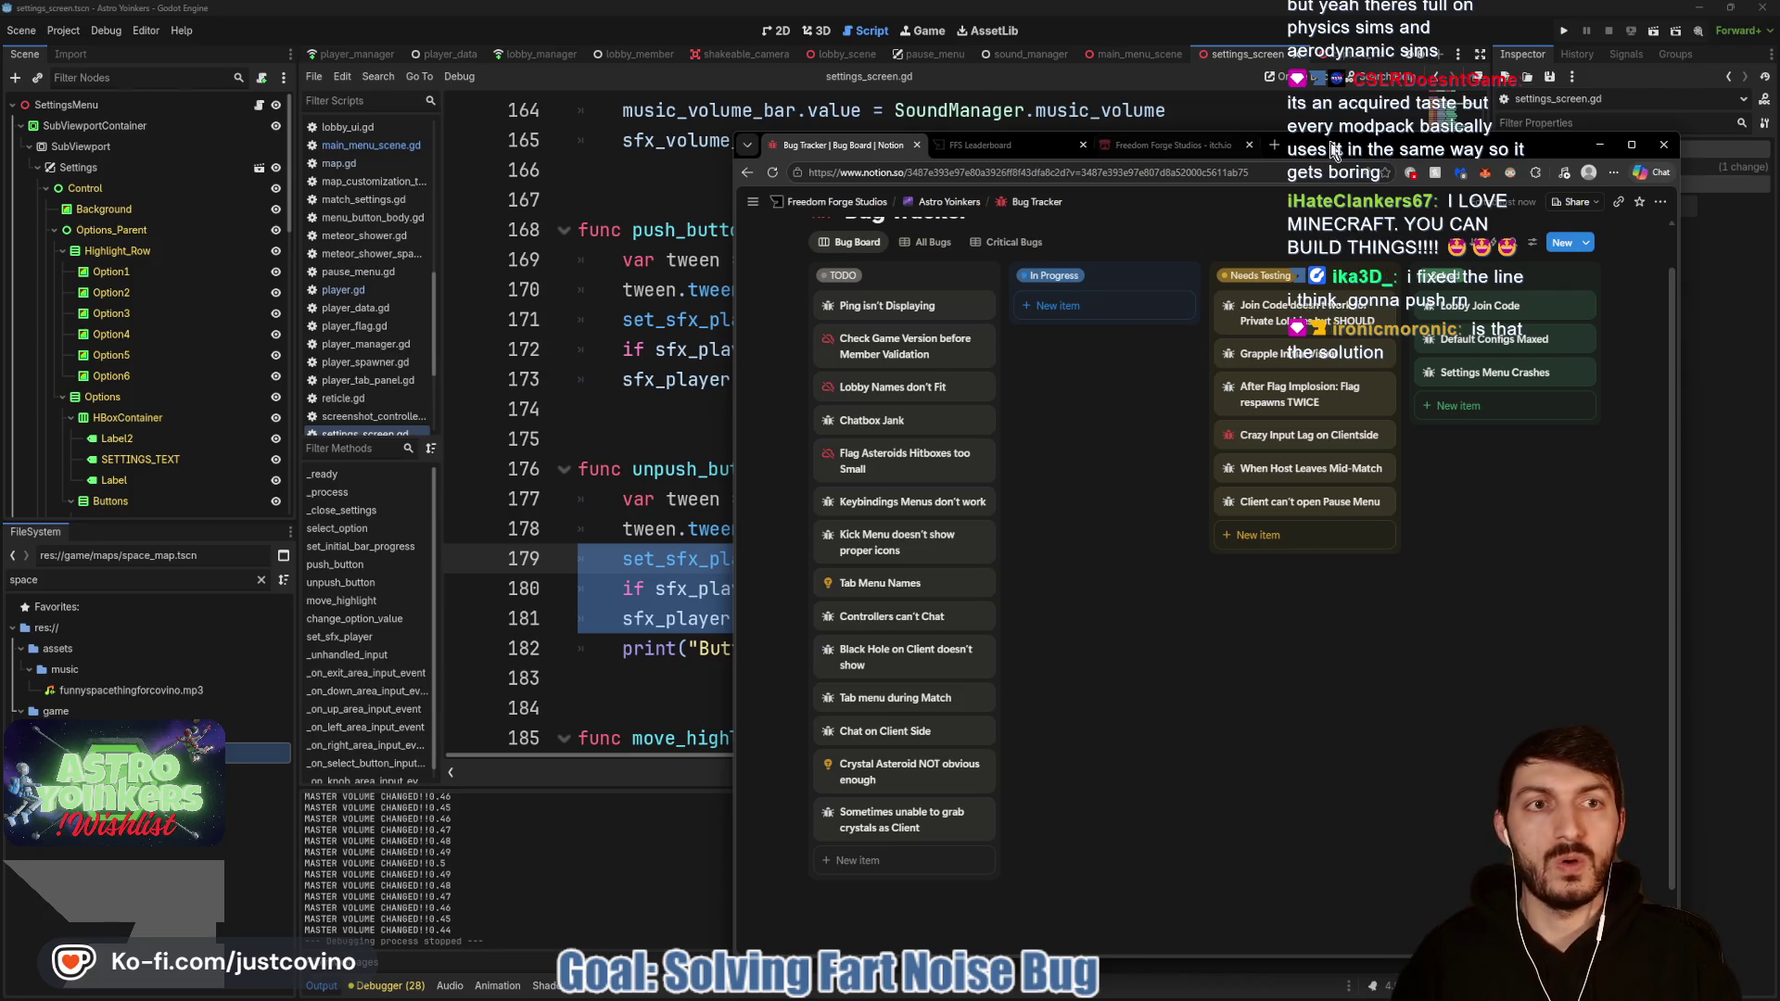
pyautogui.moveTo(1344, 145); pyautogui.dragTo(1043, 144)
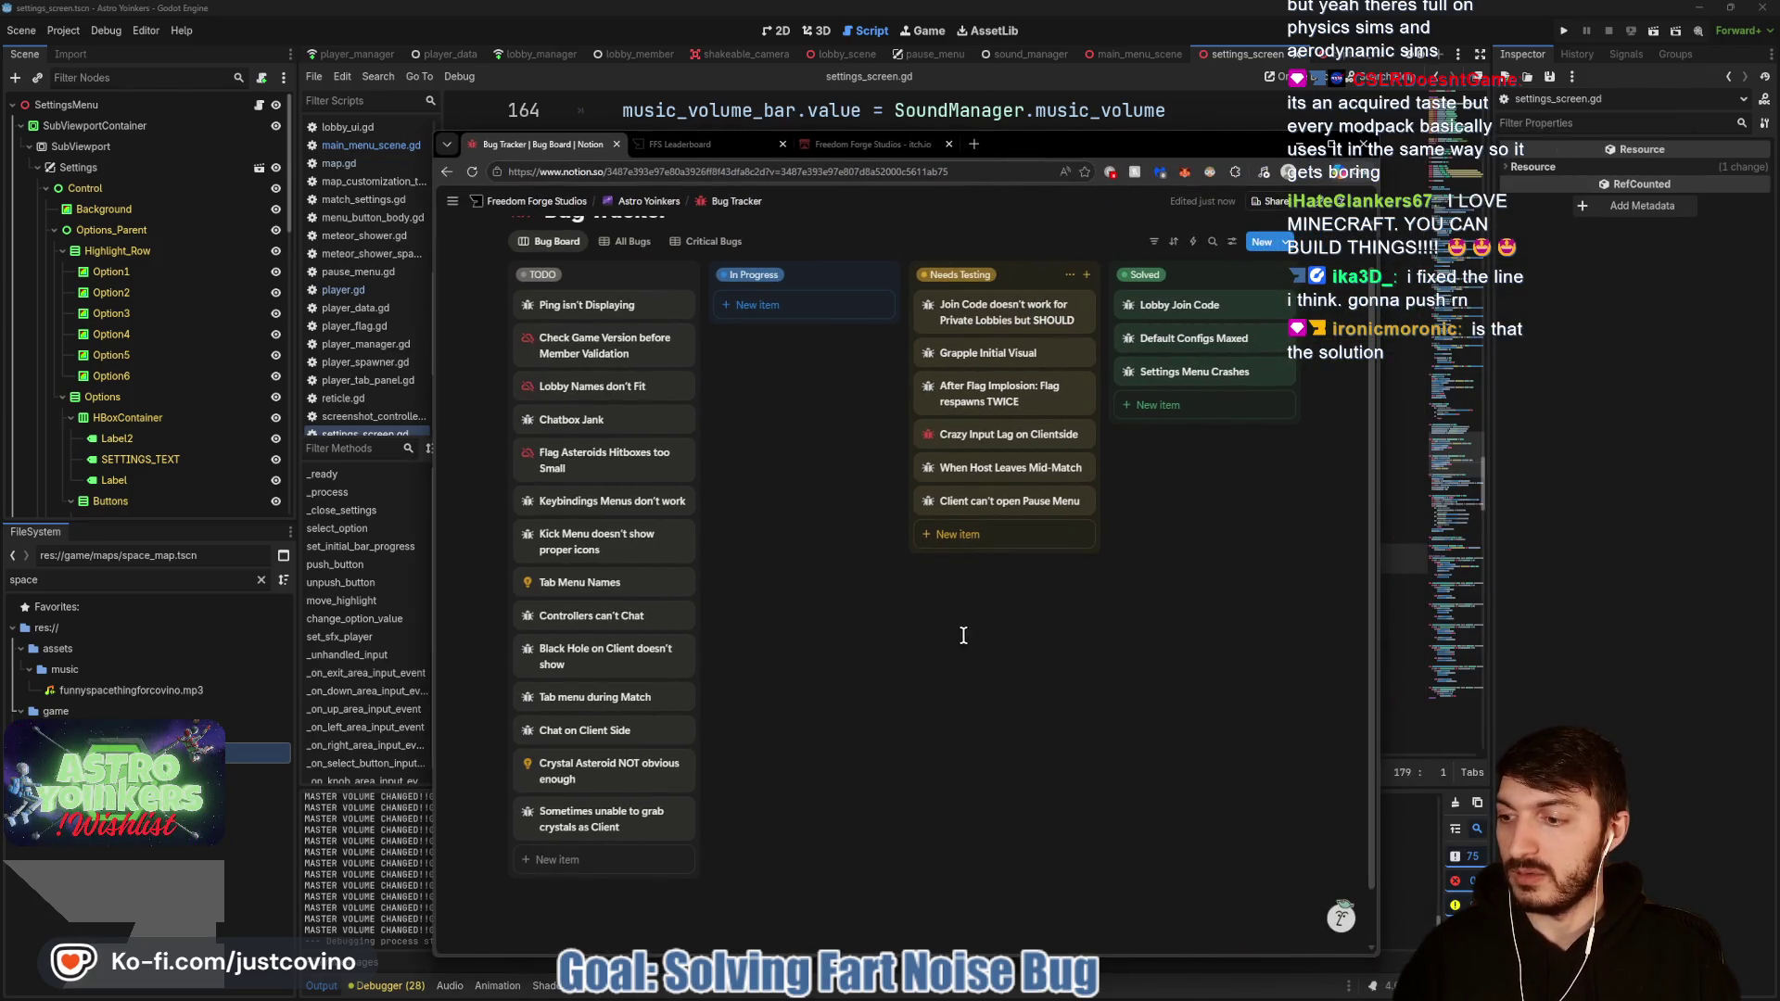
# Delete the print("Button Unpushed") line and its blank line from unpush_button, then save the script.
pyautogui.click(1565, 593)
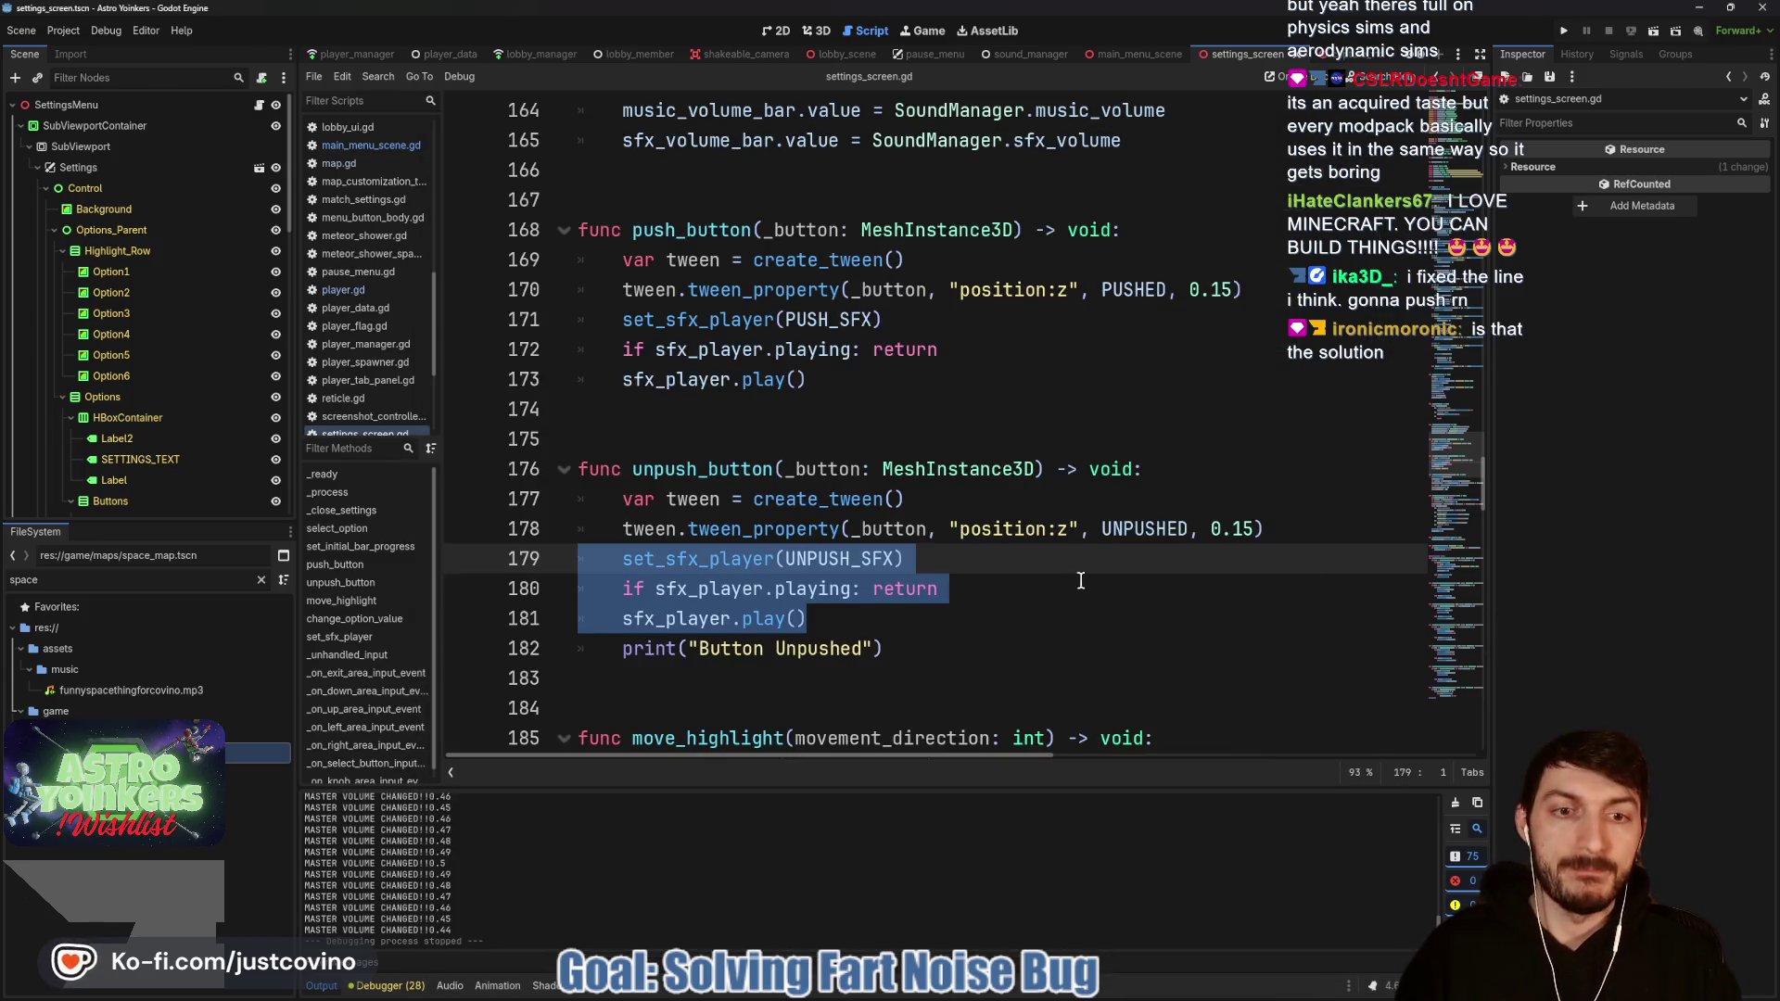
pyautogui.click(1075, 587)
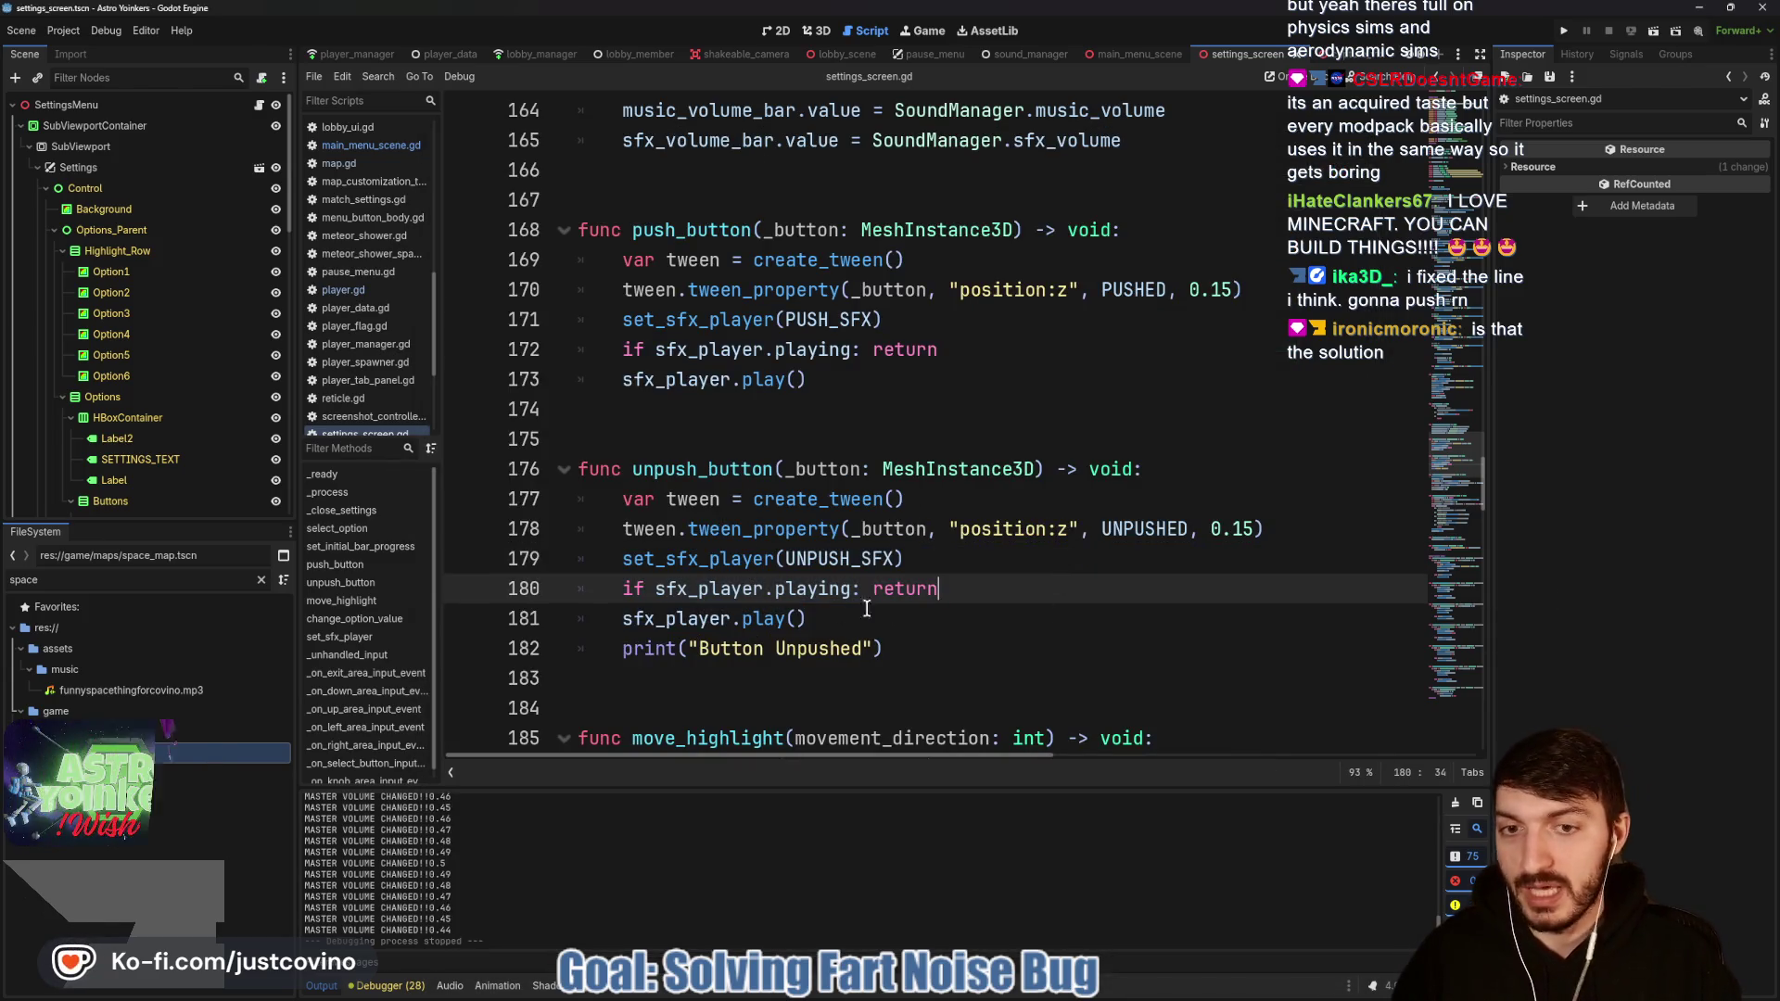
pyautogui.keyDown('shift'); pyautogui.click(596, 571); pyautogui.keyUp('shift')
pyautogui.click(964, 591)
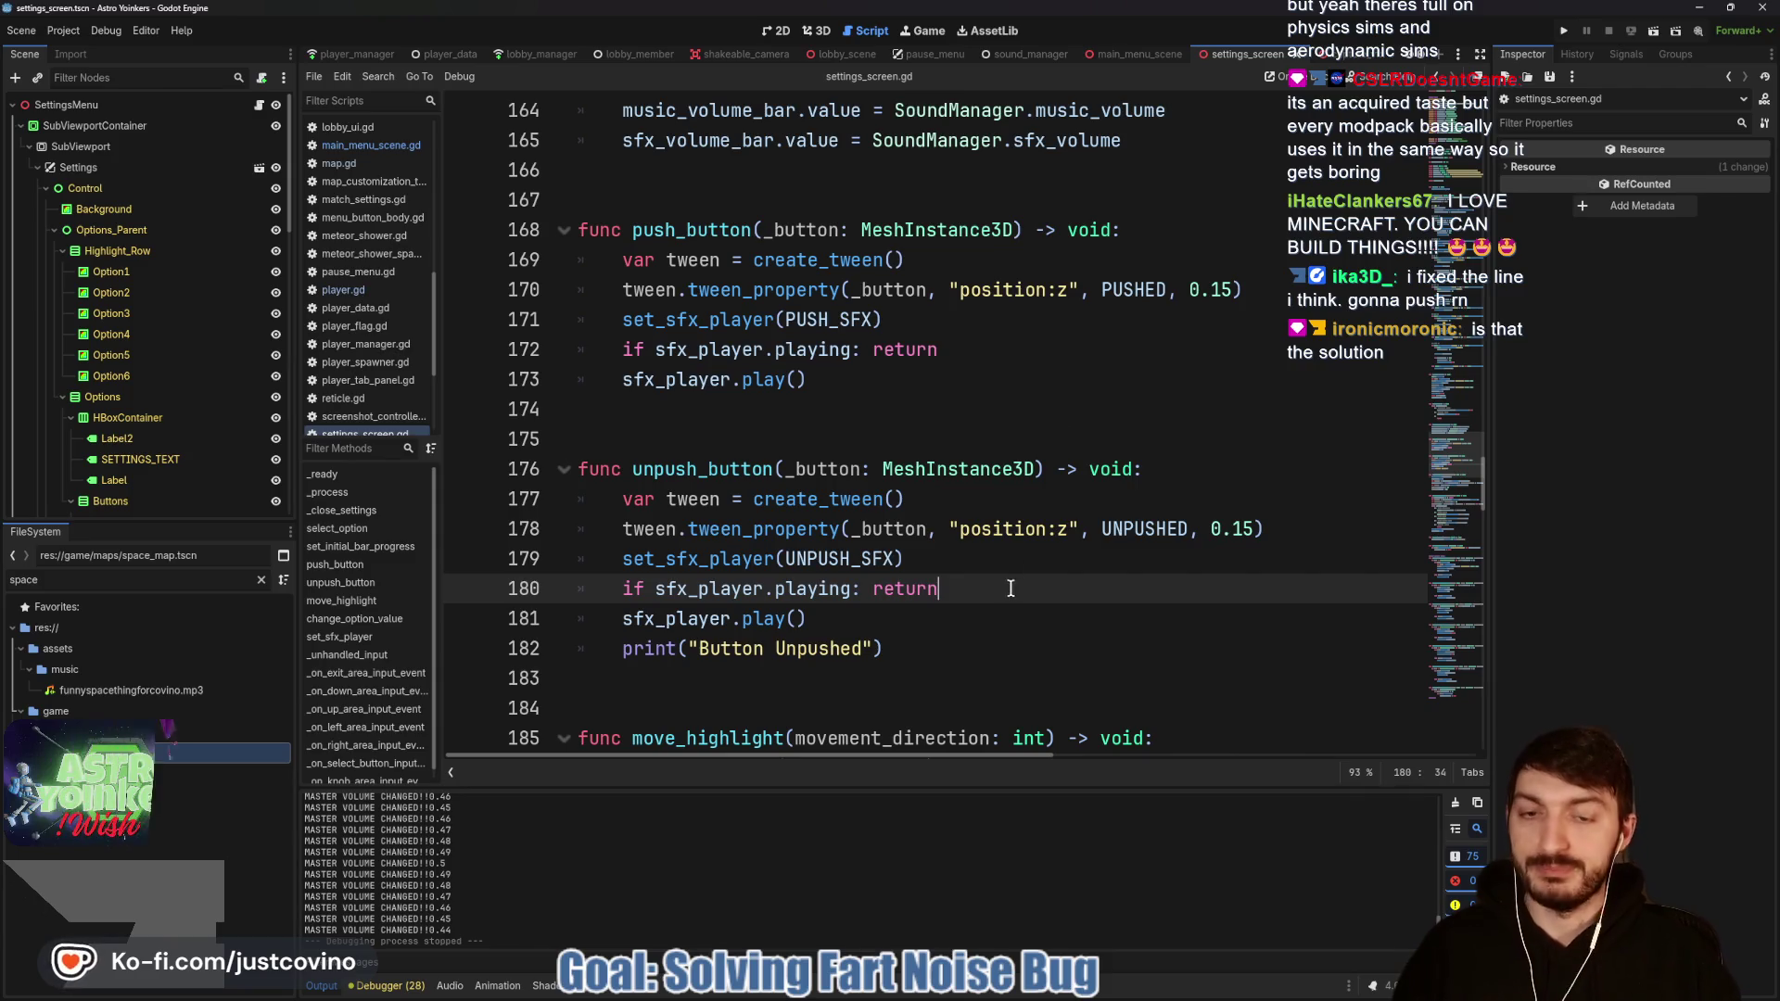
pyautogui.scroll(-2, 991, 591)
pyautogui.click(925, 469)
pyautogui.moveTo(925, 469); pyautogui.dragTo(581, 471)
pyautogui.press('BackSpace')
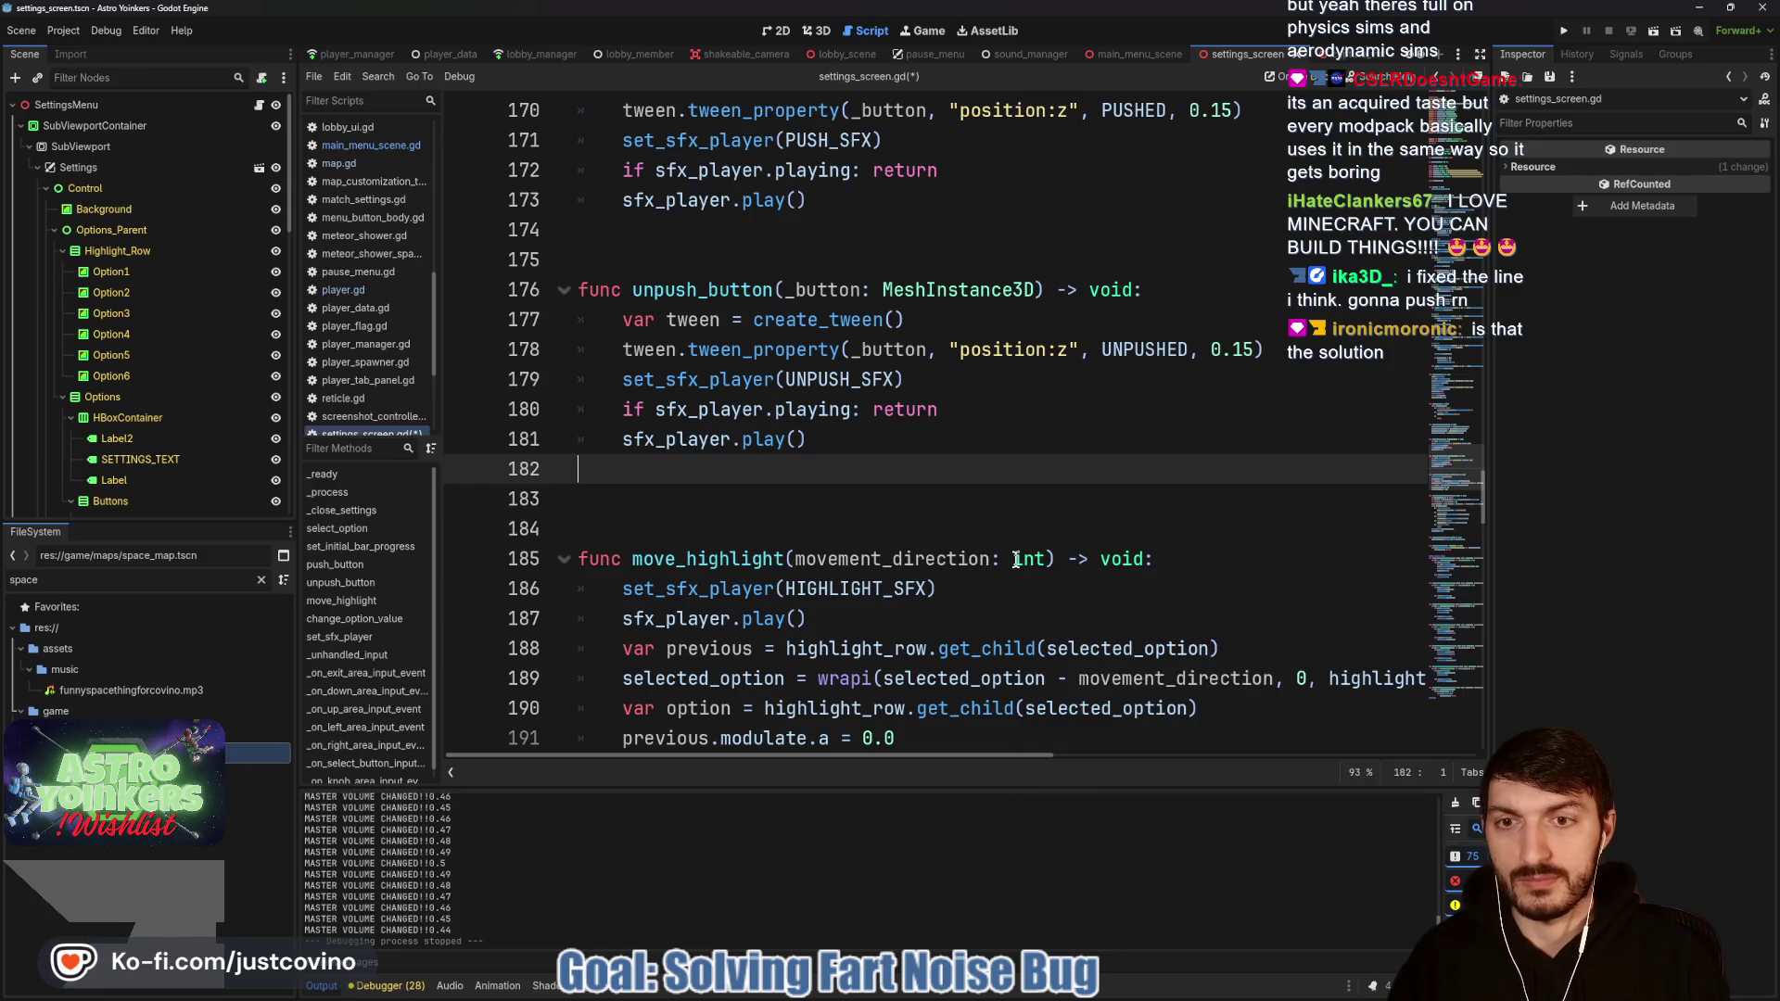
pyautogui.press('BackSpace')
pyautogui.hotkey('ctrl', 's')
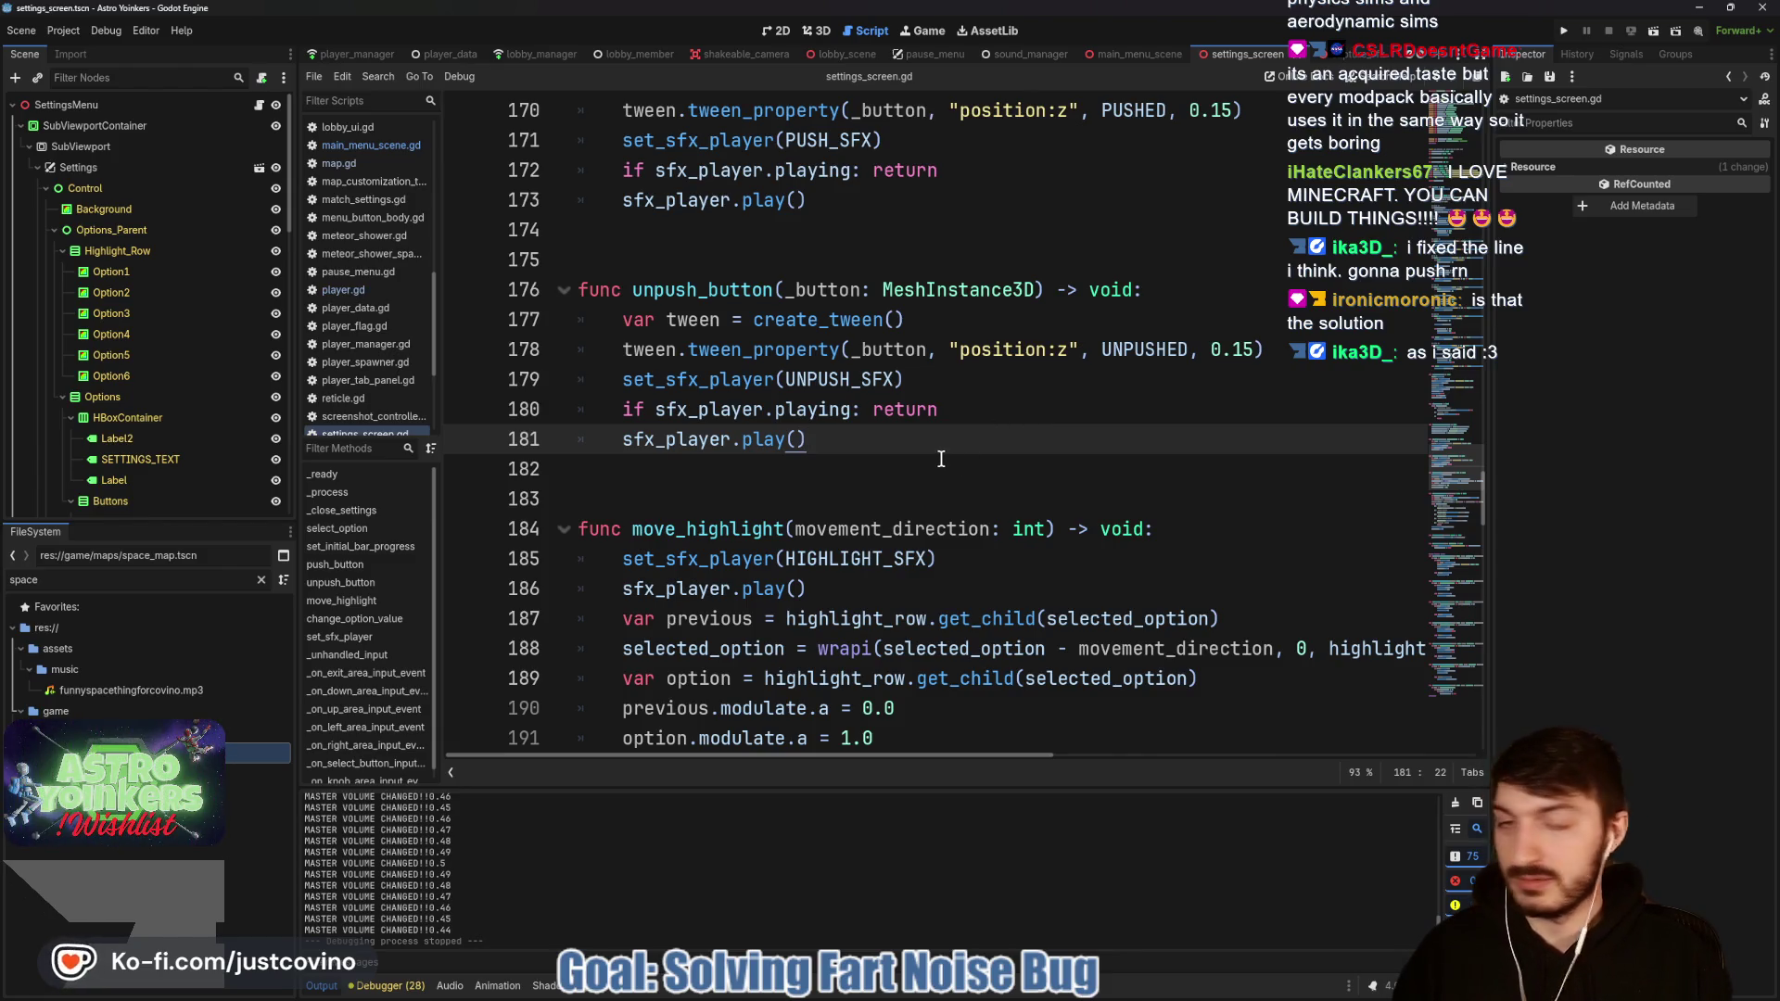
# Relaunch the game to test the fix.
pyautogui.click(939, 413)
pyautogui.tripleClick(940, 413)
pyautogui.click(939, 414)
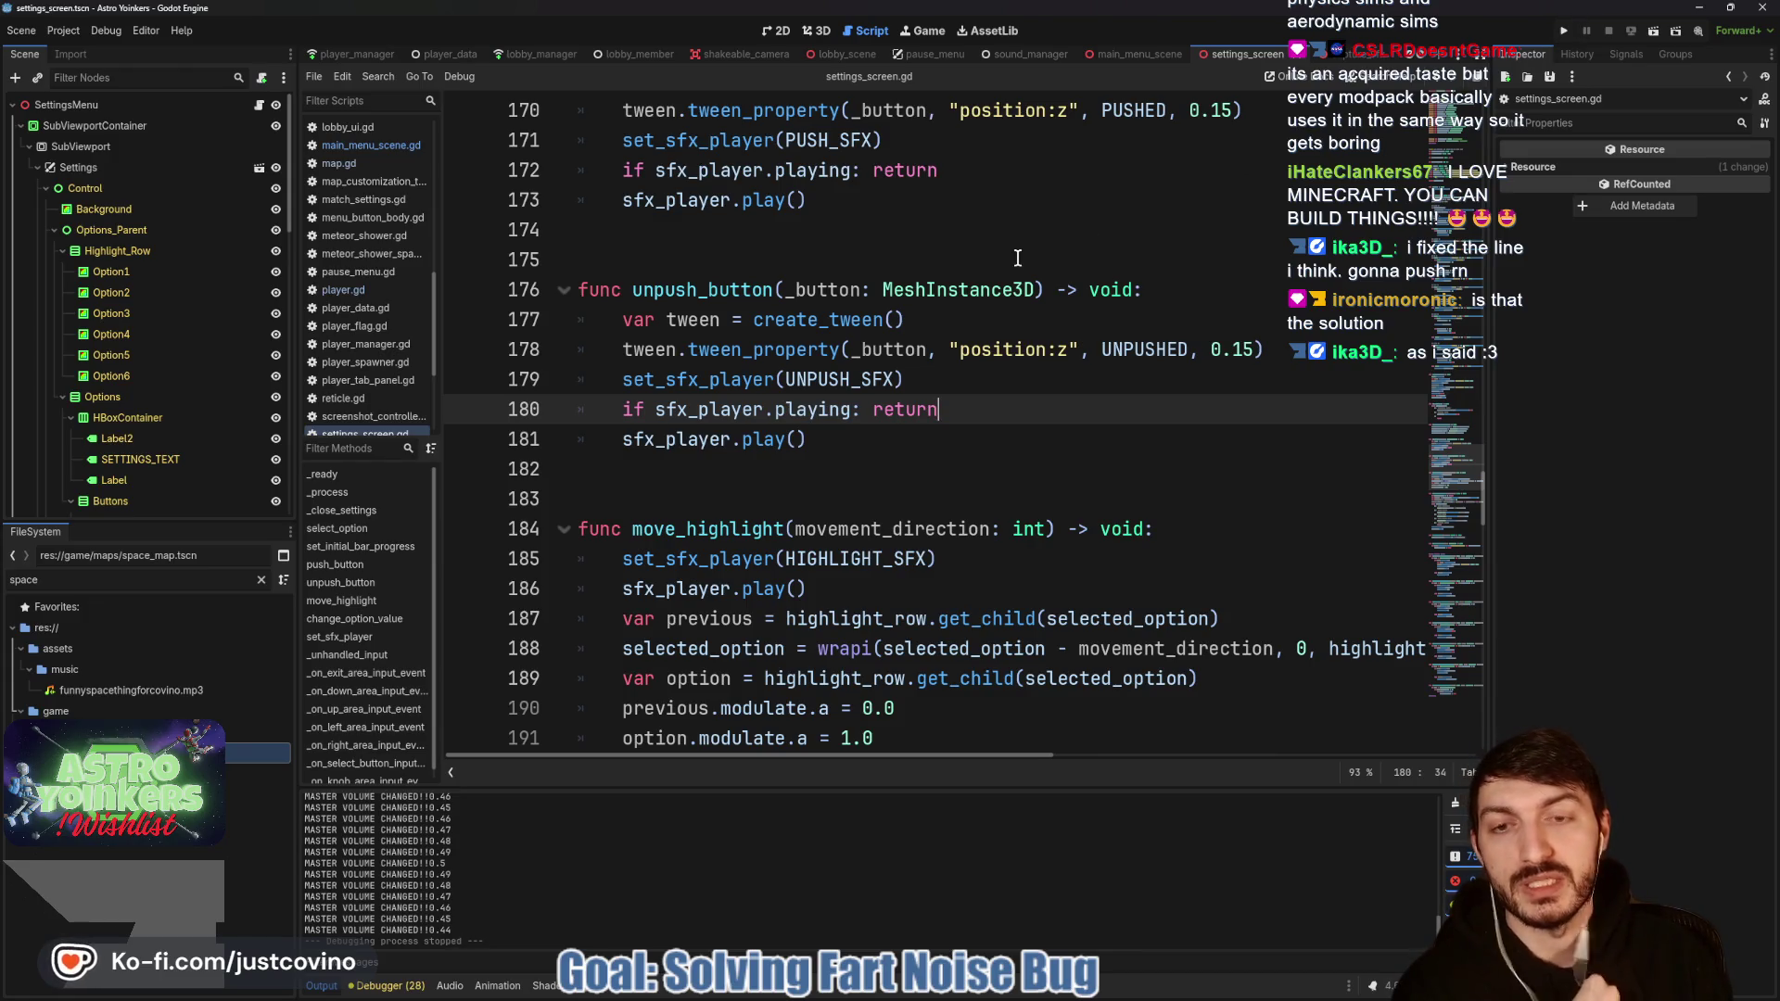
pyautogui.click(1564, 31)
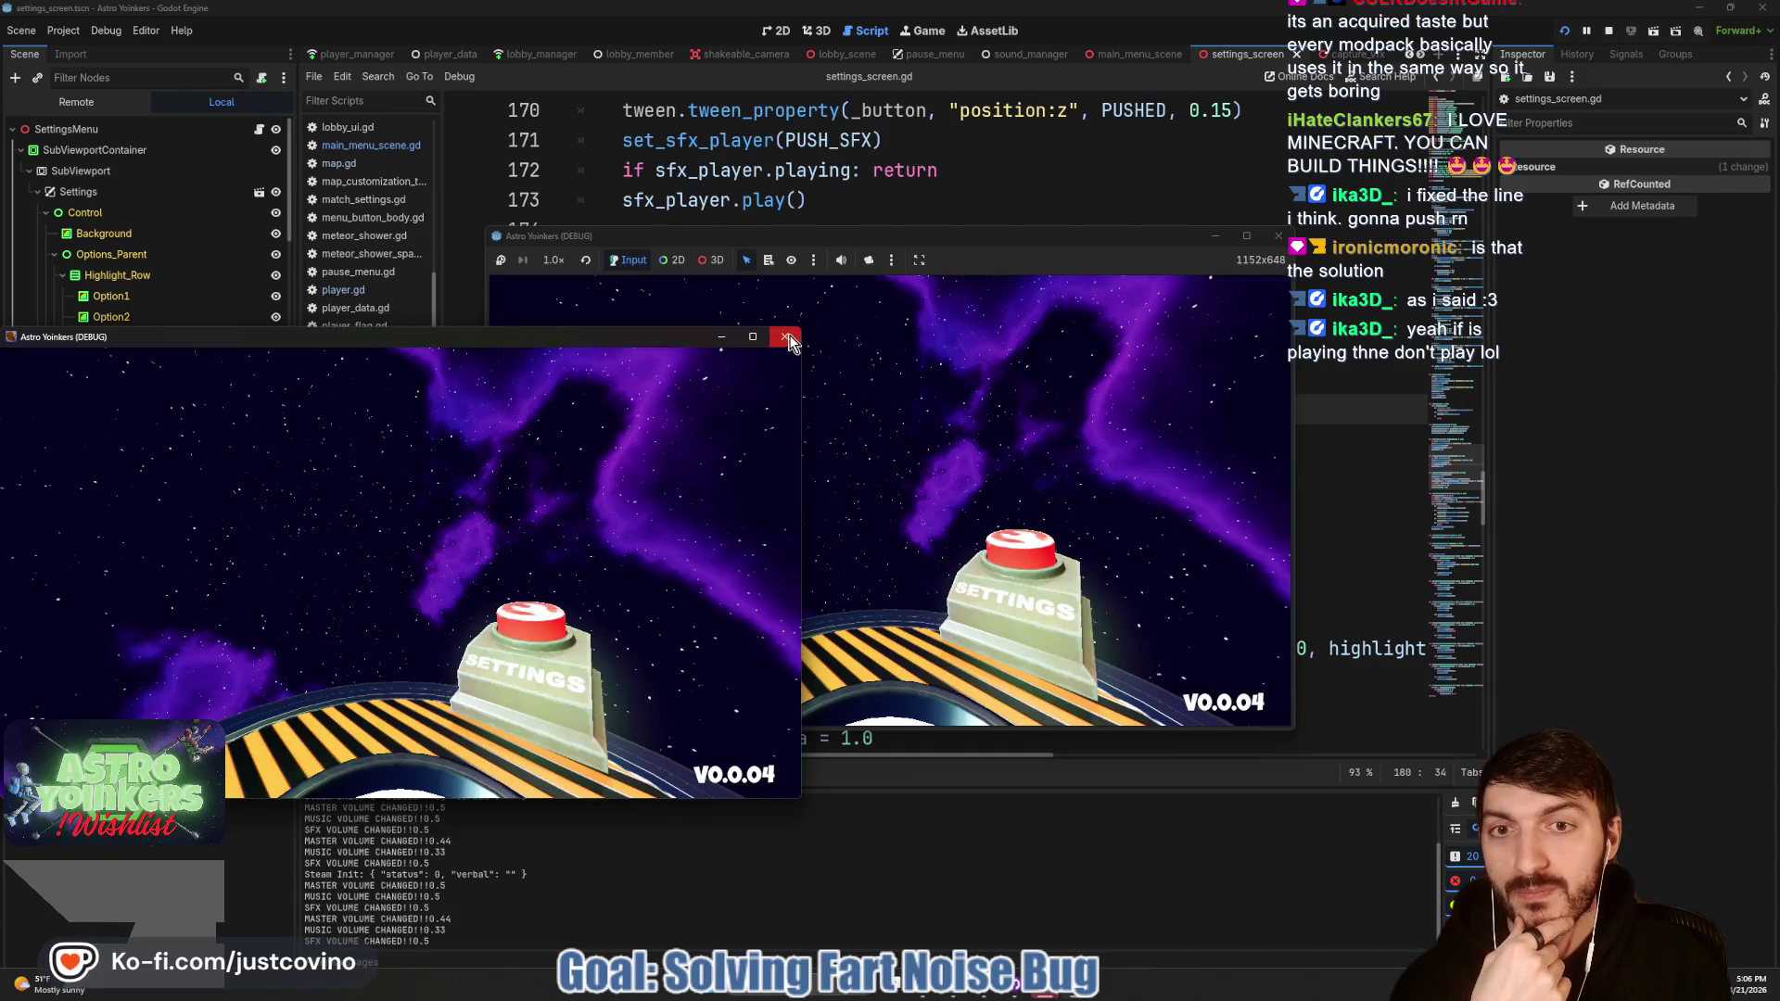
# Close the extra game window and test Master Volume down and back up in the in-game Settings.
pyautogui.click(788, 336)
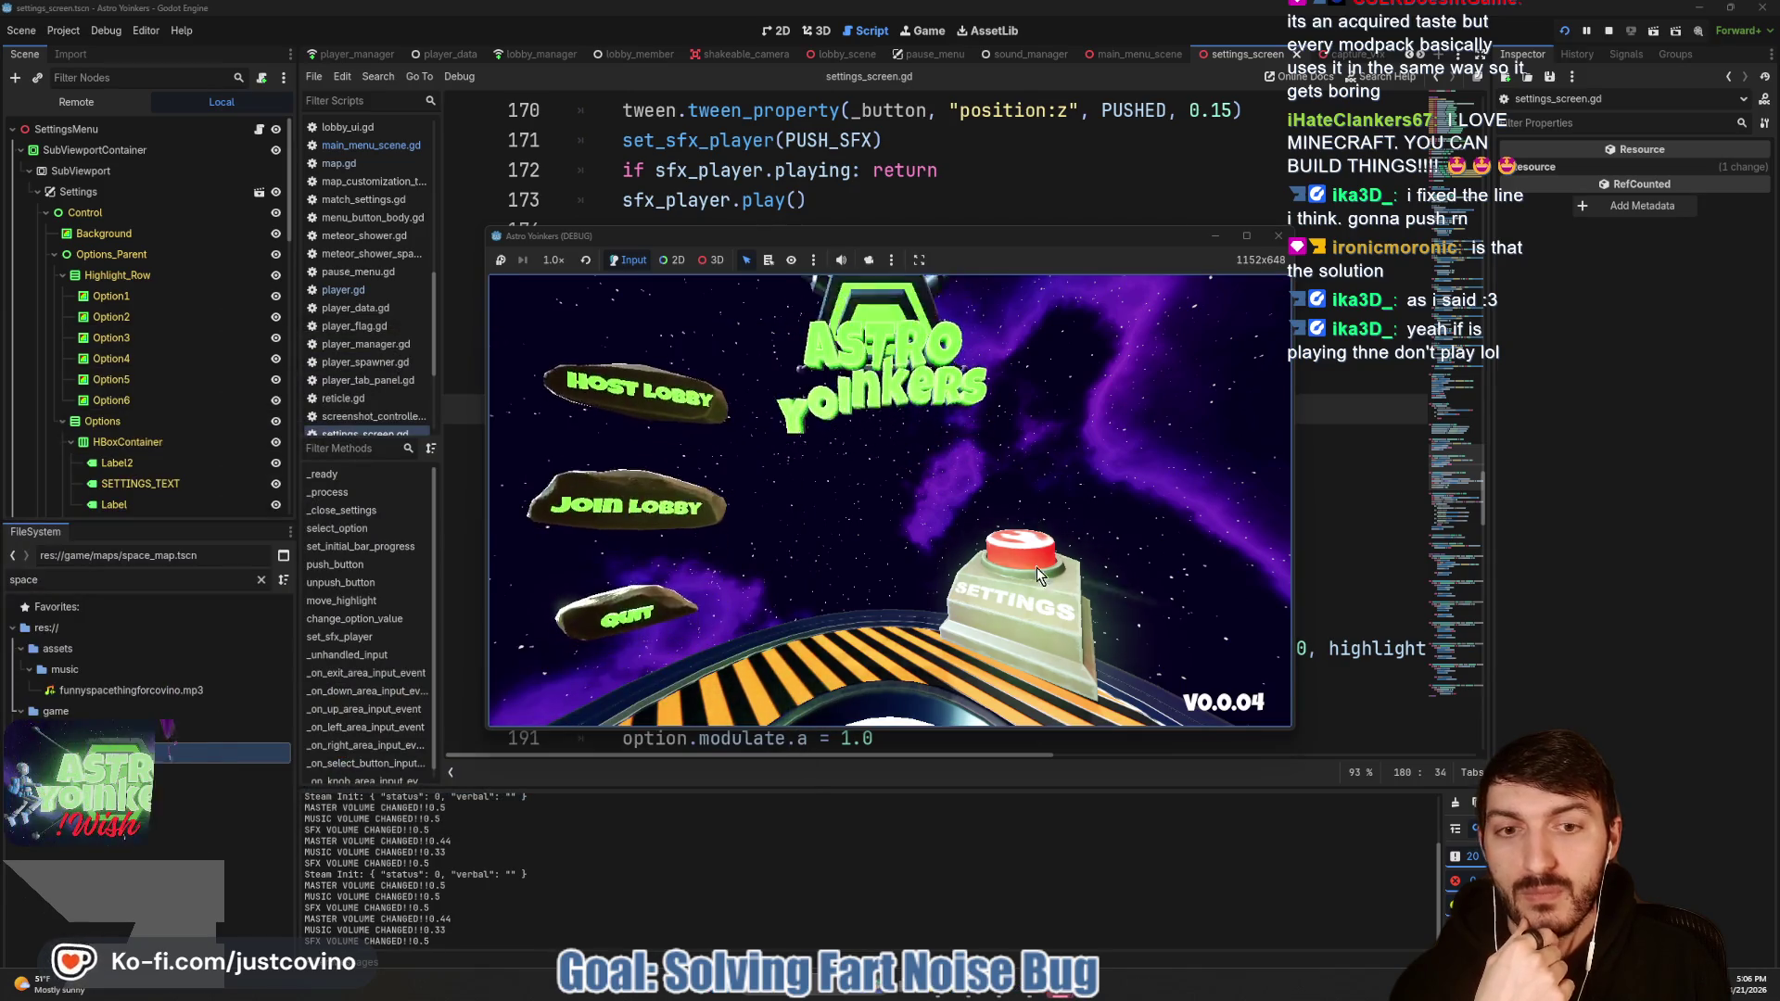
pyautogui.click(1036, 567)
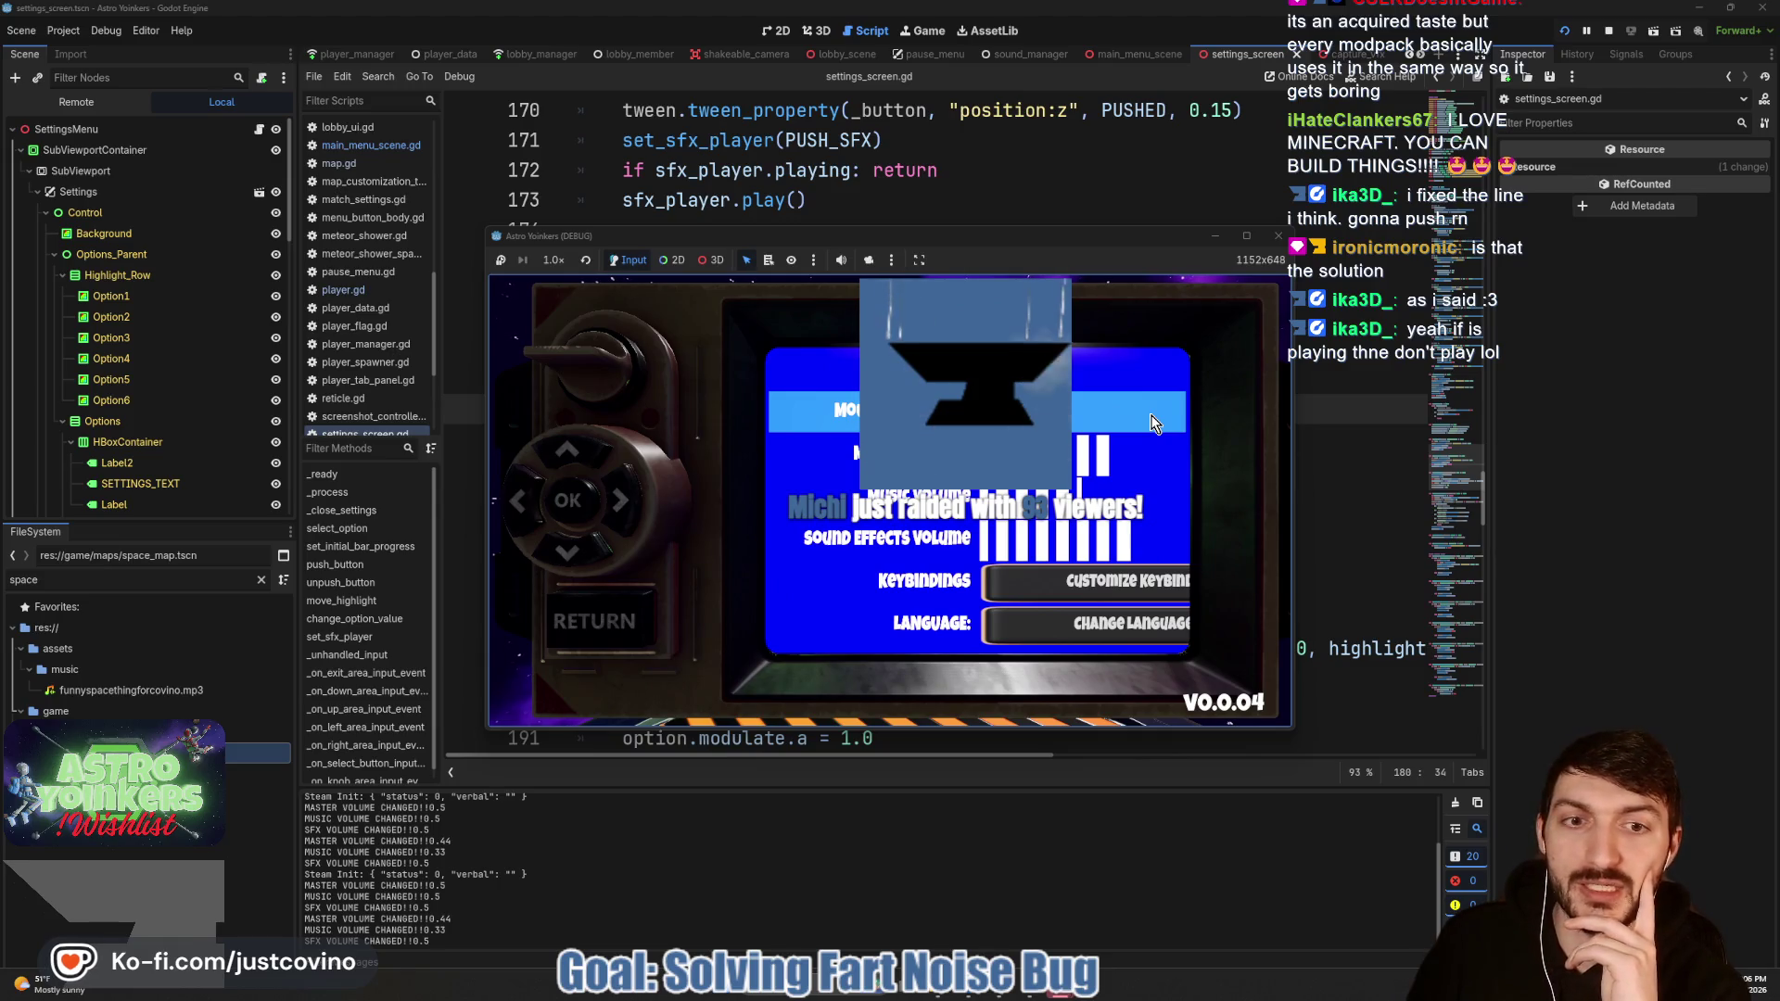
pyautogui.press('Down')
pyautogui.press('Left')
pyautogui.press('Left')
pyautogui.press('Left')
pyautogui.press('Left')
pyautogui.press('Left')
pyautogui.press('Left')
pyautogui.press('Right')
pyautogui.press('Right')
pyautogui.press('Right')
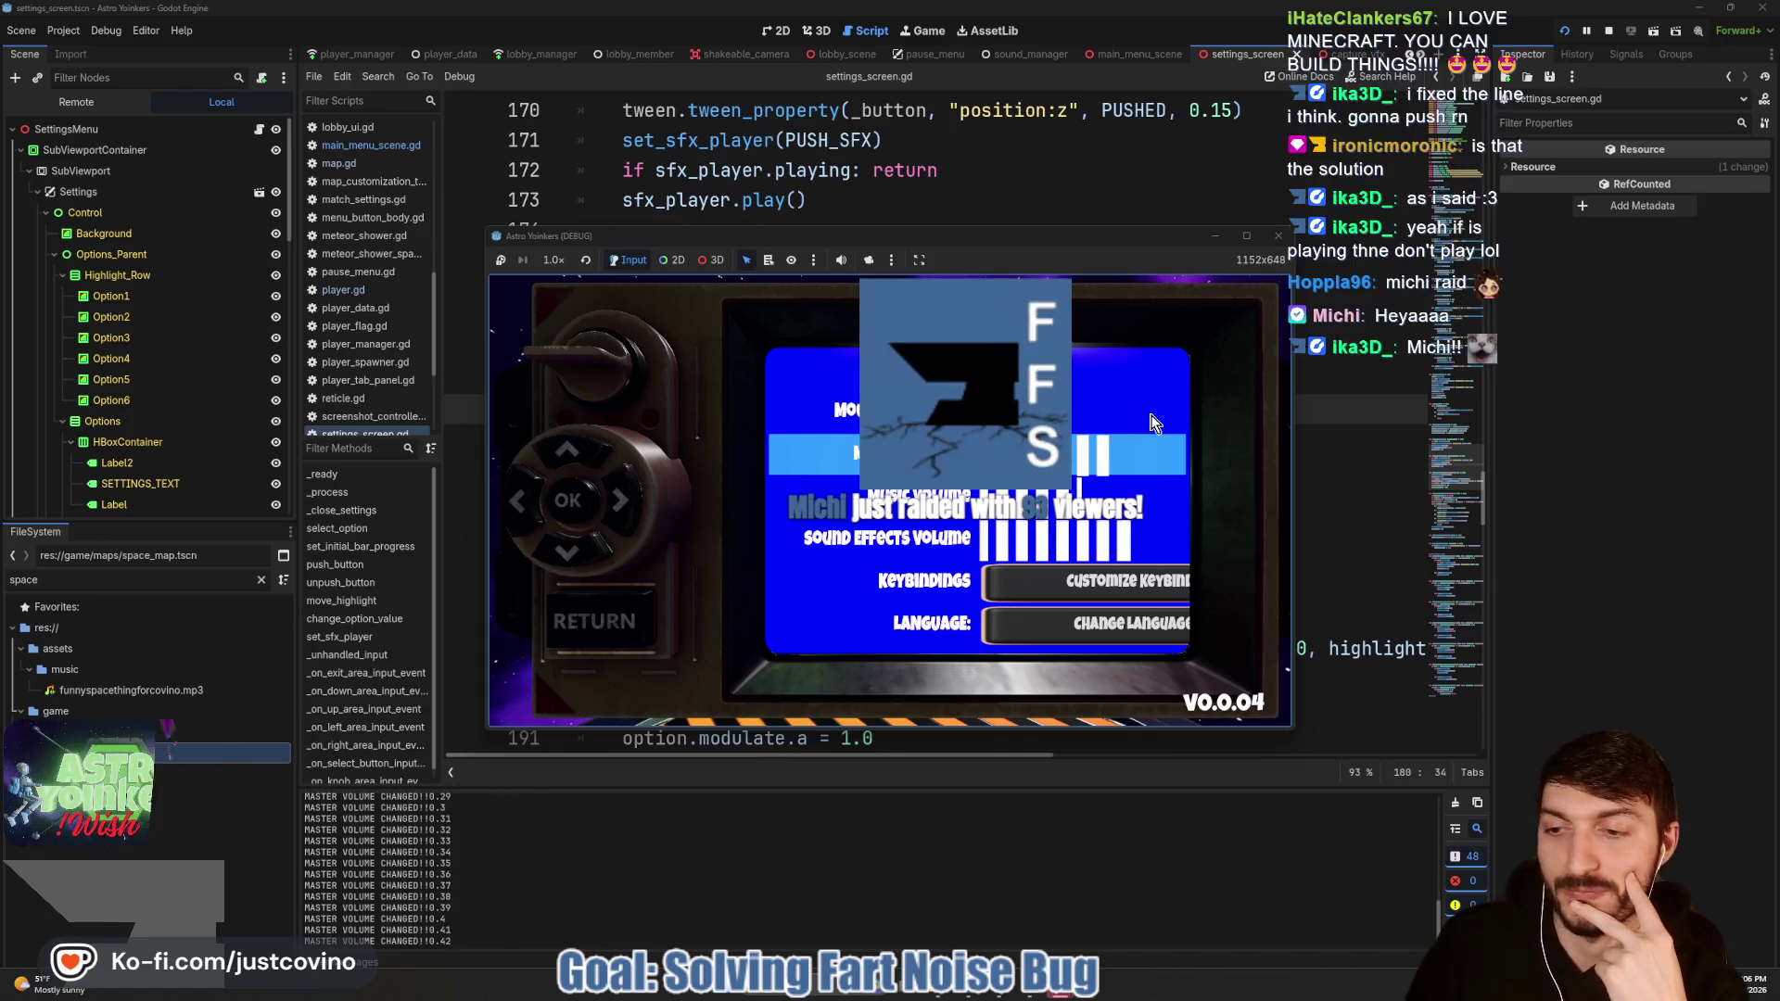
pyautogui.press('Down')
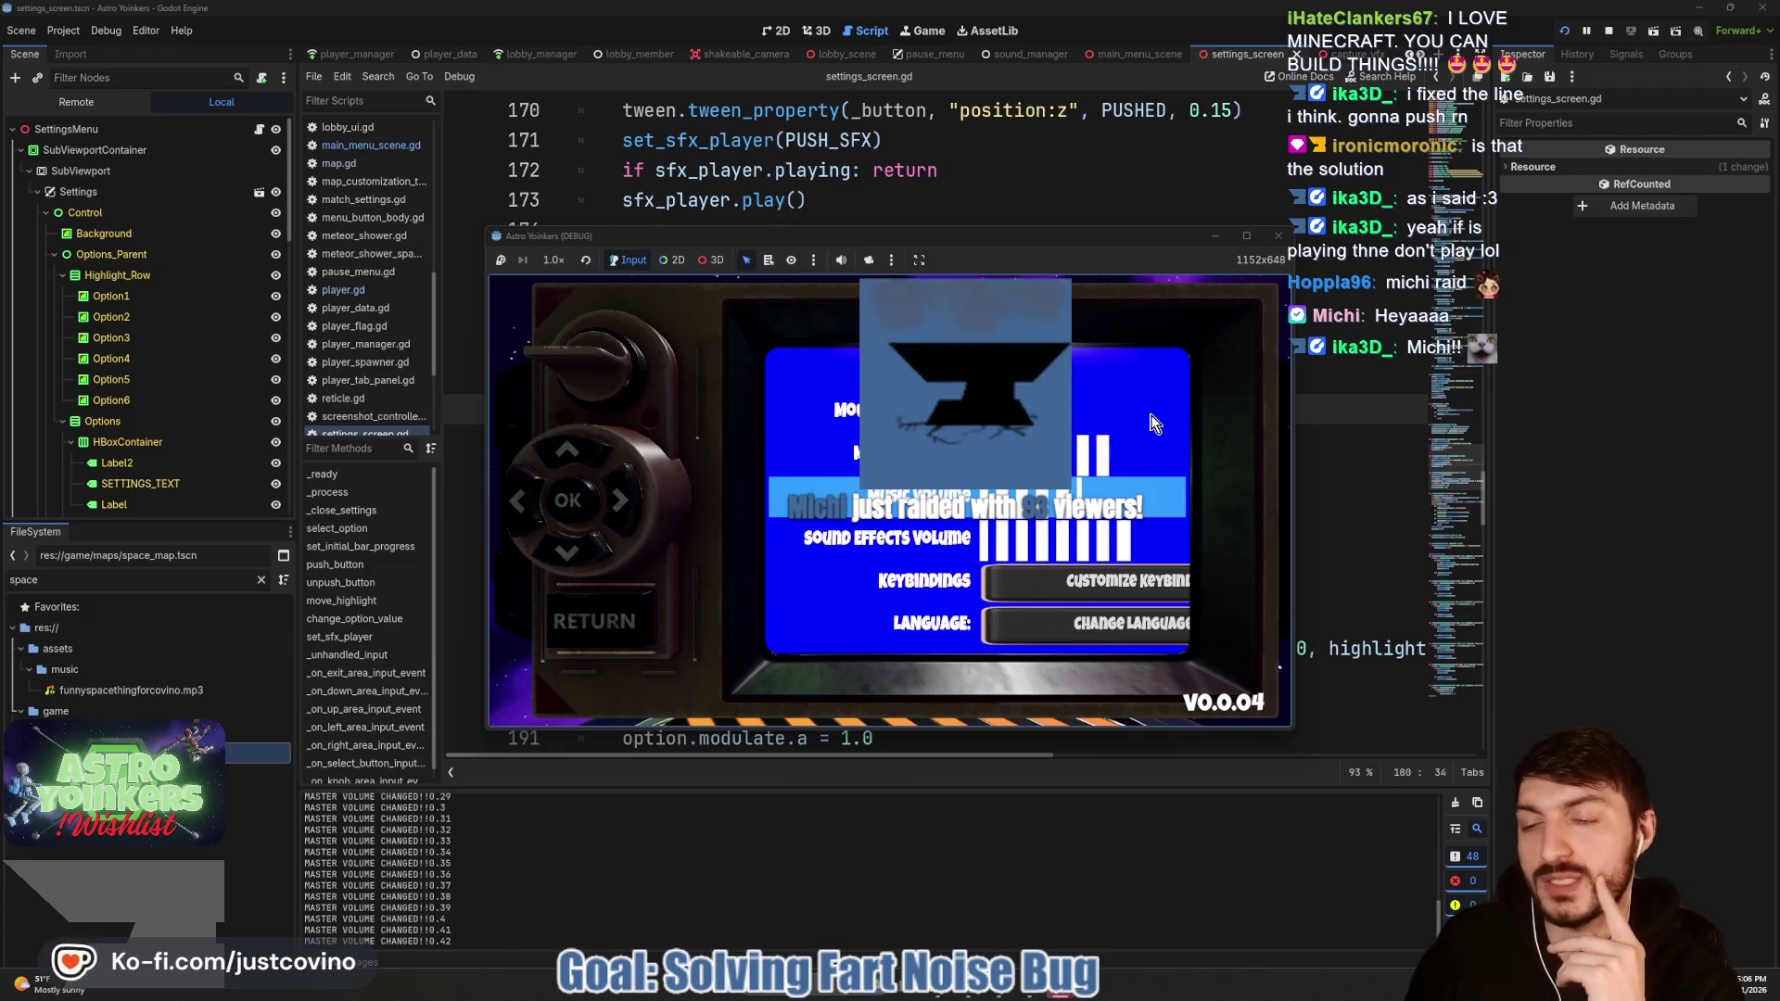
pyautogui.press('Down')
pyautogui.press('Up')
pyautogui.press('Up')
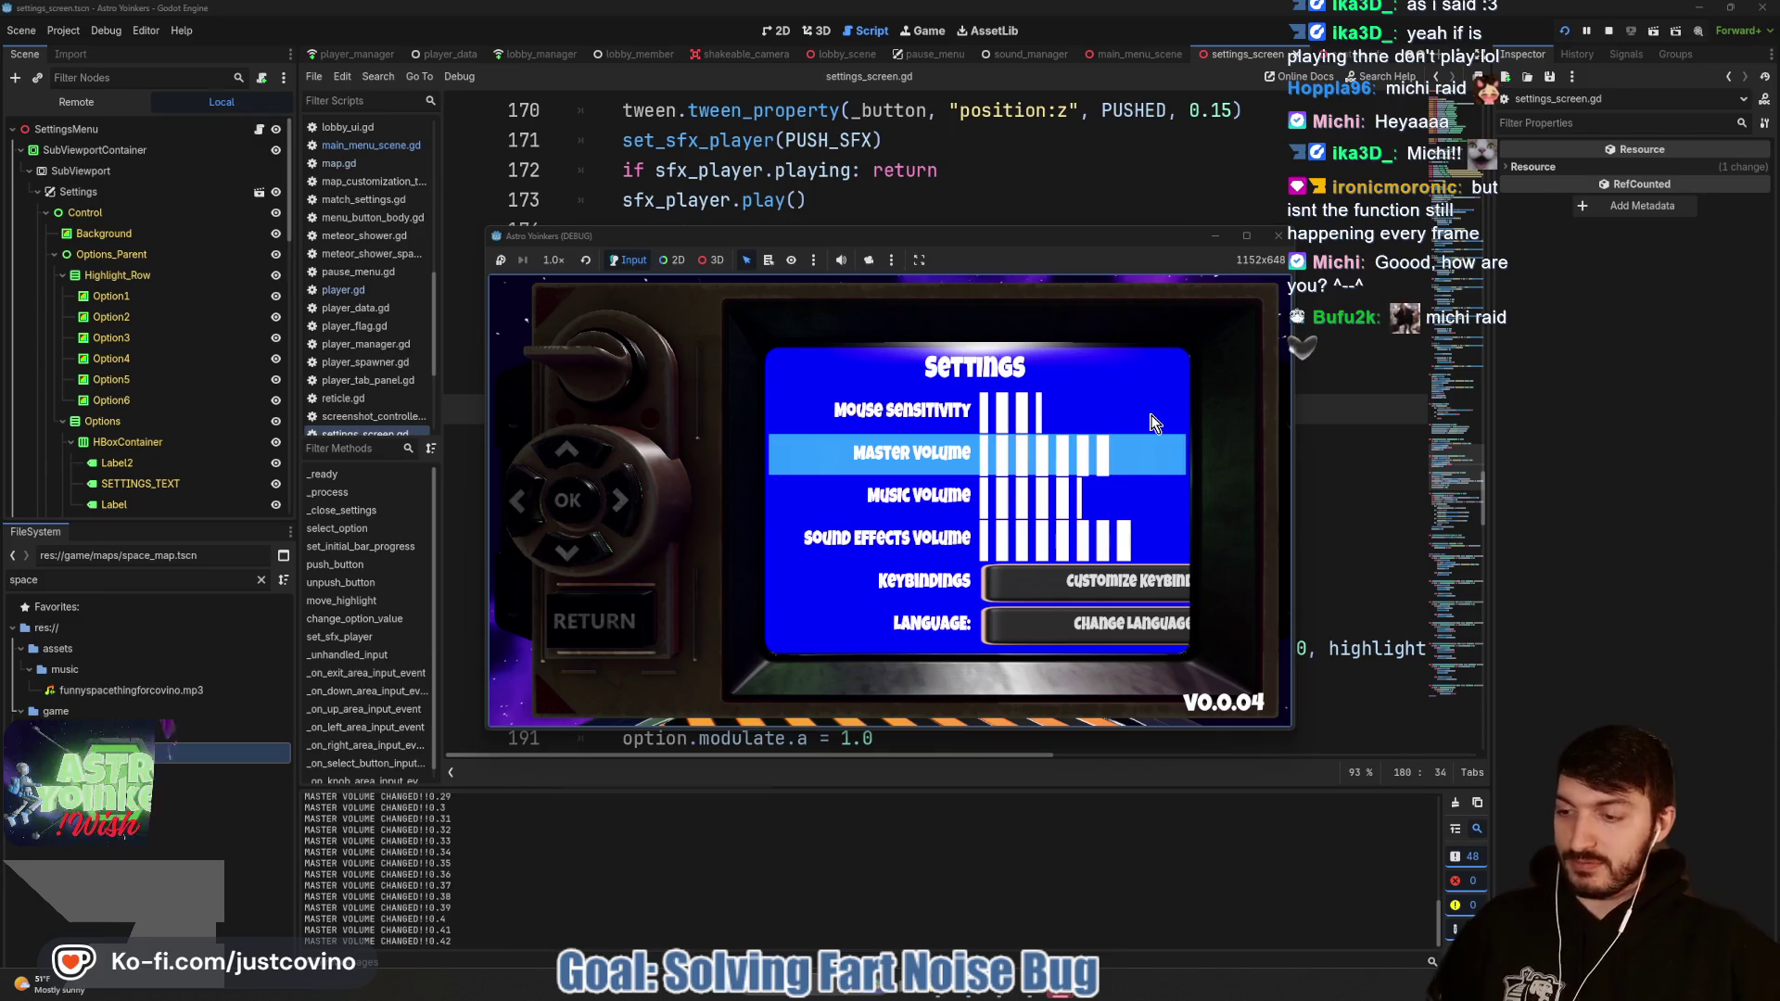
# Exit settings to the main menu, then hide the Astro Yoinkers Steam store page.
pyautogui.press('Down')
pyautogui.press('Down')
pyautogui.press('Down')
pyautogui.press('Down')
pyautogui.press('Down')
pyautogui.press('Down')
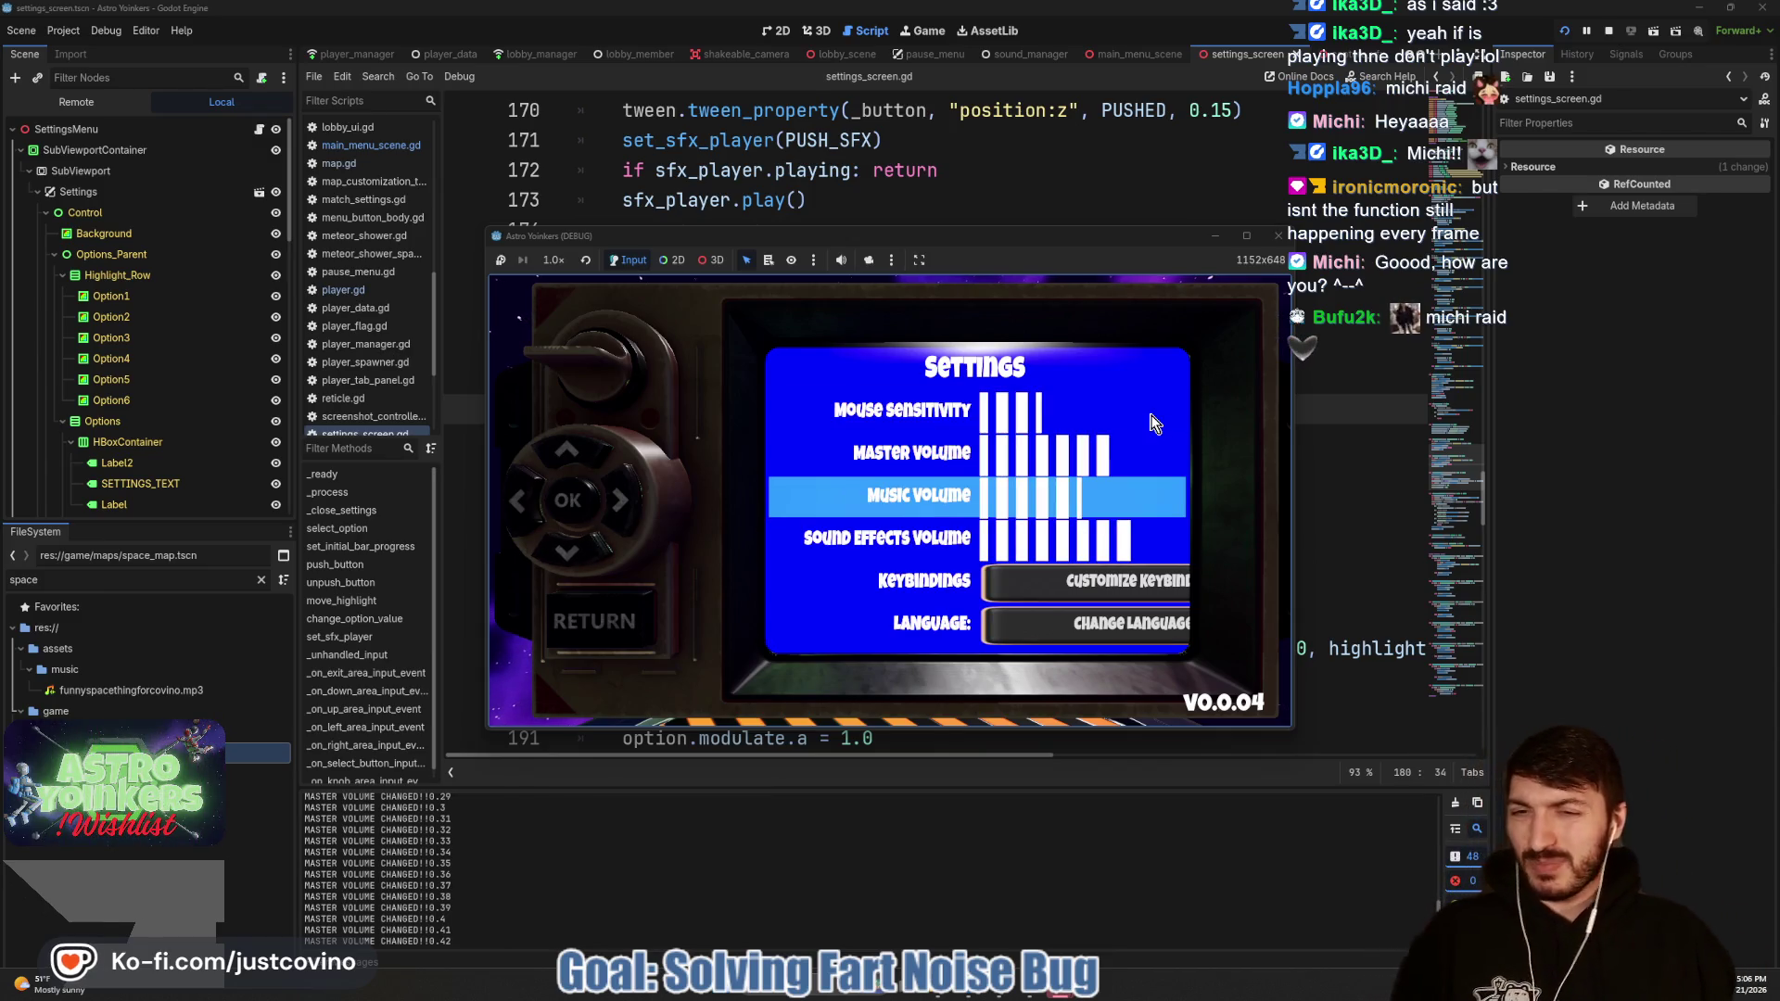
pyautogui.press('Escape')
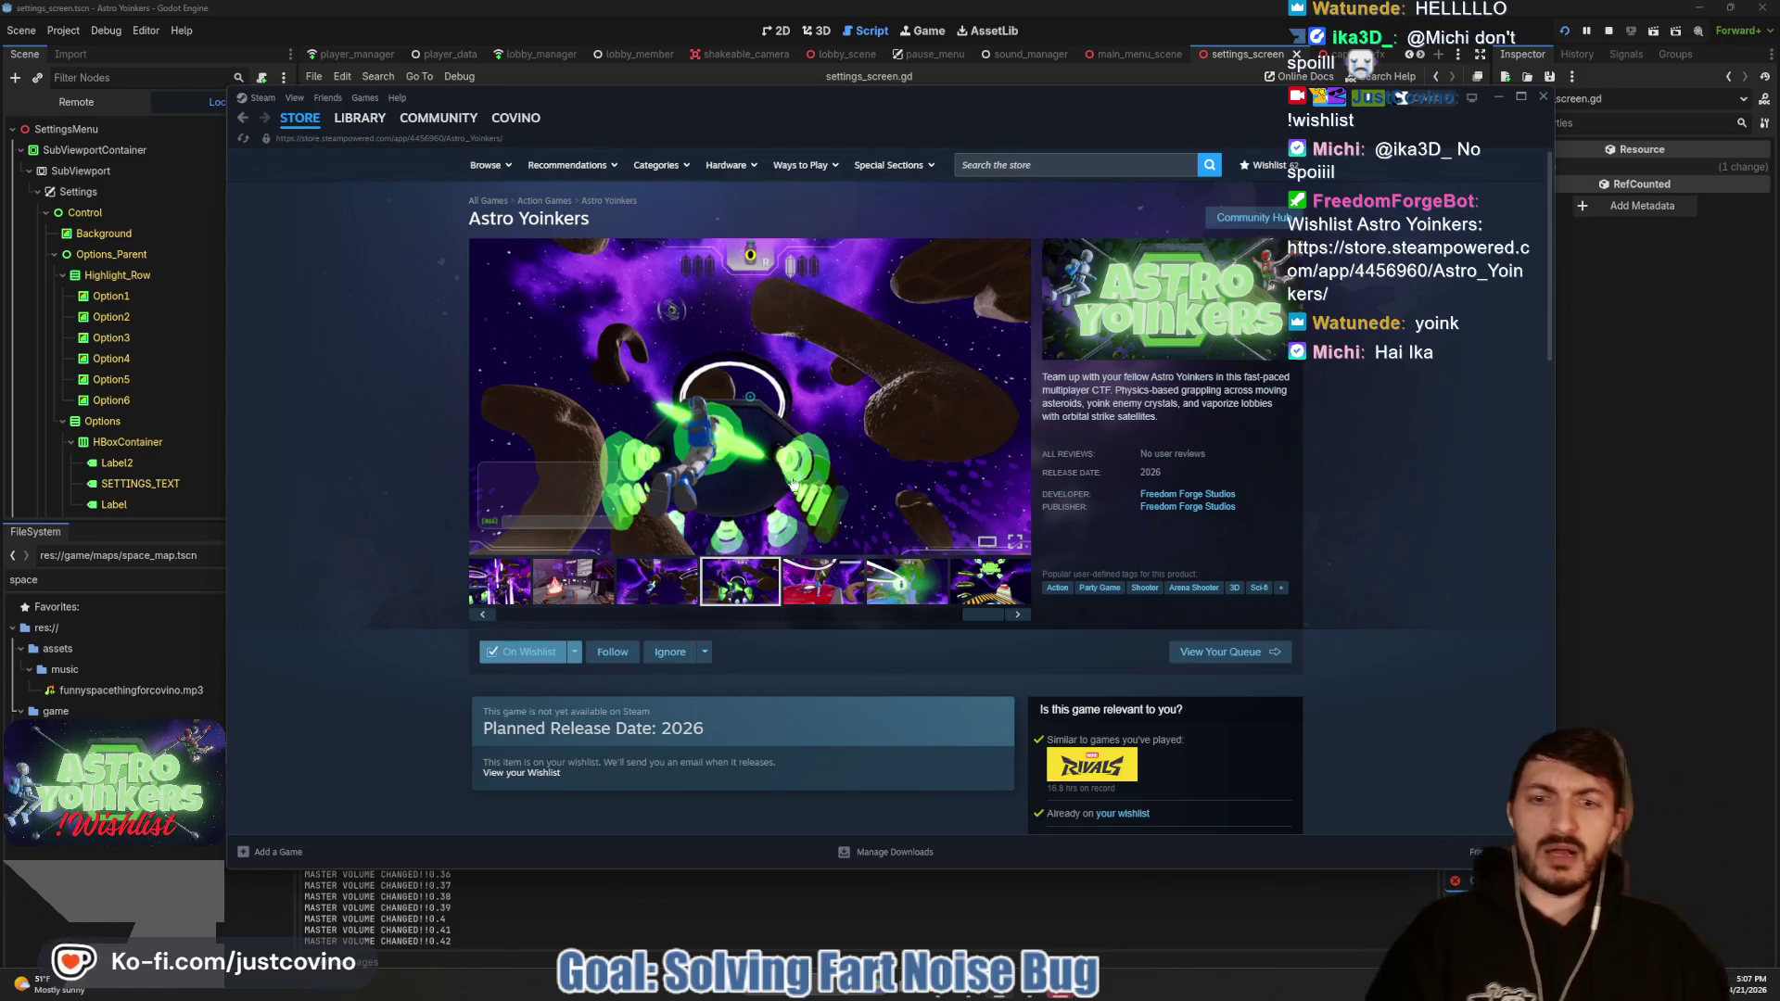
pyautogui.click(830, 581)
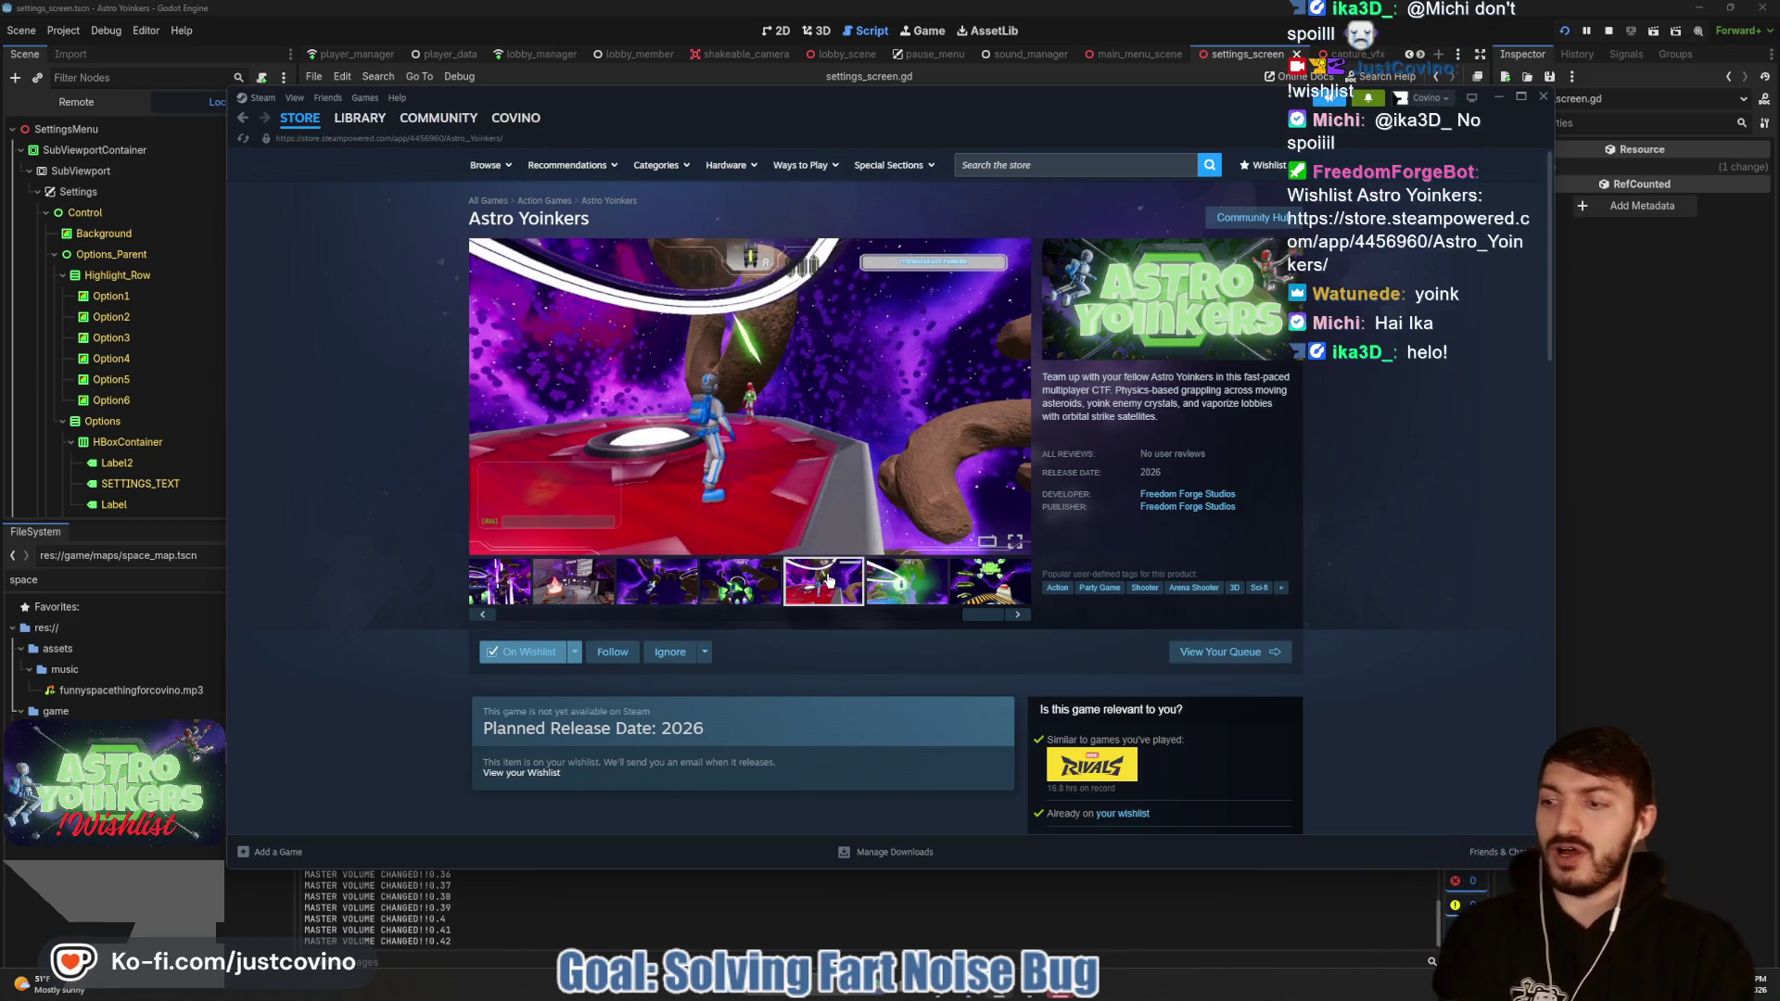
pyautogui.click(1498, 99)
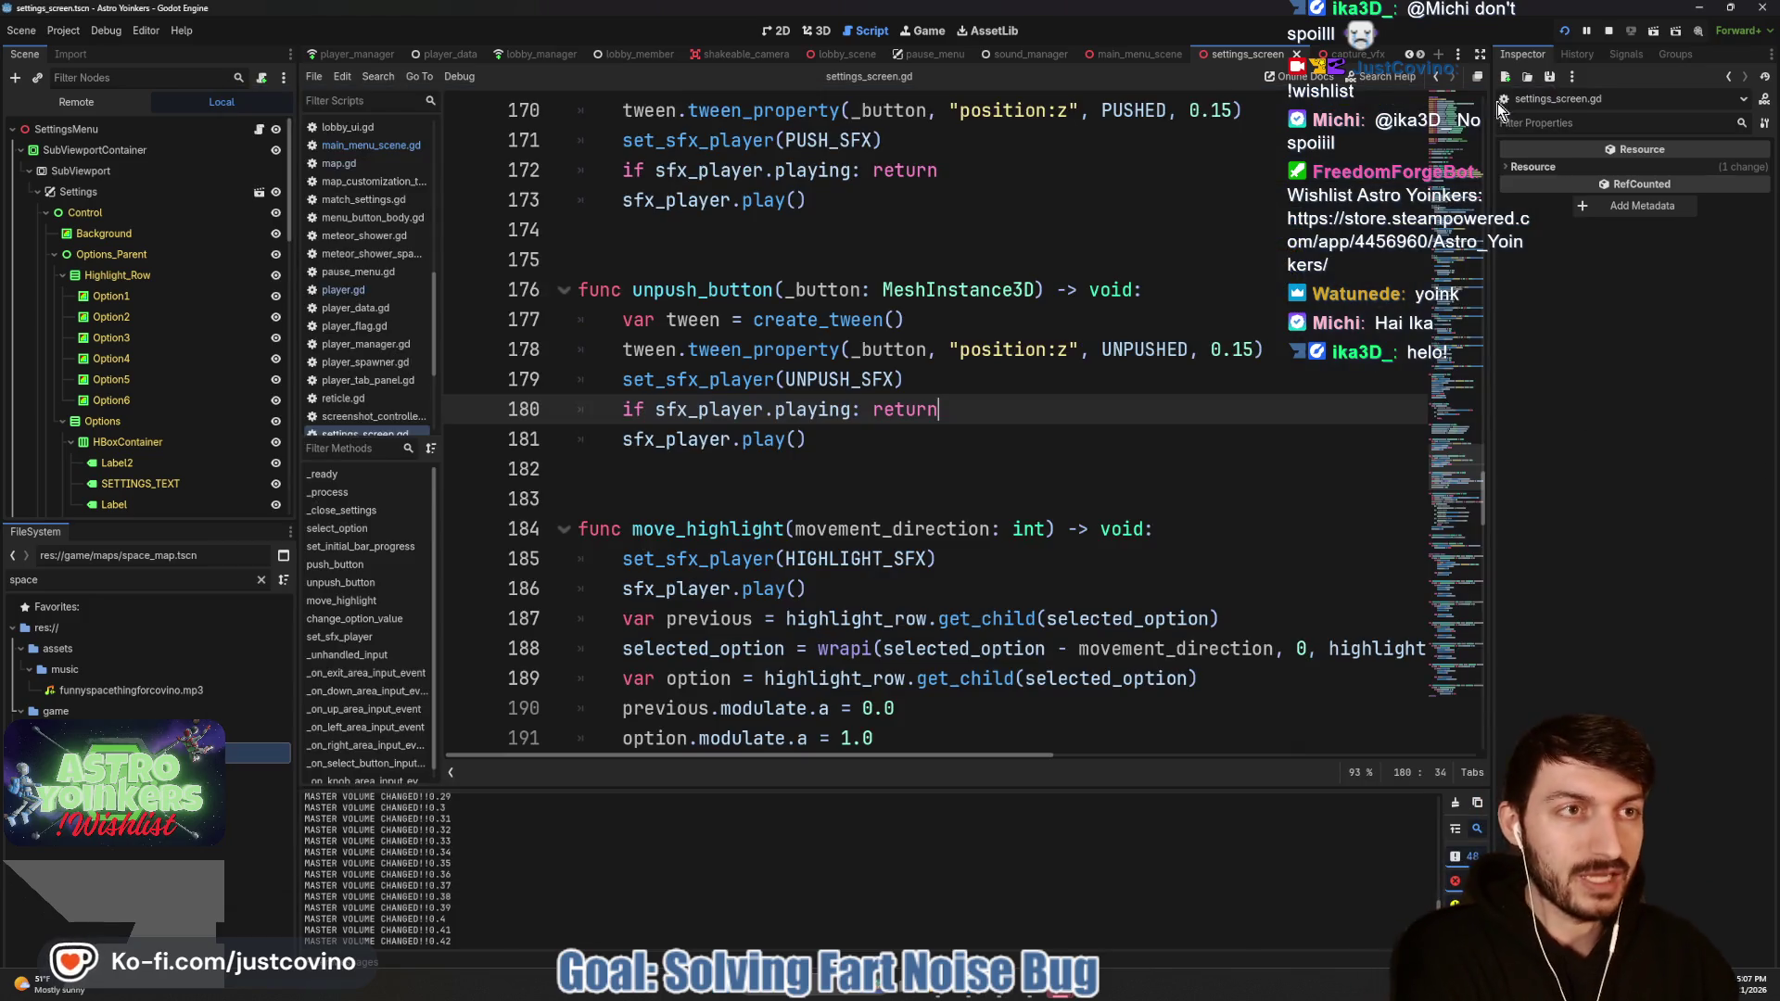
# Restart the game as two debug instances, arrange the windows, and host a private lobby in the left one.
pyautogui.click(1612, 32)
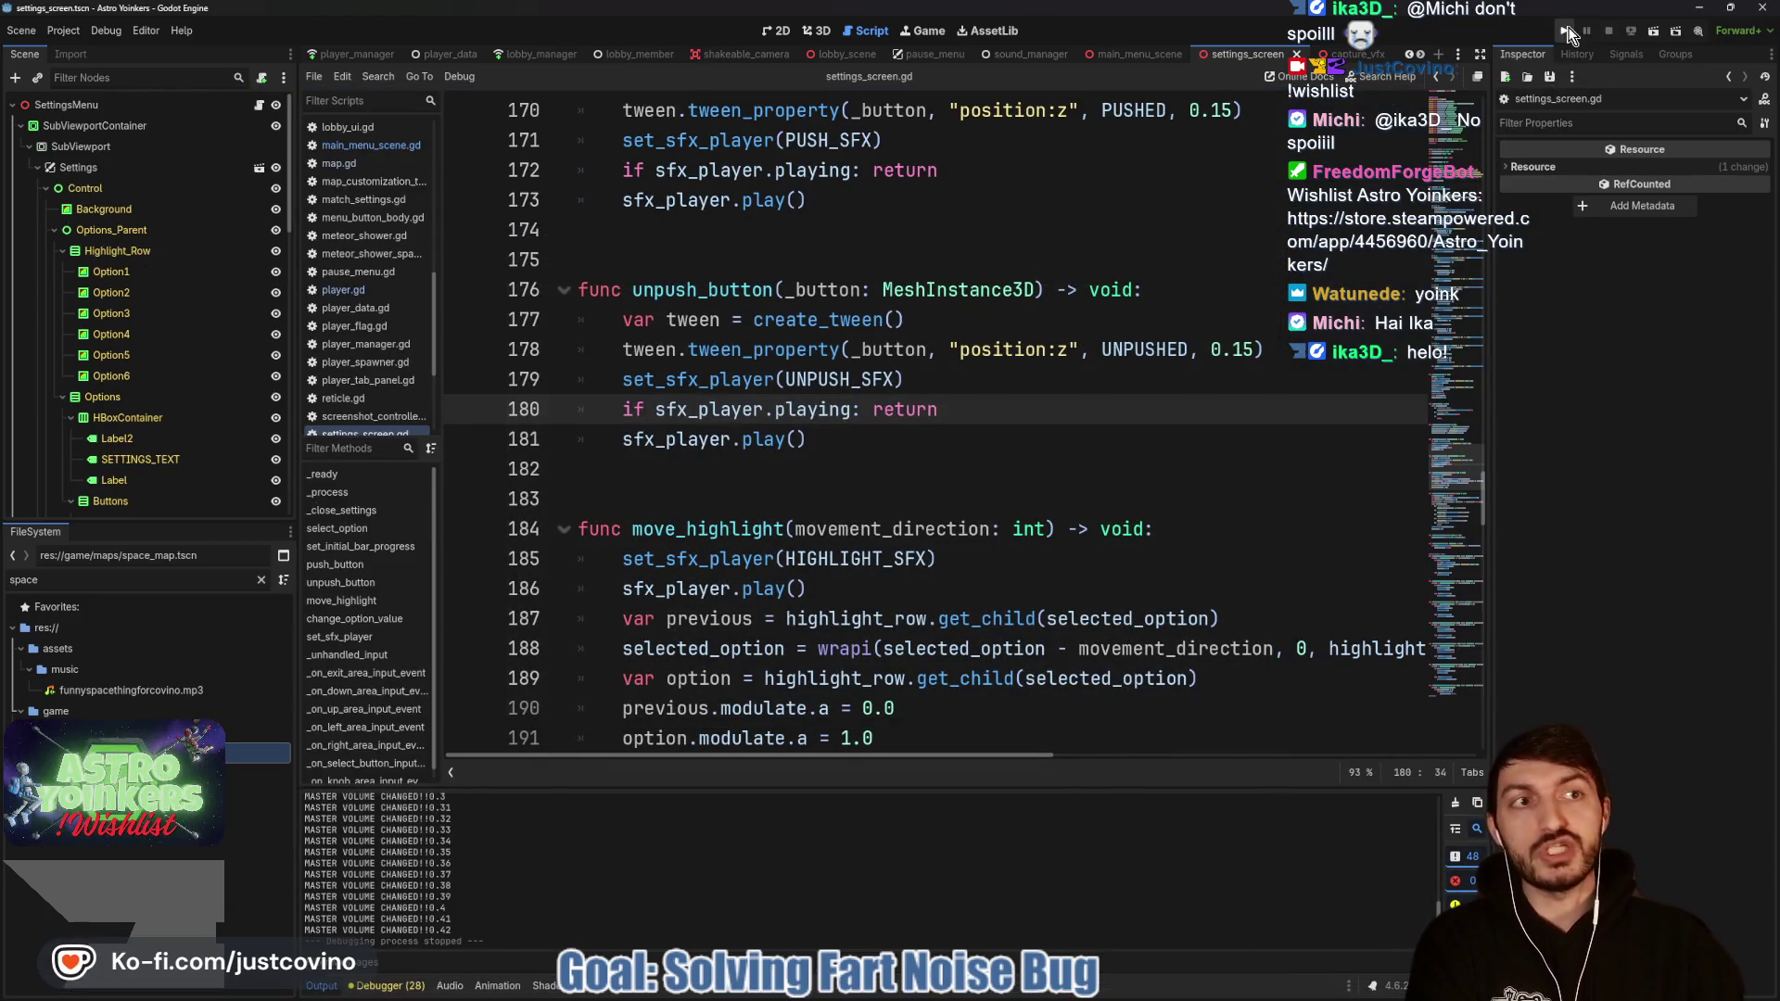
pyautogui.click(1567, 32)
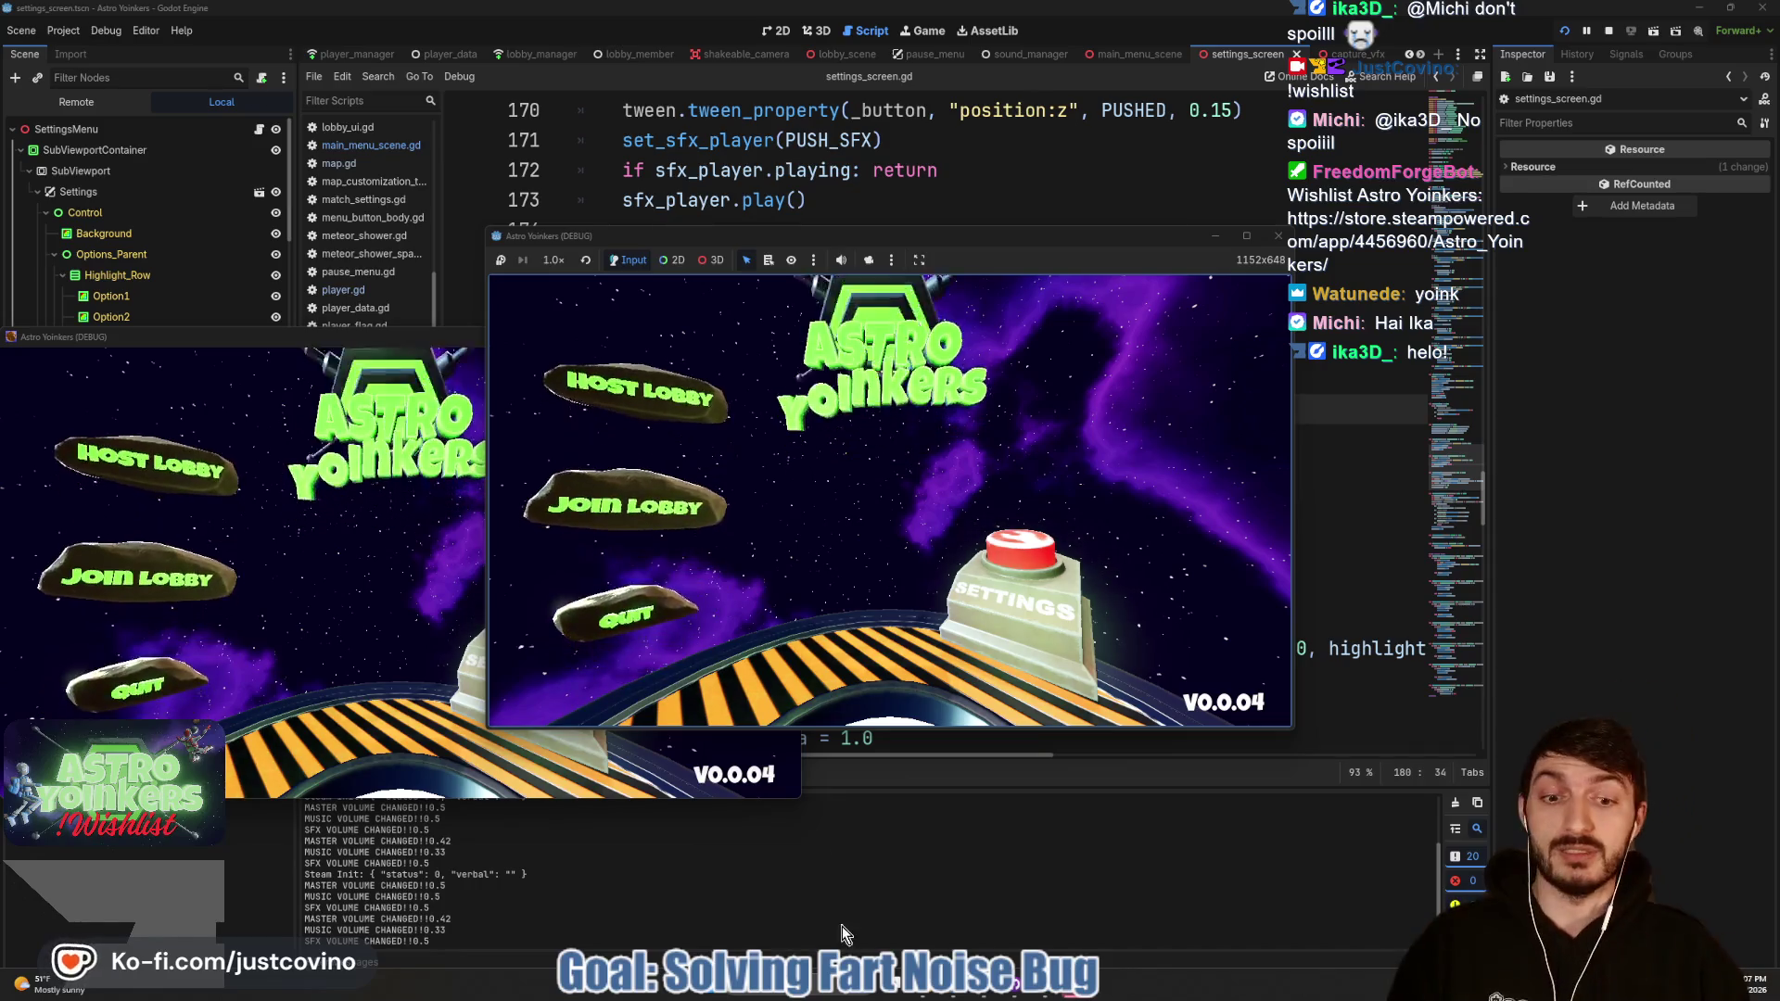
pyautogui.moveTo(352, 338); pyautogui.dragTo(1200, 274)
pyautogui.moveTo(942, 236)
pyautogui.mouseDown()
pyautogui.moveTo(509, 242)
pyautogui.moveTo(560, 235)
pyautogui.mouseUp()
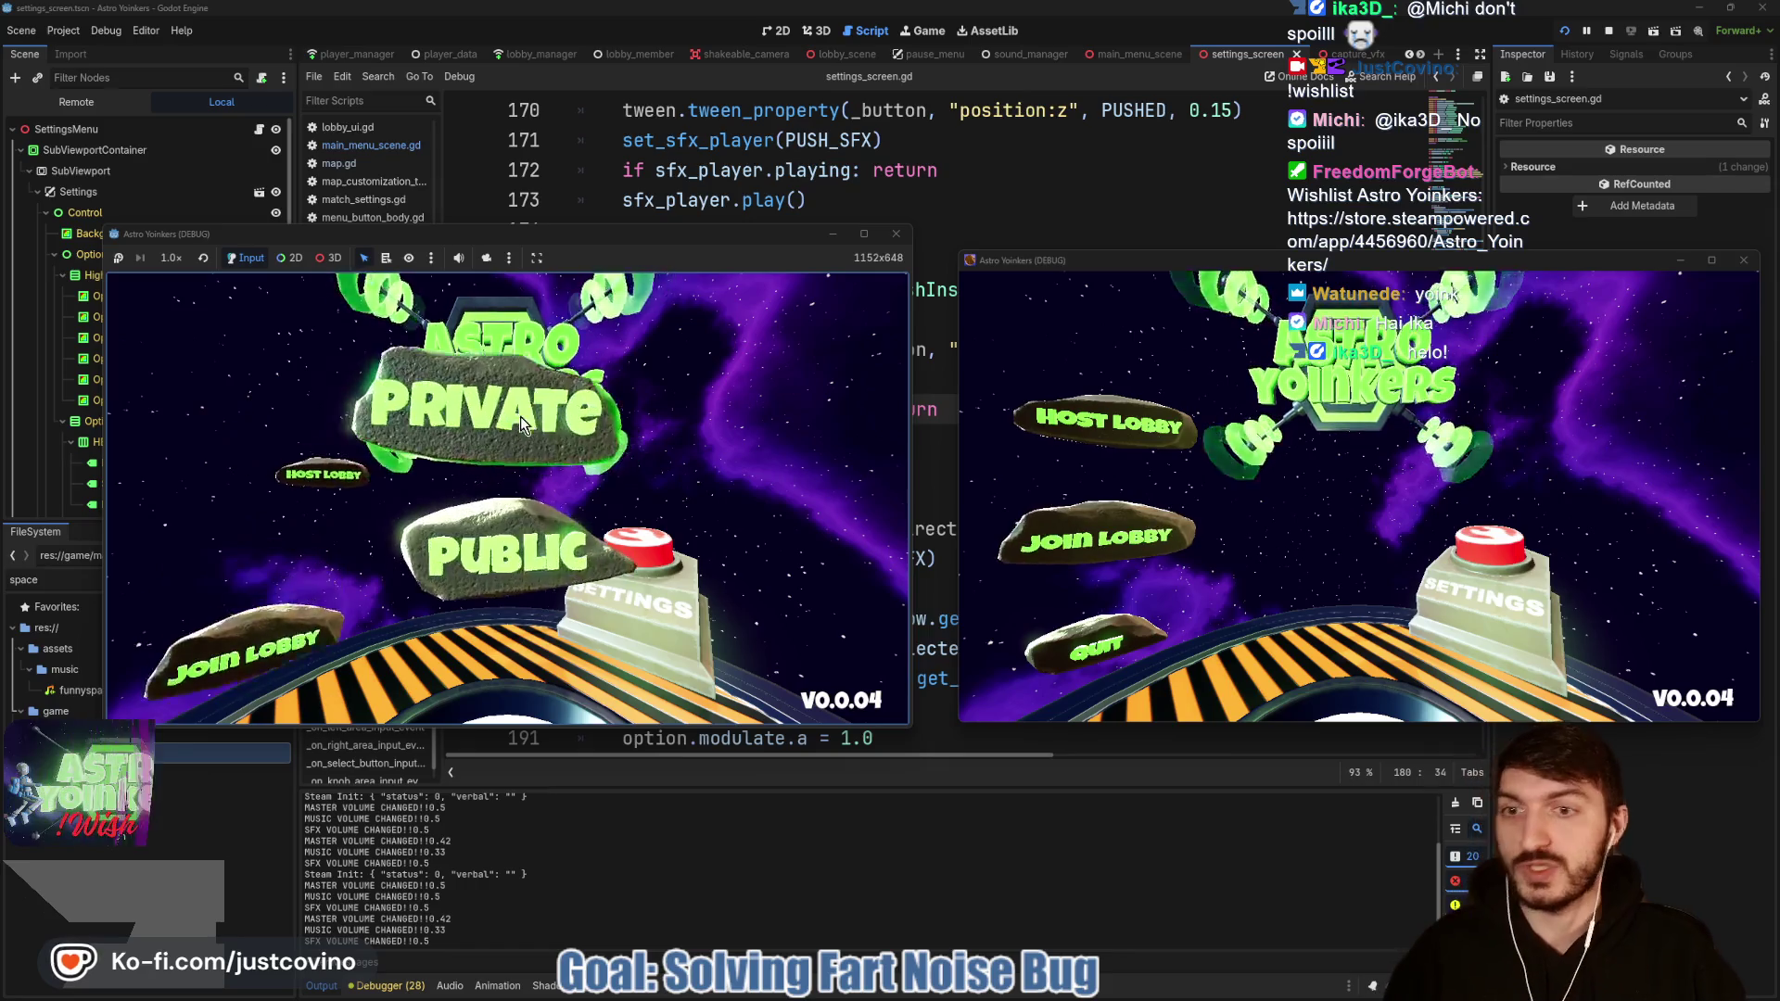
pyautogui.click(514, 412)
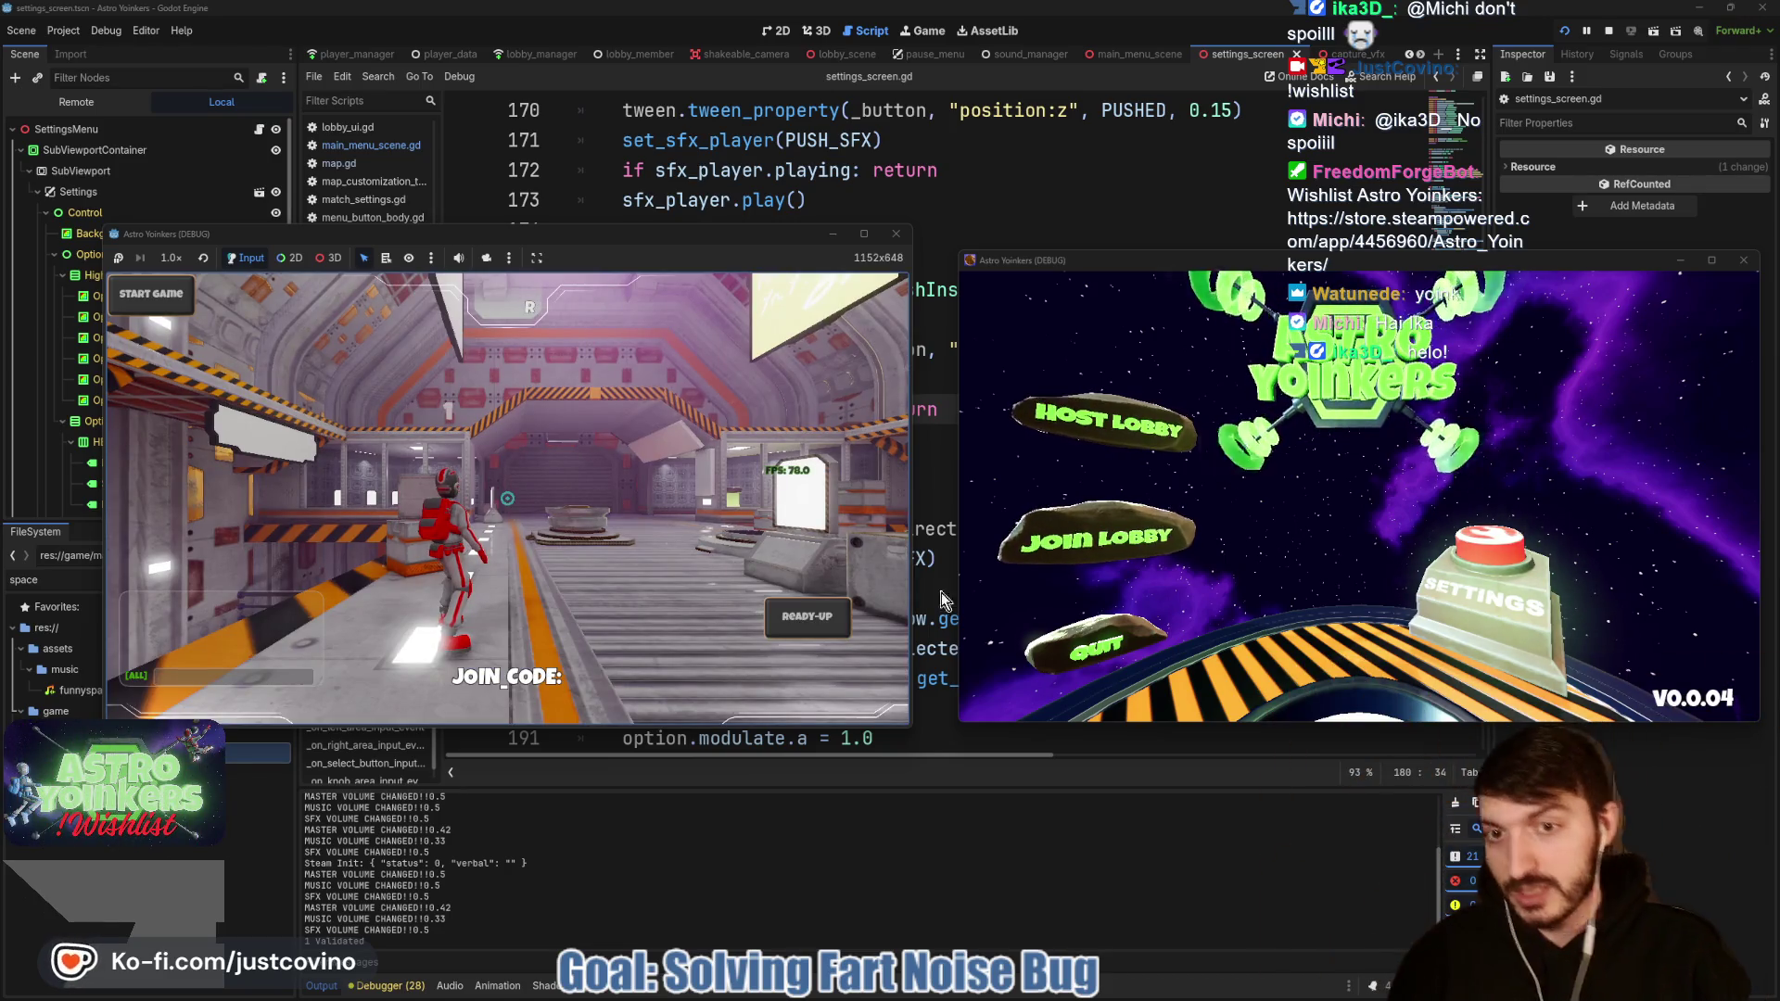
# Join the first listed lobby from the right game and walk the blue player into it.
pyautogui.click(1028, 542)
pyautogui.click(1408, 359)
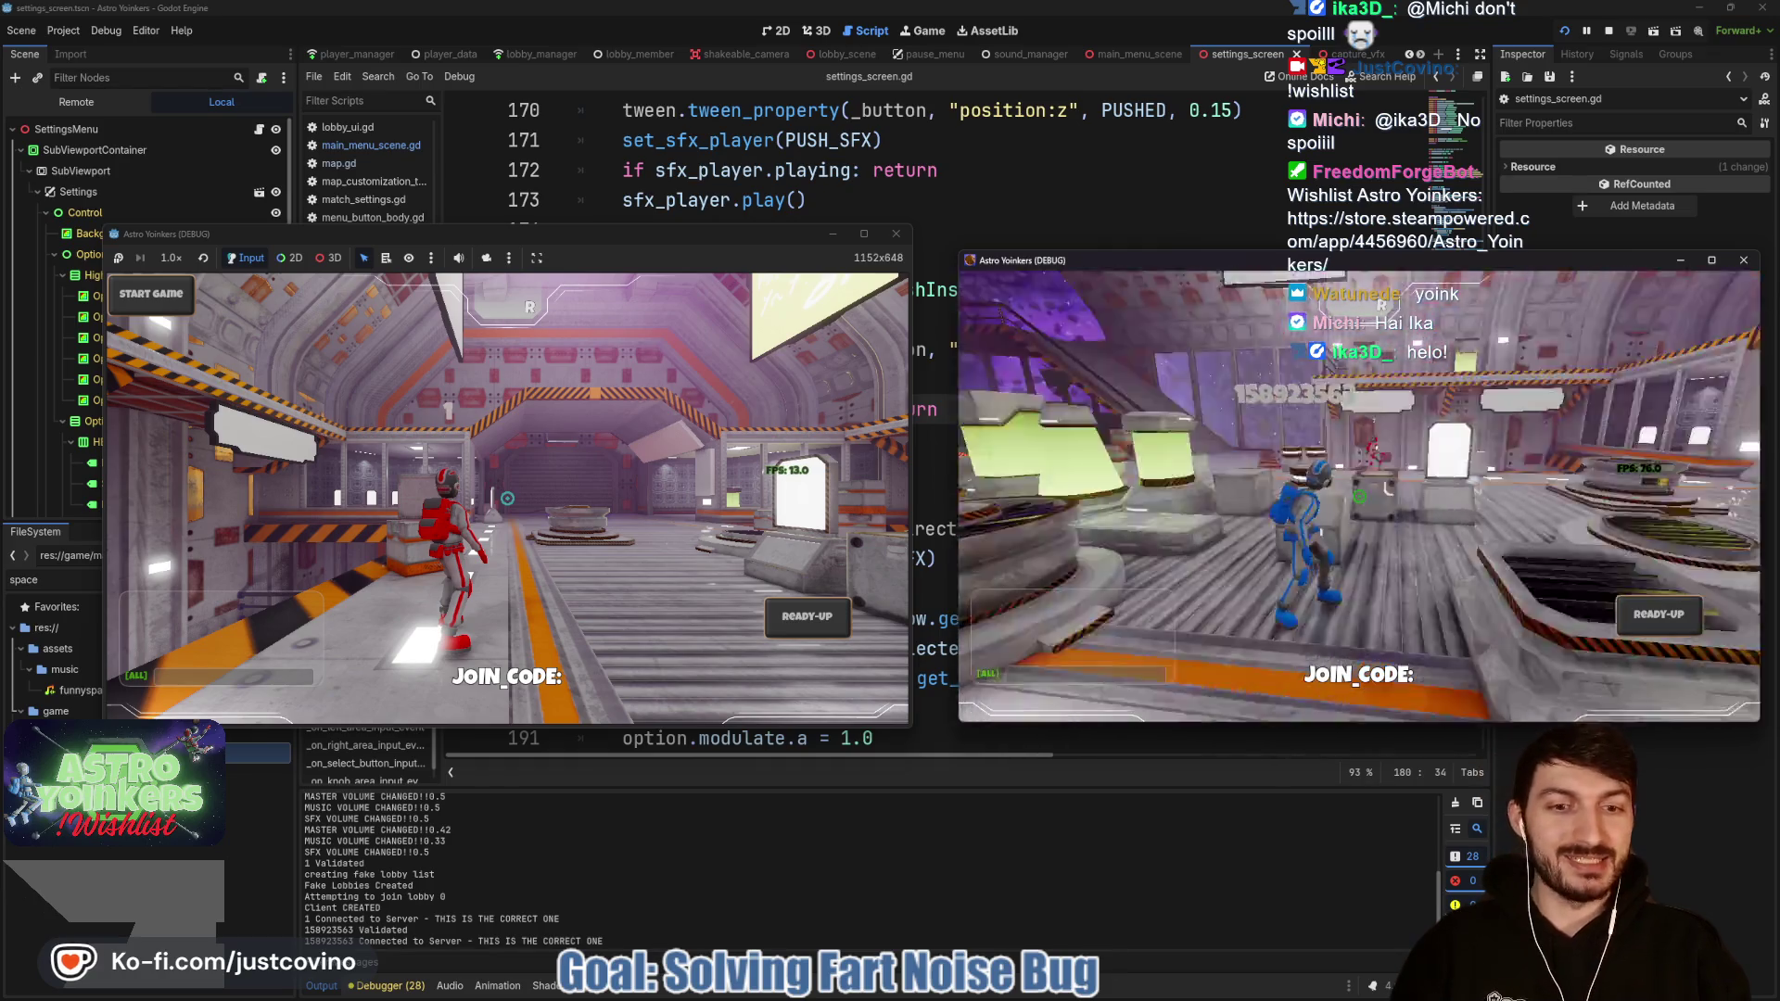
pyautogui.press('w')
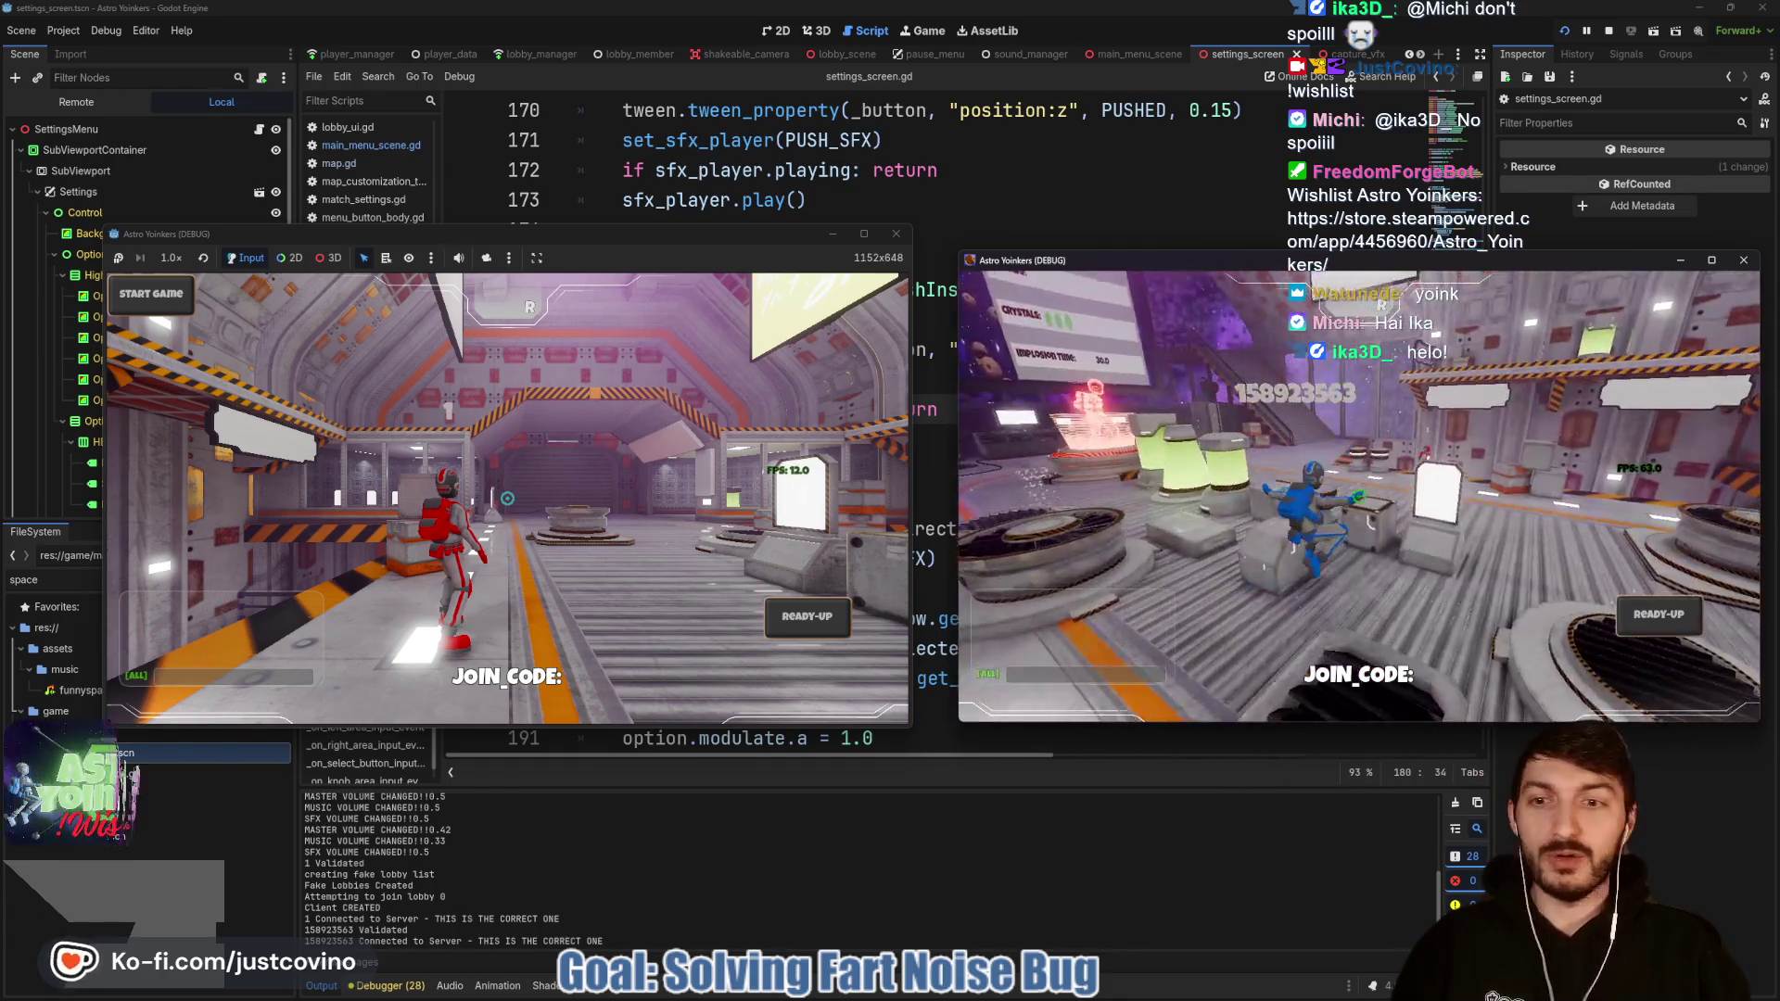
pyautogui.press('w')
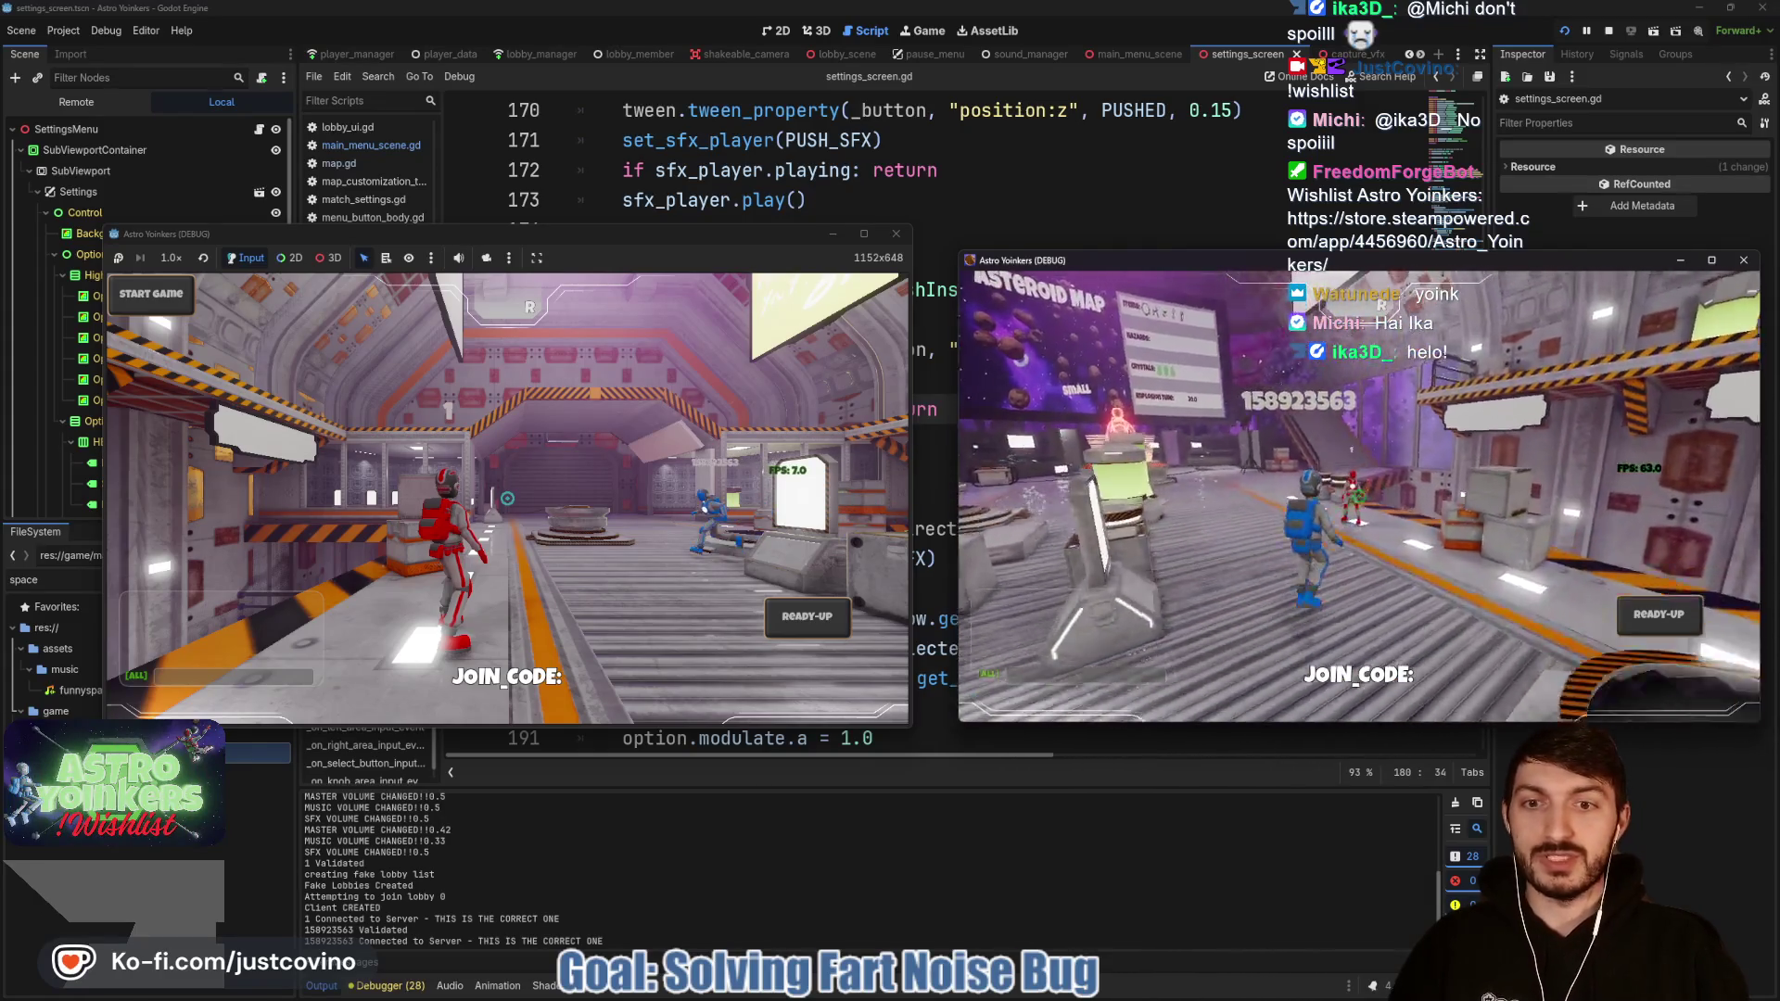
pyautogui.press('w')
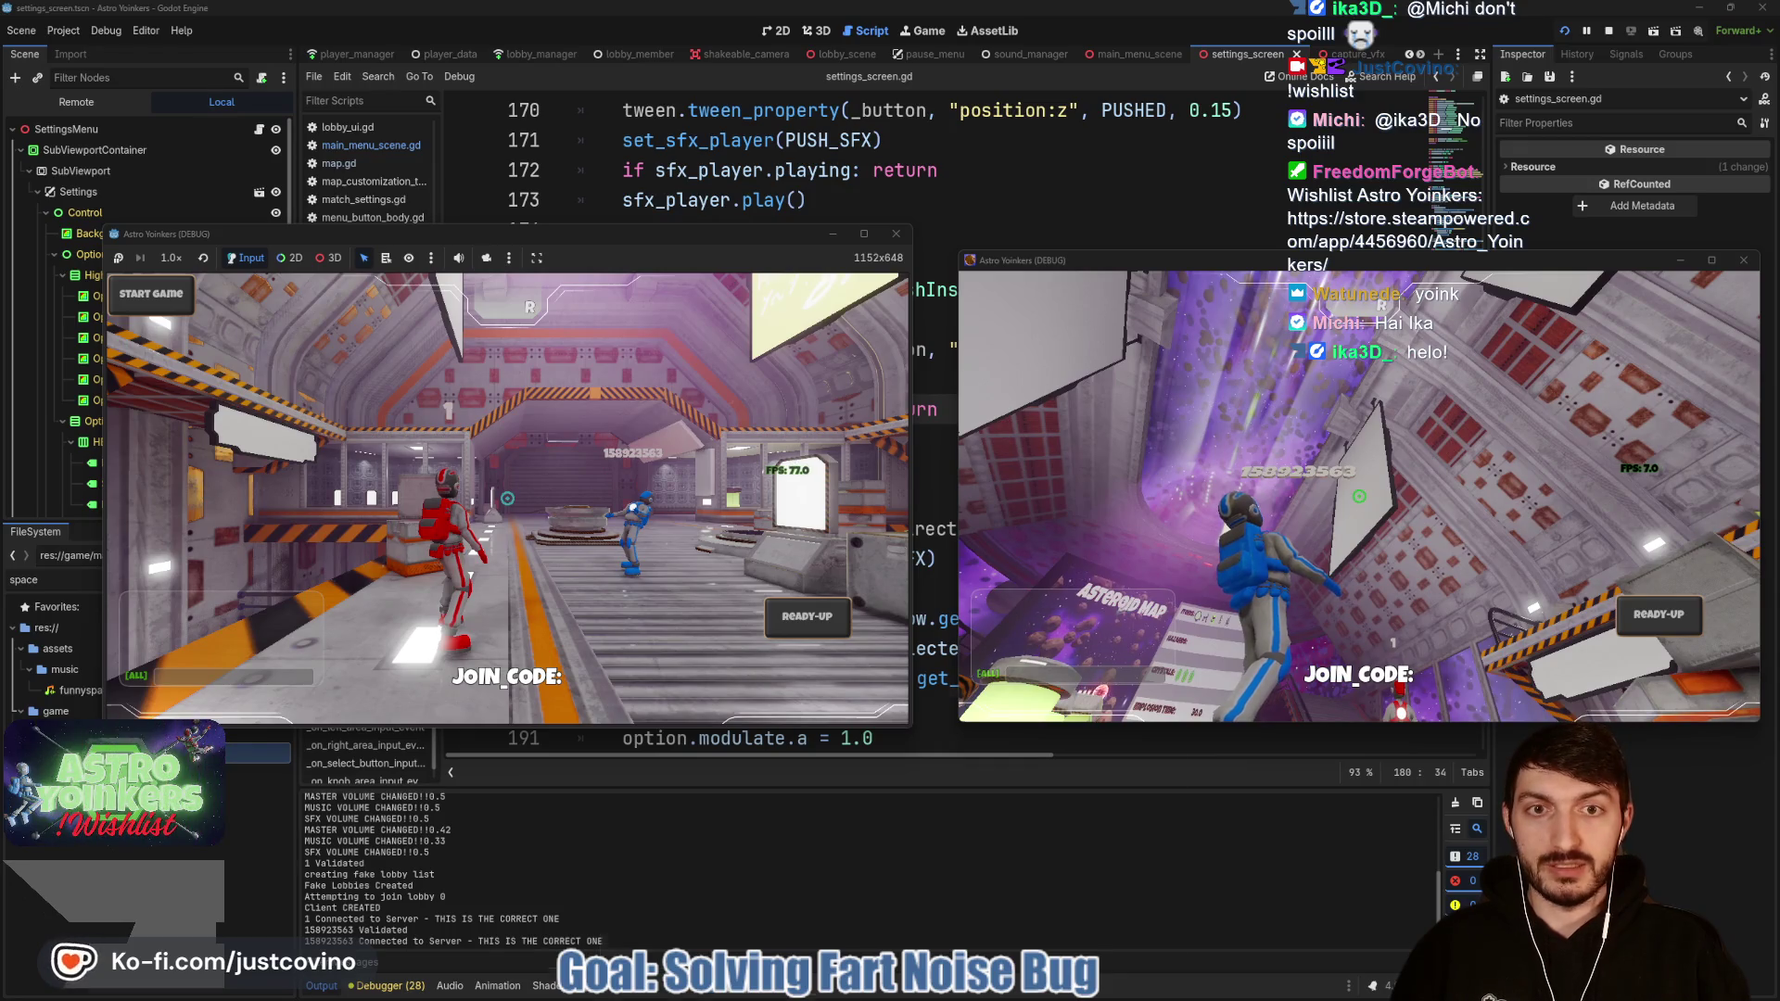
# Move the red astronaut toward the map screen, then open and close the Customize and Settings menus.
pyautogui.press('super')
pyautogui.press('super')
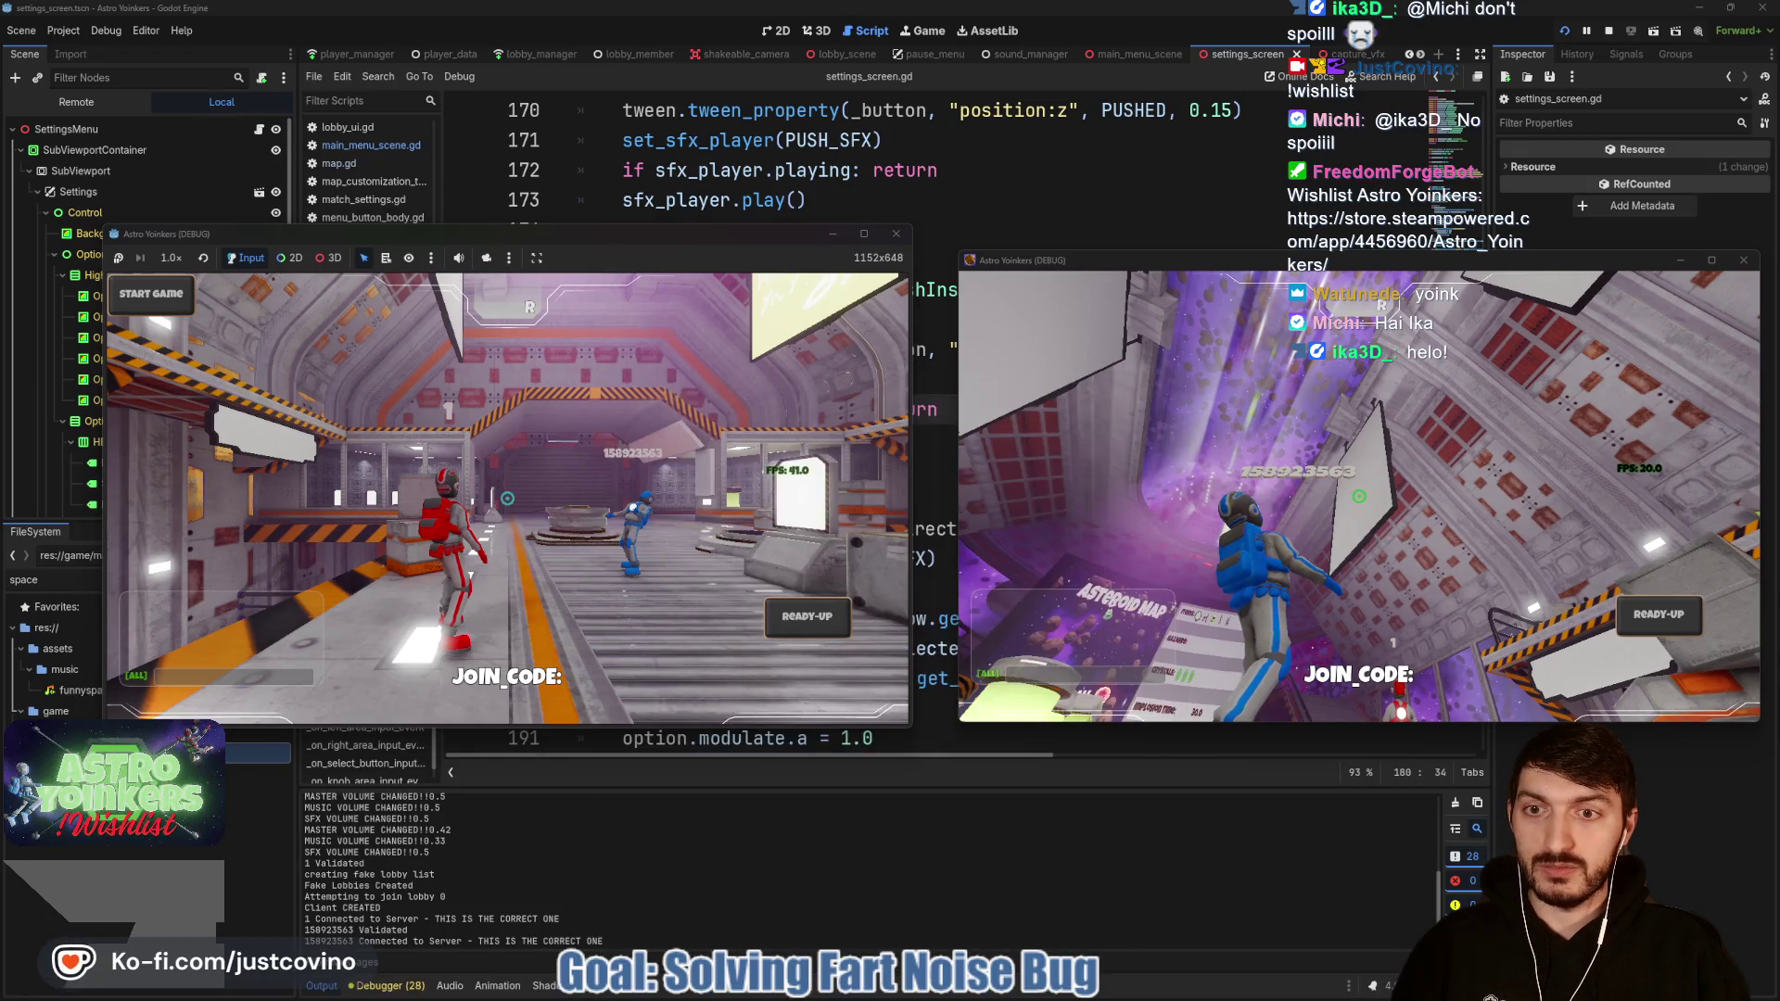
pyautogui.press('space')
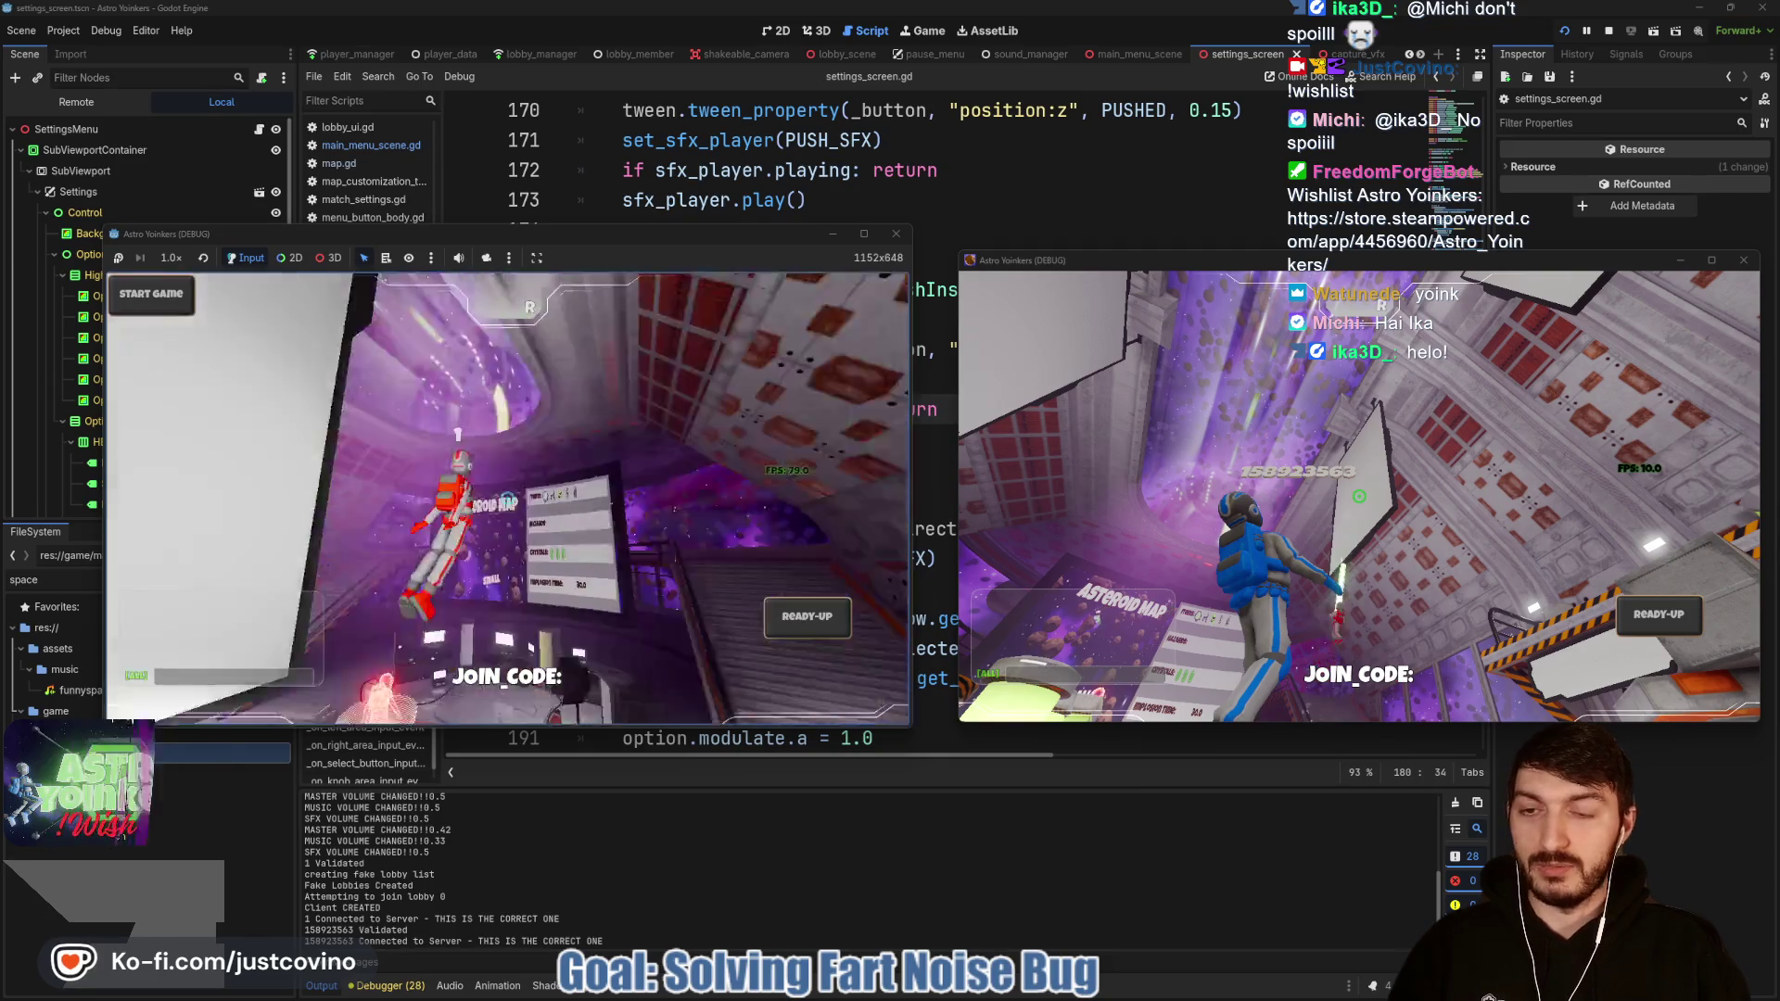
pyautogui.press('e')
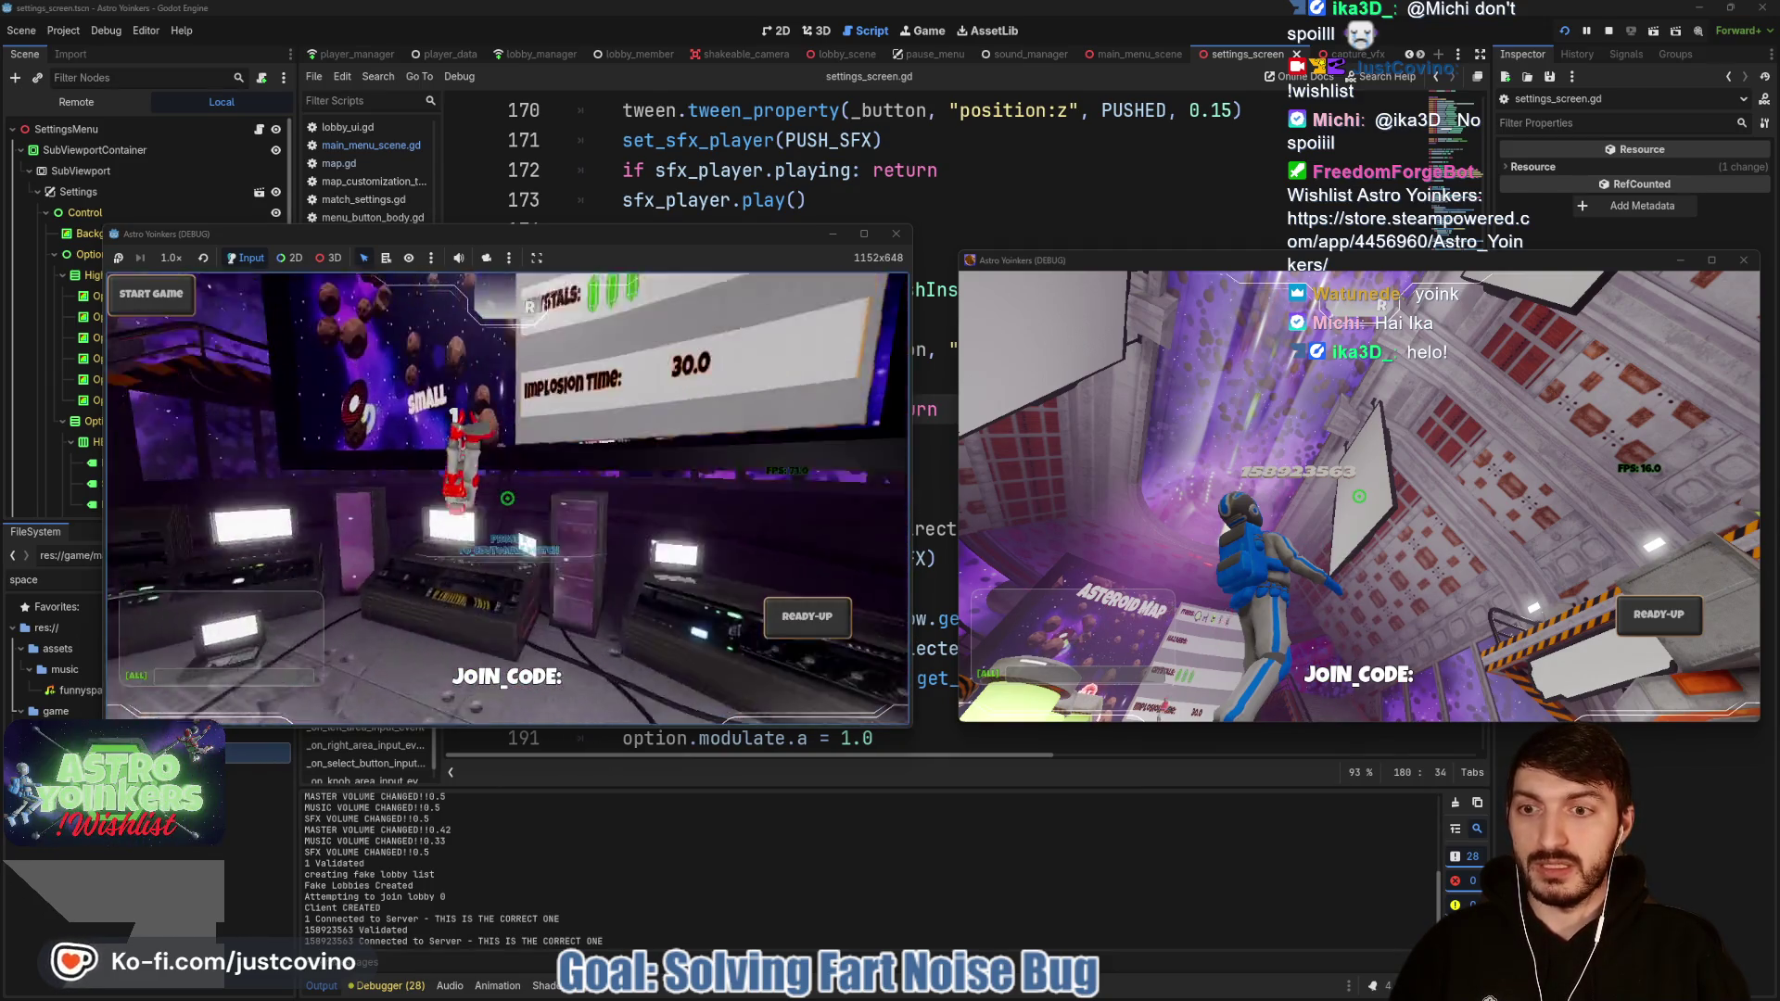
pyautogui.click(494, 634)
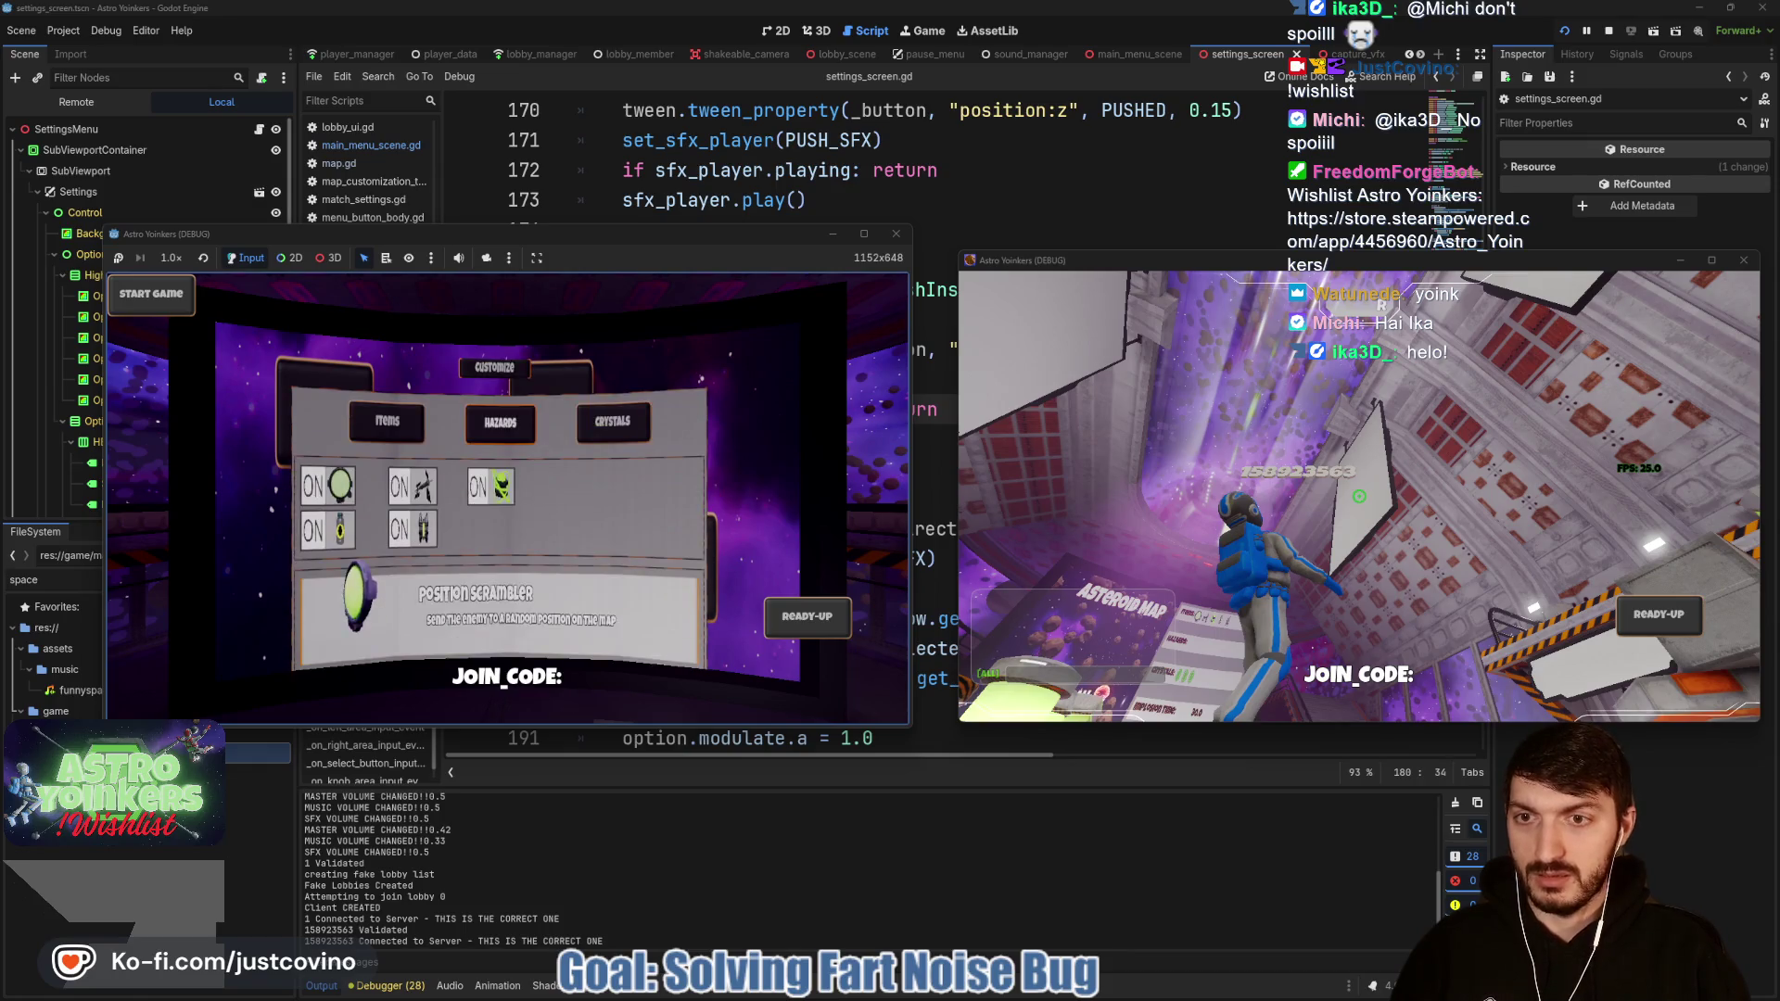
pyautogui.press('Escape')
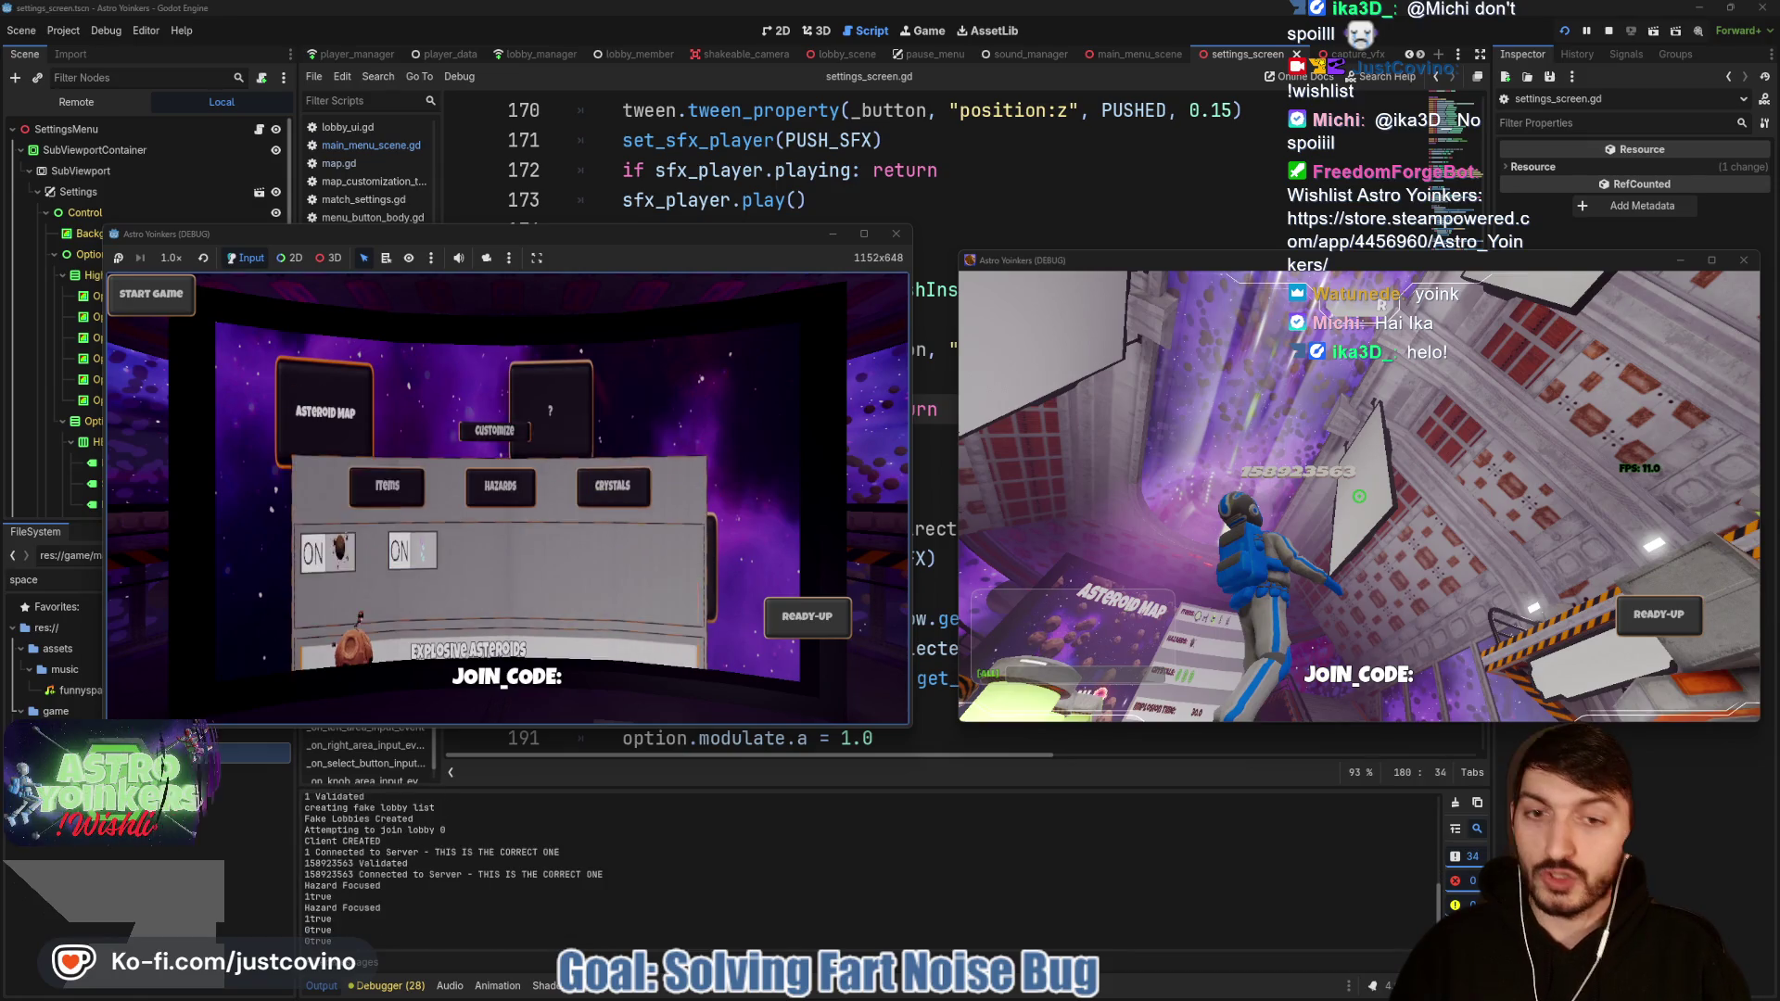
pyautogui.press('Escape')
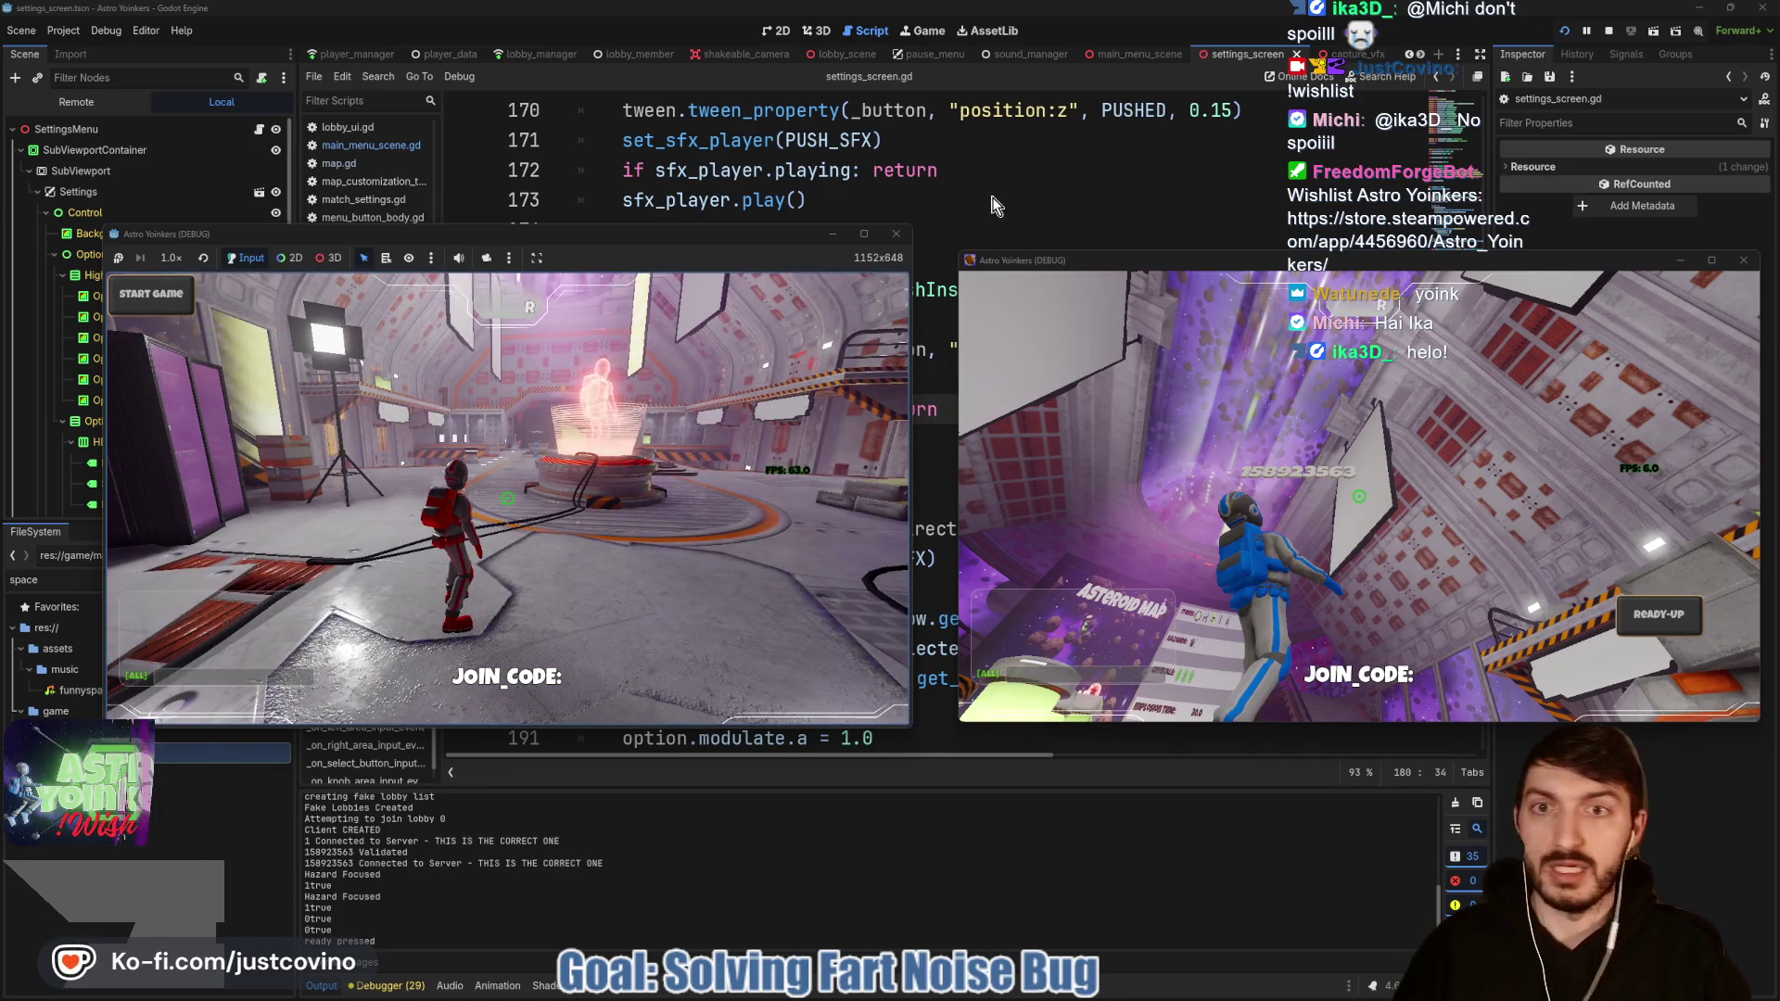
# Ready up the second player and start the match.
pyautogui.hotkey('alt', 'Tab')
pyautogui.click(1659, 614)
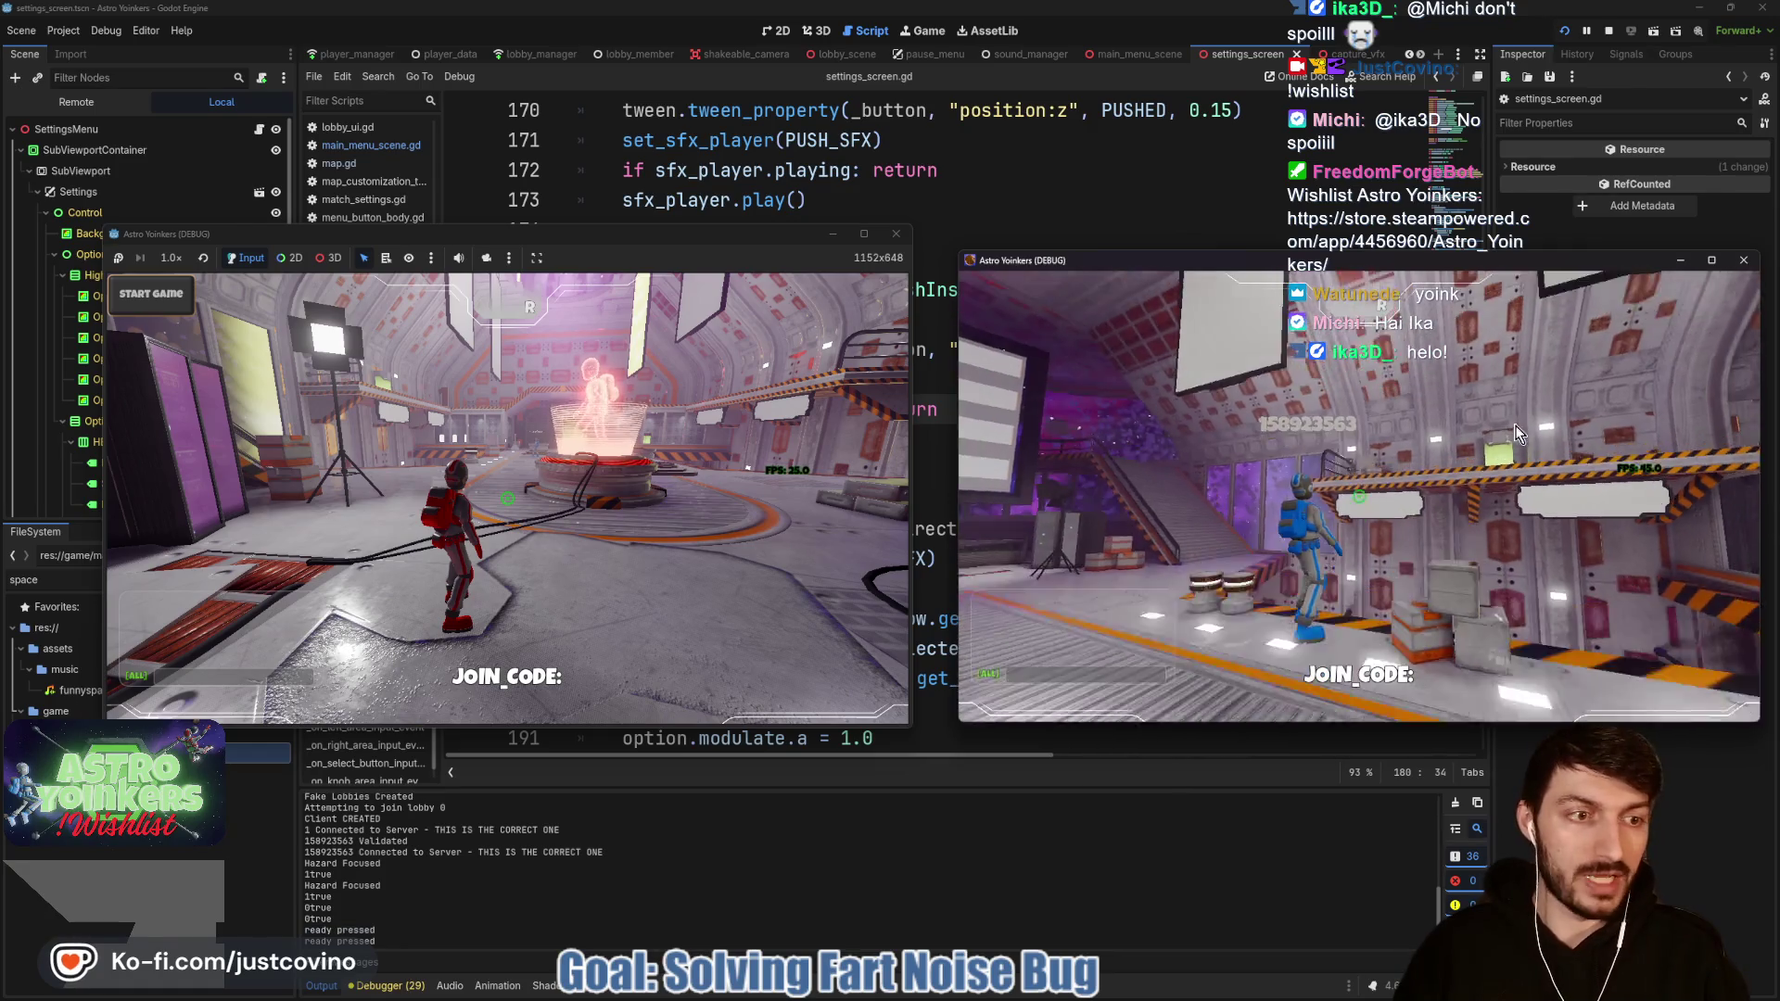
pyautogui.click(153, 301)
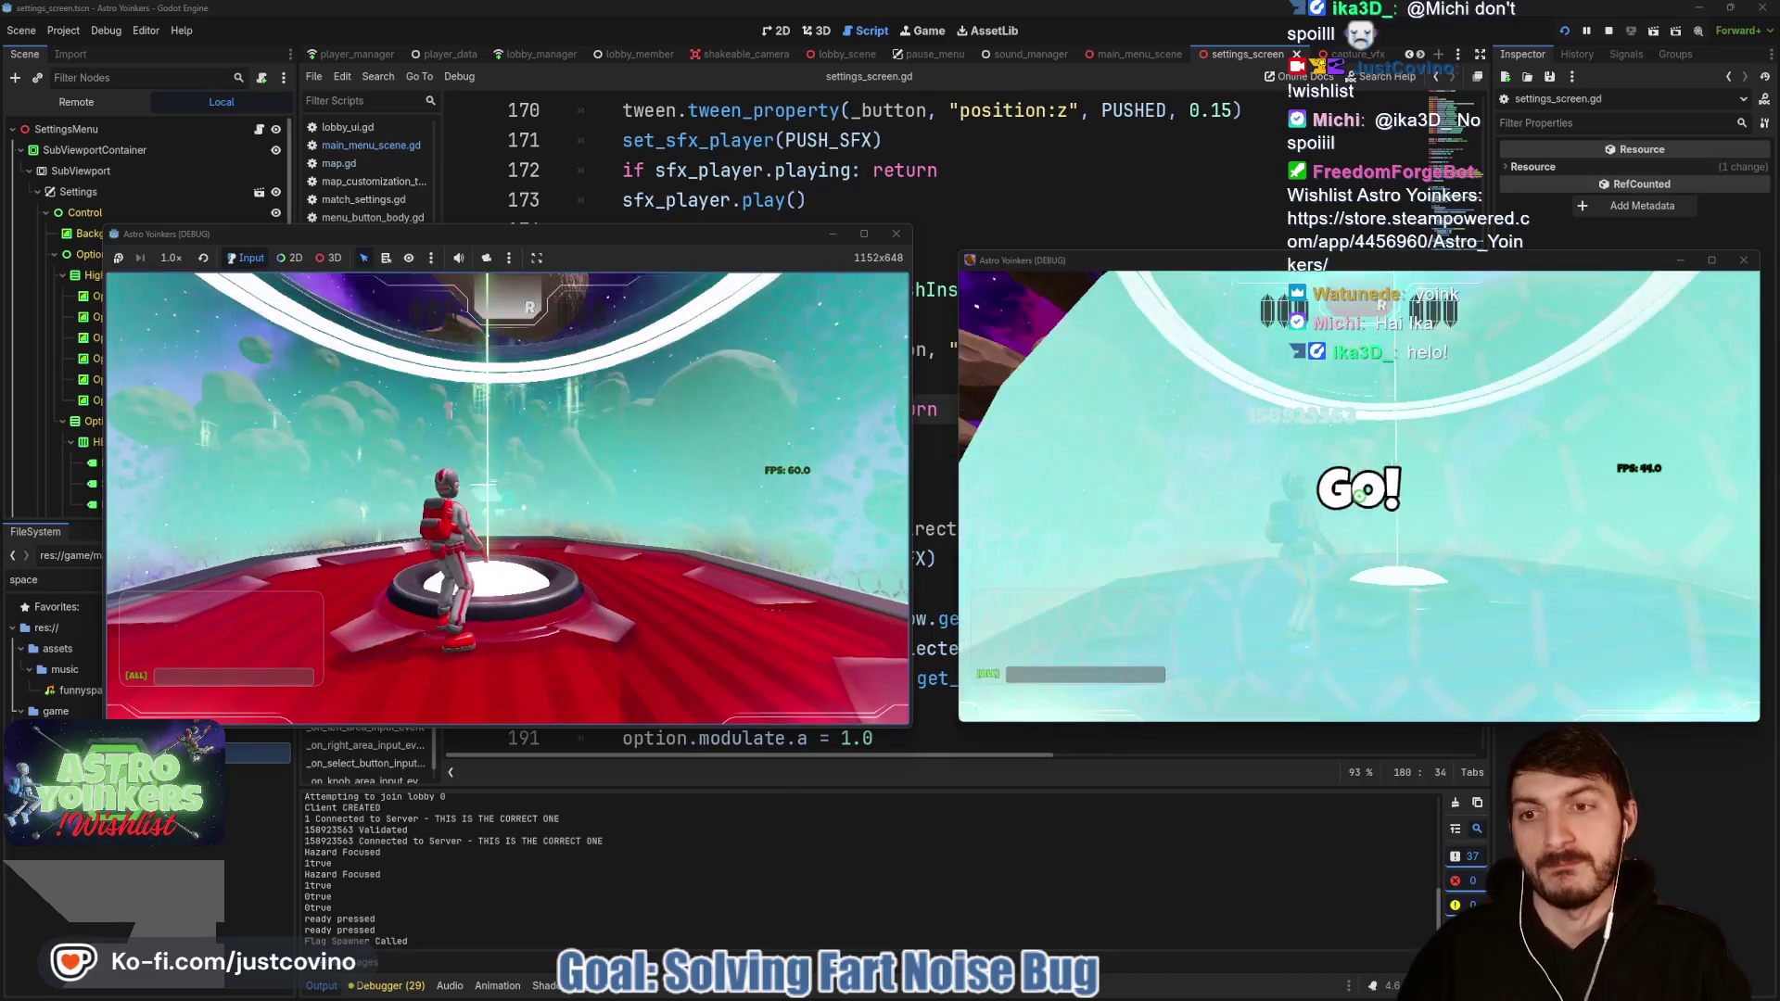
# Fly the red player through the asteroid field and bring the crystal into the green capture beam.
pyautogui.press('w')
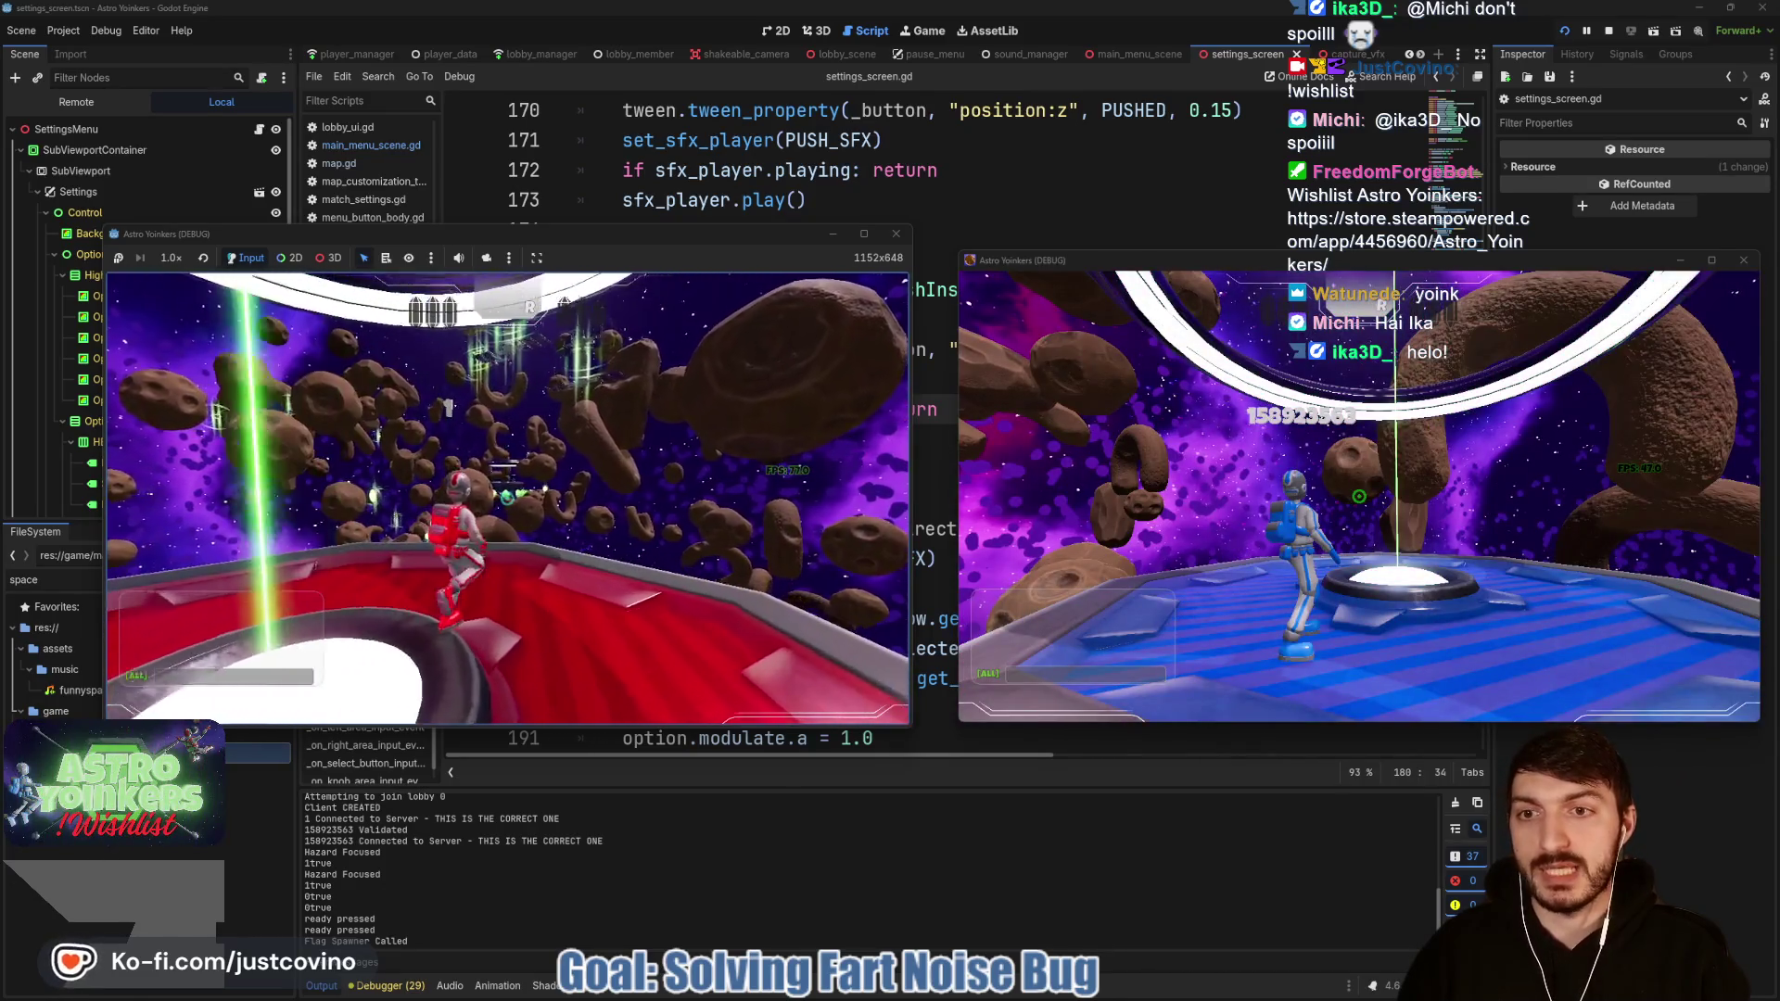
pyautogui.press('space')
pyautogui.press('w')
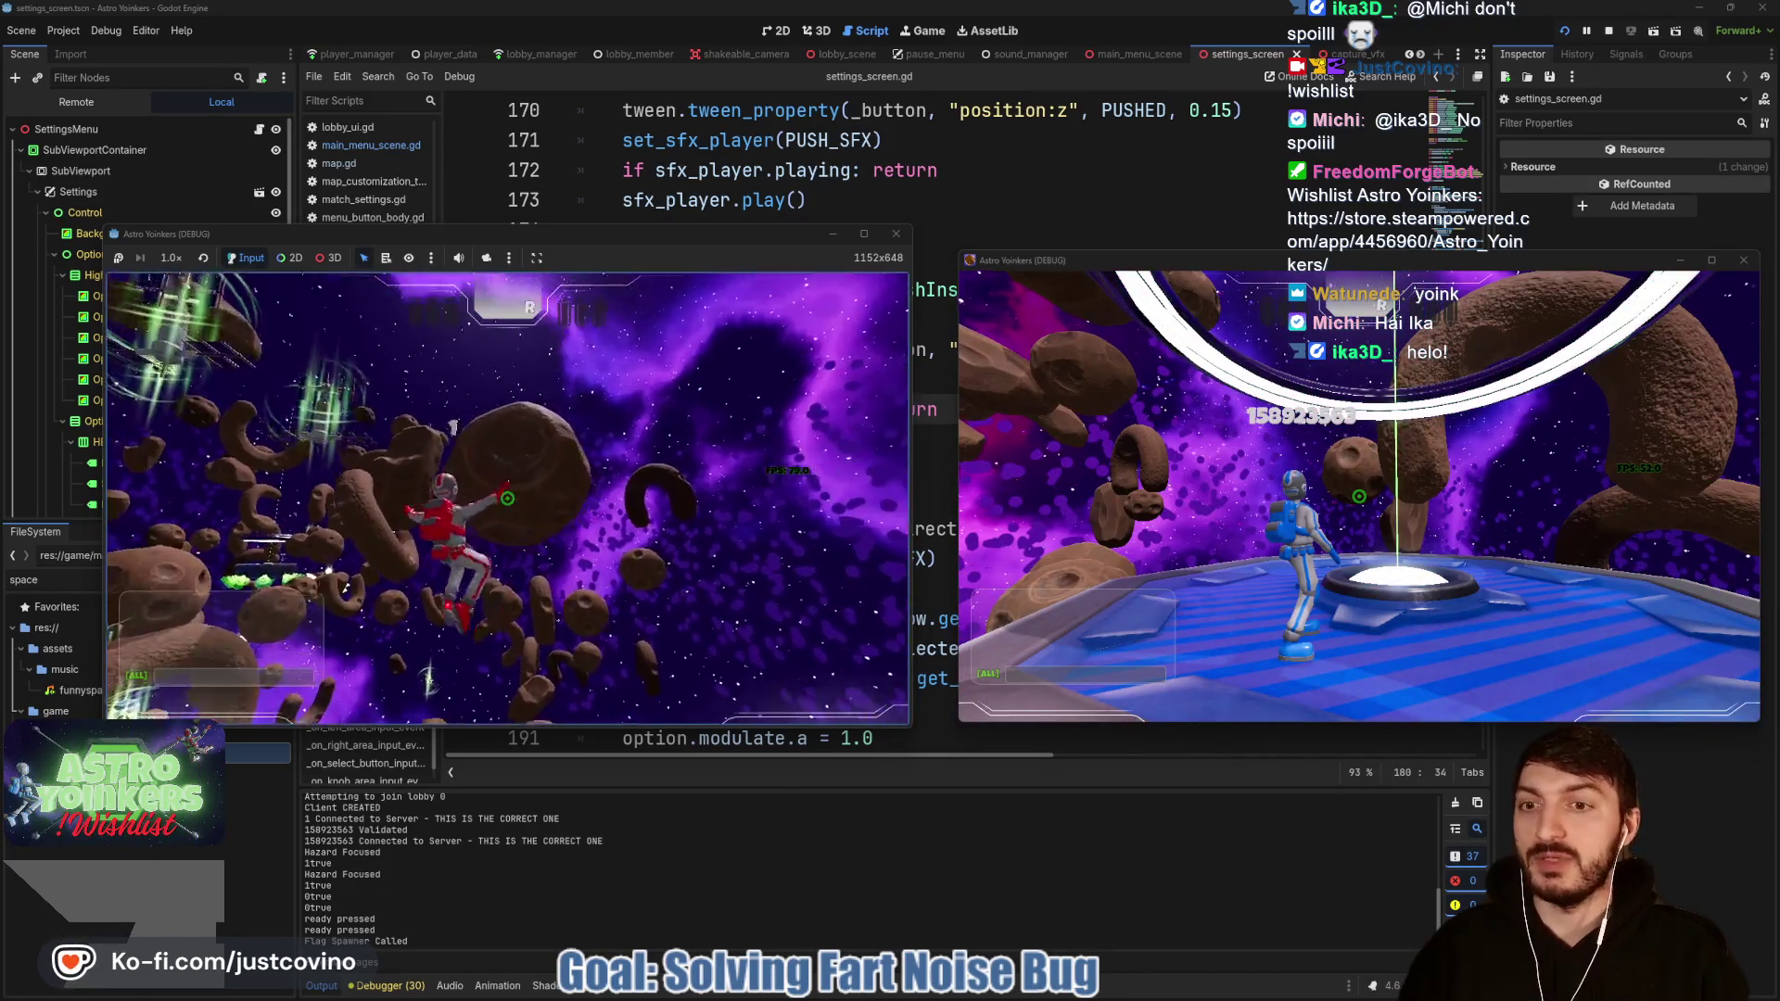
pyautogui.press('w')
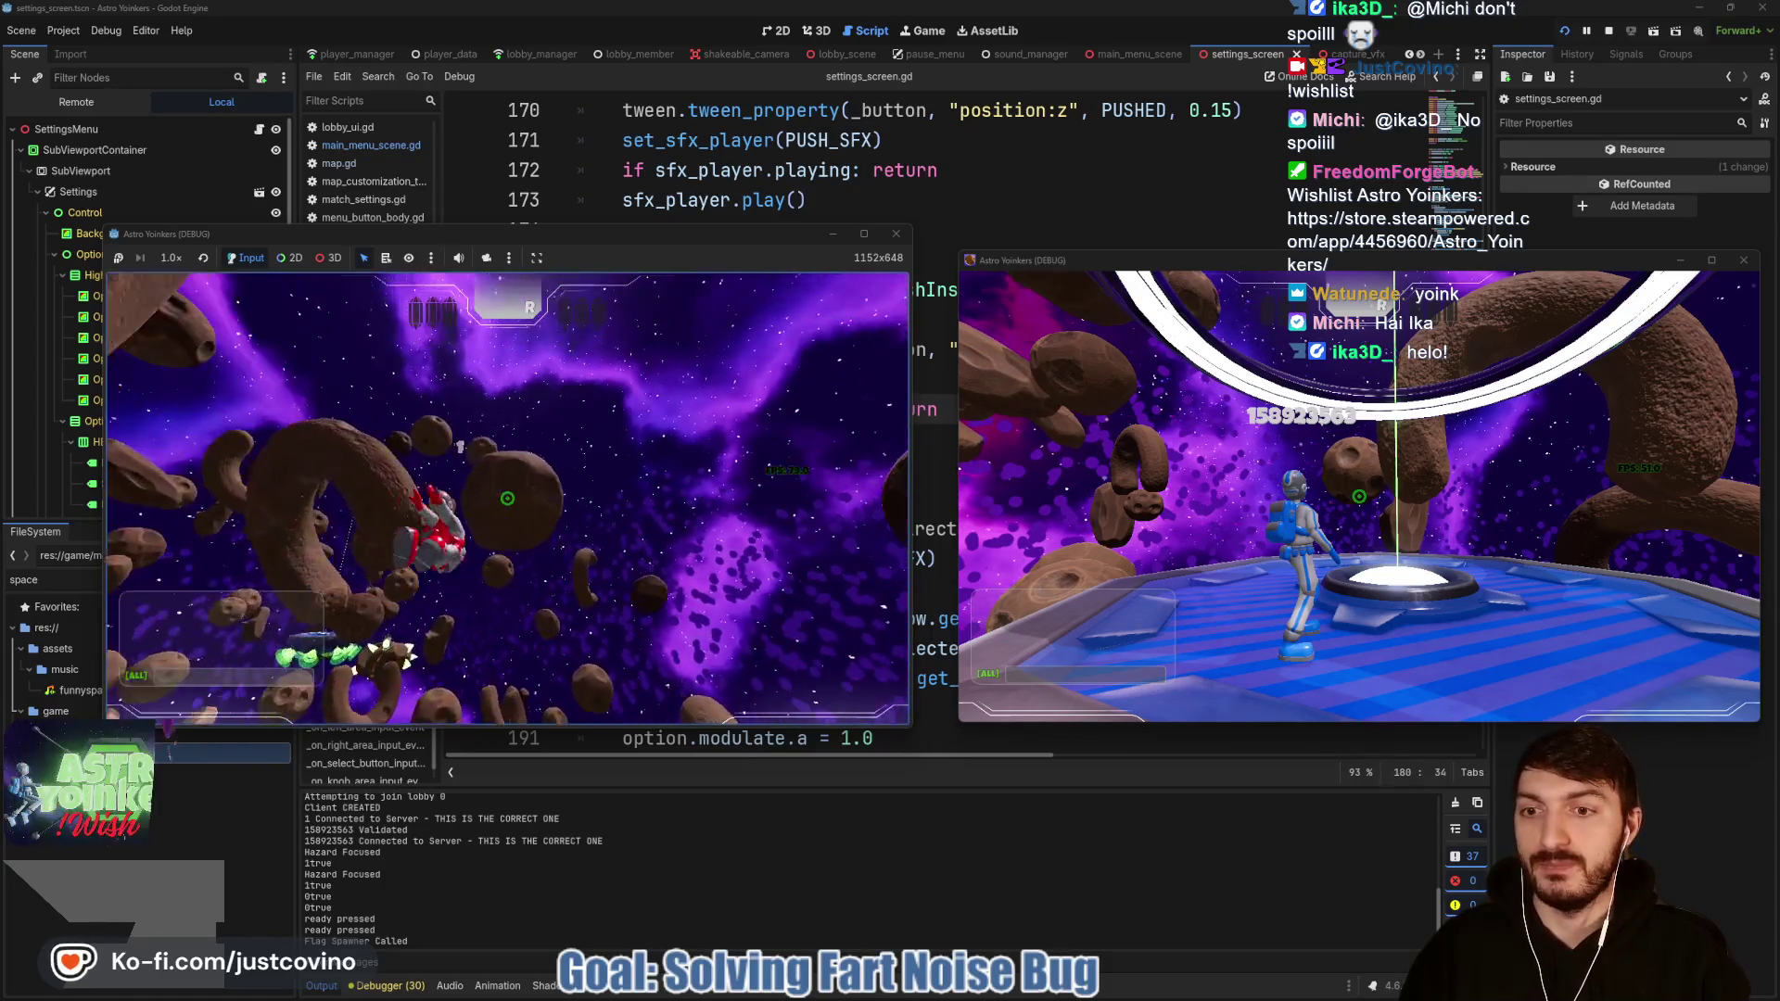
pyautogui.press('w')
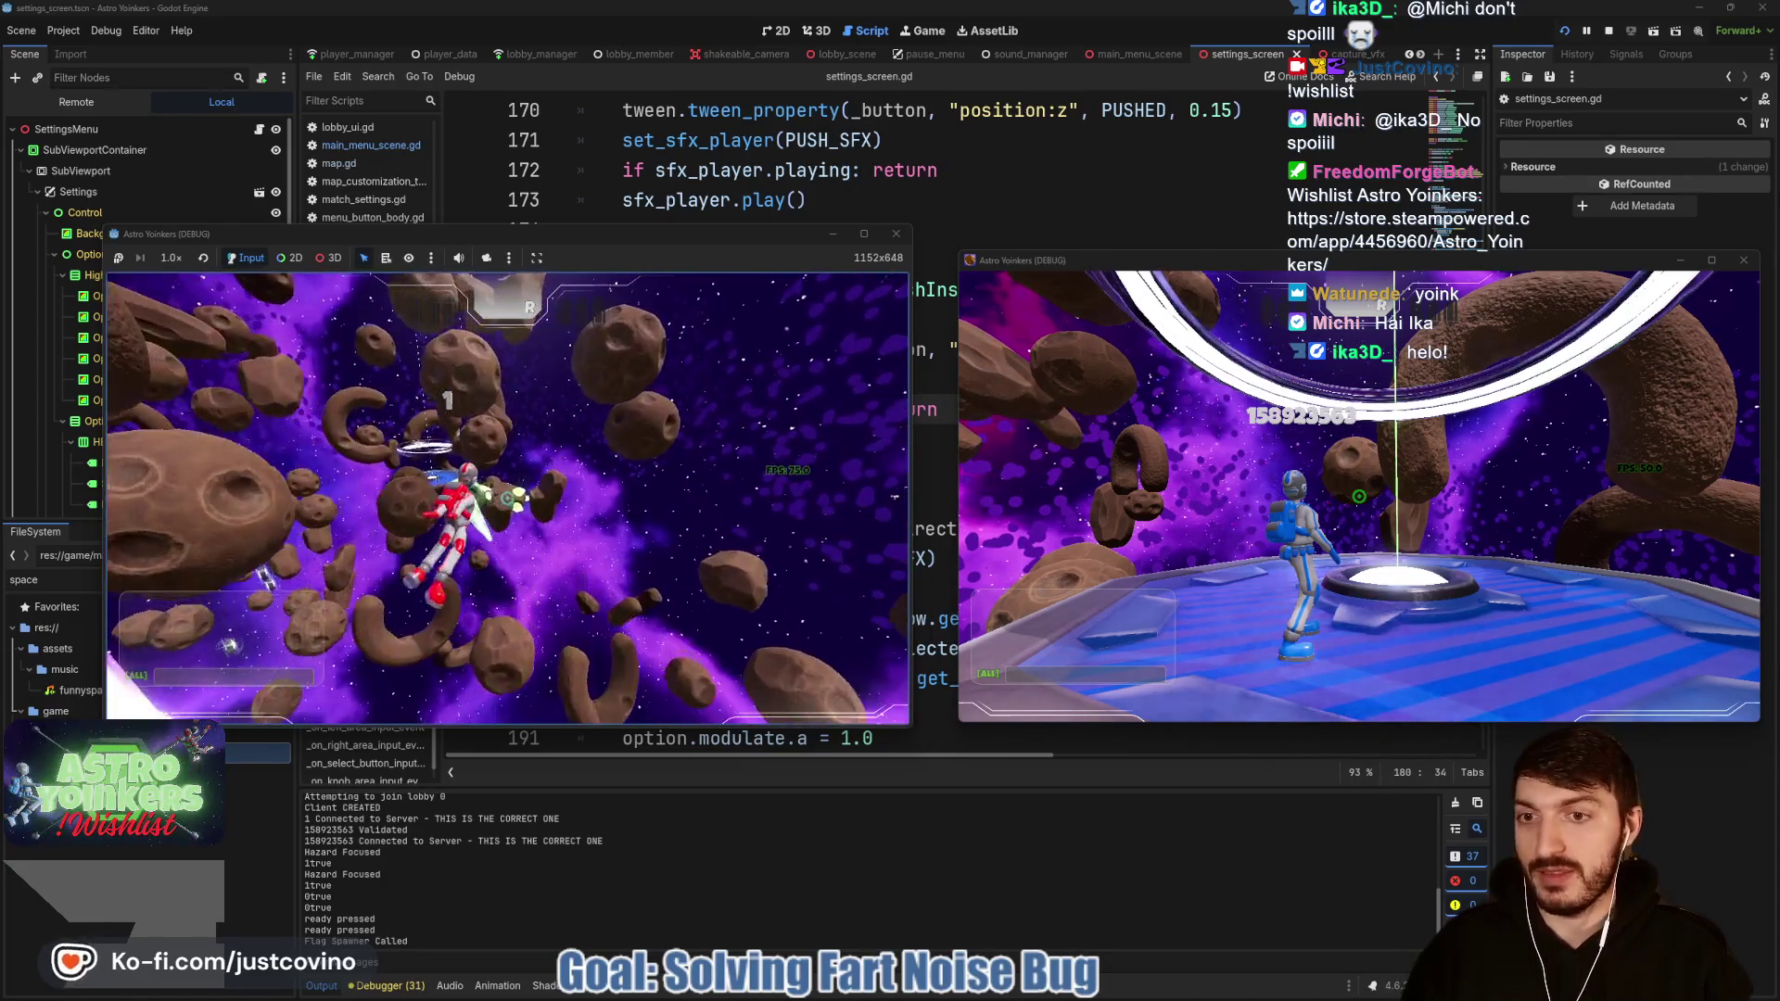
pyautogui.press('w')
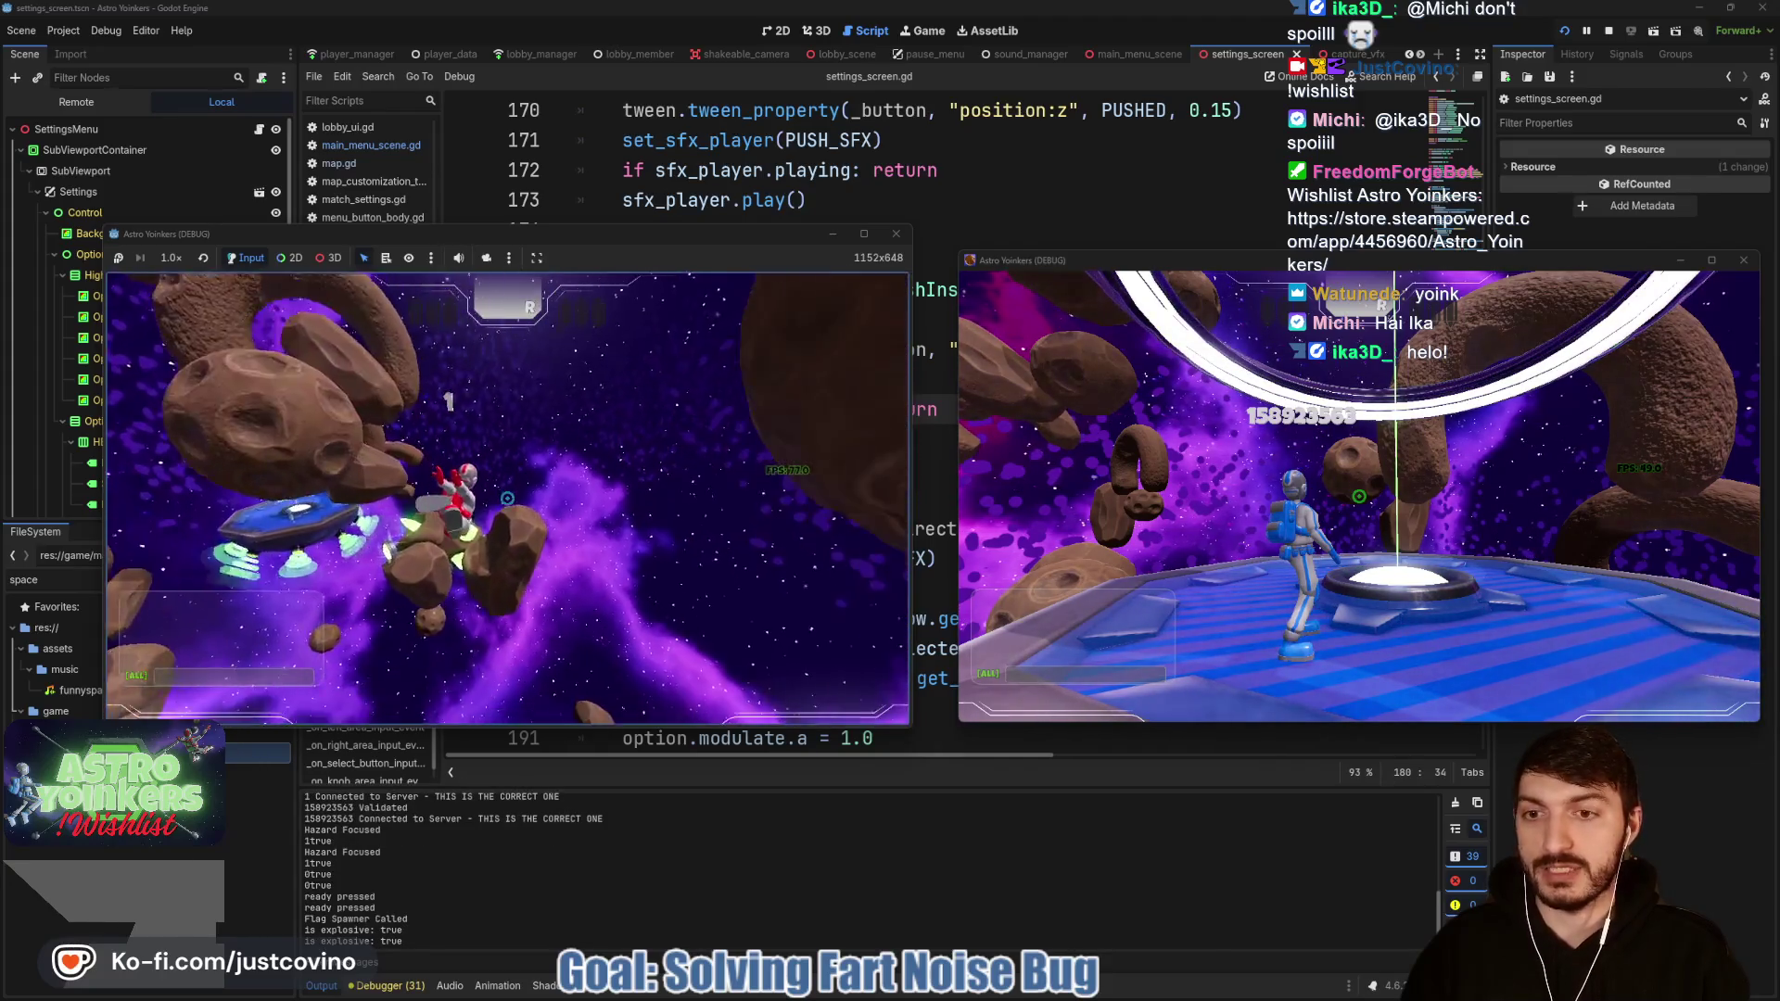
pyautogui.press('w')
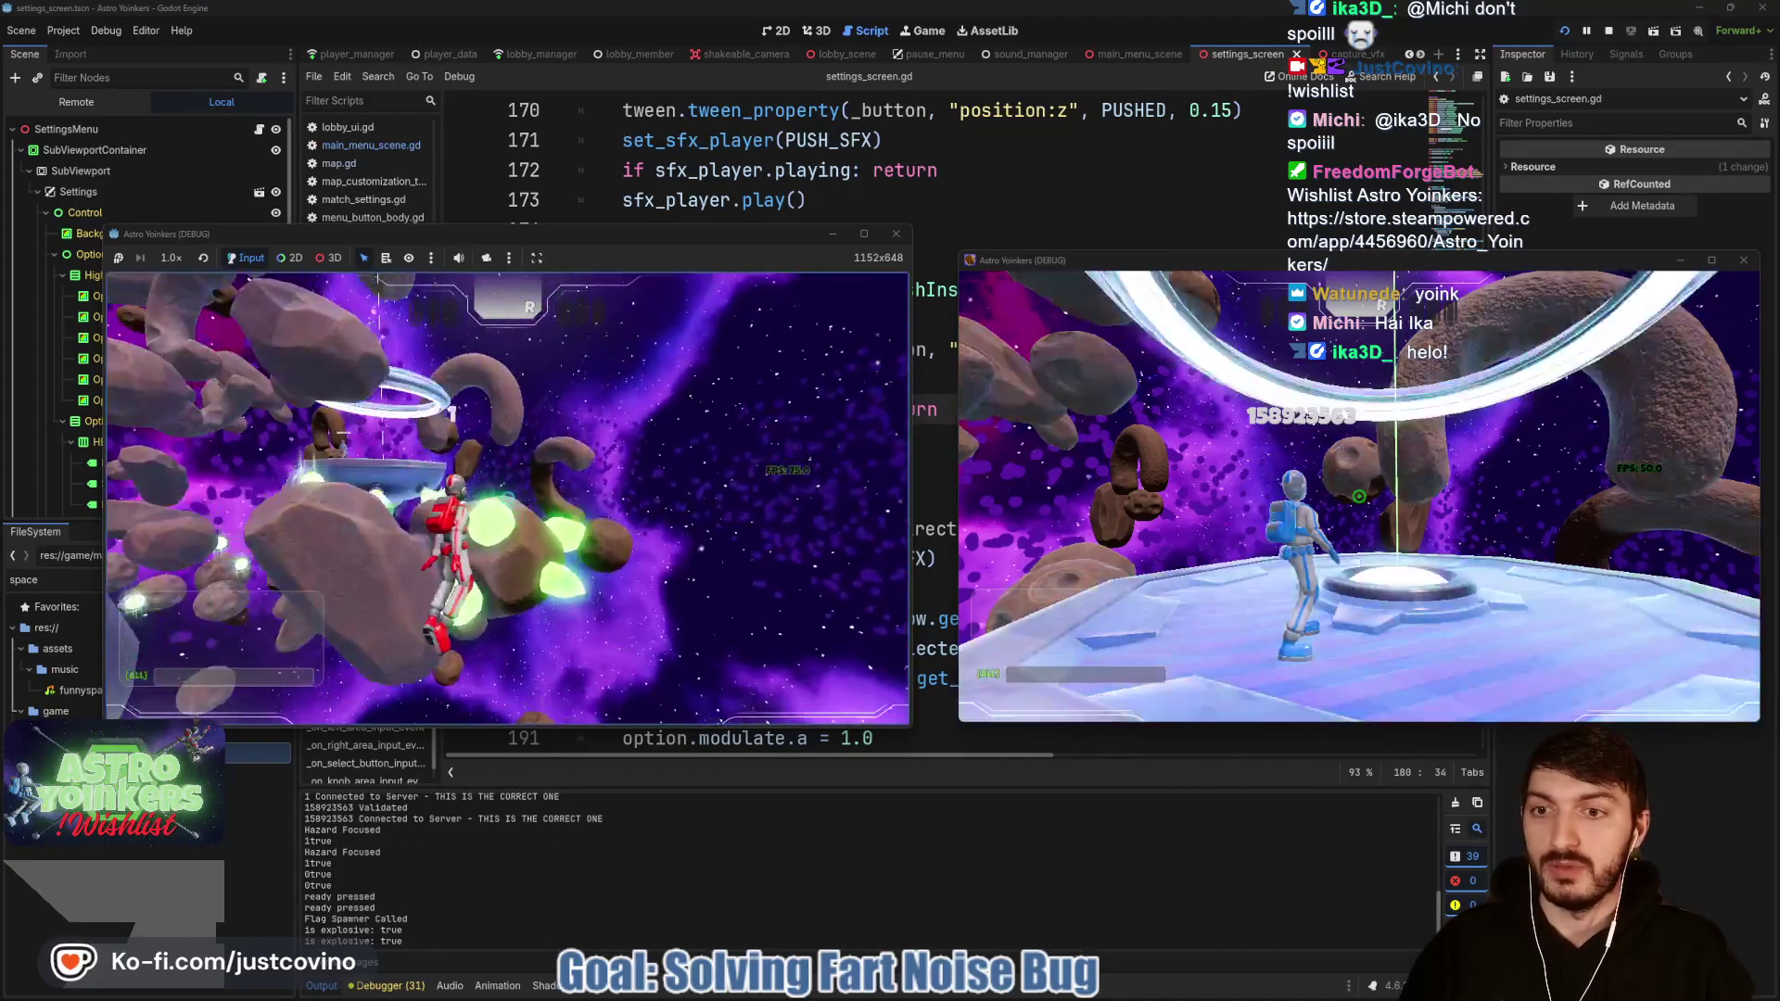
pyautogui.press('w')
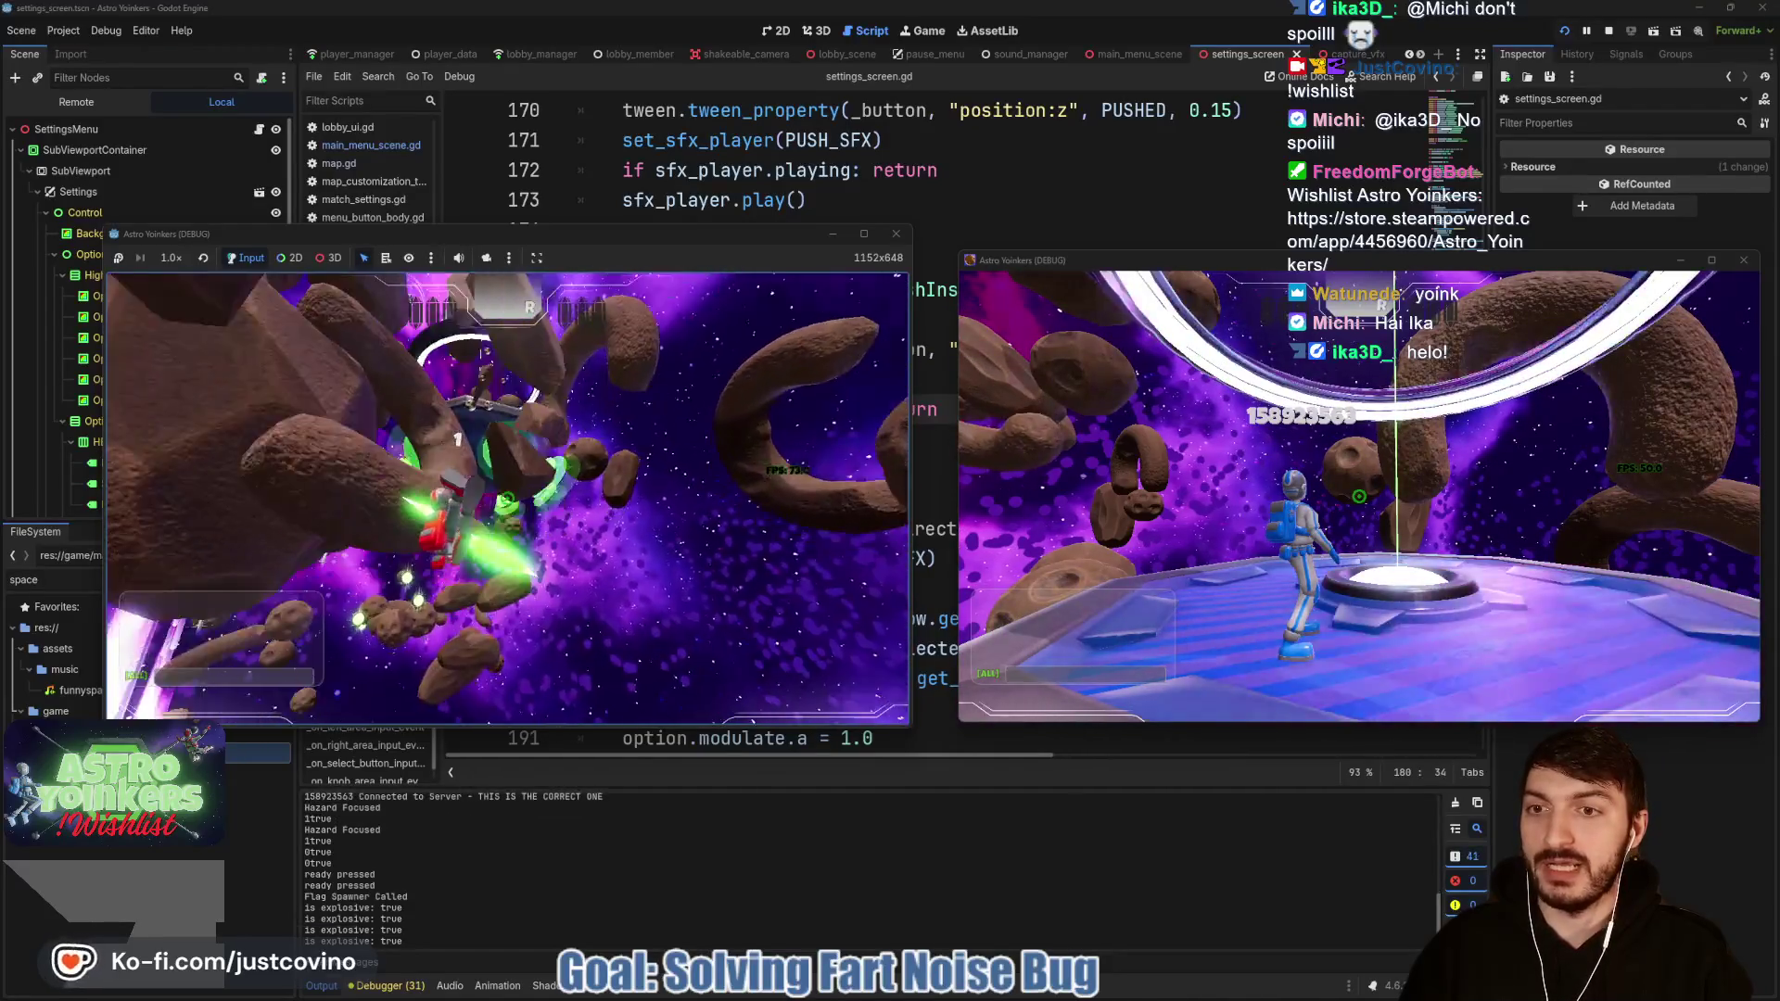
pyautogui.press('w')
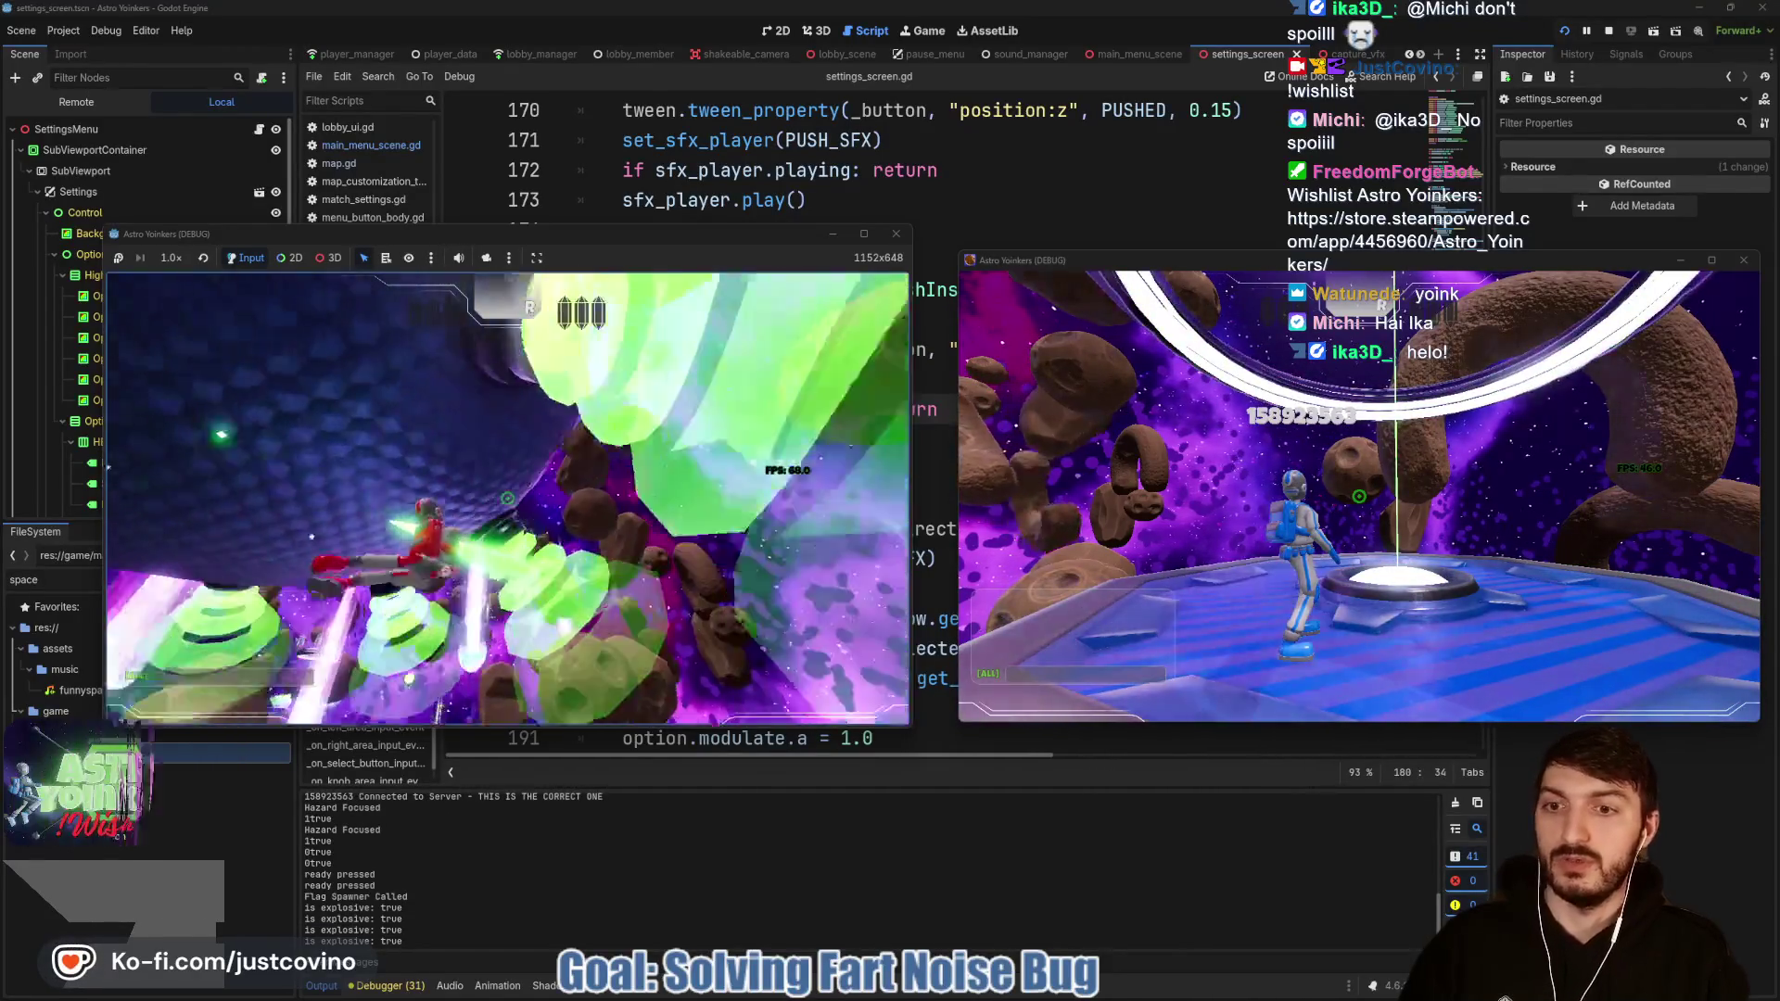
pyautogui.press('w')
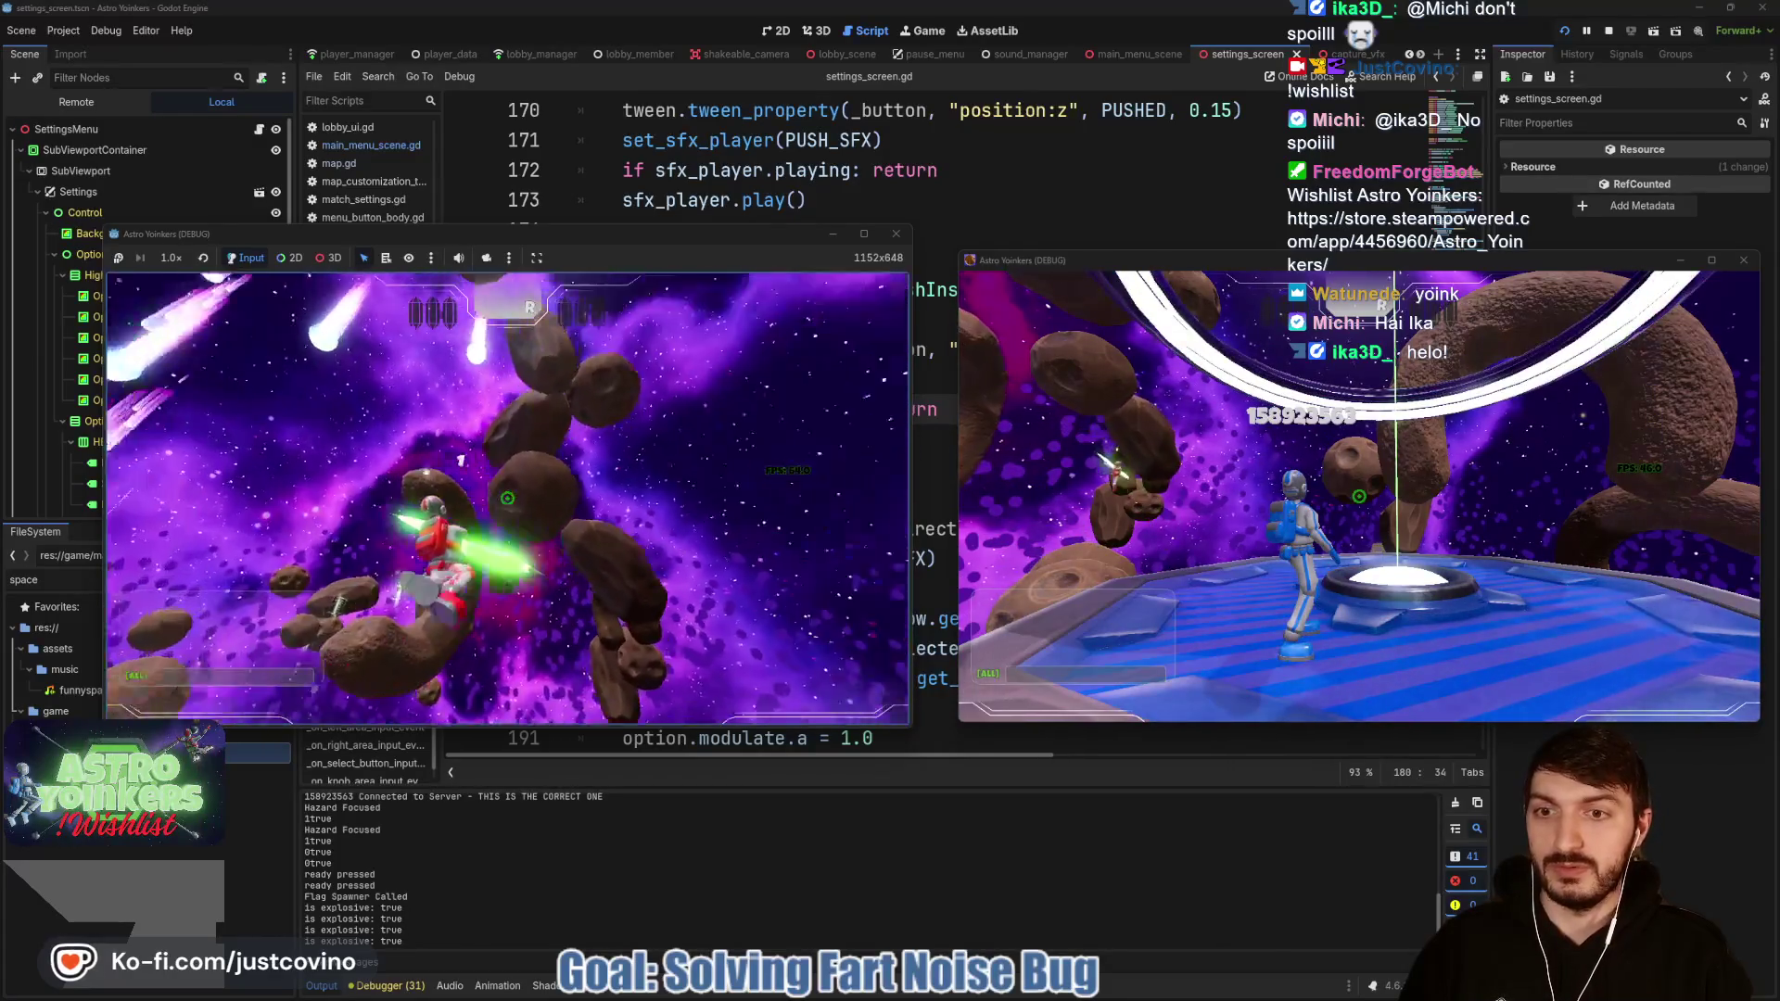
pyautogui.press('w')
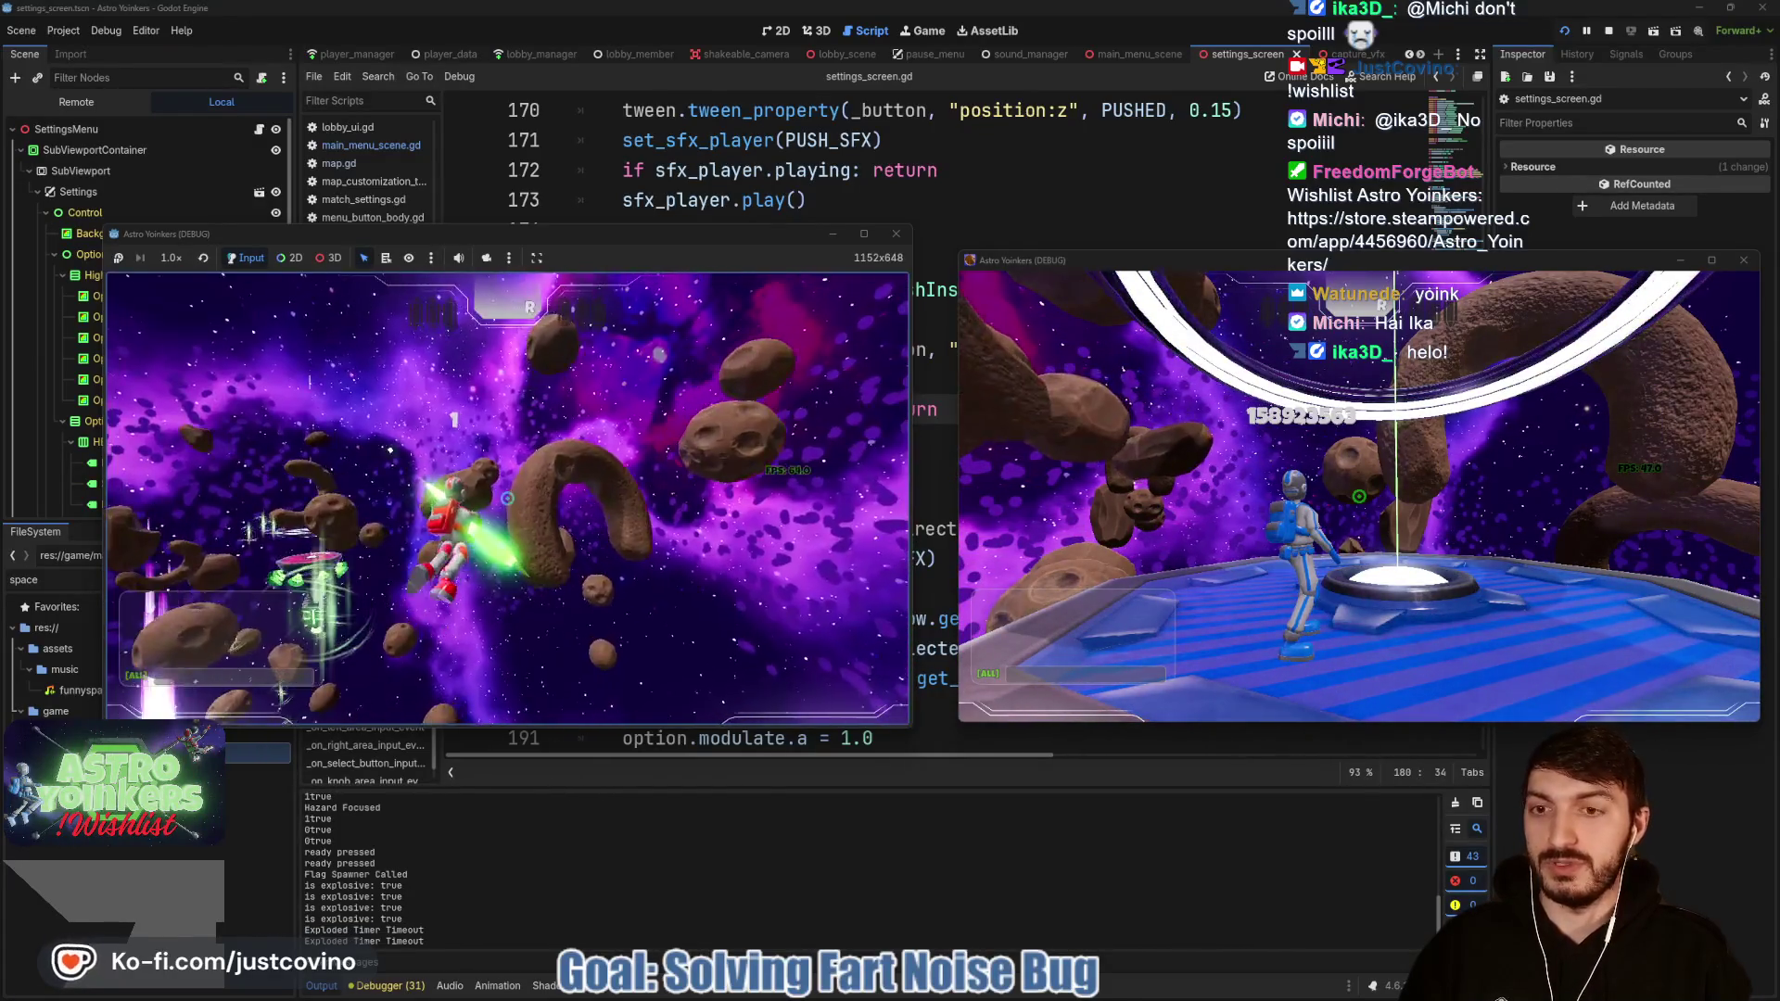
pyautogui.press('w')
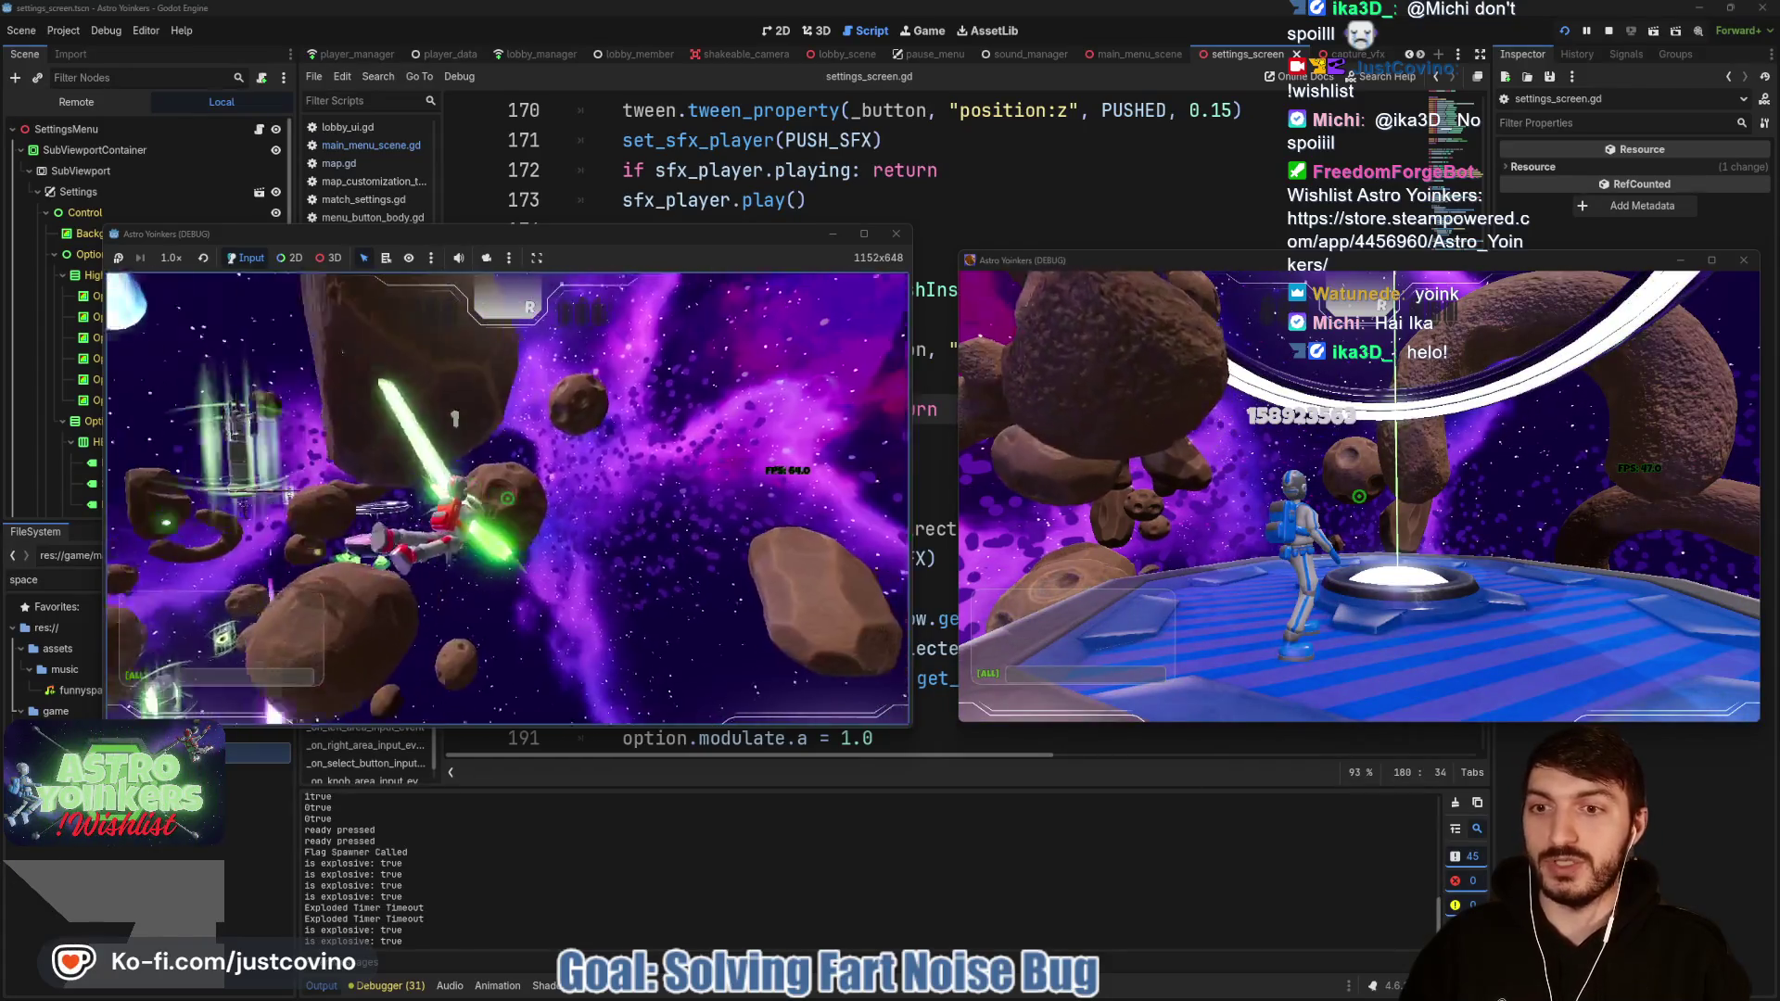
pyautogui.press('w')
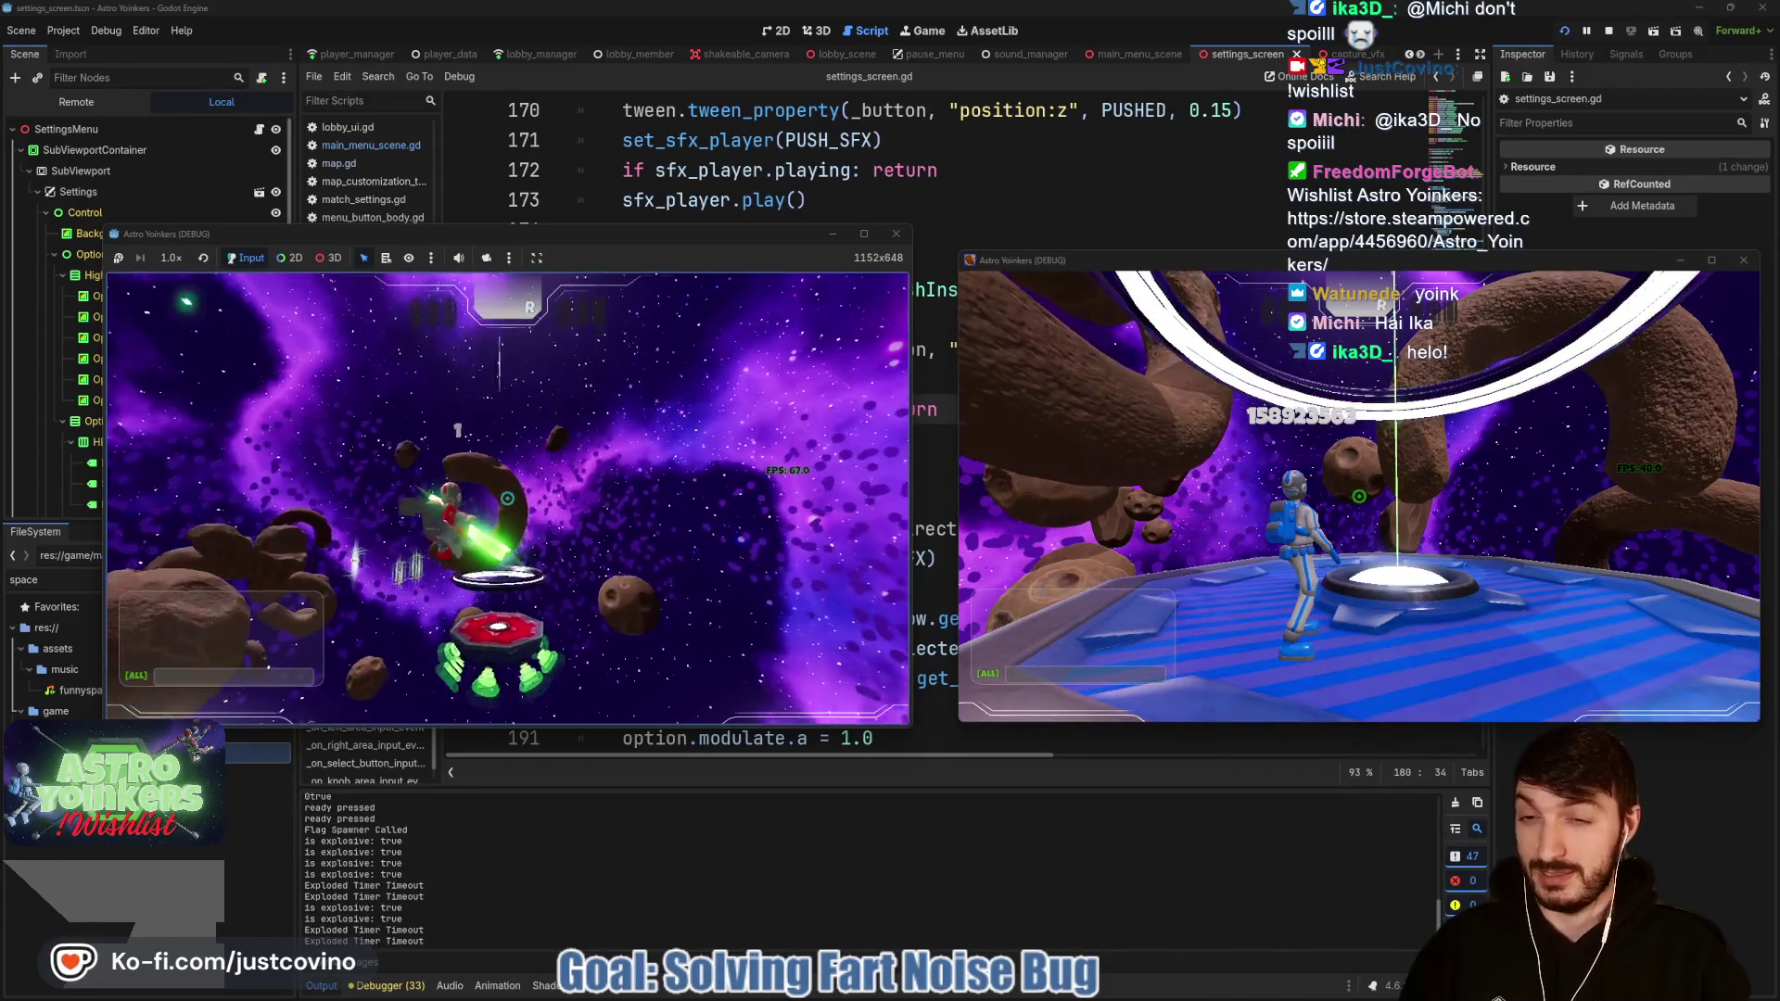
pyautogui.press('w')
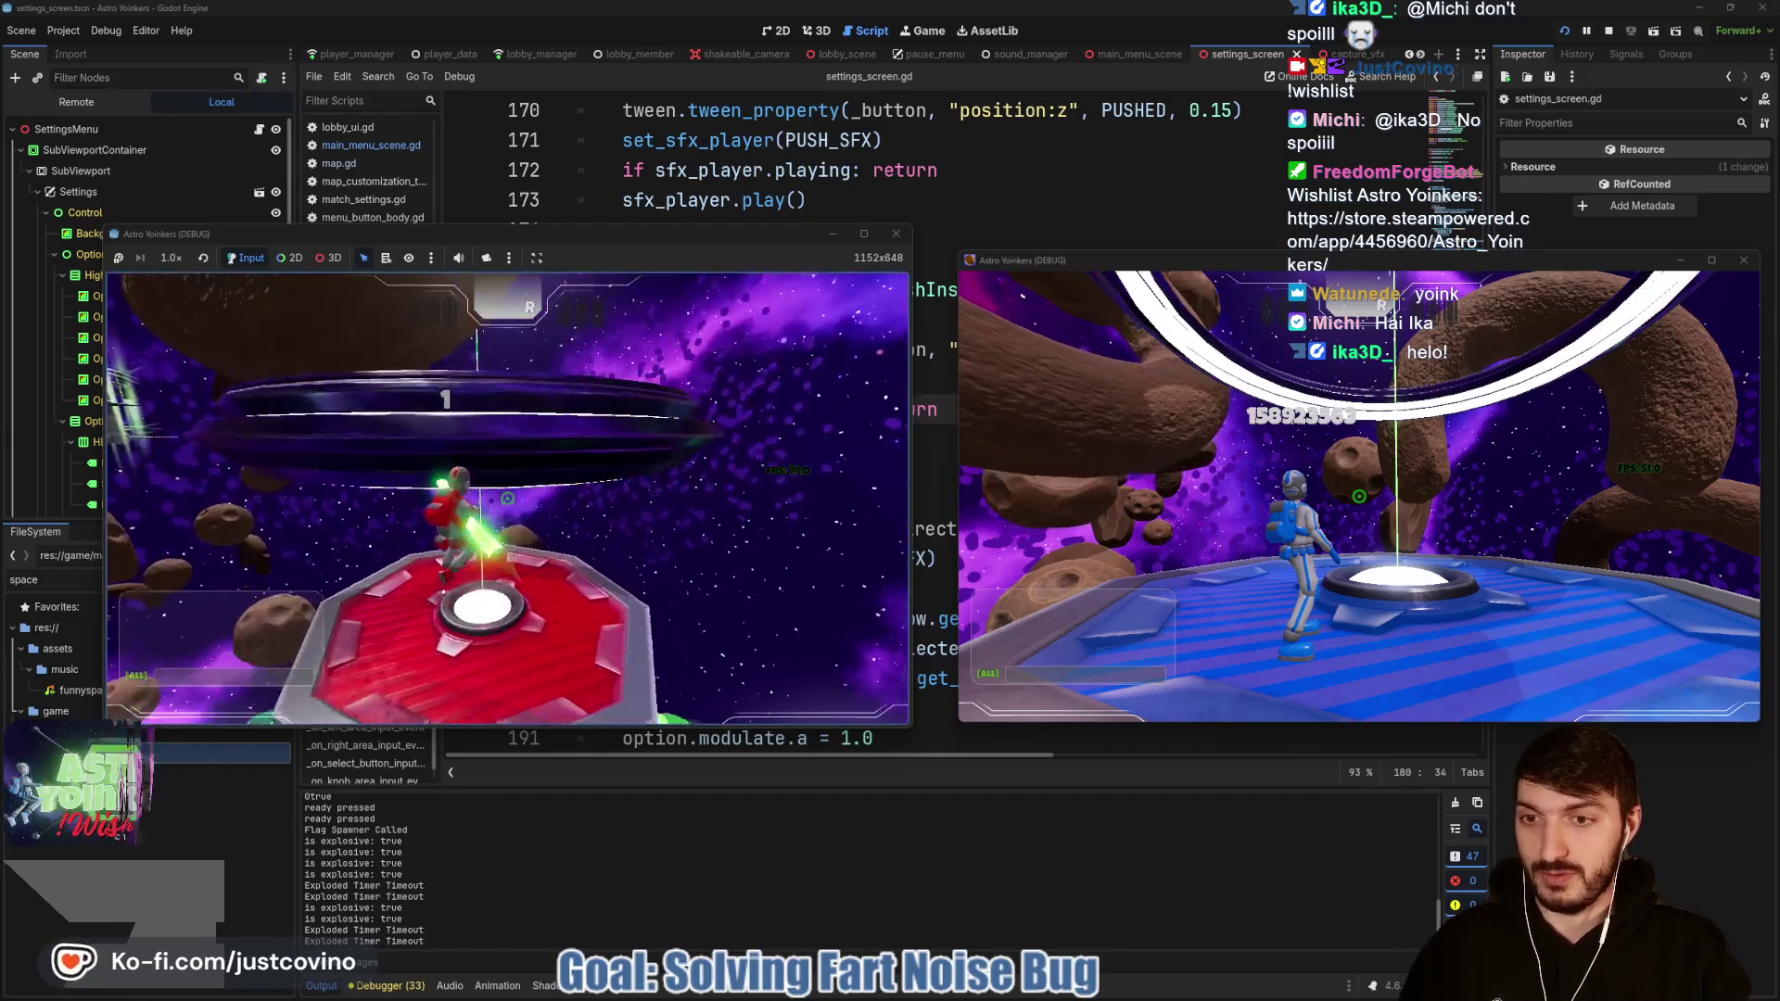
pyautogui.press('w')
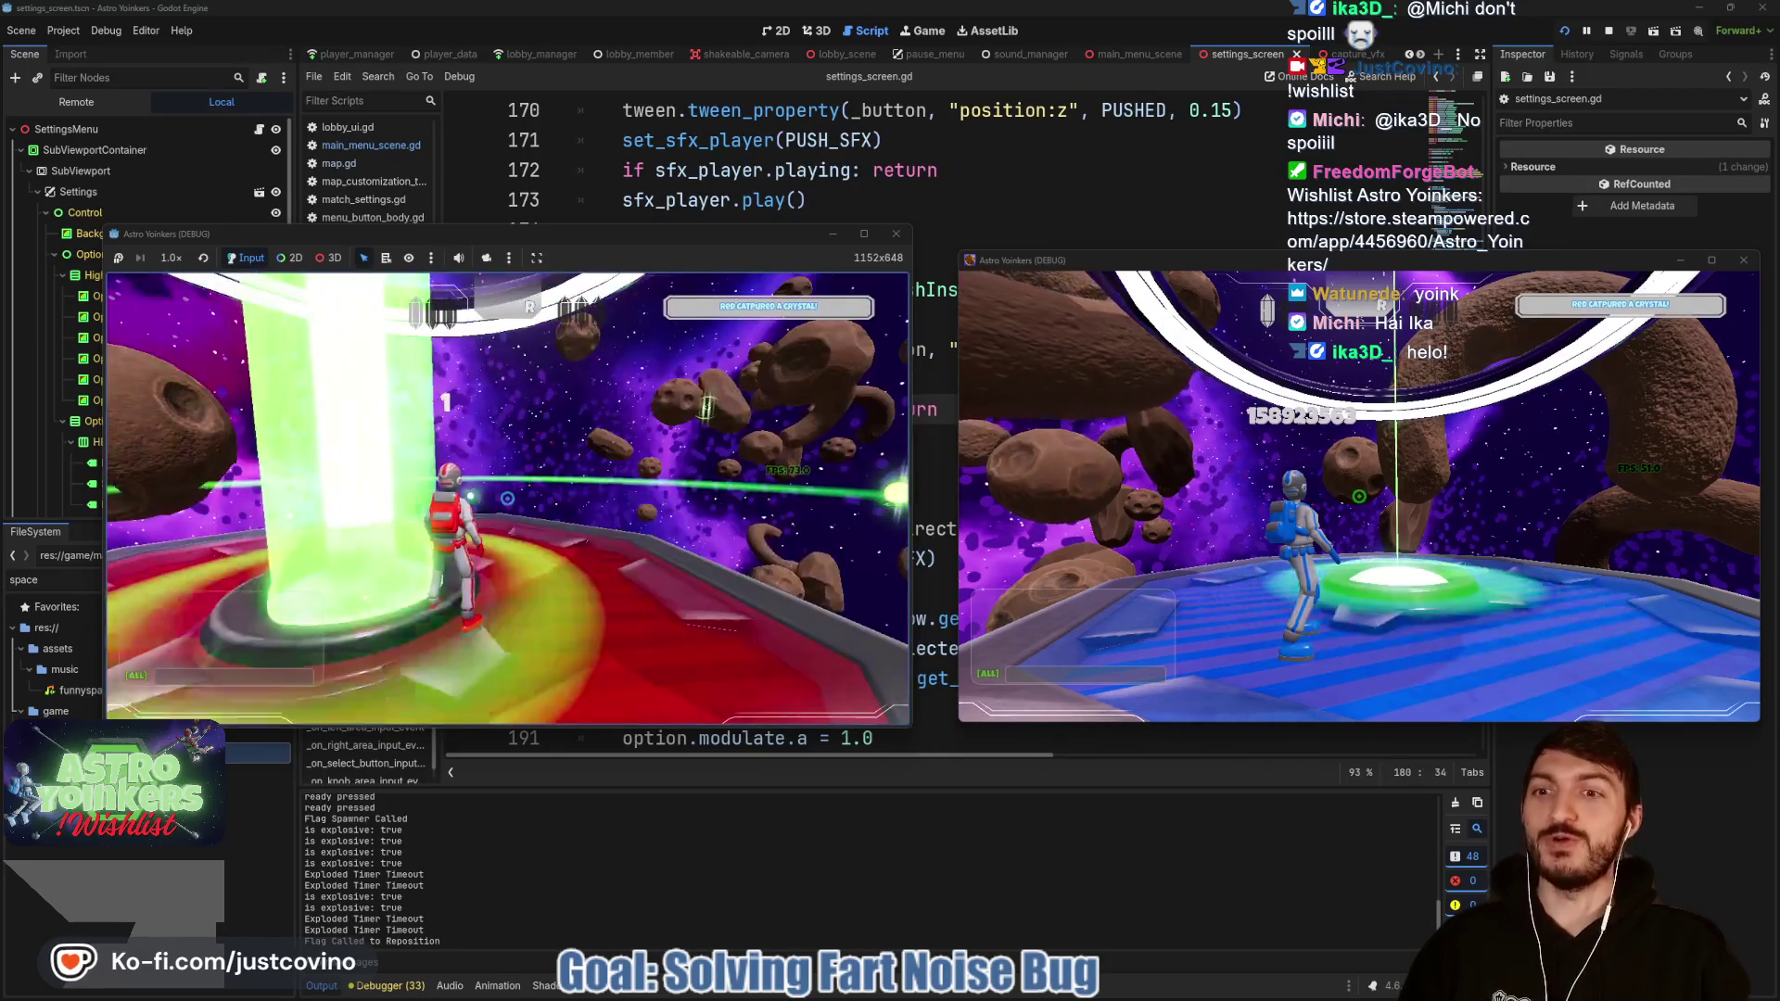
# Open the development console and enter the cheat_item orbital_strike command.
pyautogui.press('w')
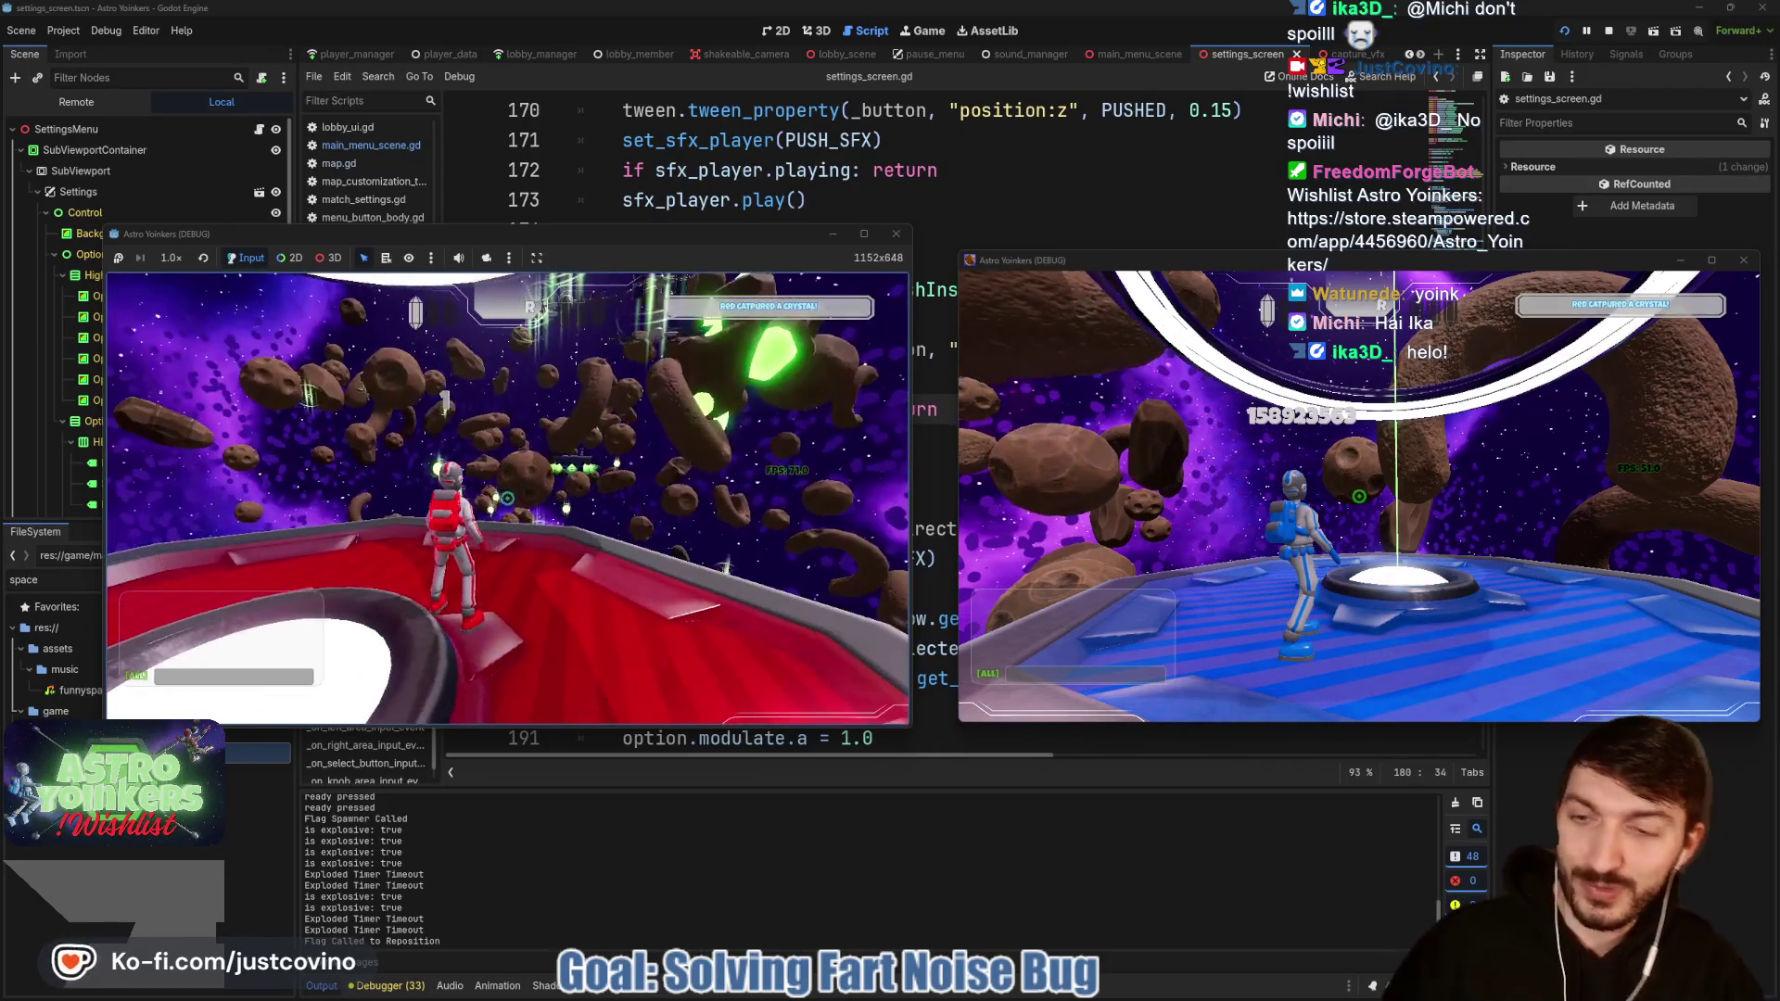
pyautogui.press('`')
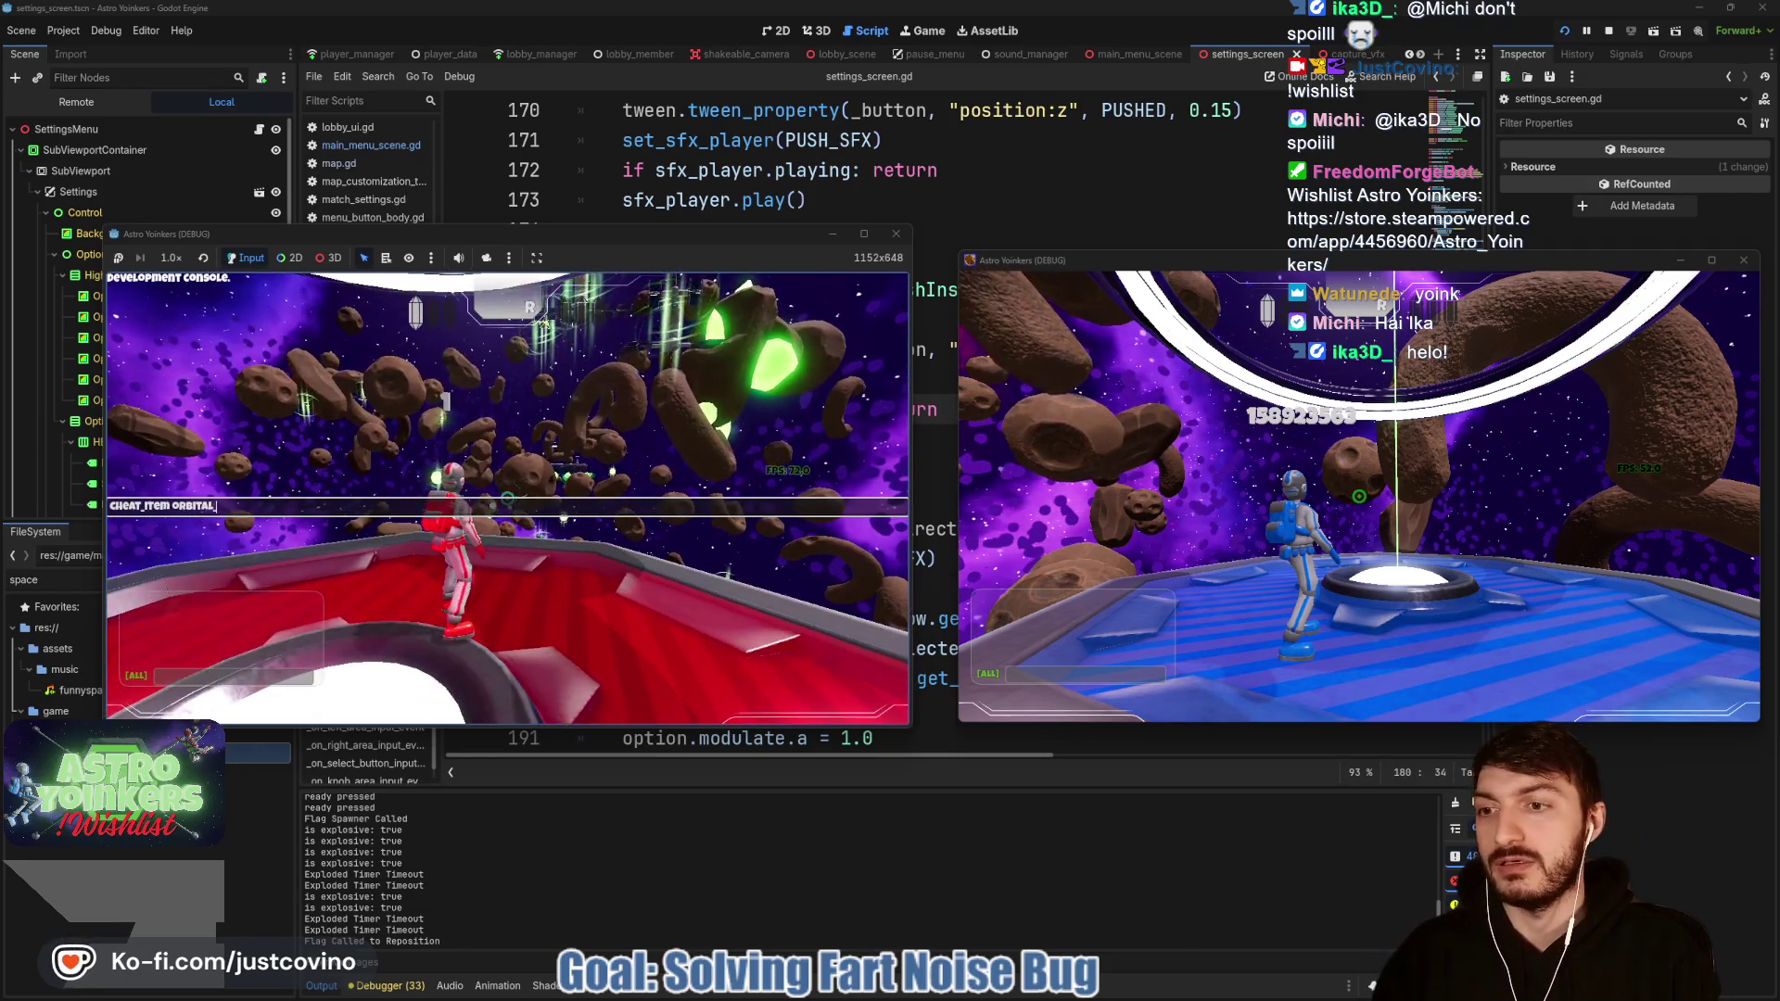
pyautogui.write('_stri')
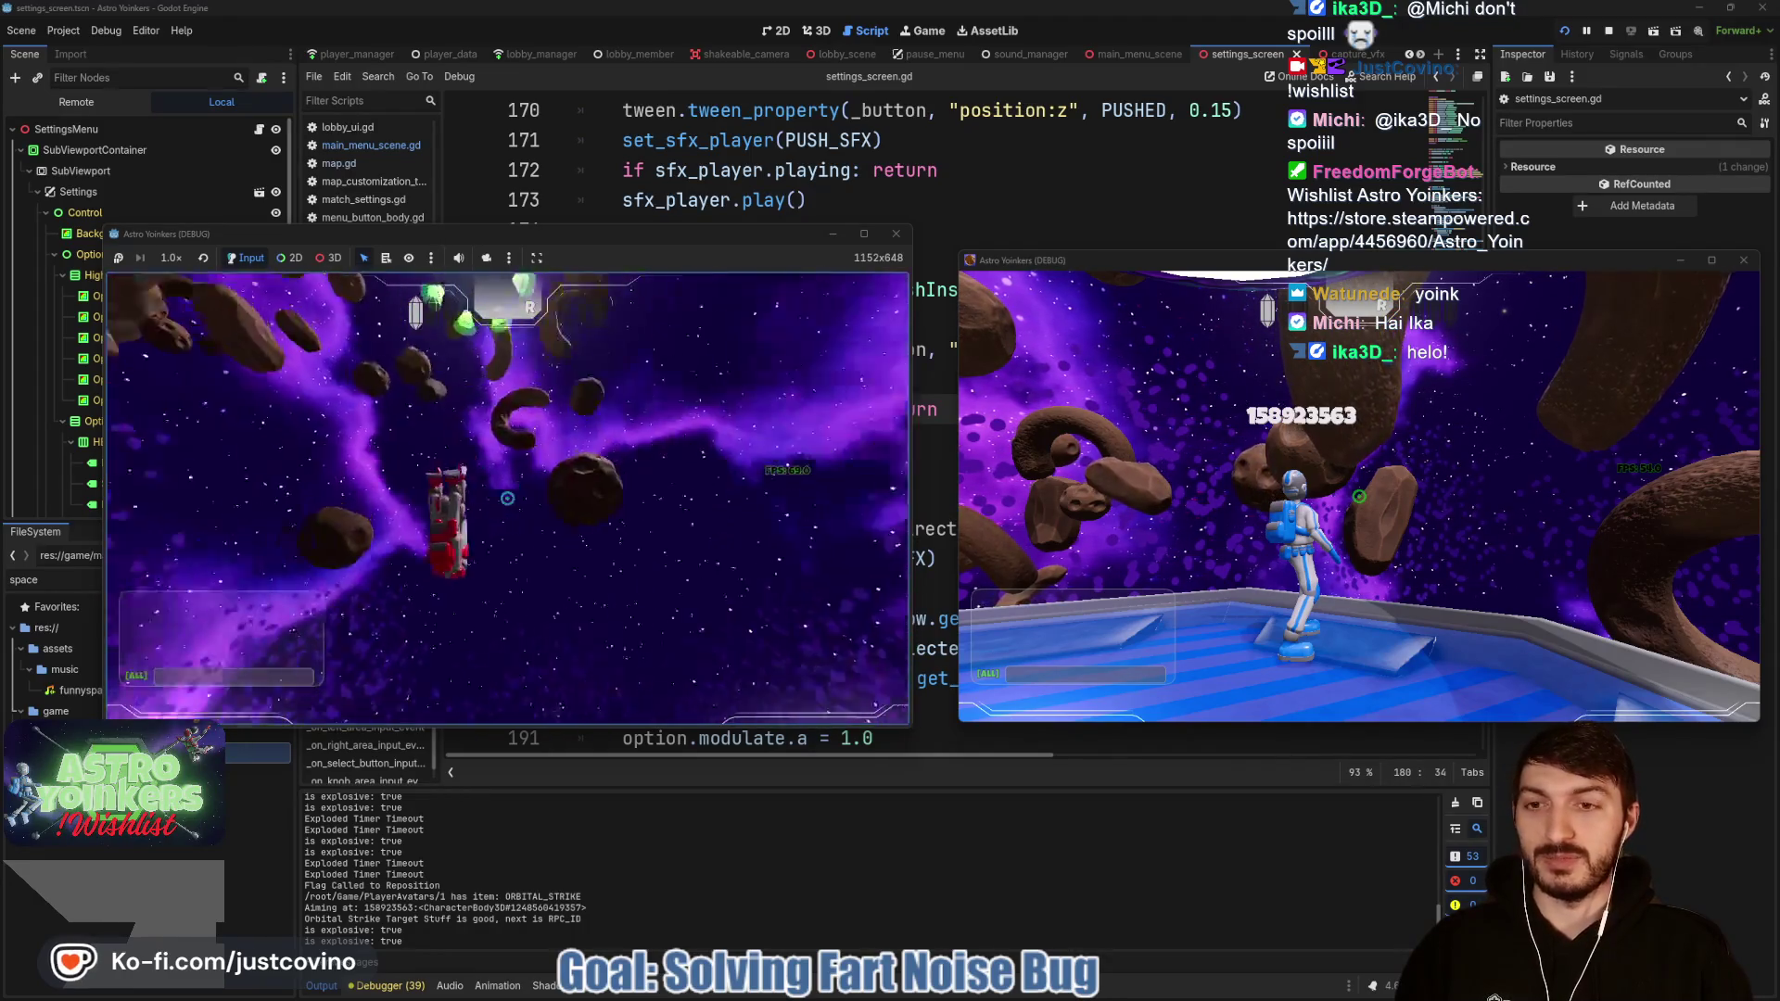
# Fire the orbital strike at the target, then stop the running project with F8.
pyautogui.click(507, 498)
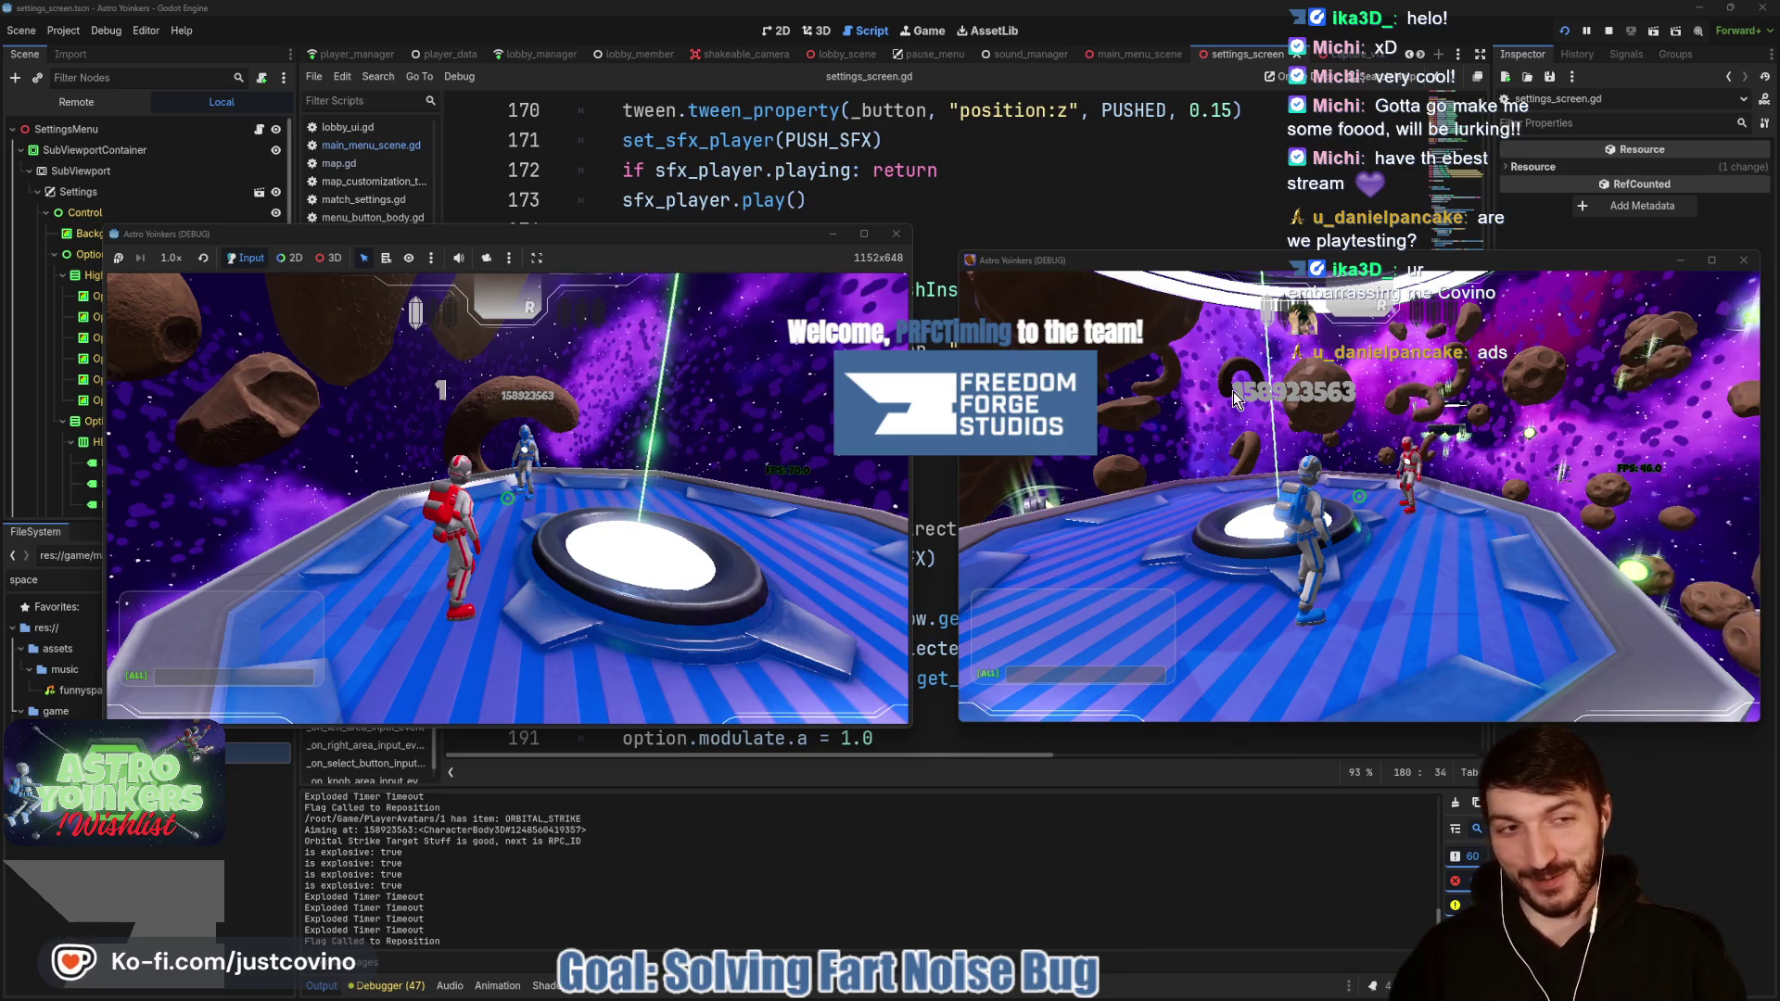
pyautogui.press('F8')
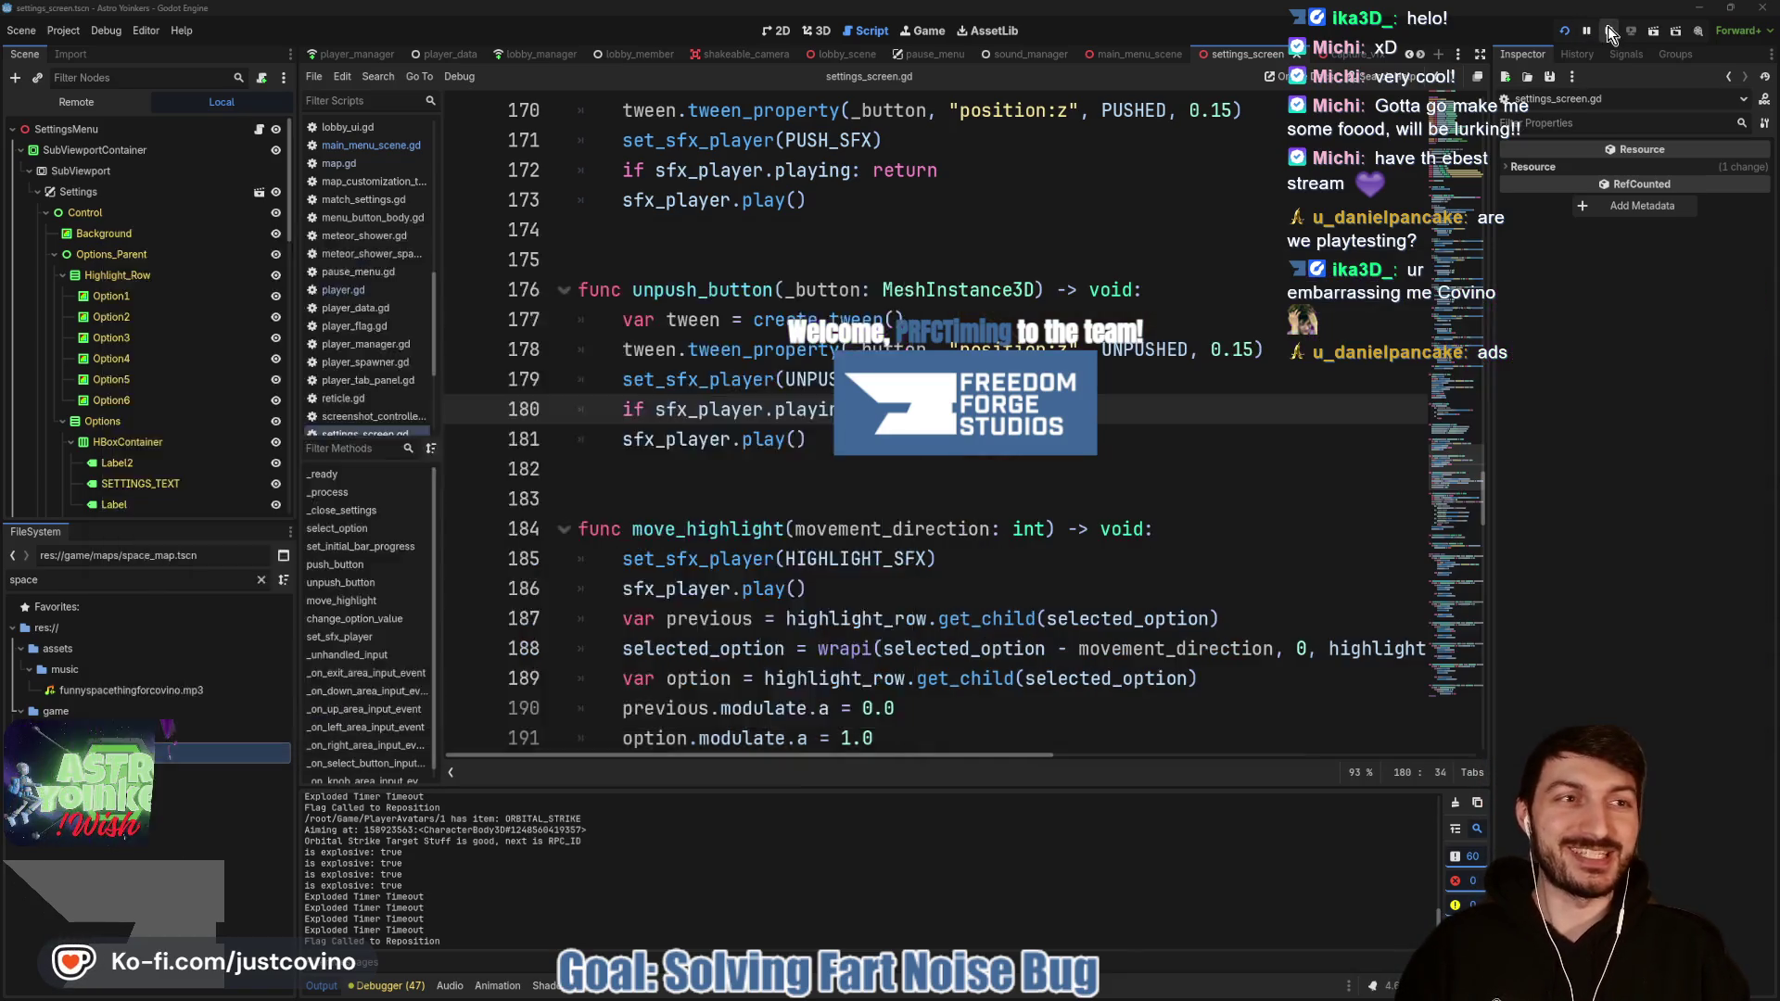
pyautogui.click(794, 261)
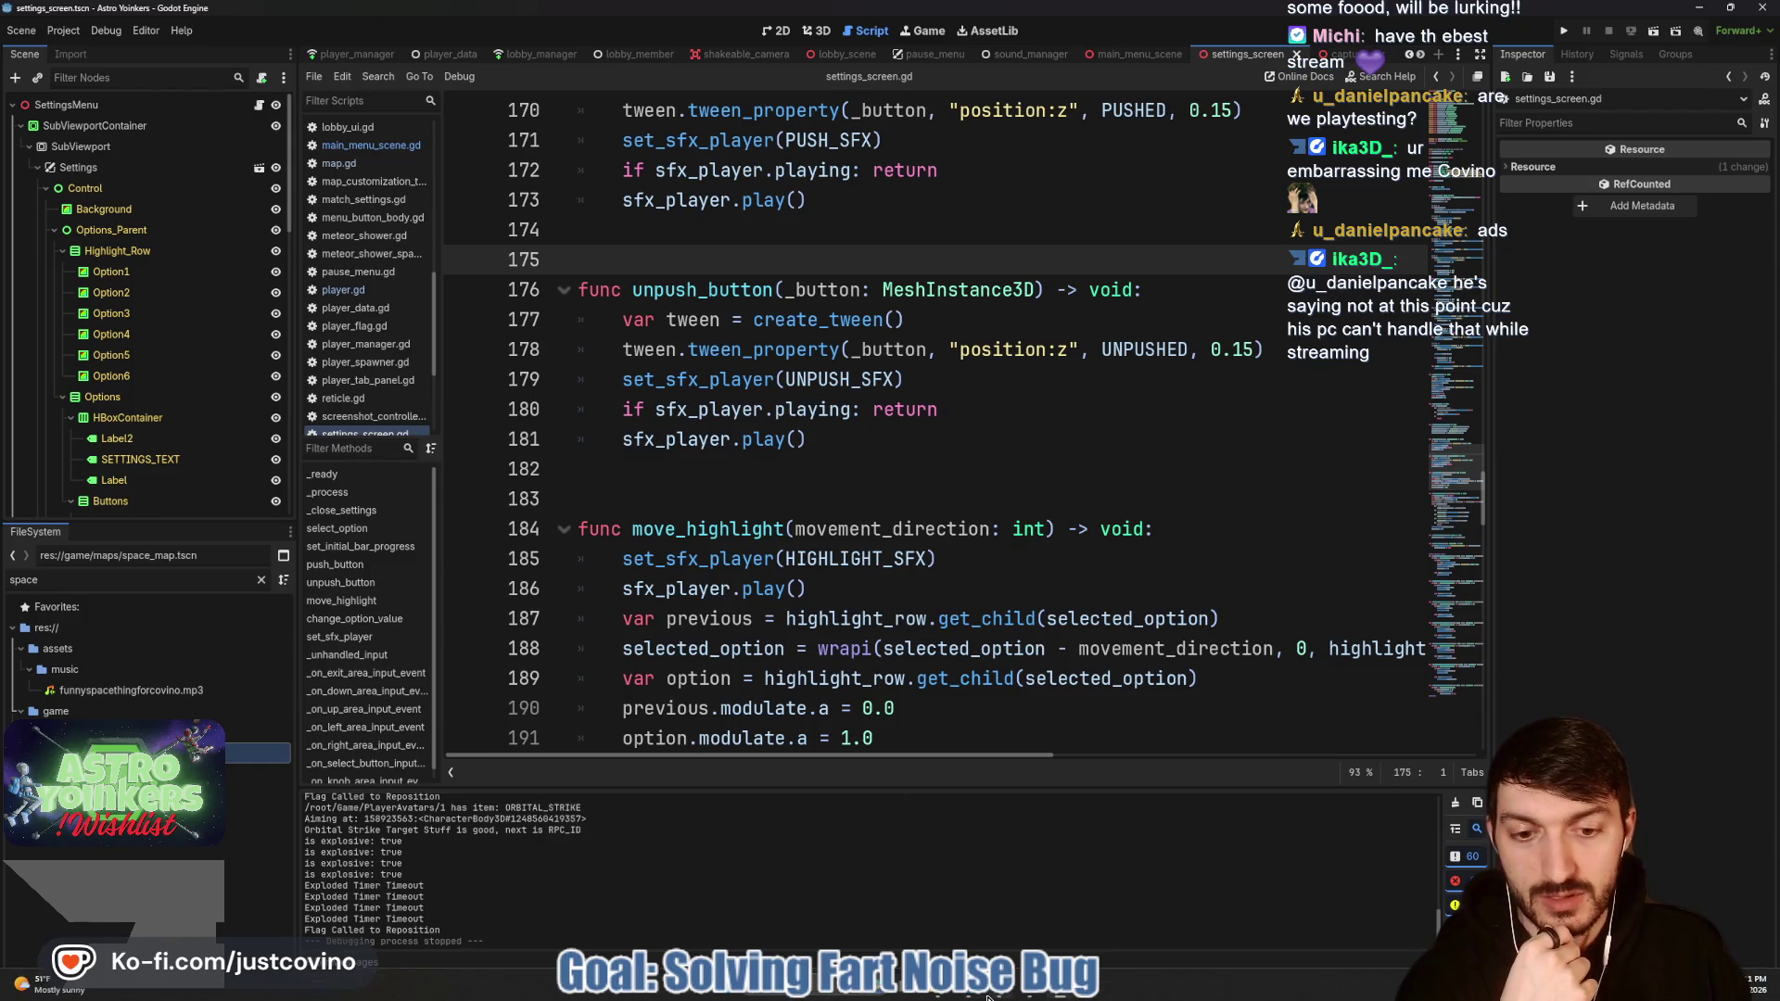
pyautogui.click(966, 994)
pyautogui.moveTo(1005, 143); pyautogui.dragTo(915, 94)
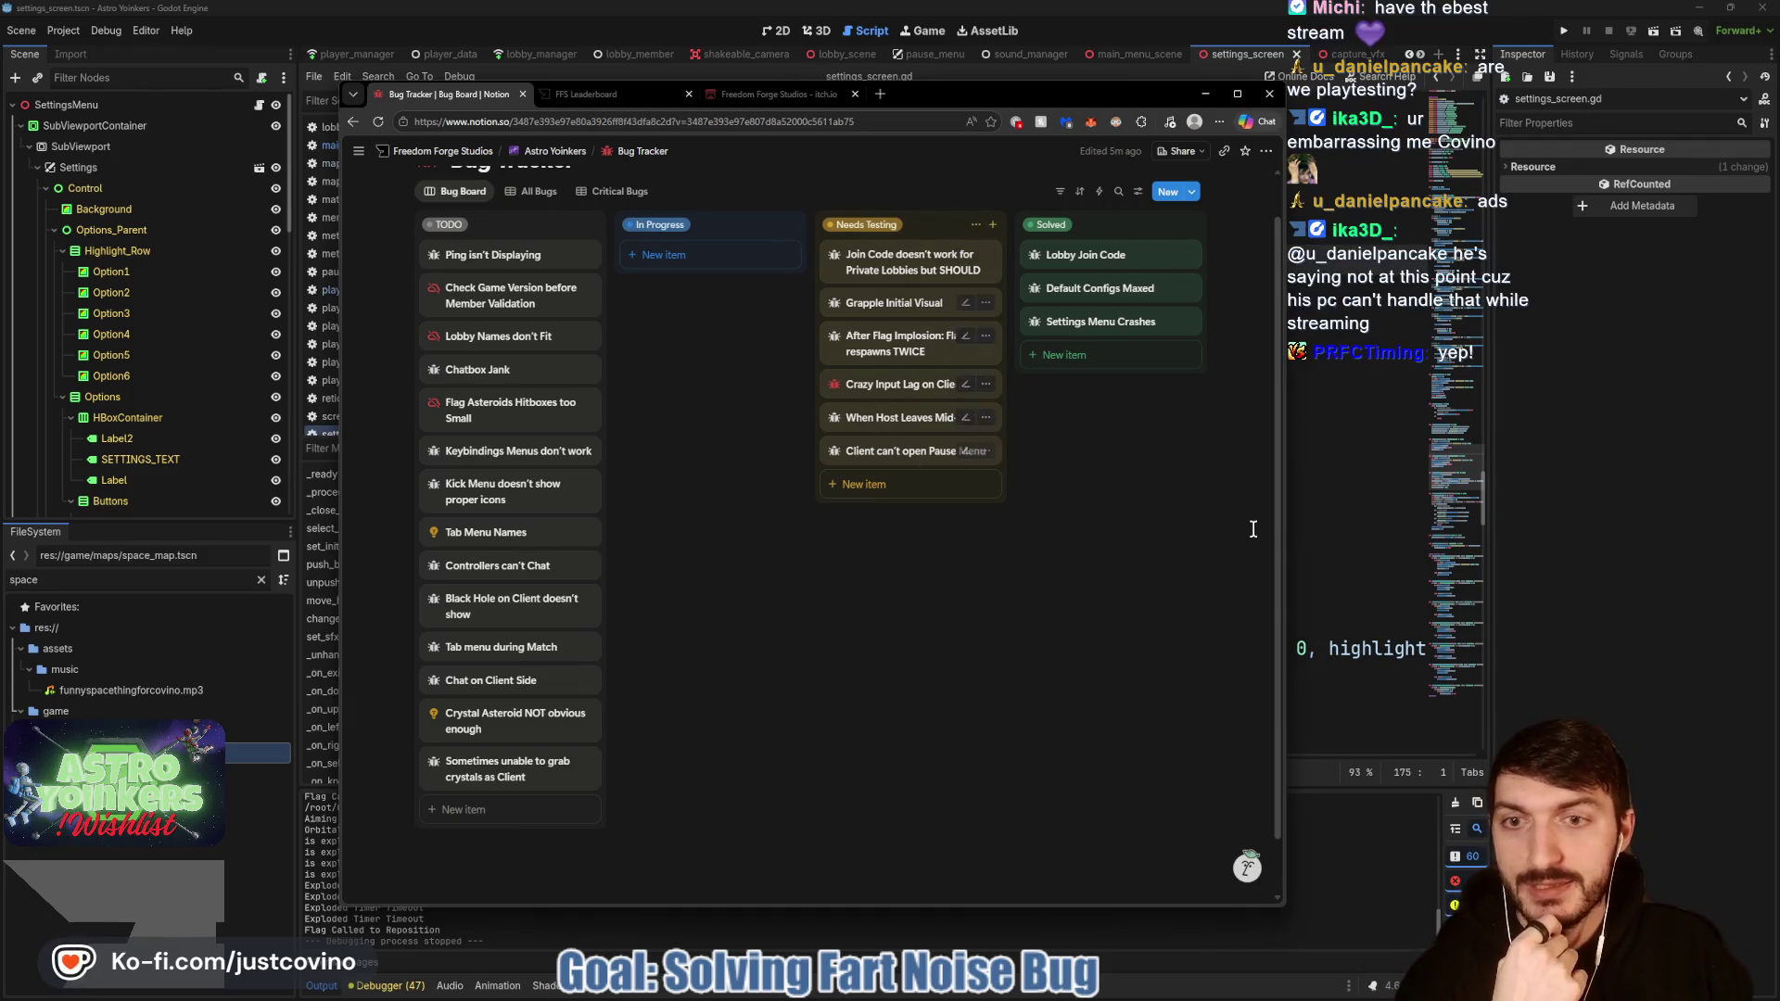
pyautogui.click(1298, 469)
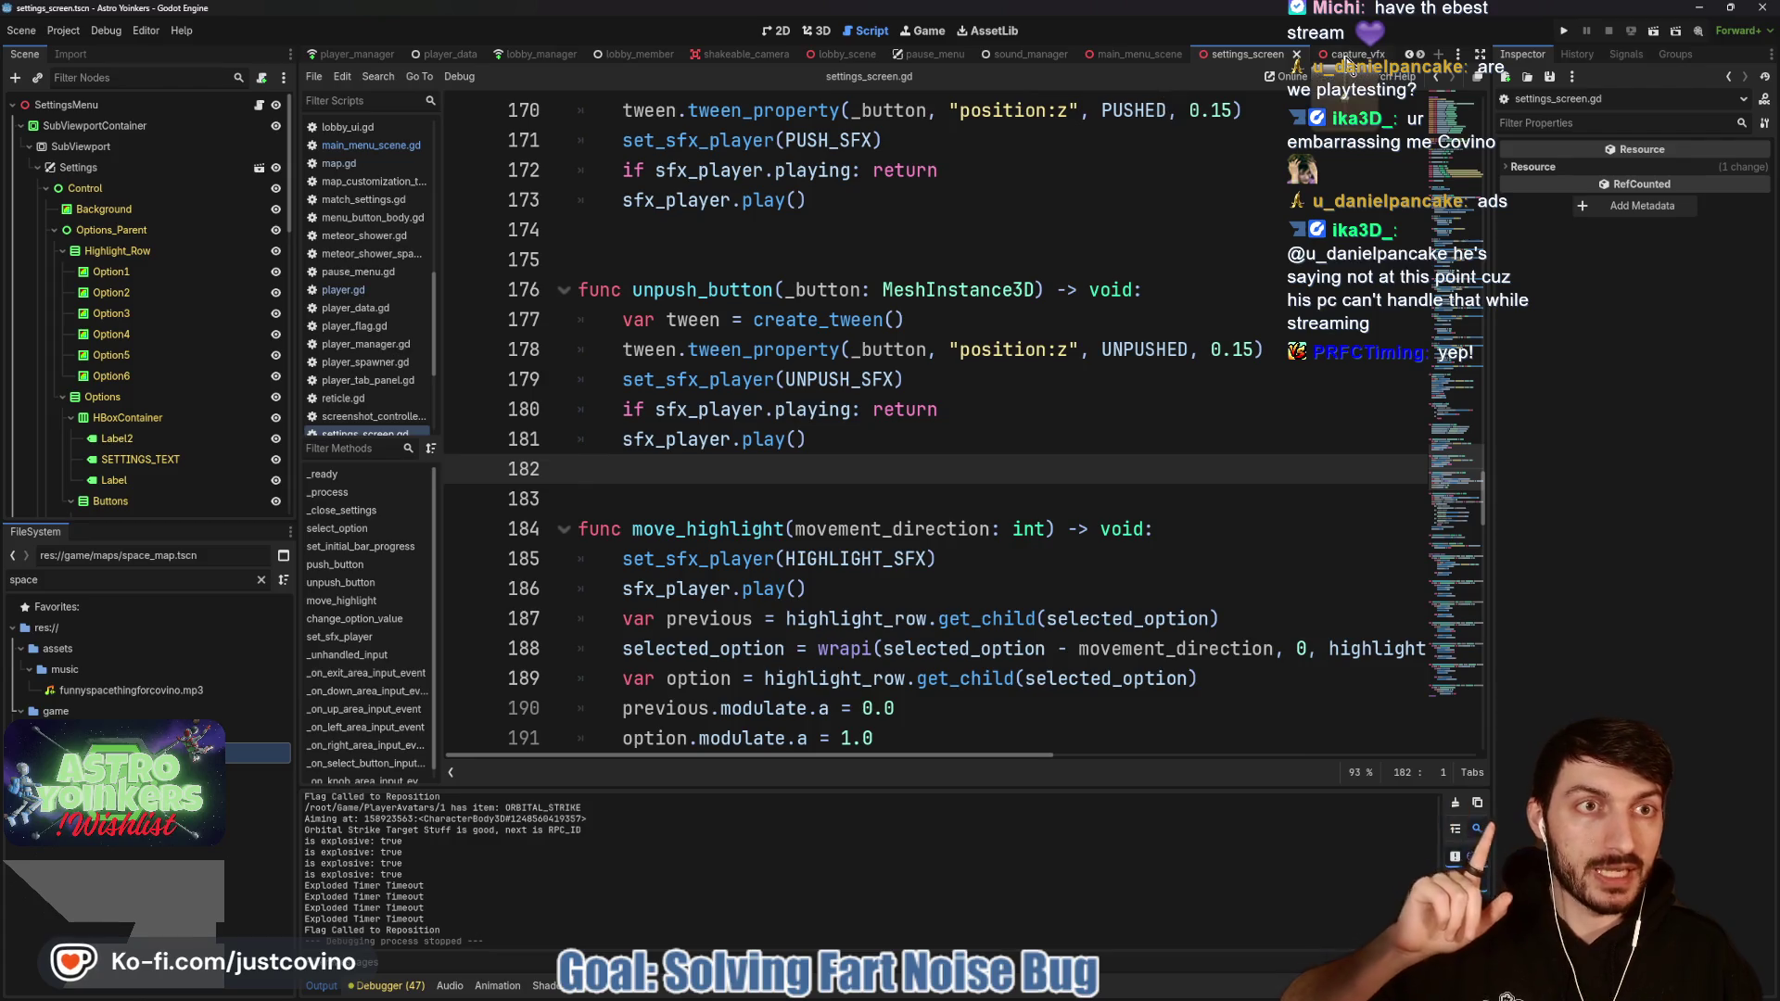
pyautogui.click(1346, 55)
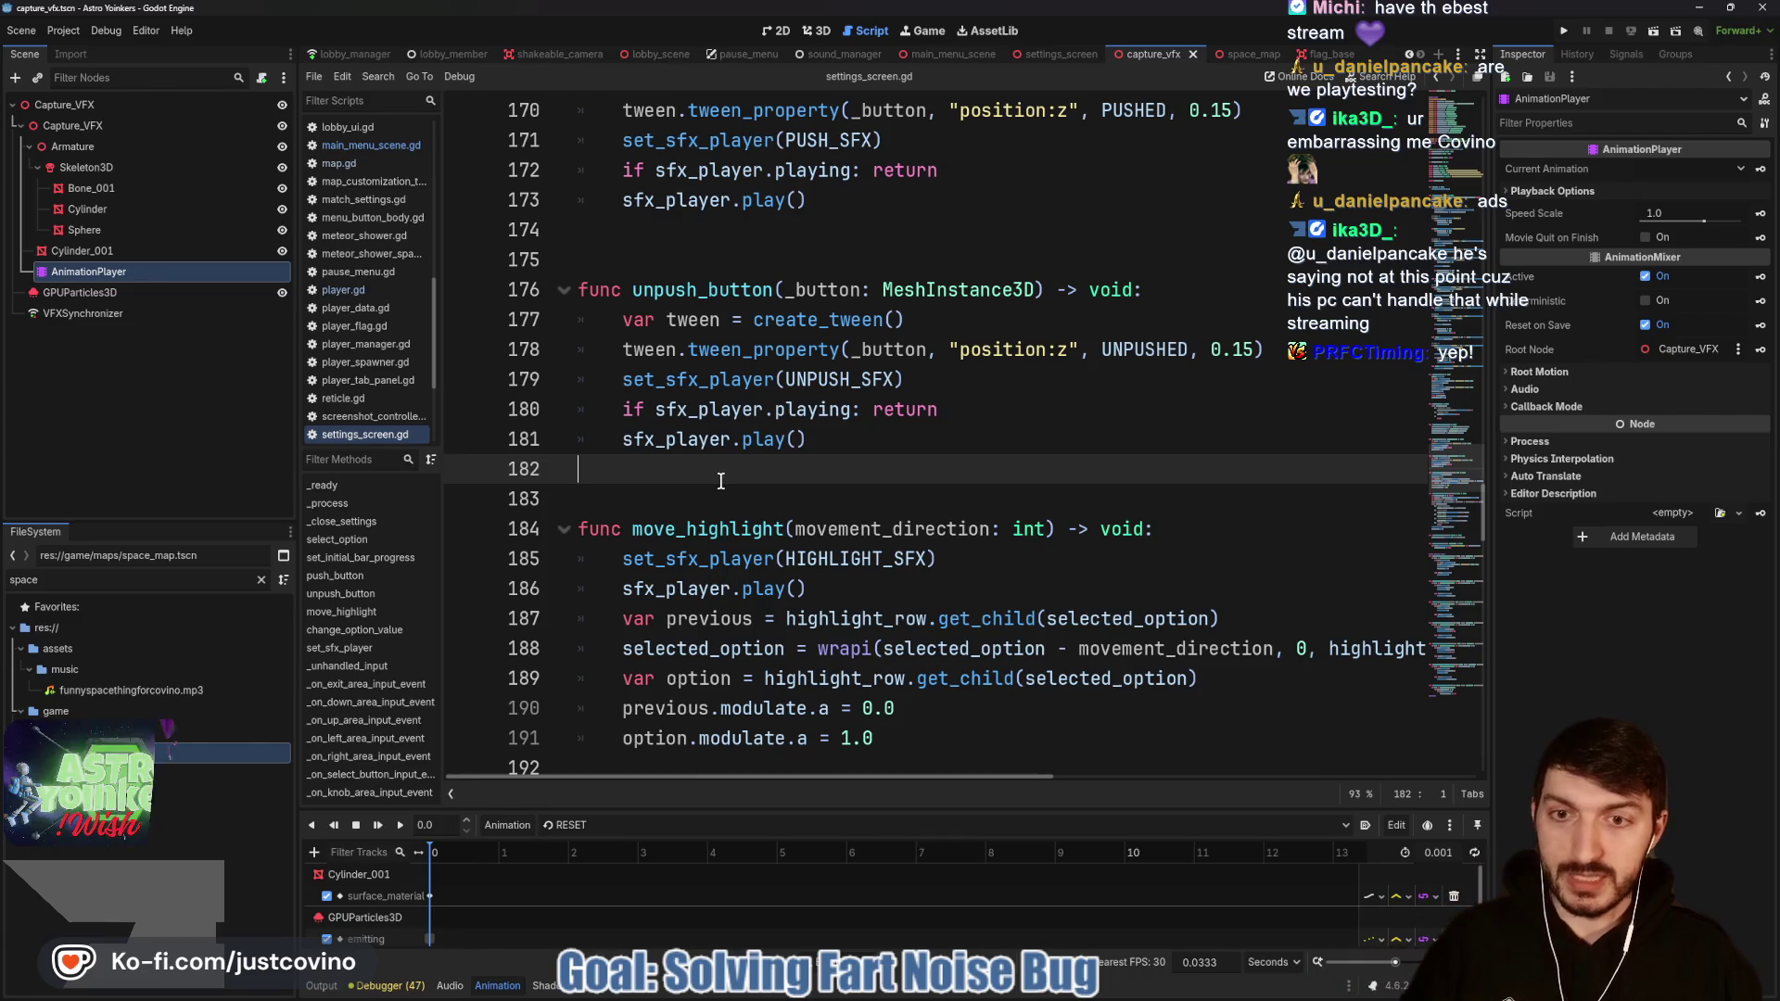
# Show the flag_base scene in 3D with its animation set to RESET, then check GitHub Desktop's pending changes.
pyautogui.click(1325, 54)
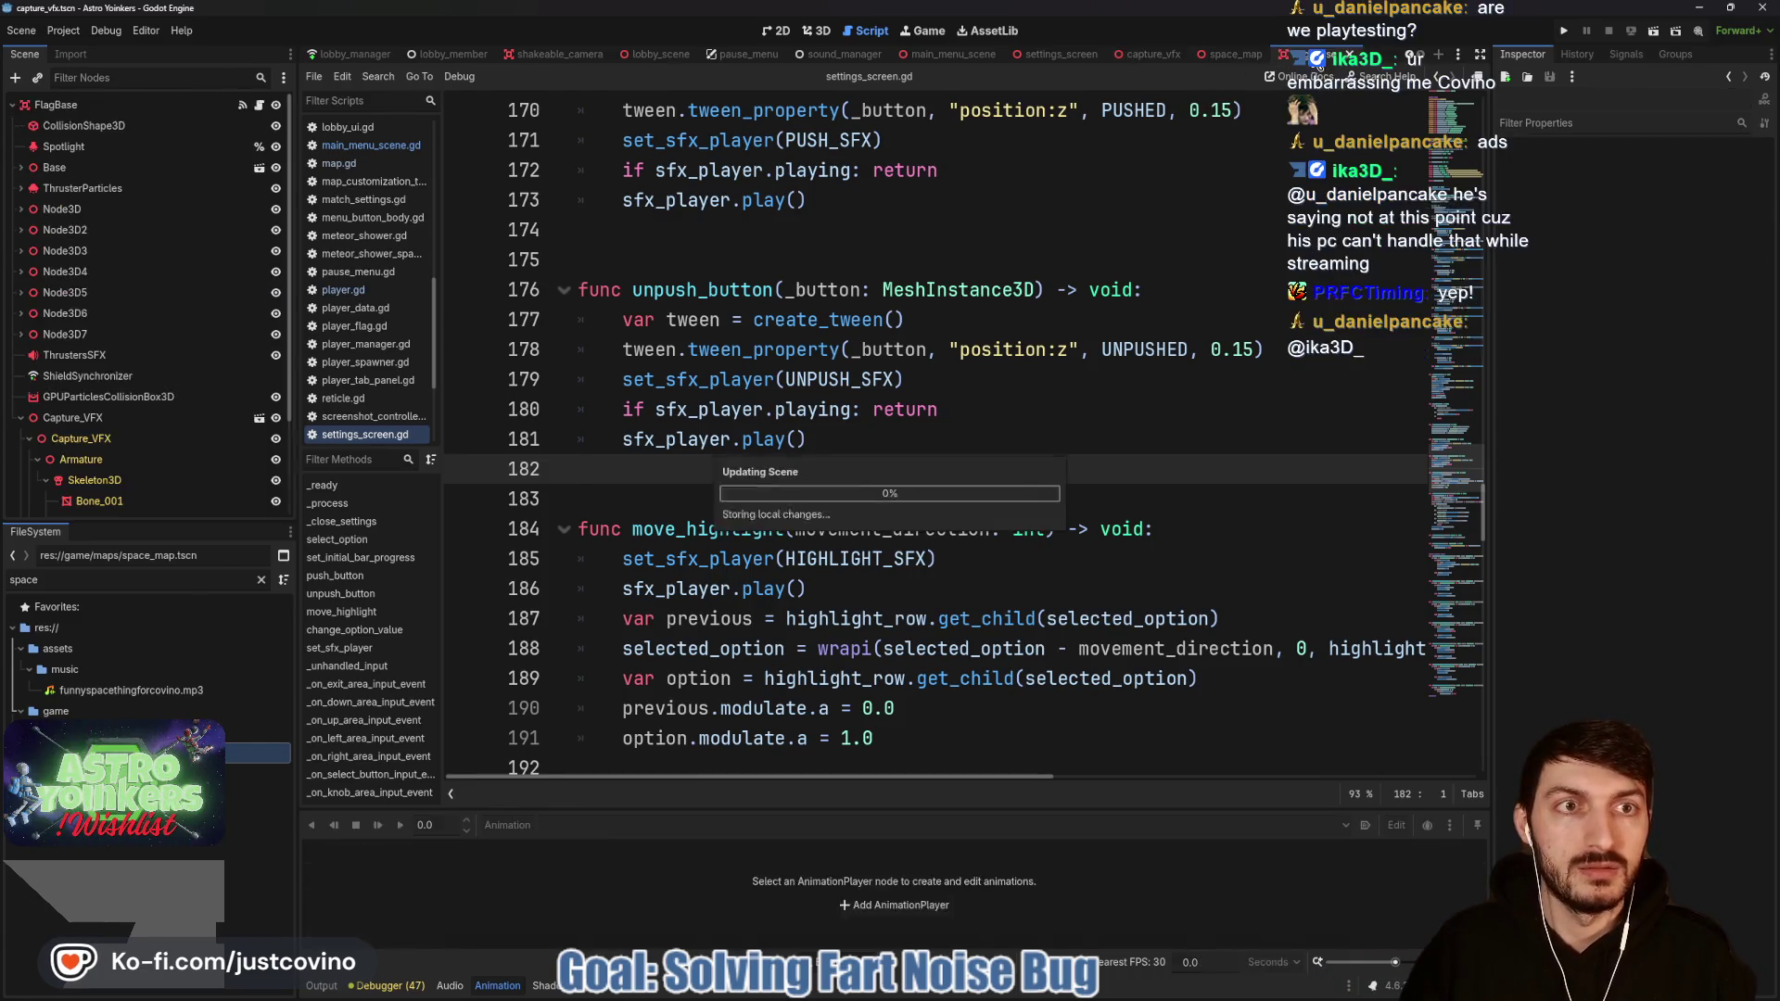
pyautogui.click(816, 31)
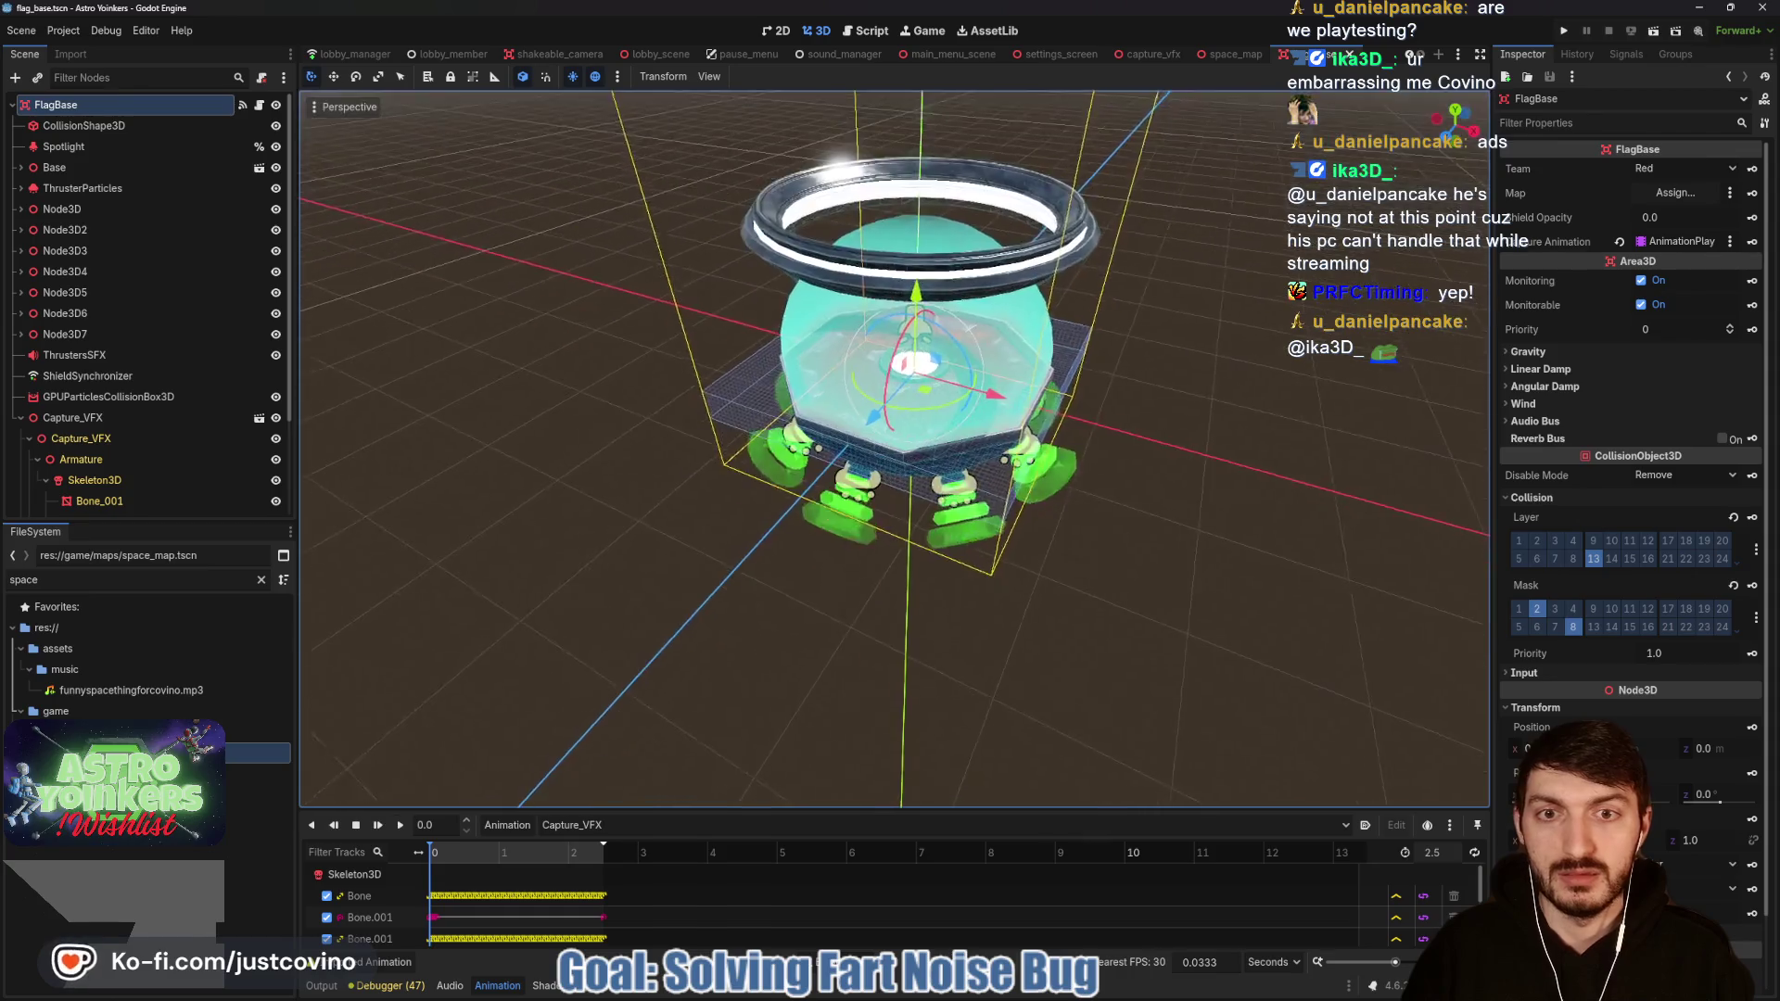
pyautogui.scroll(5, 1020, 482)
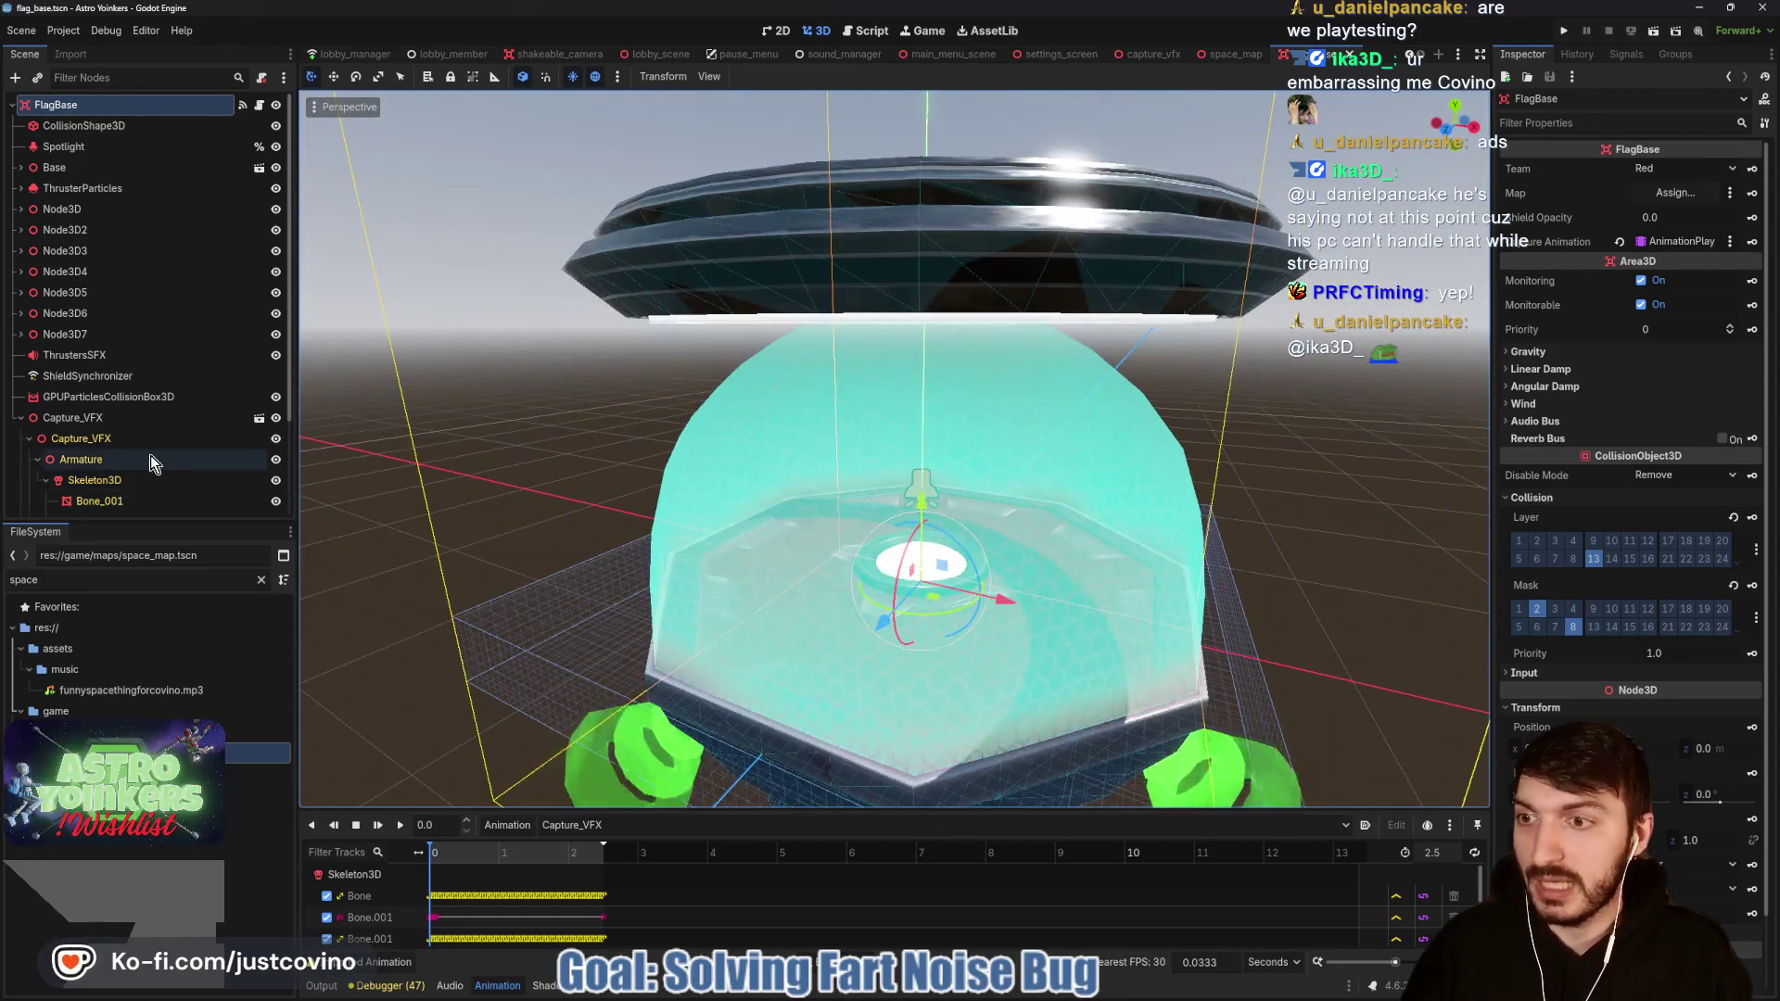
pyautogui.scroll(-3, 139, 418)
pyautogui.click(598, 827)
pyautogui.click(585, 864)
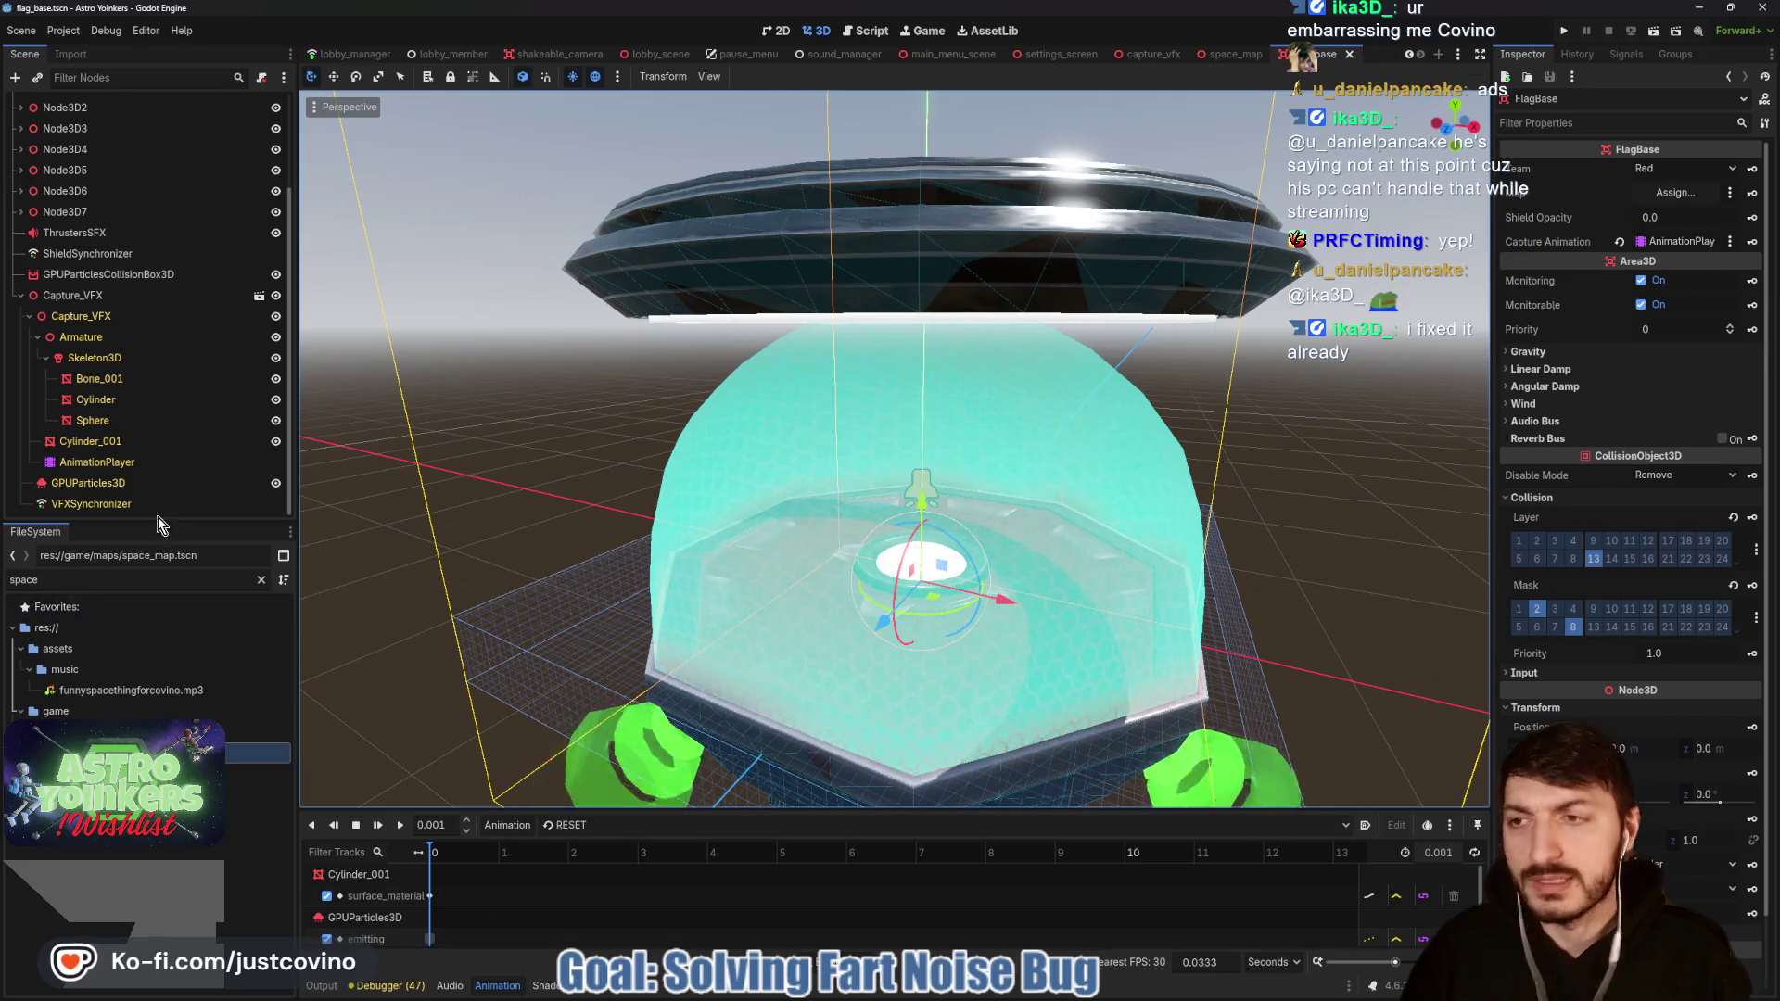
pyautogui.scroll(3, 130, 443)
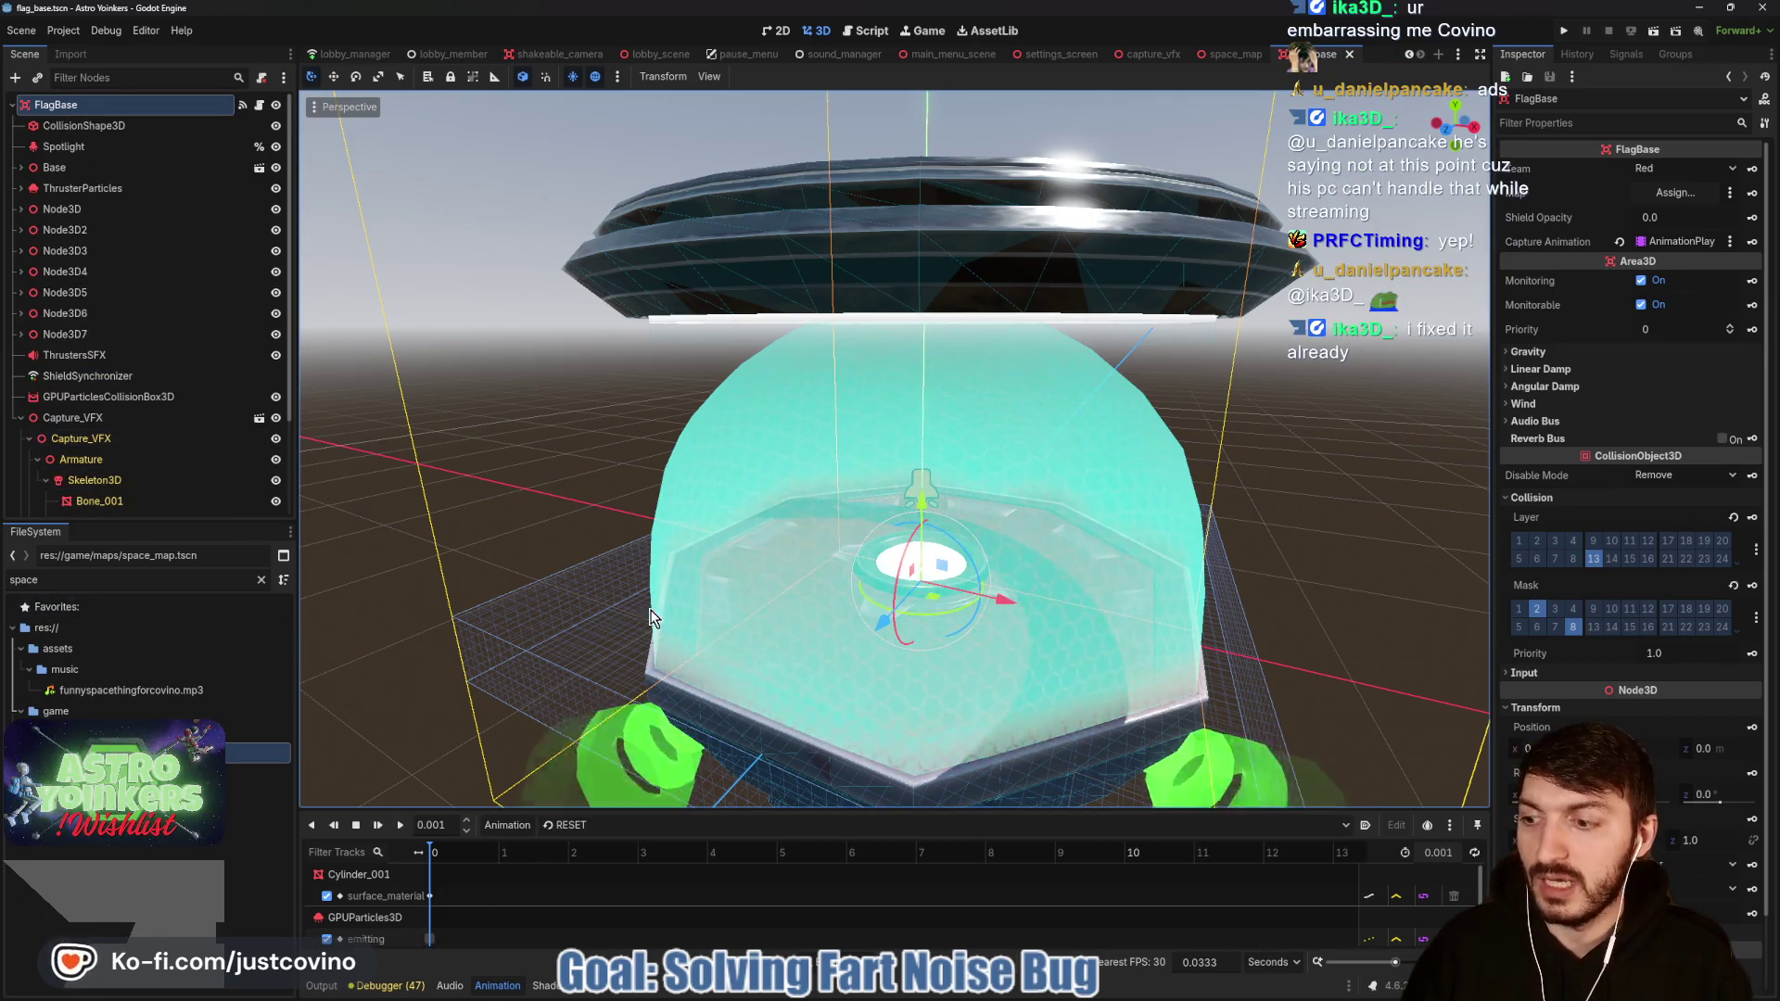
pyautogui.click(954, 1000)
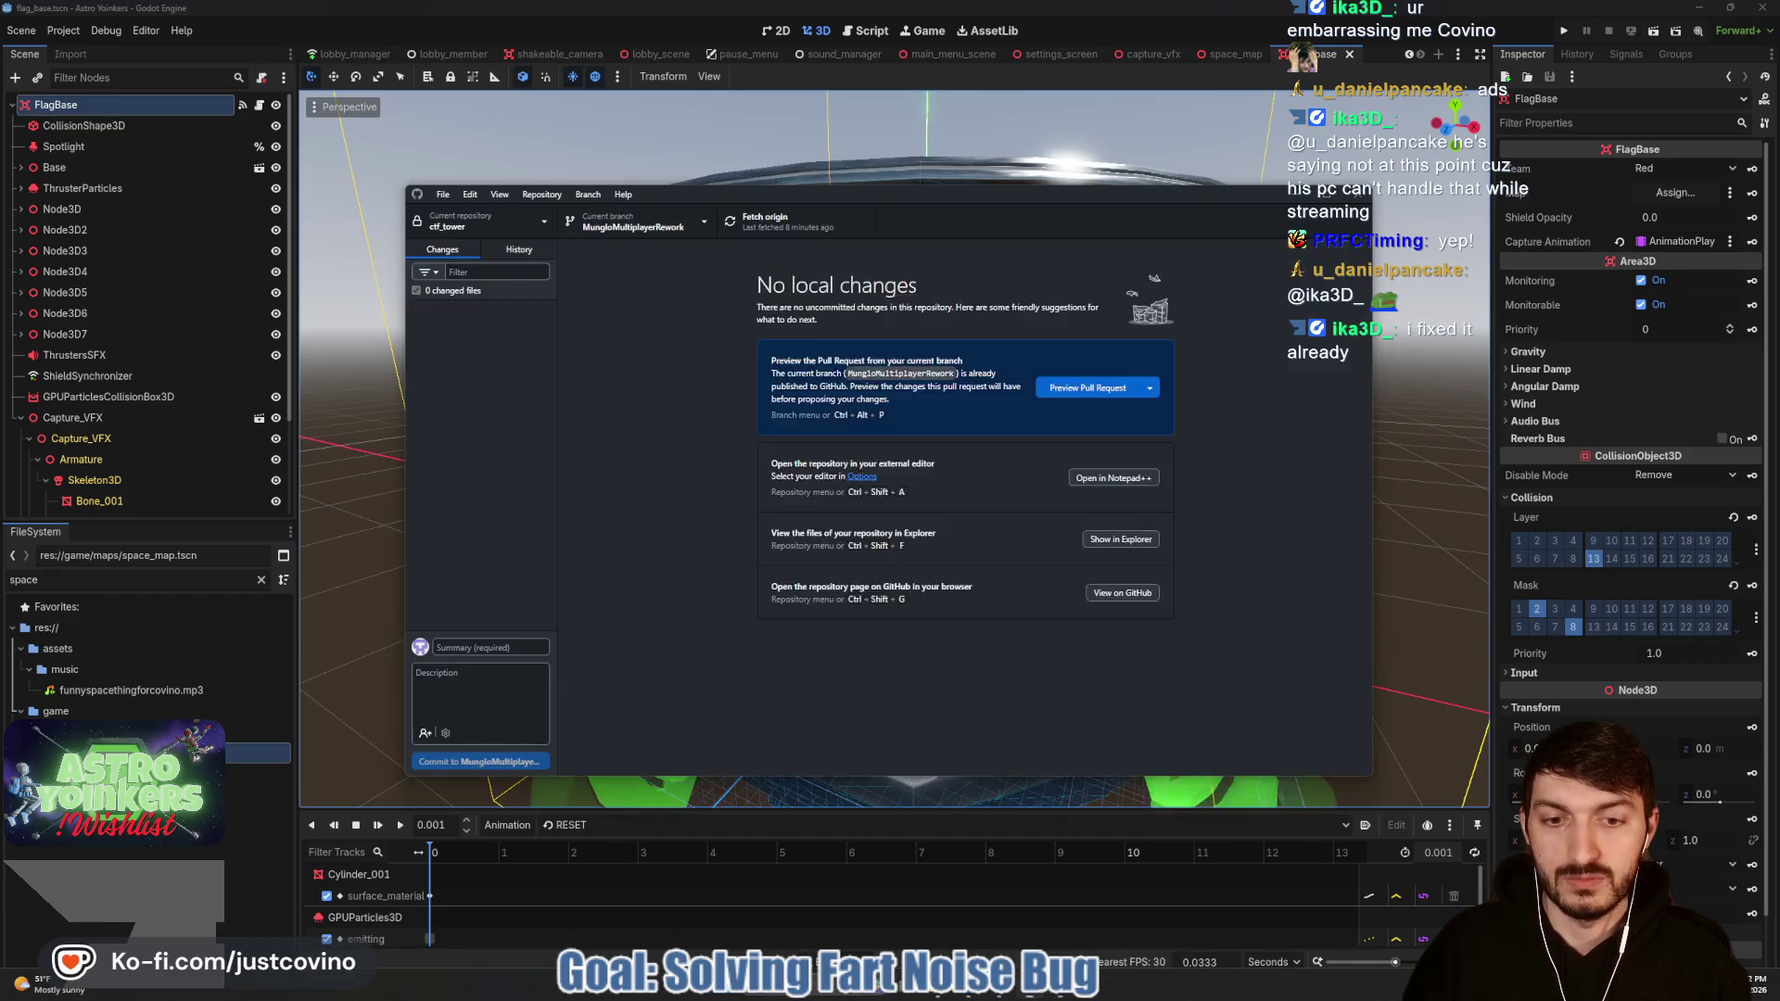
# Commit flag_base.tscn and settings_screen.gd as 'remove print', push, then fetch the newer remote commits.
pyautogui.click(486, 646)
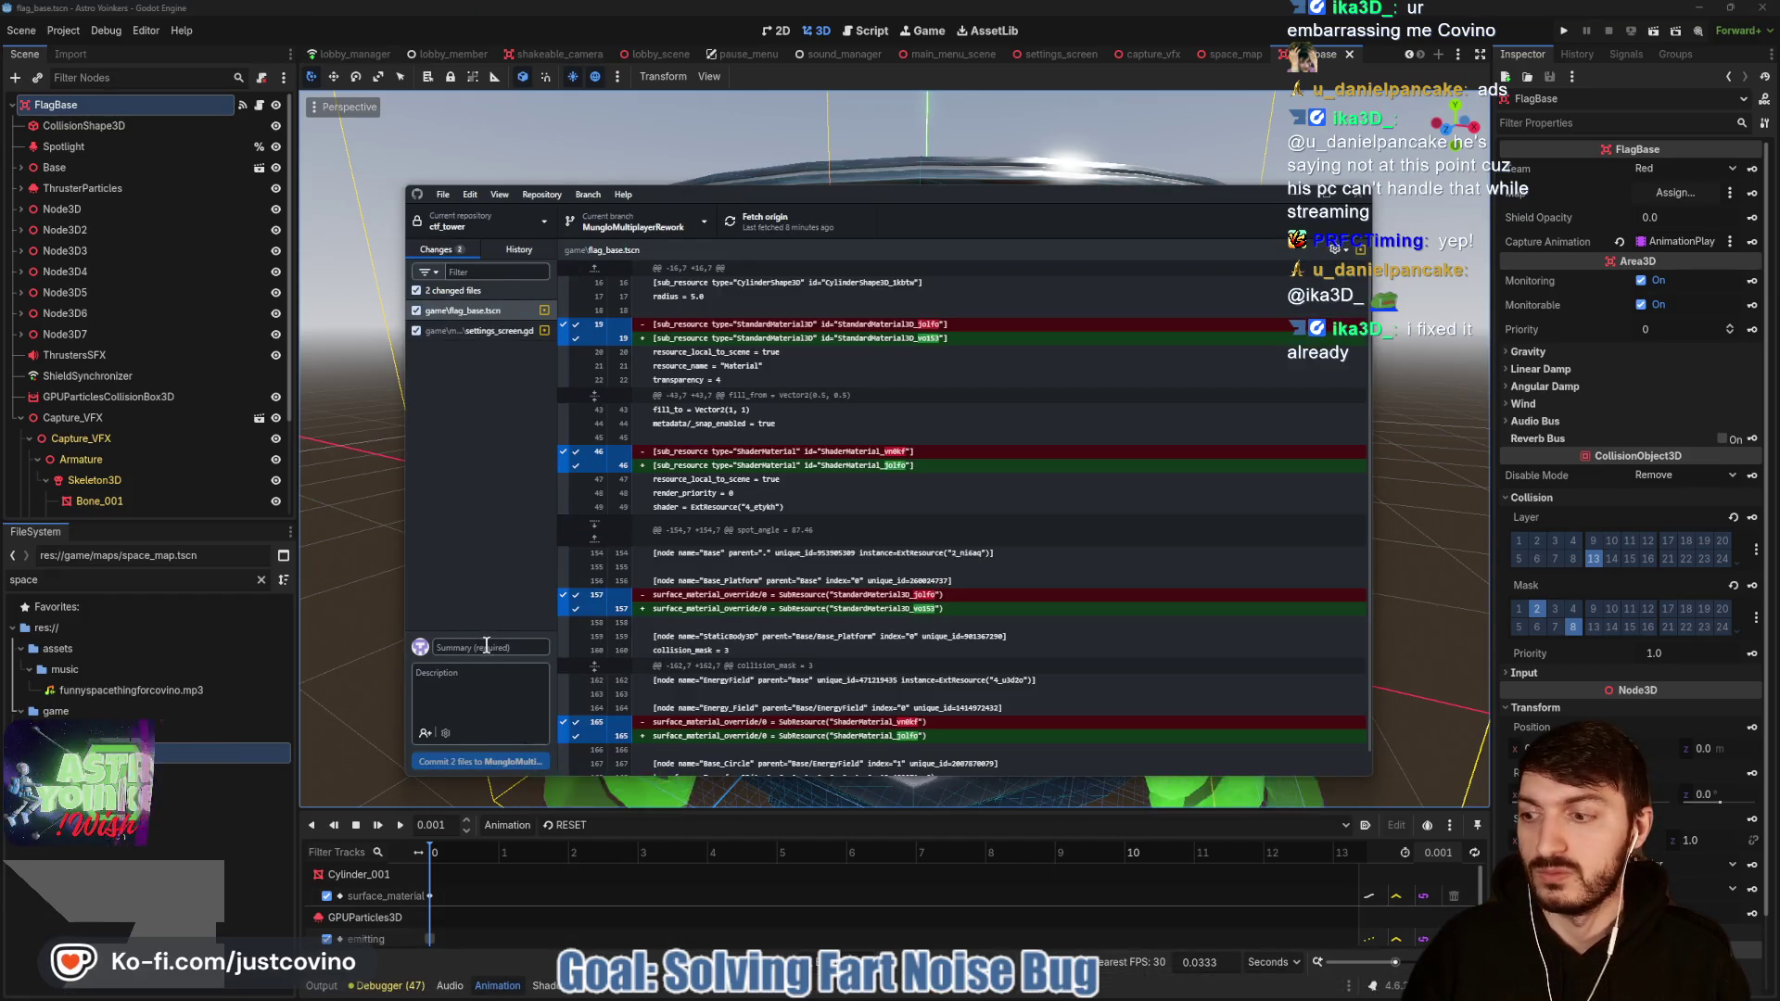
pyautogui.write('flag')
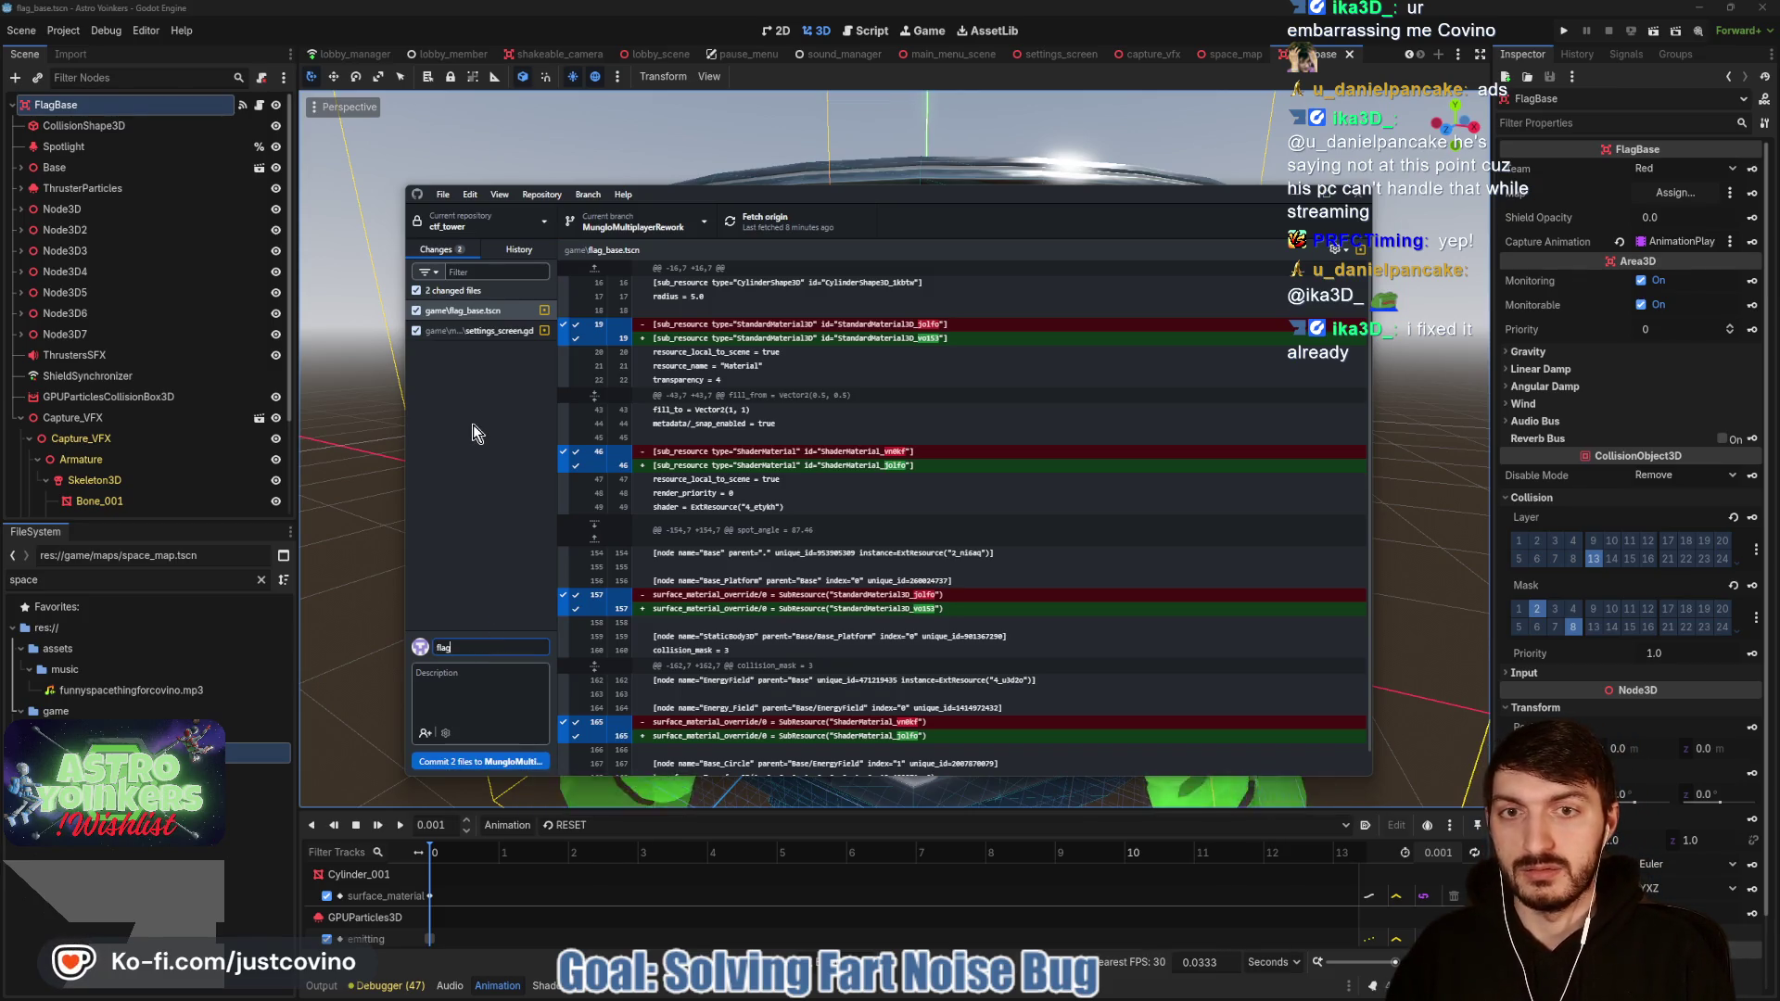
pyautogui.click(469, 333)
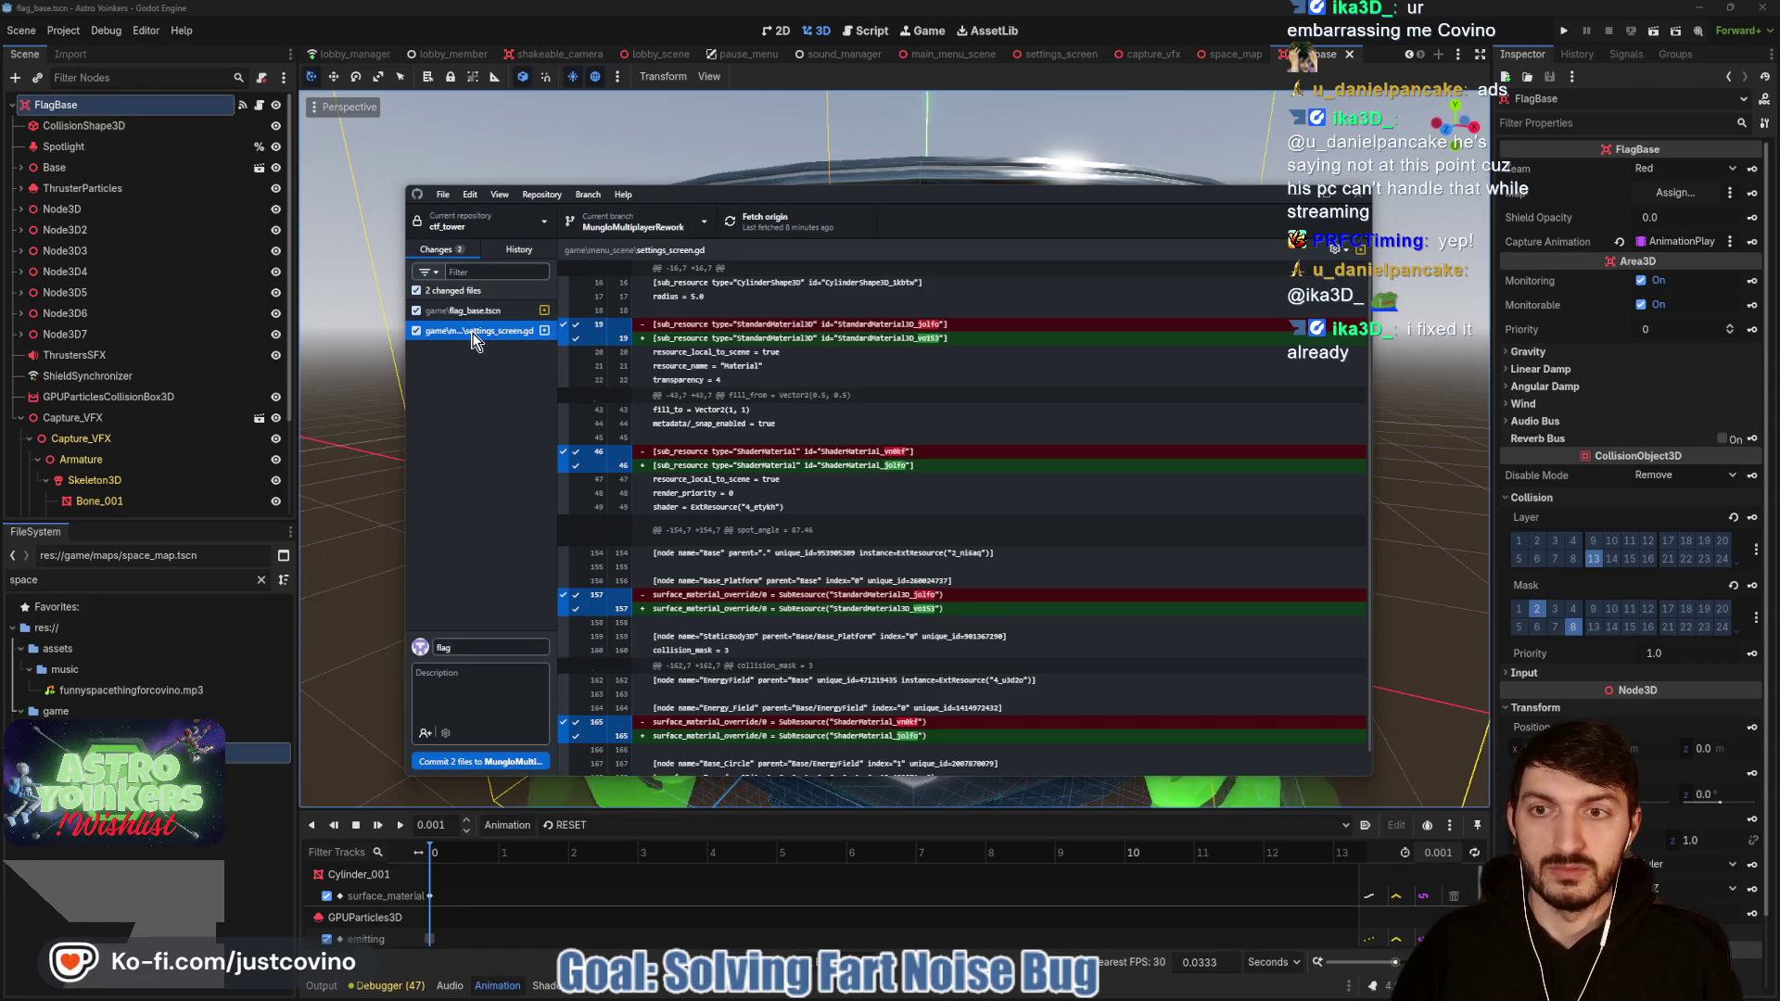
pyautogui.click(492, 646)
pyautogui.press('BackSpace')
pyautogui.press('BackSpace')
pyautogui.press('BackSpace')
pyautogui.write('remove print')
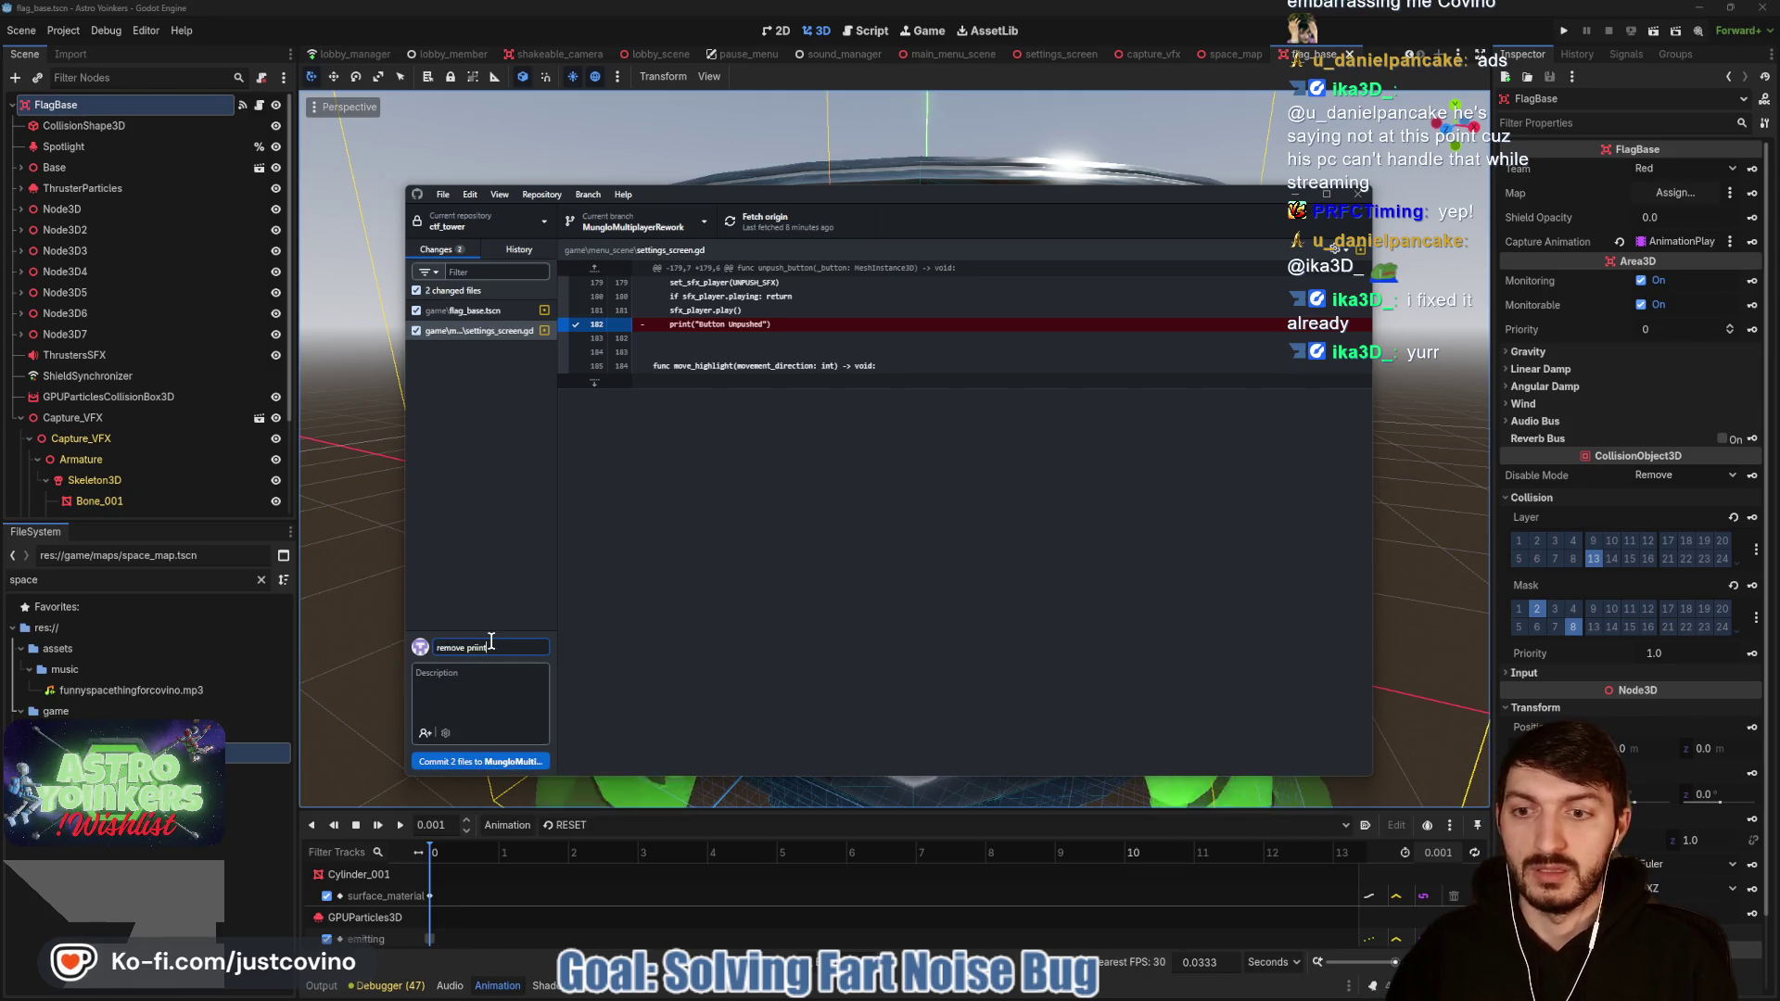
pyautogui.click(491, 770)
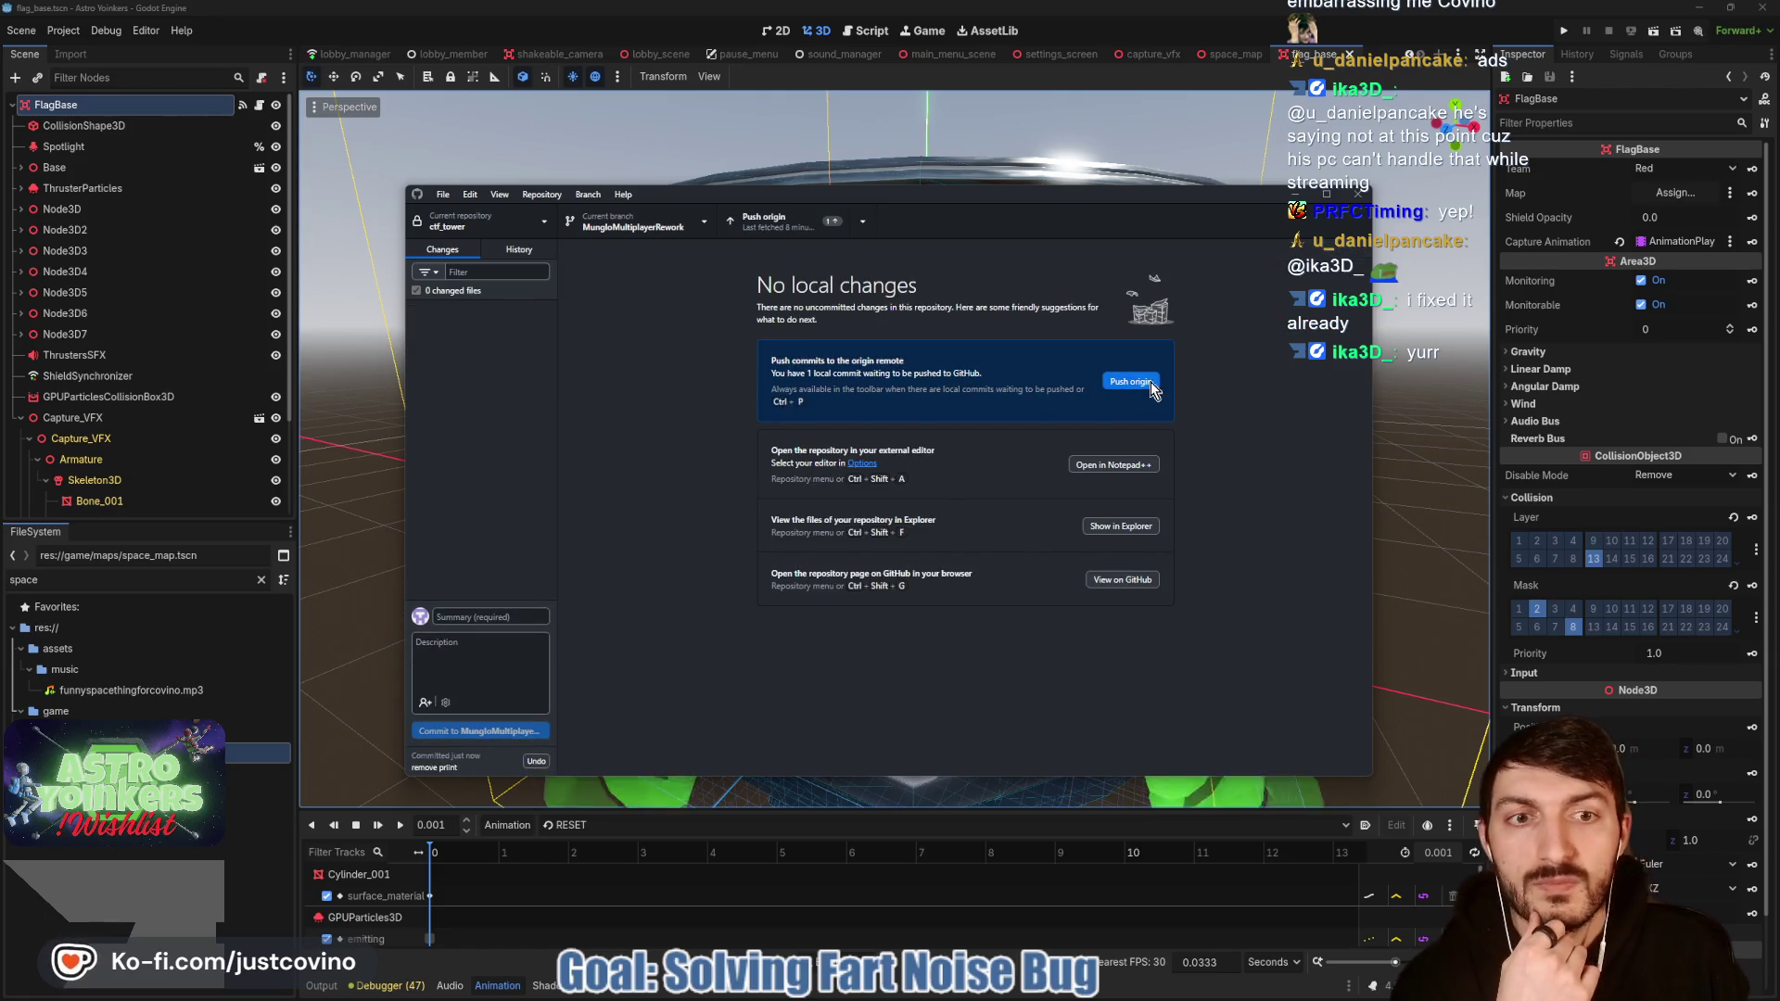
pyautogui.click(1135, 384)
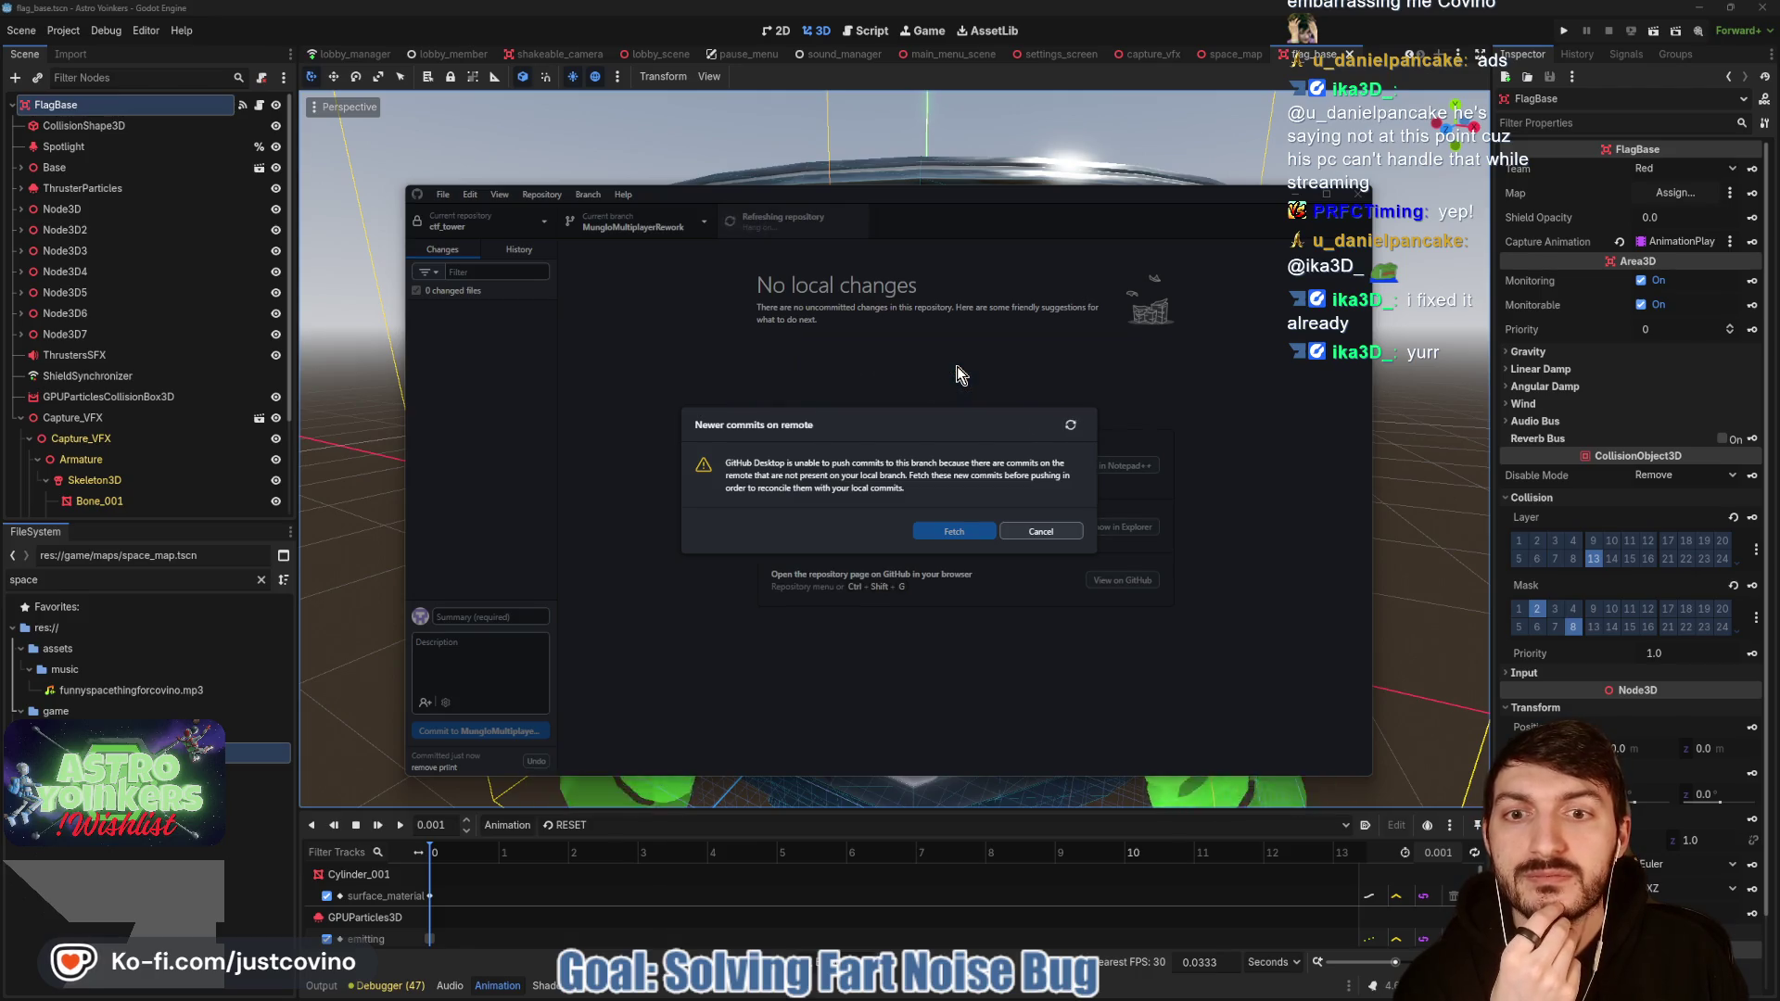
pyautogui.click(1132, 381)
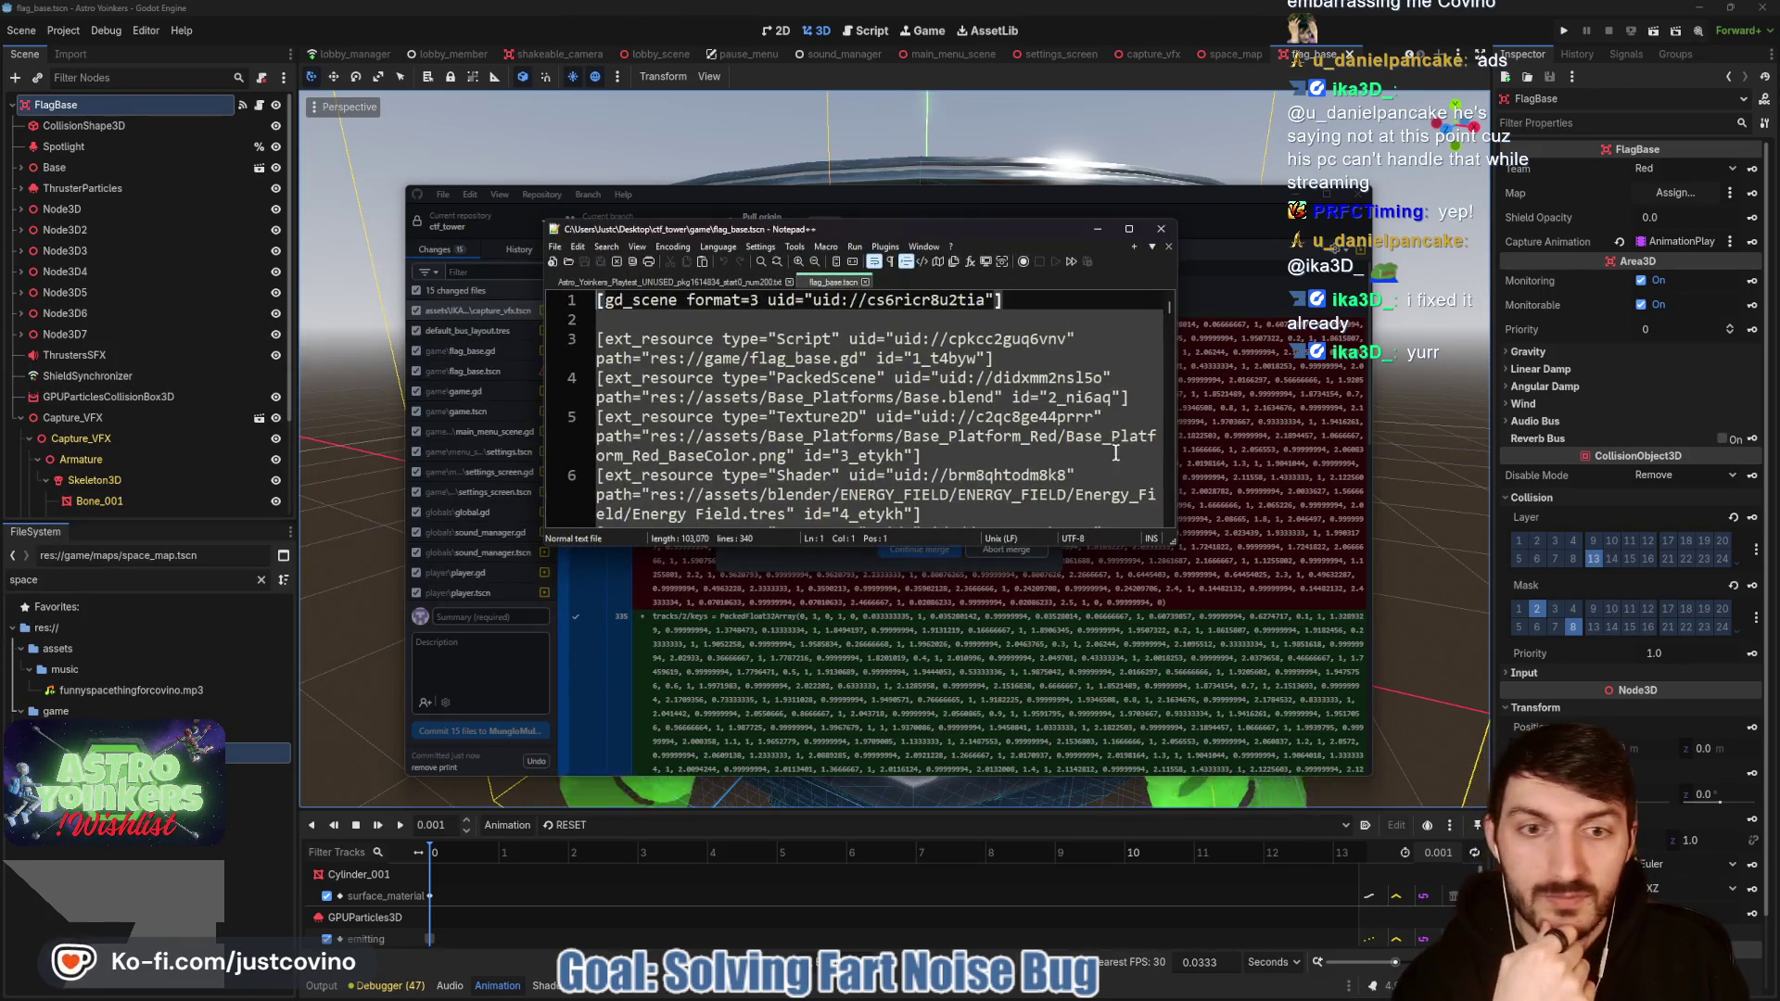
# Enlarge Notepad++, scroll through flag_base.tscn's conflict markers, then close Notepad++.
pyautogui.moveTo(1175, 541)
pyautogui.mouseDown()
pyautogui.moveTo(1414, 852)
pyautogui.moveTo(1618, 895)
pyautogui.mouseUp()
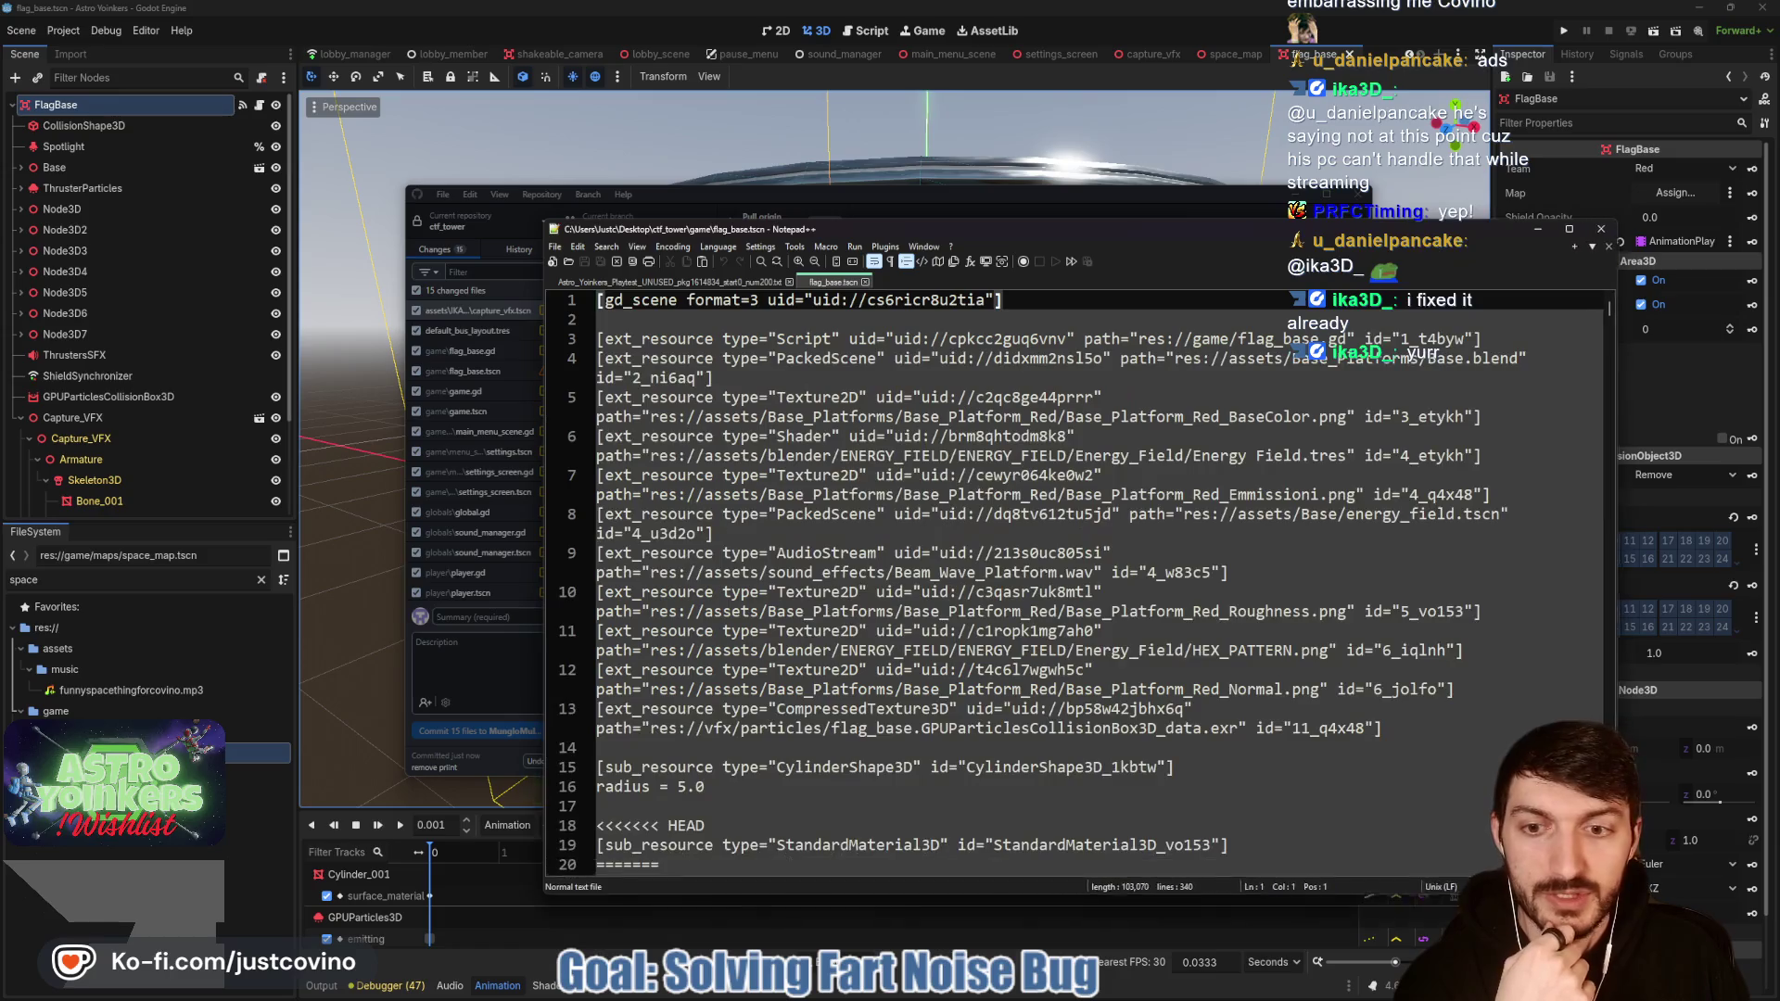
pyautogui.moveTo(1140, 234); pyautogui.dragTo(853, 98)
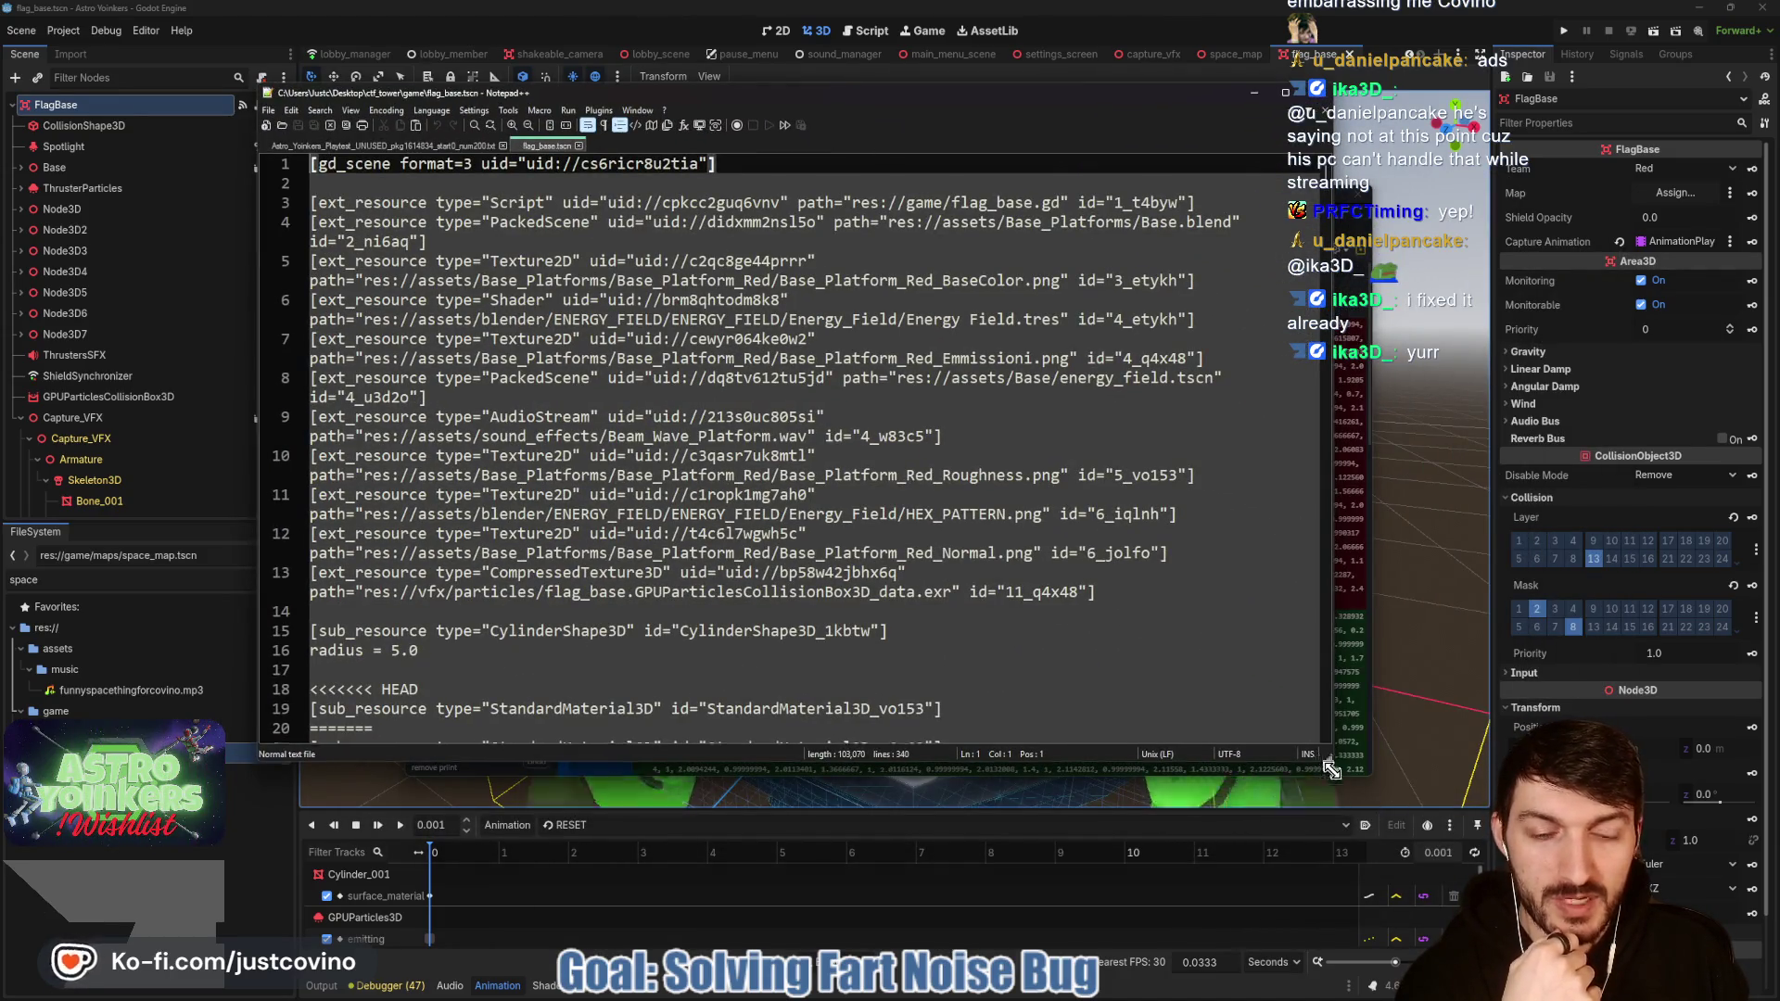
pyautogui.moveTo(1327, 761); pyautogui.dragTo(1528, 955)
pyautogui.scroll(-7, 547, 603)
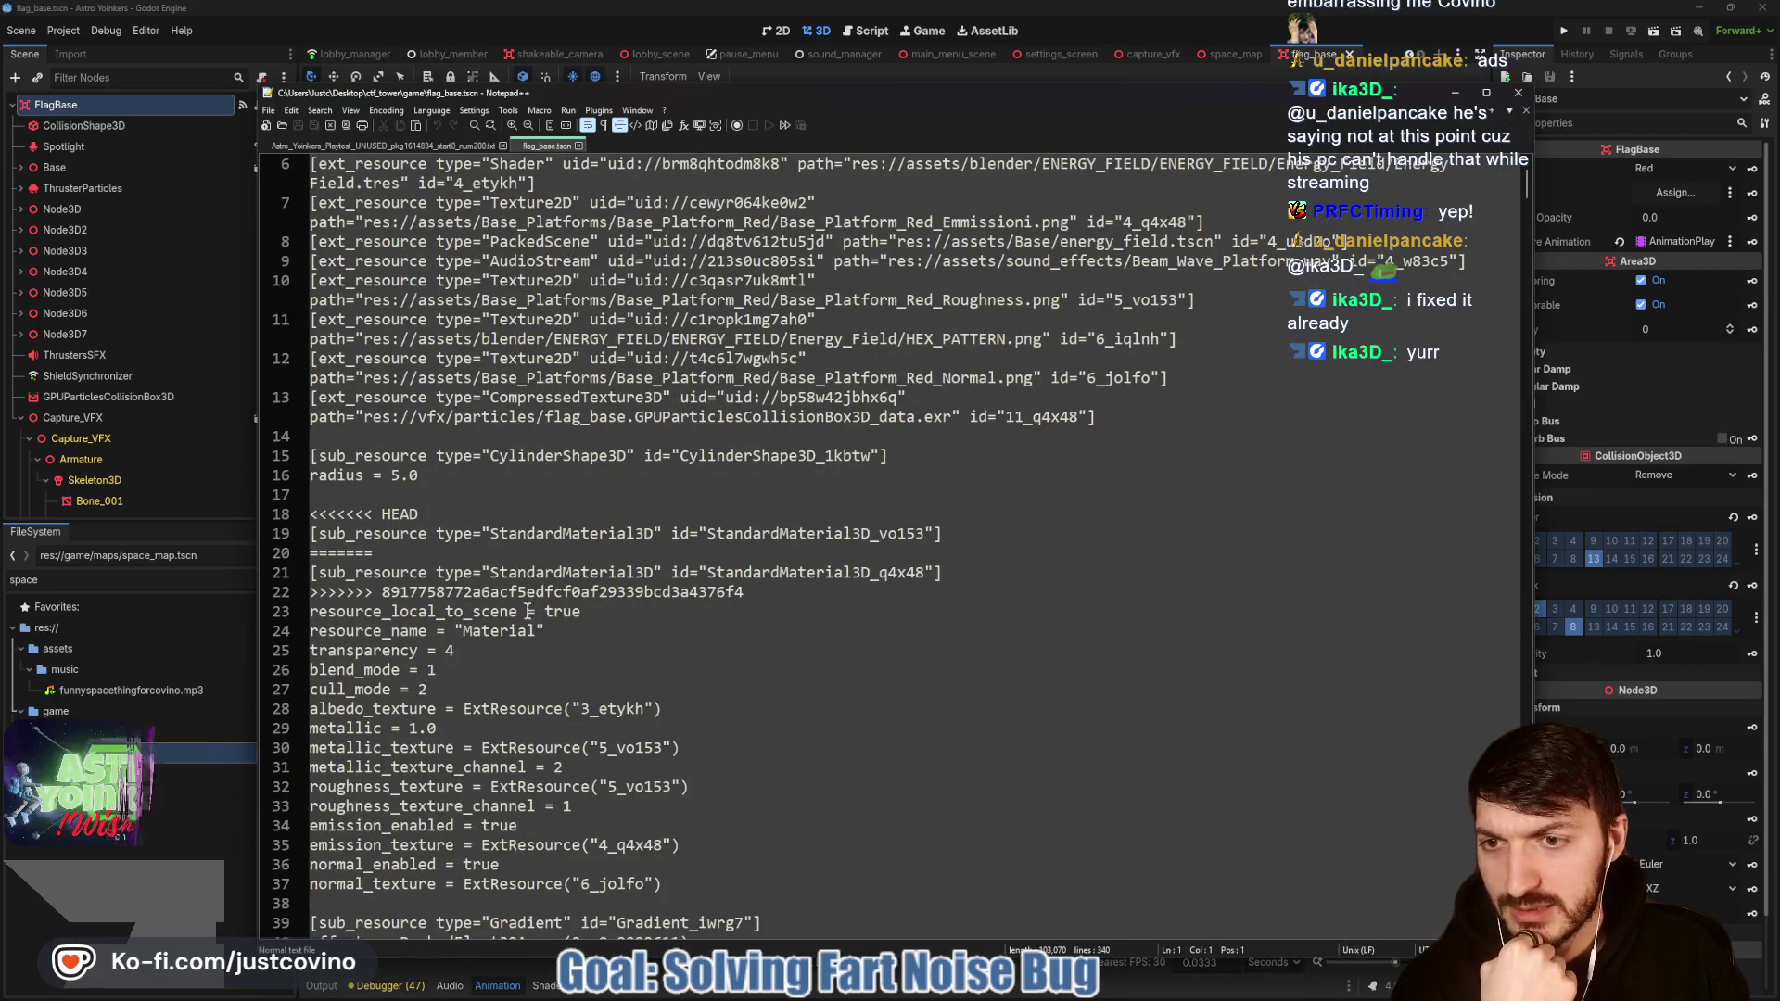
pyautogui.scroll(-3, 572, 519)
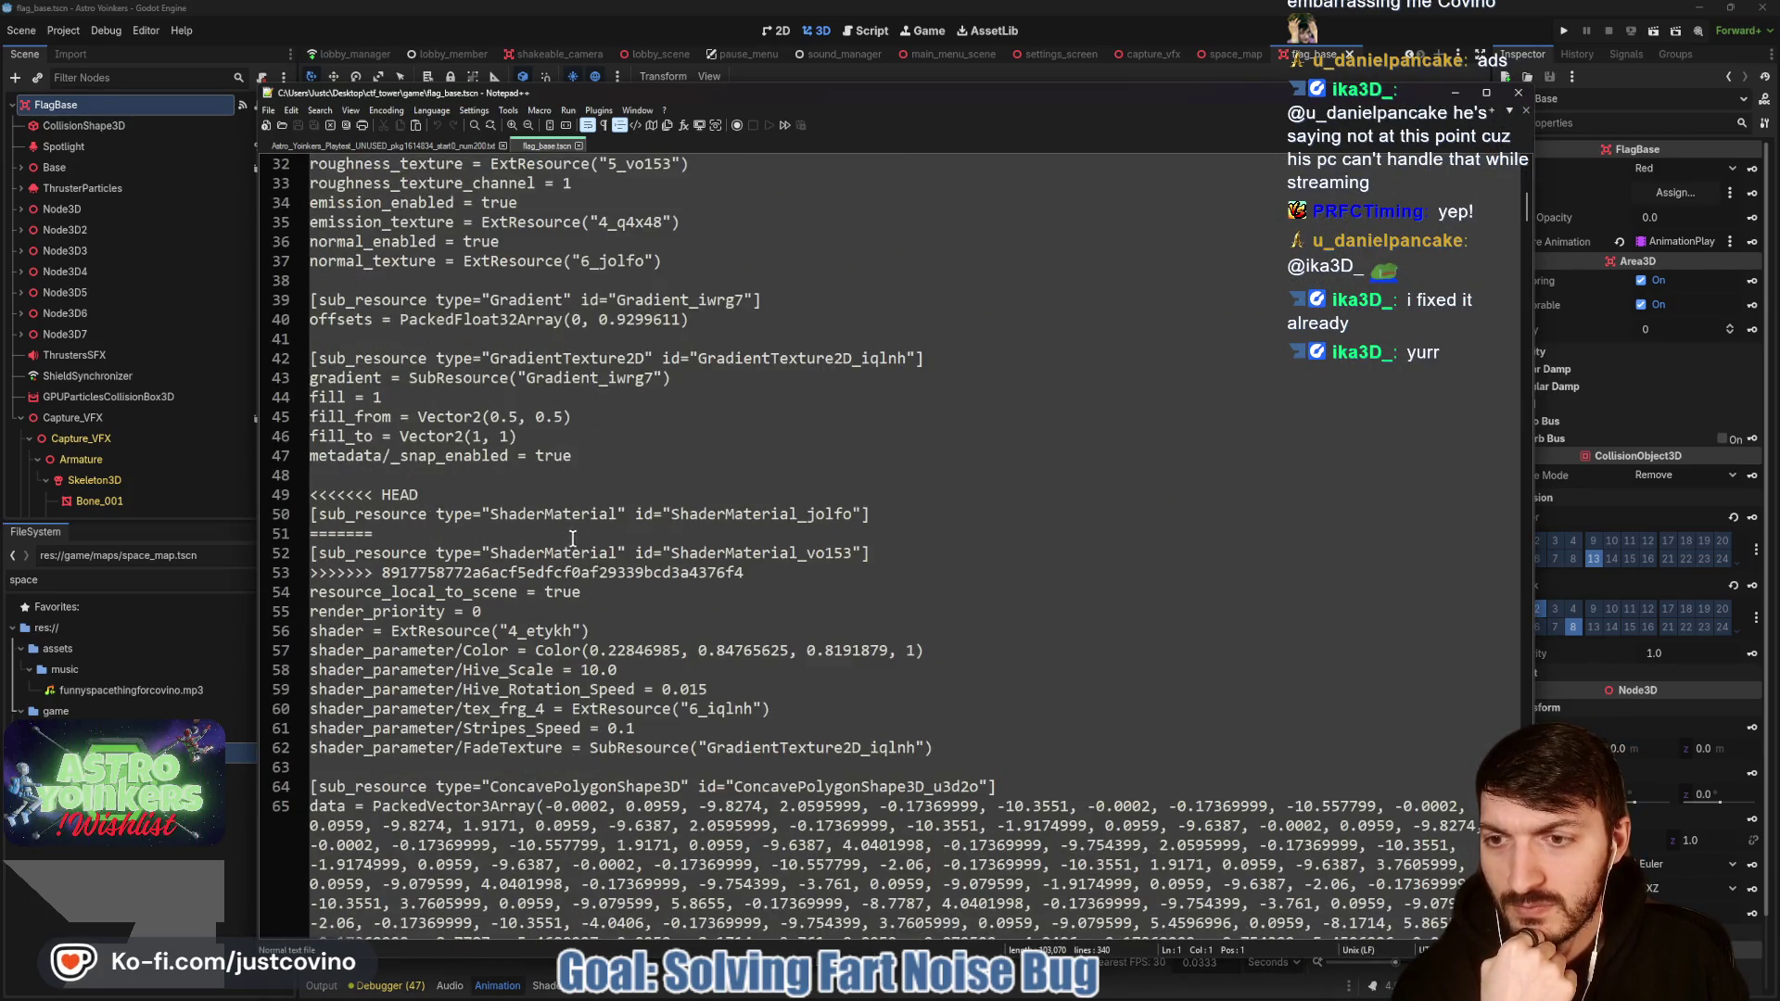
pyautogui.scroll(-3, 557, 526)
pyautogui.scroll(-12, 553, 524)
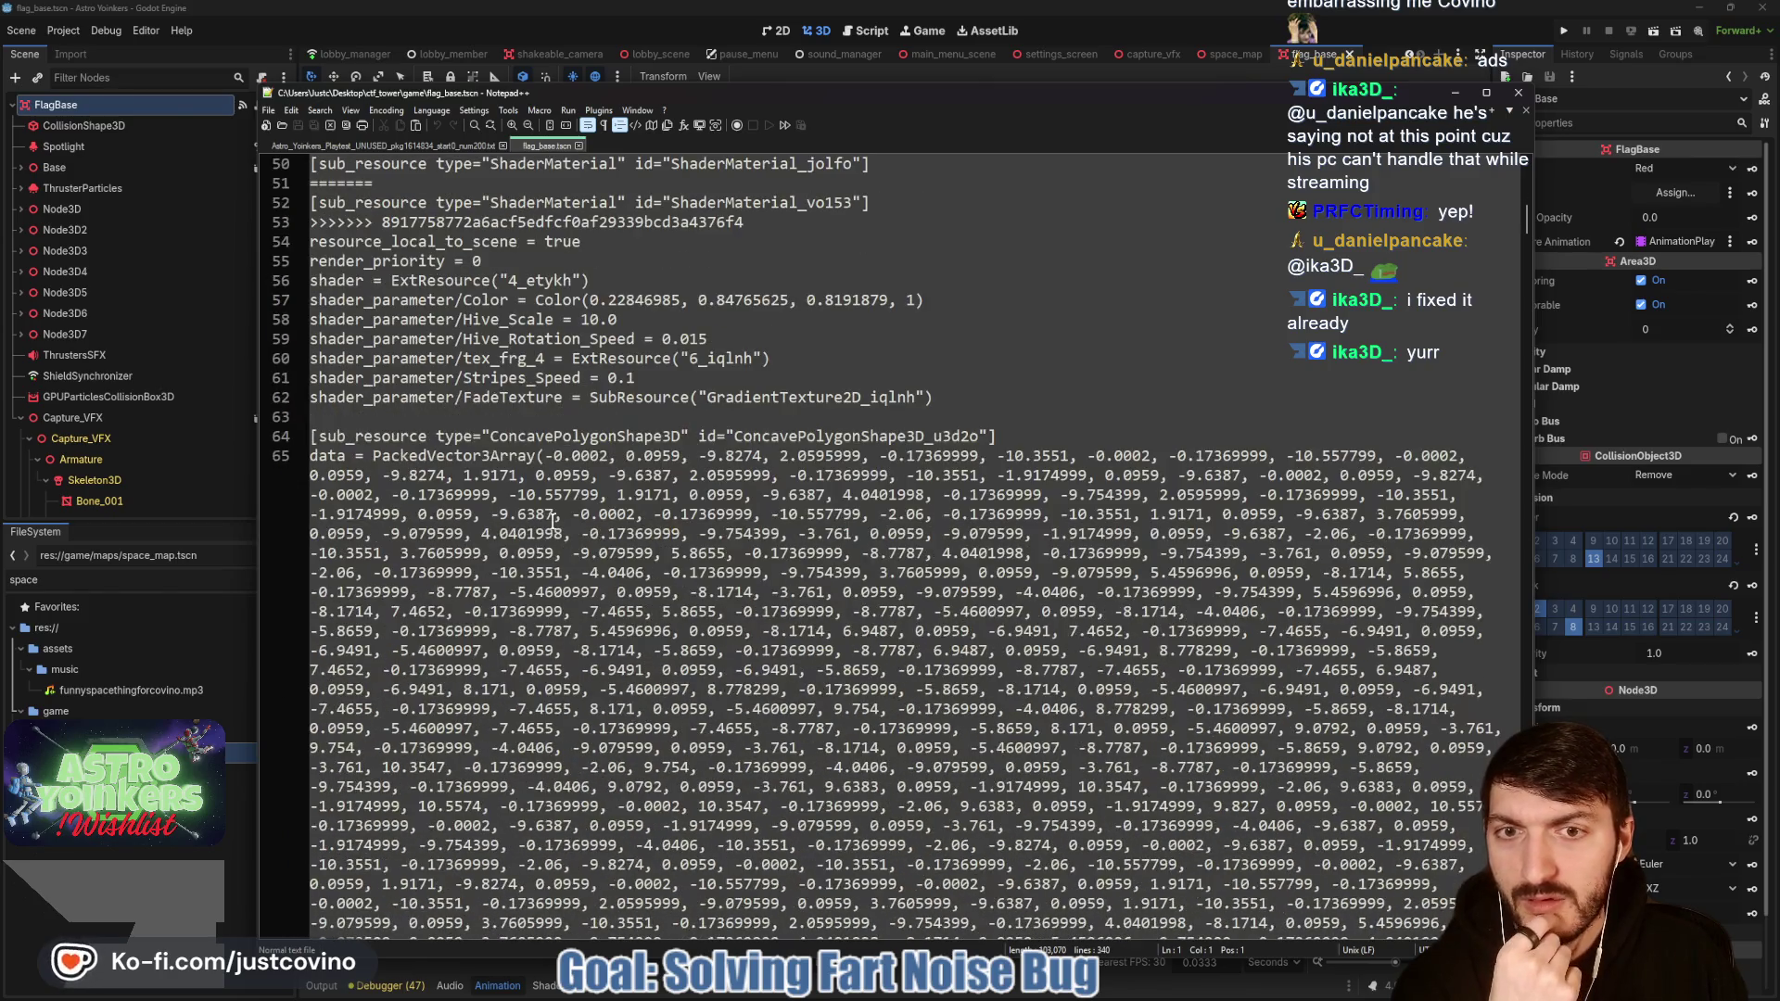
pyautogui.scroll(-15, 552, 524)
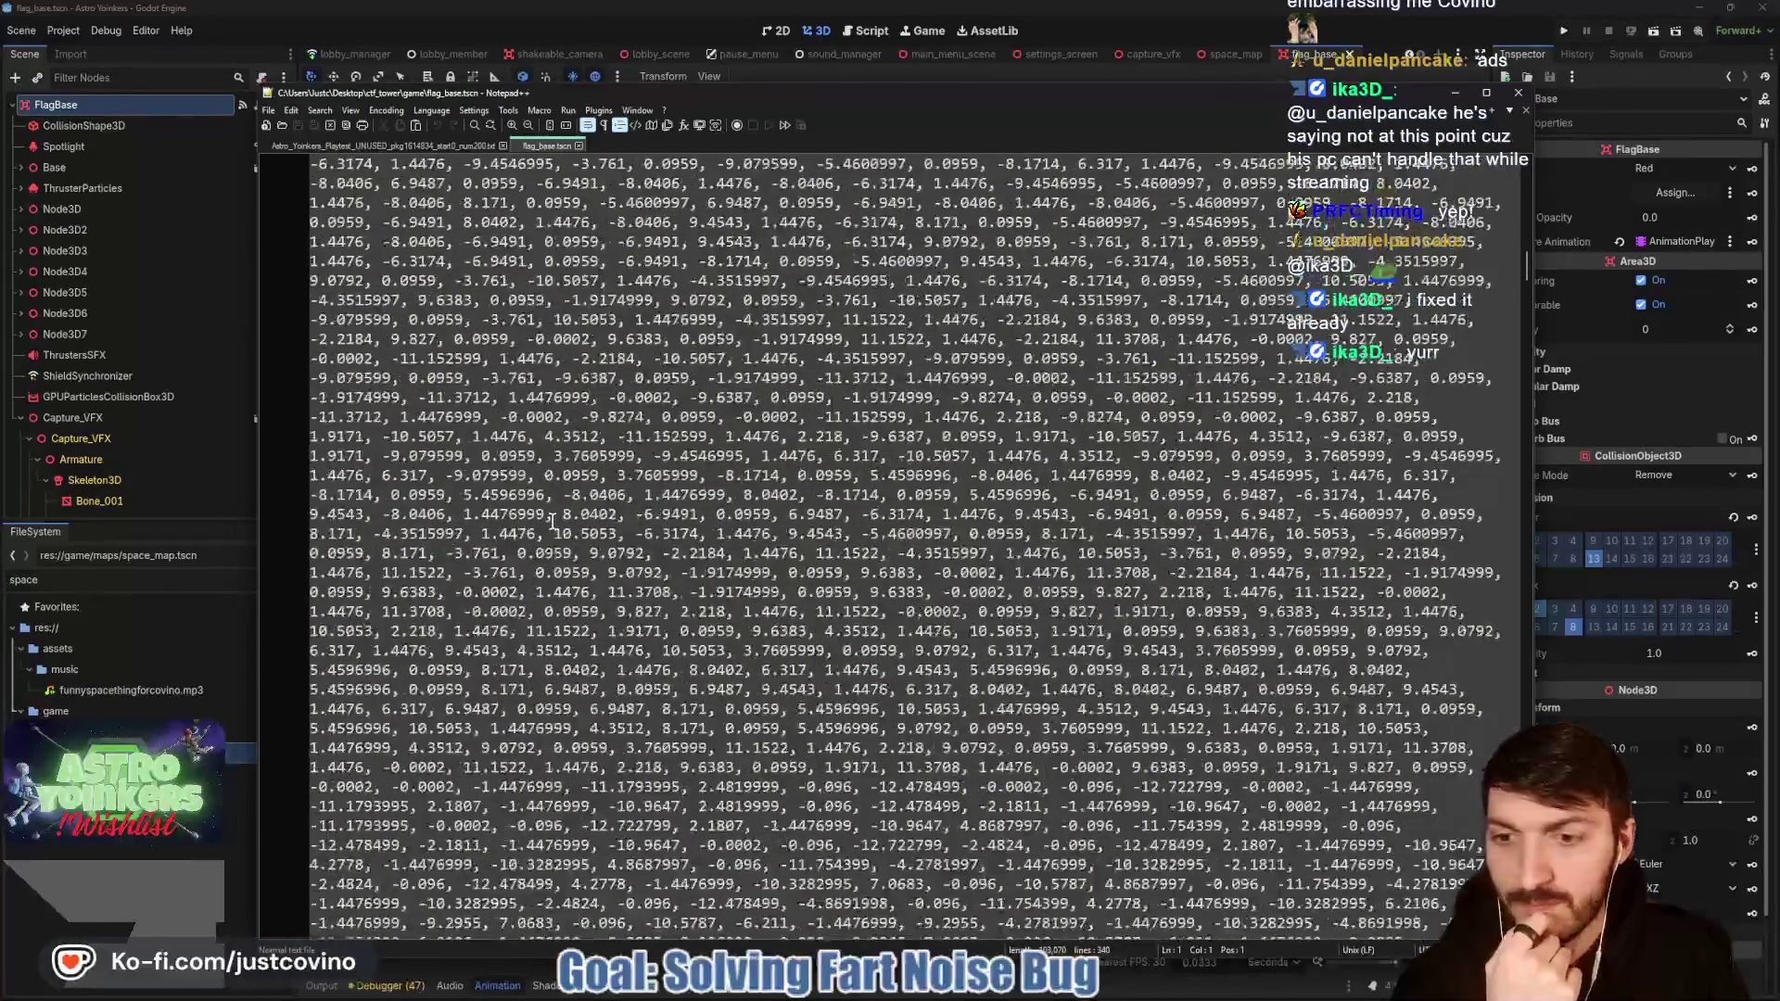
pyautogui.scroll(-10, 552, 524)
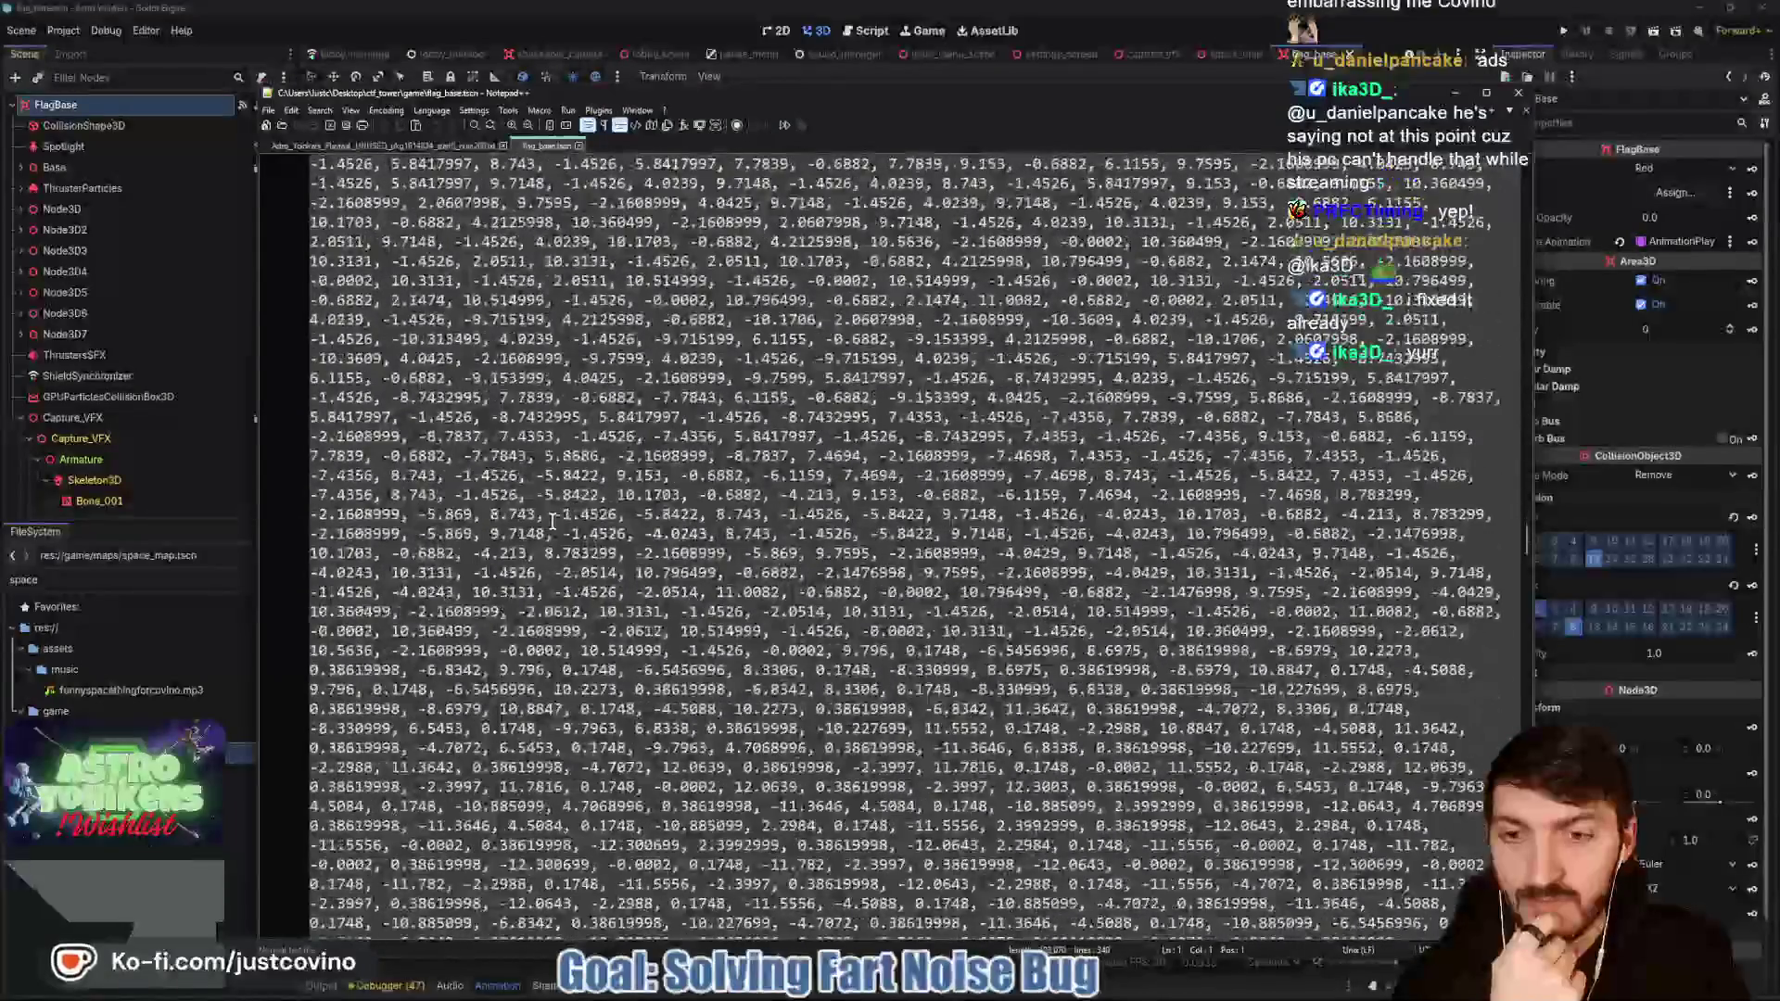
pyautogui.click(1516, 96)
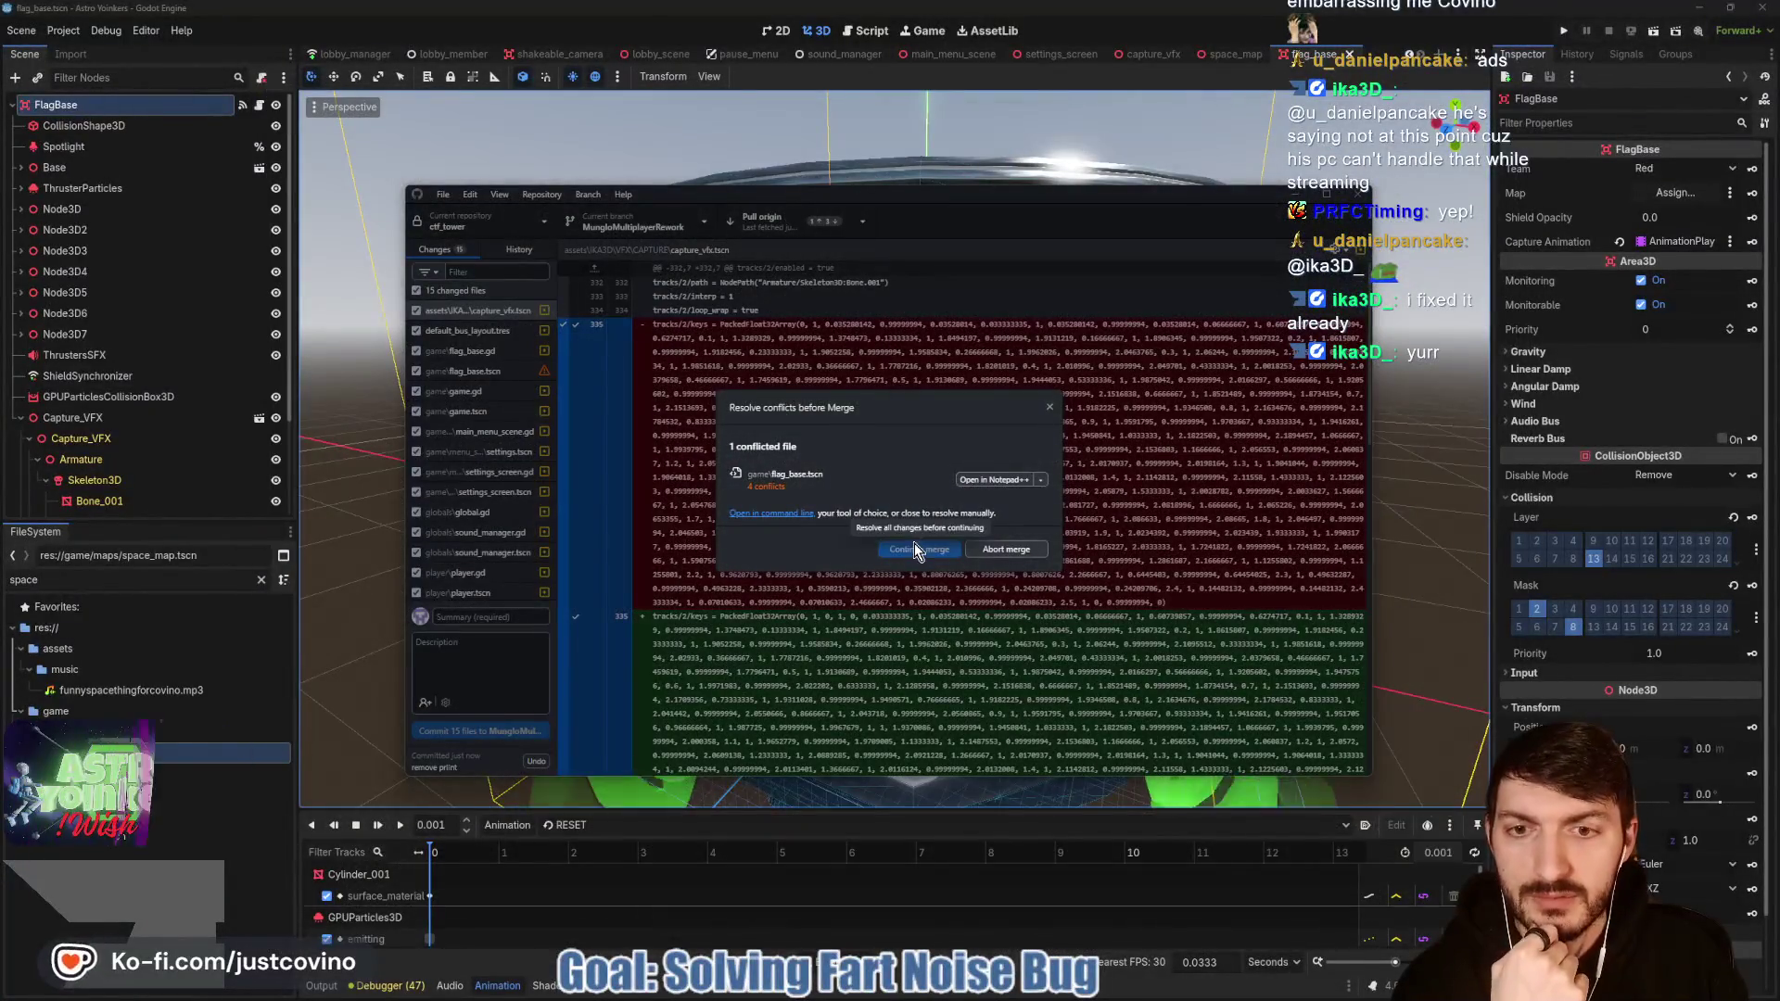
pyautogui.click(1005, 551)
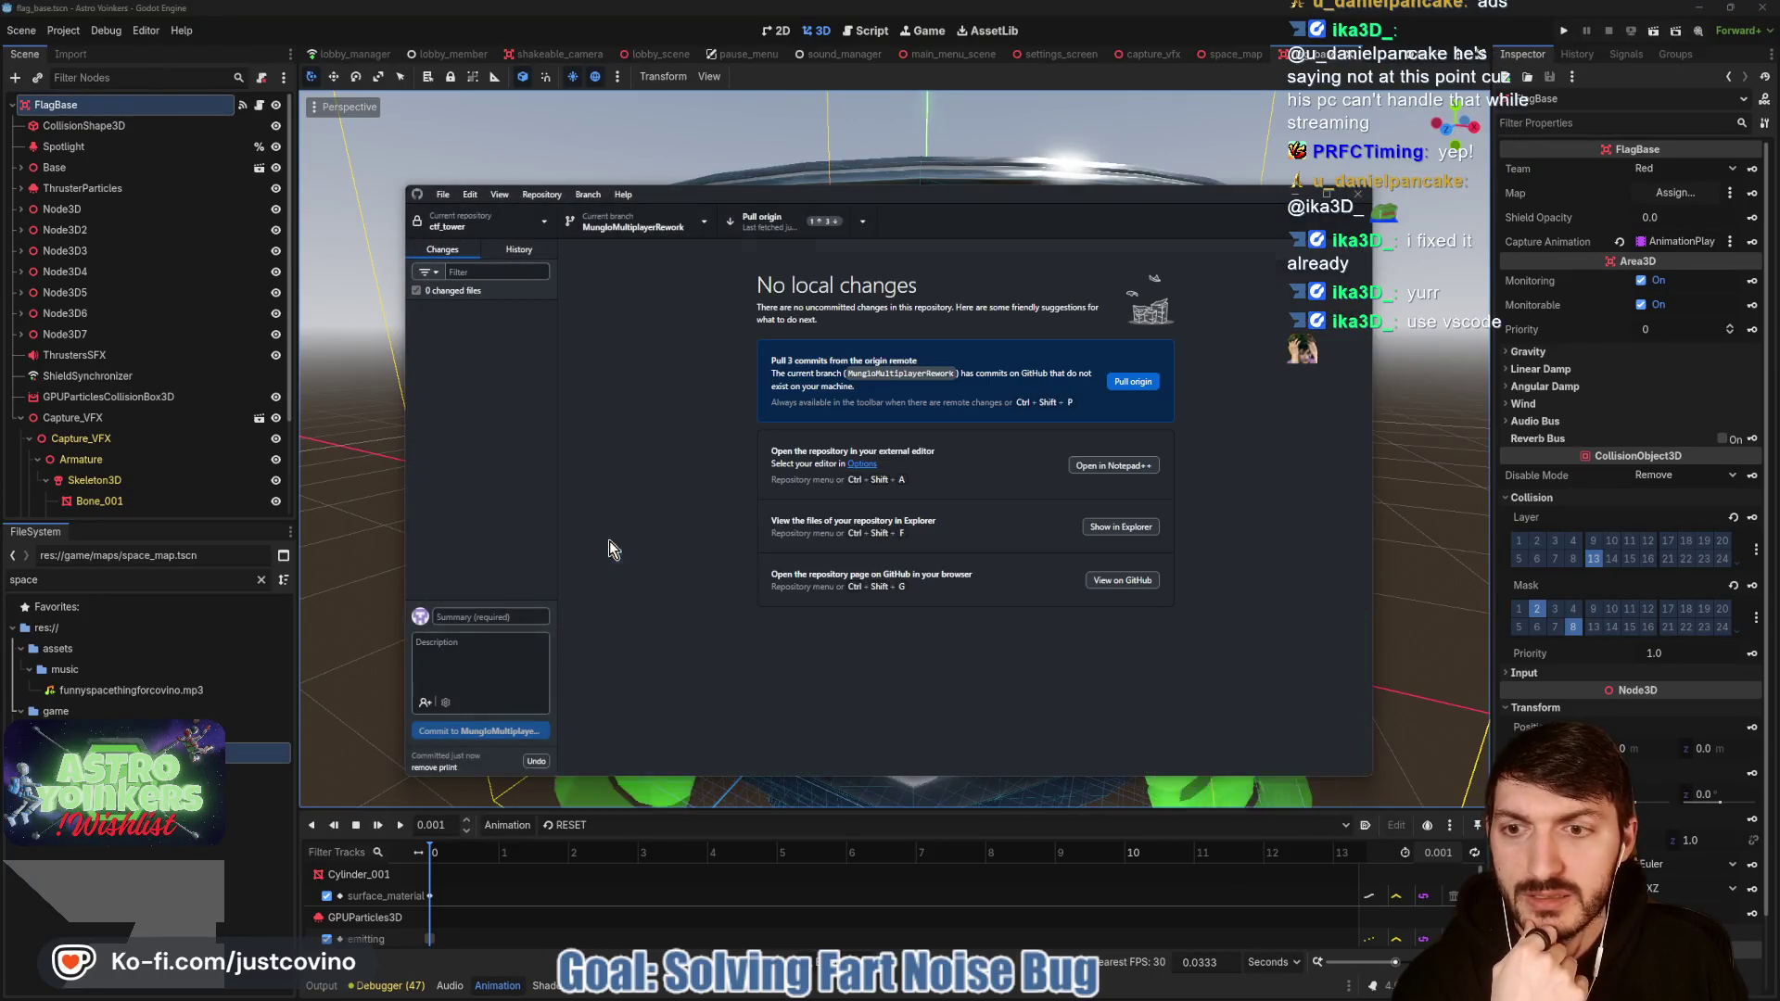
pyautogui.click(517, 254)
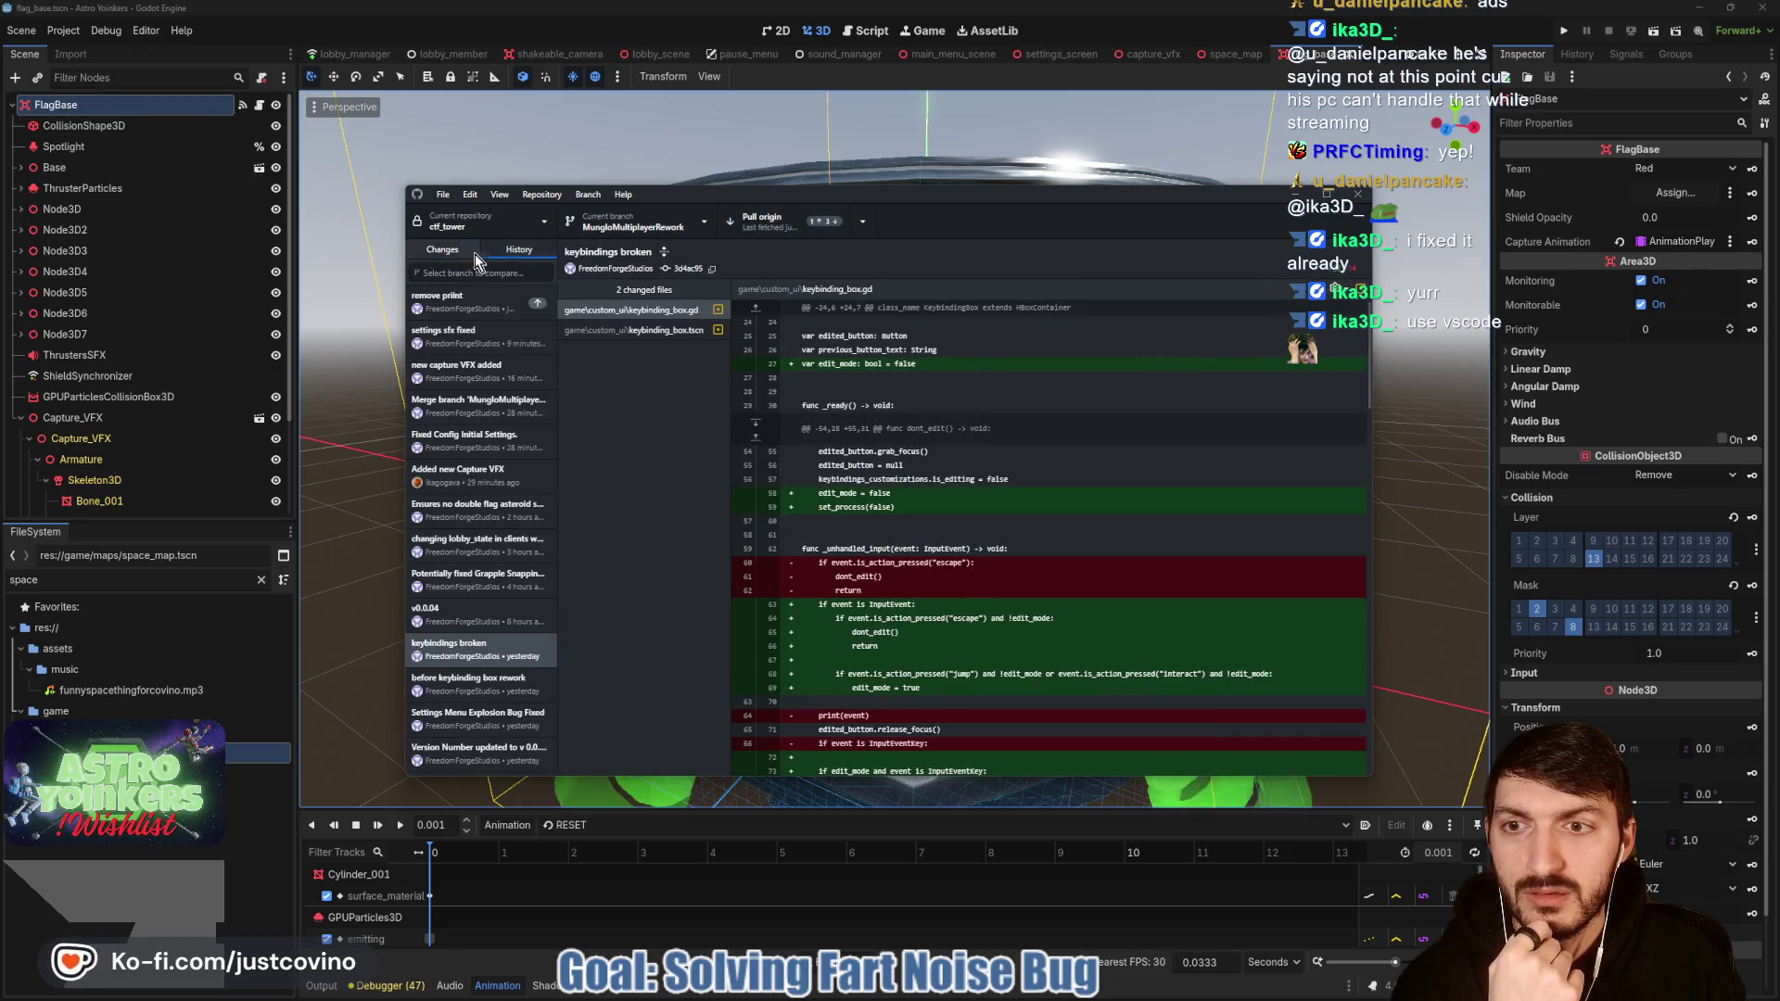
pyautogui.click(444, 250)
pyautogui.click(770, 223)
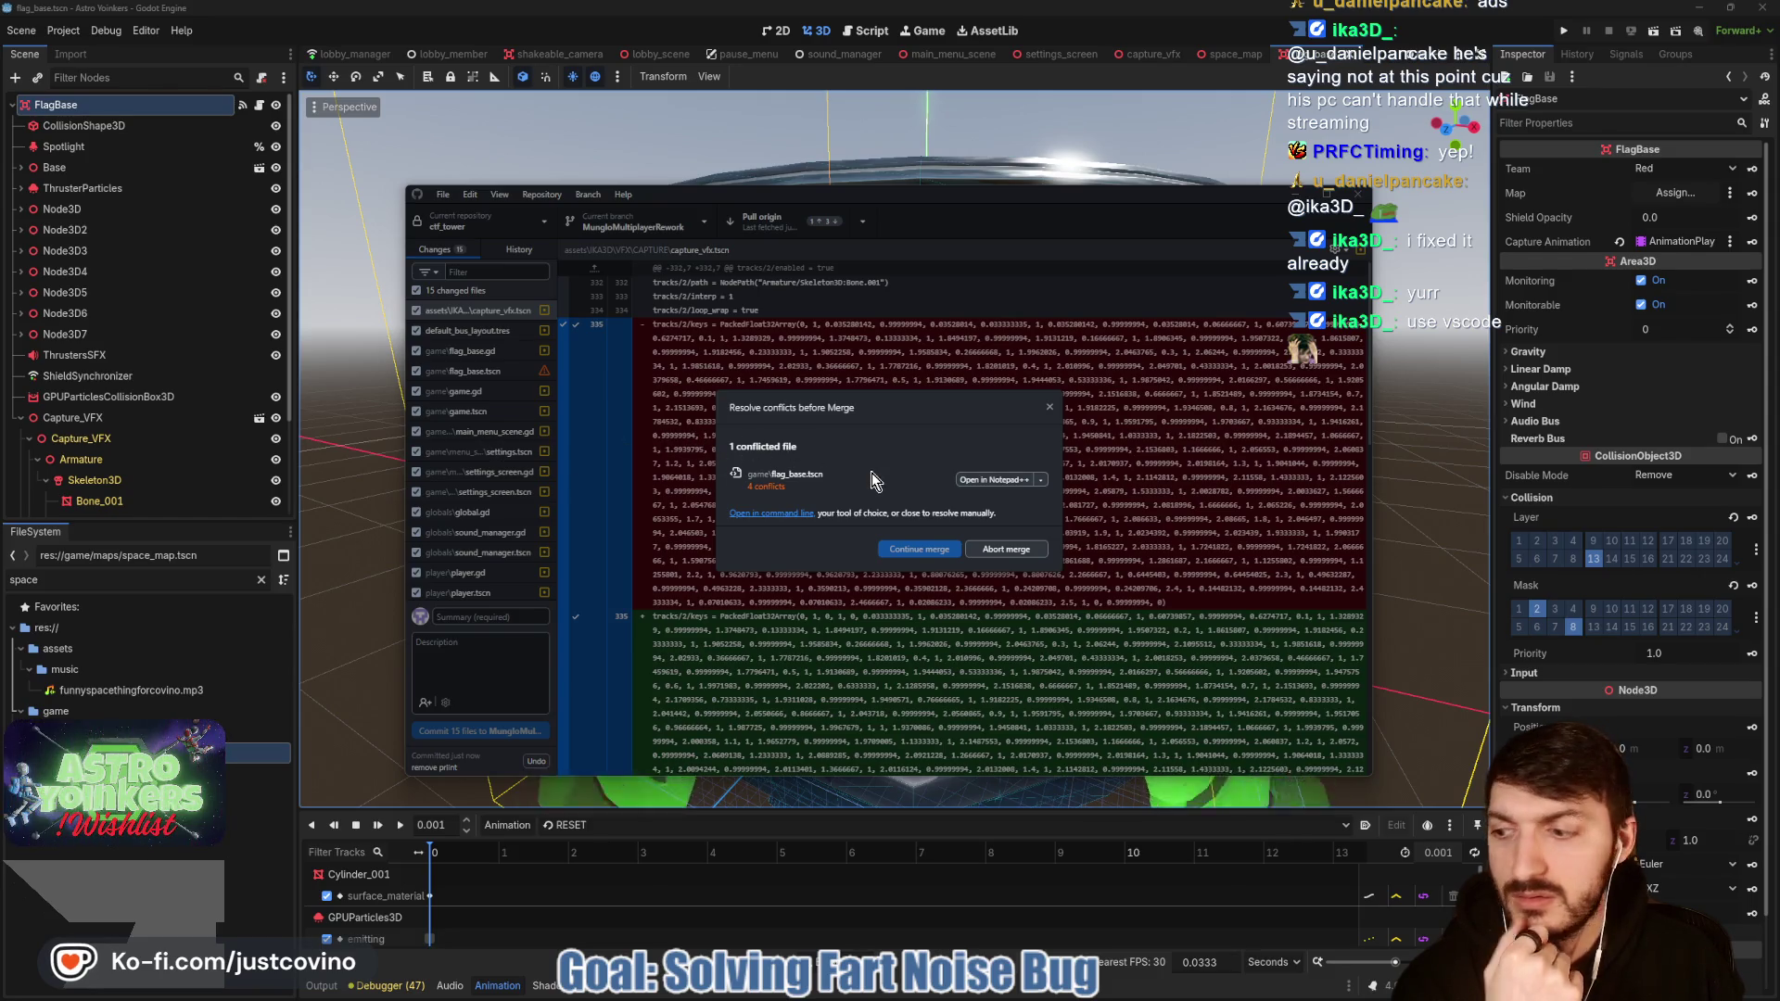
pyautogui.click(998, 480)
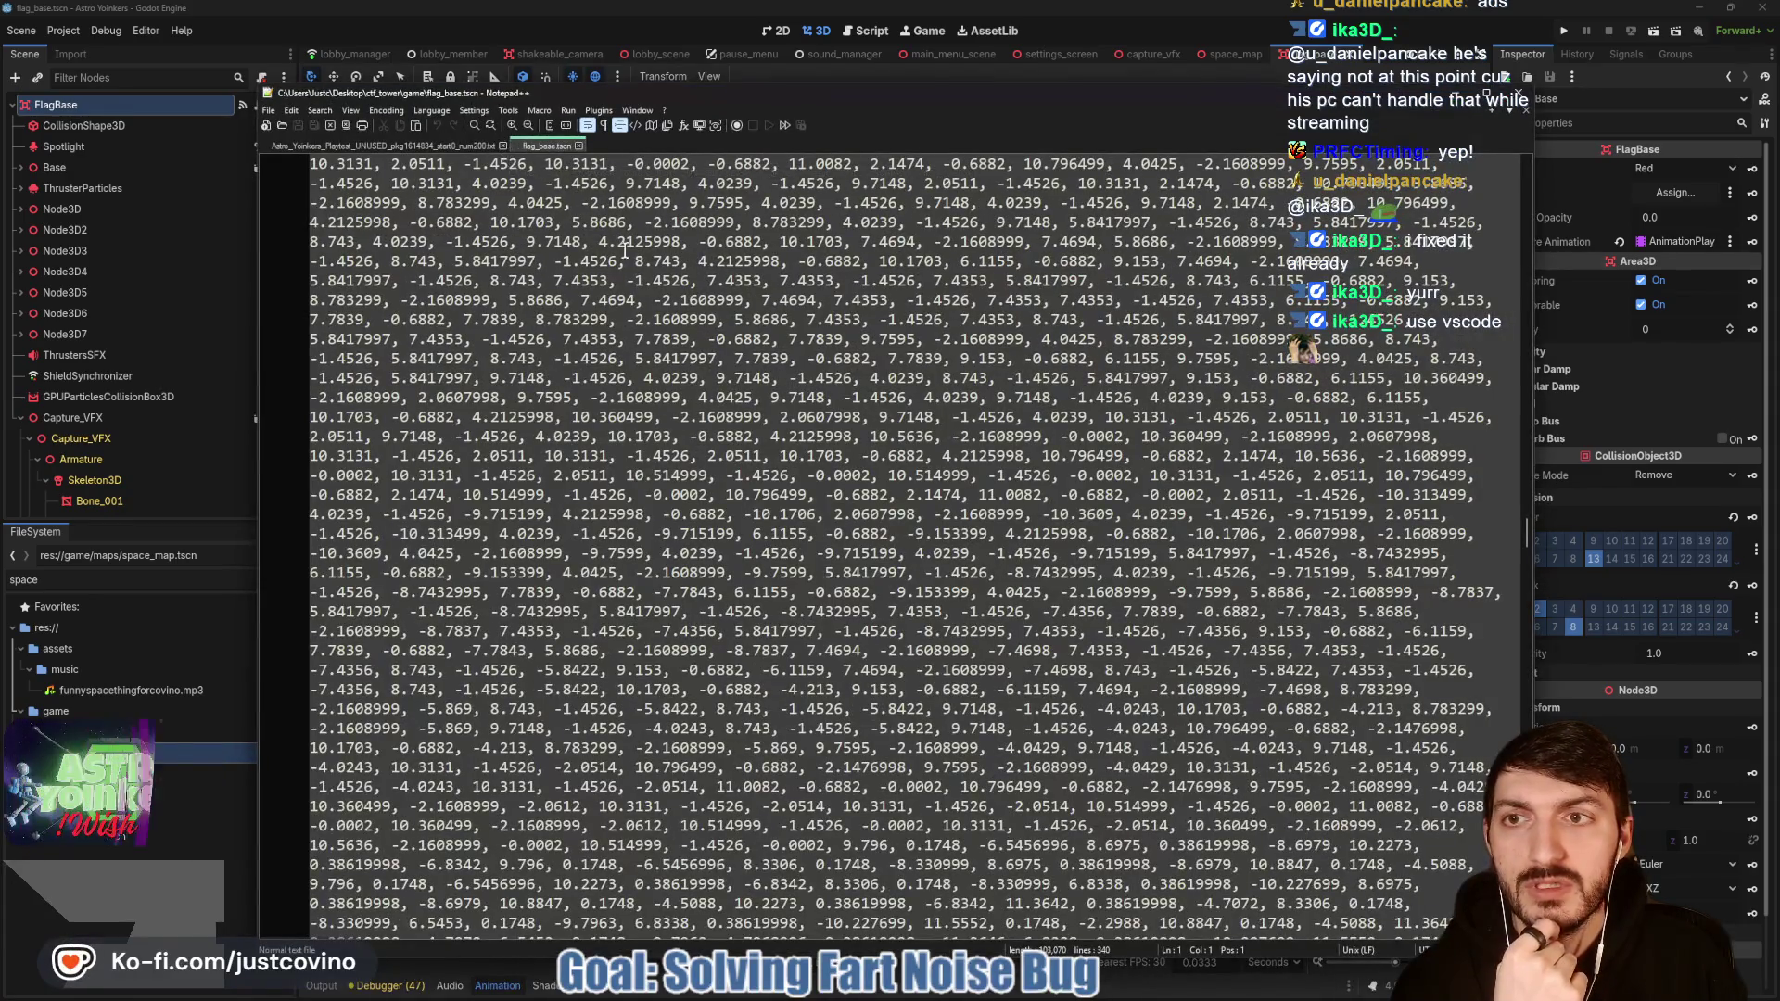
pyautogui.scroll(-15, 726, 501)
pyautogui.scroll(15, 726, 500)
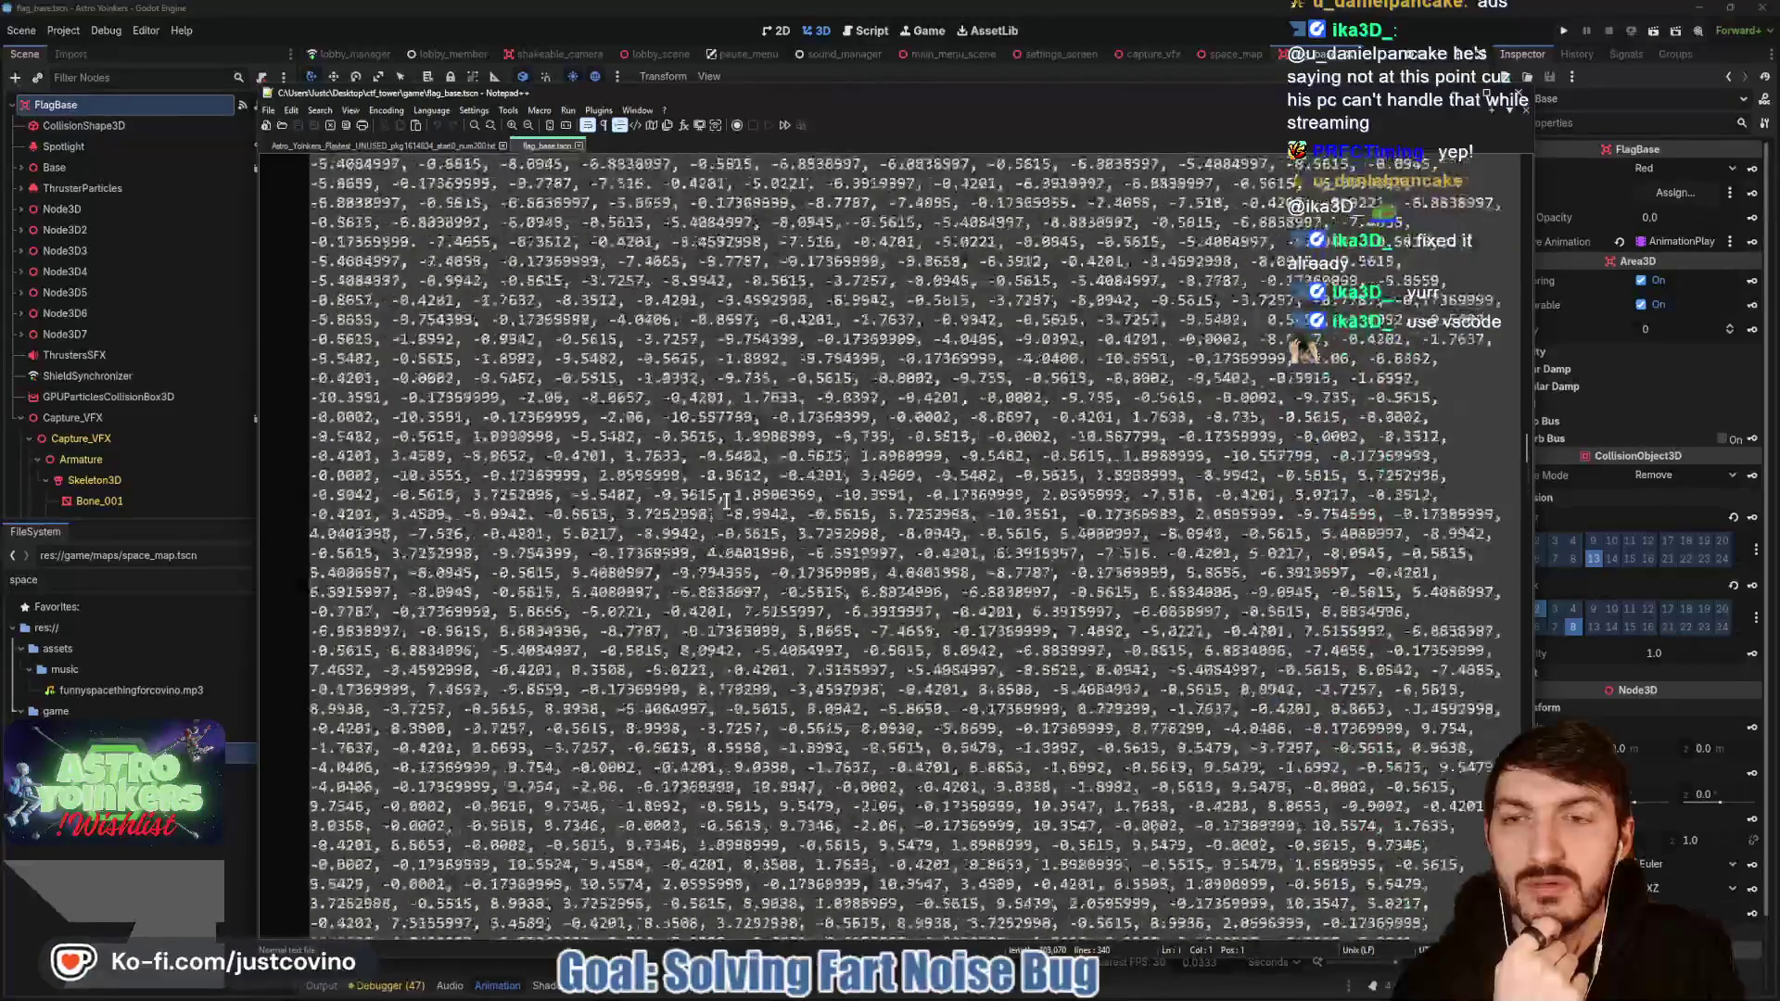
pyautogui.scroll(6, 725, 501)
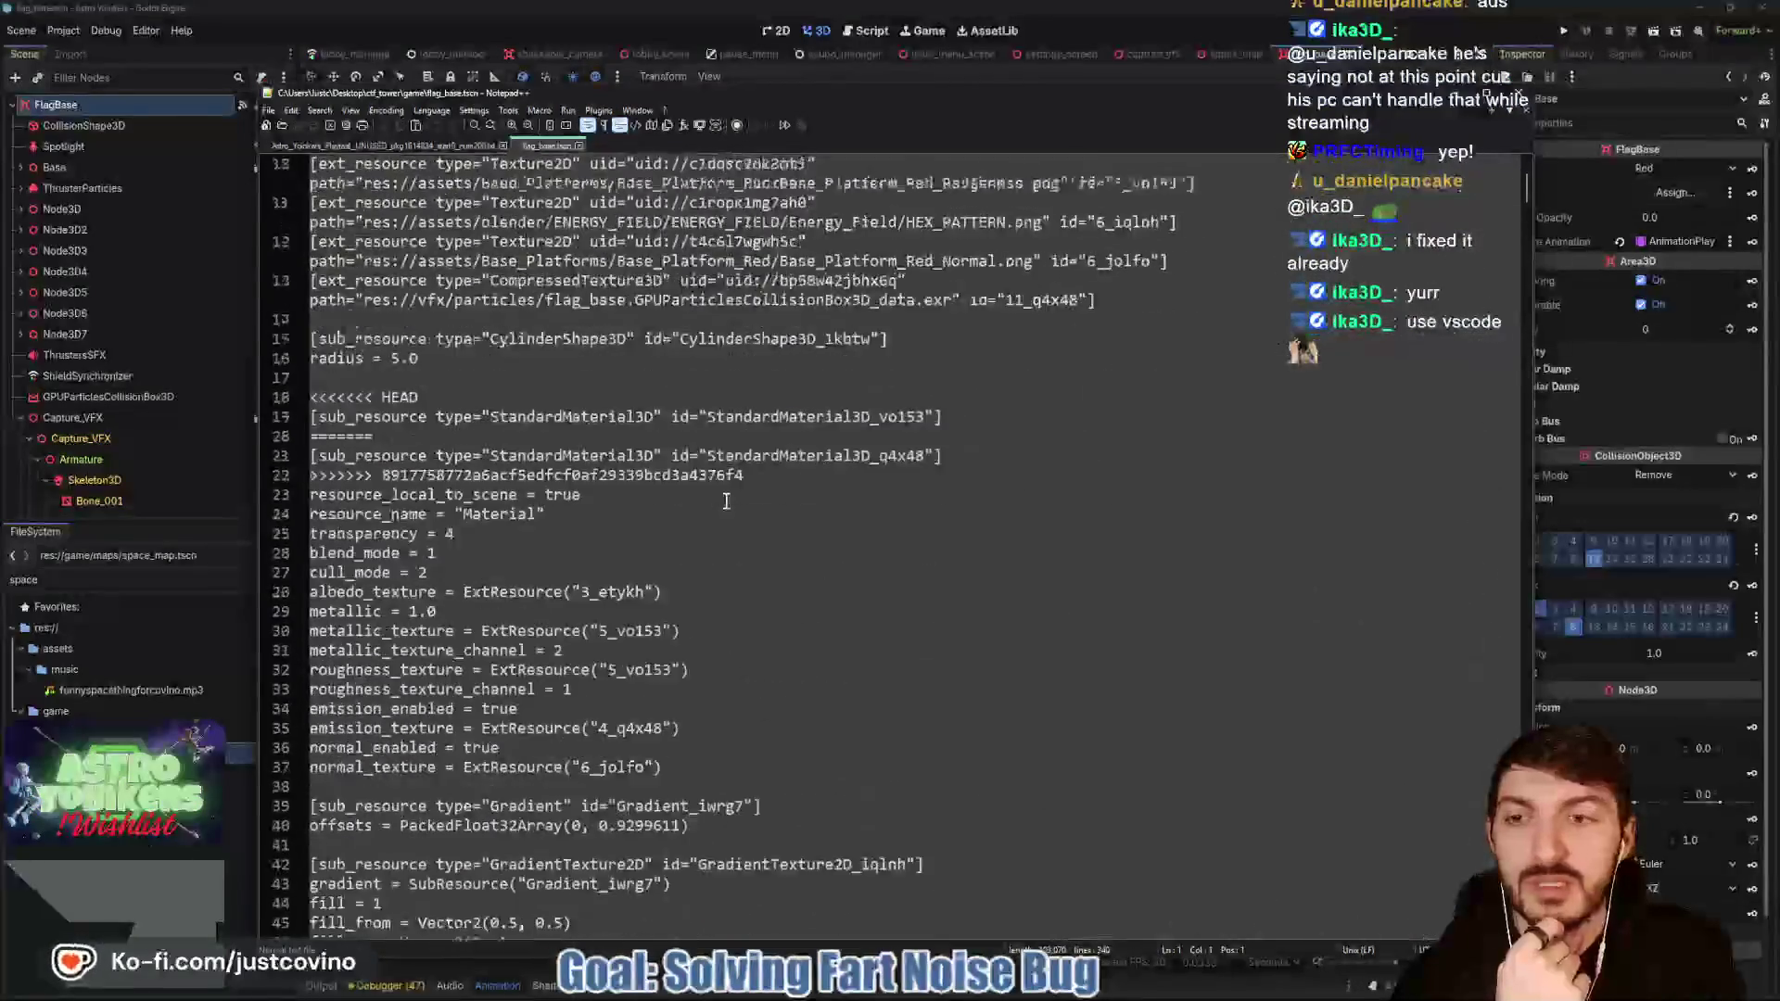
pyautogui.scroll(-5, 468, 368)
pyautogui.moveTo(428, 417); pyautogui.dragTo(200, 425)
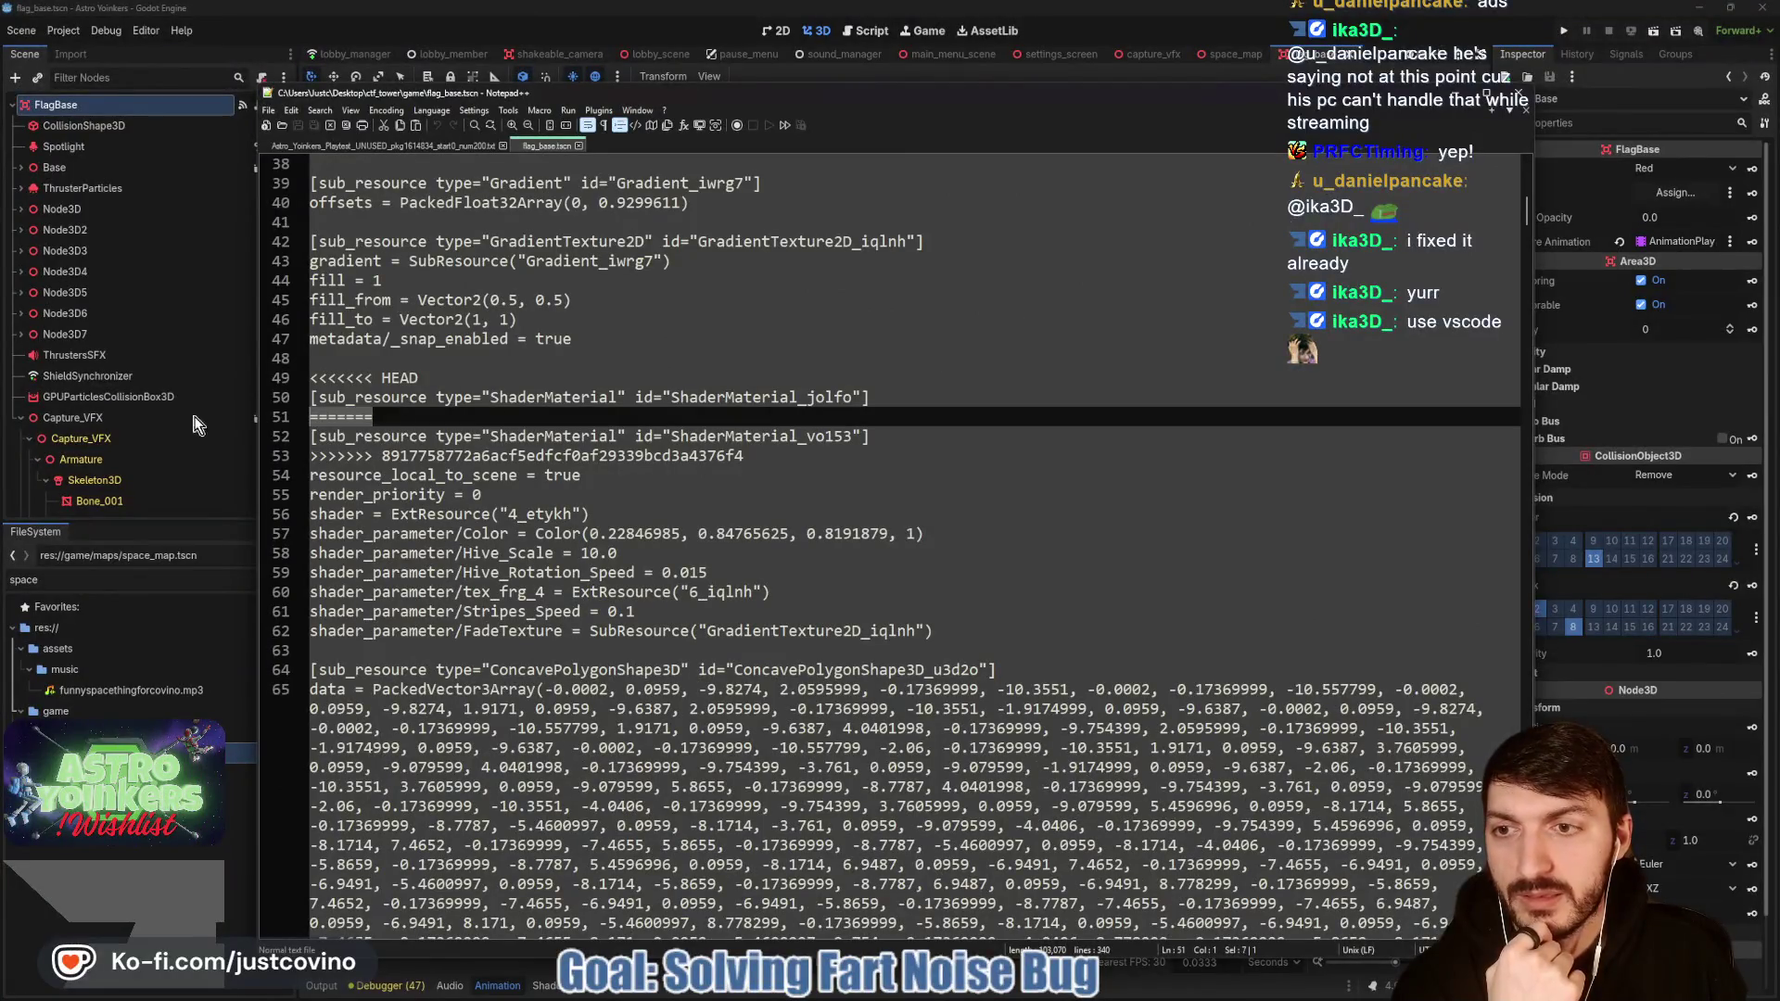
pyautogui.scroll(-1, 700, 495)
pyautogui.scroll(-2, 700, 494)
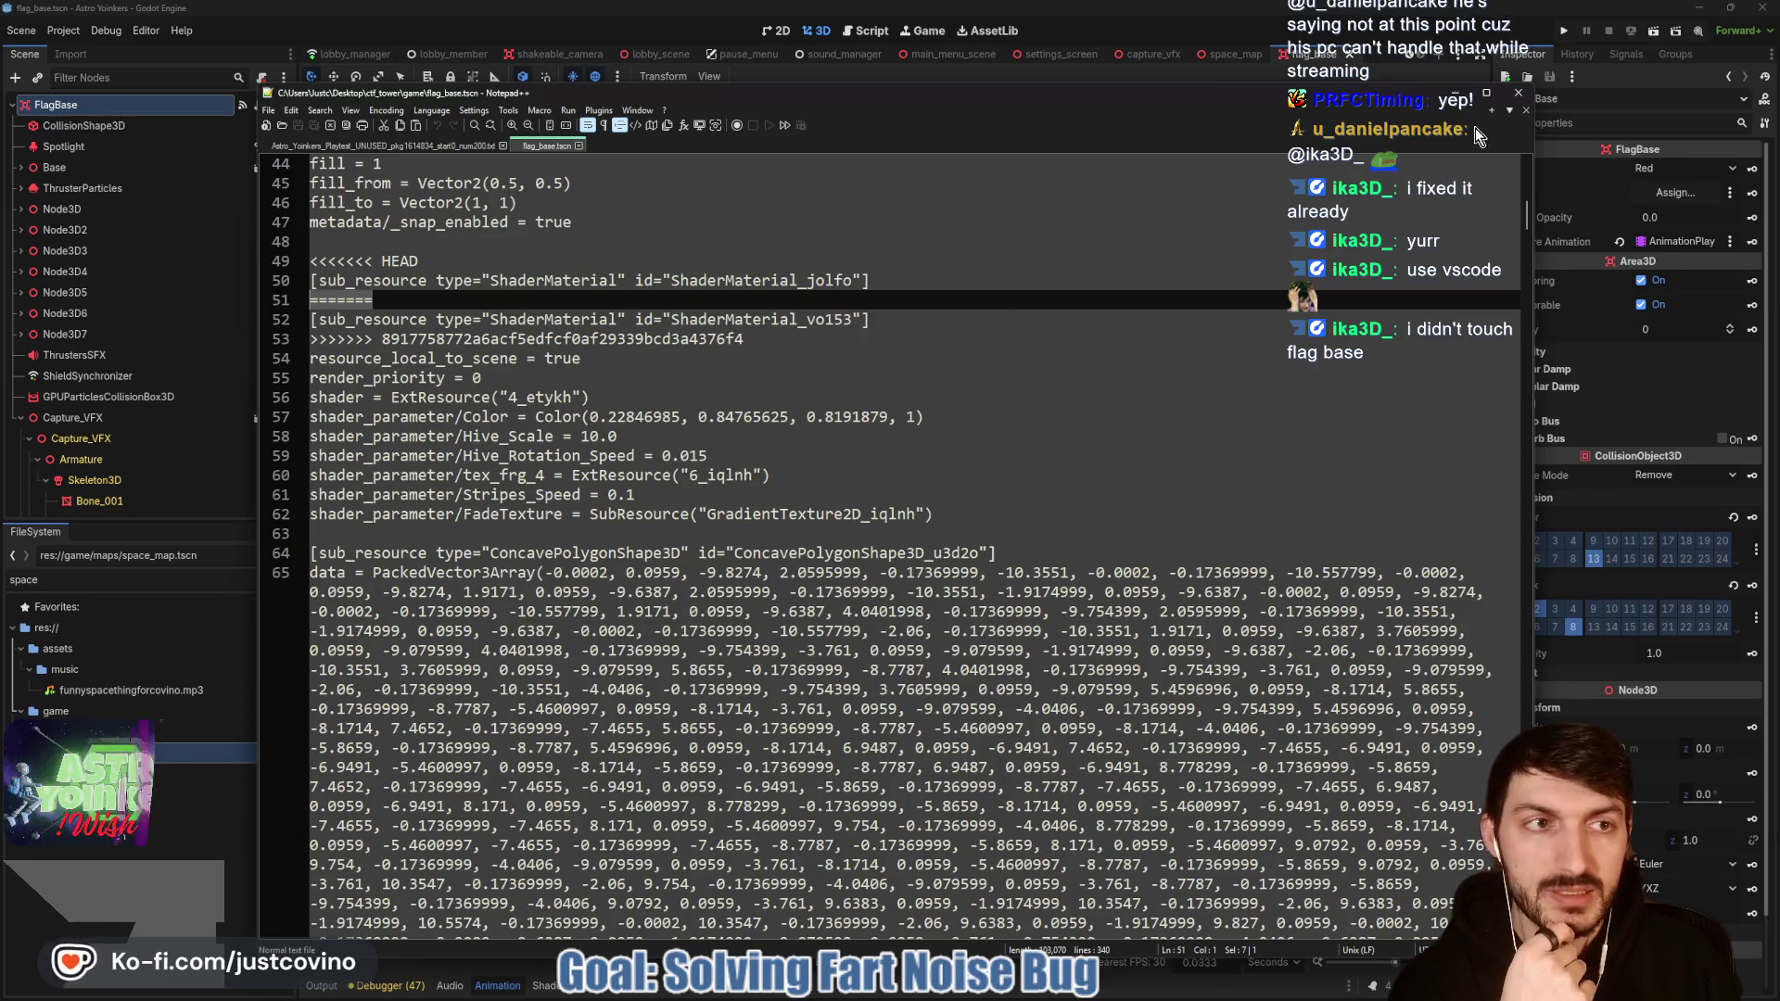
pyautogui.click(581, 148)
pyautogui.click(1452, 103)
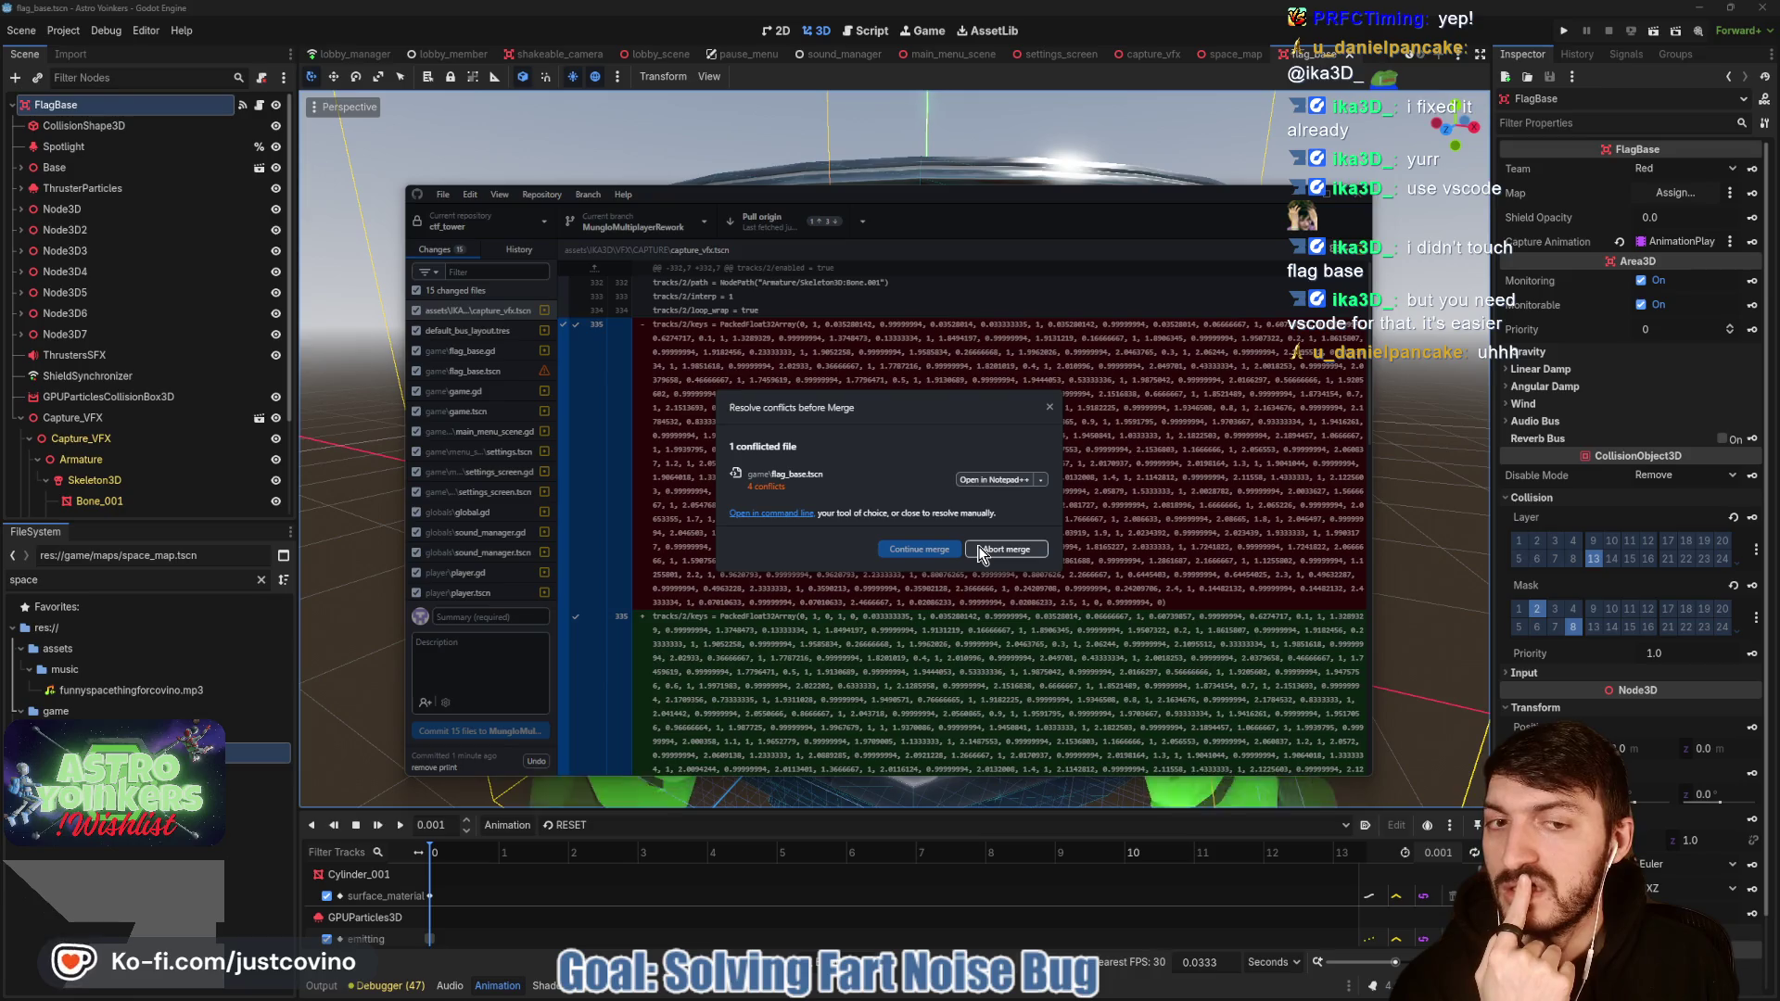
# Abort the conflicted merge and inspect the merge commit's changed files in History.
pyautogui.click(979, 550)
pyautogui.click(519, 250)
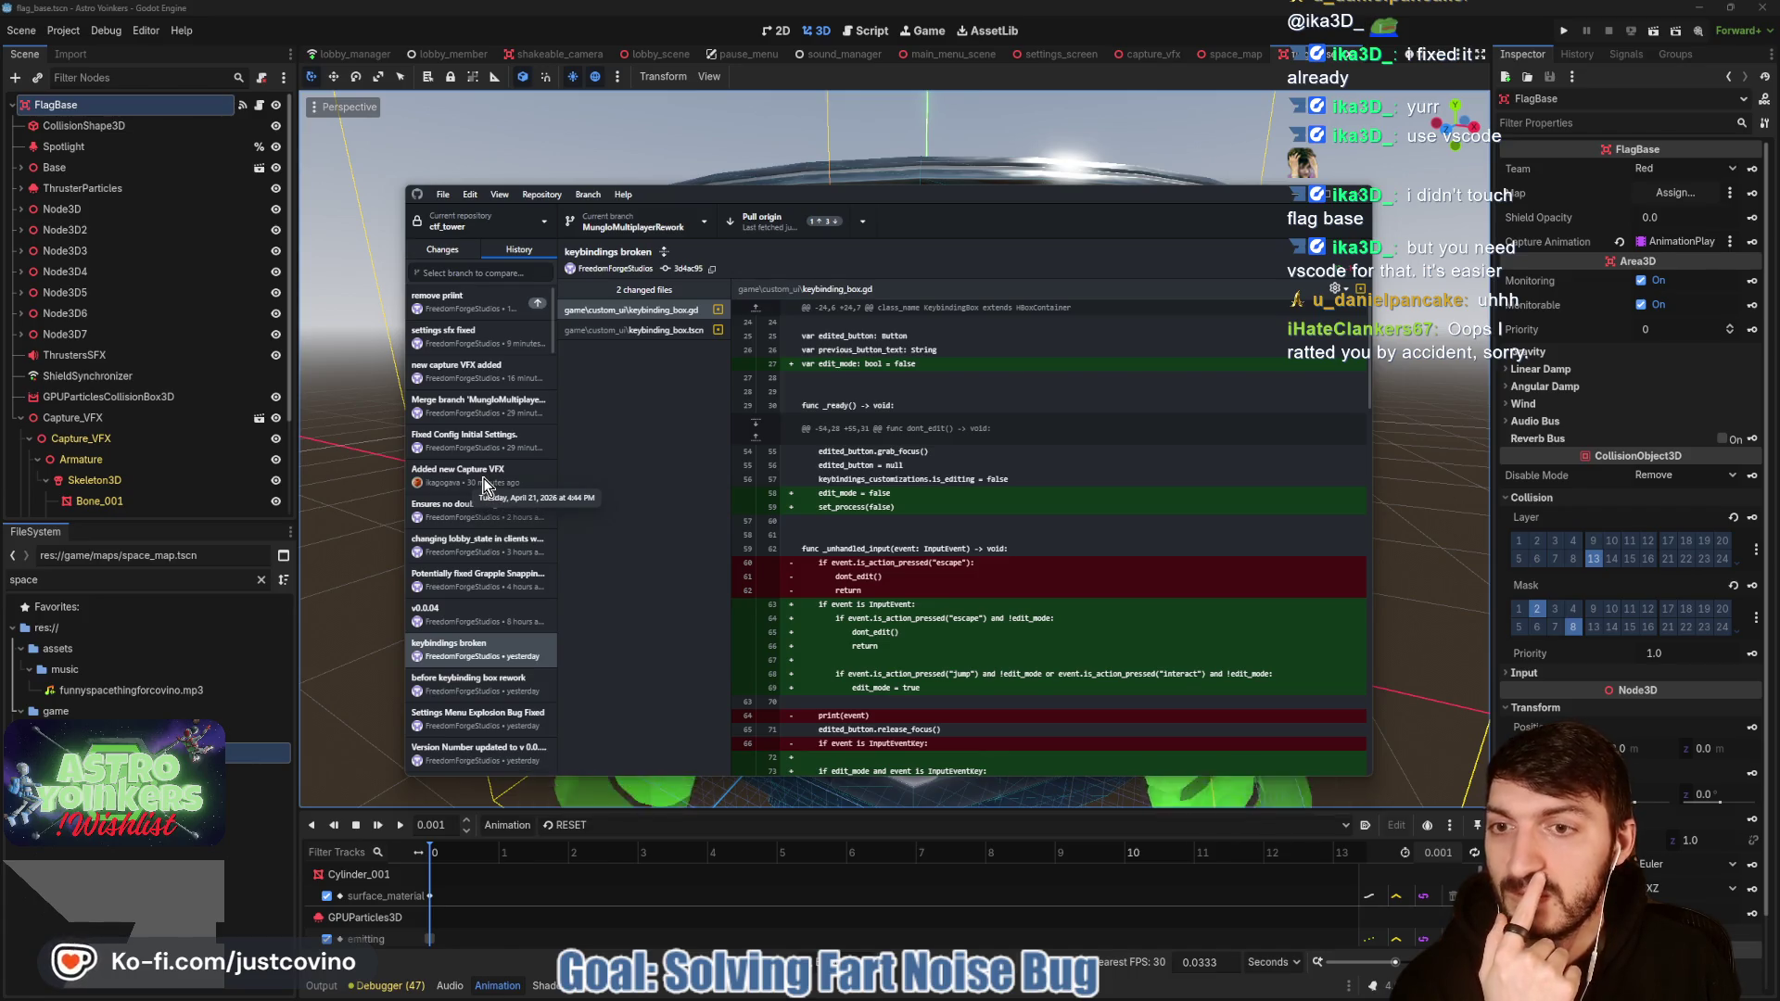
pyautogui.click(460, 405)
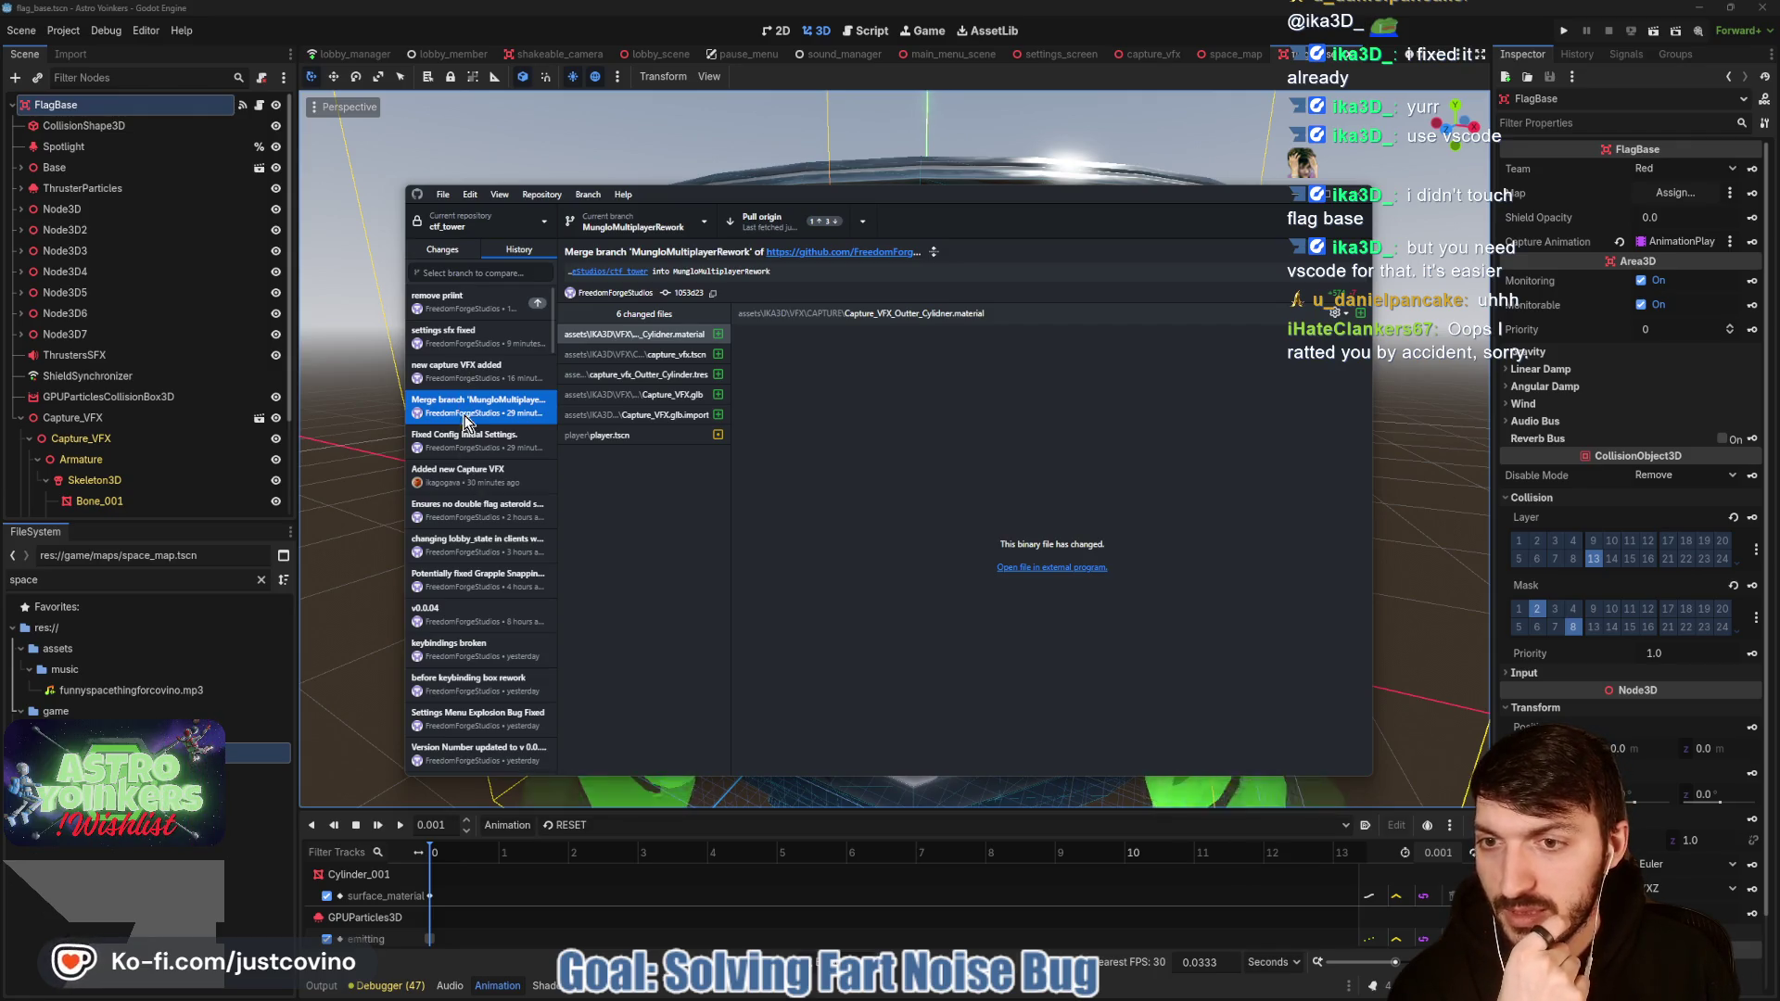
# Select the latest 'remove print' commit to view its flag_base.tscn diff and bring up its actions.
pyautogui.click(467, 371)
pyautogui.click(466, 335)
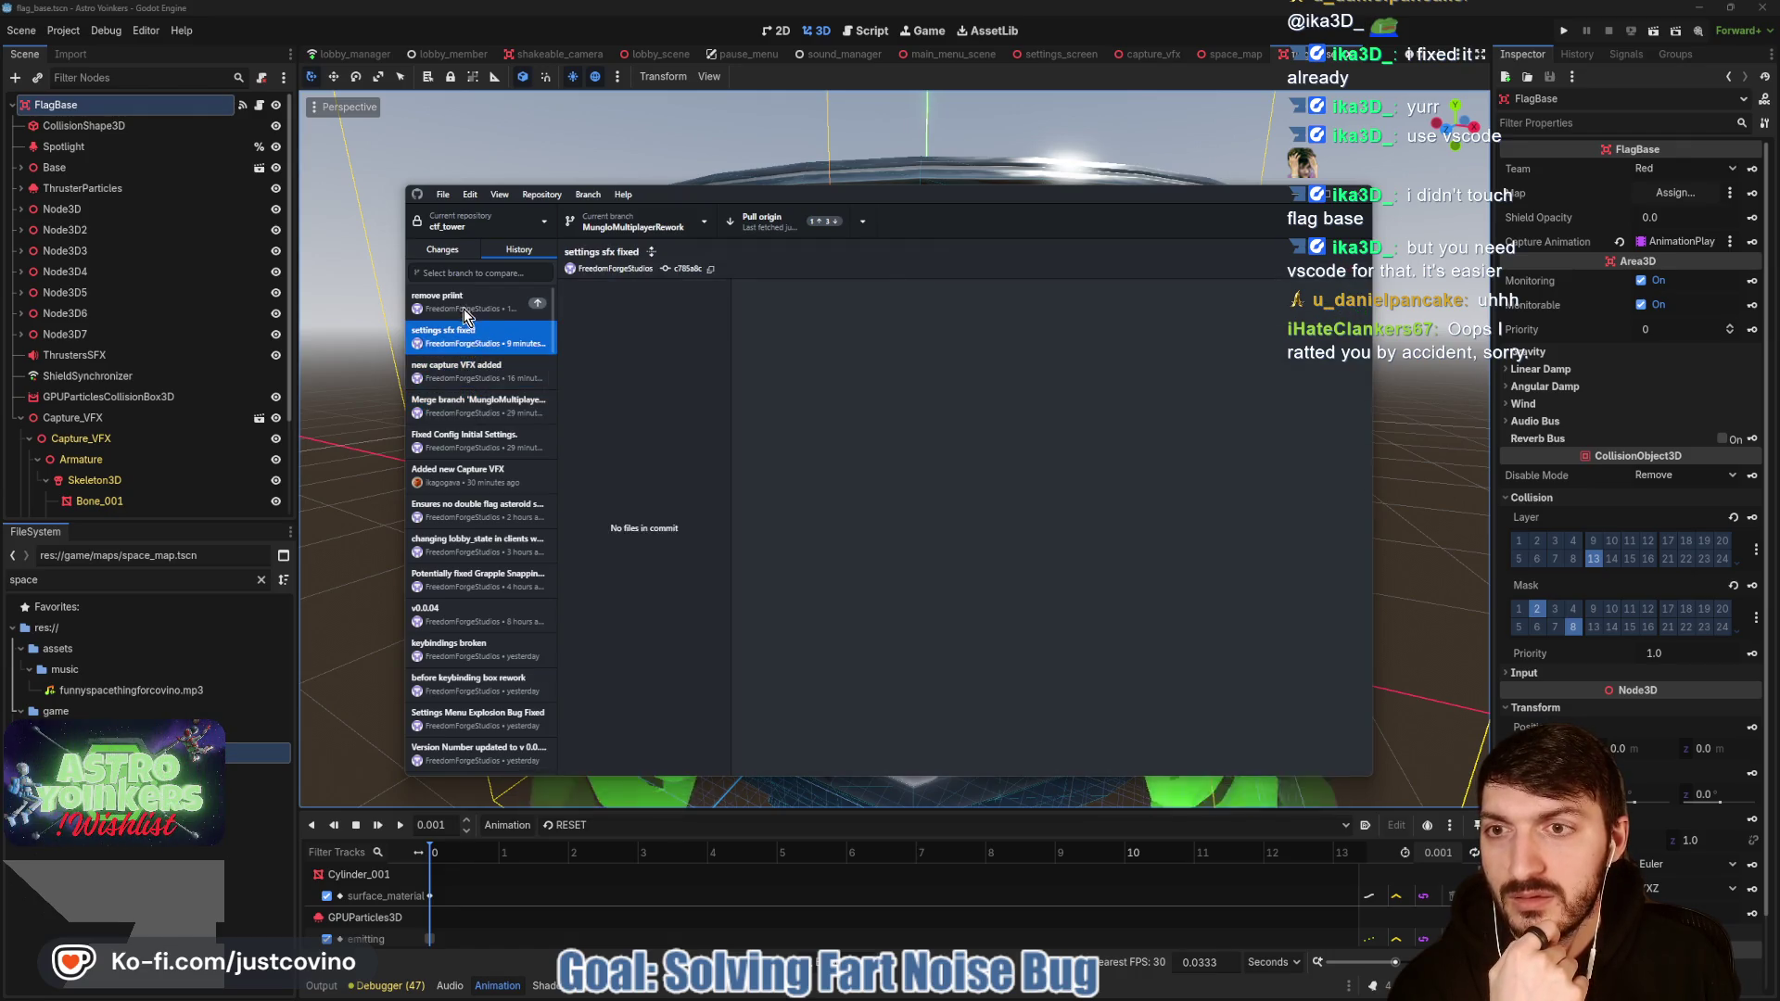
pyautogui.click(466, 306)
pyautogui.rightClick(623, 313)
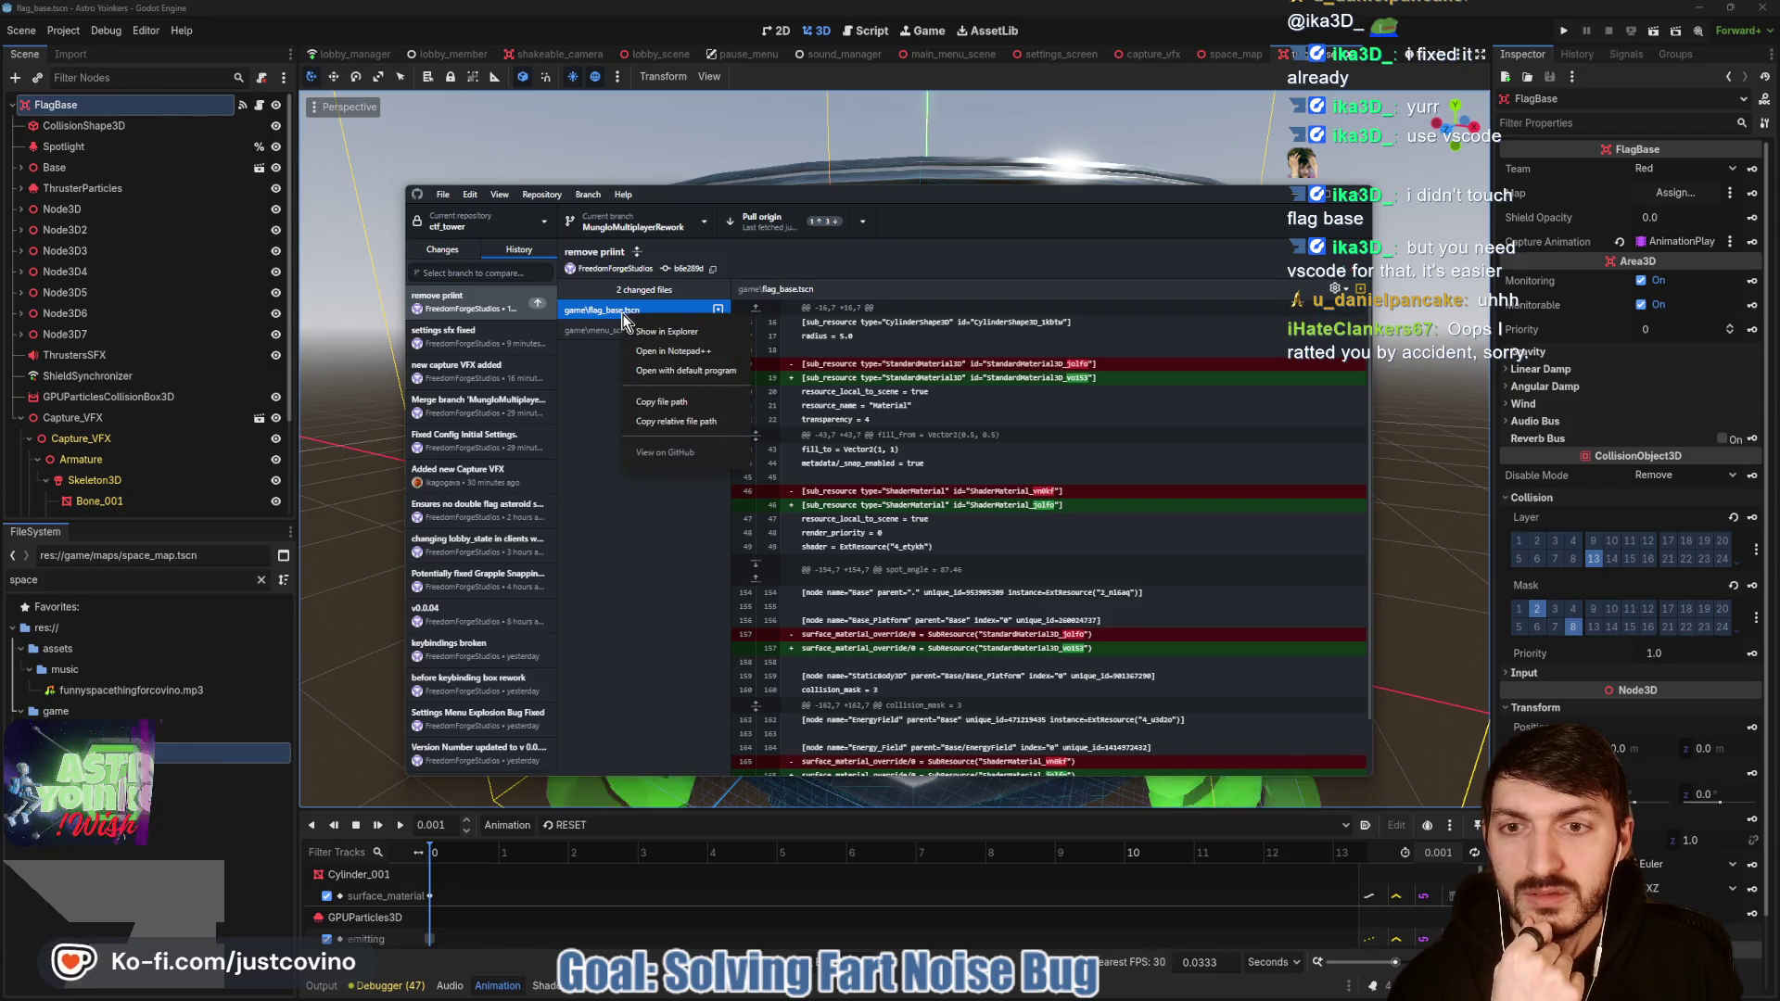
pyautogui.click(464, 295)
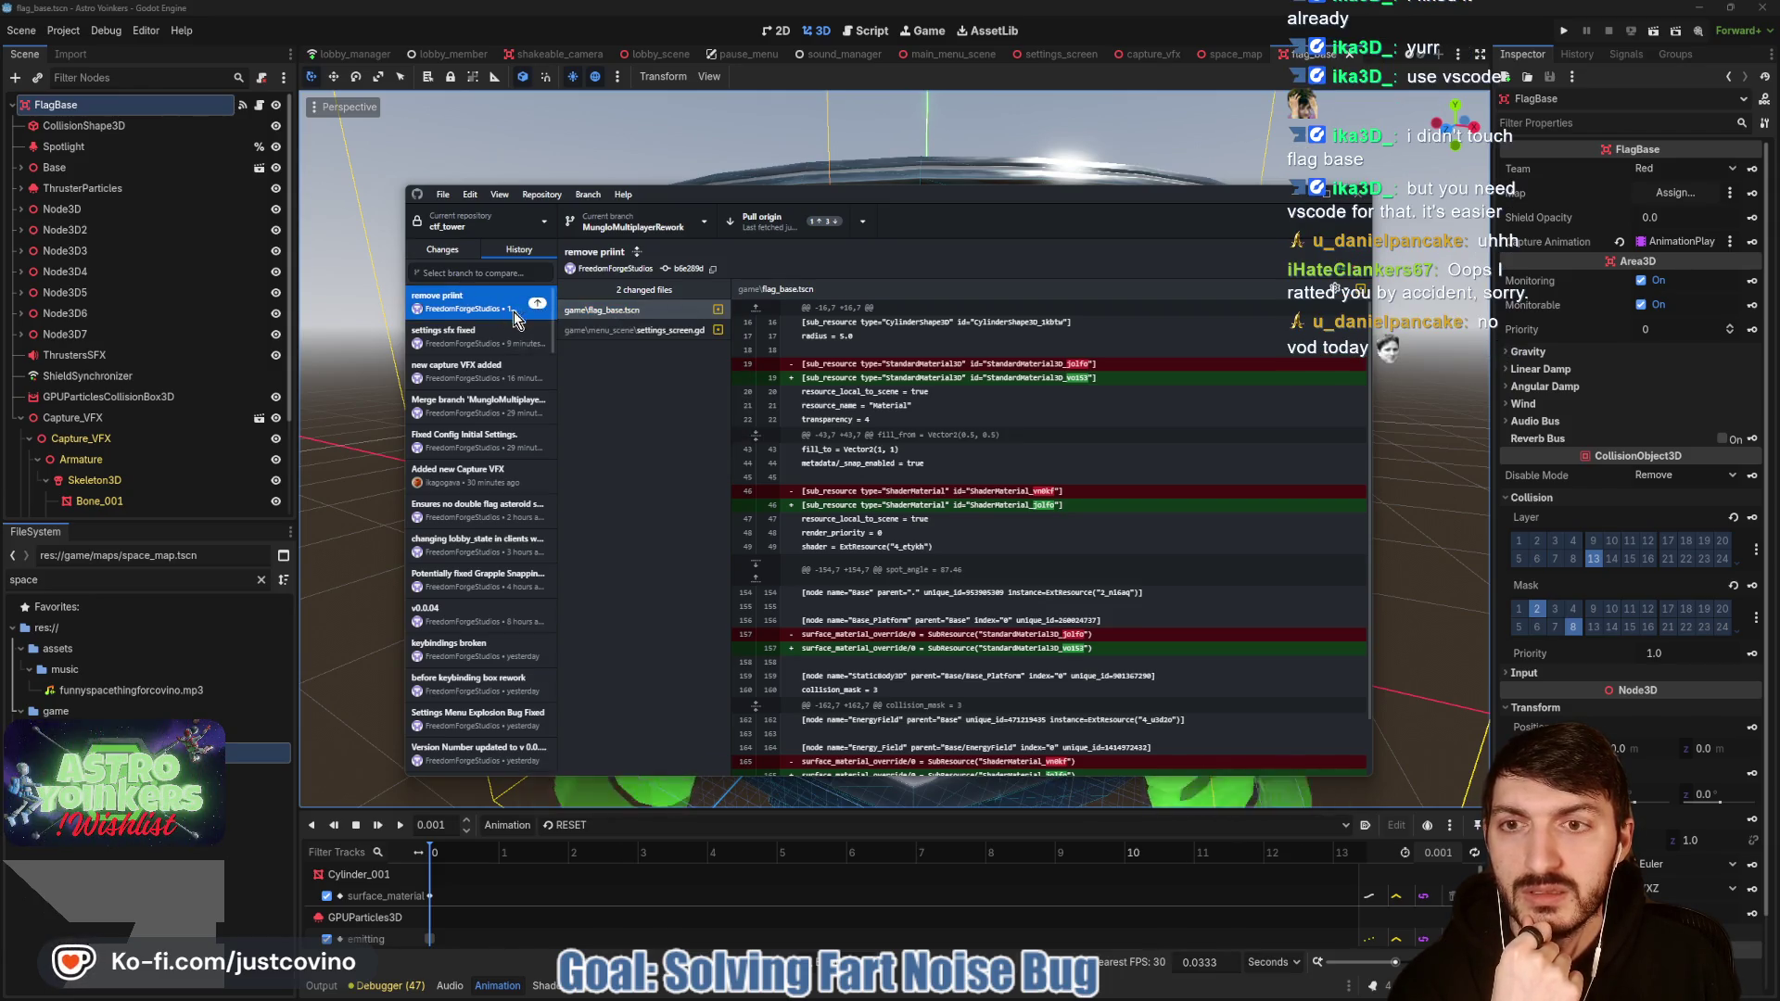
pyautogui.rightClick(458, 312)
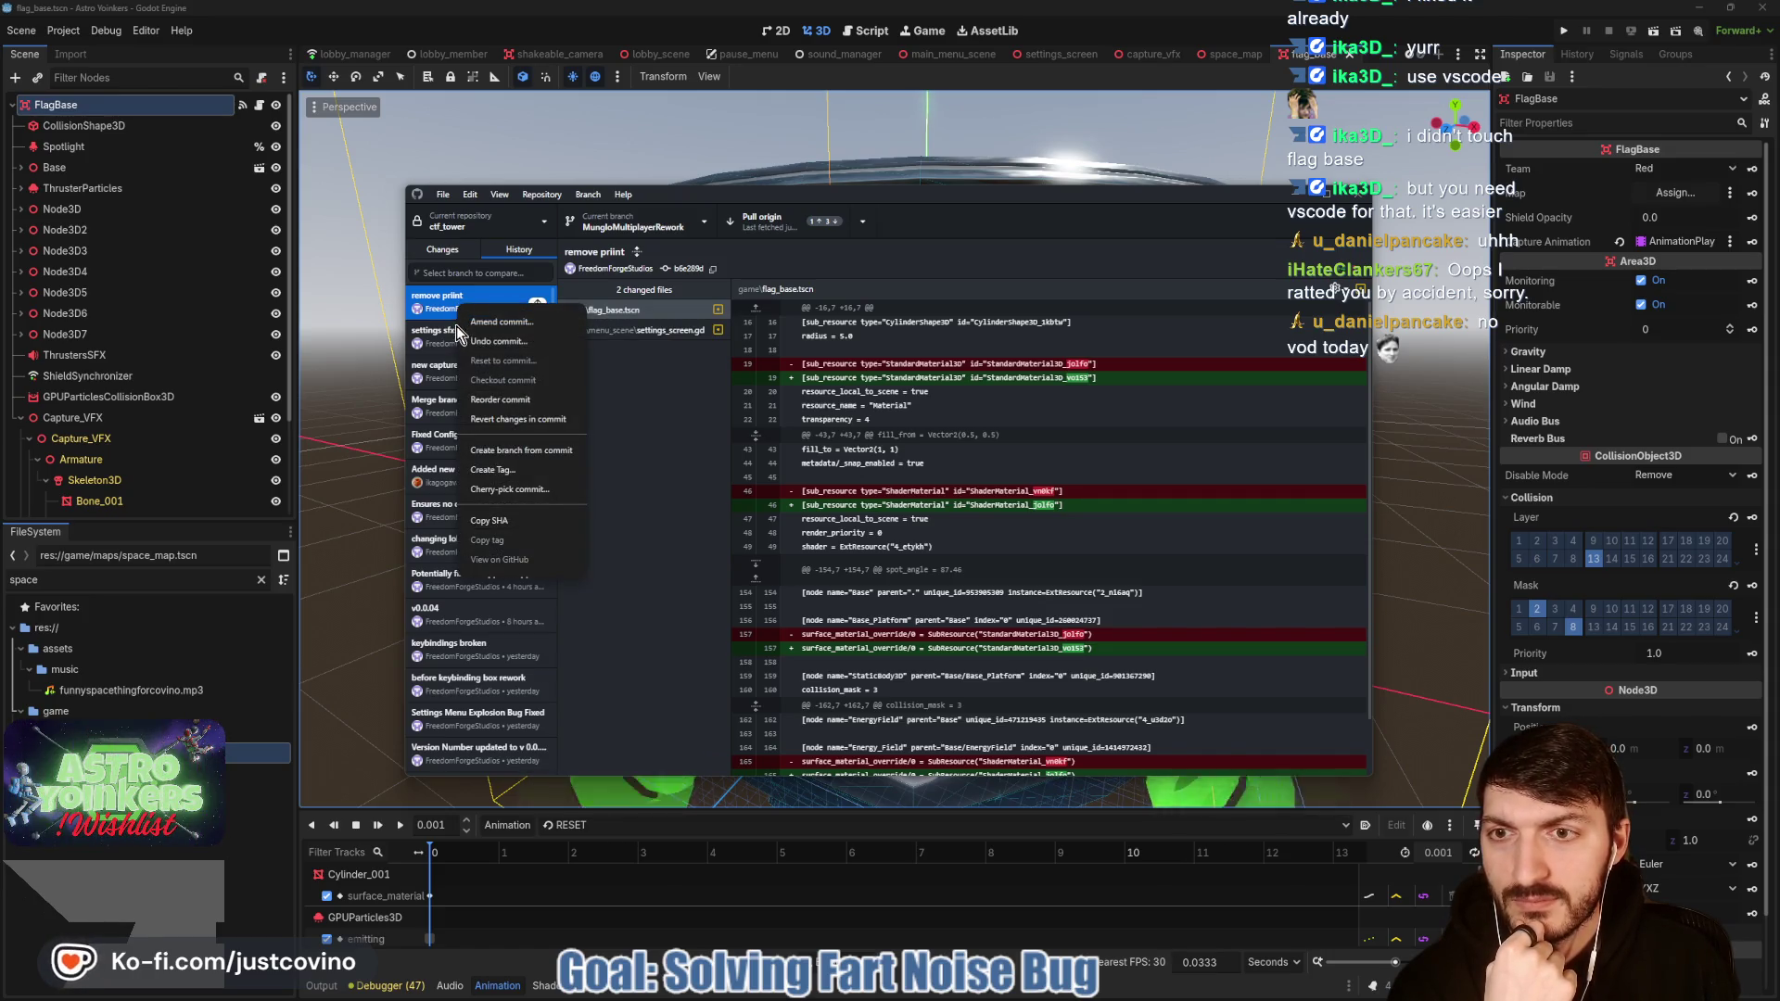
# Undo the latest commit and discard the changes to settings_screen.gd.
pyautogui.click(489, 342)
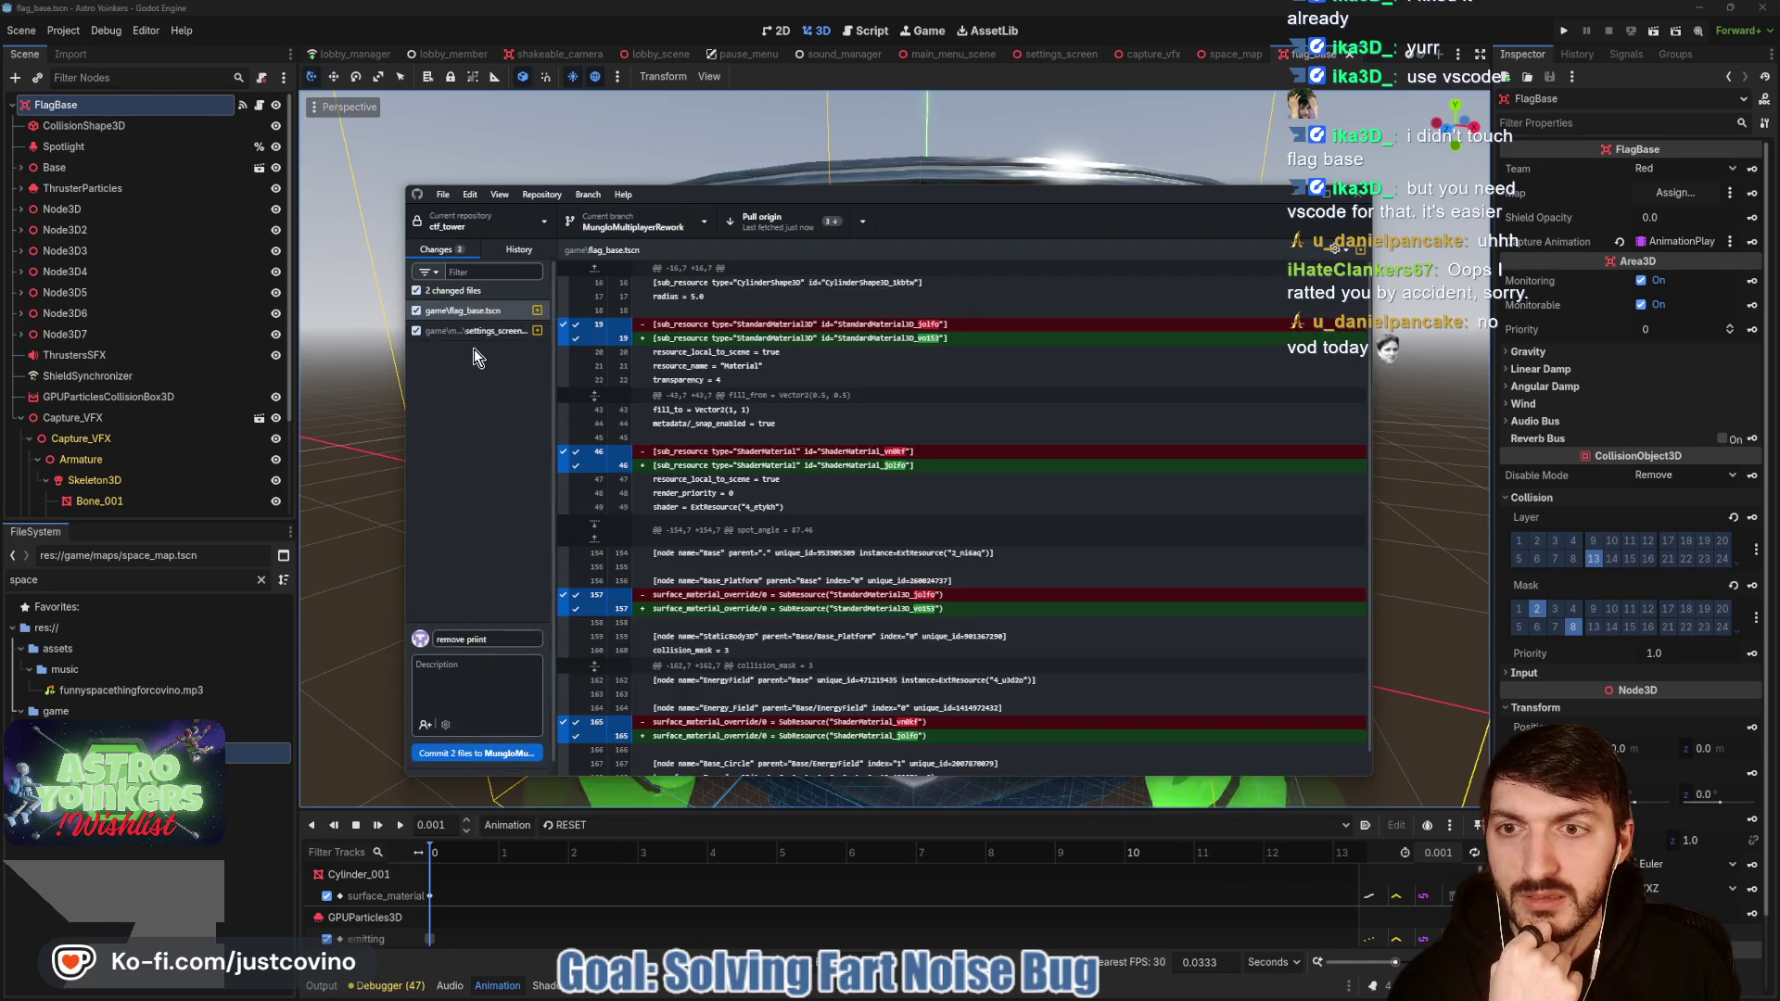
pyautogui.click(474, 343)
pyautogui.rightClick(479, 333)
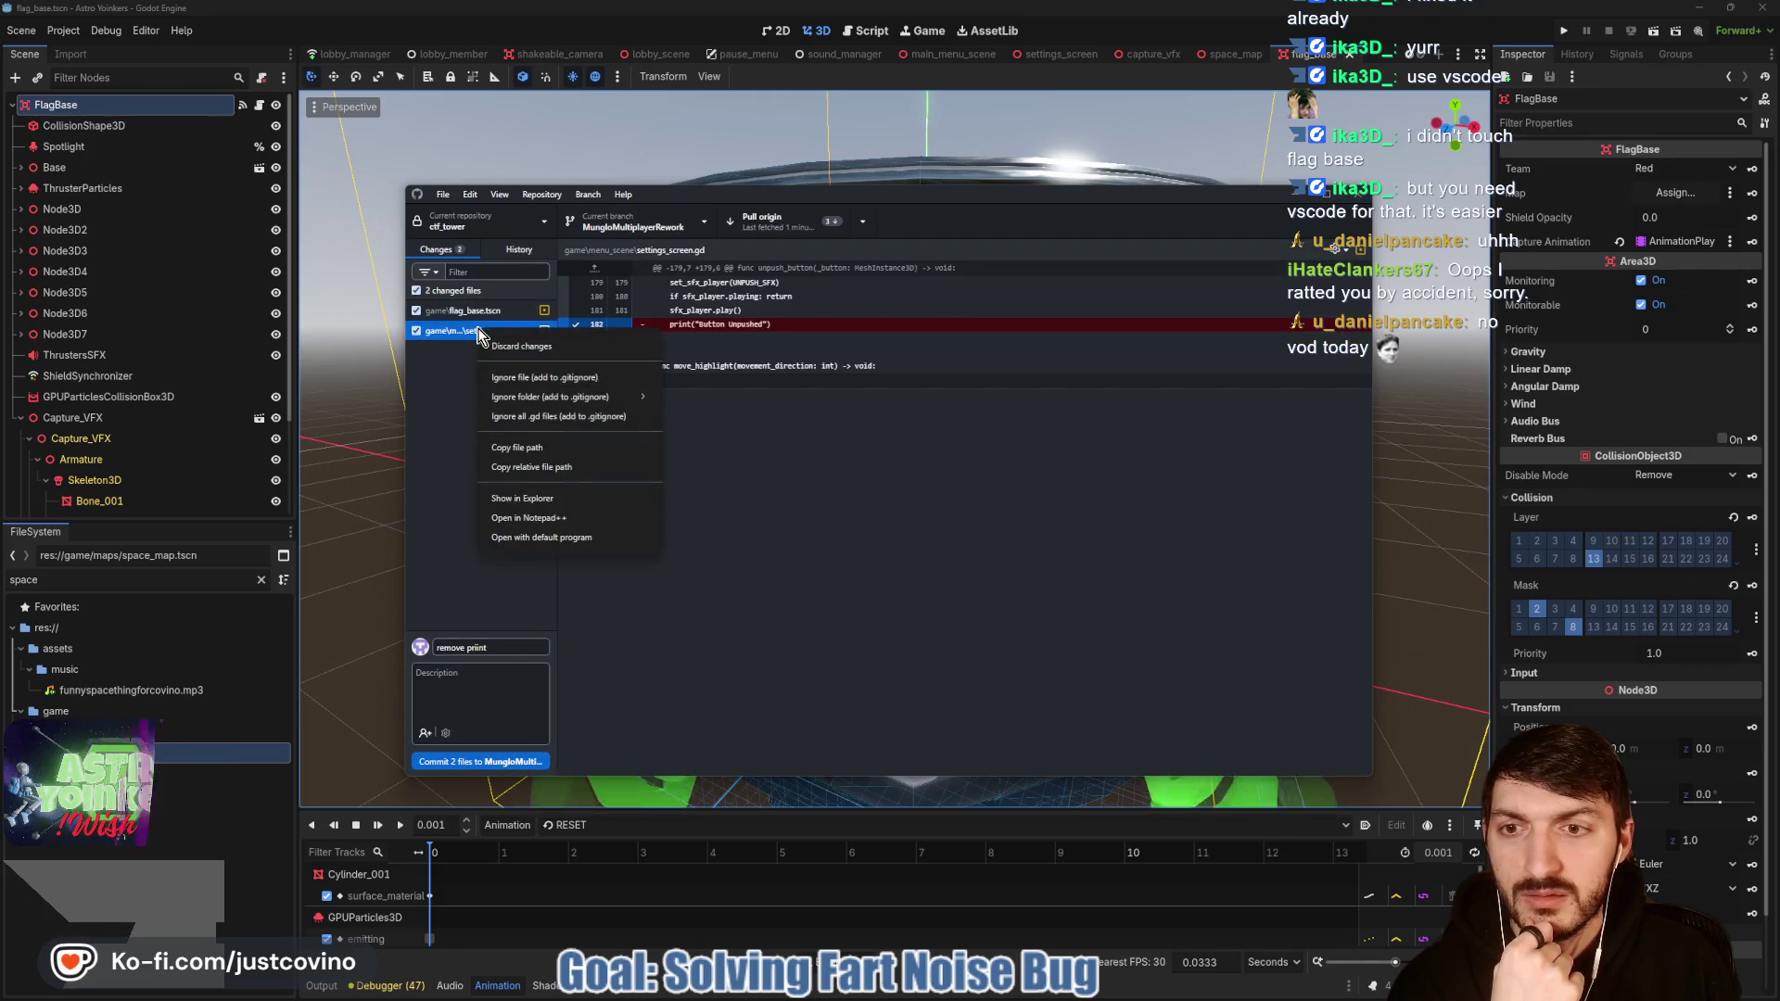
pyautogui.click(499, 343)
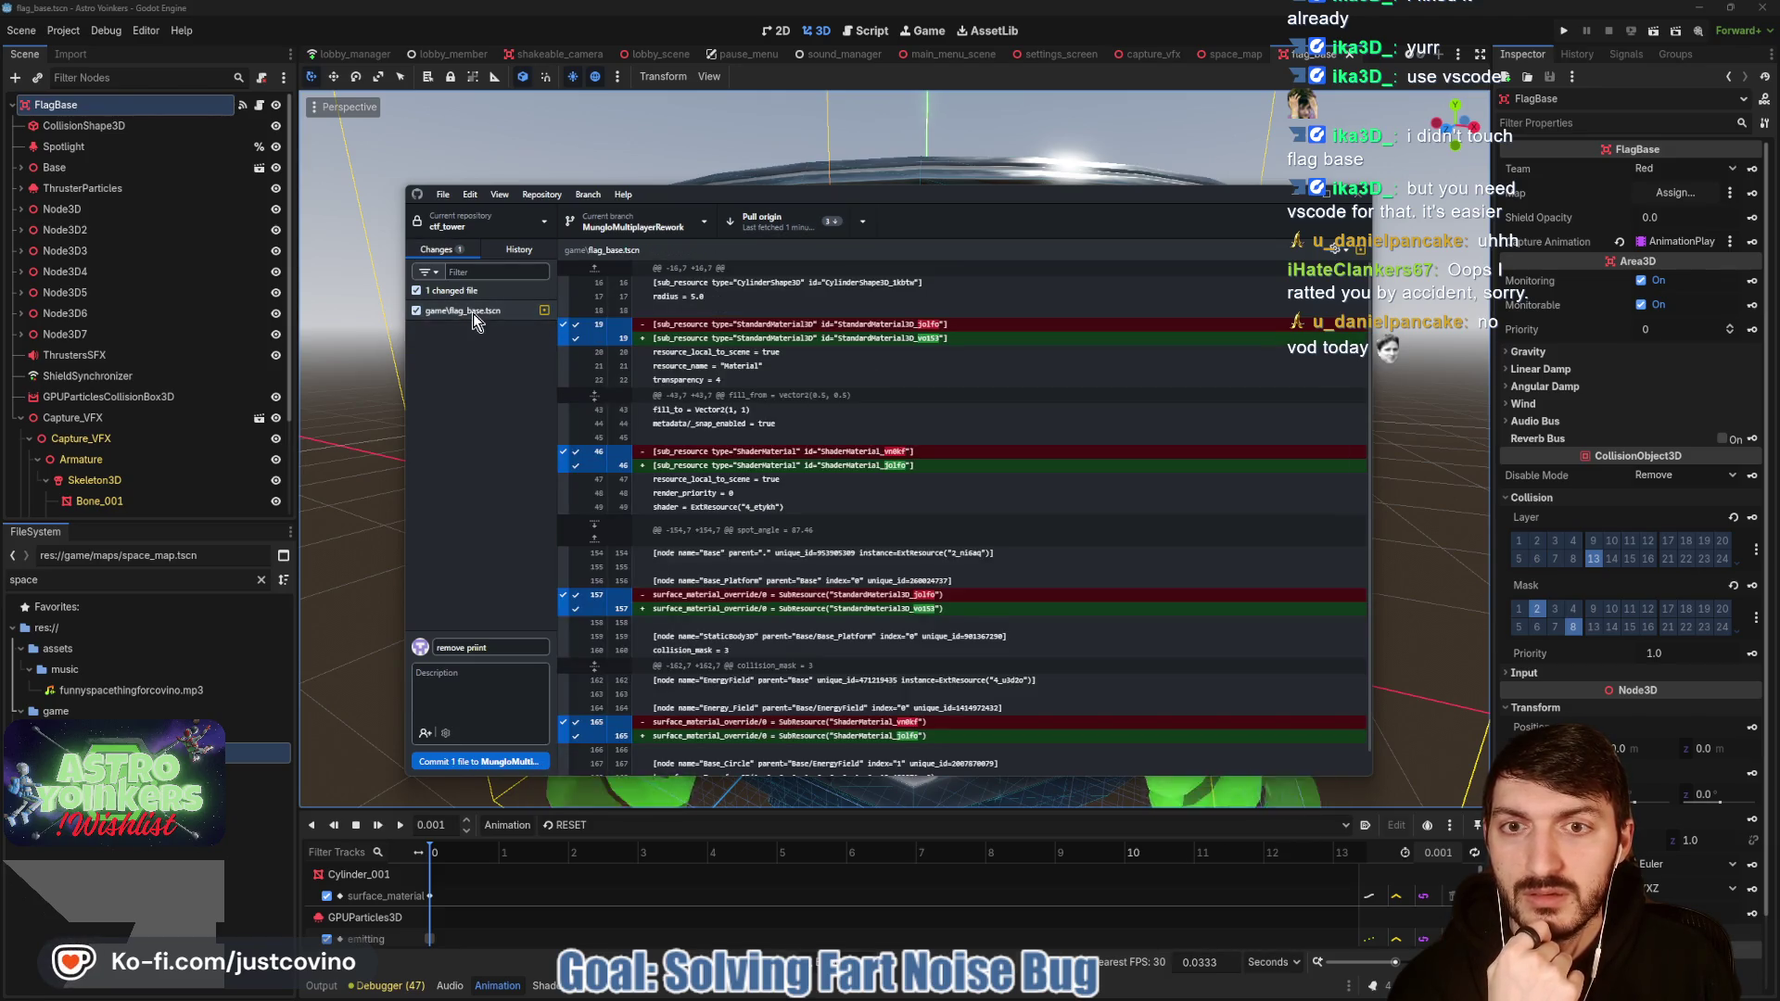
# Discard flag_base.tscn's changes and pull origin's 3 commits.
pyautogui.click(474, 311)
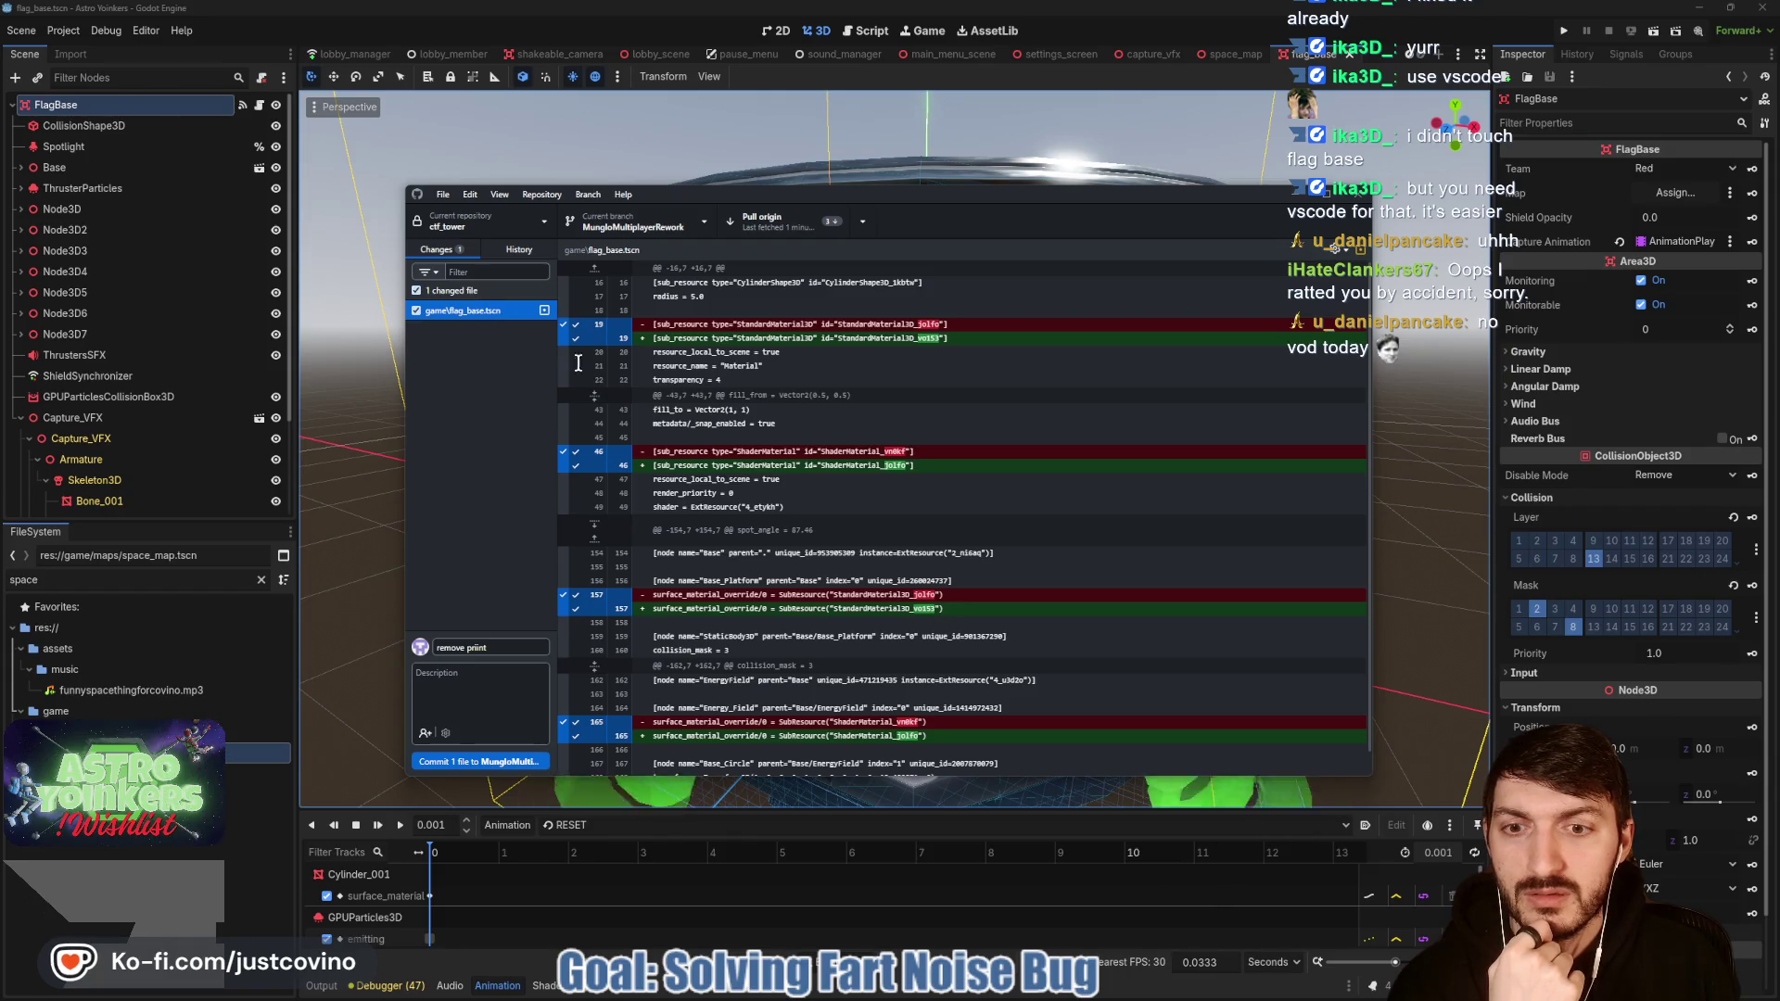
pyautogui.scroll(-1, 701, 432)
pyautogui.rightClick(462, 319)
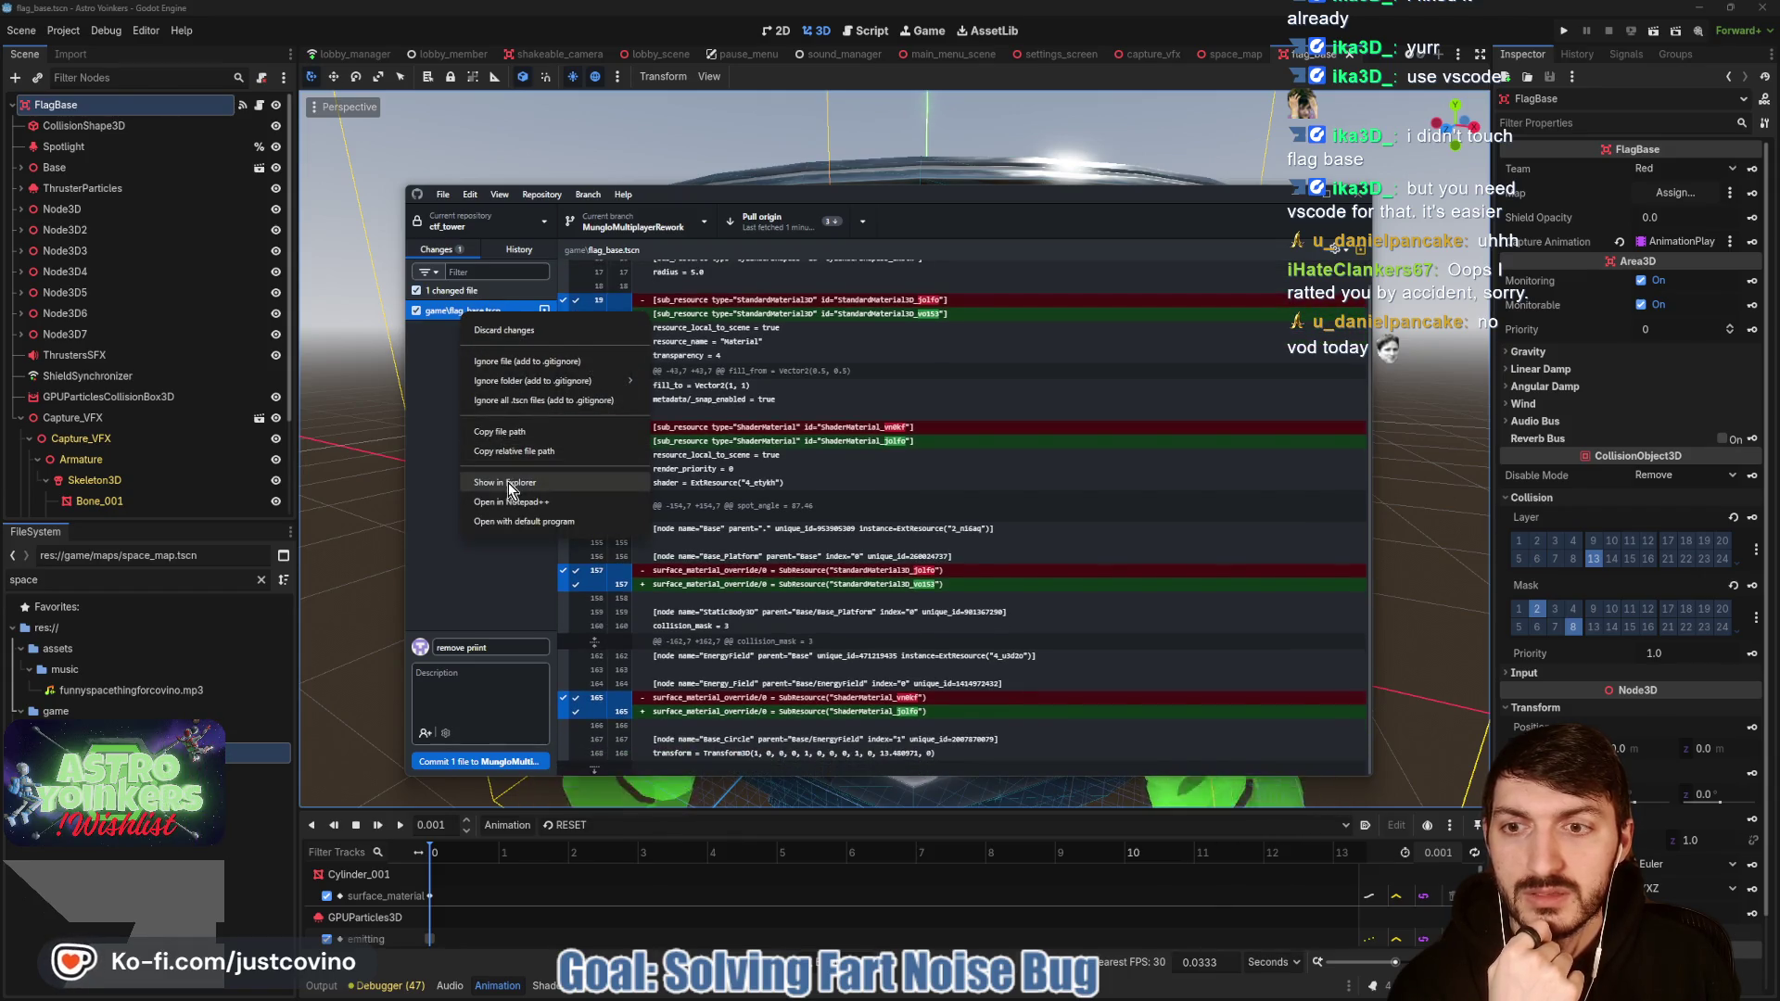
pyautogui.press('Escape')
pyautogui.click(798, 220)
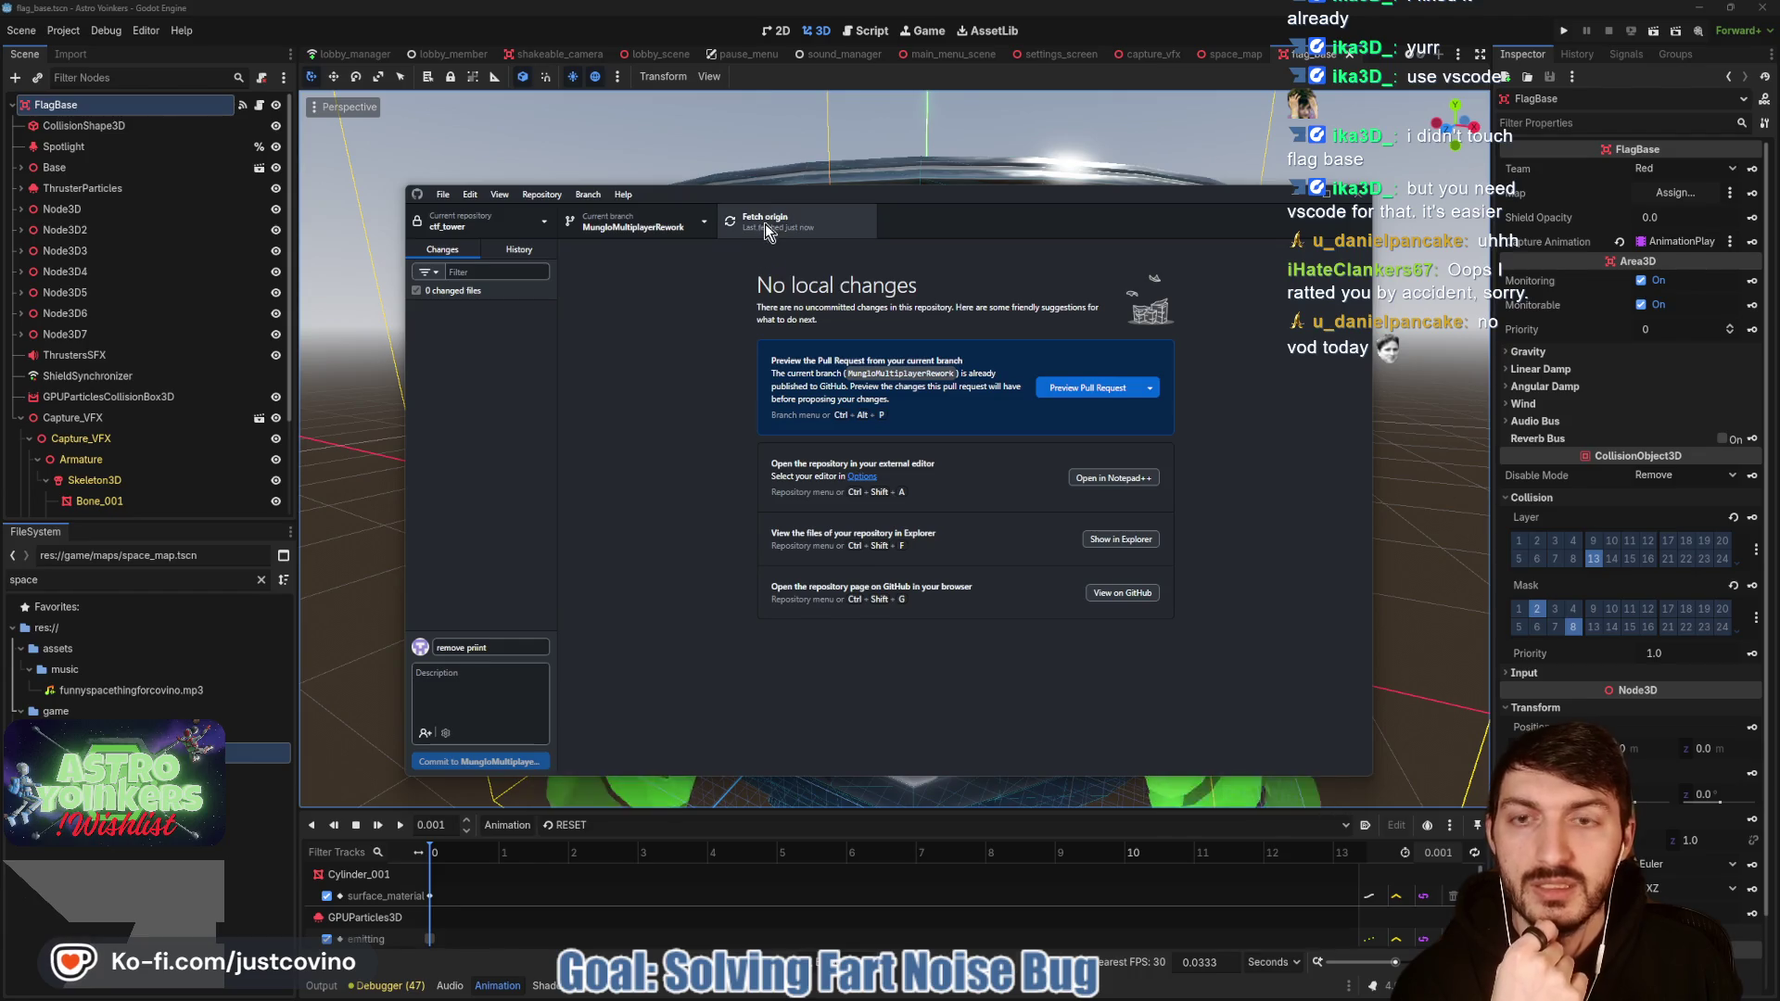
pyautogui.click(974, 135)
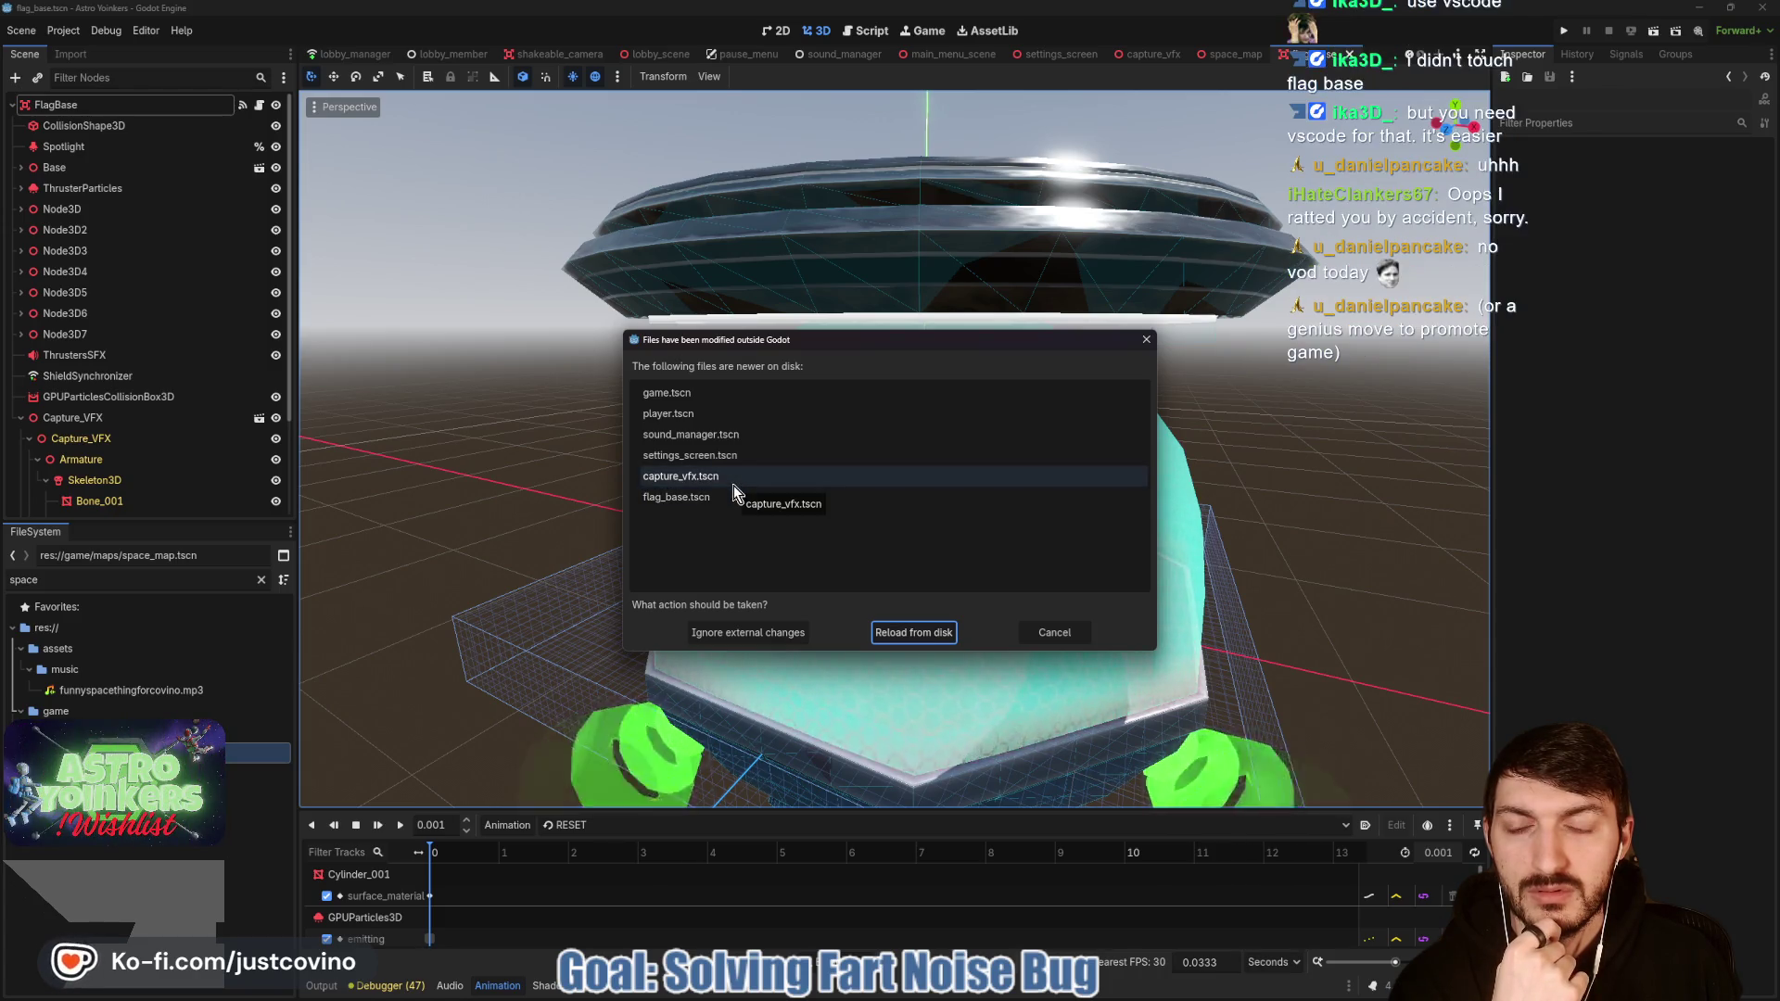
# Reload the six externally changed scenes, including flag_base.tscn, from disk.
pyautogui.click(731, 437)
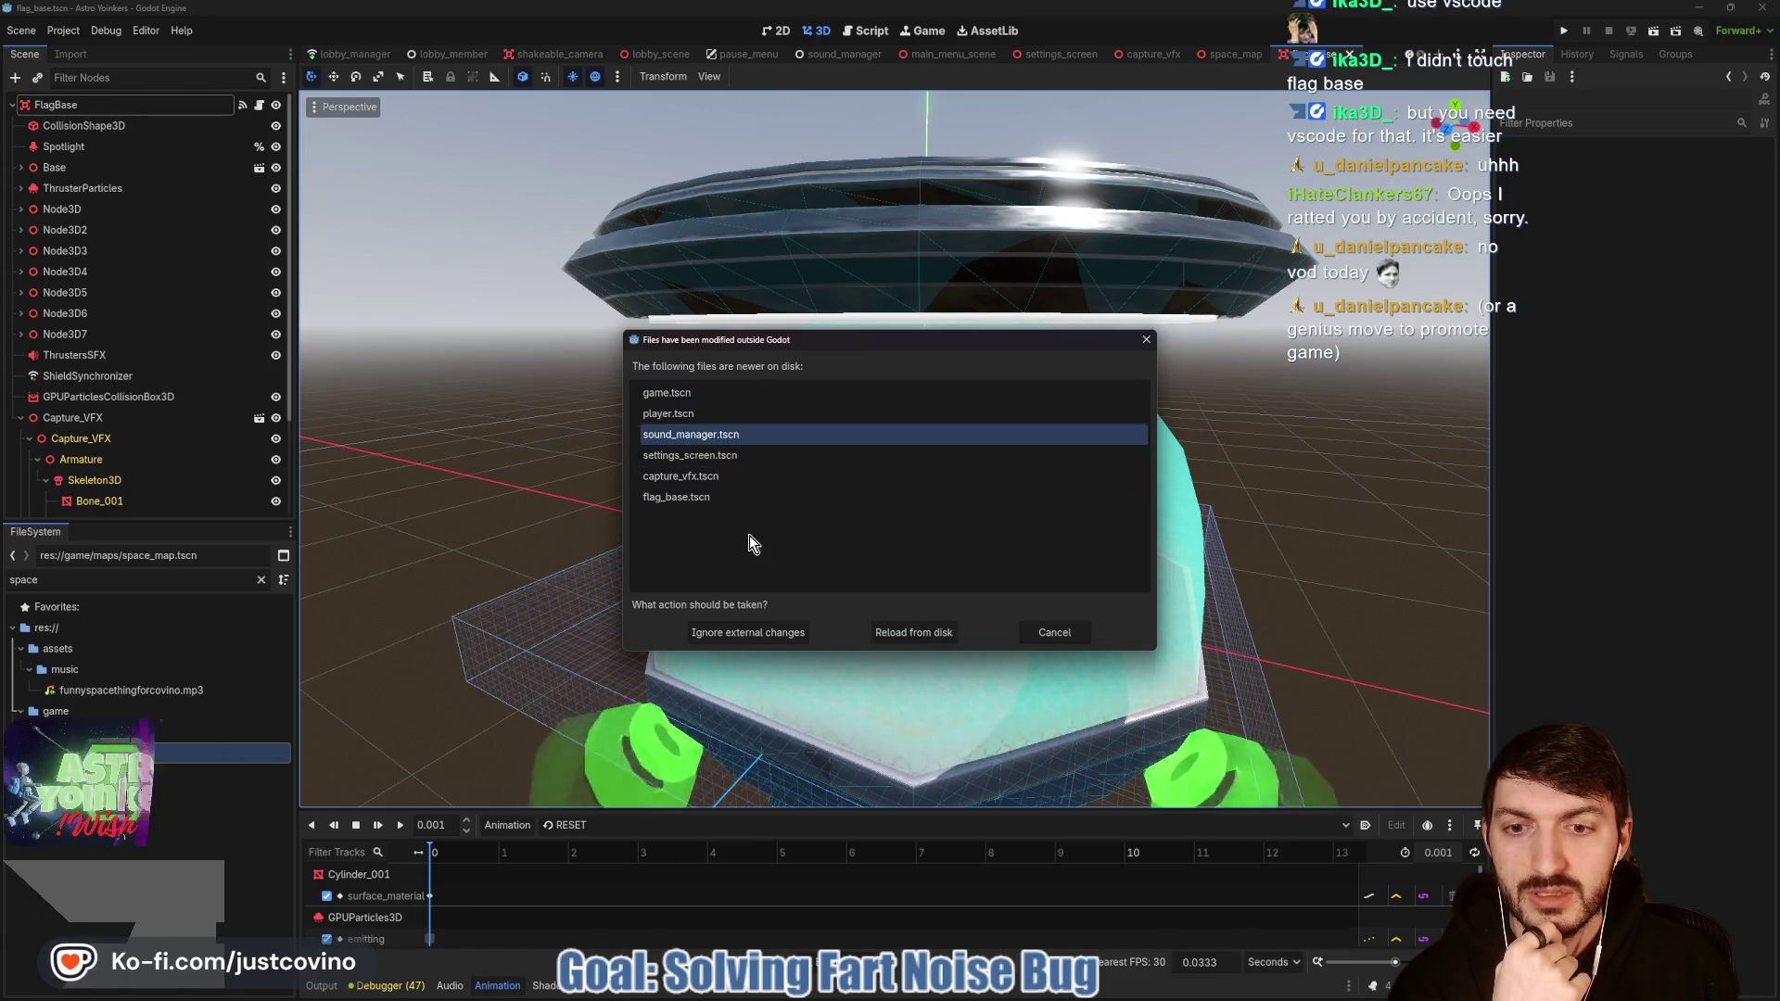
pyautogui.click(904, 634)
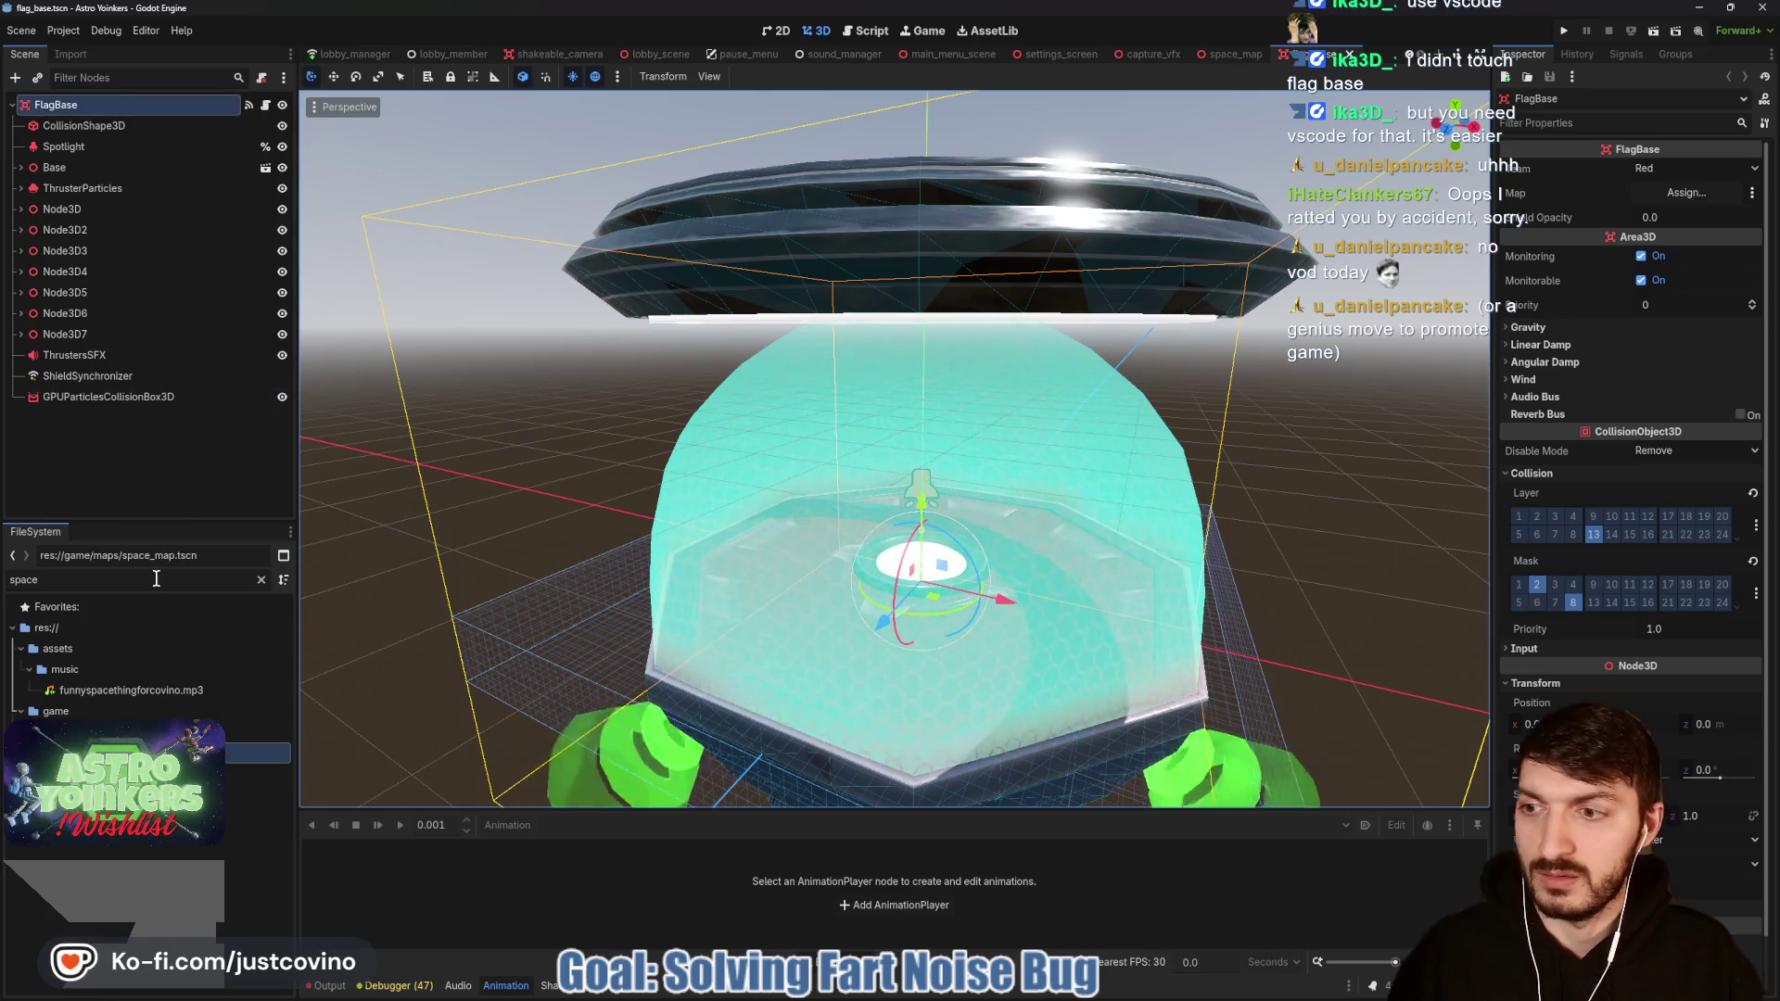
pyautogui.moveTo(961, 995)
pyautogui.click(1020, 992)
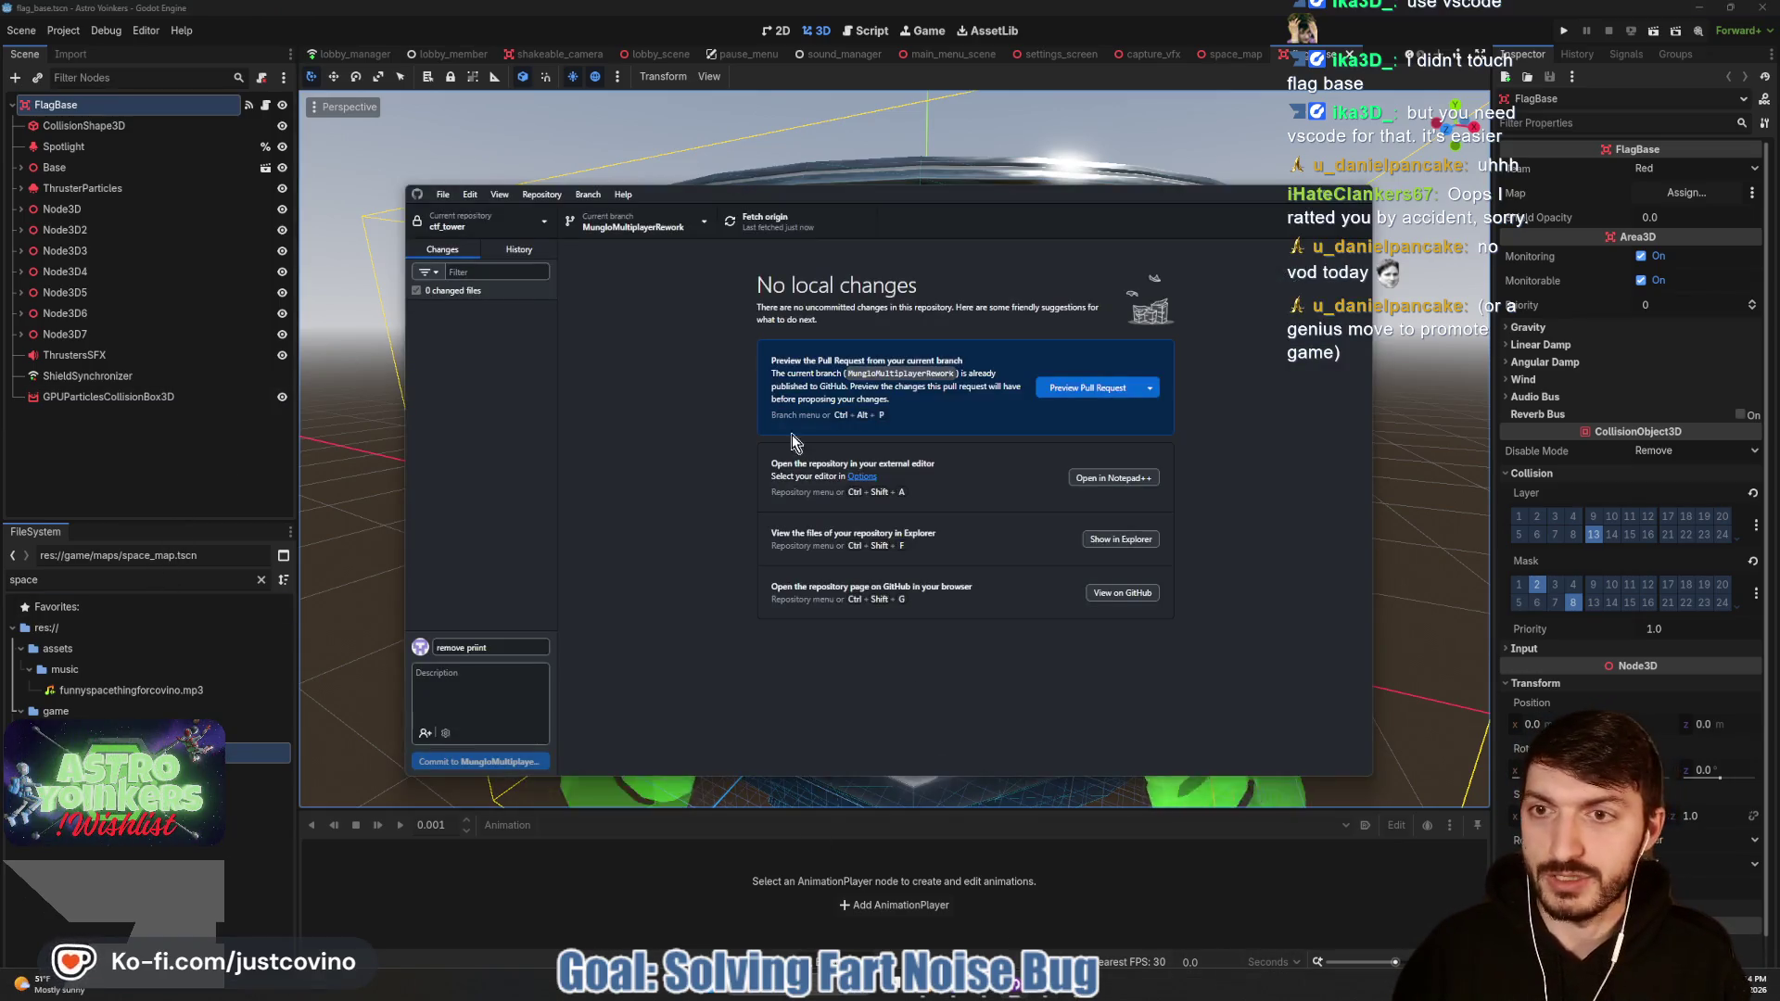
pyautogui.click(1230, 93)
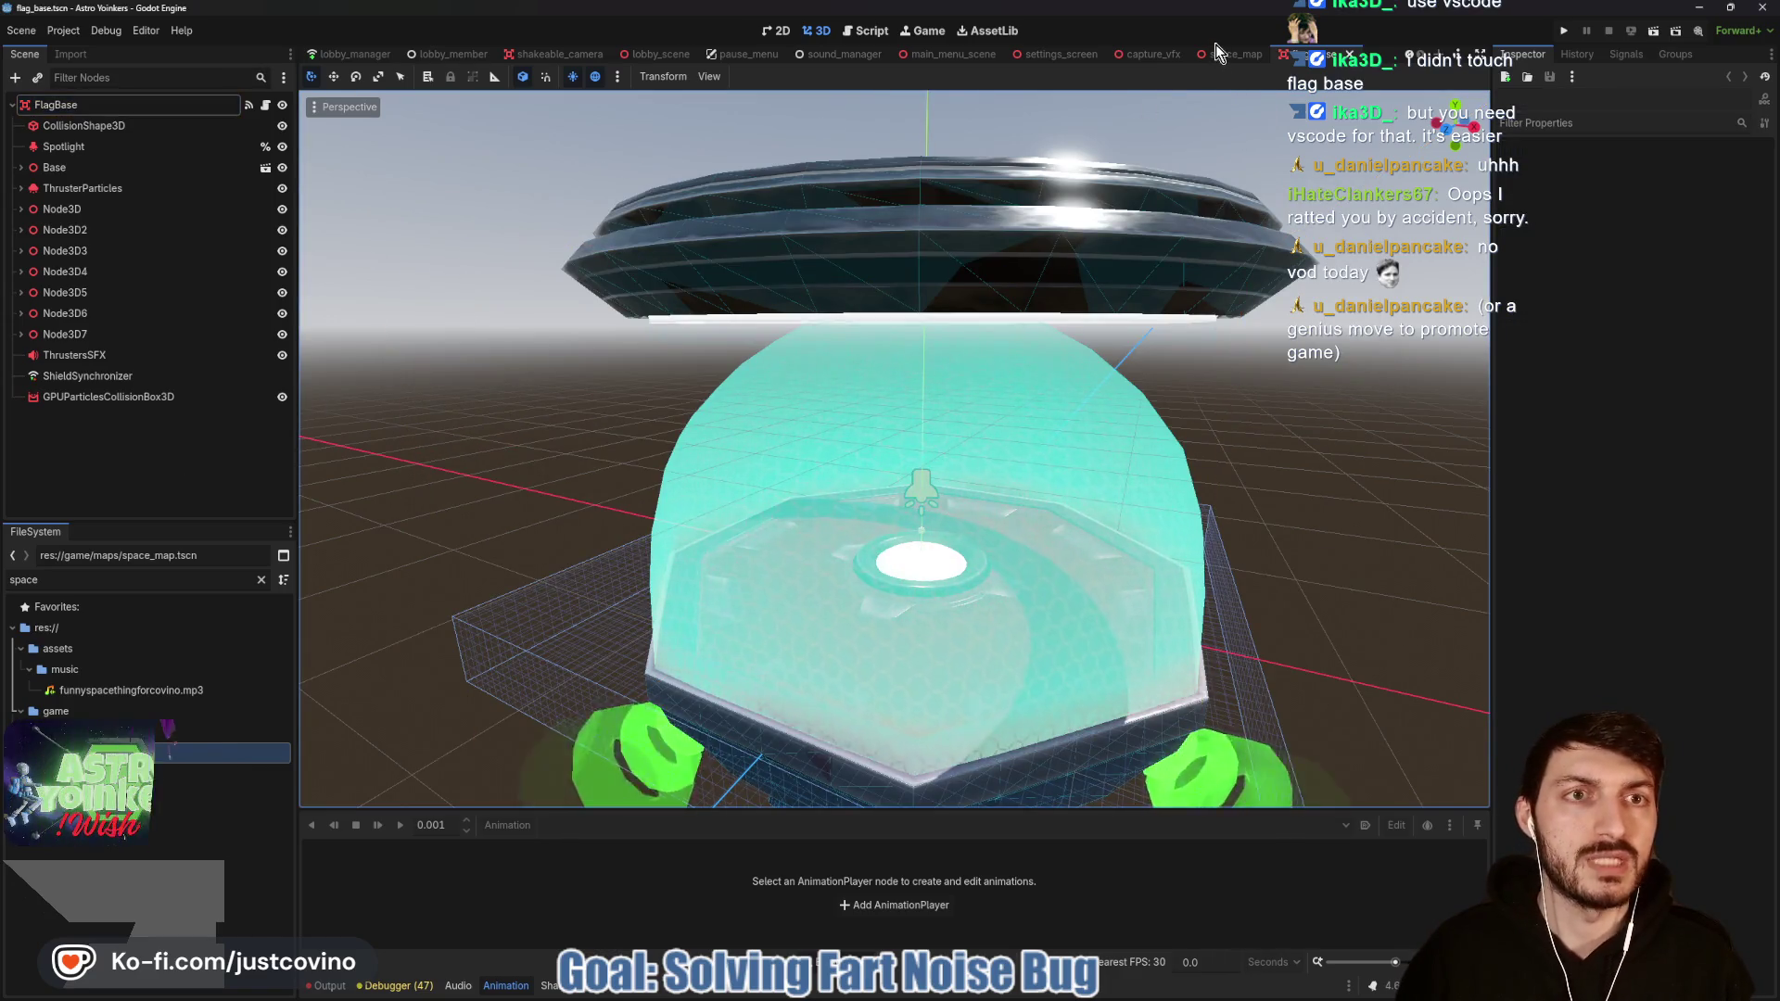
pyautogui.scroll(3, 649, 54)
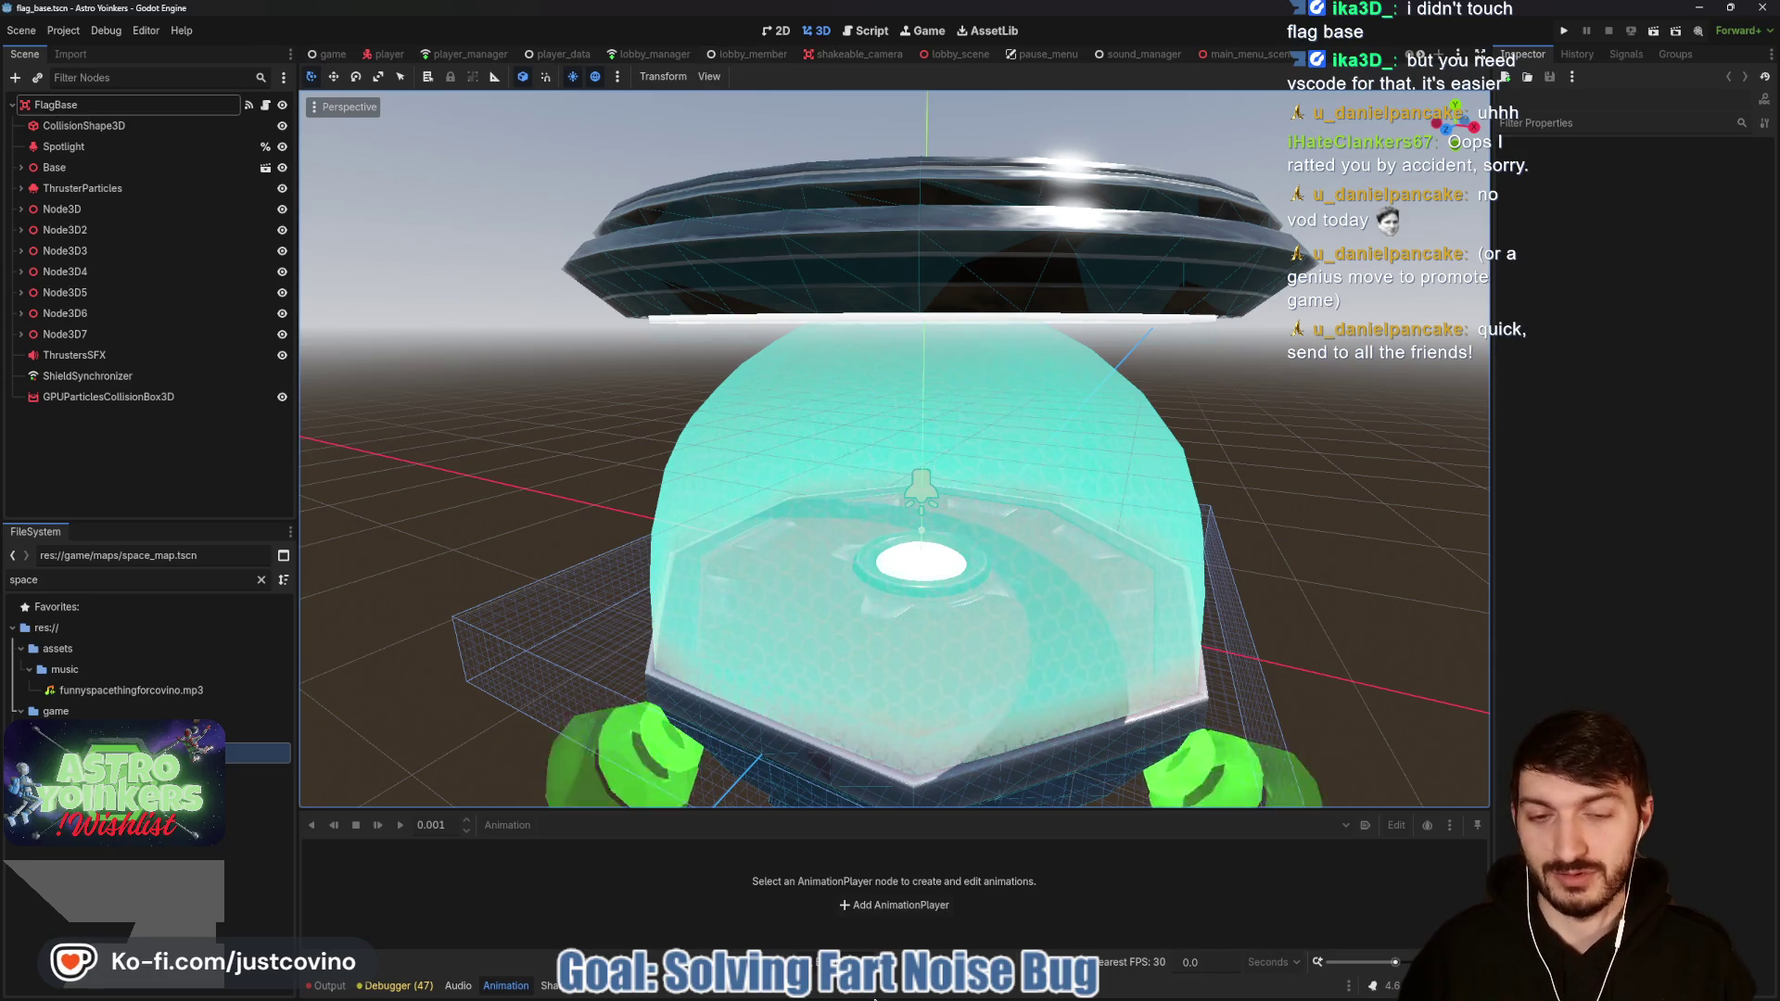
pyautogui.moveTo(924, 994)
pyautogui.moveTo(1076, 994)
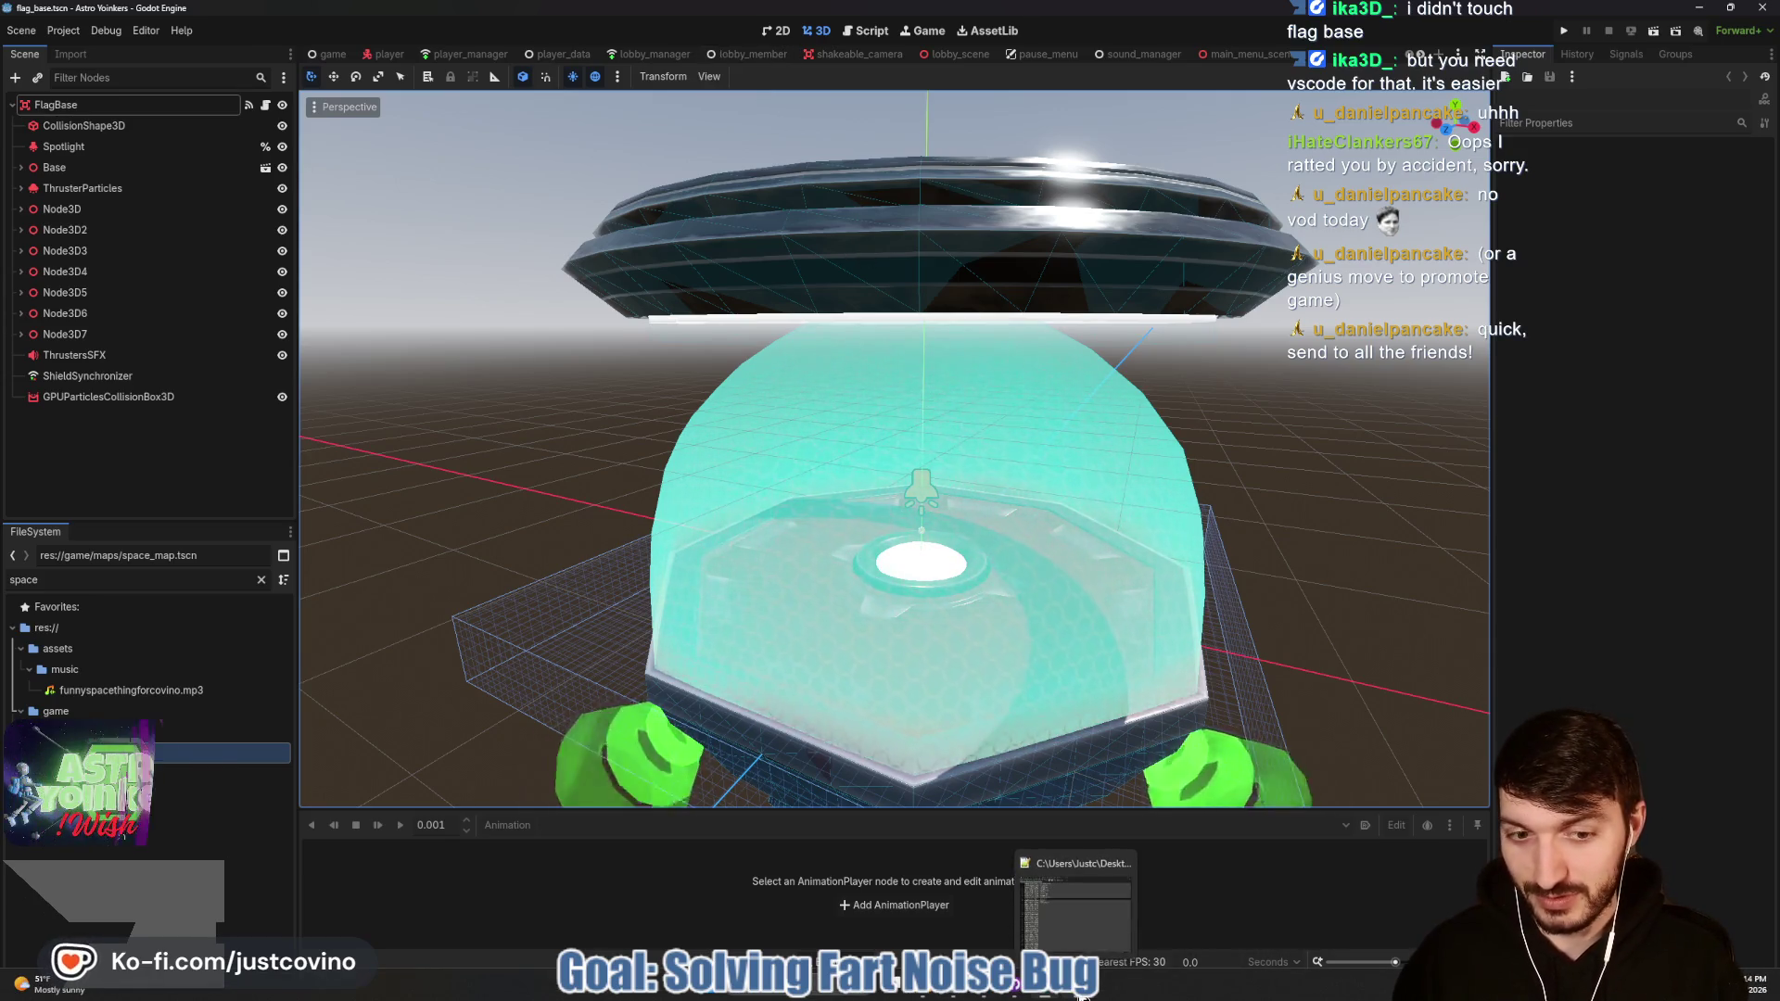
pyautogui.click(1076, 895)
pyautogui.click(1456, 93)
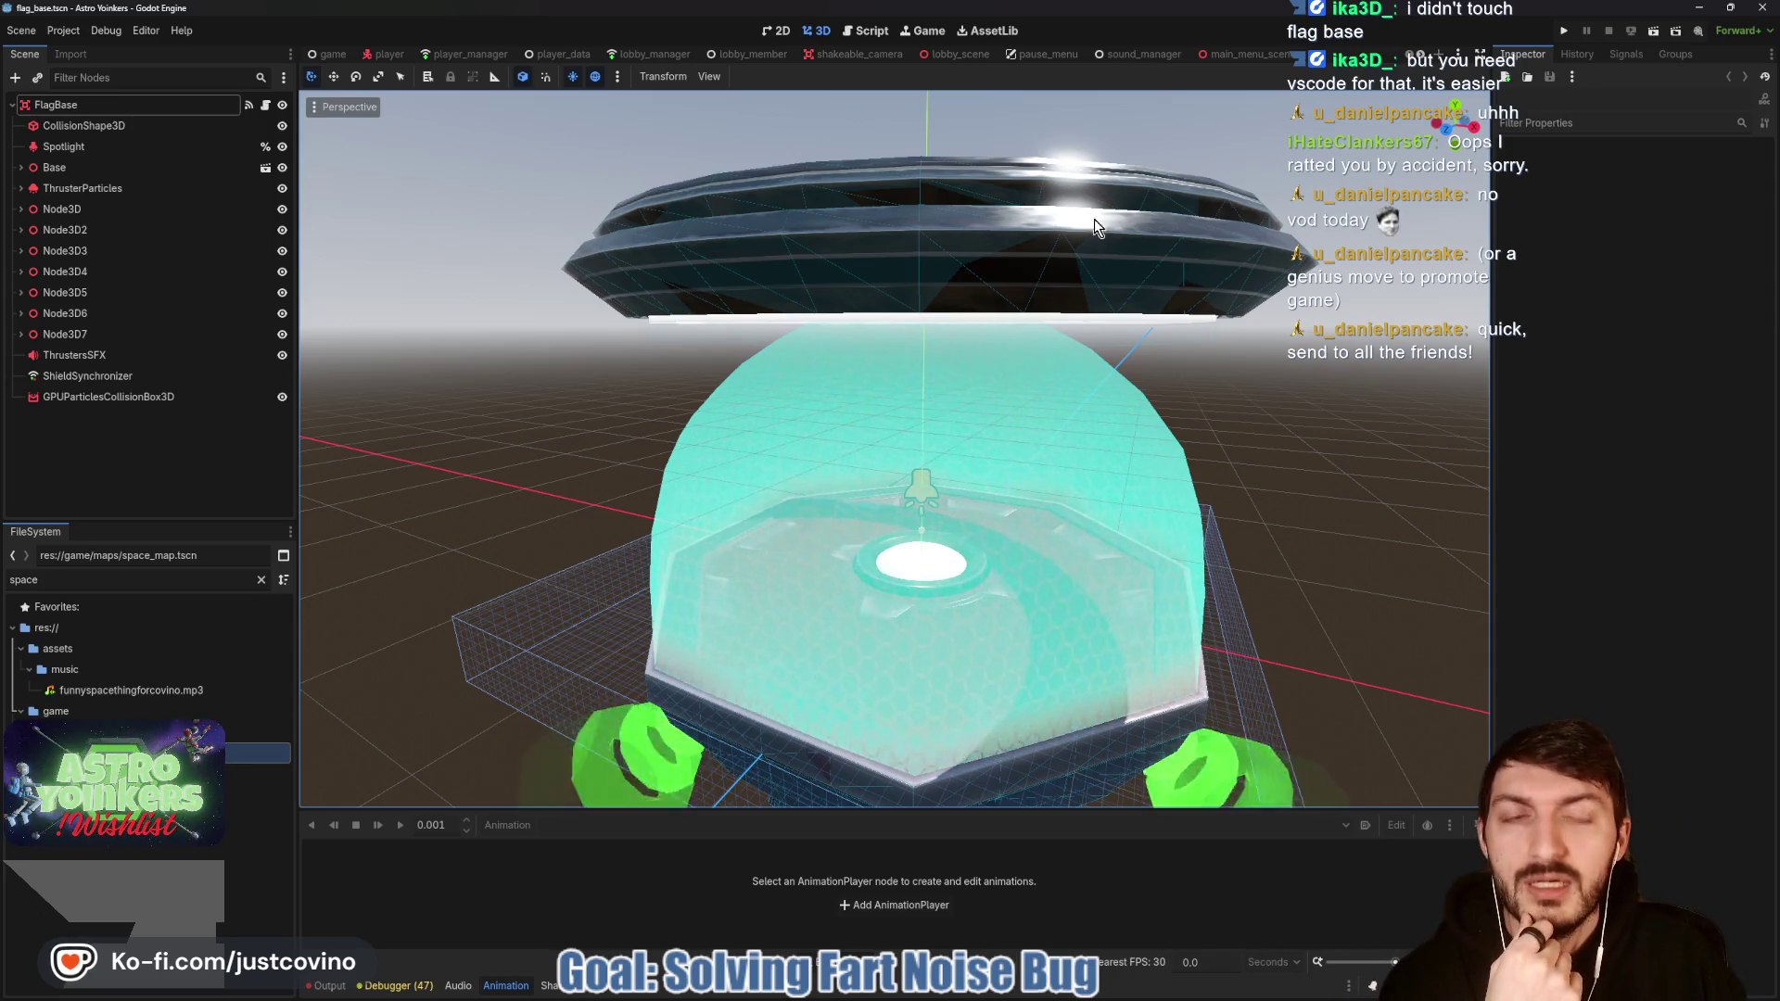
pyautogui.click(1142, 54)
pyautogui.click(282, 105)
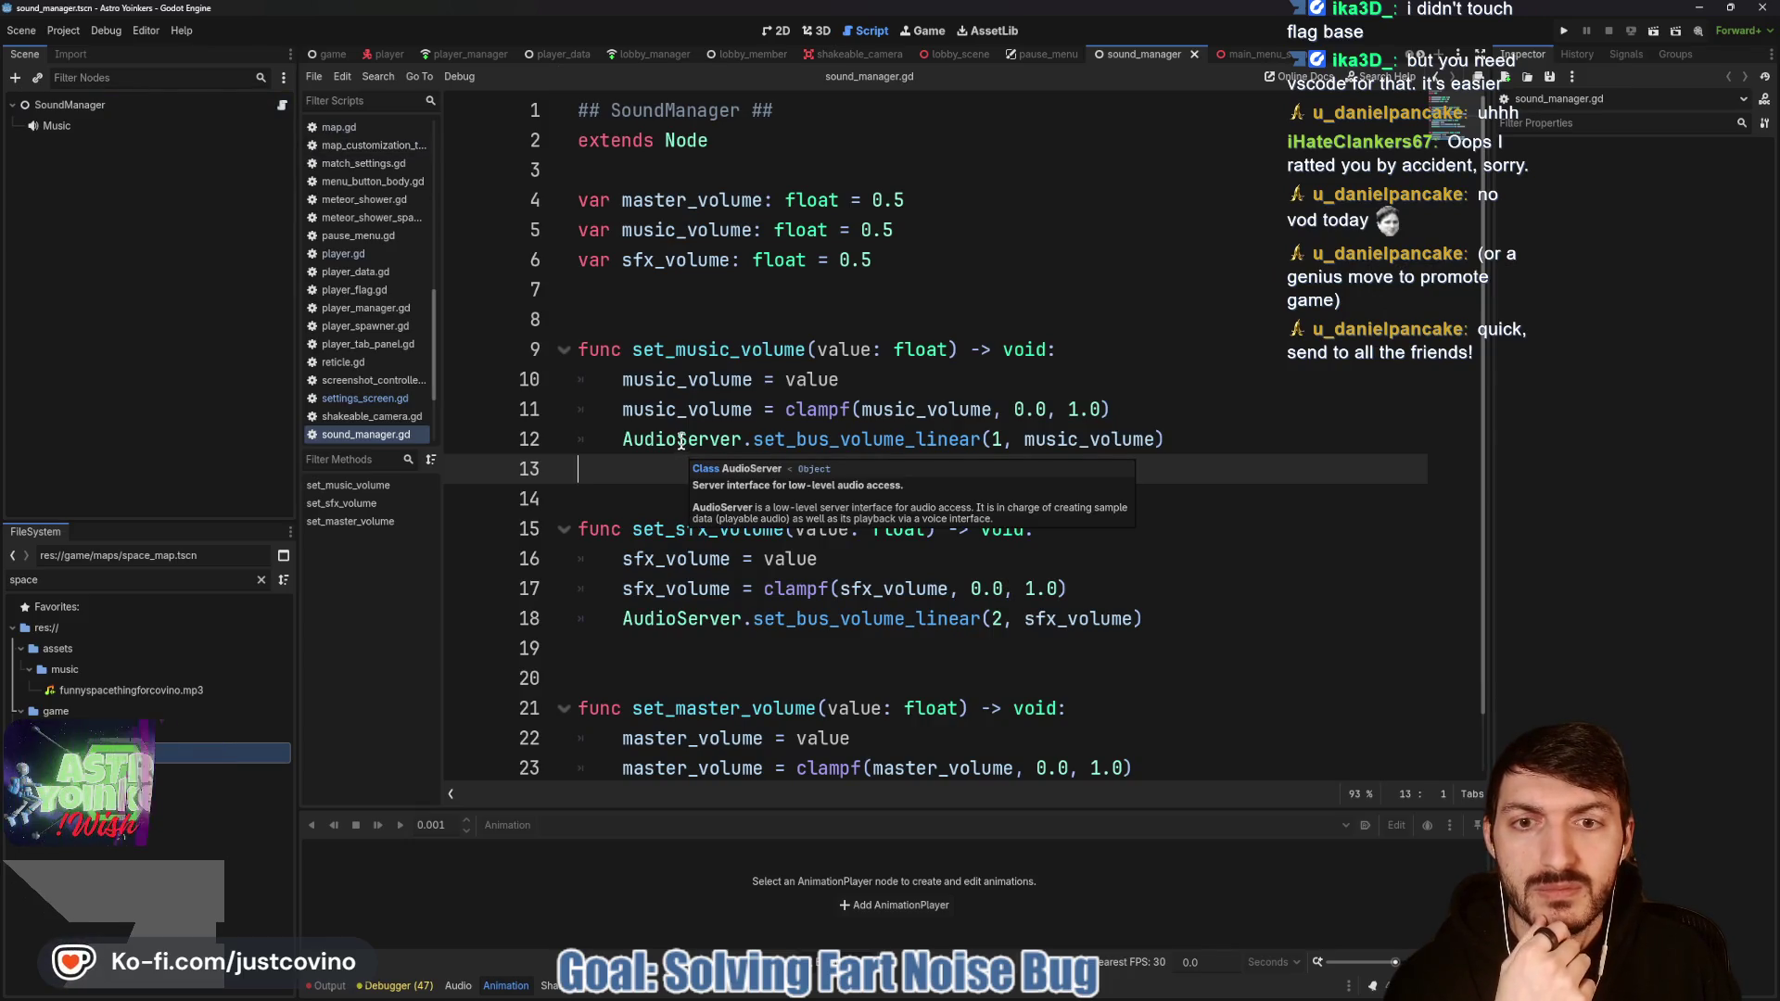
# Look over sound_manager.gd's volume setters and check the Output log, then switch to the player scene.
pyautogui.scroll(-1, 681, 453)
pyautogui.scroll(1, 682, 441)
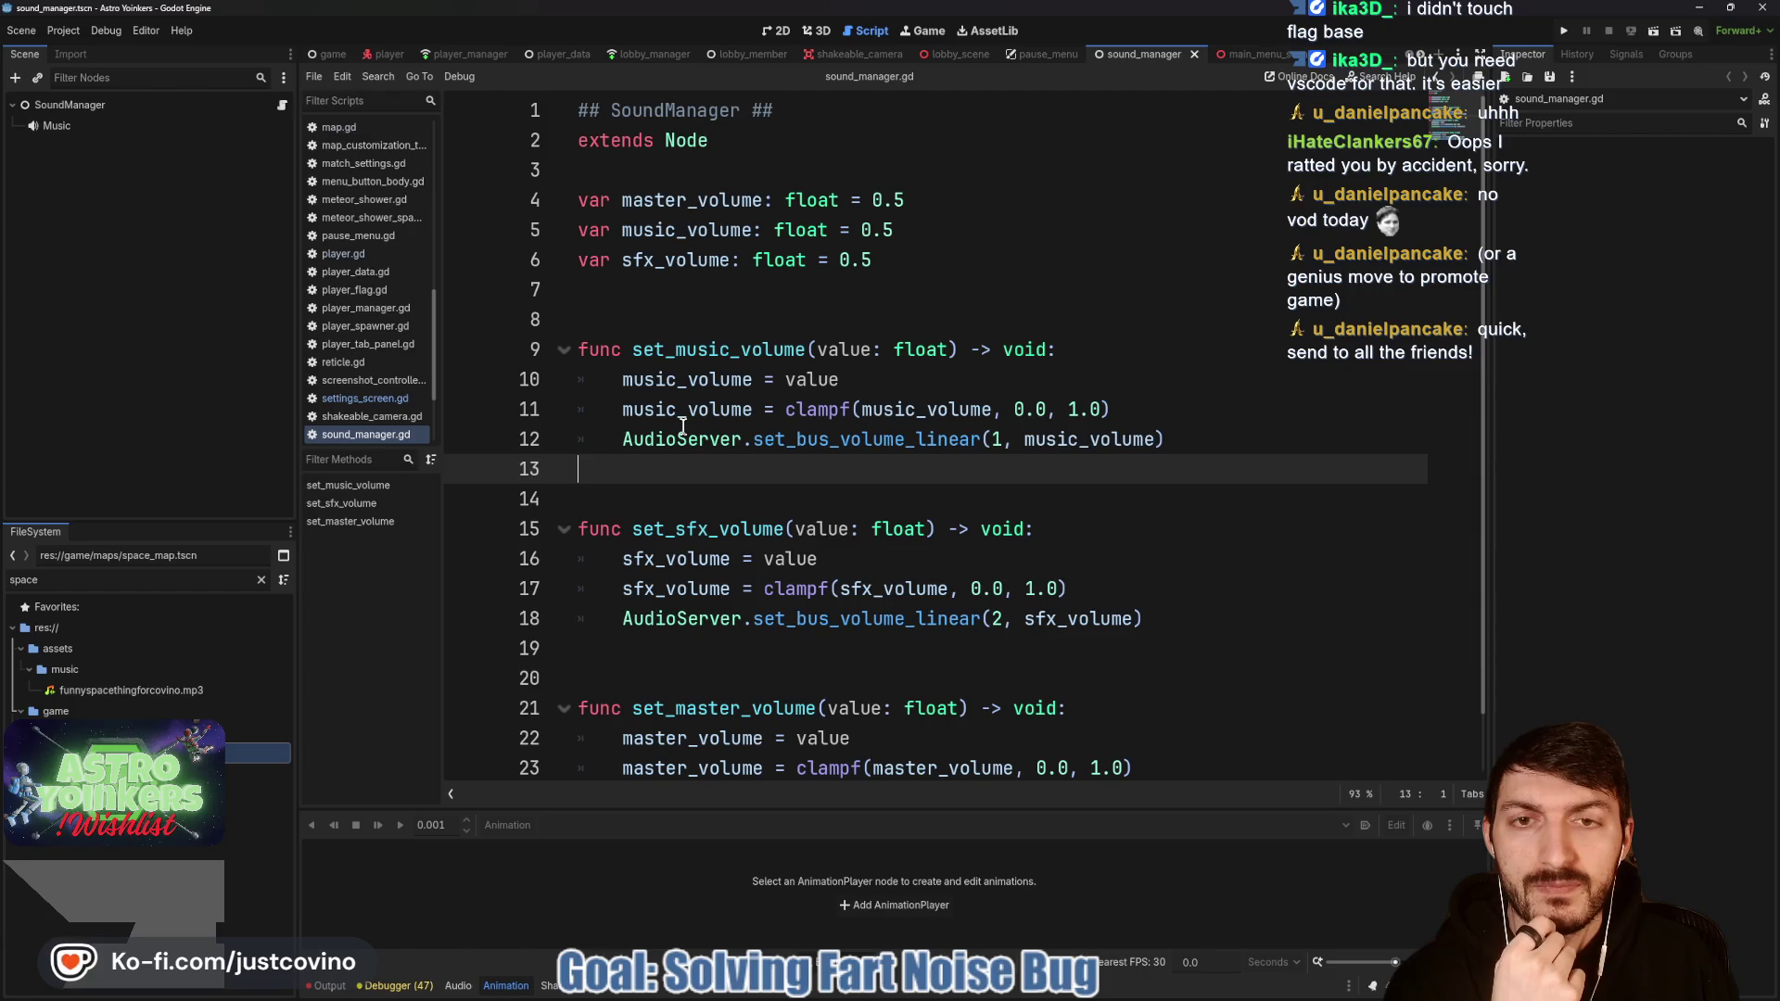
pyautogui.scroll(-1, 682, 424)
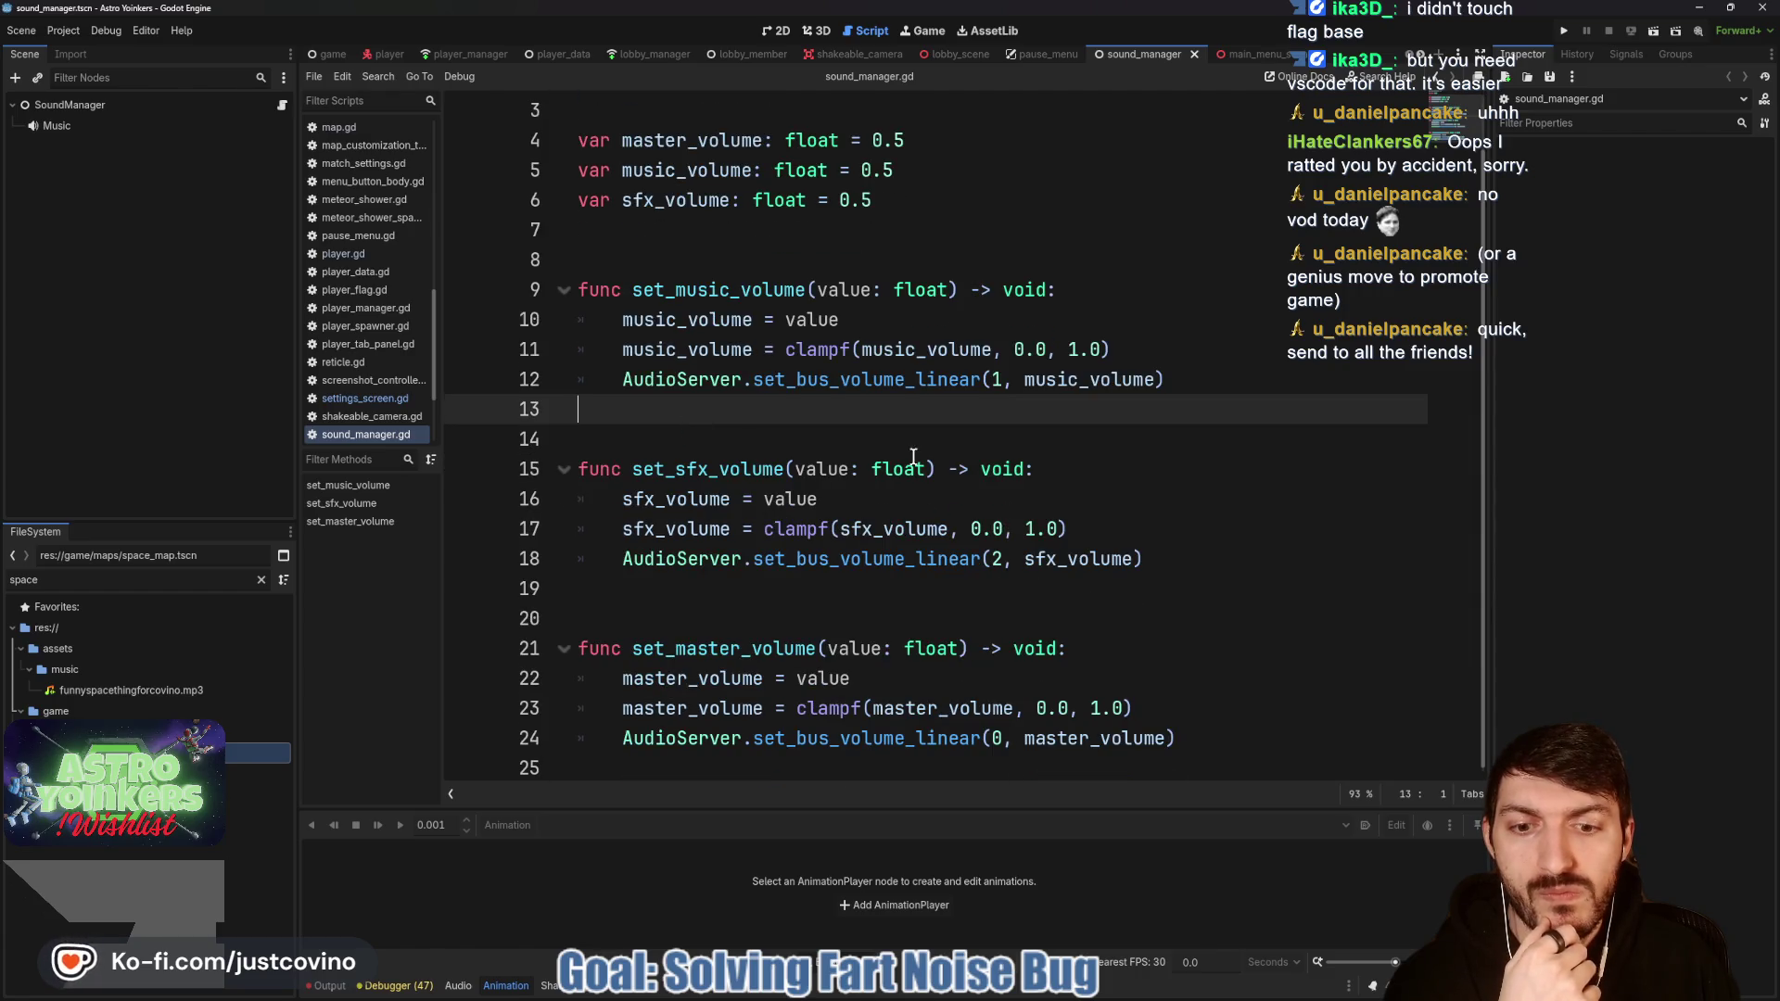
pyautogui.click(329, 987)
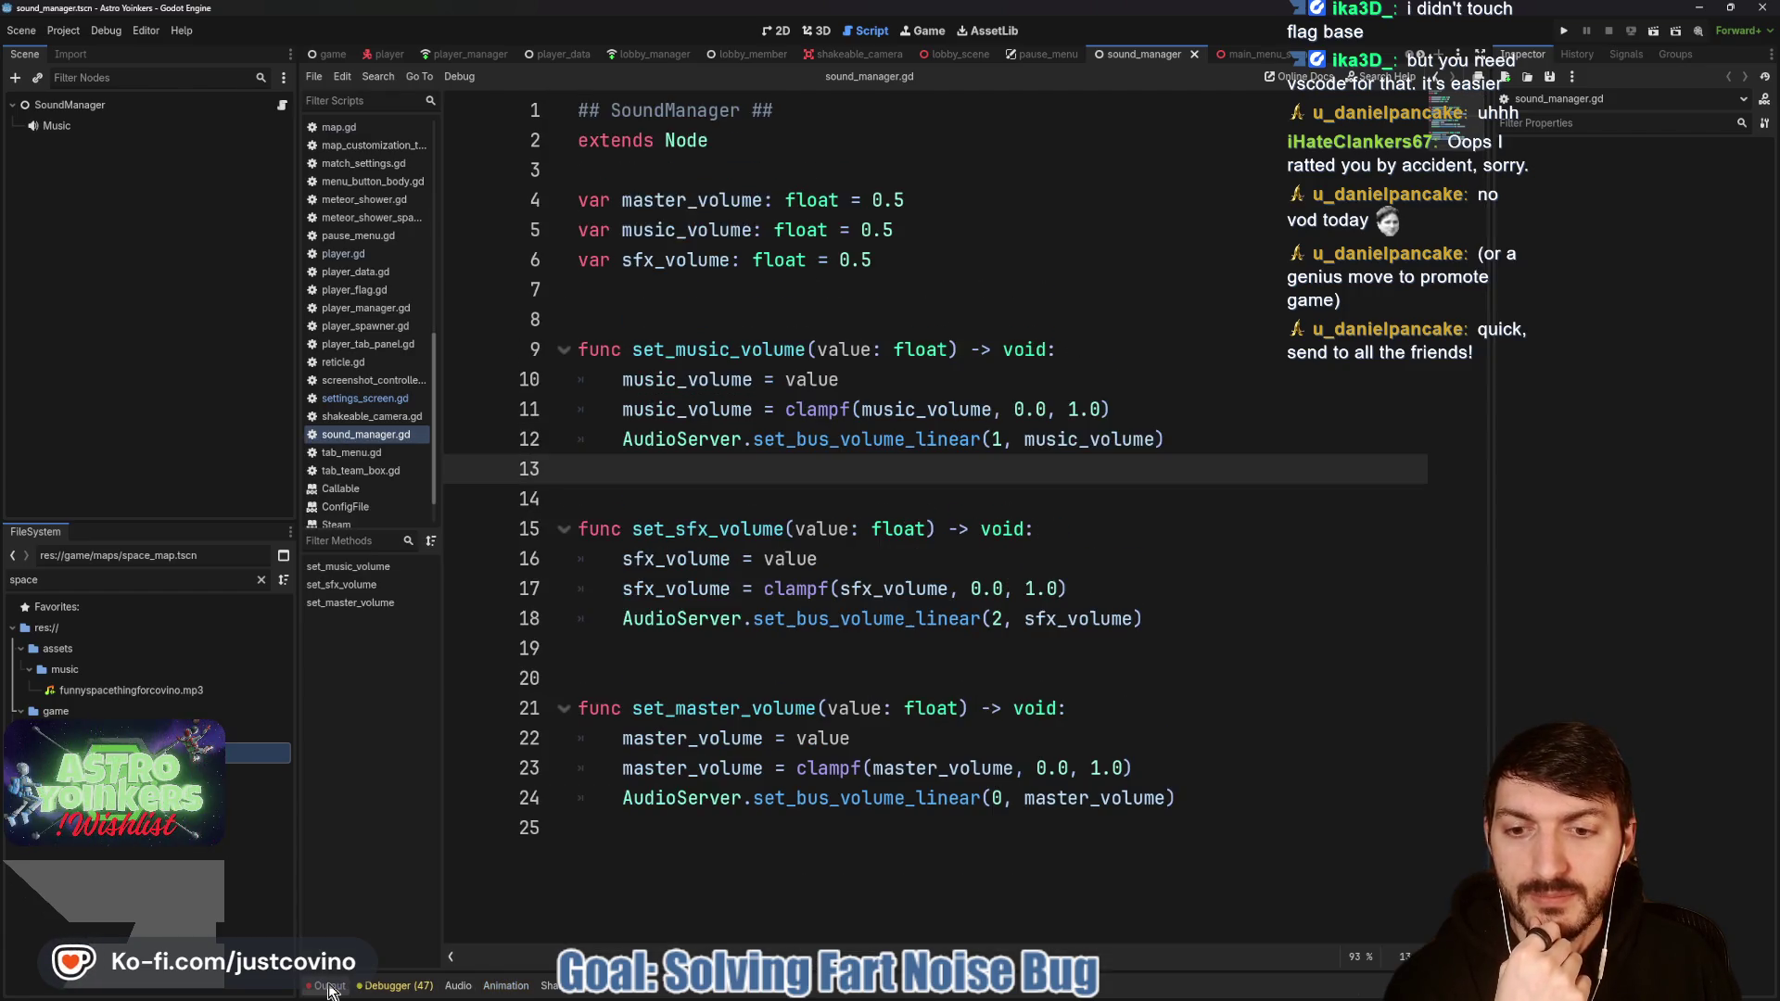
pyautogui.click(330, 987)
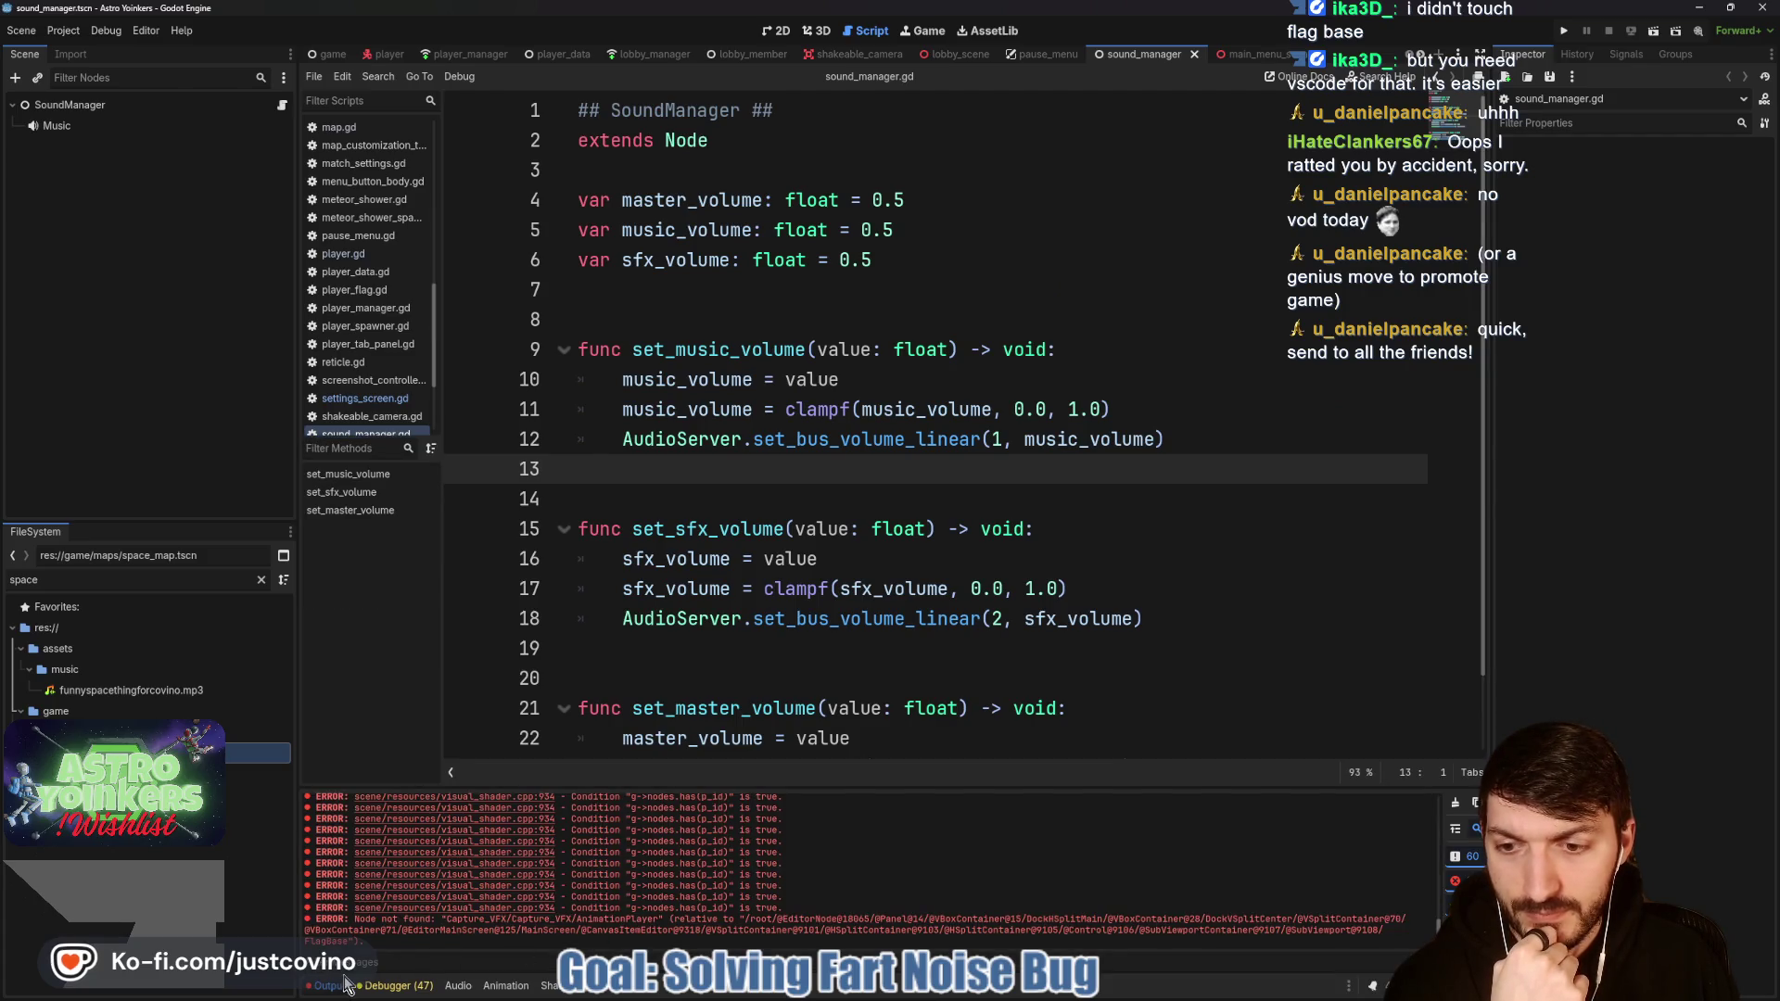
pyautogui.click(324, 987)
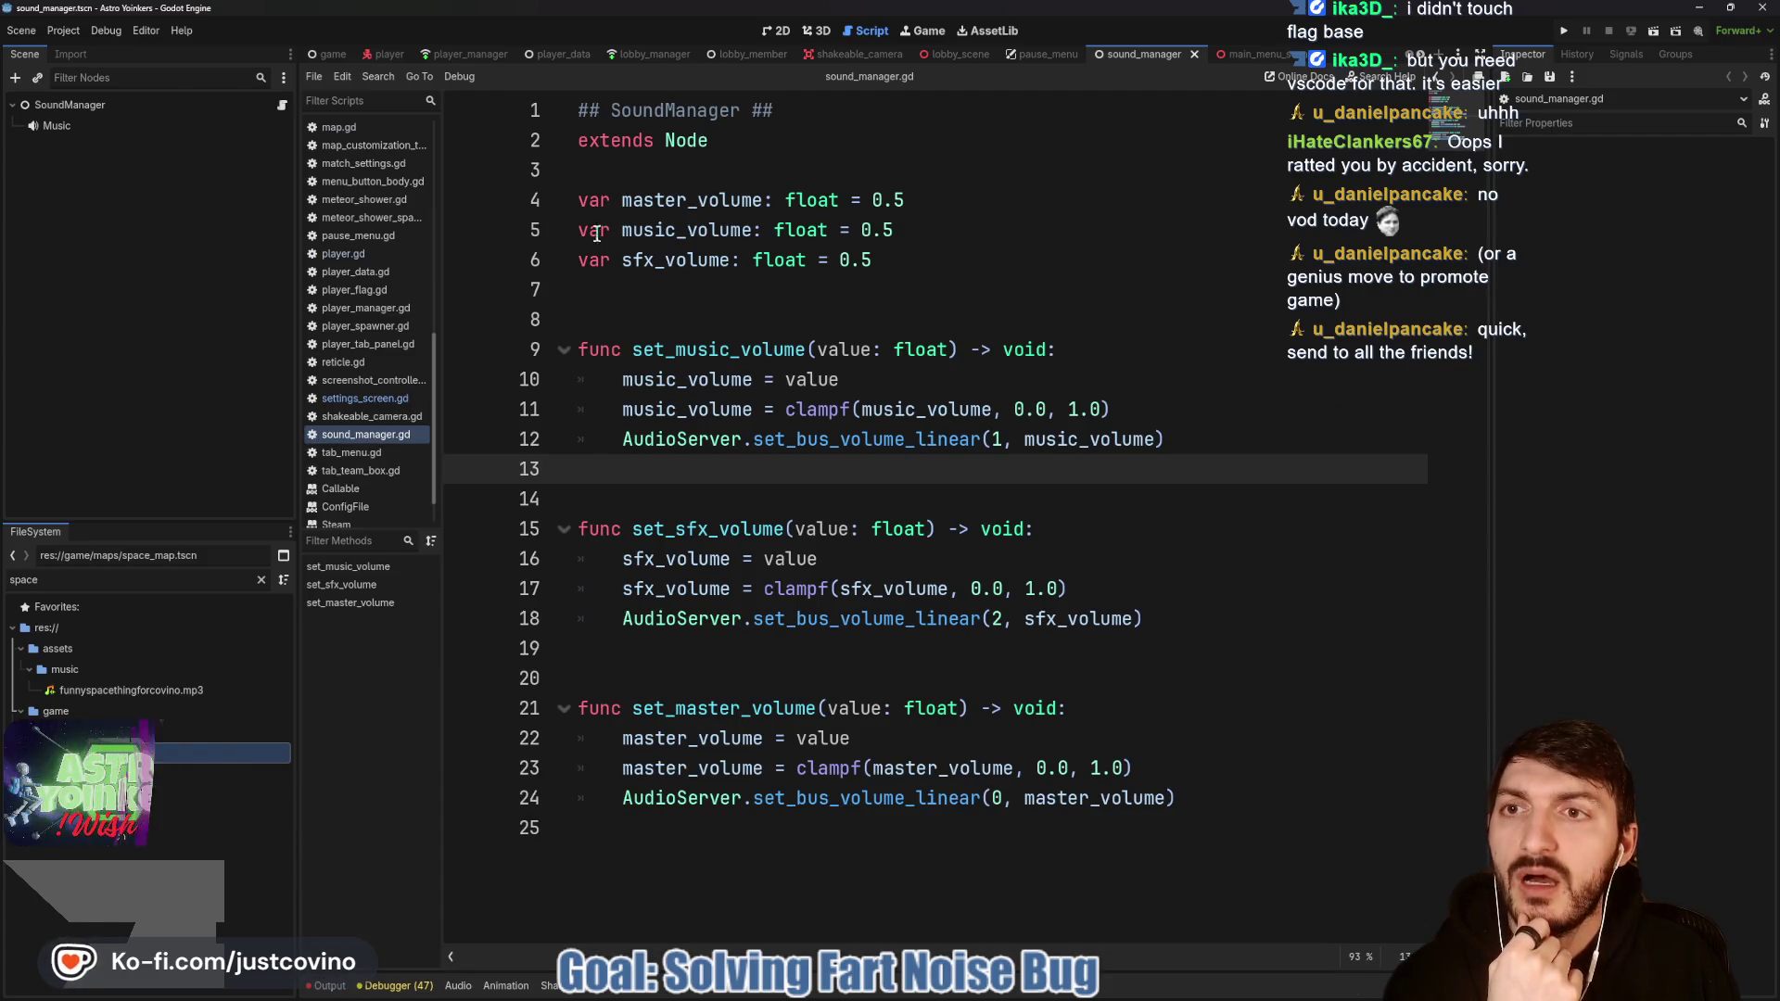
pyautogui.click(397, 55)
# Delete the FlagCaptureVisuals node from the player scene's tree and confirm.
pyautogui.scroll(-6, 148, 408)
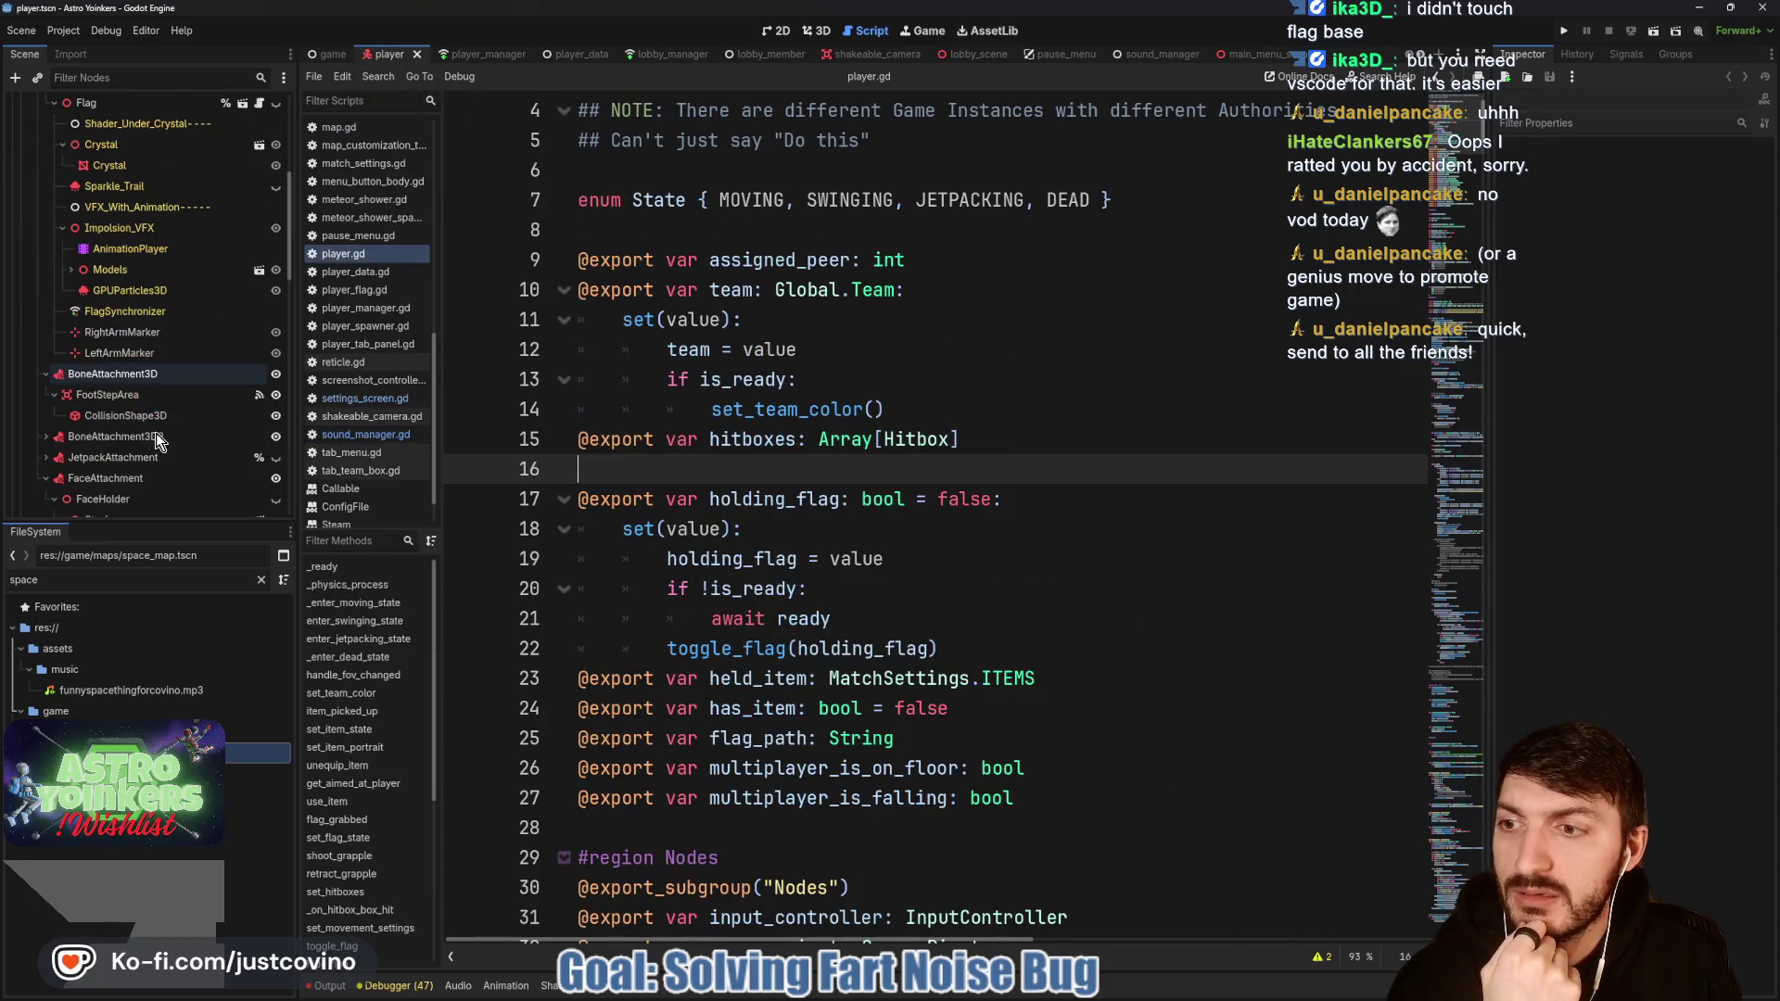
pyautogui.scroll(-3, 148, 441)
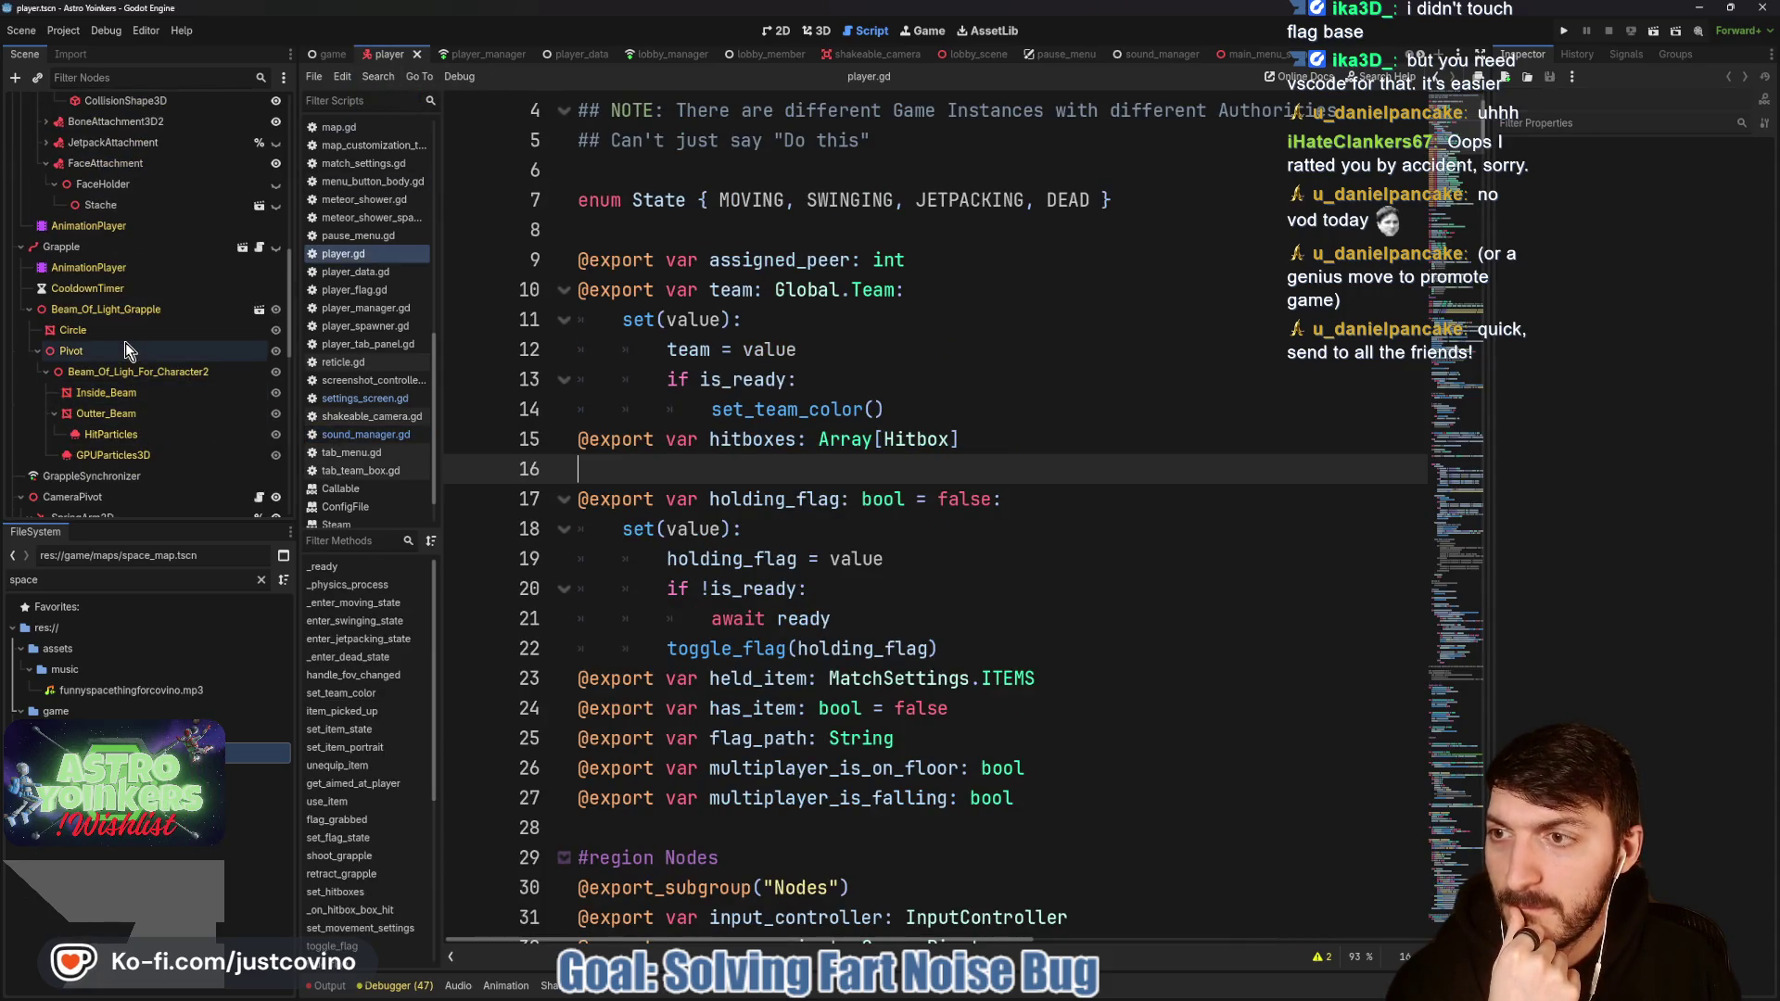
pyautogui.scroll(-2, 124, 357)
pyautogui.scroll(-5, 126, 404)
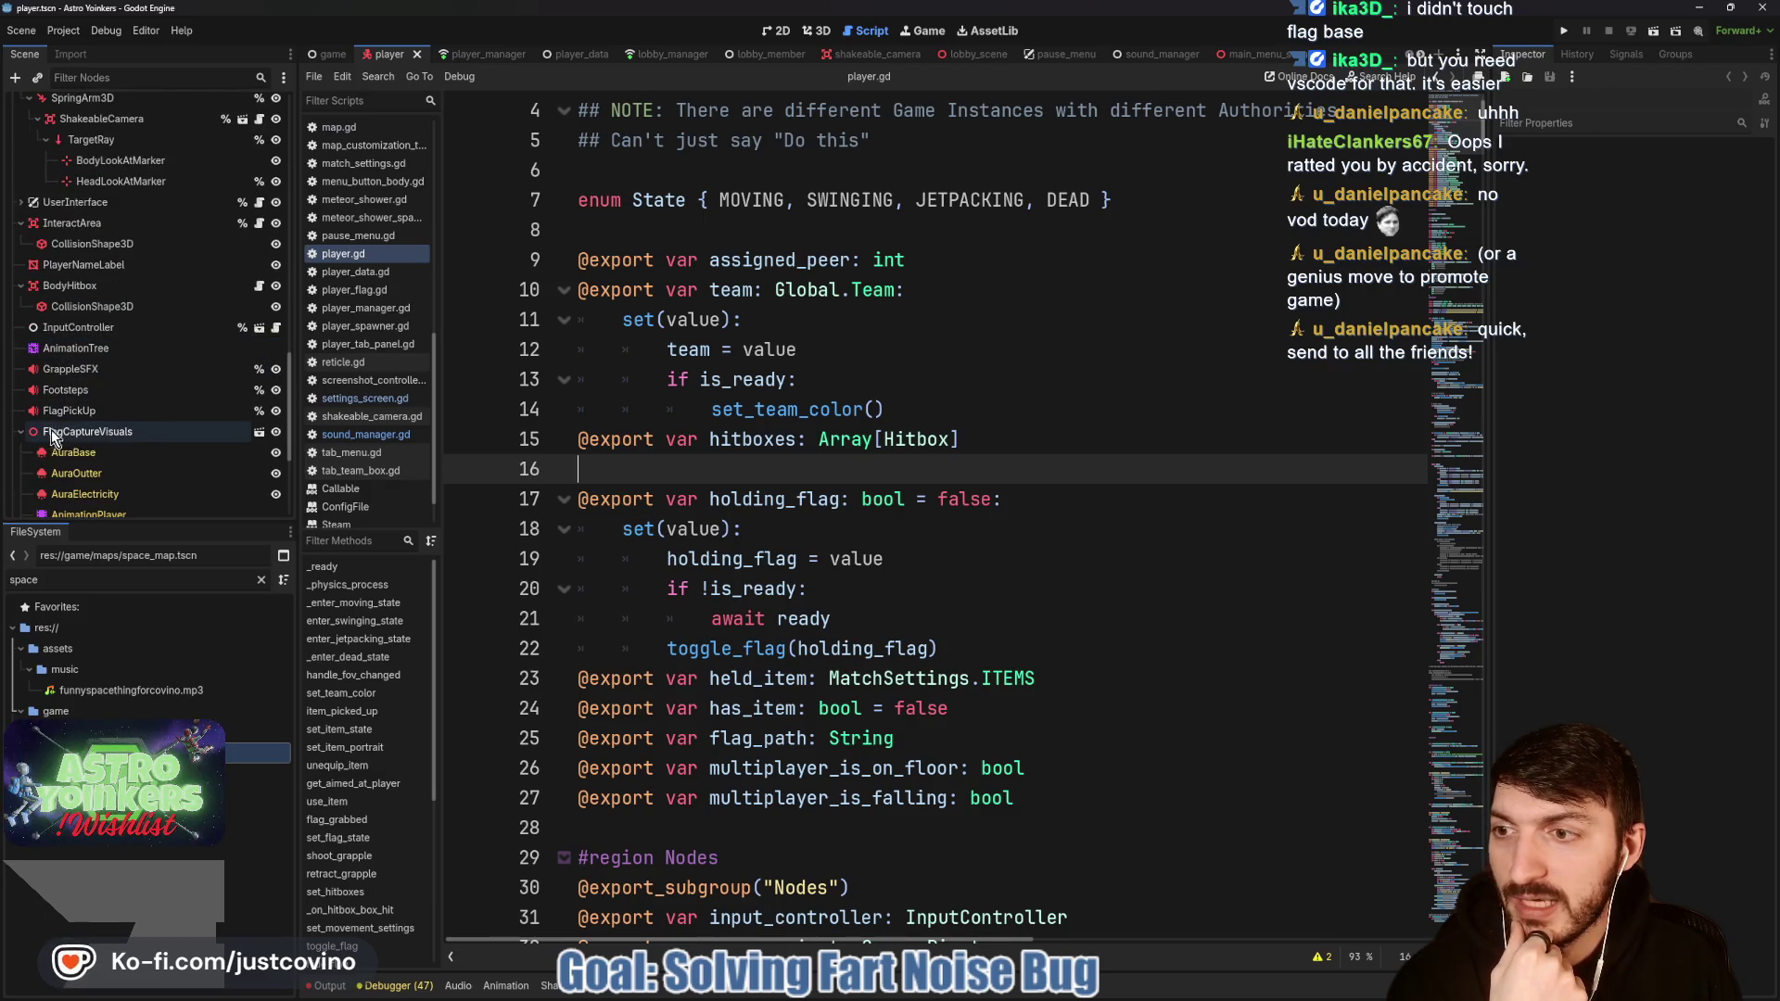
pyautogui.click(52, 432)
pyautogui.press('Delete')
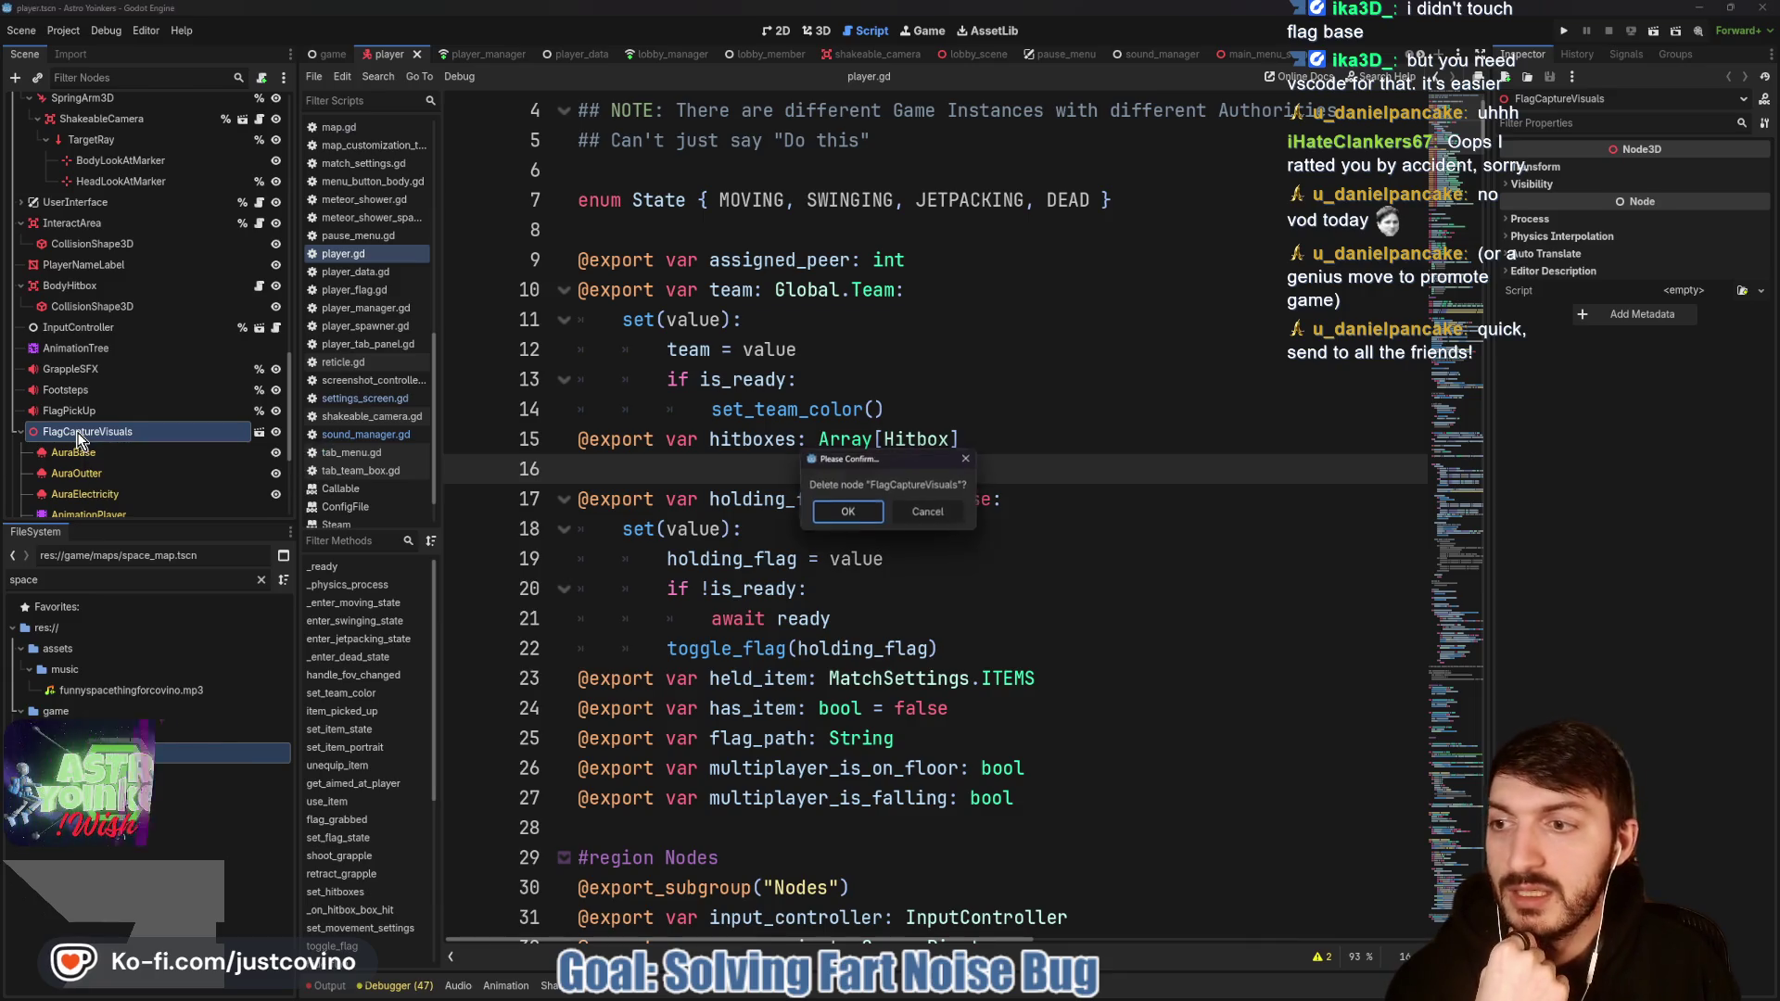
pyautogui.click(846, 515)
pyautogui.click(880, 409)
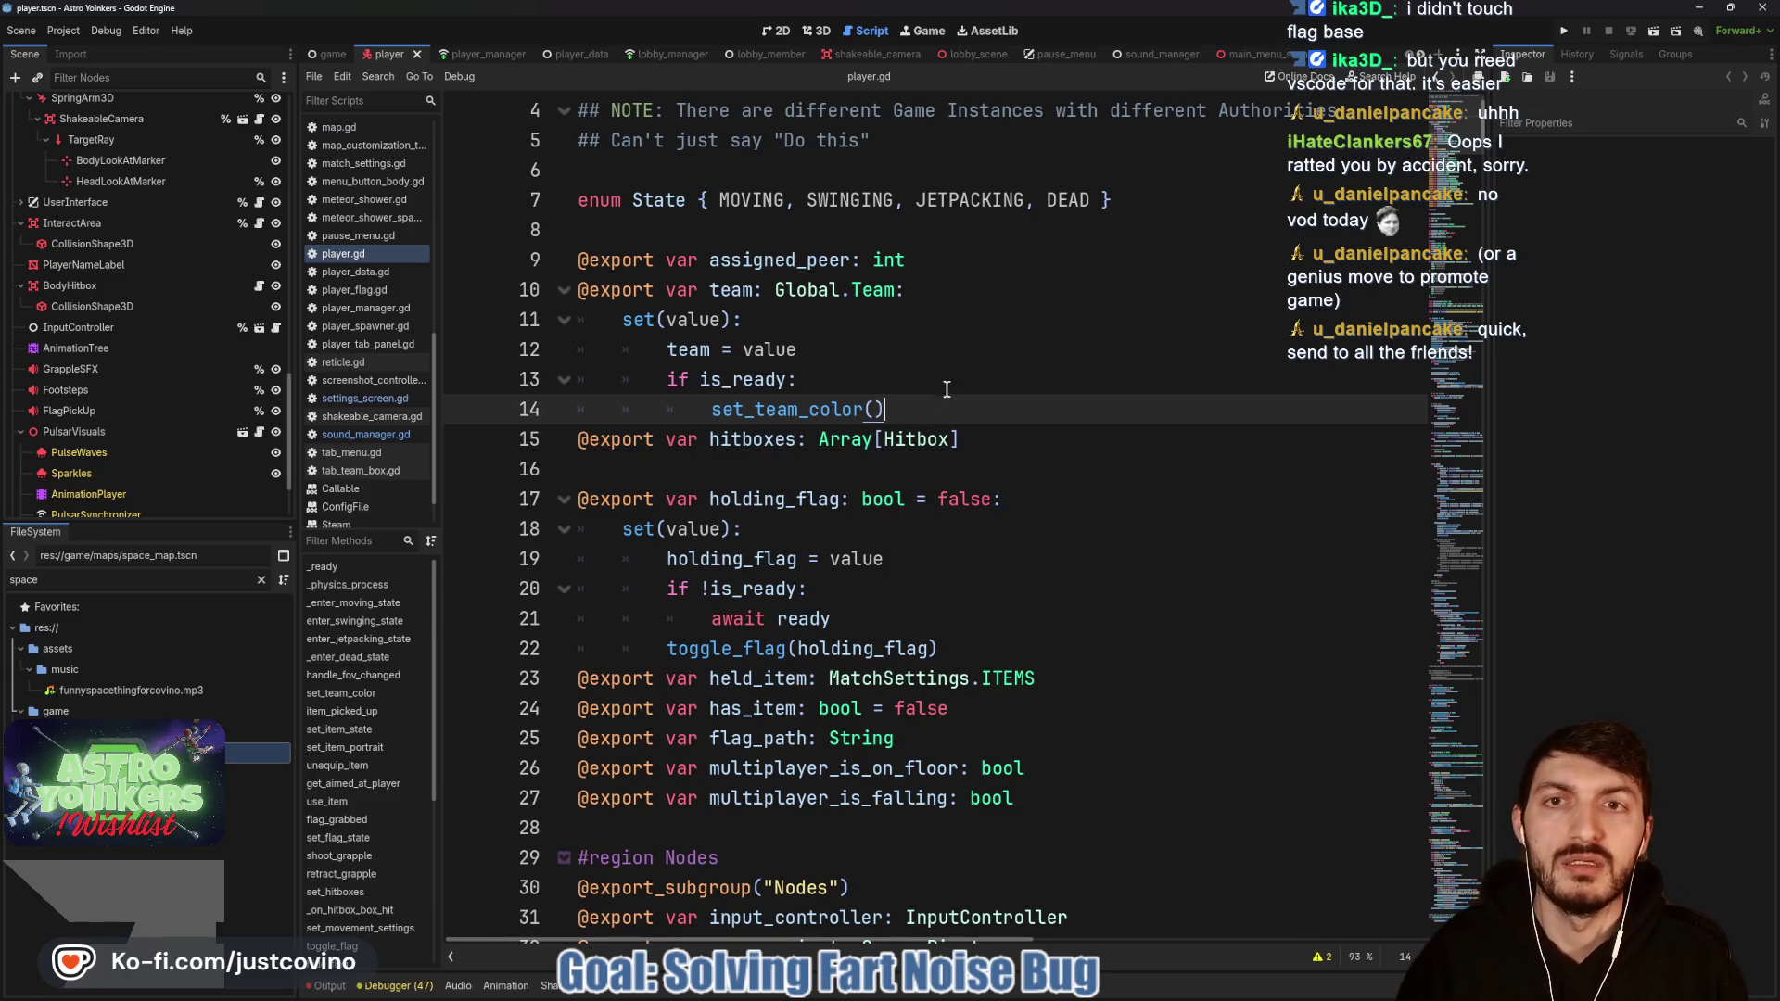
# Delete the flag_cap_visuals export on line 47 of player.gd and save.
pyautogui.scroll(-3, 172, 450)
pyautogui.scroll(5, 171, 449)
pyautogui.scroll(1, 809, 431)
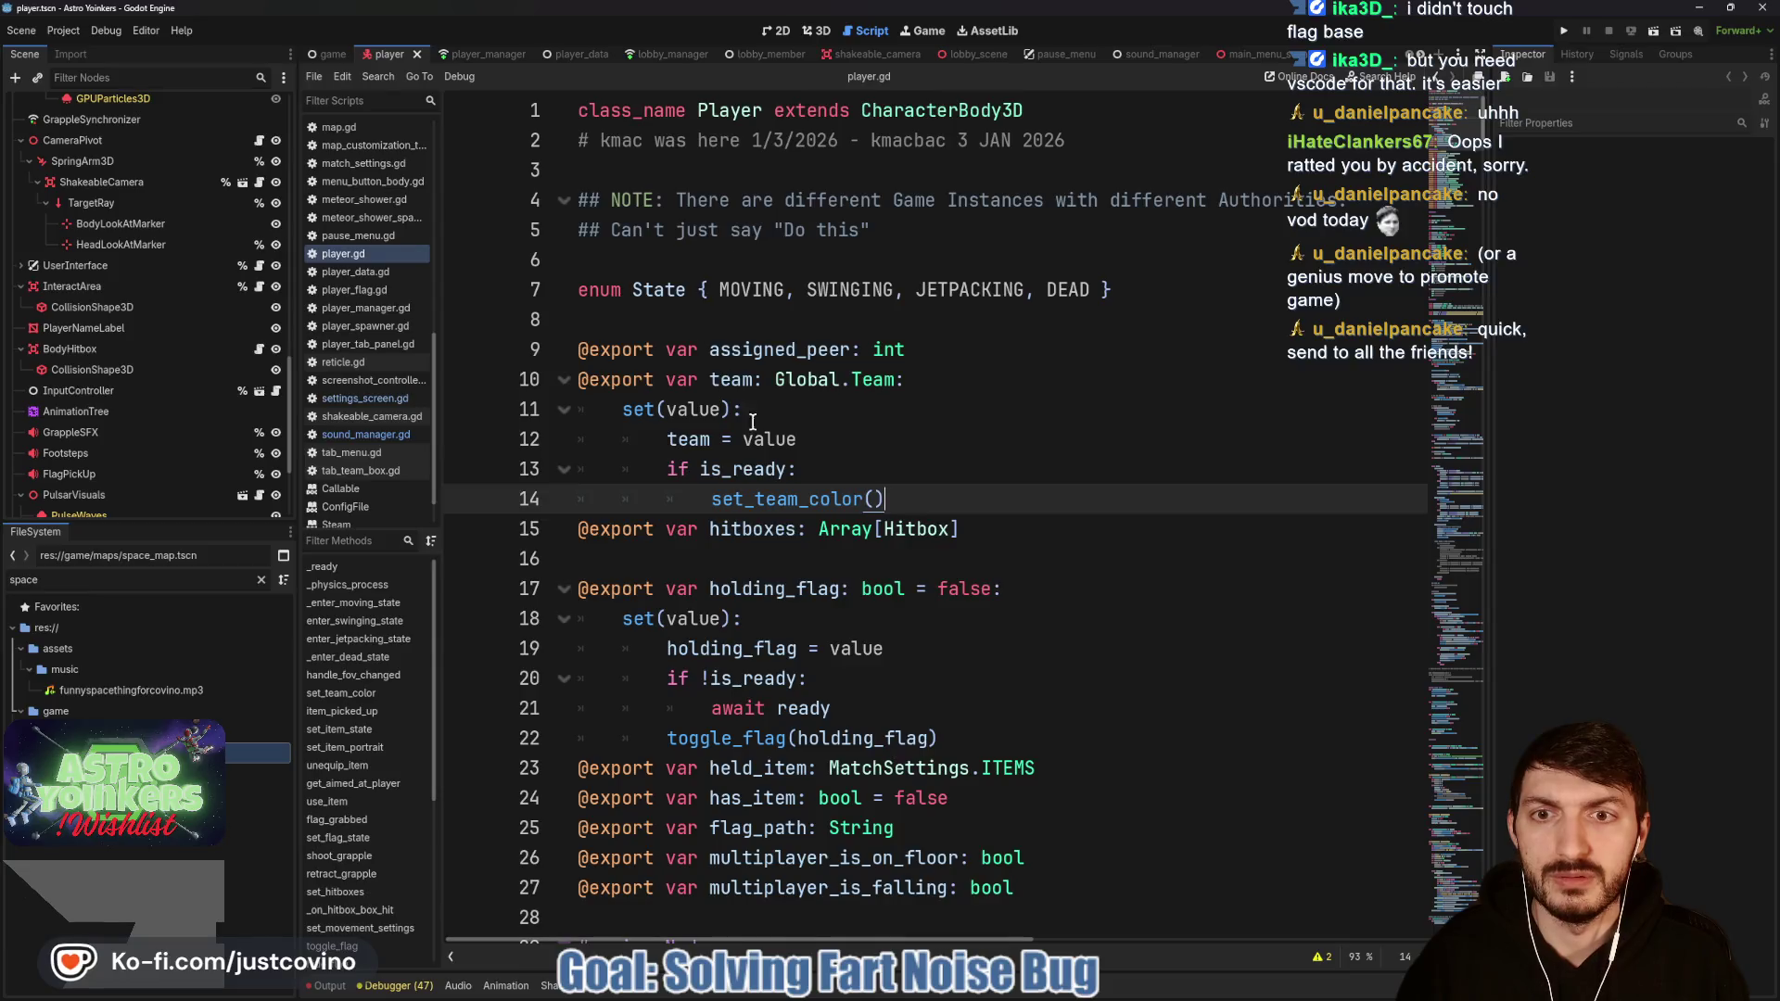
pyautogui.scroll(-5, 753, 422)
pyautogui.scroll(-3, 823, 394)
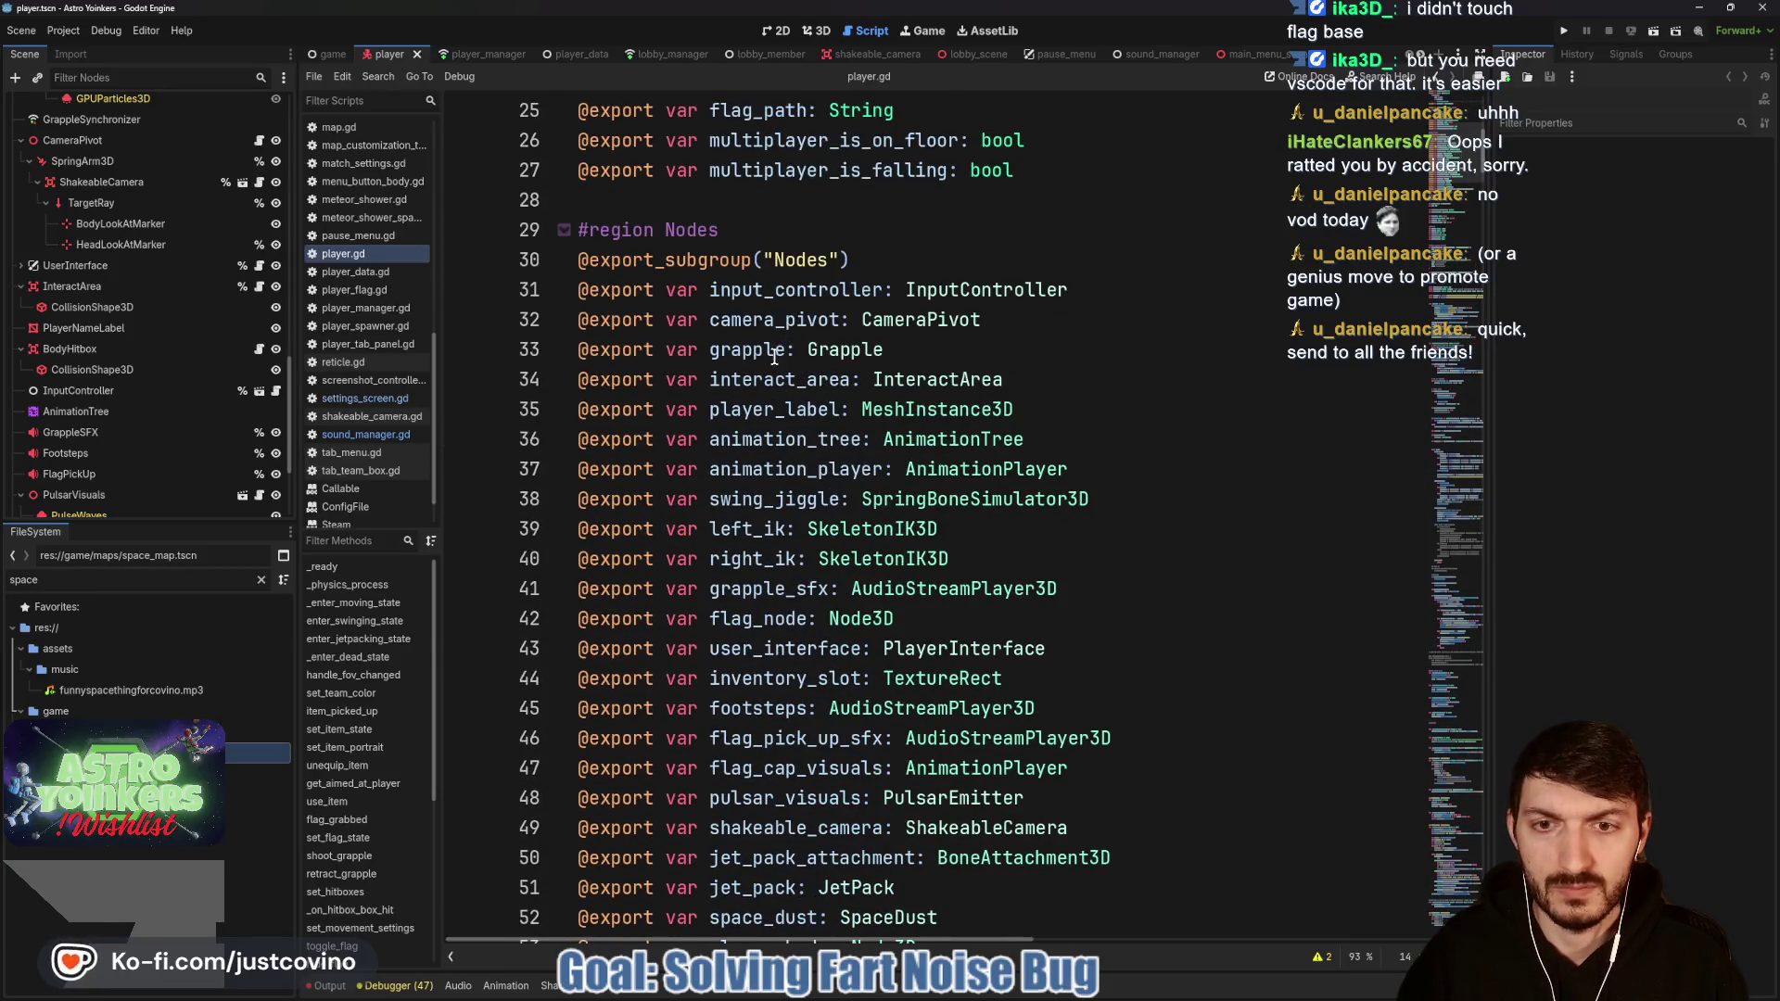
pyautogui.doubleClick(766, 619)
pyautogui.scroll(-3, 835, 519)
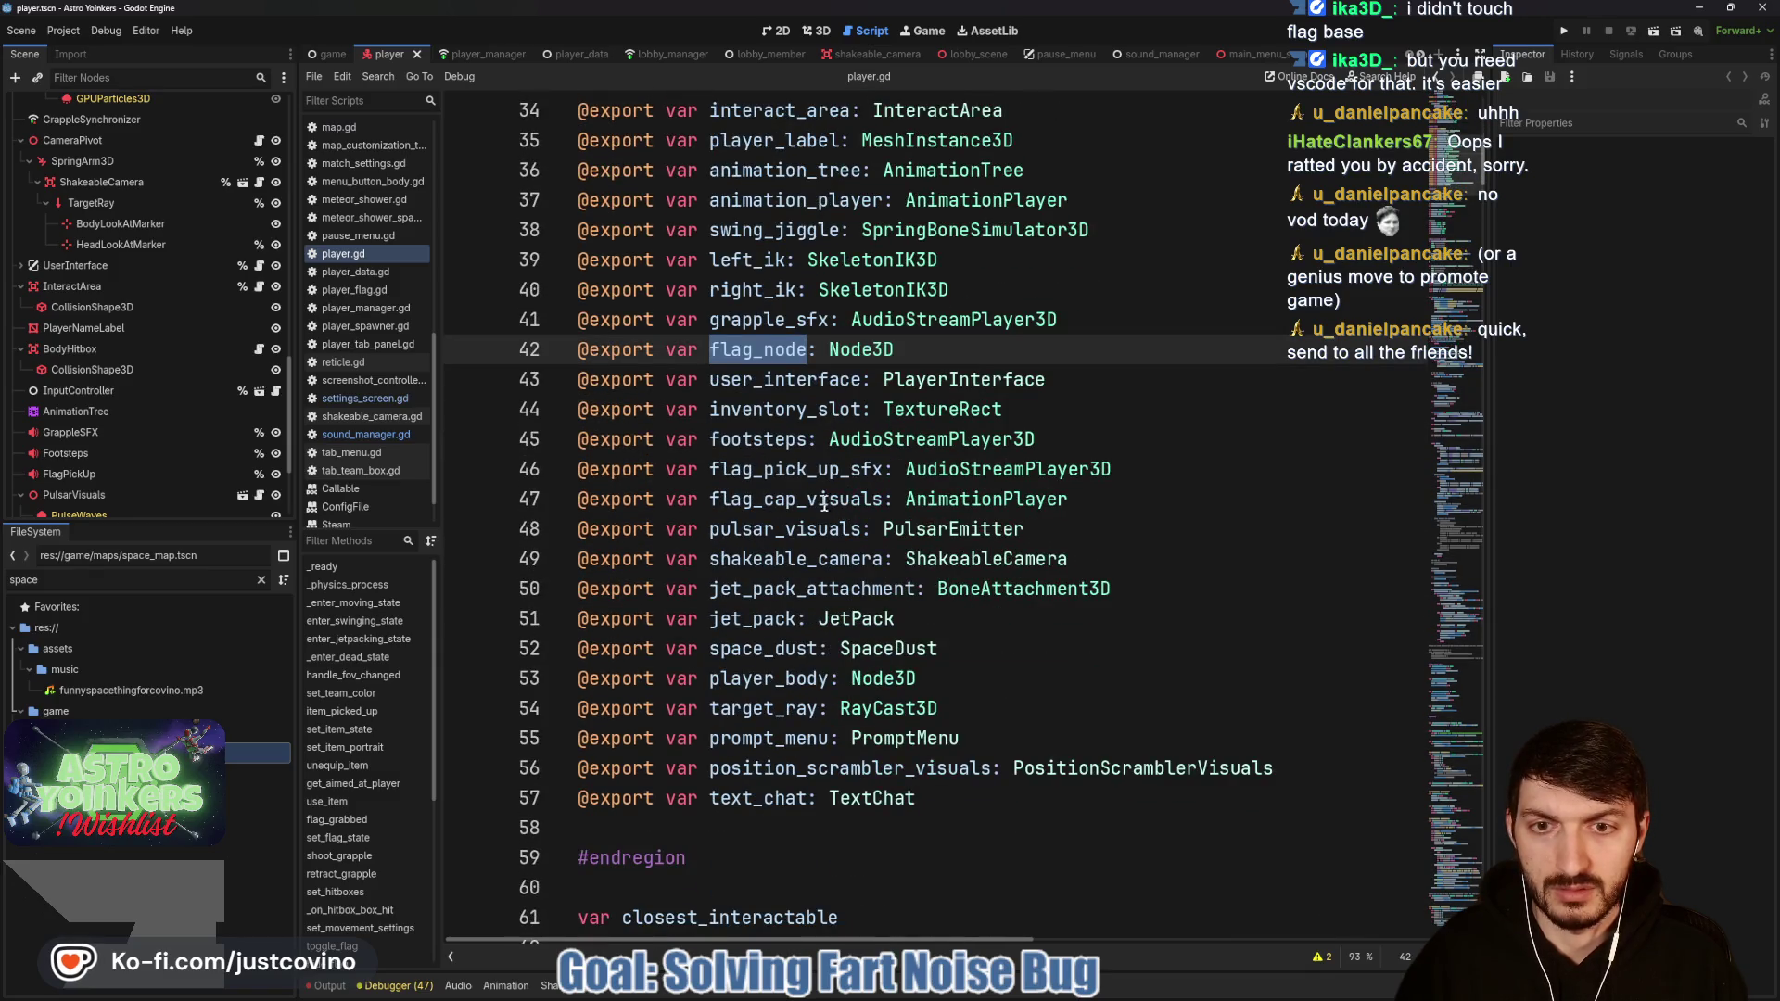
pyautogui.moveTo(1092, 505); pyautogui.dragTo(519, 505)
pyautogui.press('BackSpace')
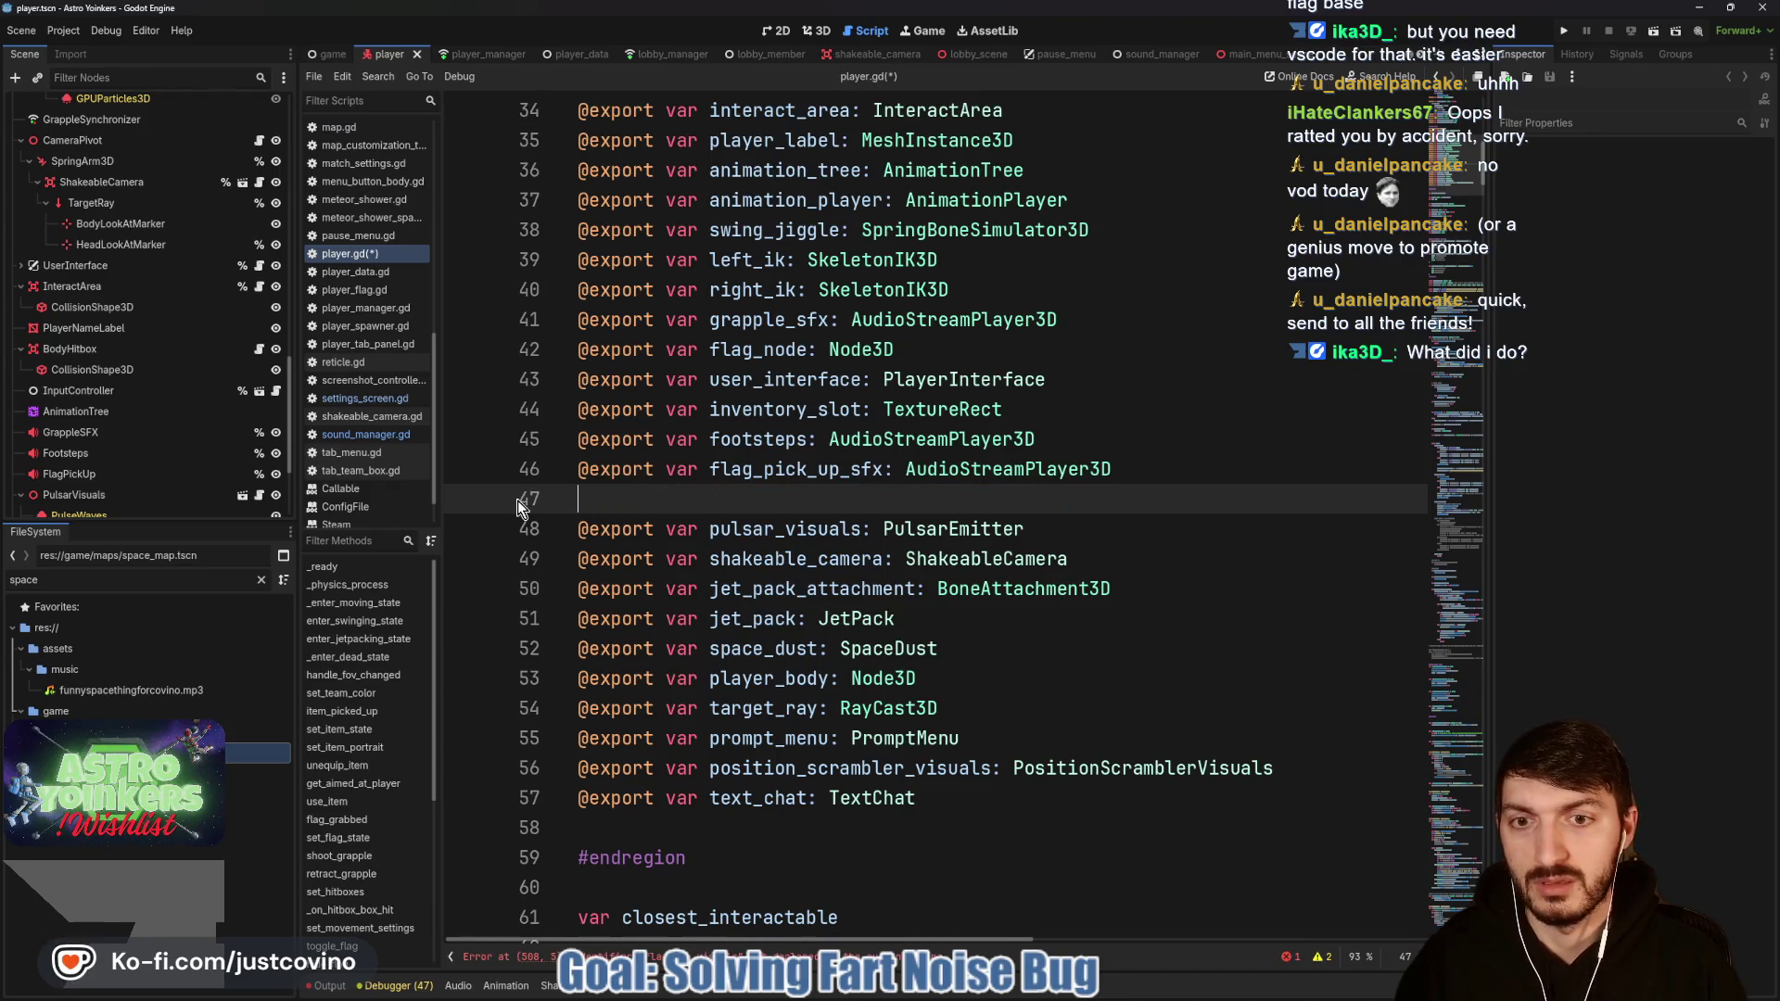
pyautogui.press('BackSpace')
pyautogui.hotkey('ctrl', 's')
# Delete the toggle_flag_cap_visuals function near line 507 and save the script.
pyautogui.scroll(-7, 649, 741)
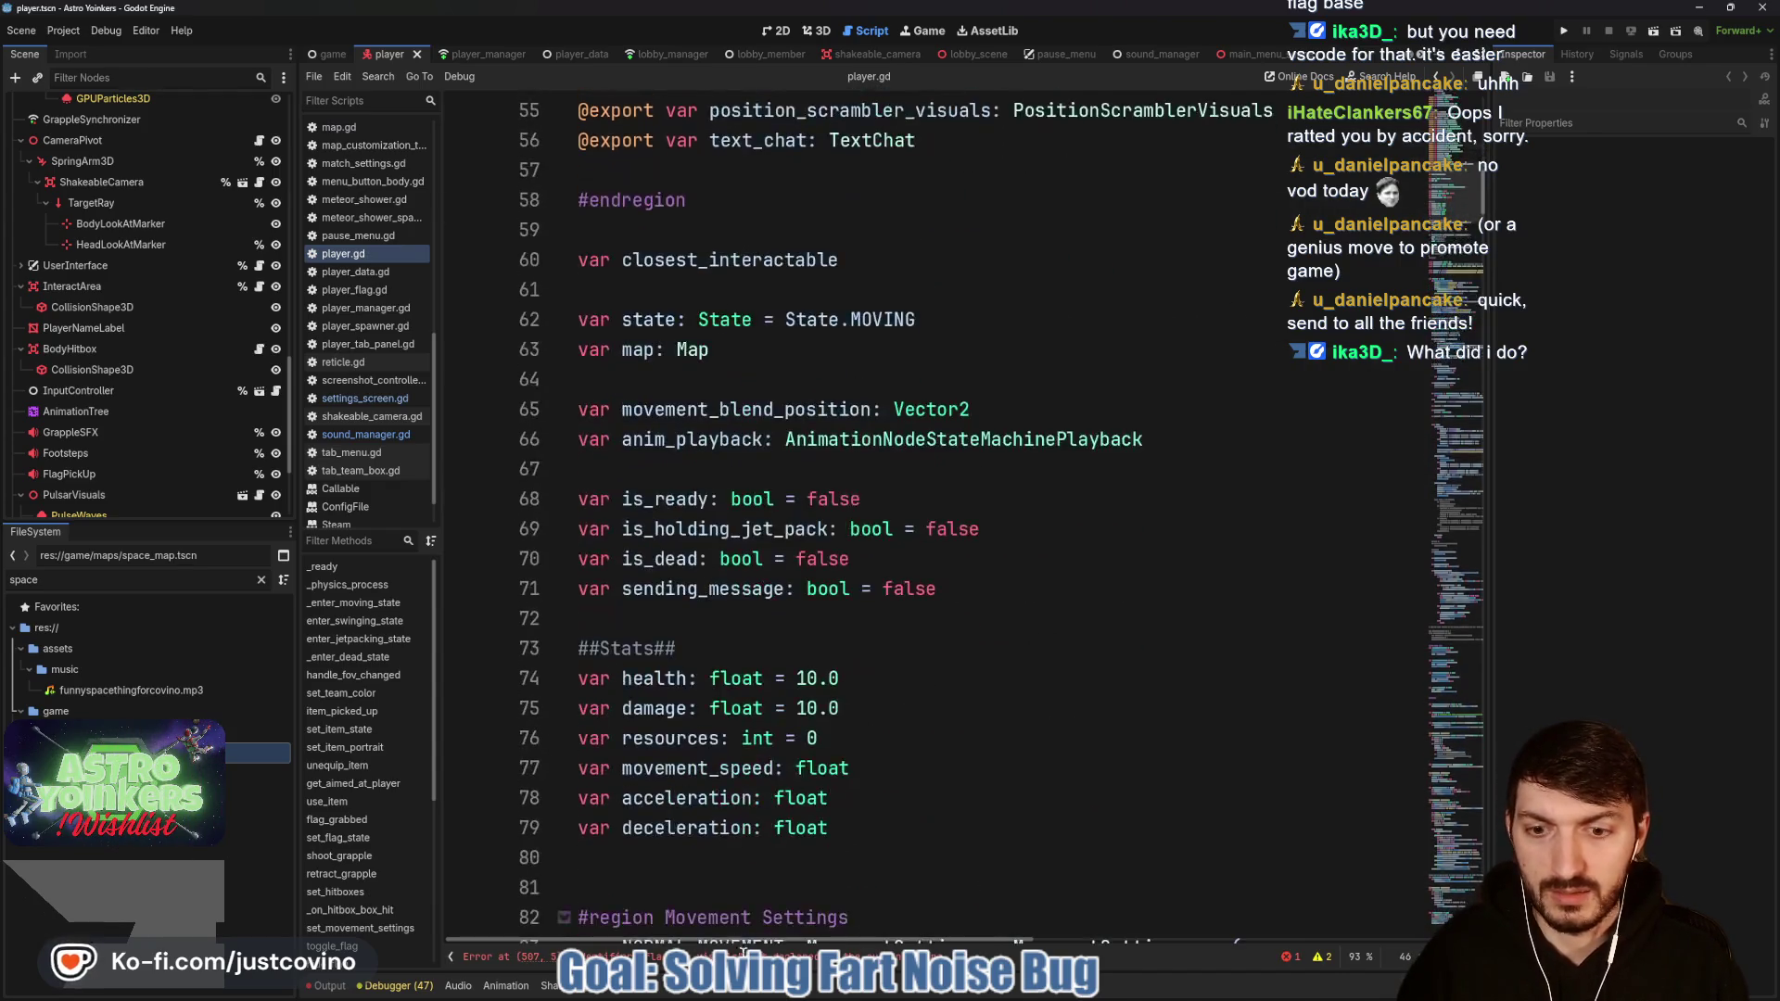
pyautogui.click(742, 956)
pyautogui.moveTo(582, 560); pyautogui.dragTo(540, 491)
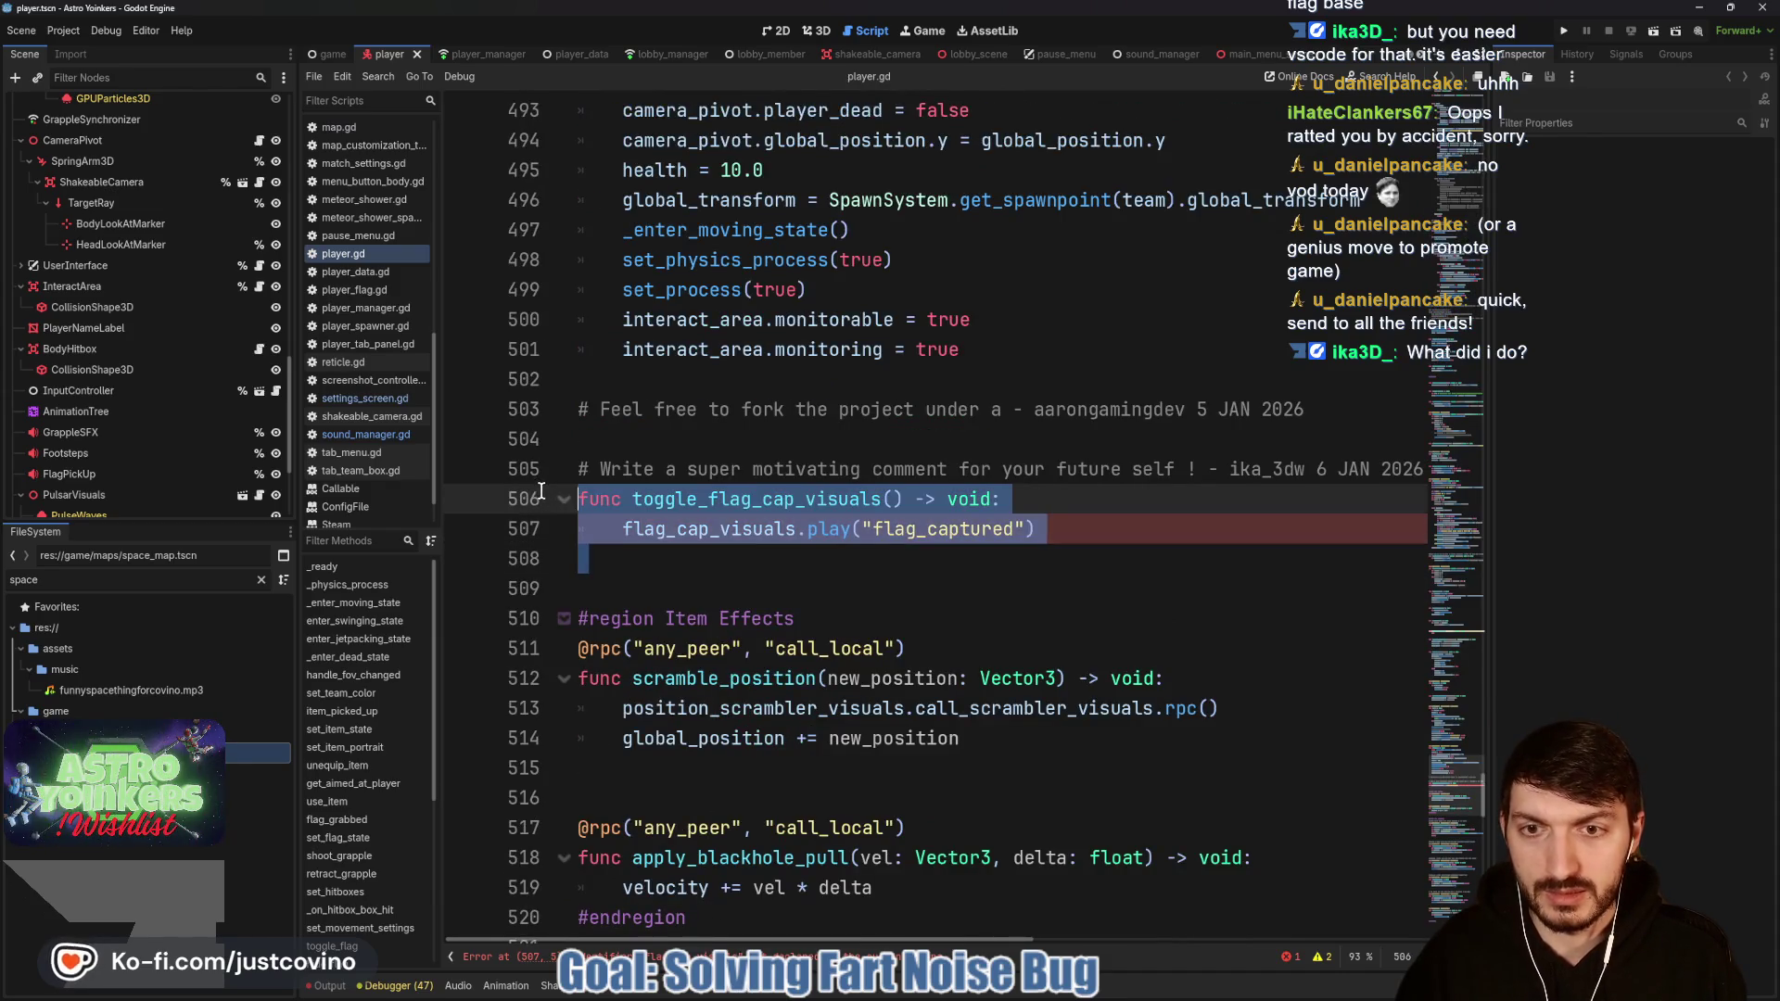
pyautogui.press('BackSpace')
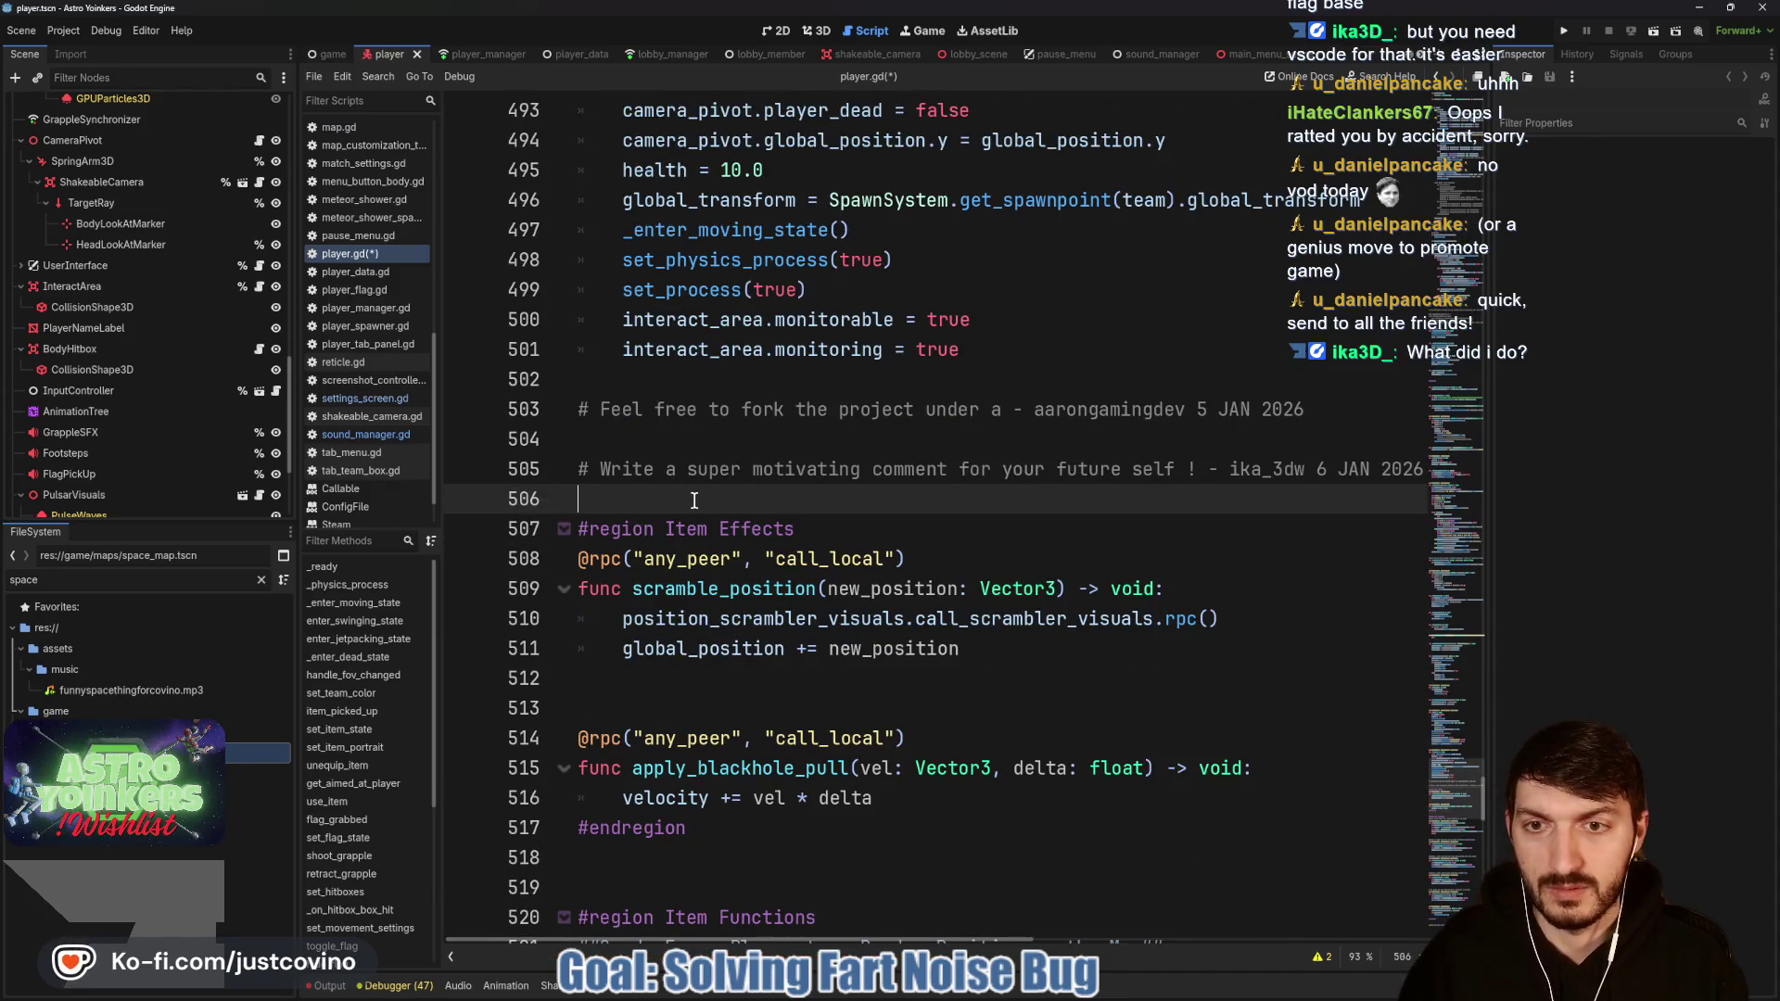
pyautogui.press('Return')
pyautogui.hotkey('ctrl', 's')
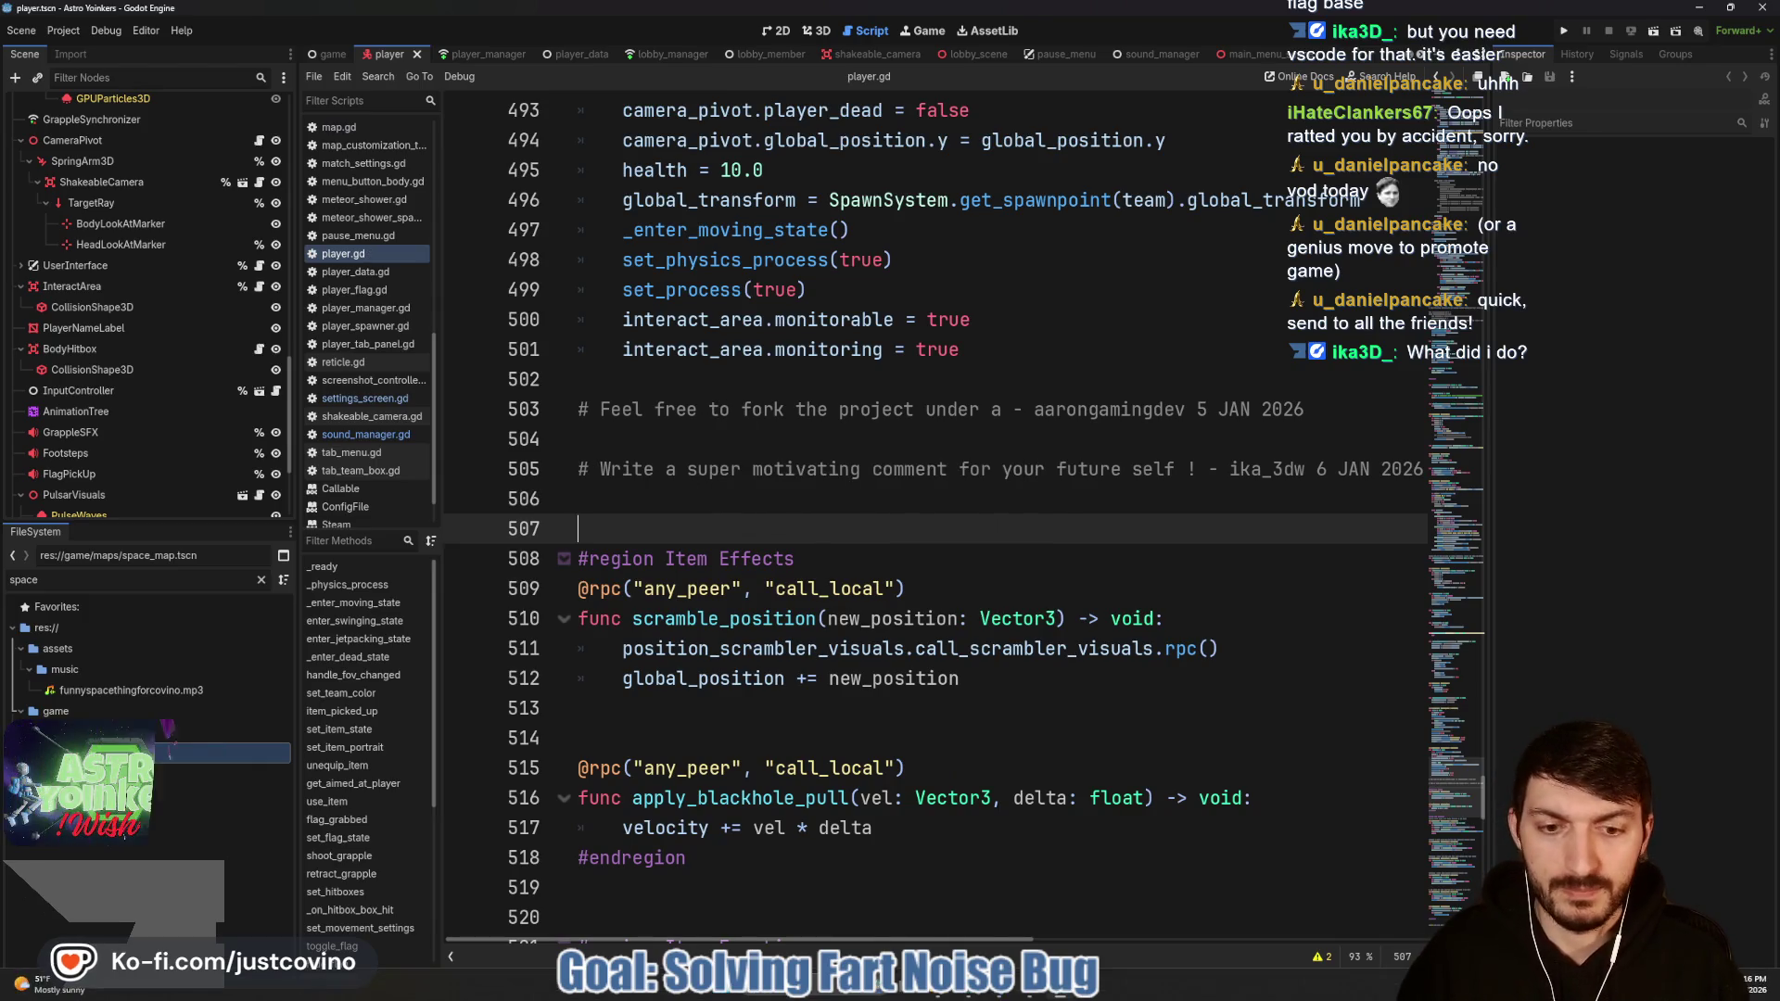
pyautogui.click(1030, 995)
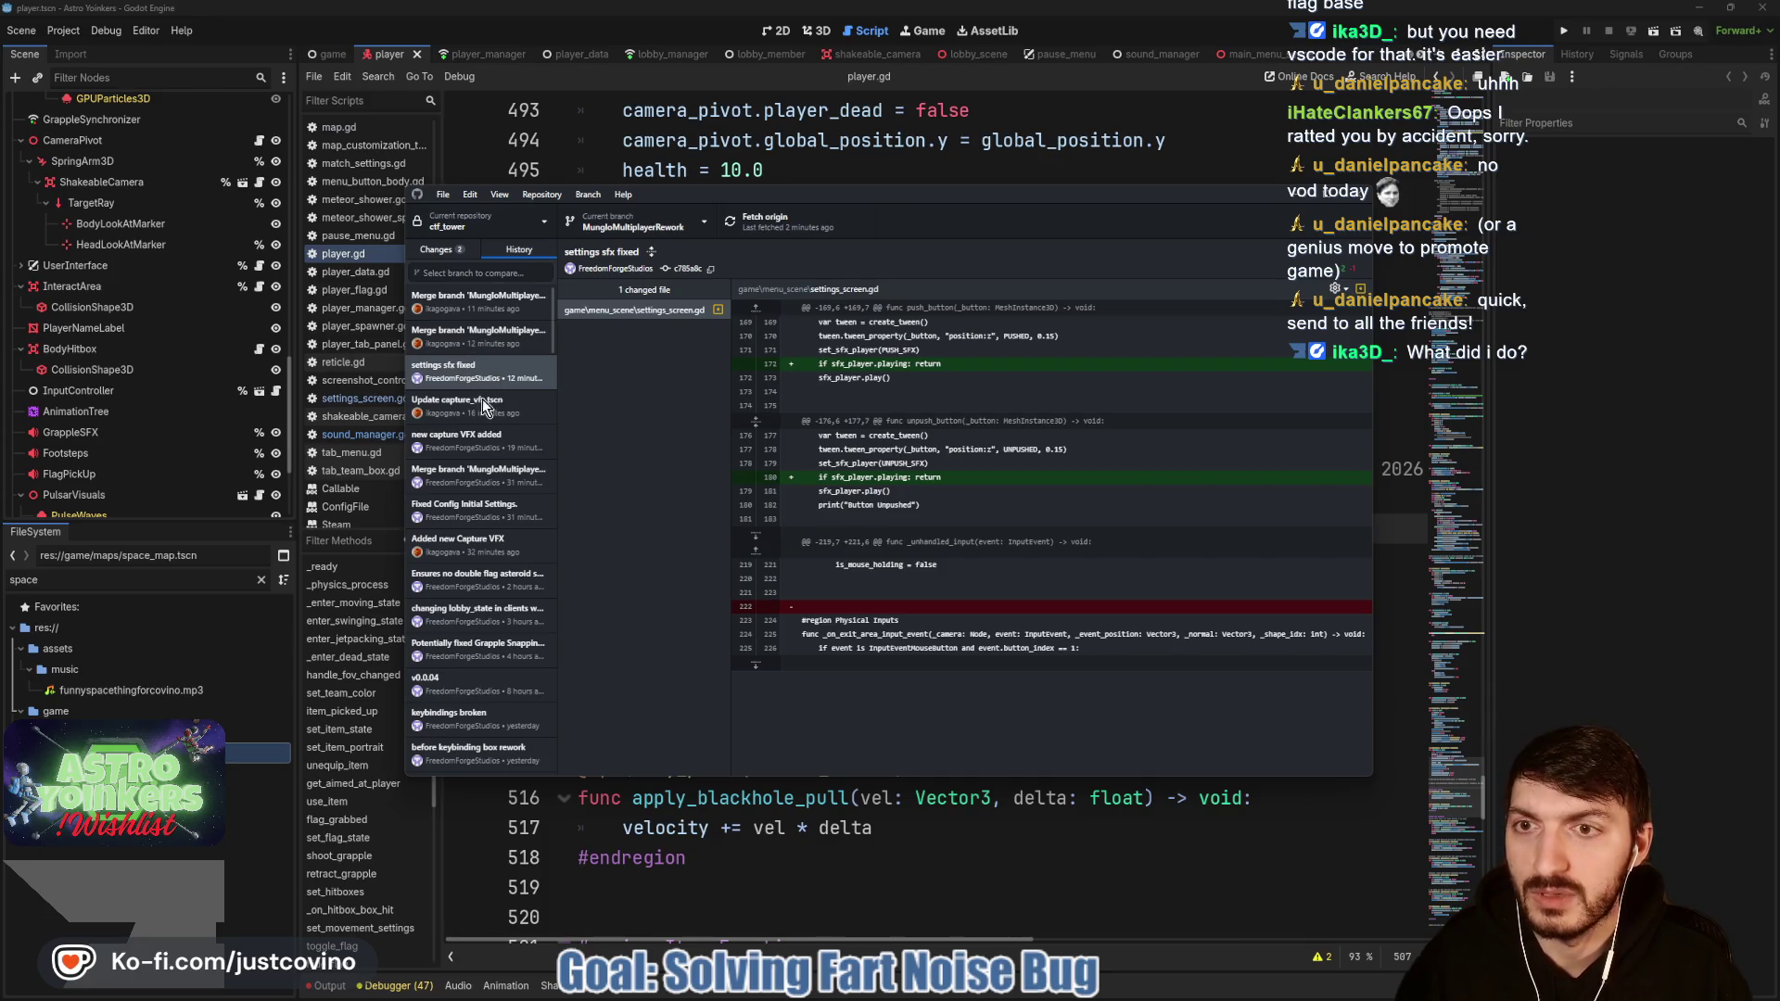
pyautogui.click(498, 346)
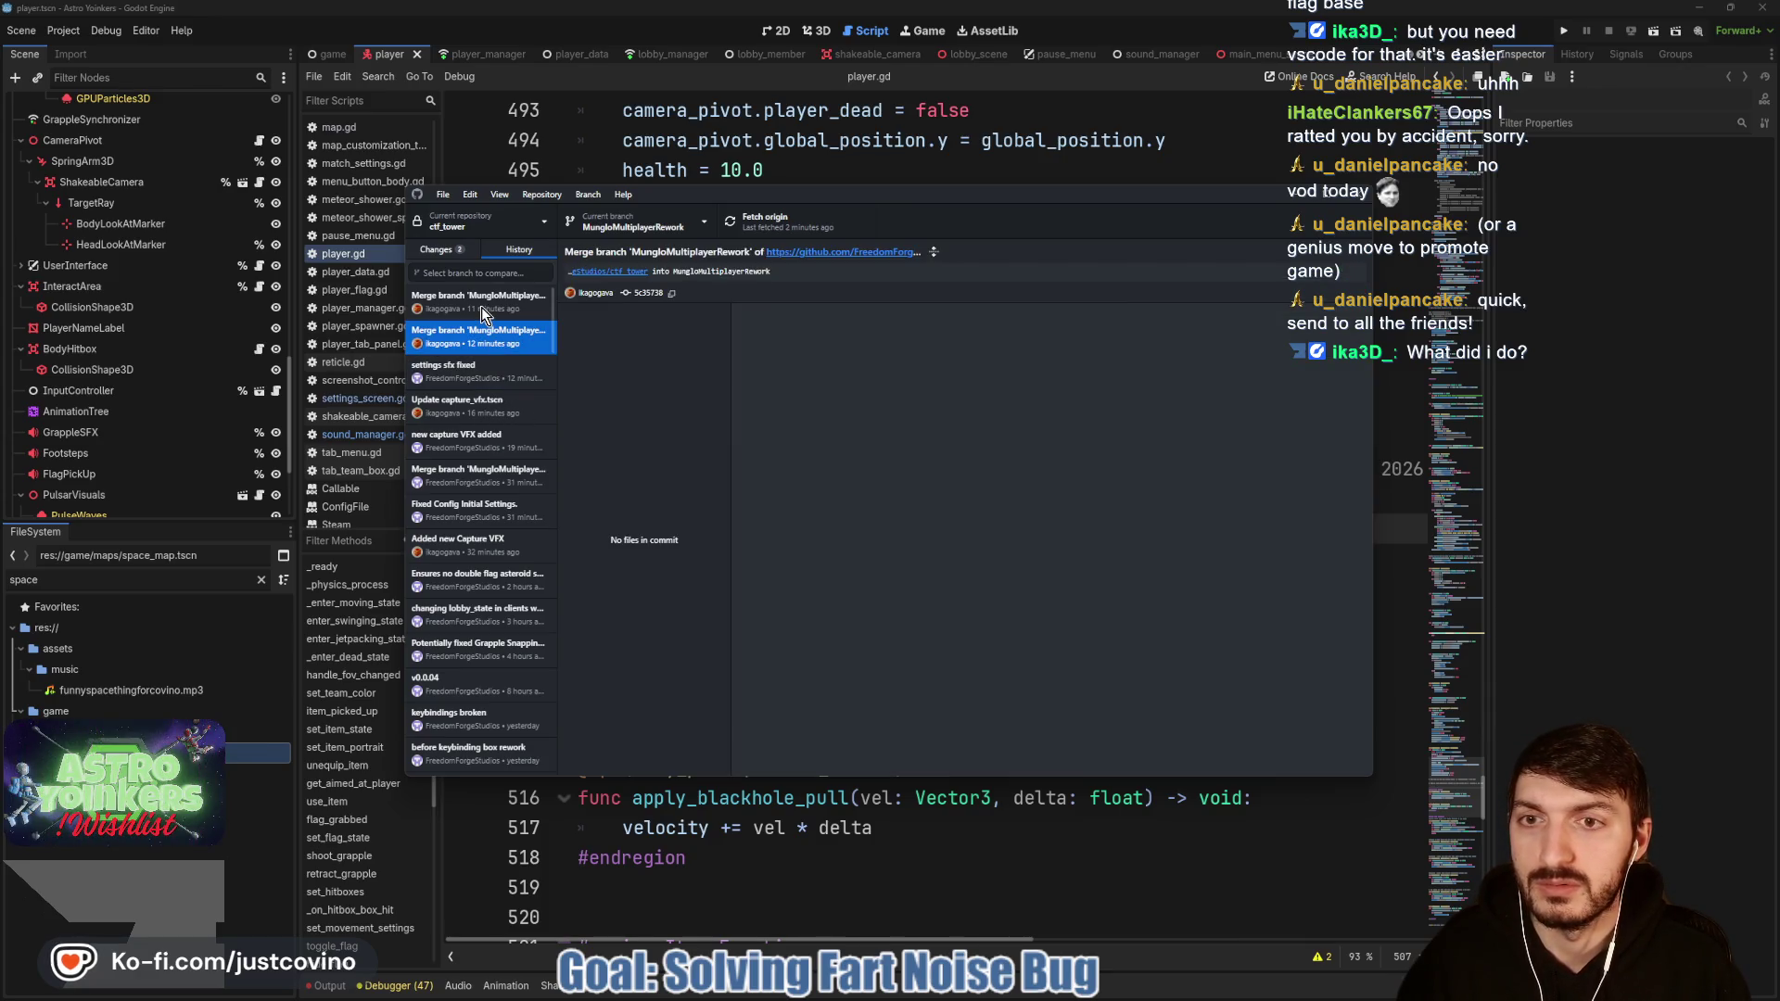
pyautogui.click(482, 307)
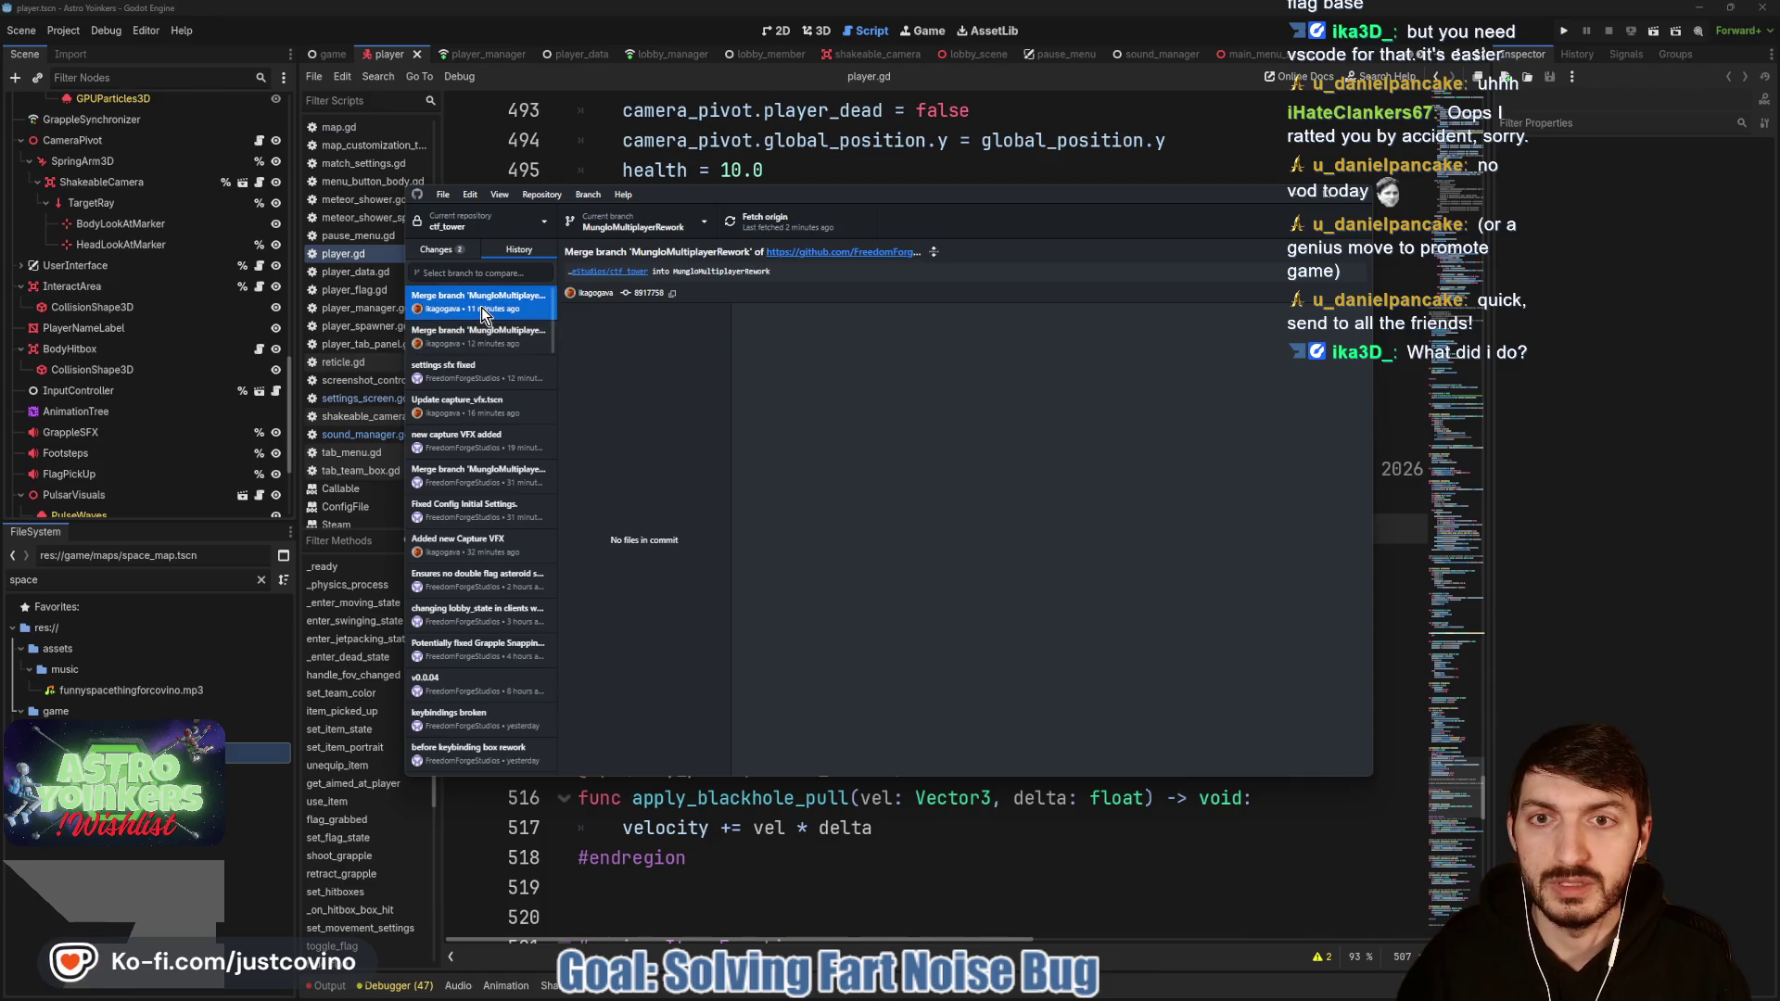
pyautogui.click(477, 402)
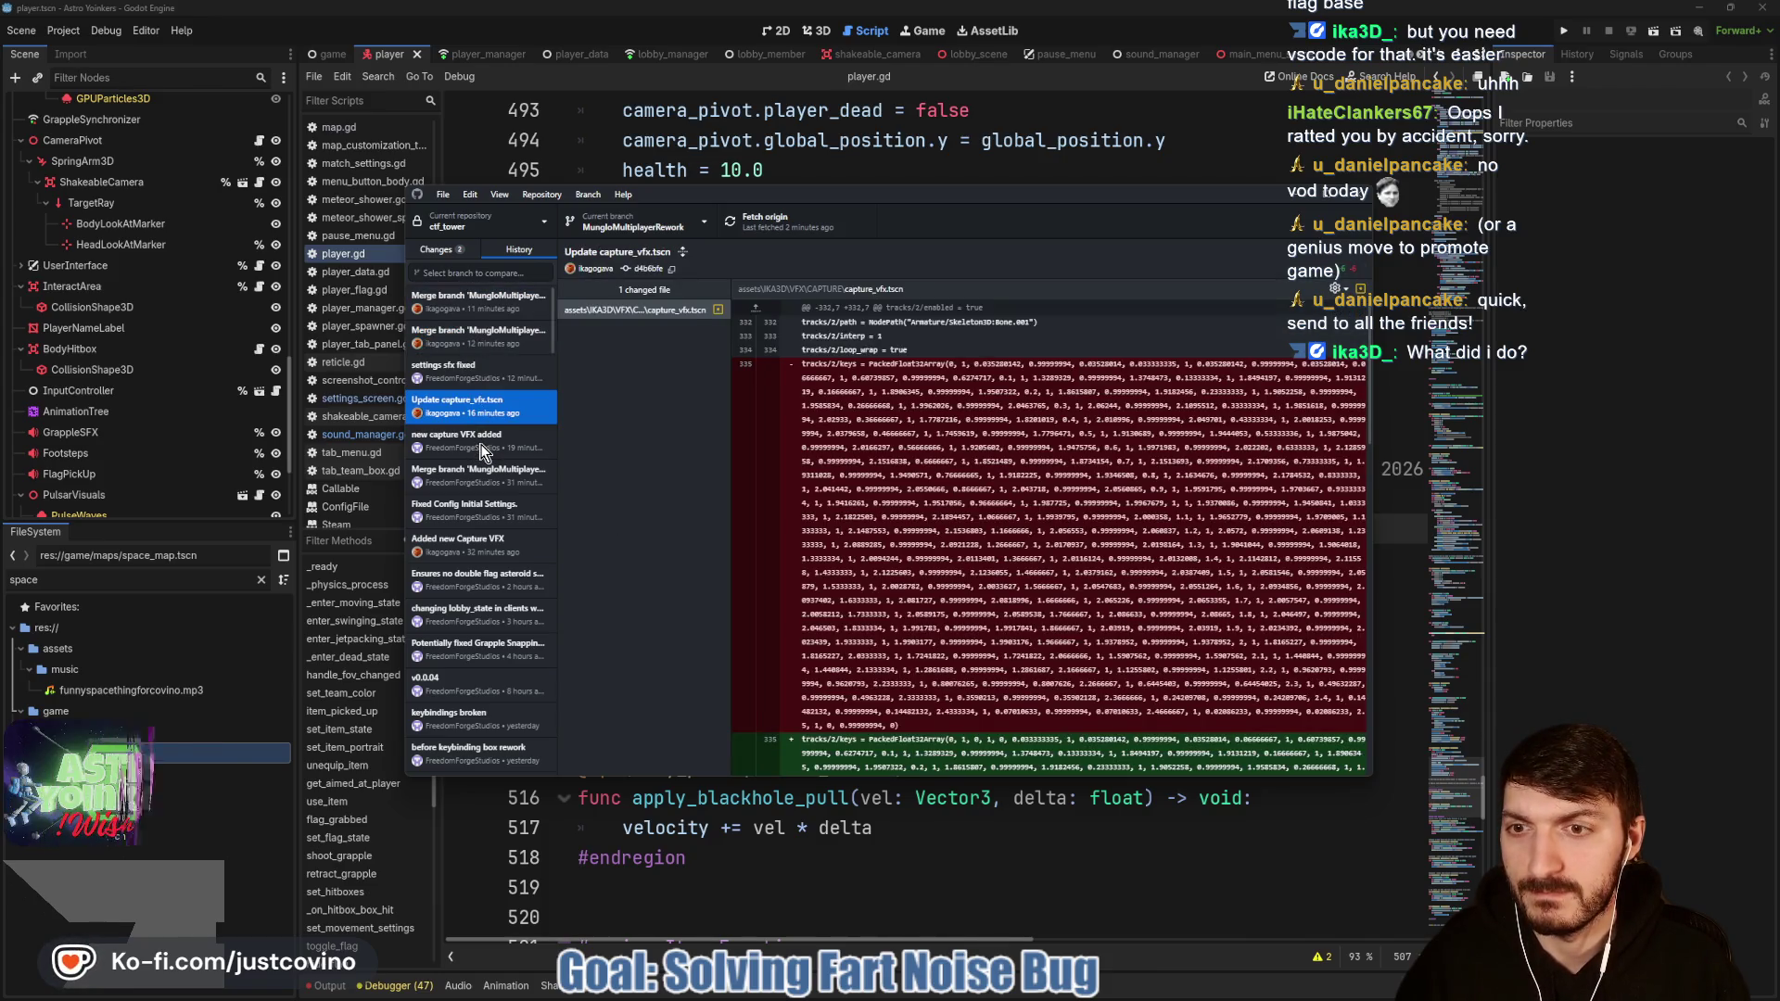
pyautogui.click(469, 366)
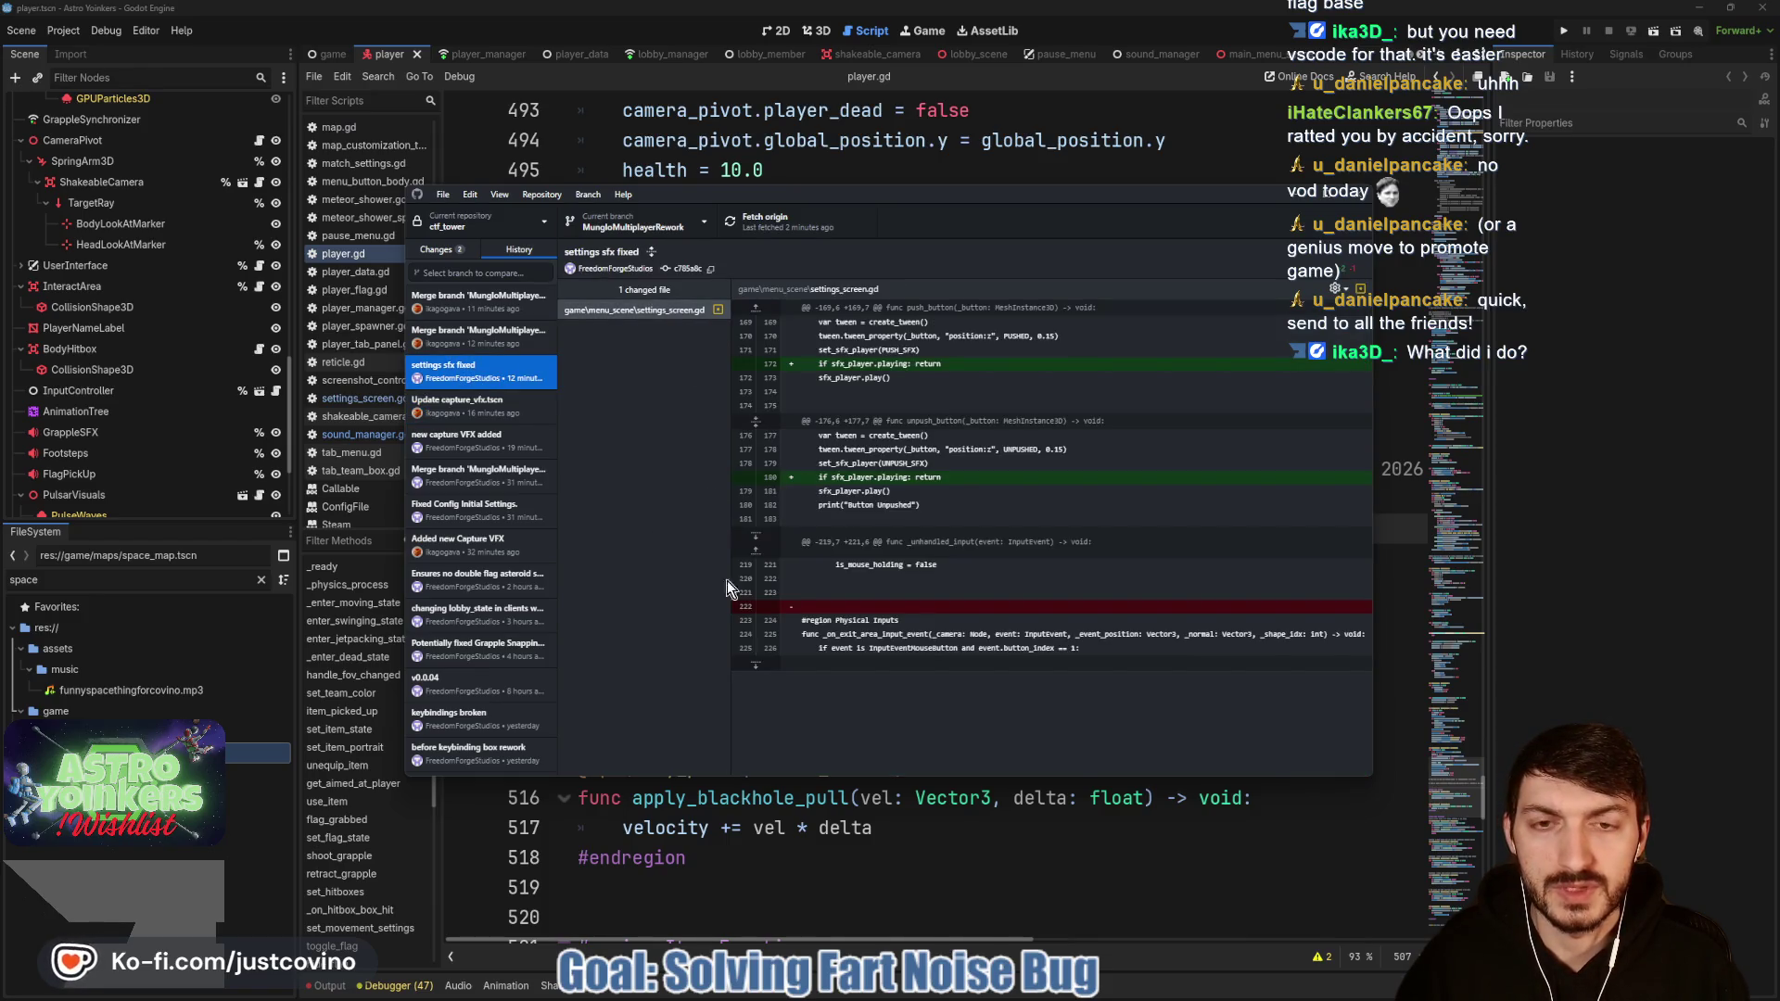
pyautogui.click(807, 828)
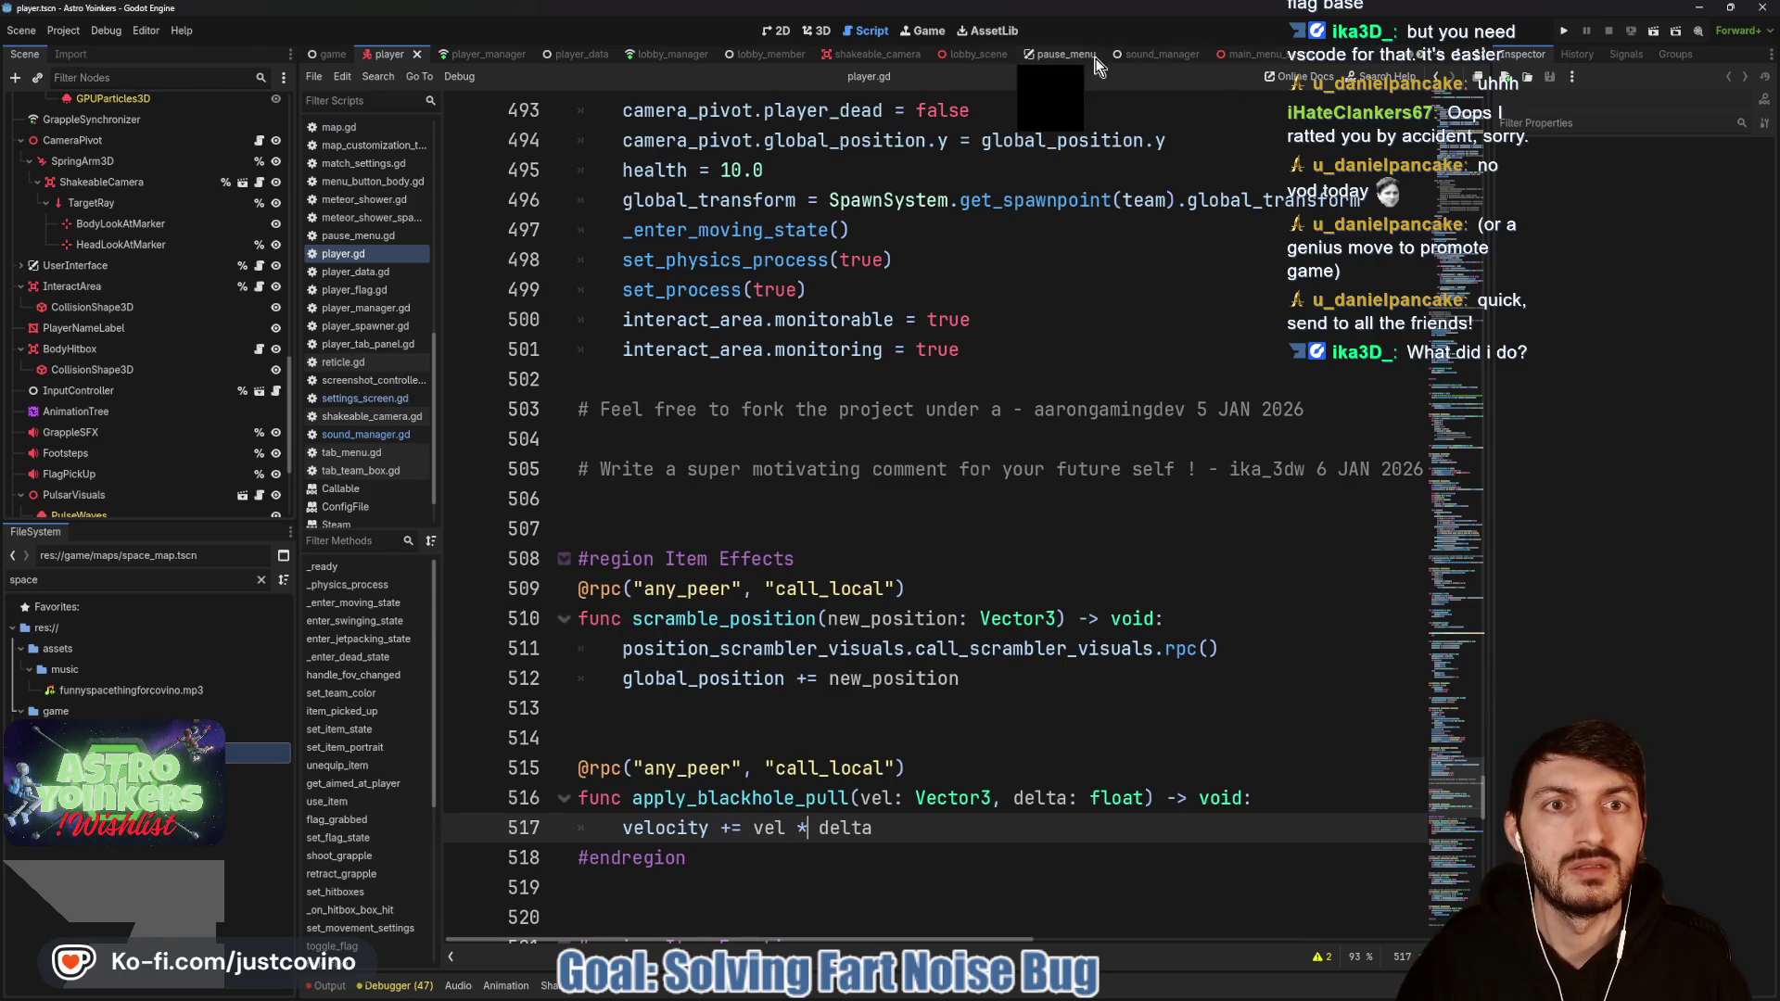
pyautogui.scroll(-4, 1173, 56)
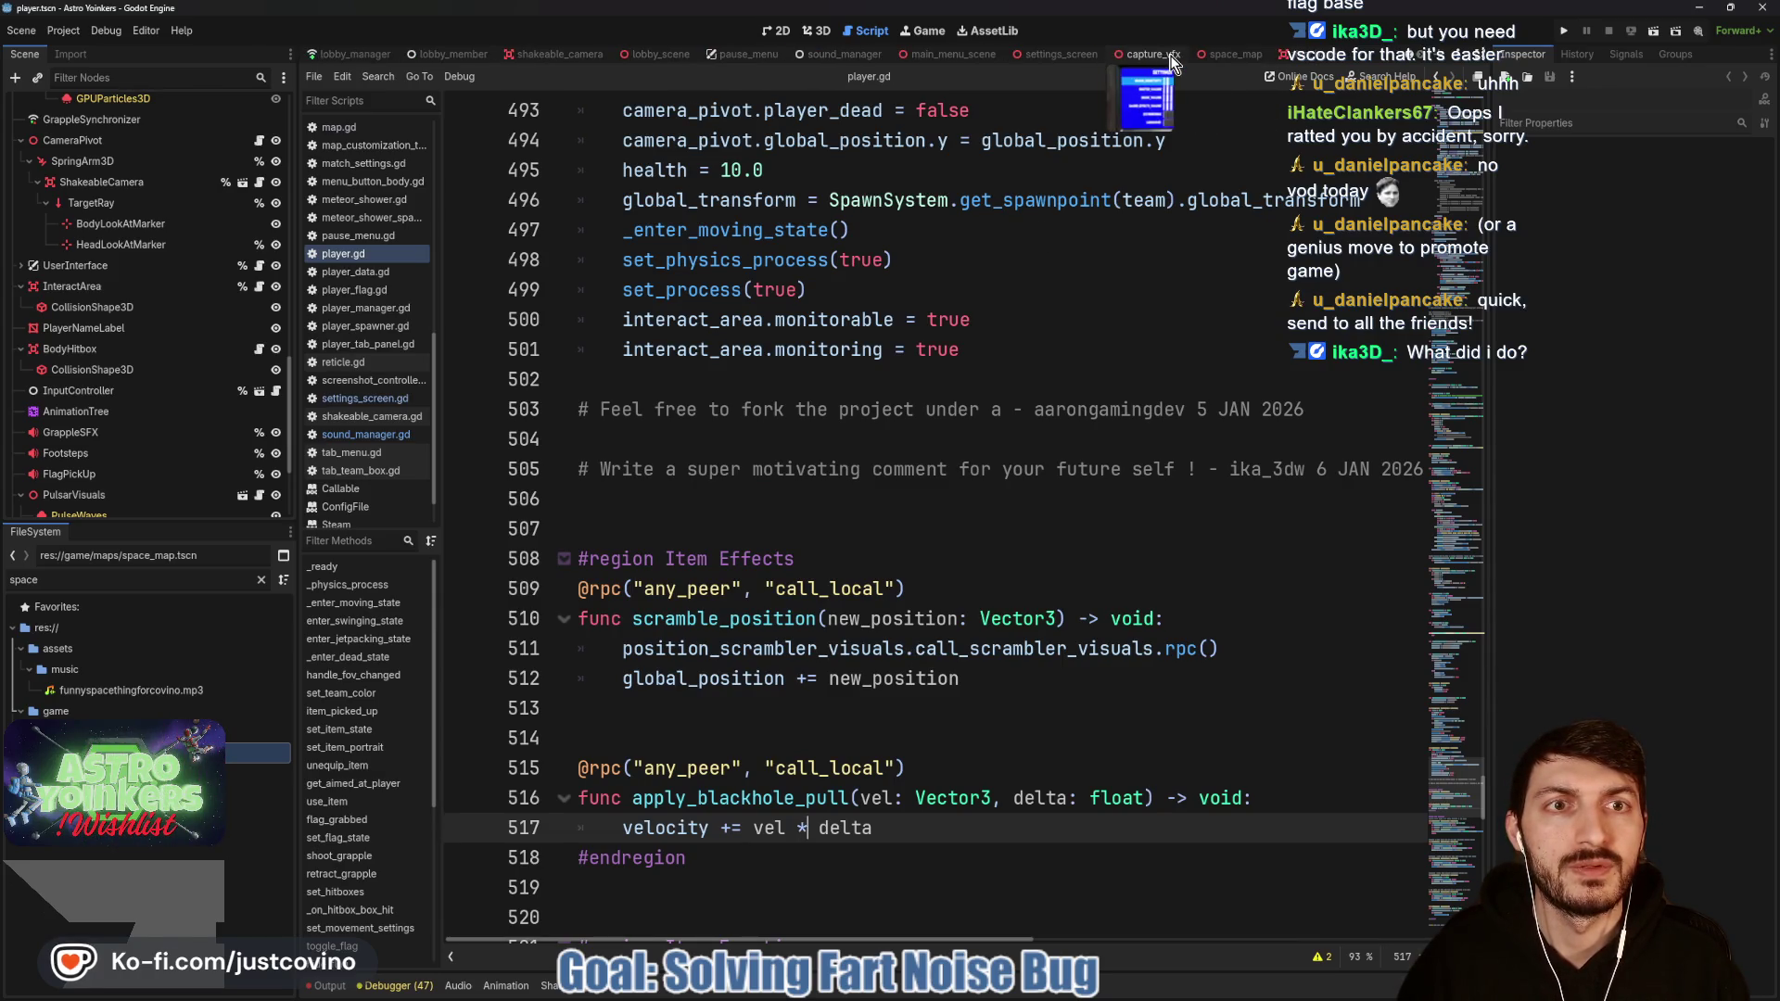
# Open the settings_screen scene's script around line 175, then return to GitHub Desktop.
pyautogui.click(1059, 56)
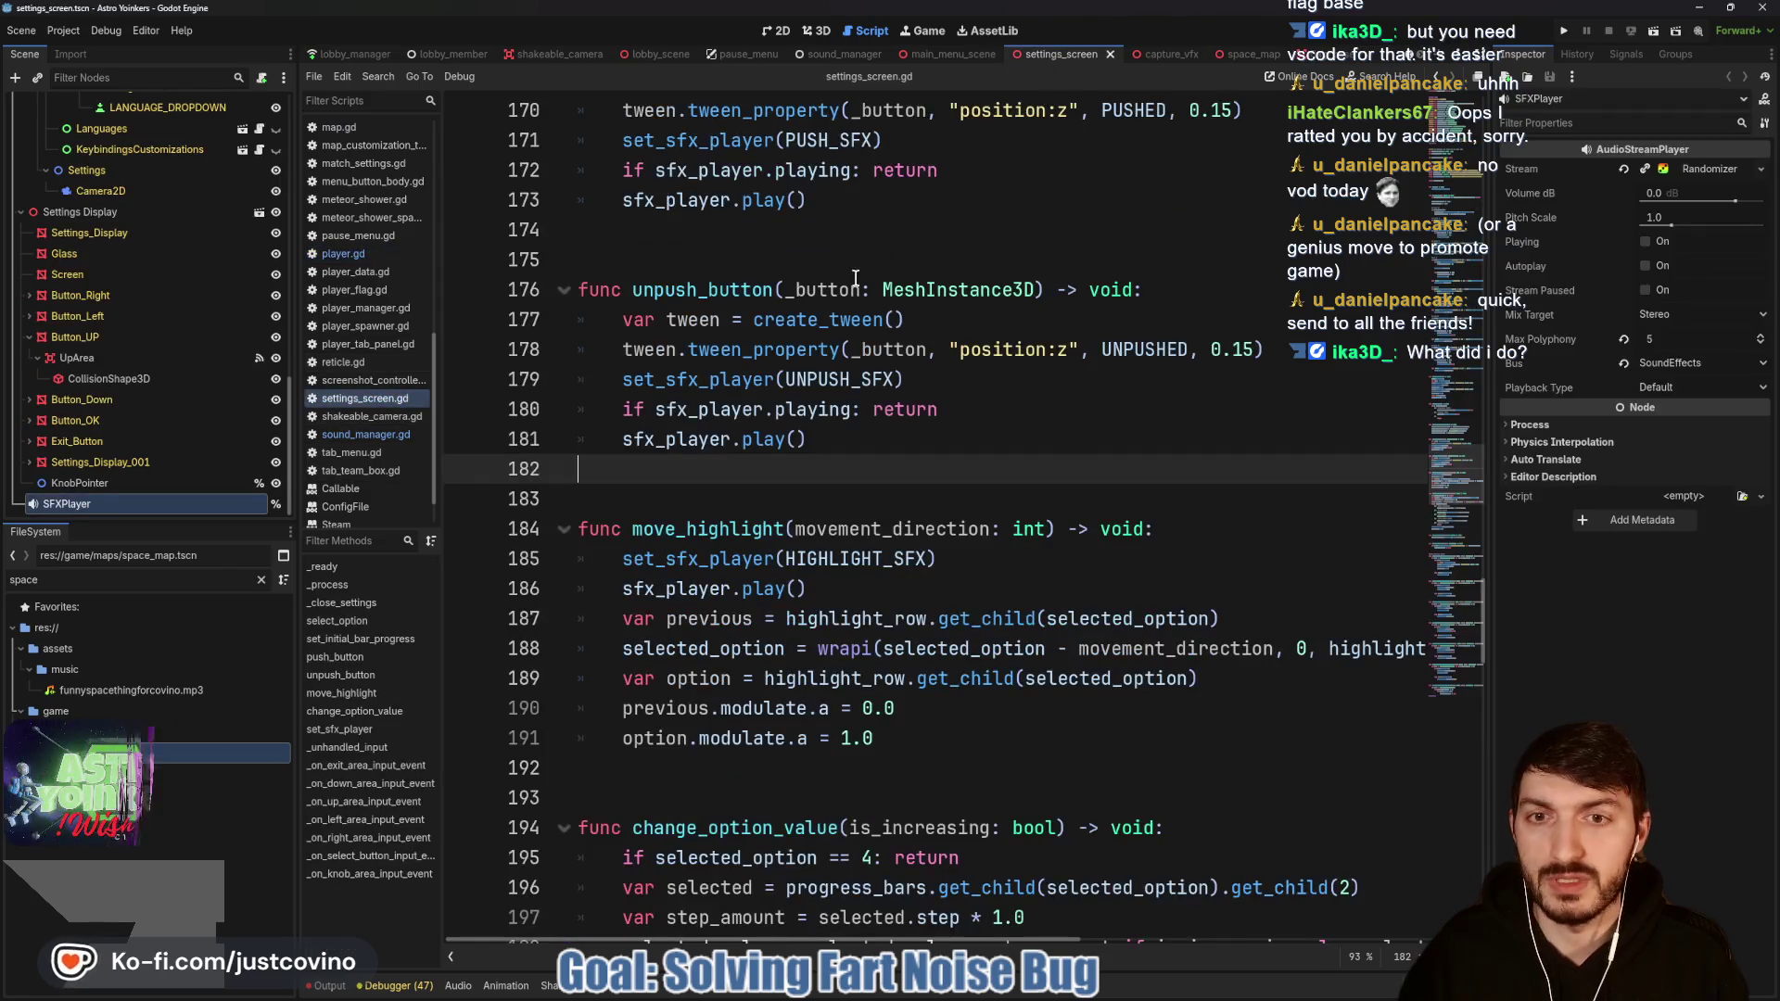
pyautogui.scroll(-2, 705, 389)
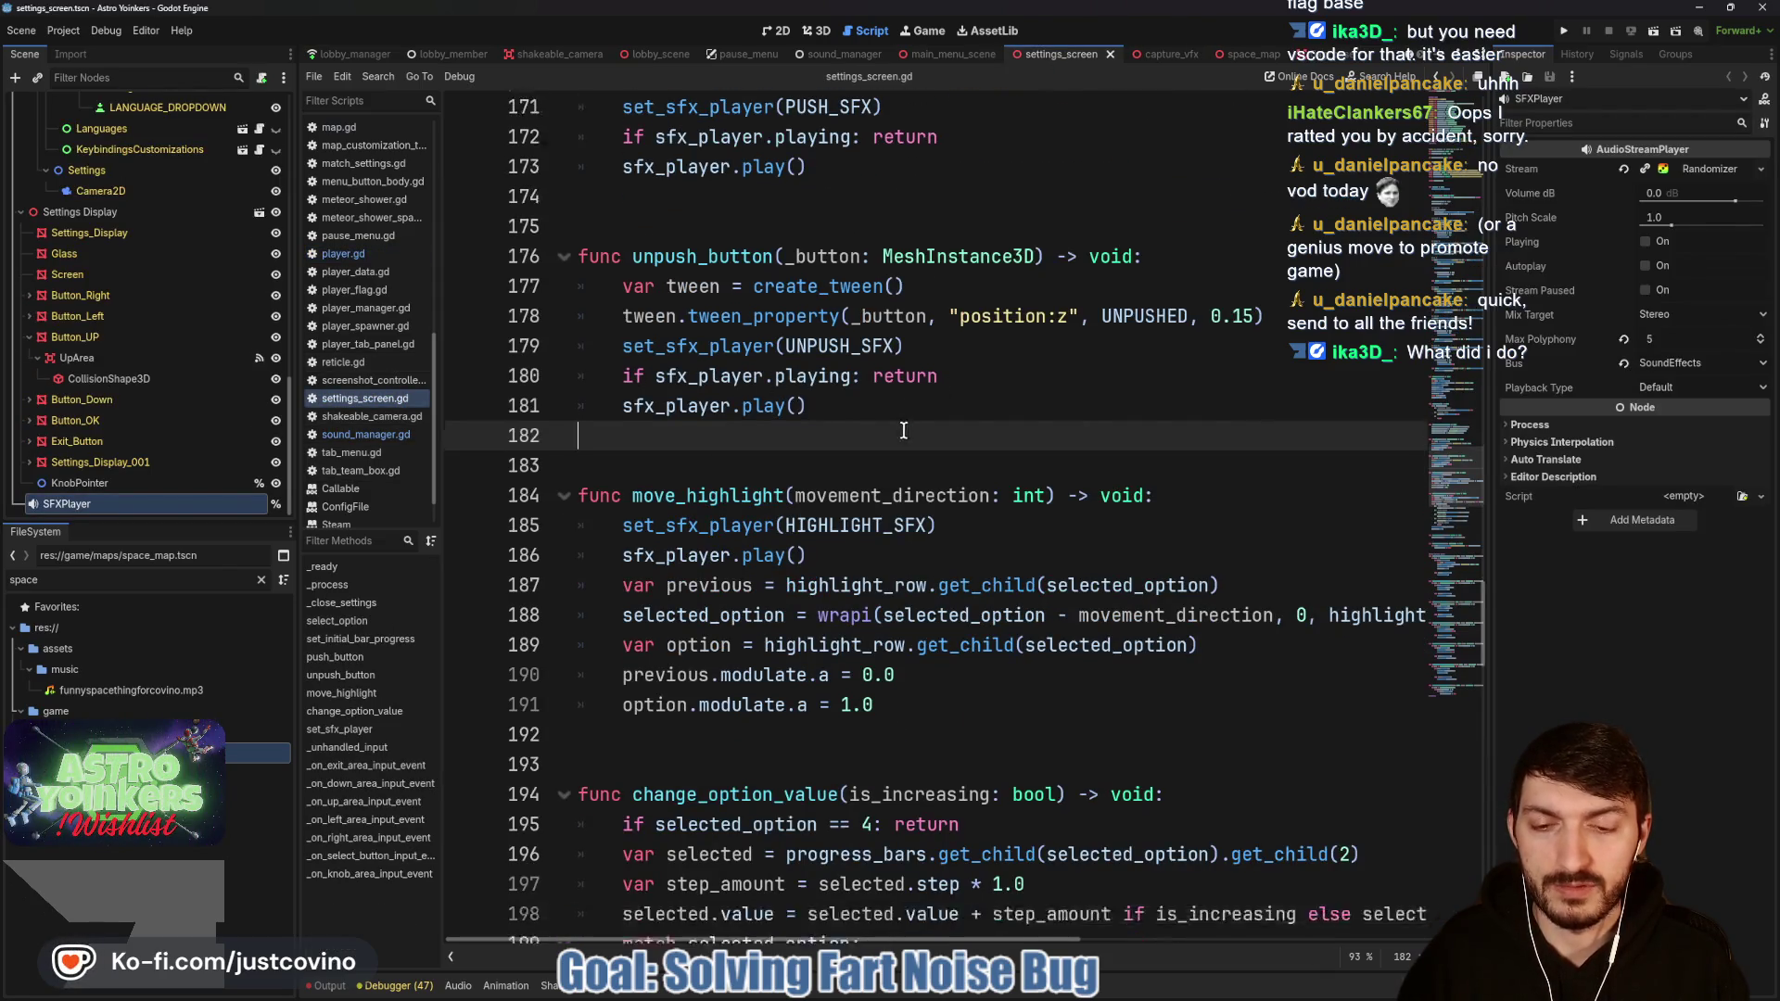
pyautogui.scroll(2, 850, 334)
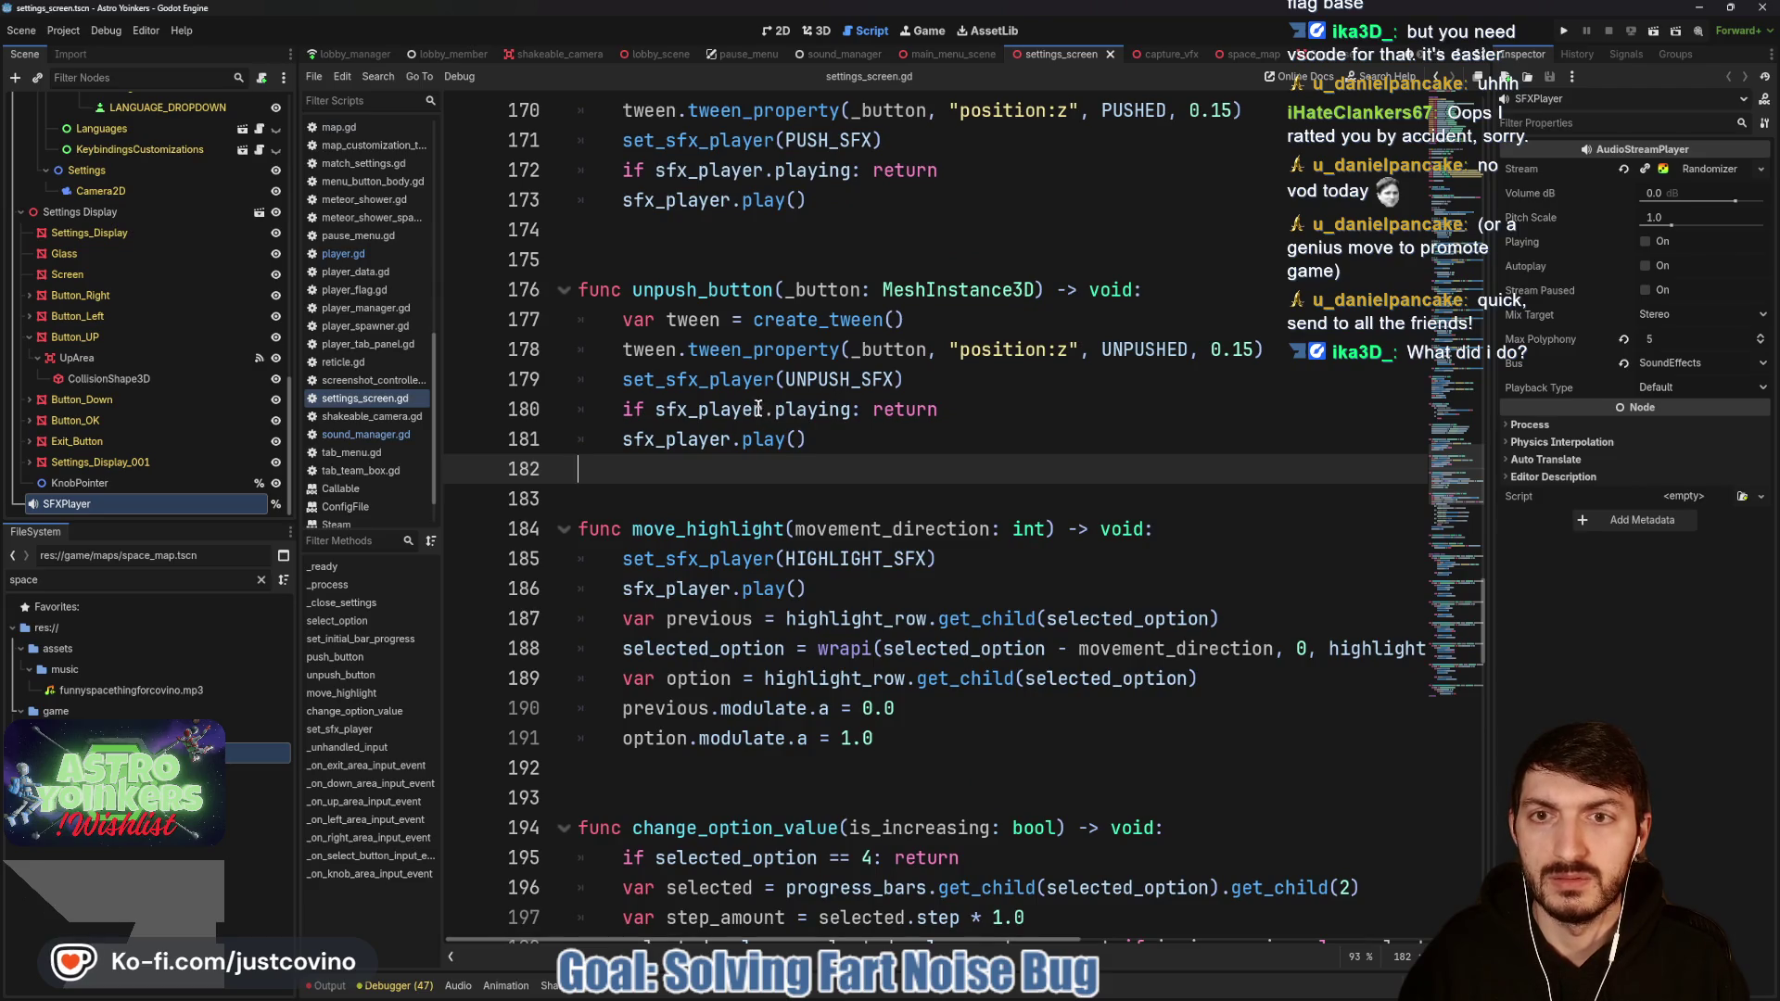
pyautogui.scroll(1, 759, 409)
pyautogui.click(741, 349)
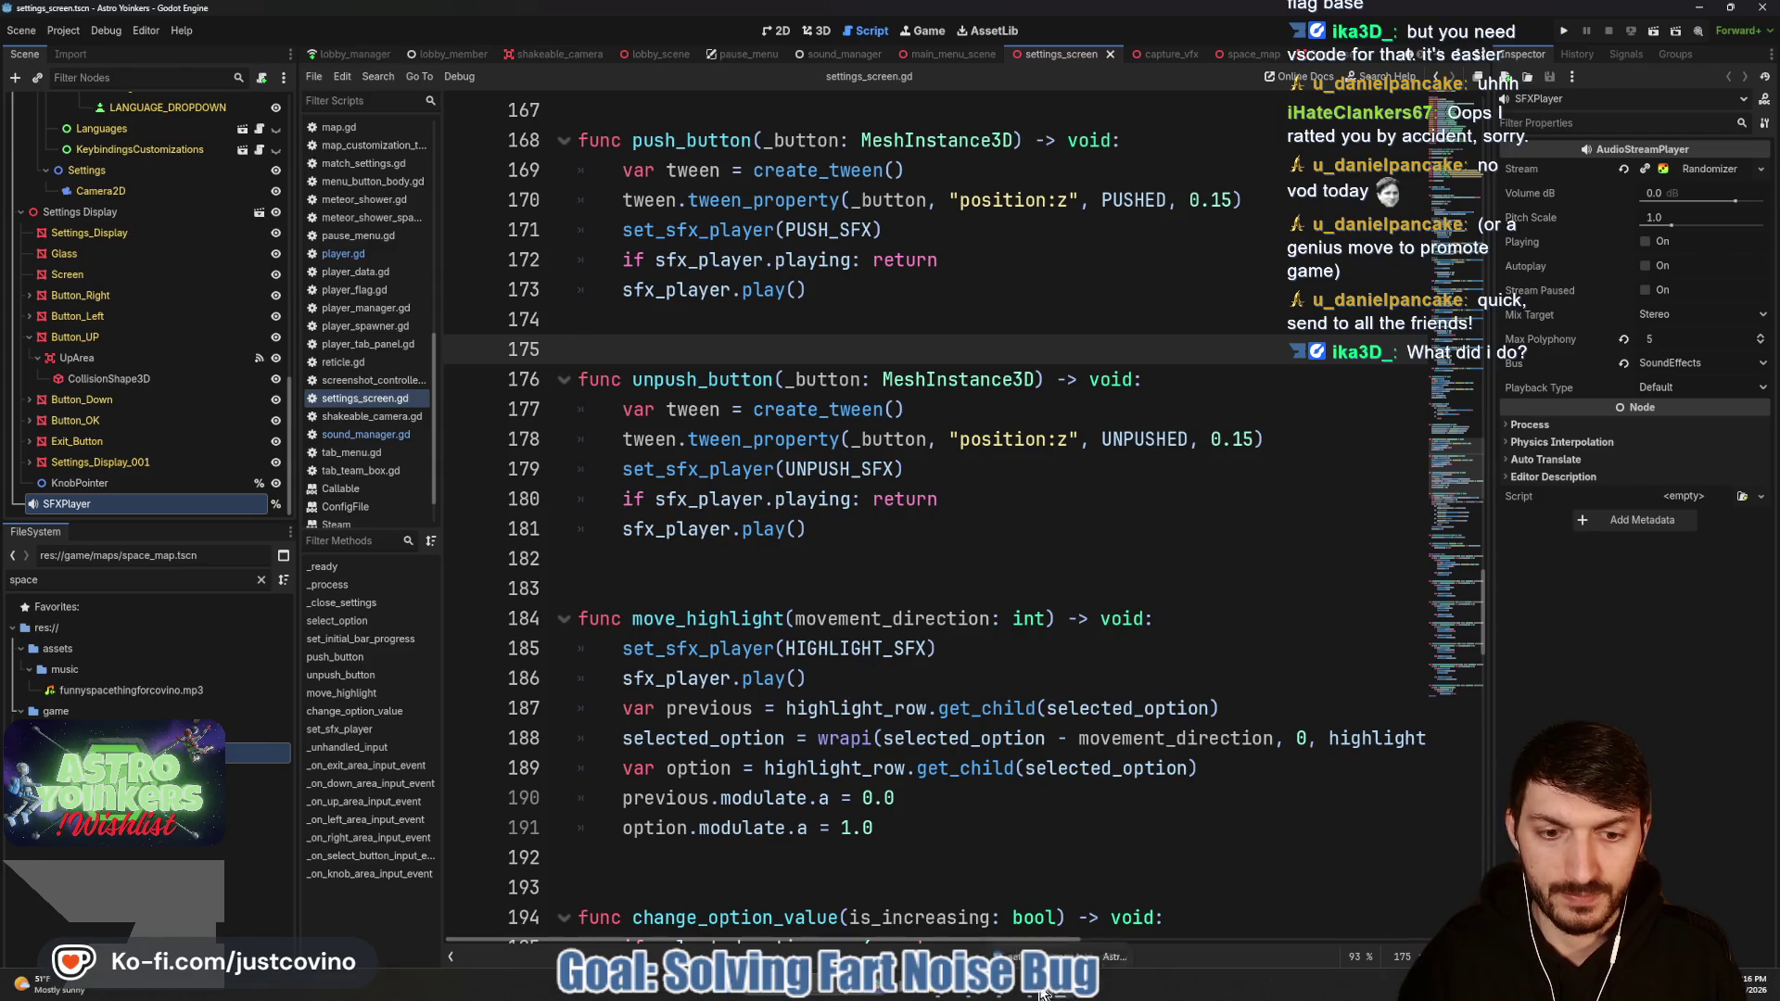
pyautogui.click(1047, 899)
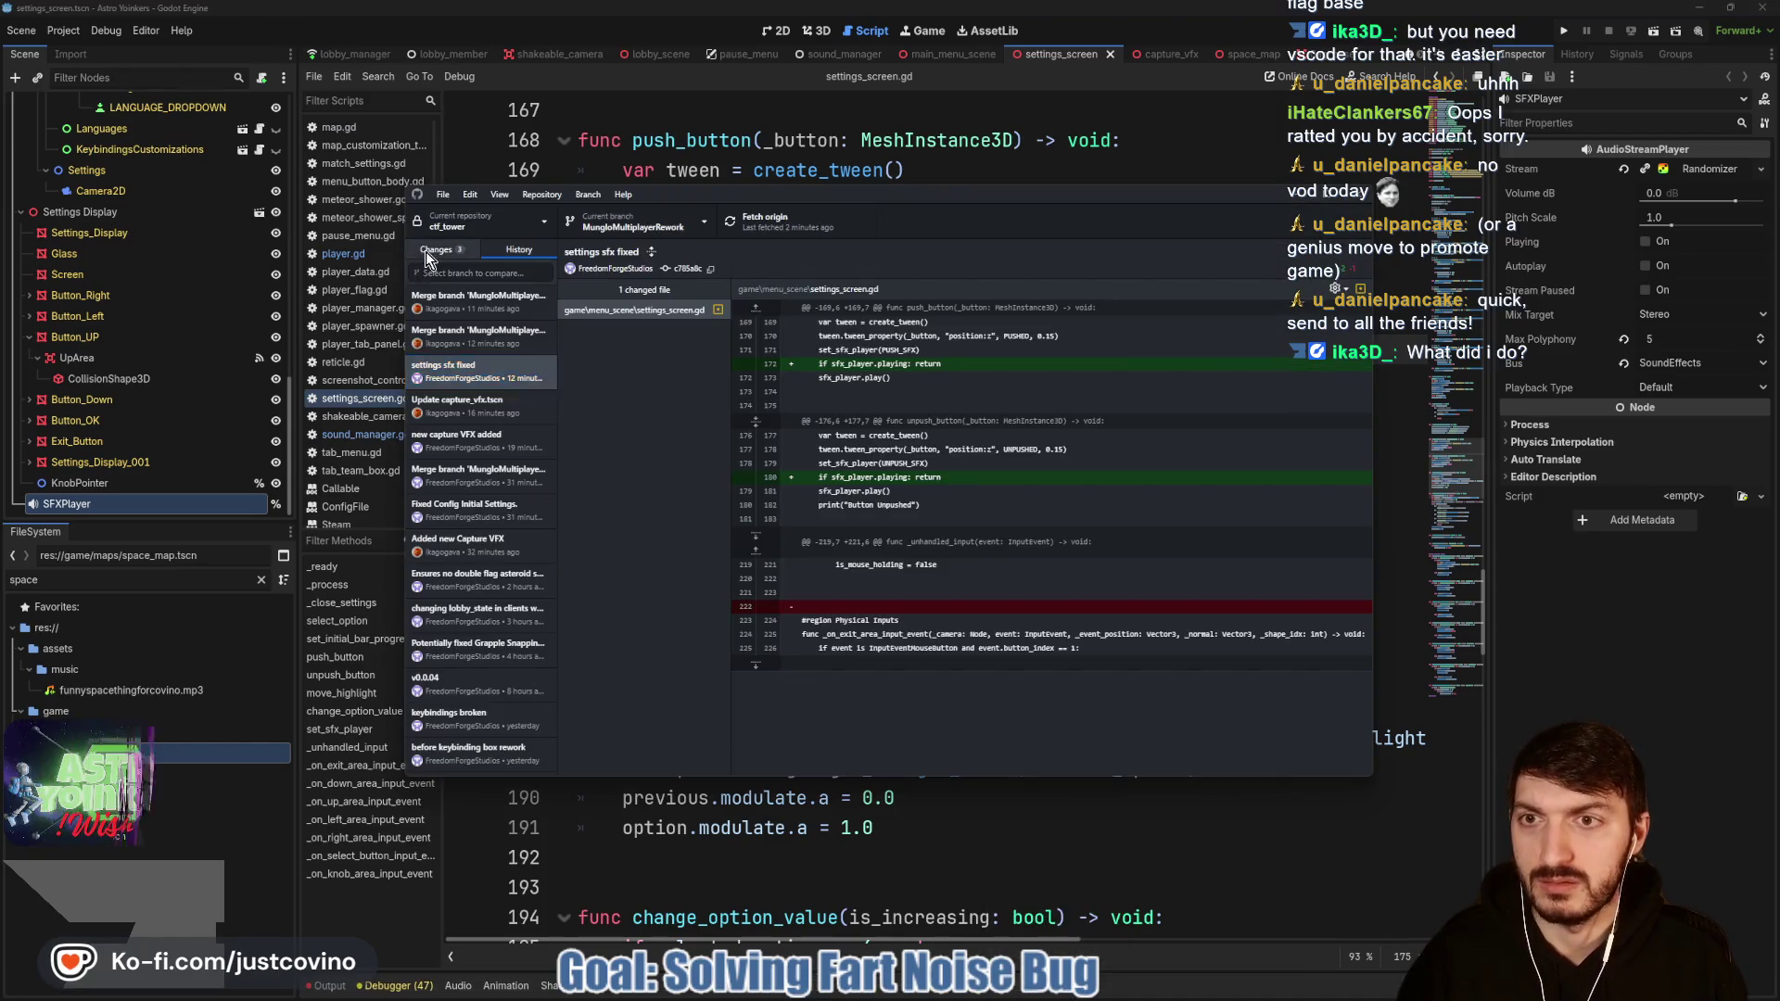
# Commit settings_screen.tscn, player.gd and player.tscn with the finished summary and push to origin.
pyautogui.click(428, 251)
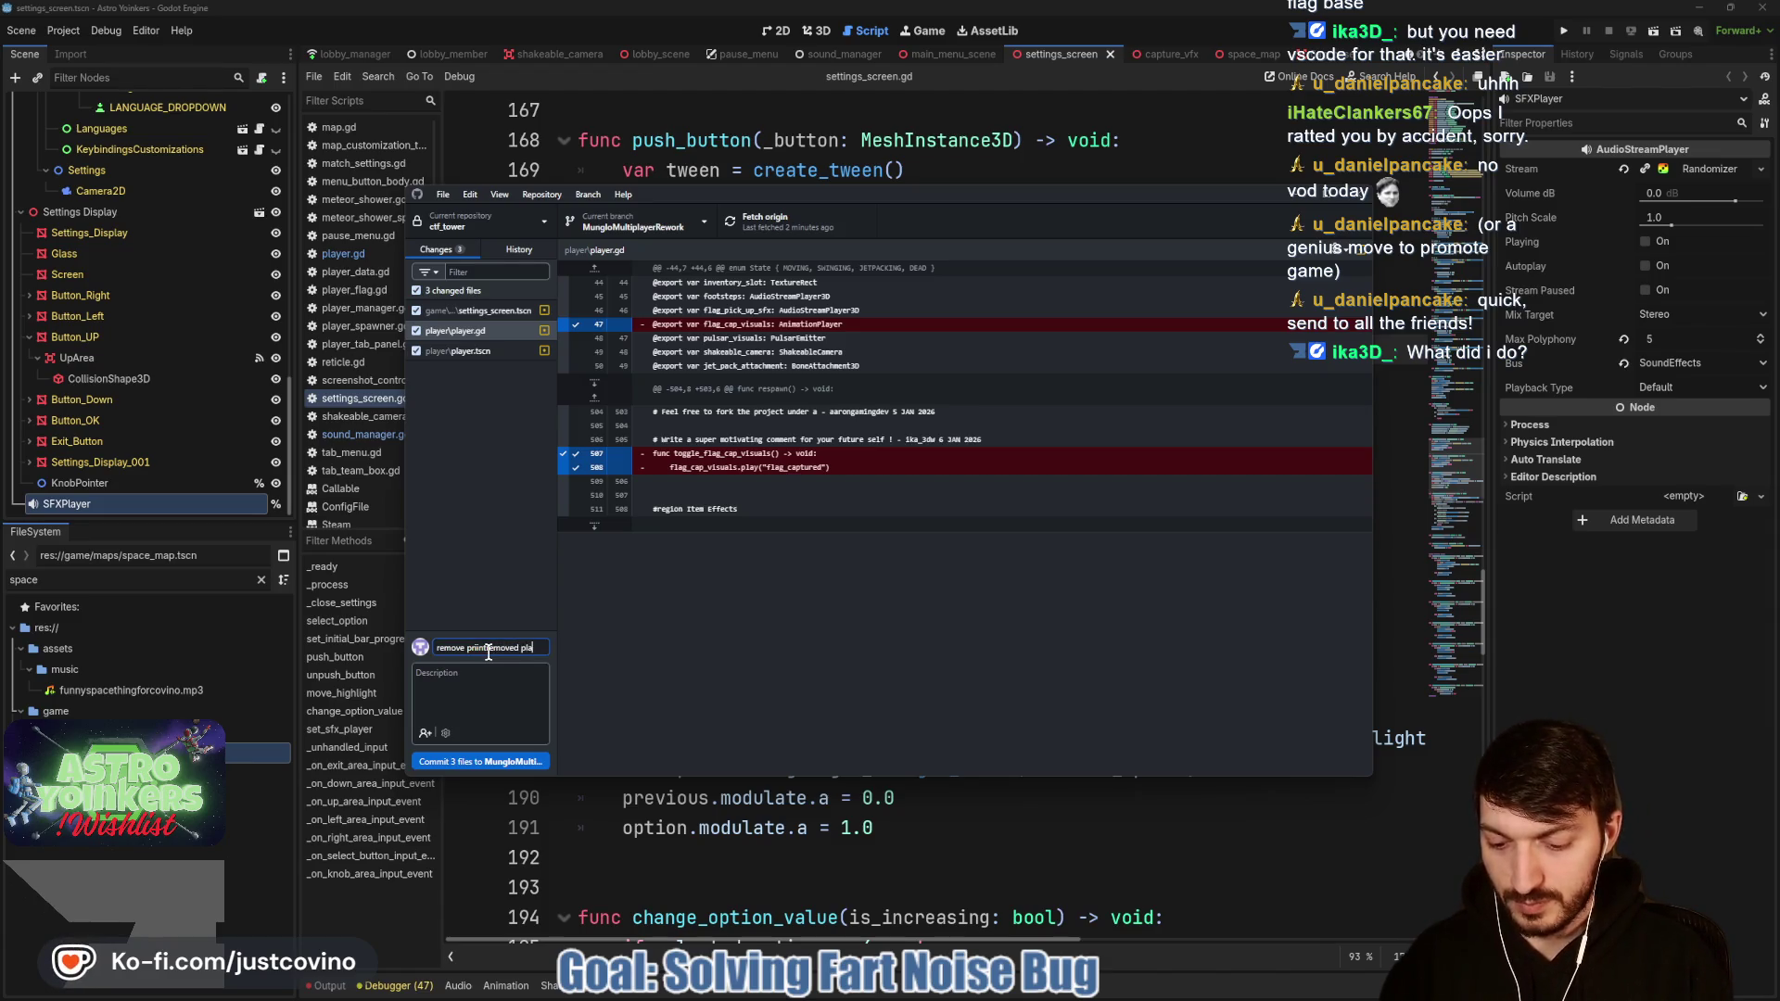
pyautogui.write('yerside capture visuals')
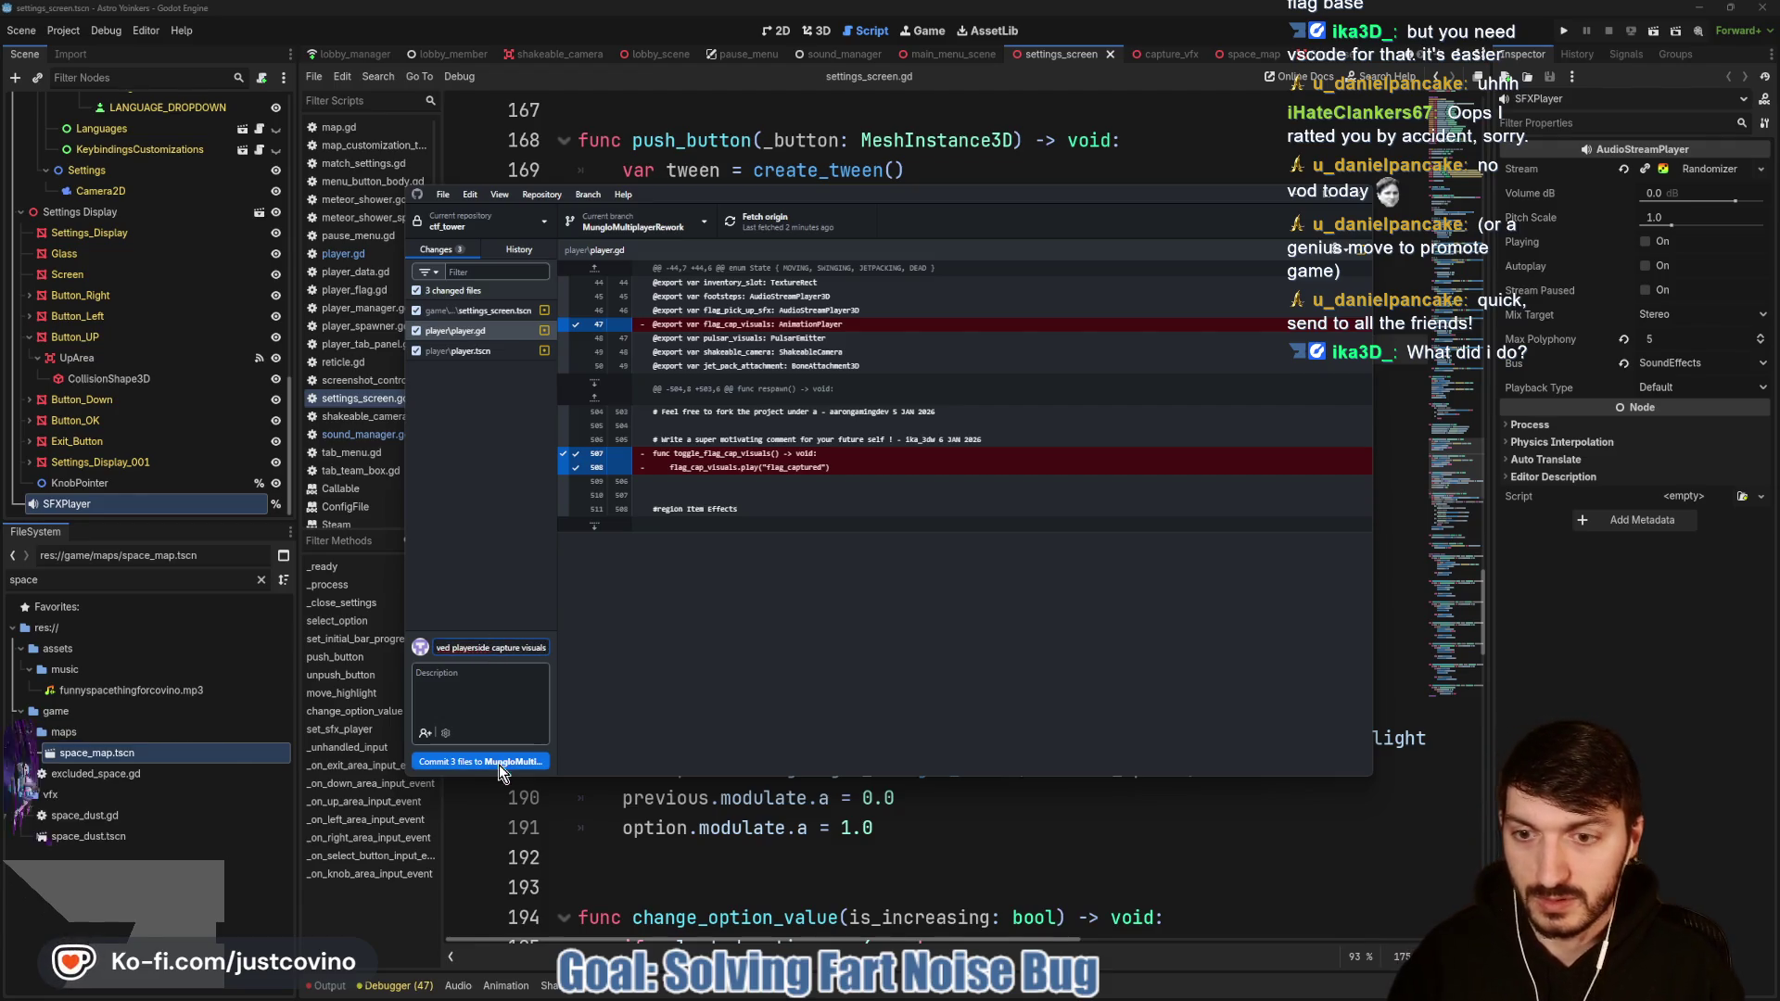
pyautogui.click(499, 762)
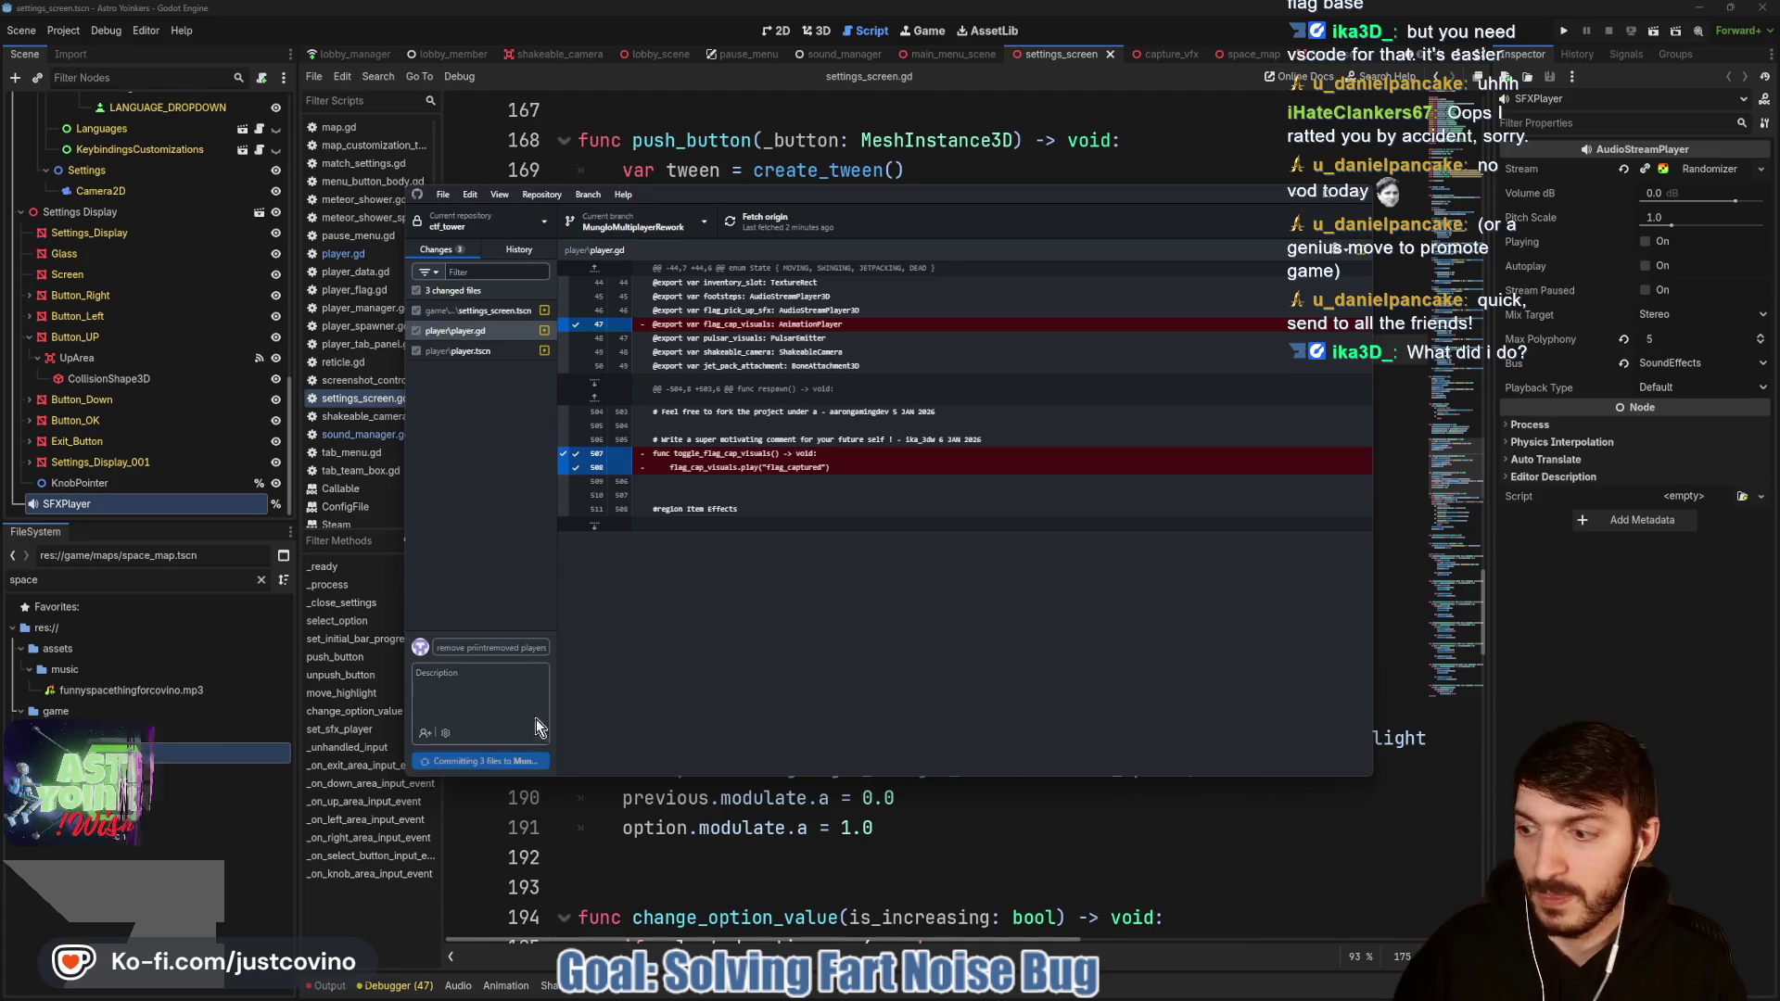
pyautogui.click(1148, 382)
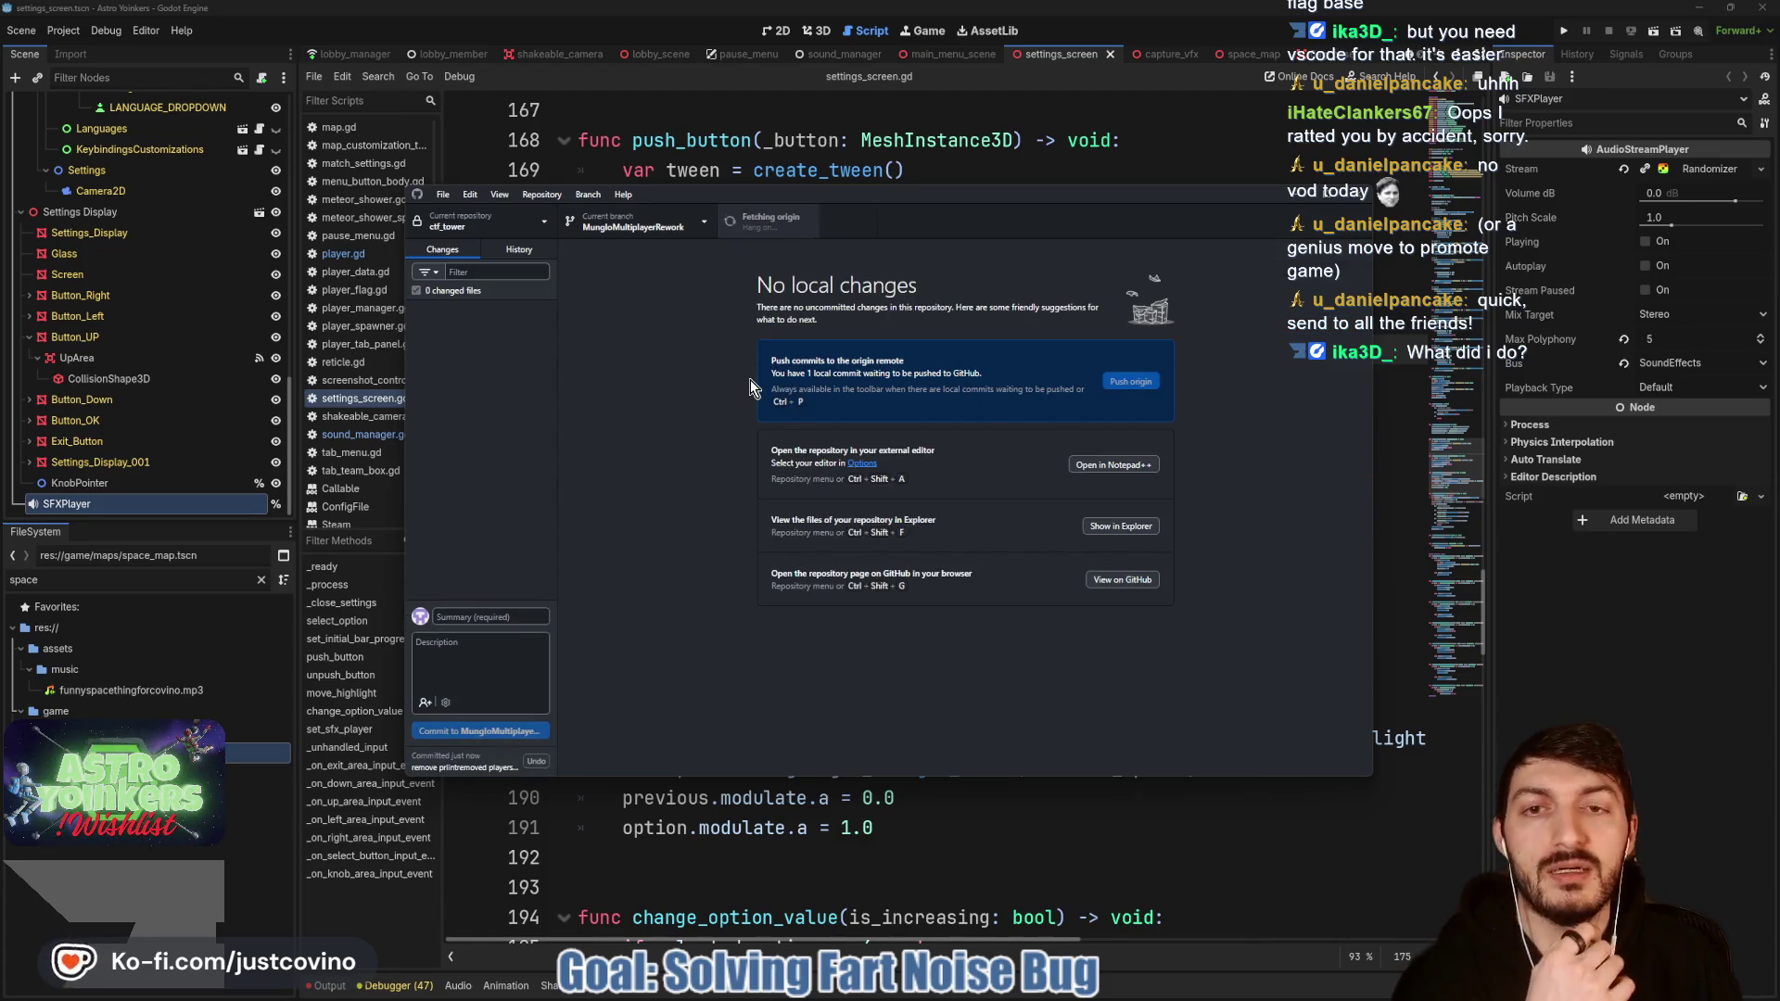
# Back in Godot, run the project to launch the game's debug window.
pyautogui.click(1108, 151)
pyautogui.click(918, 306)
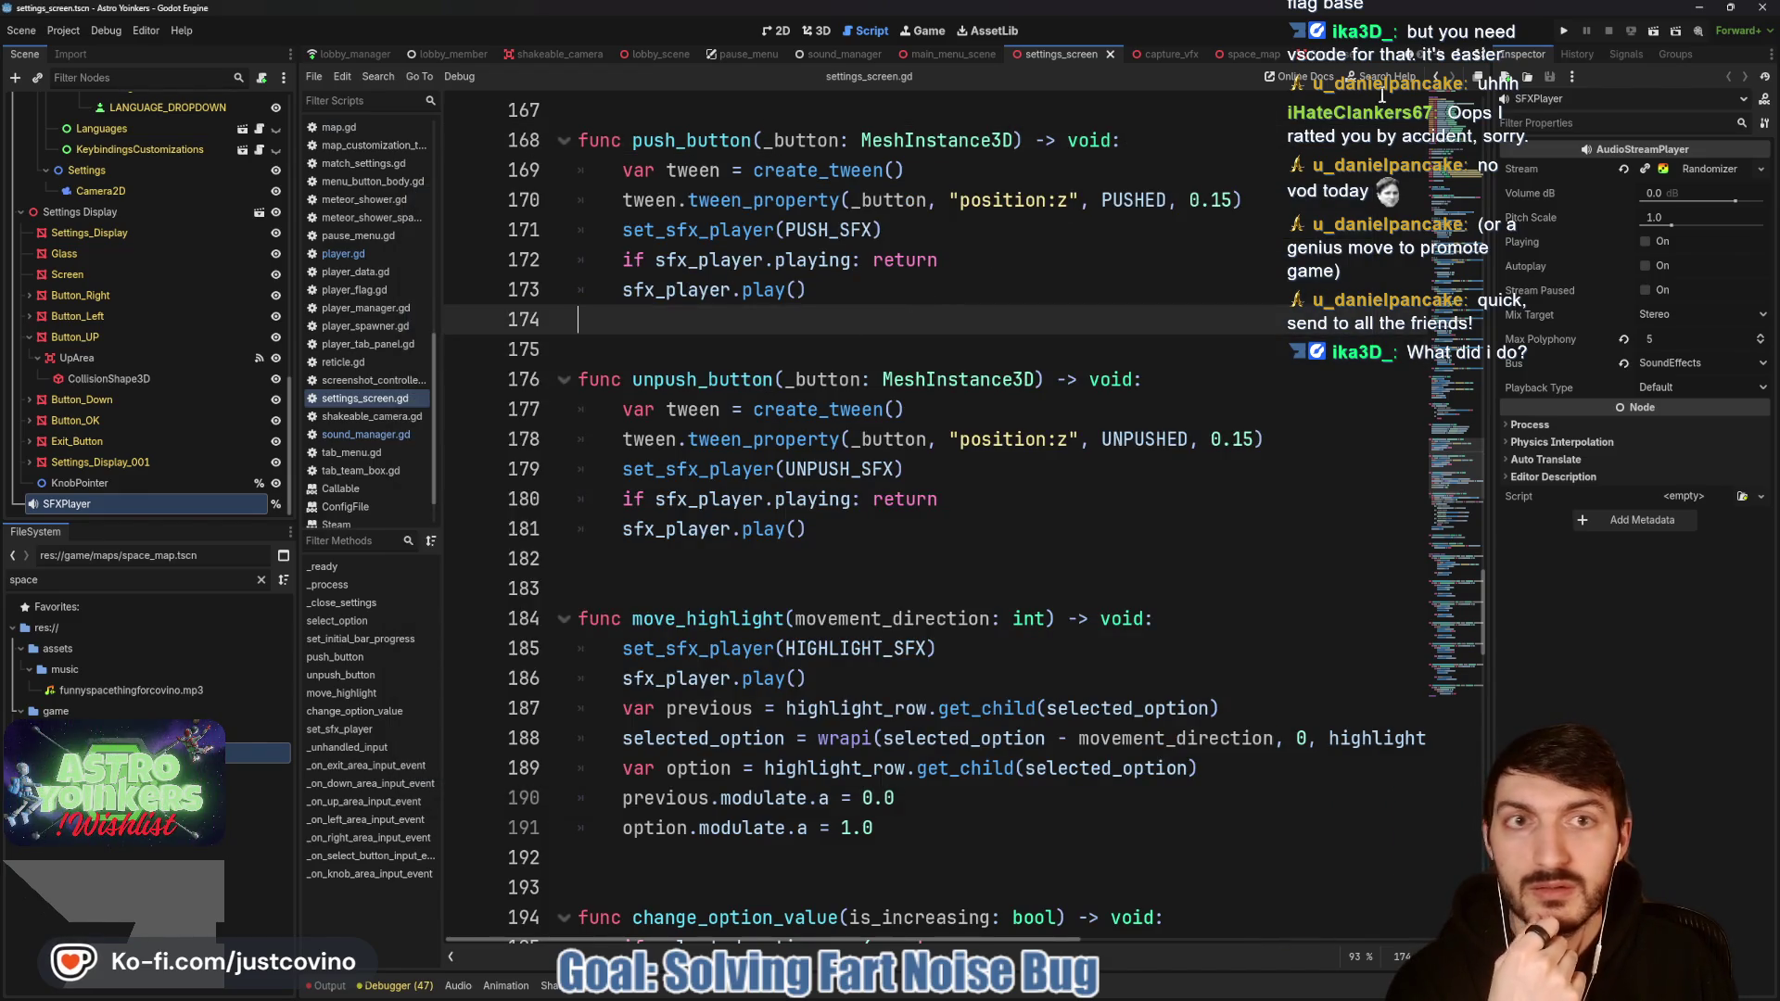
pyautogui.click(1559, 32)
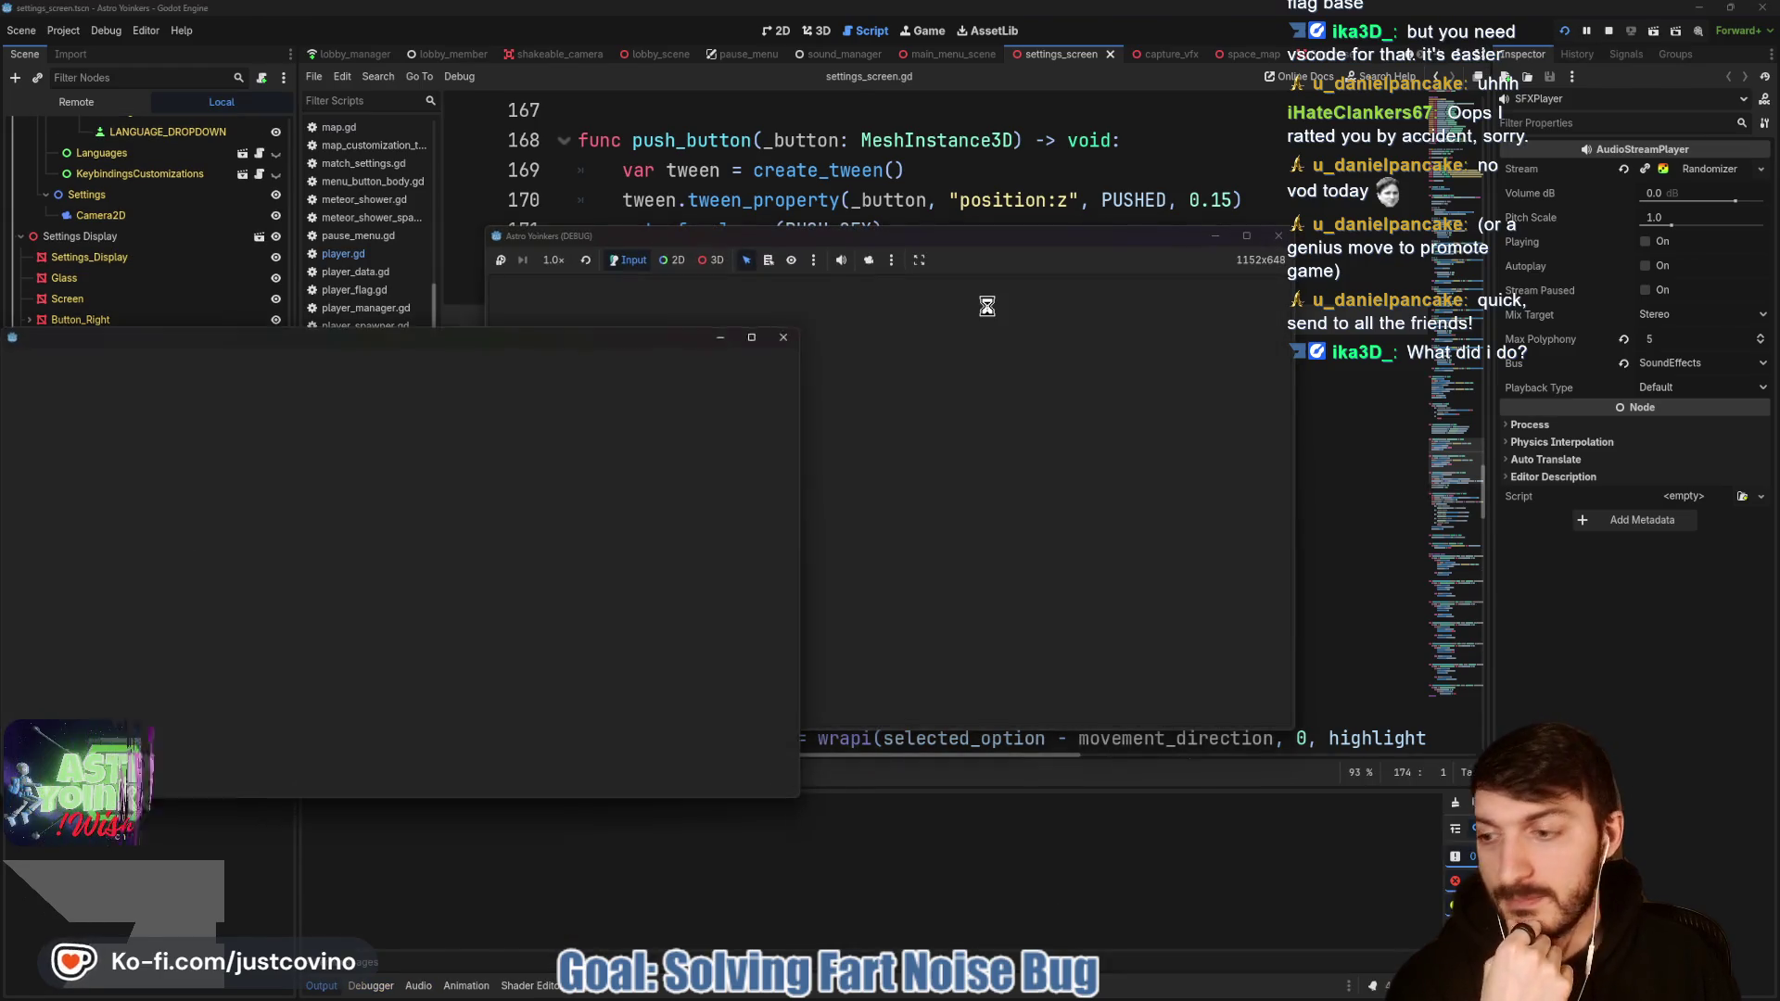
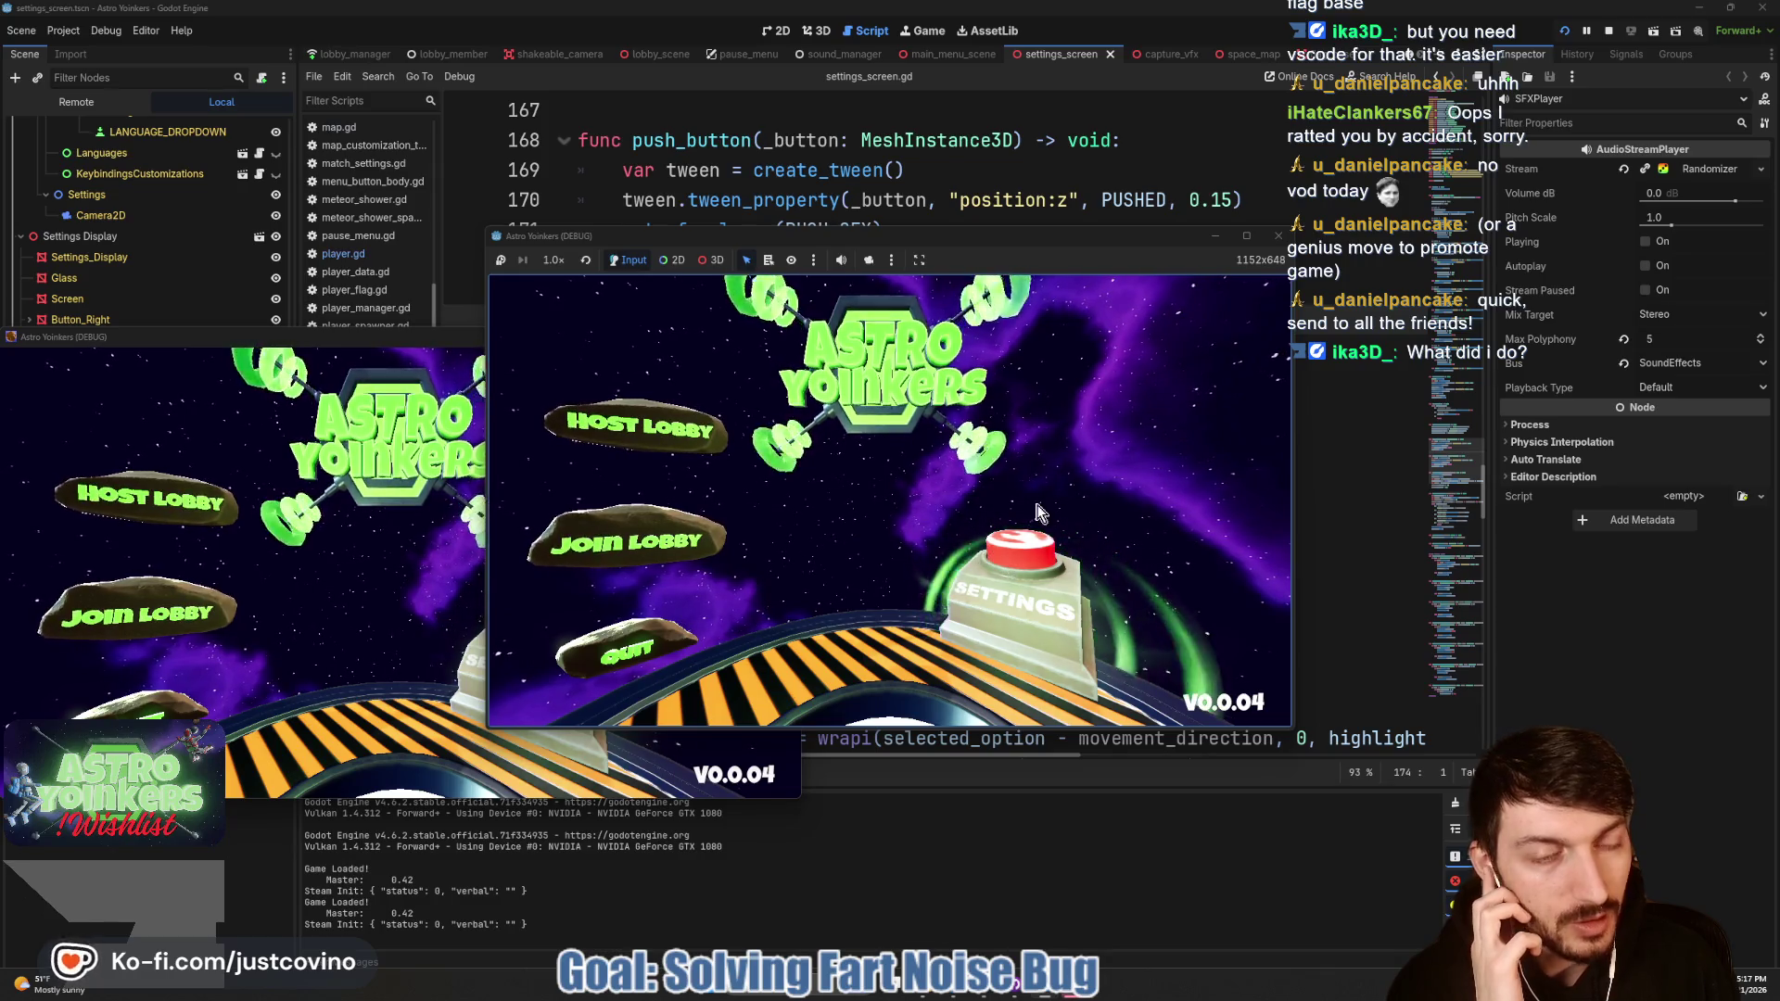
# Close the duplicate game window and open the in-game Settings, moving up to Mouse Sensitivity.
pyautogui.click(463, 336)
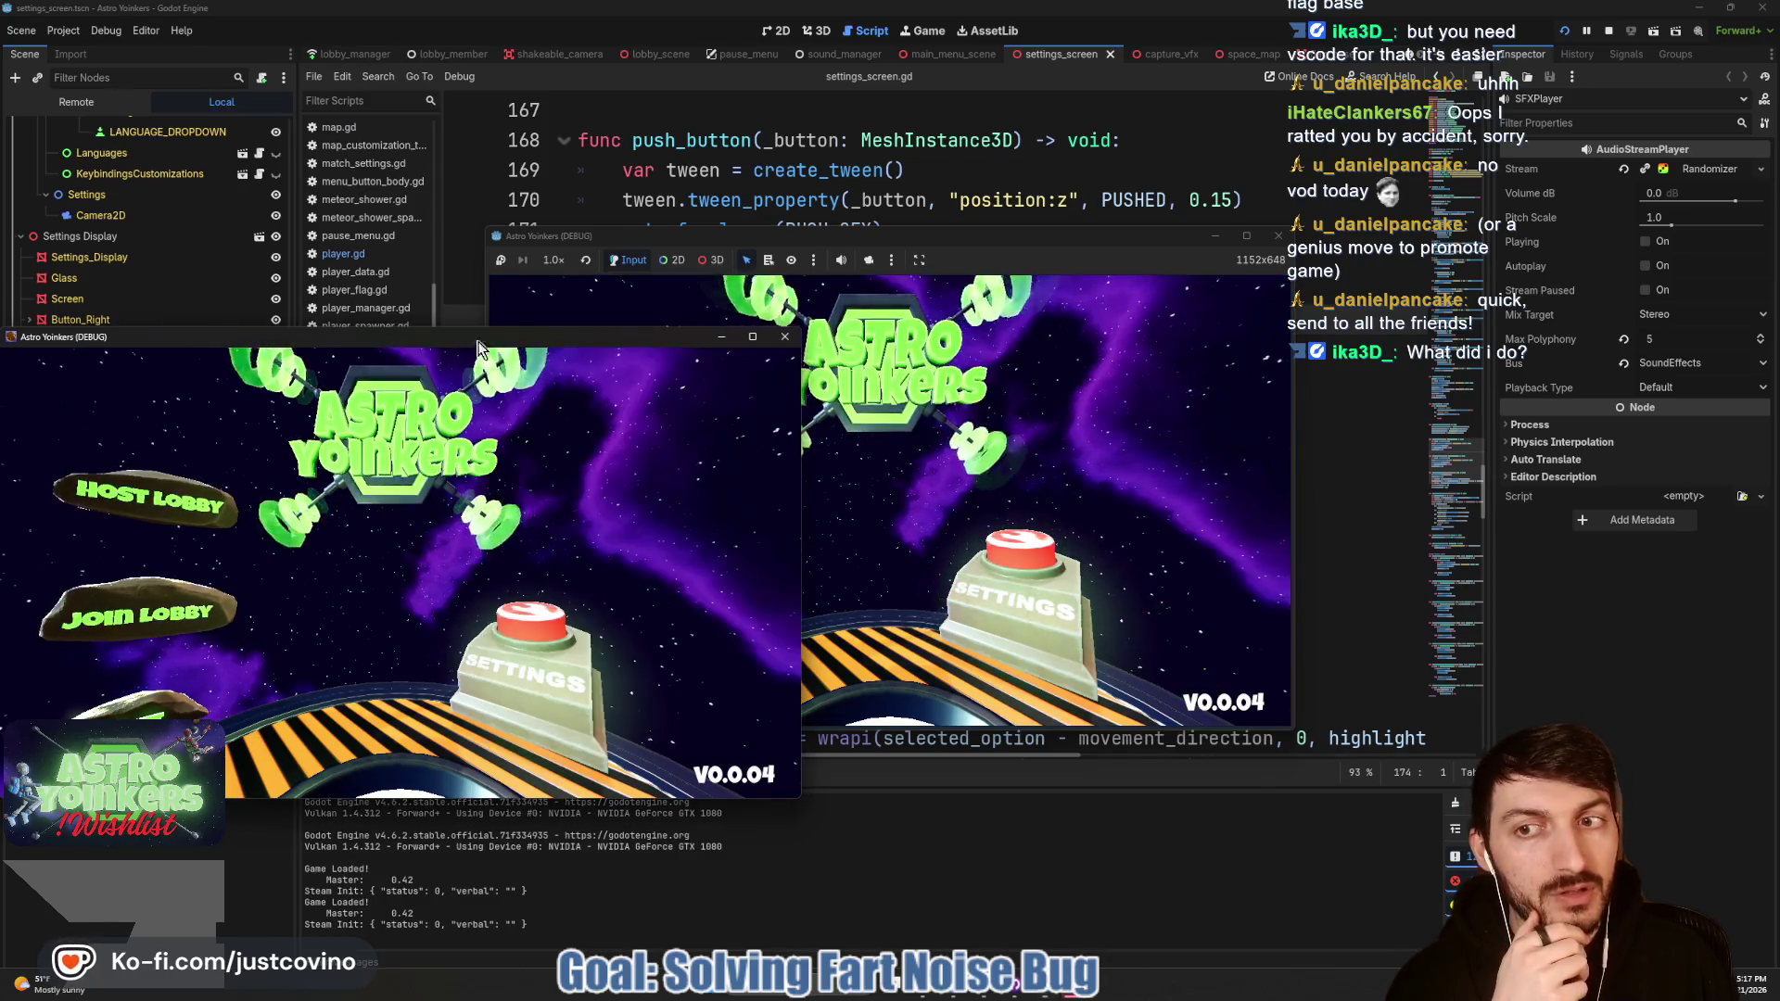
pyautogui.click(788, 337)
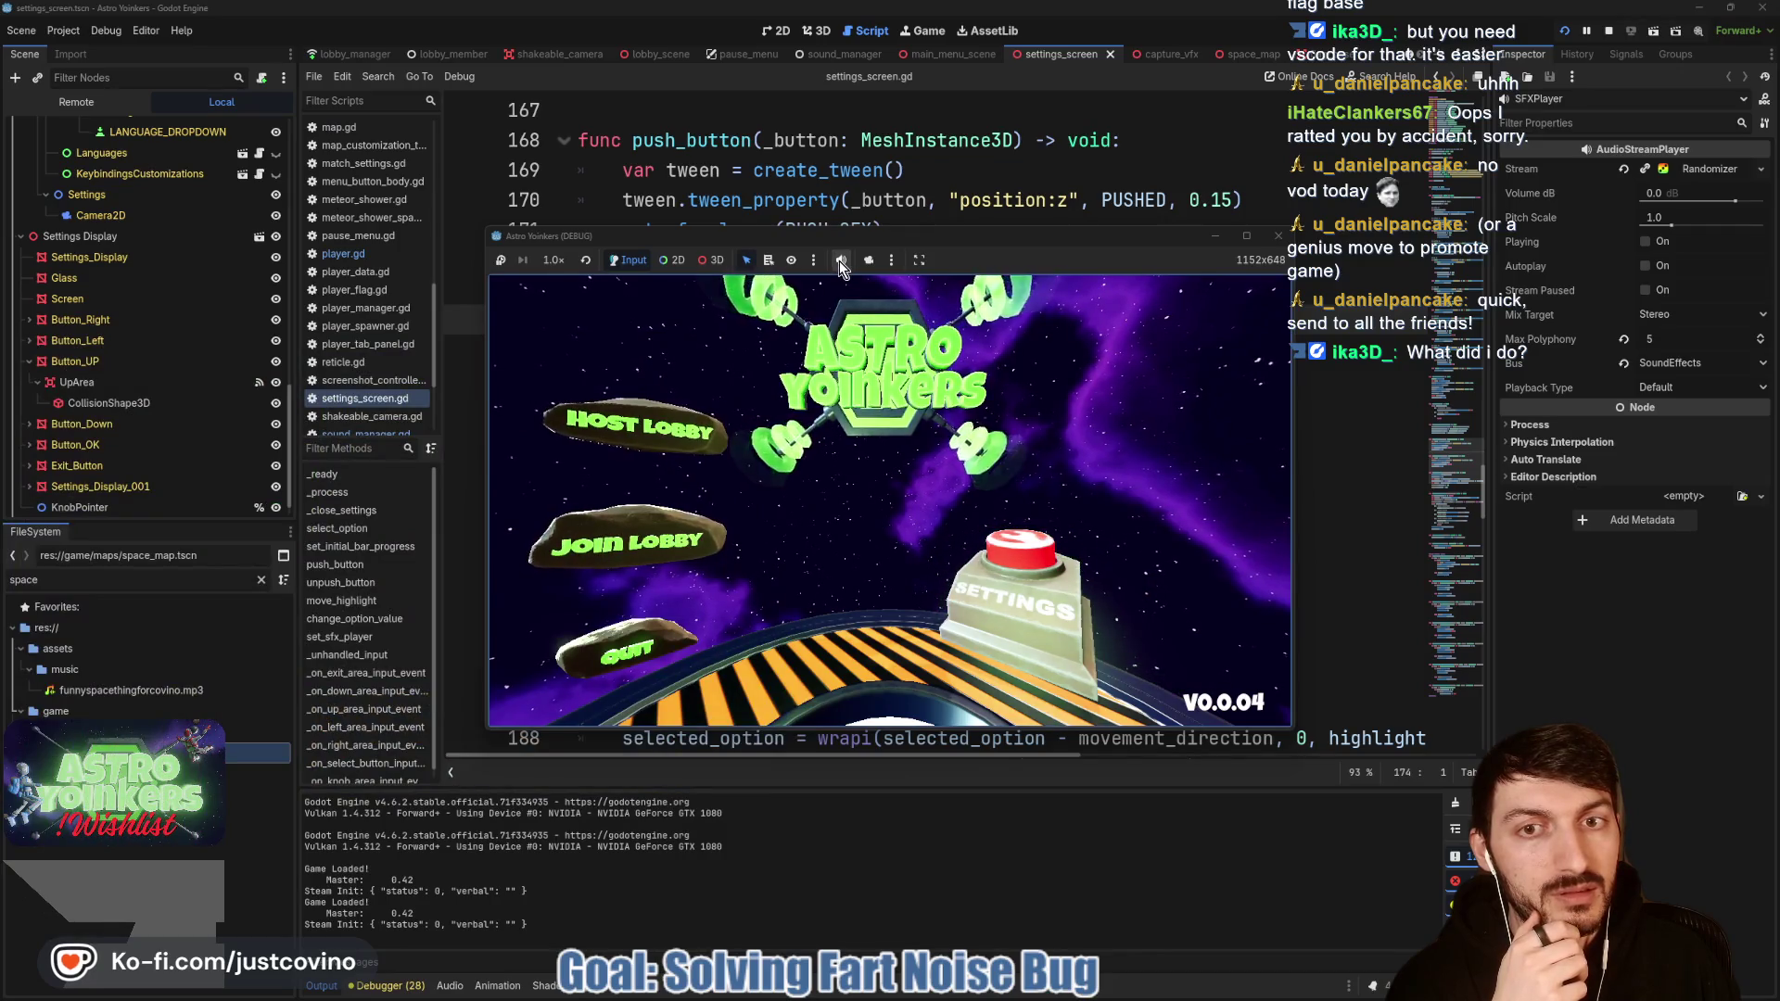
pyautogui.click(1008, 603)
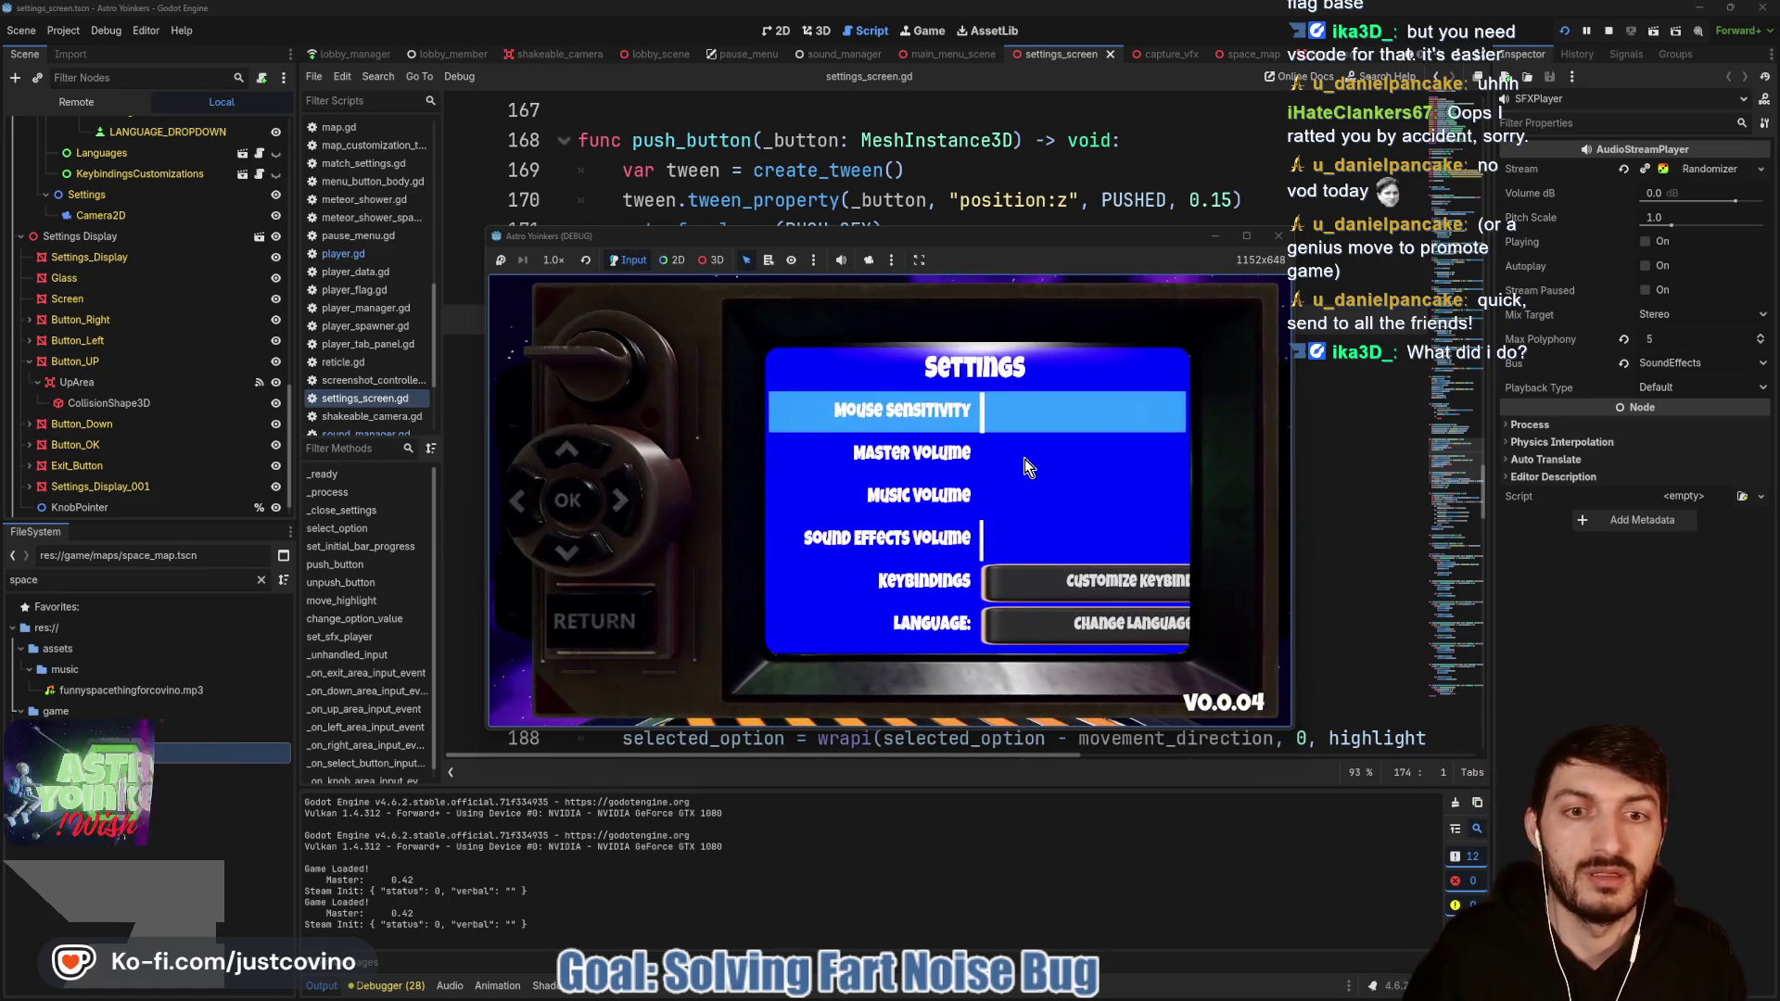
pyautogui.press('Up')
# Leave Settings, stop the game, and return to line 177 of settings_screen.gd.
pyautogui.click(660, 612)
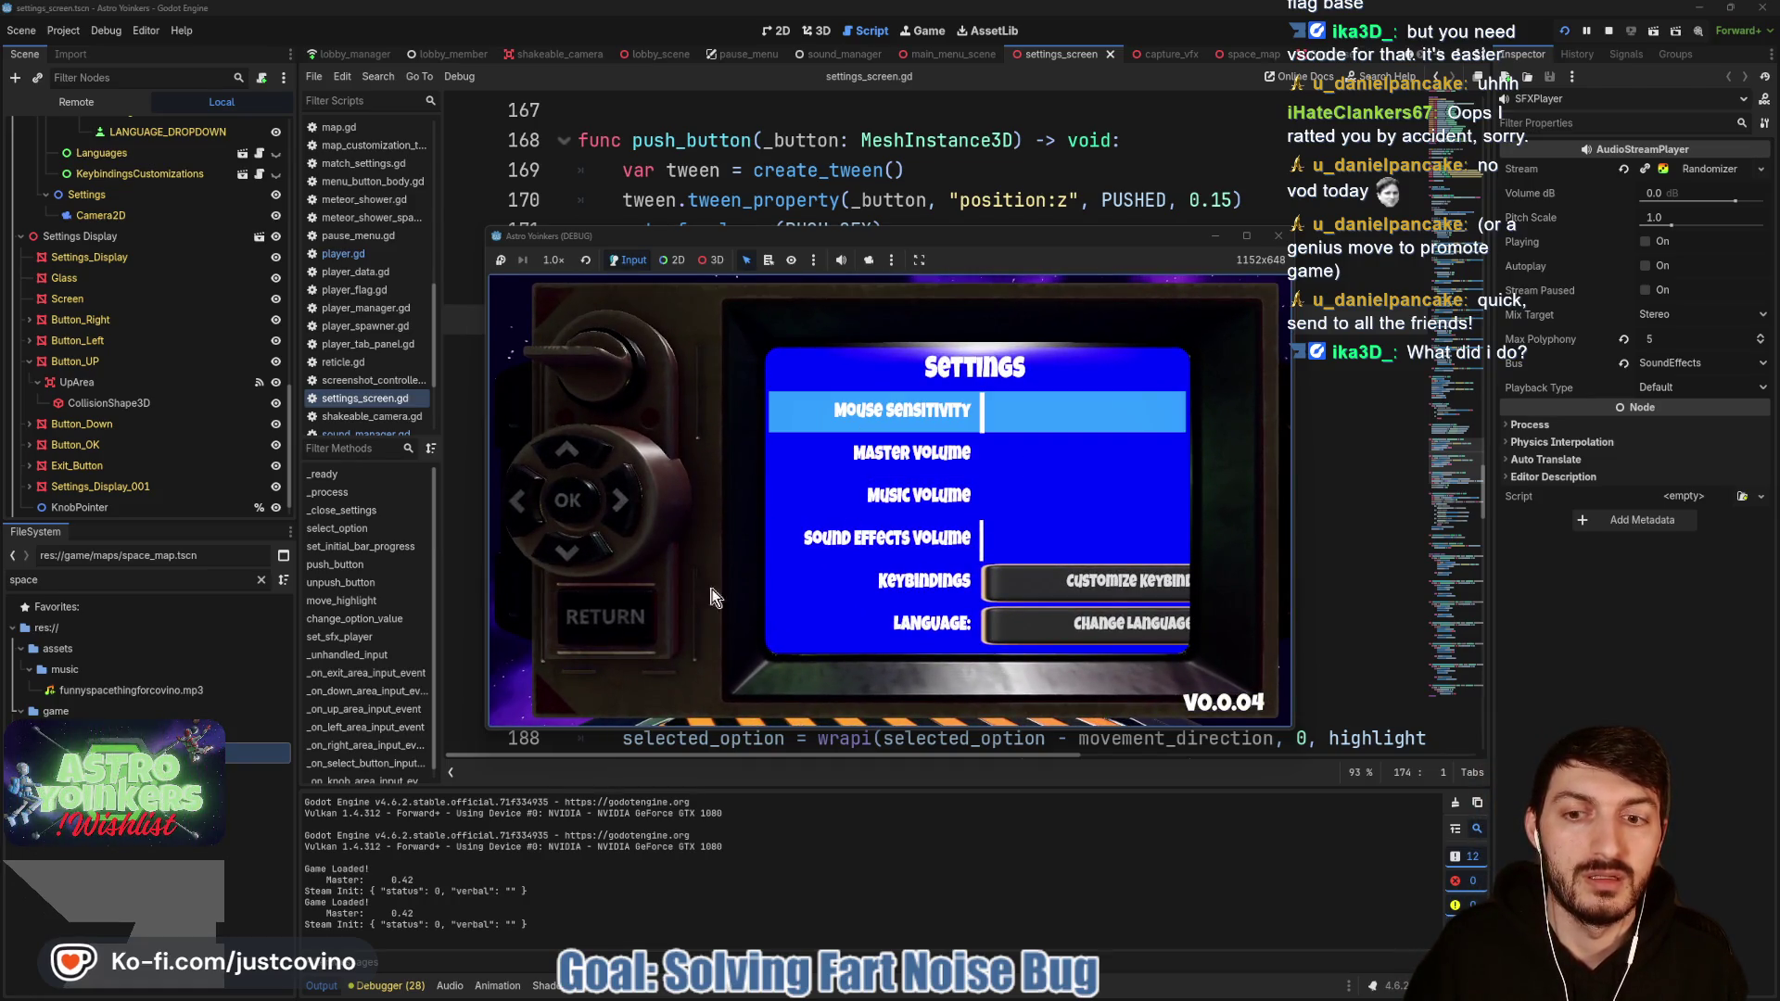
pyautogui.press('F8')
pyautogui.click(967, 412)
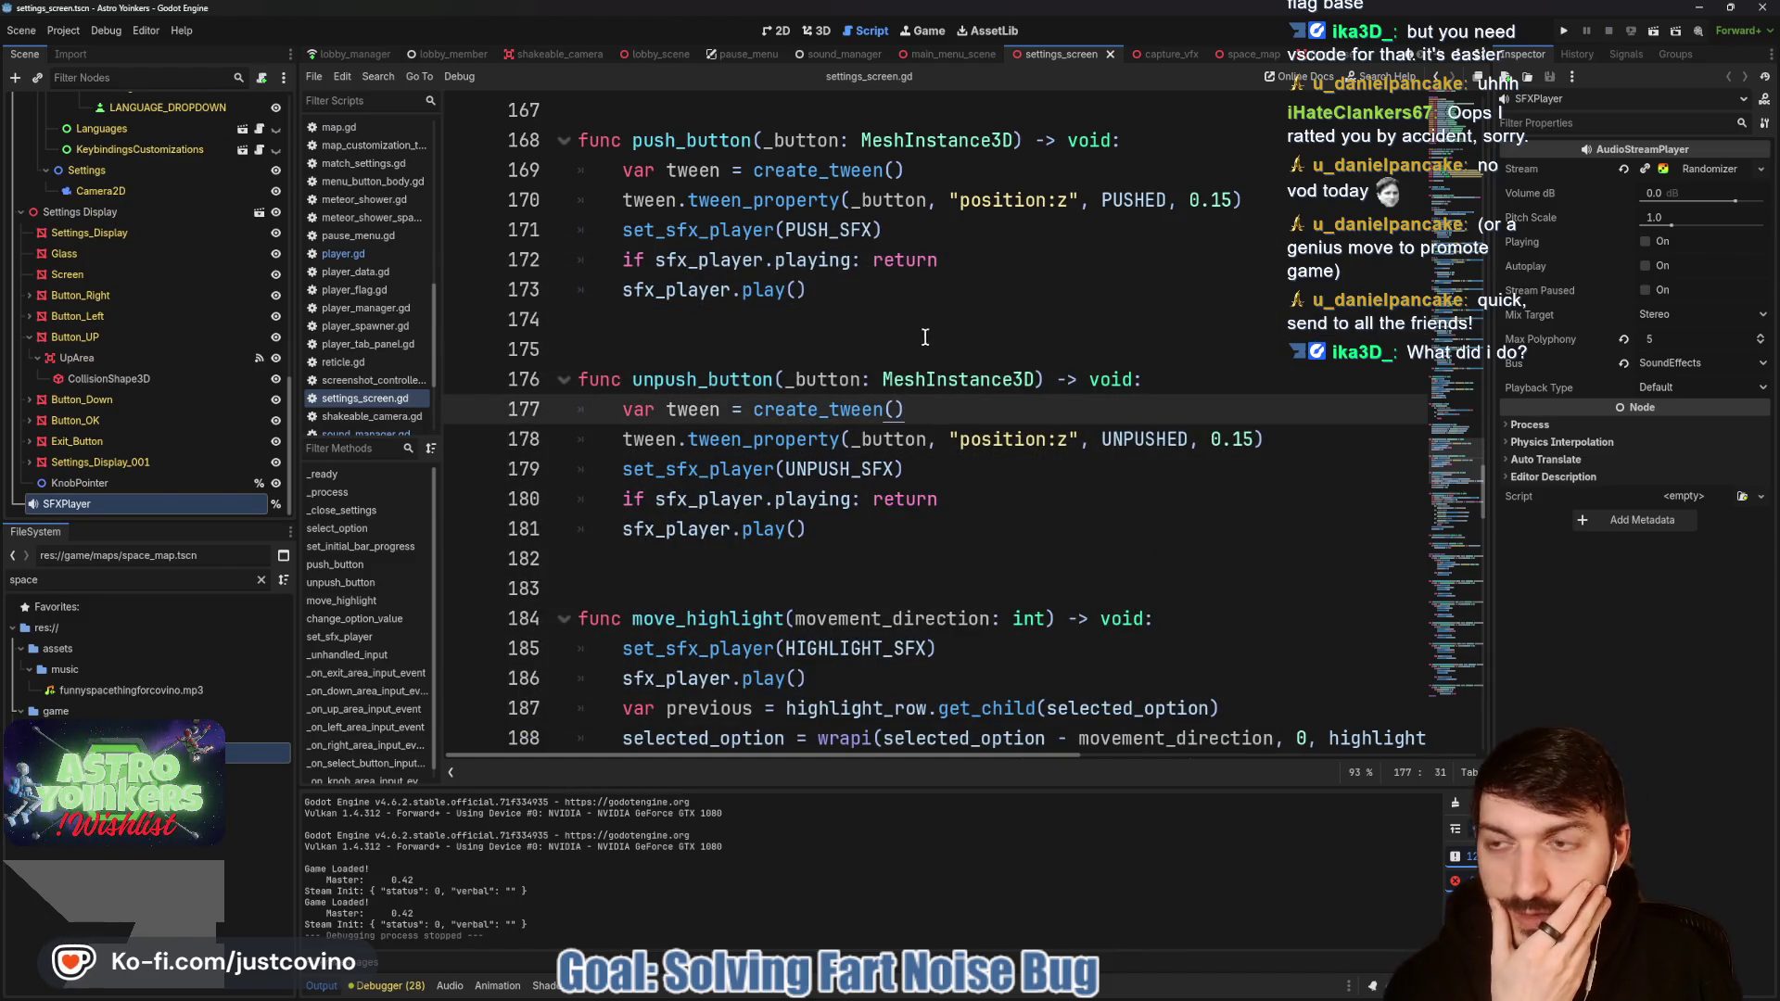
pyautogui.scroll(-5, 927, 371)
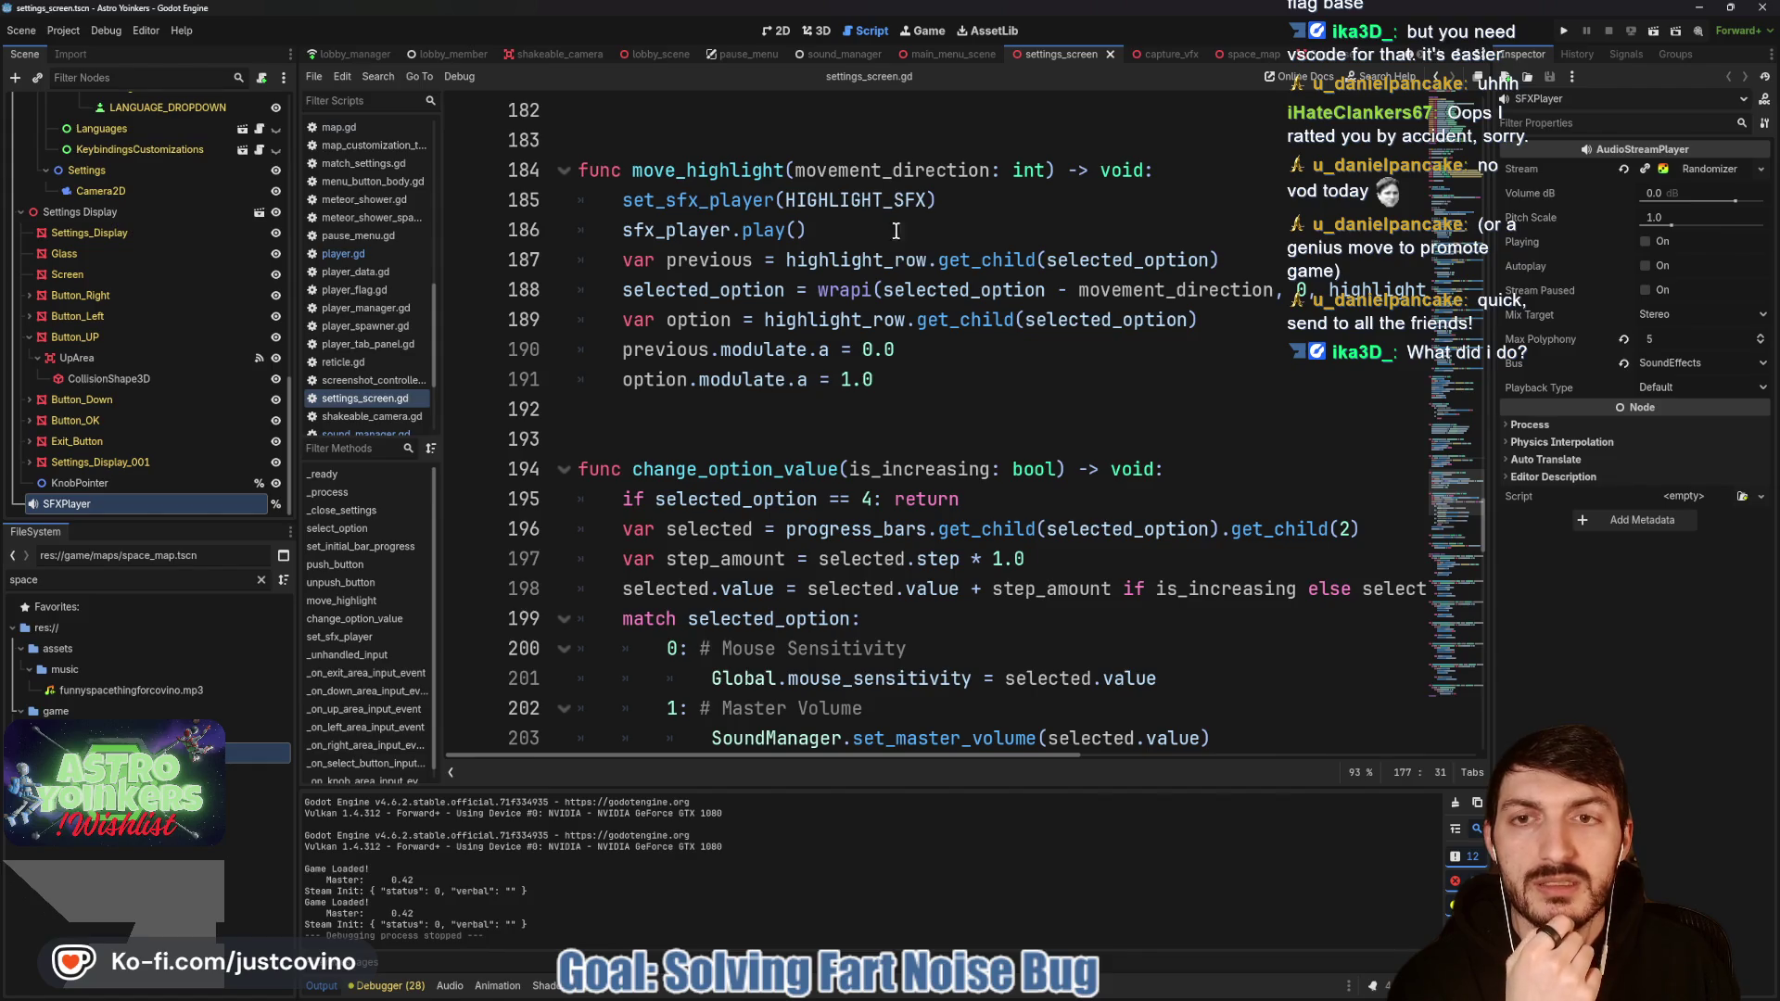
pyautogui.scroll(-7, 932, 255)
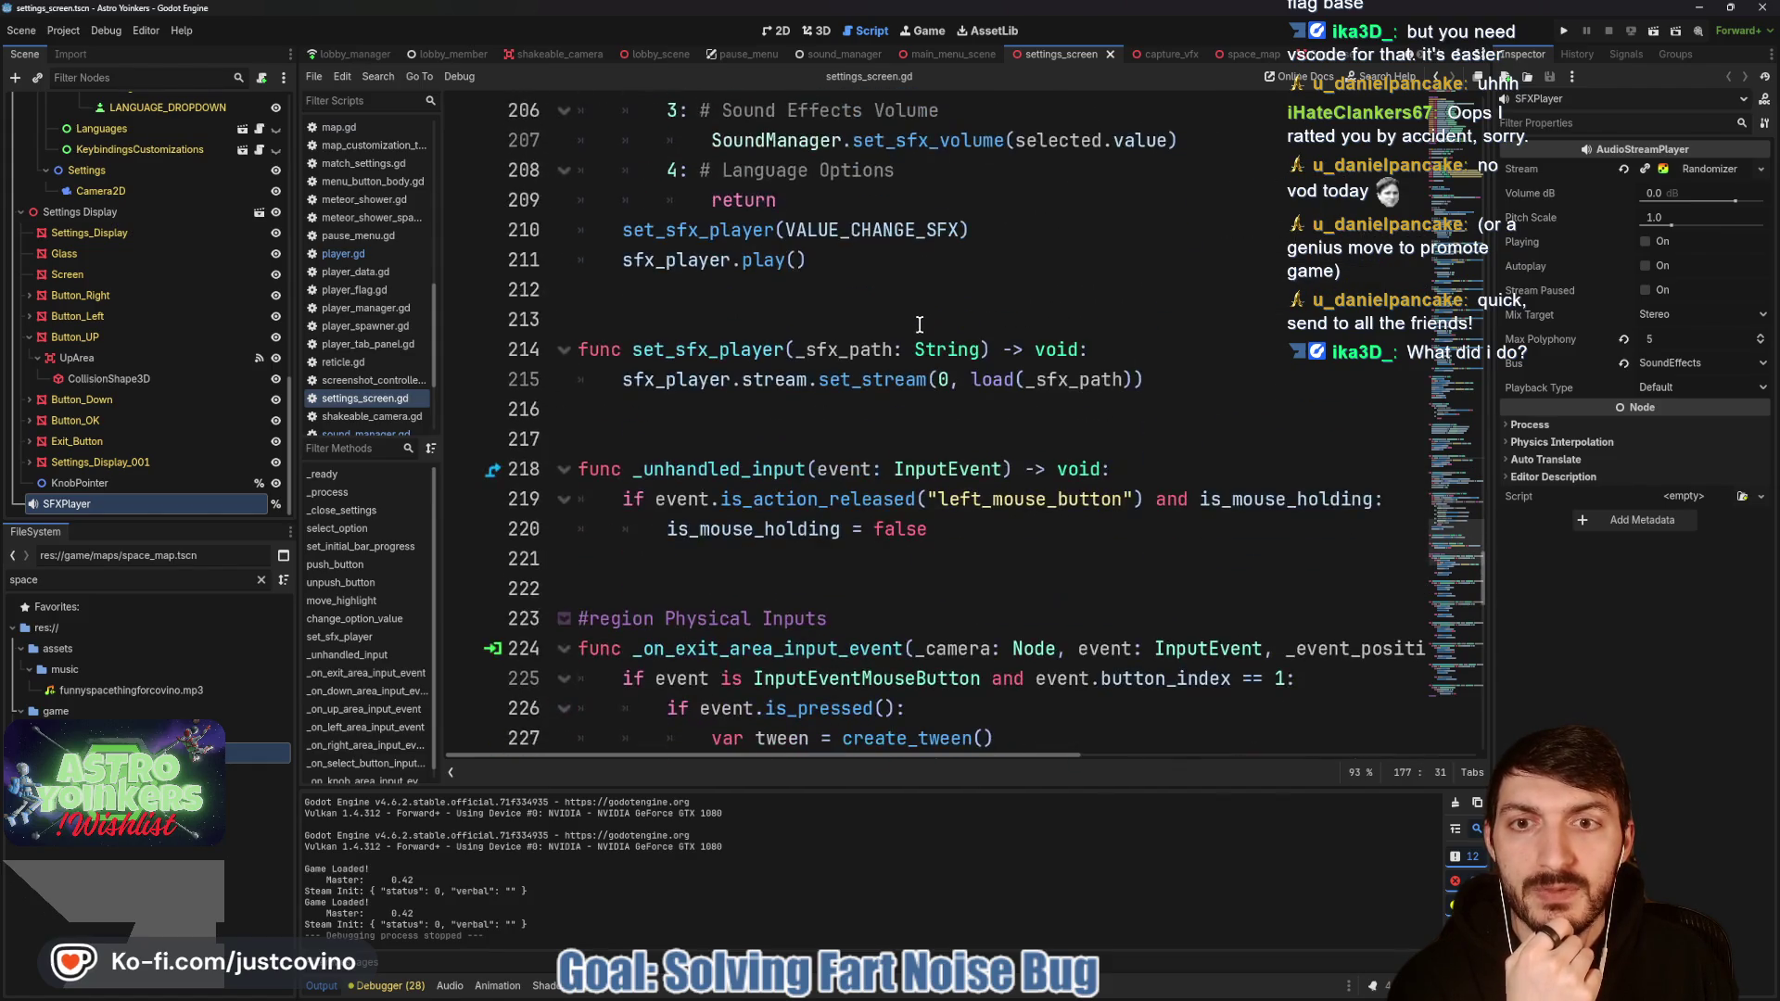
pyautogui.scroll(4, 883, 309)
pyautogui.scroll(8, 884, 309)
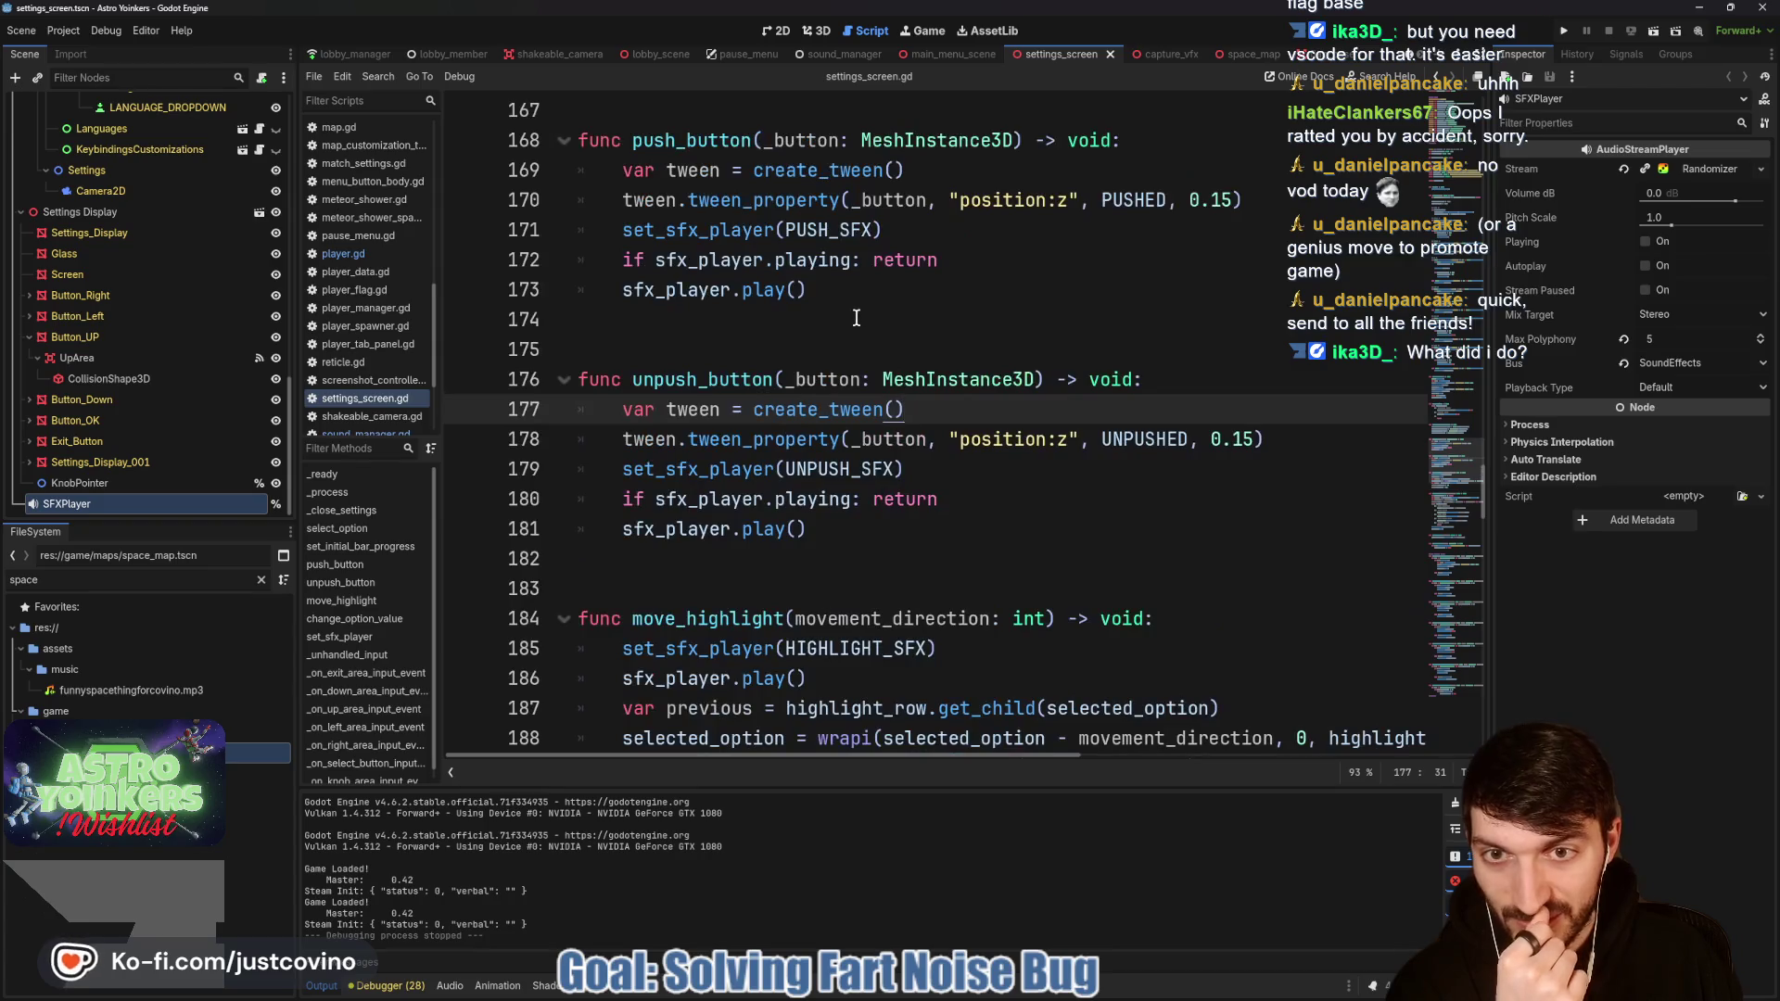
pyautogui.scroll(14, 936, 427)
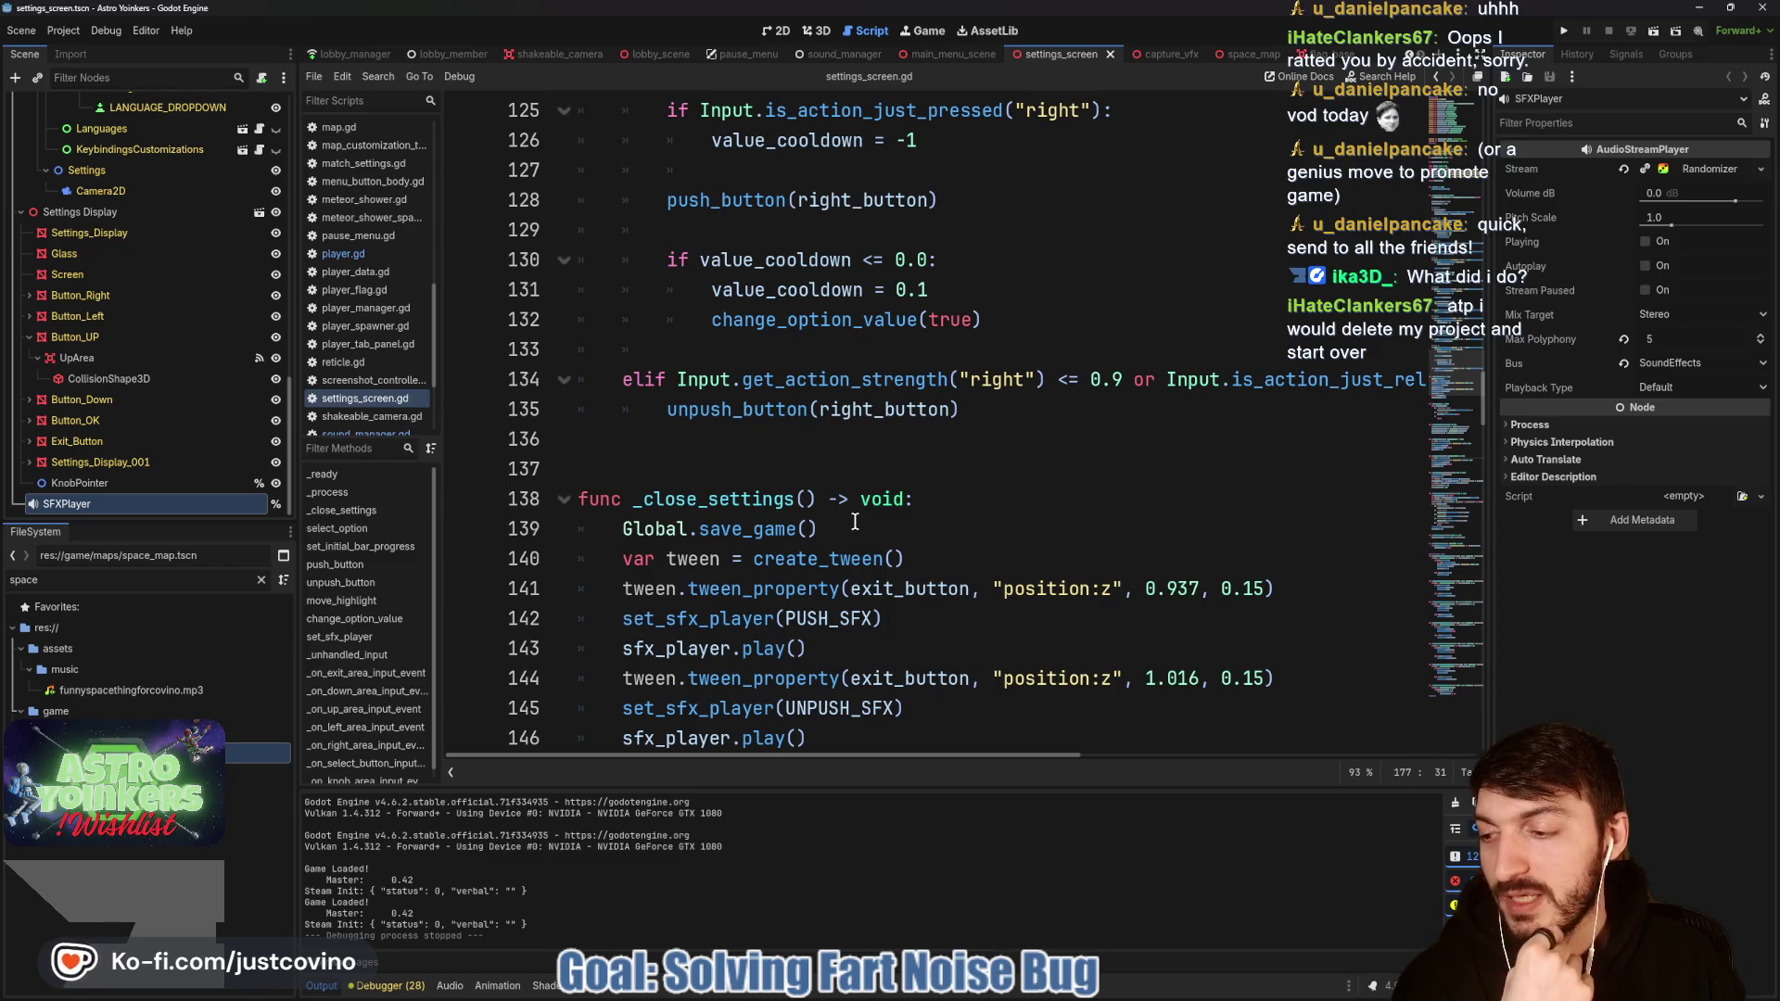
pyautogui.scroll(3, 861, 471)
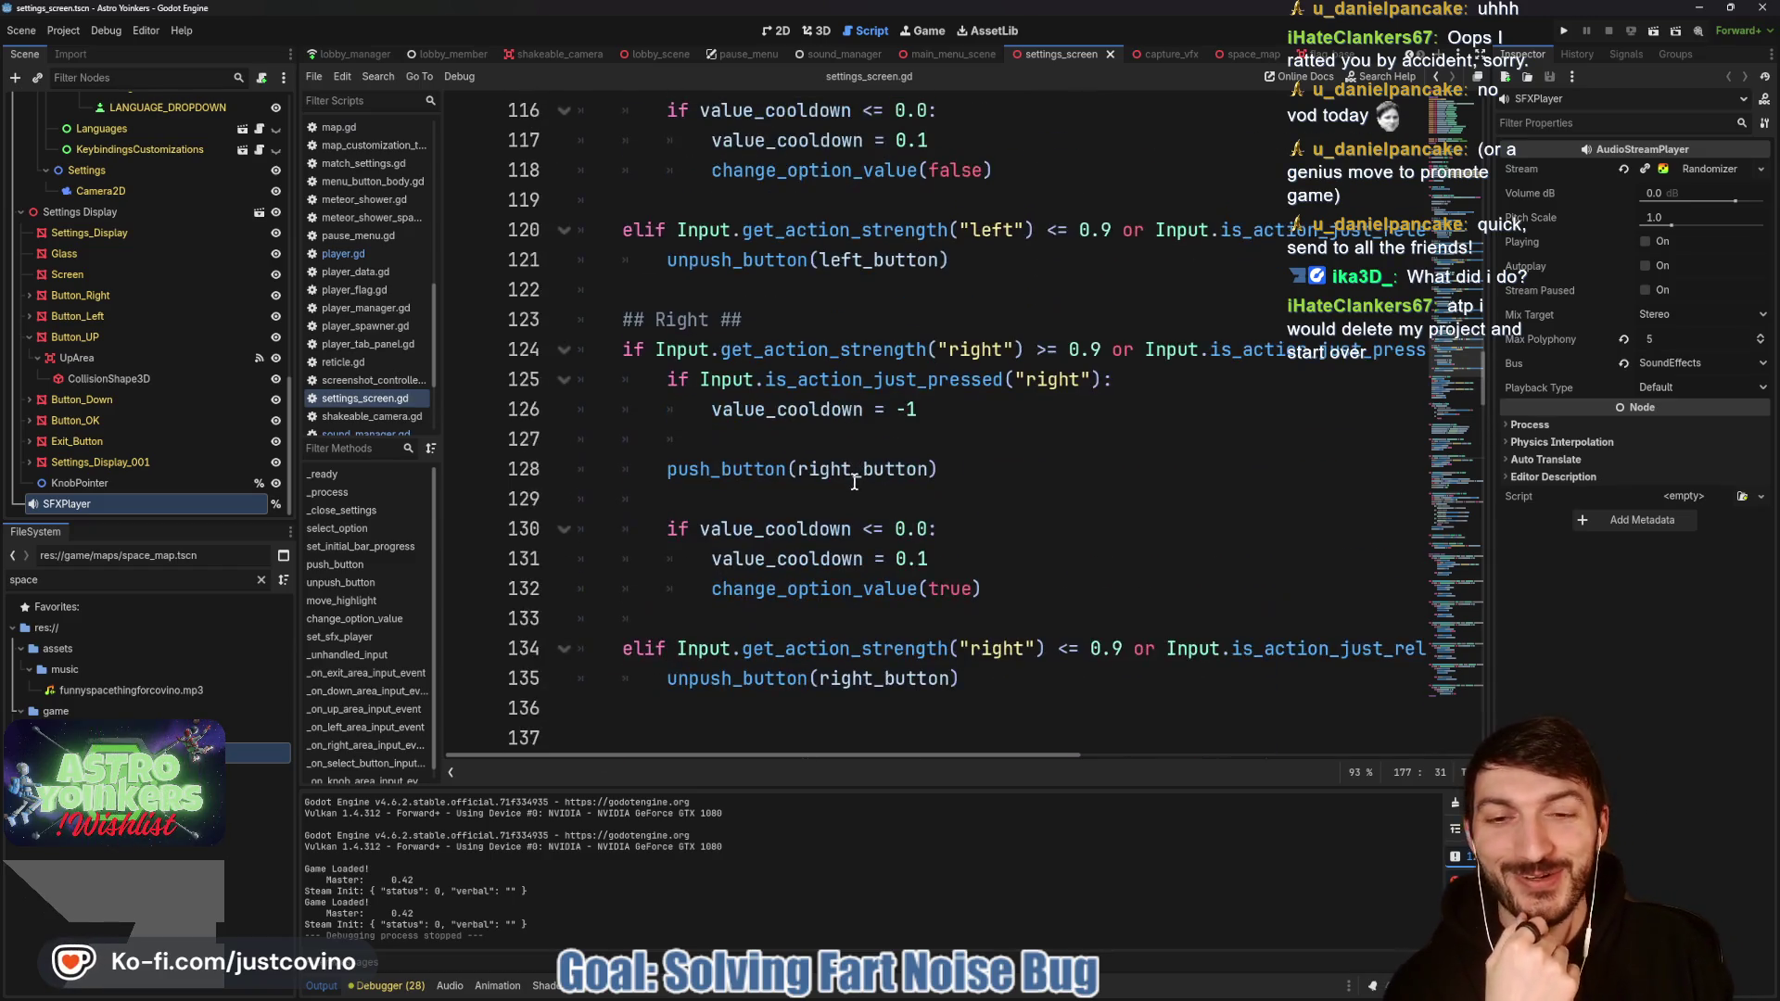
pyautogui.scroll(4, 952, 526)
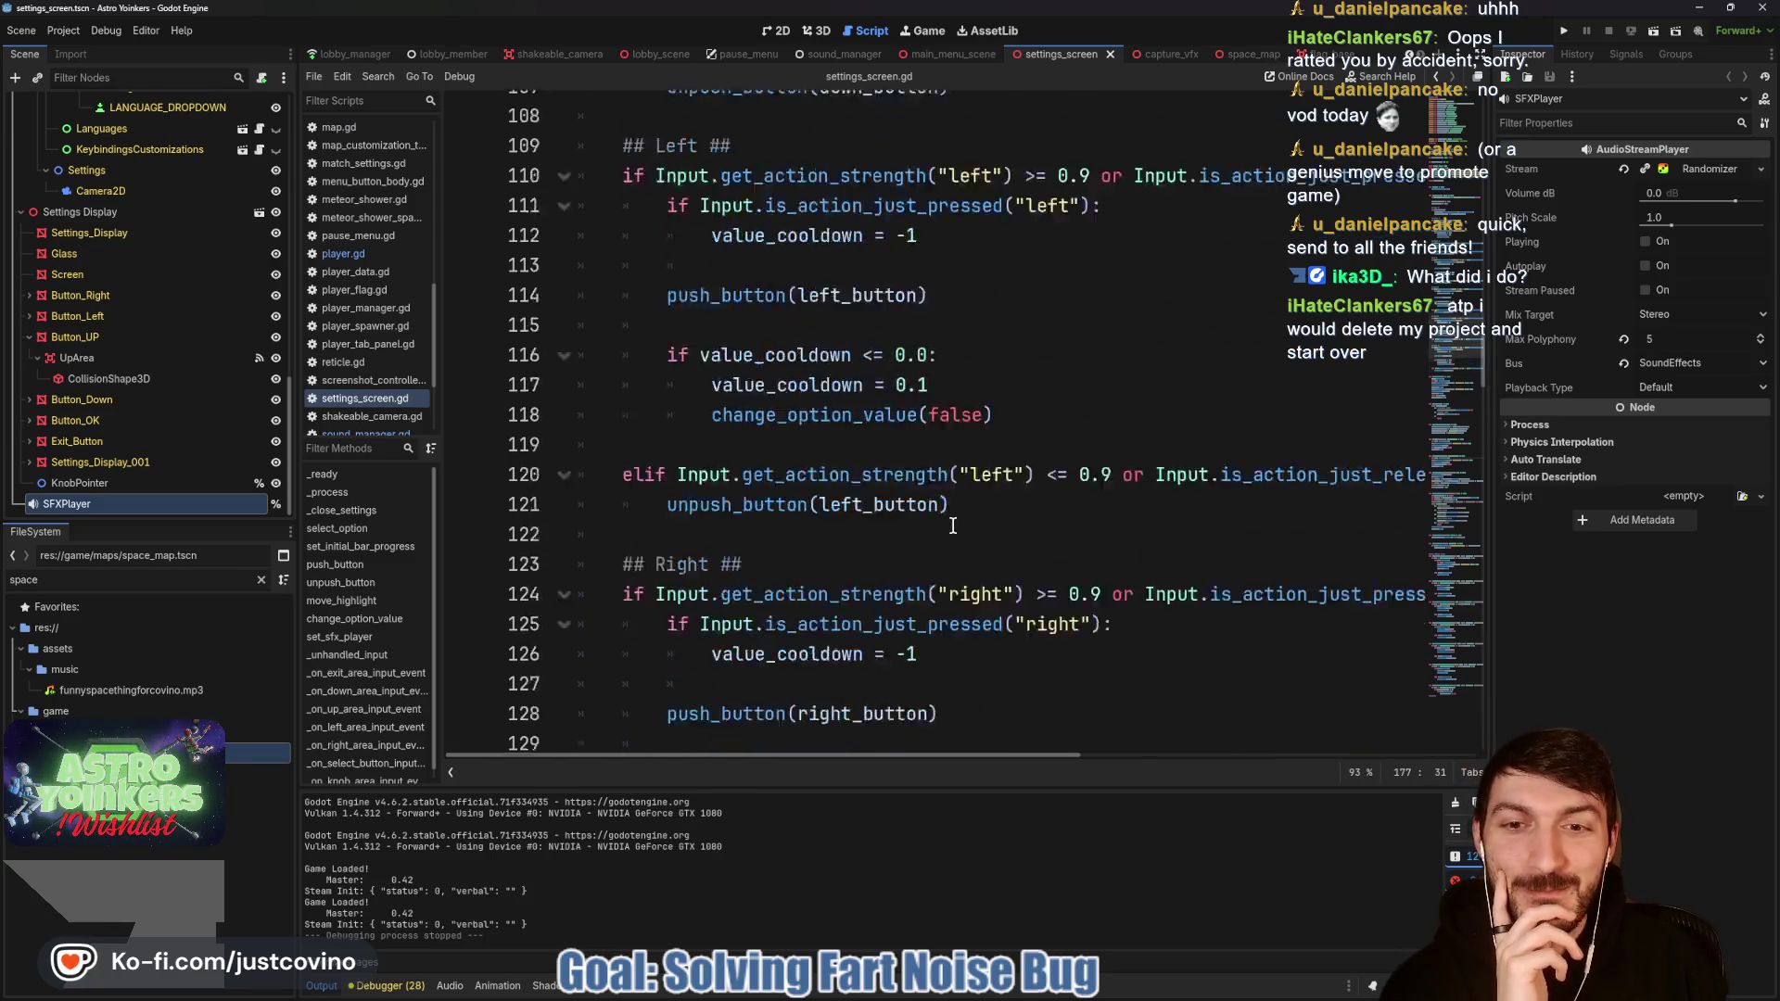
pyautogui.scroll(4, 905, 511)
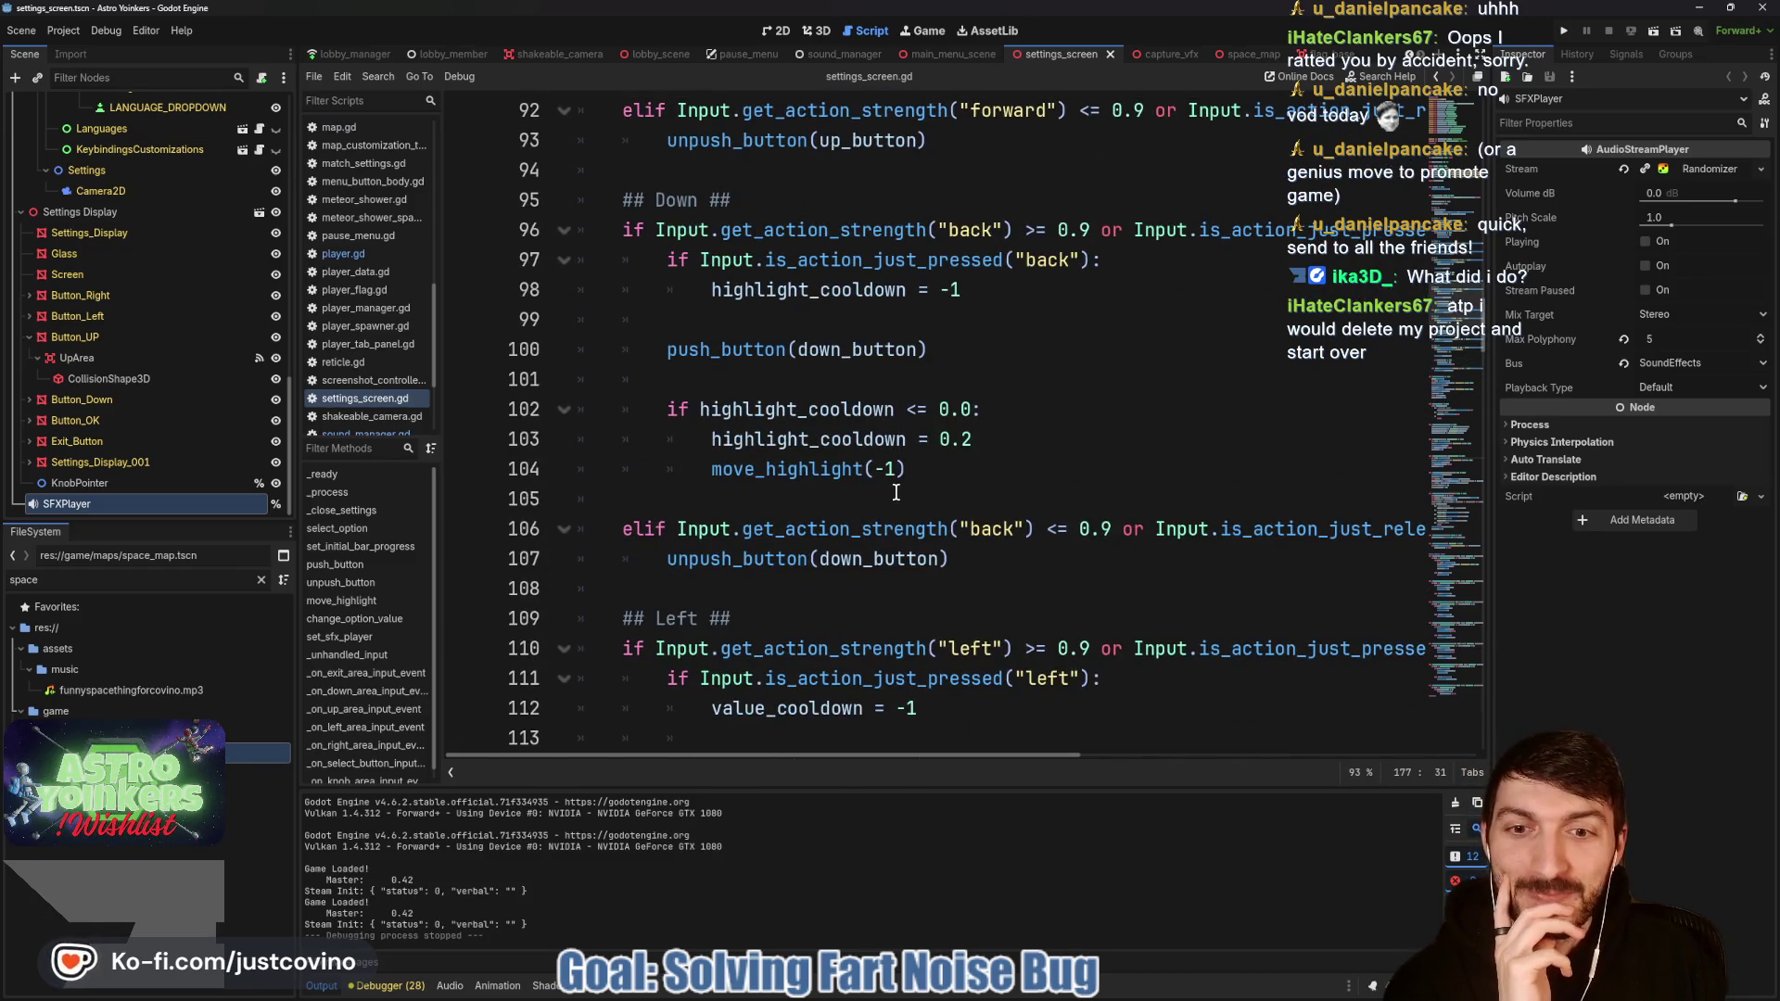
pyautogui.scroll(4, 896, 492)
pyautogui.scroll(3, 899, 463)
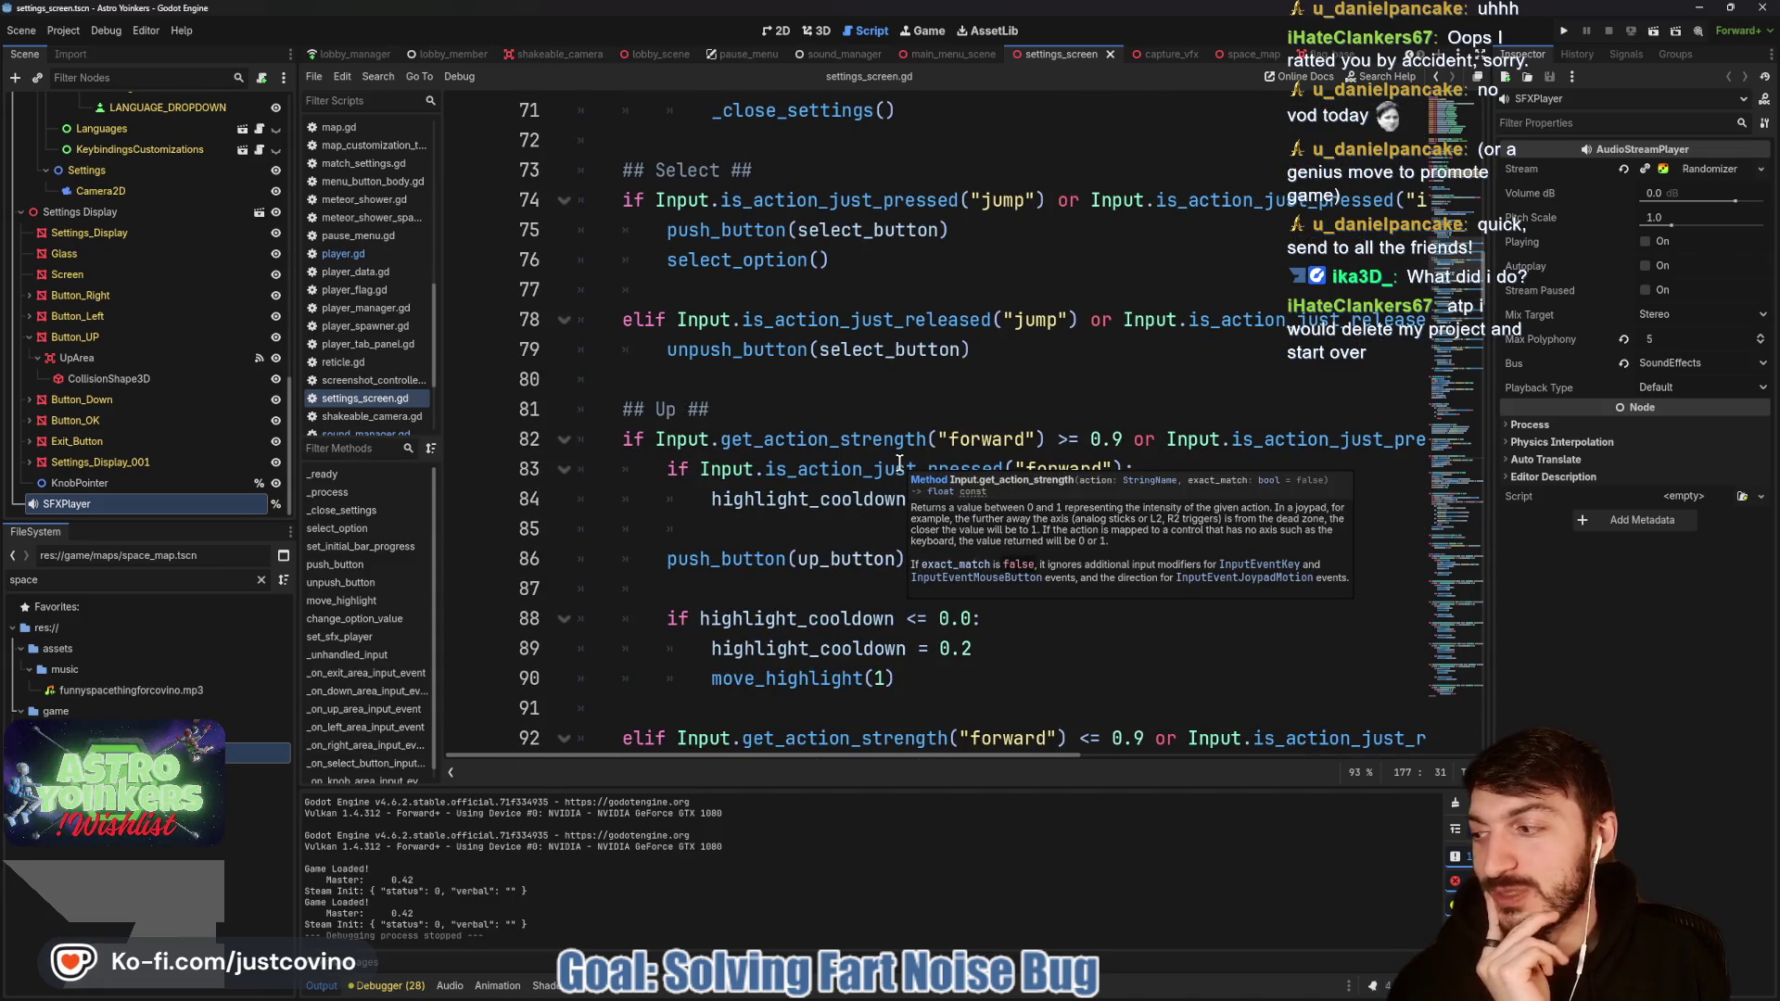
pyautogui.click(860, 410)
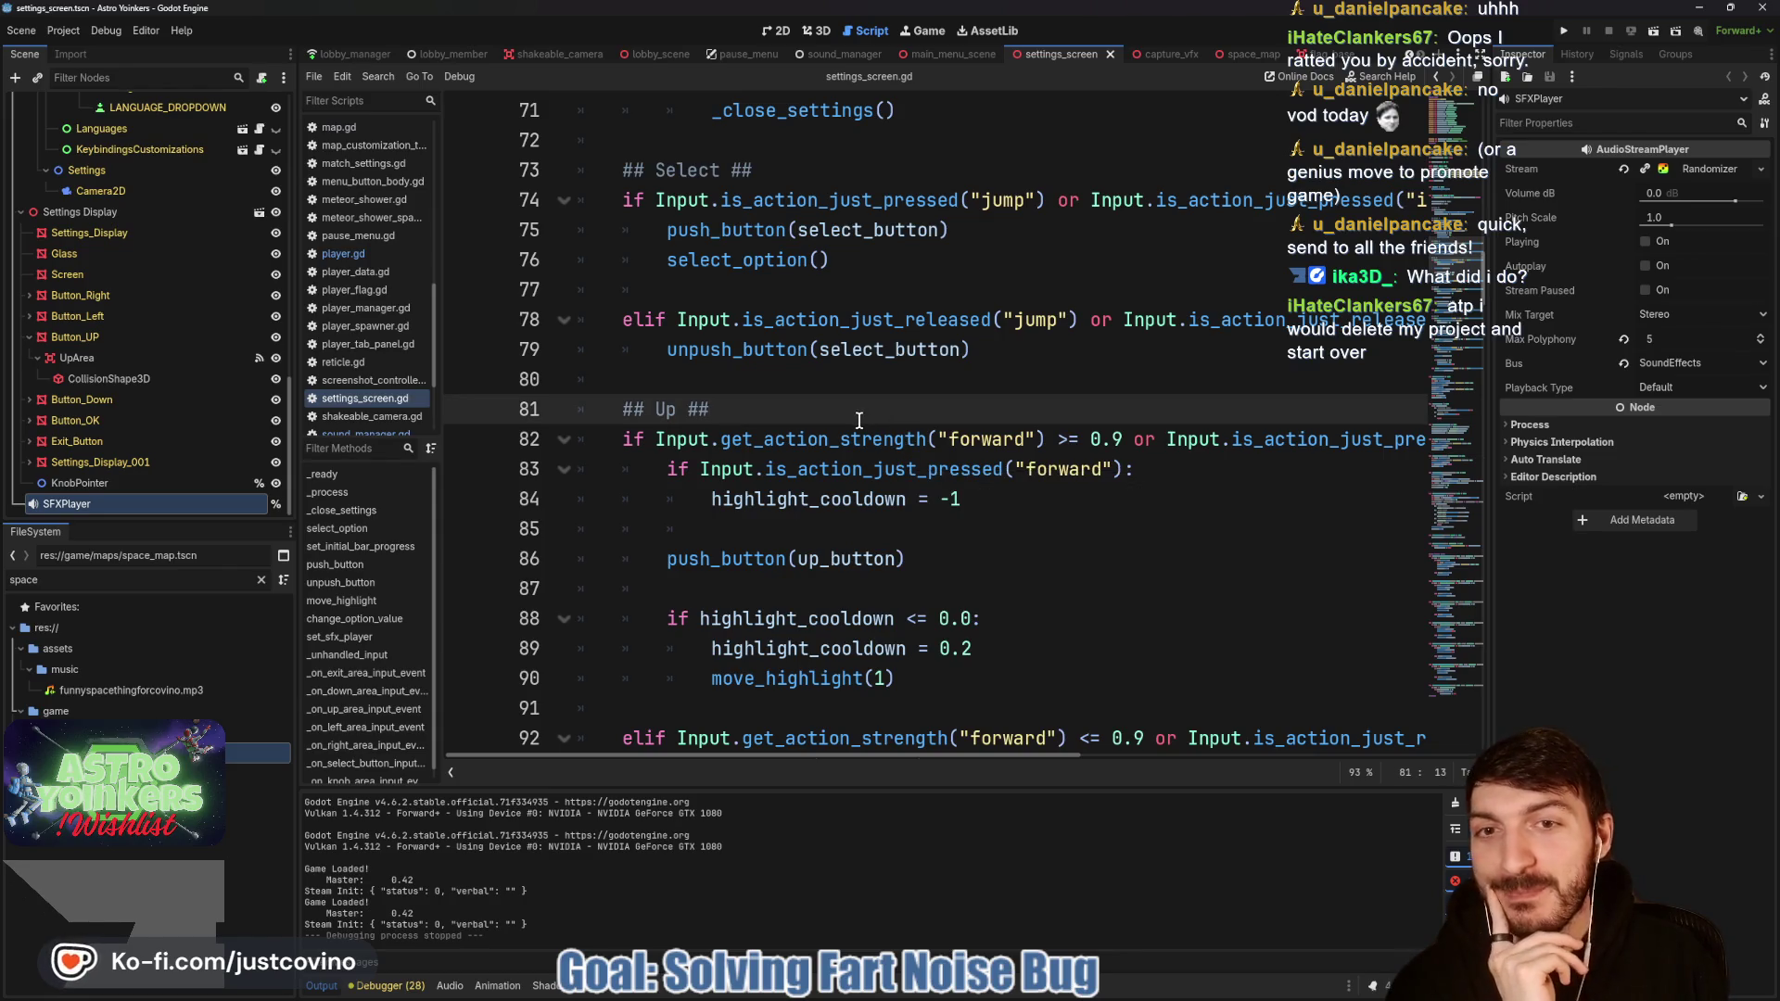
pyautogui.scroll(-11, 860, 421)
pyautogui.scroll(-12, 860, 421)
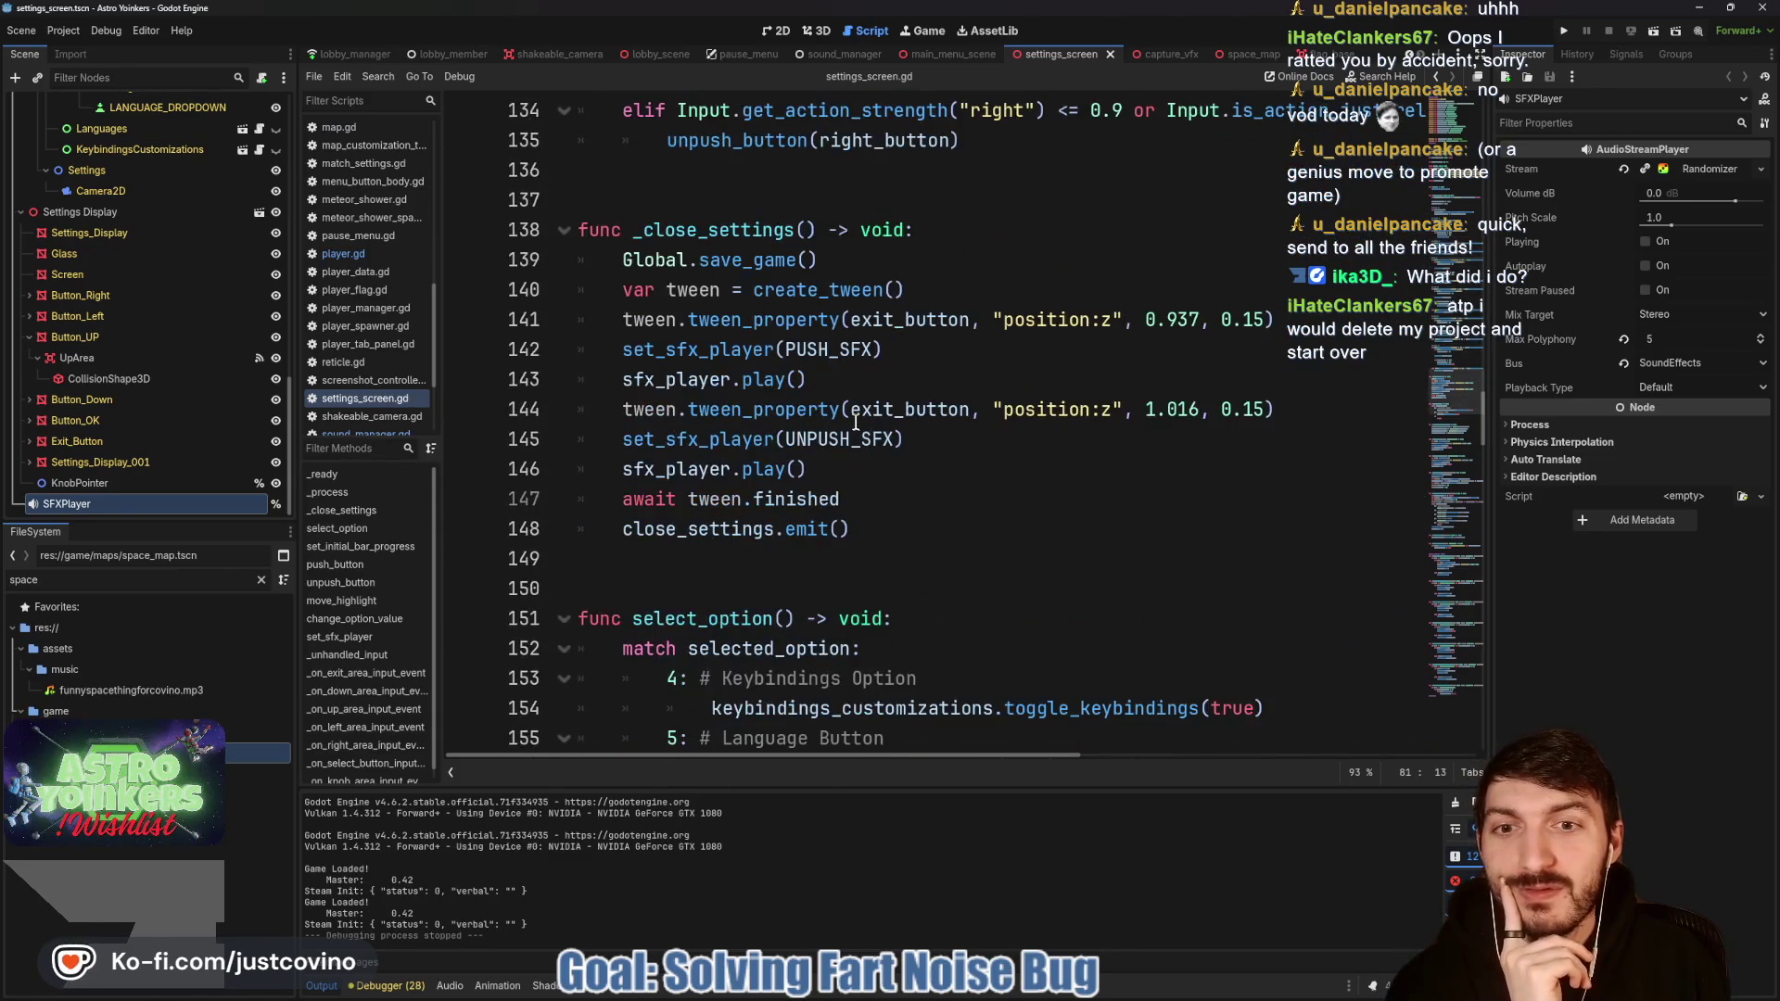
pyautogui.click(771, 296)
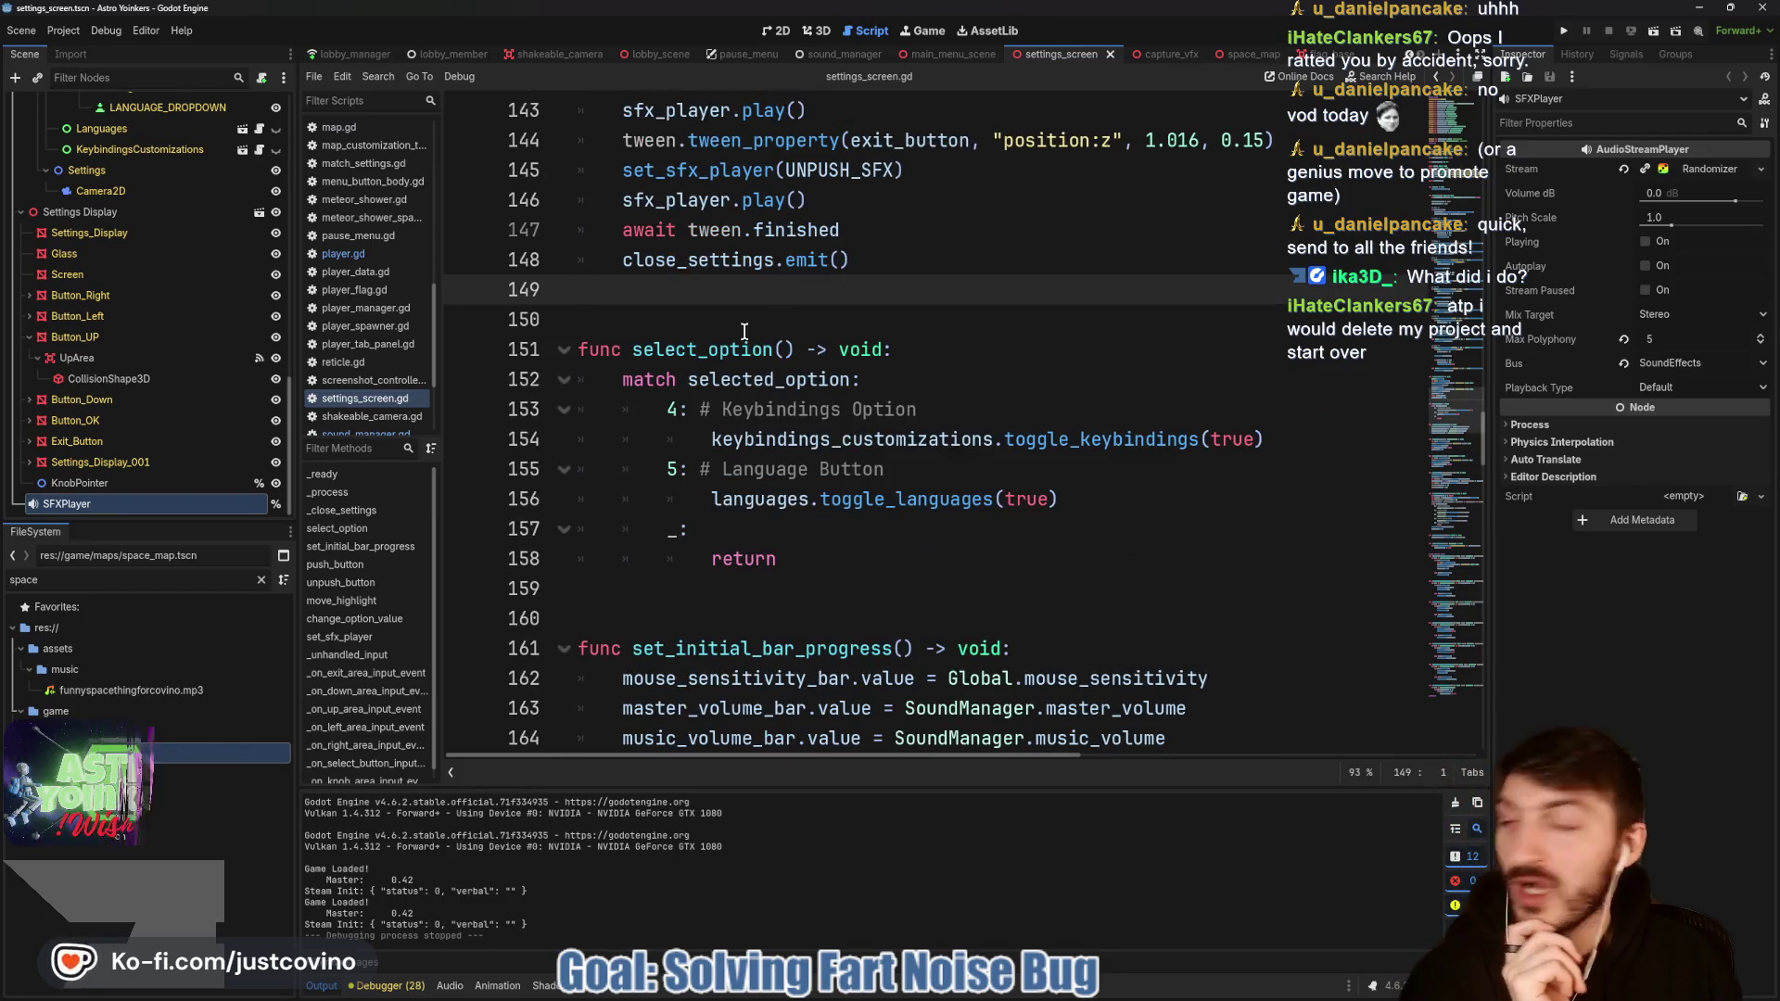
pyautogui.scroll(-5, 772, 350)
pyautogui.scroll(-3, 777, 379)
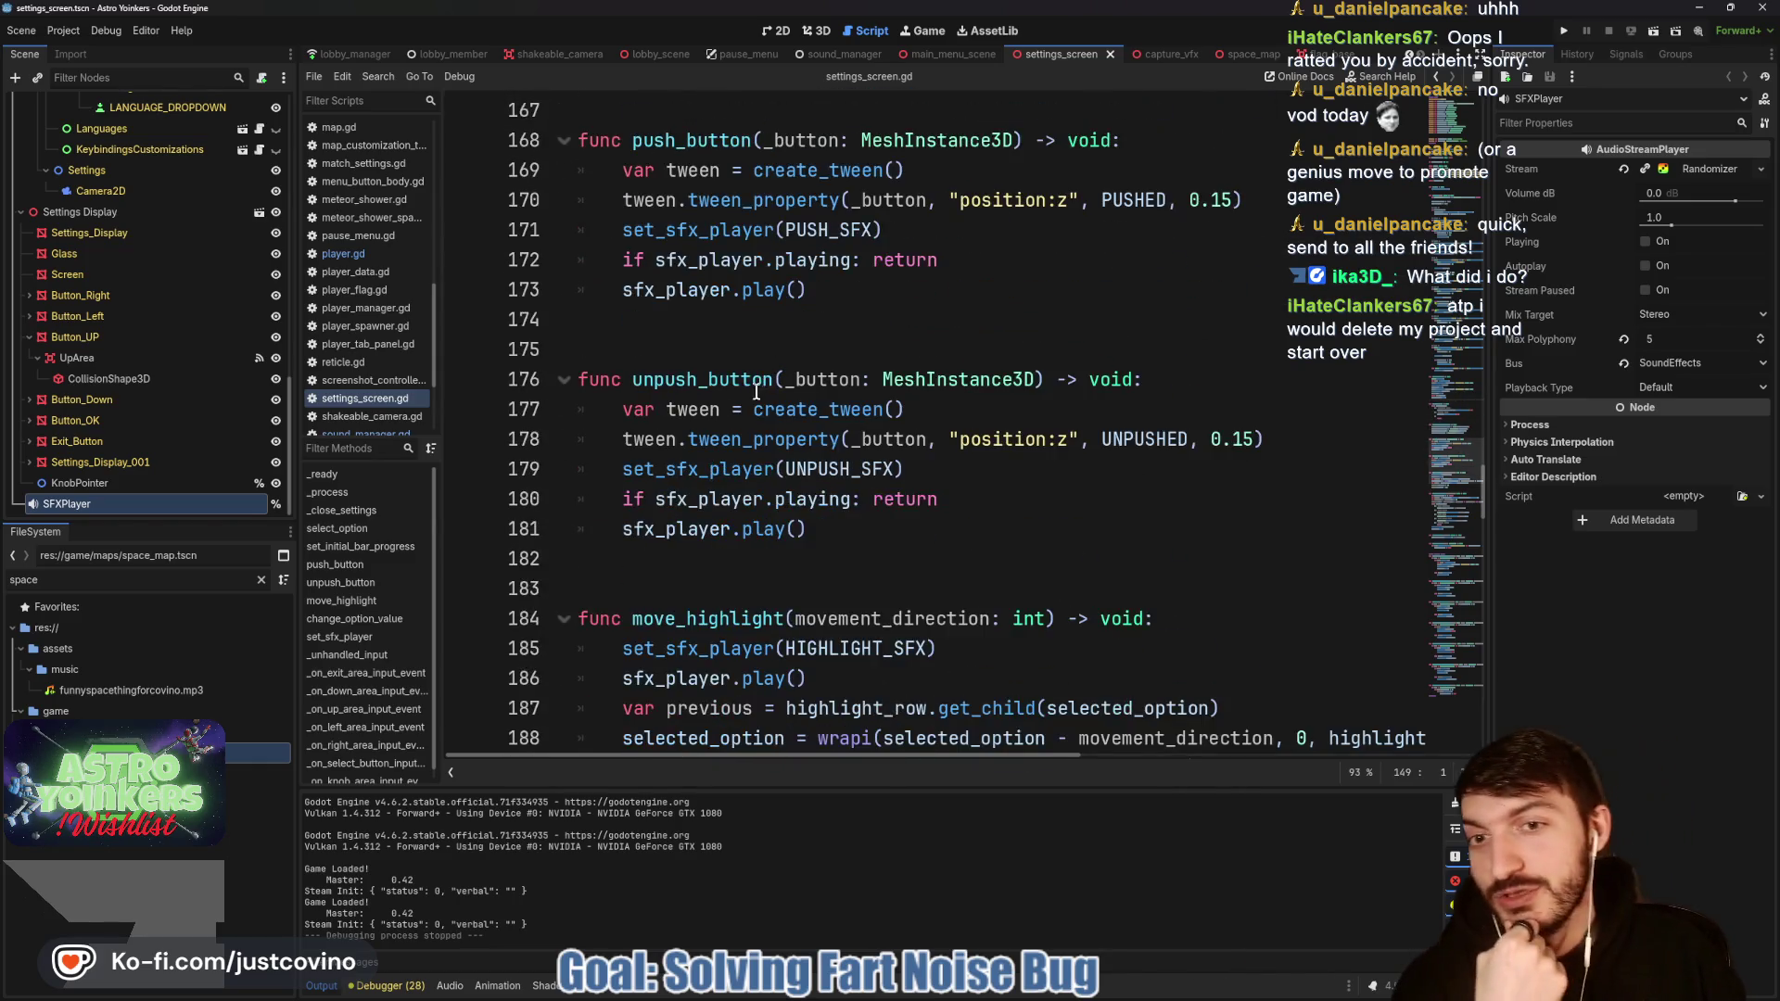
pyautogui.click(793, 331)
pyautogui.scroll(-3, 752, 360)
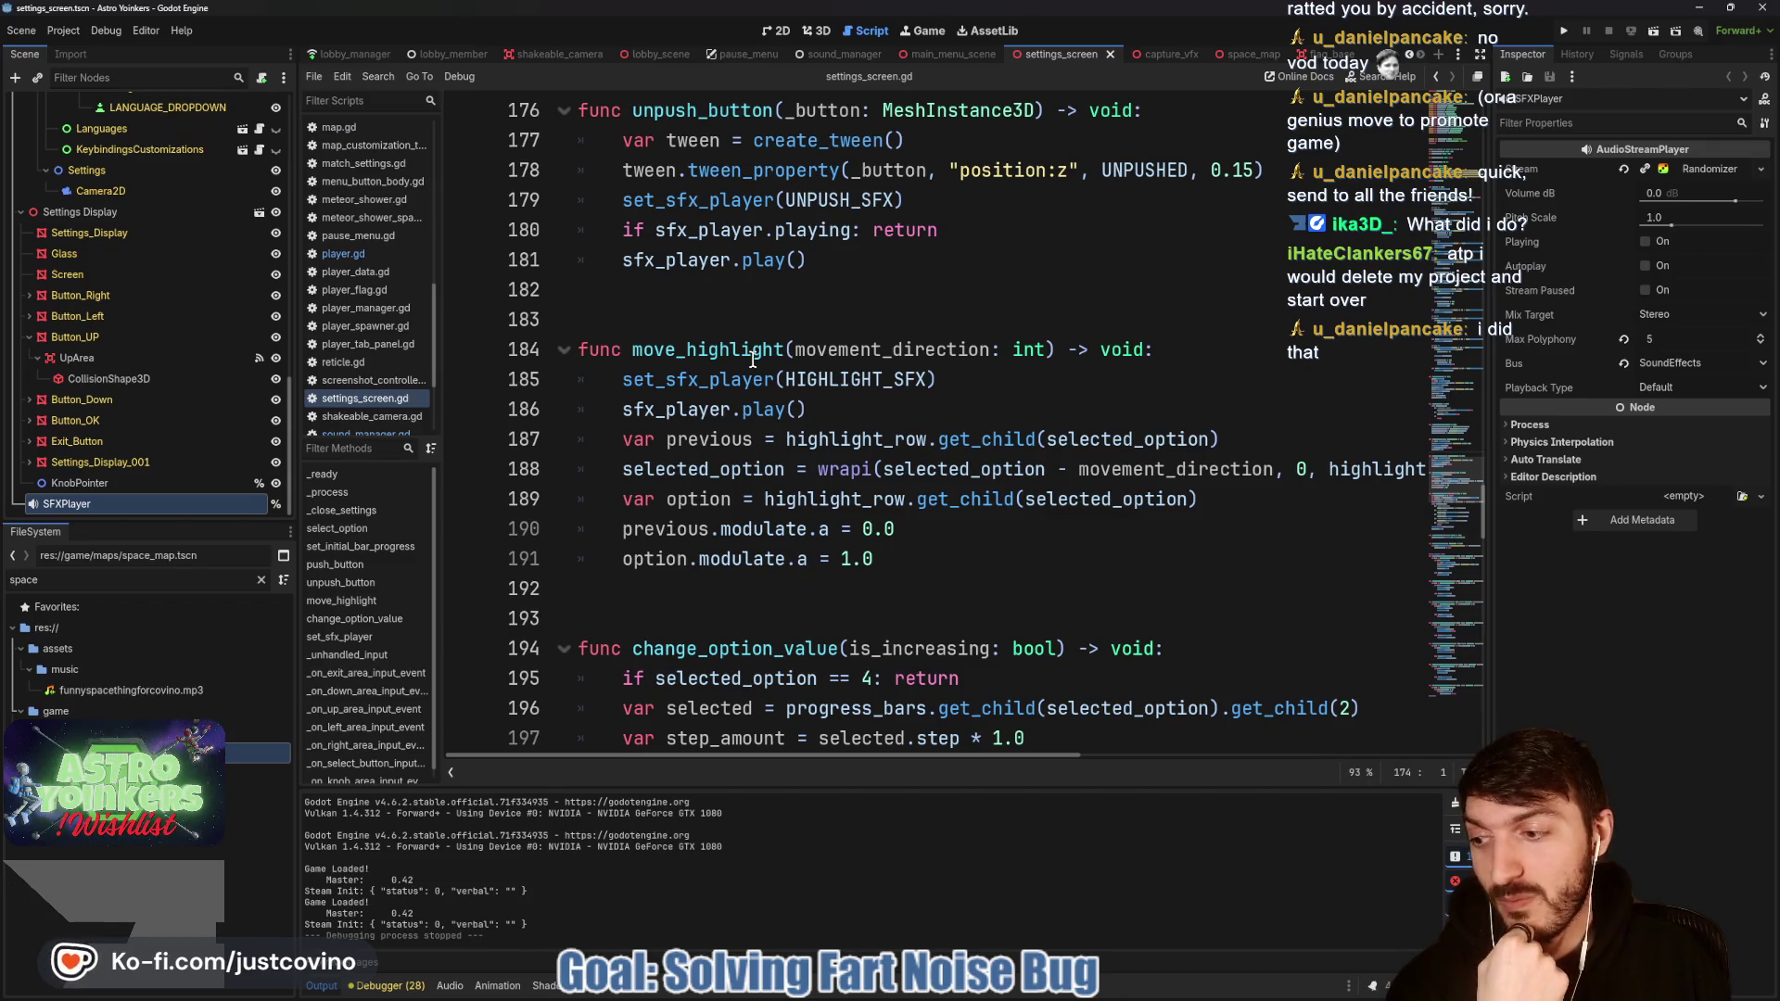
pyautogui.scroll(-3, 753, 360)
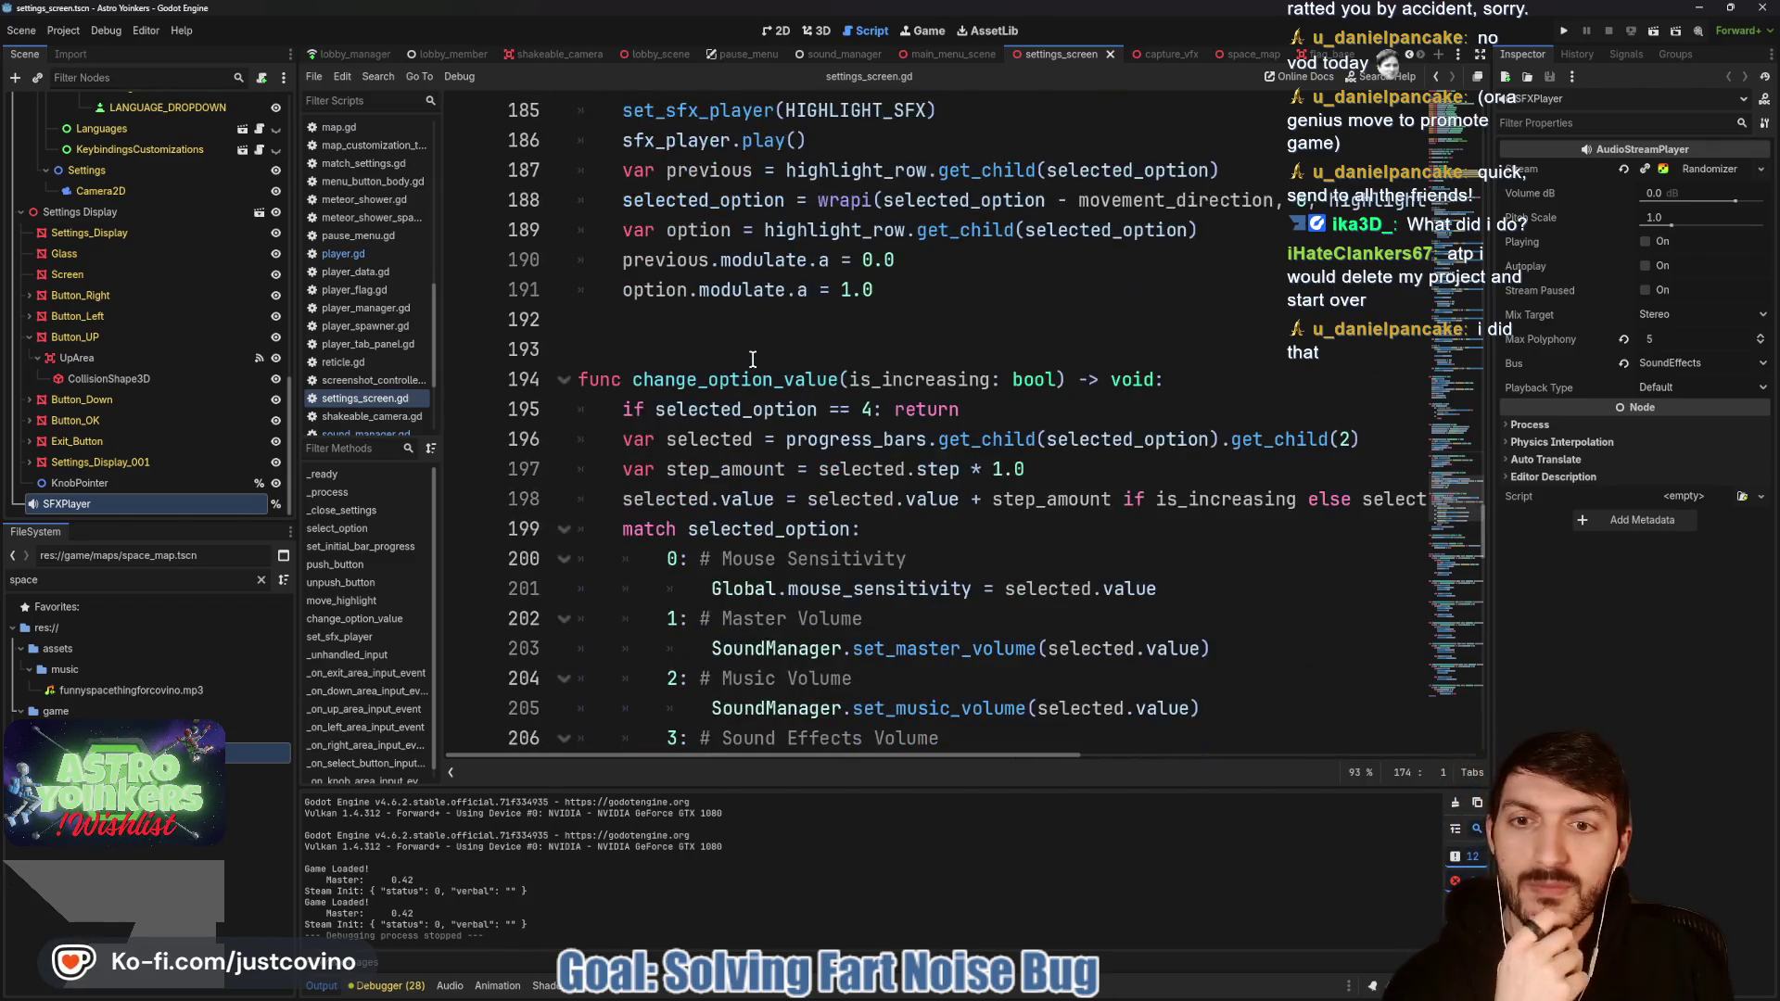
pyautogui.scroll(-12, 753, 359)
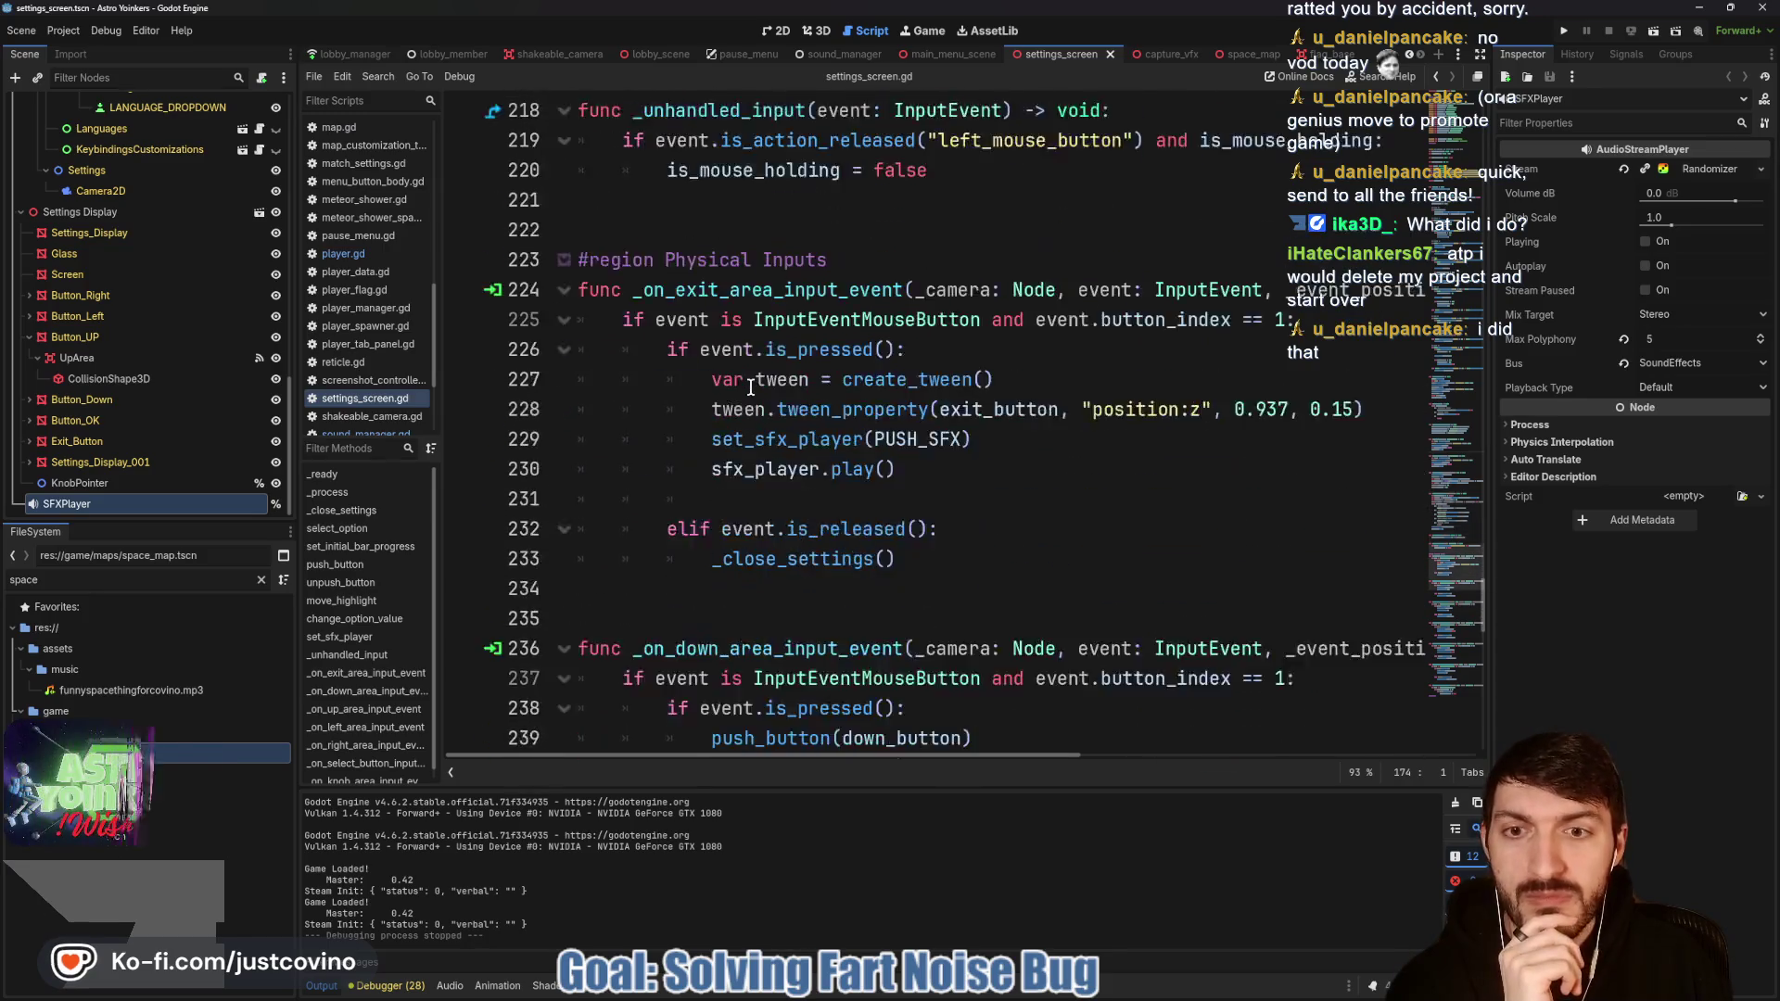
pyautogui.scroll(-5, 789, 401)
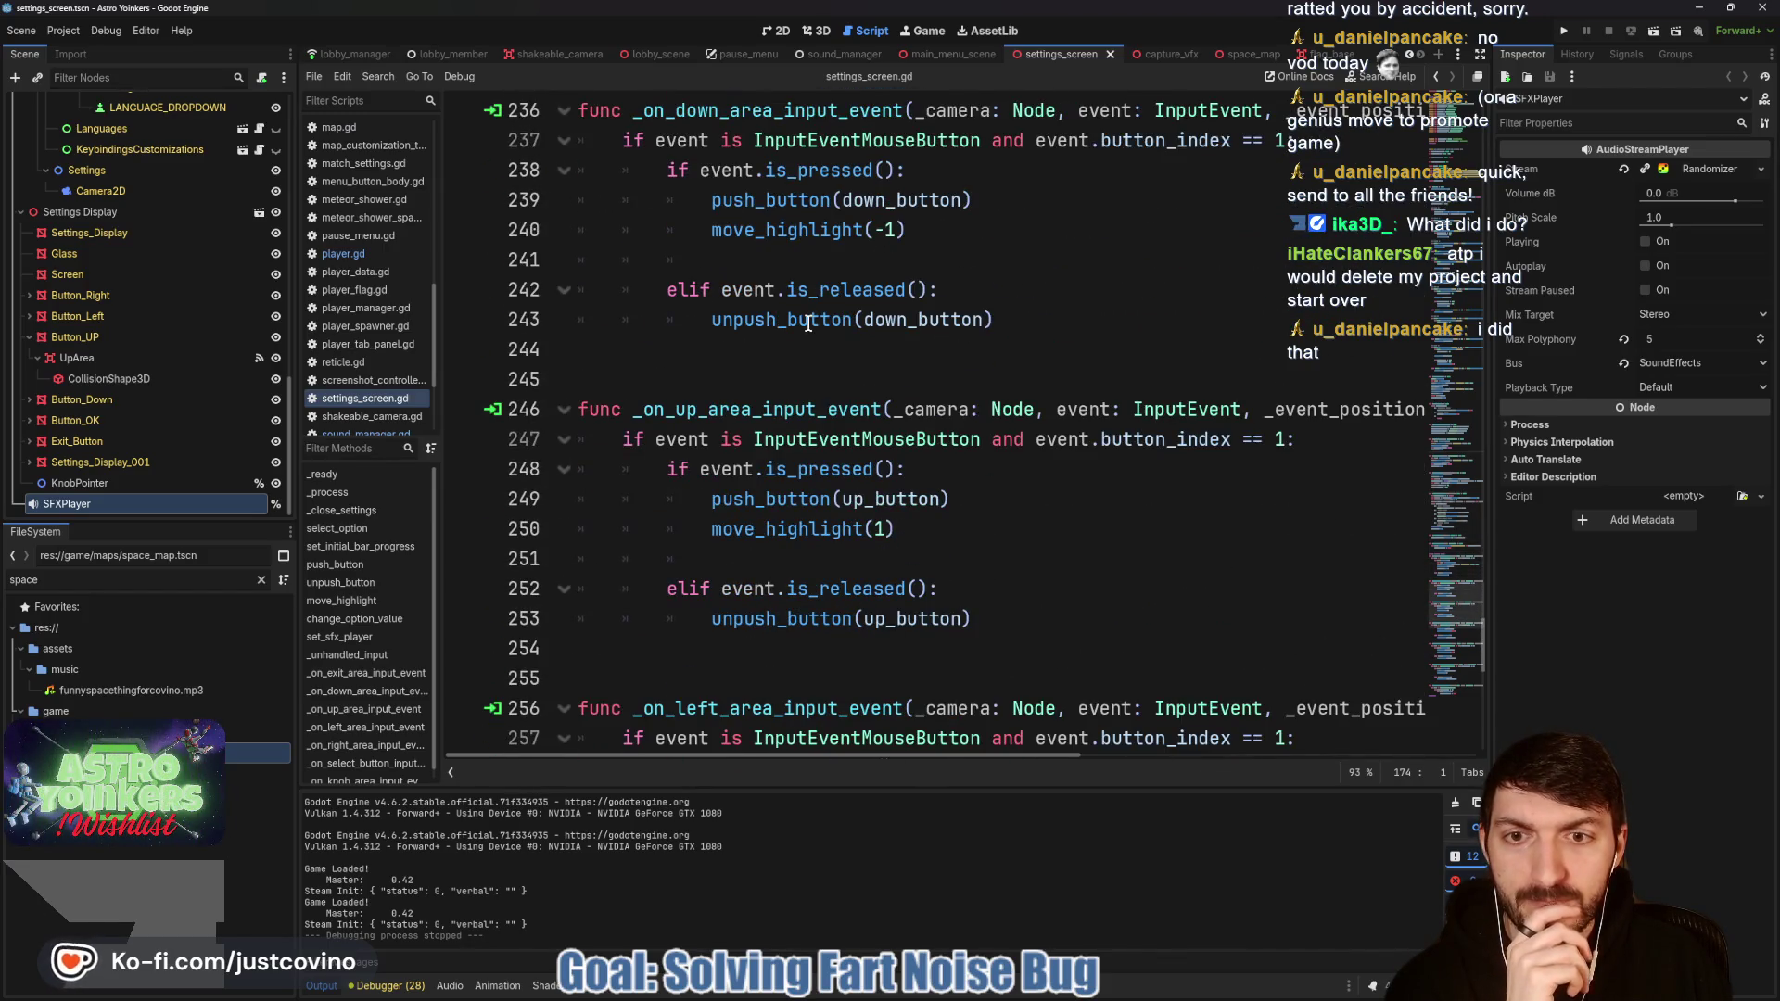
pyautogui.scroll(-2, 795, 435)
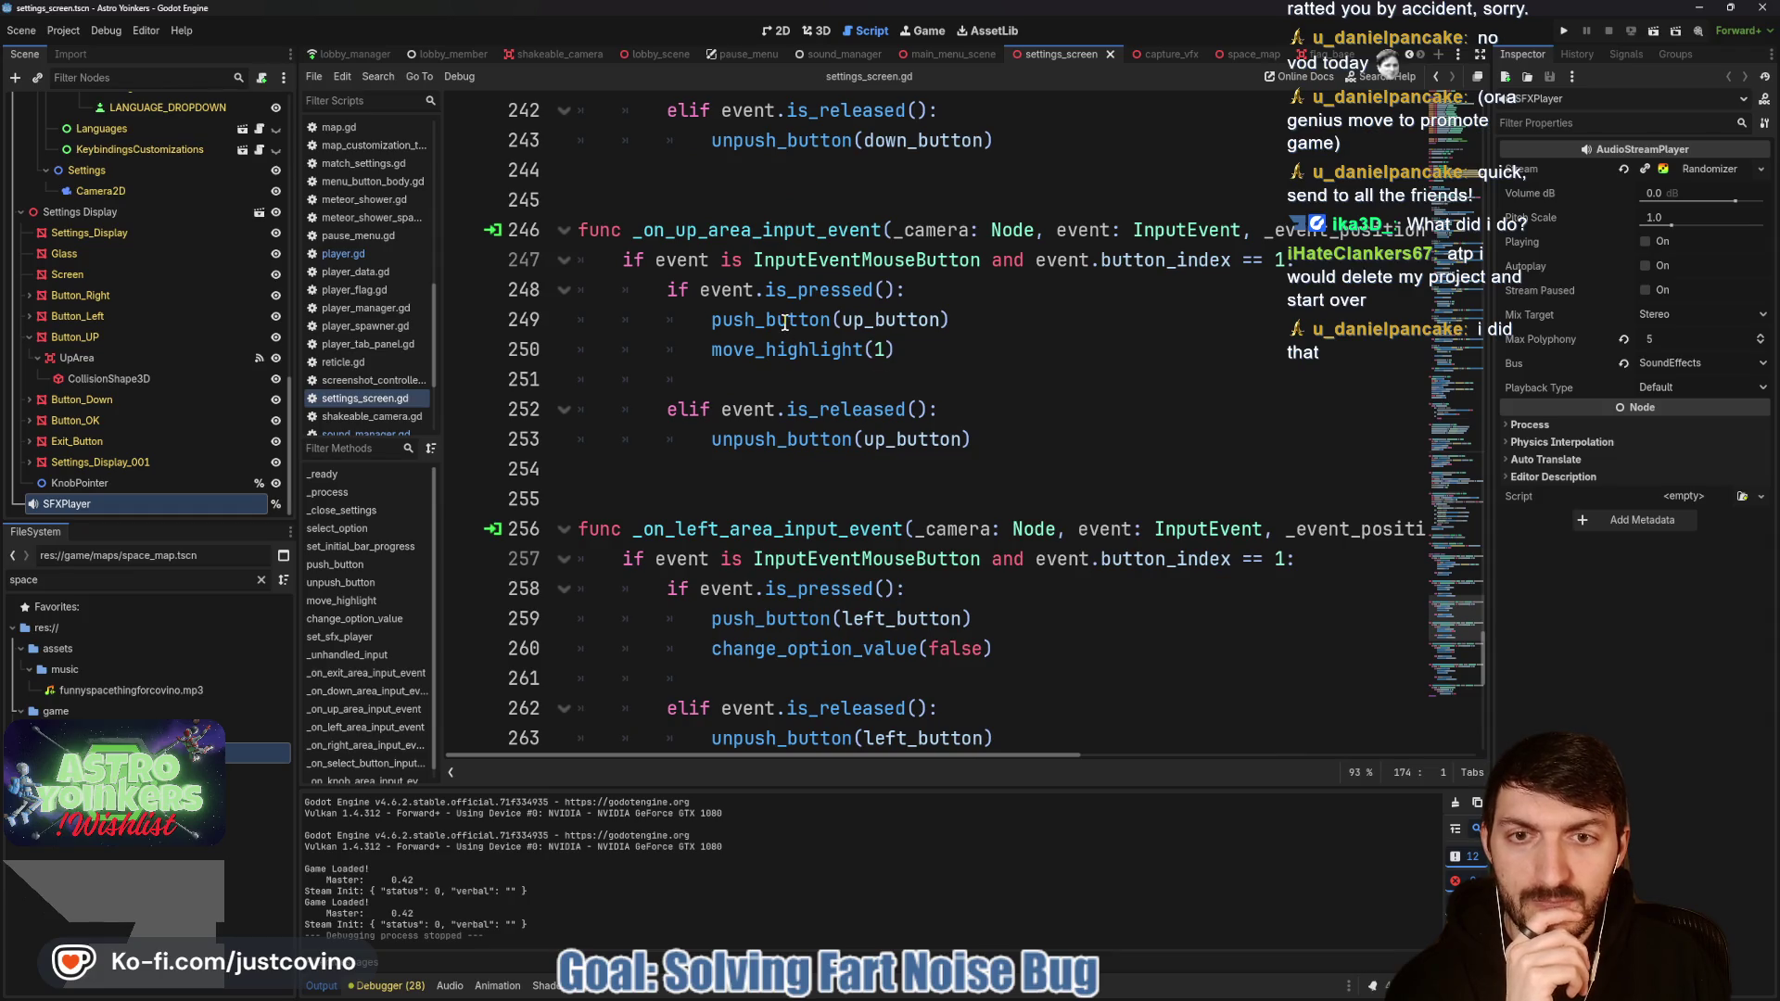
pyautogui.scroll(-4, 784, 323)
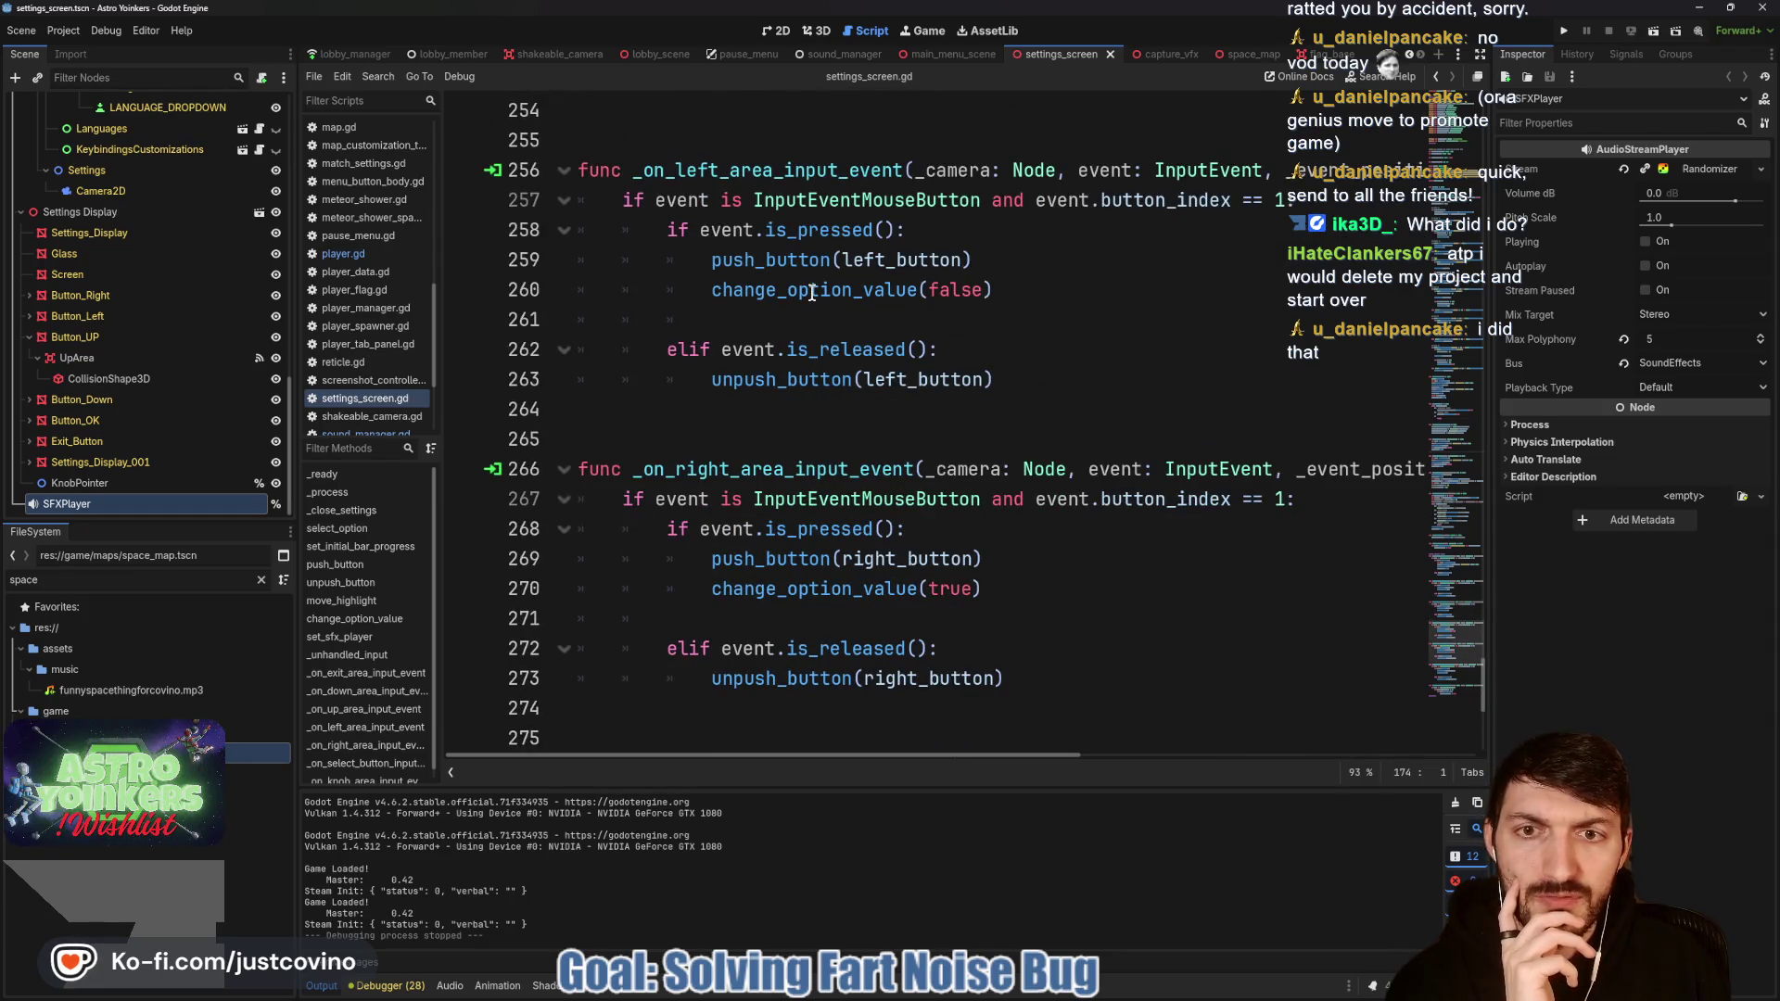
pyautogui.scroll(-3, 811, 293)
pyautogui.scroll(-3, 927, 476)
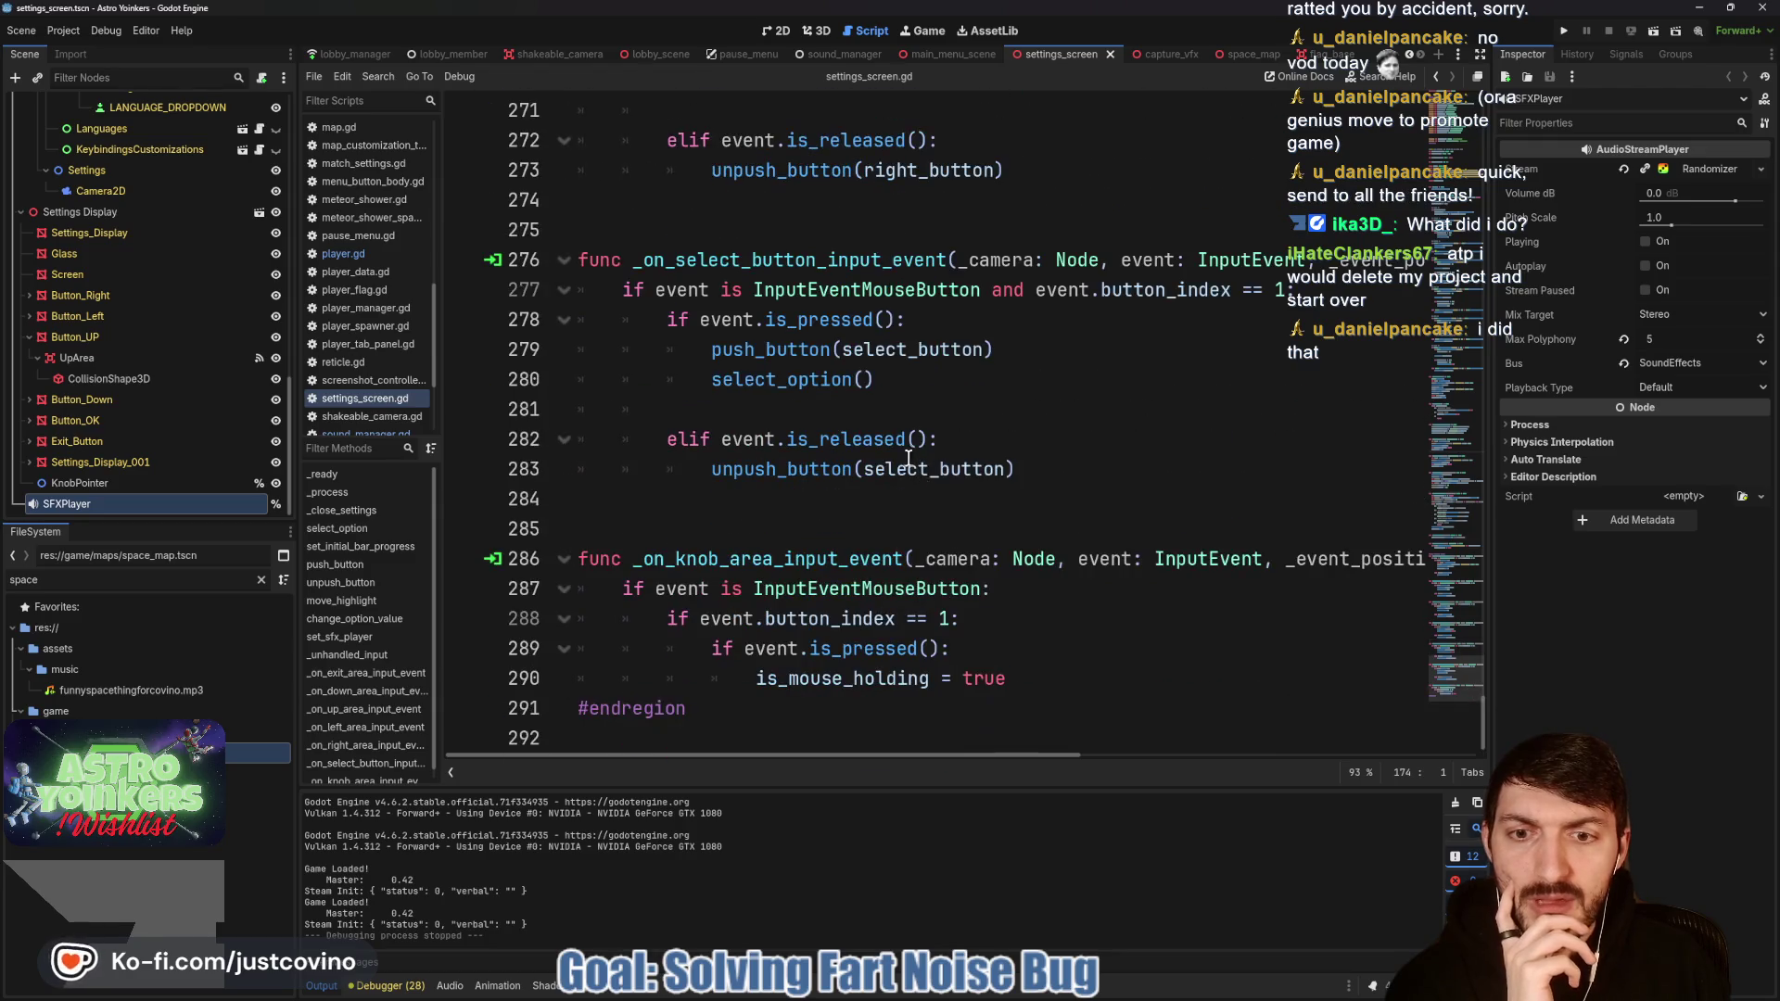
pyautogui.scroll(19, 890, 445)
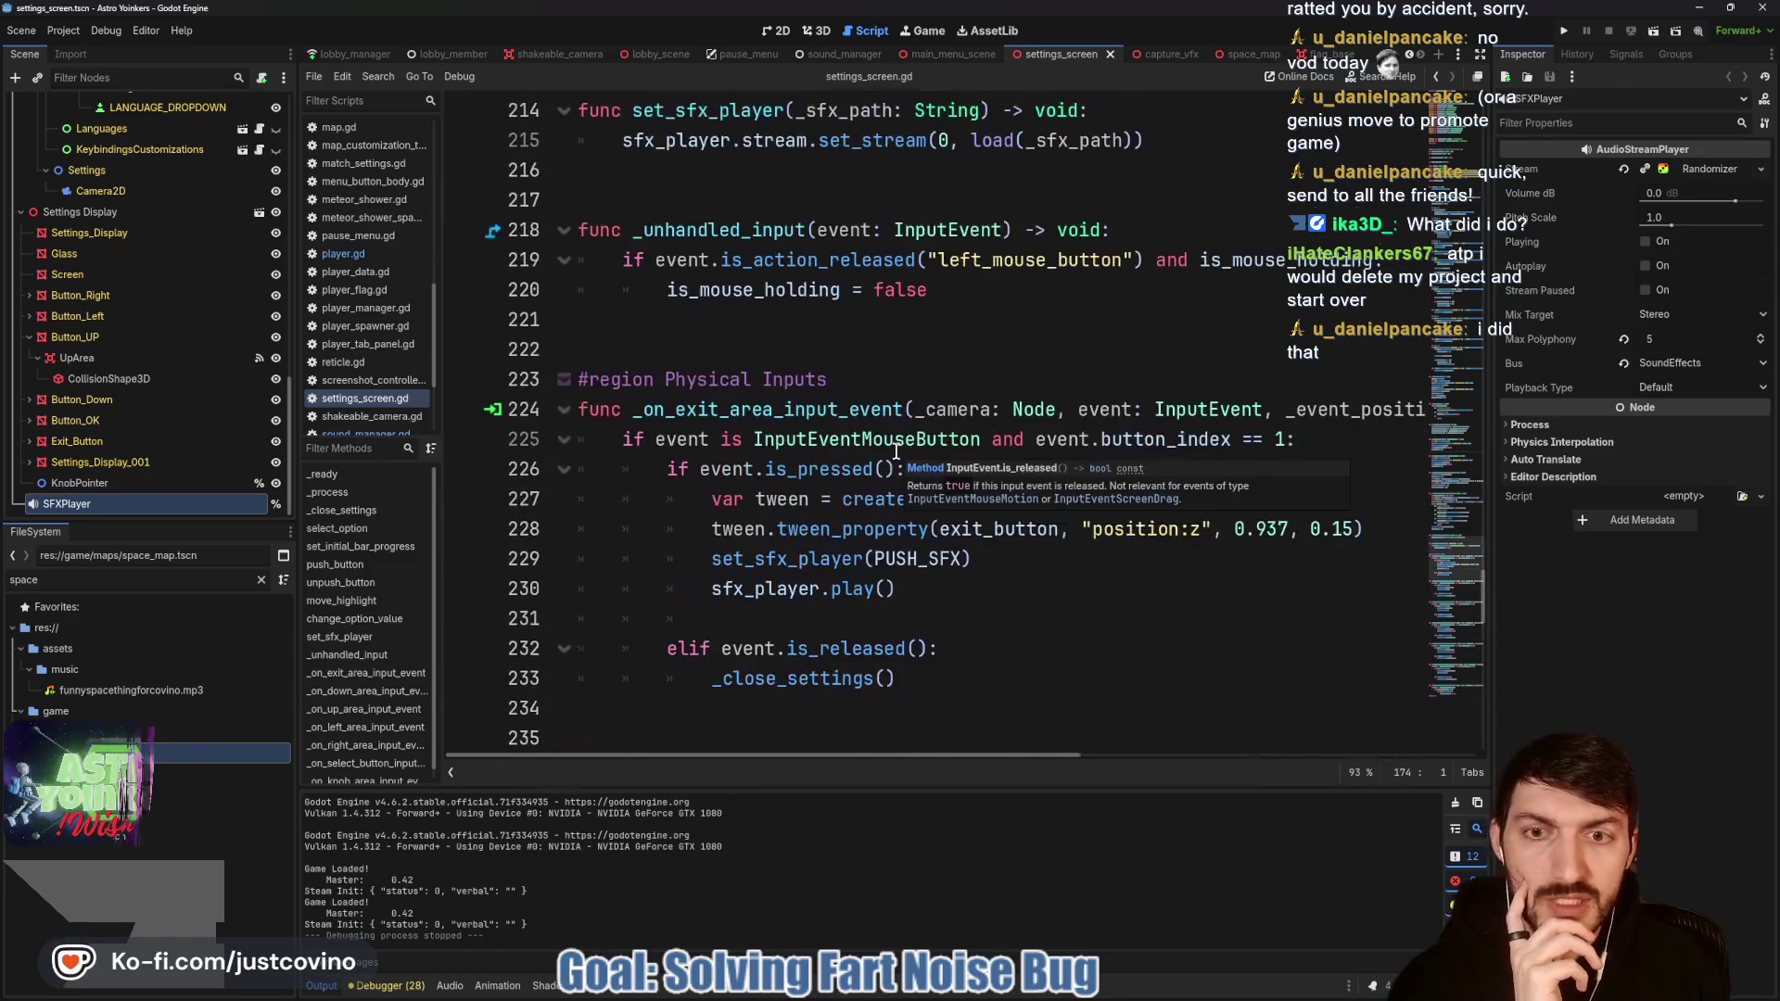
pyautogui.scroll(-7, 800, 568)
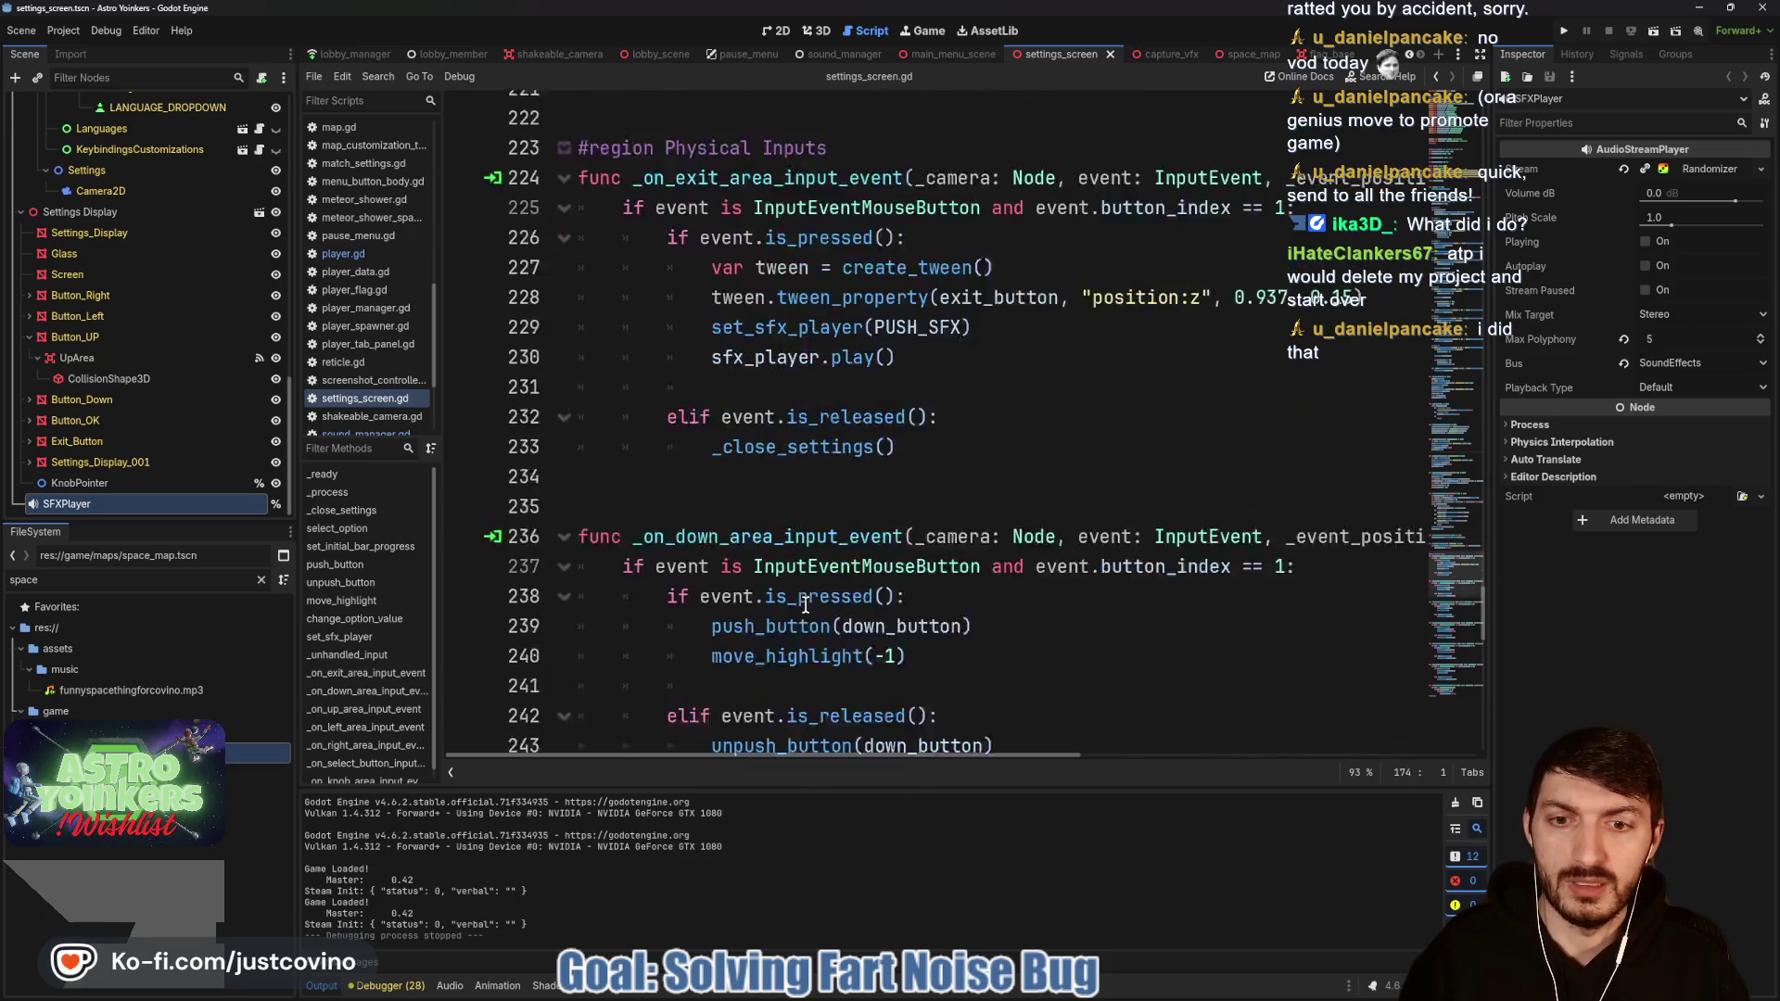
pyautogui.keyDown('ctrl'); pyautogui.click(782, 330); pyautogui.keyUp('ctrl')
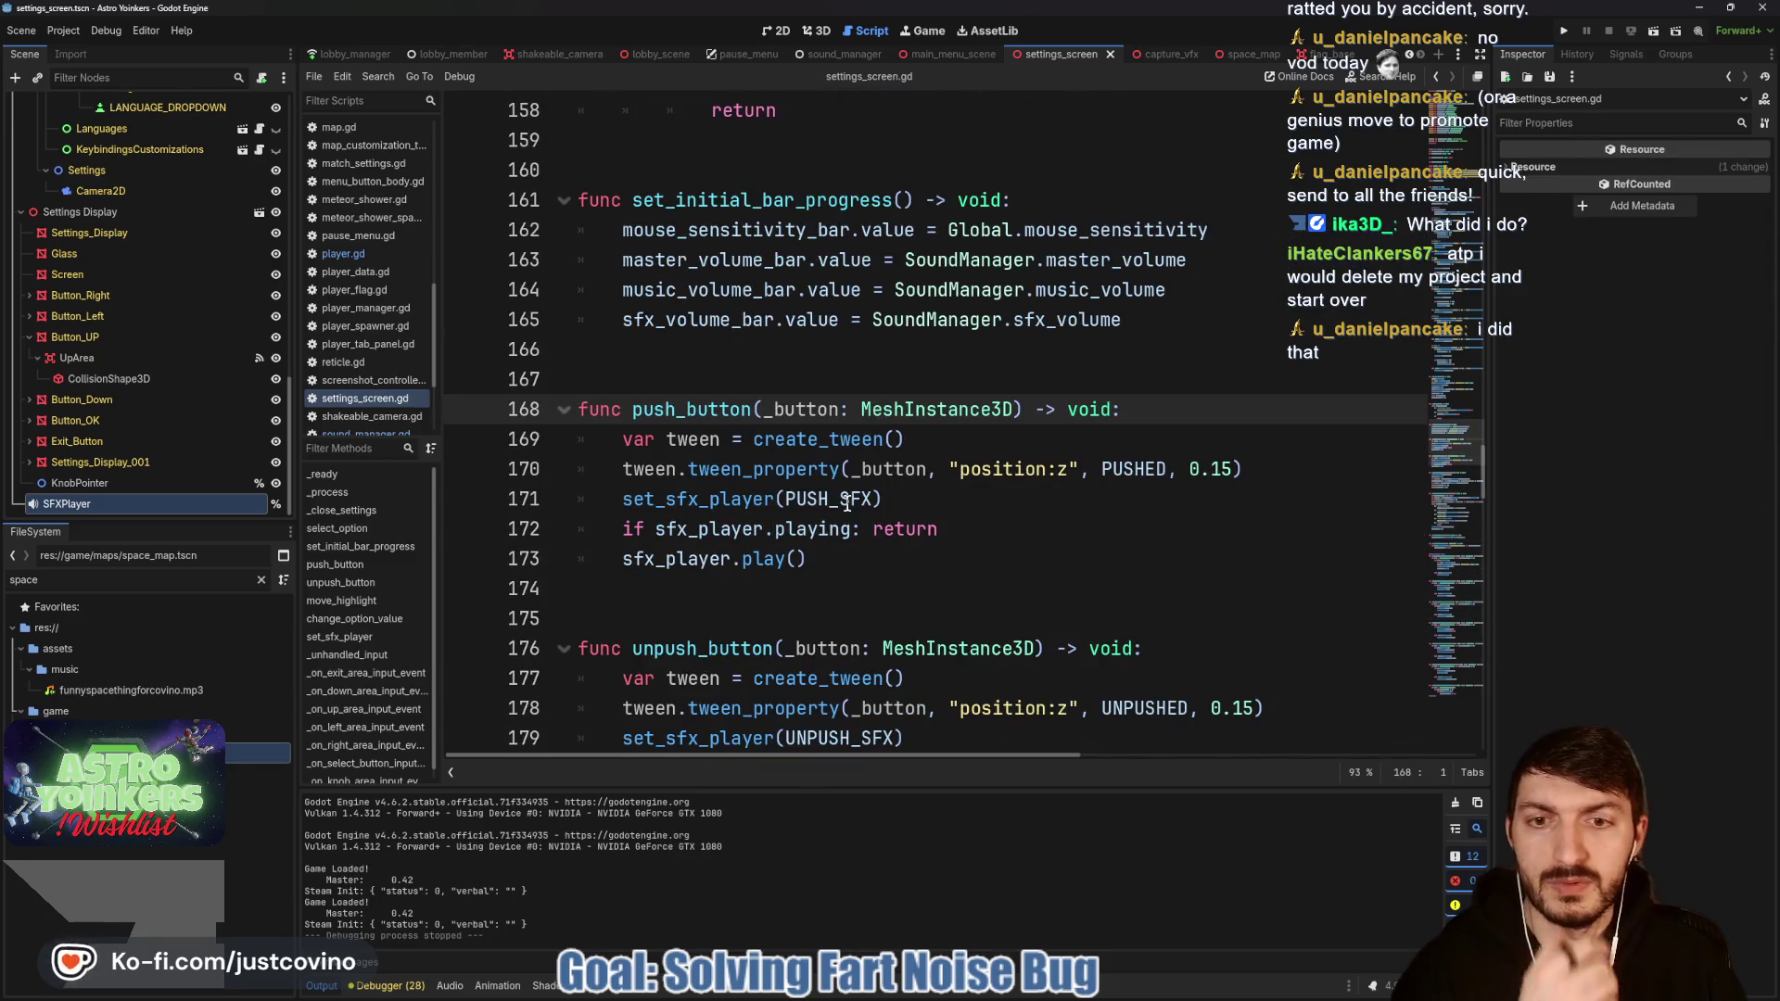
pyautogui.click(965, 528)
pyautogui.moveTo(965, 529); pyautogui.dragTo(579, 529)
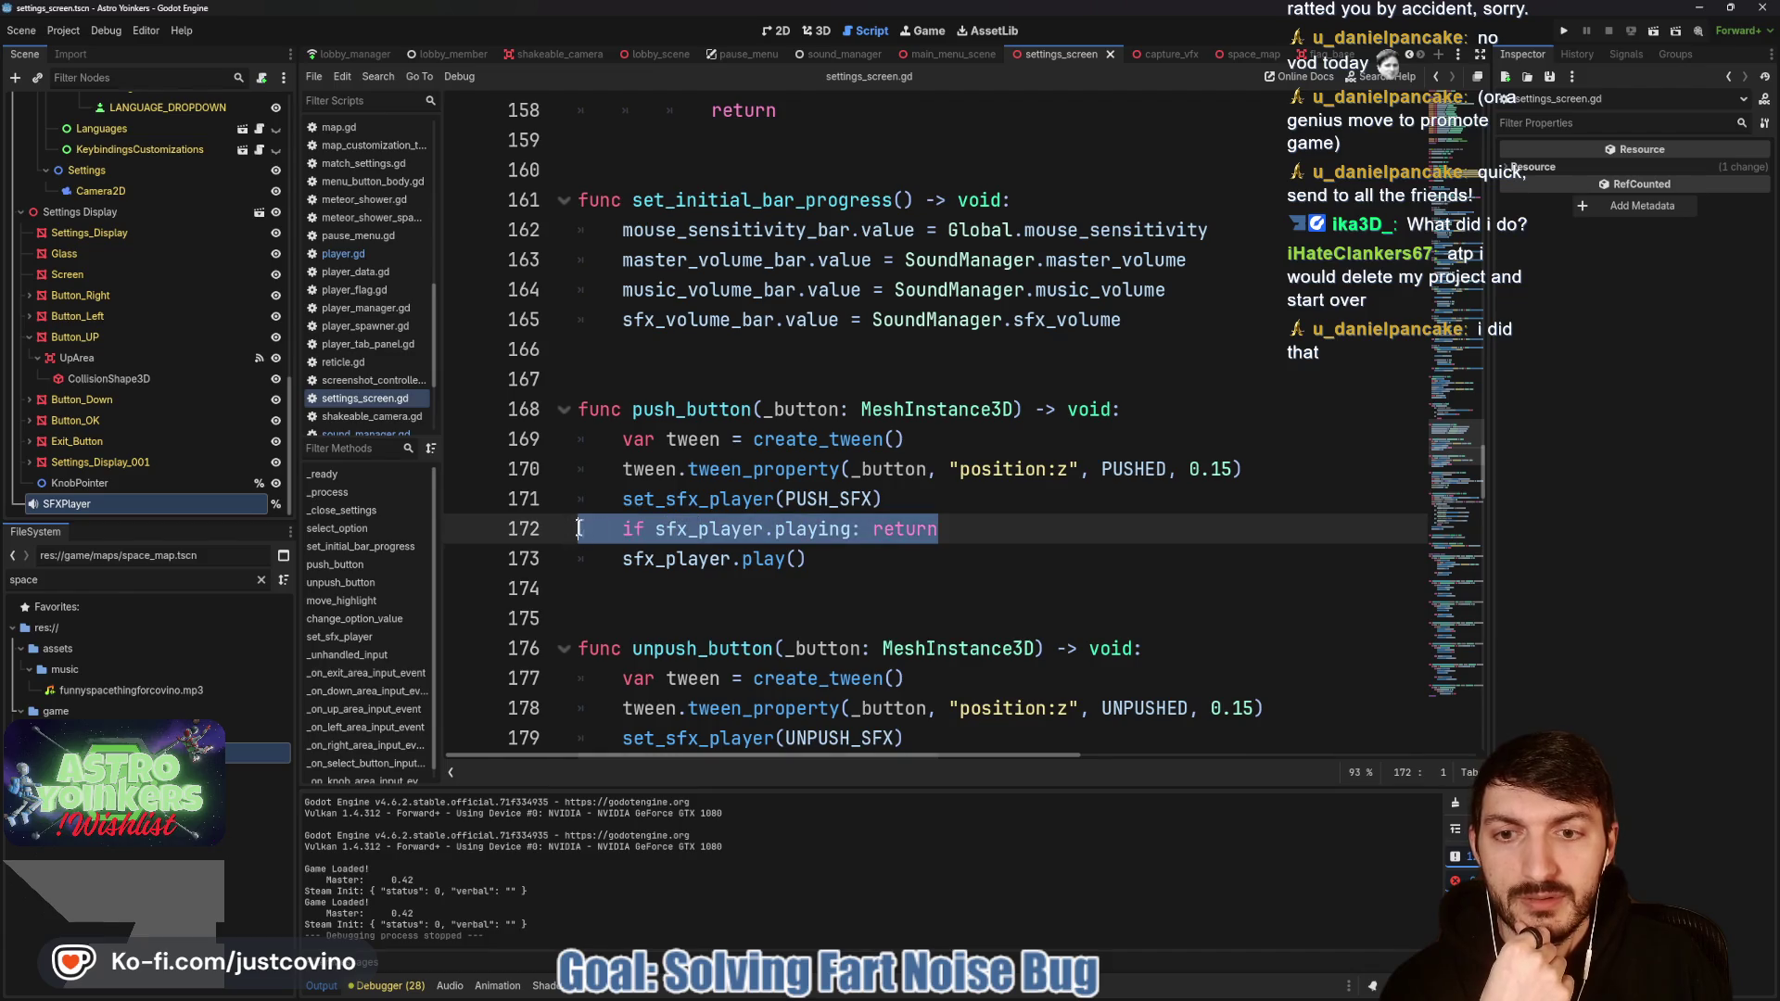
pyautogui.scroll(-2, 877, 536)
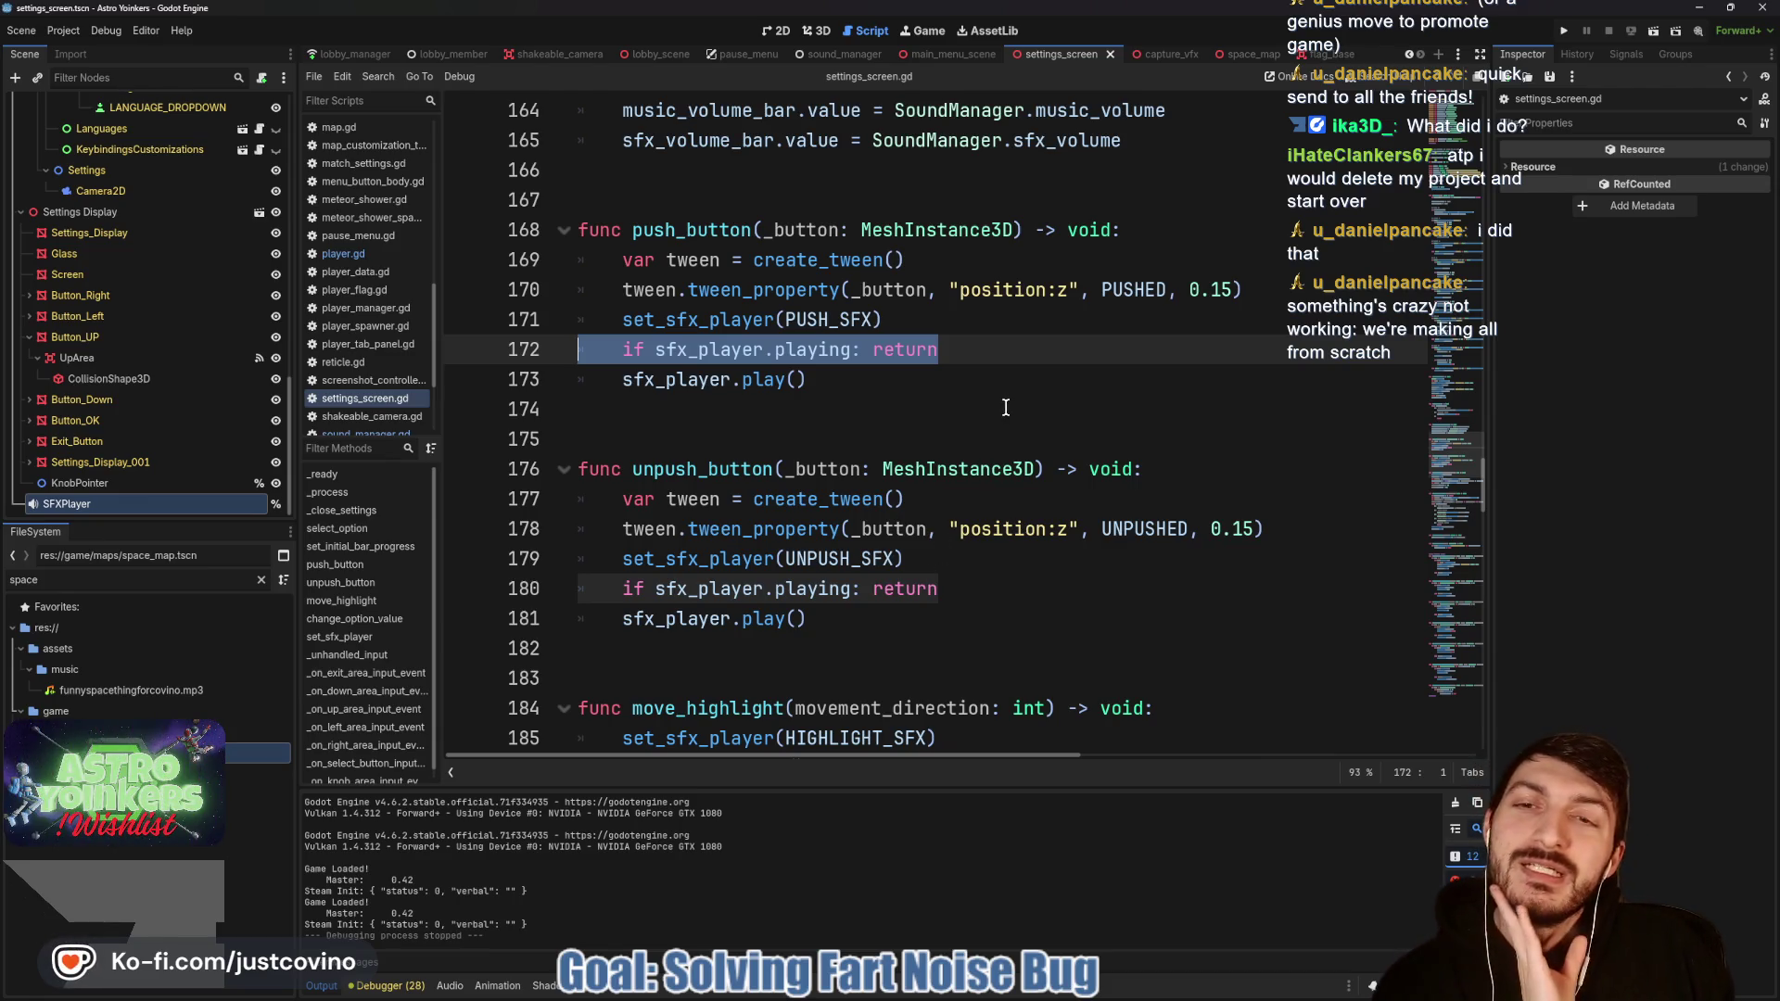
pyautogui.scroll(2, 992, 408)
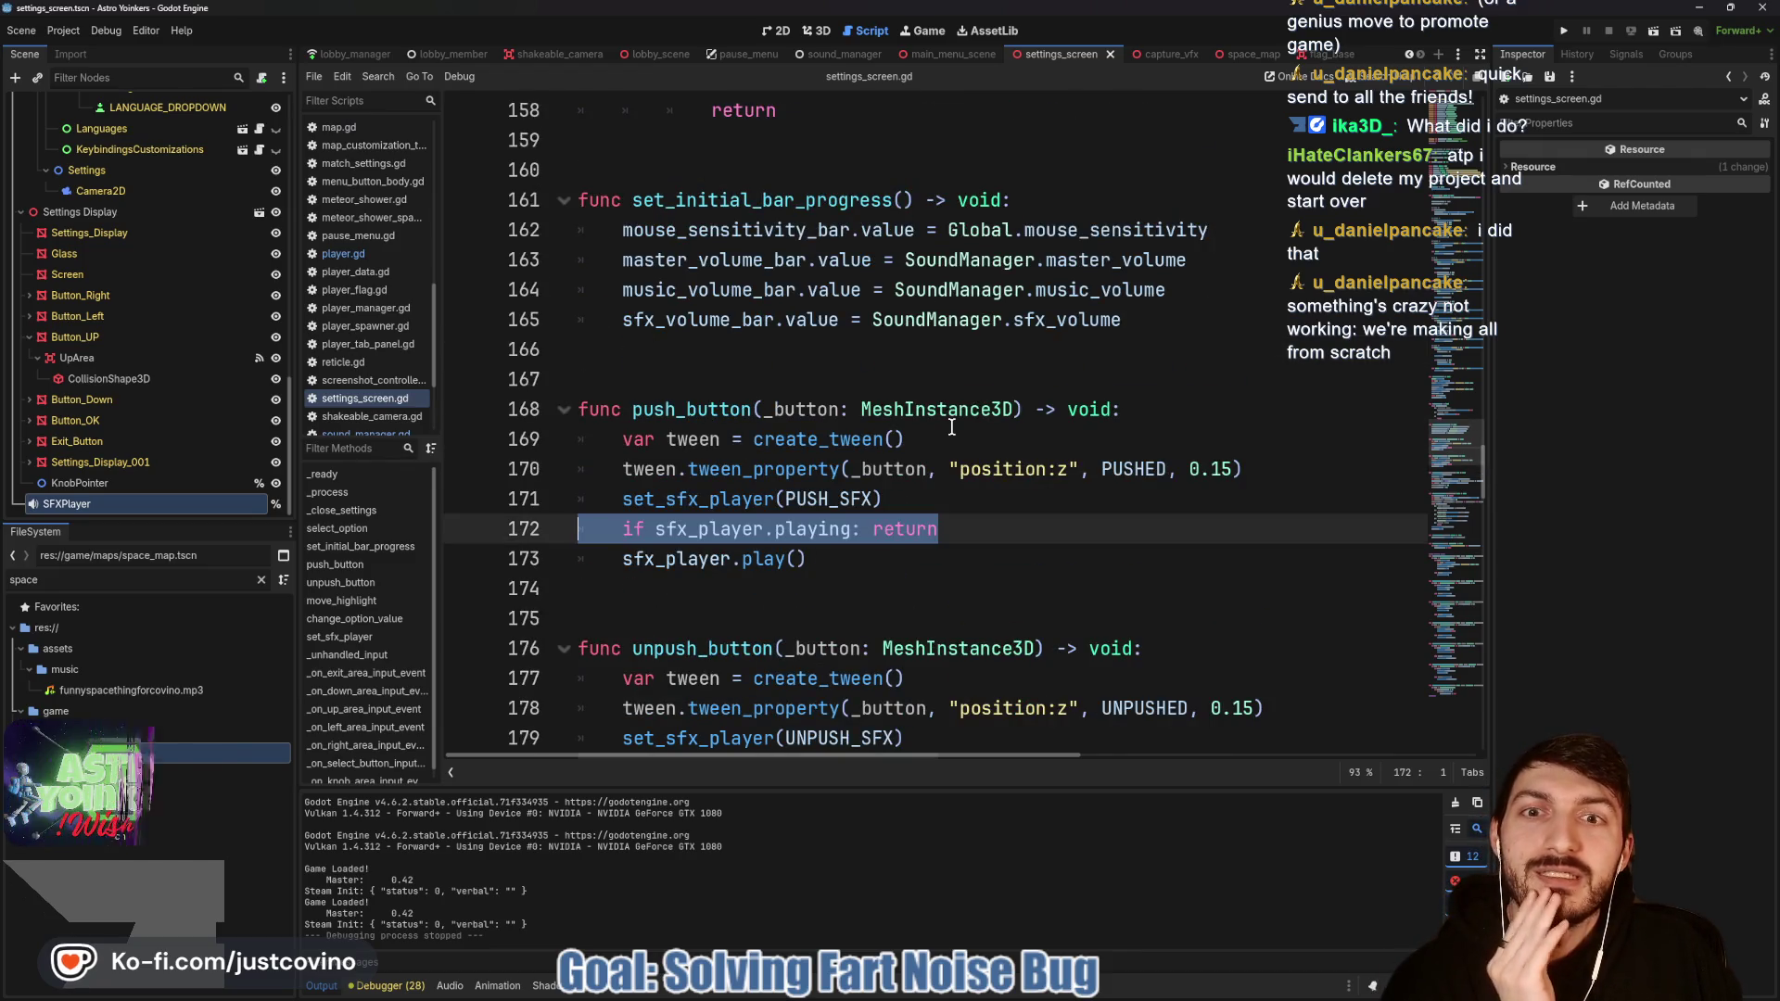
pyautogui.scroll(4, 935, 427)
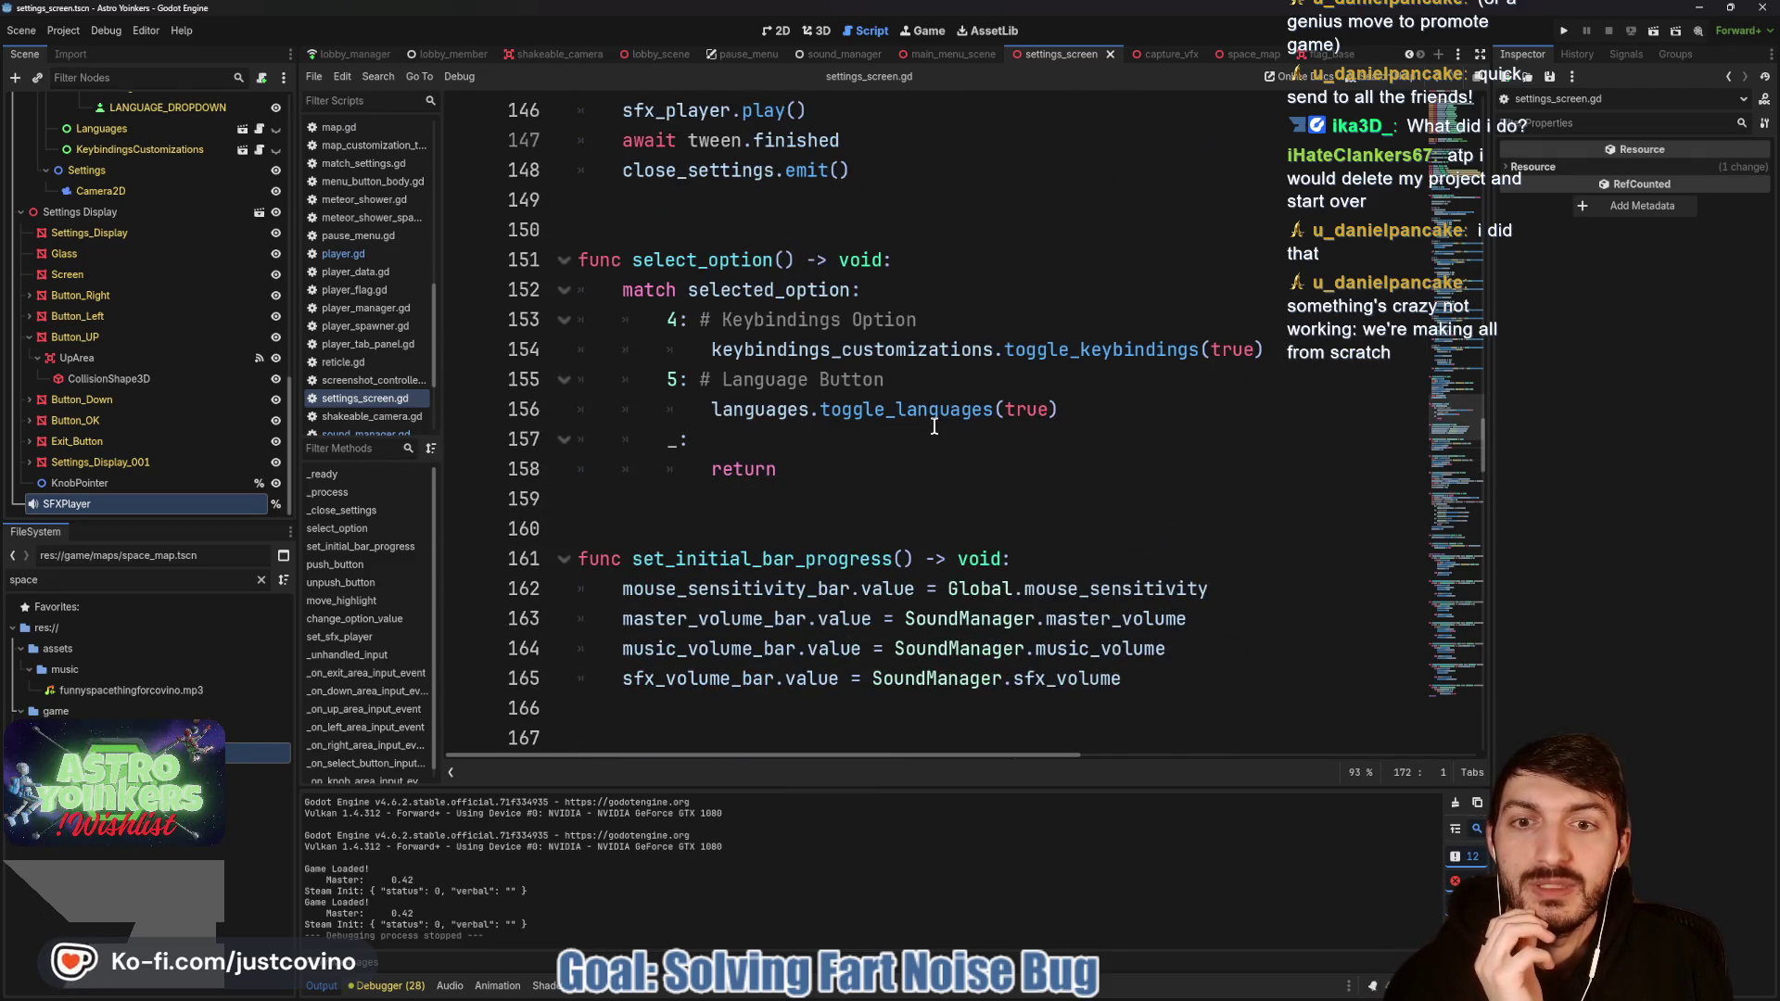
pyautogui.scroll(5, 934, 427)
pyautogui.scroll(4, 931, 430)
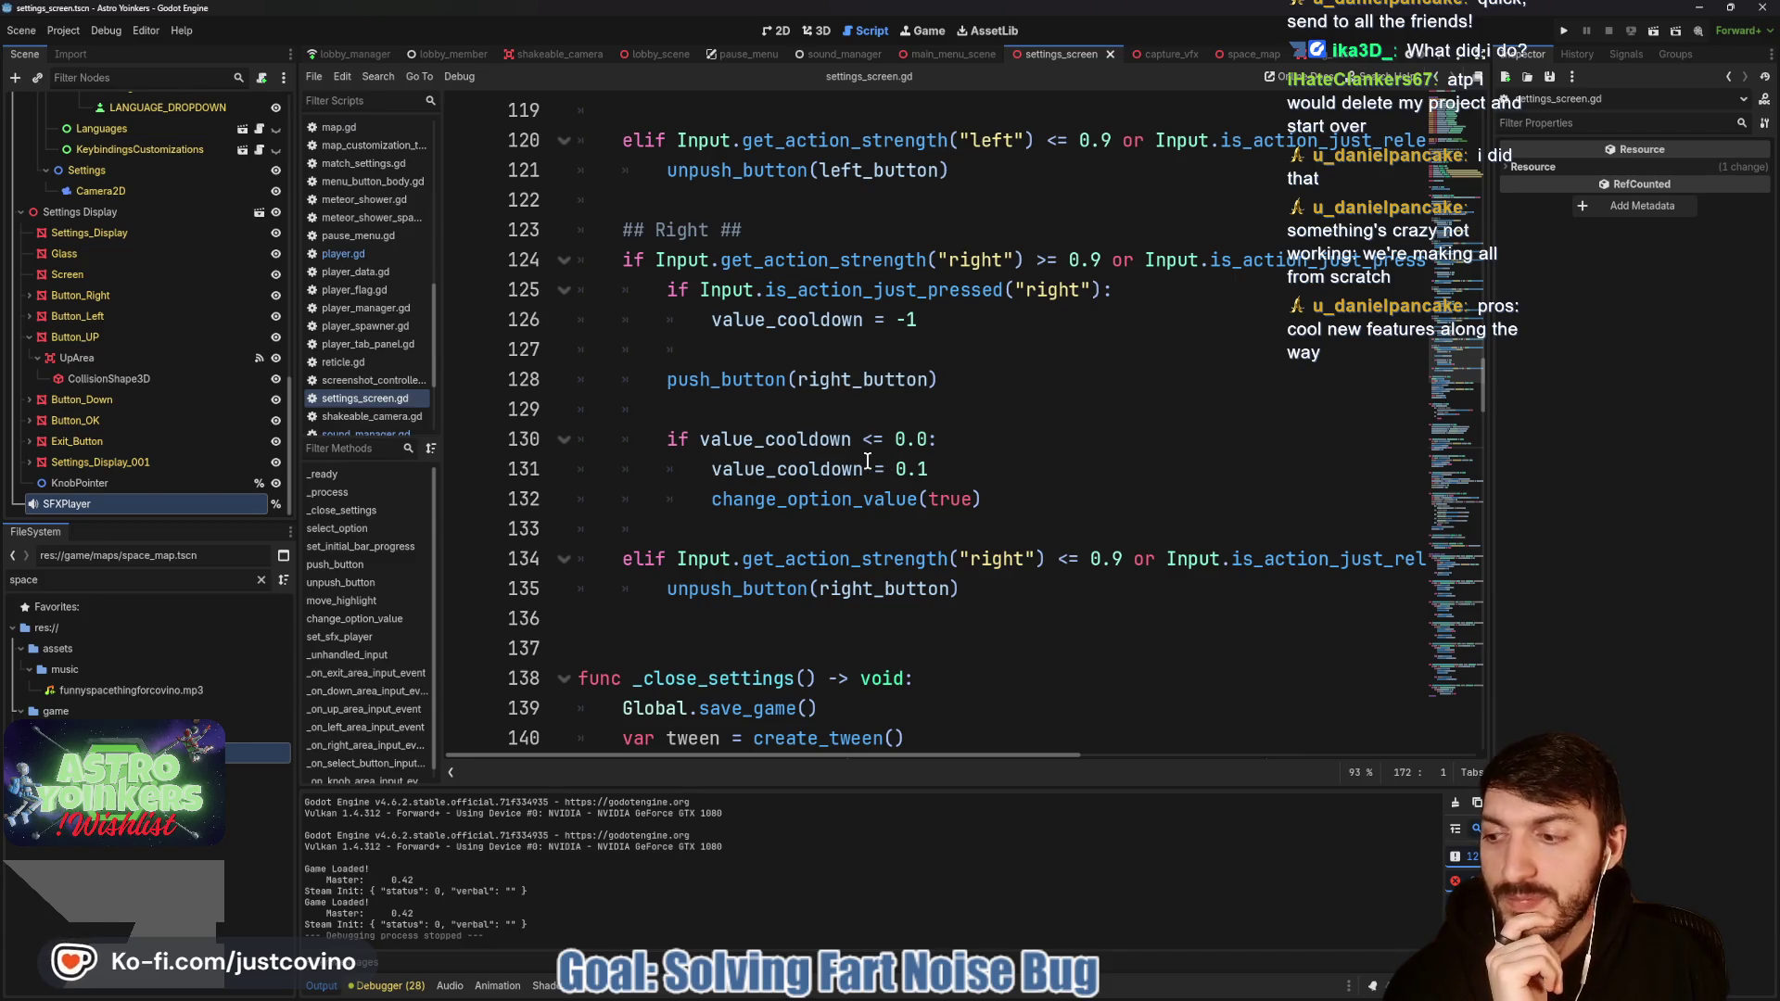
pyautogui.scroll(1, 857, 461)
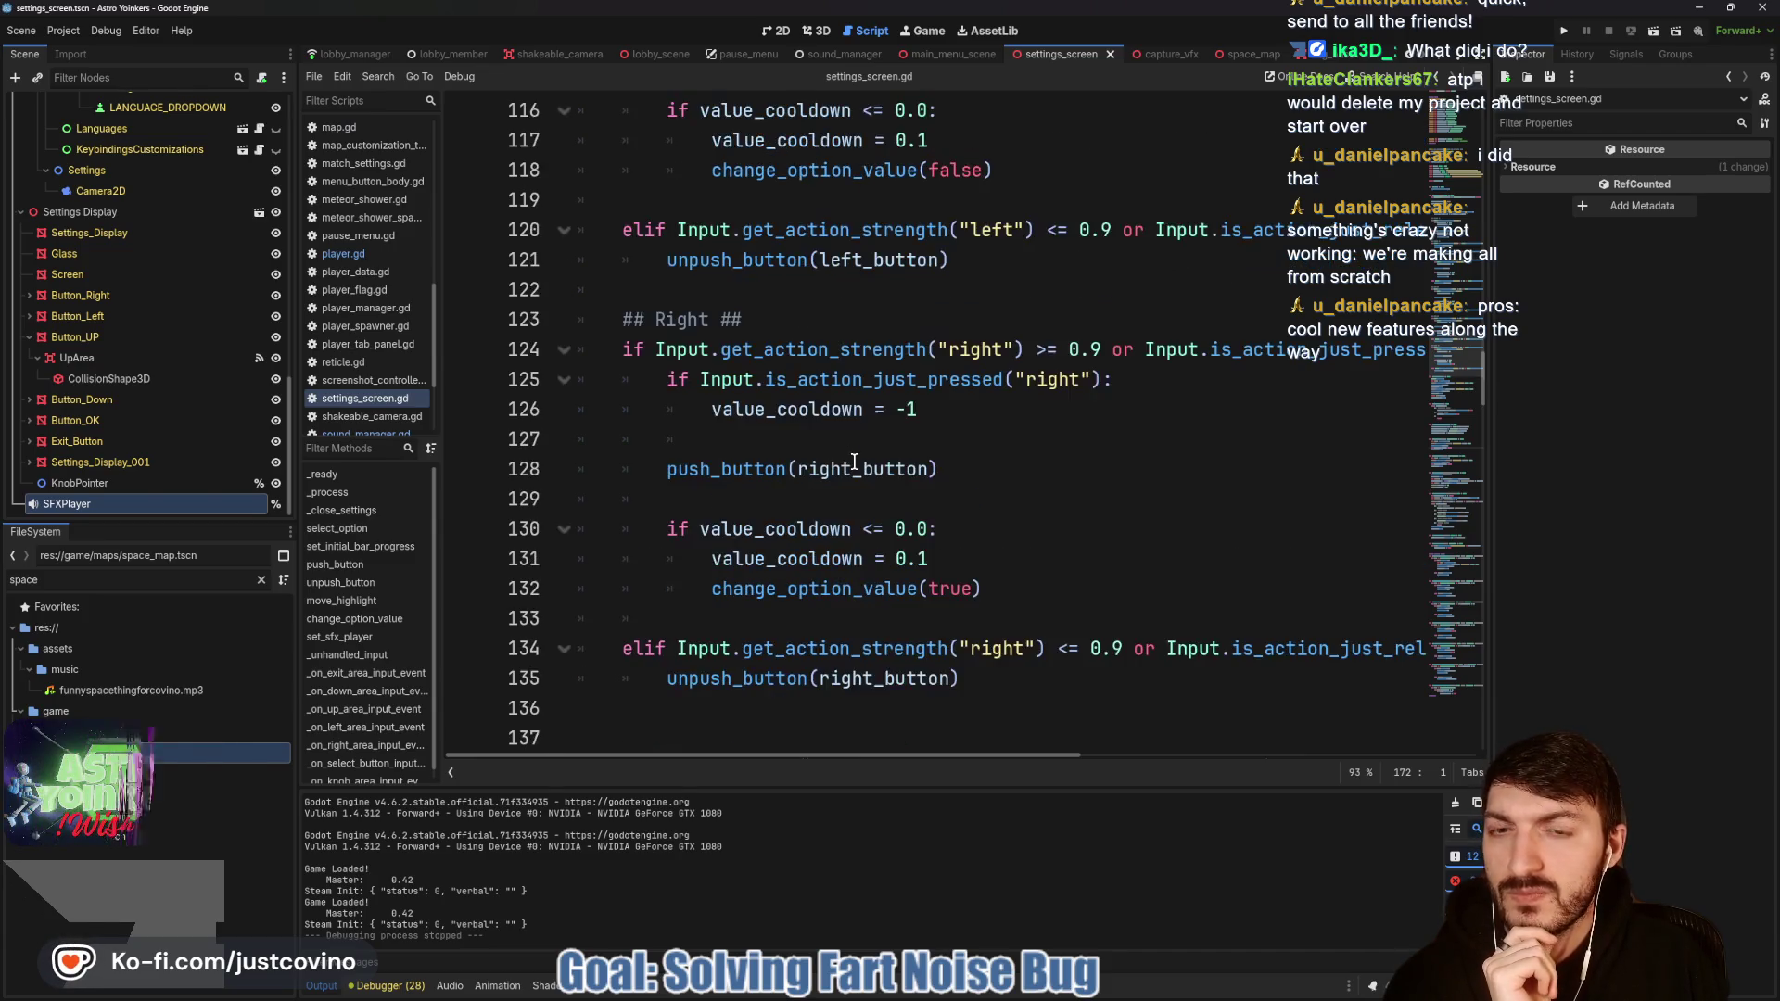
pyautogui.scroll(1, 854, 460)
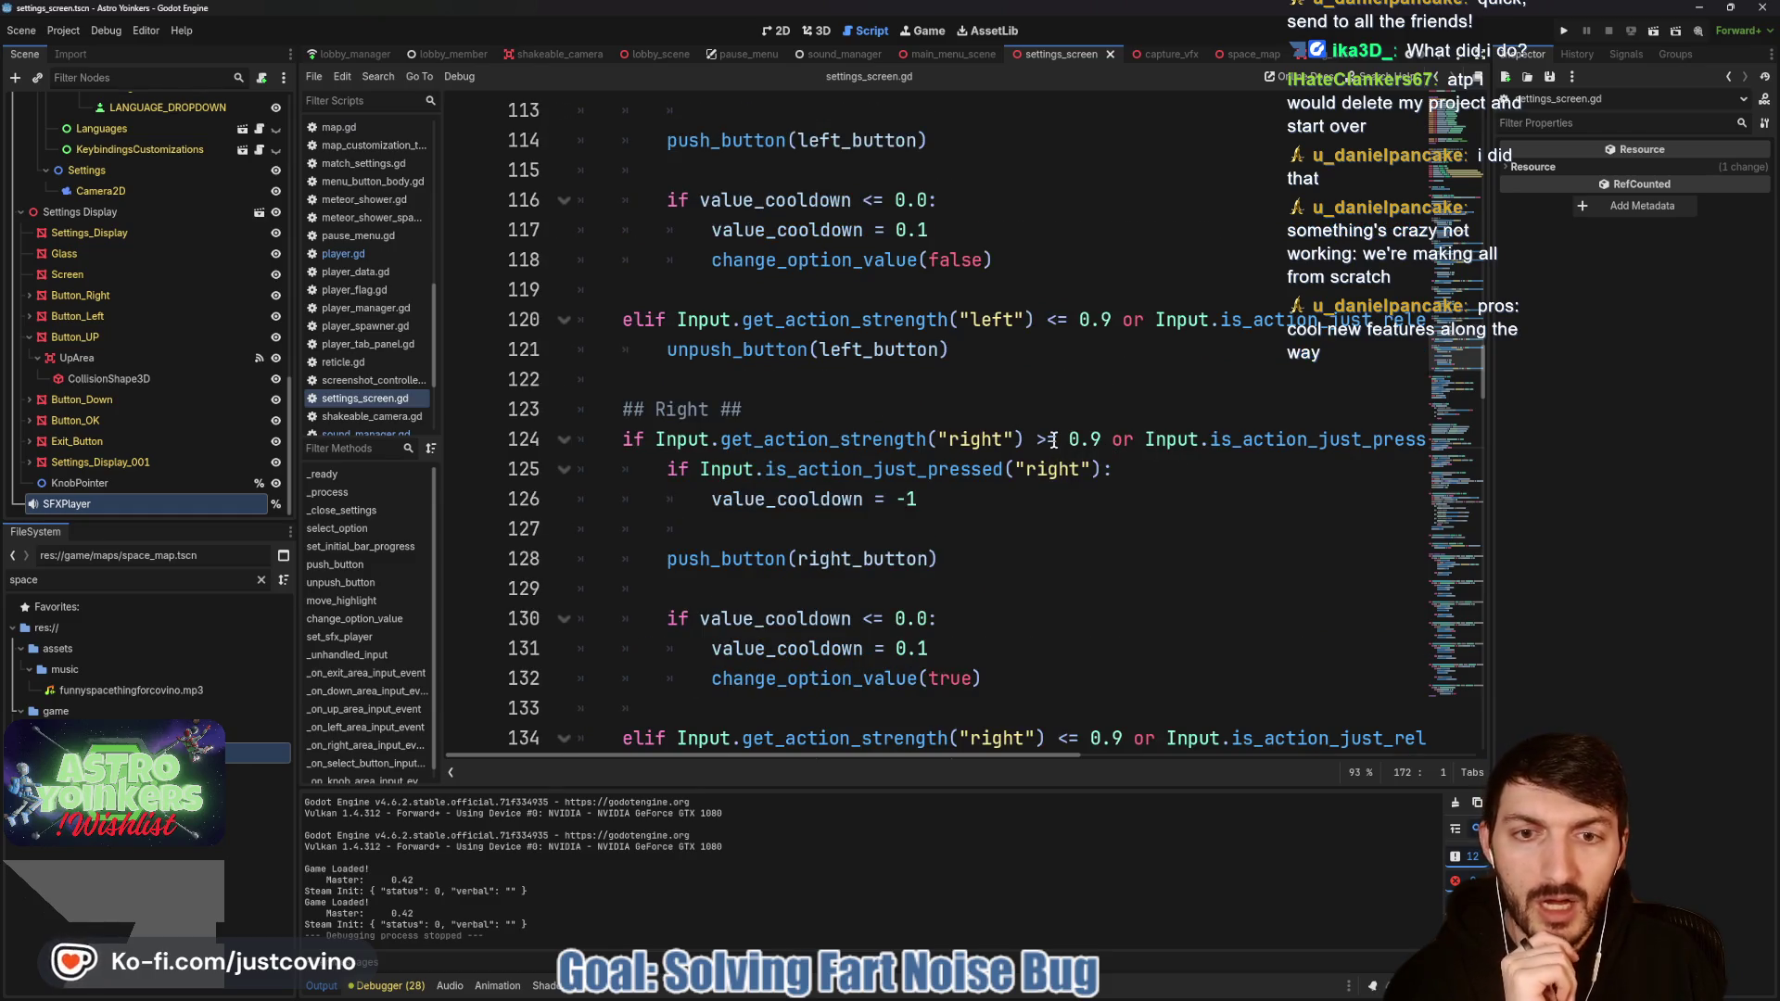
pyautogui.click(1122, 441)
pyautogui.hscroll(1, 1124, 461)
pyautogui.hscroll(2, 1124, 461)
pyautogui.hscroll(-2, 1063, 455)
# Place multiple carets after 0.9 in the left, right, back and forward release conditions.
pyautogui.click(1043, 440)
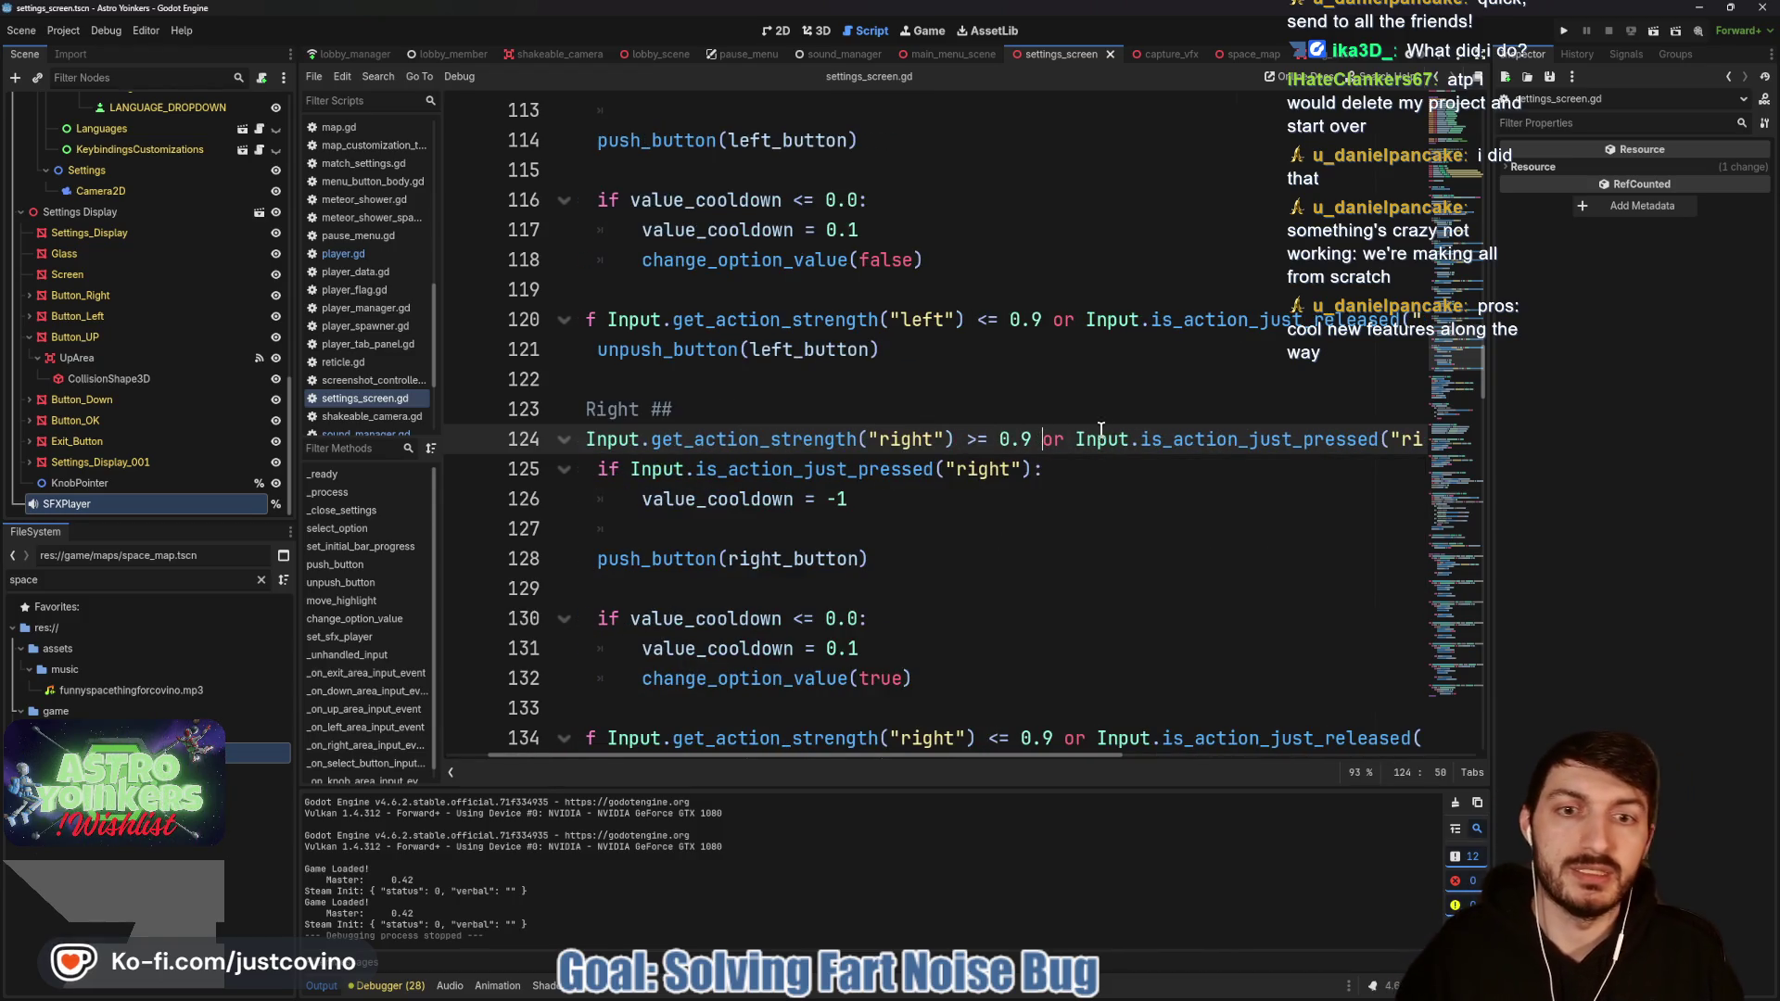
pyautogui.click(1038, 319)
pyautogui.hscroll(-2, 1049, 442)
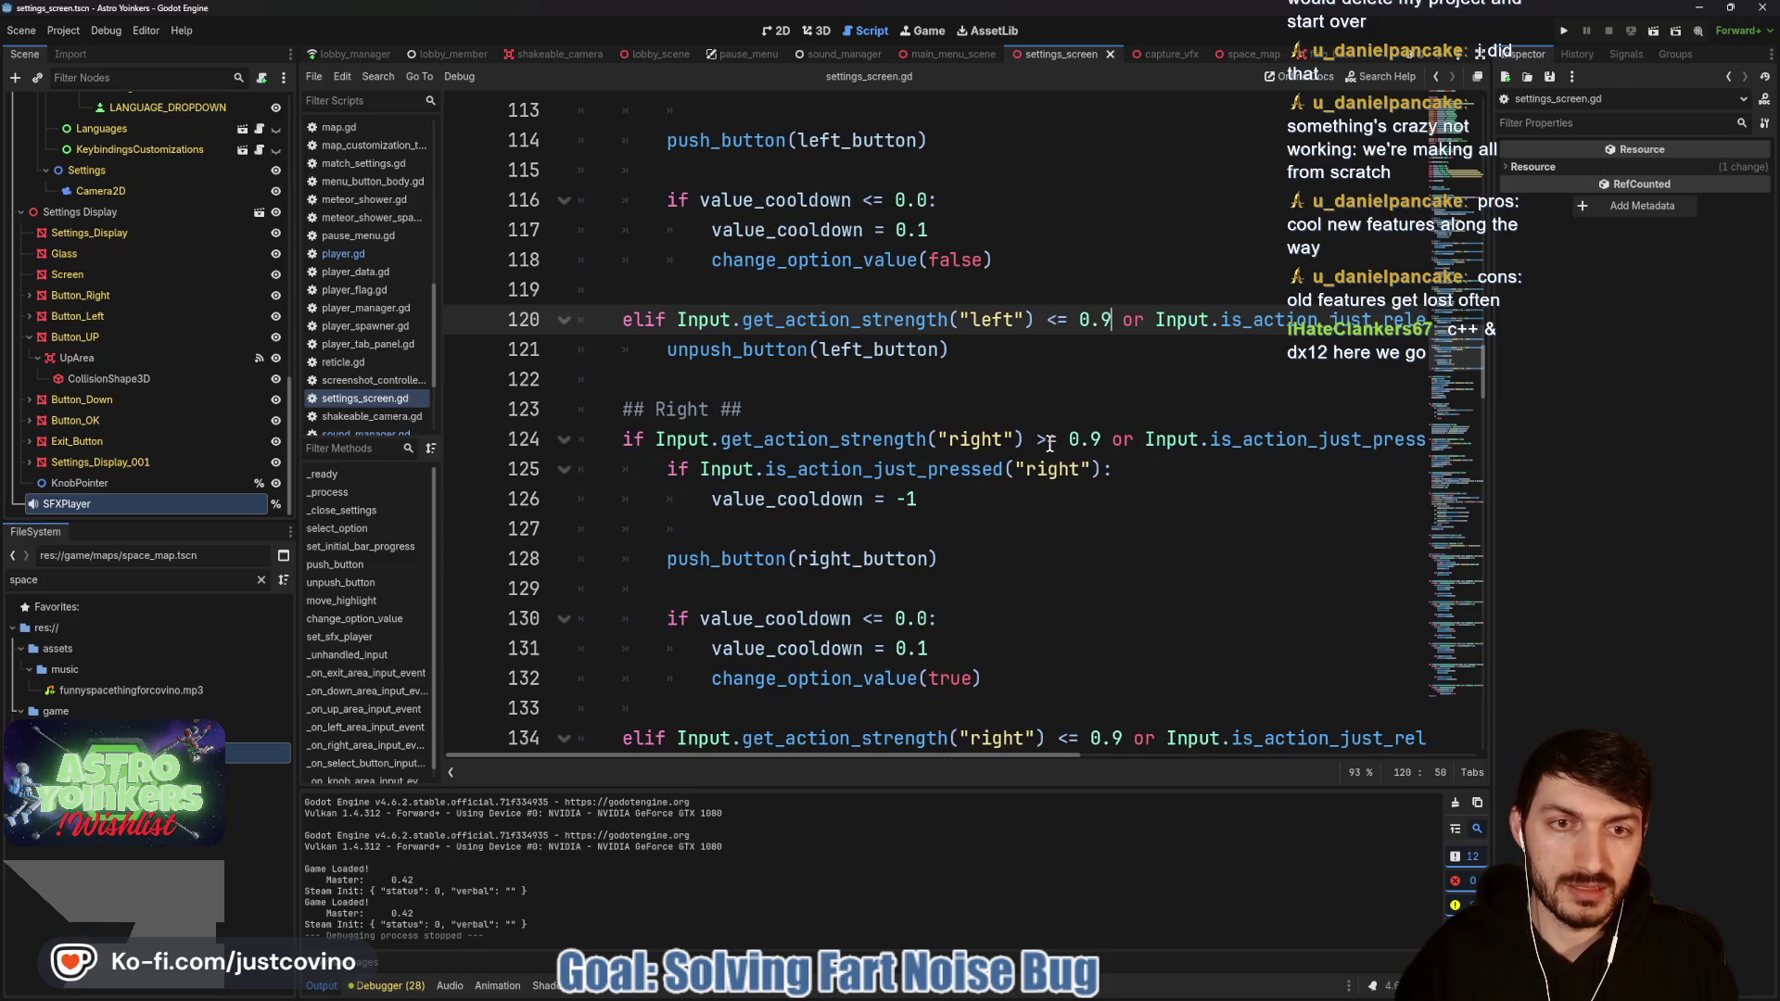
pyautogui.scroll(-3, 1049, 442)
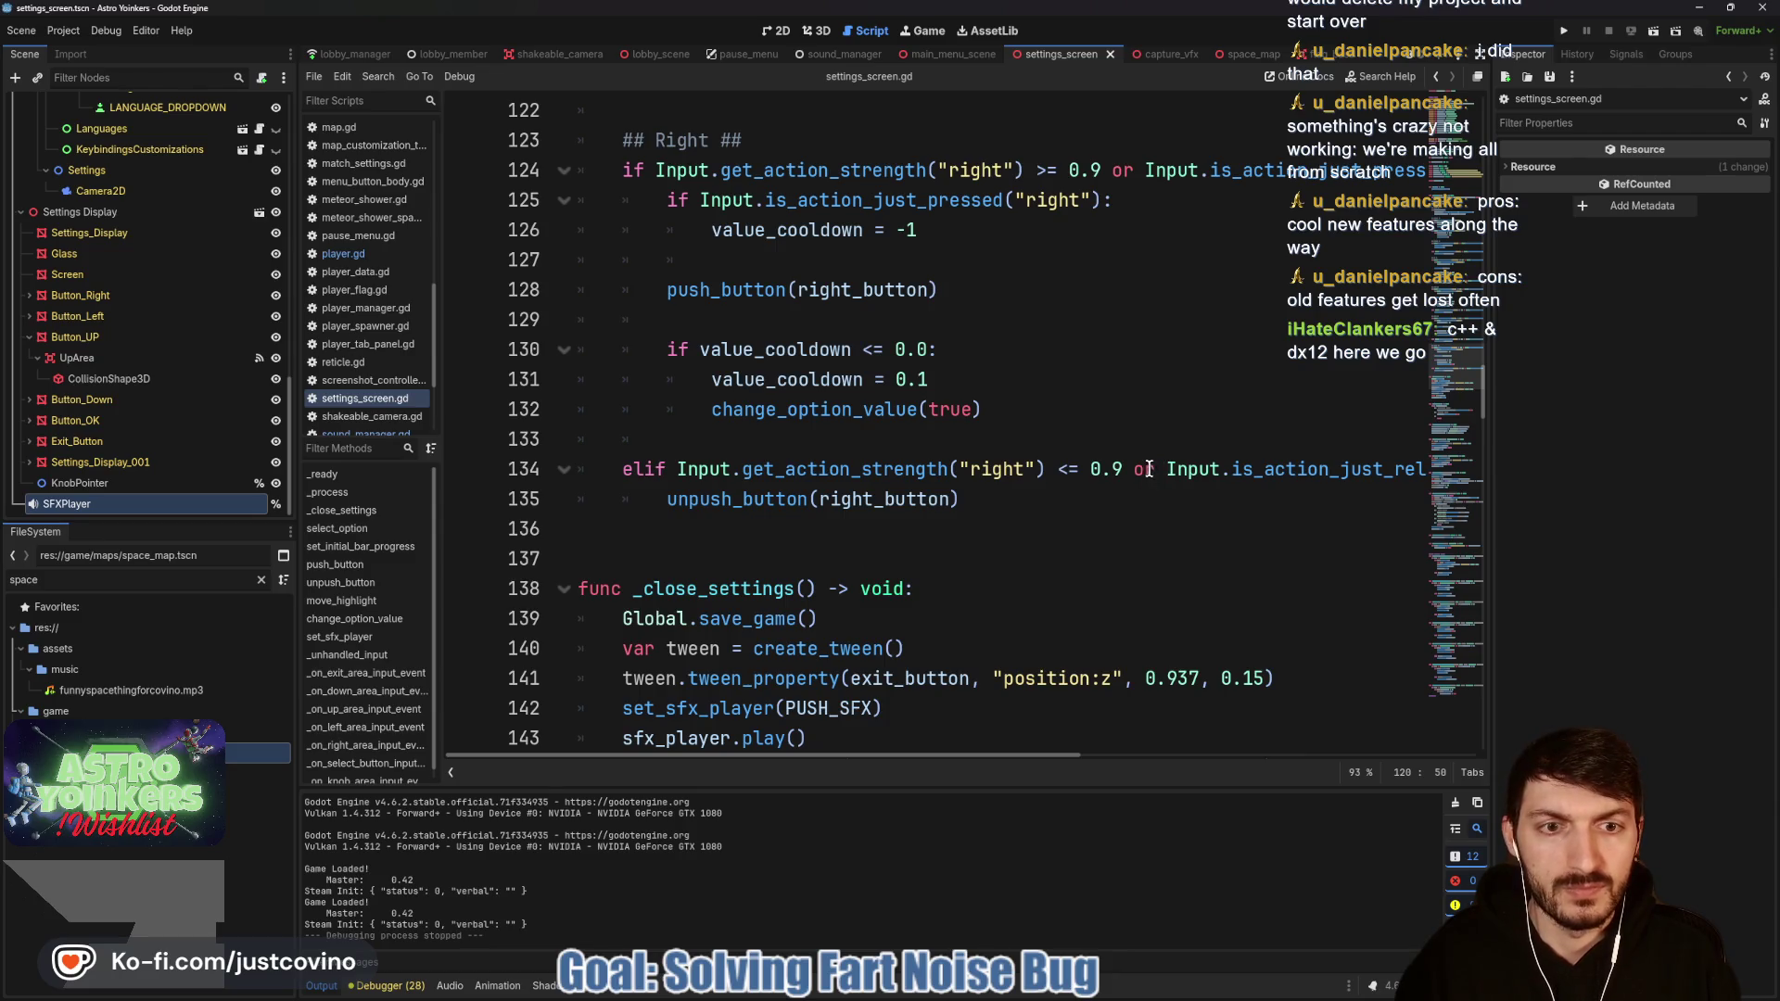
pyautogui.click(1117, 467)
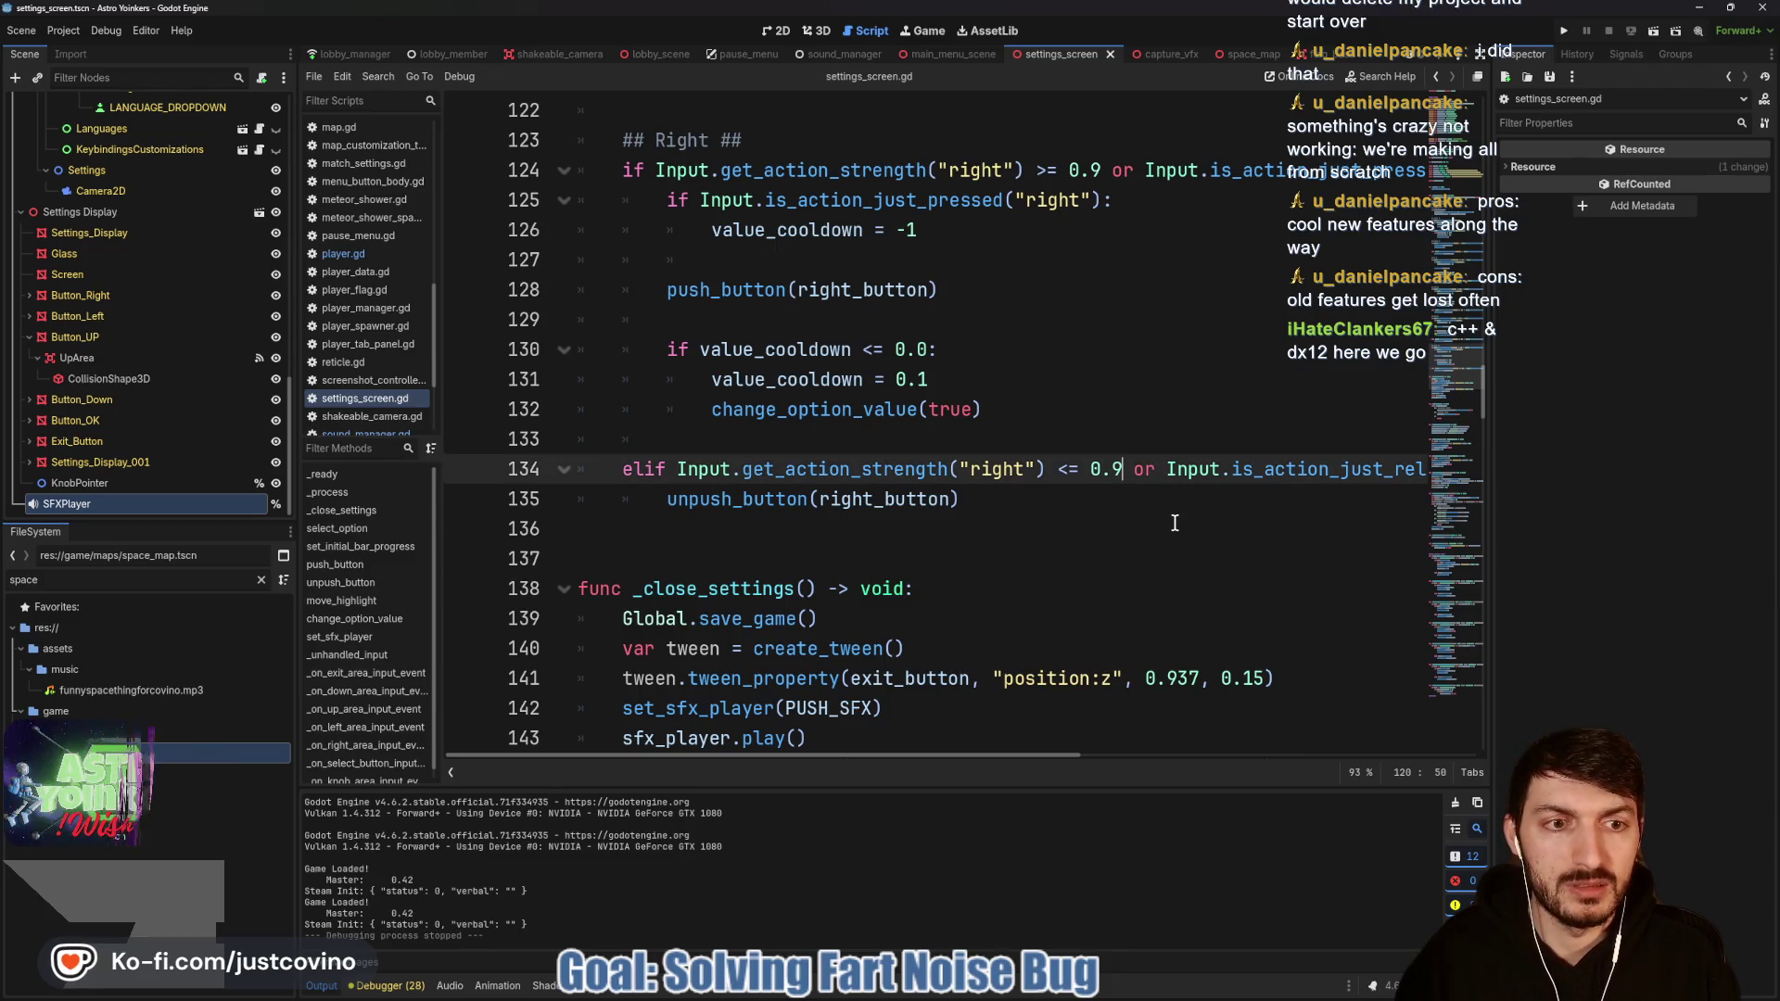
pyautogui.scroll(7, 1175, 523)
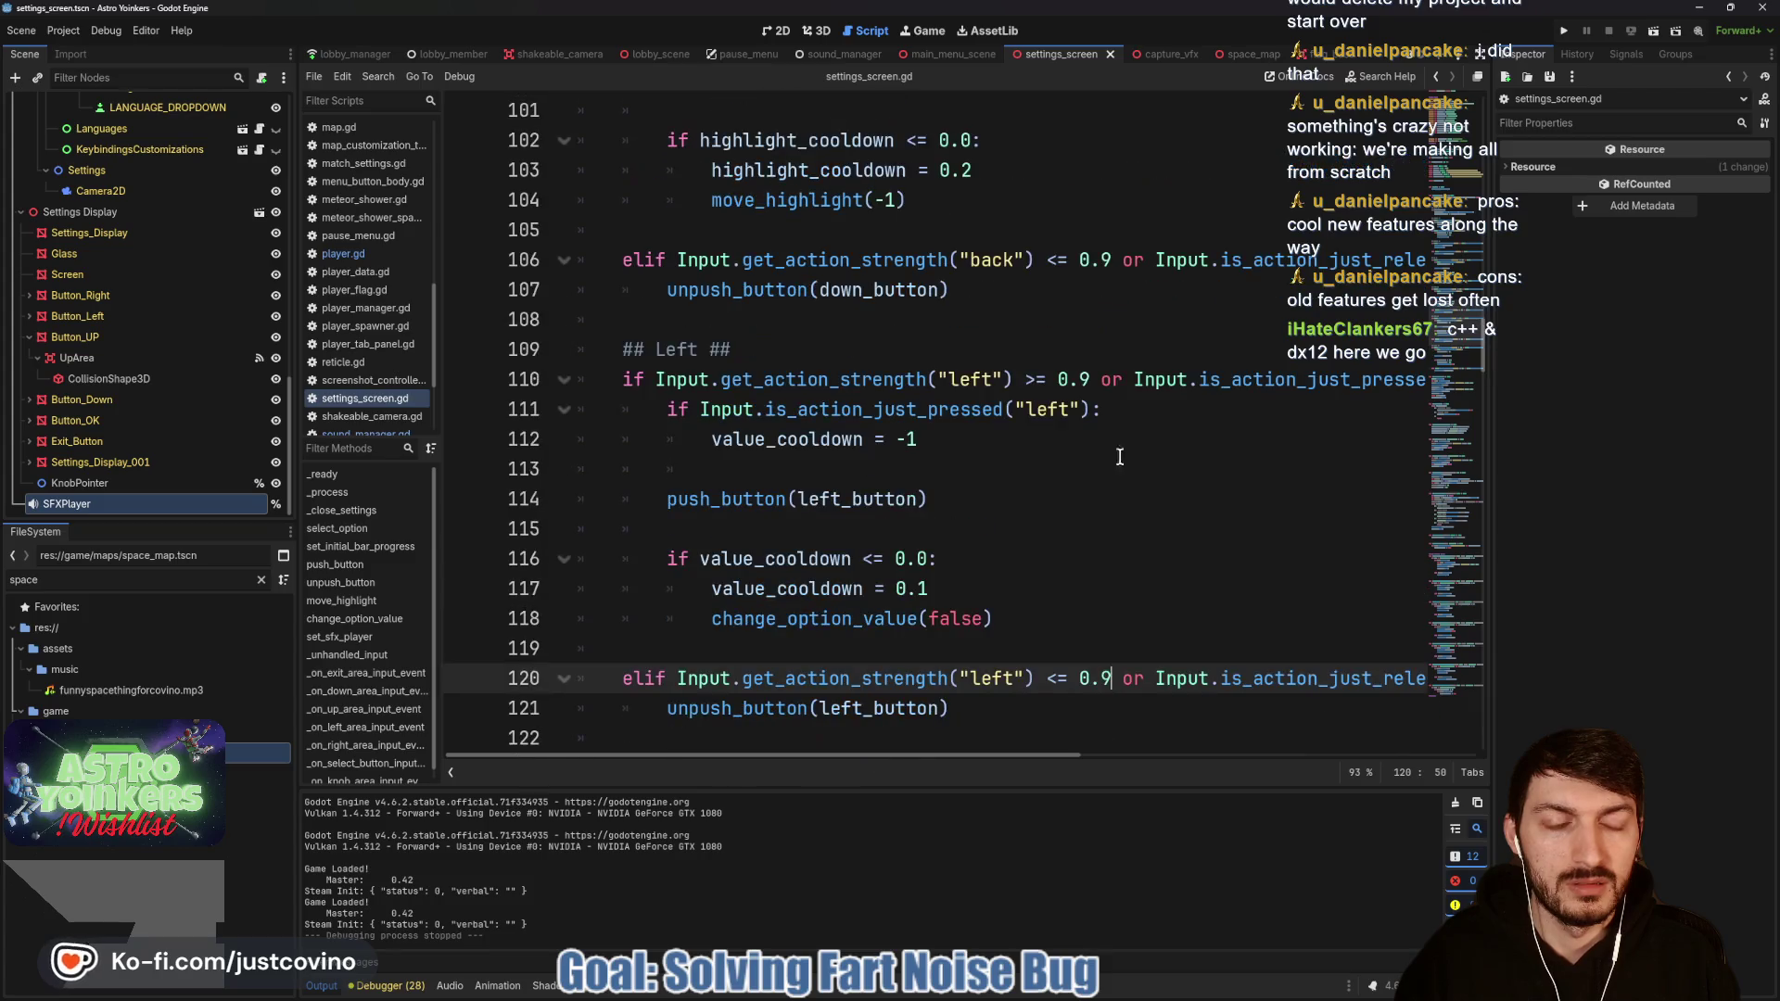
pyautogui.click(1110, 260)
pyautogui.scroll(4, 1117, 306)
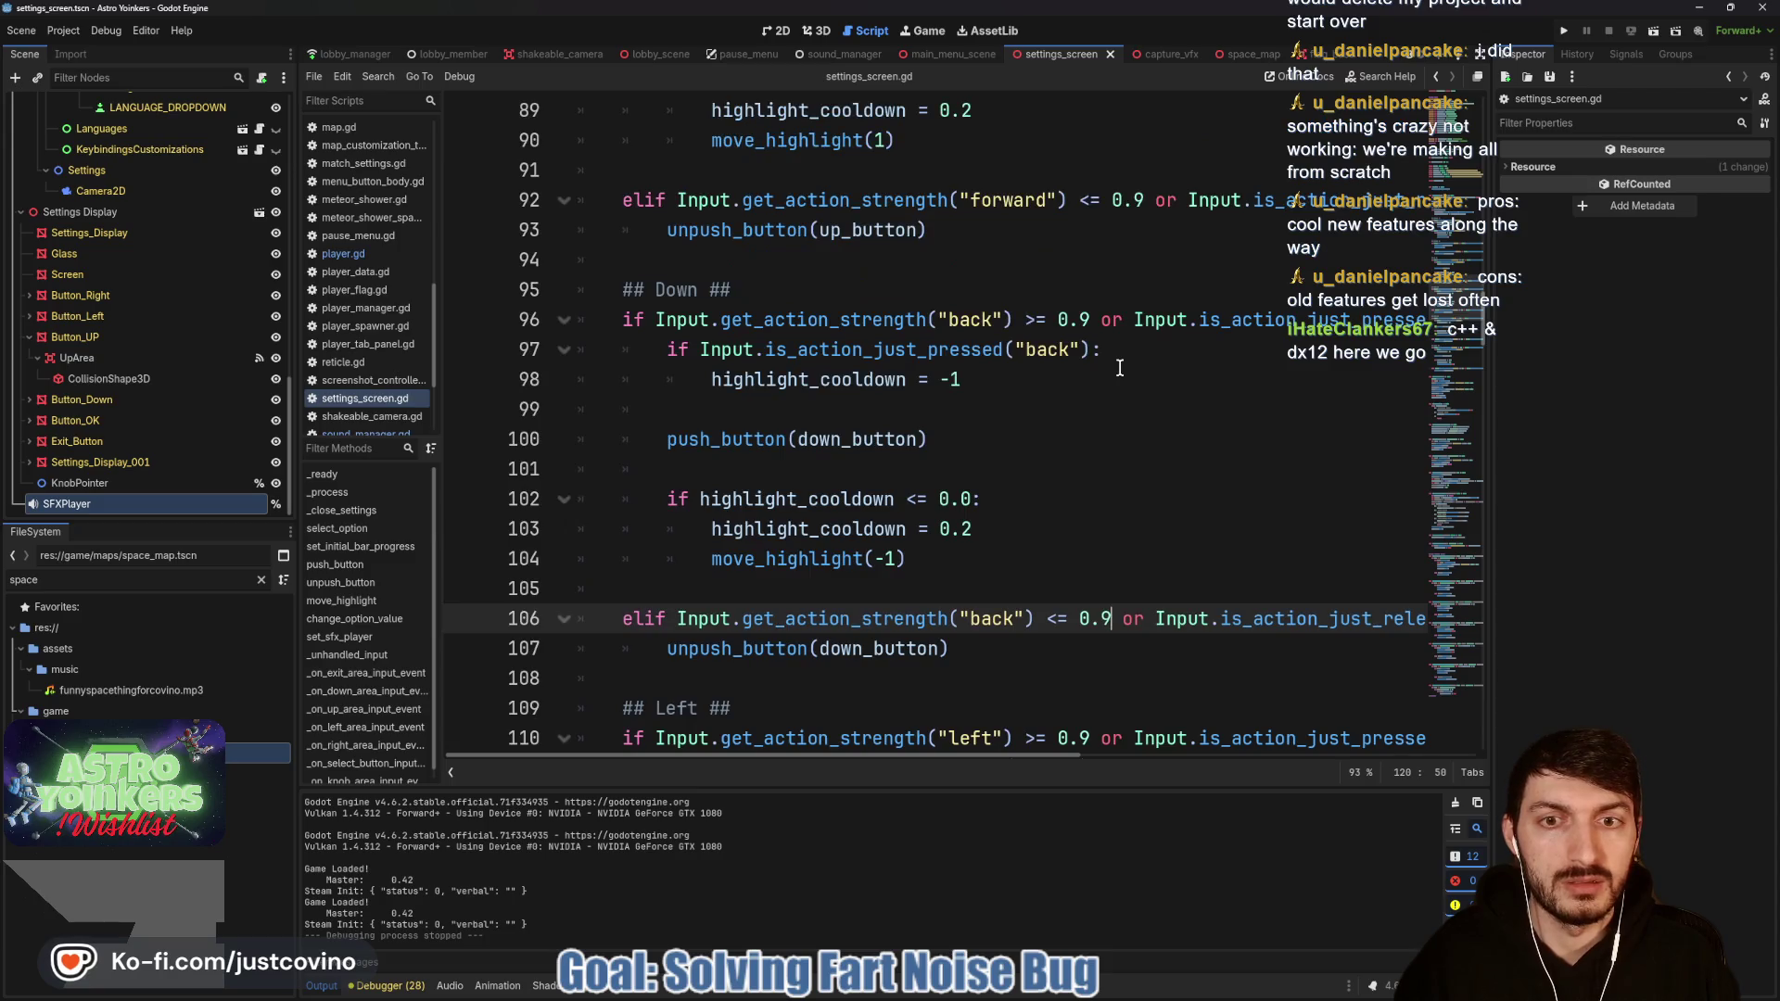
pyautogui.scroll(1, 1104, 380)
pyautogui.click(1145, 291)
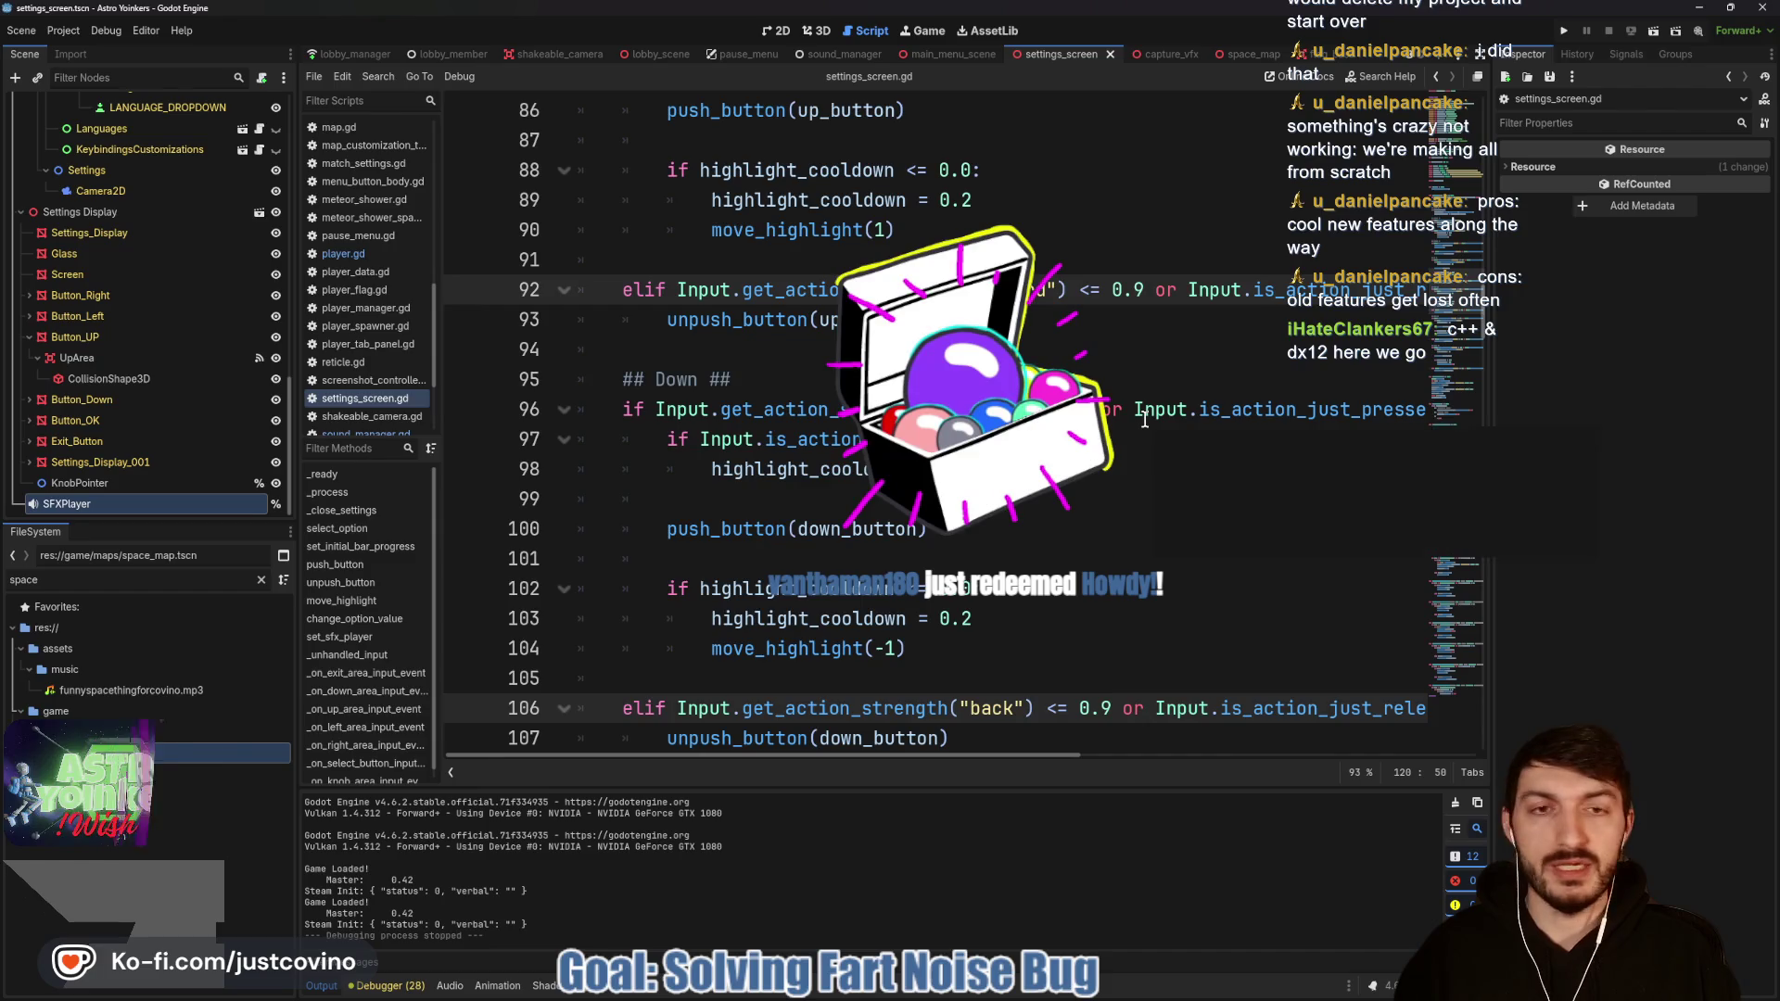
pyautogui.scroll(3, 1159, 420)
pyautogui.scroll(2, 1140, 420)
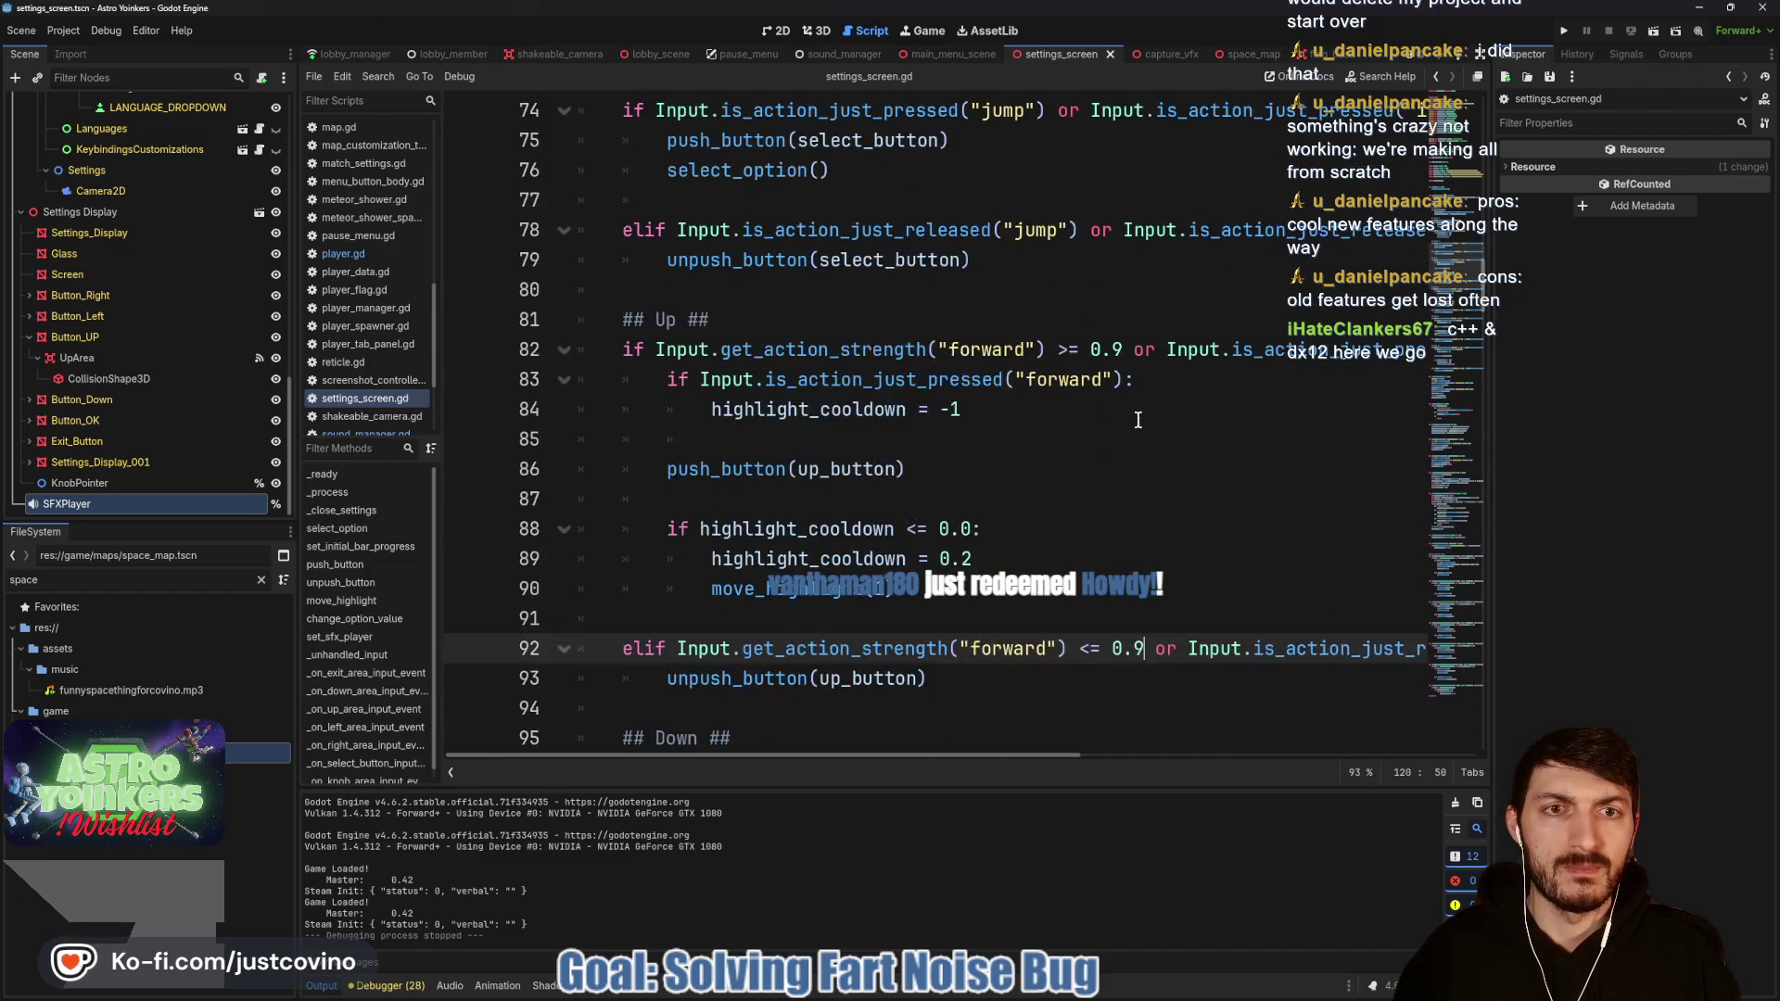
pyautogui.scroll(-3, 1134, 420)
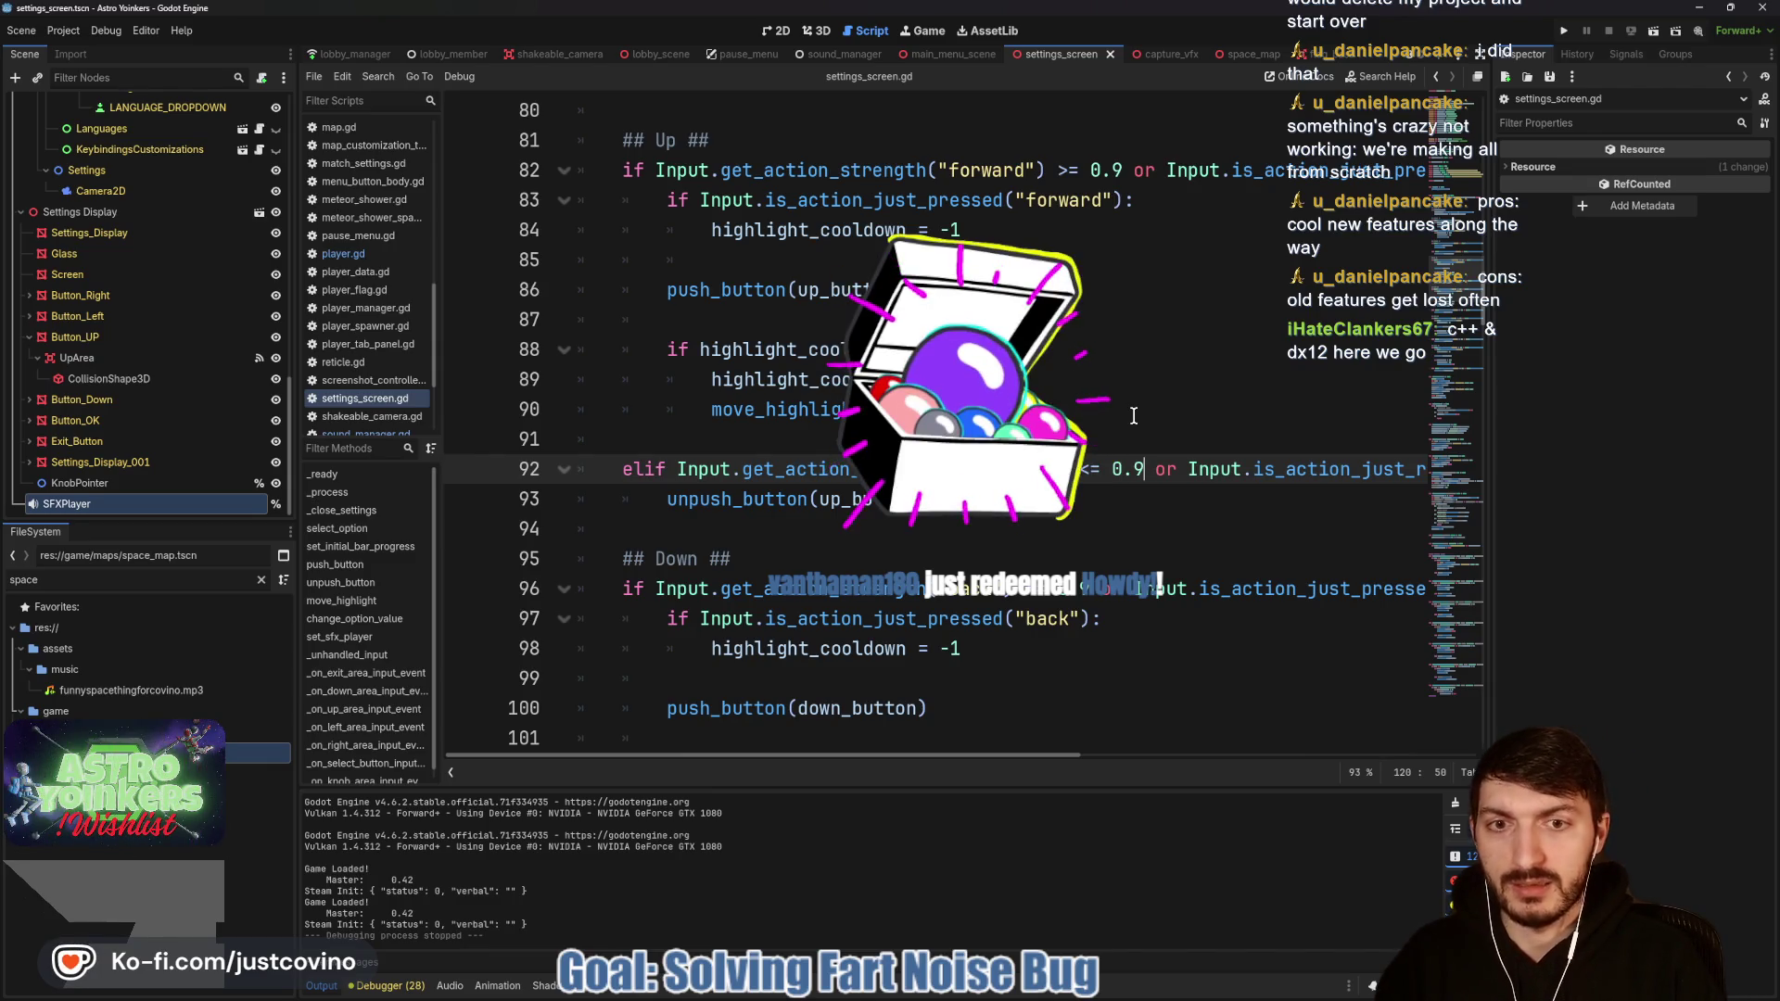
# Append 'and Input.get_action_strength() != 0' to all four release conditions at once.
pyautogui.write('and Input.get')
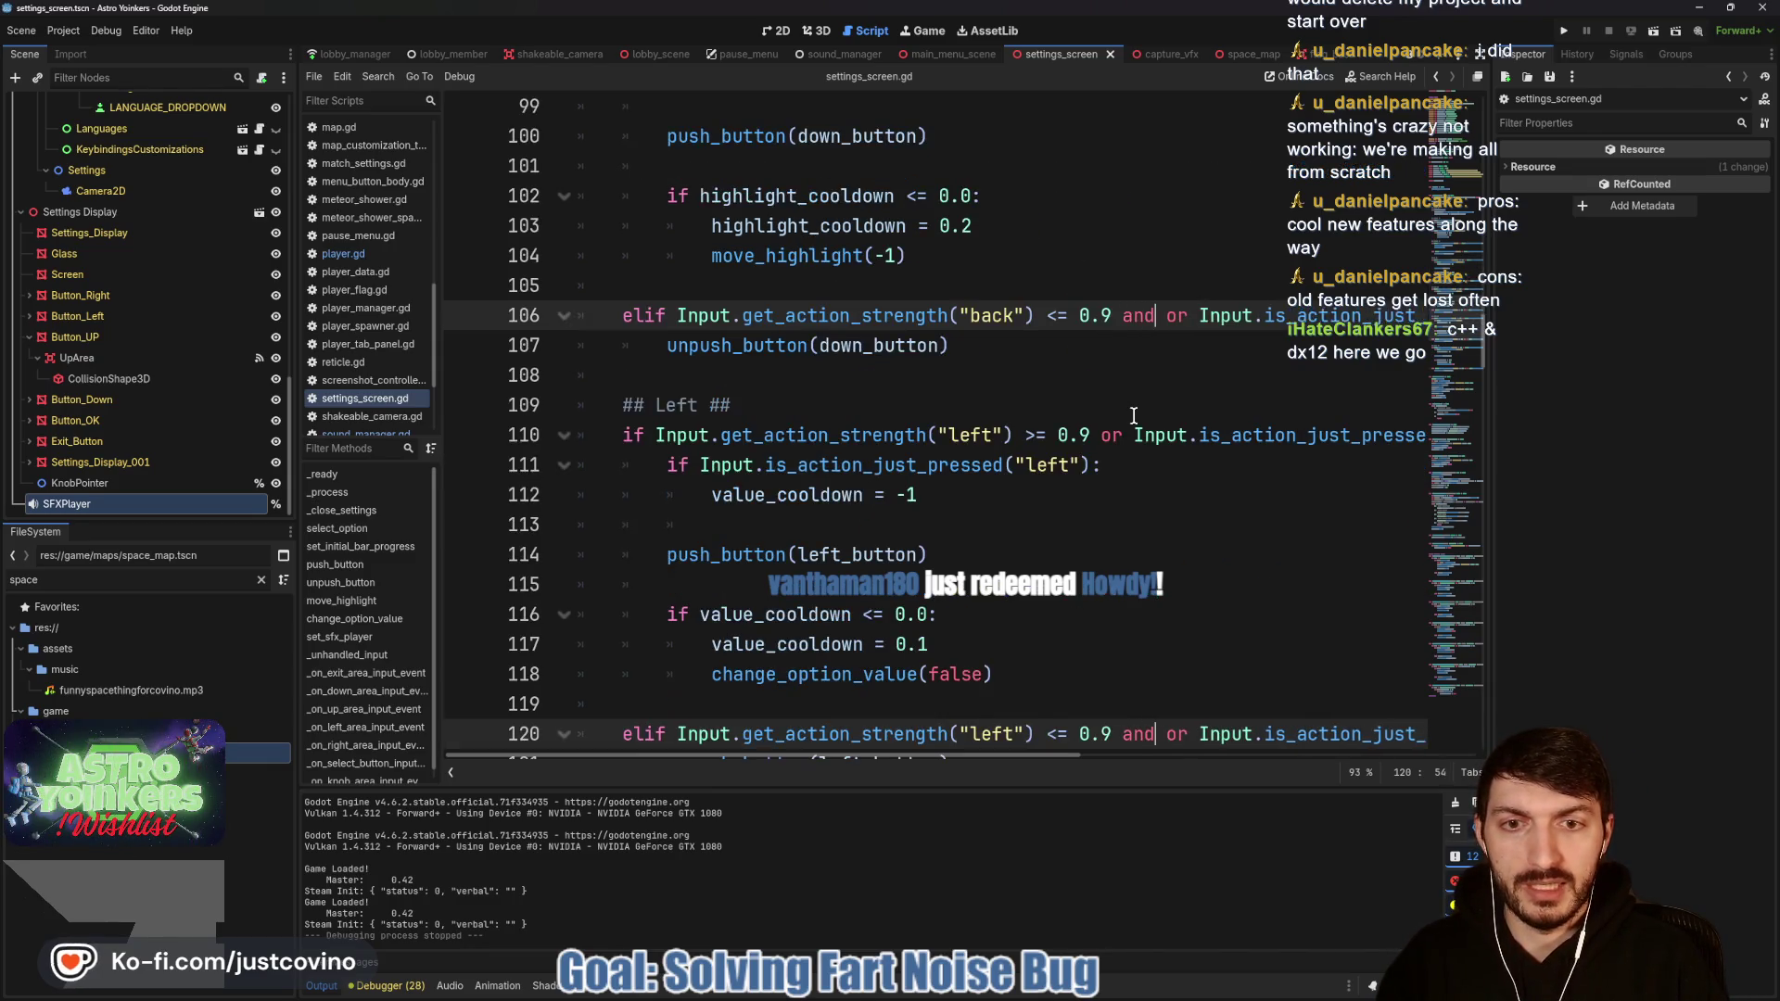
pyautogui.write('_action')
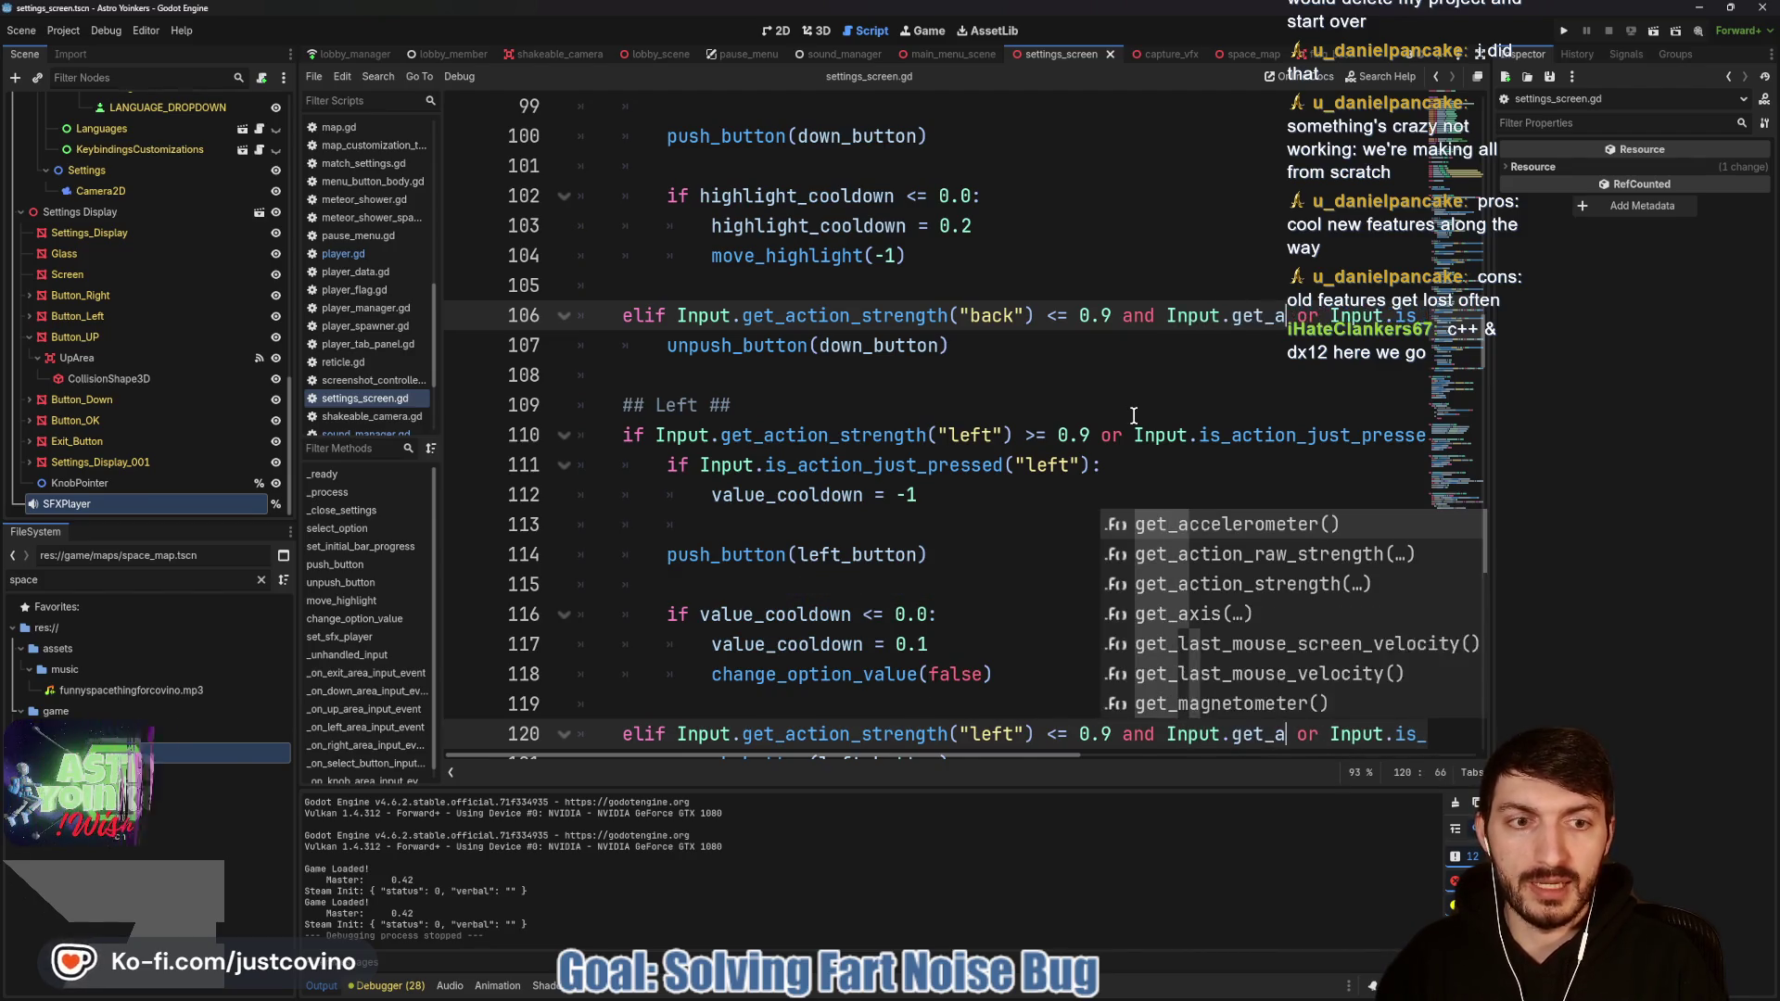
pyautogui.press('Down')
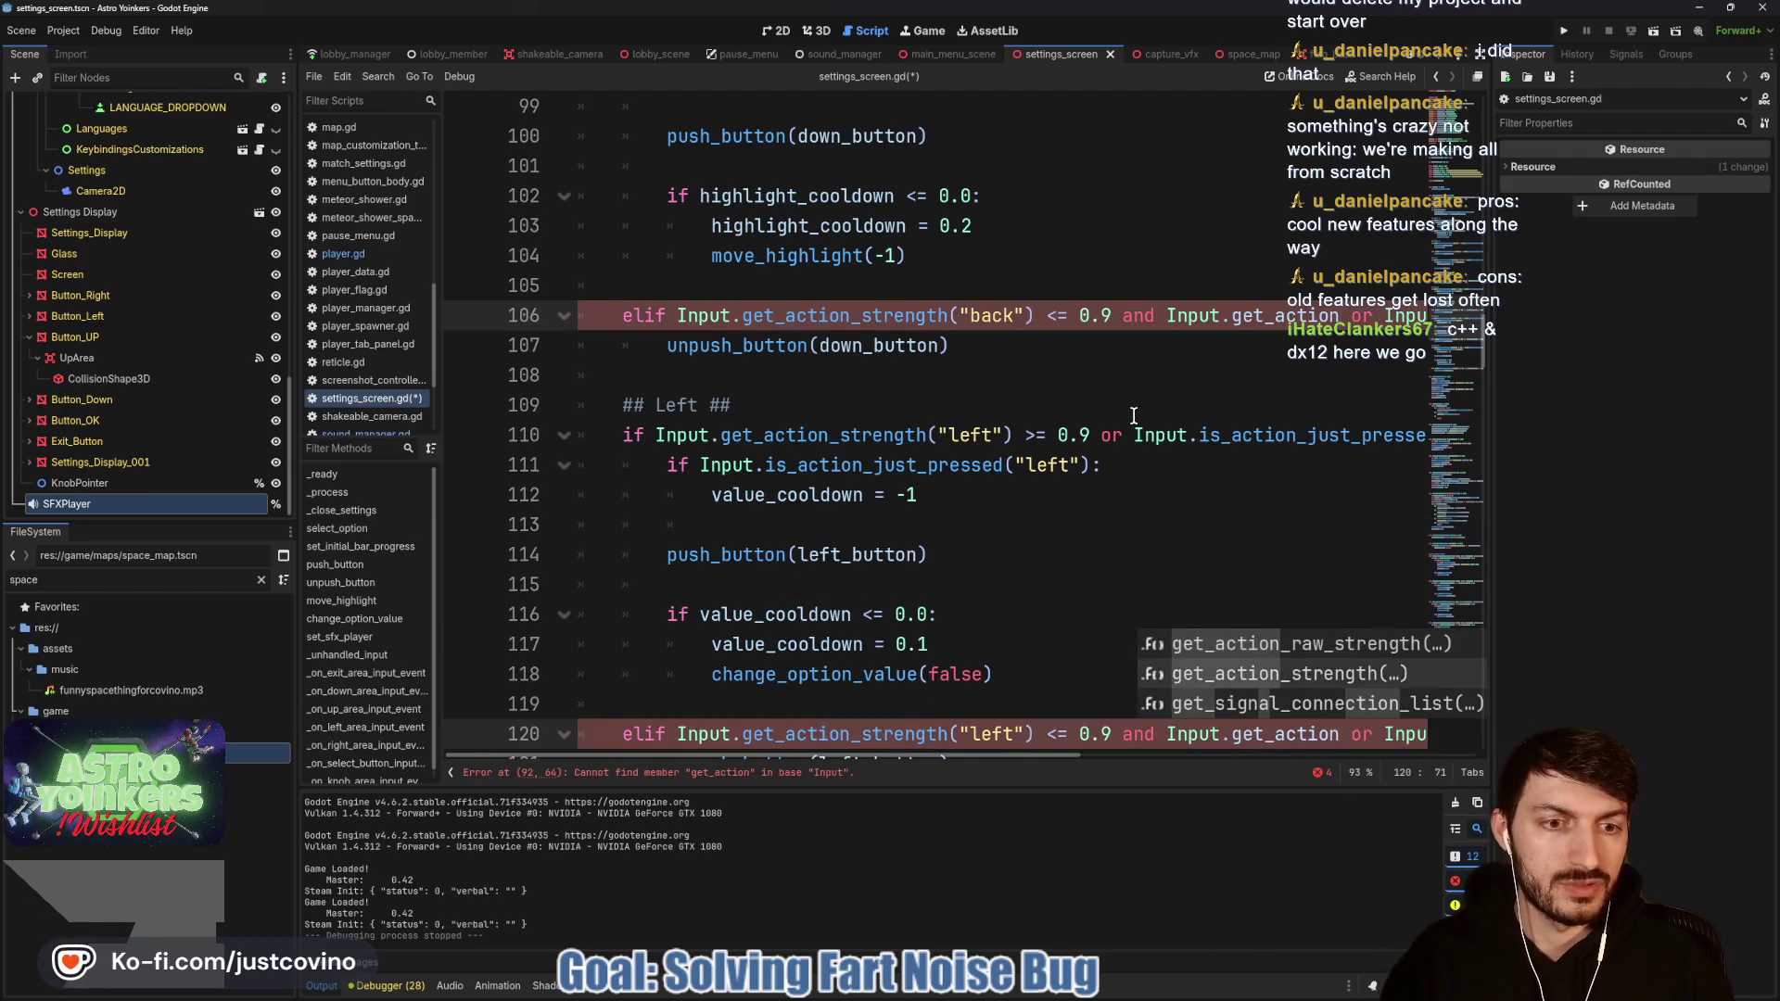
pyautogui.press('Return')
pyautogui.press('Right')
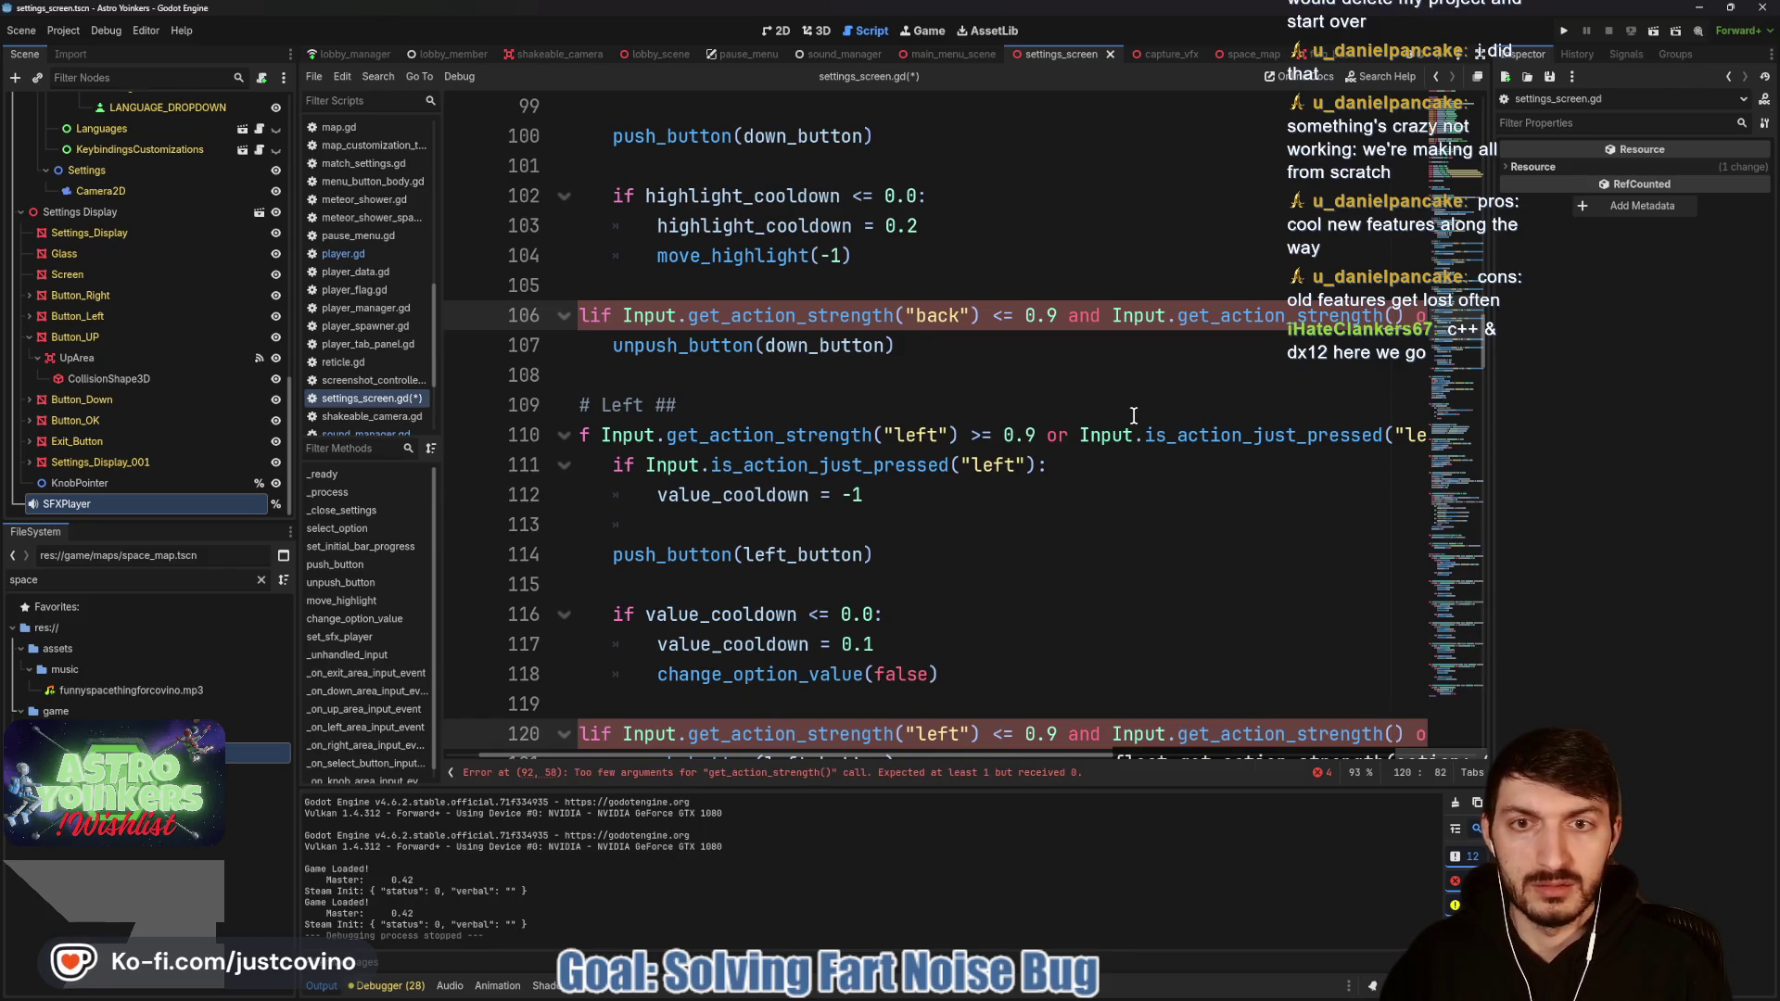
pyautogui.write('!= 0')
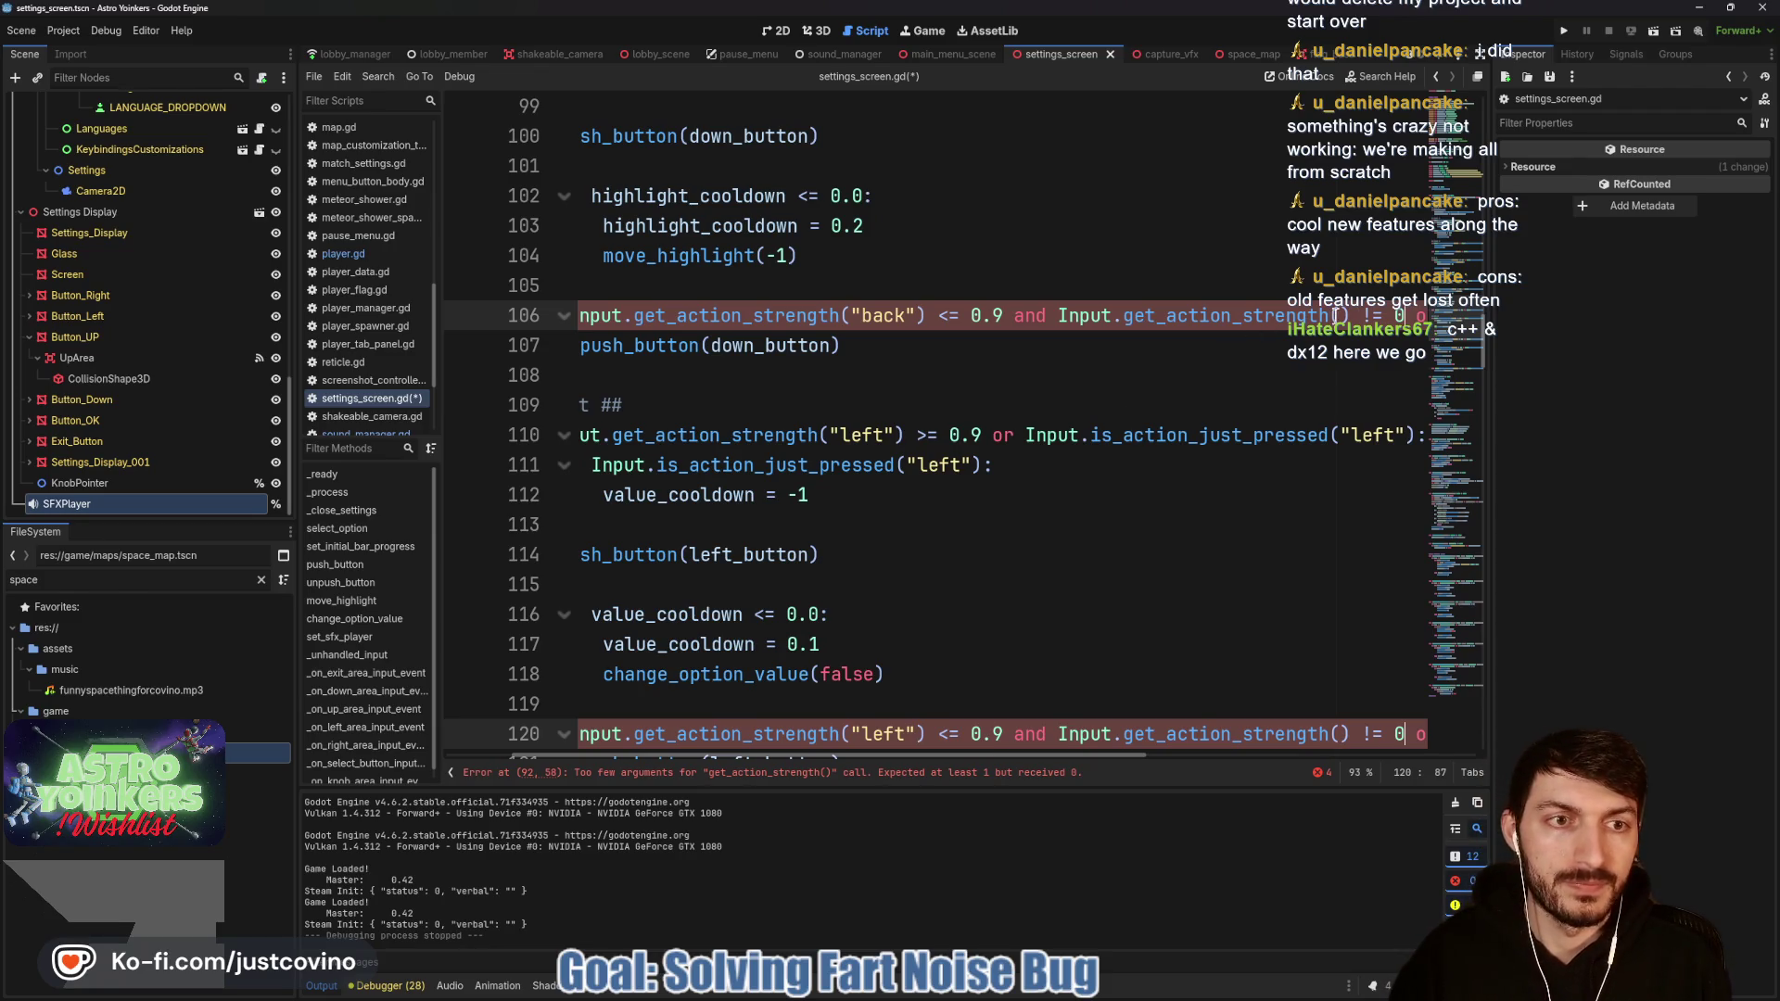
# Fill in the "back", "left" and "right" action names on lines 106, 120 and 134.
pyautogui.click(1339, 315)
pyautogui.write('"back')
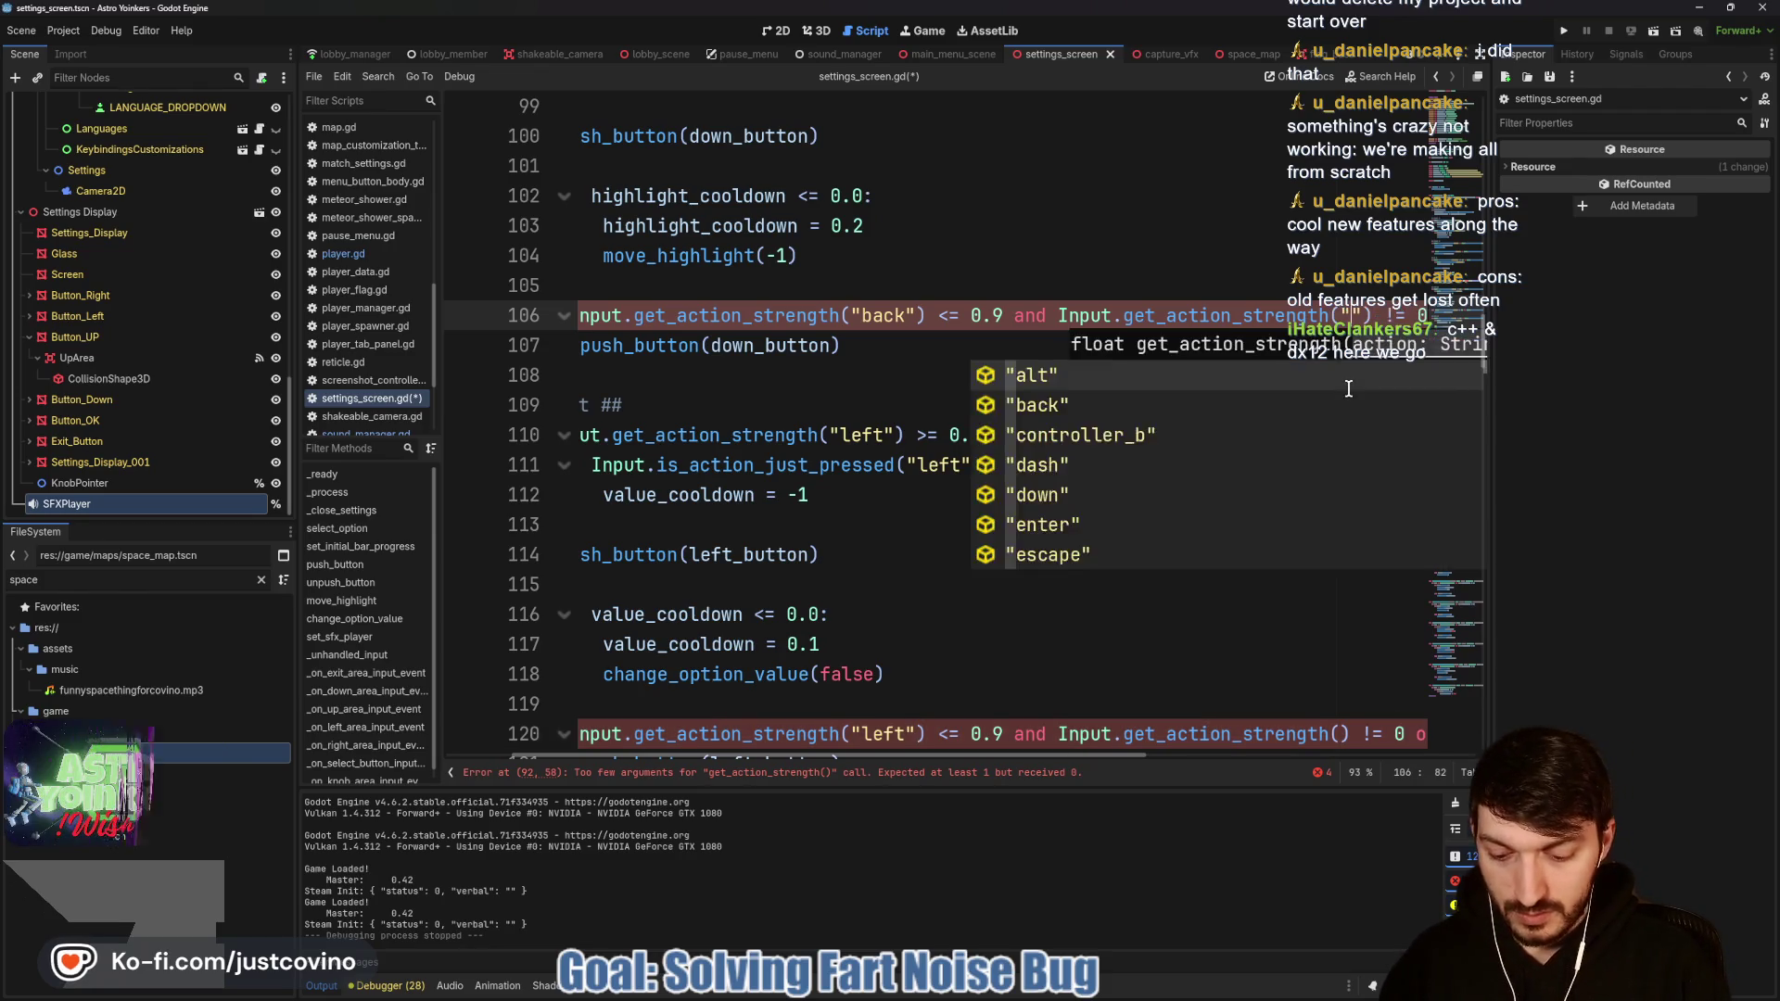
pyautogui.scroll(-3, 1112, 456)
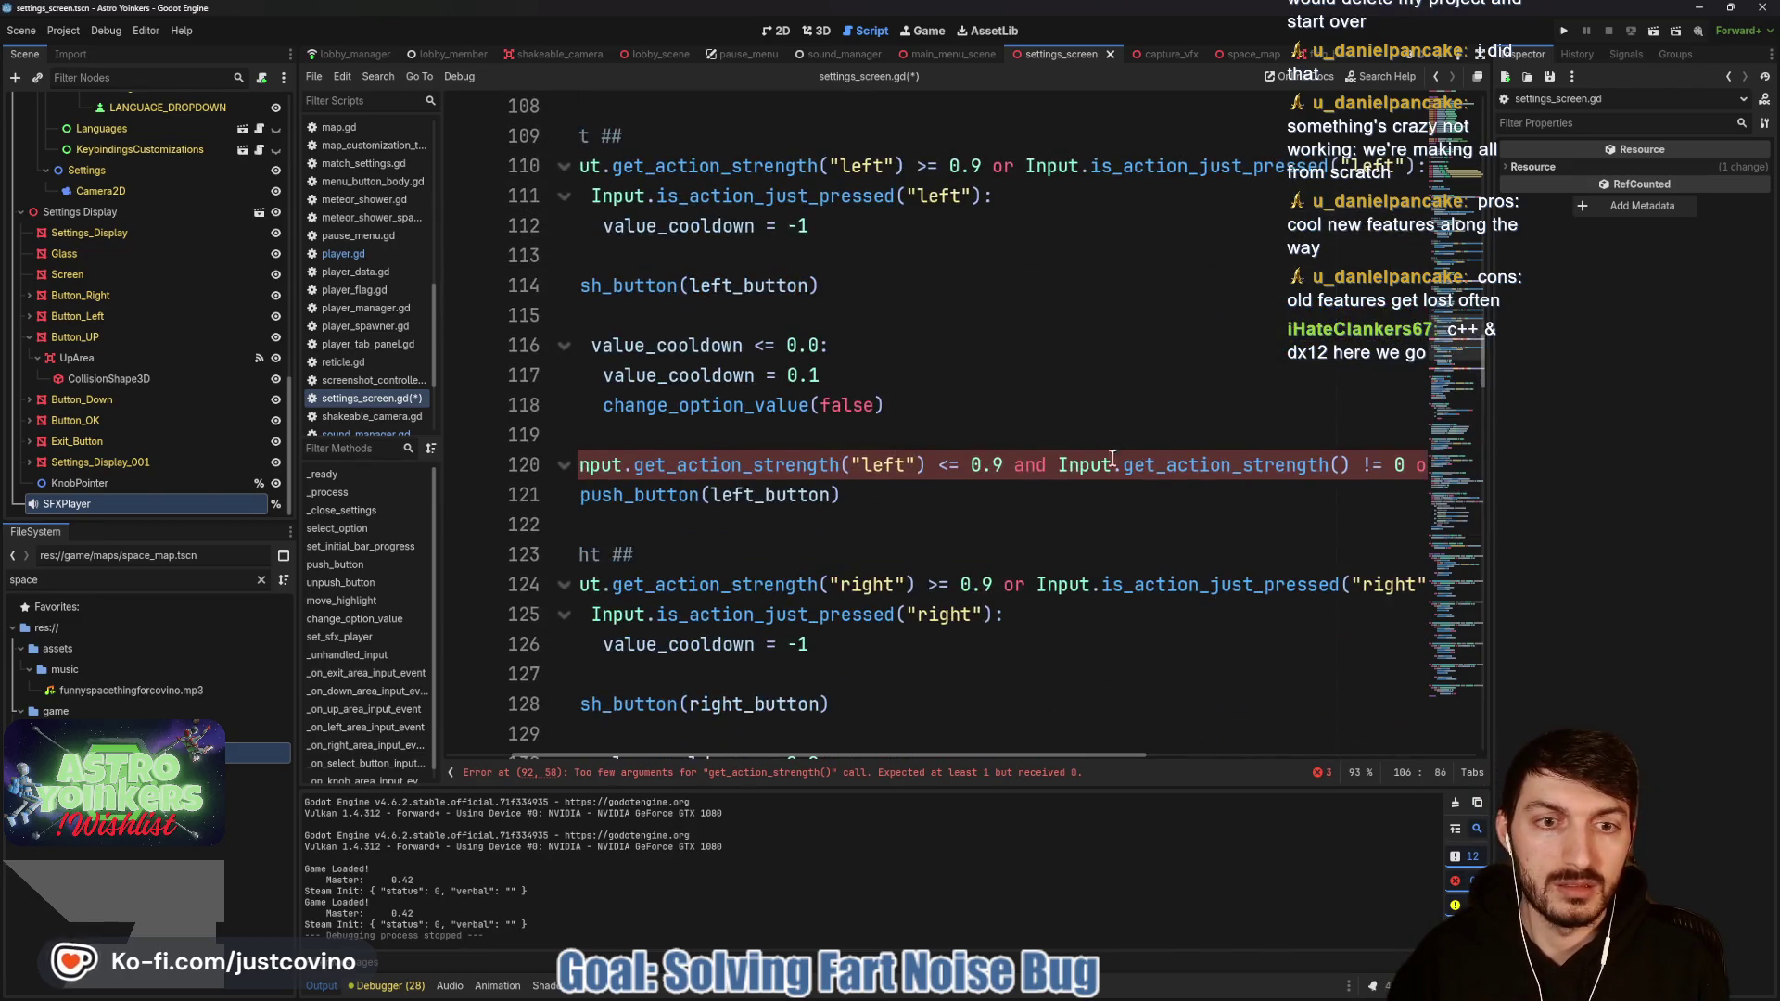
pyautogui.click(1340, 463)
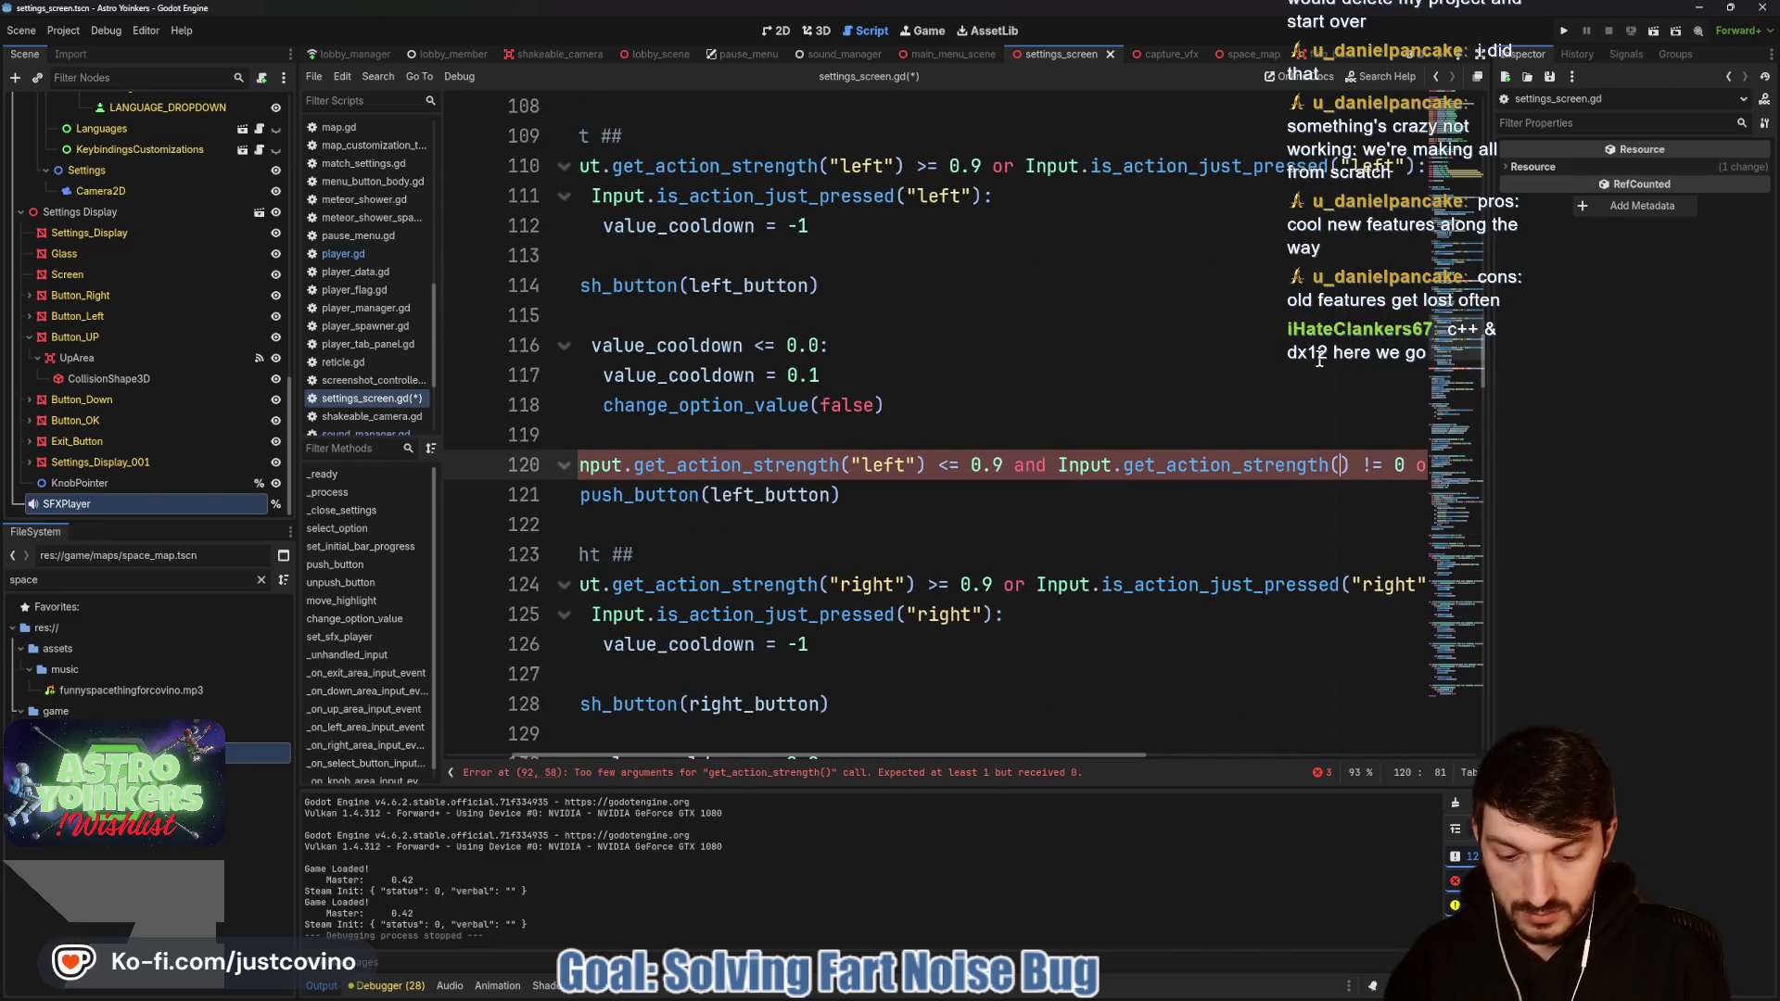
pyautogui.write('"left')
pyautogui.scroll(-2, 1204, 412)
pyautogui.scroll(-3, 1252, 501)
pyautogui.click(1351, 436)
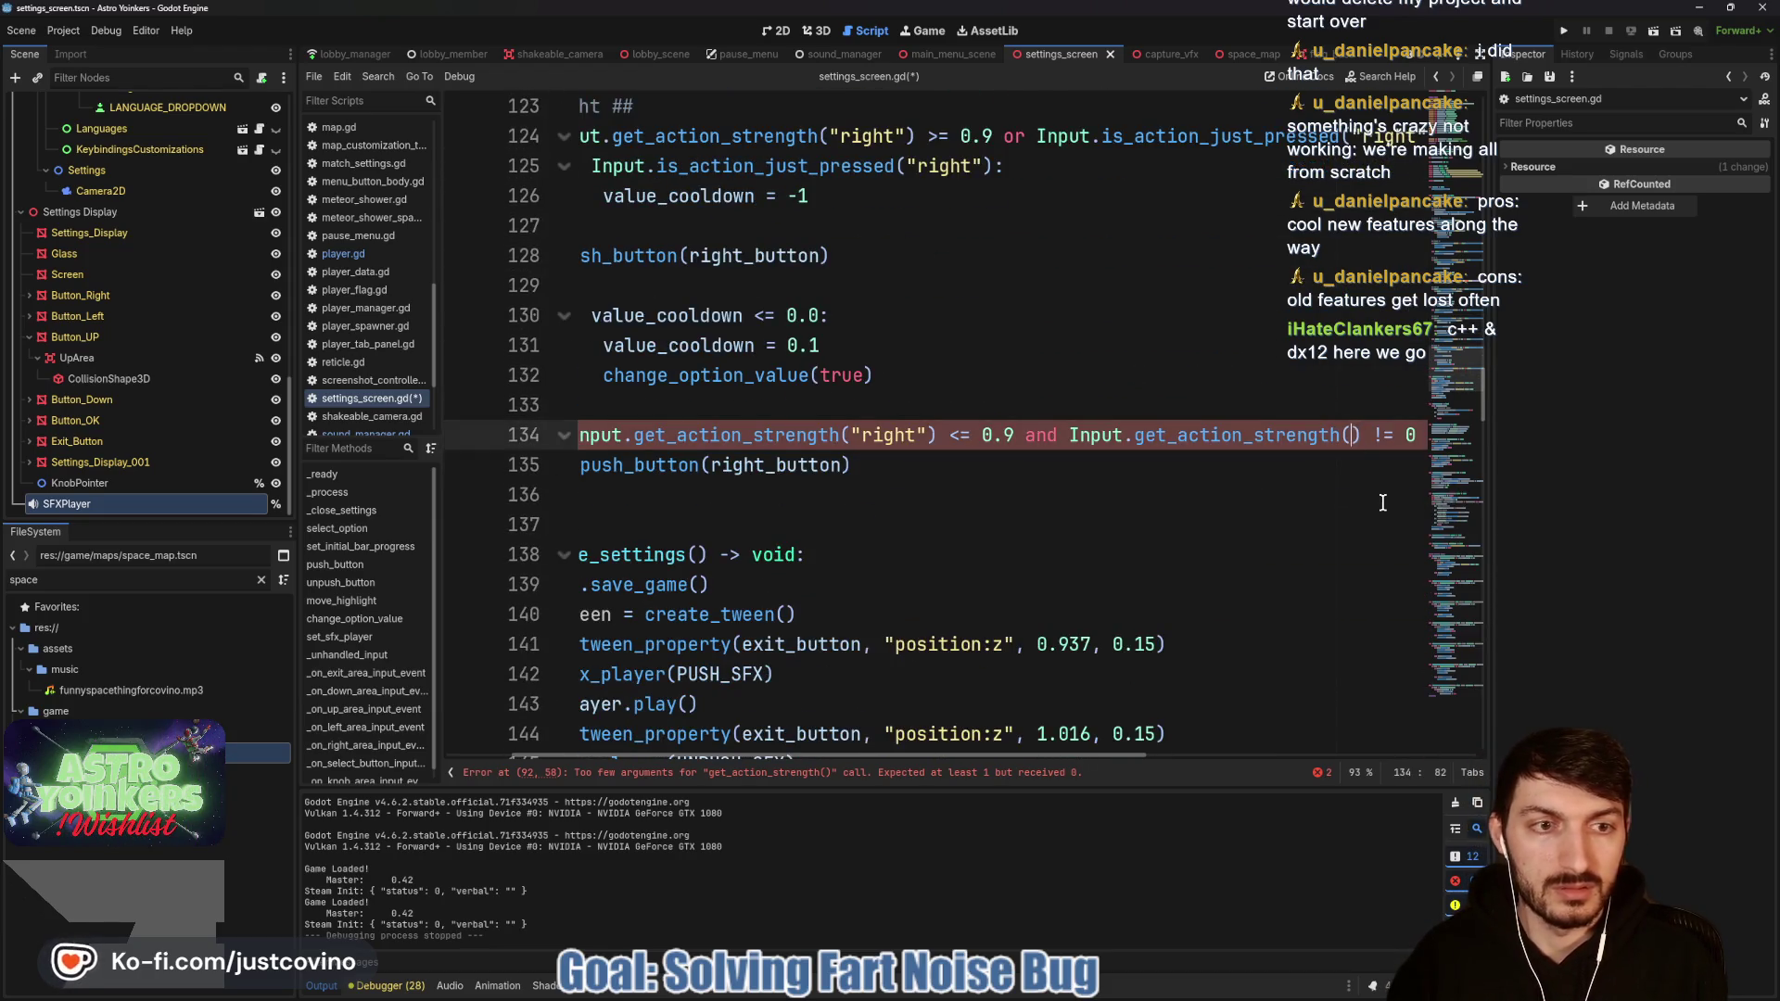
pyautogui.write('"right')
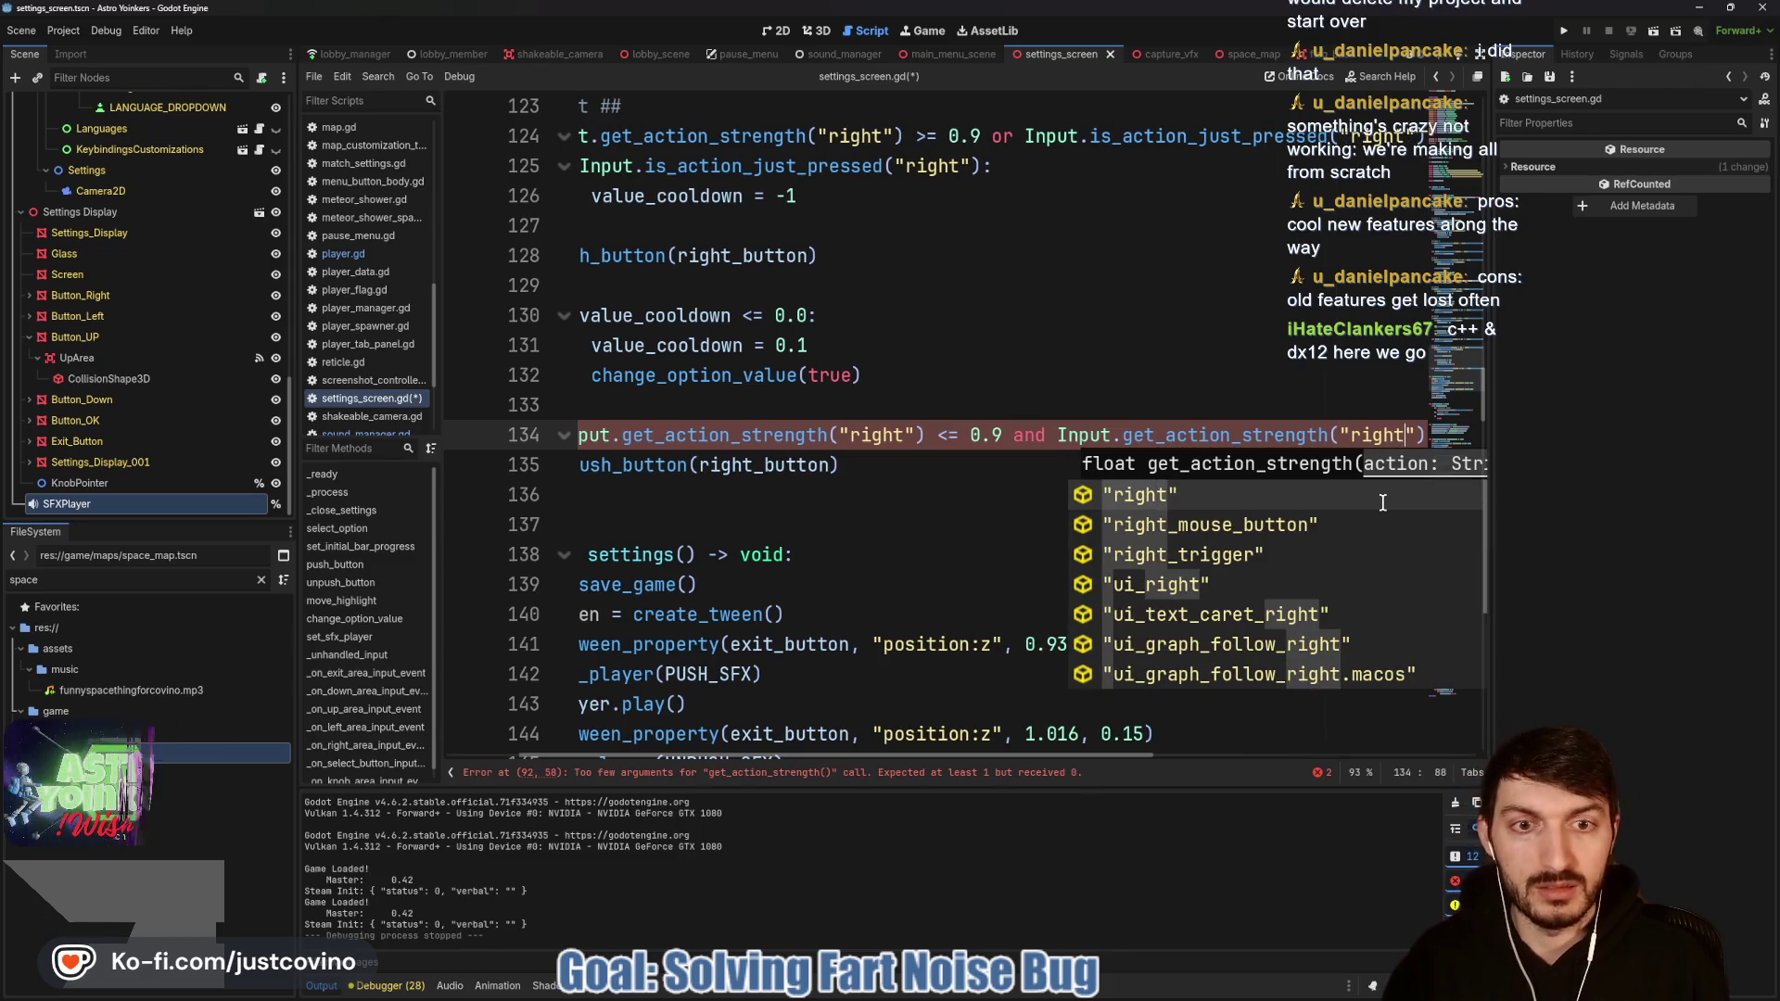
pyautogui.click(1144, 402)
# Enter "forward" as the action name on line 92 and save the script.
pyautogui.scroll(13, 1199, 485)
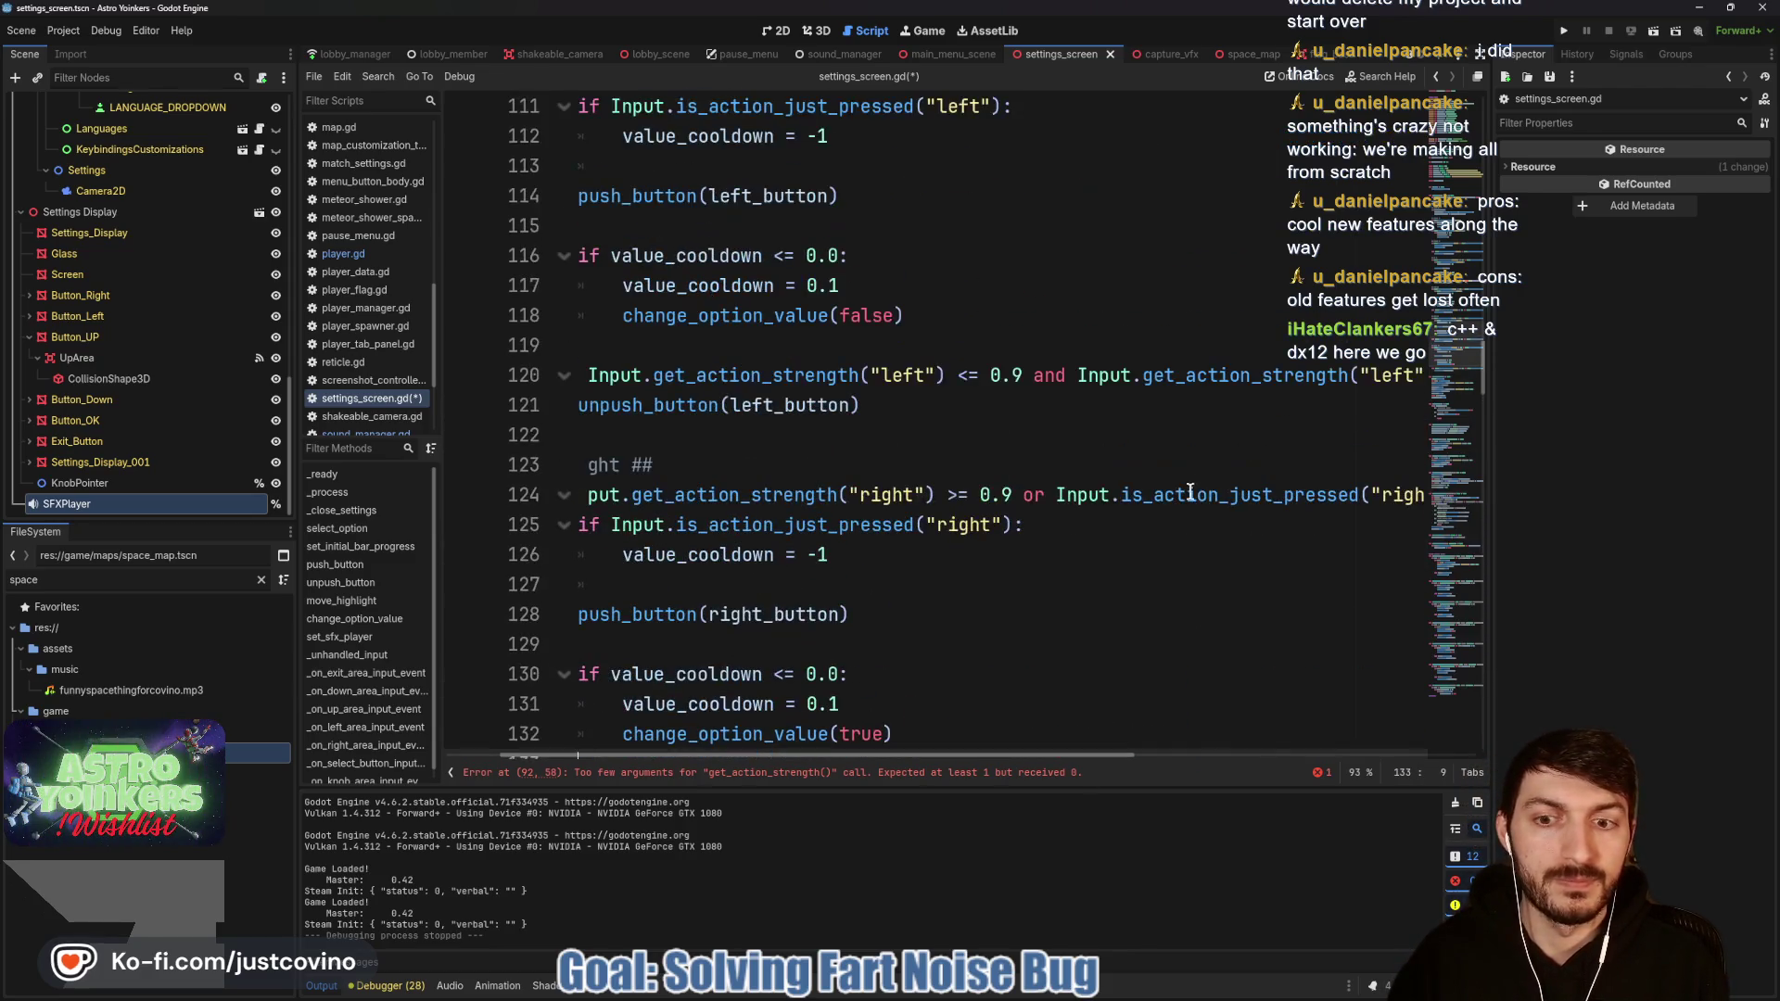
pyautogui.scroll(1, 1155, 508)
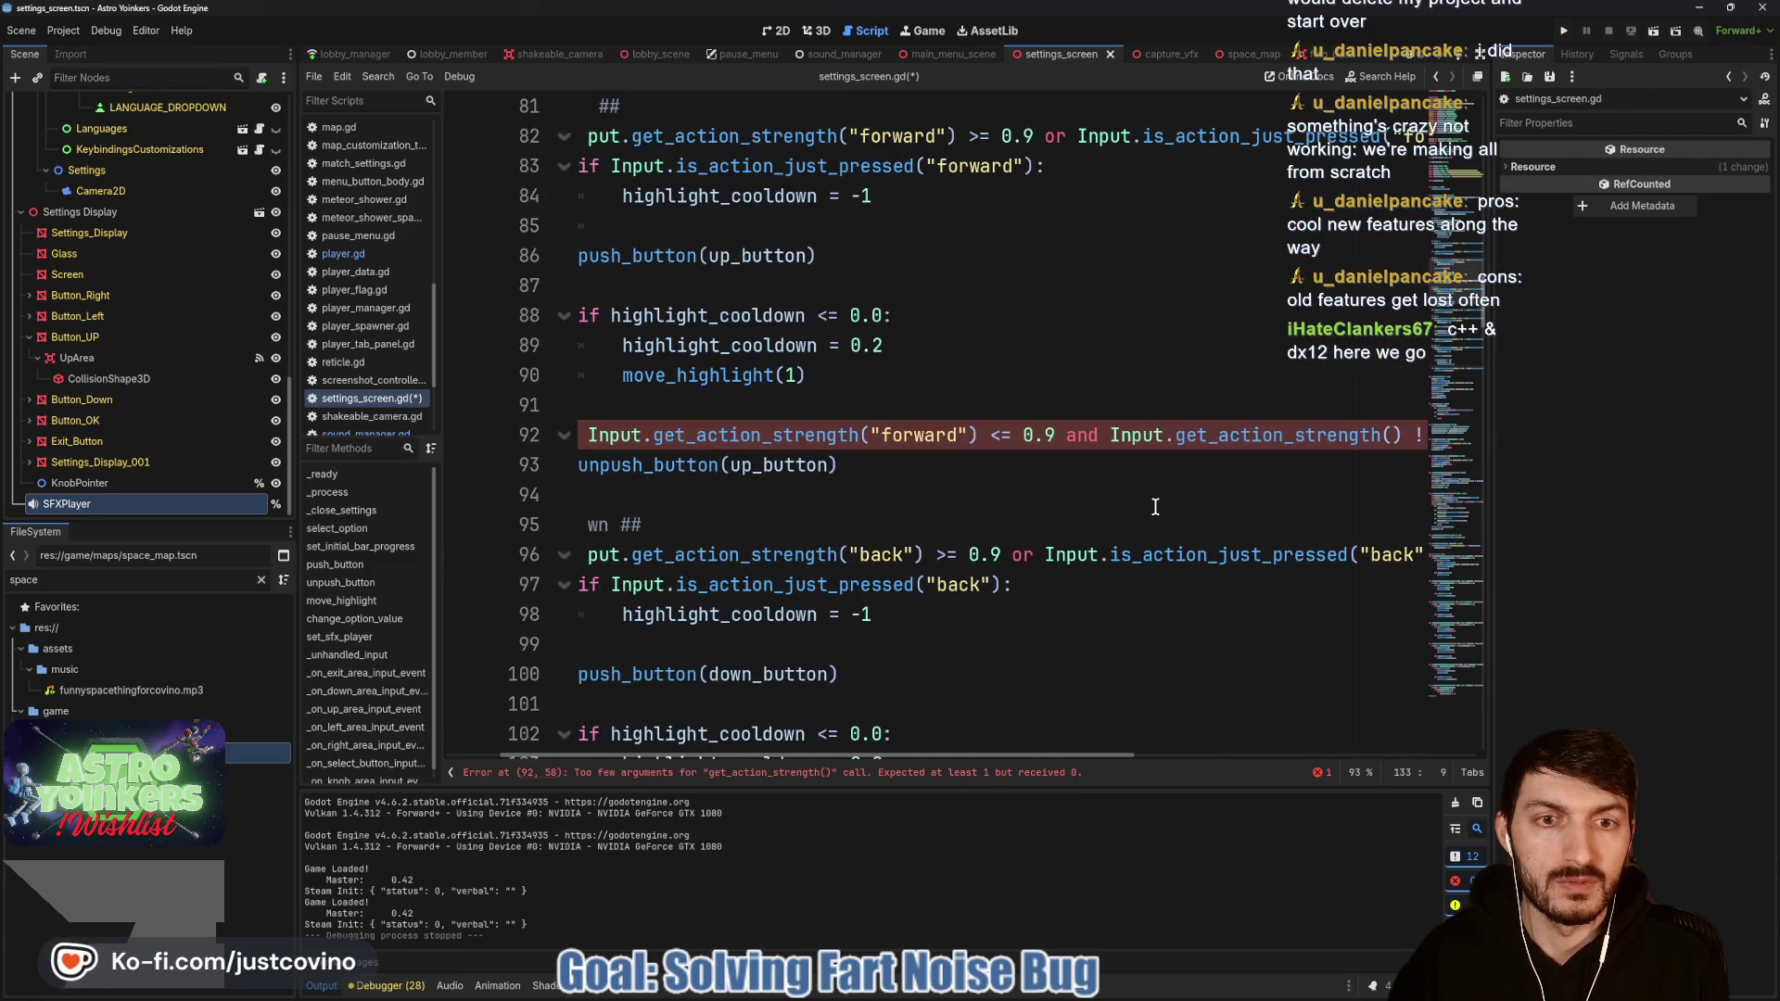
pyautogui.click(1391, 437)
pyautogui.write('"forwar')
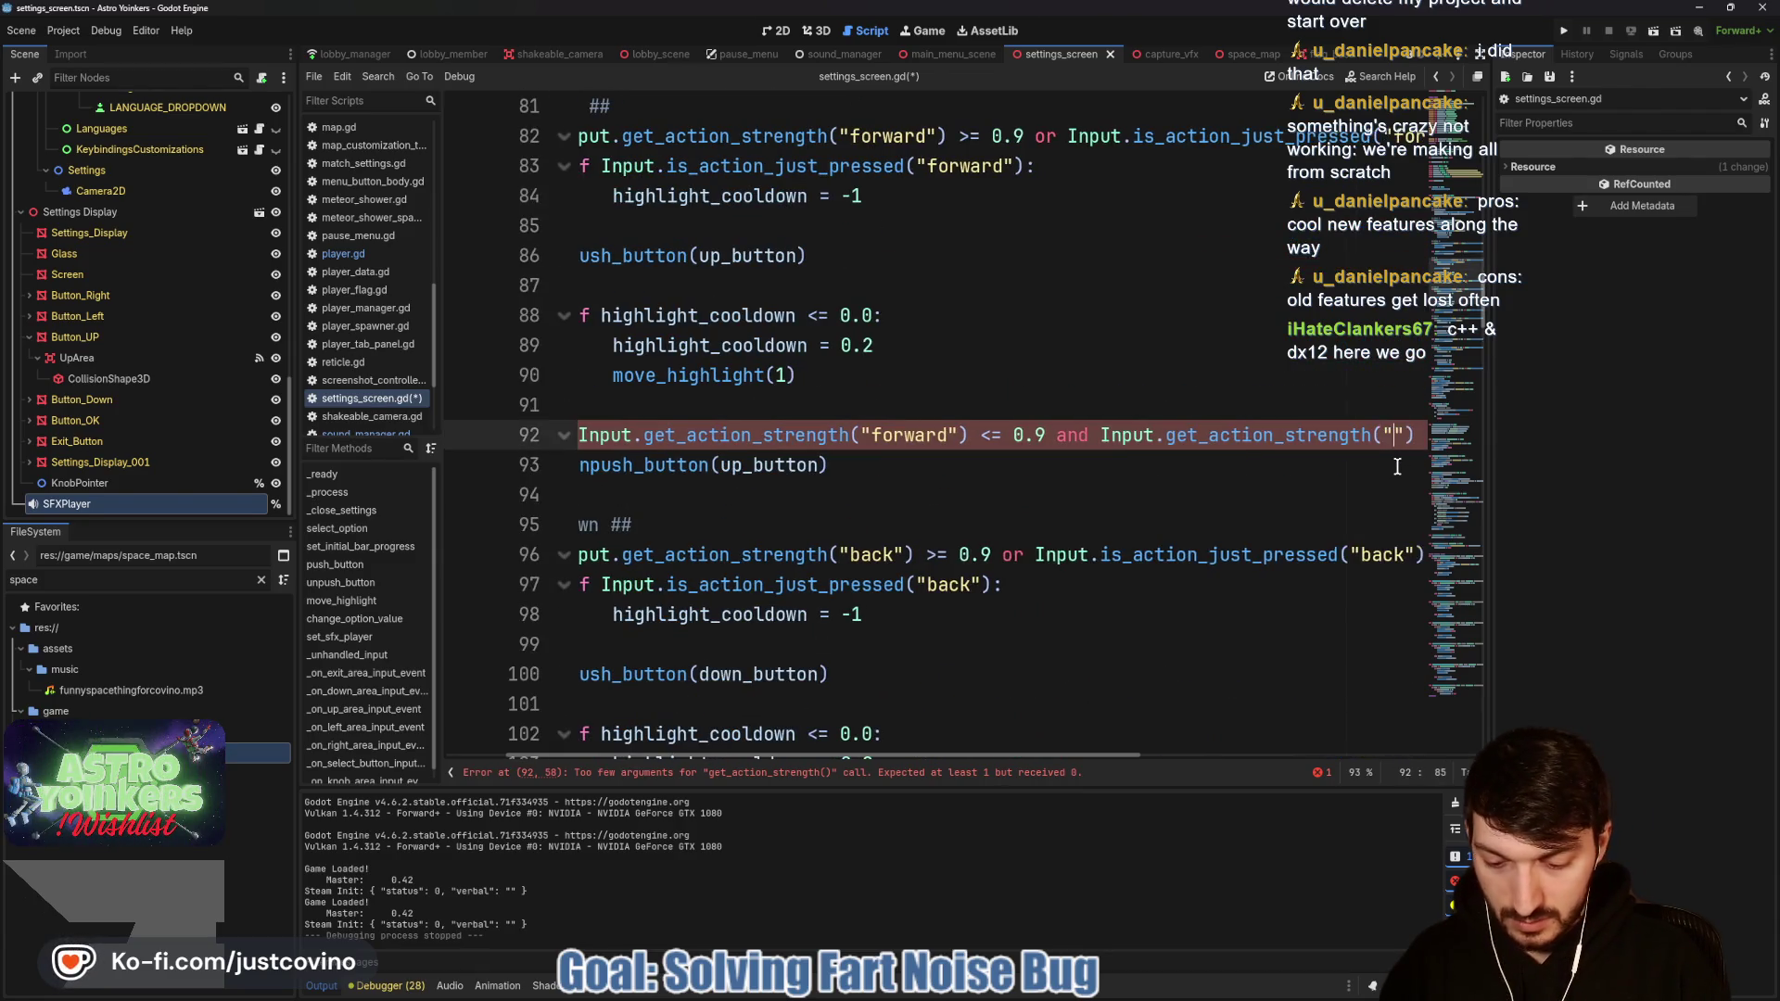
pyautogui.write('d')
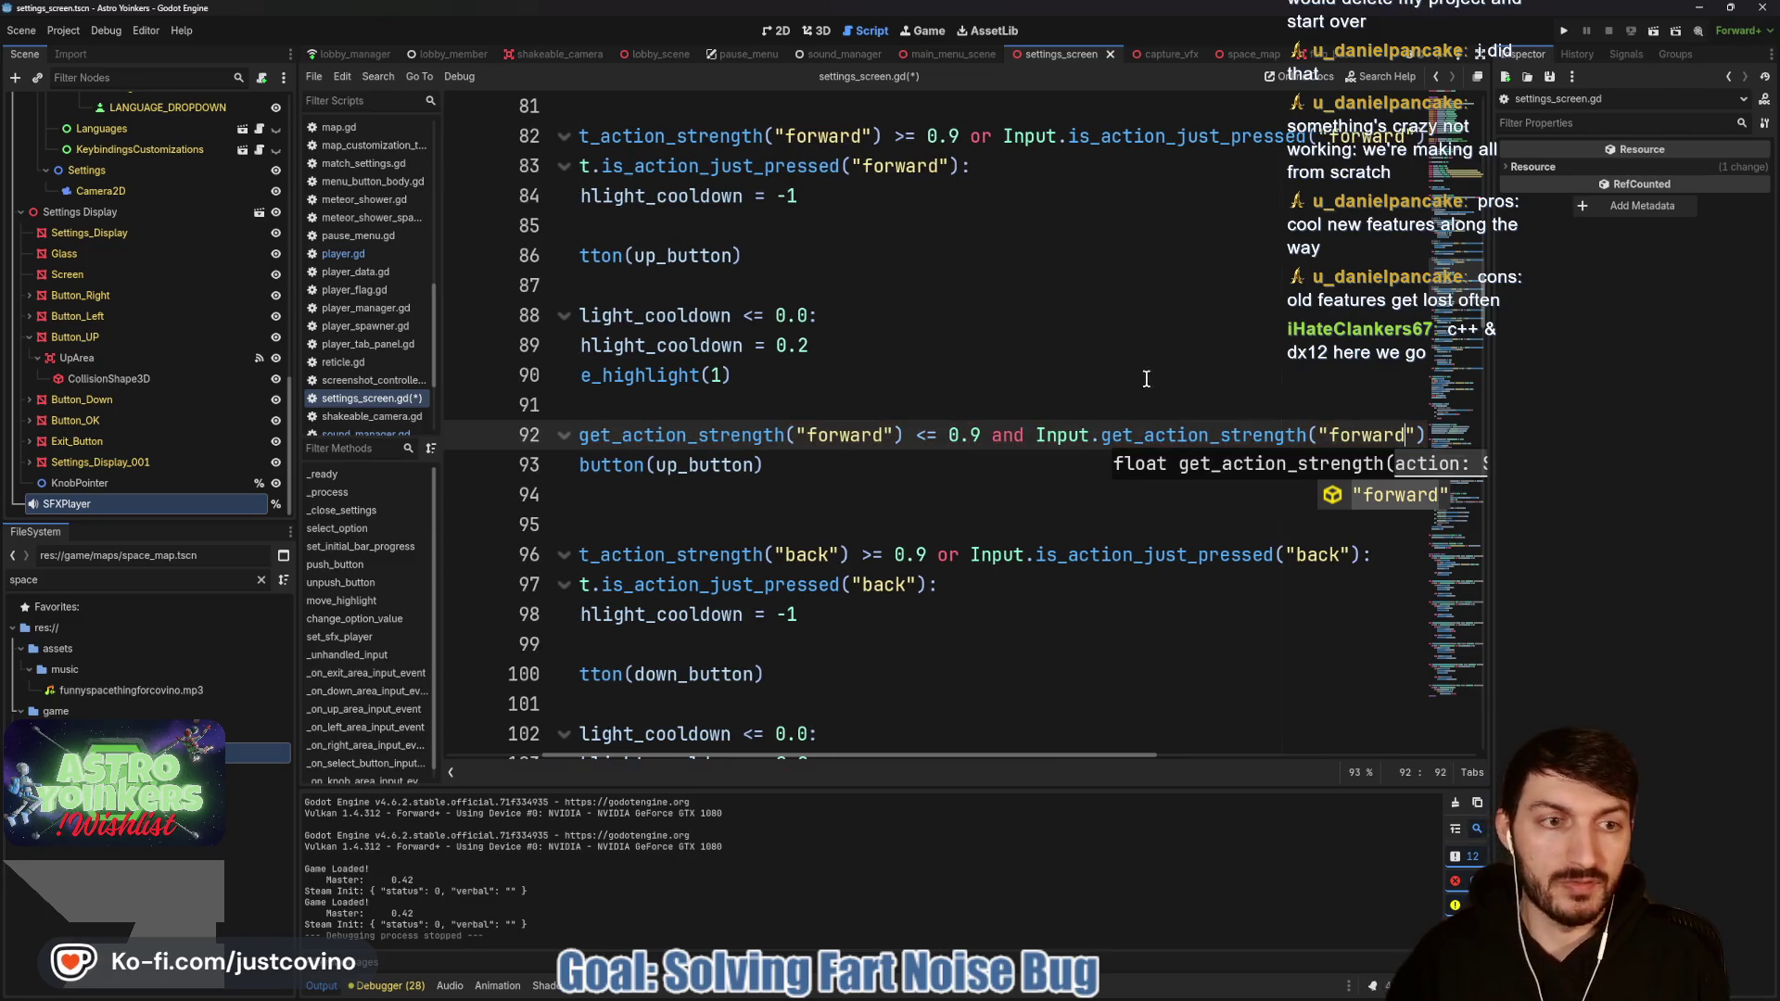
pyautogui.click(1104, 404)
pyautogui.hotkey('ctrl', 's')
pyautogui.scroll(1, 1122, 412)
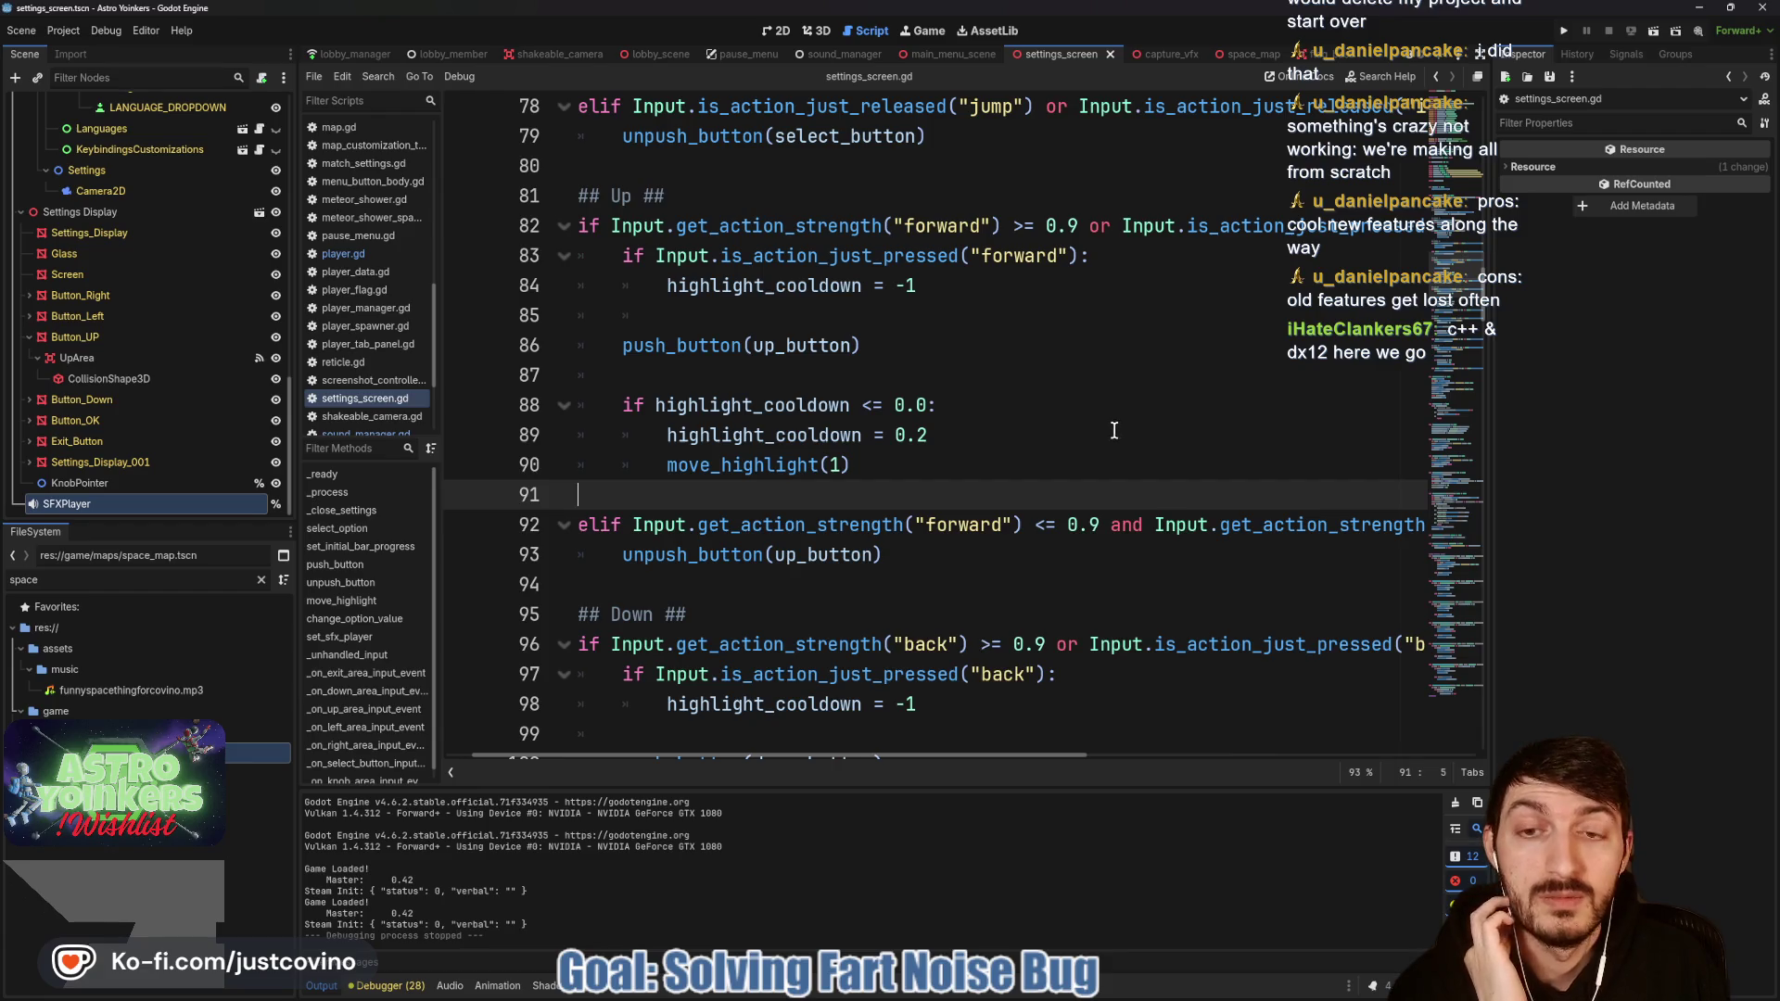
# Scroll back up to line 71 of settings_screen.gd and run the project with F5.
pyautogui.scroll(1, 1094, 444)
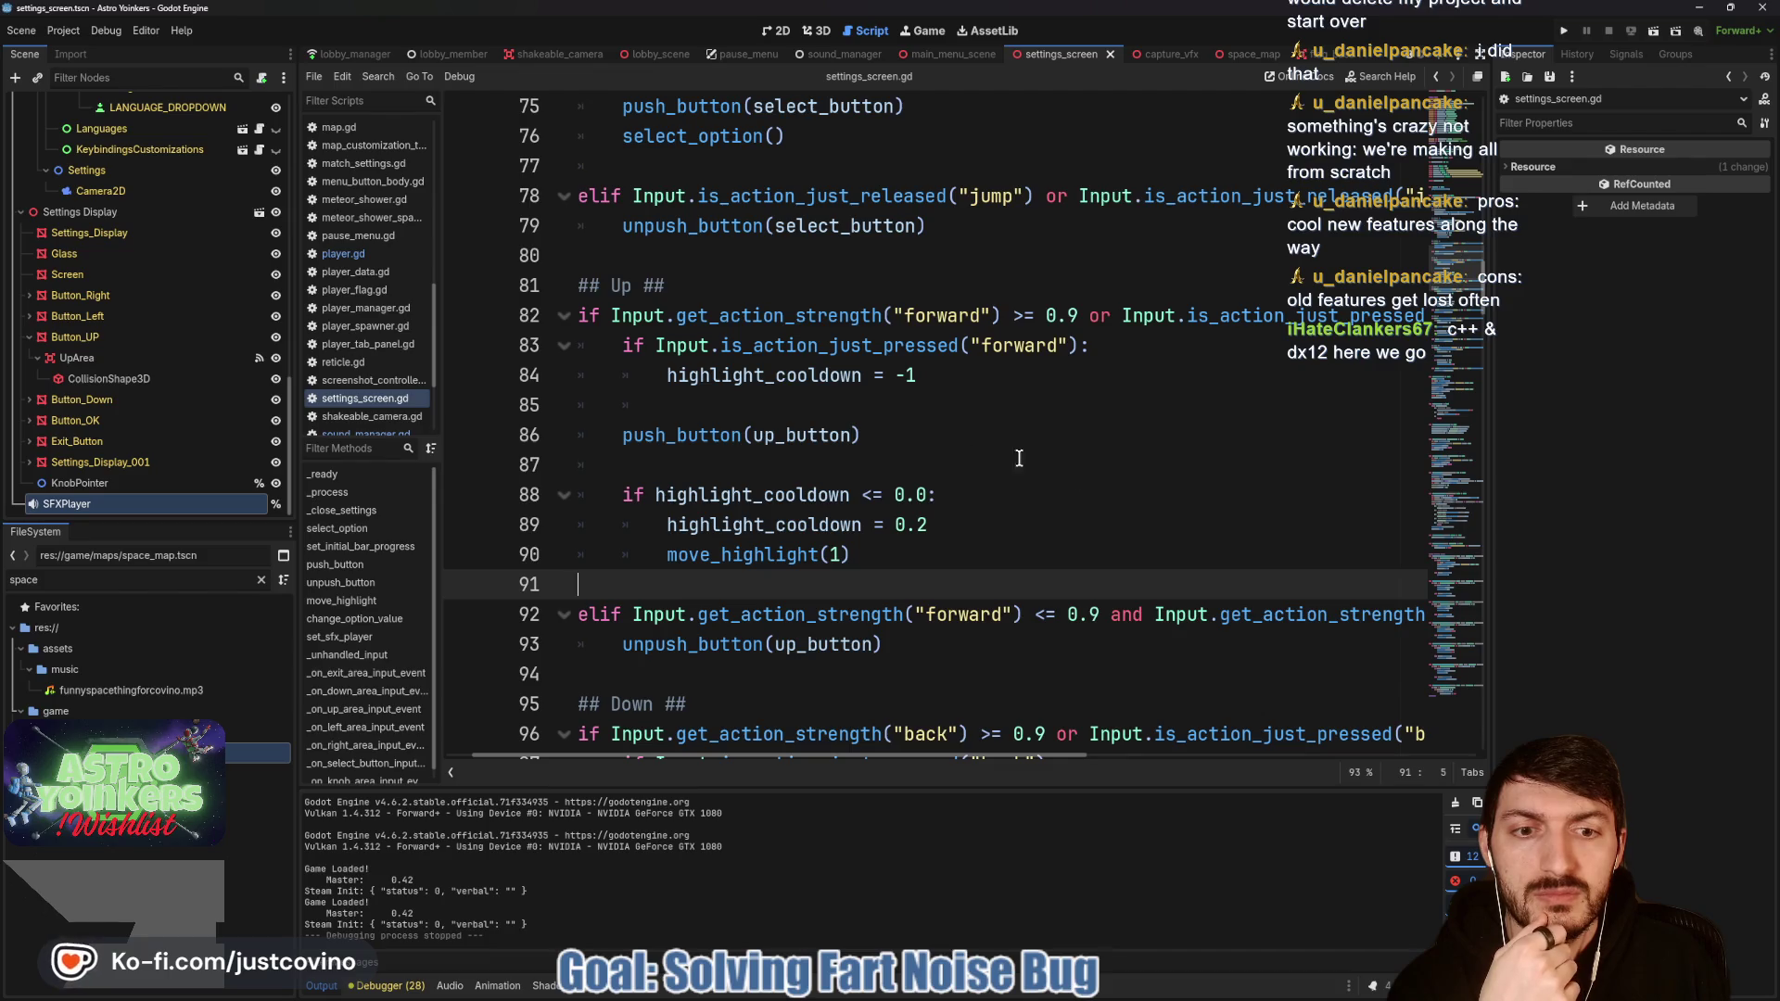
pyautogui.scroll(3, 1168, 504)
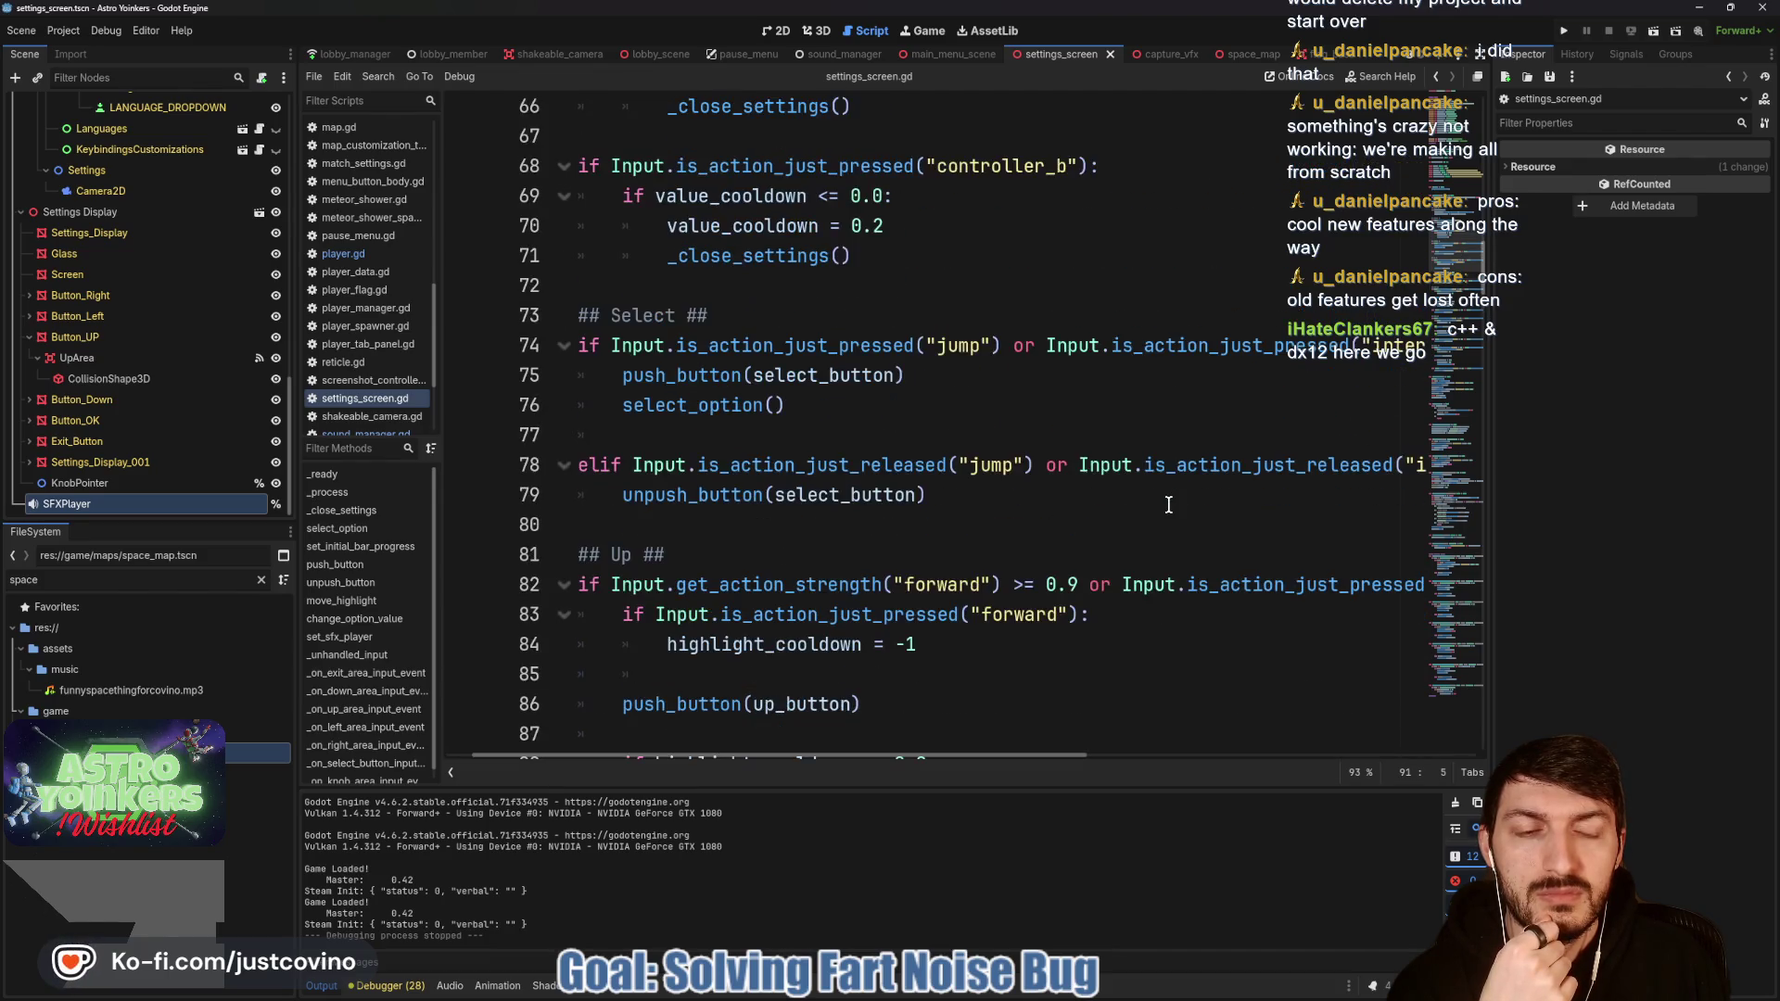
pyautogui.hscroll(2, 1166, 504)
pyautogui.hscroll(-3, 1159, 505)
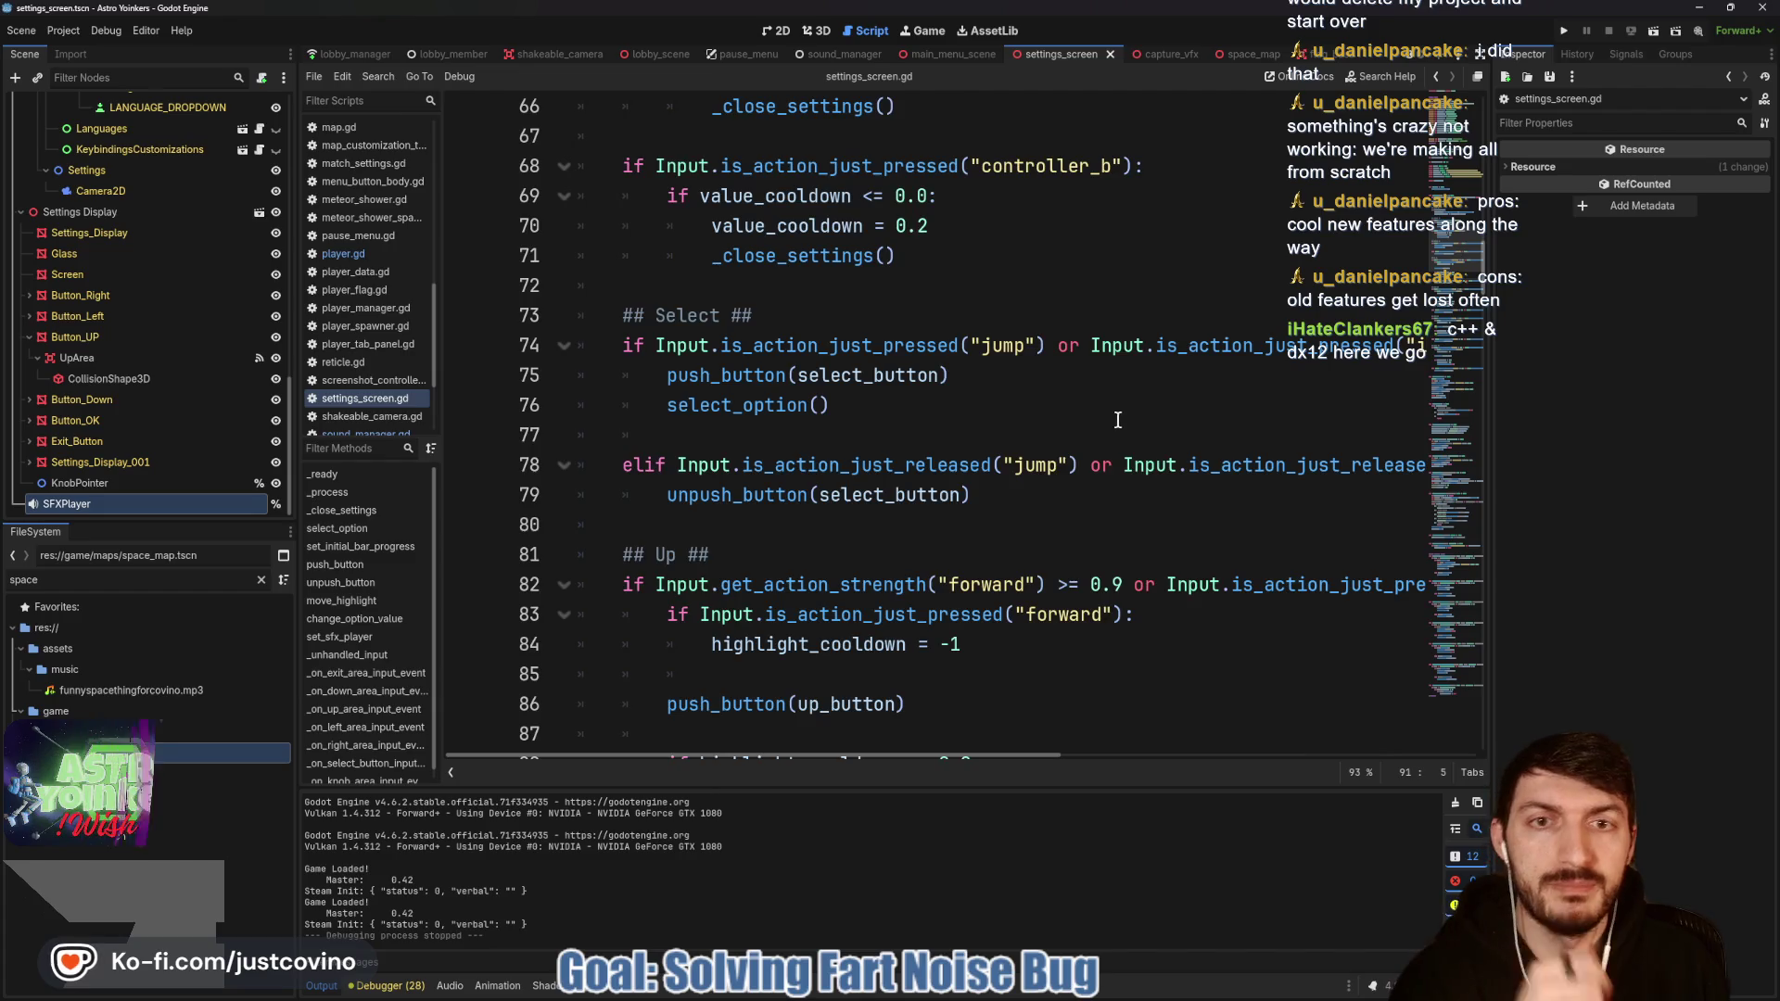
pyautogui.scroll(2, 1094, 427)
pyautogui.click(1064, 445)
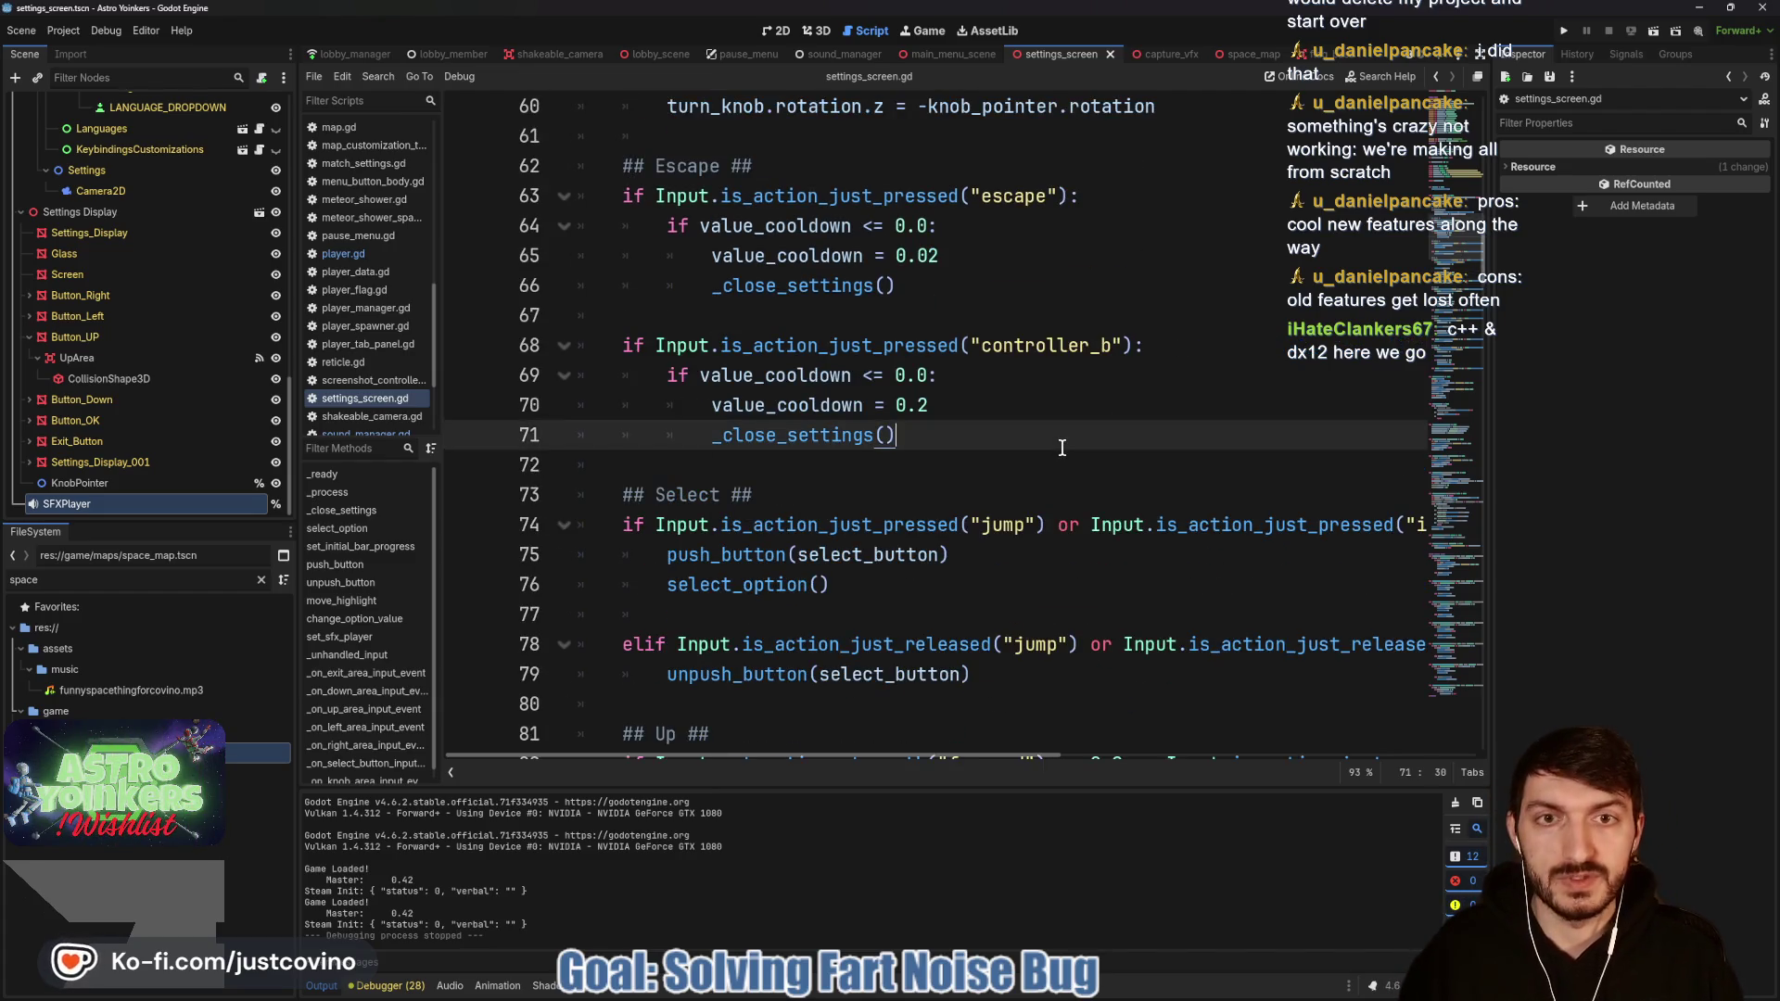
pyautogui.click(1564, 35)
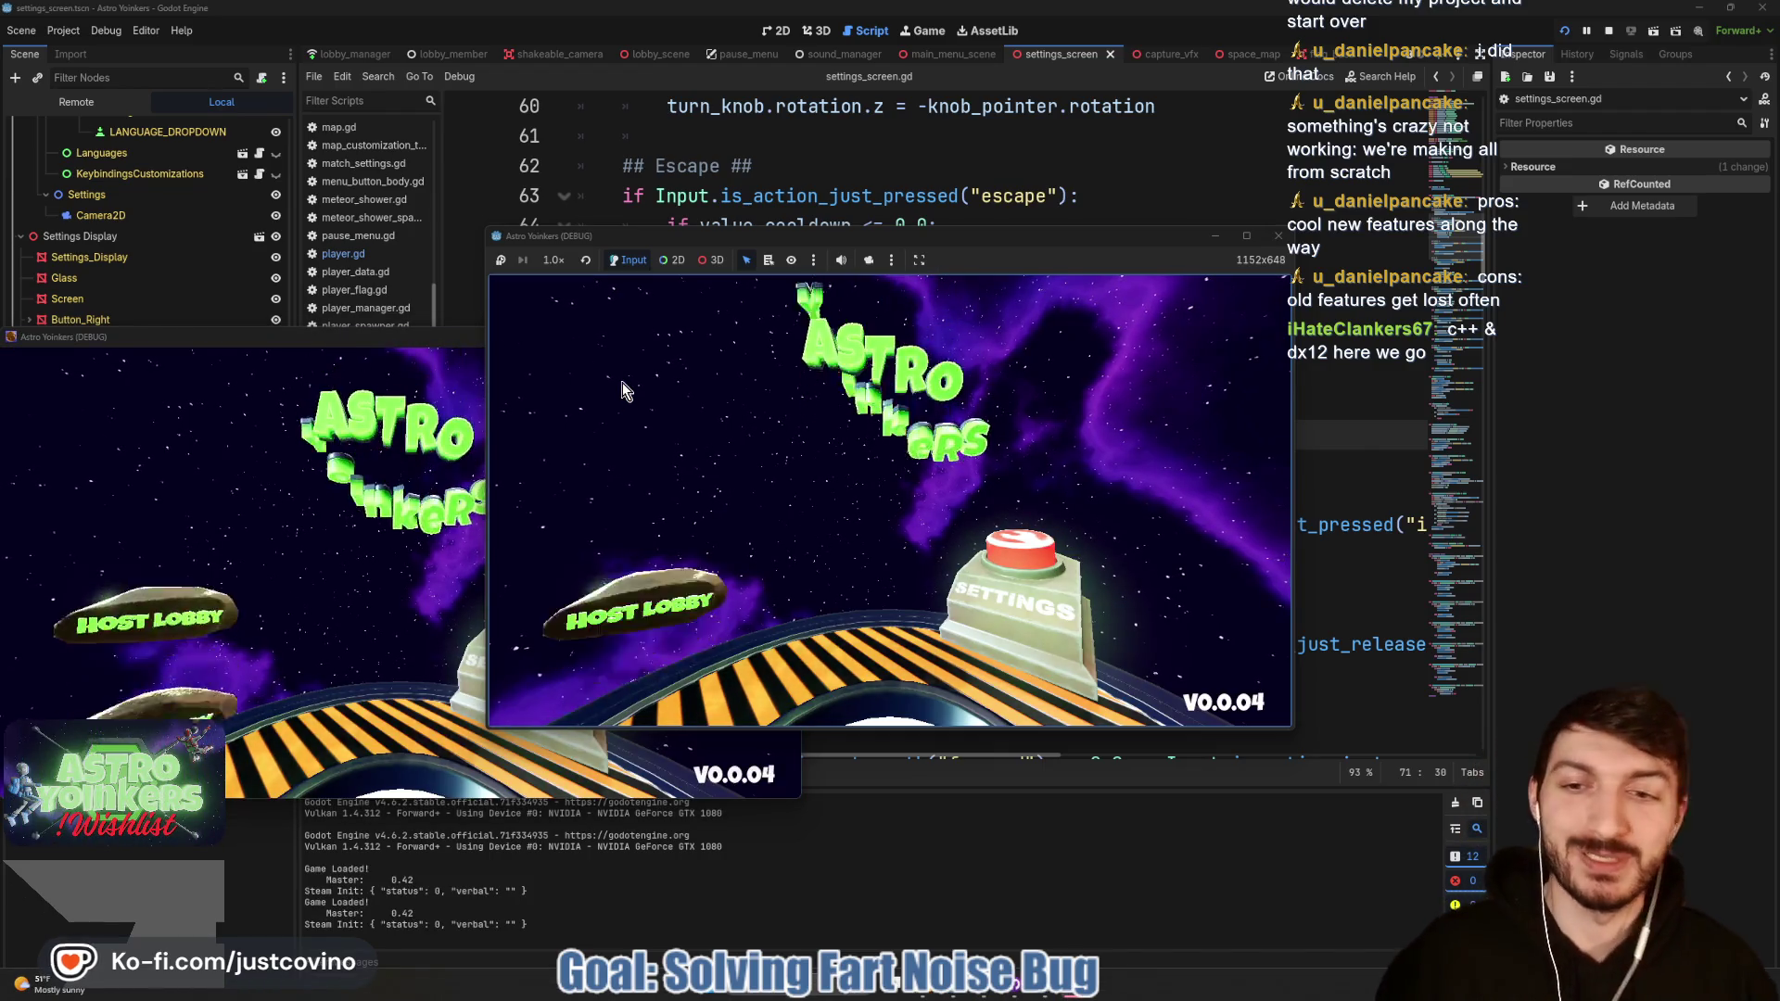
# In the game's Settings, raise Master Volume two steps and Music Volume one, then exit and stop.
pyautogui.click(1021, 543)
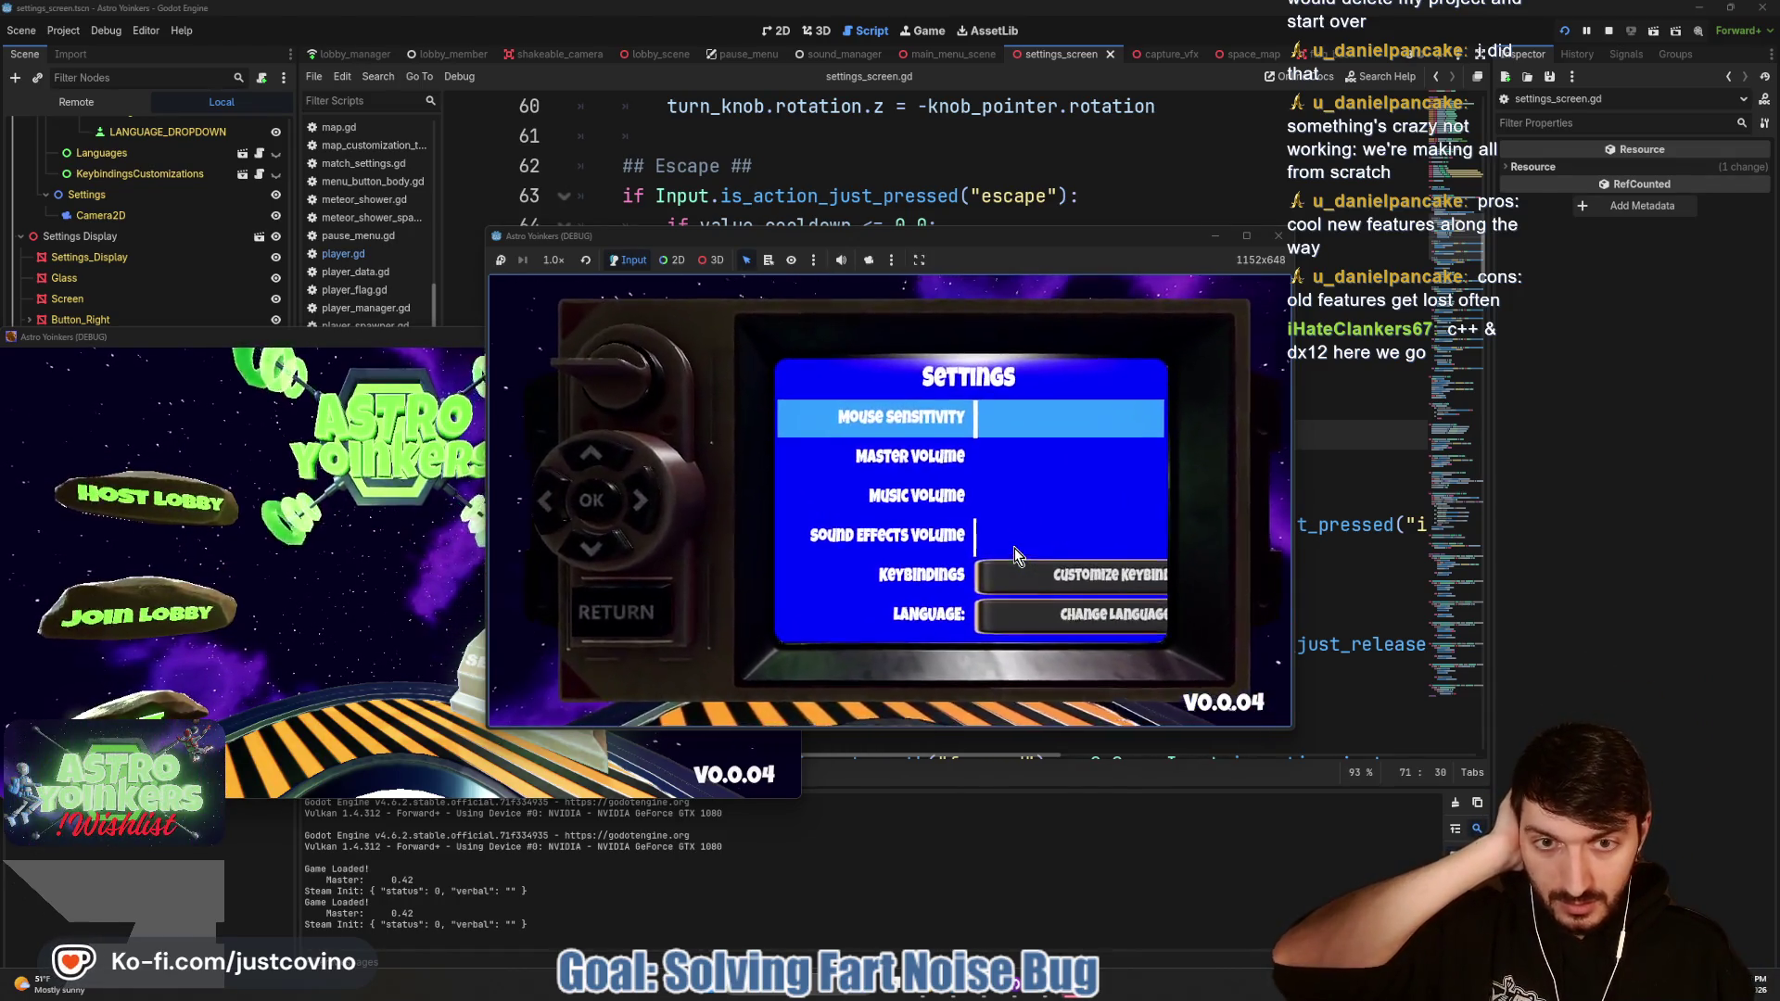
pyautogui.press('Down')
pyautogui.press('Right')
pyautogui.press('Right')
pyautogui.press('Right')
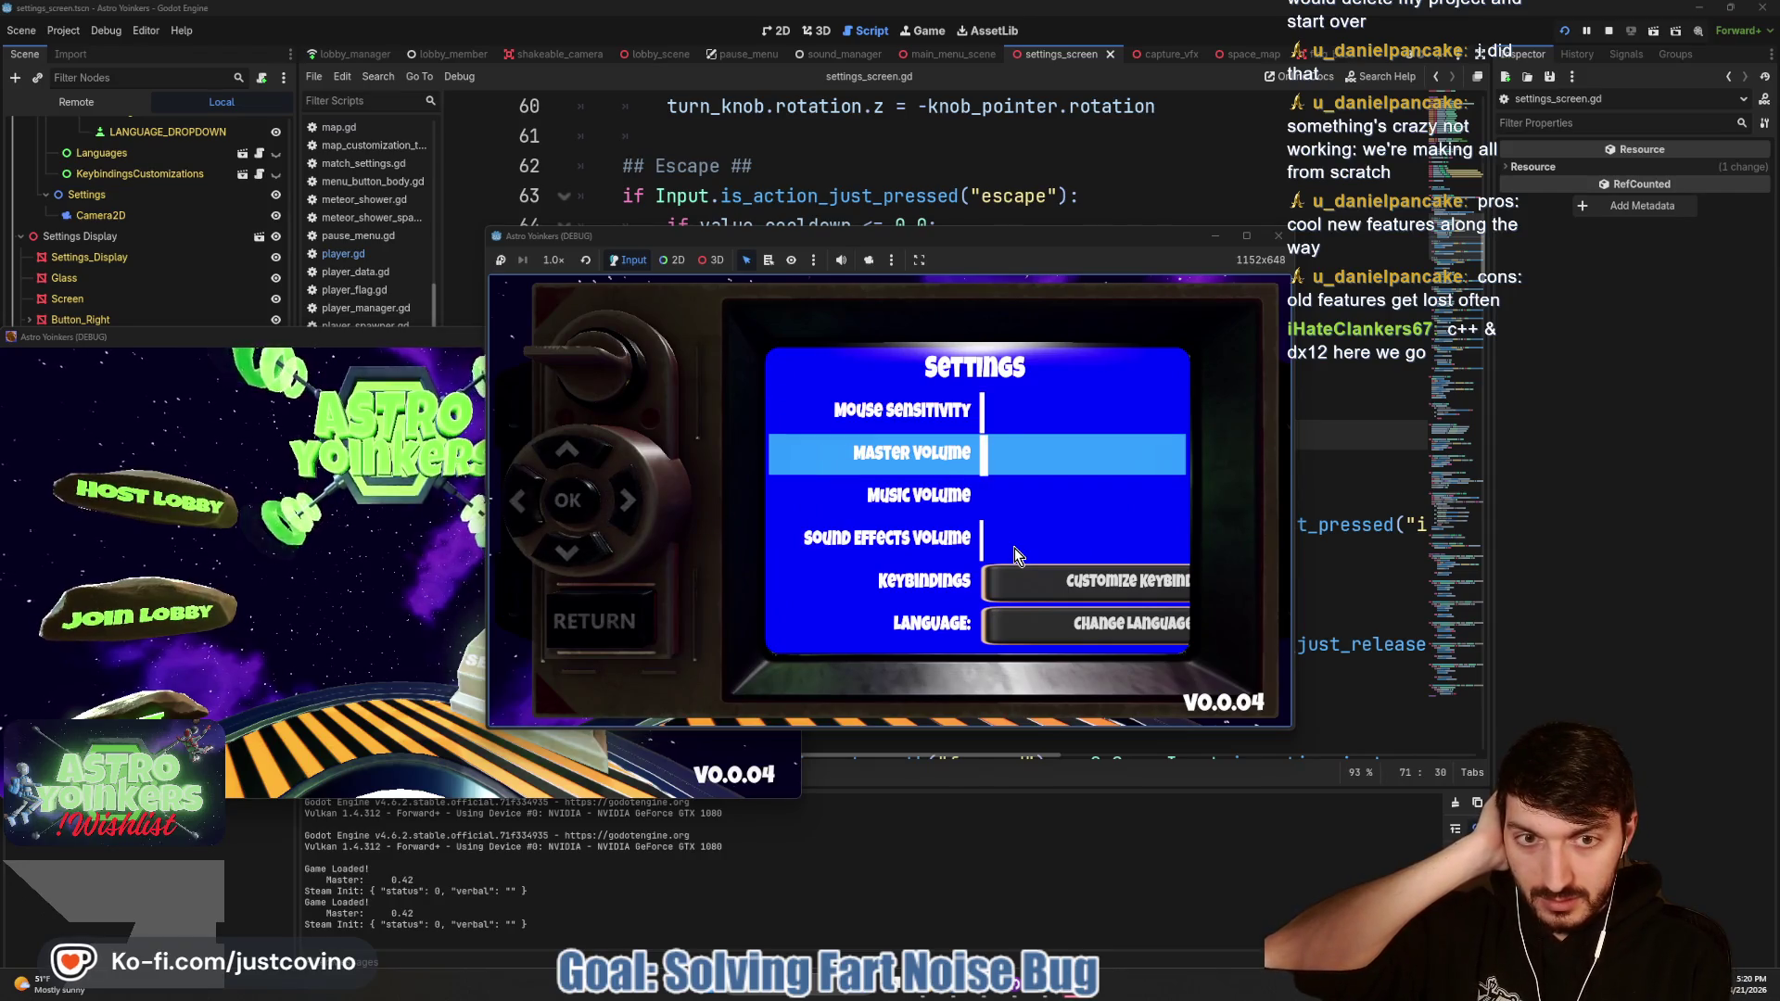
pyautogui.press('Right')
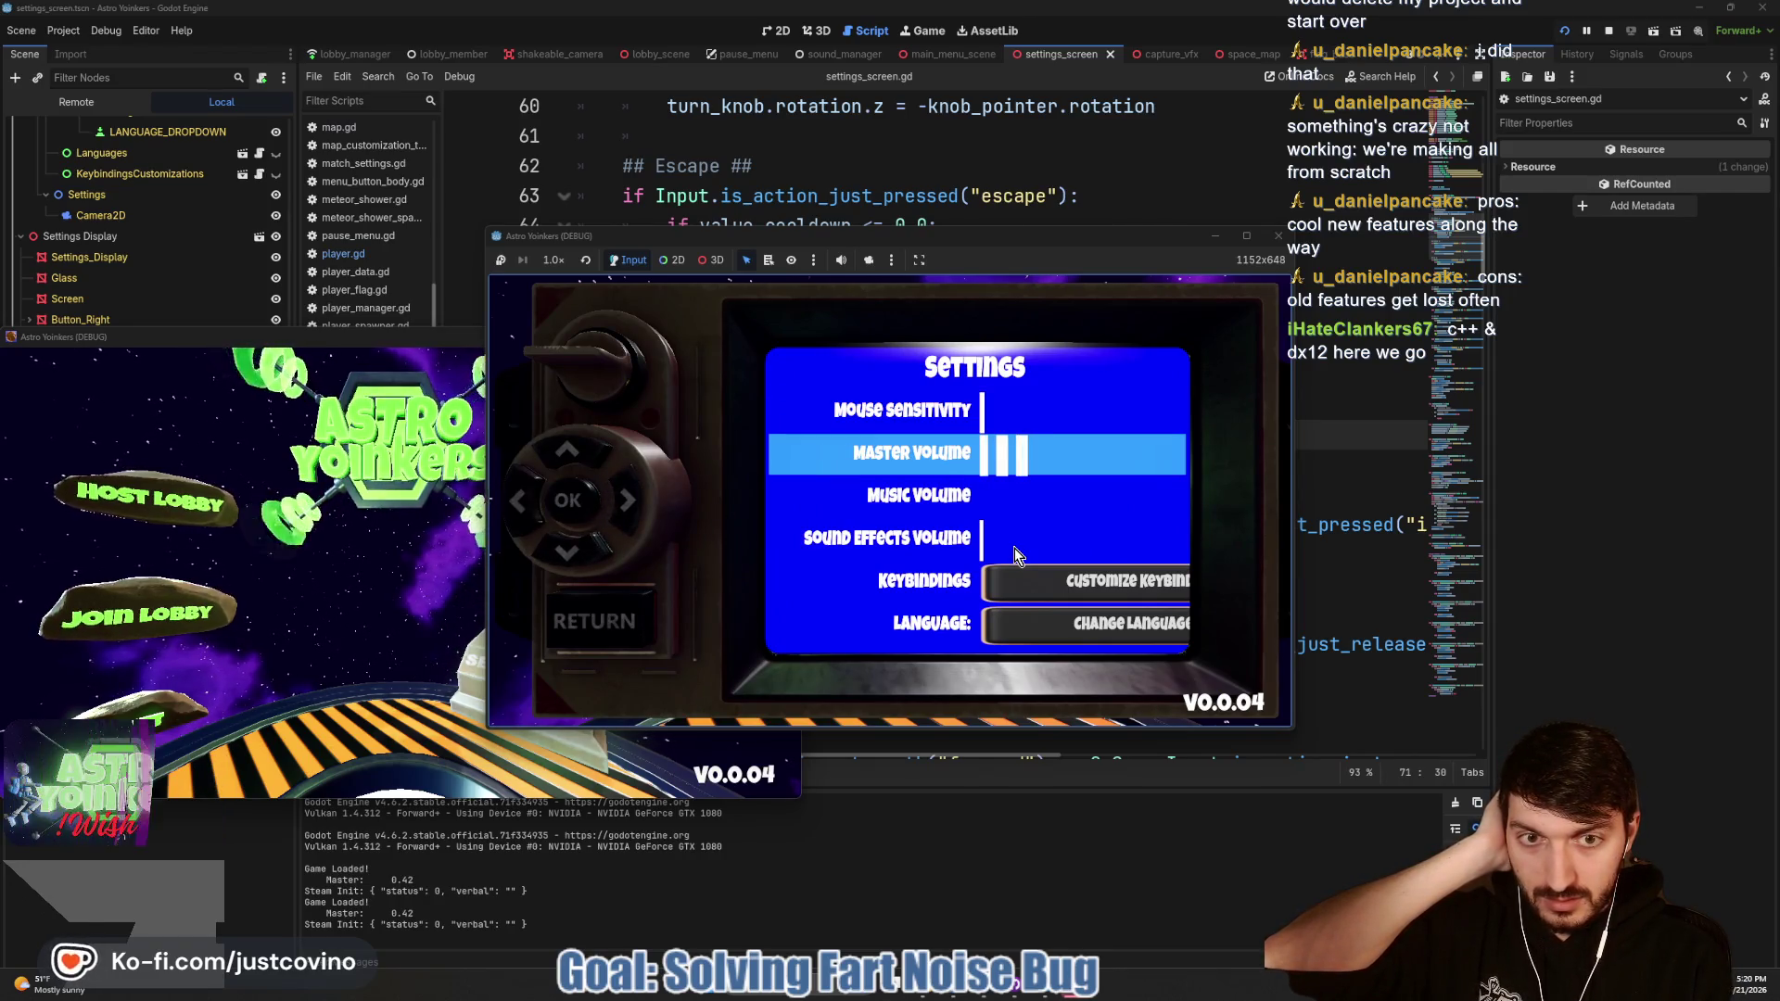
pyautogui.press('Down')
pyautogui.press('Right')
pyautogui.press('Right')
pyautogui.press('Right')
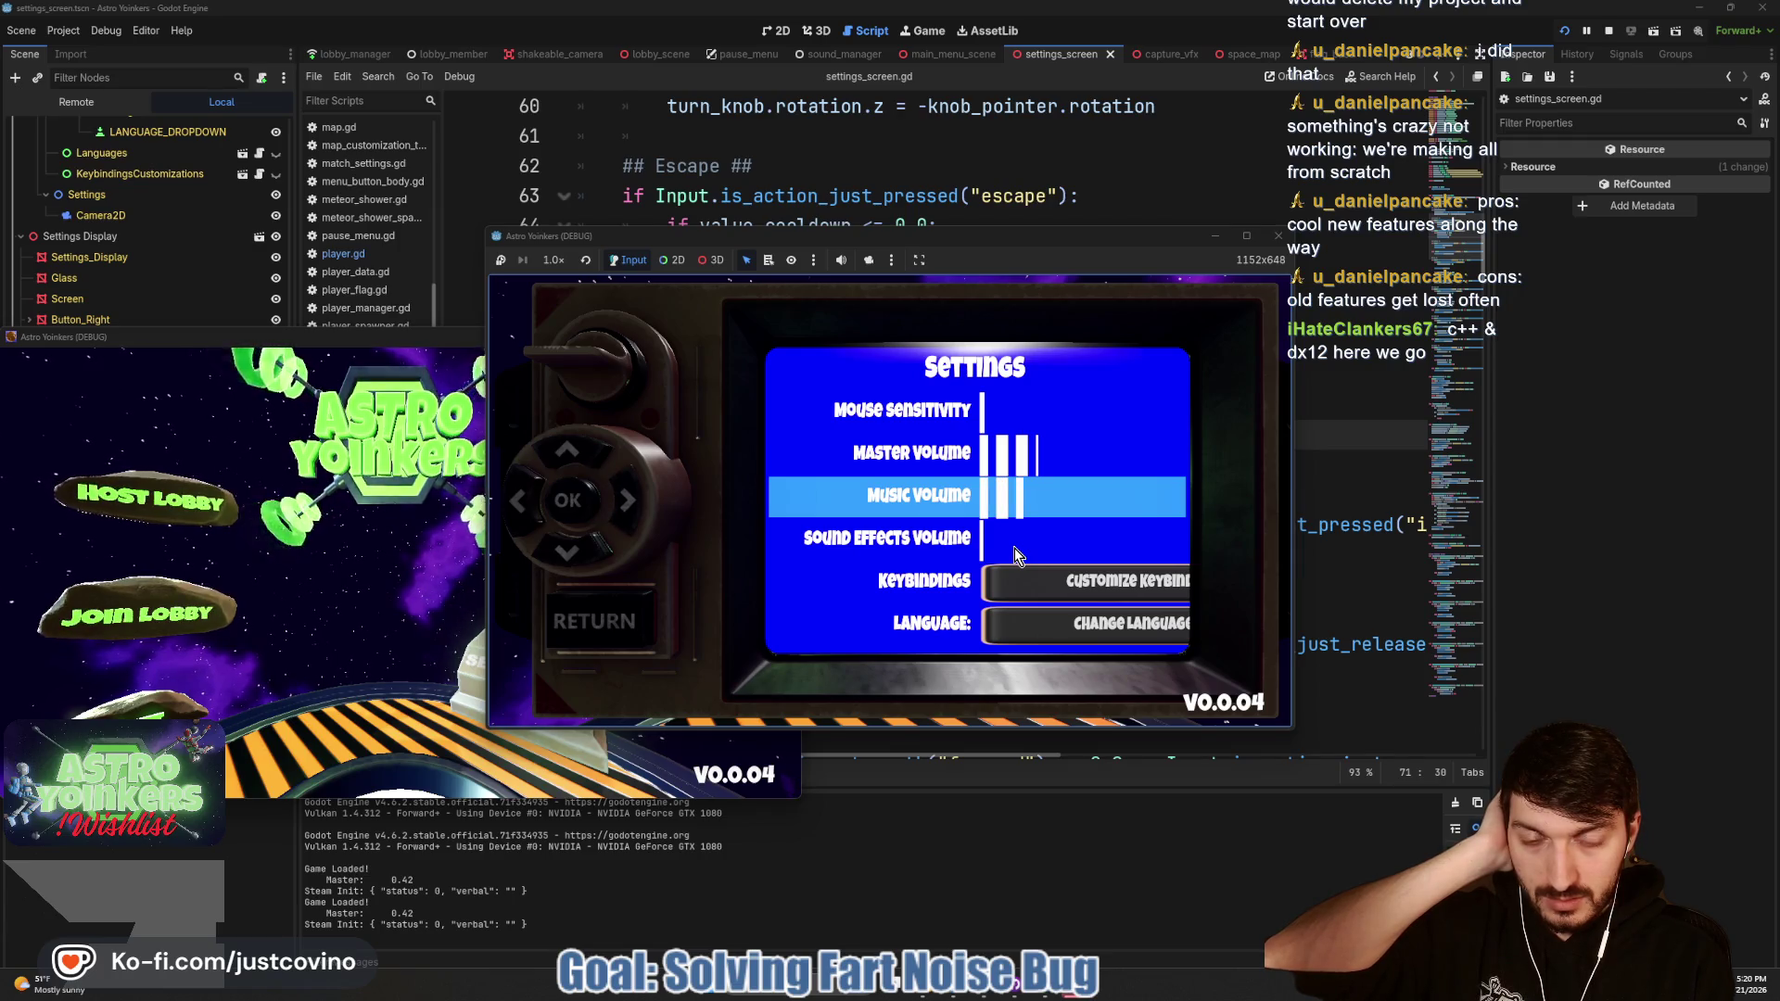
pyautogui.click(584, 623)
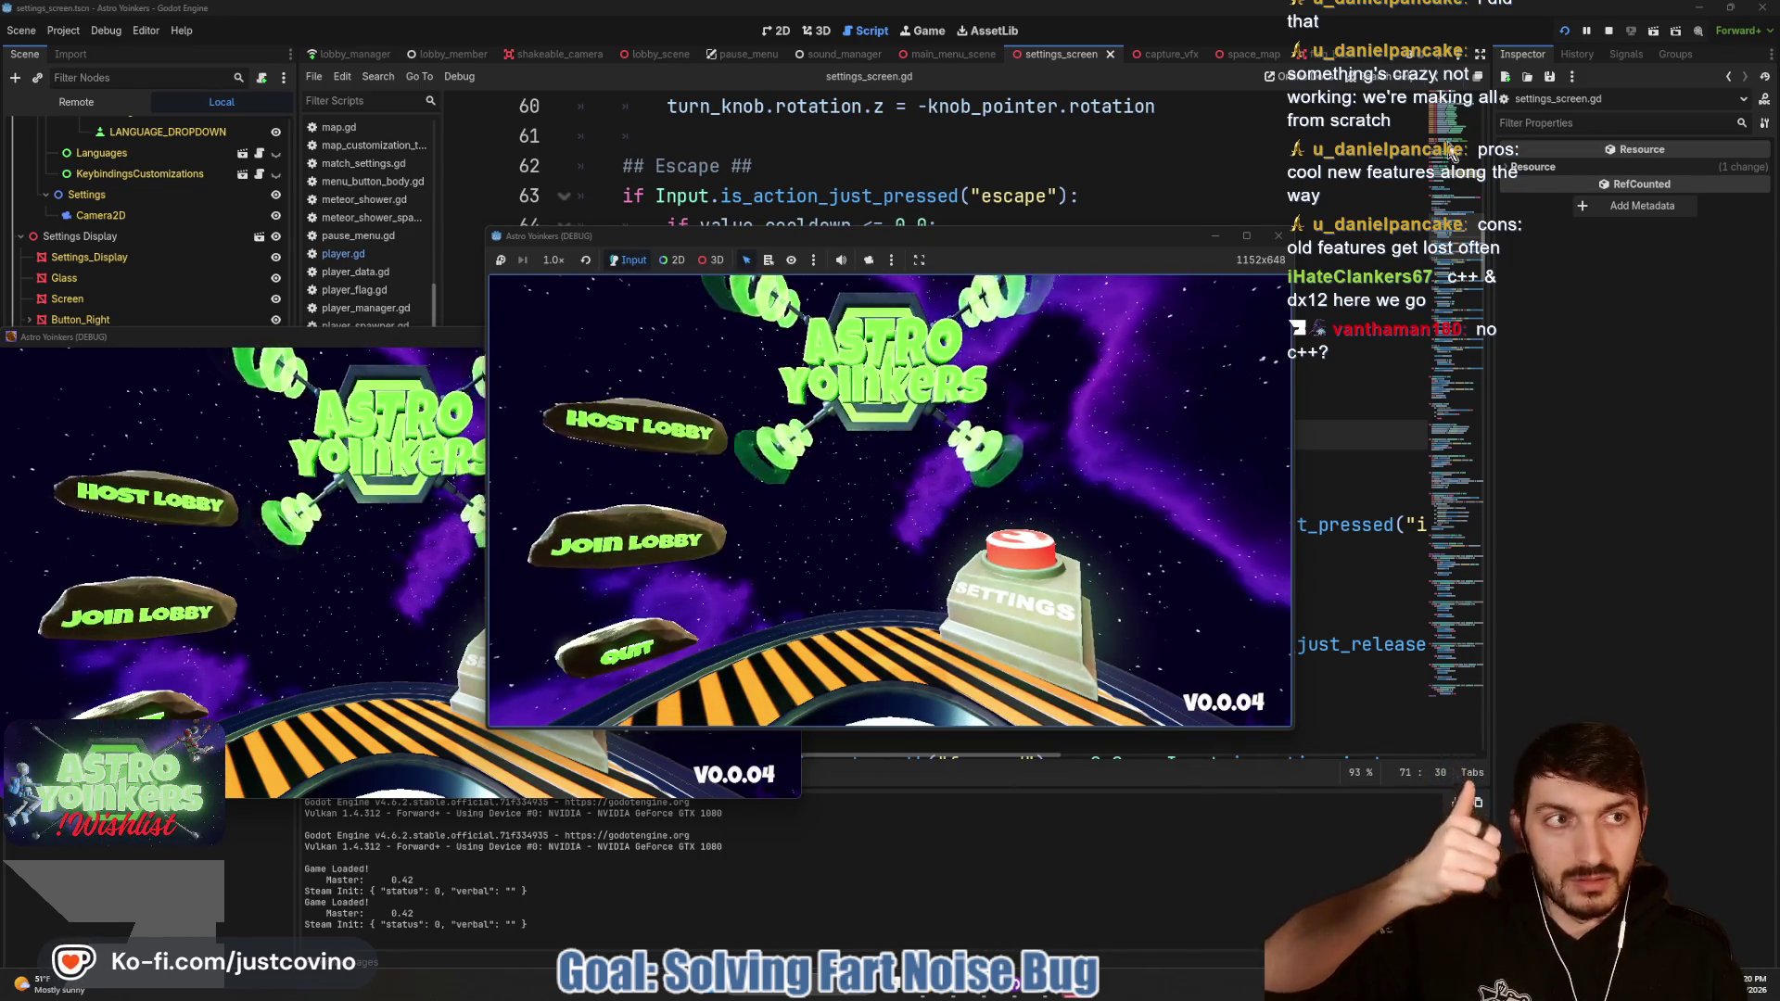
pyautogui.click(1614, 33)
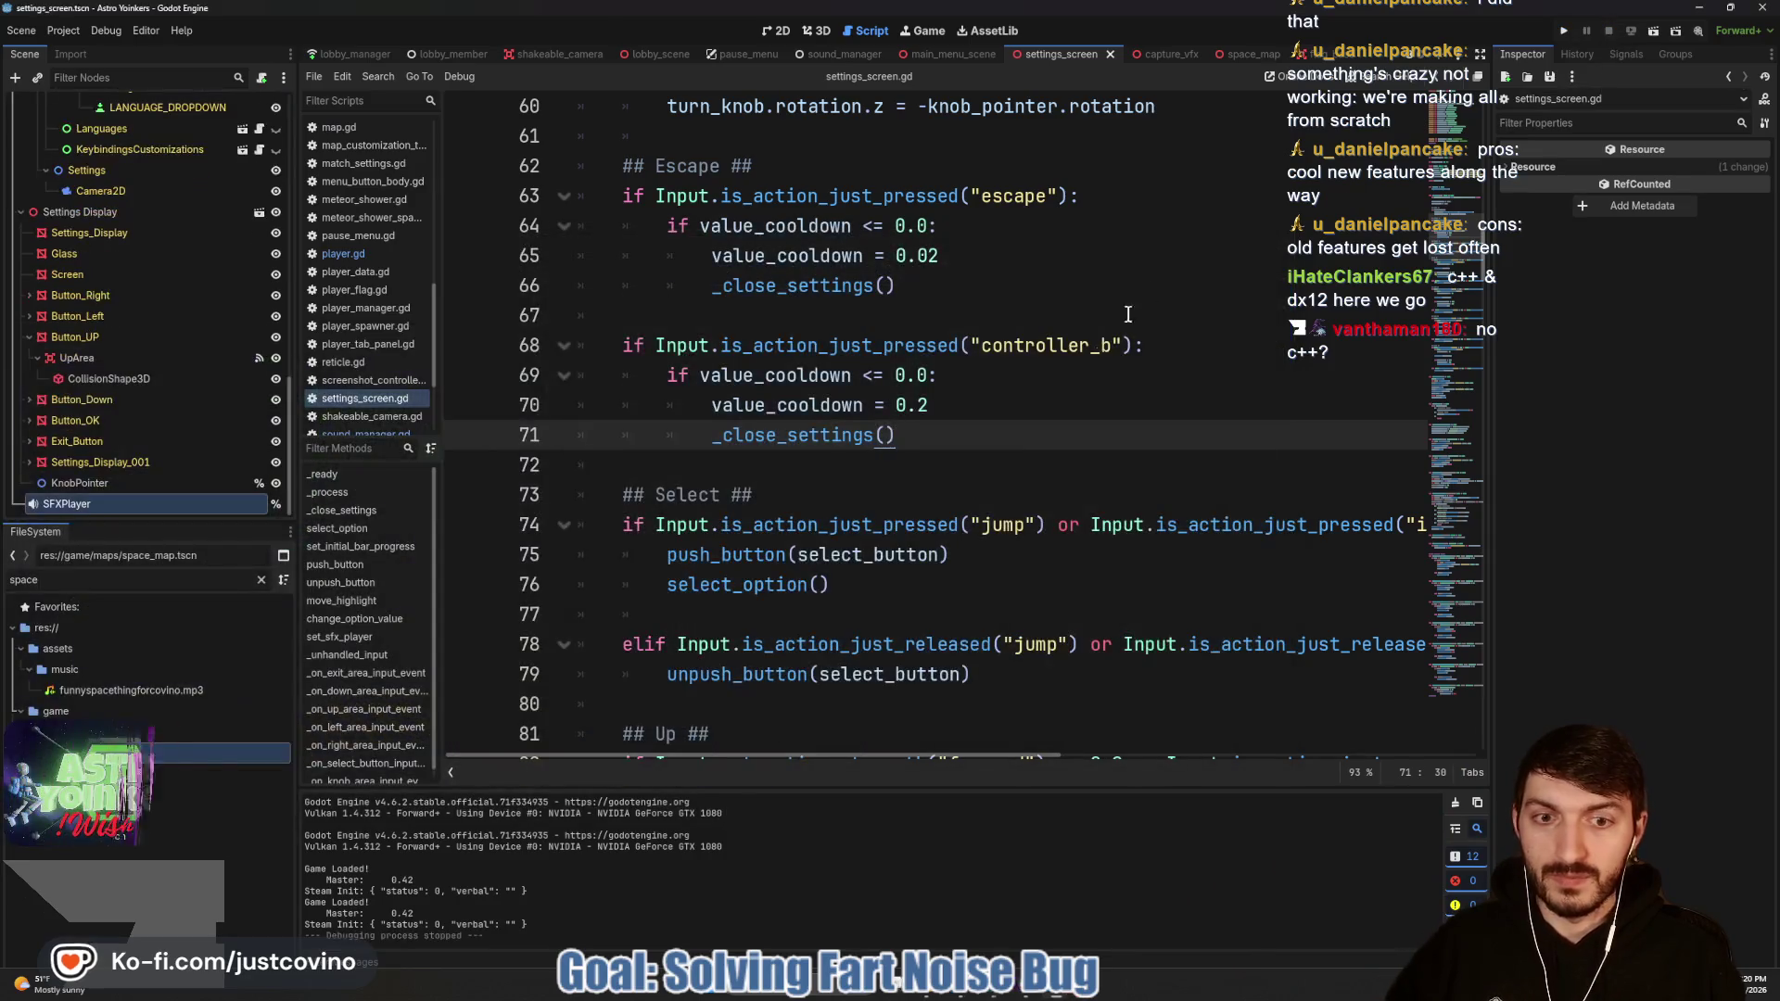
# Commit the settings_screen.gd change with a 'Menu Fix' summary and push it to origin.
pyautogui.click(1029, 998)
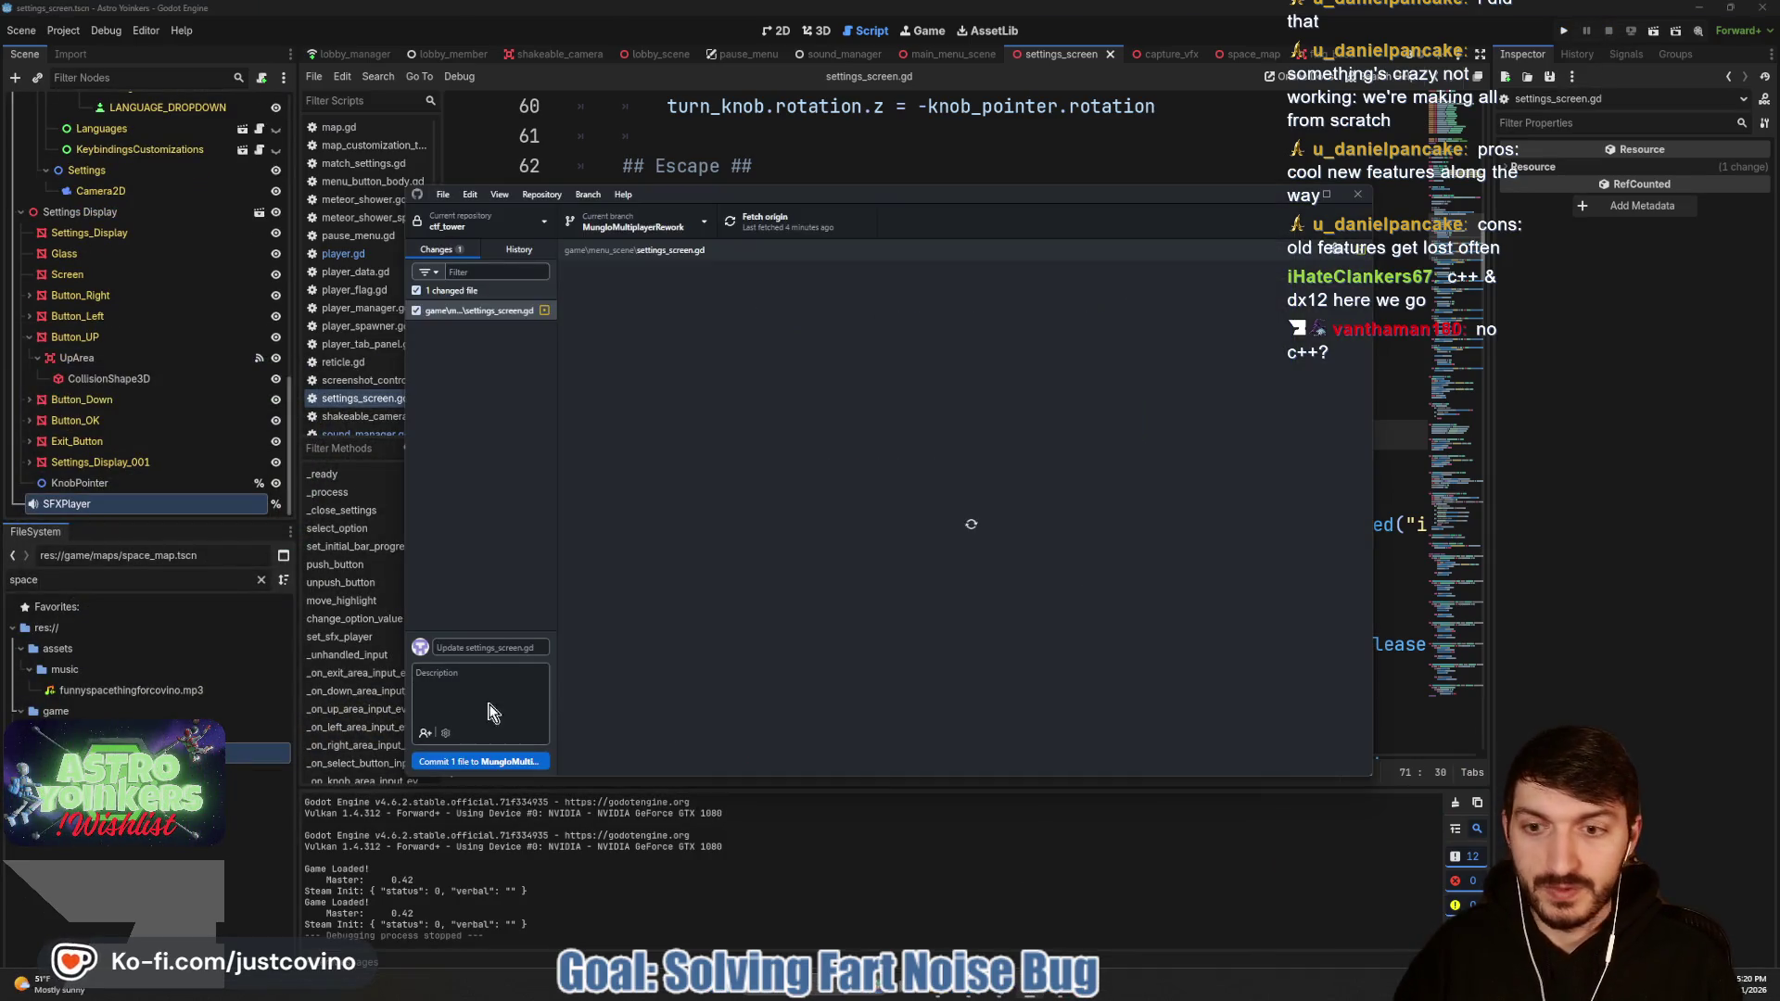
pyautogui.write('s')
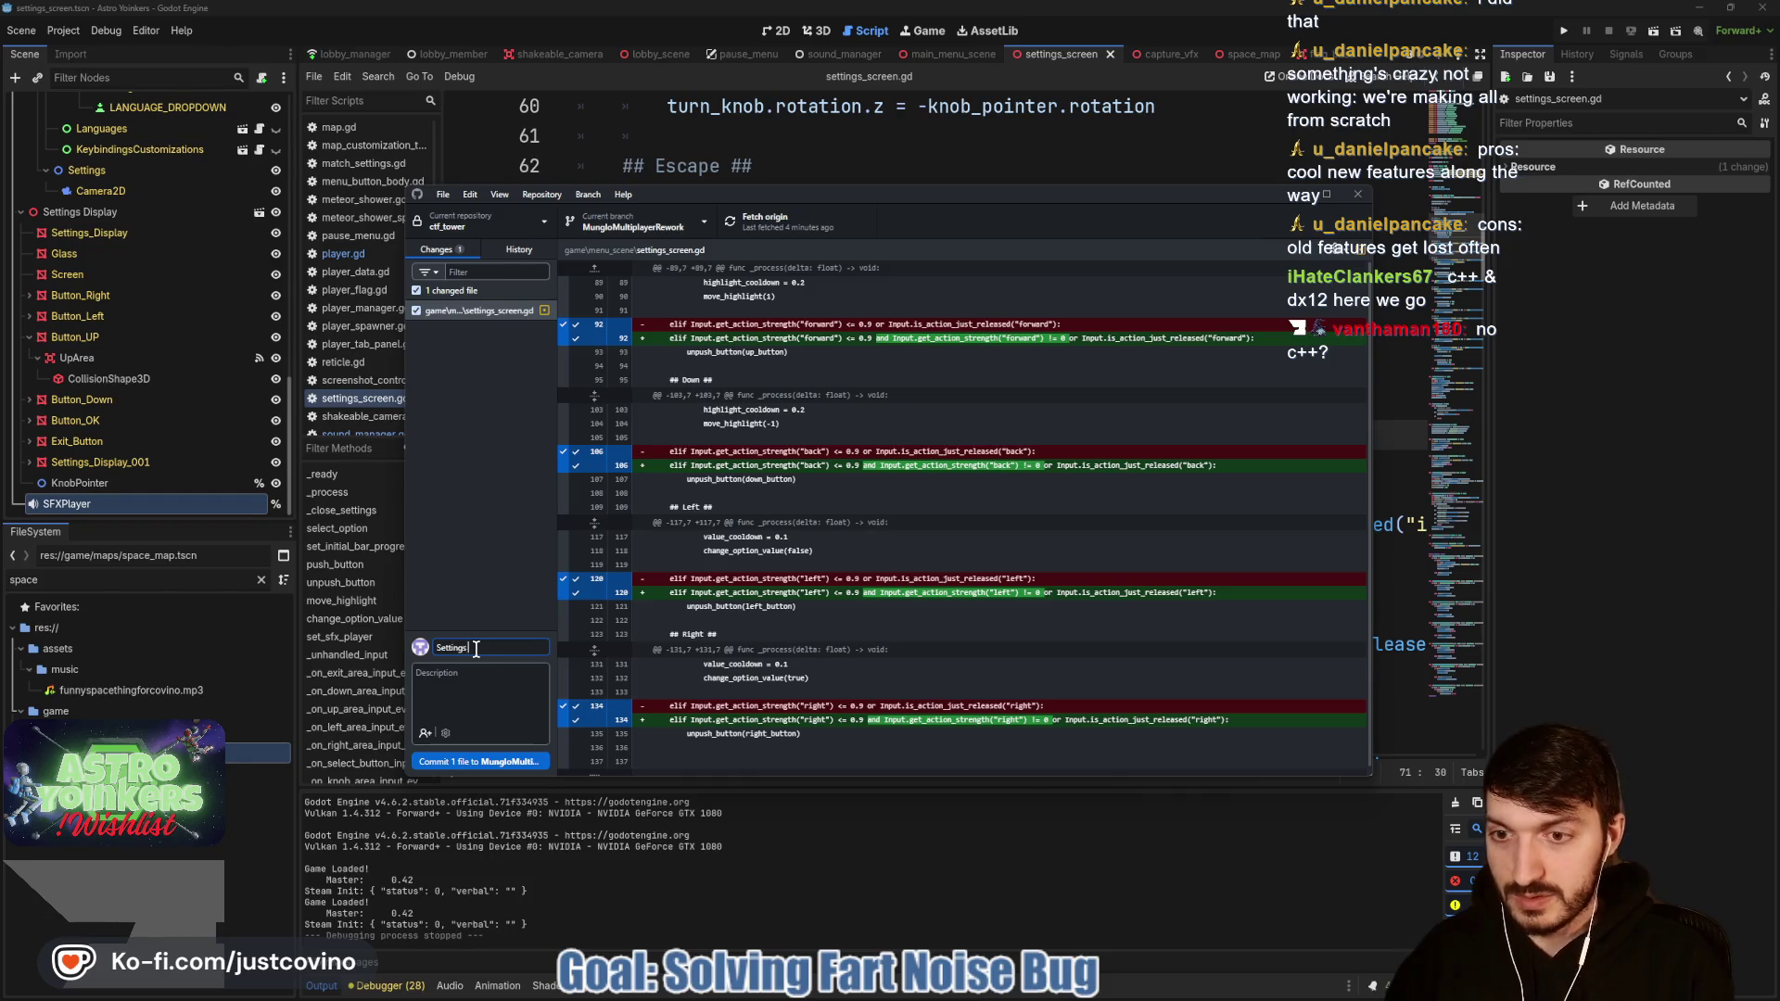
pyautogui.write(' Menu Fixed Fixed')
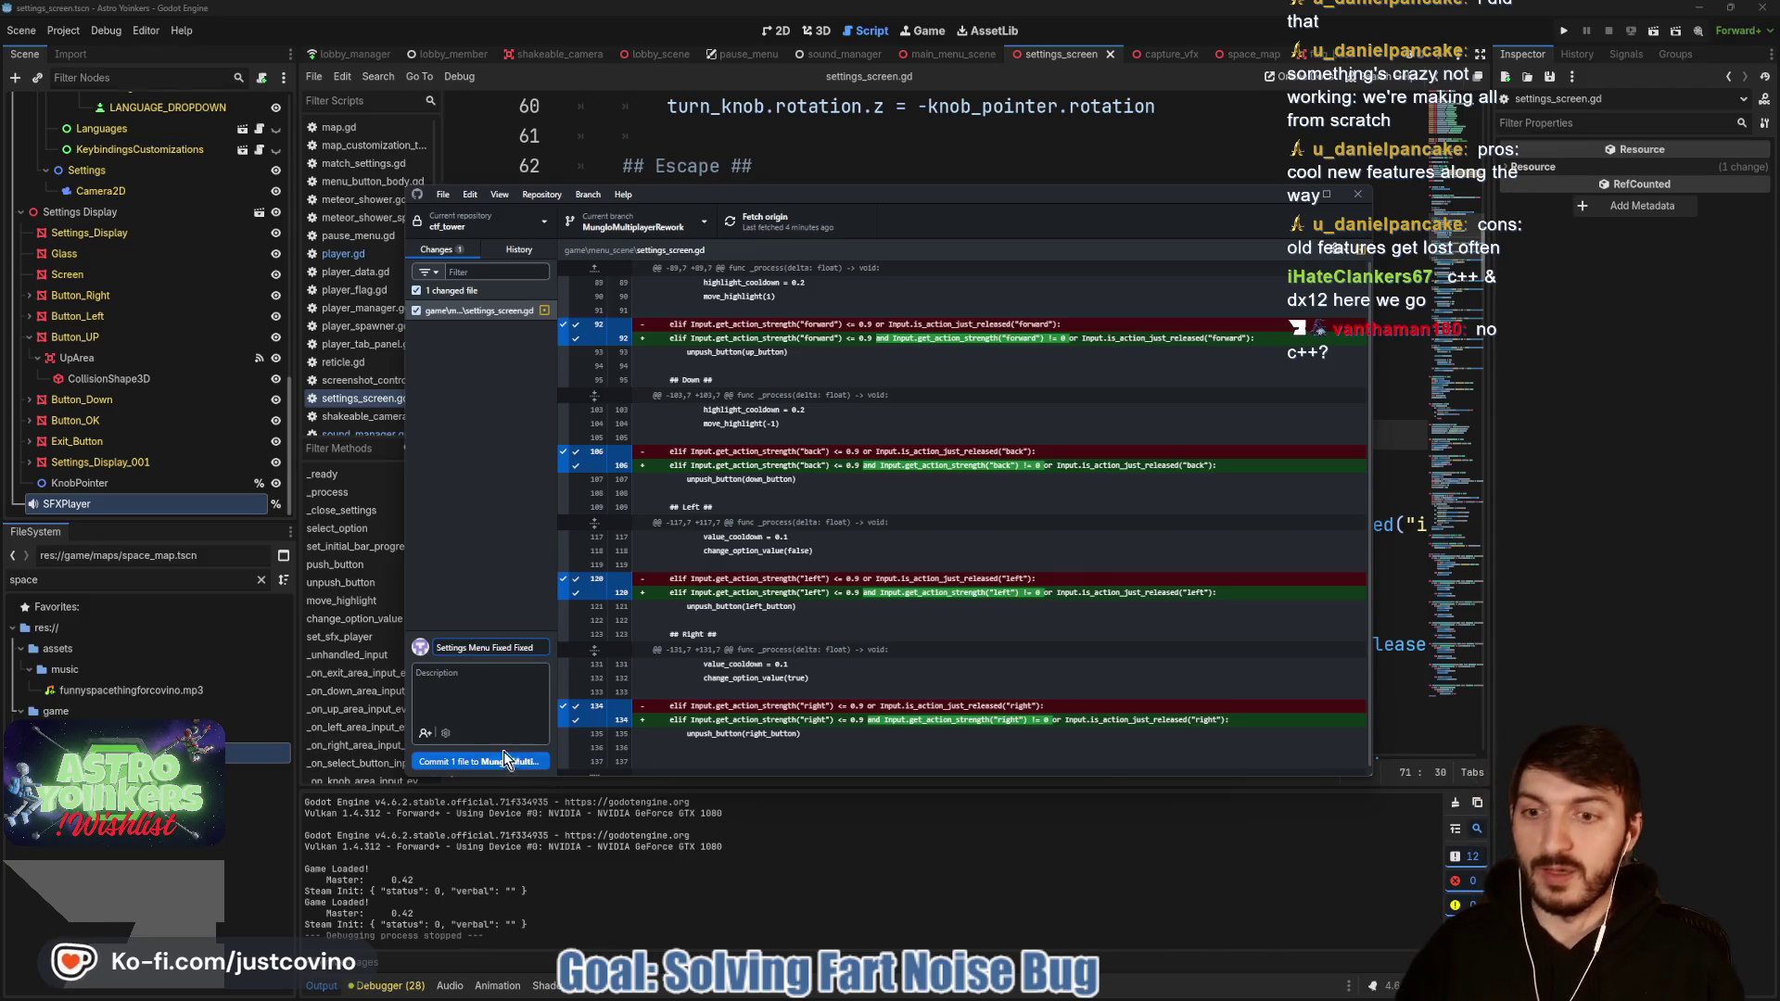
pyautogui.click(505, 760)
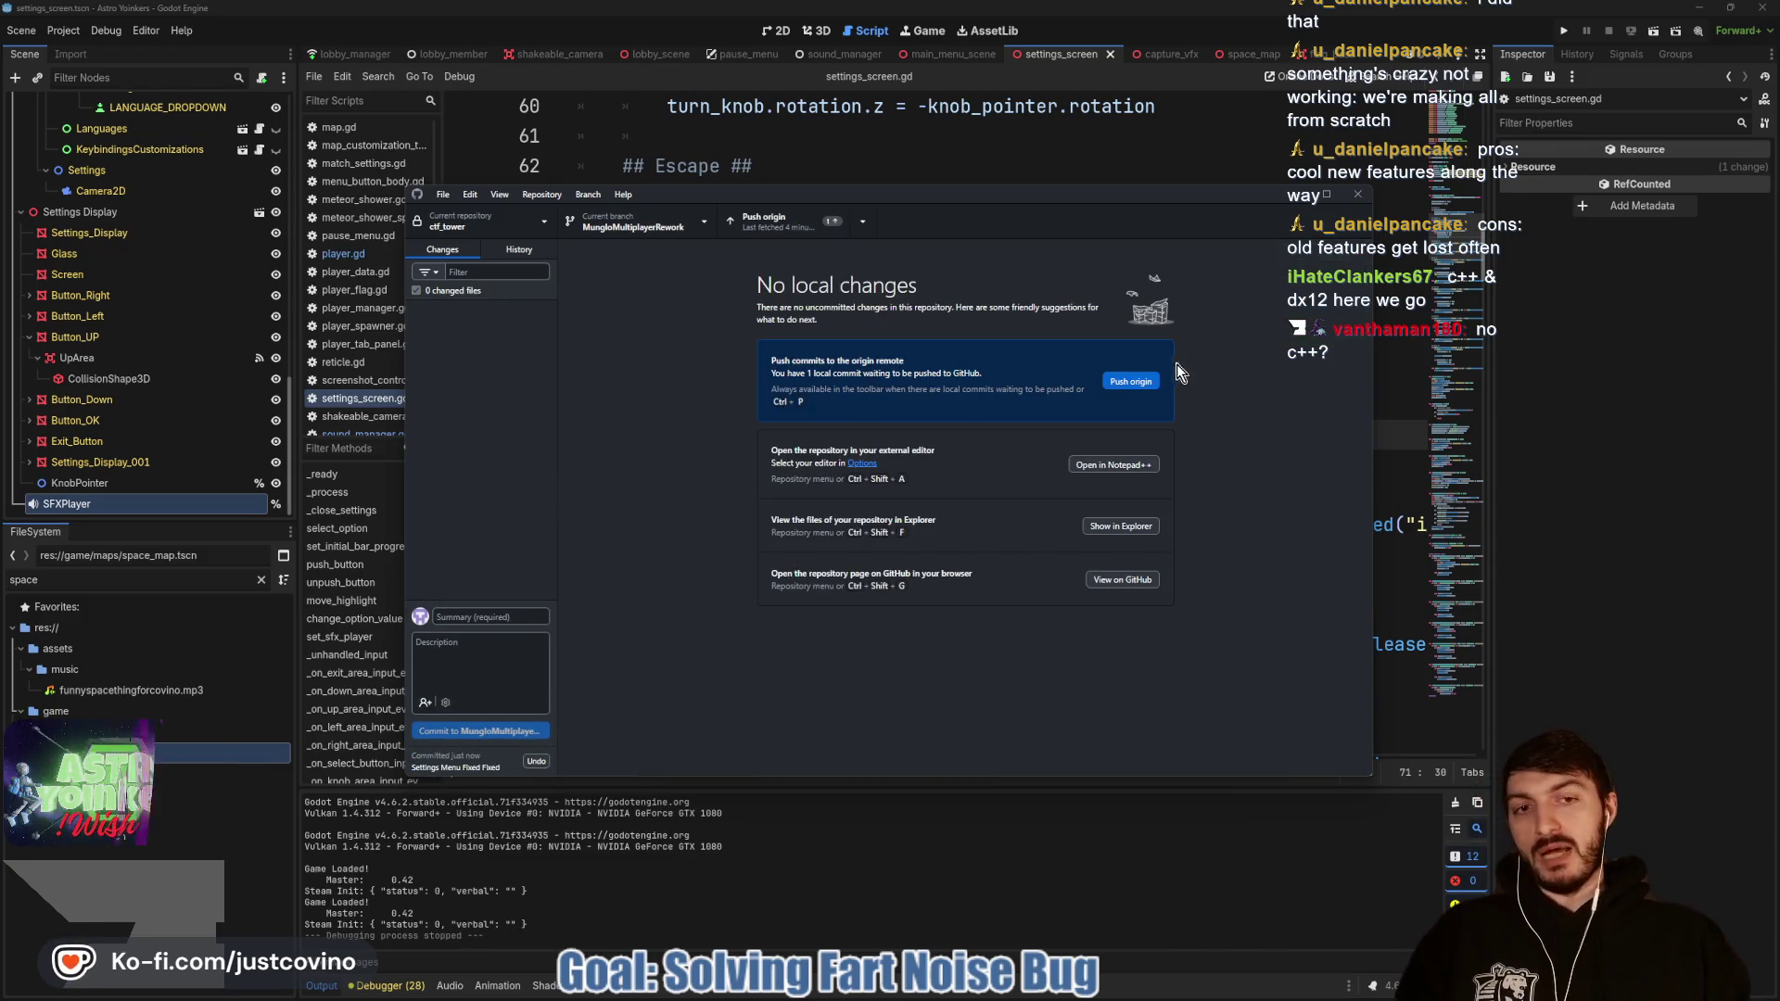
pyautogui.click(1142, 386)
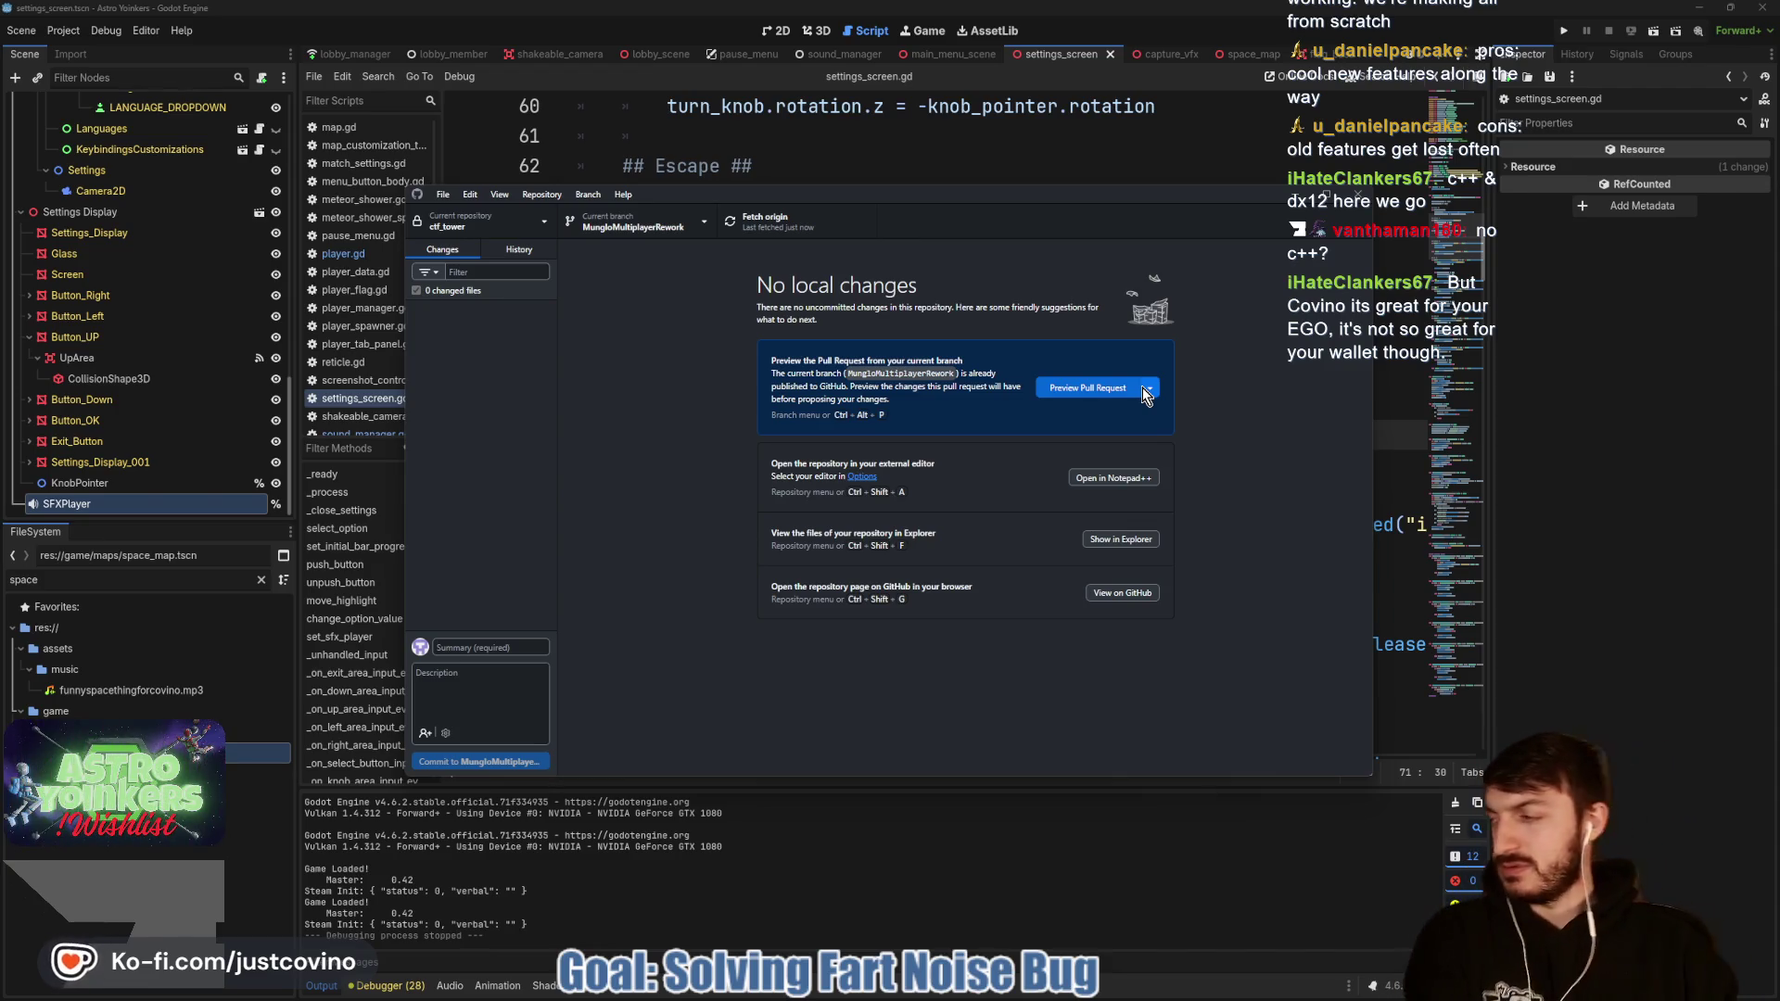
pyautogui.click(945, 165)
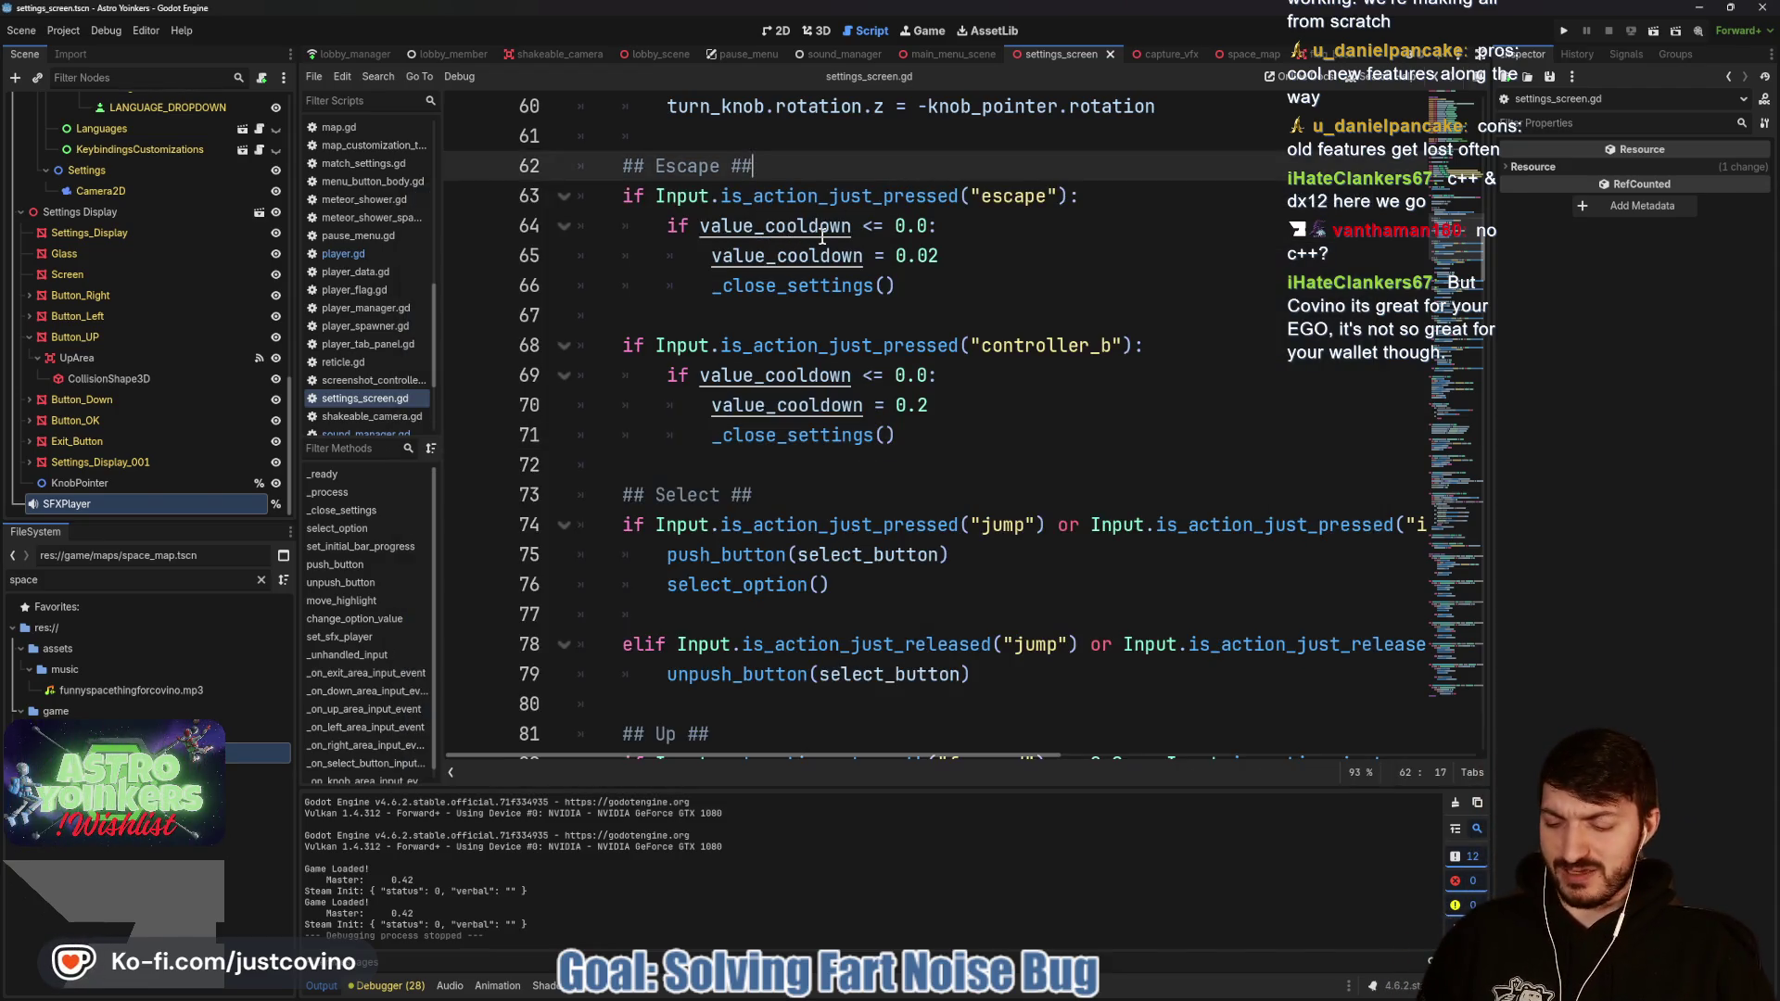
# Scroll up to the variable declarations in settings_screen.gd, then bring up the Notion bug board.
pyautogui.scroll(5, 927, 445)
pyautogui.click(791, 348)
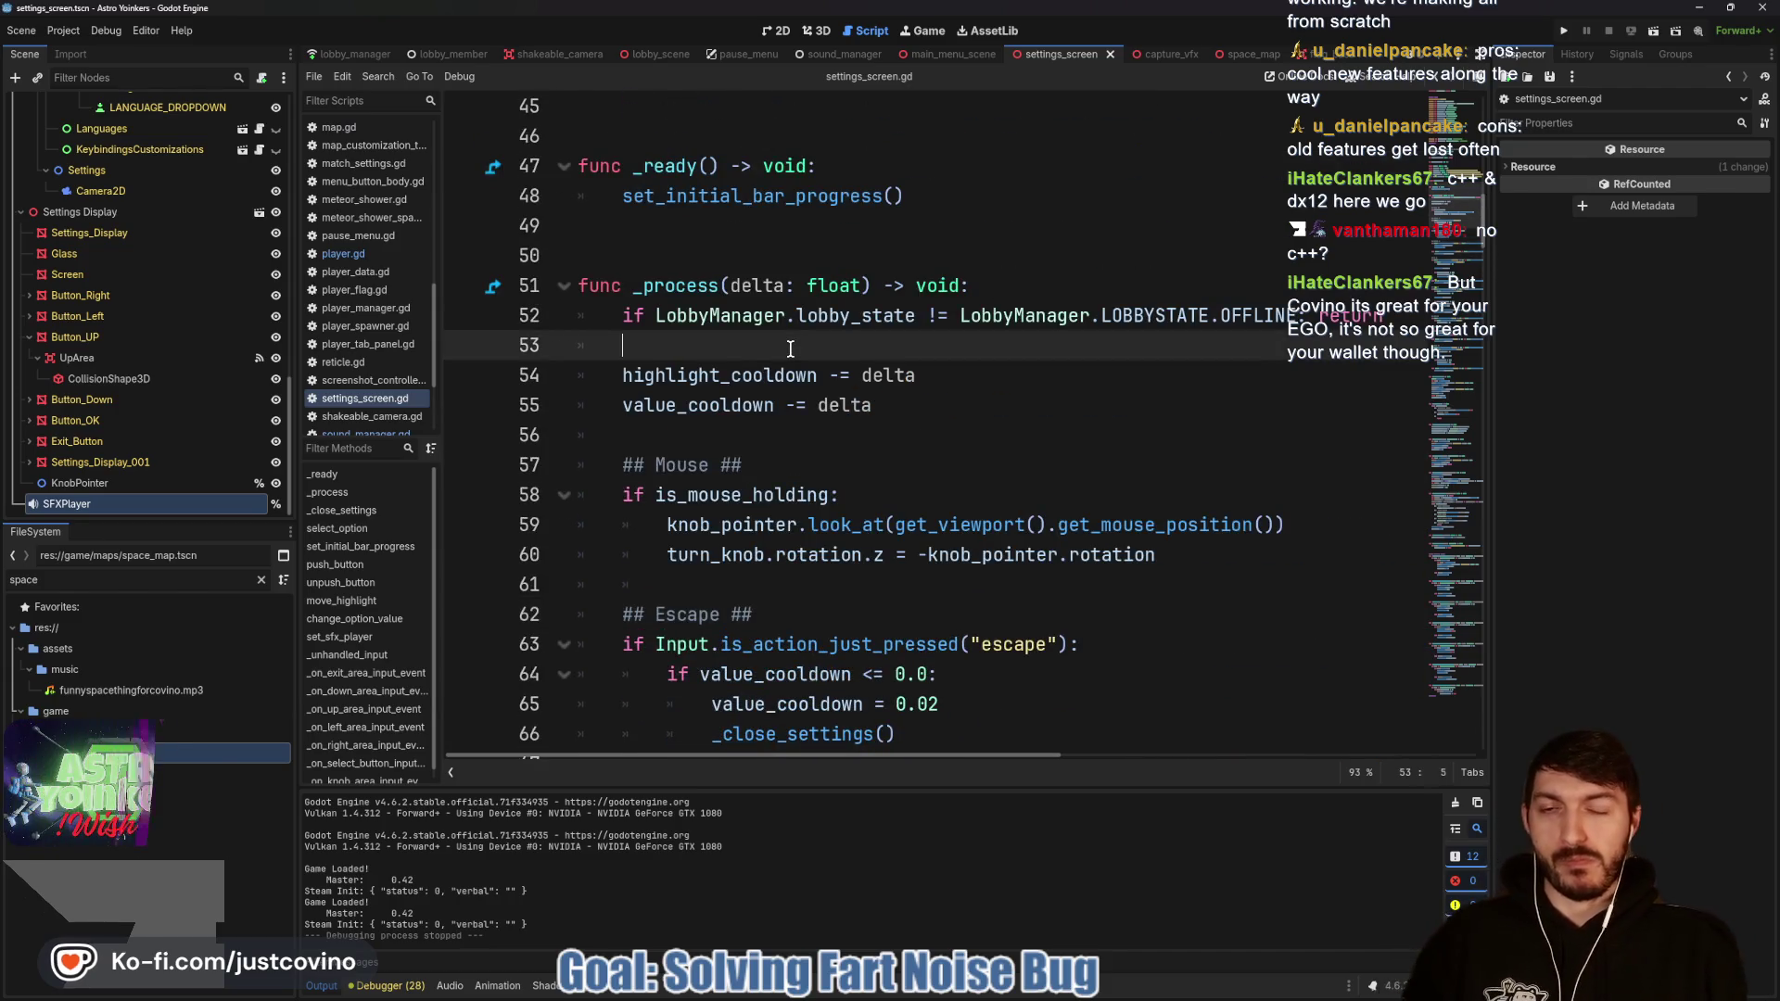
pyautogui.scroll(7, 791, 349)
pyautogui.click(742, 225)
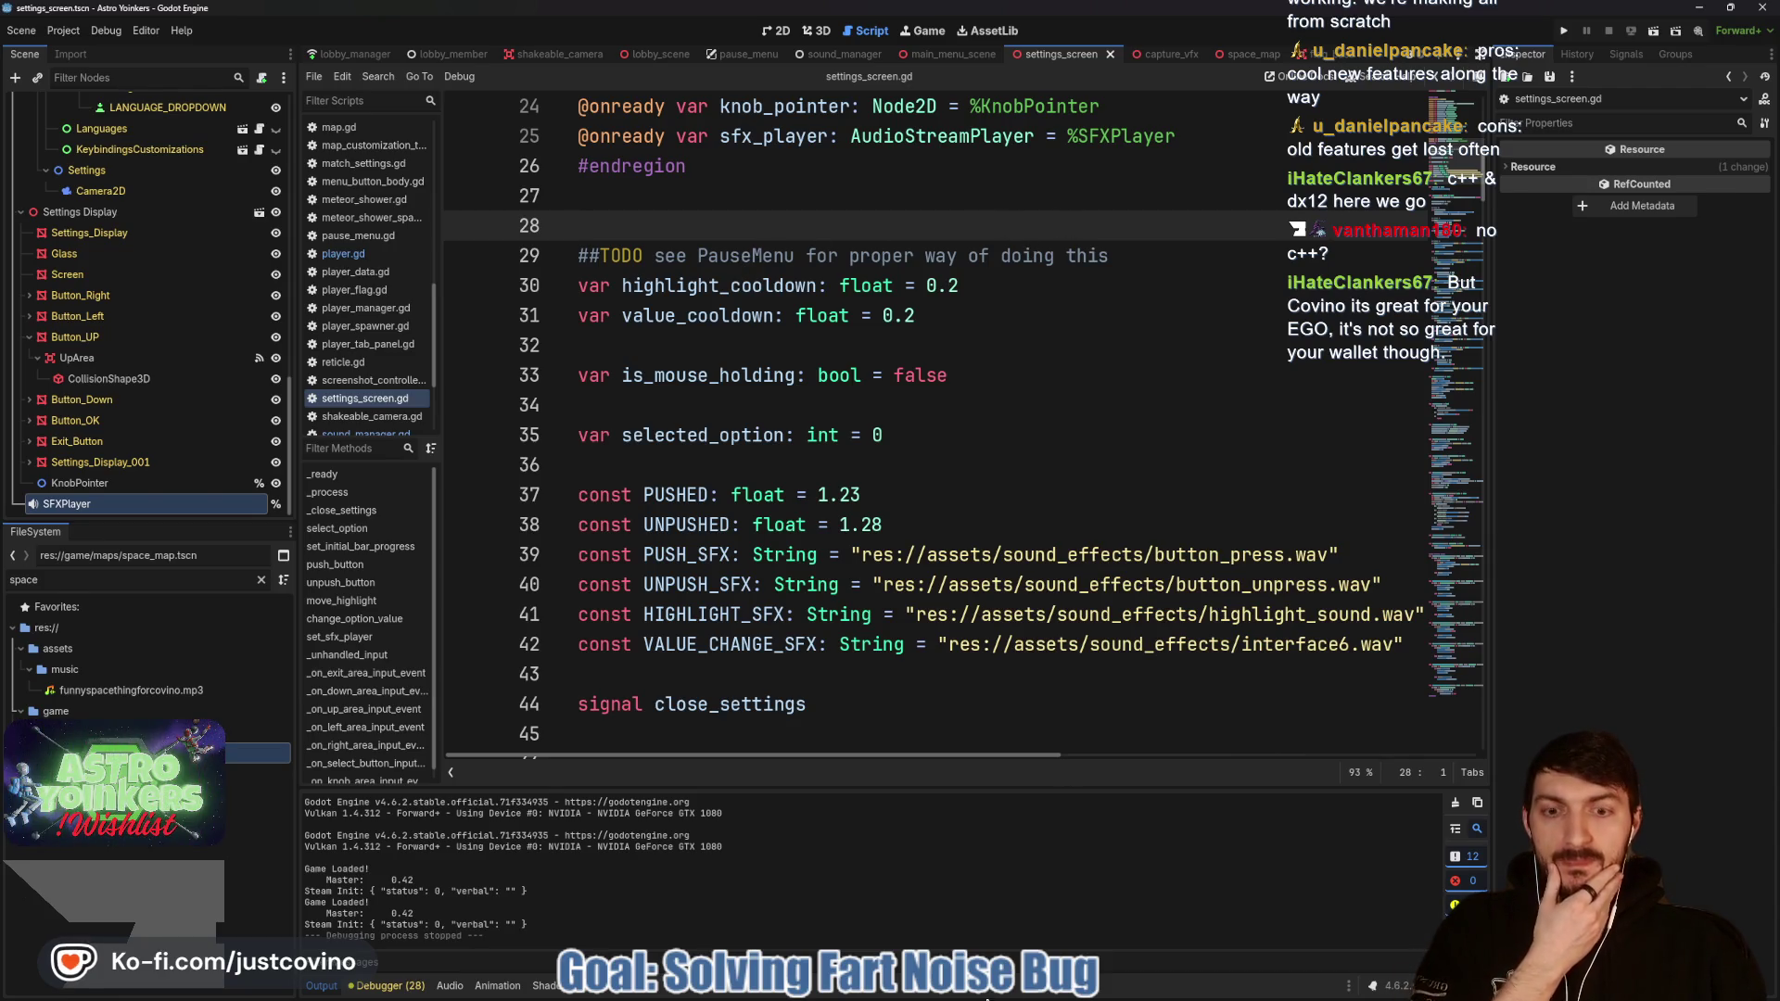
pyautogui.click(991, 994)
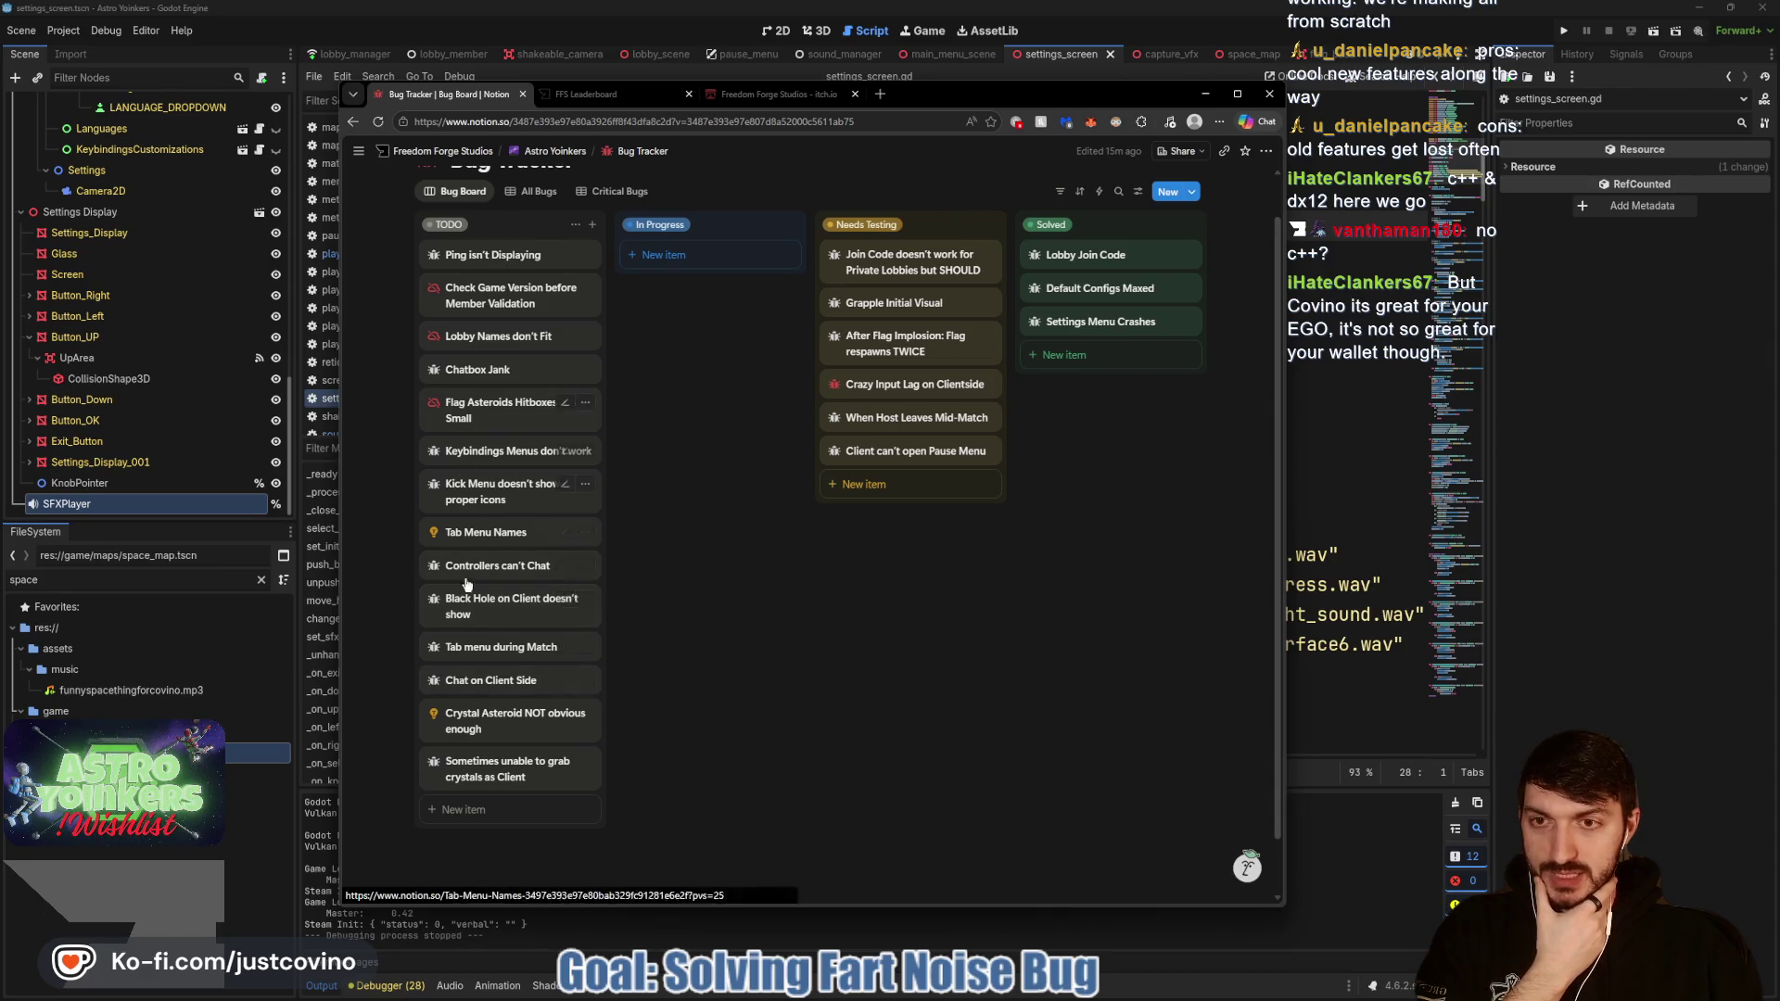
pyautogui.click(498, 426)
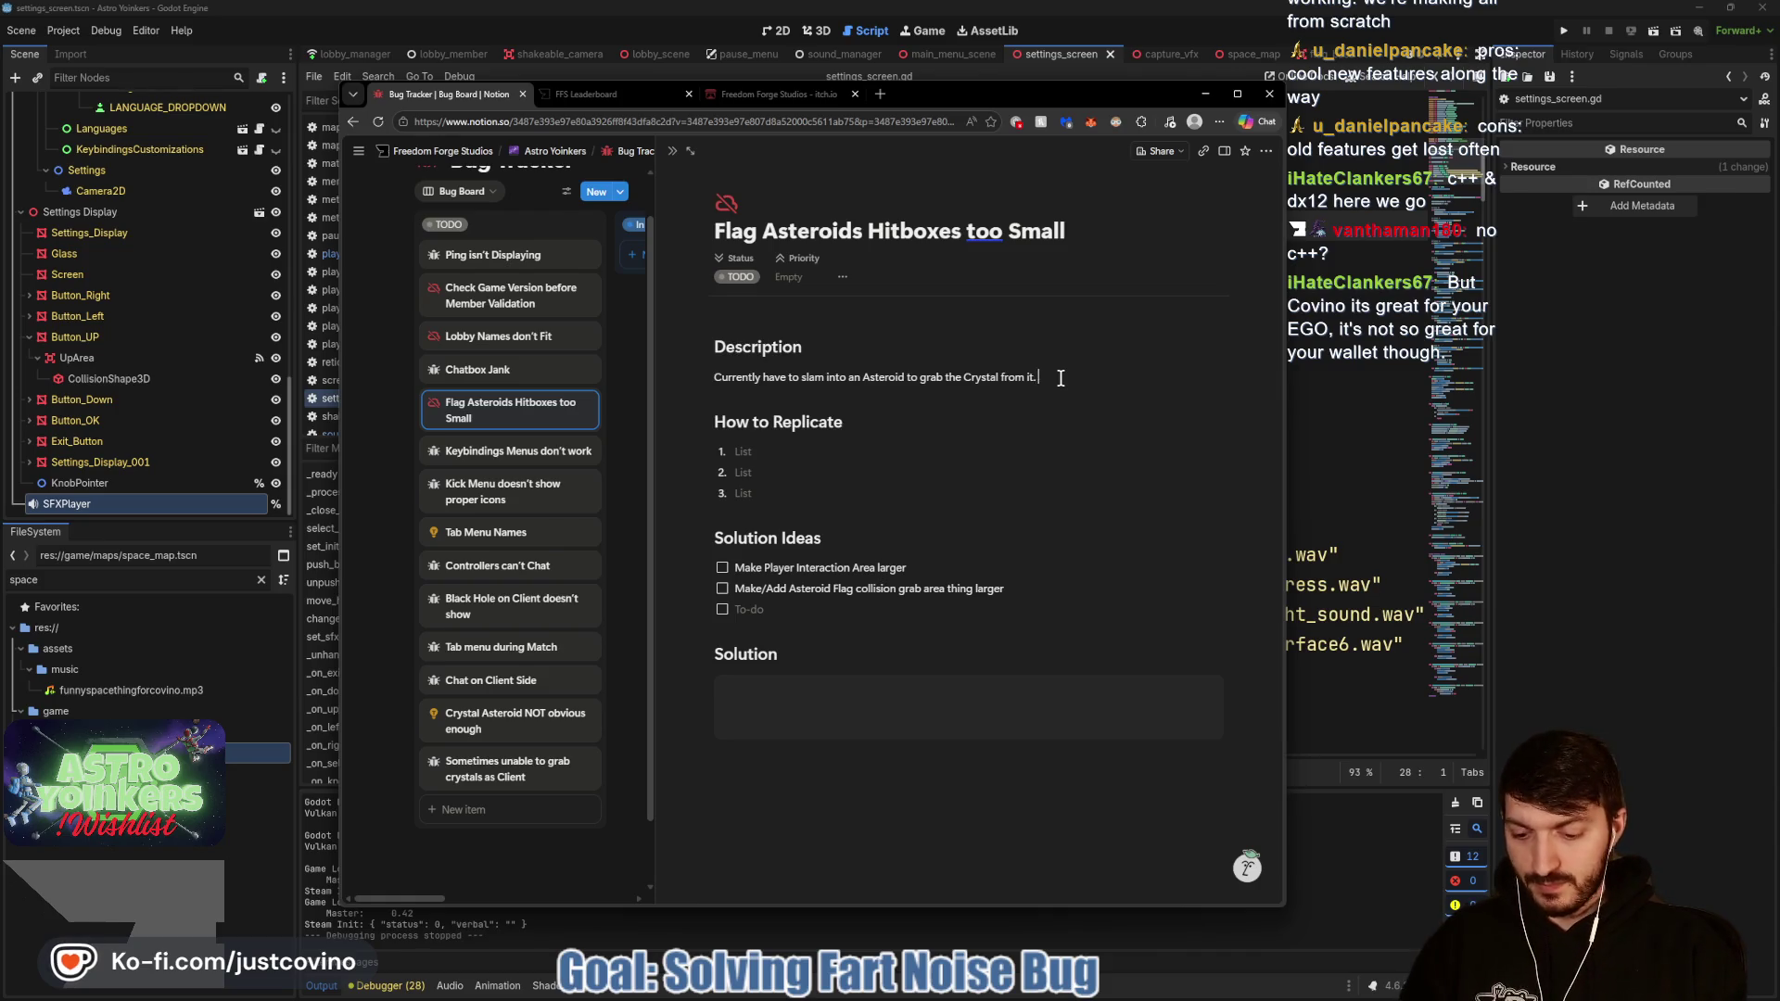
pyautogui.write('Could also be due to')
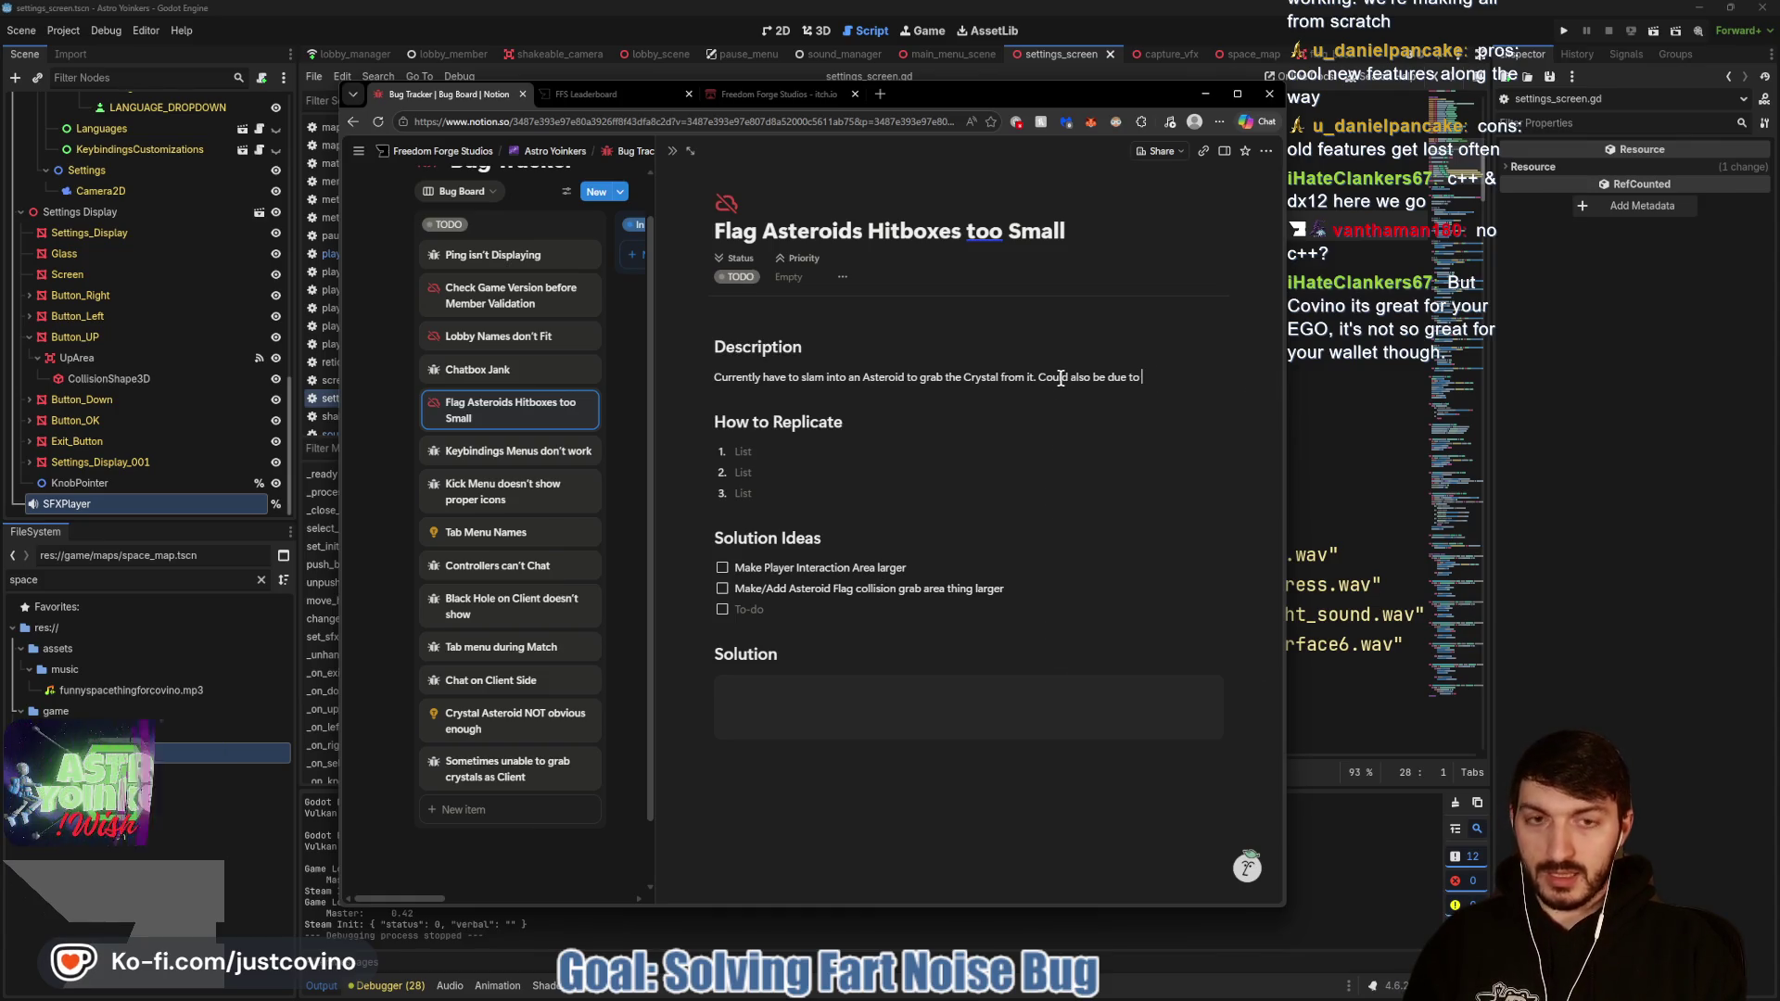
pyautogui.write('@crazy')
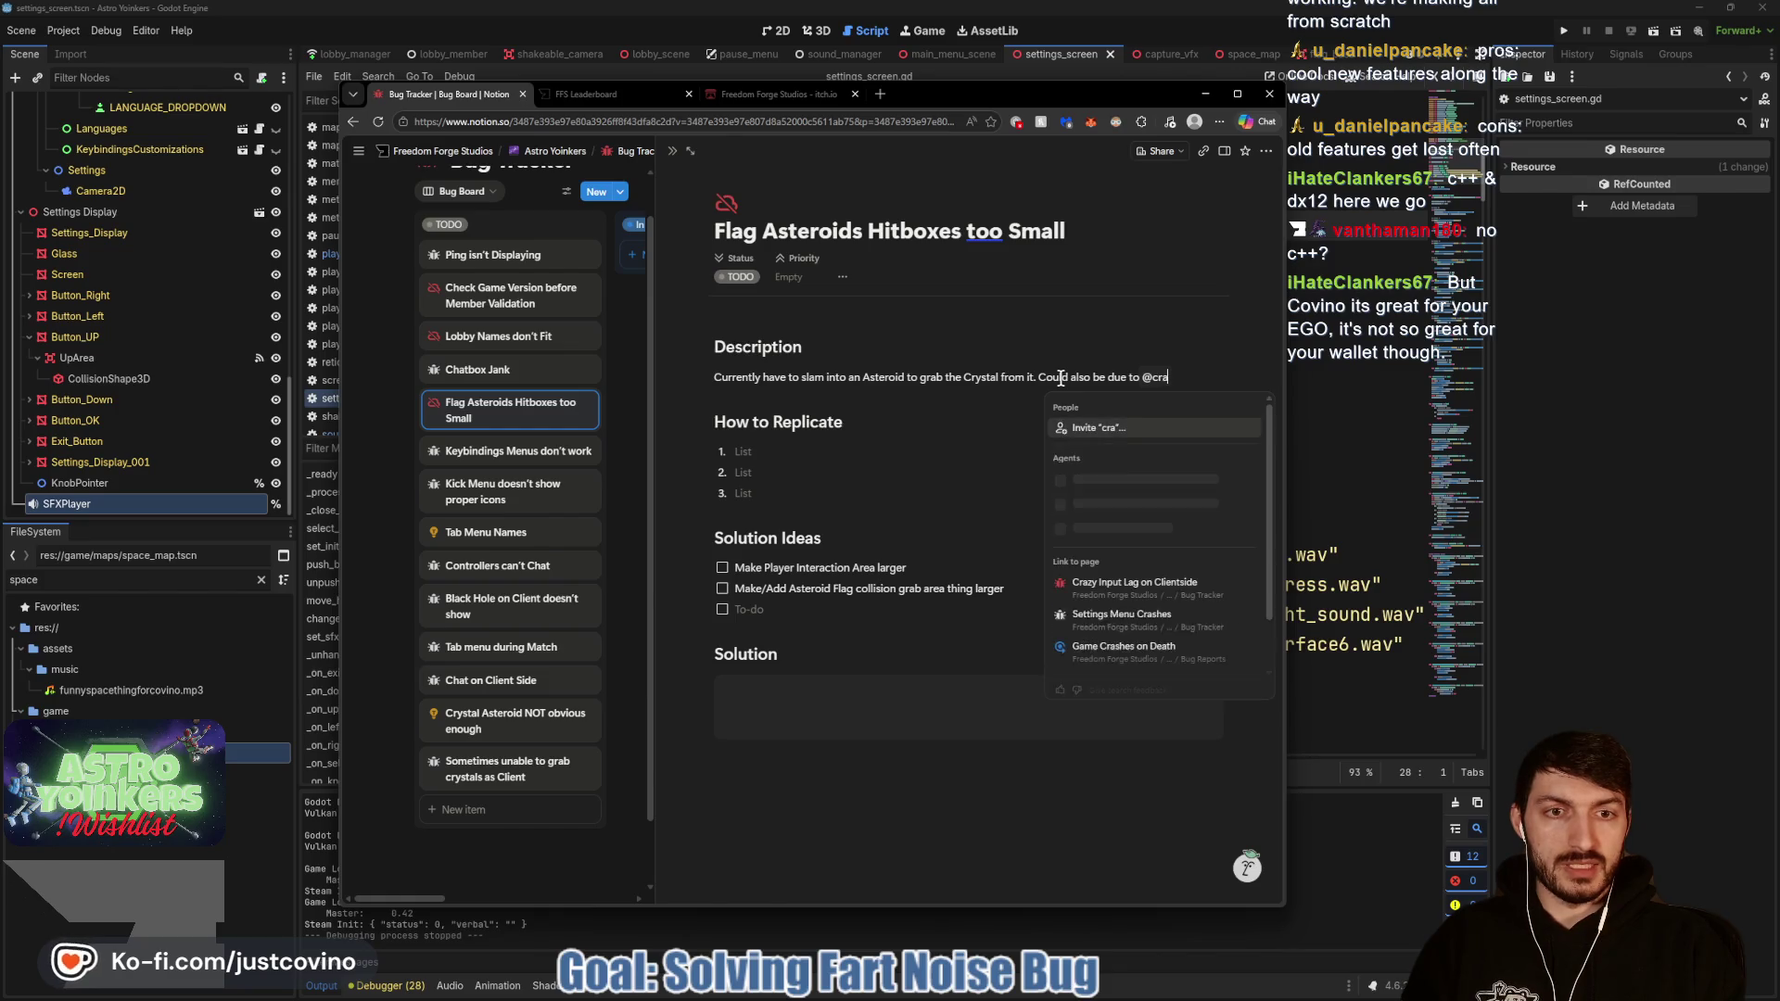
pyautogui.click(1134, 477)
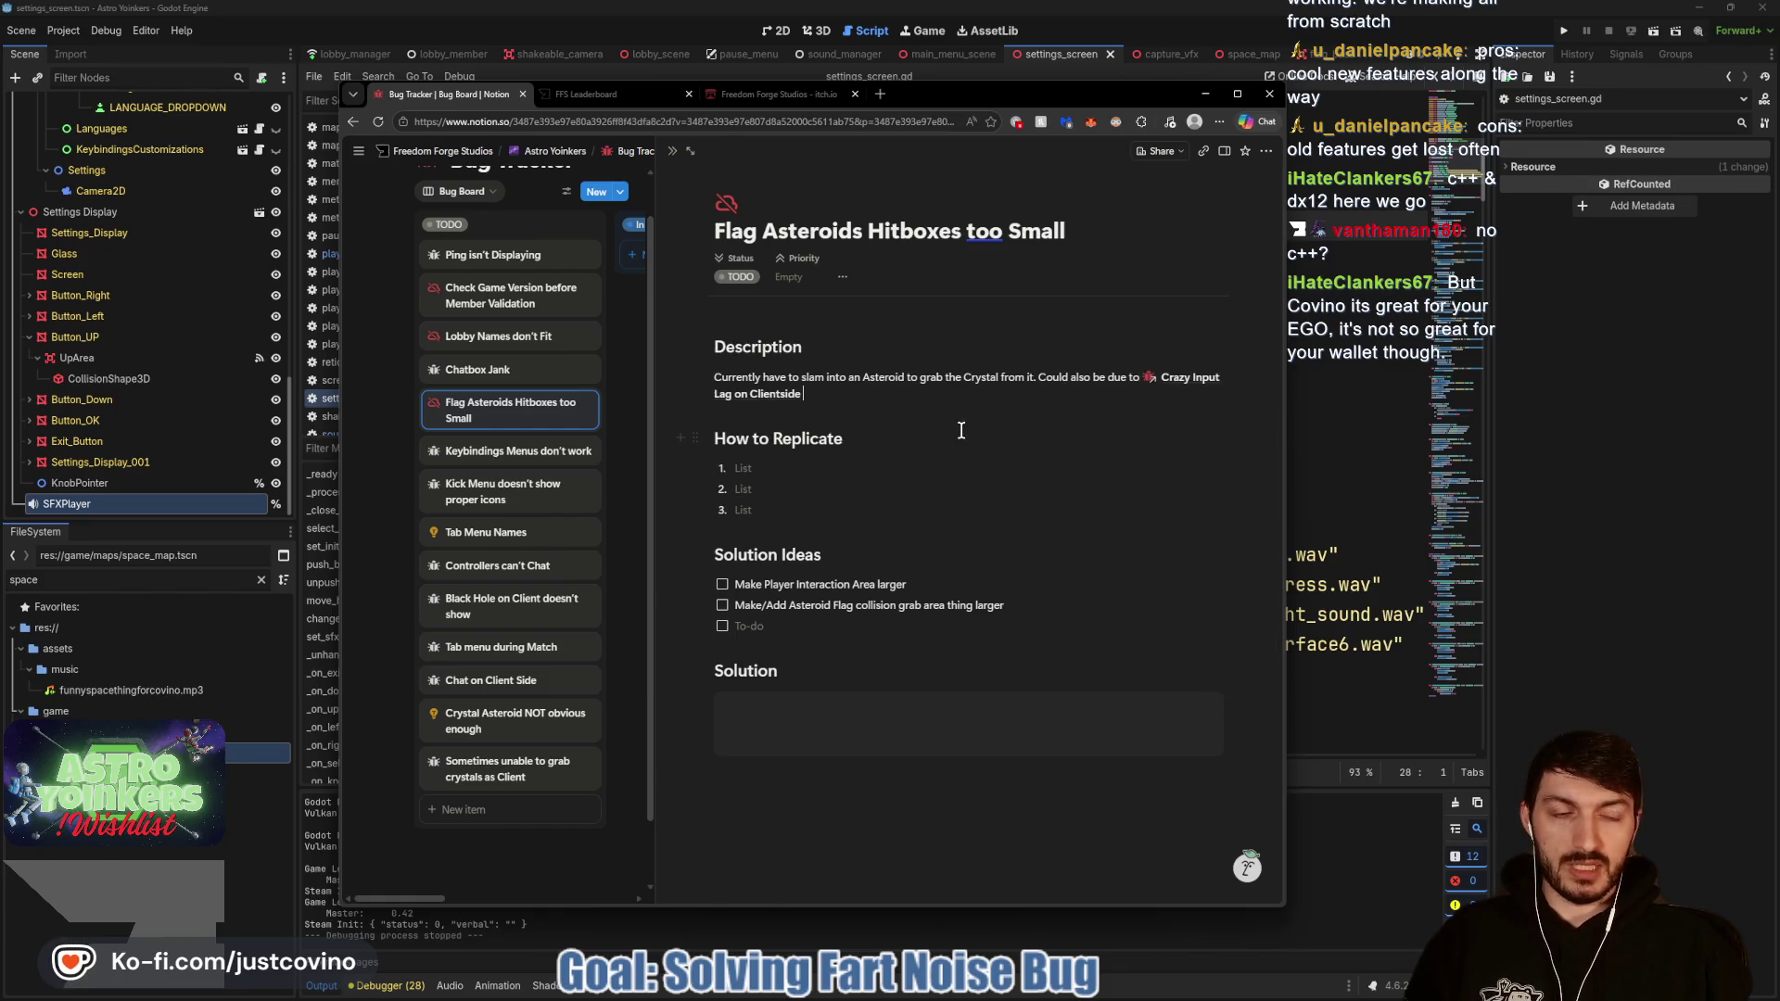
pyautogui.click(621, 527)
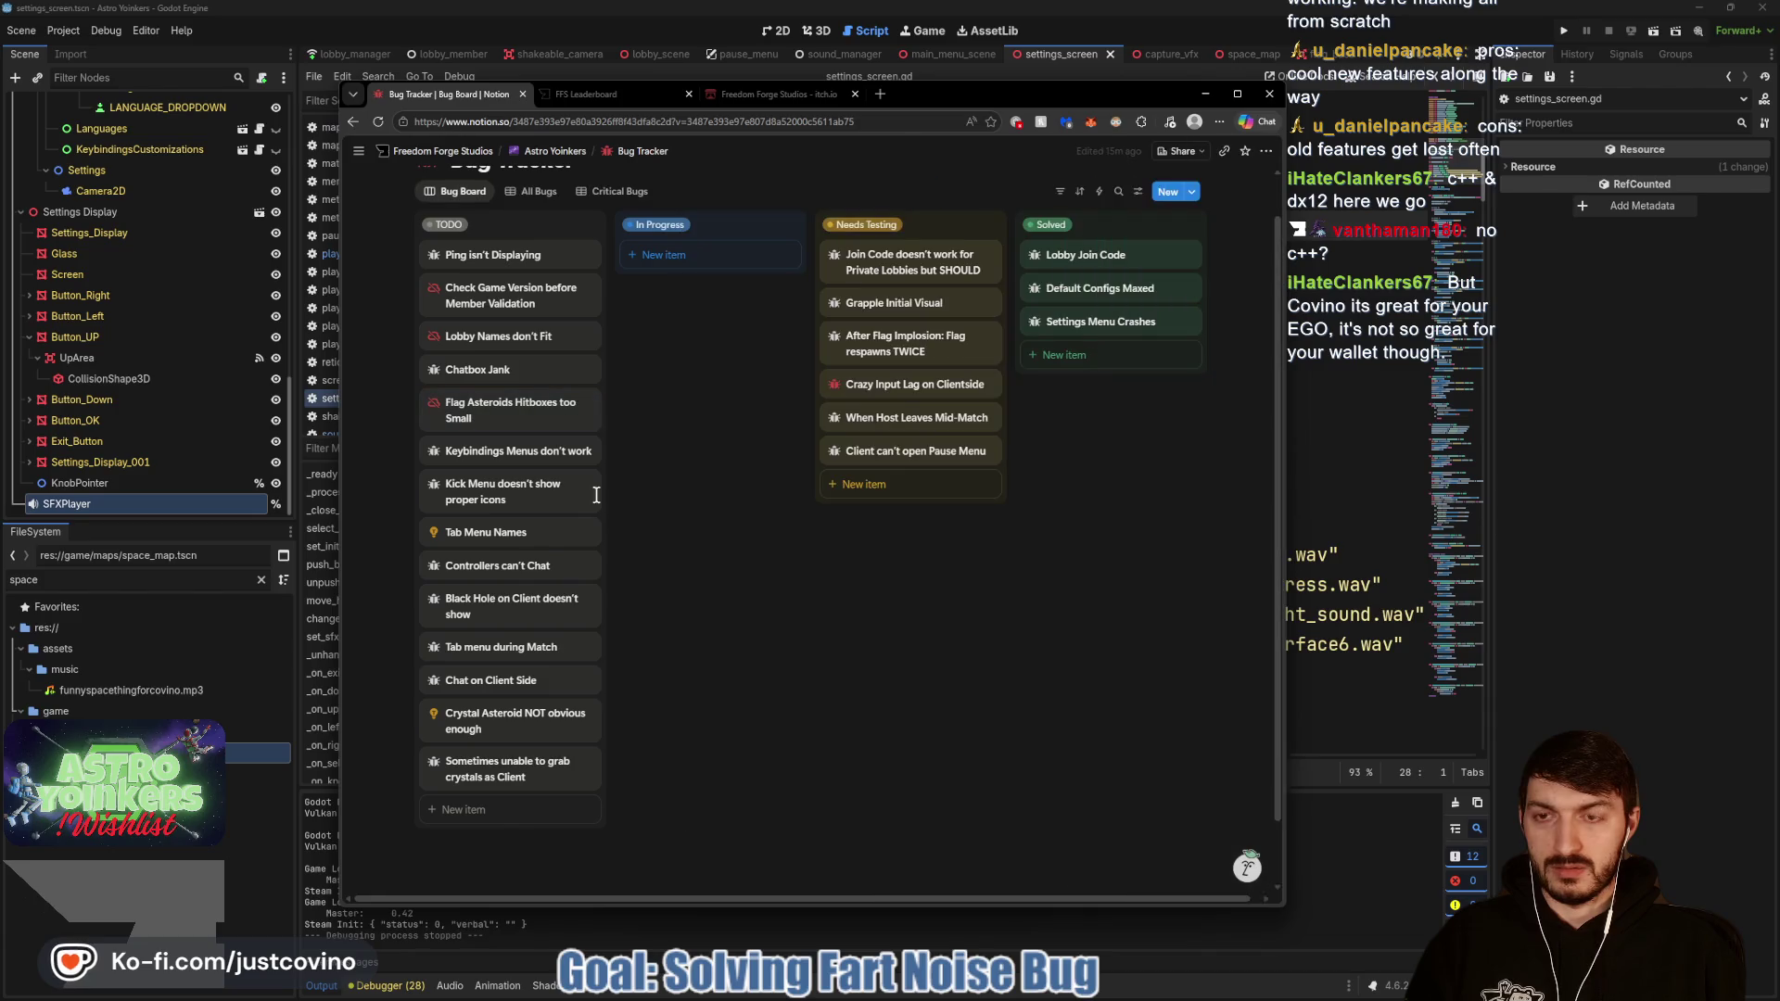
# Glance at the Chatbox Jank bug, then open the Tab Menu Names bug page.
pyautogui.click(484, 371)
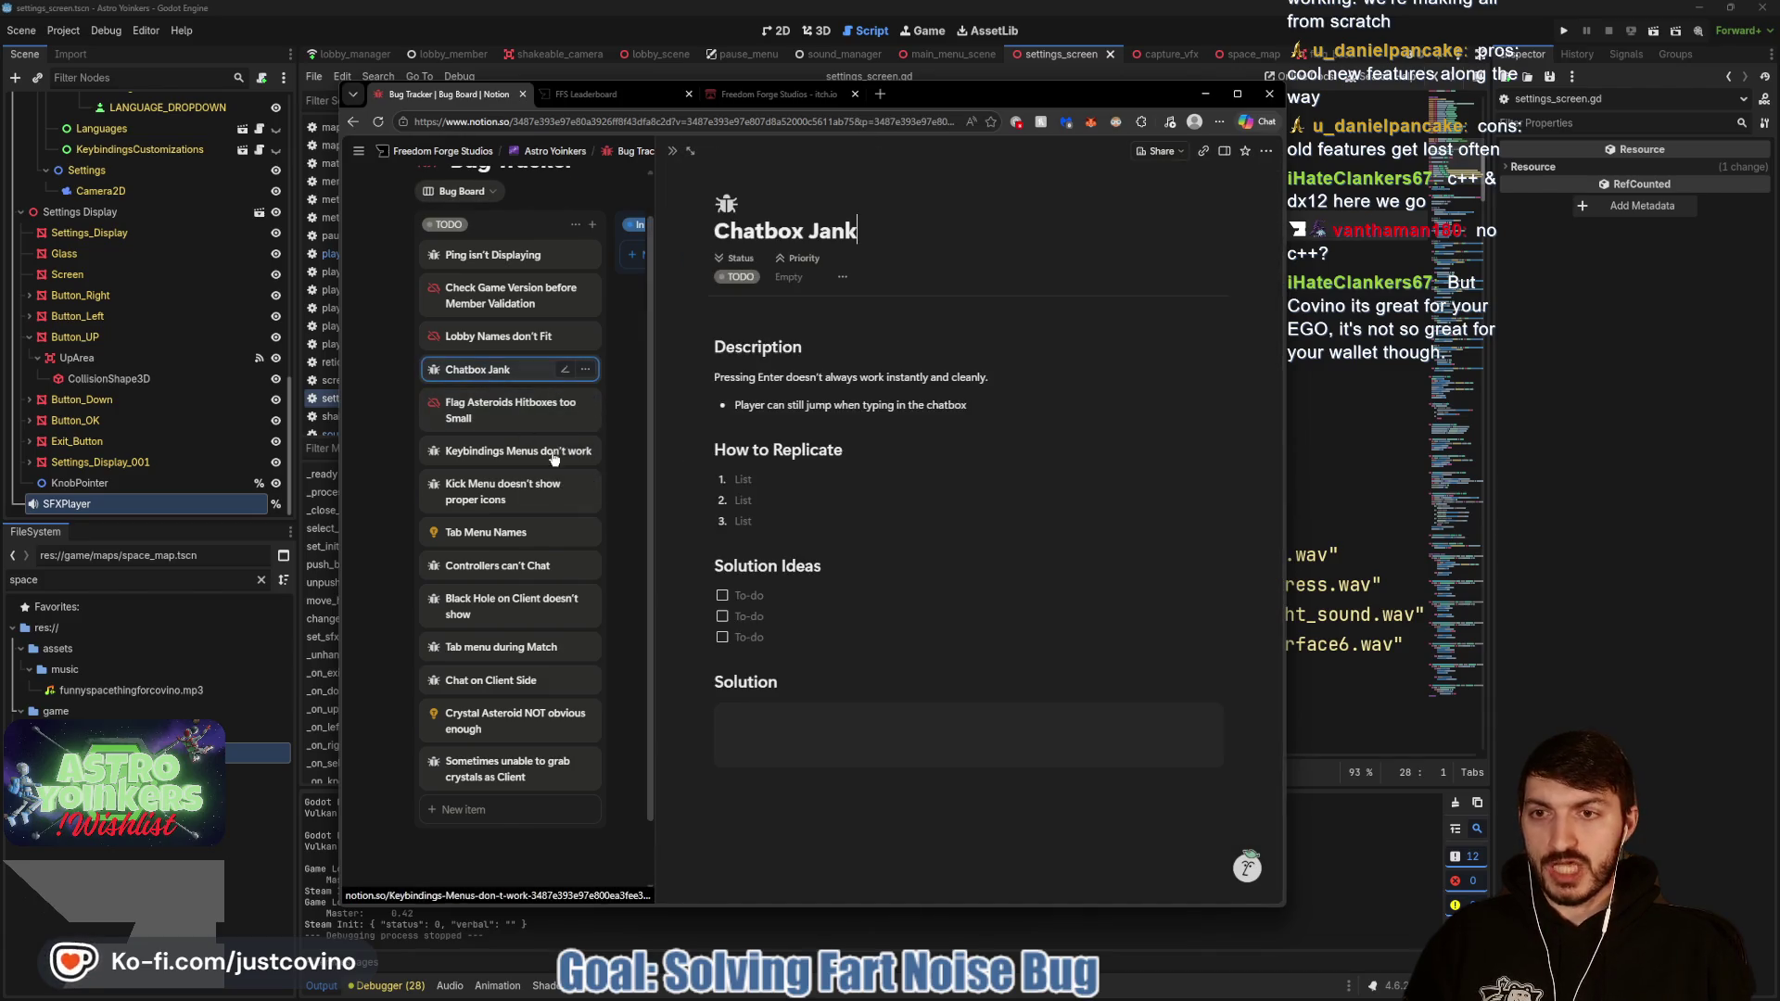
pyautogui.click(638, 588)
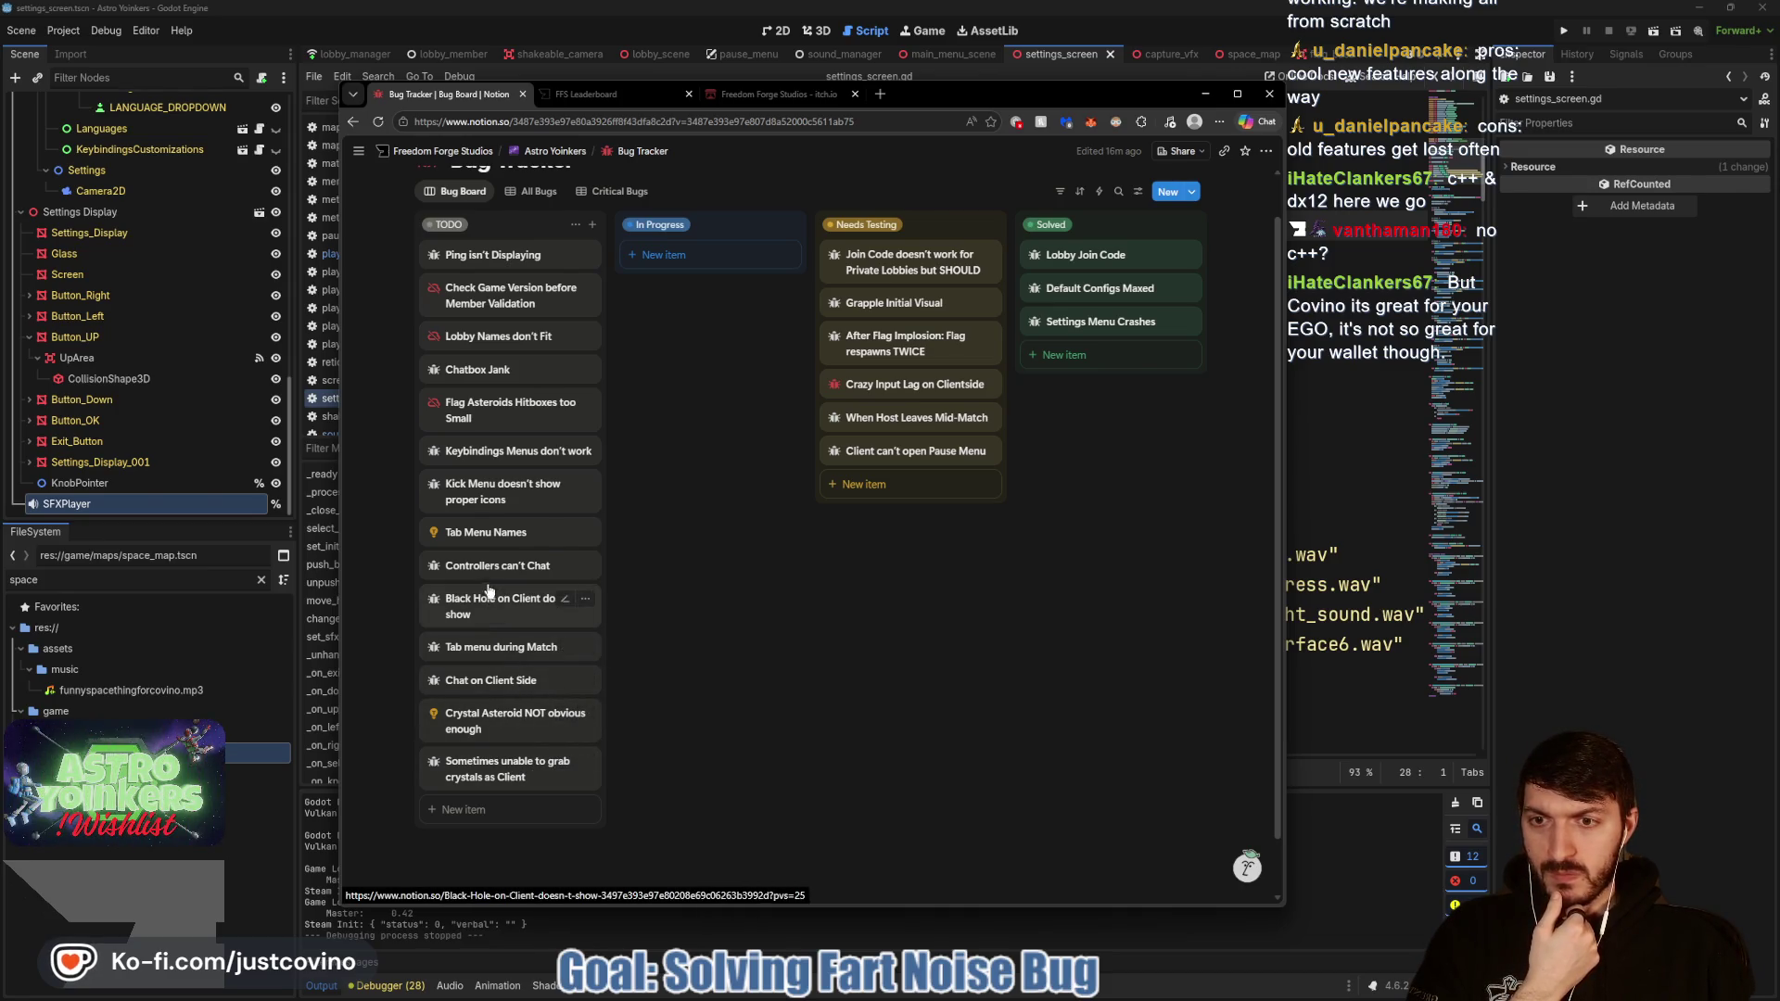
pyautogui.click(483, 543)
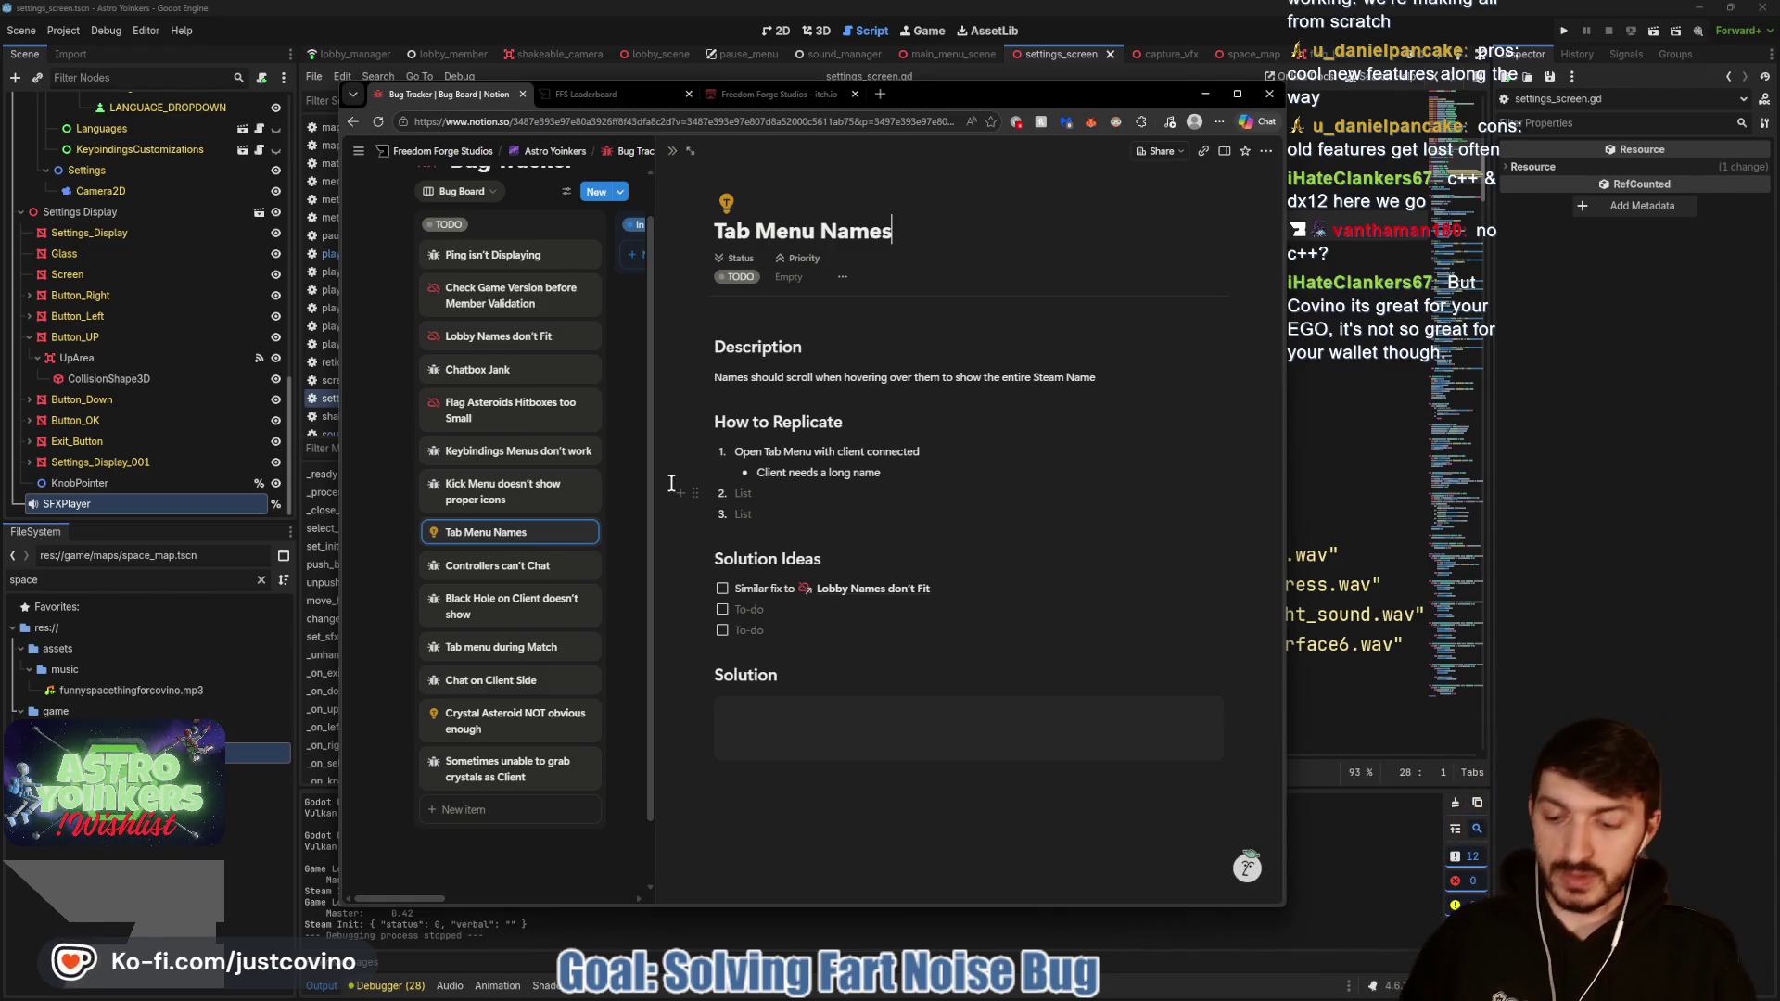
# Annotate the Tab Menu Names bug with boxes, arrows and 'Player1 - something' name examples, then clear them.
pyautogui.moveTo(552, 316)
pyautogui.mouseDown()
pyautogui.moveTo(1013, 468)
pyautogui.moveTo(1228, 476)
pyautogui.mouseUp()
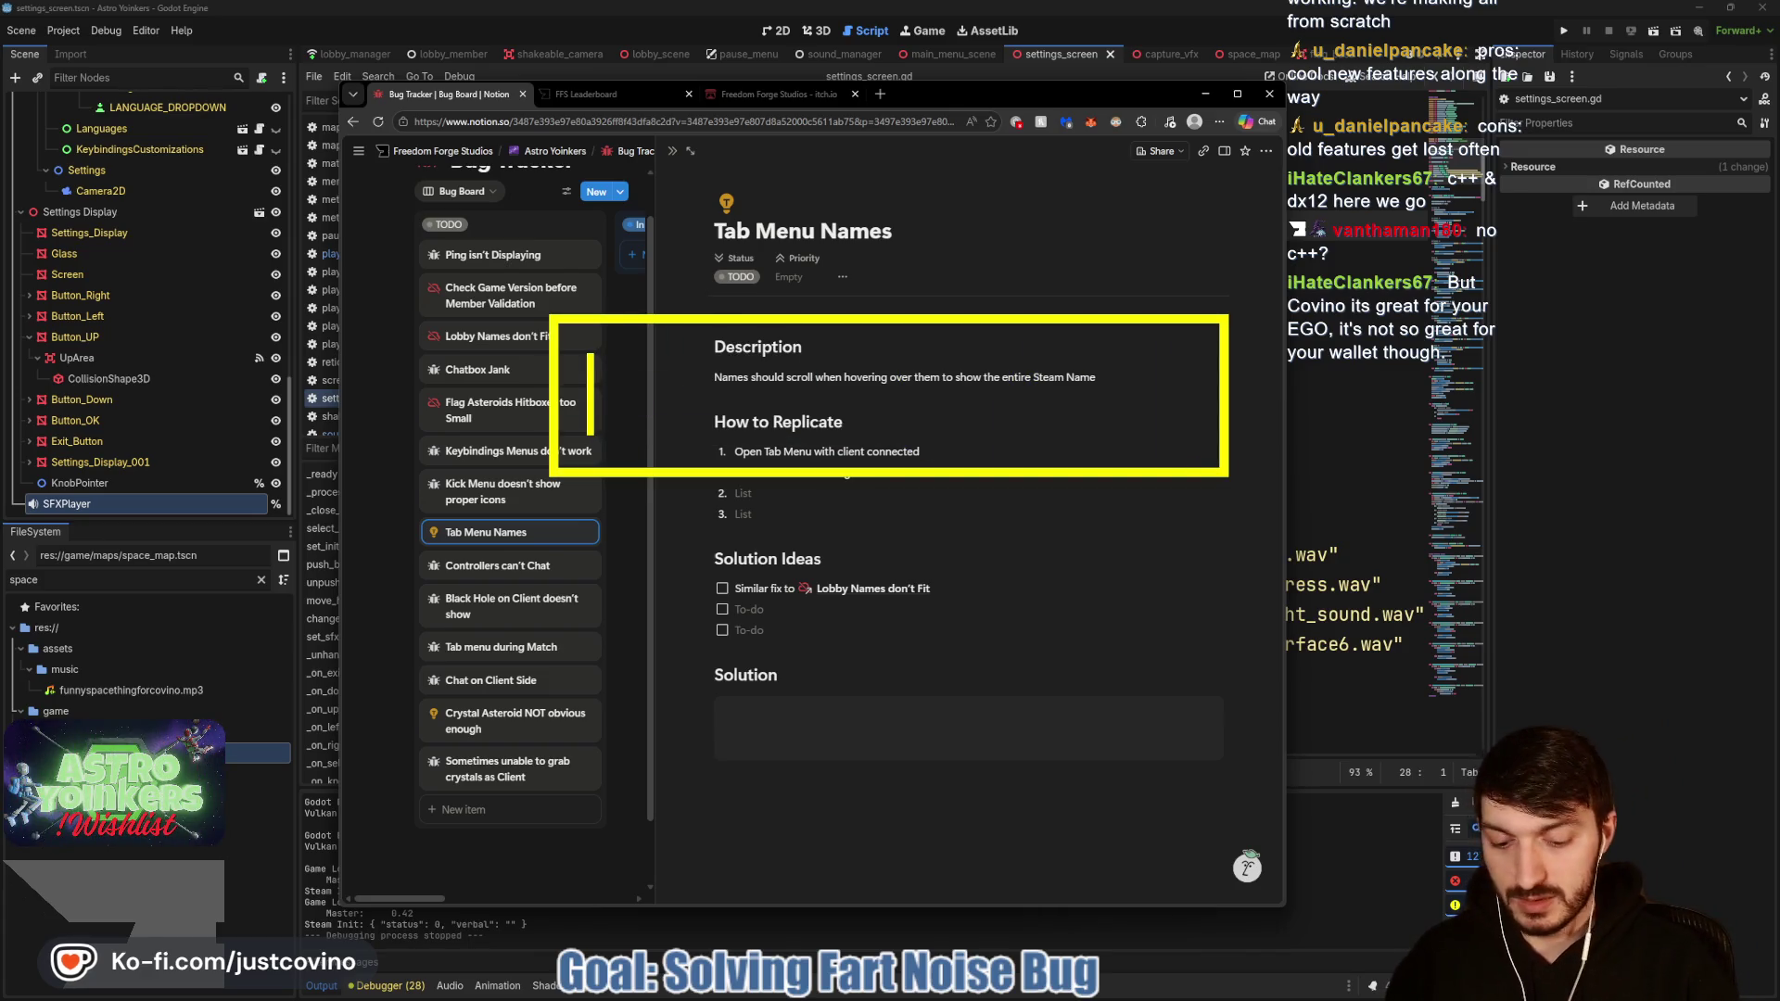
pyautogui.write('Player1 - something')
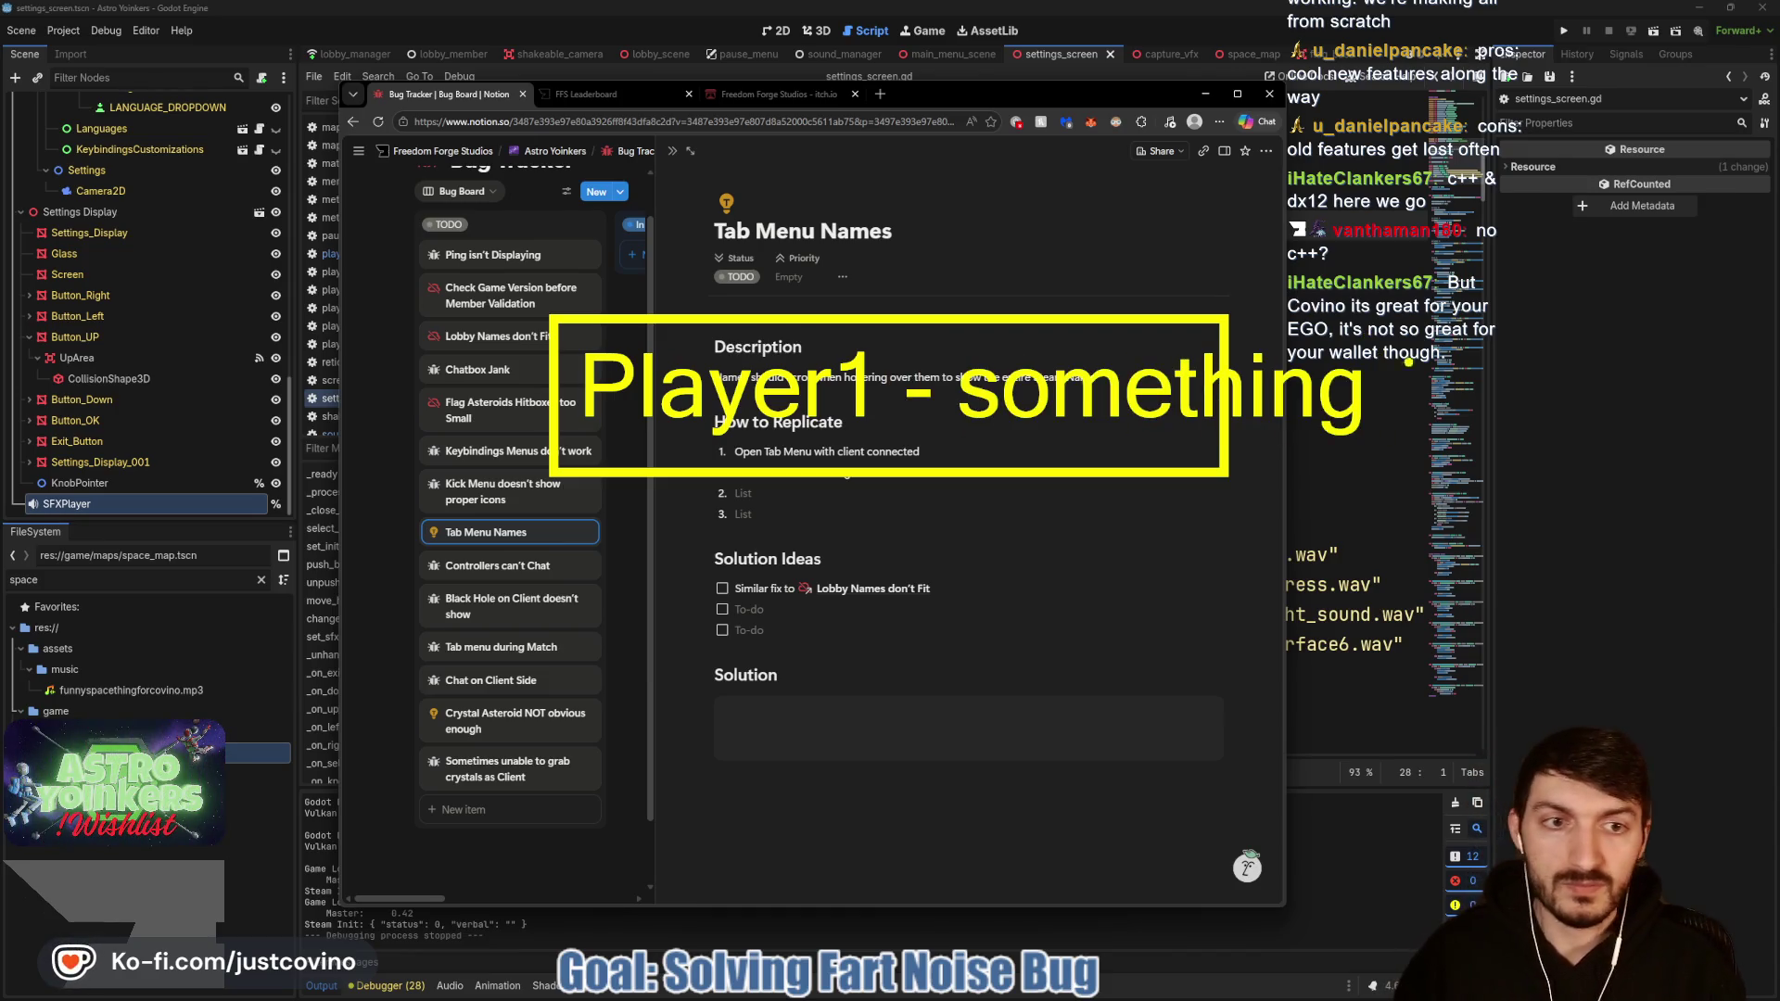
pyautogui.moveTo(1252, 454); pyautogui.dragTo(1318, 719)
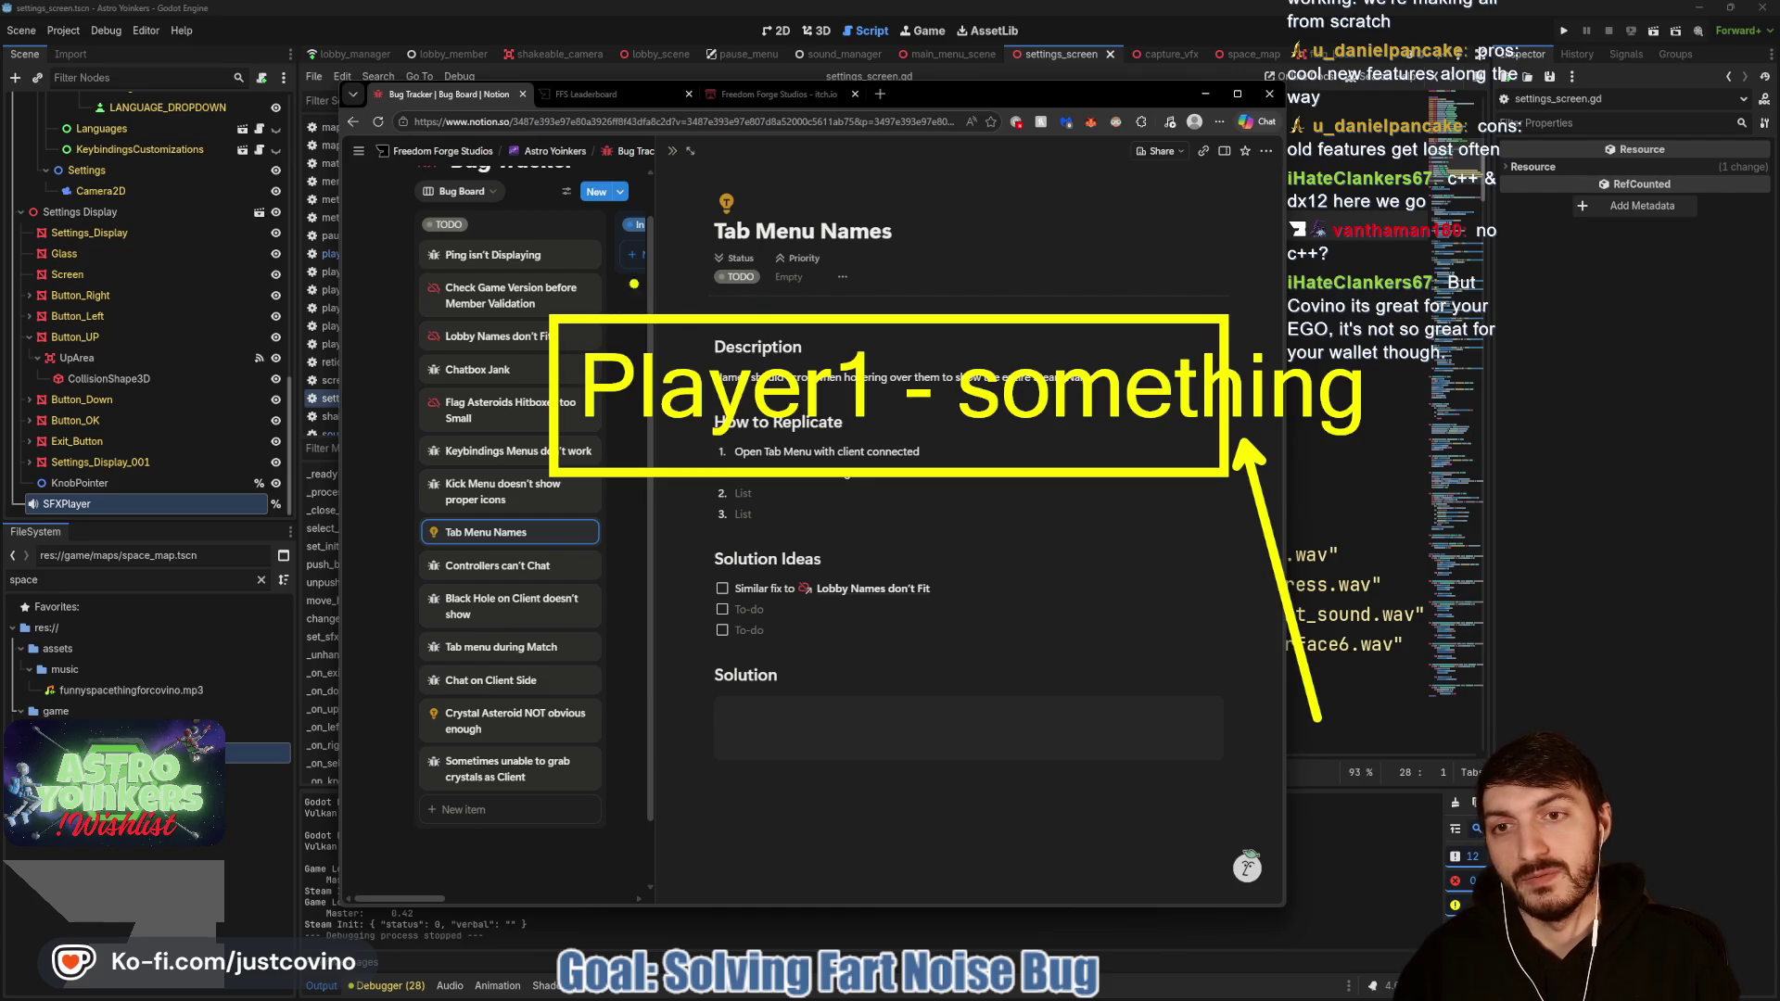
pyautogui.moveTo(526, 279); pyautogui.dragTo(1254, 279)
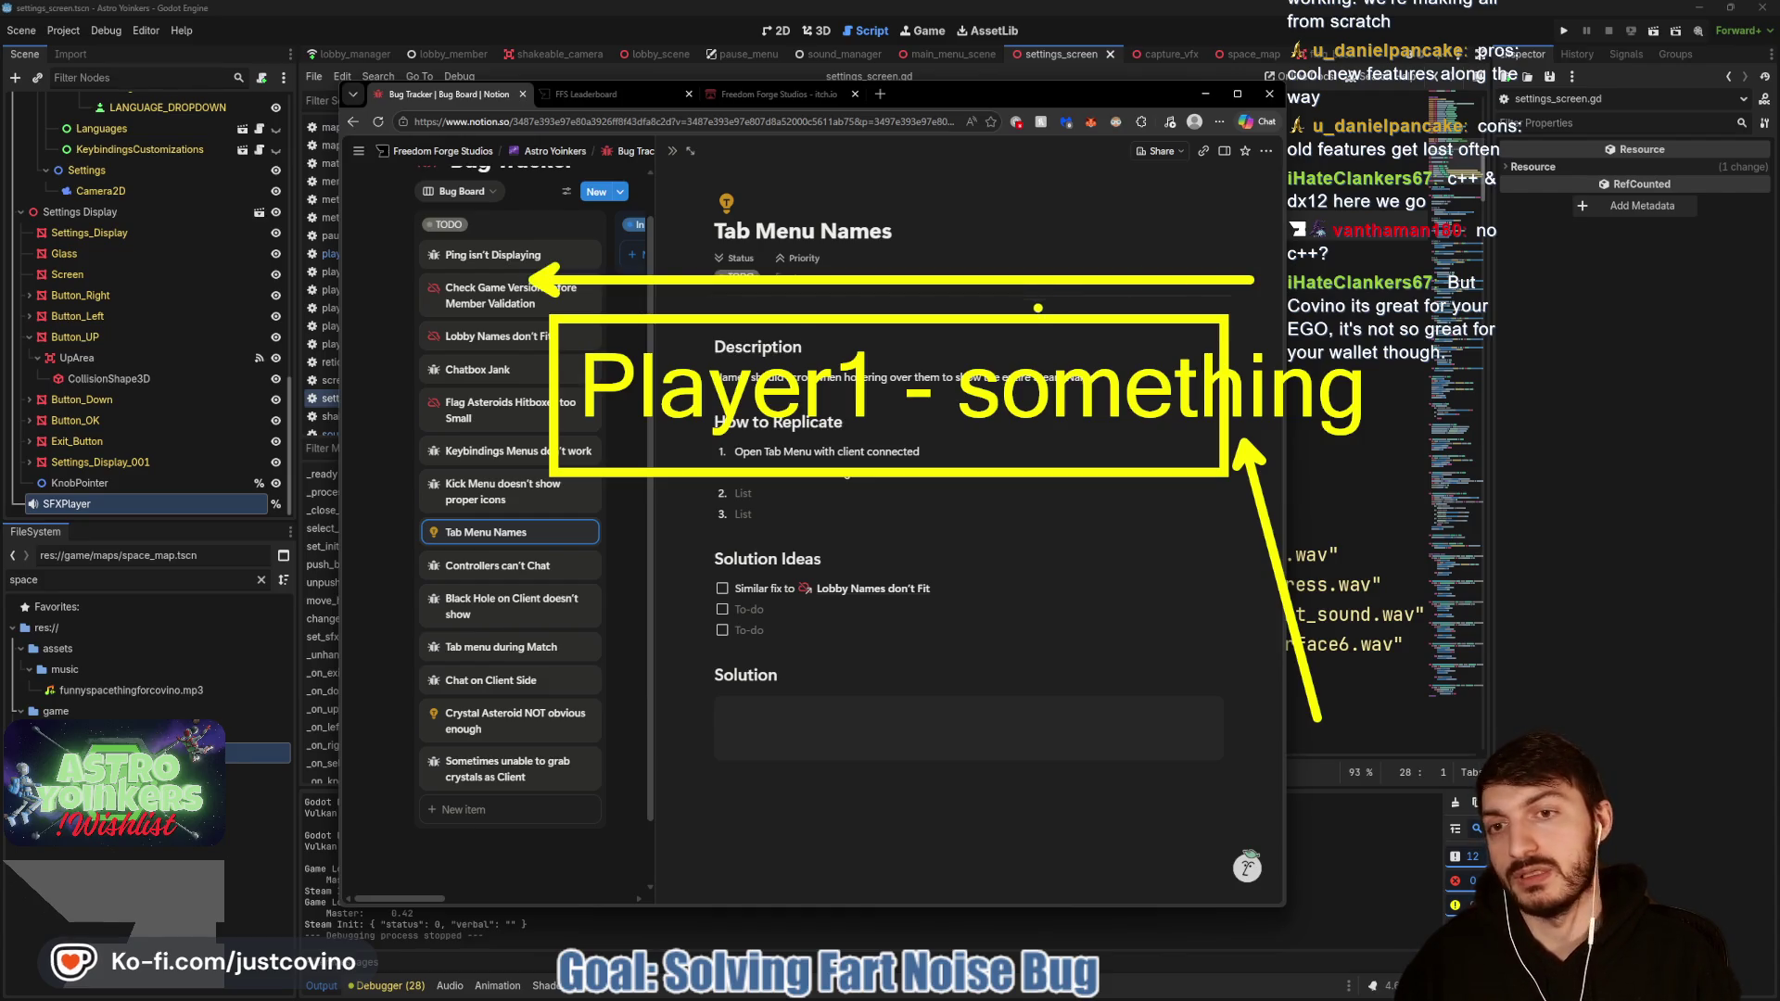
pyautogui.moveTo(949, 491); pyautogui.dragTo(950, 575)
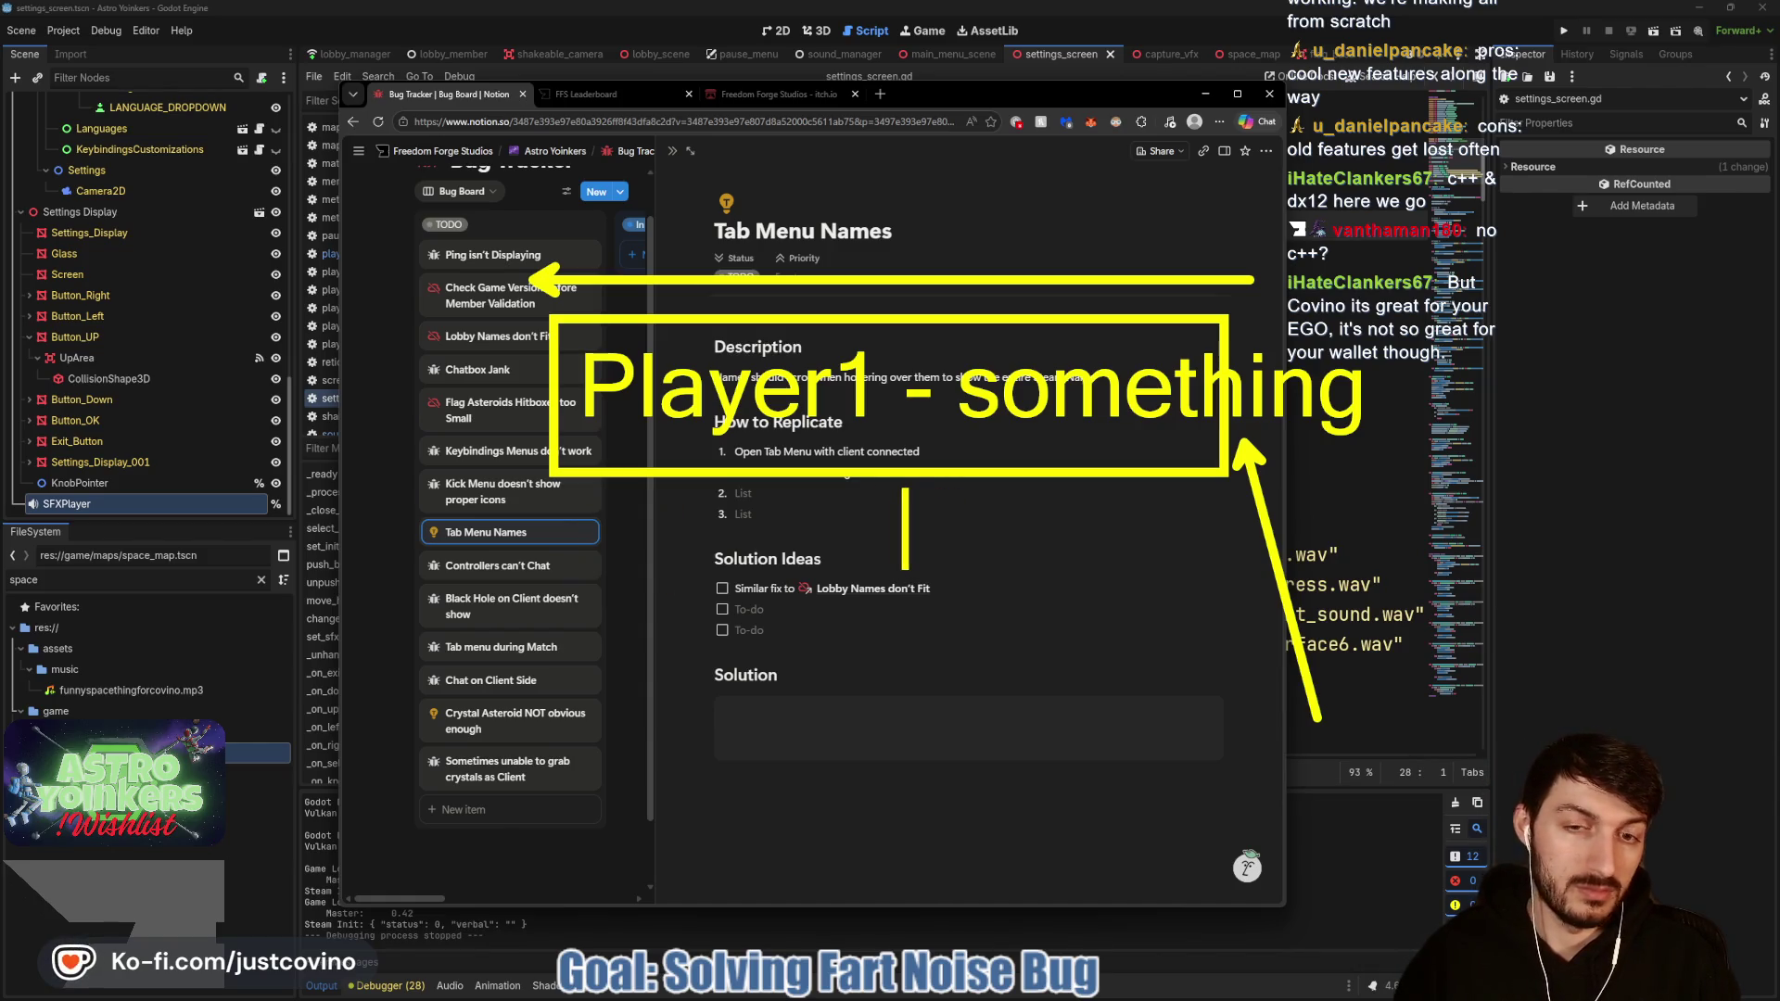
pyautogui.write('- something')
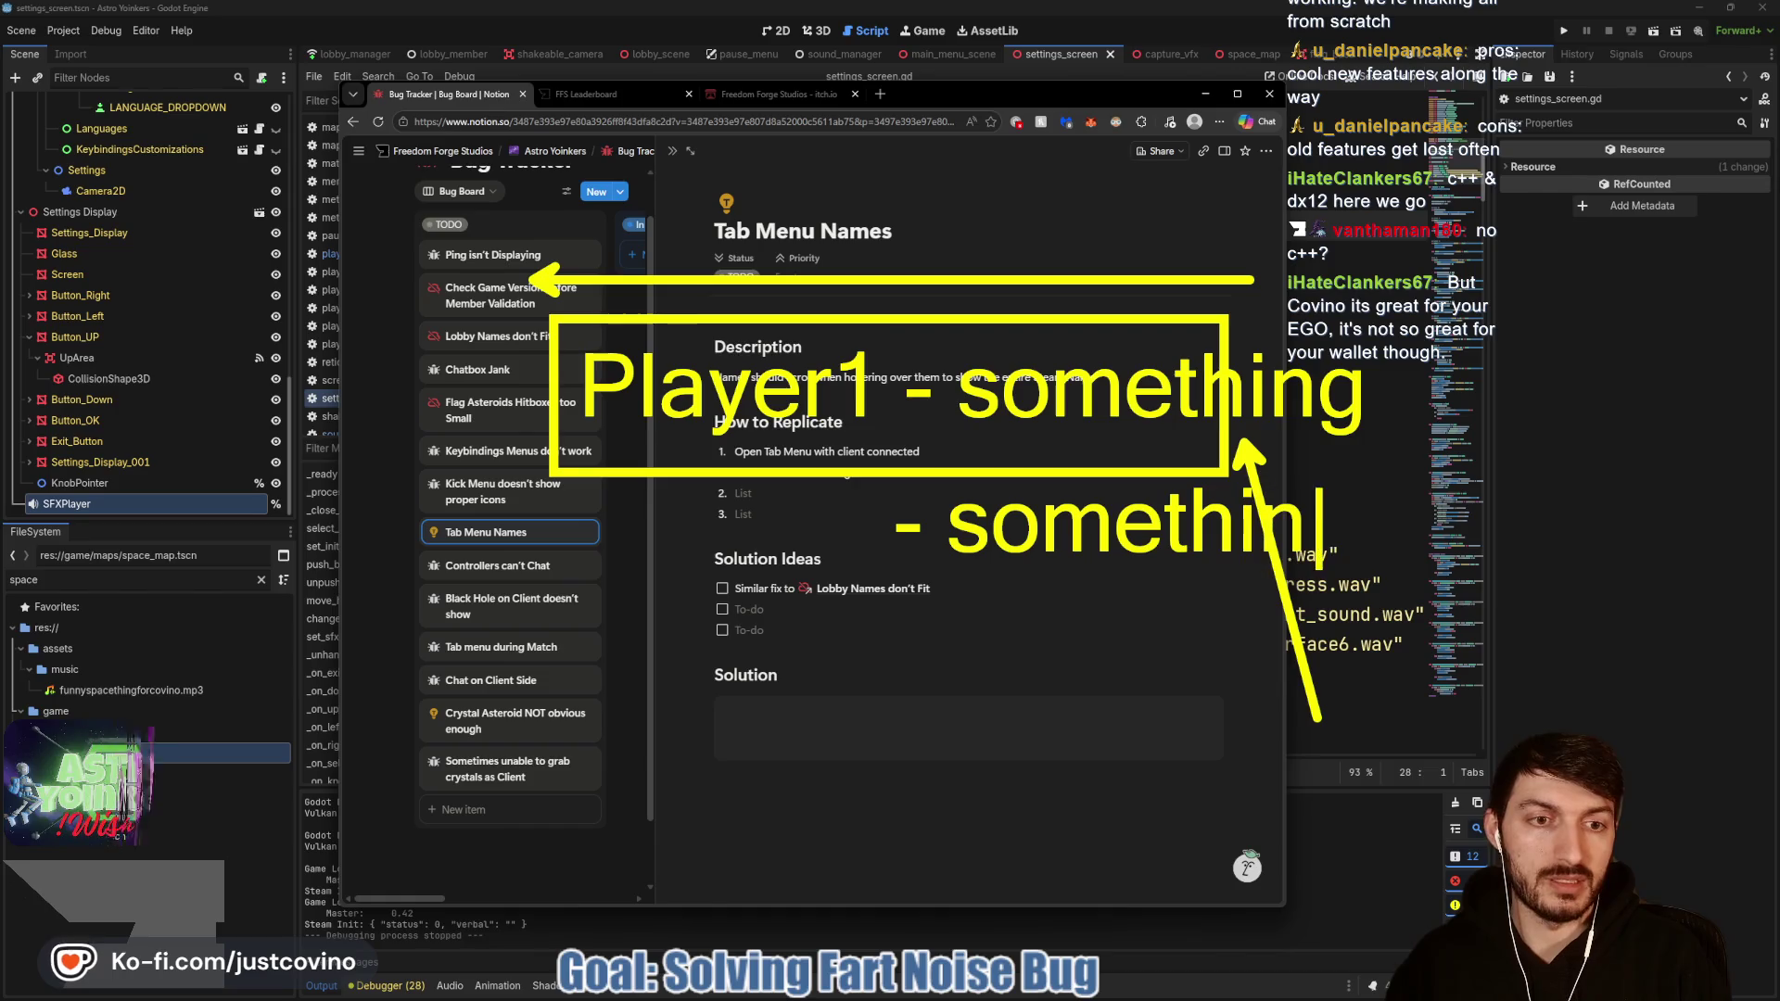
pyautogui.press('BackSpace')
pyautogui.press('BackSpace')
pyautogui.press('BackSpace')
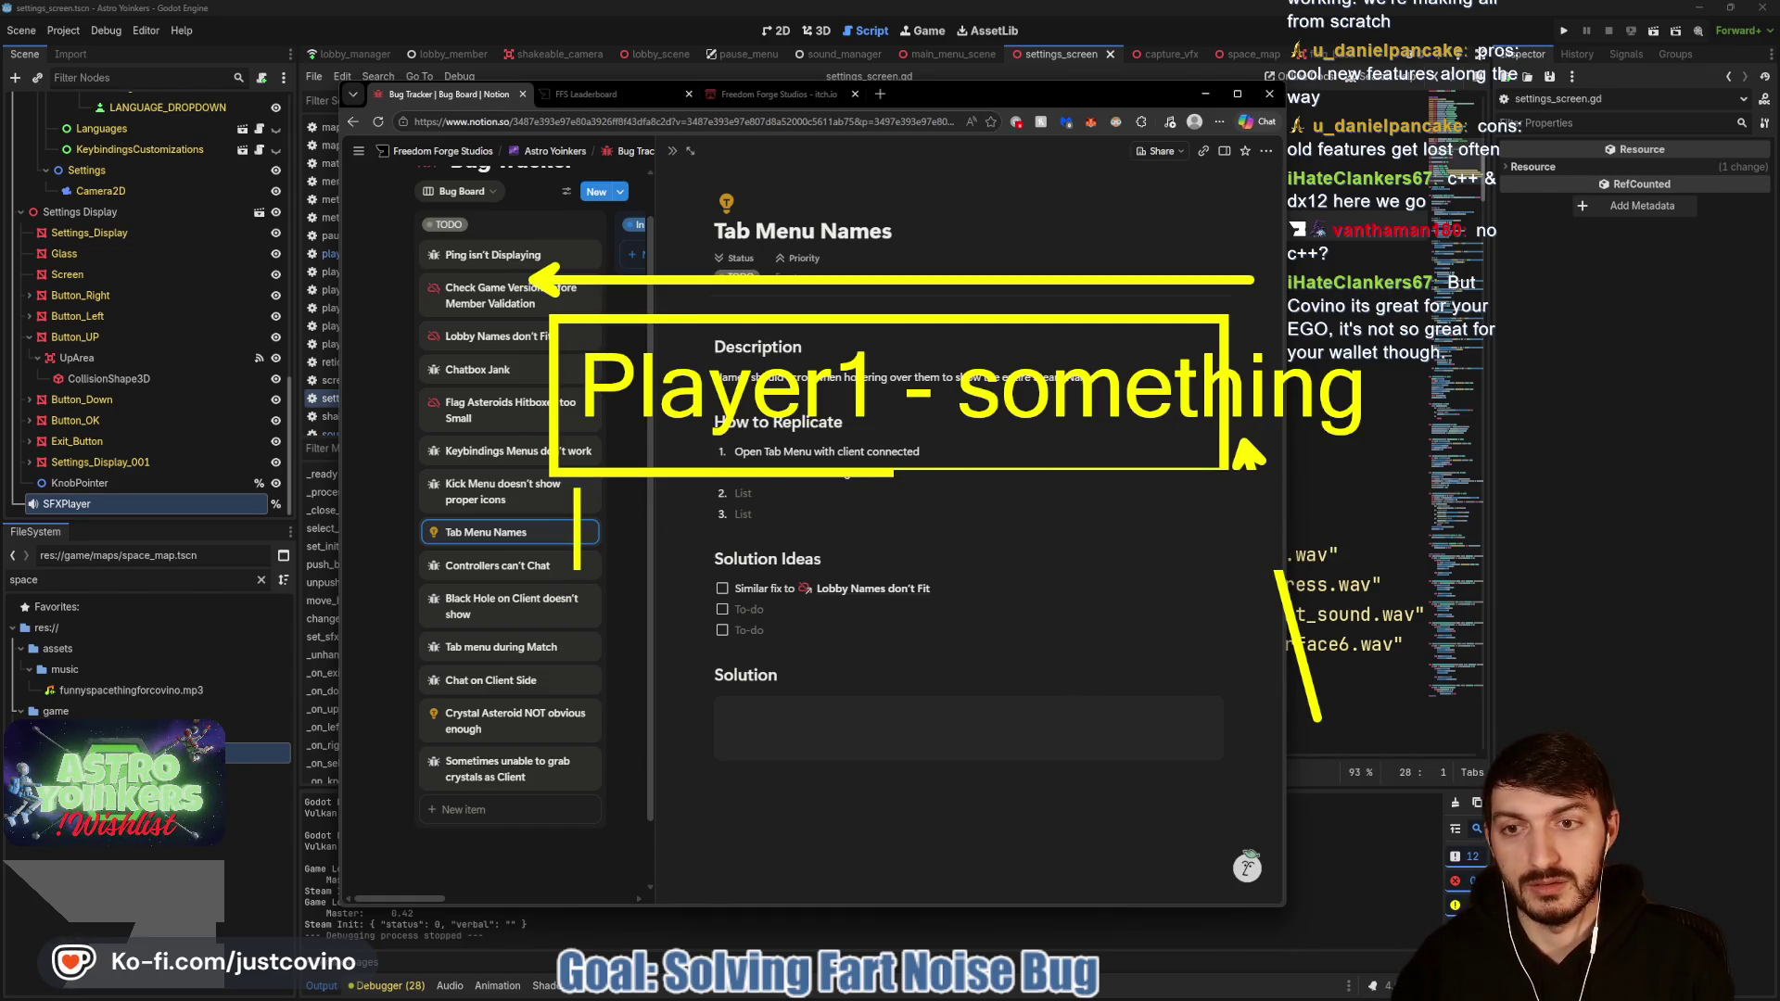
pyautogui.write('er1 - something')
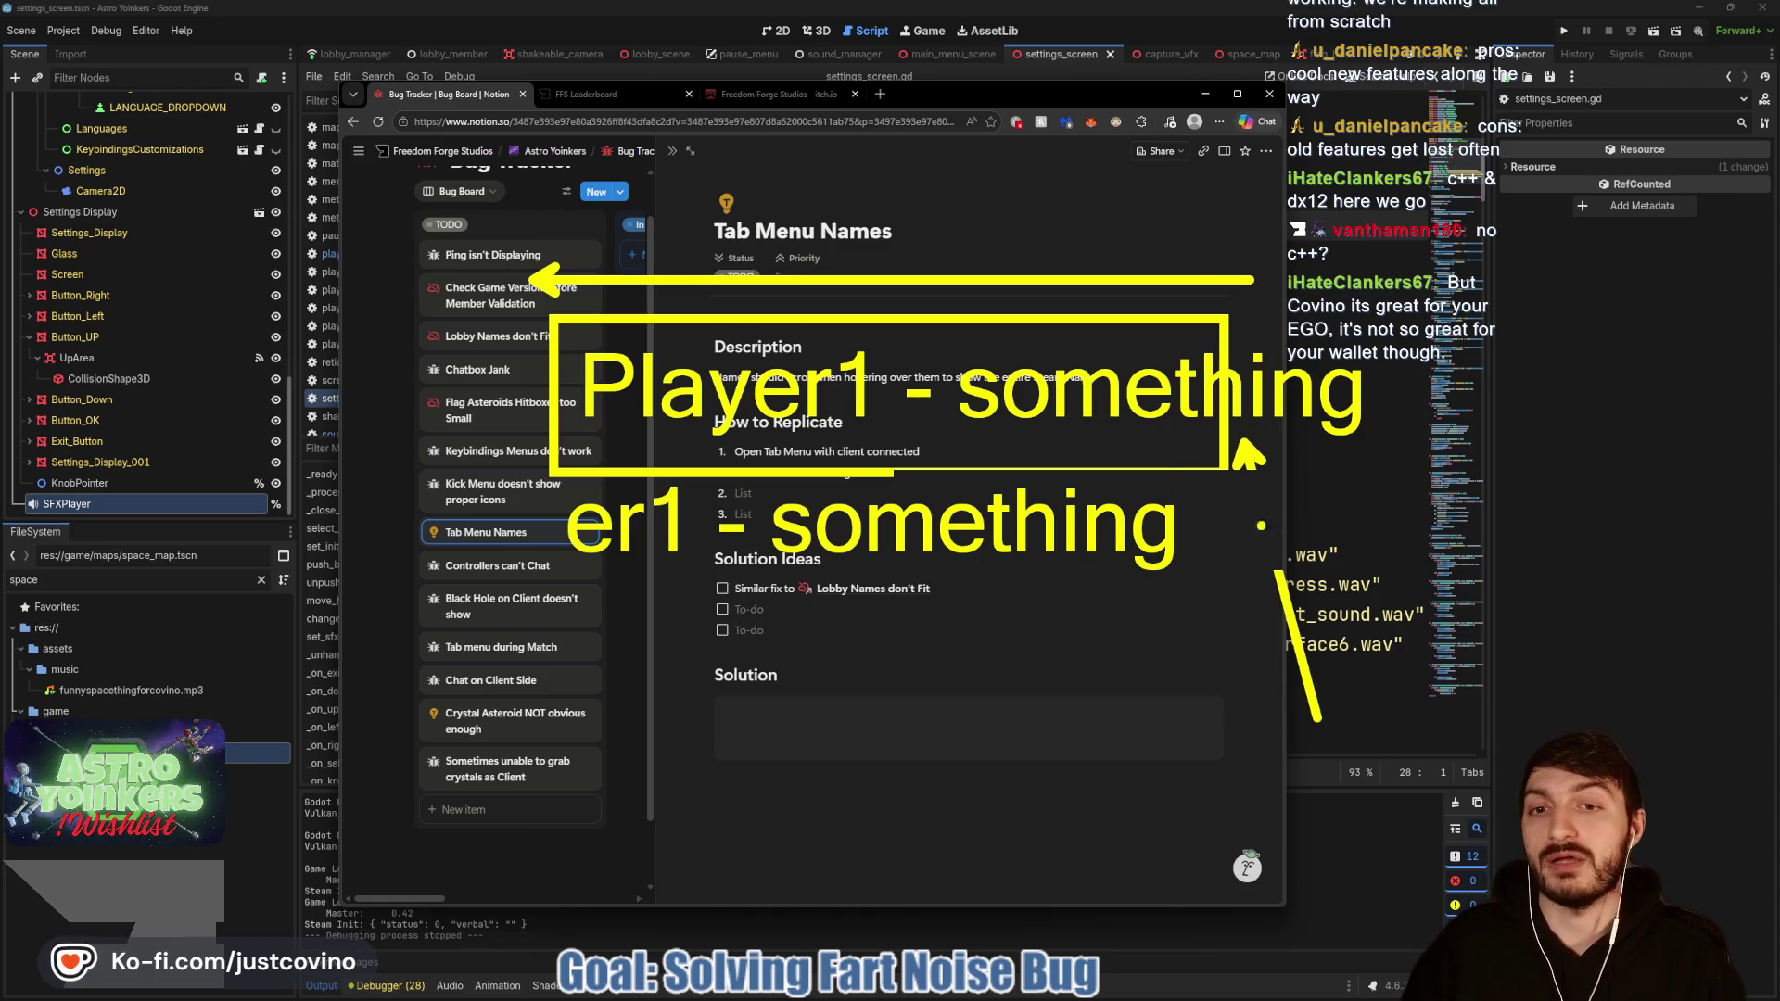
pyautogui.moveTo(1237, 512)
pyautogui.mouseDown()
pyautogui.moveTo(1233, 538)
pyautogui.moveTo(1303, 560)
pyautogui.mouseUp()
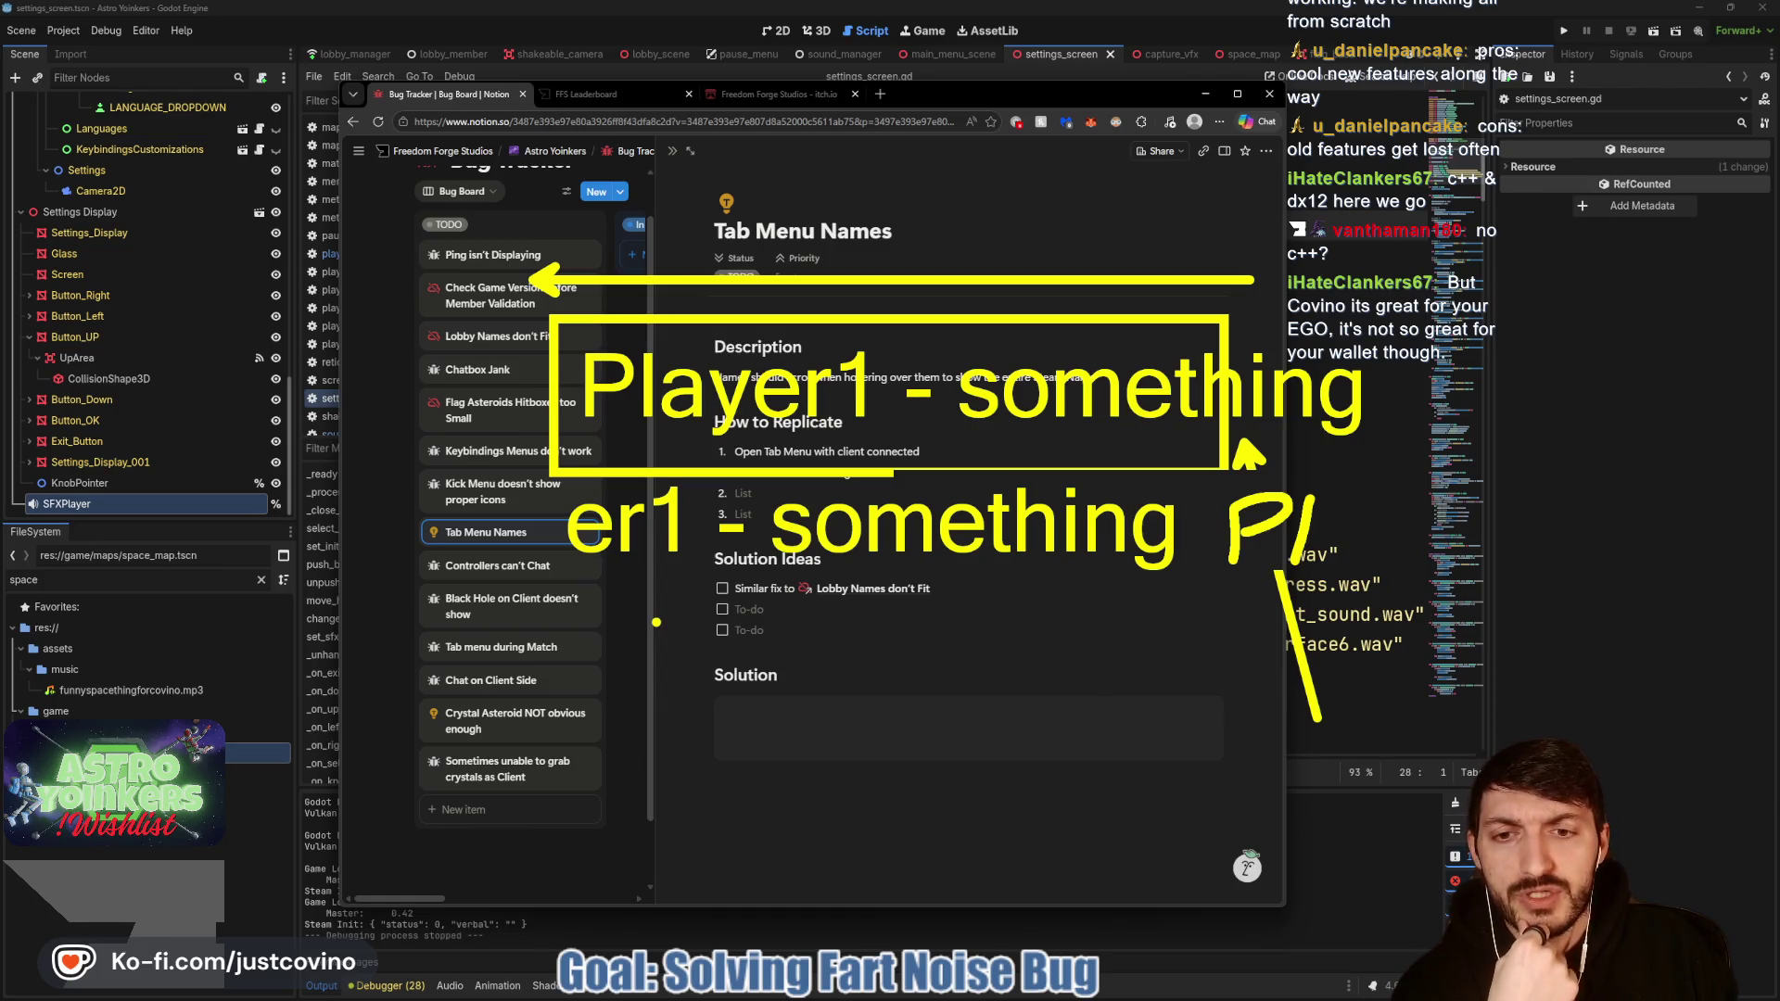
pyautogui.moveTo(520, 684)
pyautogui.mouseDown()
pyautogui.moveTo(1335, 716)
pyautogui.moveTo(1303, 561)
pyautogui.mouseUp()
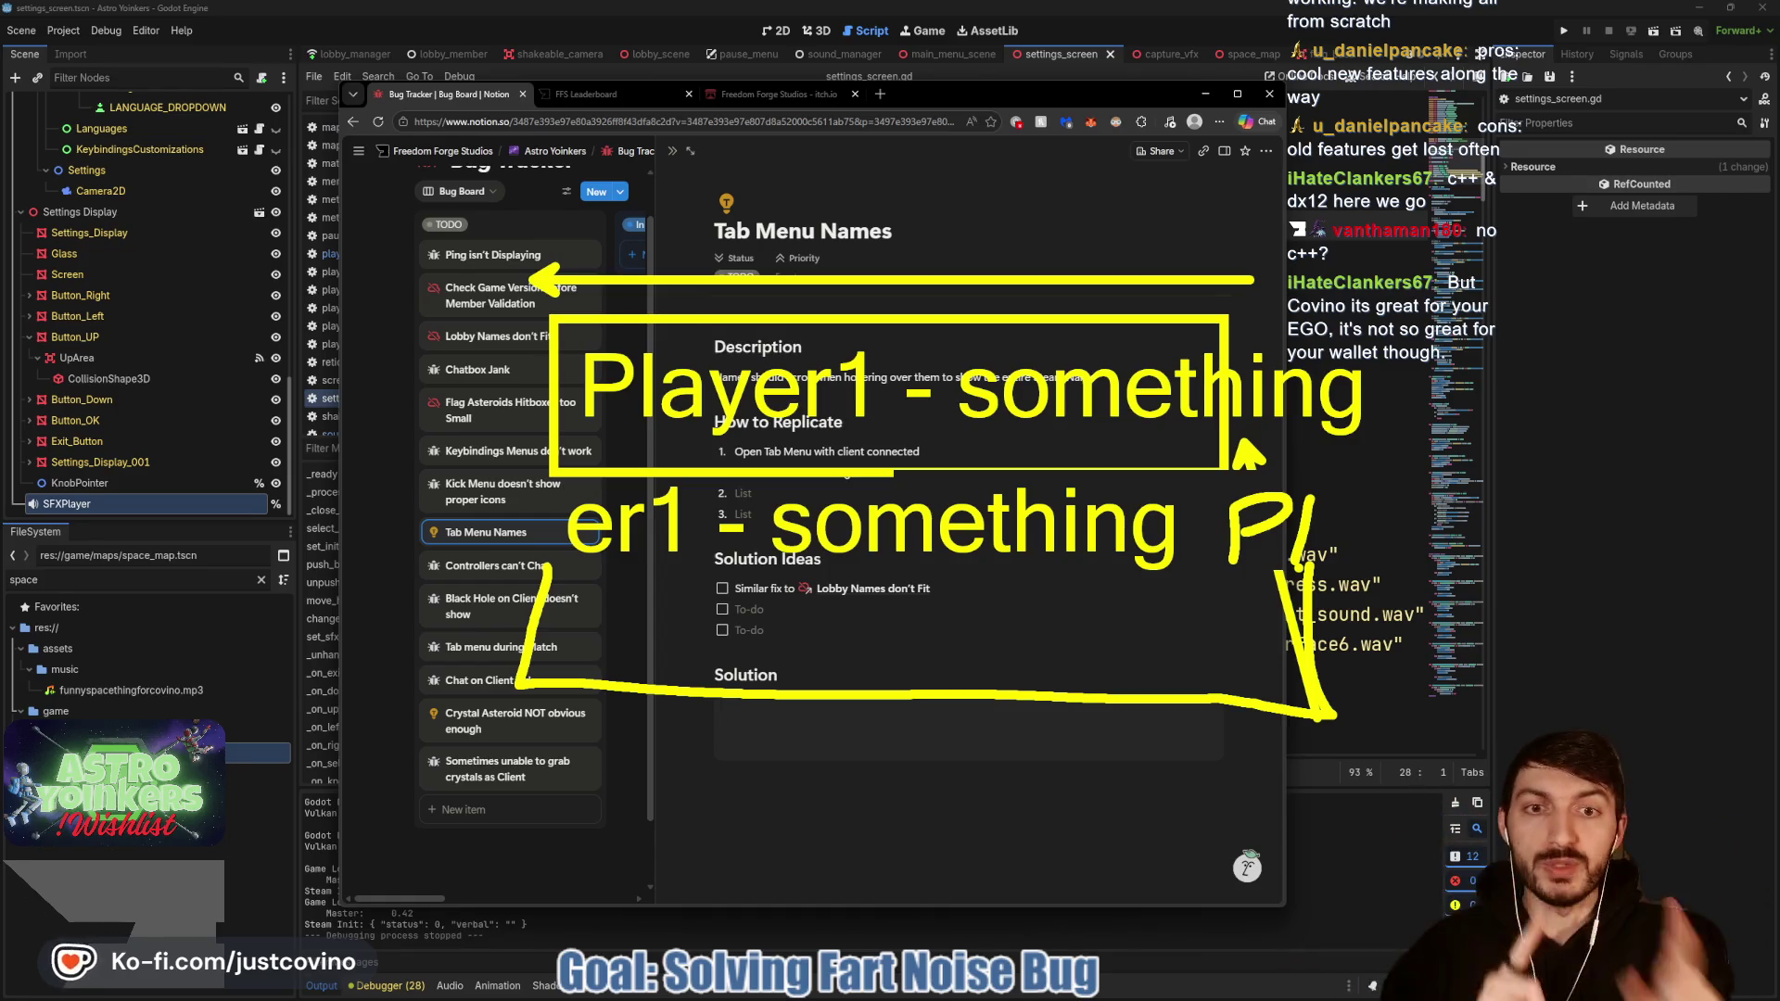
pyautogui.press('Escape')
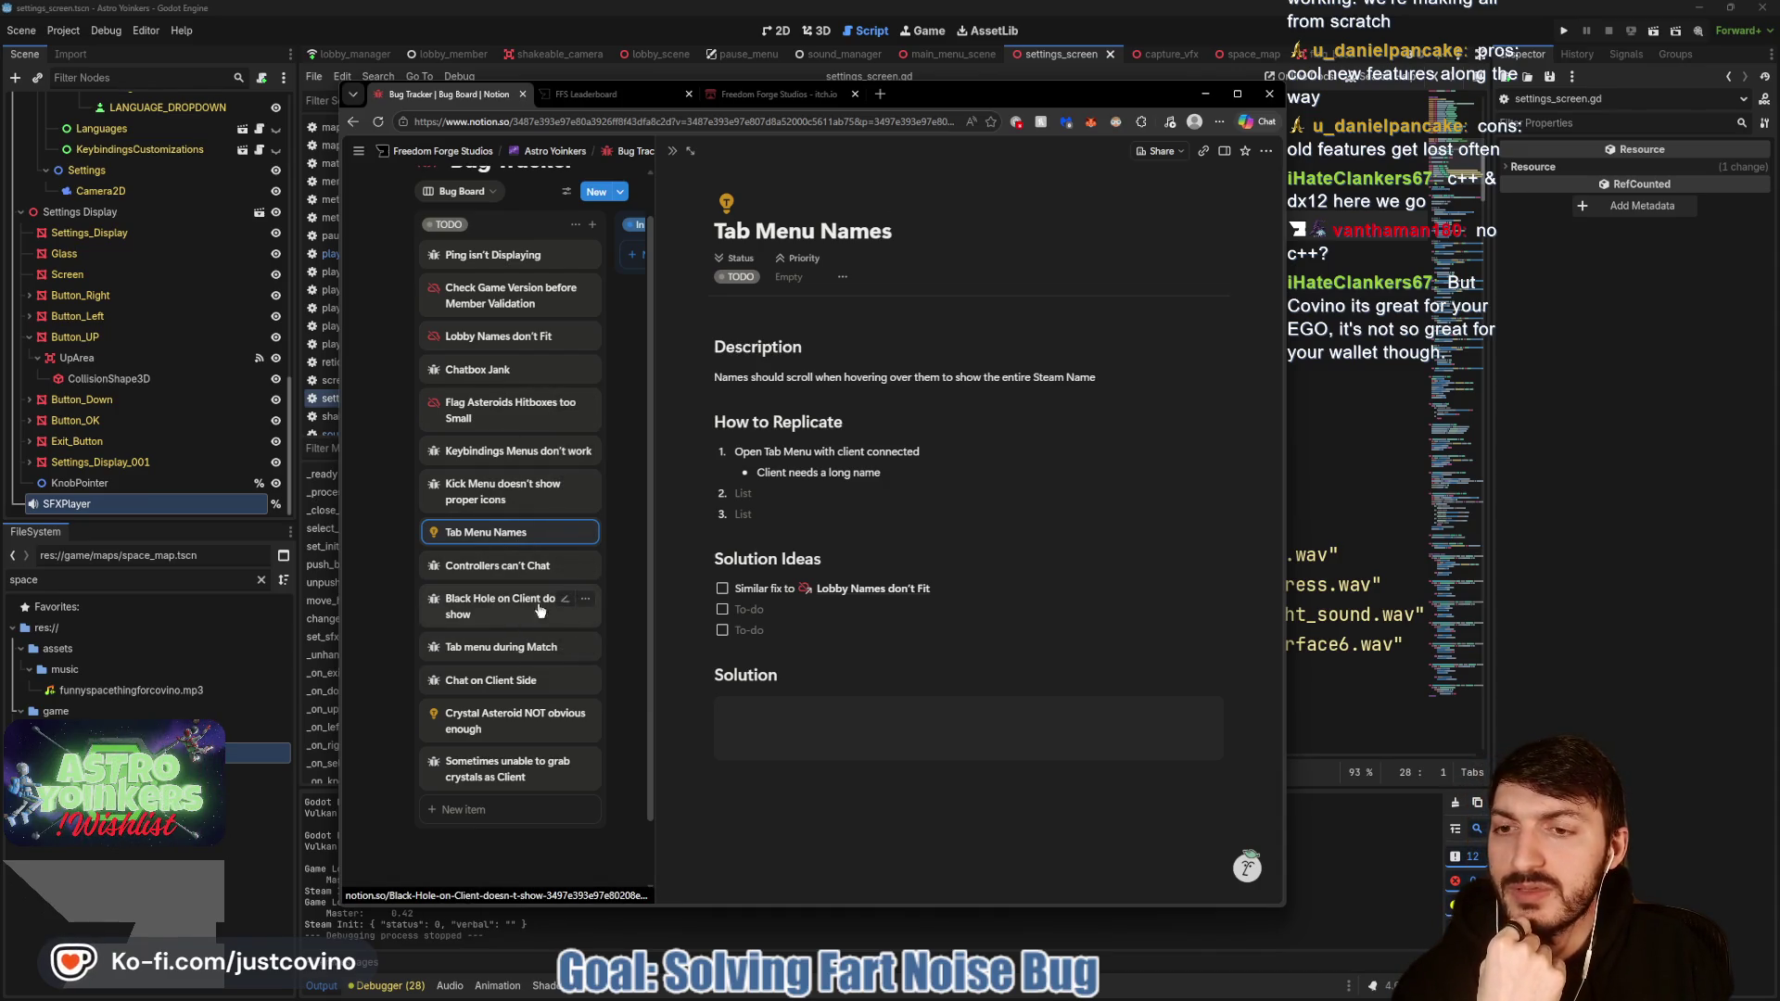
# Open the Kick Menu doesn't show proper icons bug, then switch back to Godot's player scene.
pyautogui.click(503, 501)
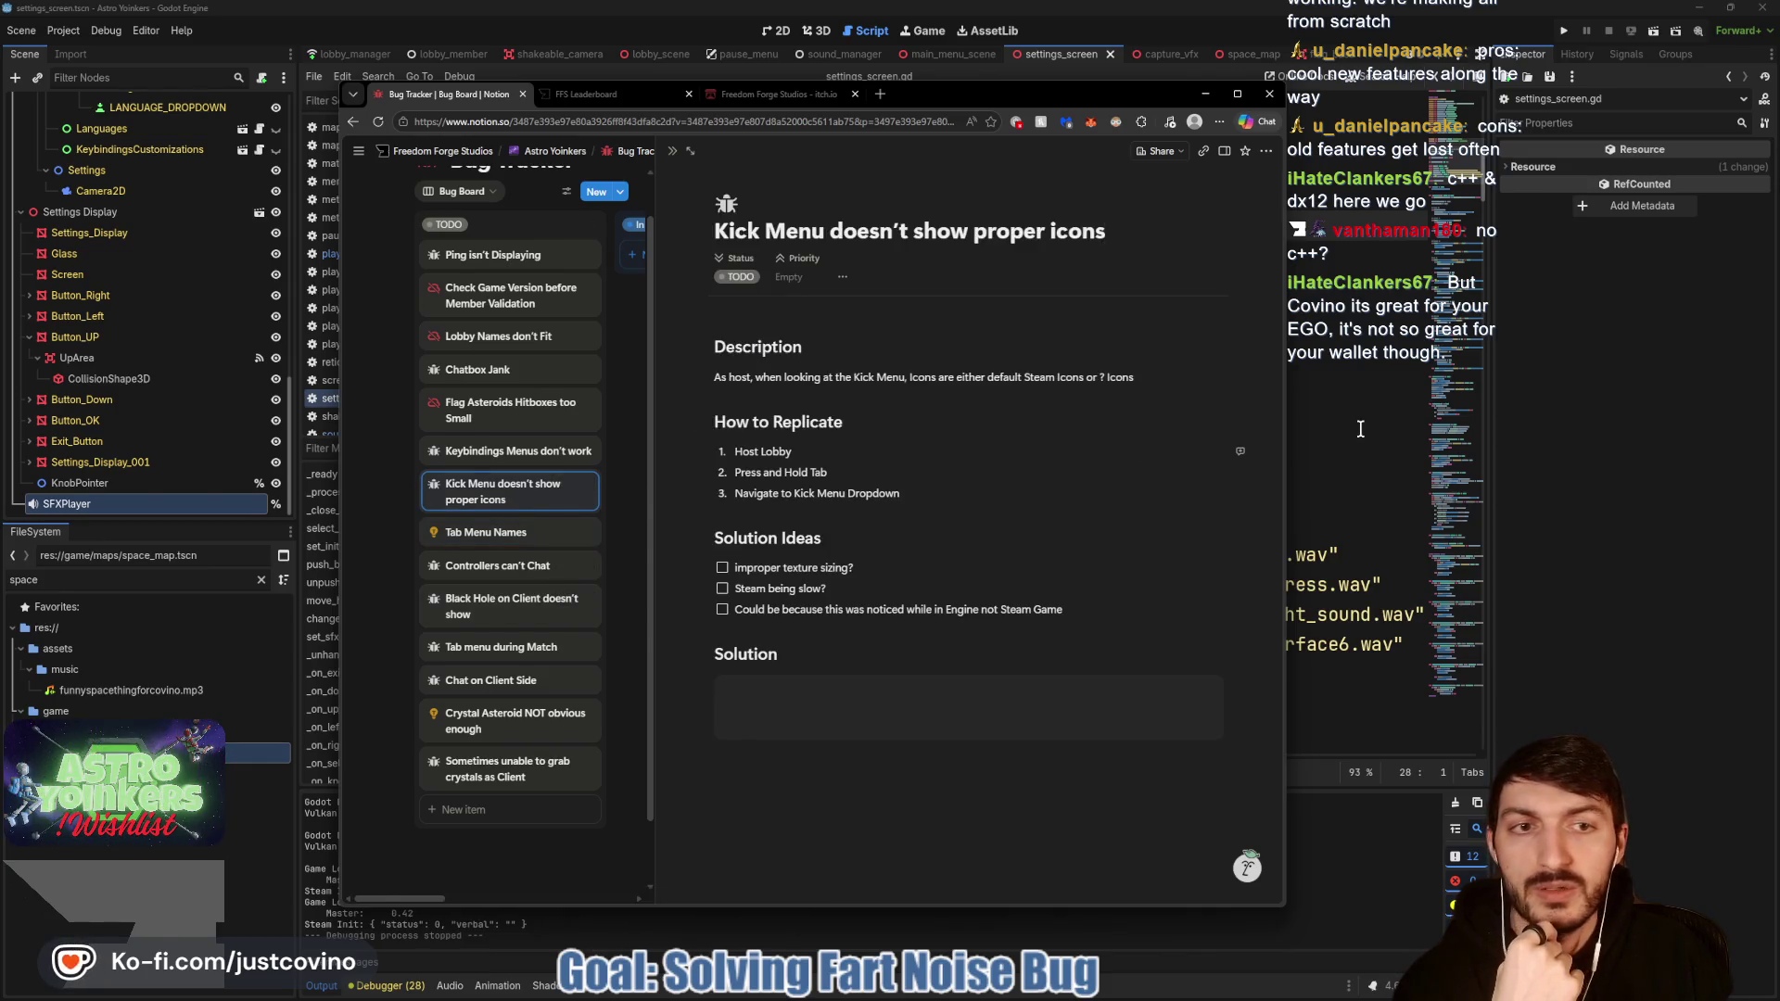
pyautogui.hotkey('alt', 'Tab')
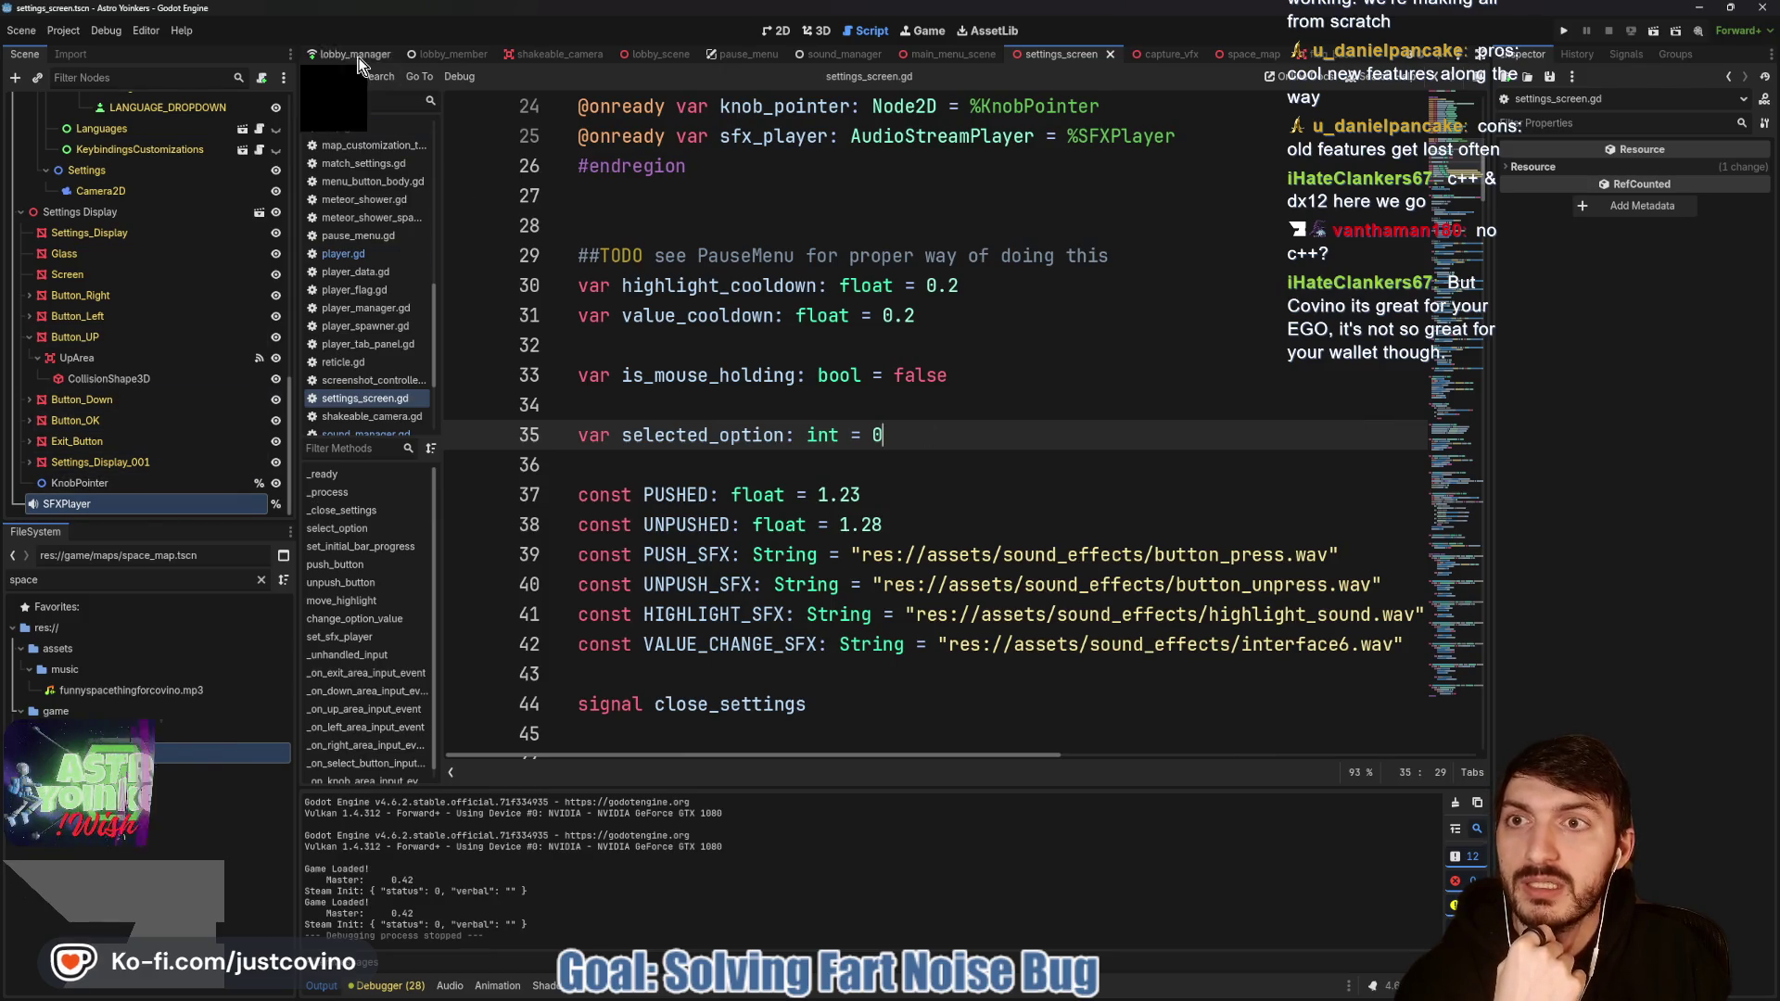
pyautogui.click(380, 55)
# Expand UserInterface in the player scene tree and open TabMenu's tab_menu.gd script.
pyautogui.scroll(-3, 148, 386)
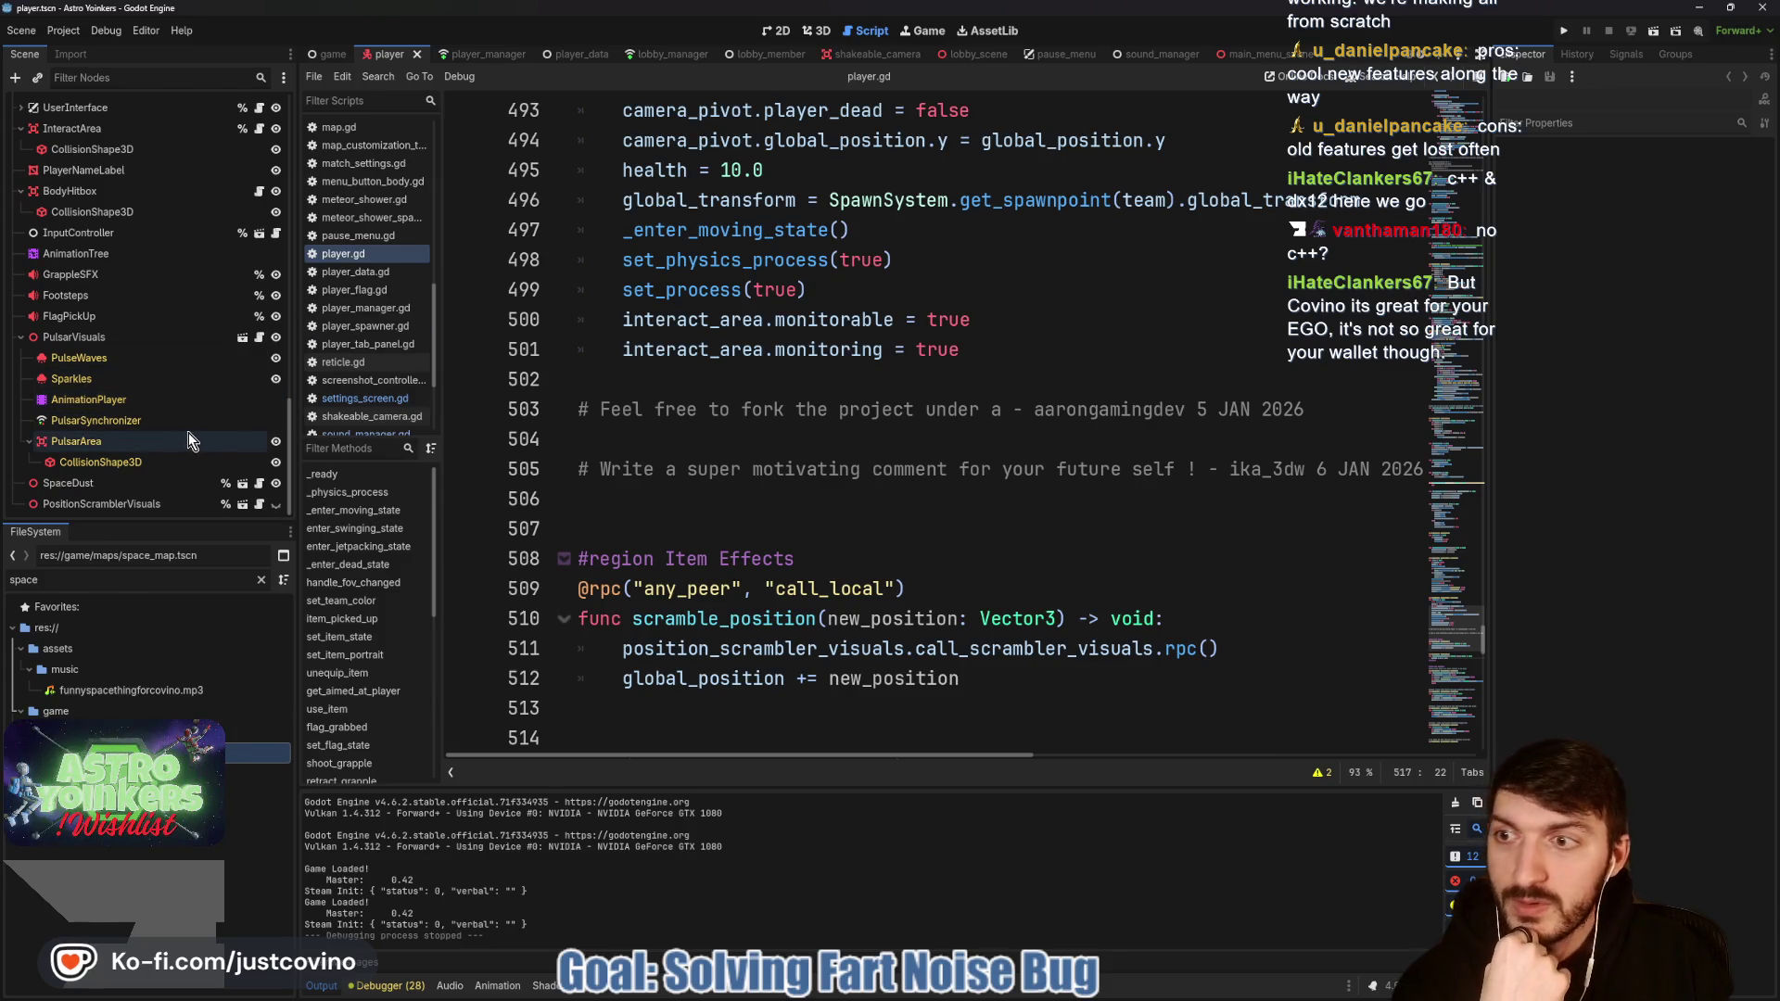
pyautogui.scroll(1, 188, 431)
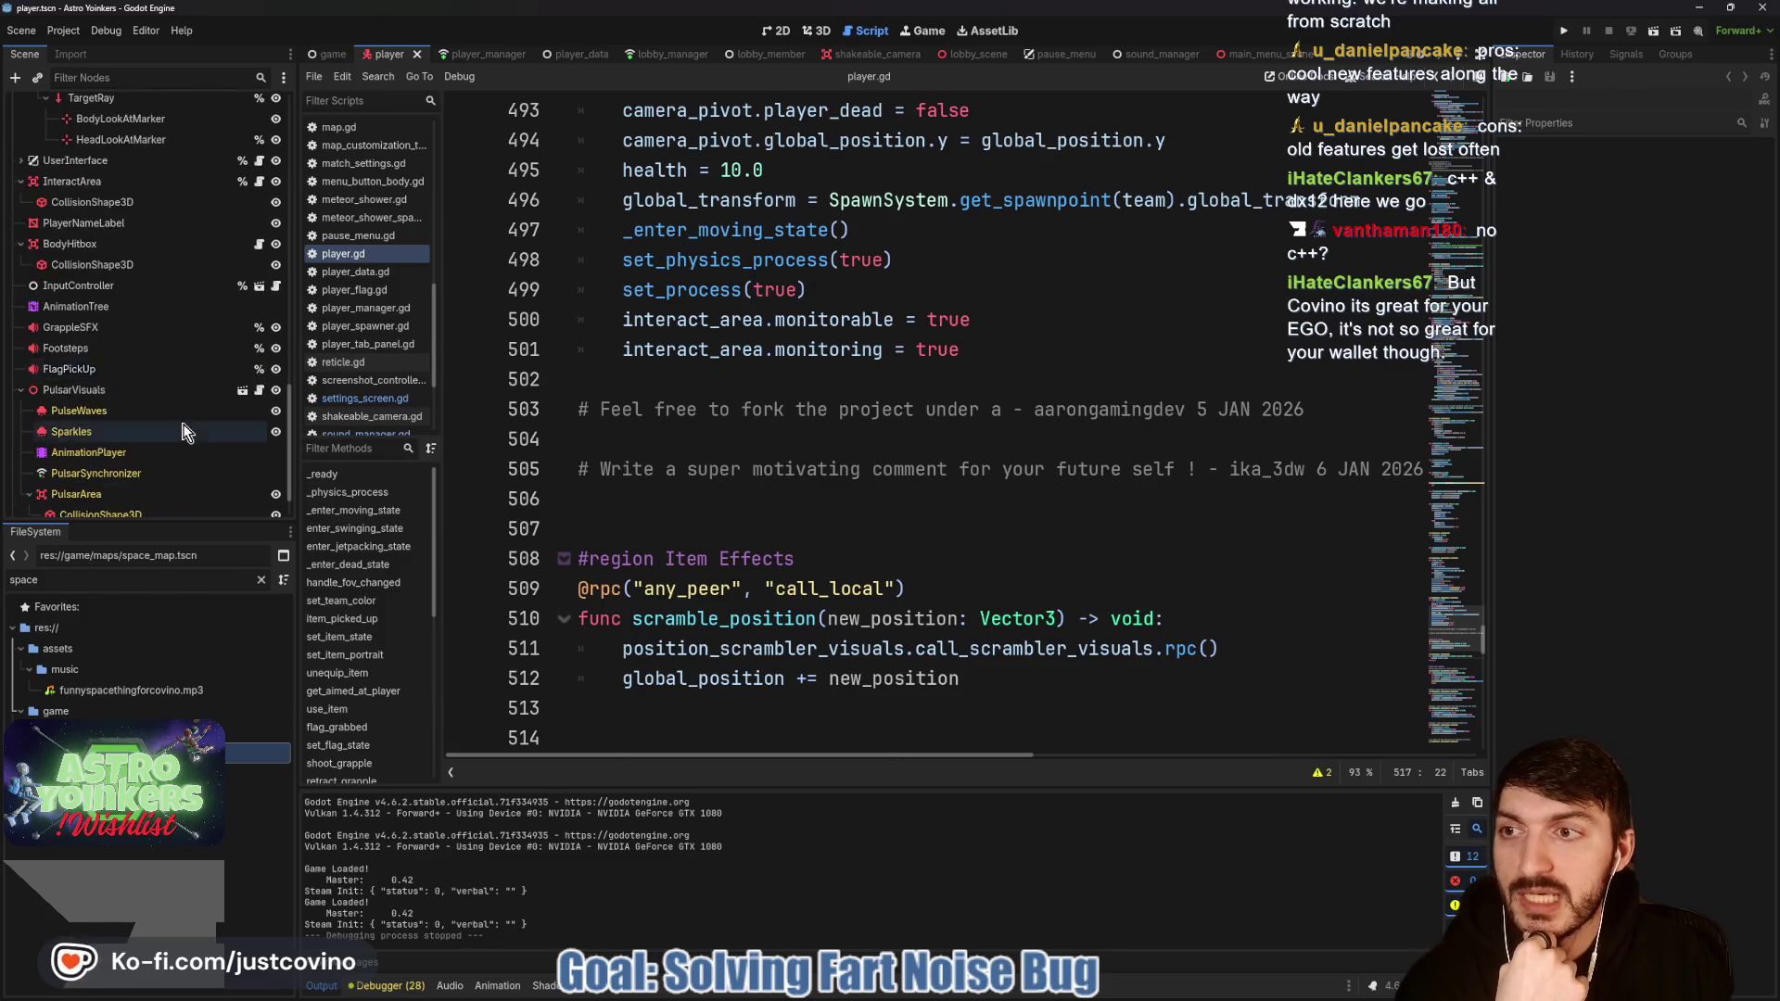
pyautogui.scroll(2, 148, 389)
pyautogui.click(20, 265)
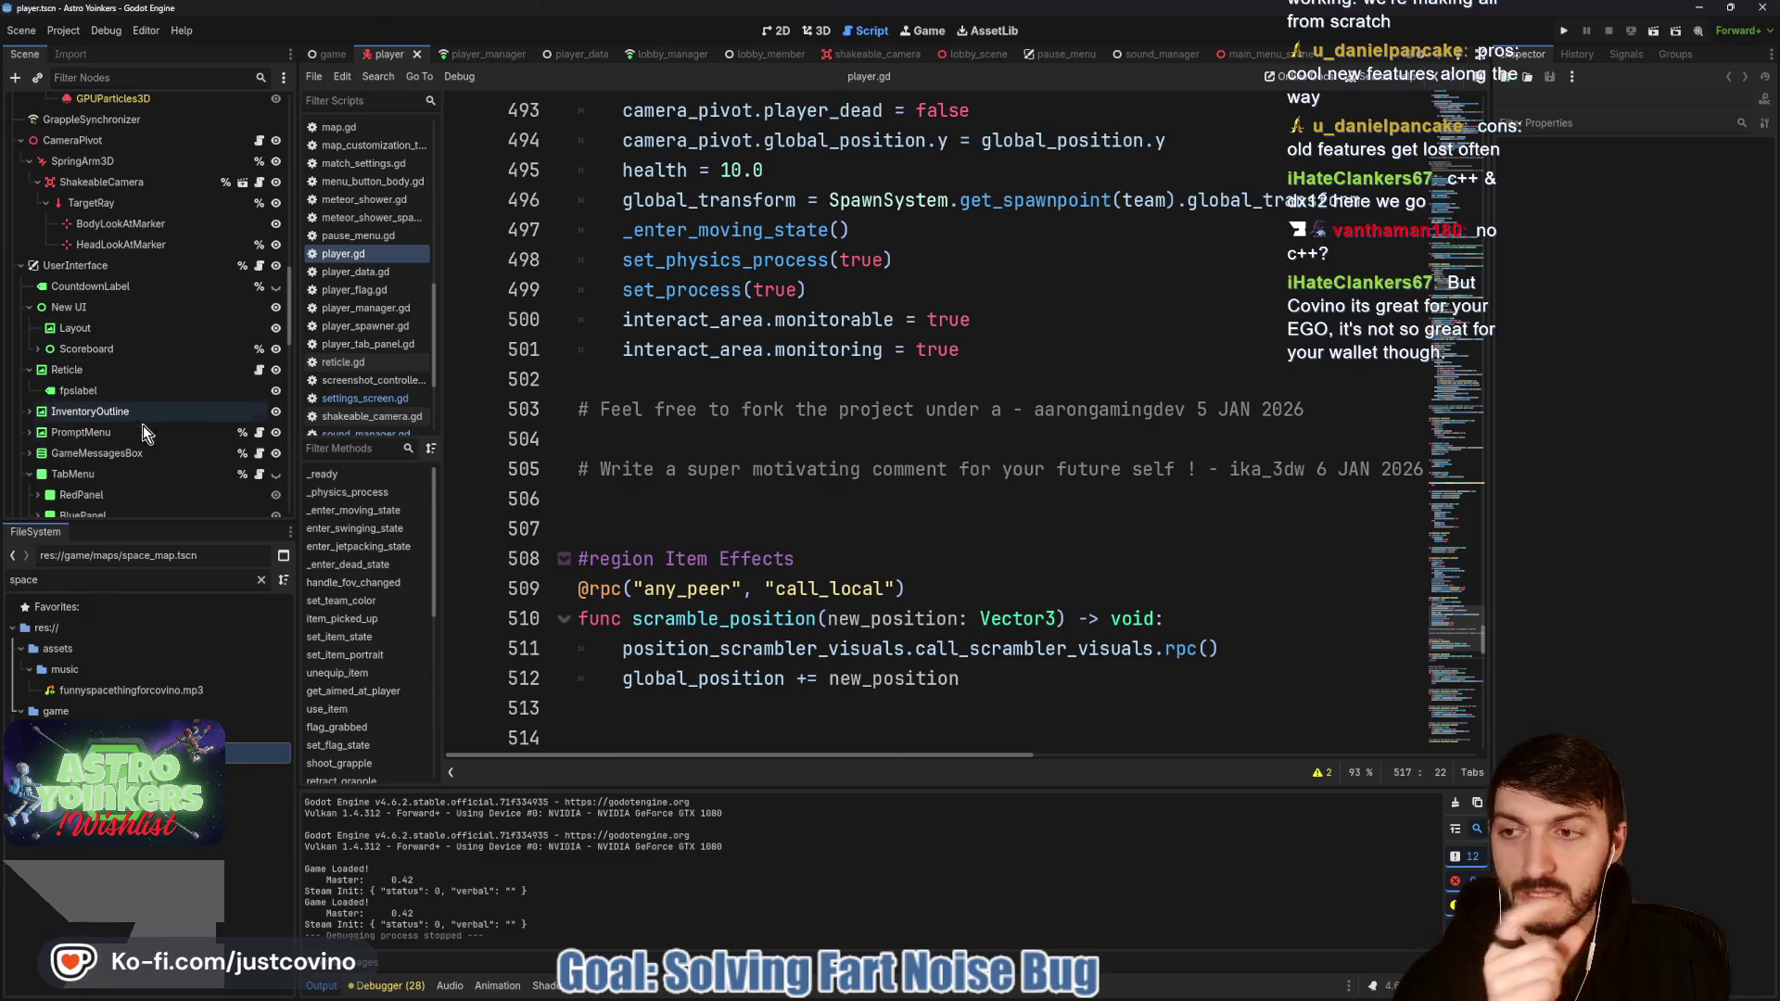
pyautogui.click(927, 985)
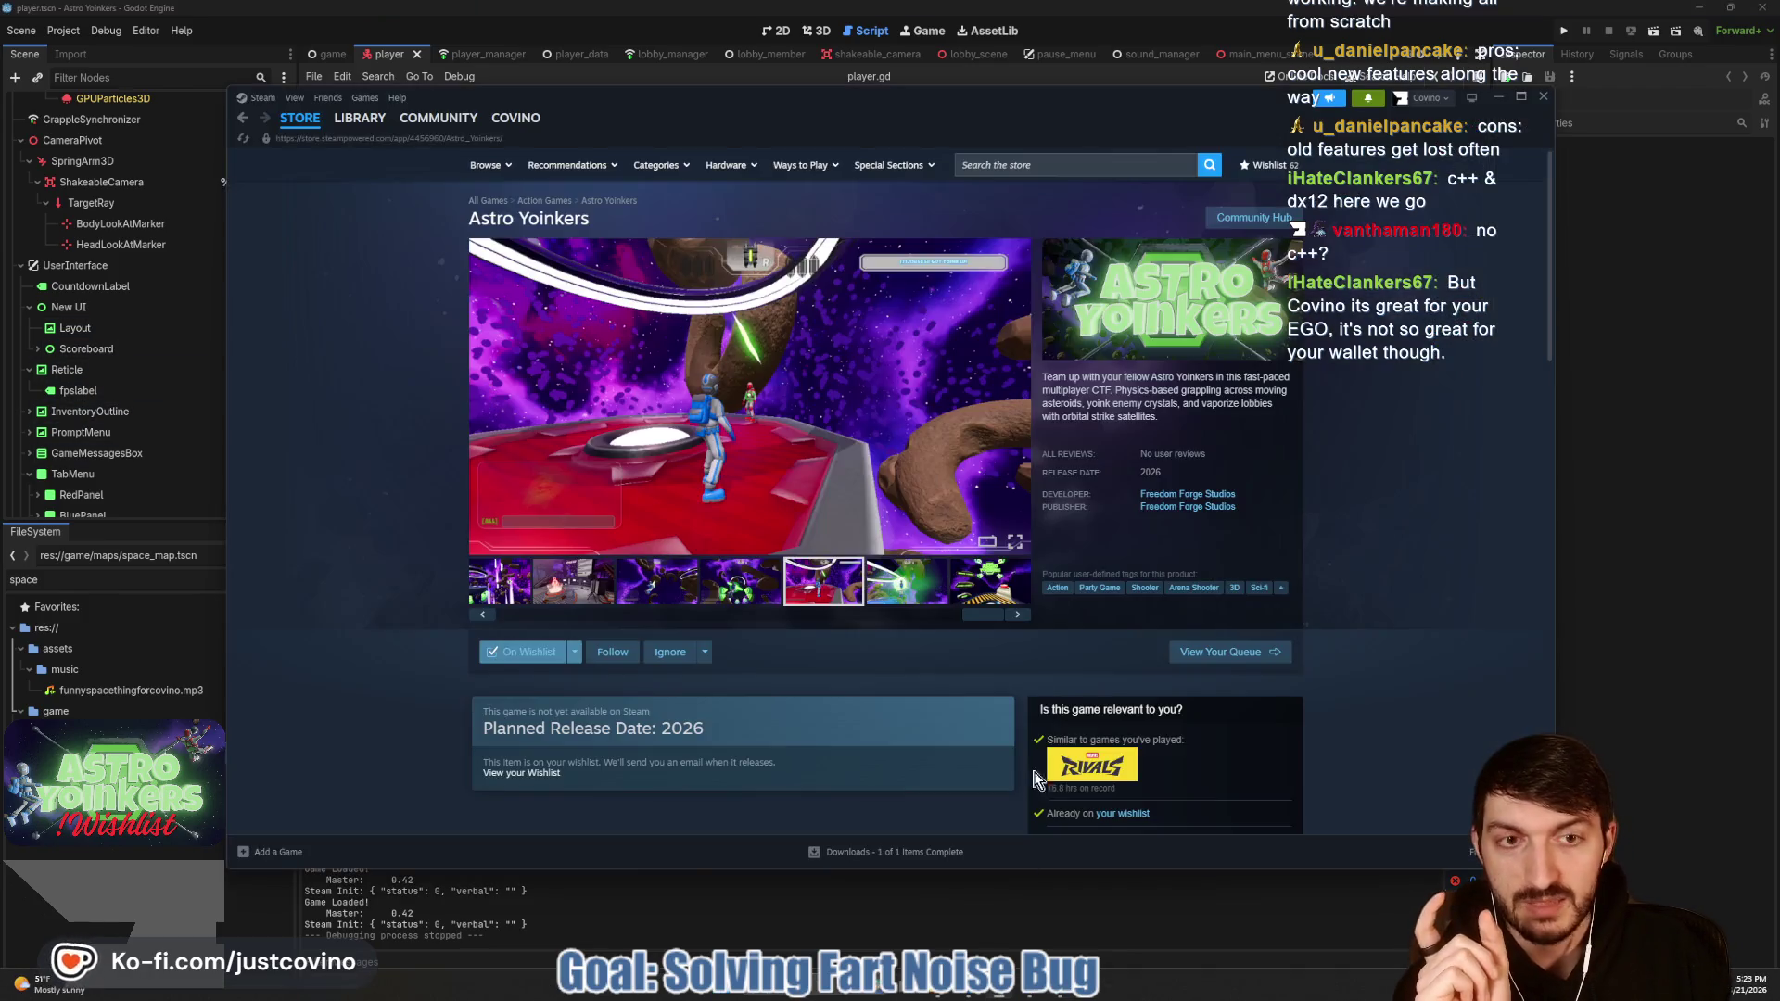
pyautogui.click(1724, 389)
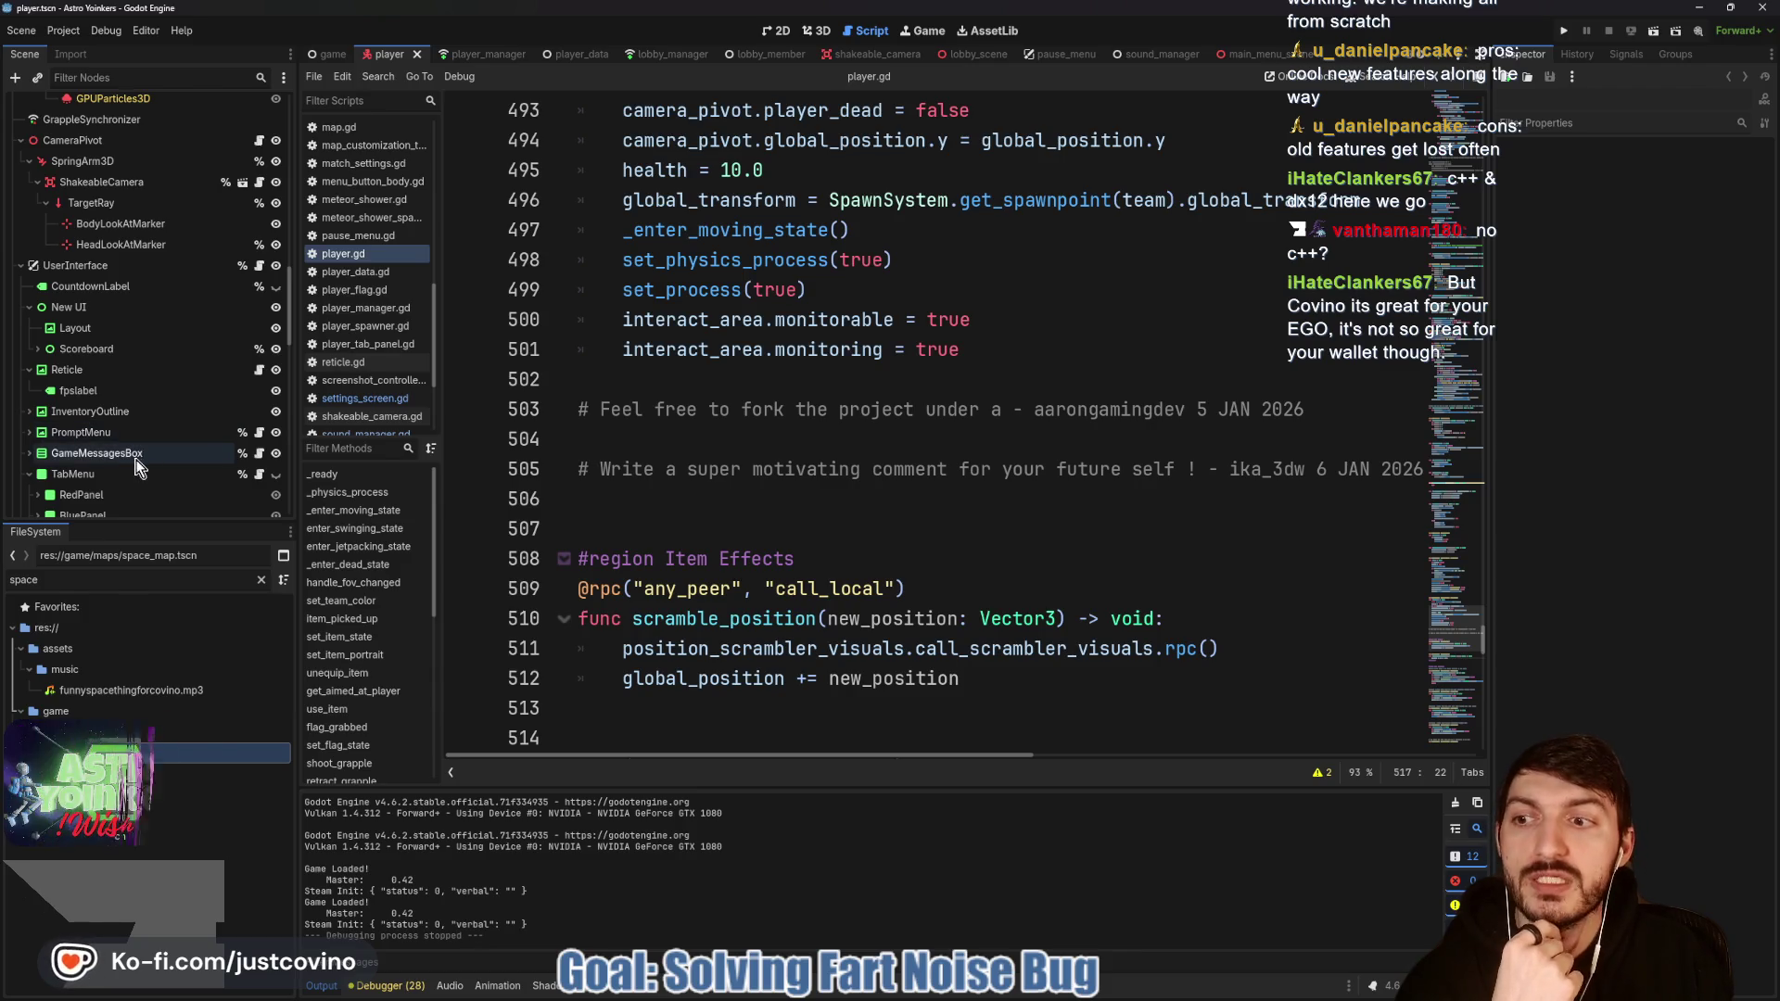
pyautogui.click(259, 474)
pyautogui.scroll(-2, 766, 424)
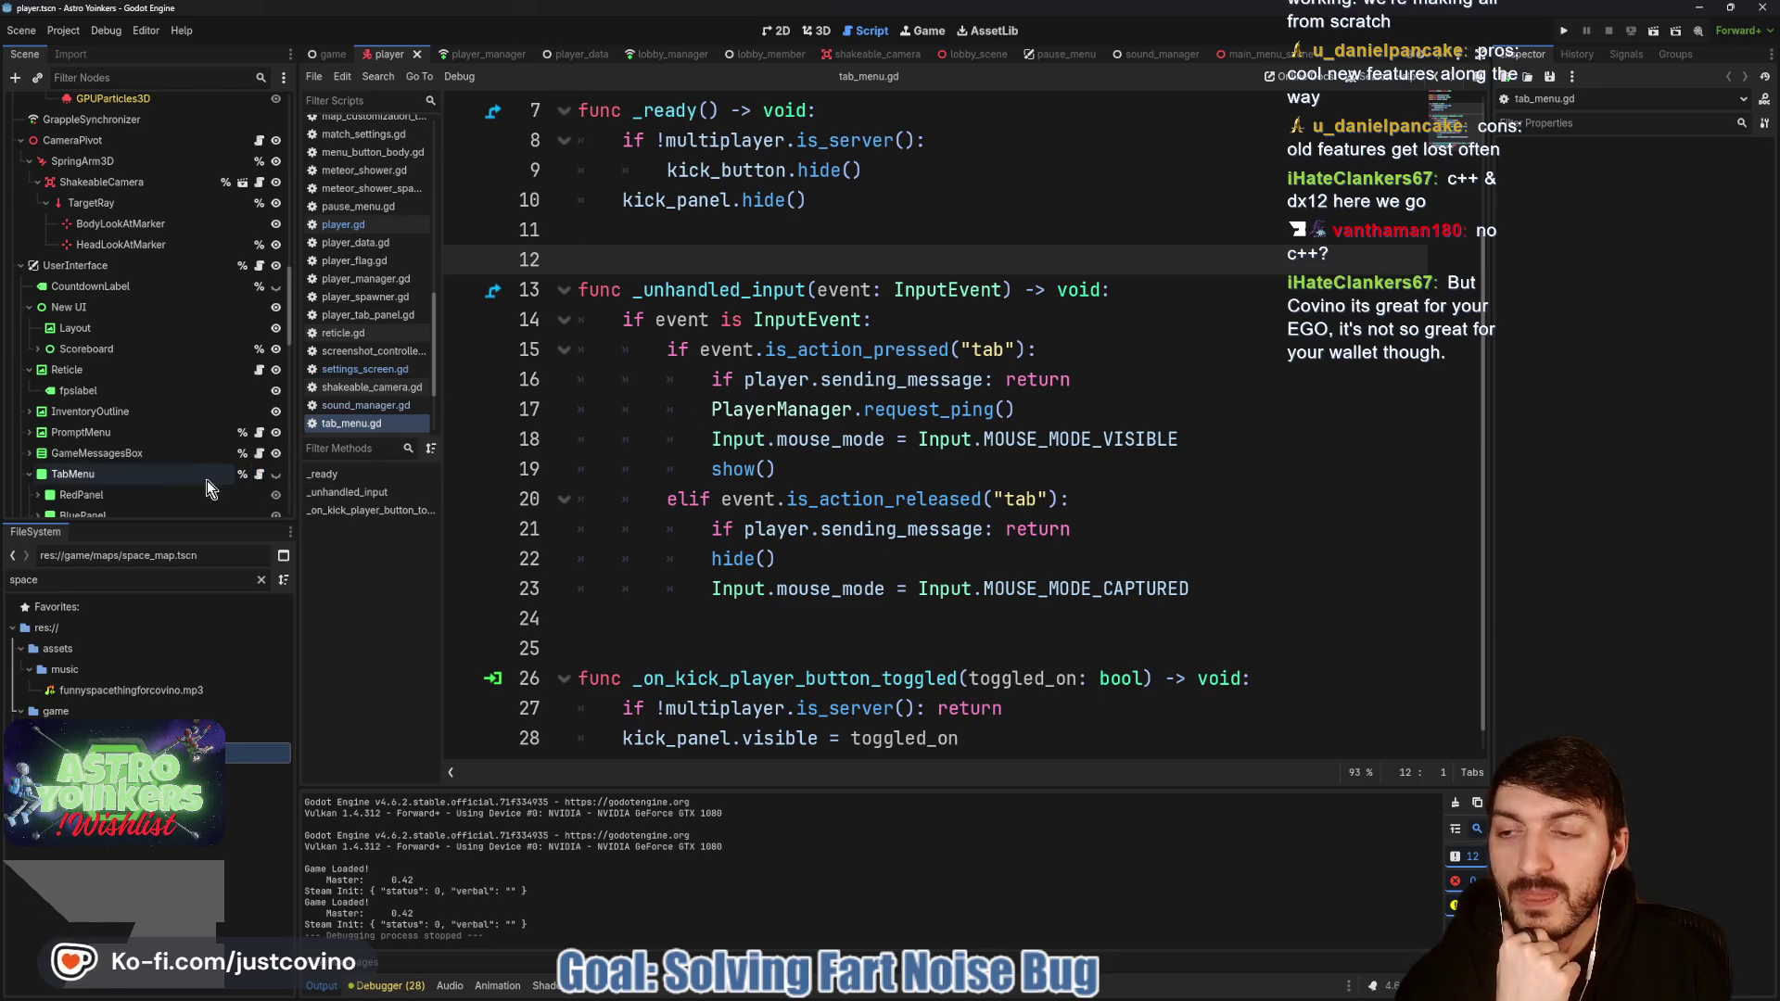
# Open KickPanel's kick_panel.gd script and scroll through its code.
pyautogui.scroll(-6, 131, 481)
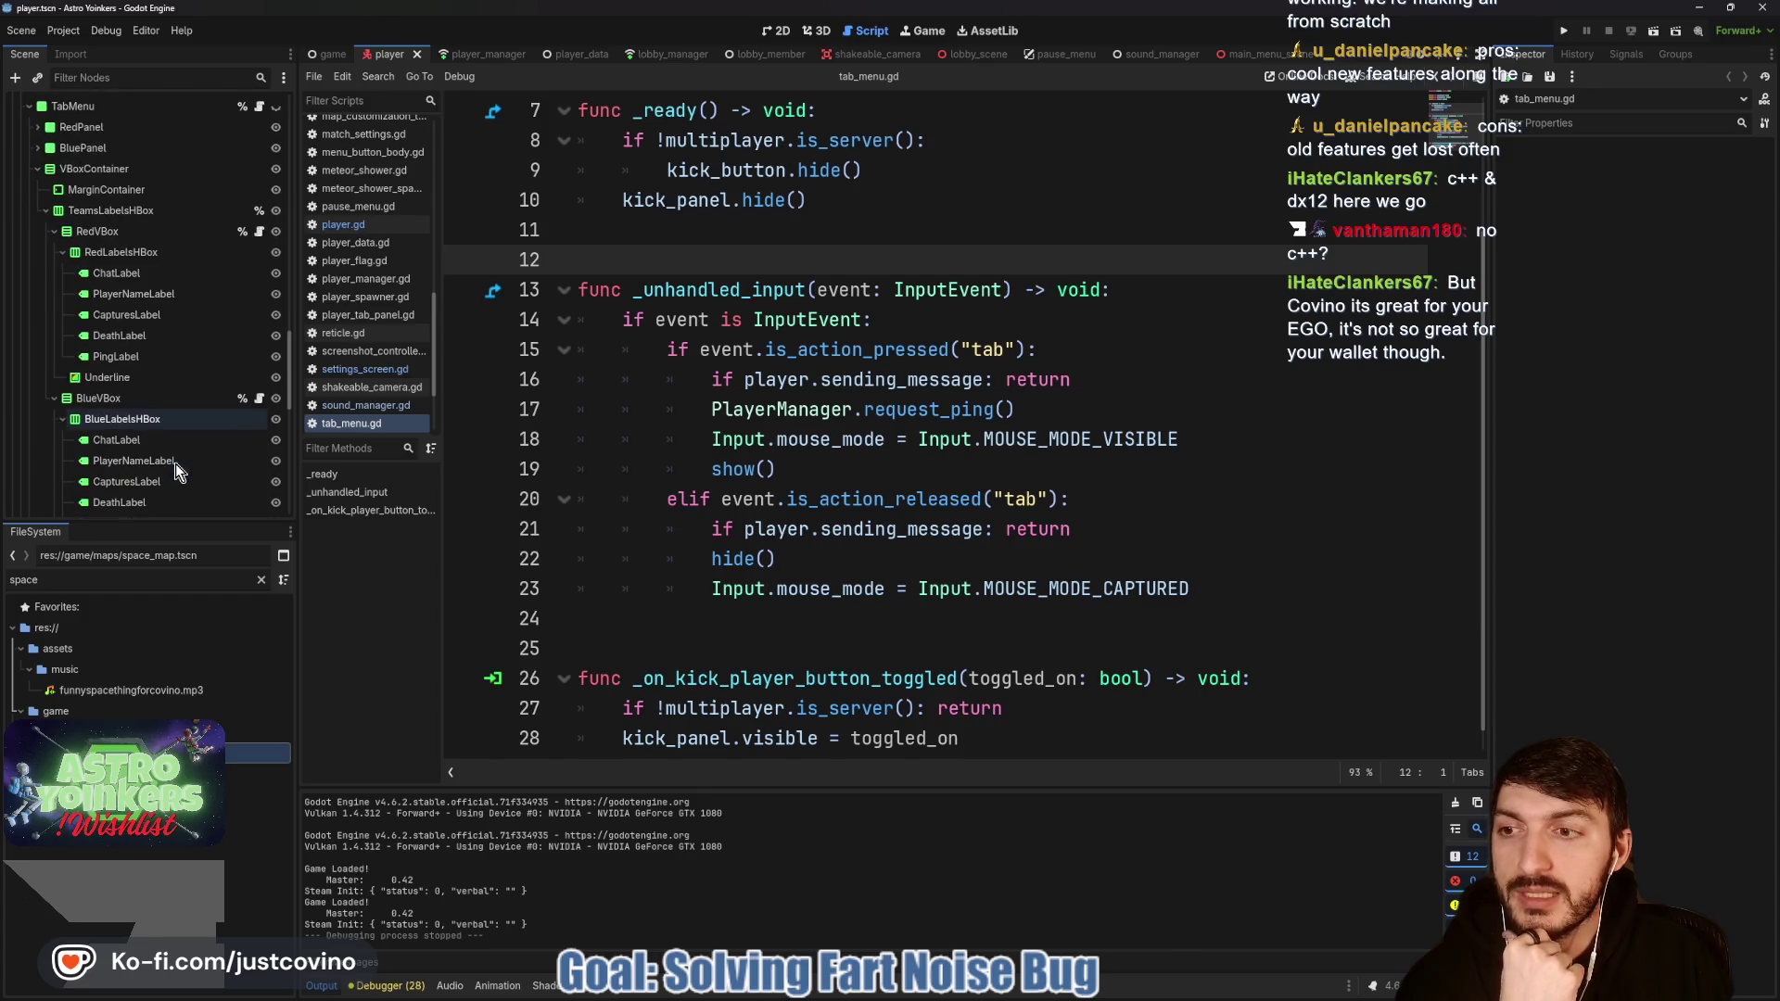
pyautogui.scroll(-2, 175, 463)
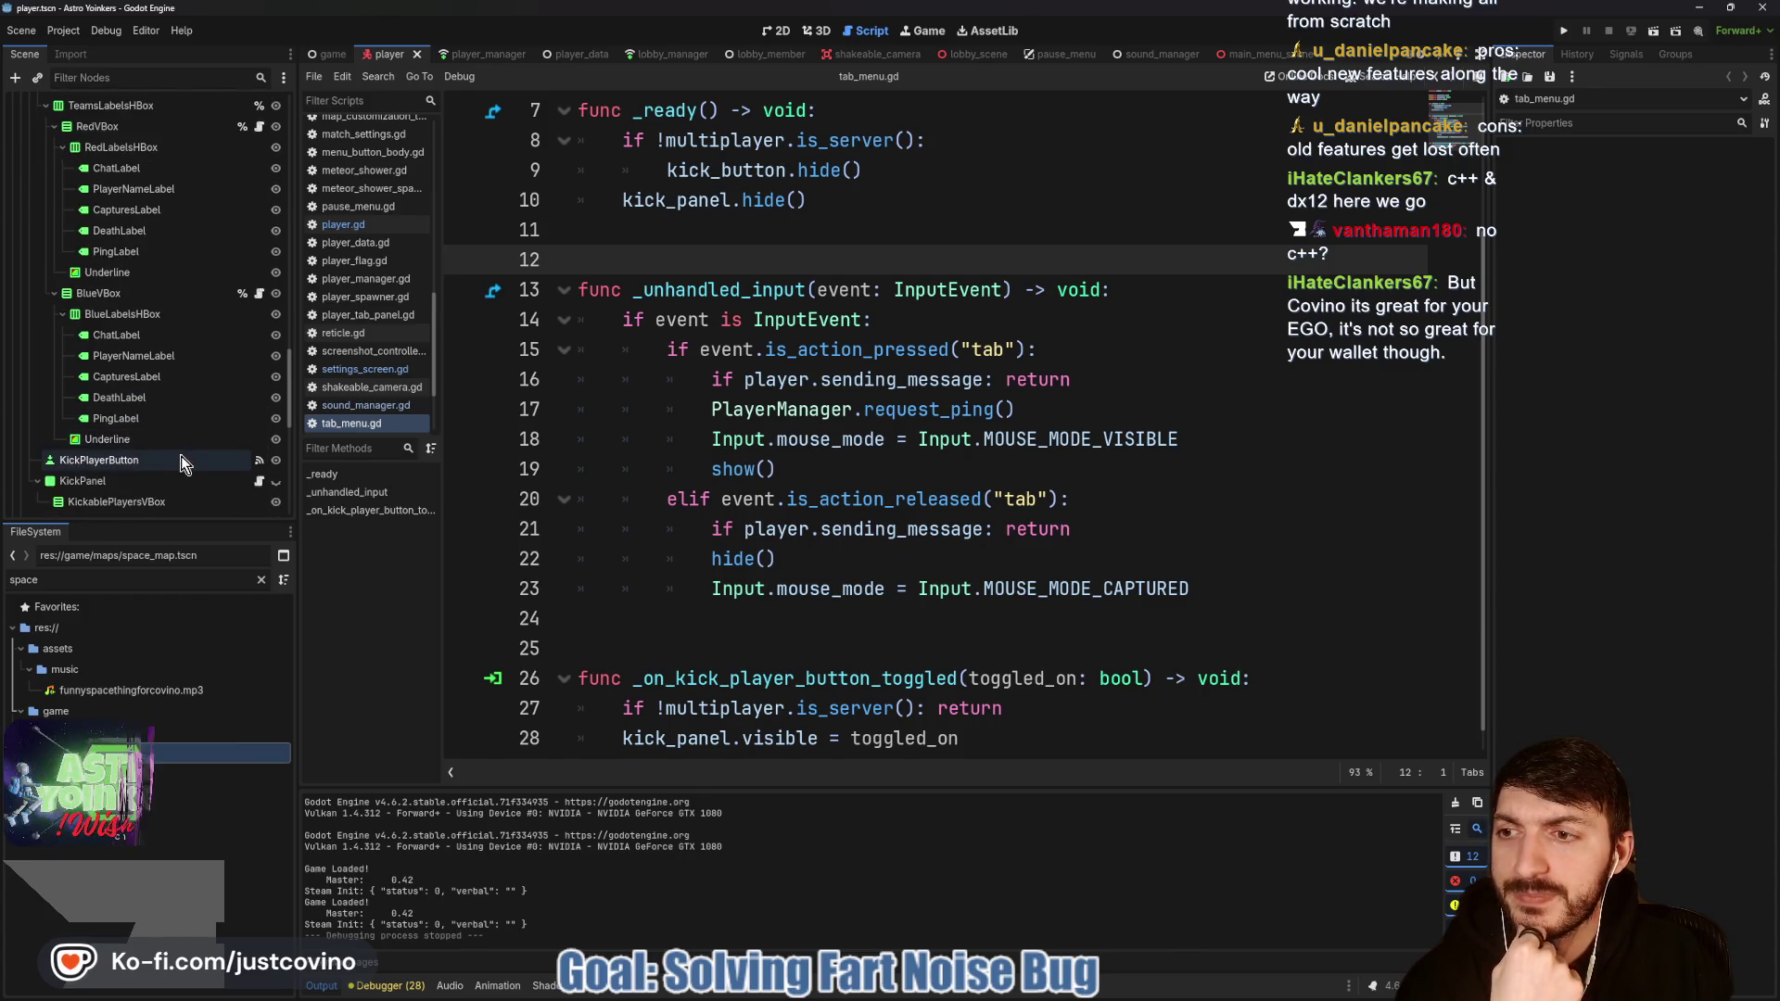
pyautogui.click(258, 482)
pyautogui.scroll(-3, 824, 410)
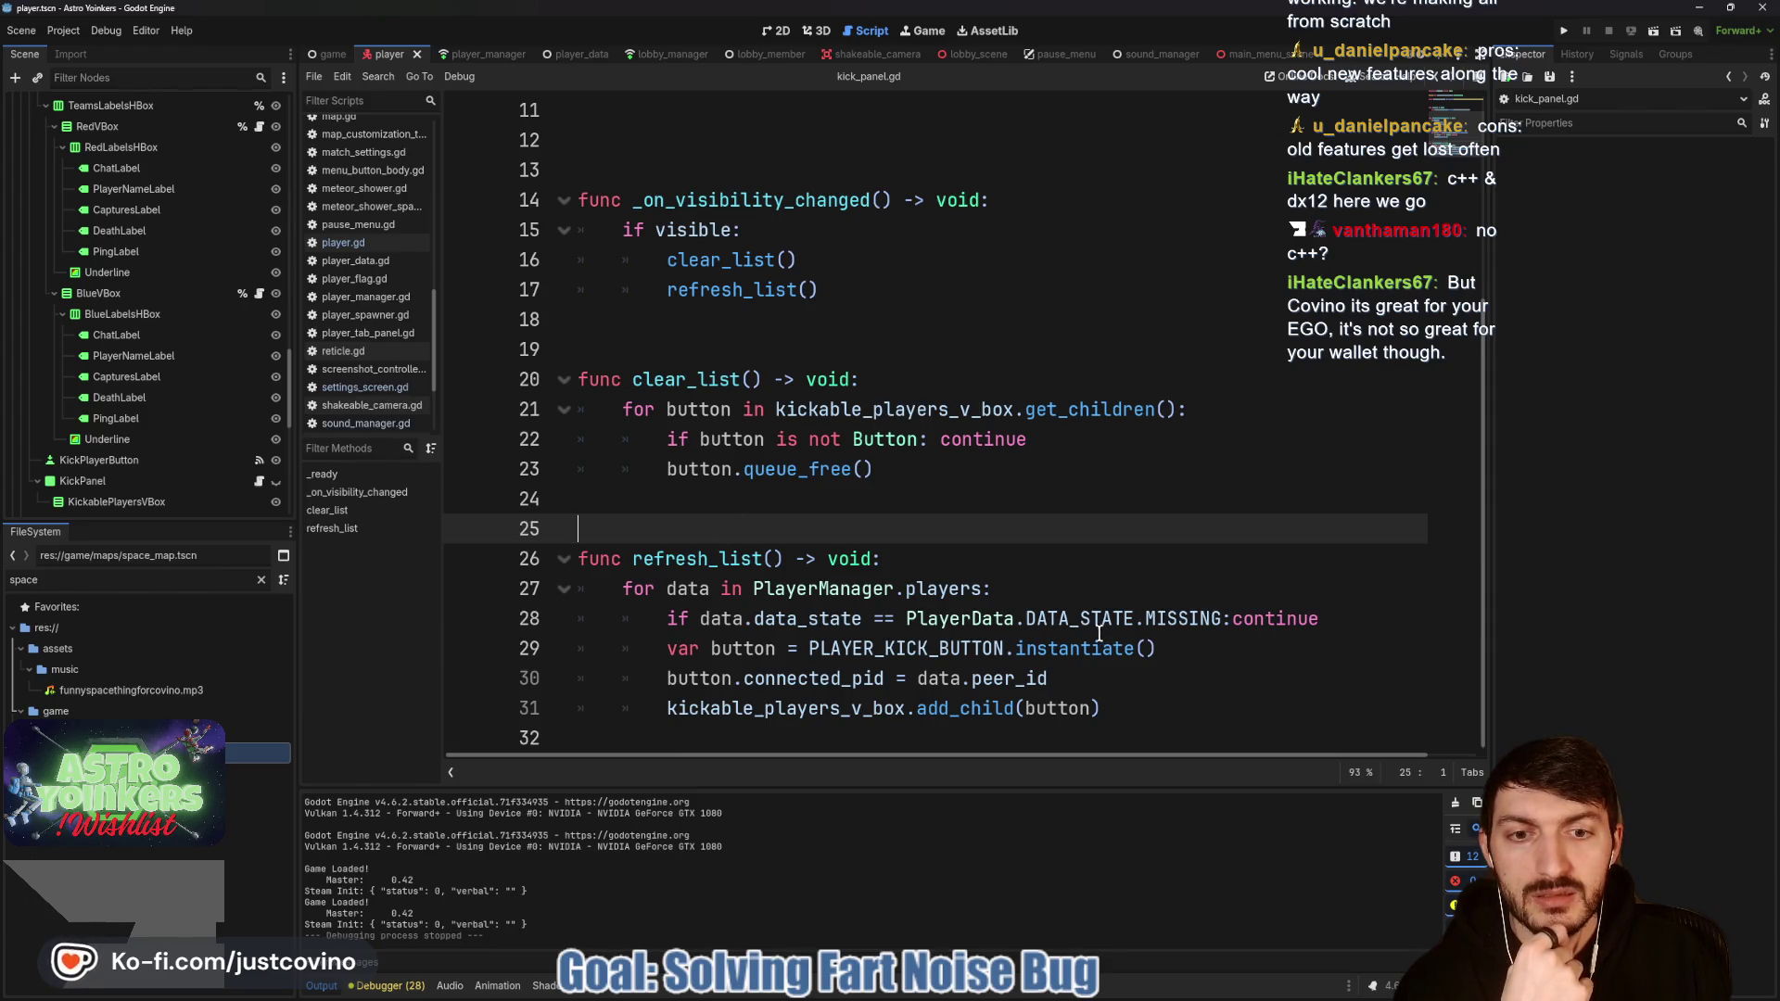
pyautogui.scroll(1, 955, 587)
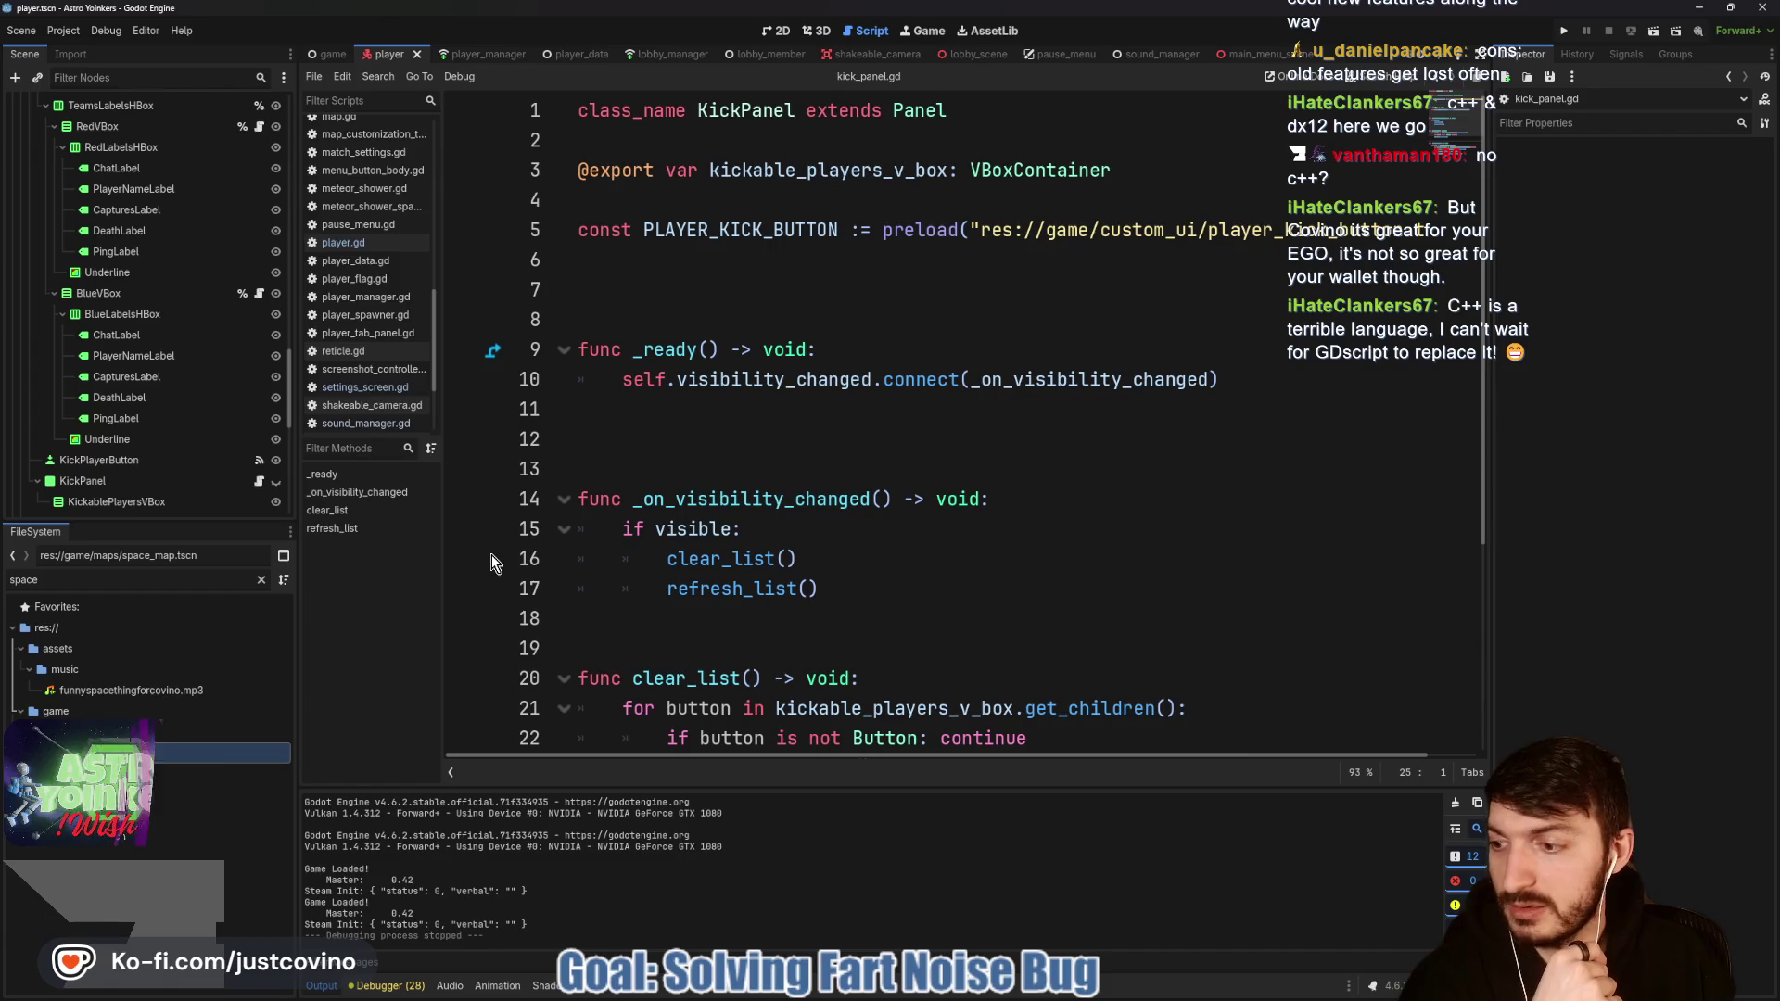
# Filter the FileSystem dock for player_kick and open the player_kick_button scene.
pyautogui.click(66, 581)
pyautogui.moveTo(66, 581); pyautogui.dragTo(4, 584)
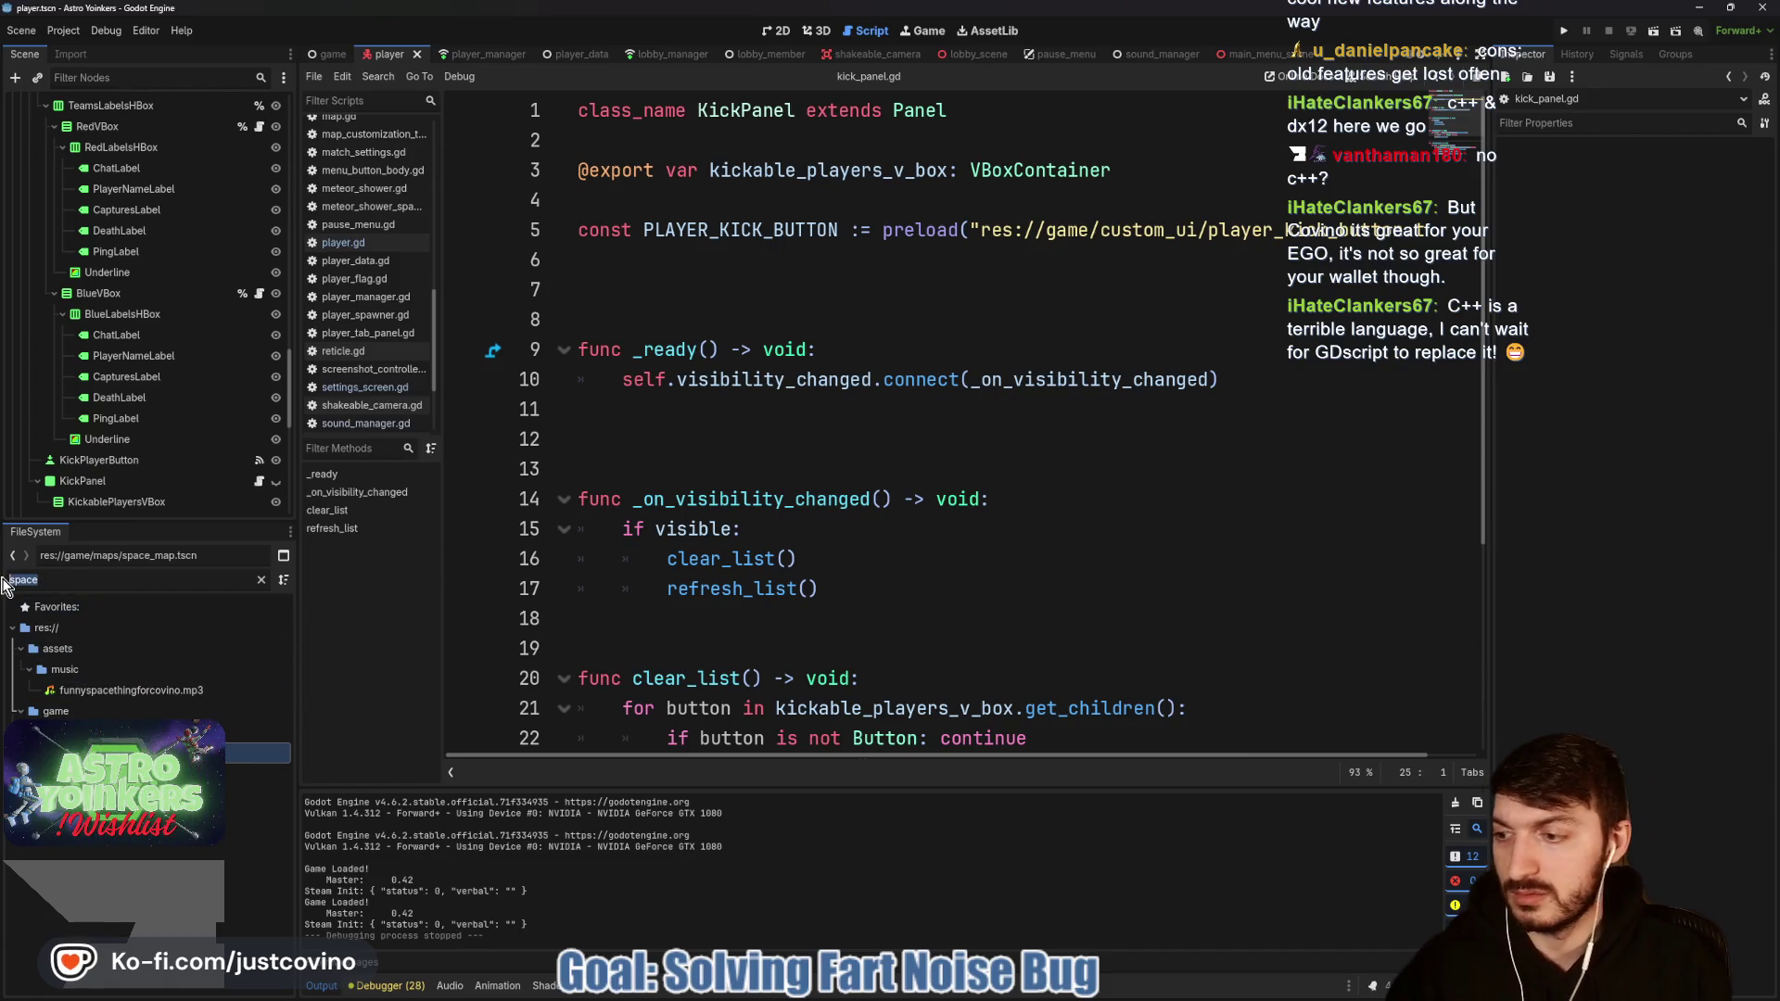
pyautogui.write('player_k')
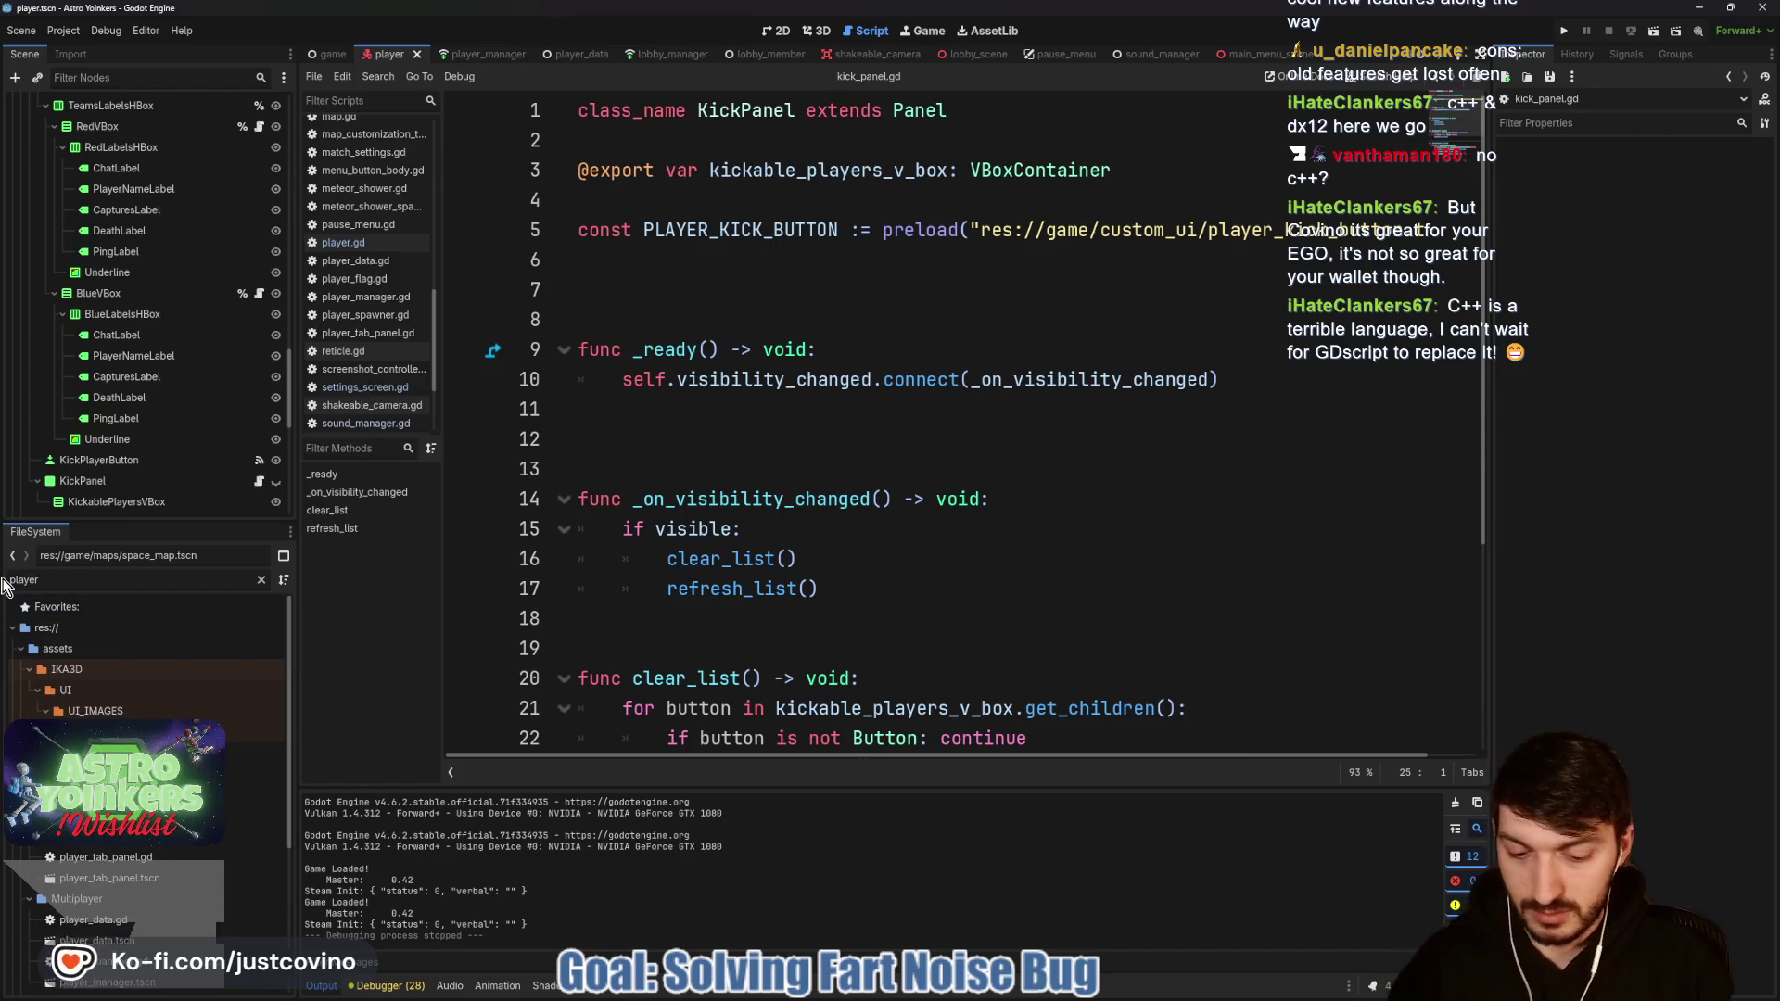
pyautogui.write('ick')
pyautogui.doubleClick(167, 711)
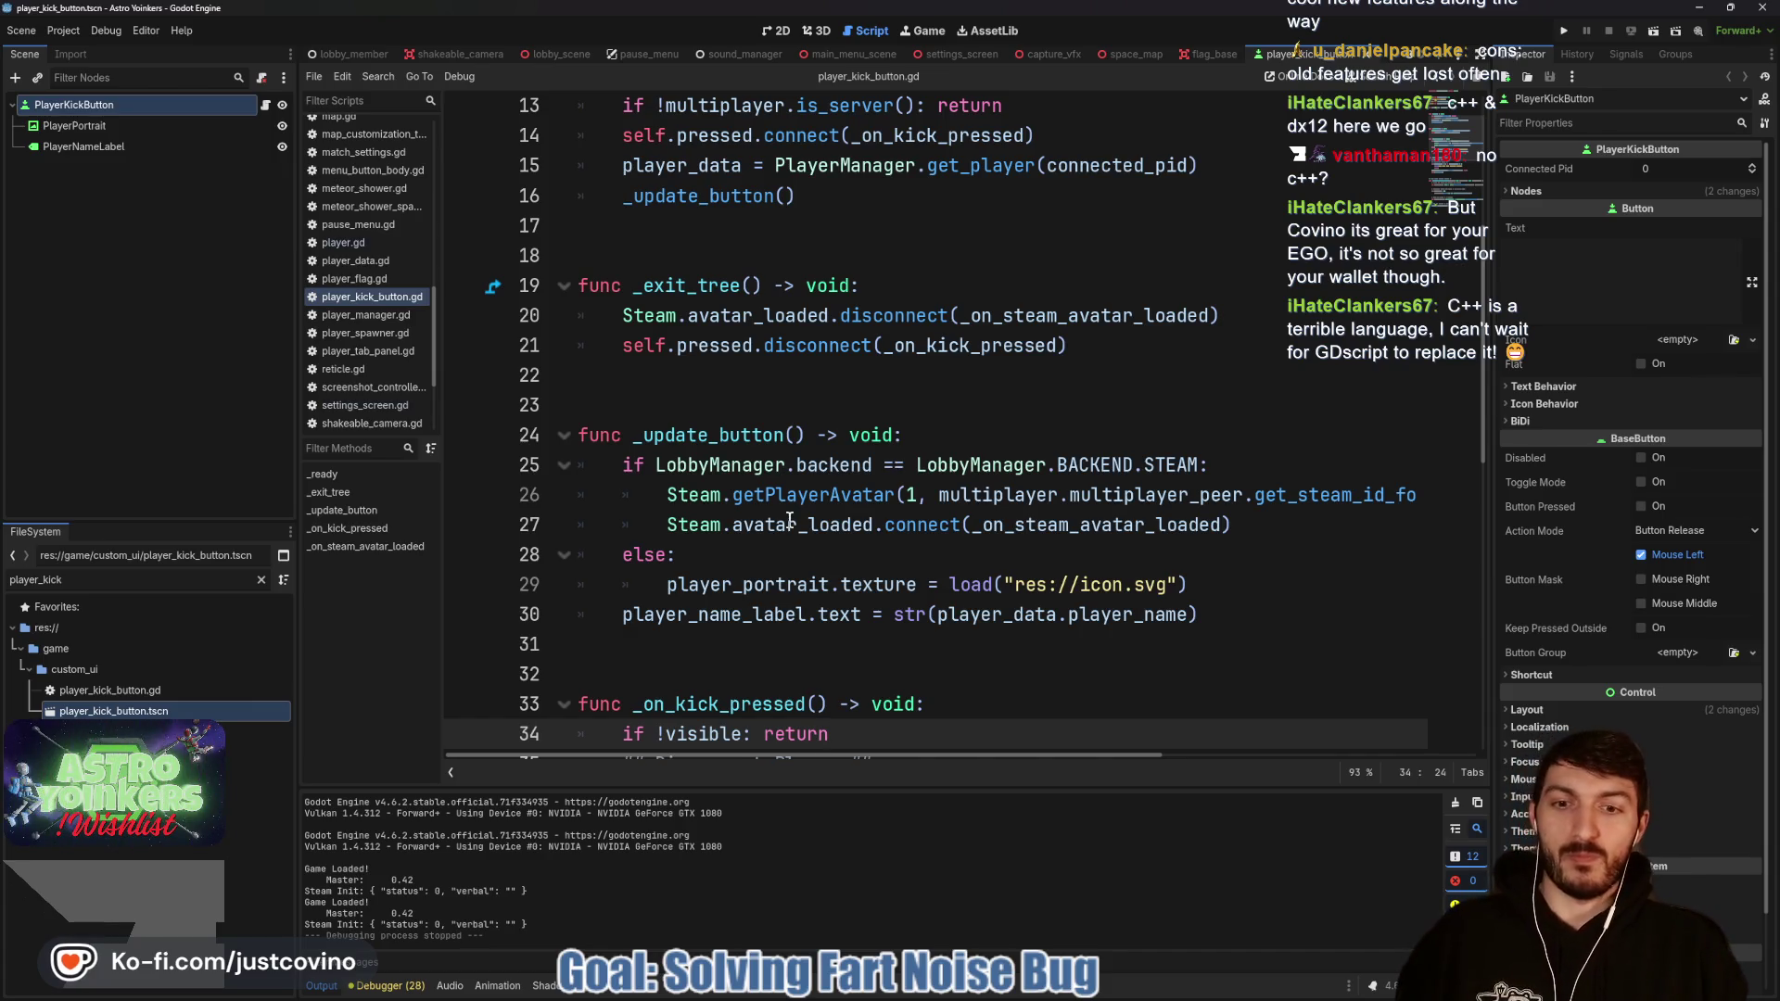
# Scroll the kick-button script down to the _on_kick_pressed function.
pyautogui.scroll(-3, 709, 555)
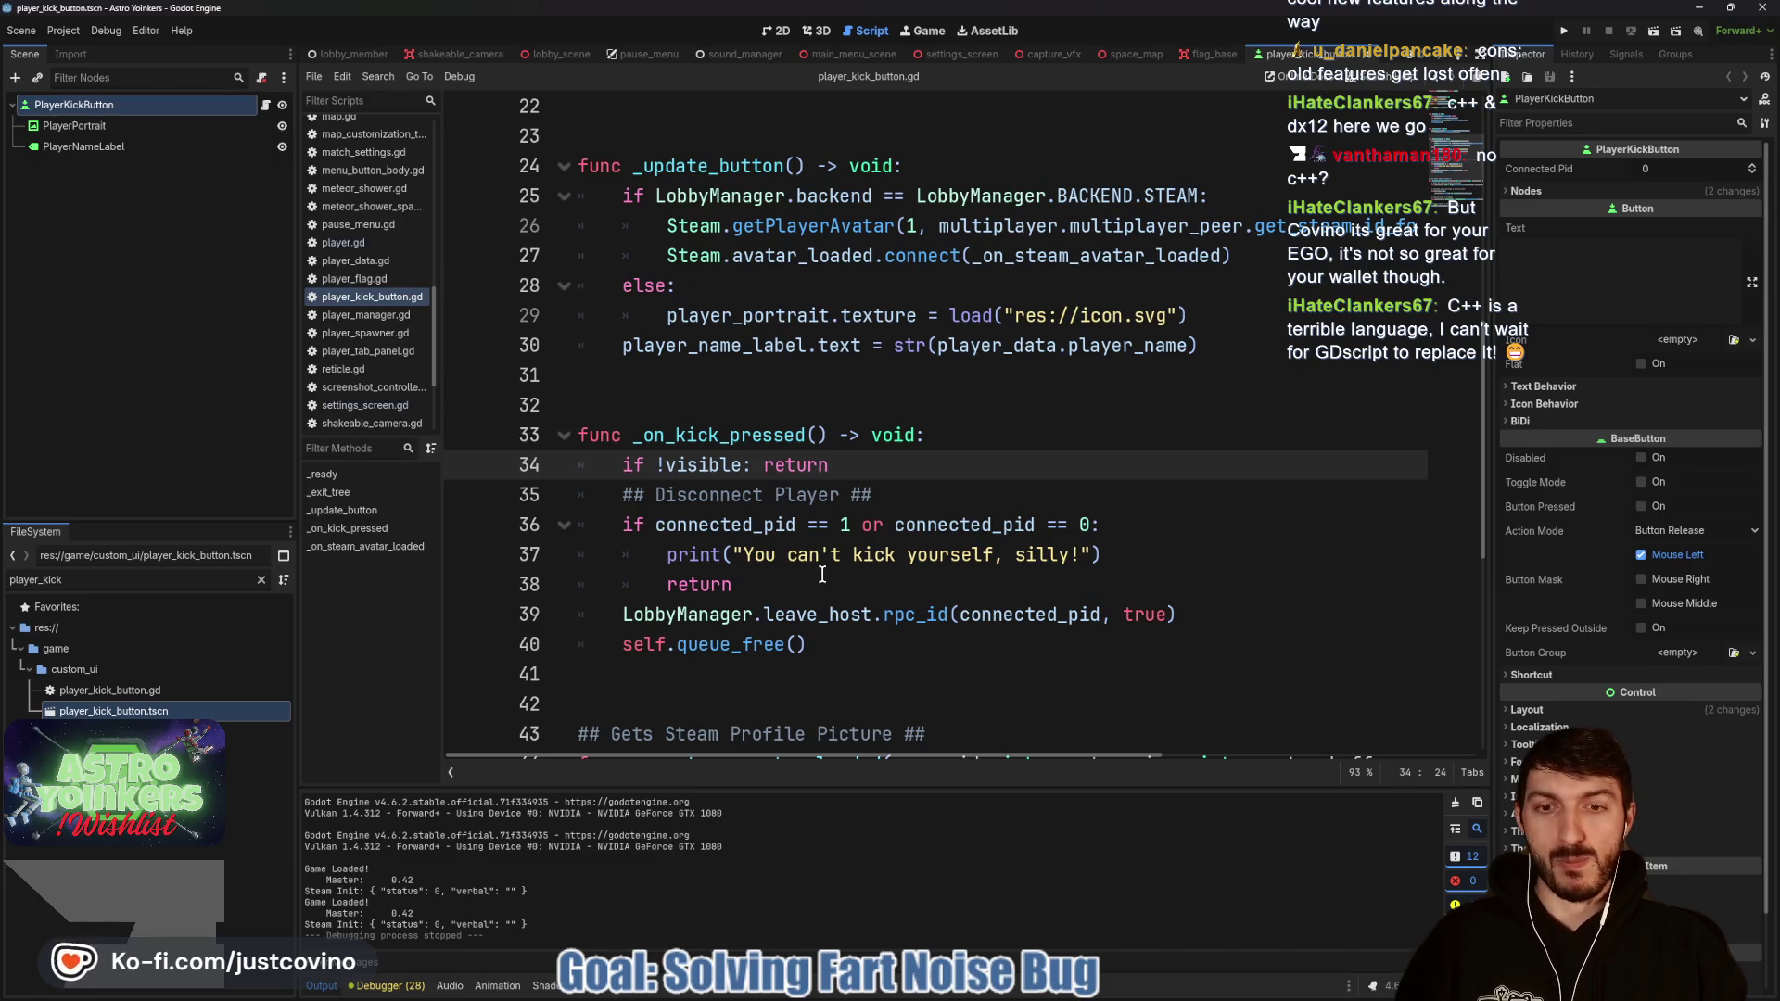
pyautogui.scroll(-1, 879, 505)
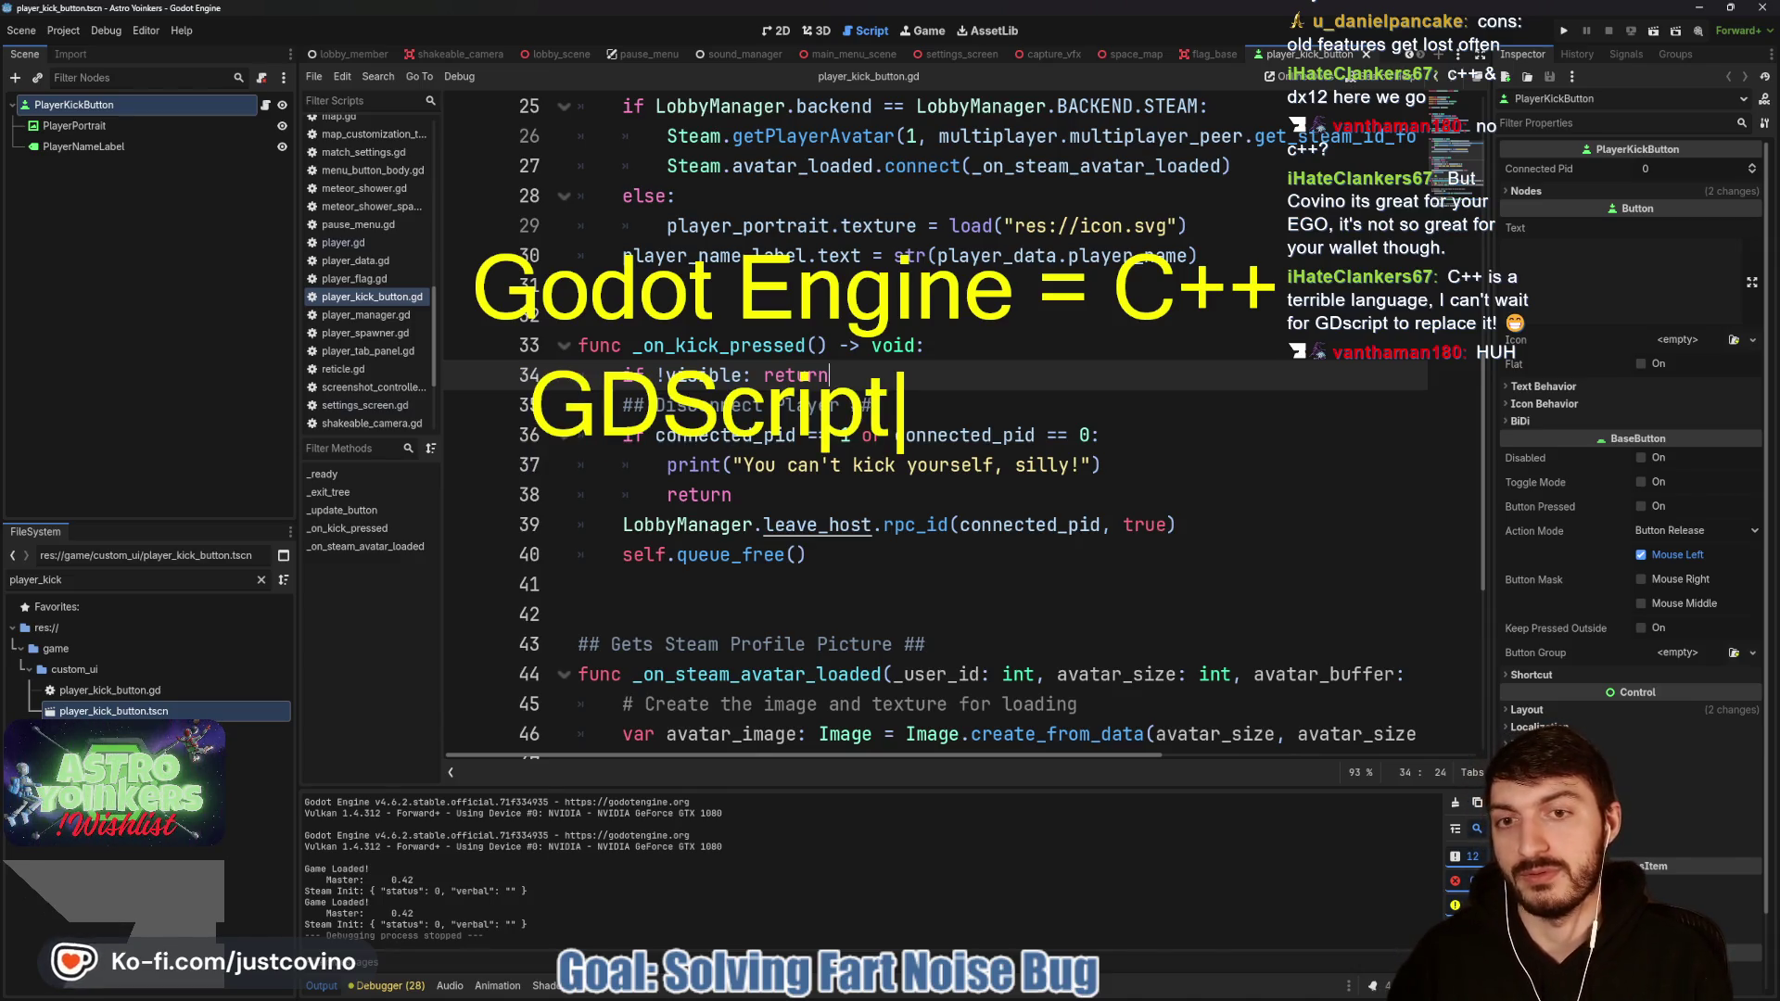
# Draw an arrow down from the GDScript note and write 'C++' at its end.
pyautogui.moveTo(705, 463)
pyautogui.mouseDown()
pyautogui.moveTo(688, 530)
pyautogui.moveTo(769, 538)
pyautogui.moveTo(763, 564)
pyautogui.moveTo(820, 598)
pyautogui.mouseUp()
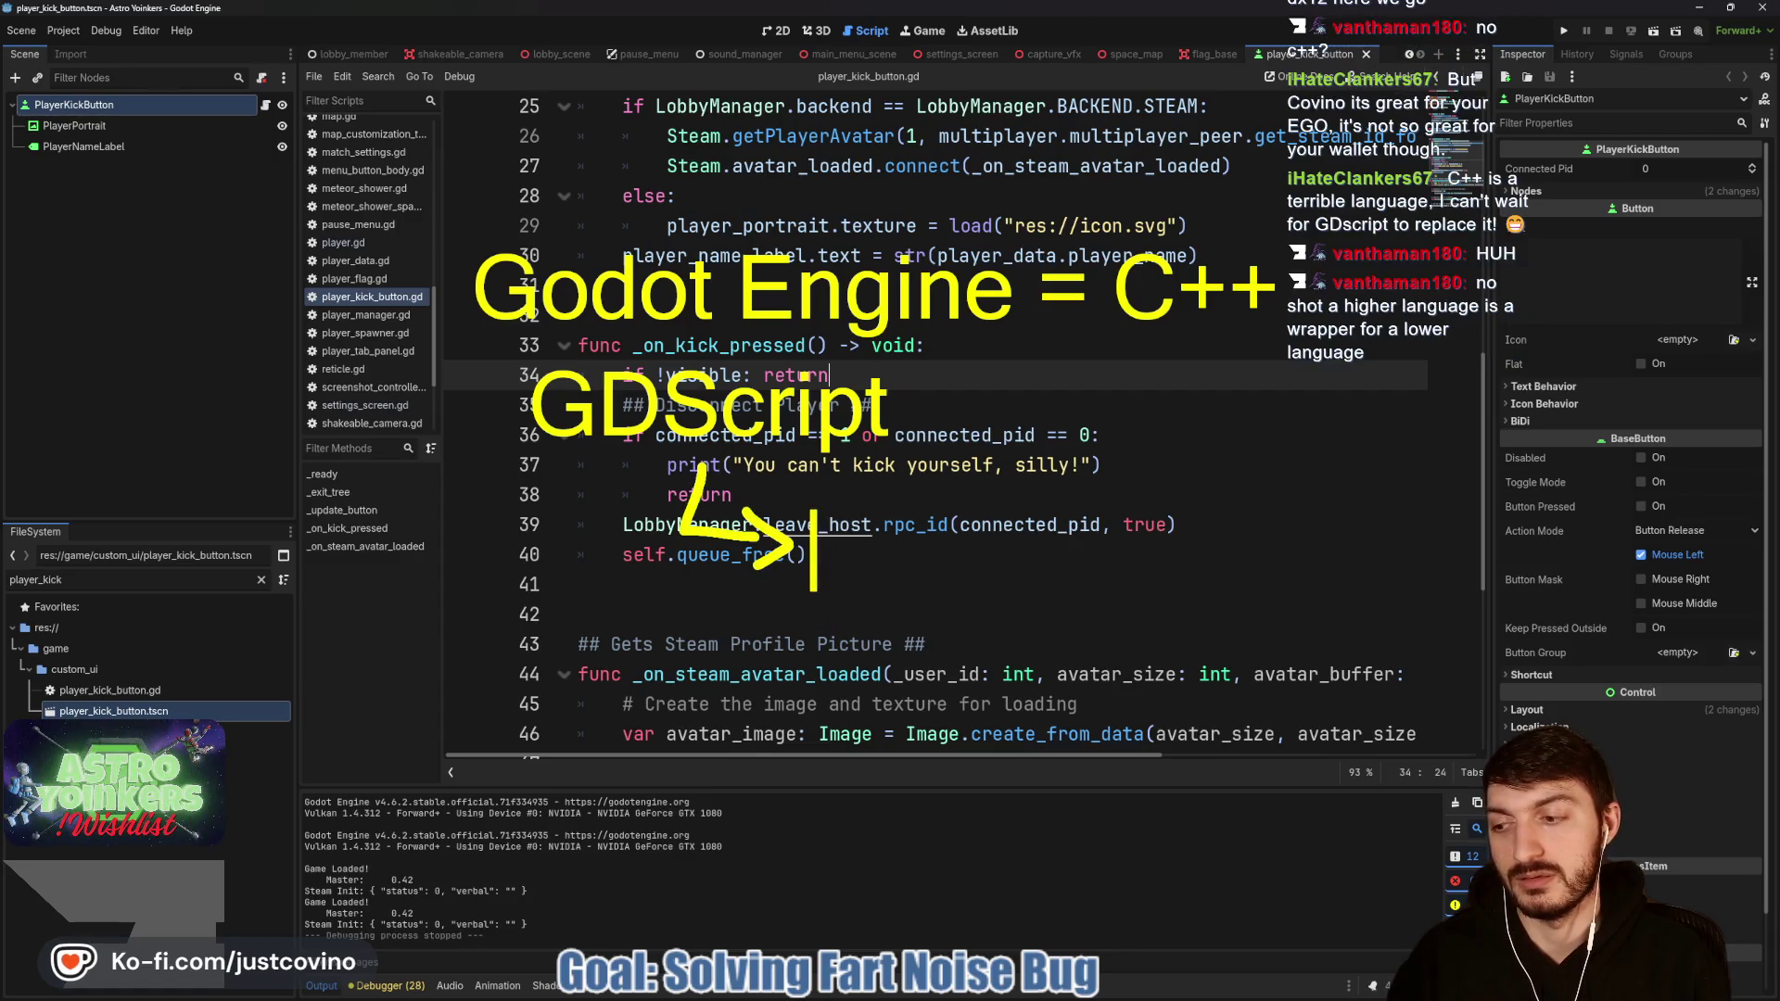
pyautogui.write('c++')
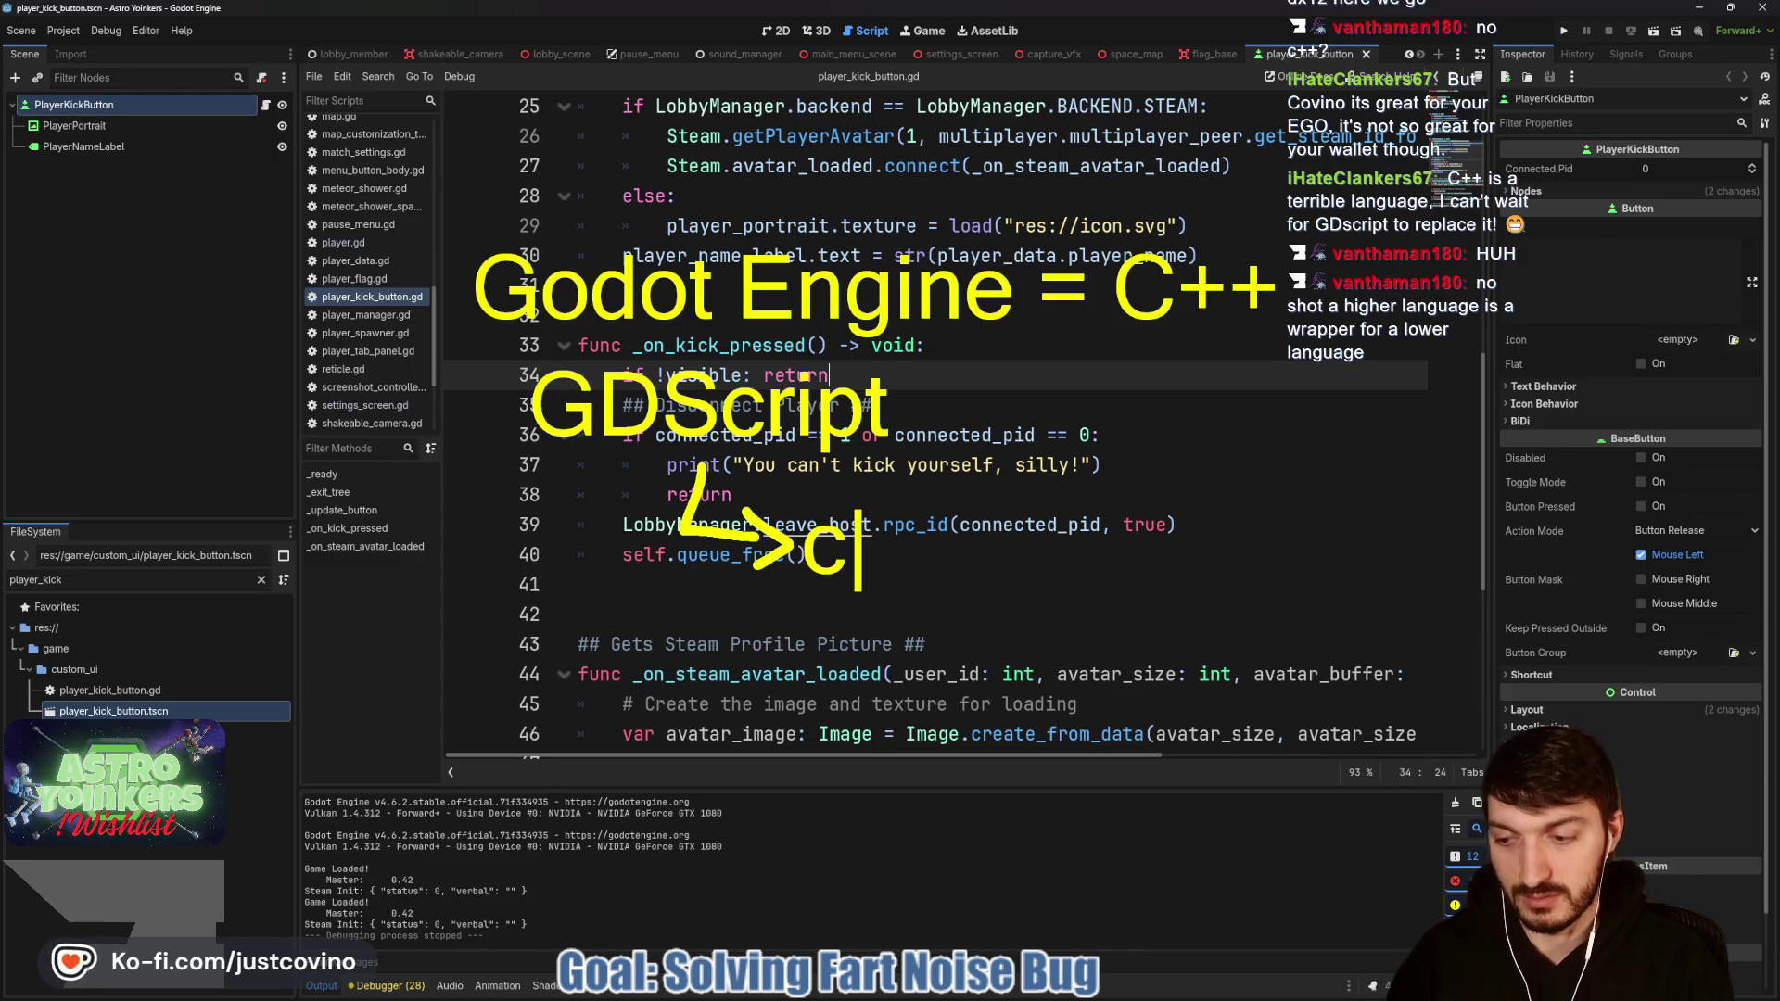
pyautogui.press('BackSpace')
pyautogui.press('BackSpace')
pyautogui.press('BackSpace')
pyautogui.write('C++')
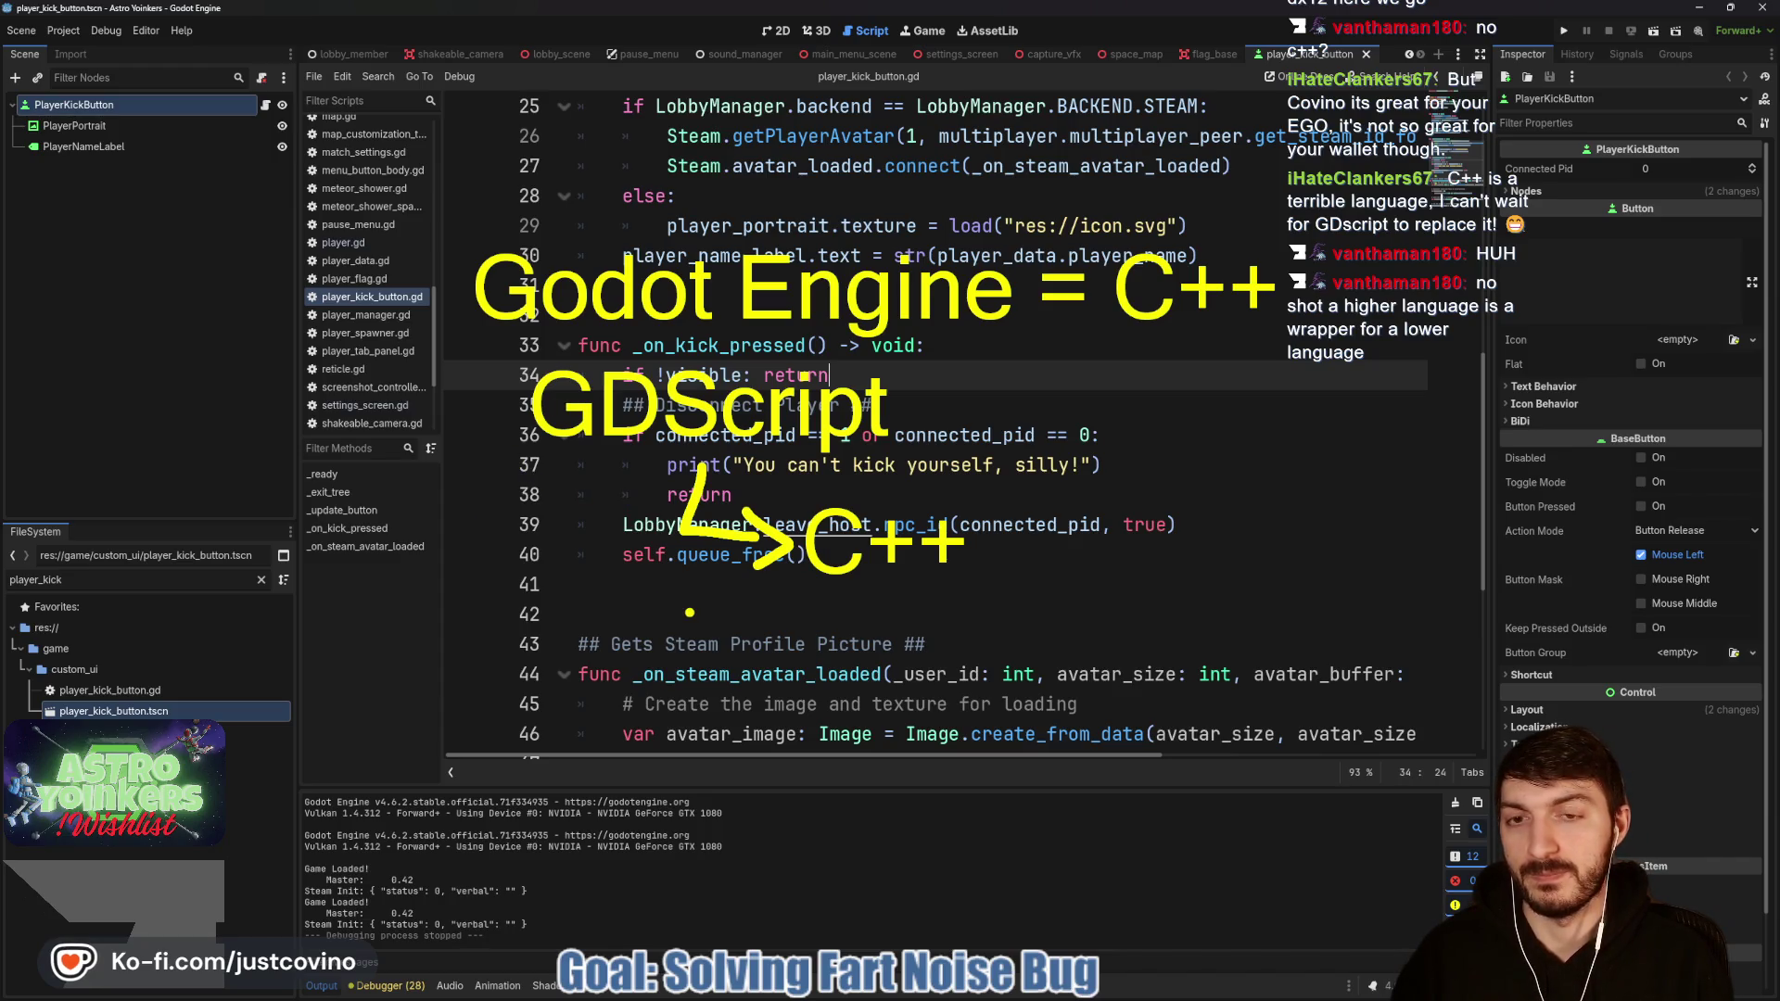
# Underline GDScript, then box and underline C++ in red with a stroke toward GDScript.
pyautogui.moveTo(522, 446); pyautogui.dragTo(925, 446)
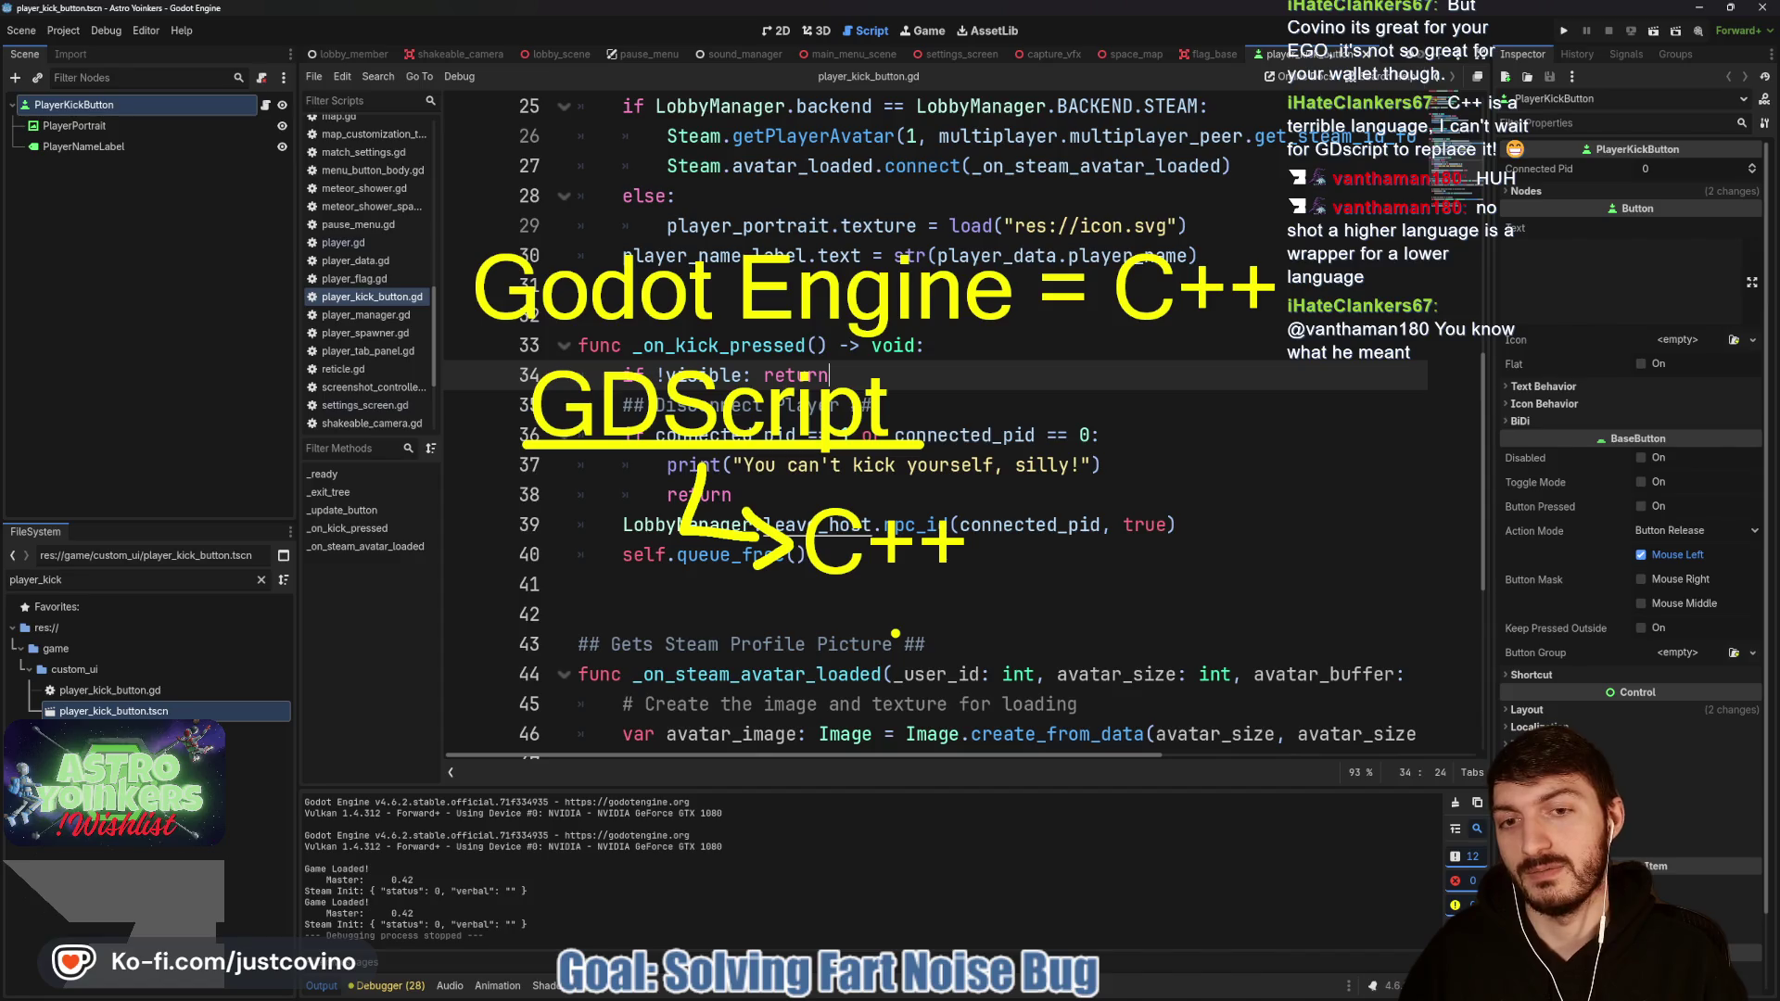
pyautogui.moveTo(955, 492)
pyautogui.mouseDown()
pyautogui.moveTo(714, 483)
pyautogui.moveTo(1048, 640)
pyautogui.moveTo(928, 481)
pyautogui.mouseUp()
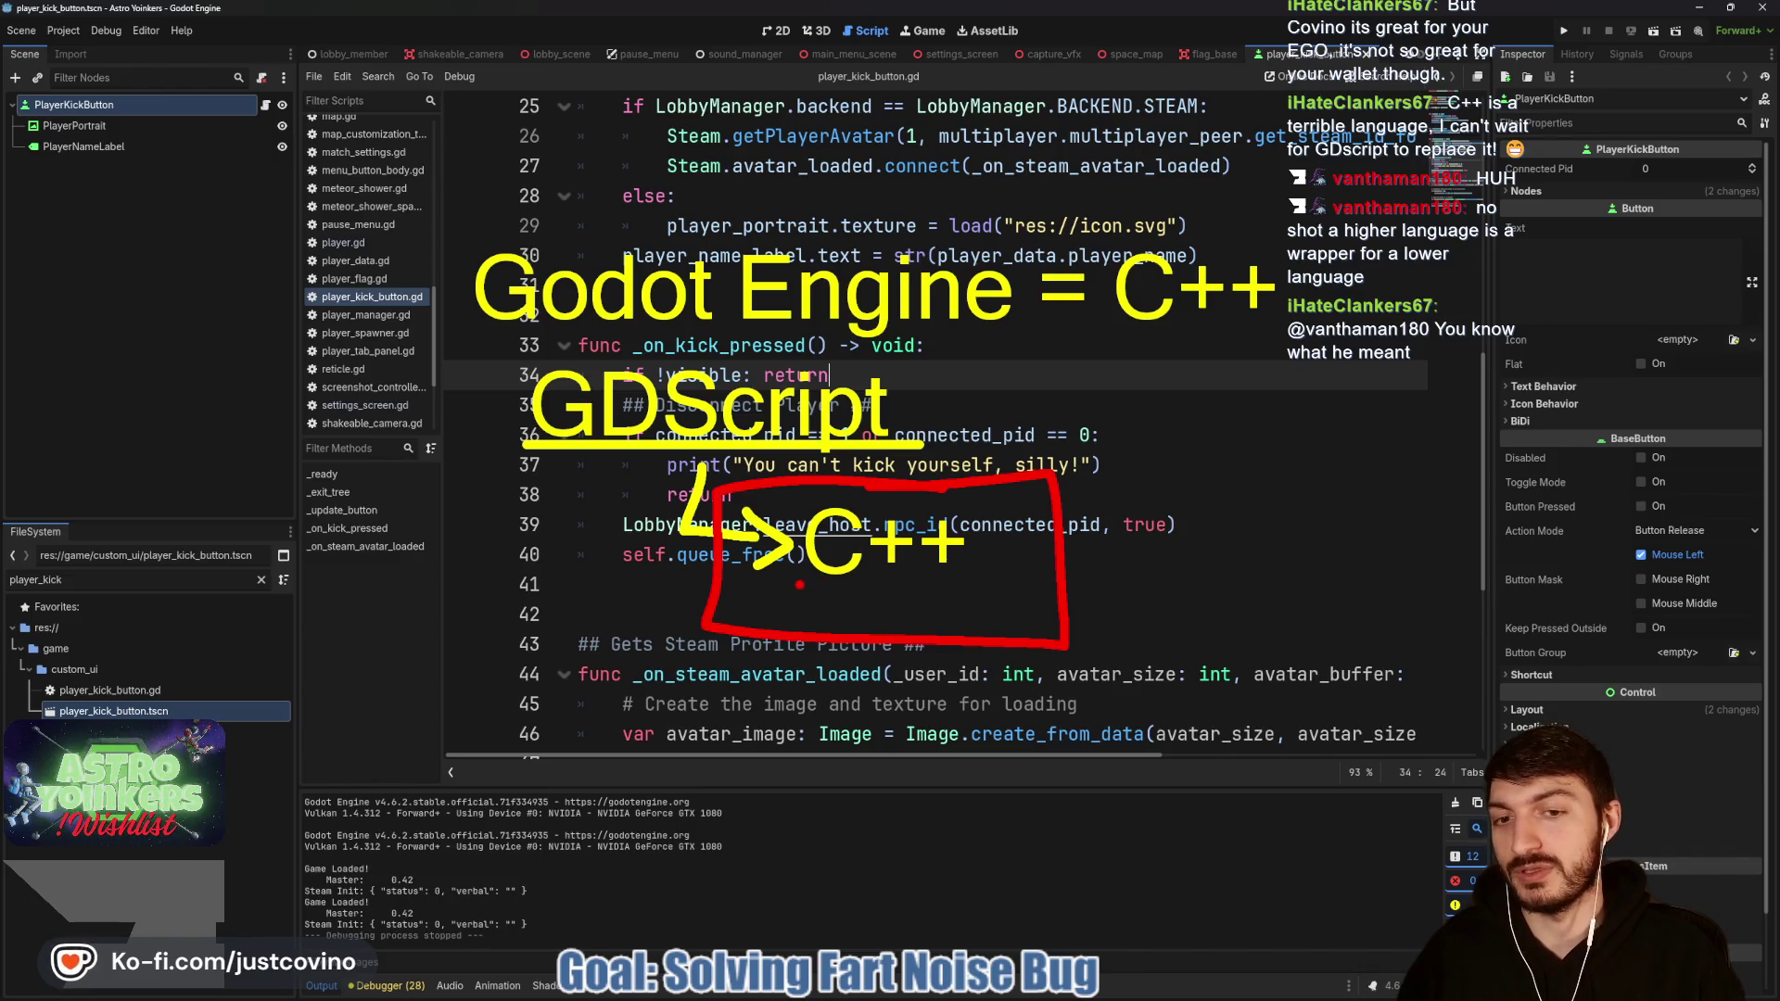
pyautogui.moveTo(799, 584); pyautogui.dragTo(984, 584)
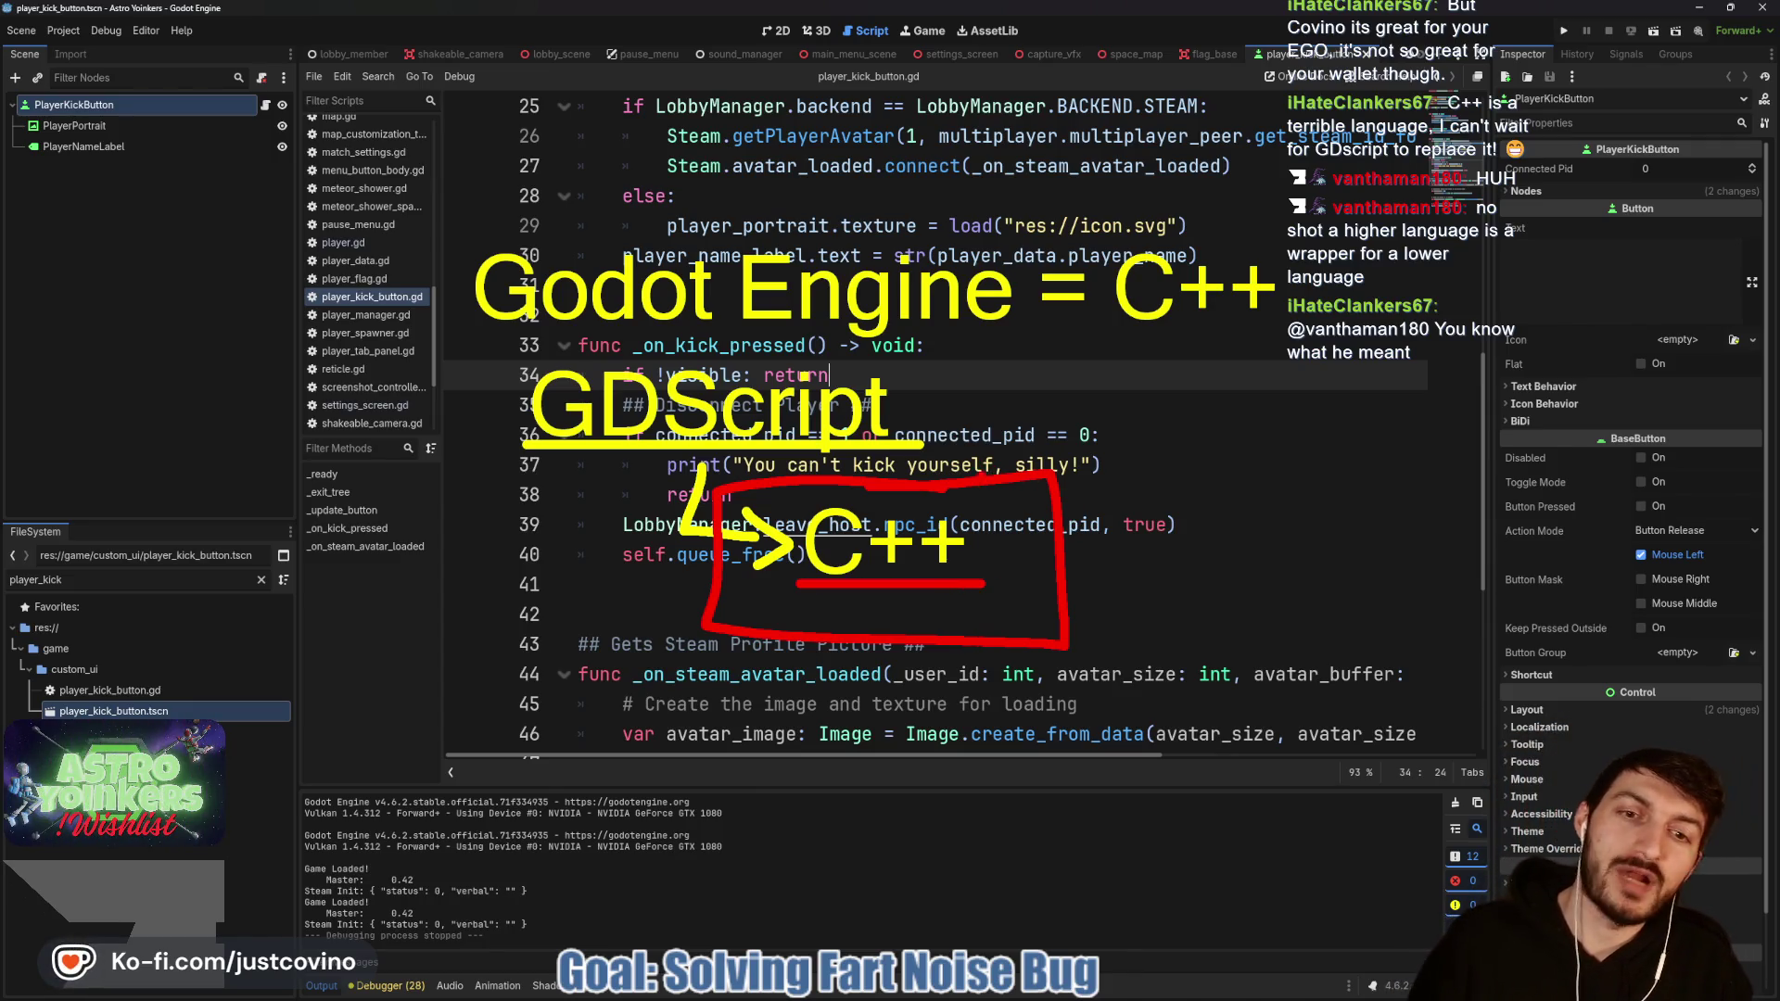
pyautogui.moveTo(985, 476); pyautogui.dragTo(905, 412)
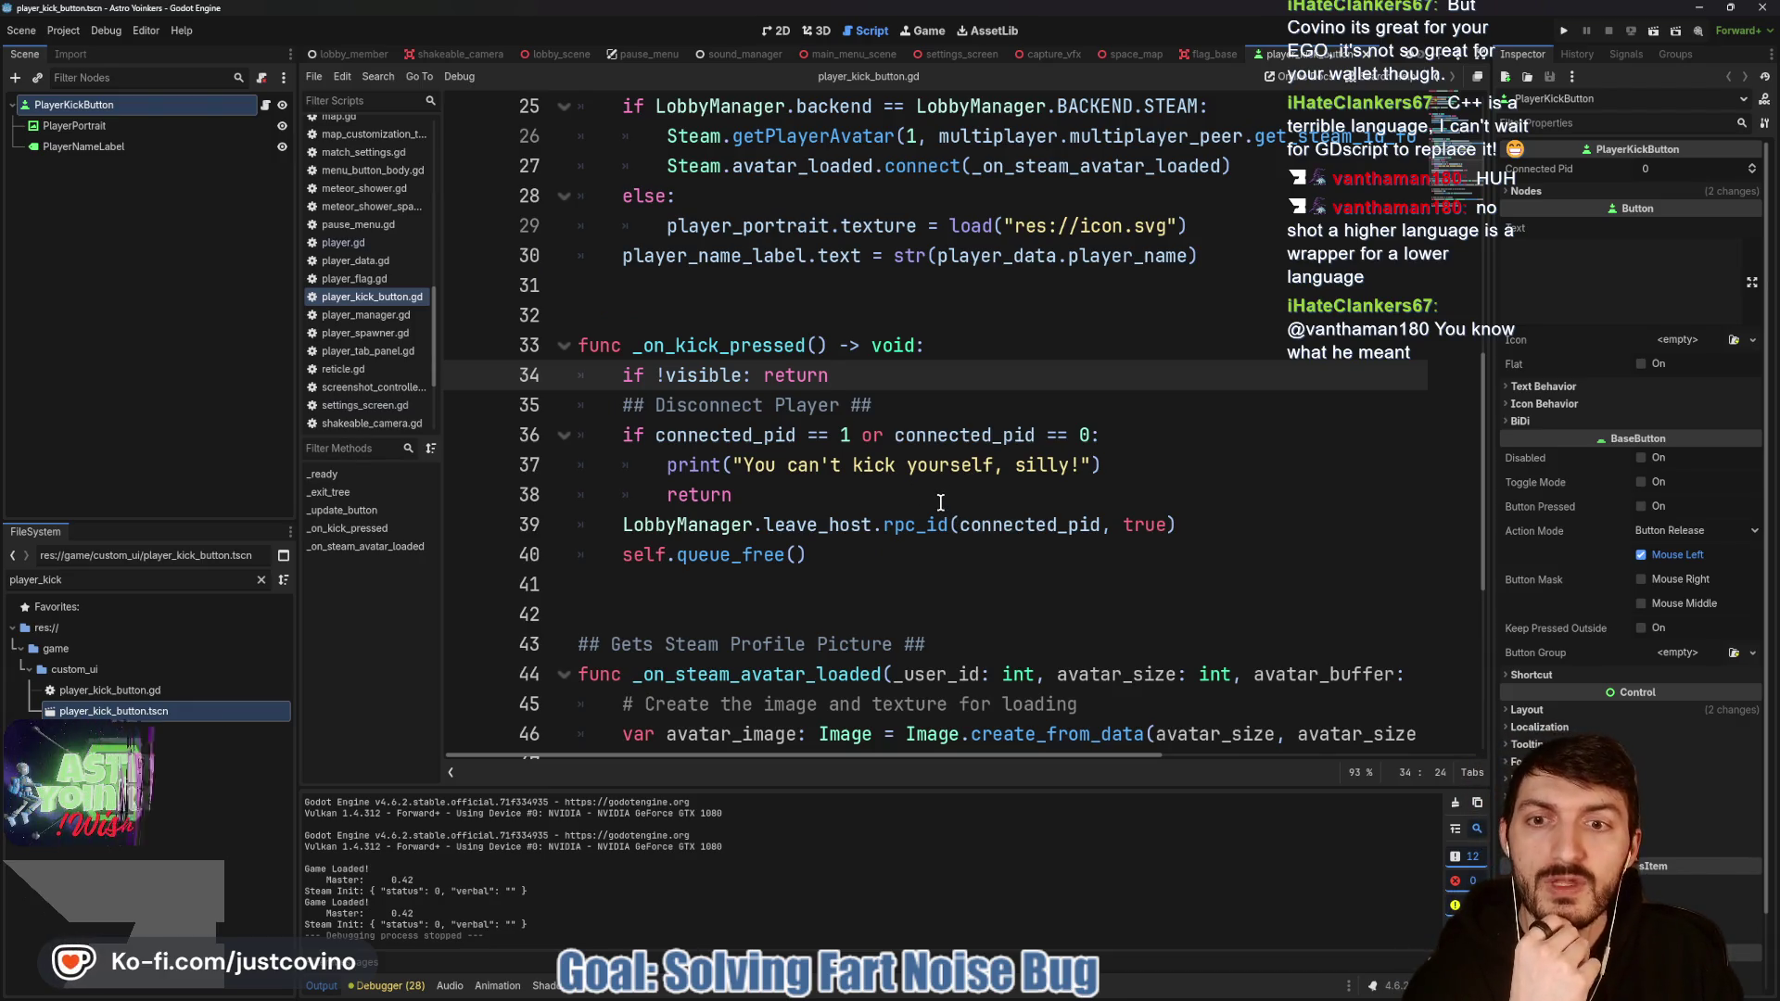
pyautogui.scroll(-1, 880, 462)
pyautogui.scroll(6, 880, 461)
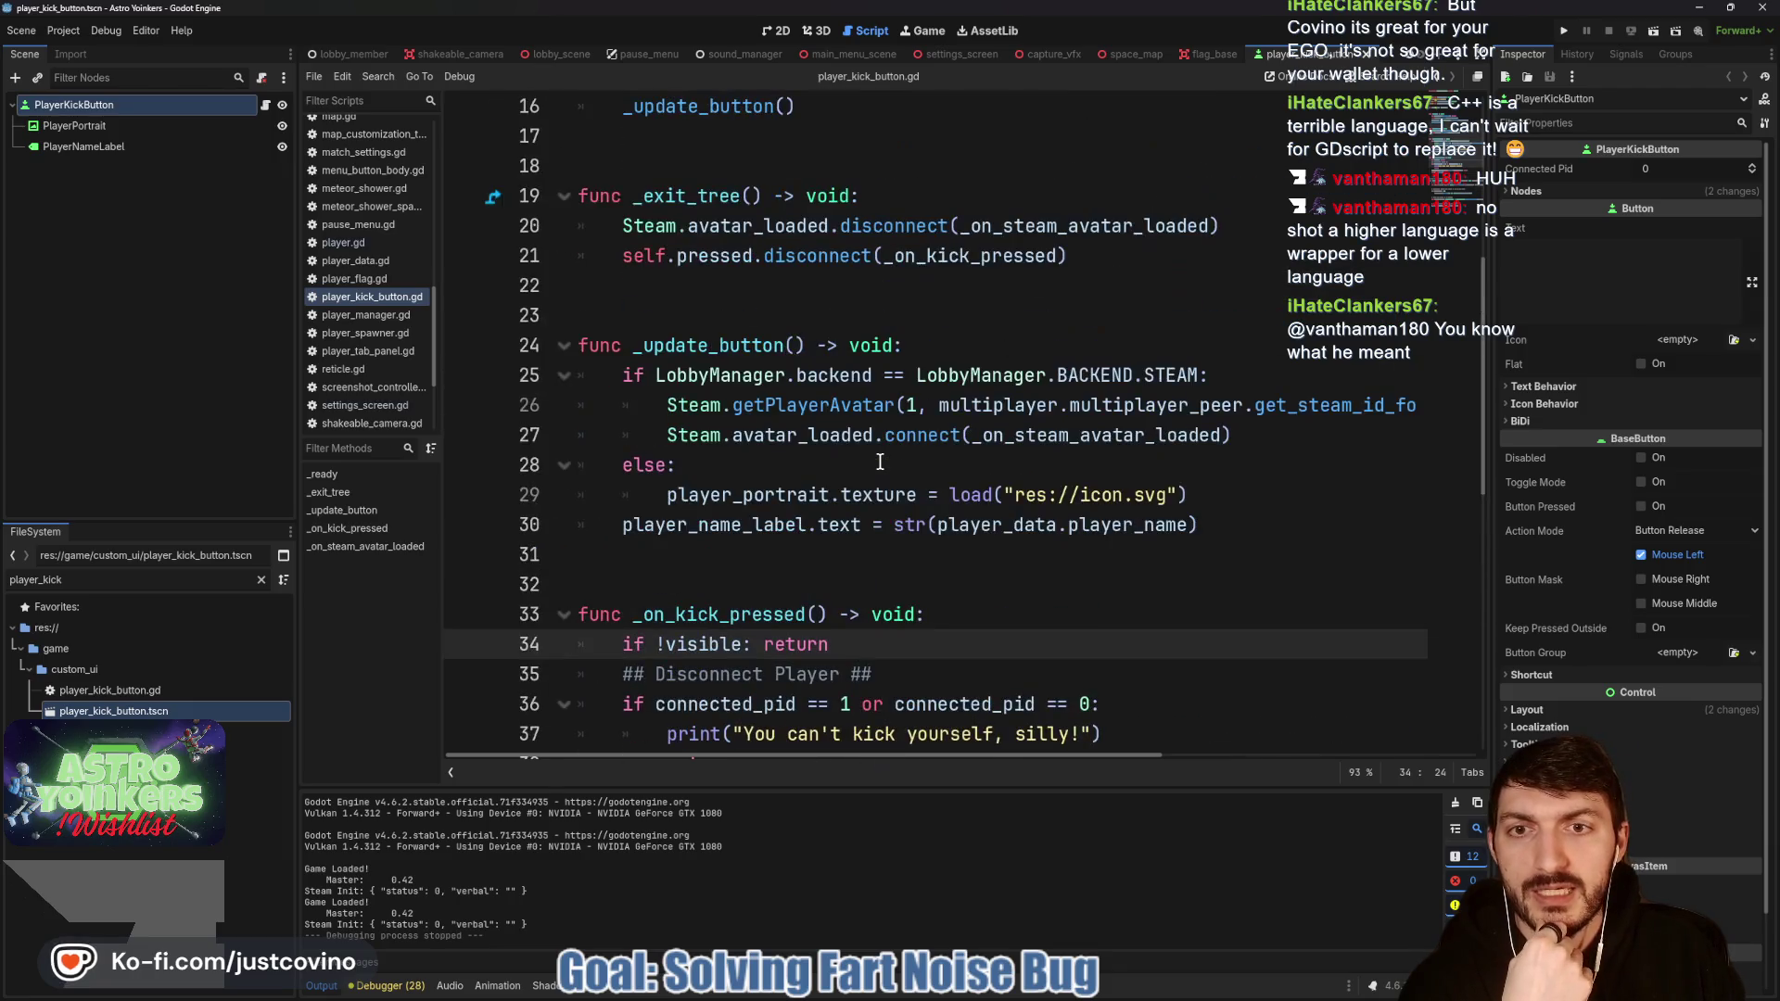
pyautogui.scroll(2, 880, 462)
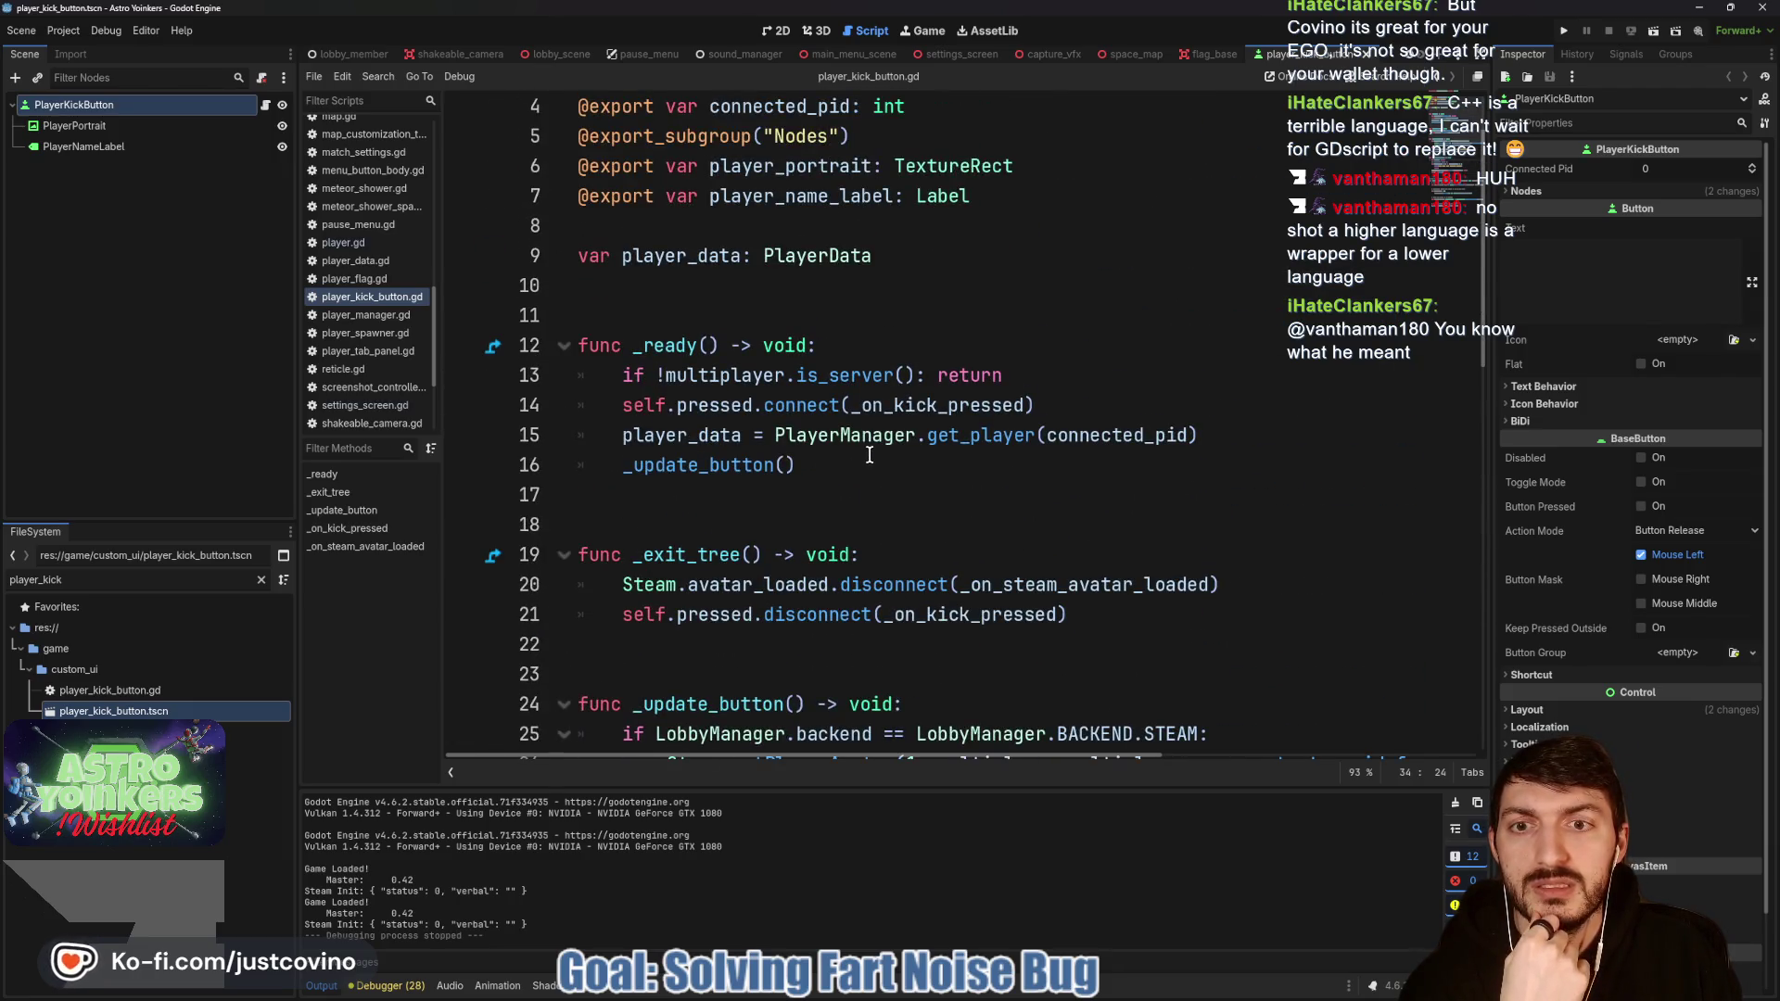
pyautogui.doubleClick(717, 464)
pyautogui.scroll(-4, 924, 483)
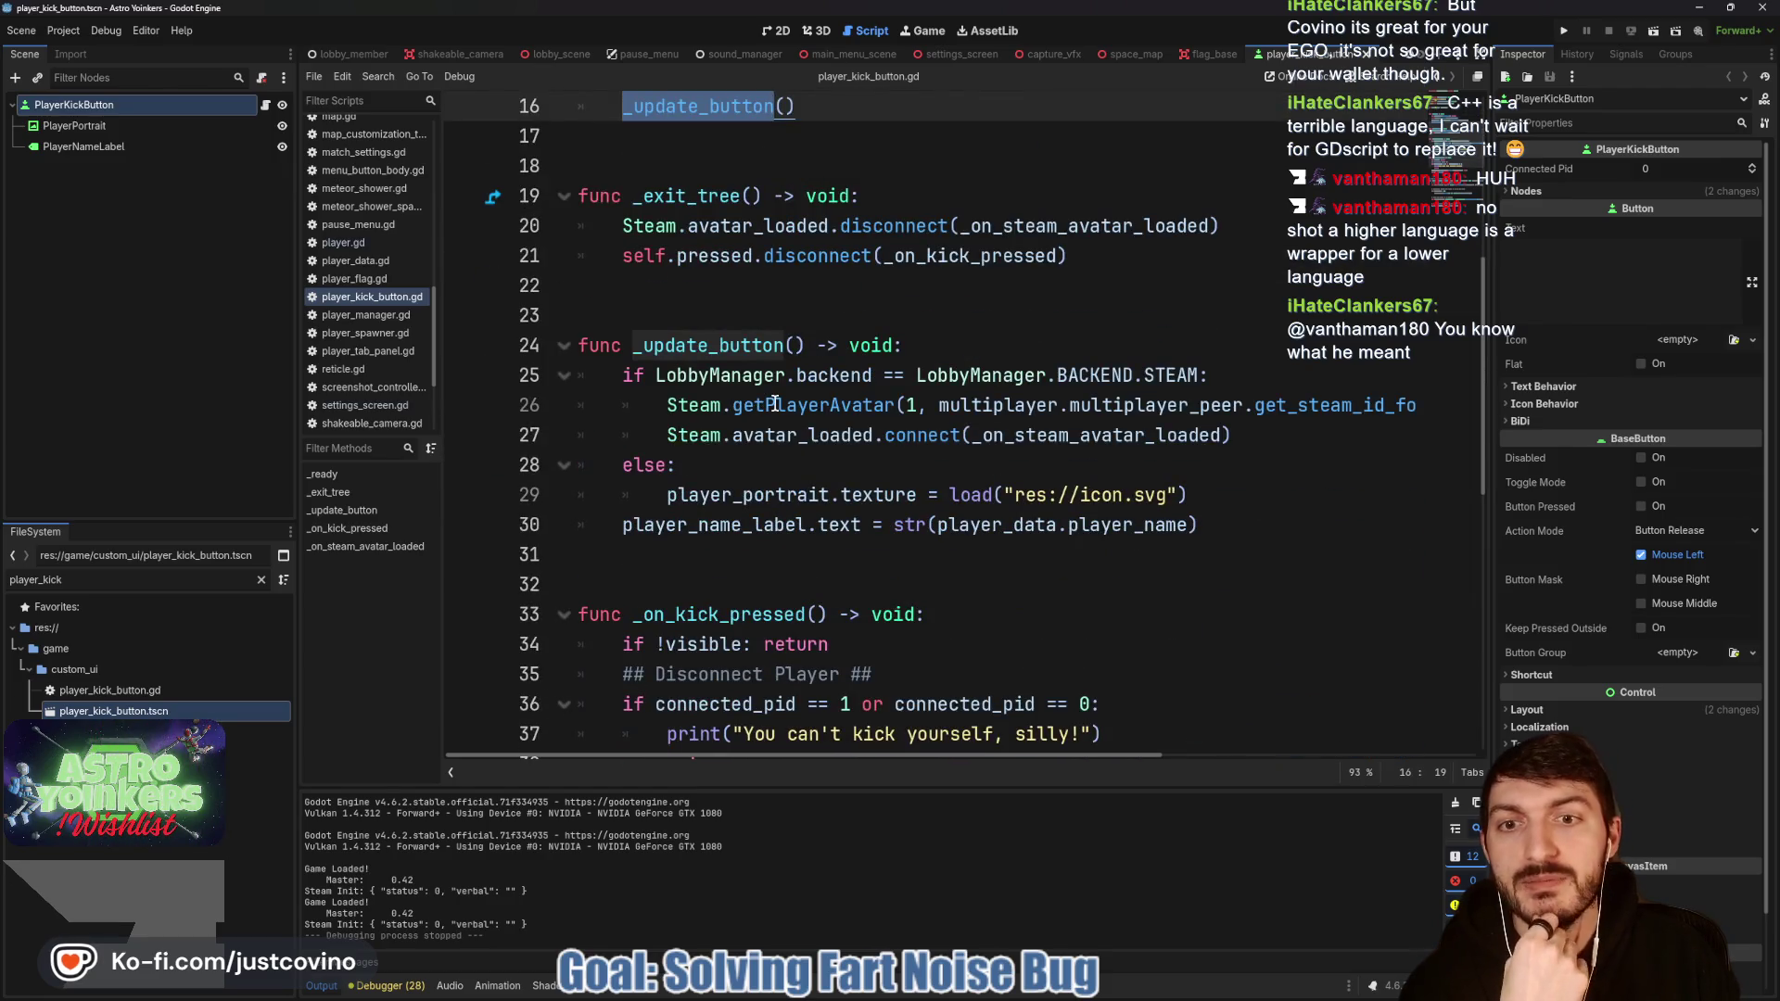
pyautogui.moveTo(774, 404)
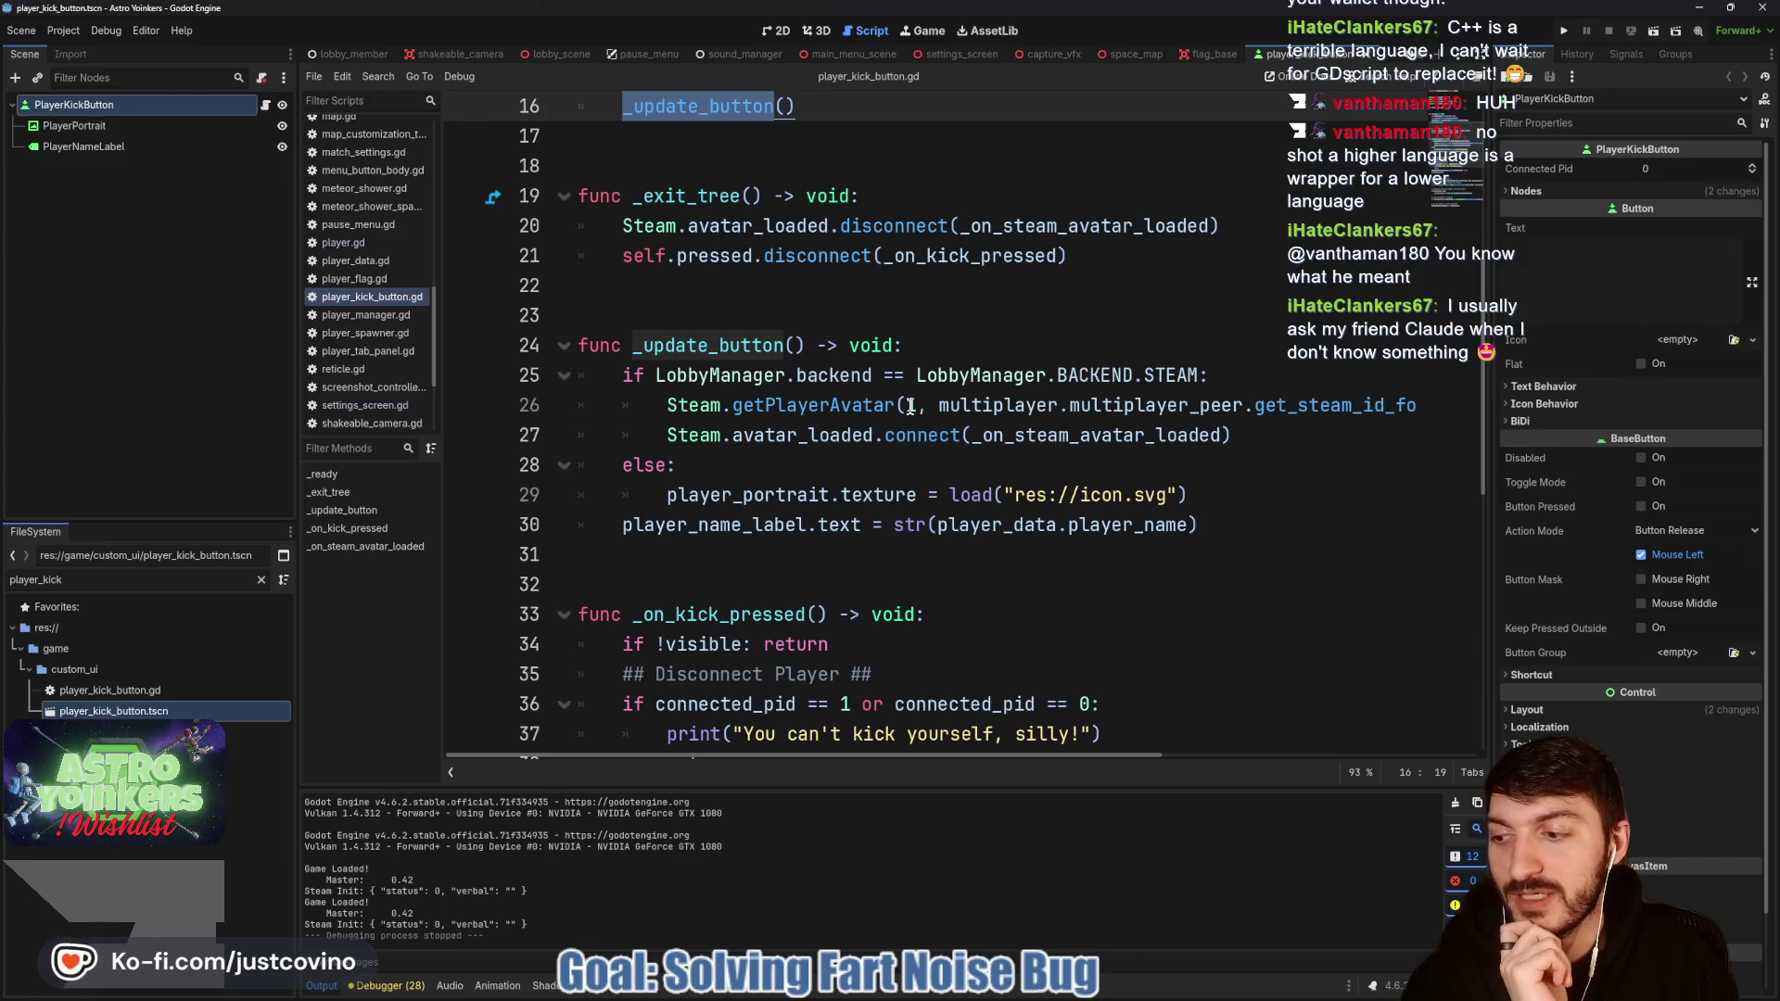
pyautogui.hscroll(5, 910, 405)
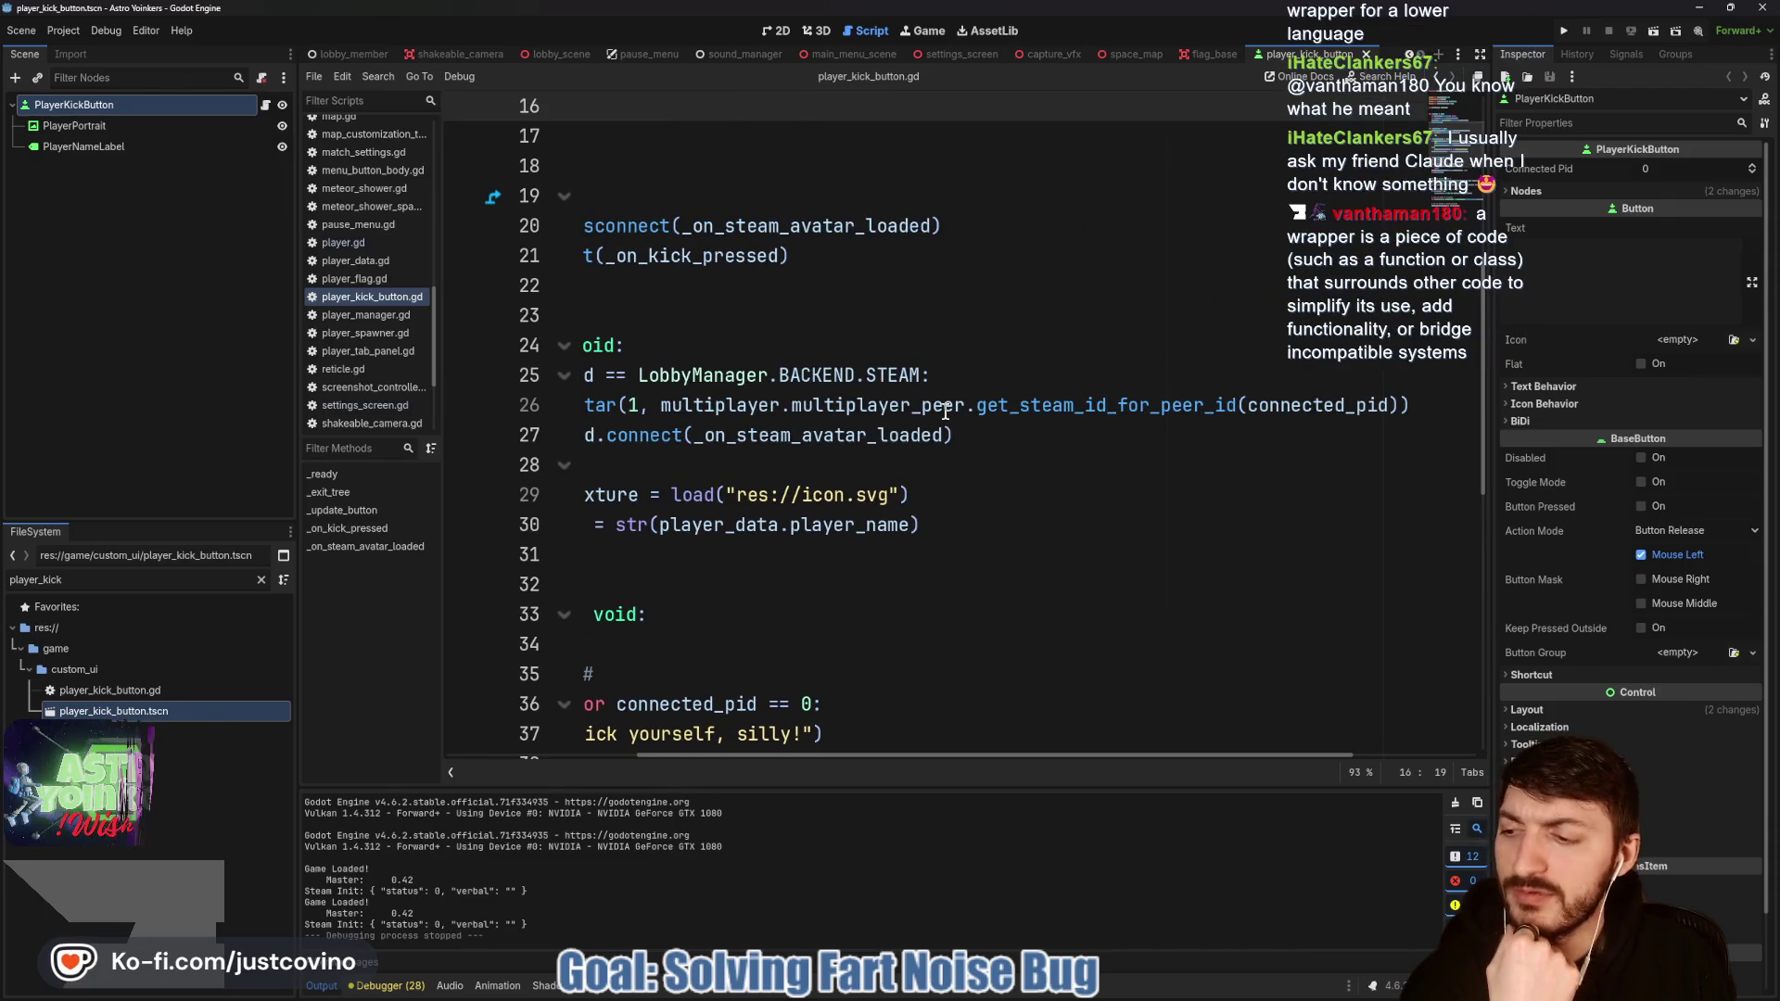
pyautogui.moveTo(944, 411)
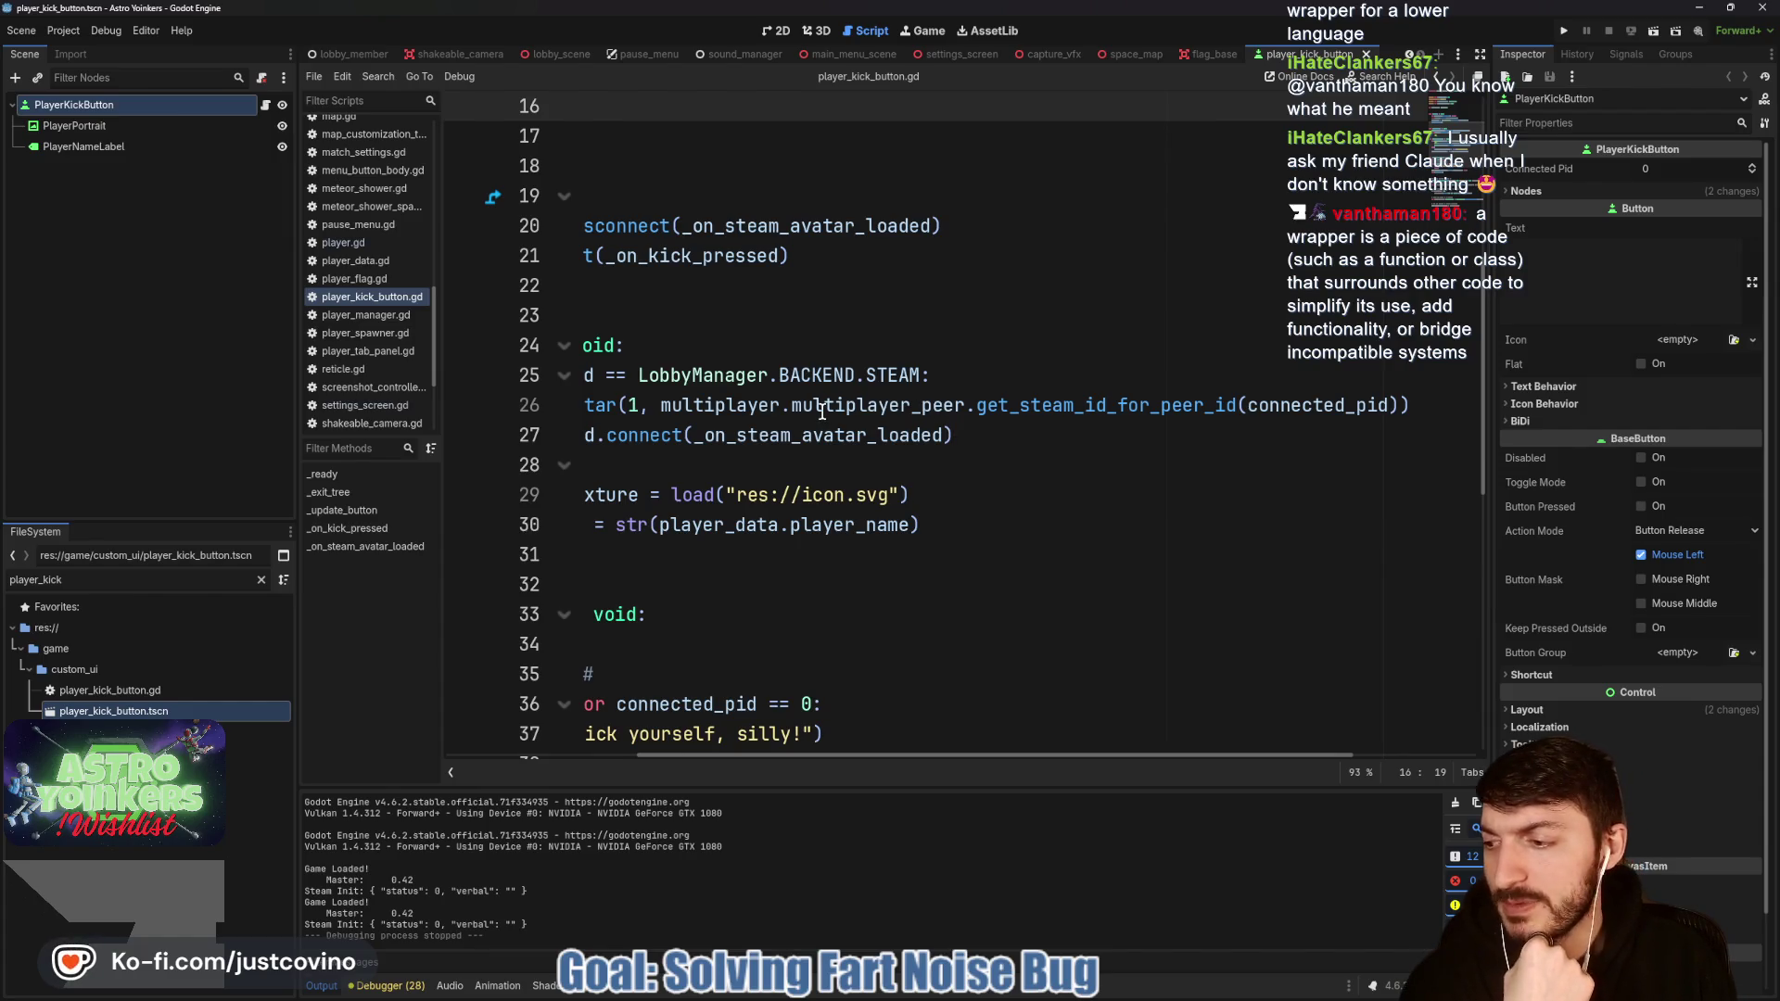
pyautogui.hscroll(-5, 828, 414)
pyautogui.moveTo(828, 414)
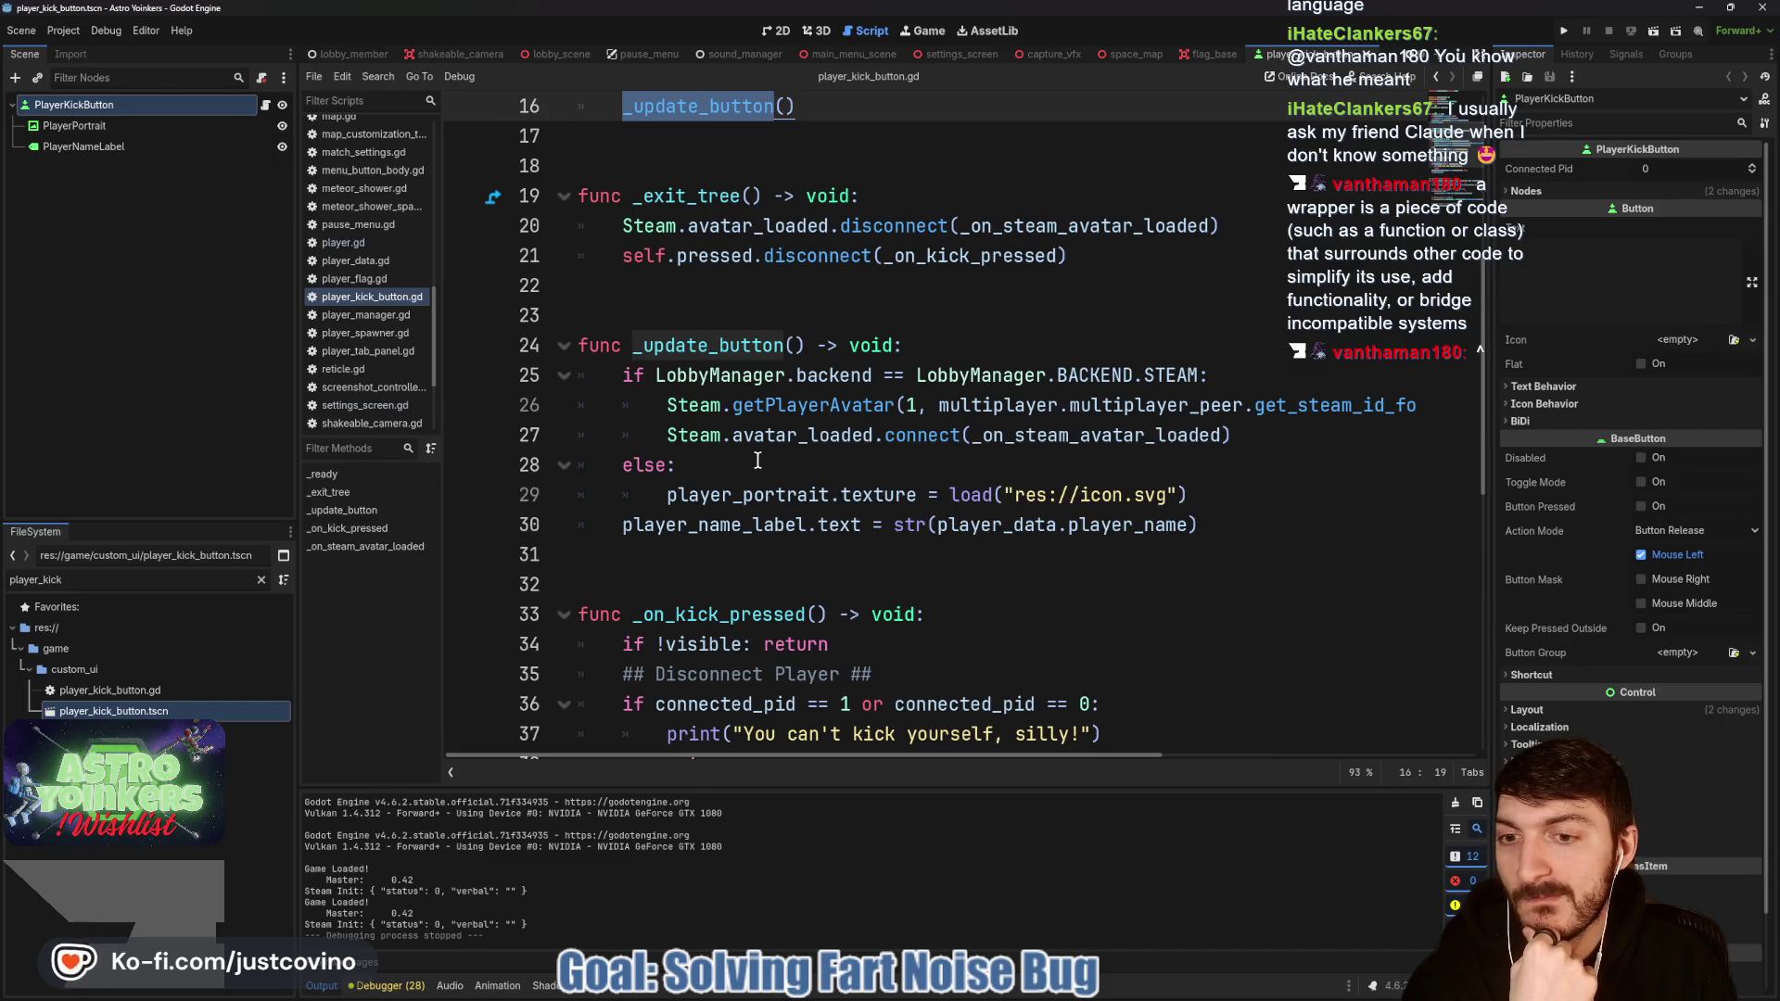
pyautogui.scroll(-2, 756, 459)
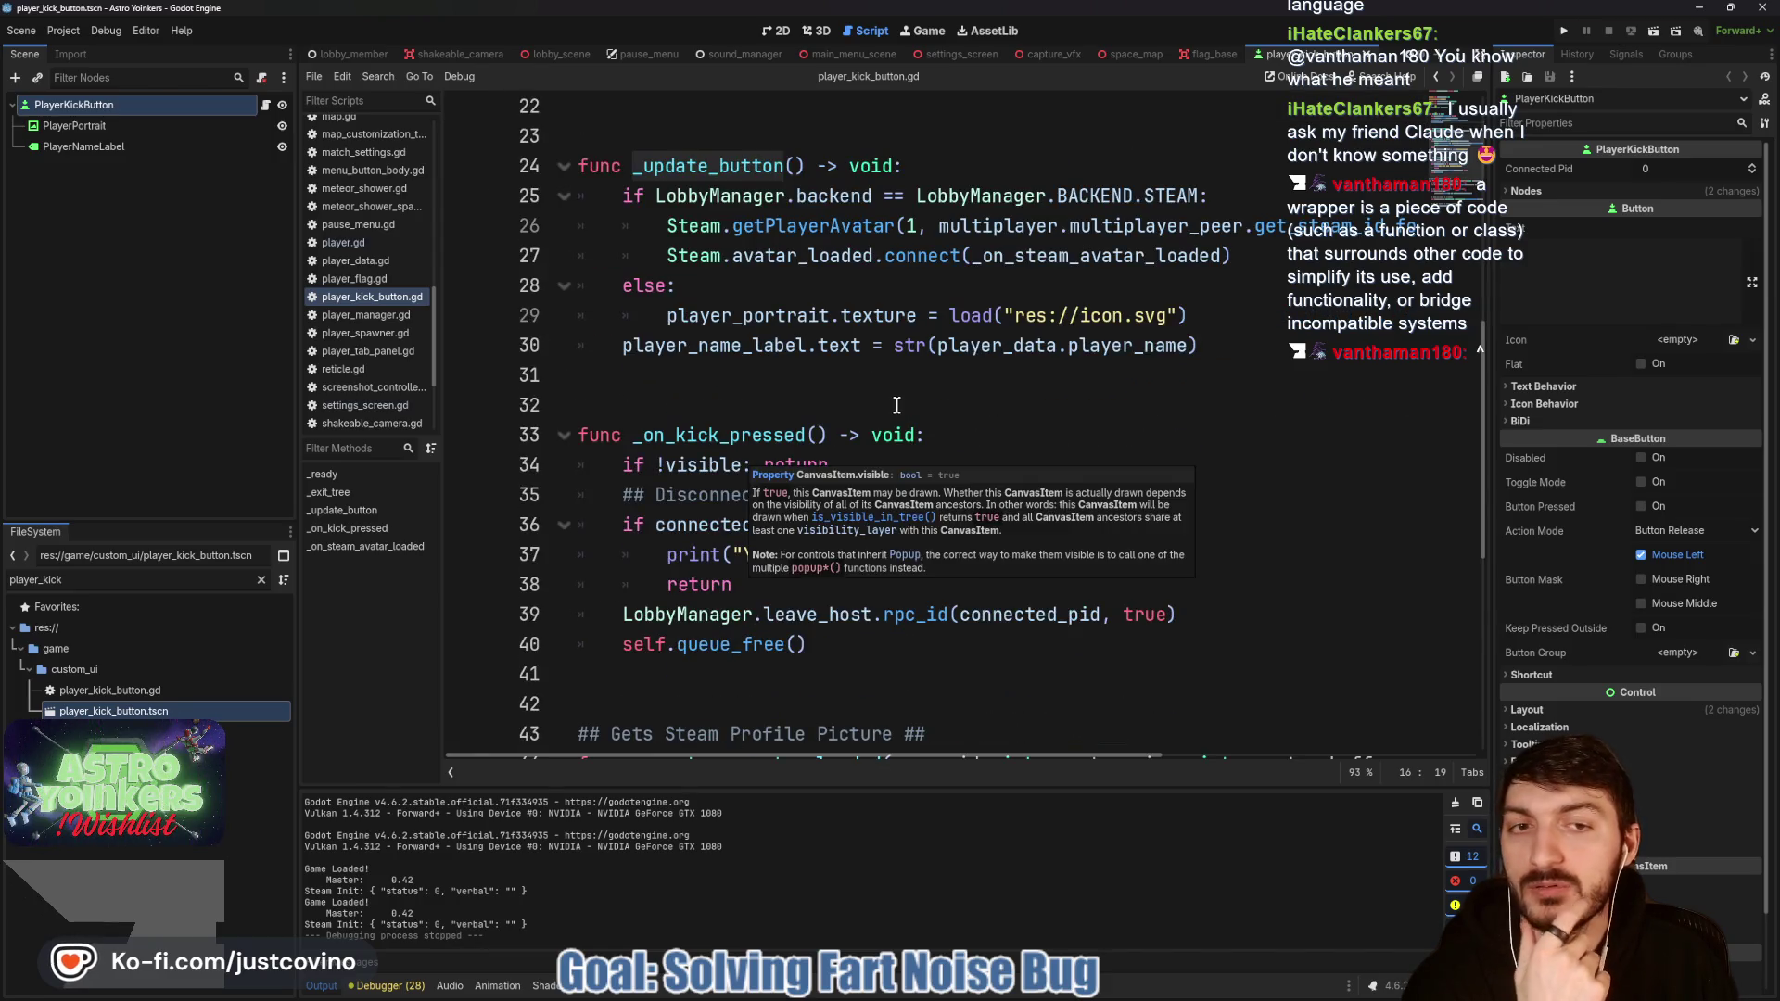
pyautogui.scroll(2, 741, 458)
pyautogui.moveTo(716, 372)
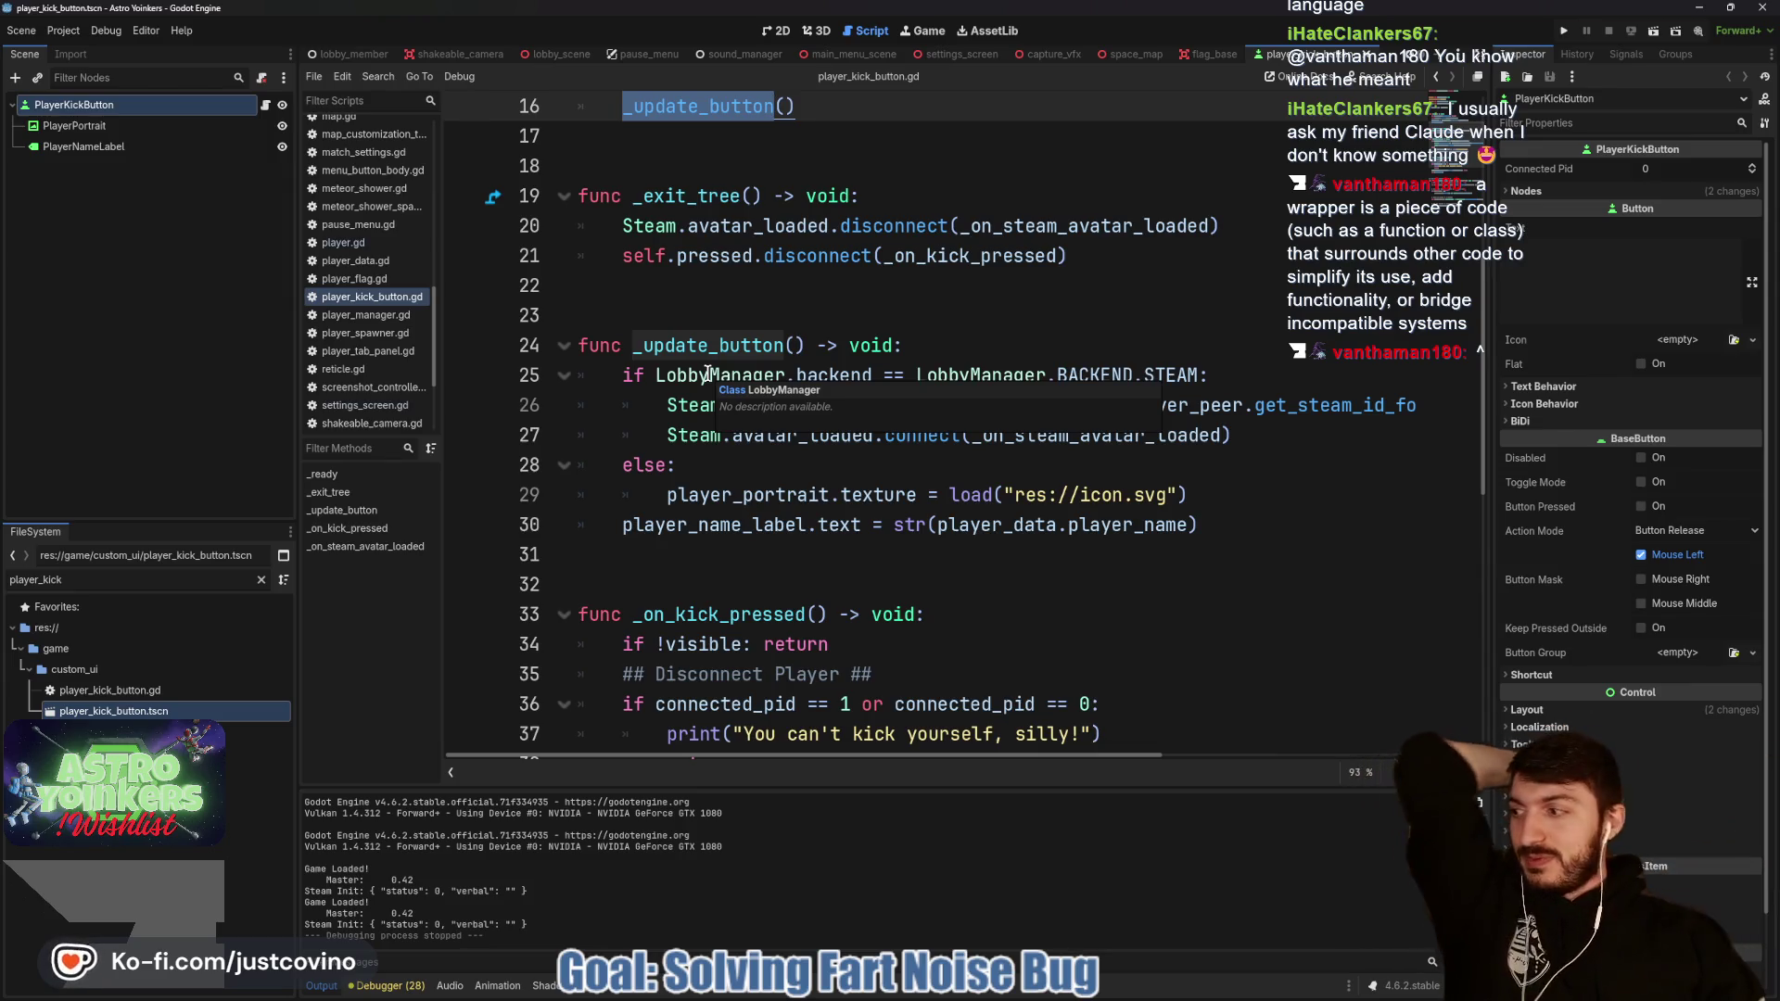
pyautogui.click(859, 350)
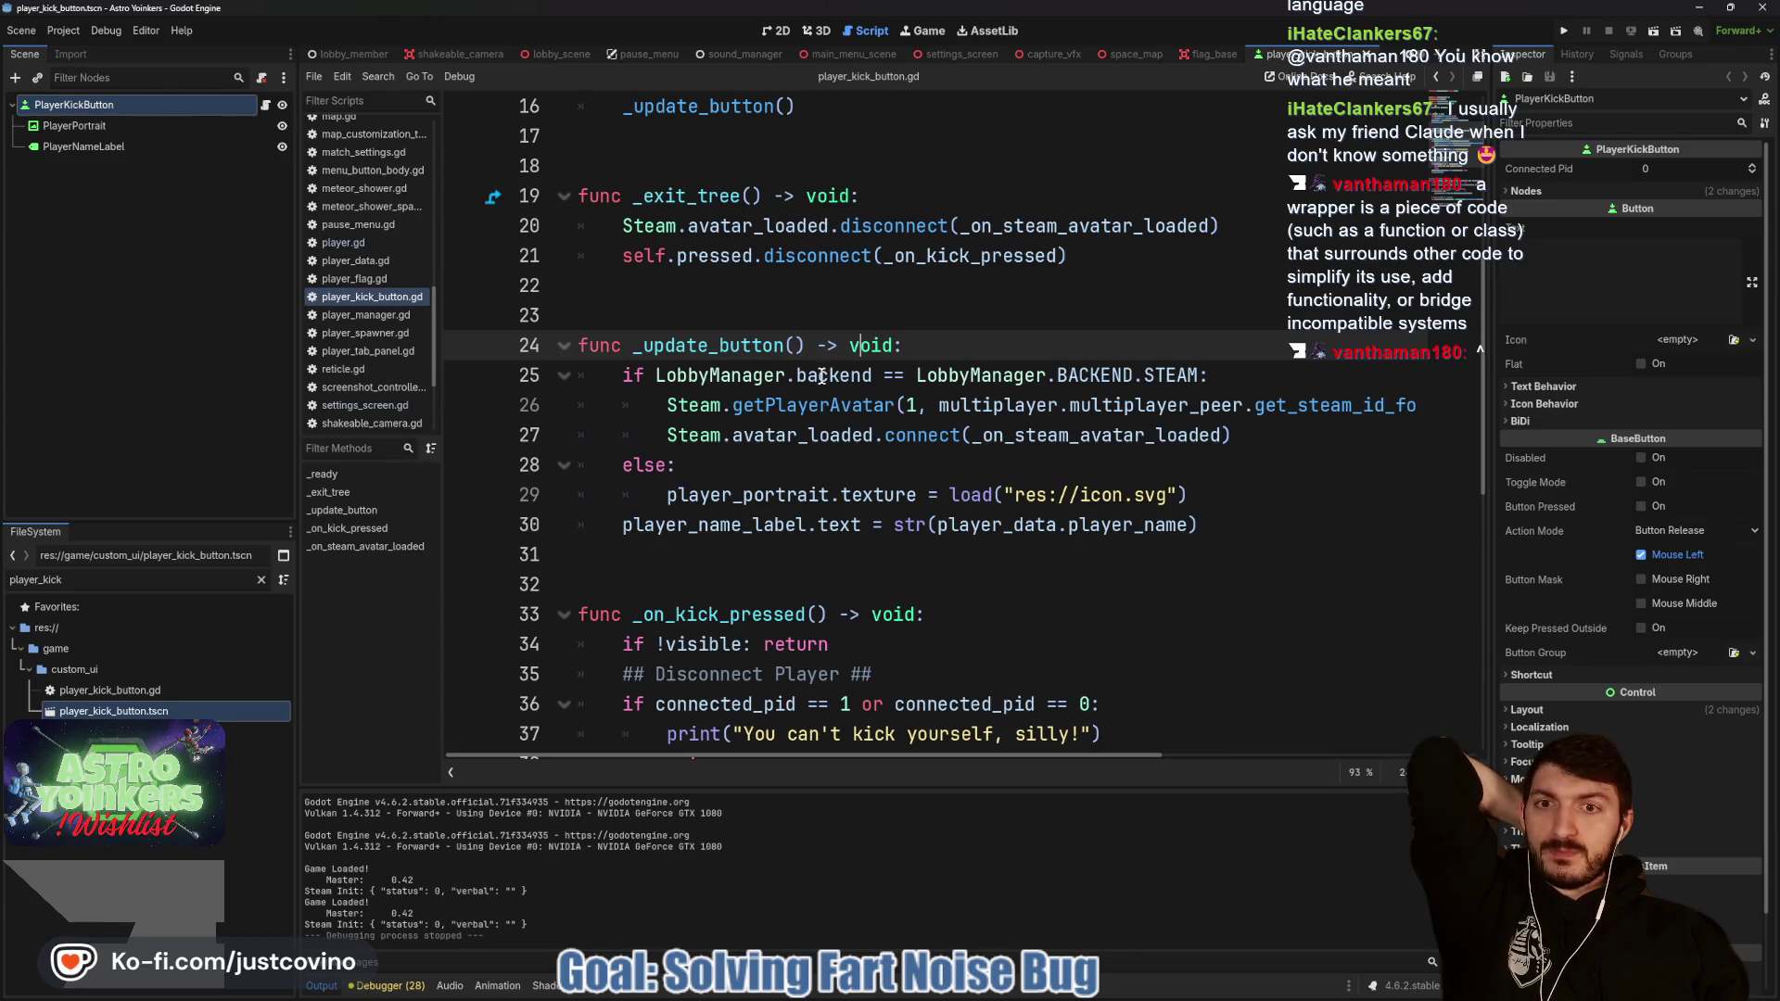
pyautogui.moveTo(823, 370)
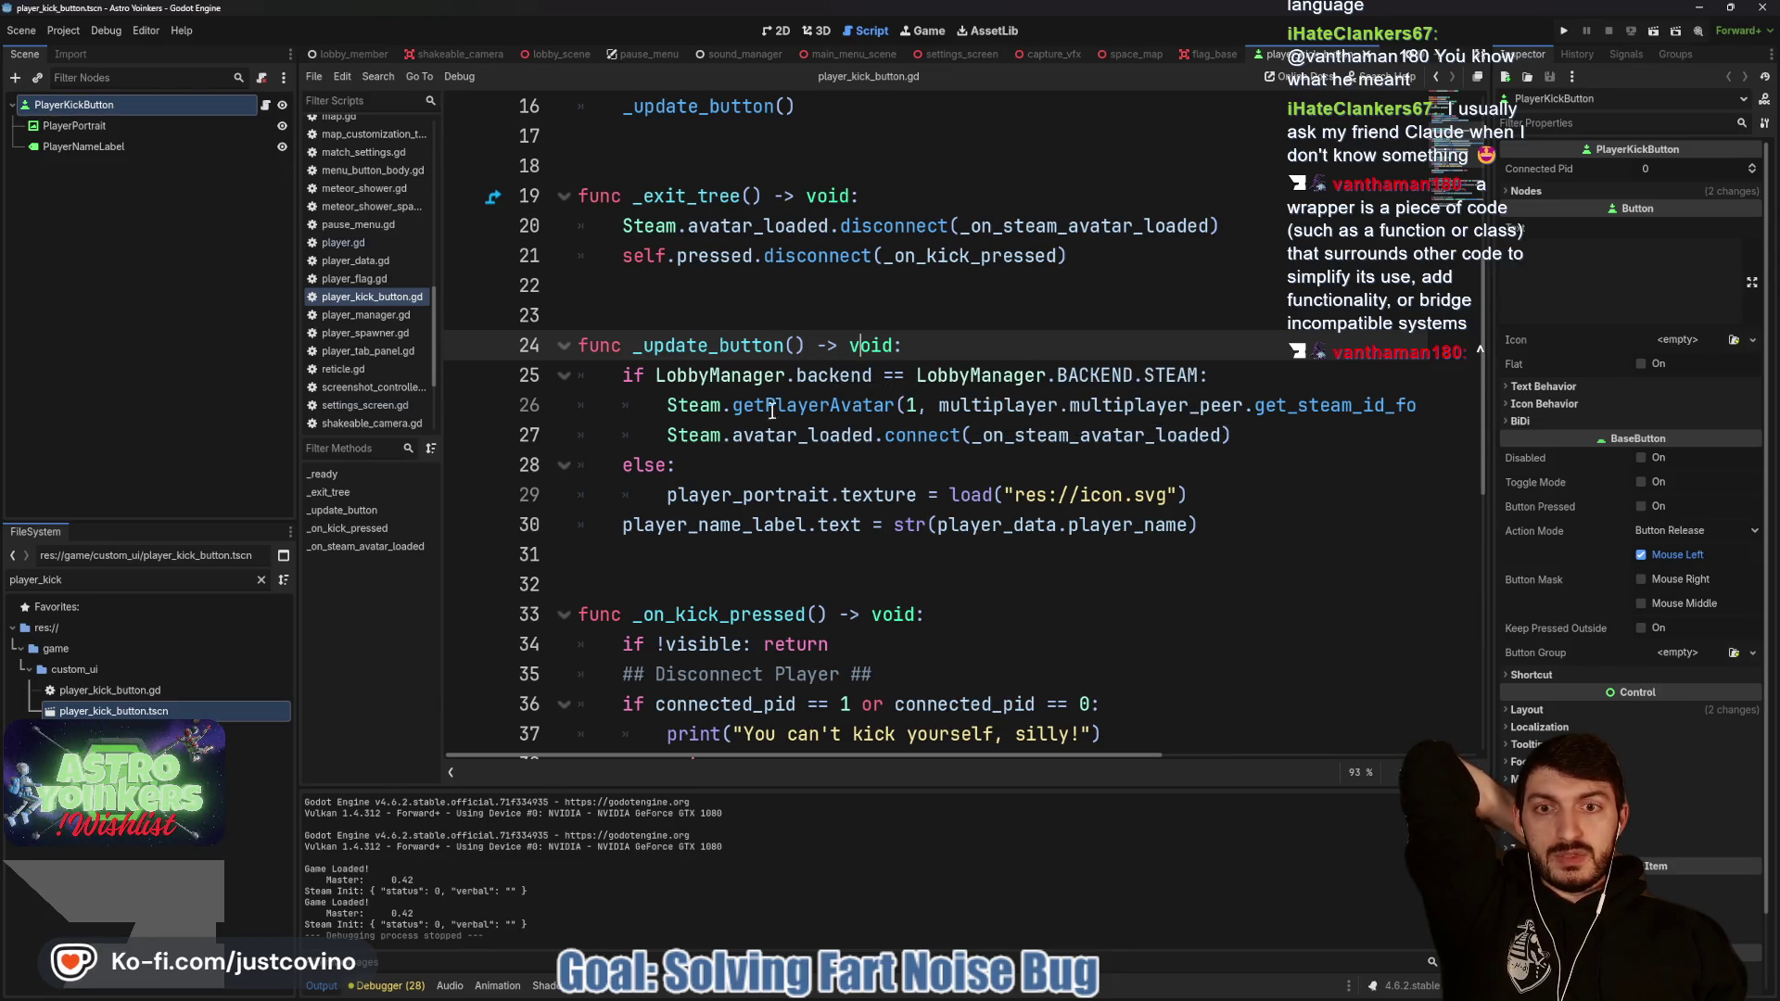
pyautogui.hscroll(5, 841, 409)
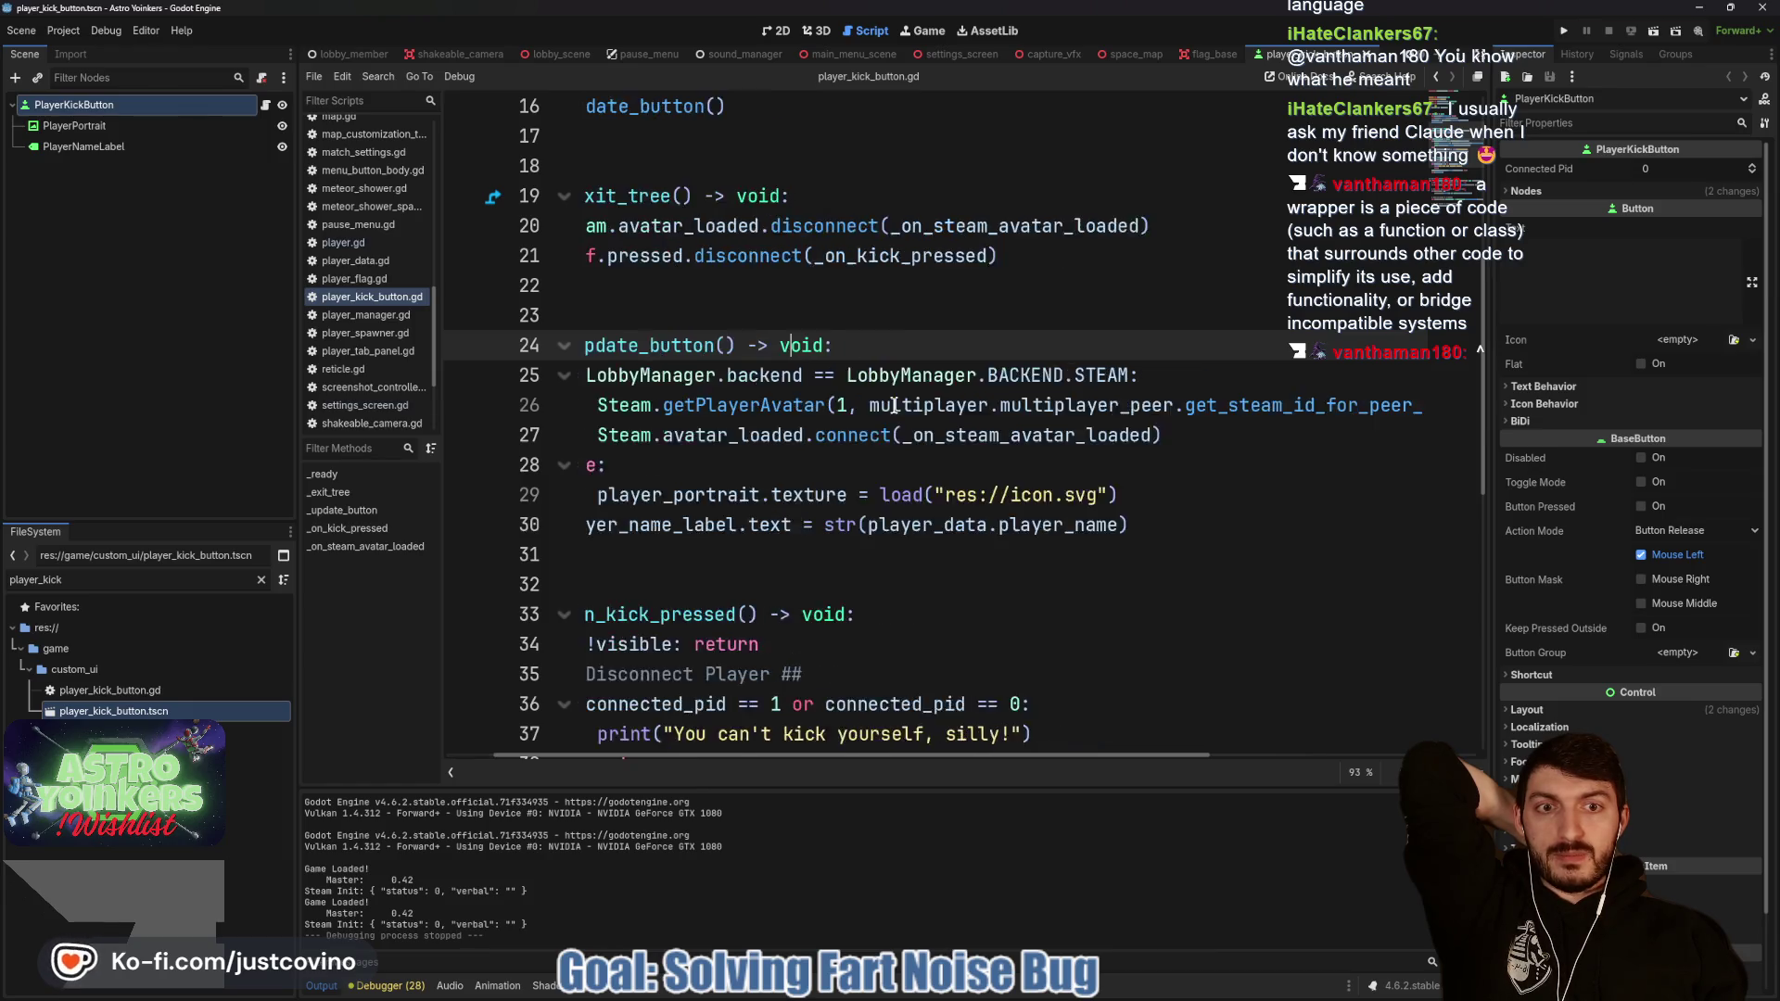
pyautogui.hscroll(1, 892, 405)
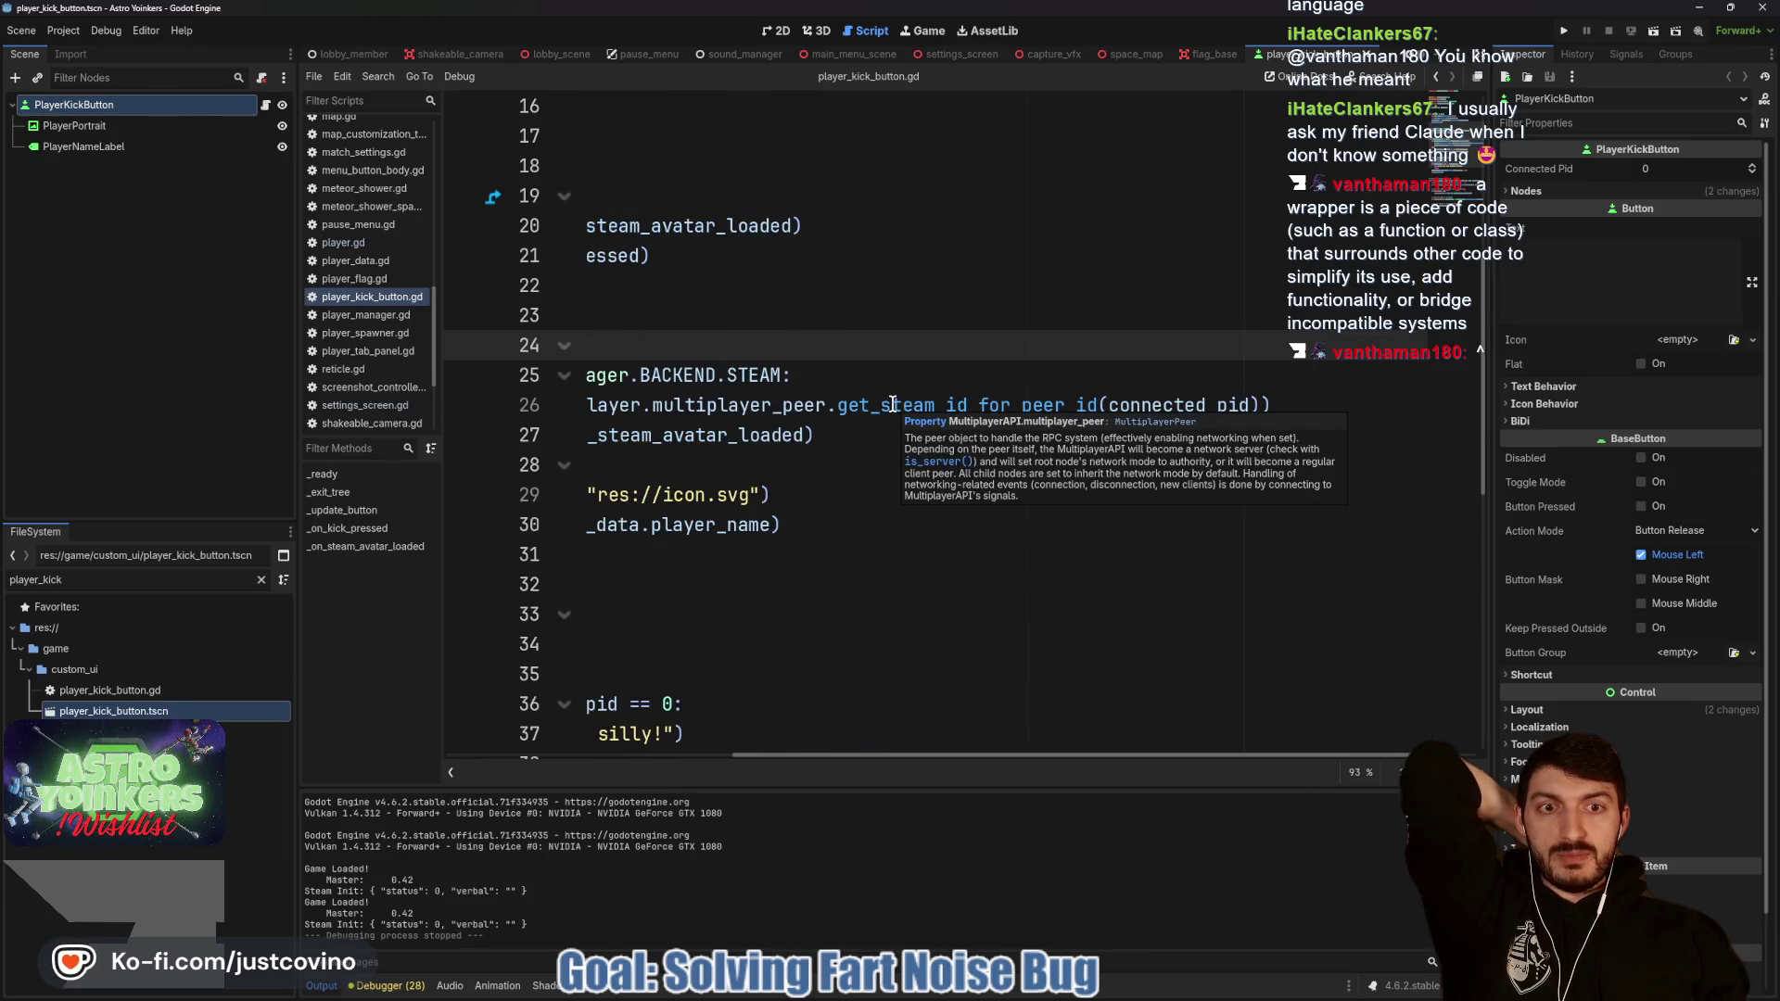
pyautogui.hscroll(-6, 892, 405)
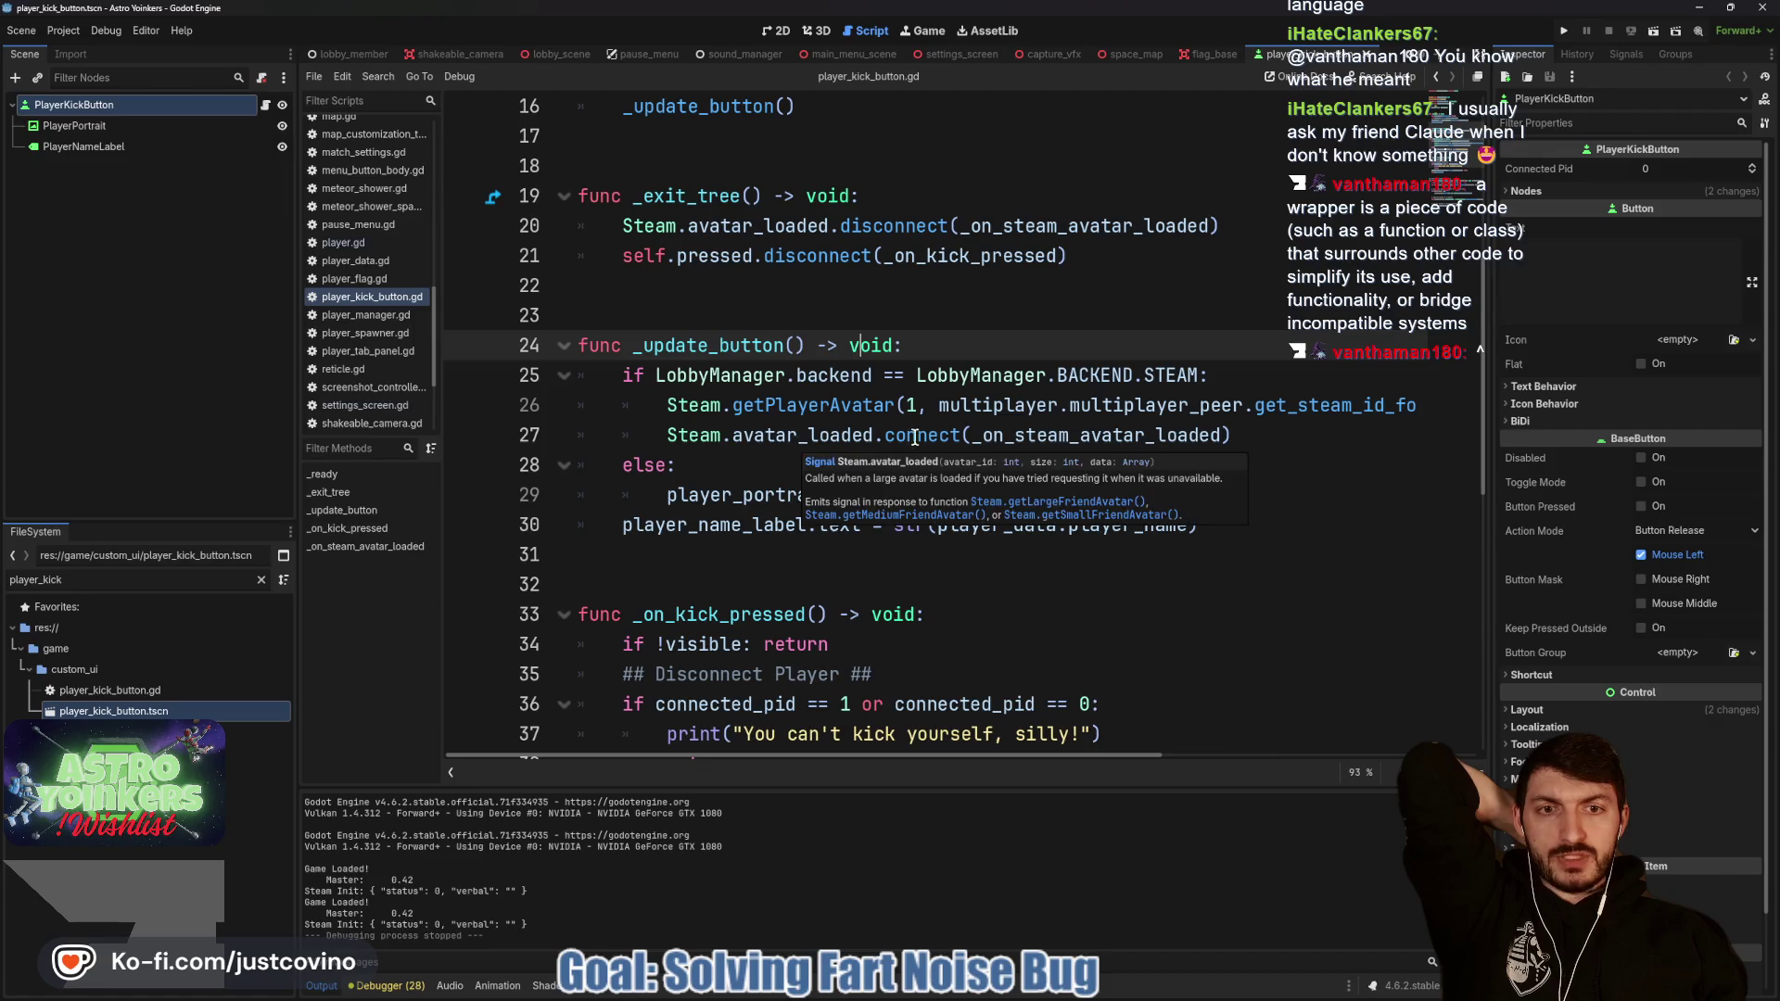
pyautogui.moveTo(1031, 433)
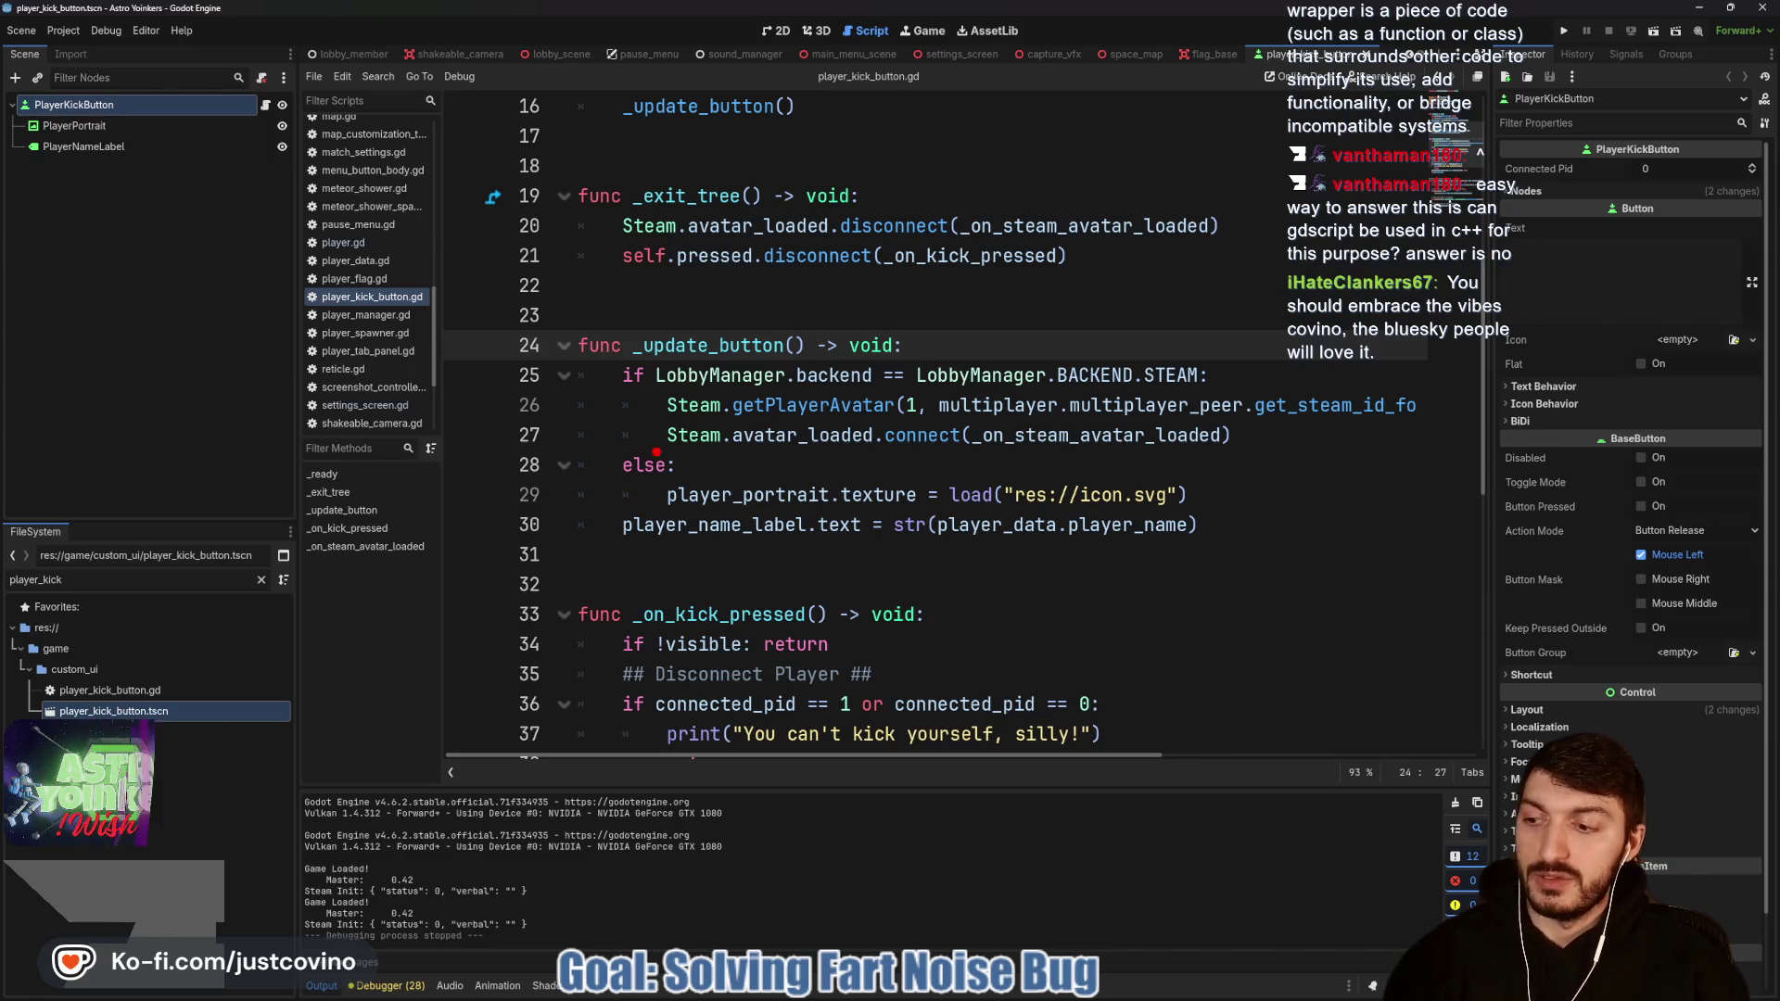
pyautogui.moveTo(586, 420); pyautogui.dragTo(586, 498)
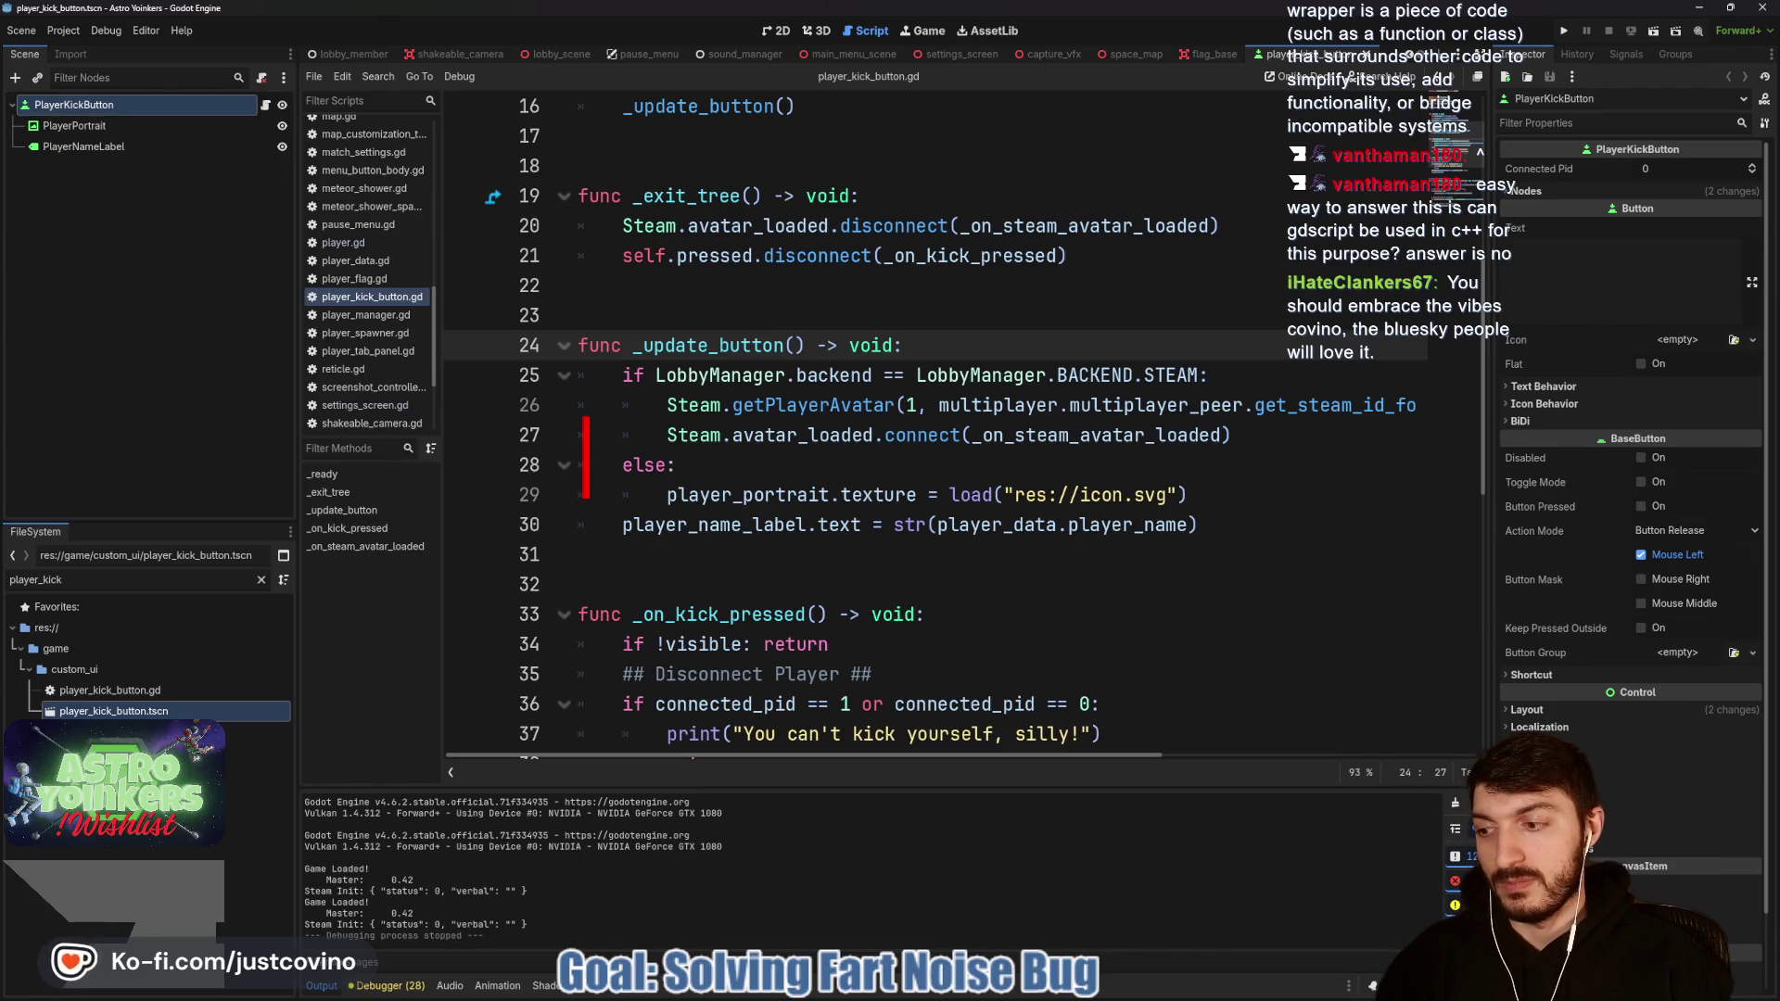
# Write 'GDscript' and 'C++' notes over the kick-button script.
pyautogui.write('GDscr')
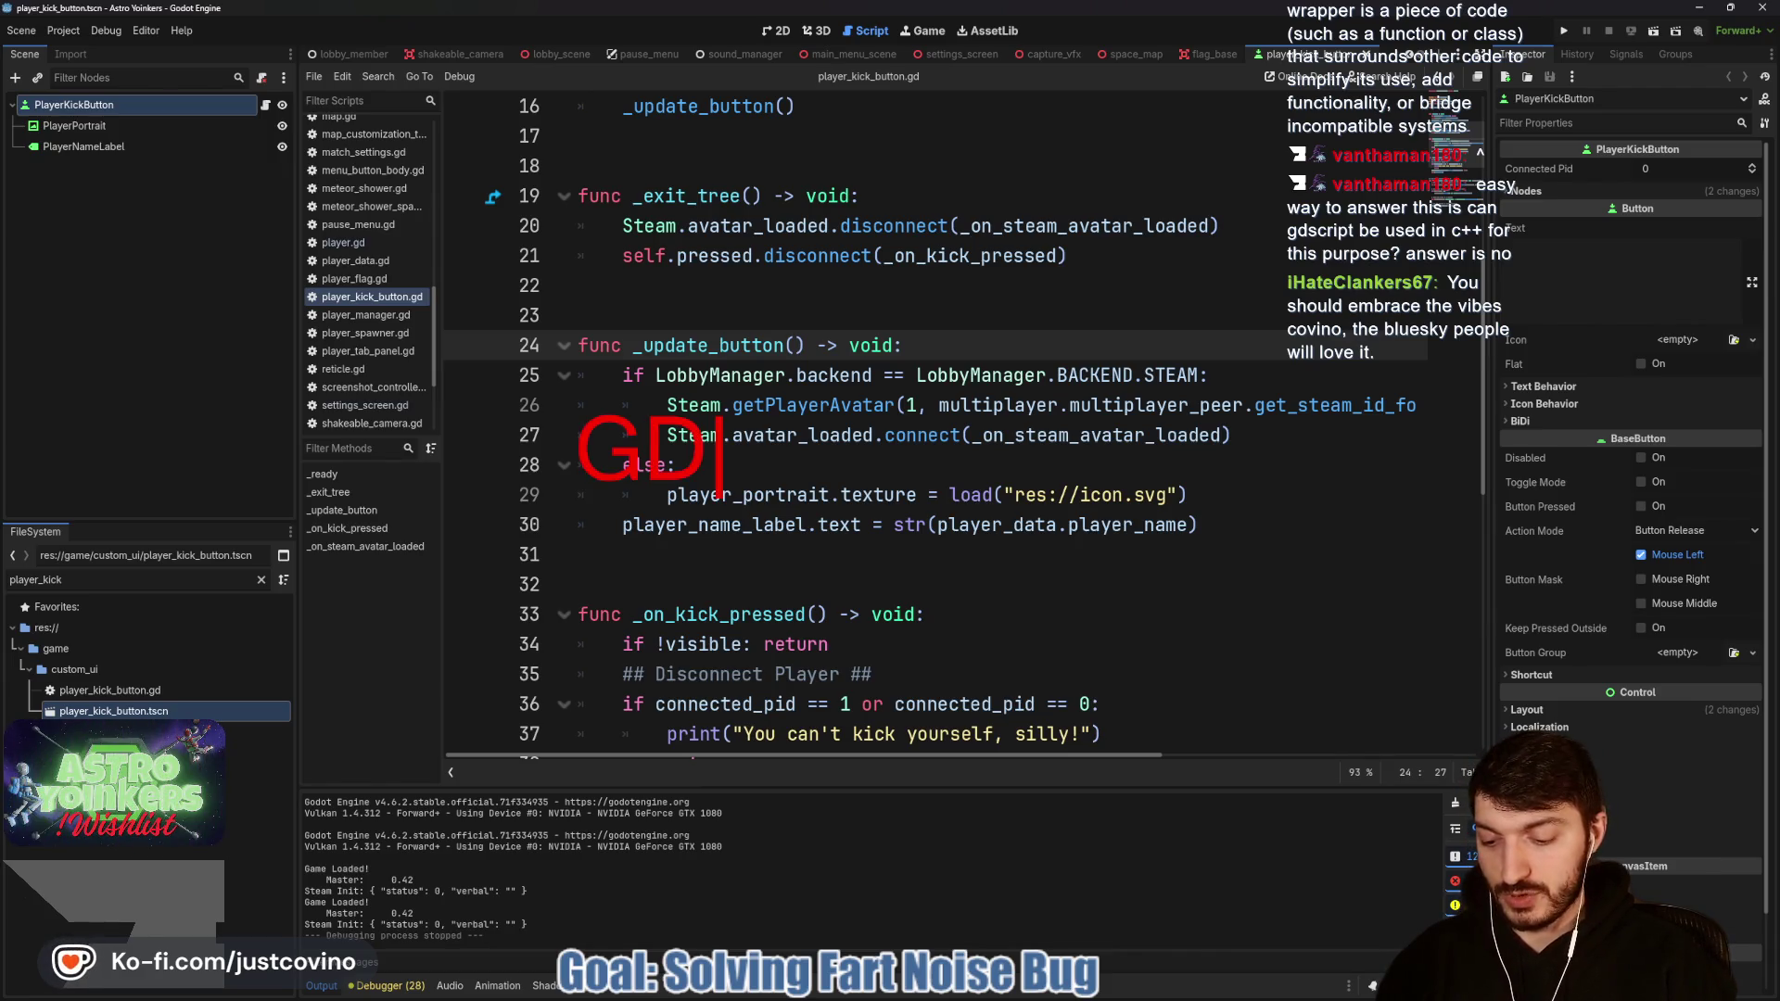
pyautogui.write('ipt')
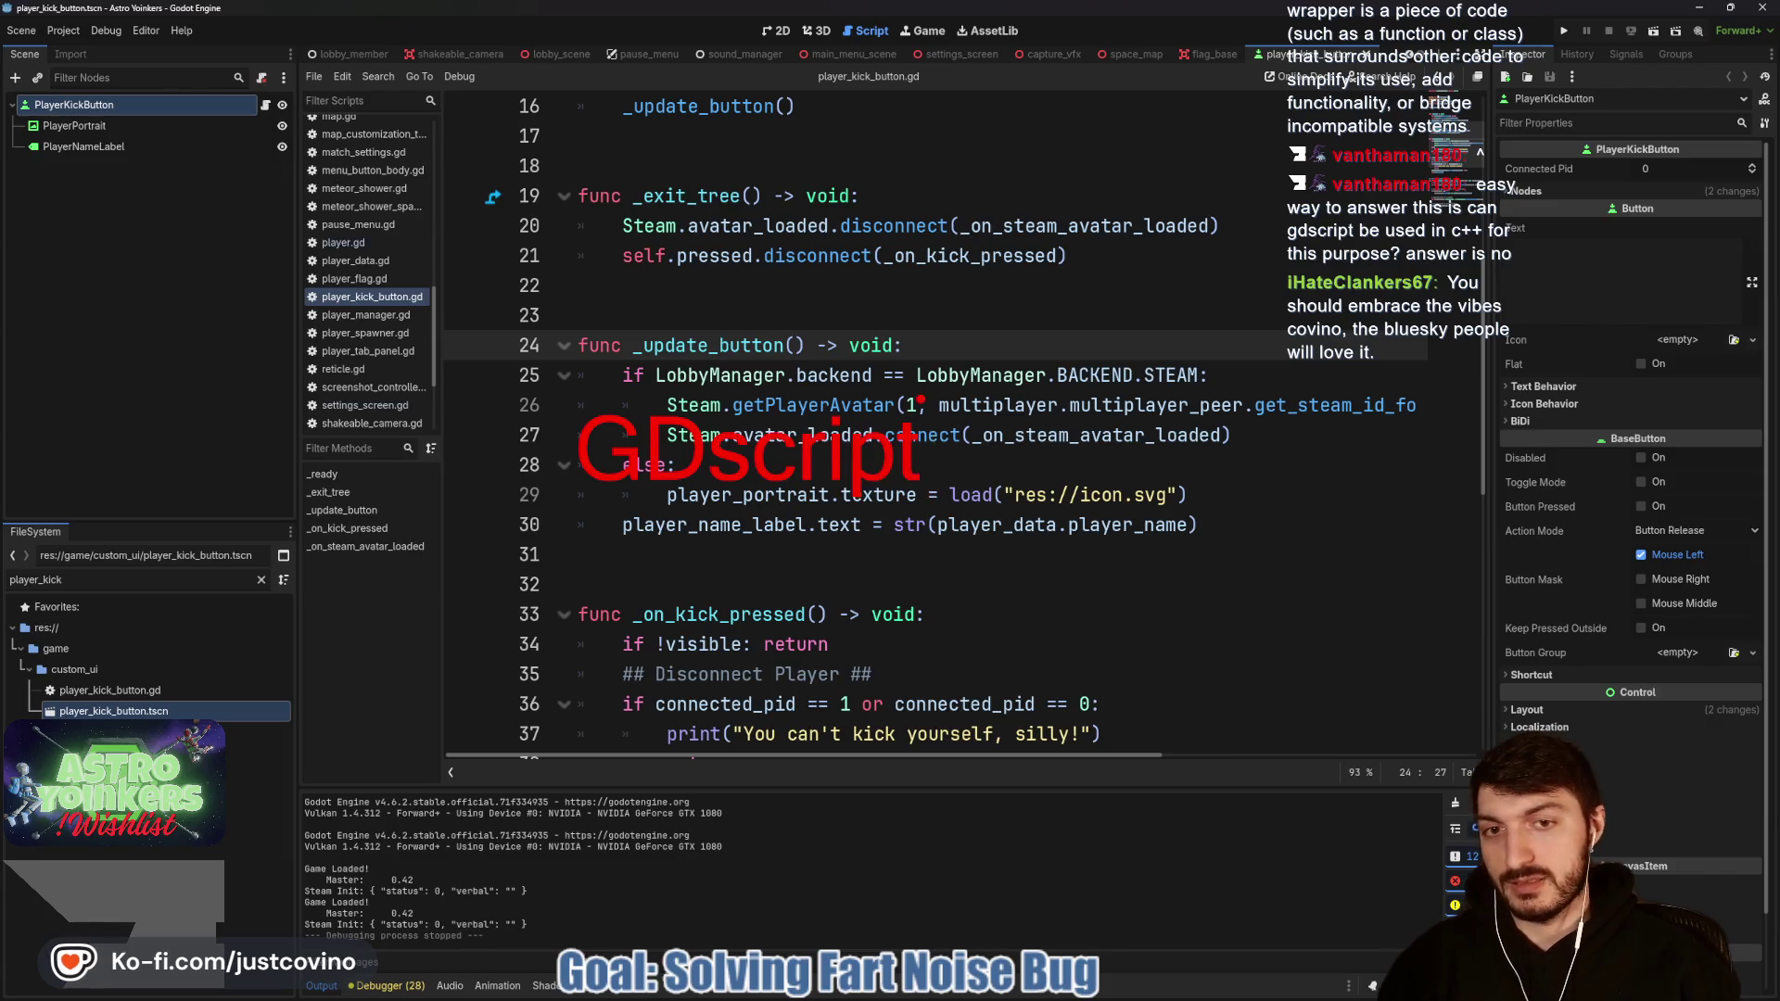
pyautogui.click(749, 651)
pyautogui.write('C++')
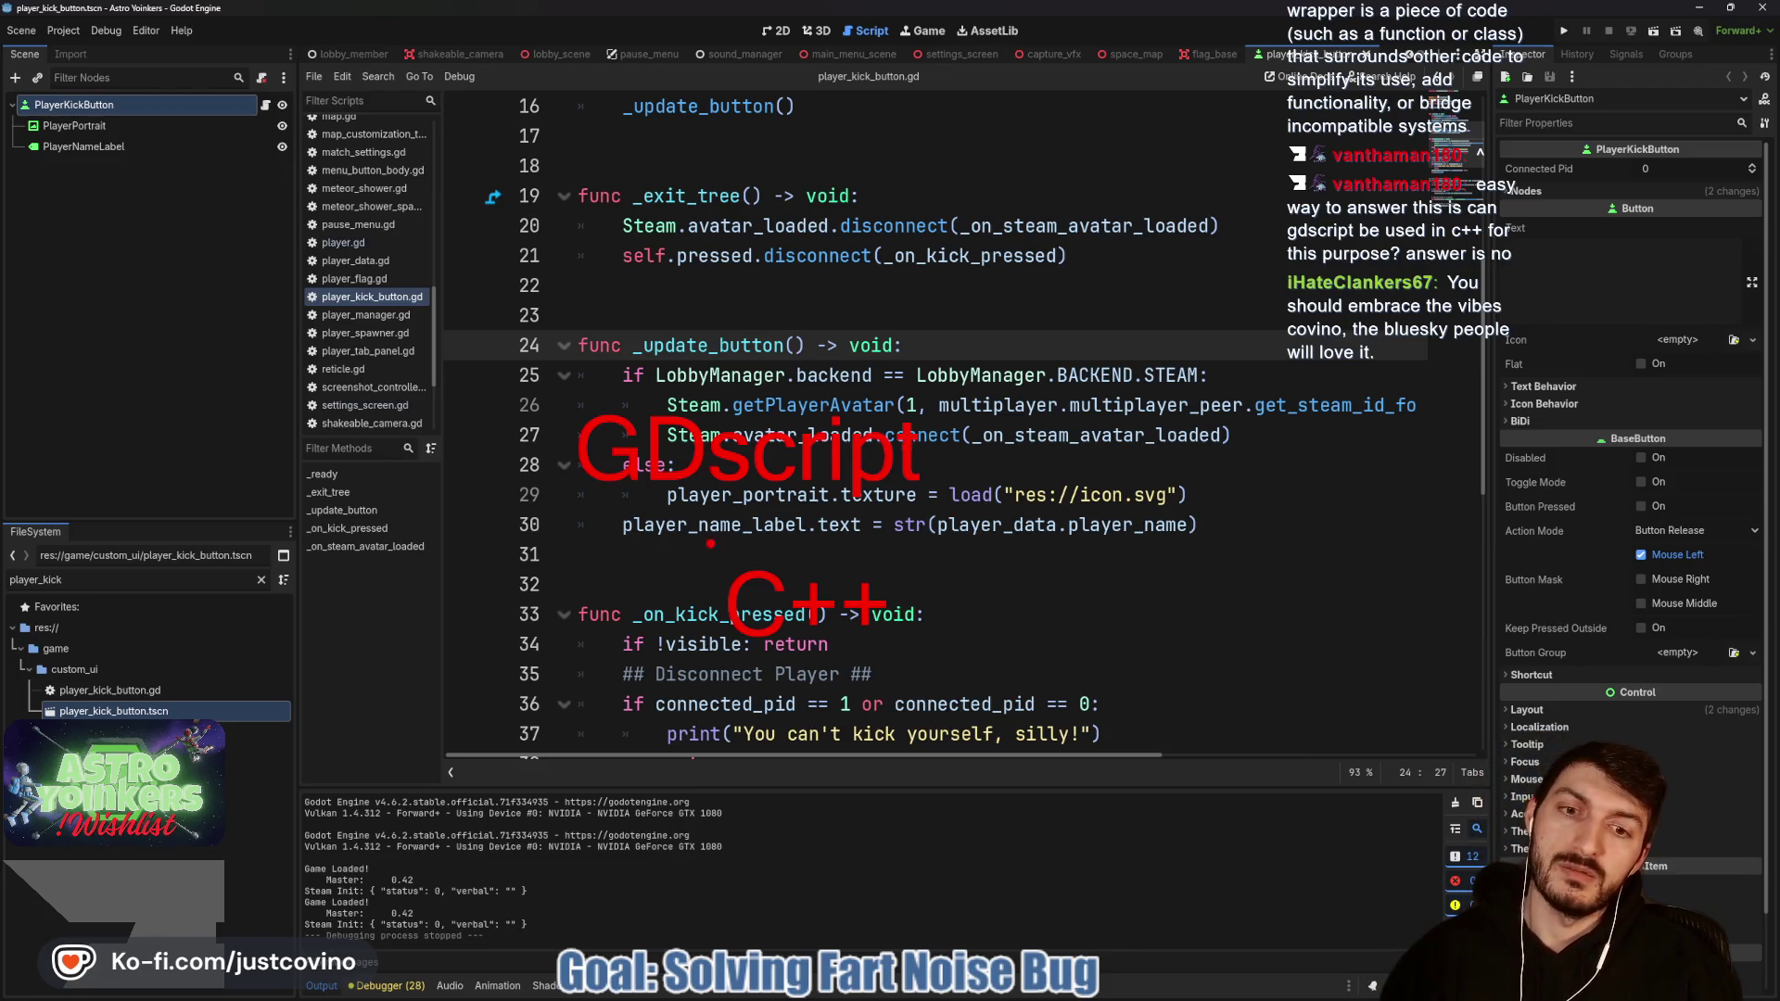
# Box C++ in red, draw an arrow from GDscript to it, then clear the drawings.
pyautogui.moveTo(690, 554); pyautogui.dragTo(916, 665)
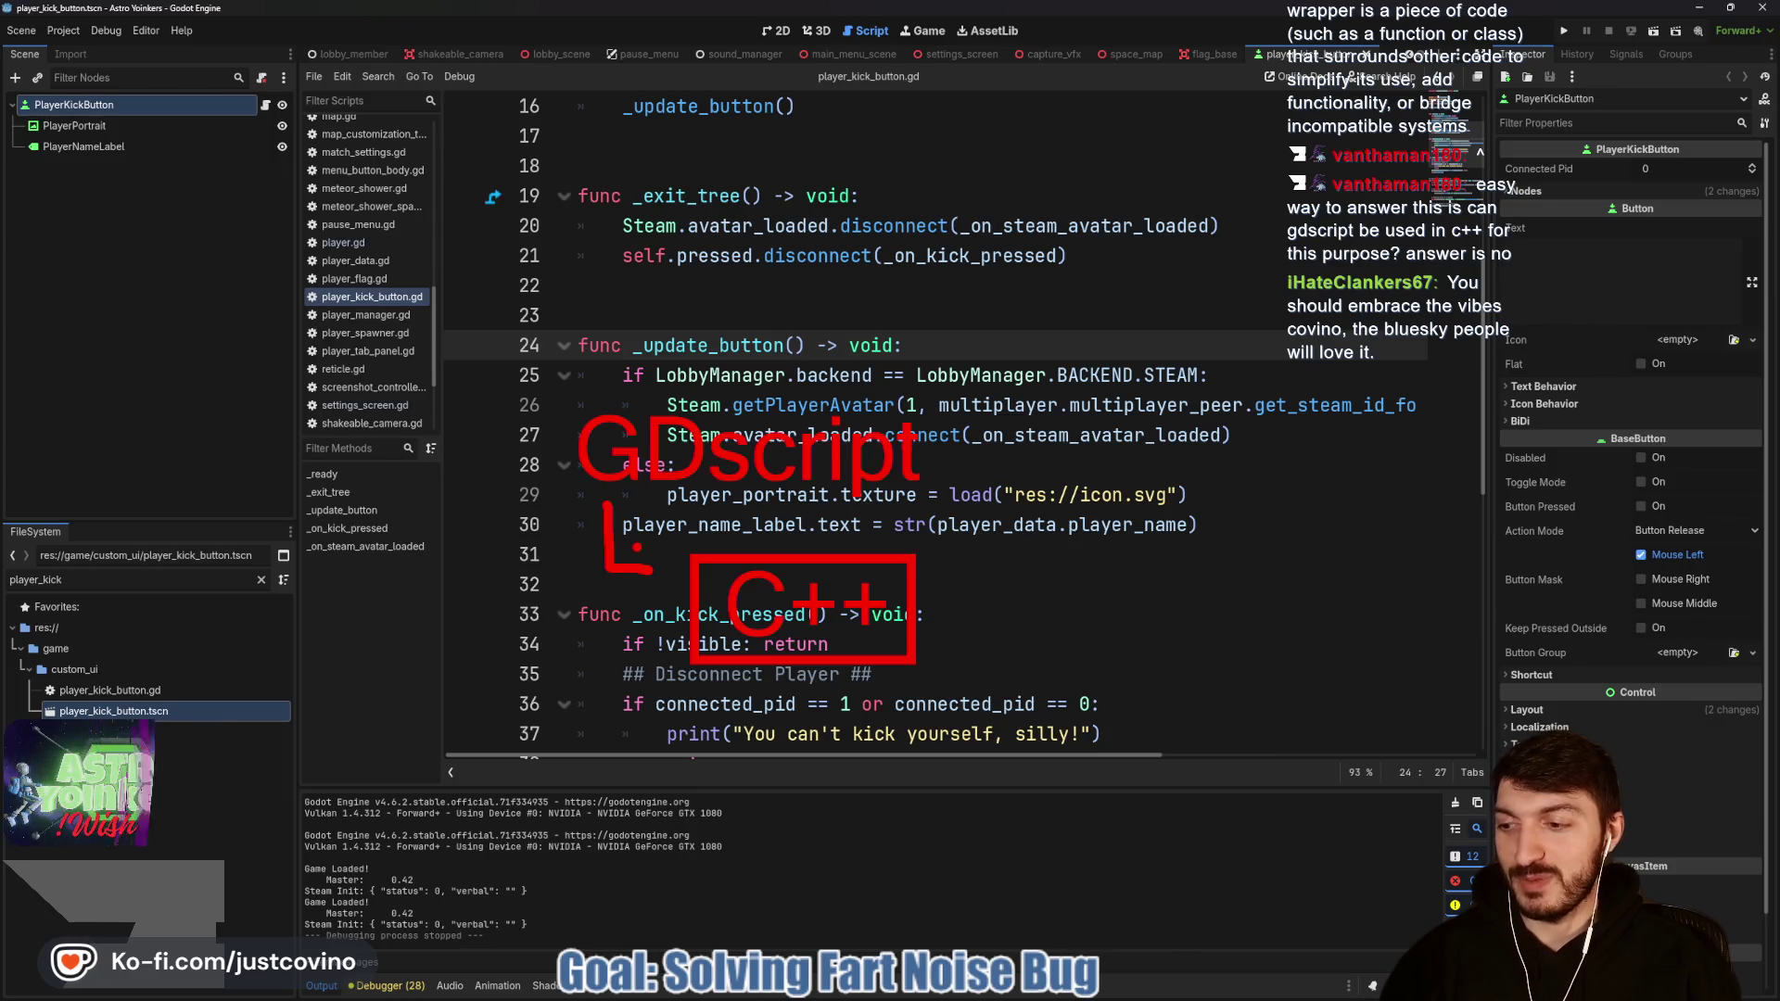
pyautogui.moveTo(647, 565); pyautogui.dragTo(642, 589)
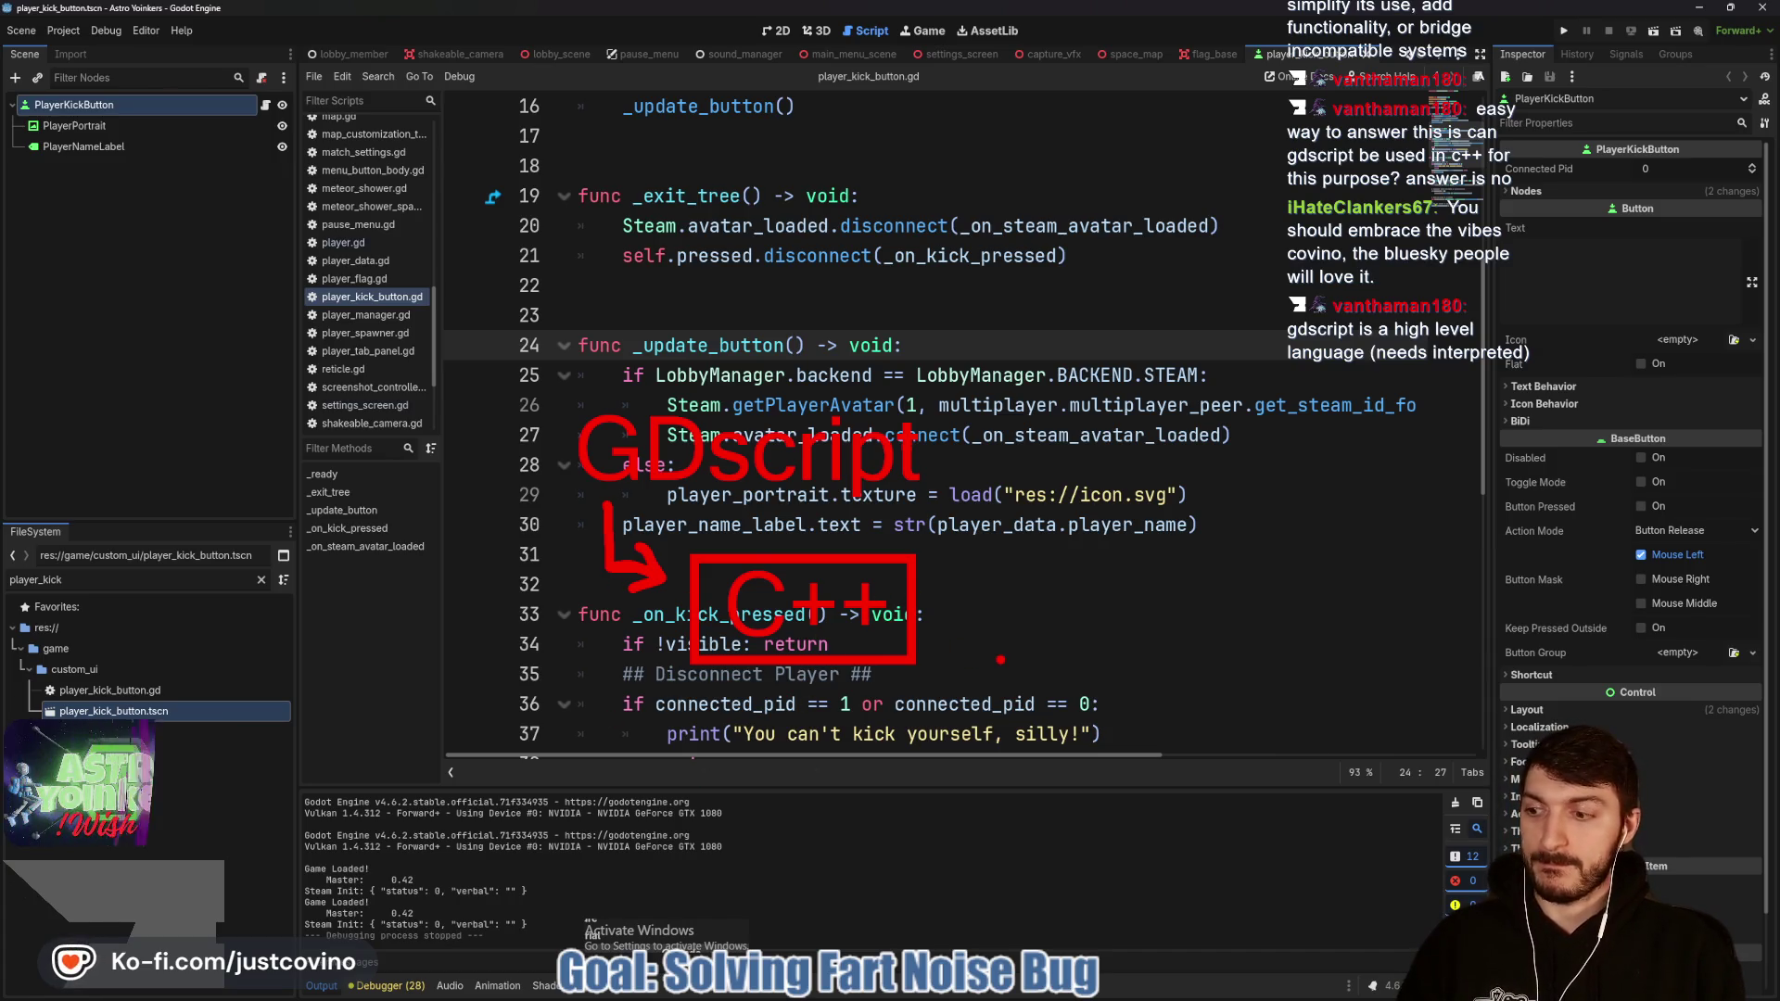
pyautogui.click(978, 463)
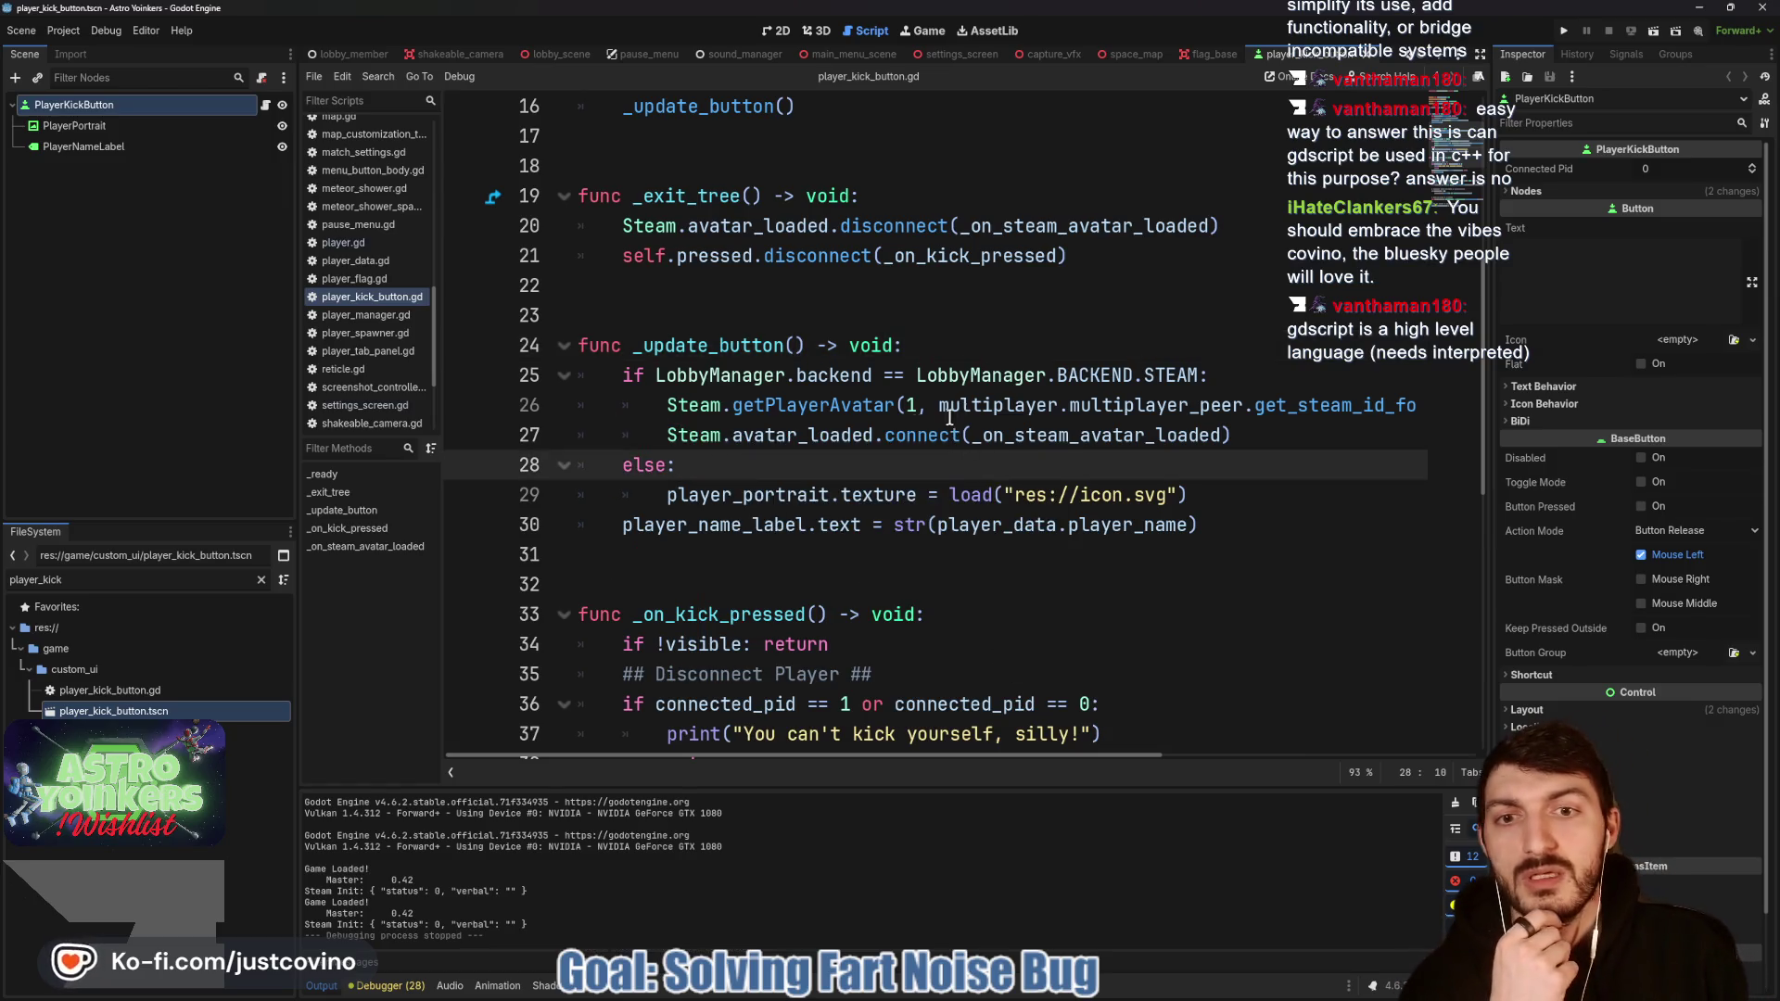
# Highlight avatar_loaded and _on_steam_avatar_loaded on line 27 of the script.
pyautogui.doubleClick(826, 433)
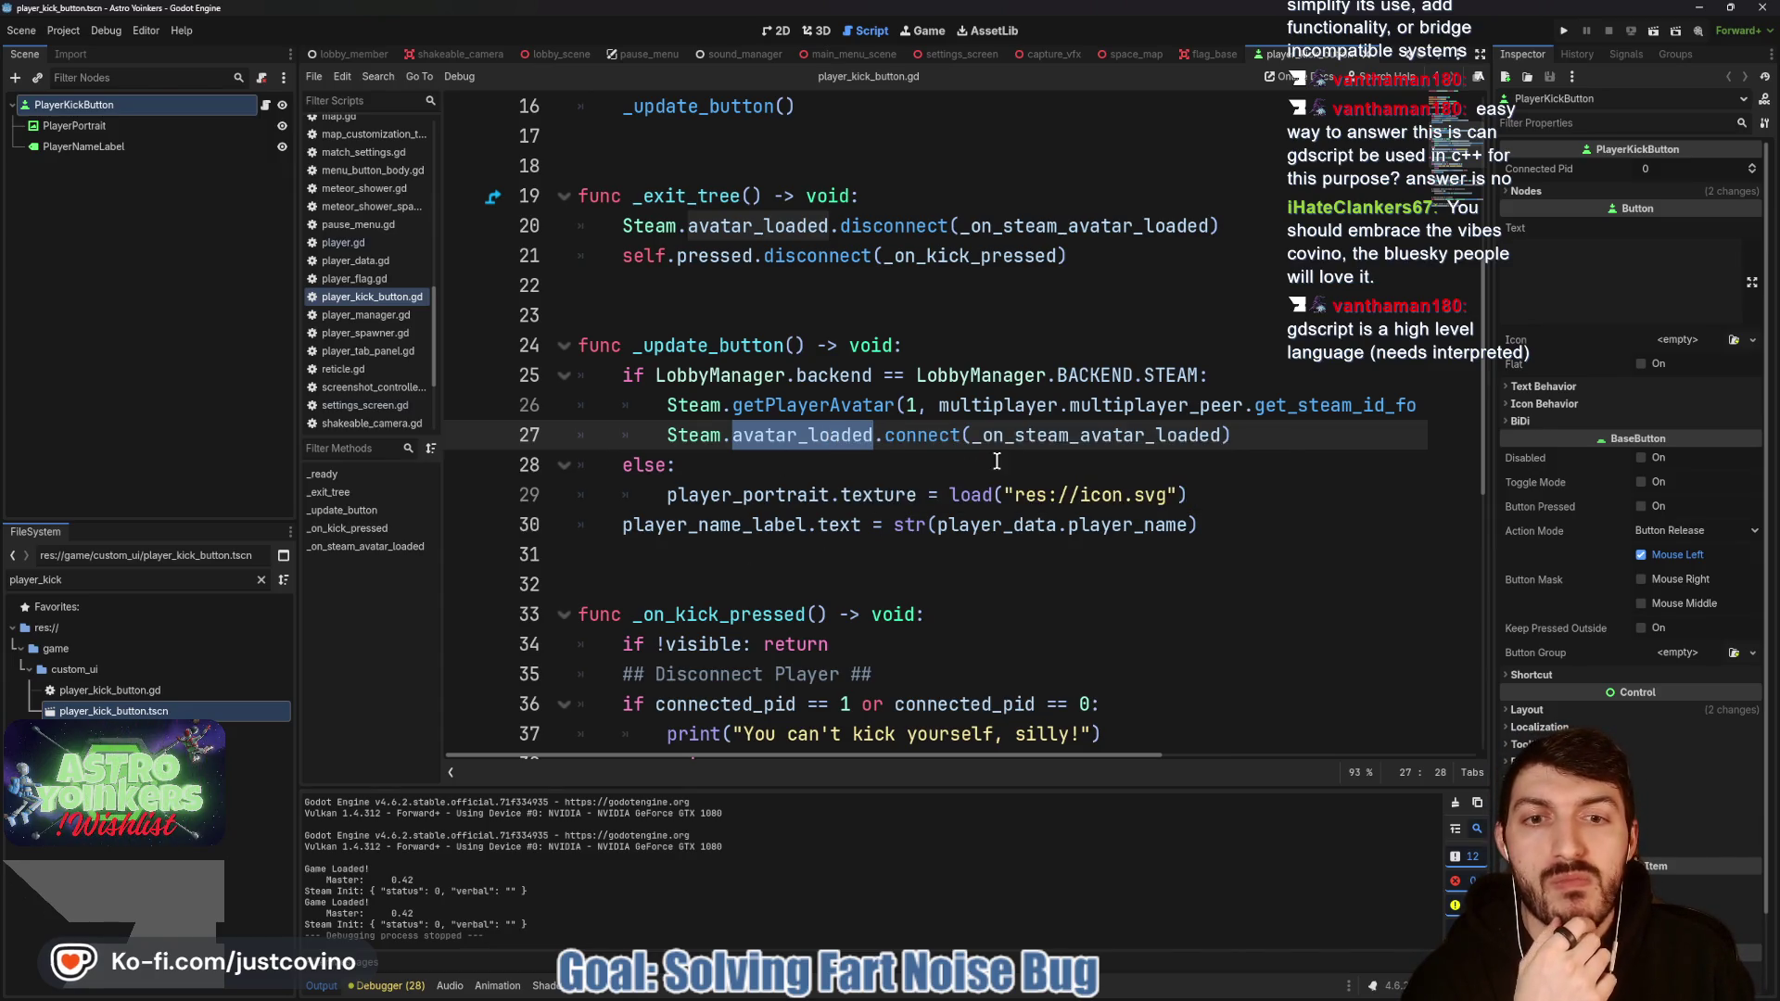
pyautogui.doubleClick(1034, 438)
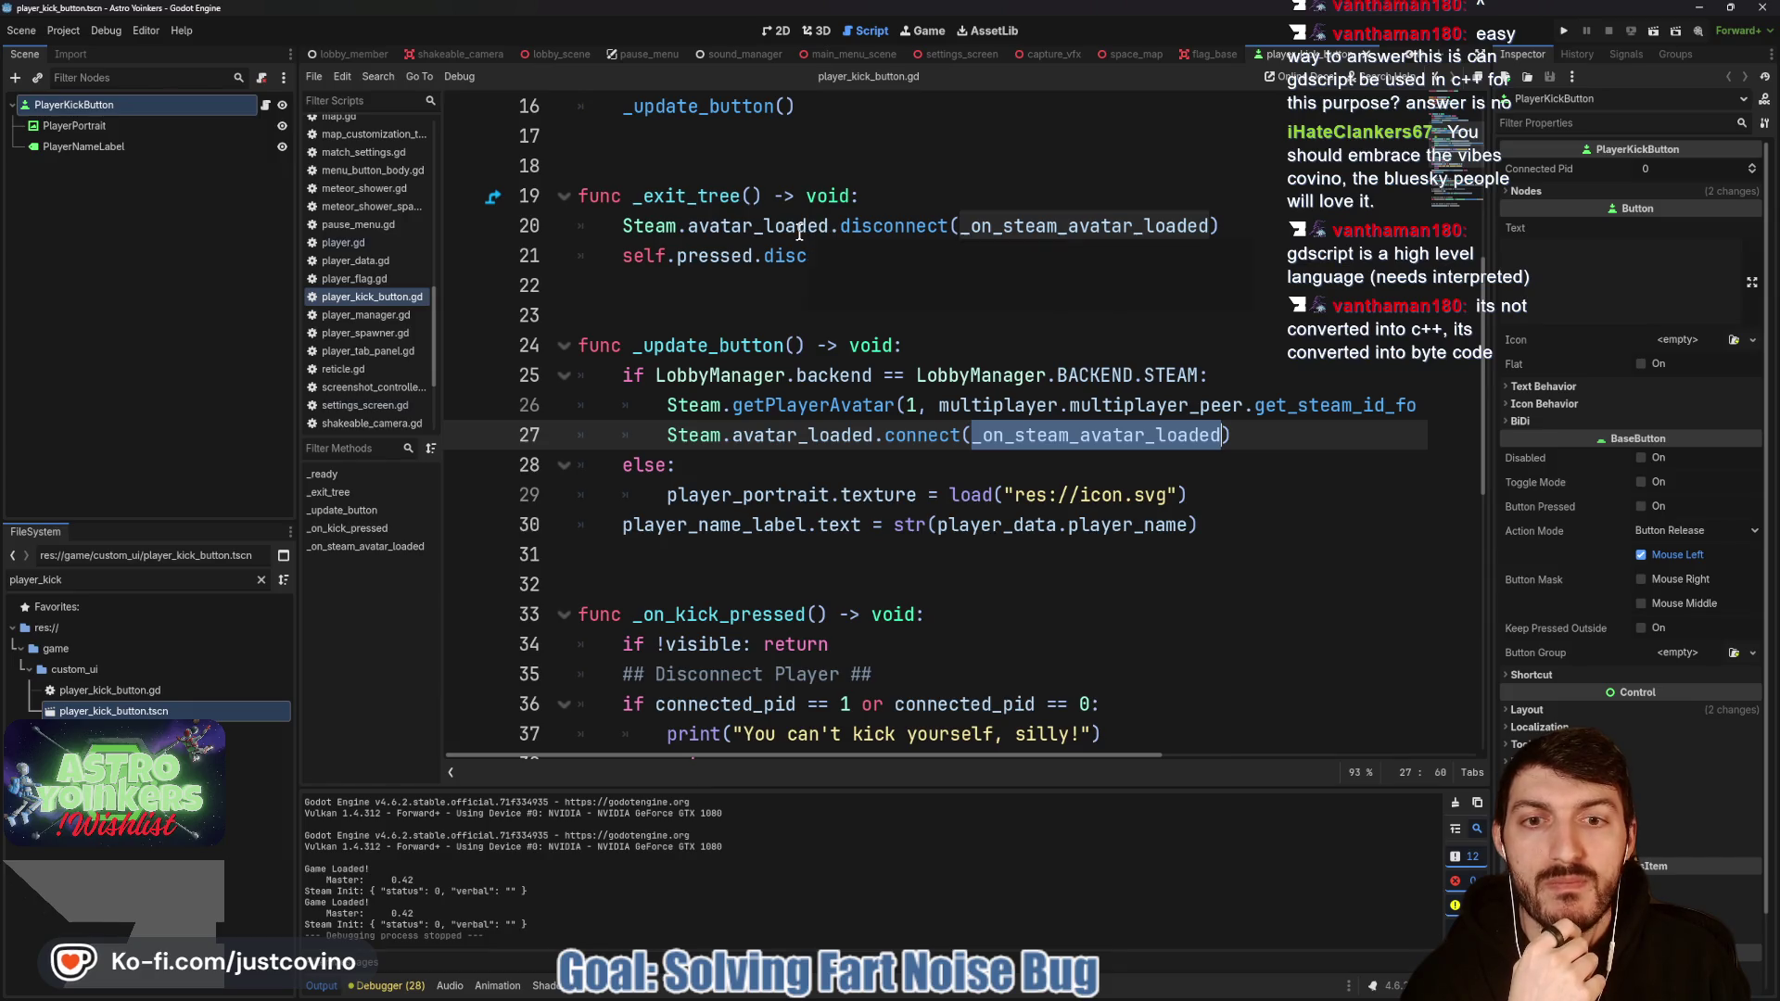
pyautogui.moveTo(777, 234)
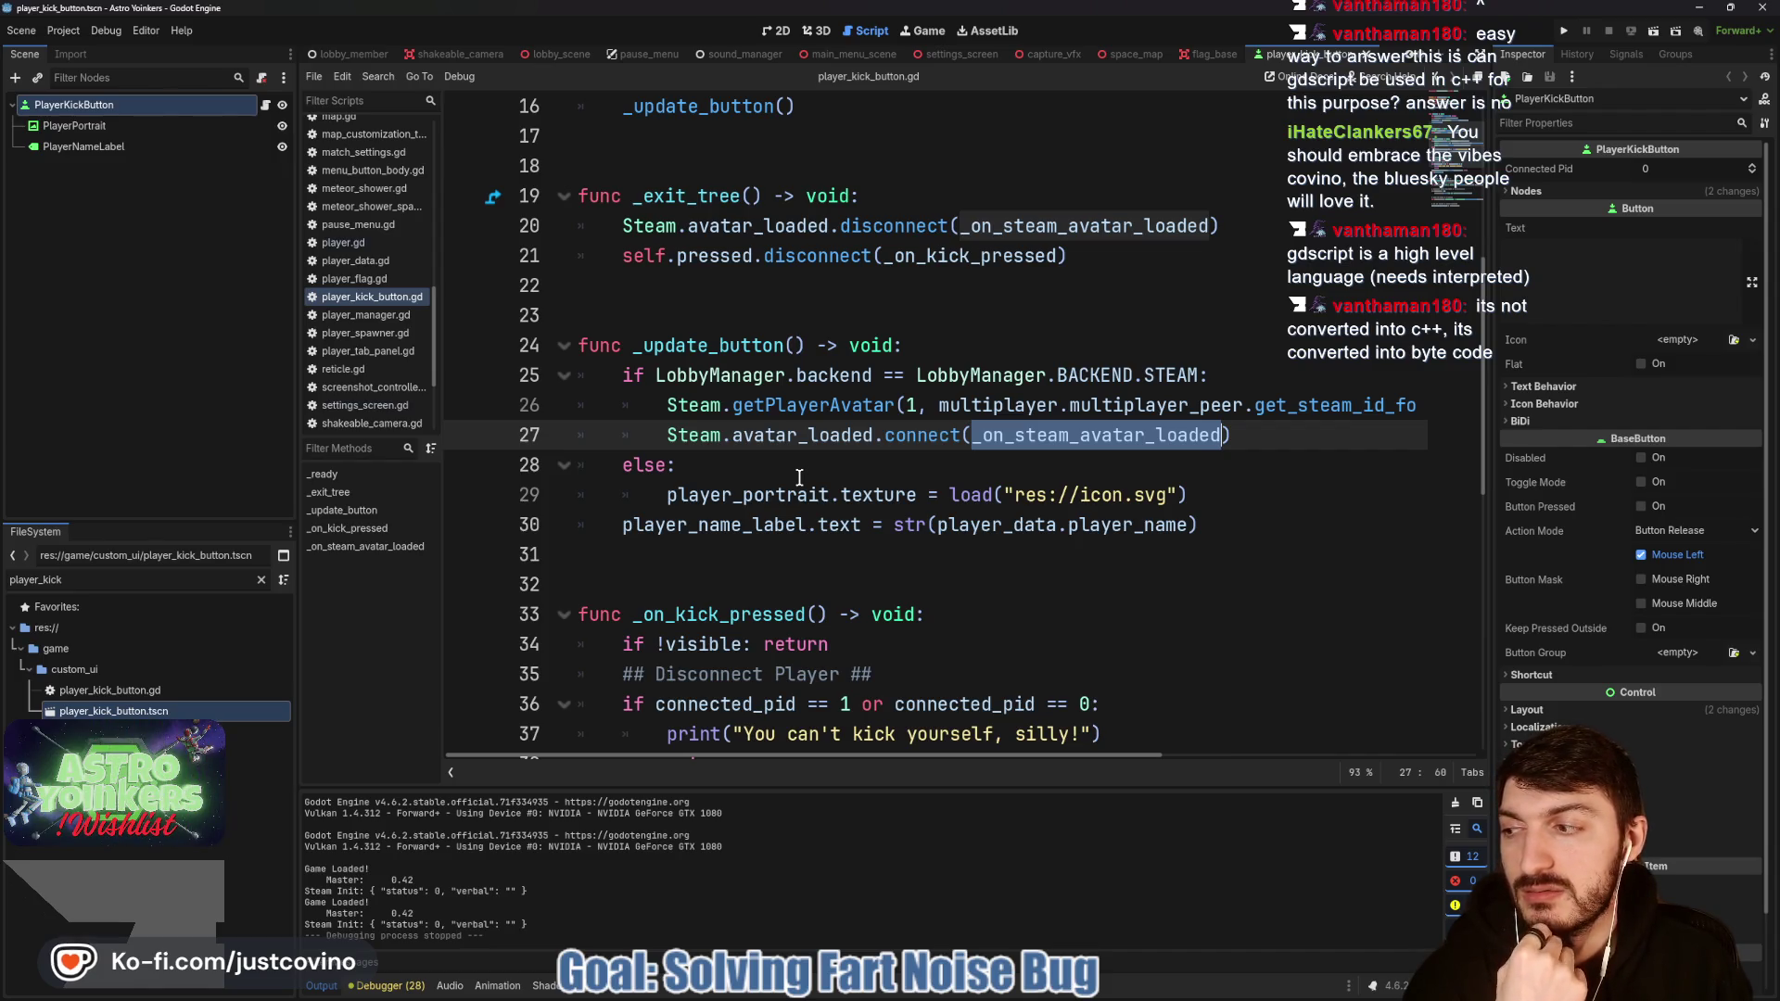
# Show the debugger's Errors list, expand the first integer-as-enum warning, and enlarge the panel.
pyautogui.click(390, 986)
pyautogui.click(516, 868)
pyautogui.click(320, 867)
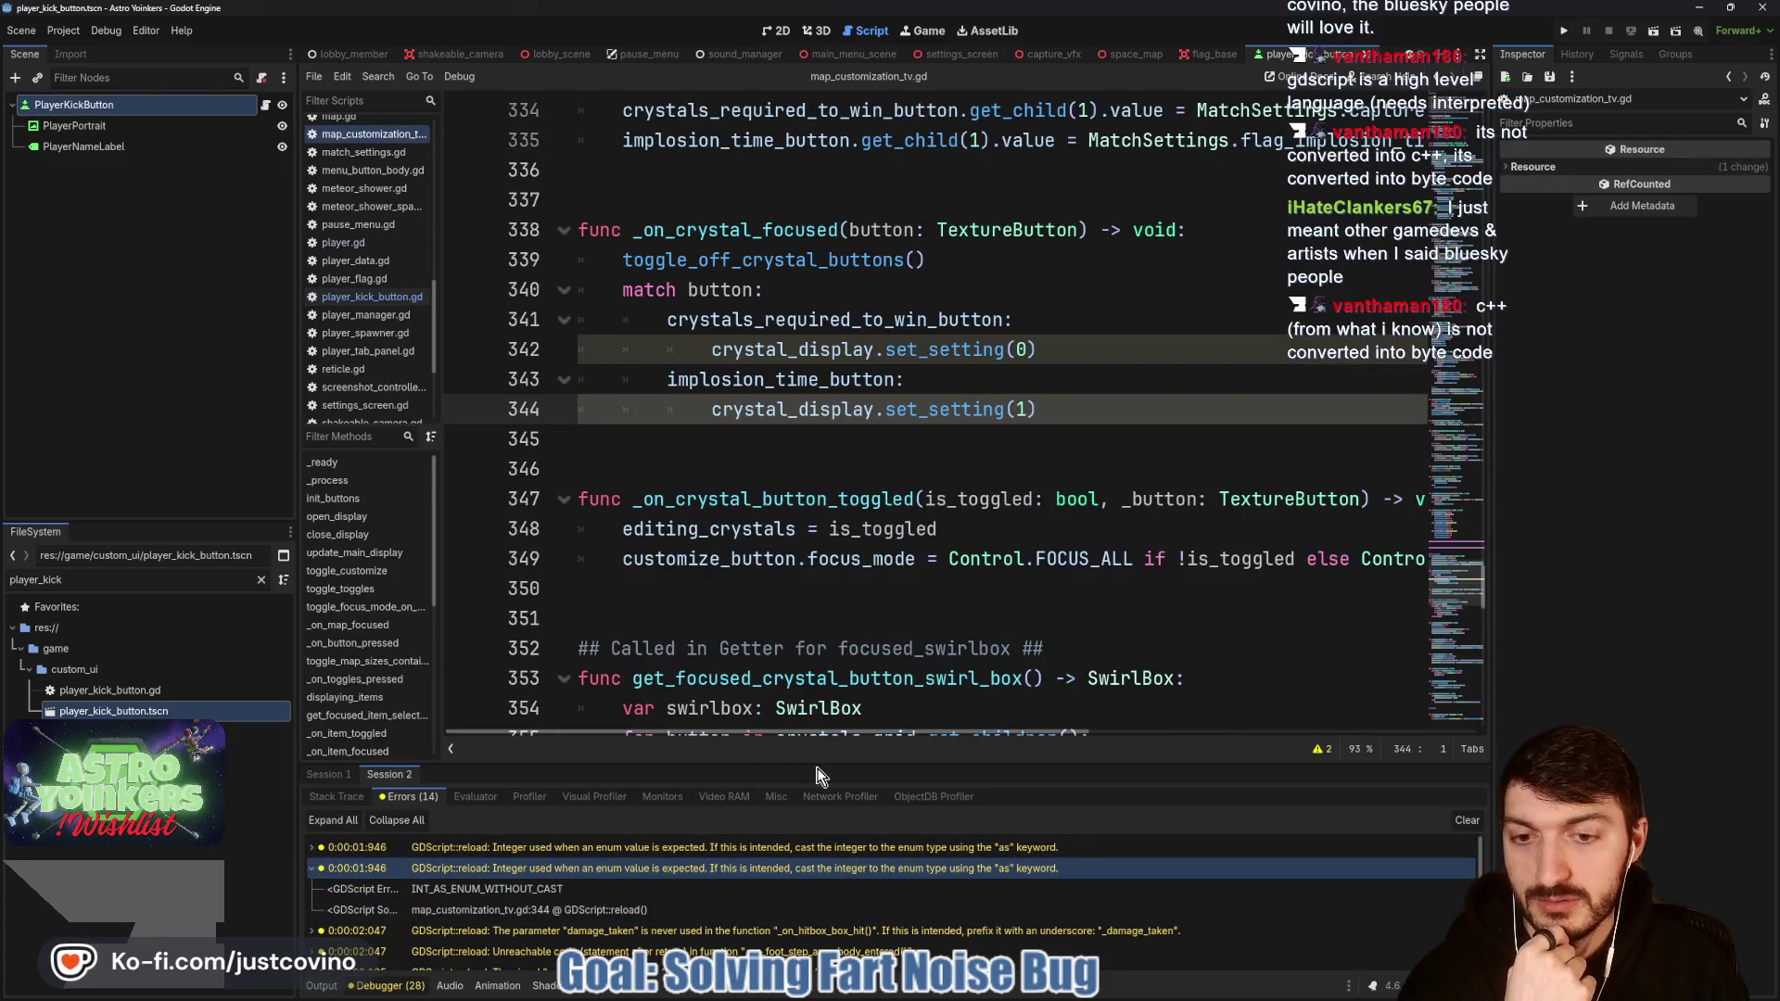
pyautogui.moveTo(818, 764); pyautogui.dragTo(822, 365)
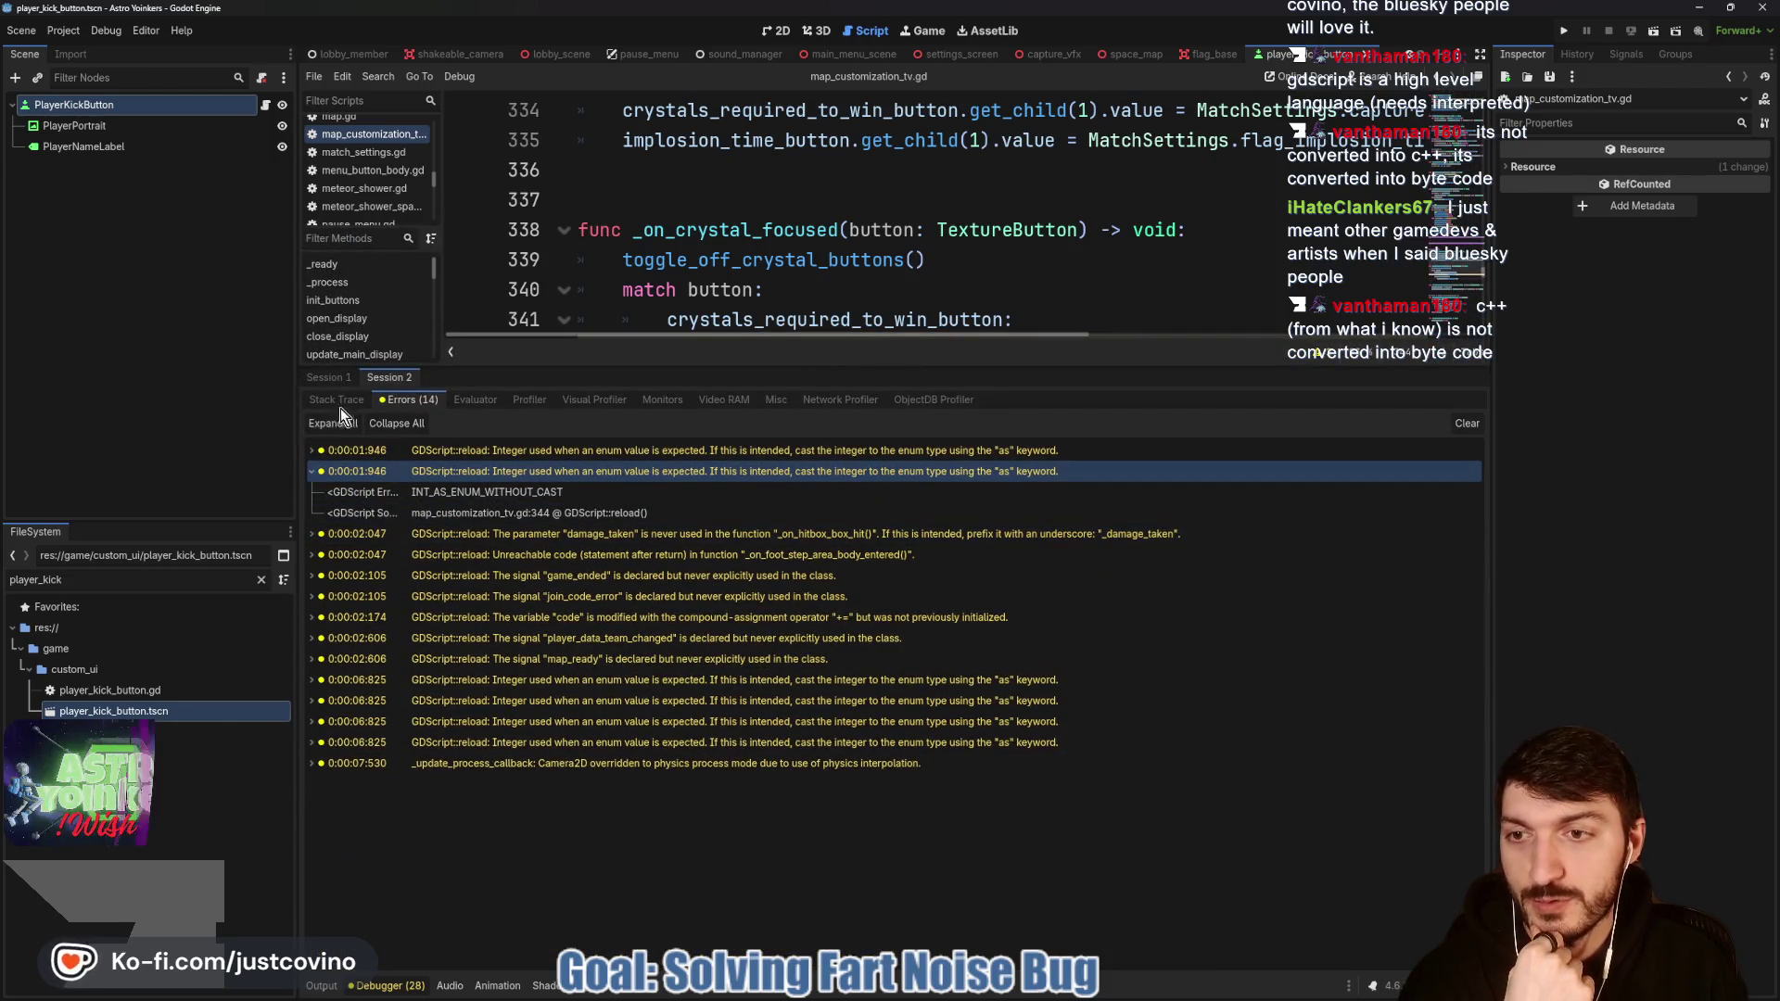
# Inspect Session 1's Camera2D interpolation warning, then shrink the panel and return to player_kick_button.gd.
pyautogui.click(329, 377)
pyautogui.click(397, 726)
pyautogui.click(311, 723)
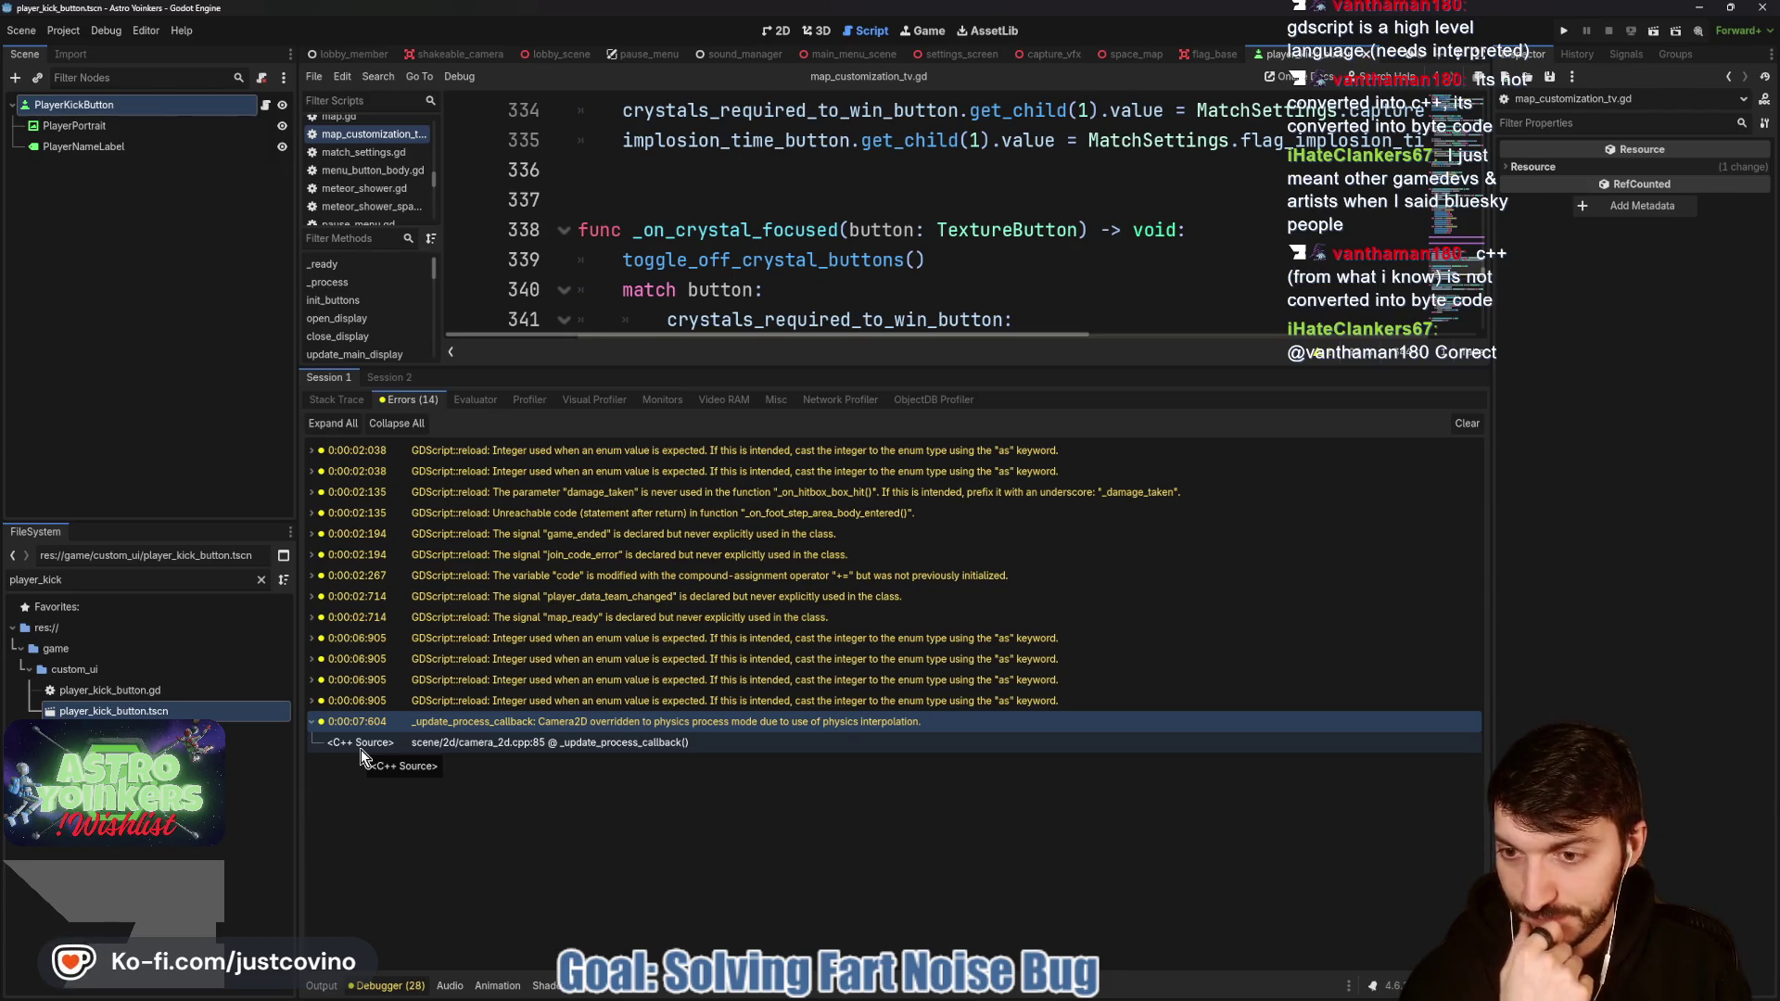
pyautogui.click(376, 748)
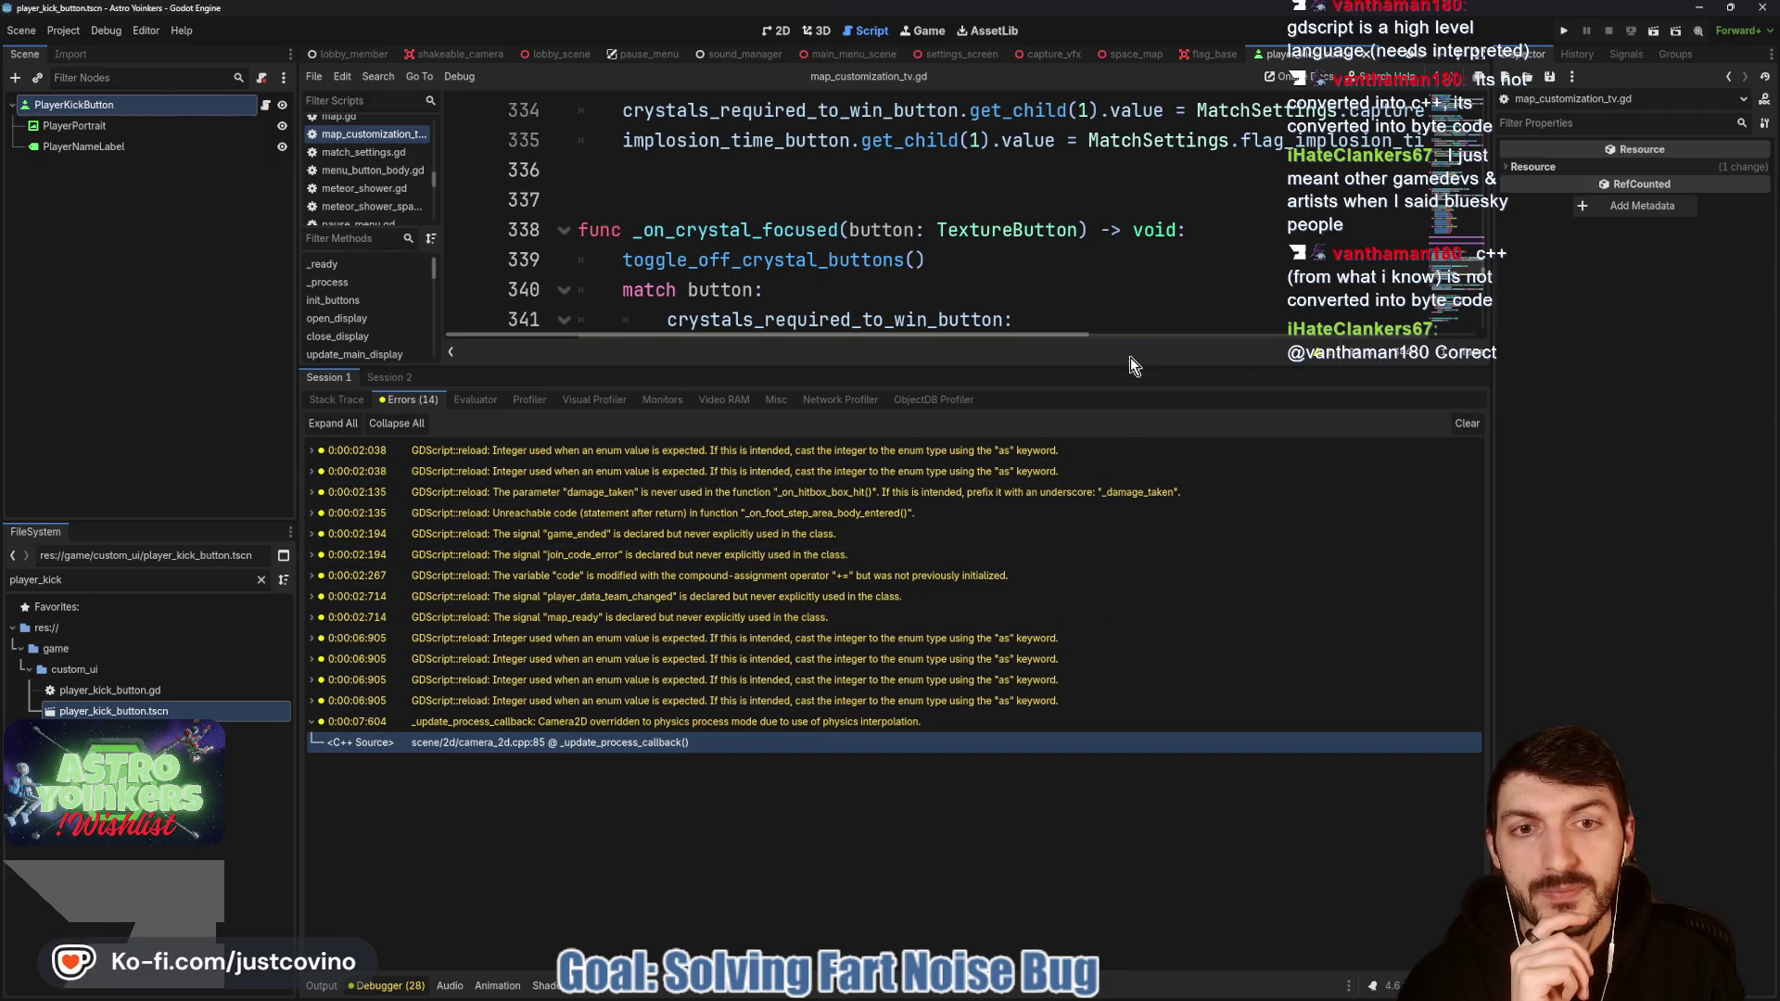
pyautogui.moveTo(1121, 368); pyautogui.dragTo(1121, 775)
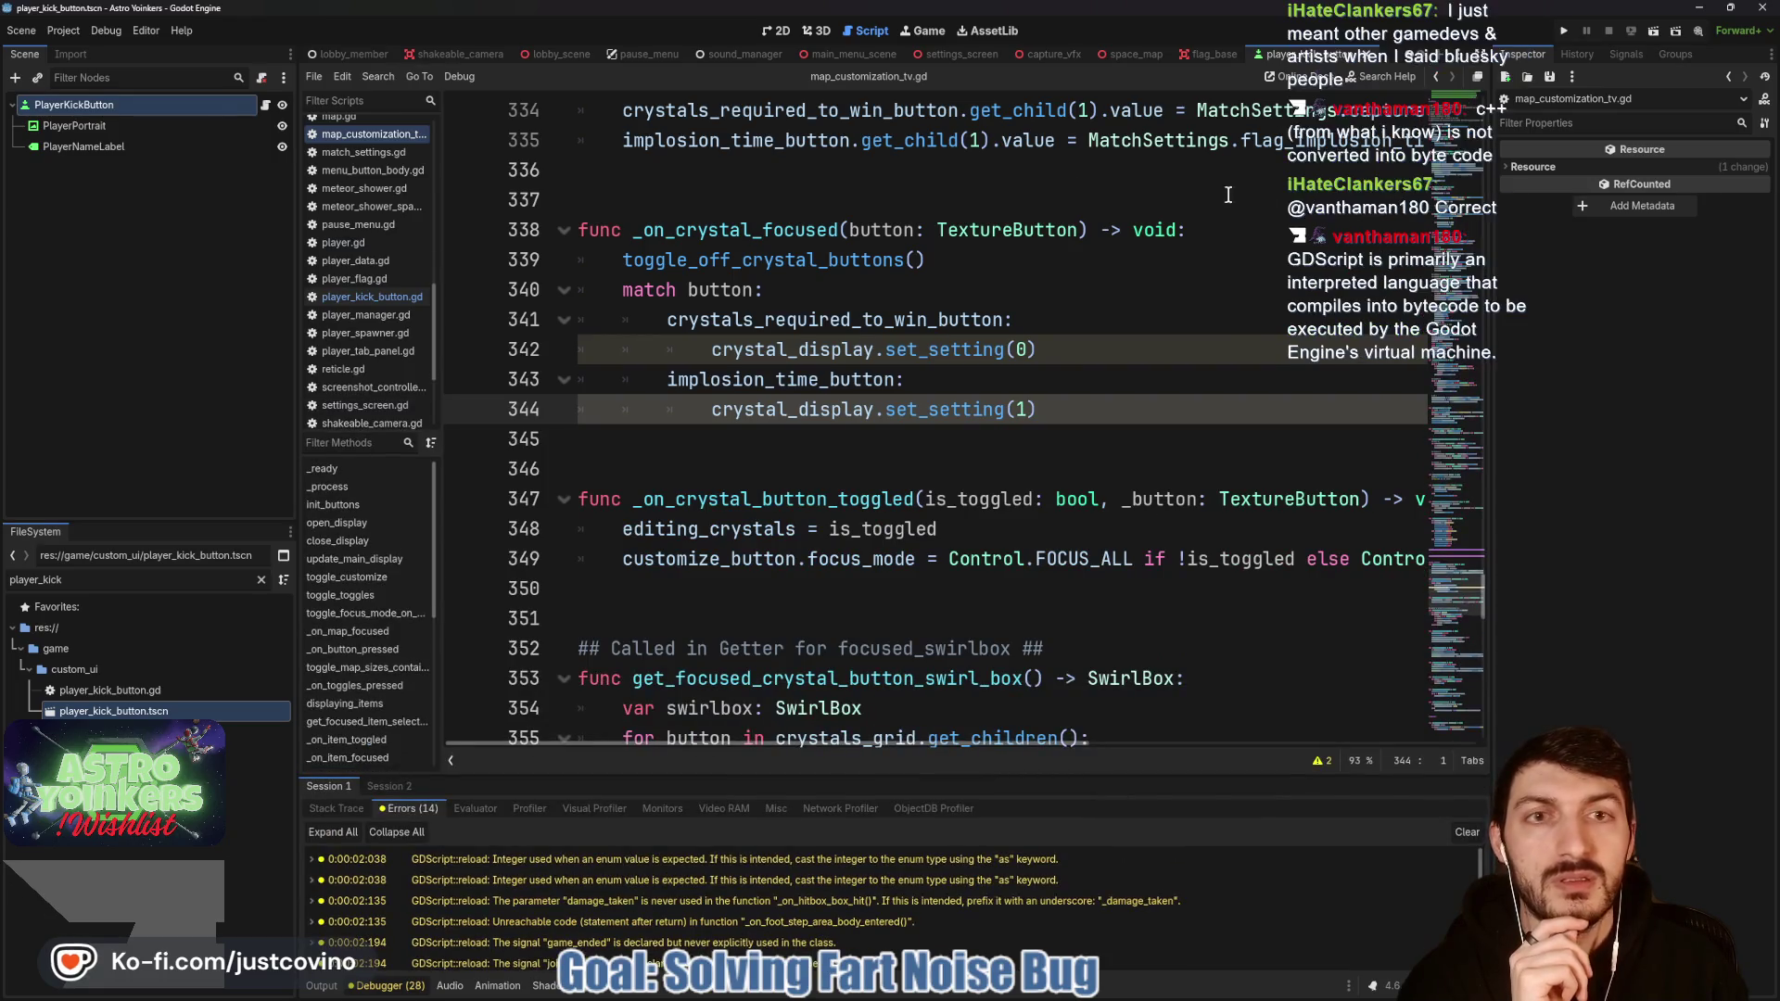
pyautogui.click(266, 105)
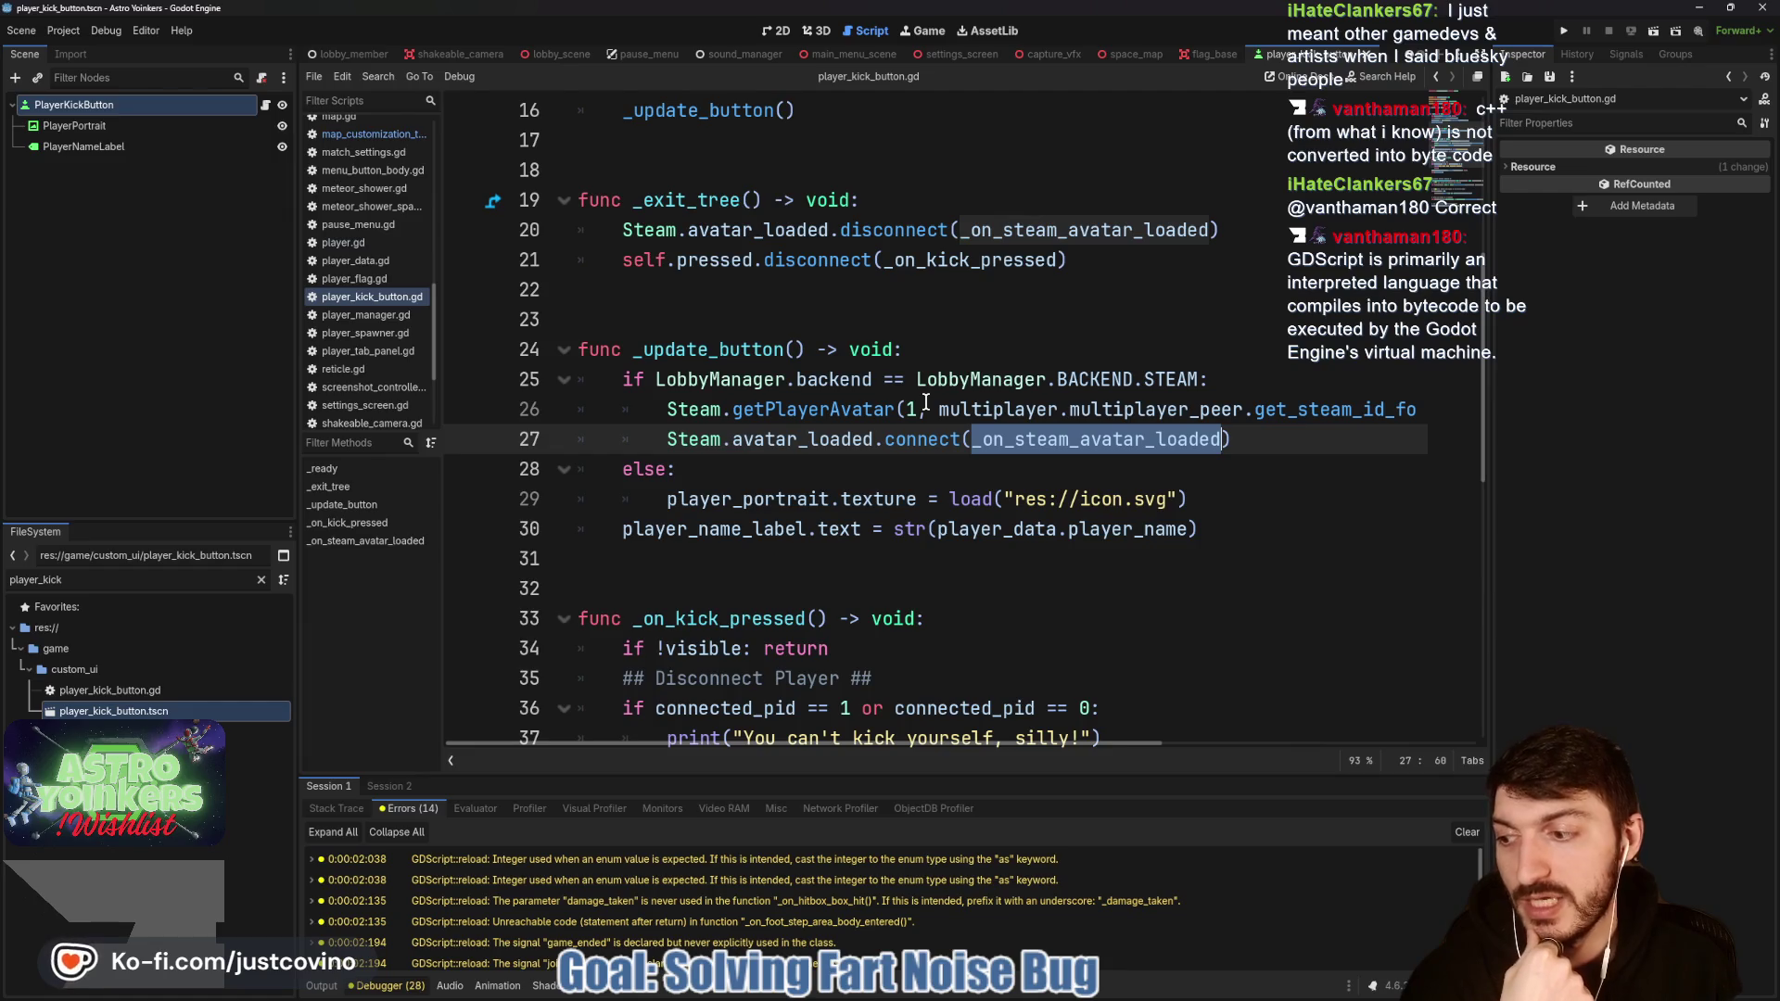
# Highlight getPlayerAvatar, avatar_loaded and _on_steam_avatar_loaded on lines 26–27, then scroll to the callback.
pyautogui.click(761, 473)
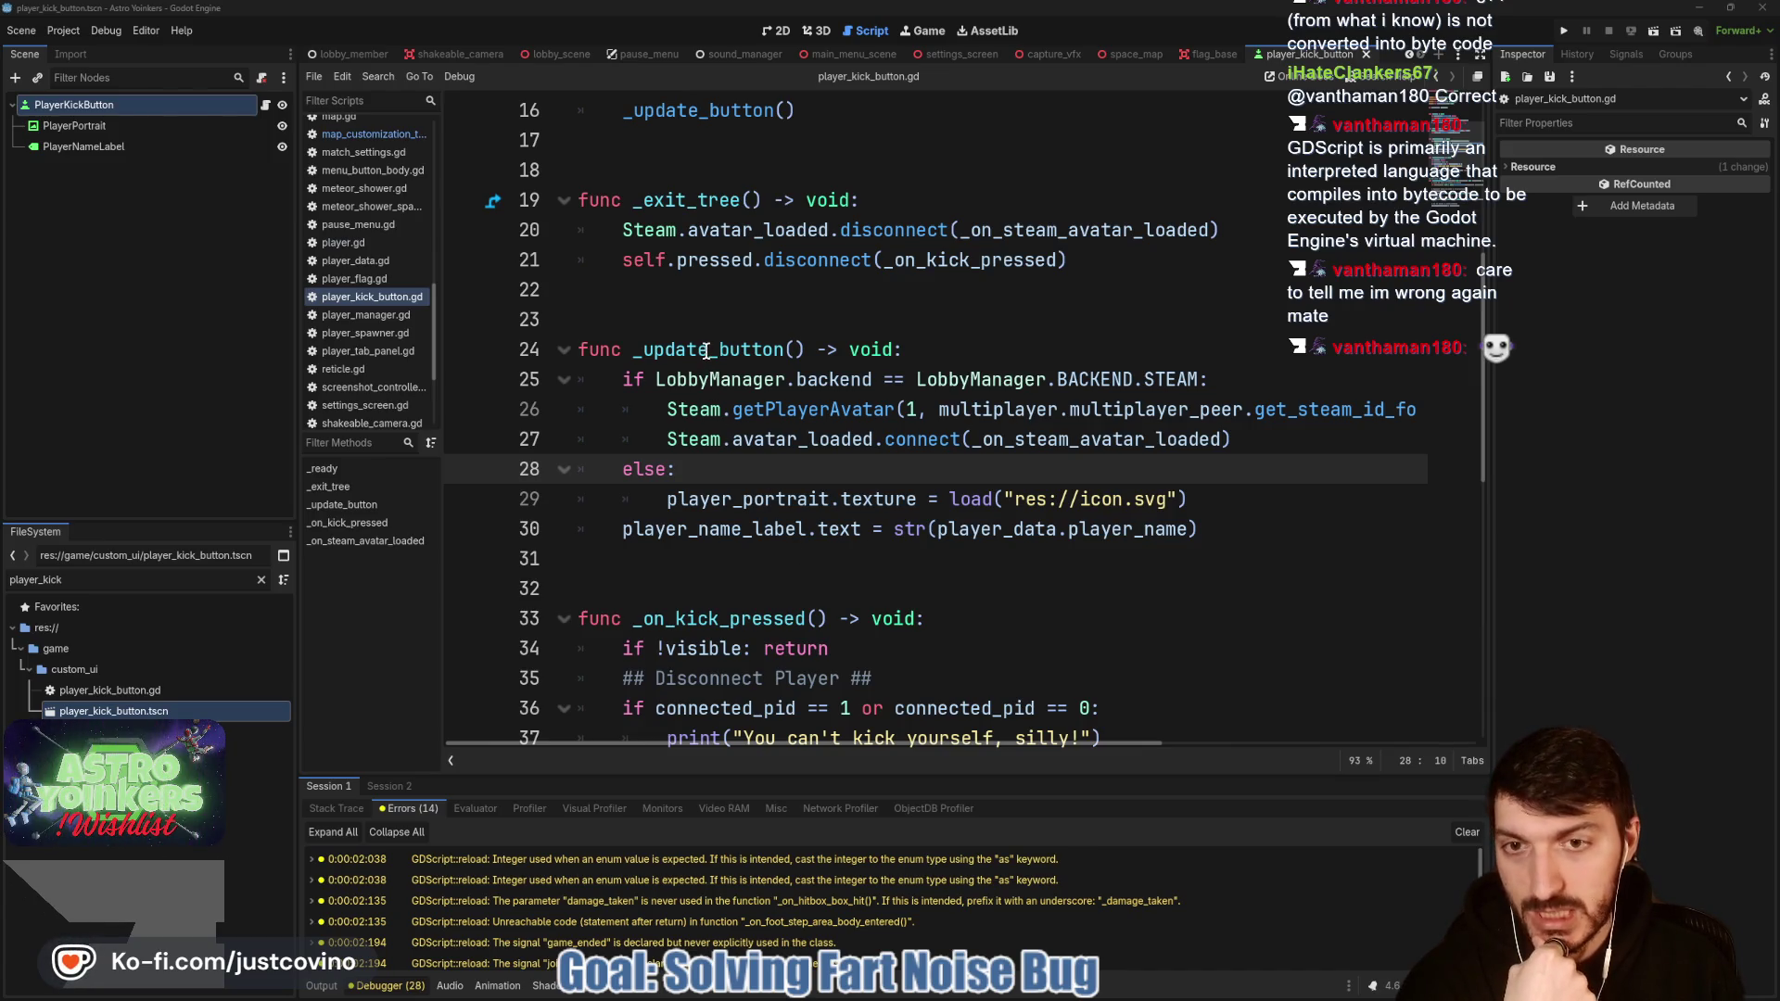
pyautogui.doubleClick(832, 410)
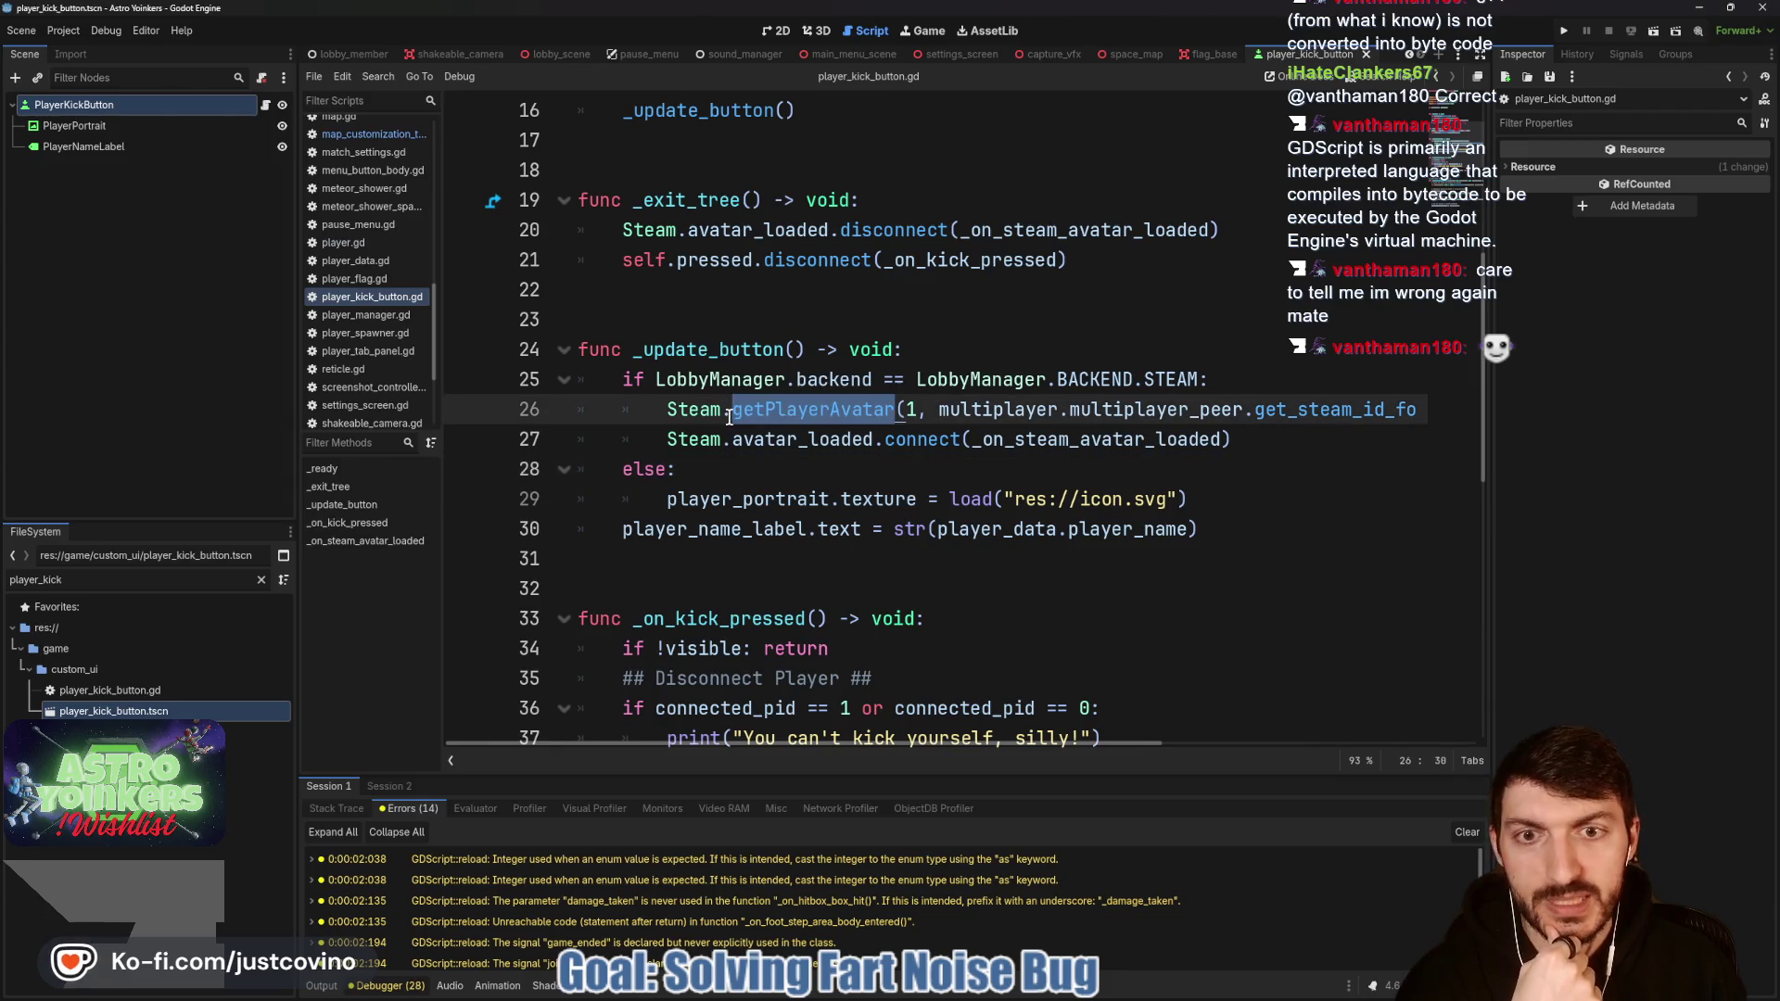
pyautogui.doubleClick(784, 438)
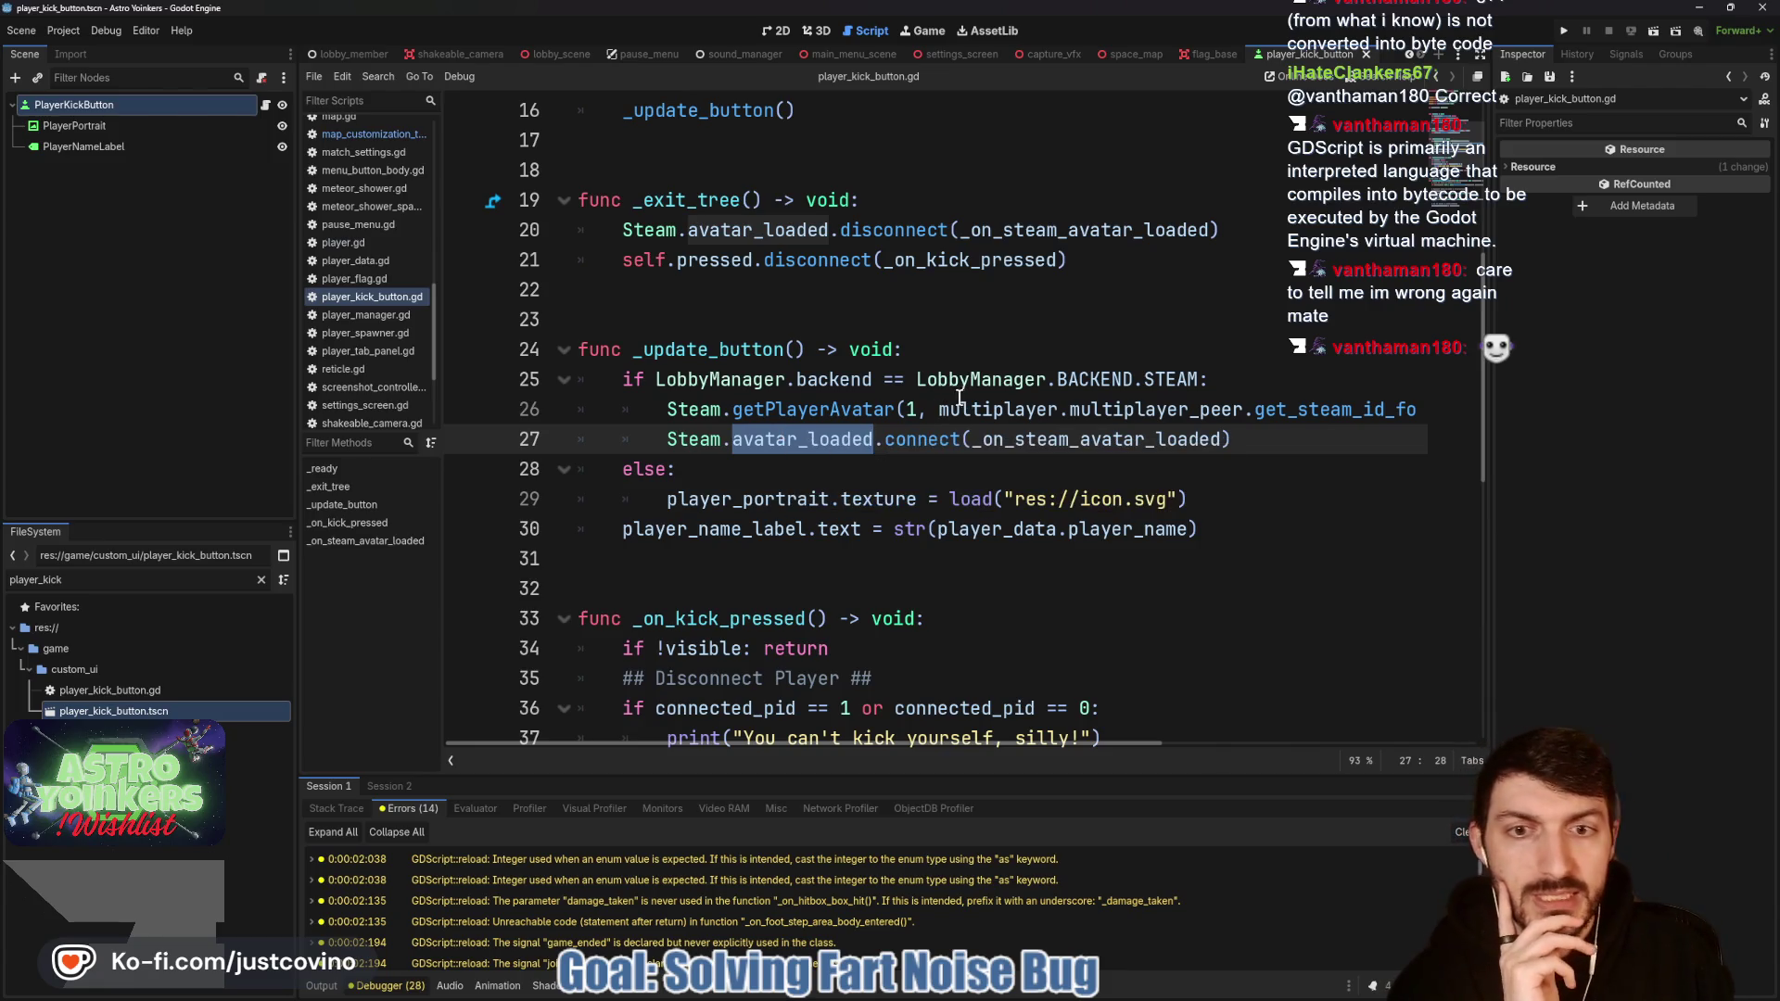
pyautogui.moveTo(791, 413)
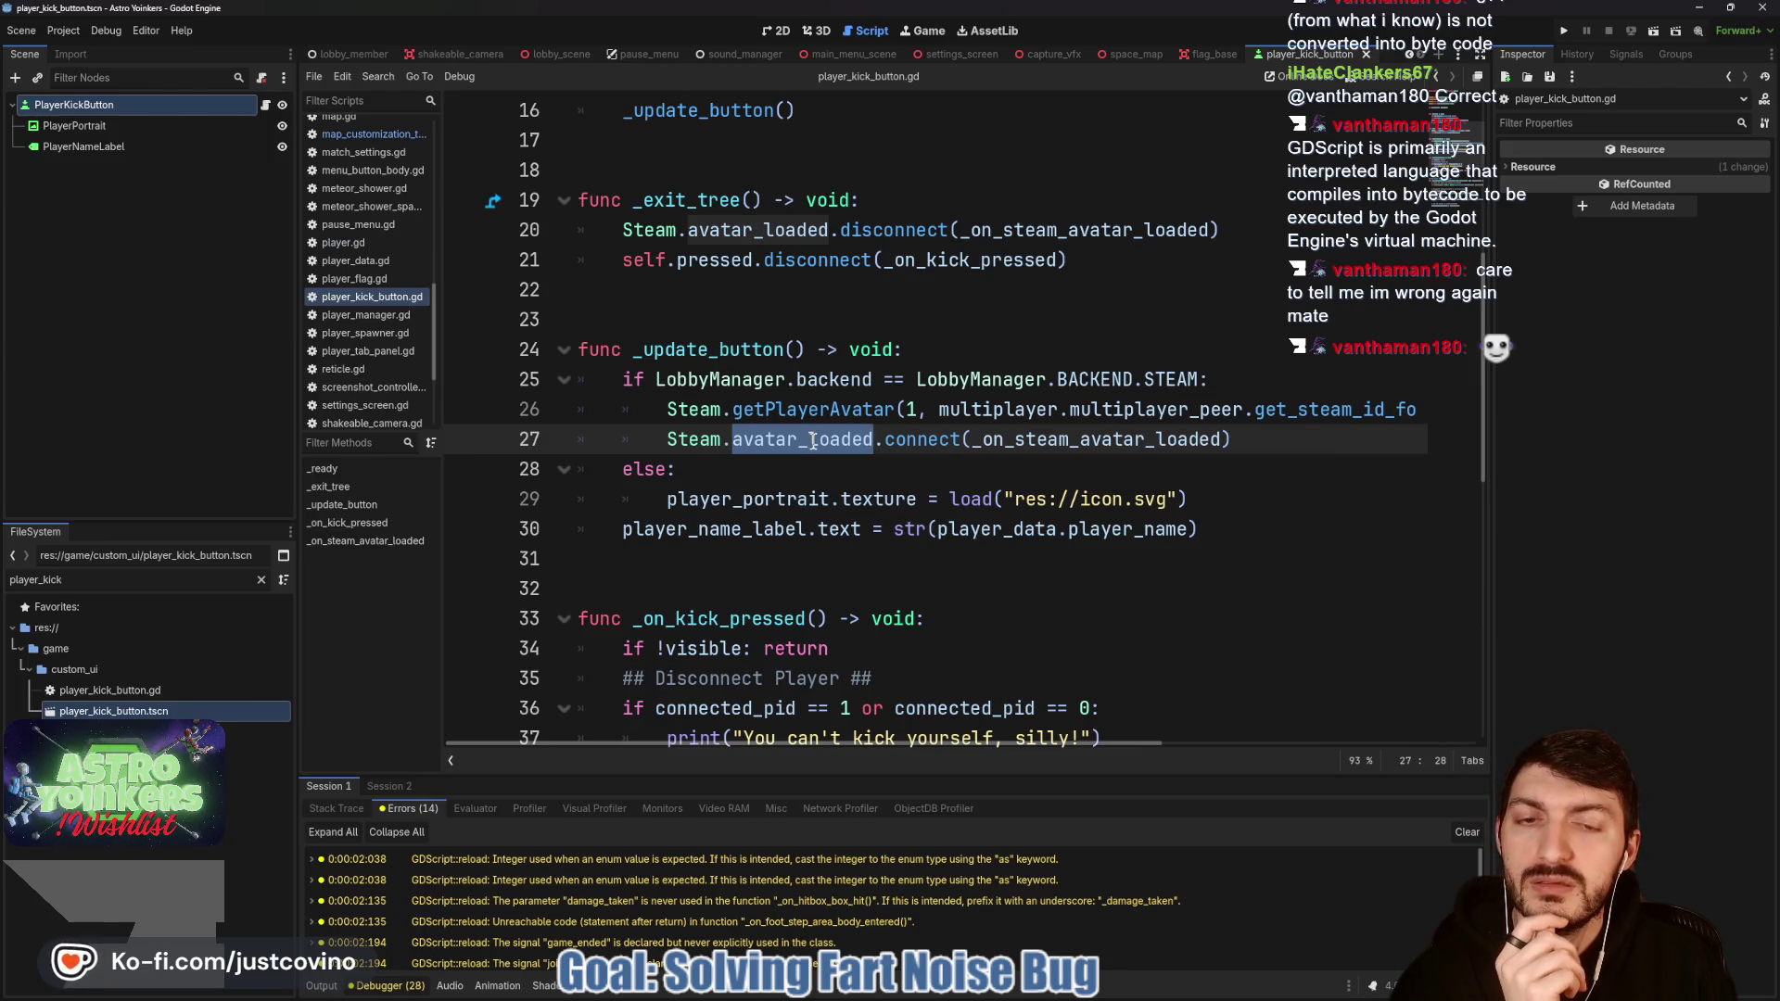
pyautogui.doubleClick(1068, 439)
pyautogui.scroll(-5, 1067, 441)
pyautogui.scroll(-2, 1067, 441)
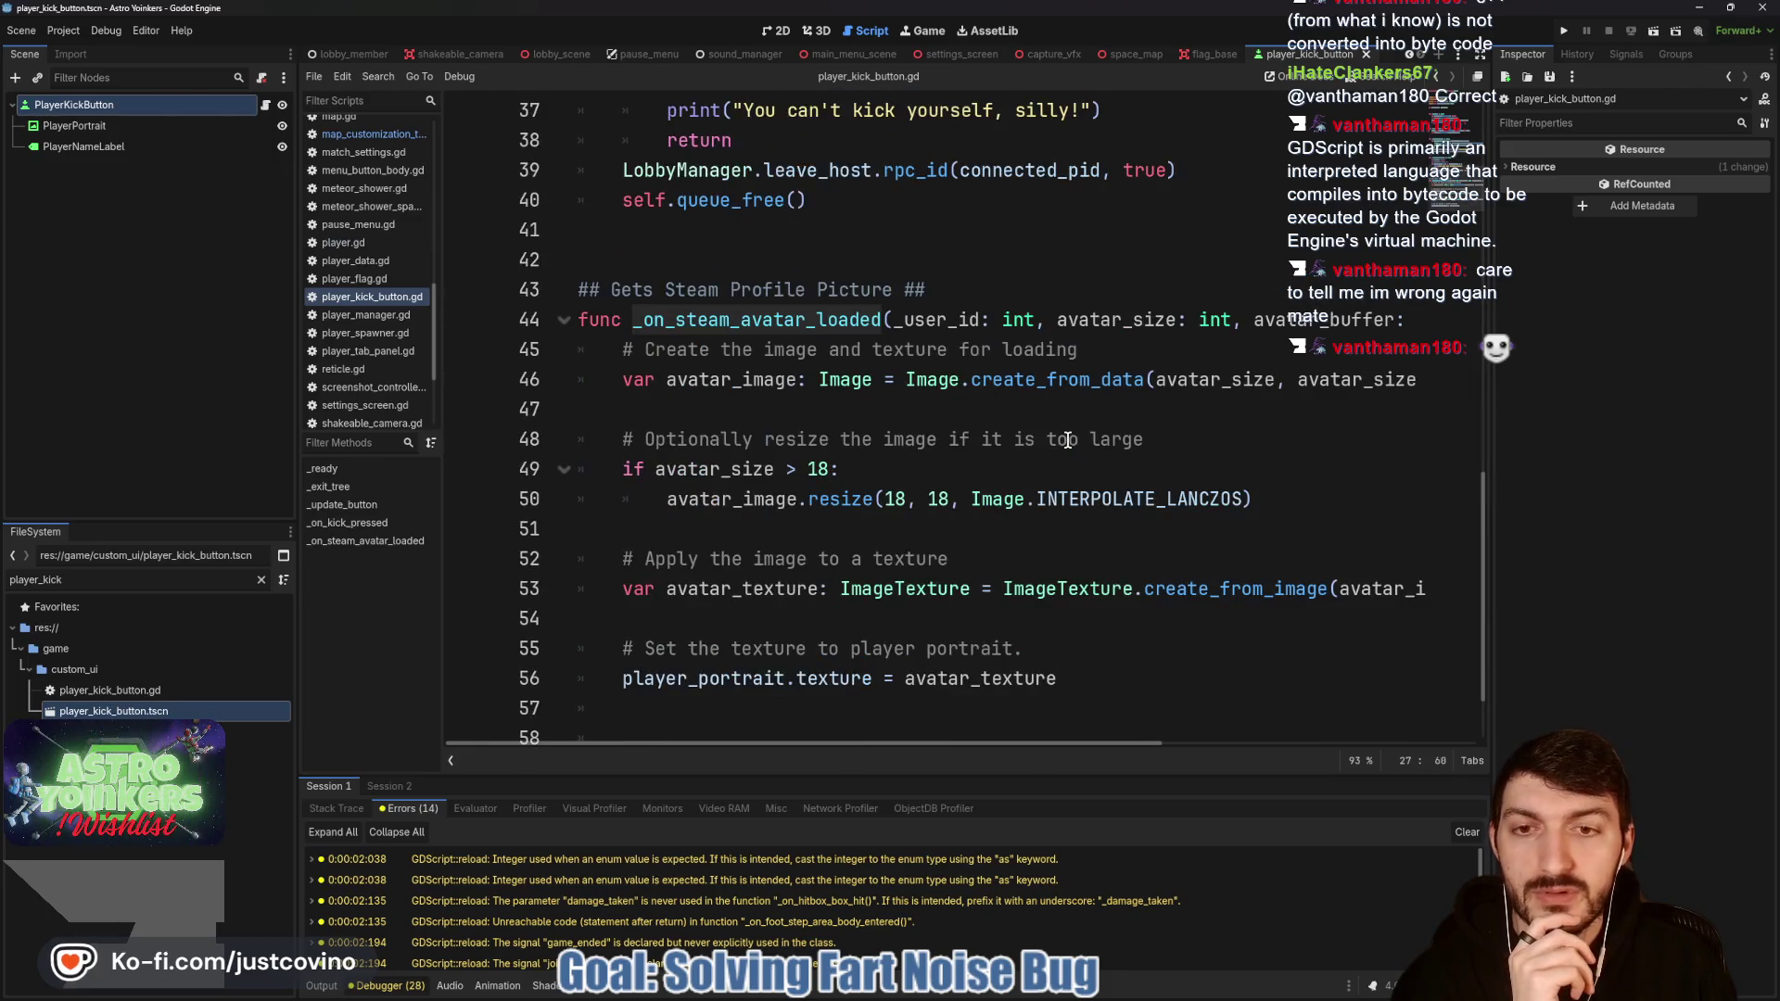
# Select the callback's _user_id parameter, scan the long lines sideways, and return up to _update_button.
pyautogui.doubleClick(946, 323)
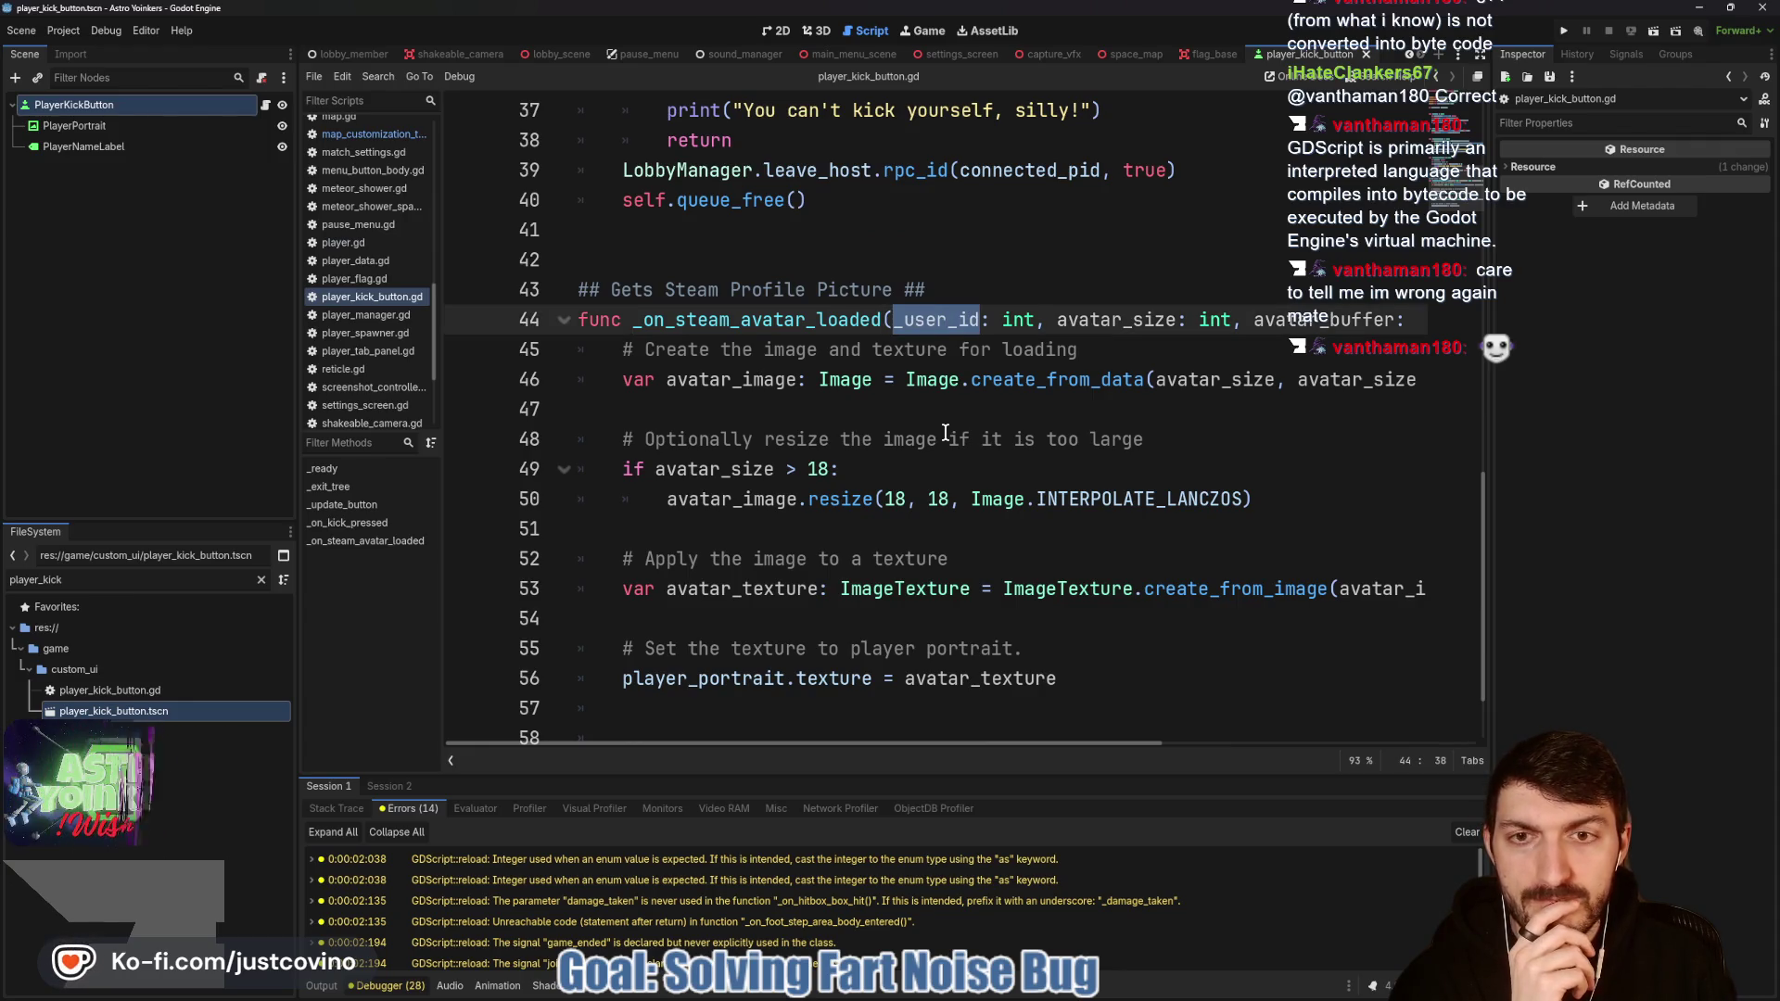
pyautogui.hscroll(5, 955, 440)
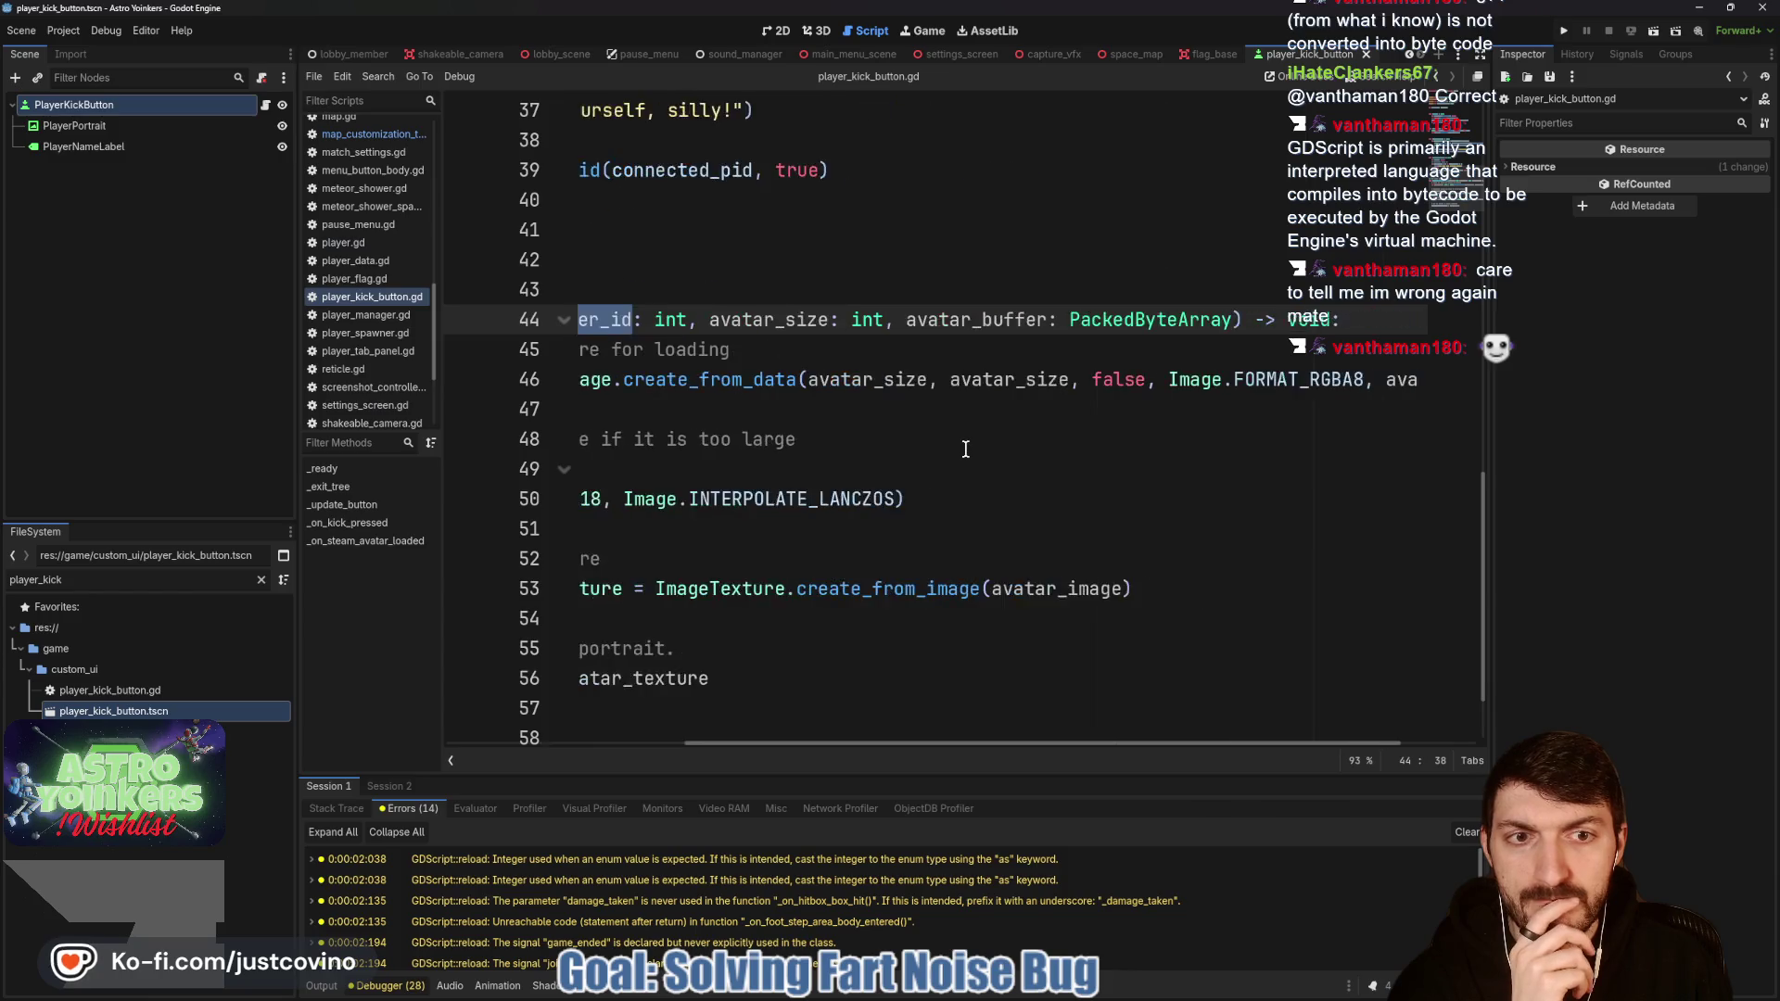
pyautogui.hscroll(-5, 966, 448)
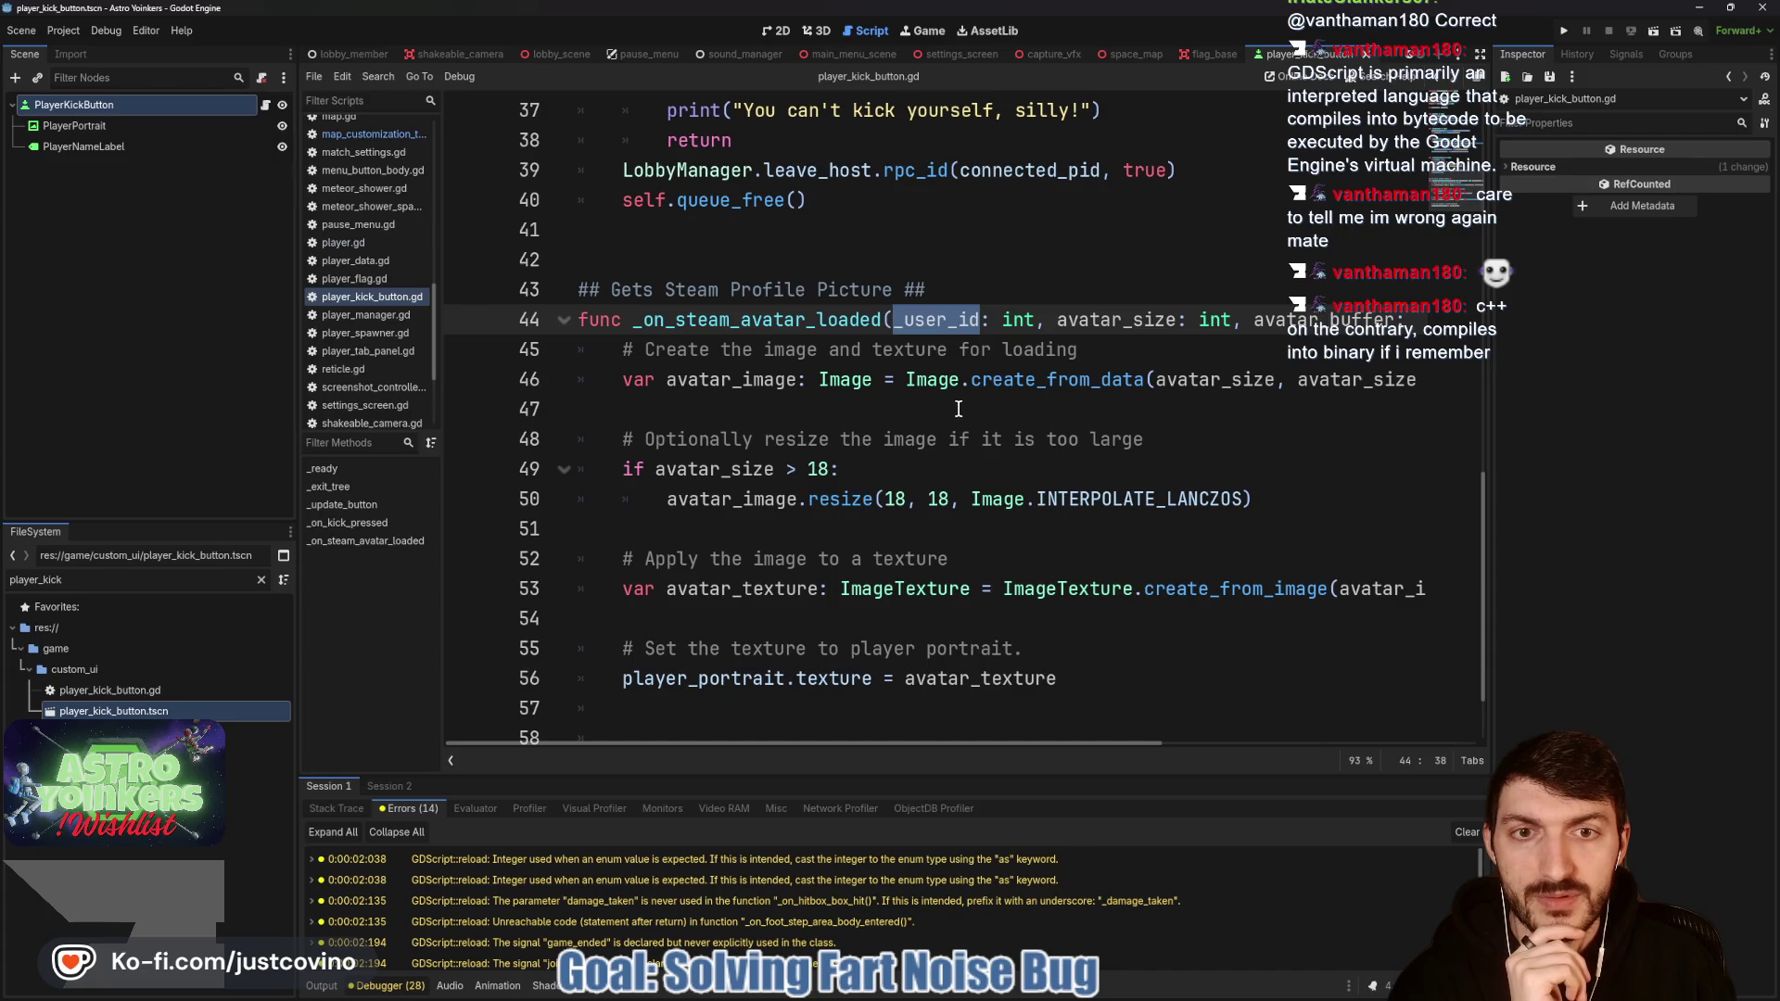
pyautogui.hscroll(2, 986, 403)
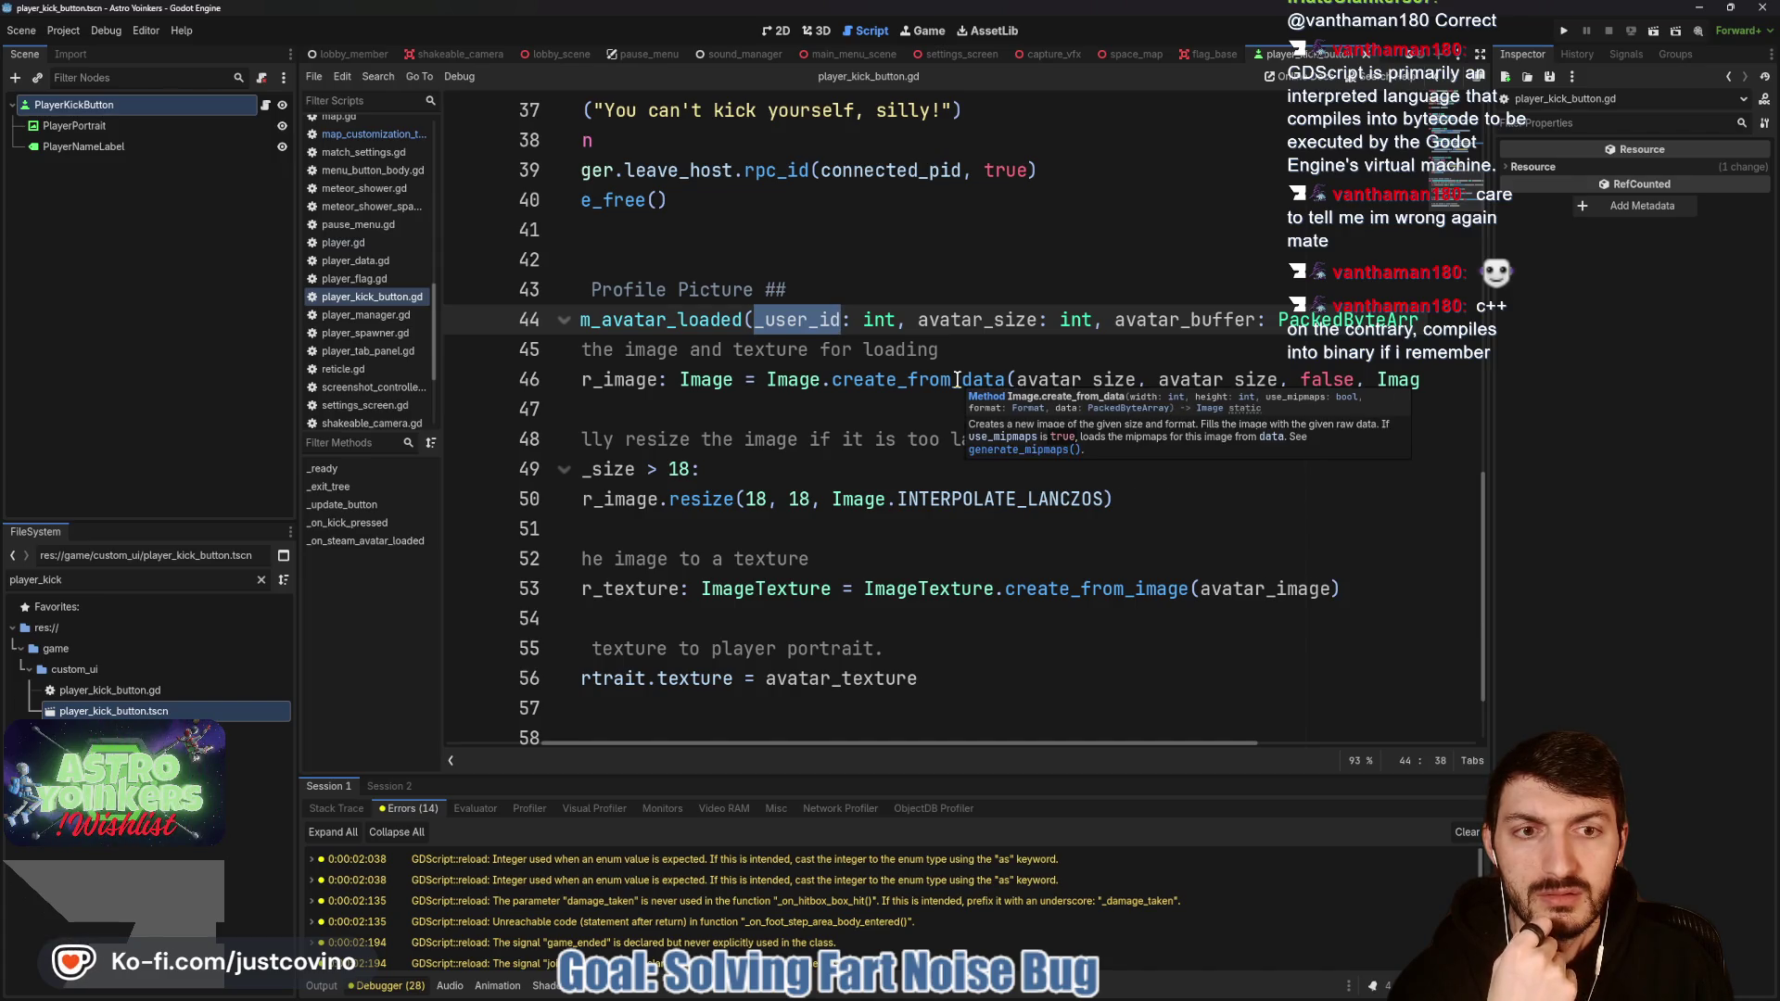
pyautogui.hscroll(-3, 951, 381)
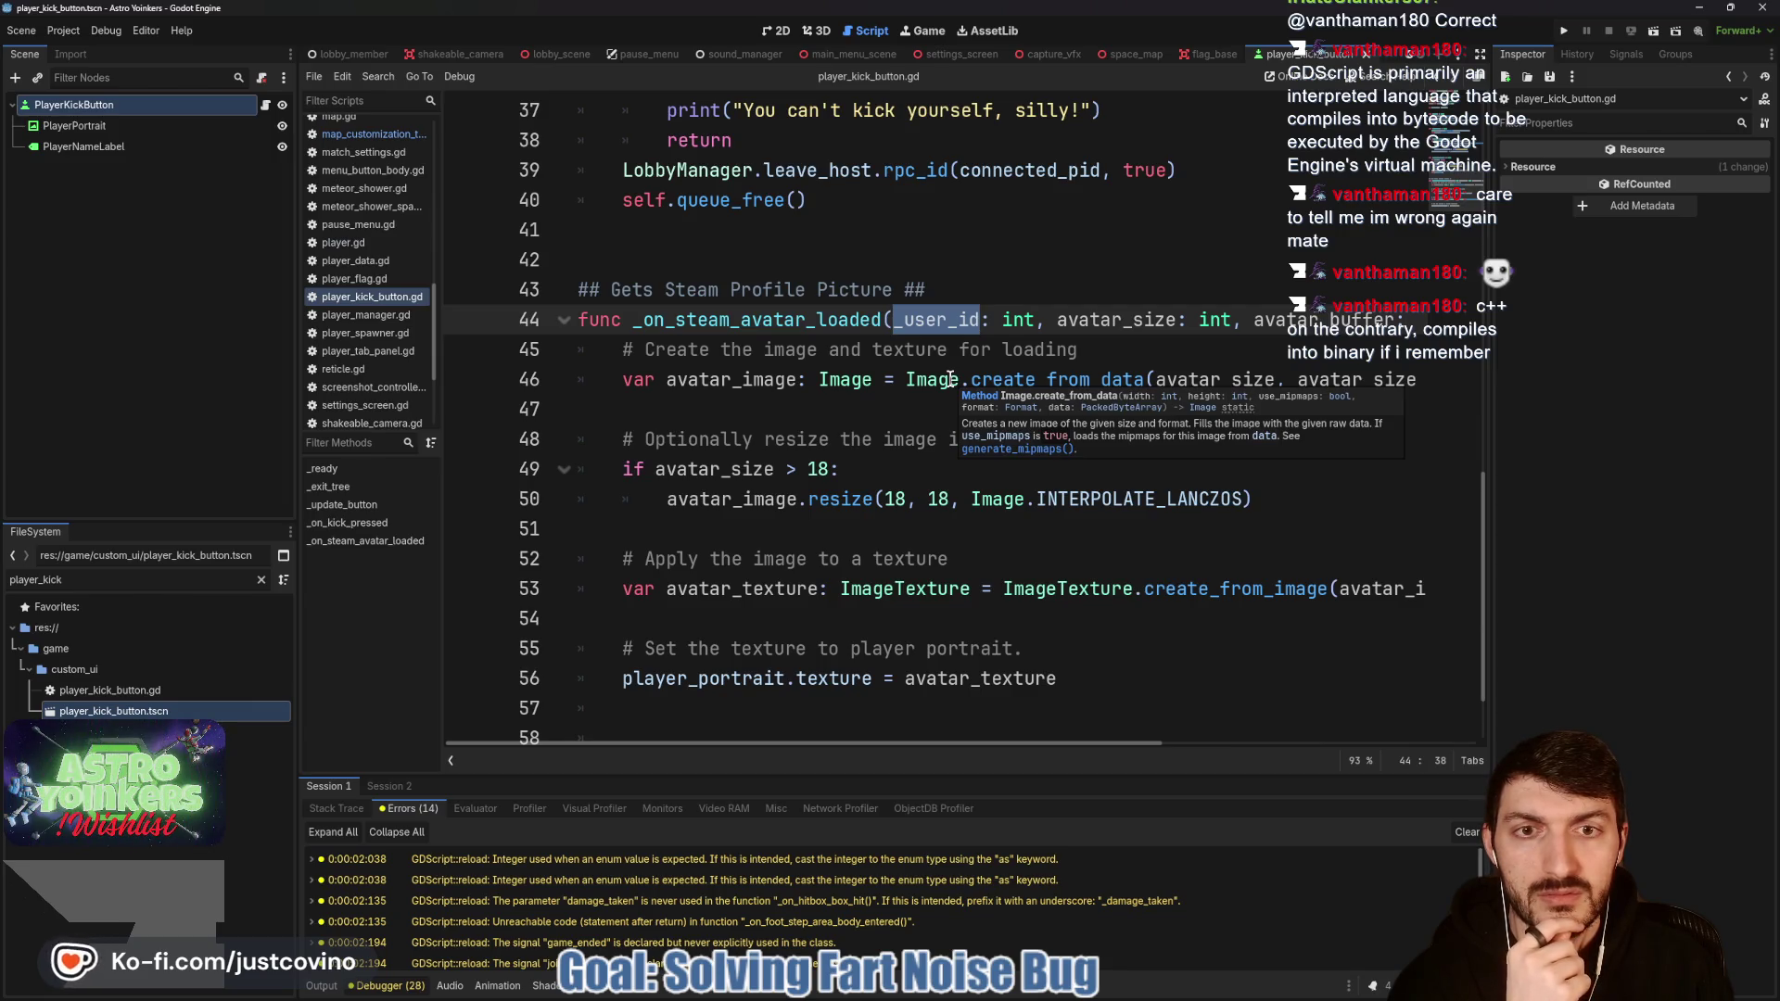
pyautogui.scroll(3, 928, 321)
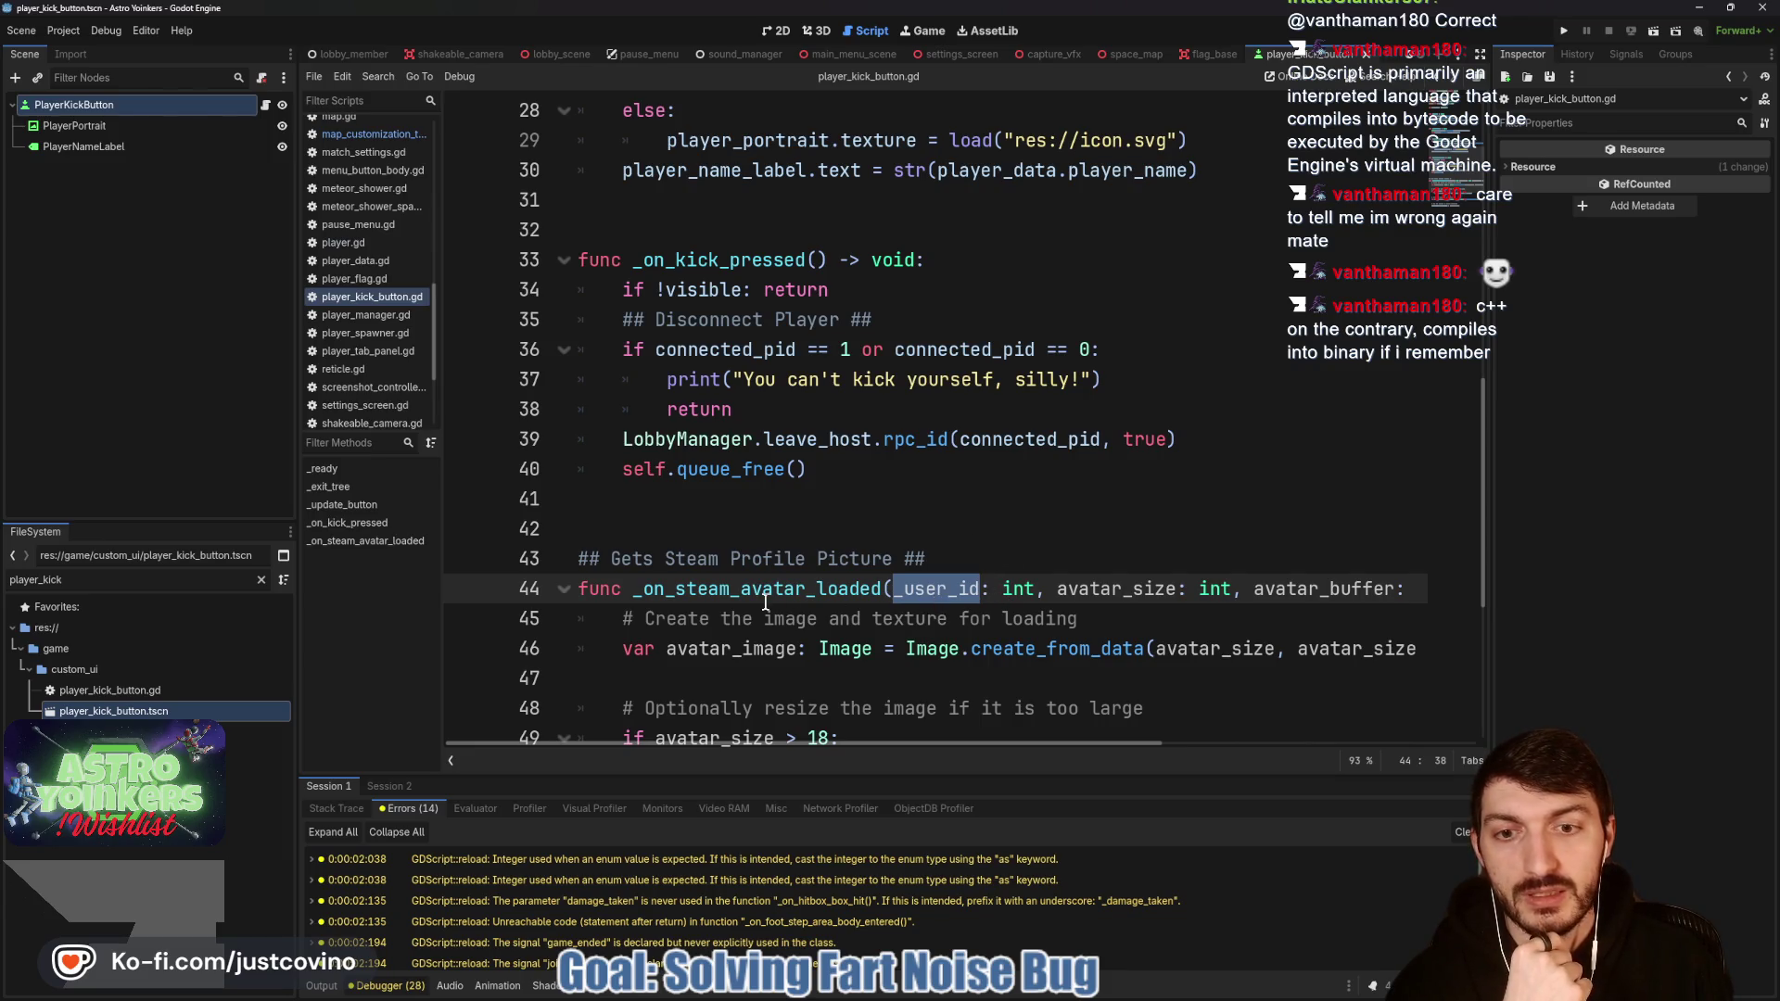
pyautogui.scroll(6, 766, 604)
pyautogui.scroll(-2, 860, 434)
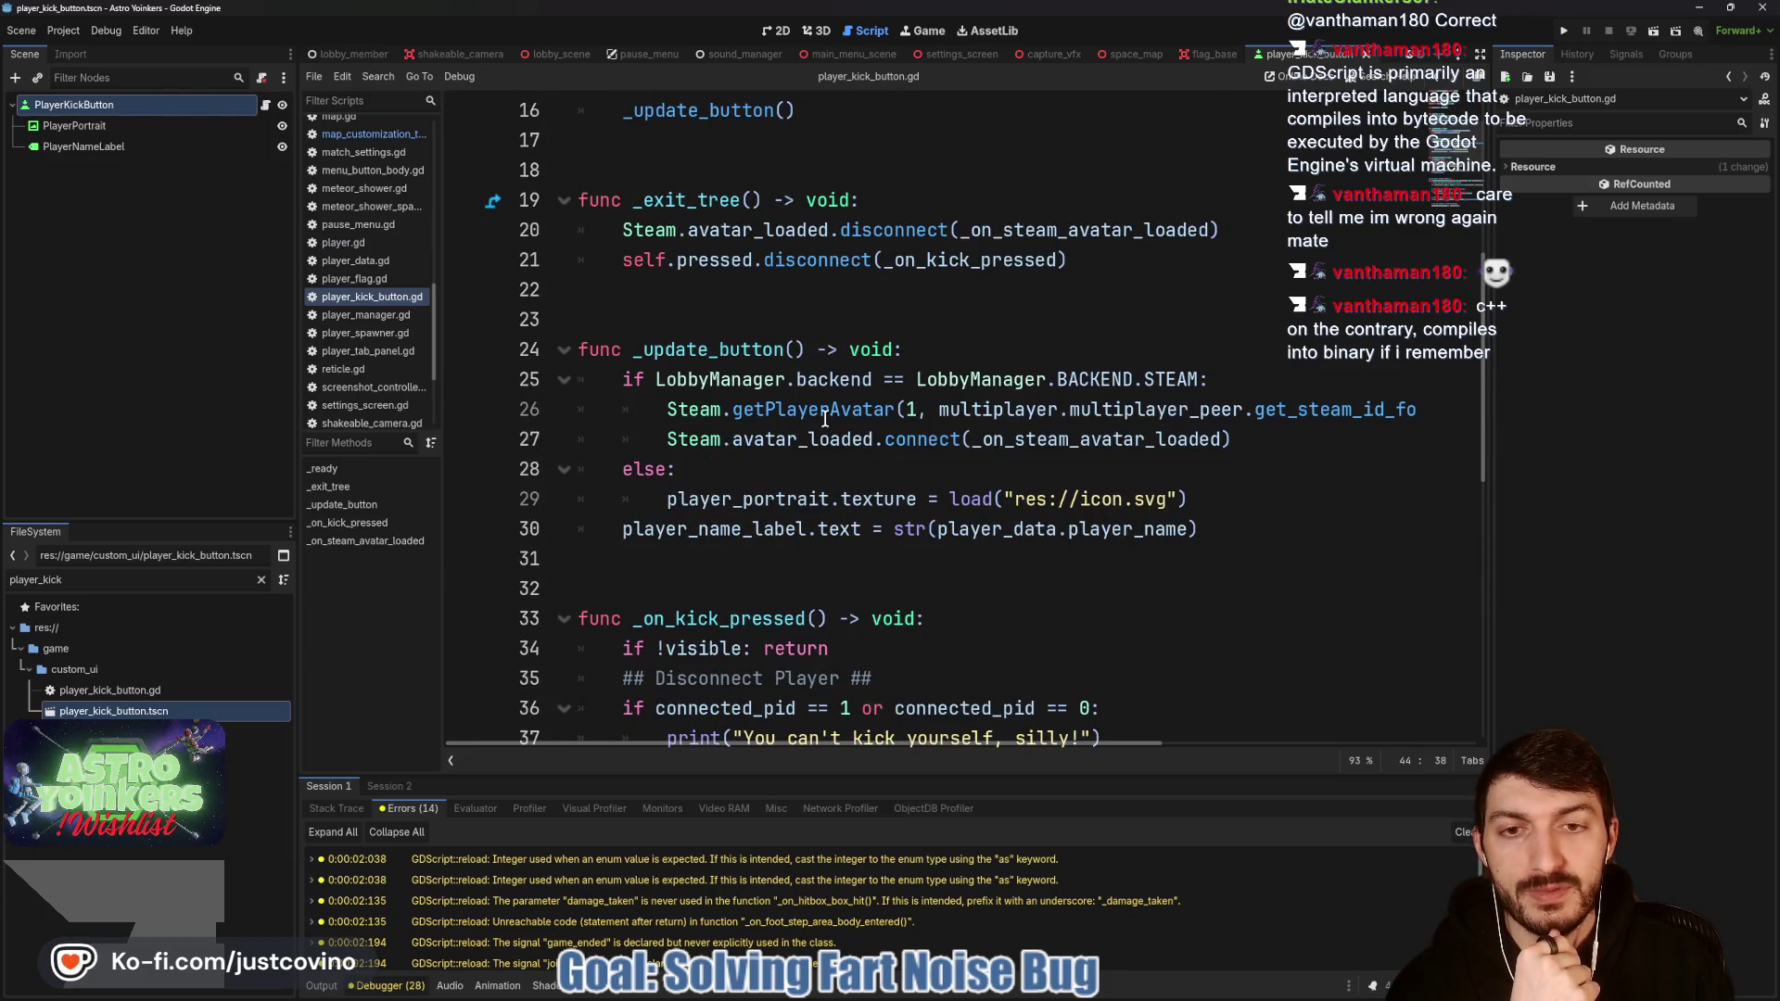
# Select the Steam.avatar_loaded connect line 27 and read the signal's documentation tooltip.
pyautogui.moveTo(655, 438); pyautogui.dragTo(1274, 445)
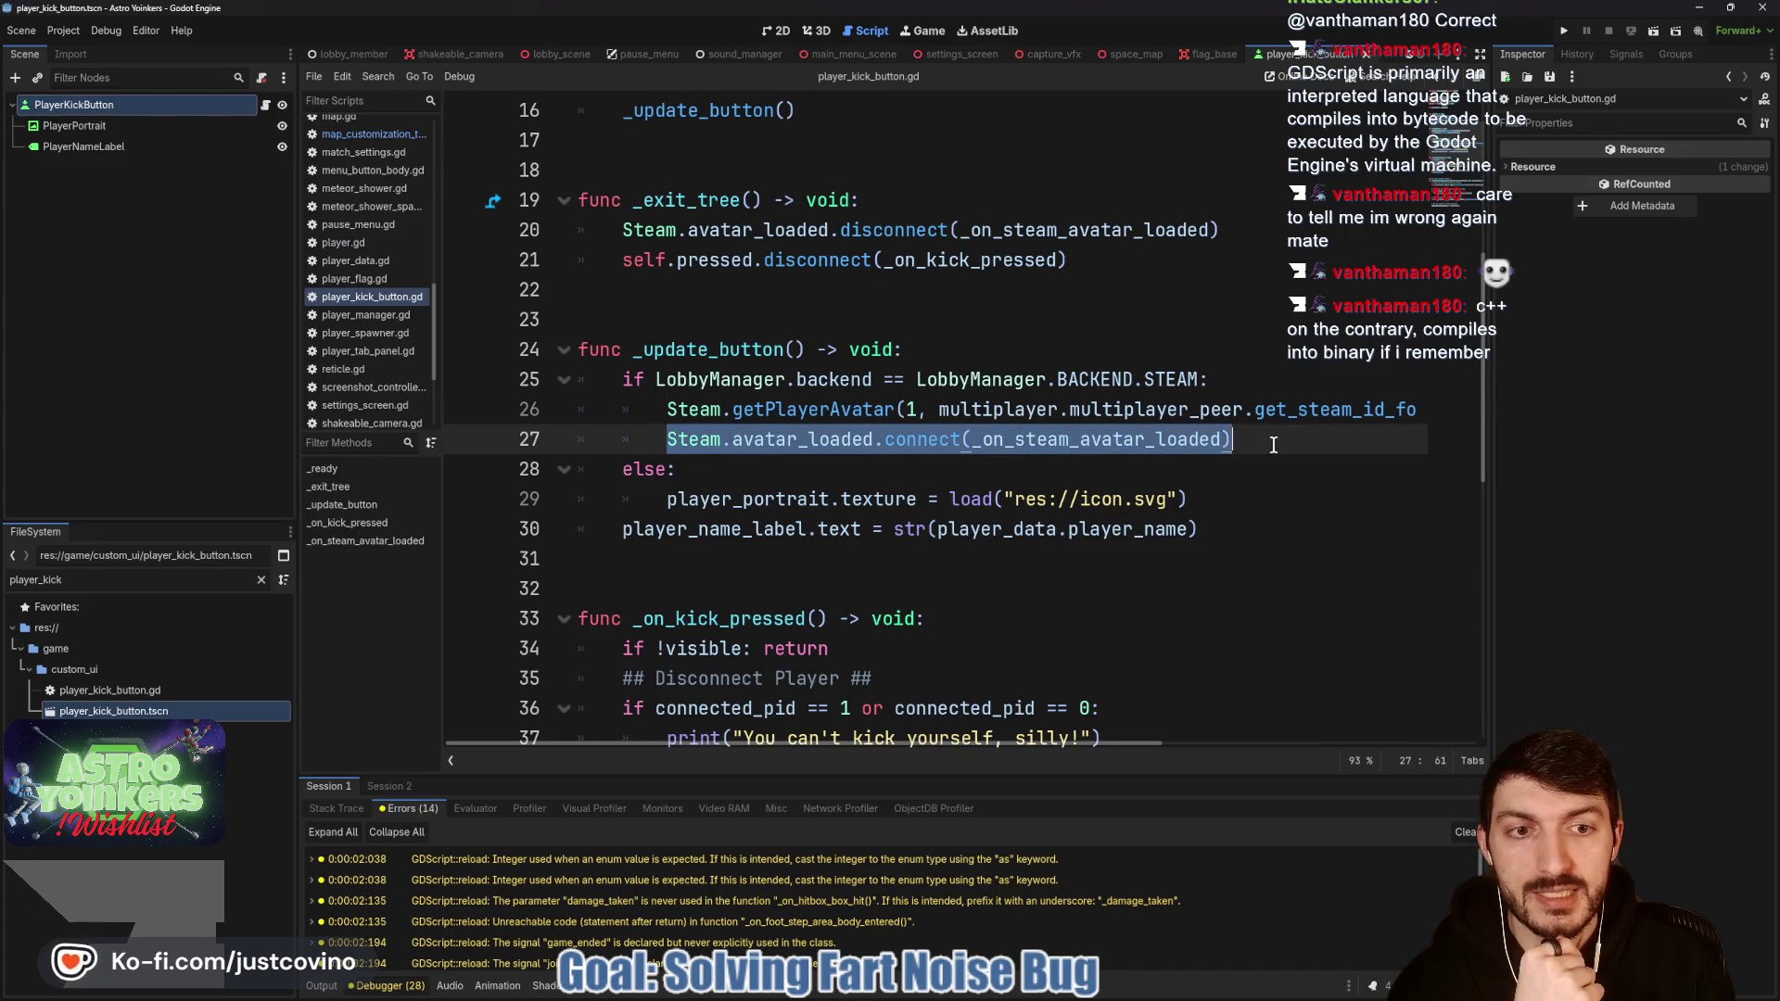
pyautogui.moveTo(810, 444)
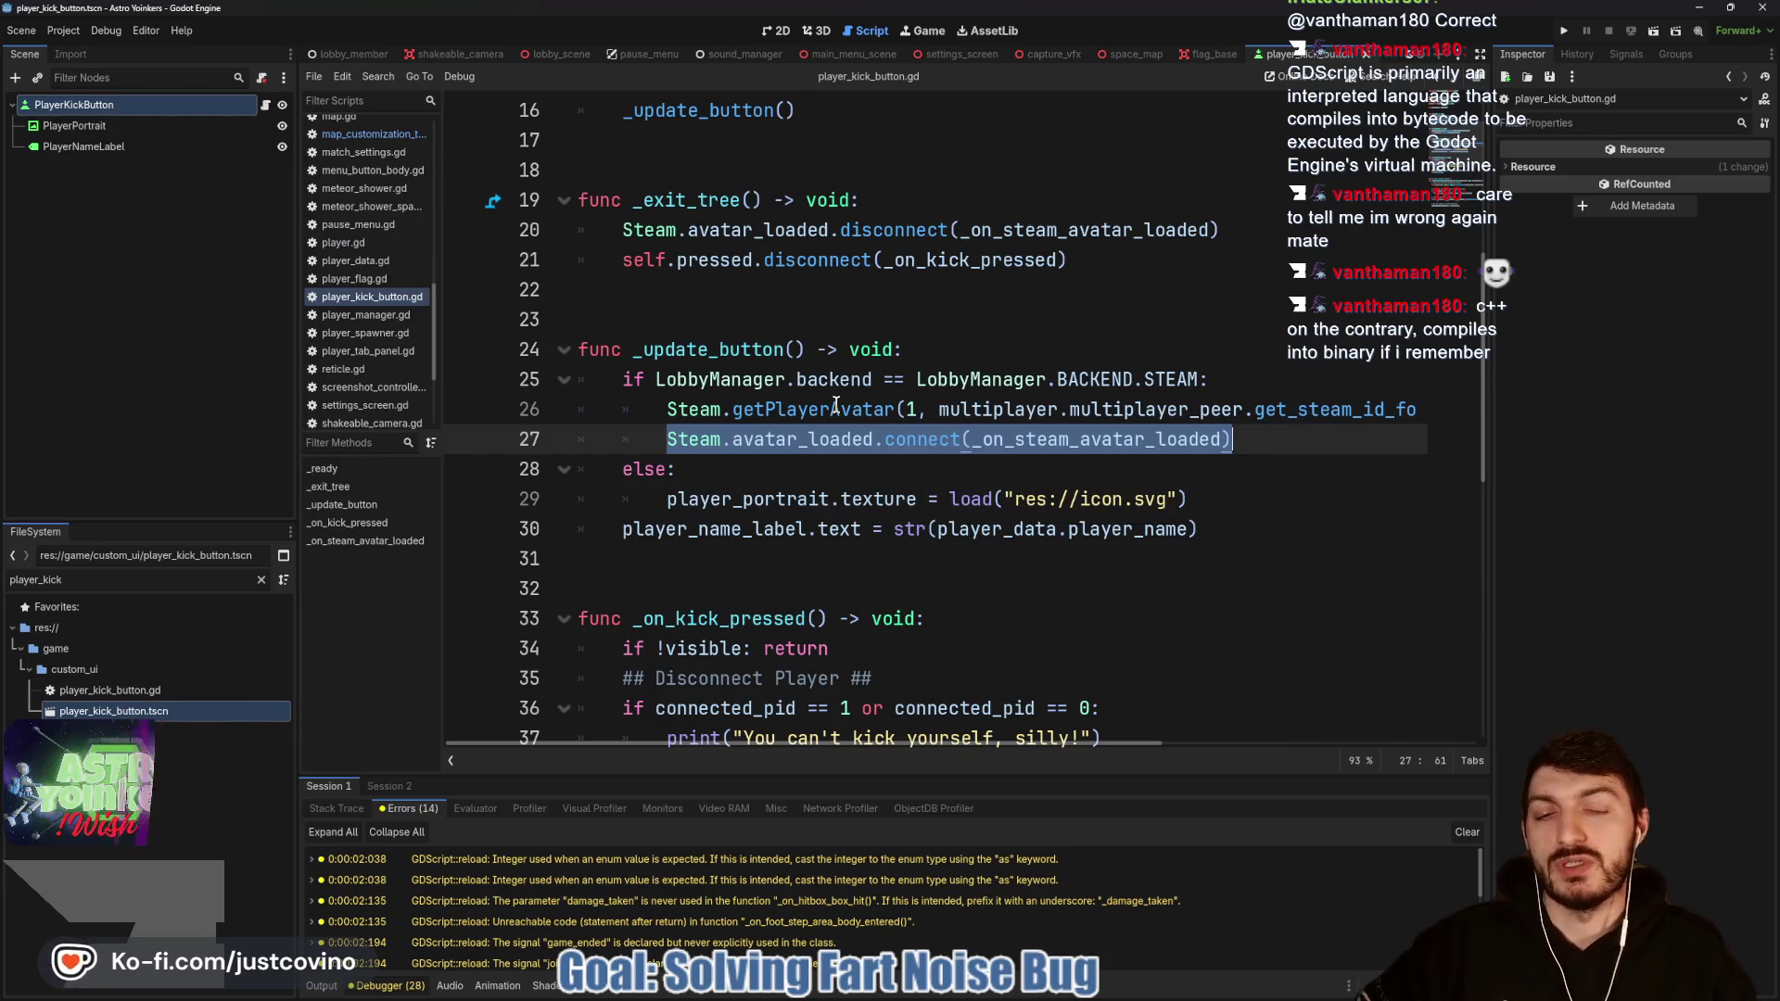
pyautogui.moveTo(836, 406)
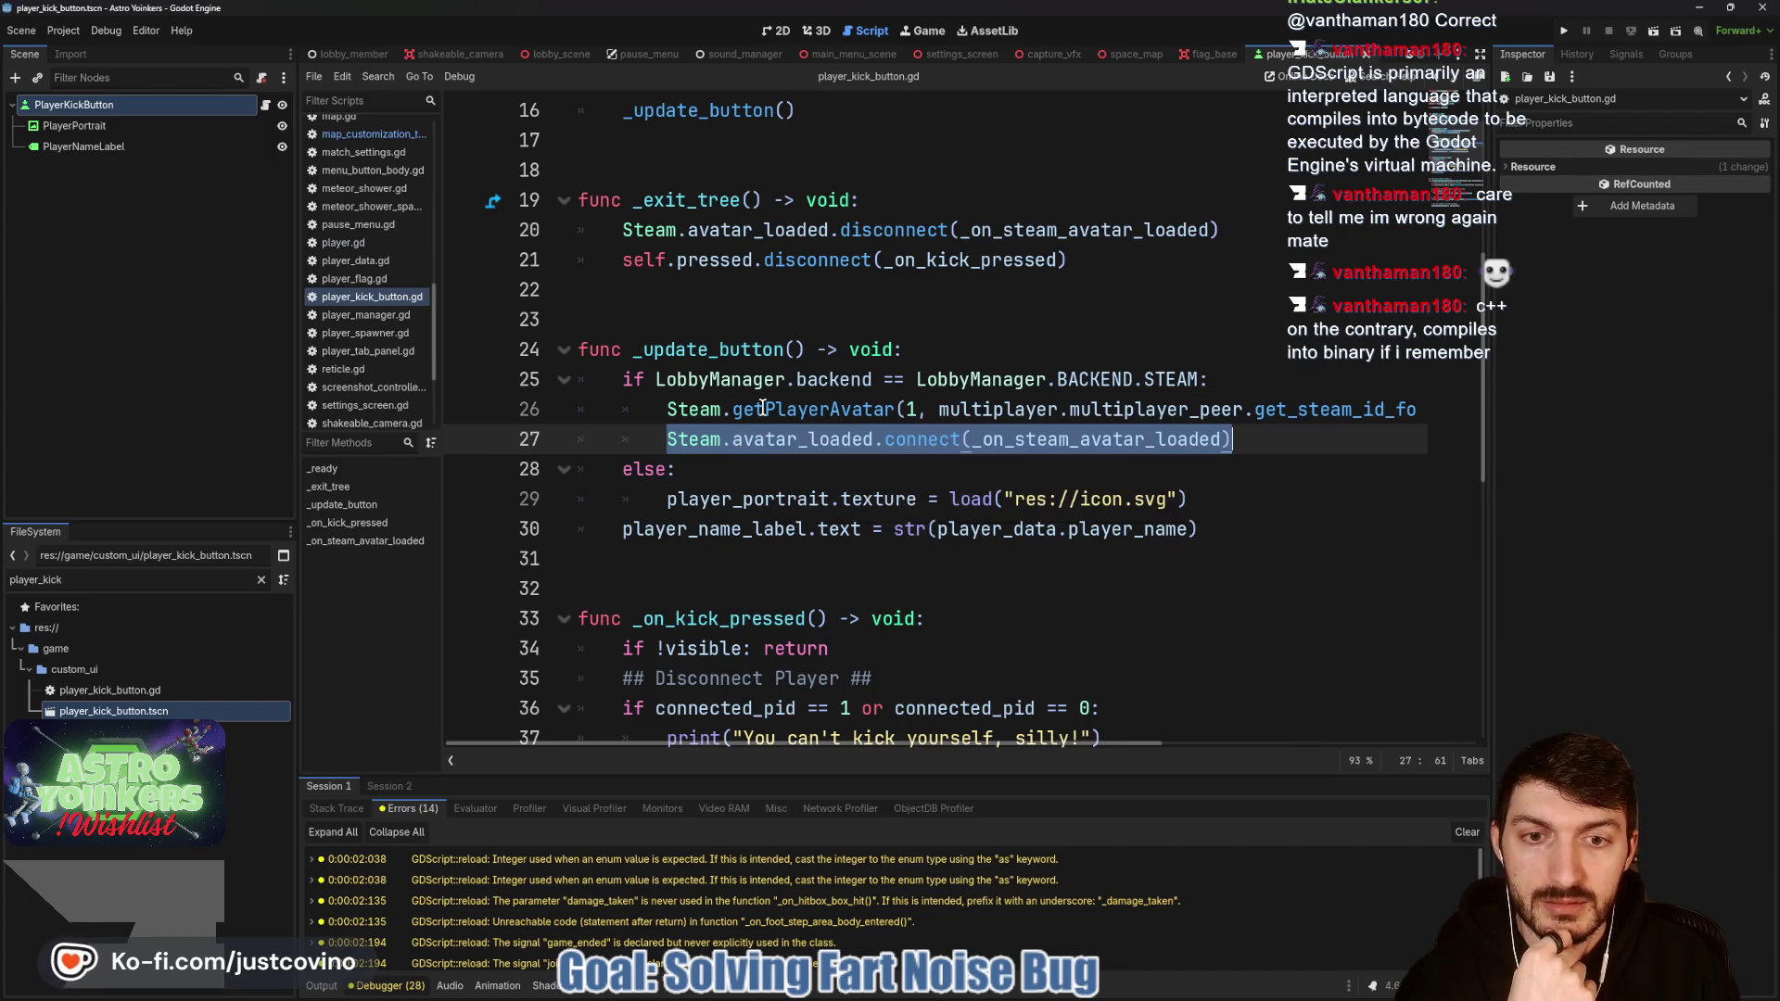
pyautogui.moveTo(762, 408)
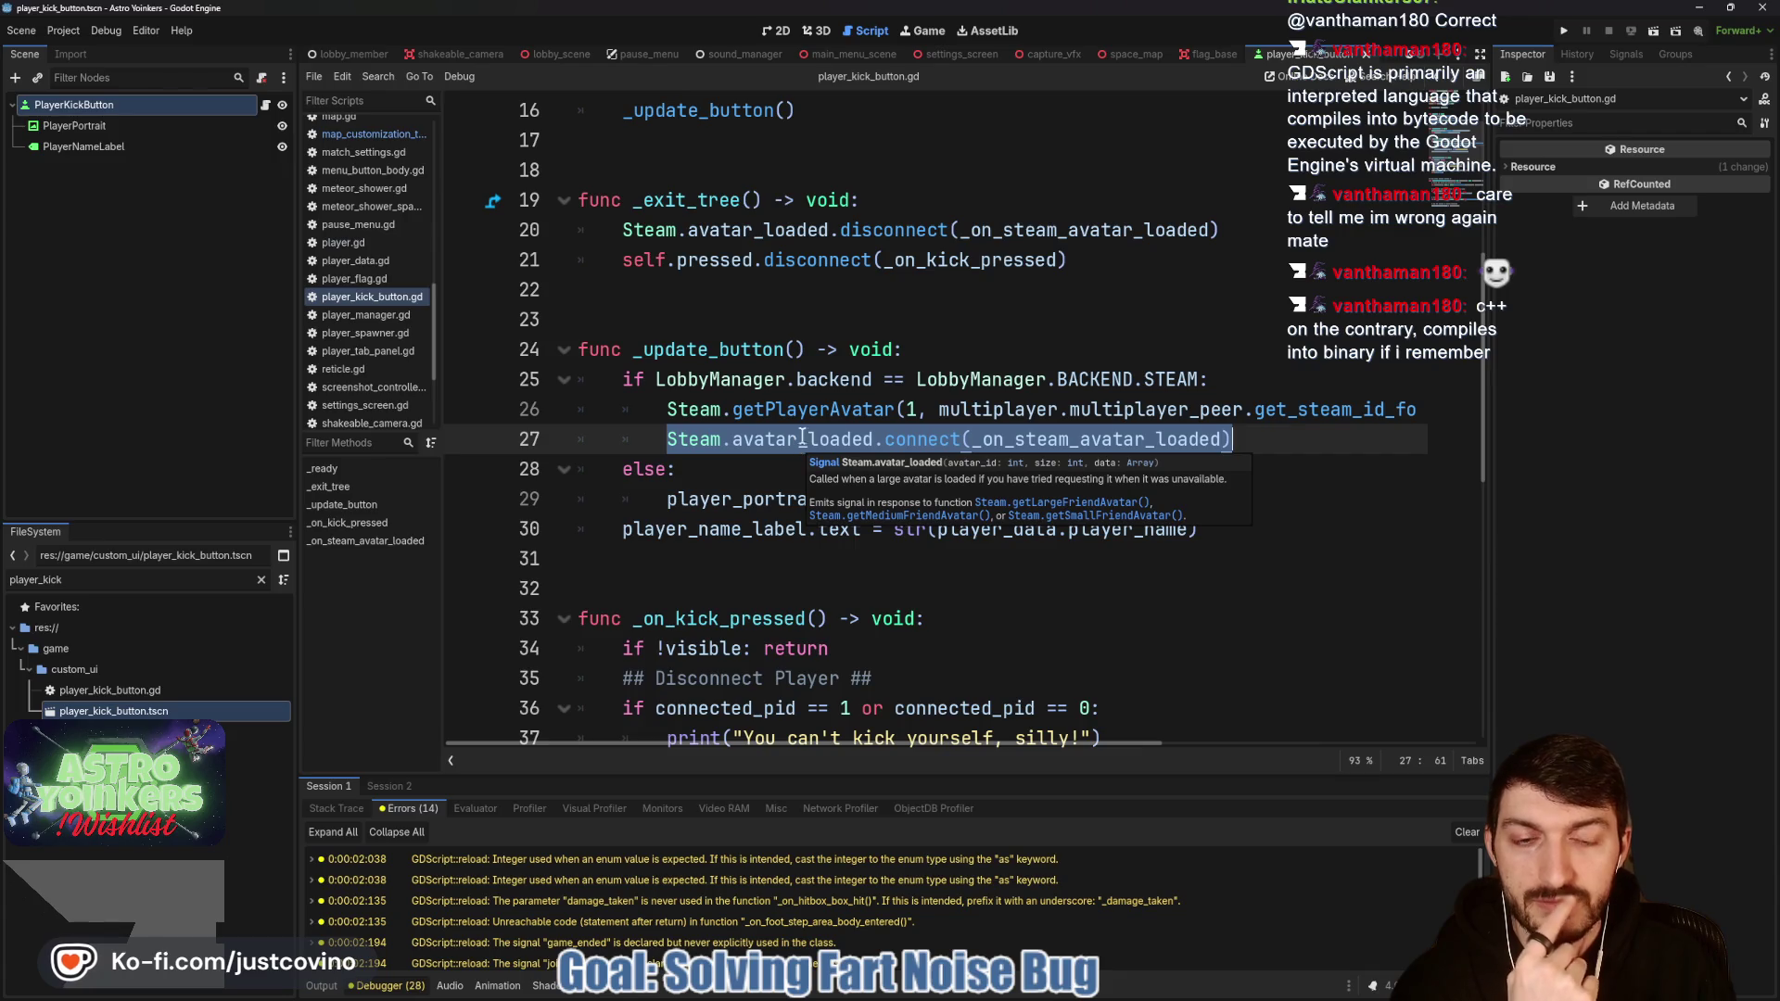
pyautogui.scroll(-7, 803, 461)
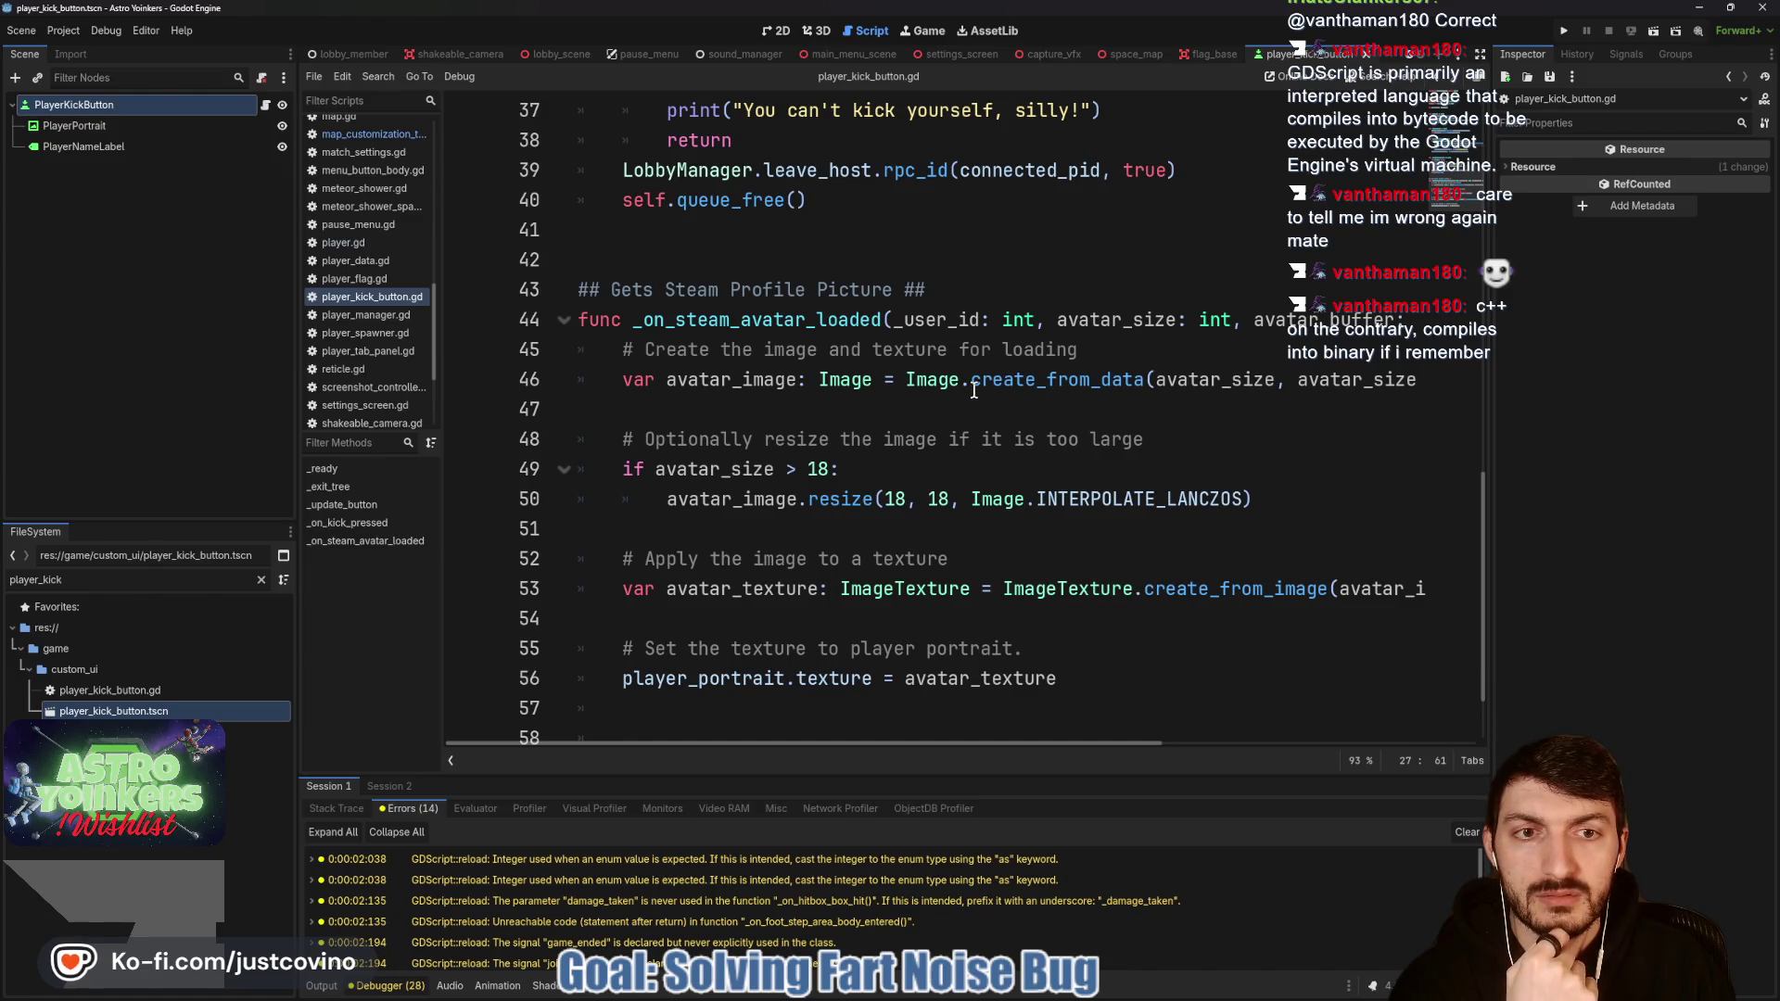
# Examine create_from_data and FORMAT_RGBA8 in _on_steam_avatar_loaded across the long lines.
pyautogui.moveTo(1013, 381)
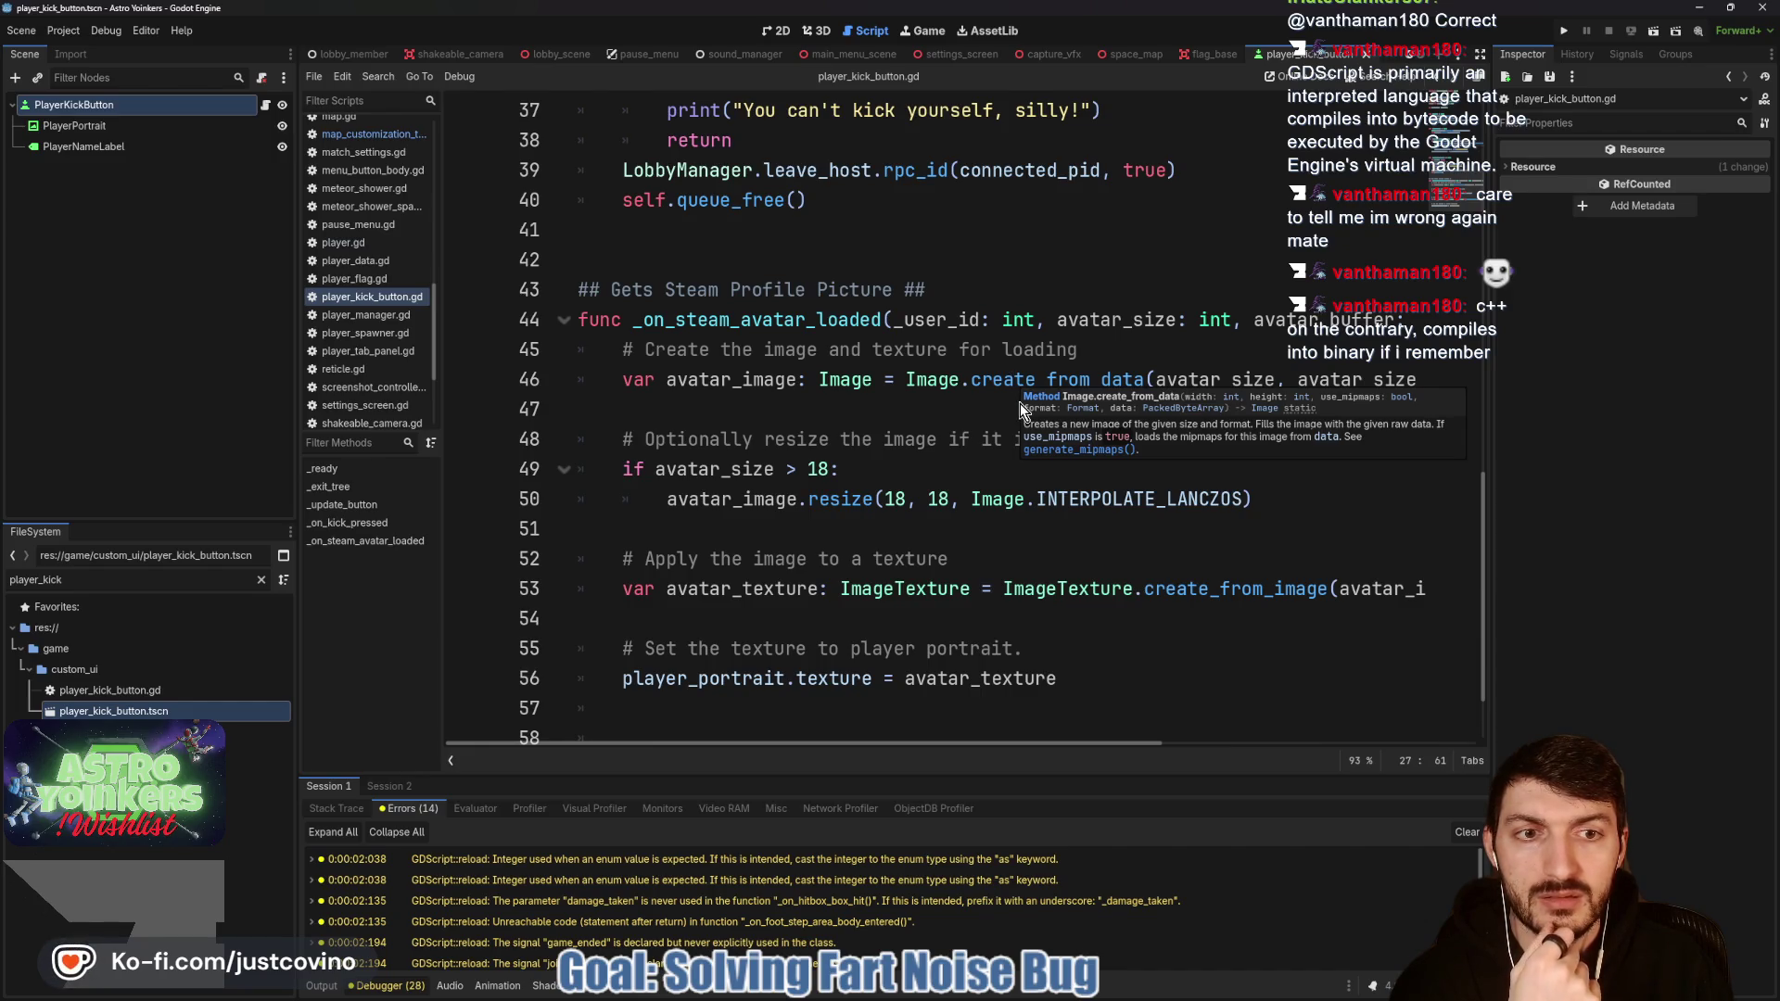
pyautogui.hscroll(5, 1406, 381)
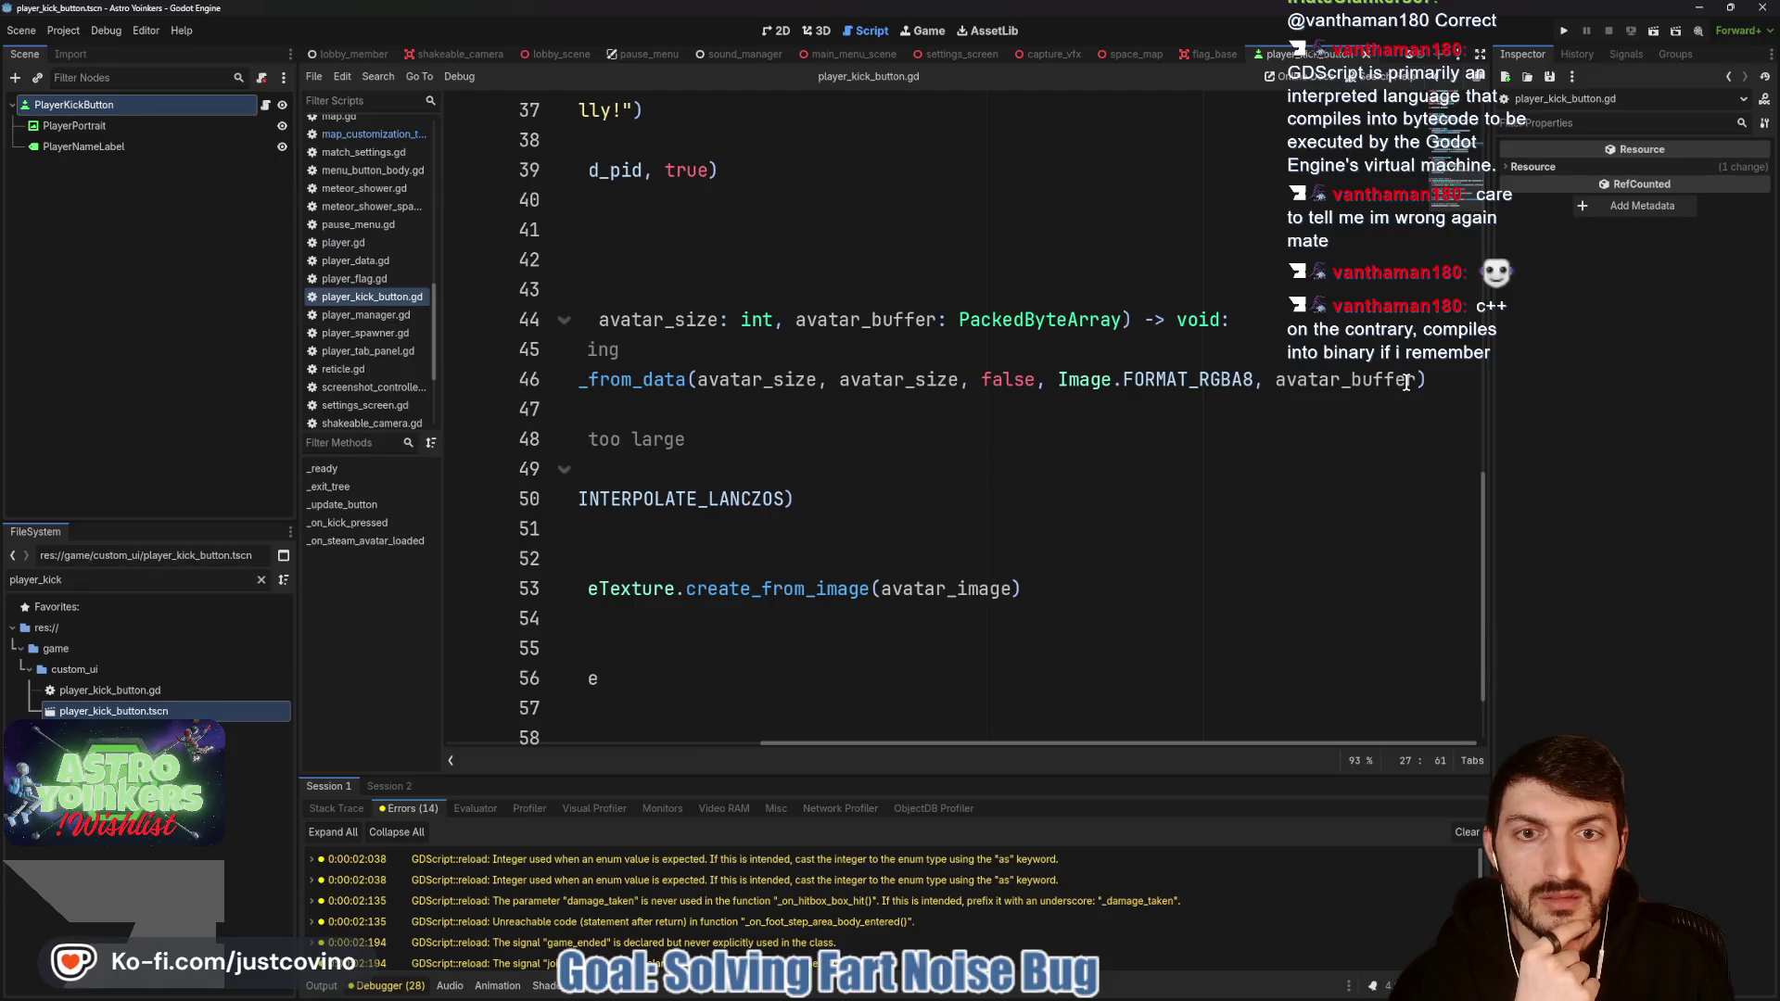
pyautogui.hscroll(-3, 1075, 385)
pyautogui.moveTo(851, 378)
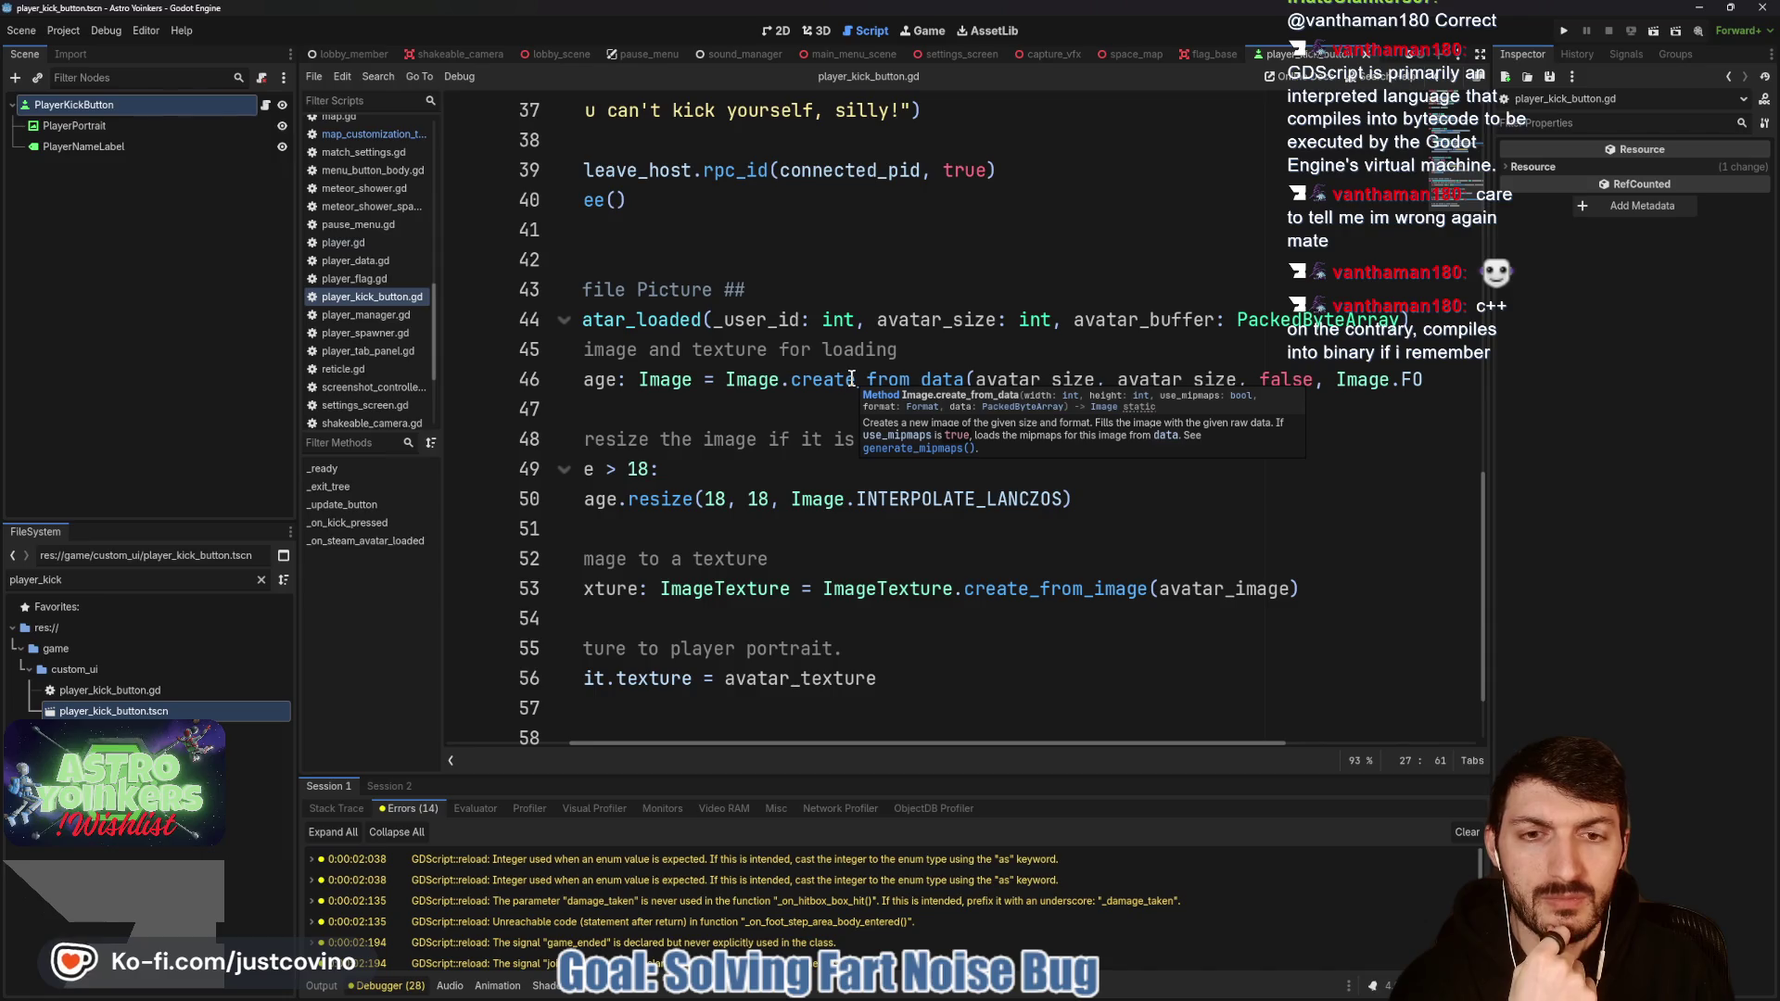
pyautogui.hscroll(2, 1067, 374)
pyautogui.hscroll(2, 1067, 374)
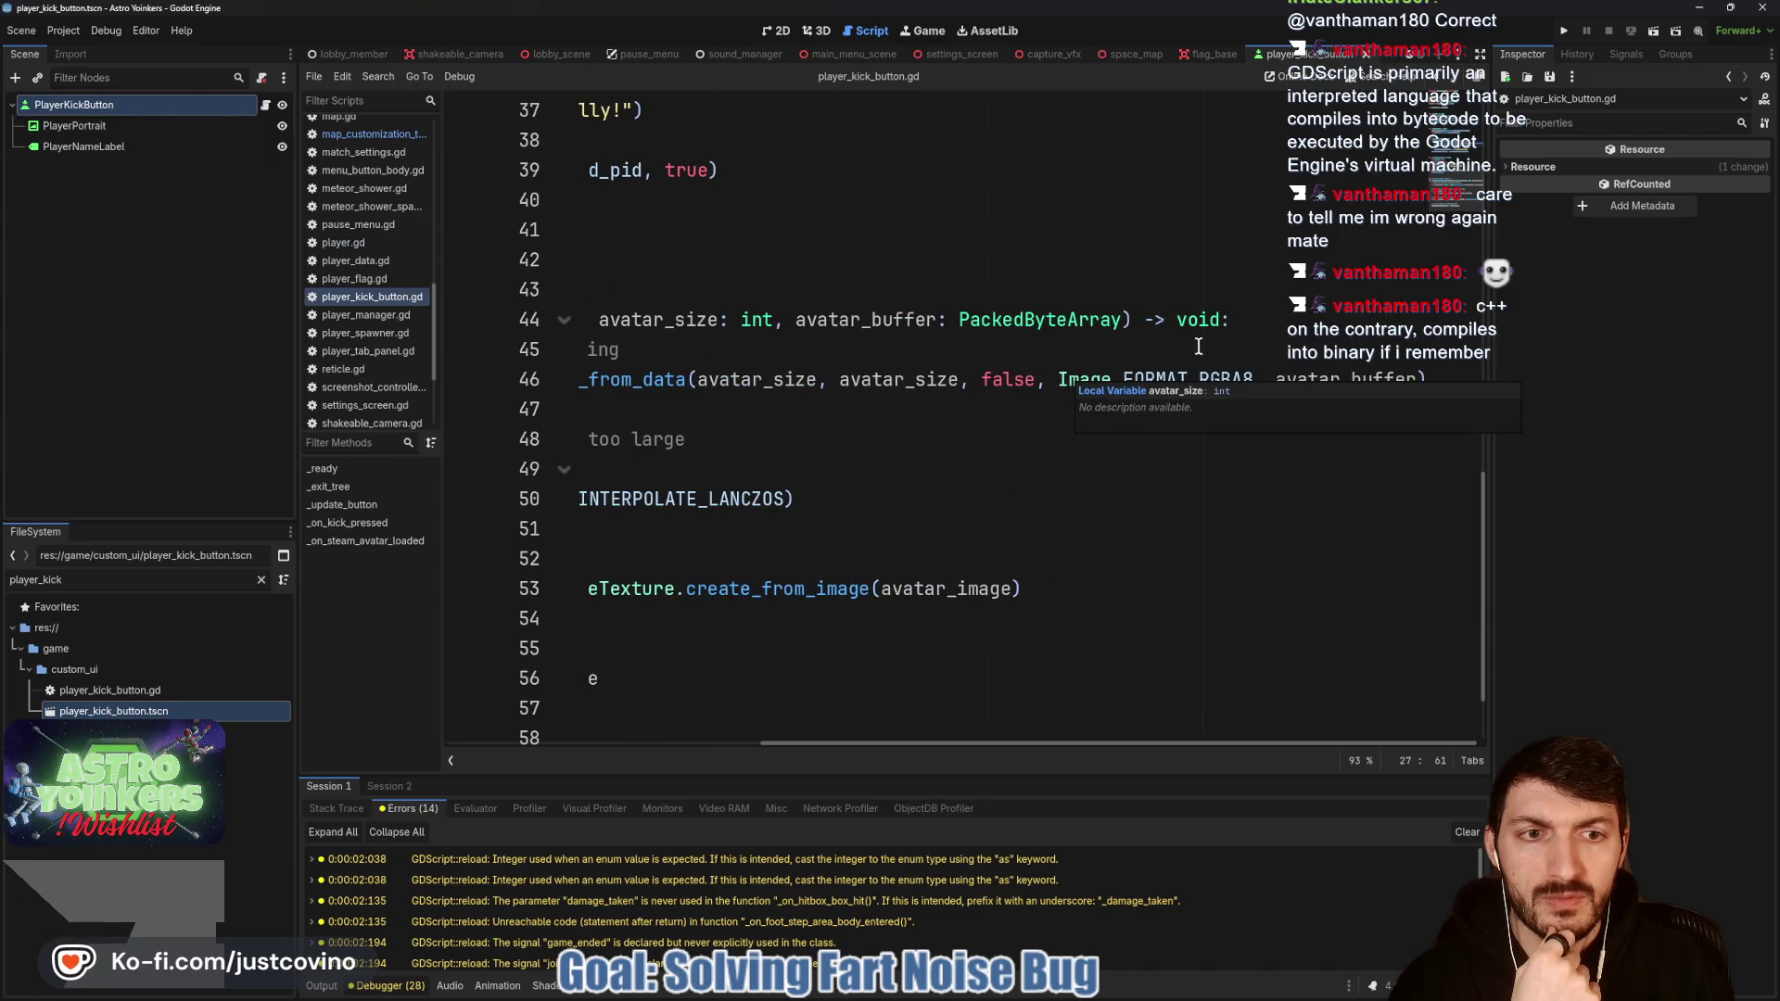
pyautogui.moveTo(1140, 383)
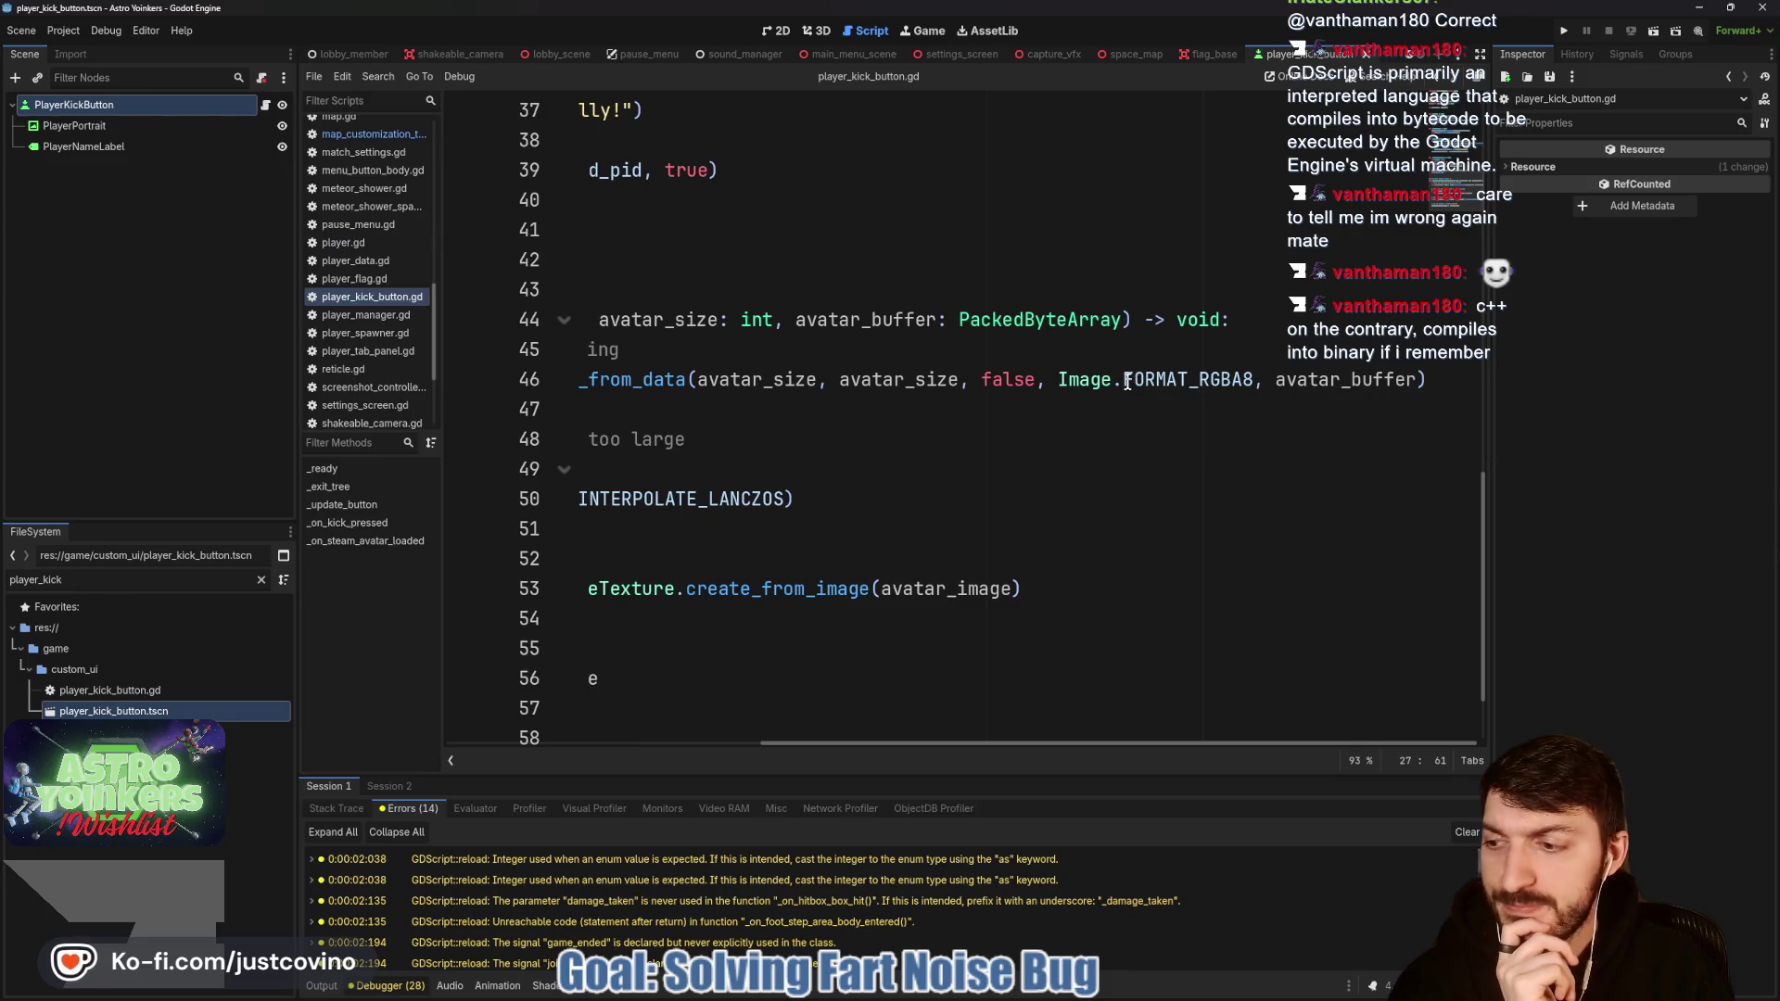
pyautogui.hscroll(-5, 1131, 382)
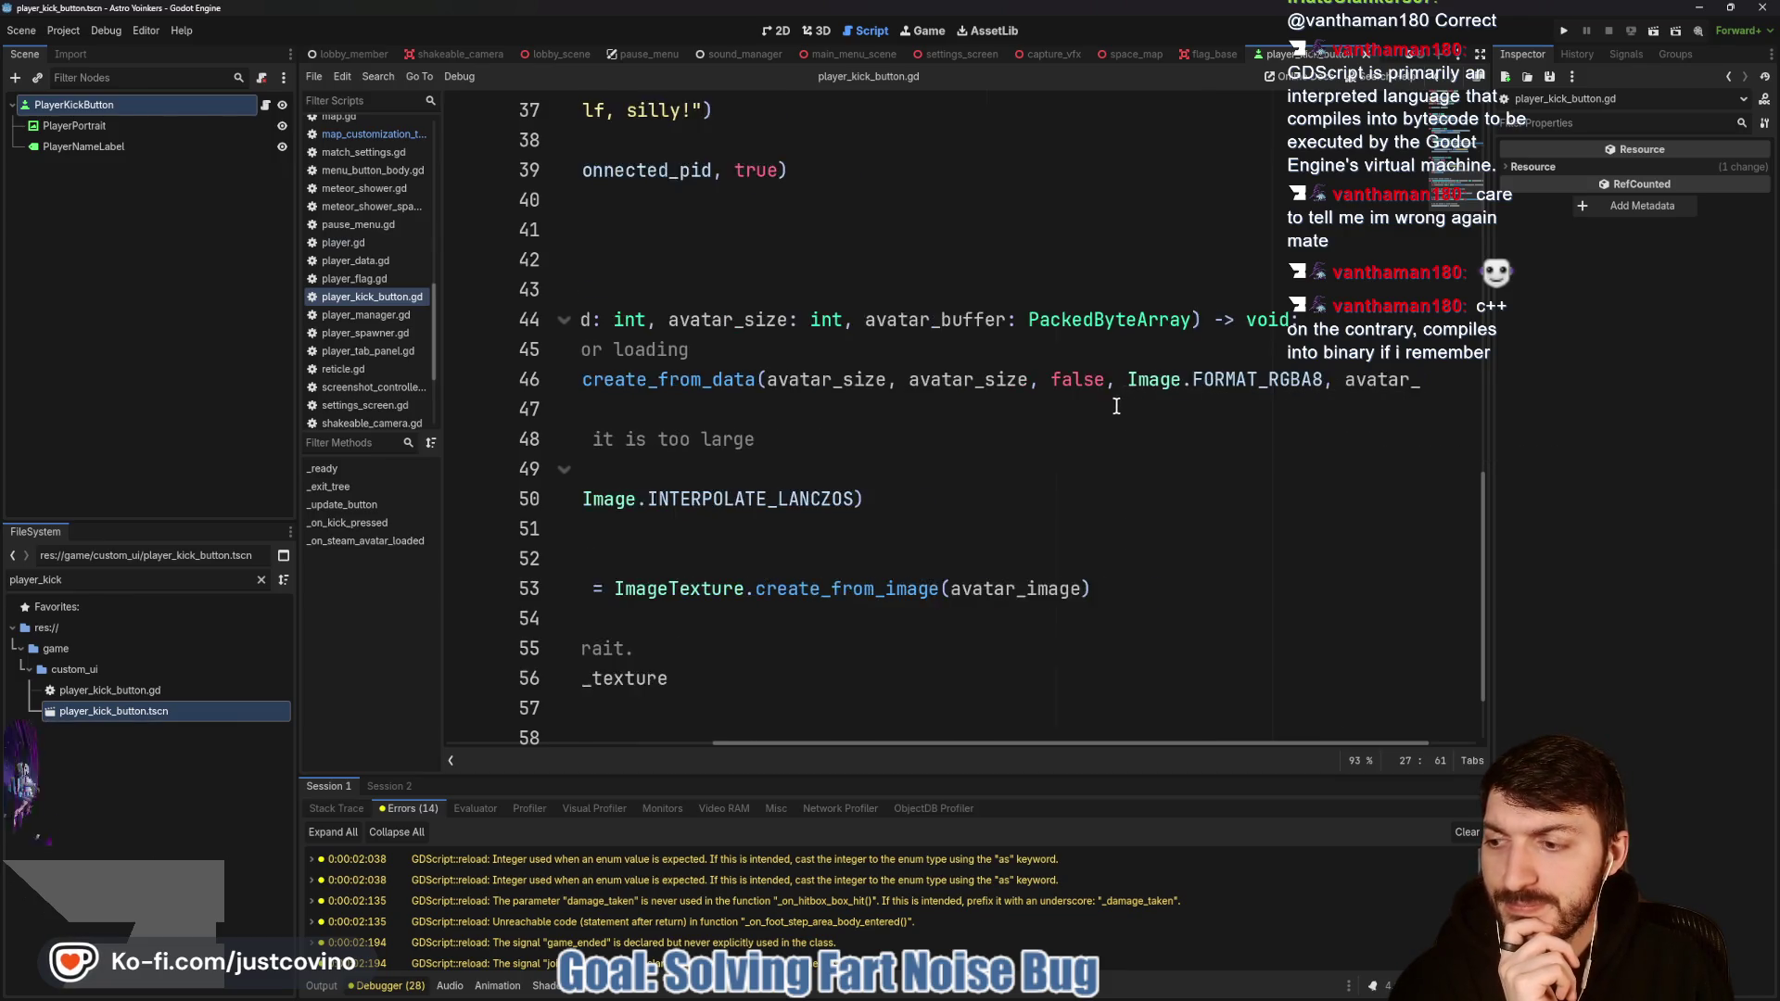
# Select the resize comment on line 48, then bring up Edge with a blank new tab.
pyautogui.click(742, 411)
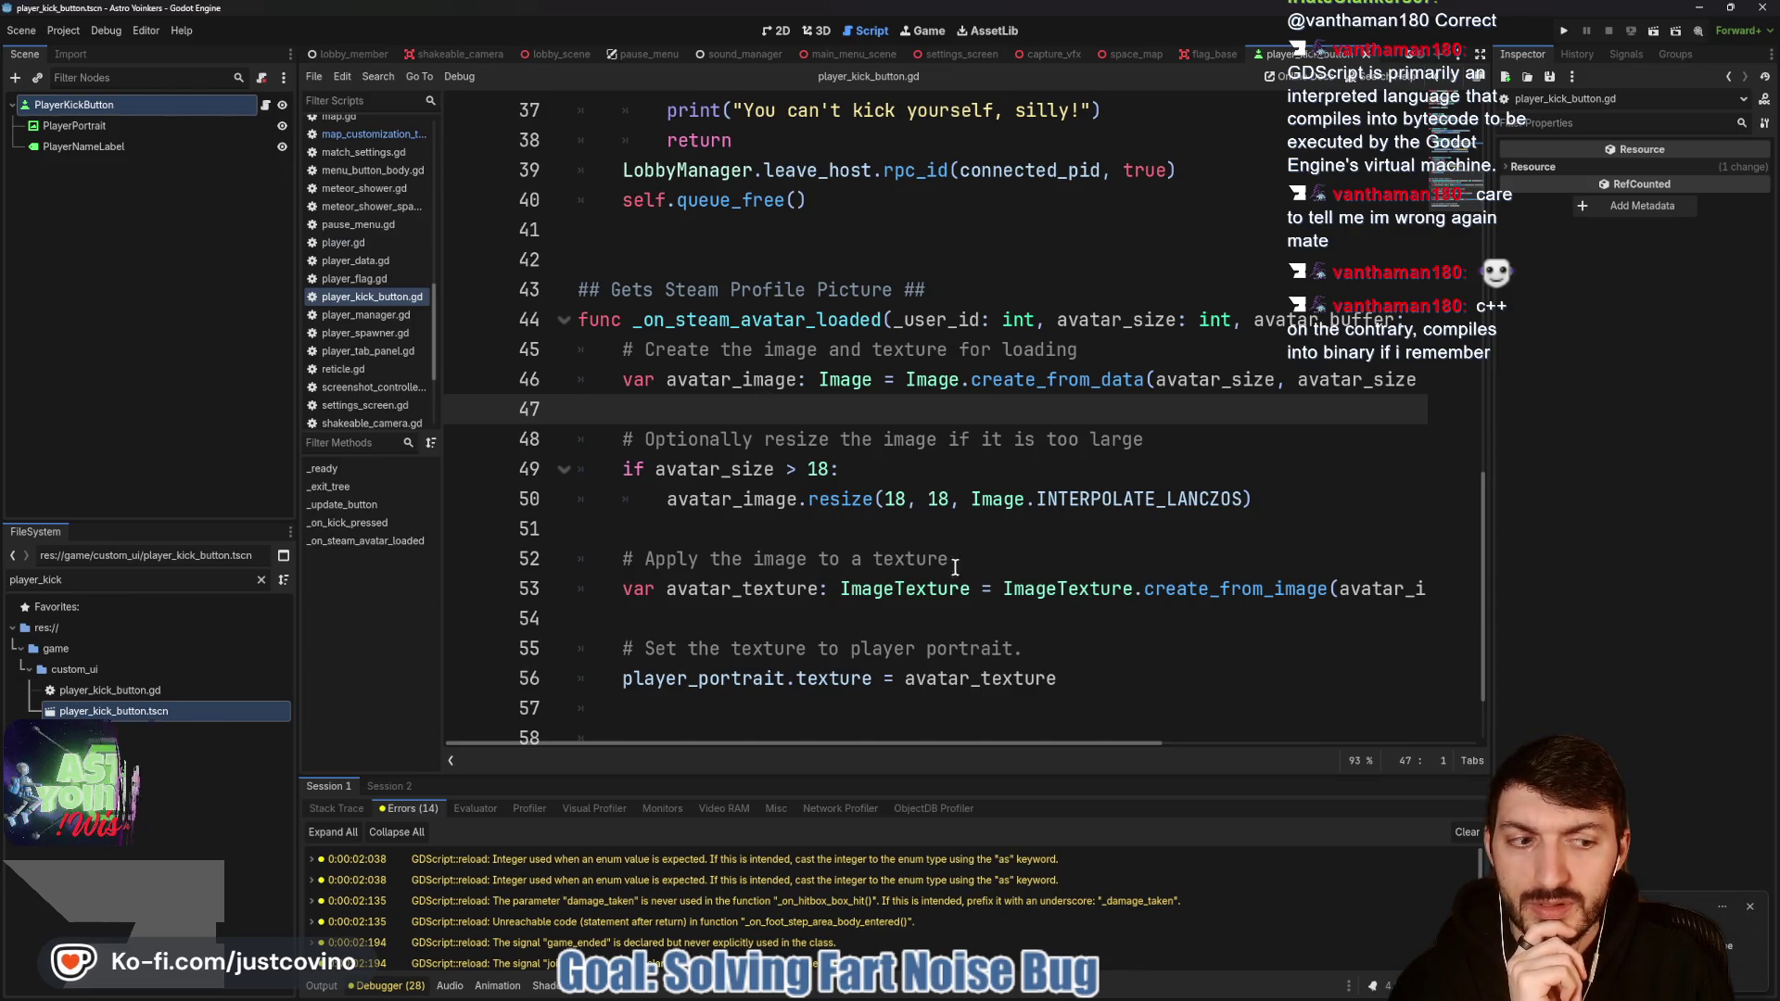
pyautogui.click(1750, 910)
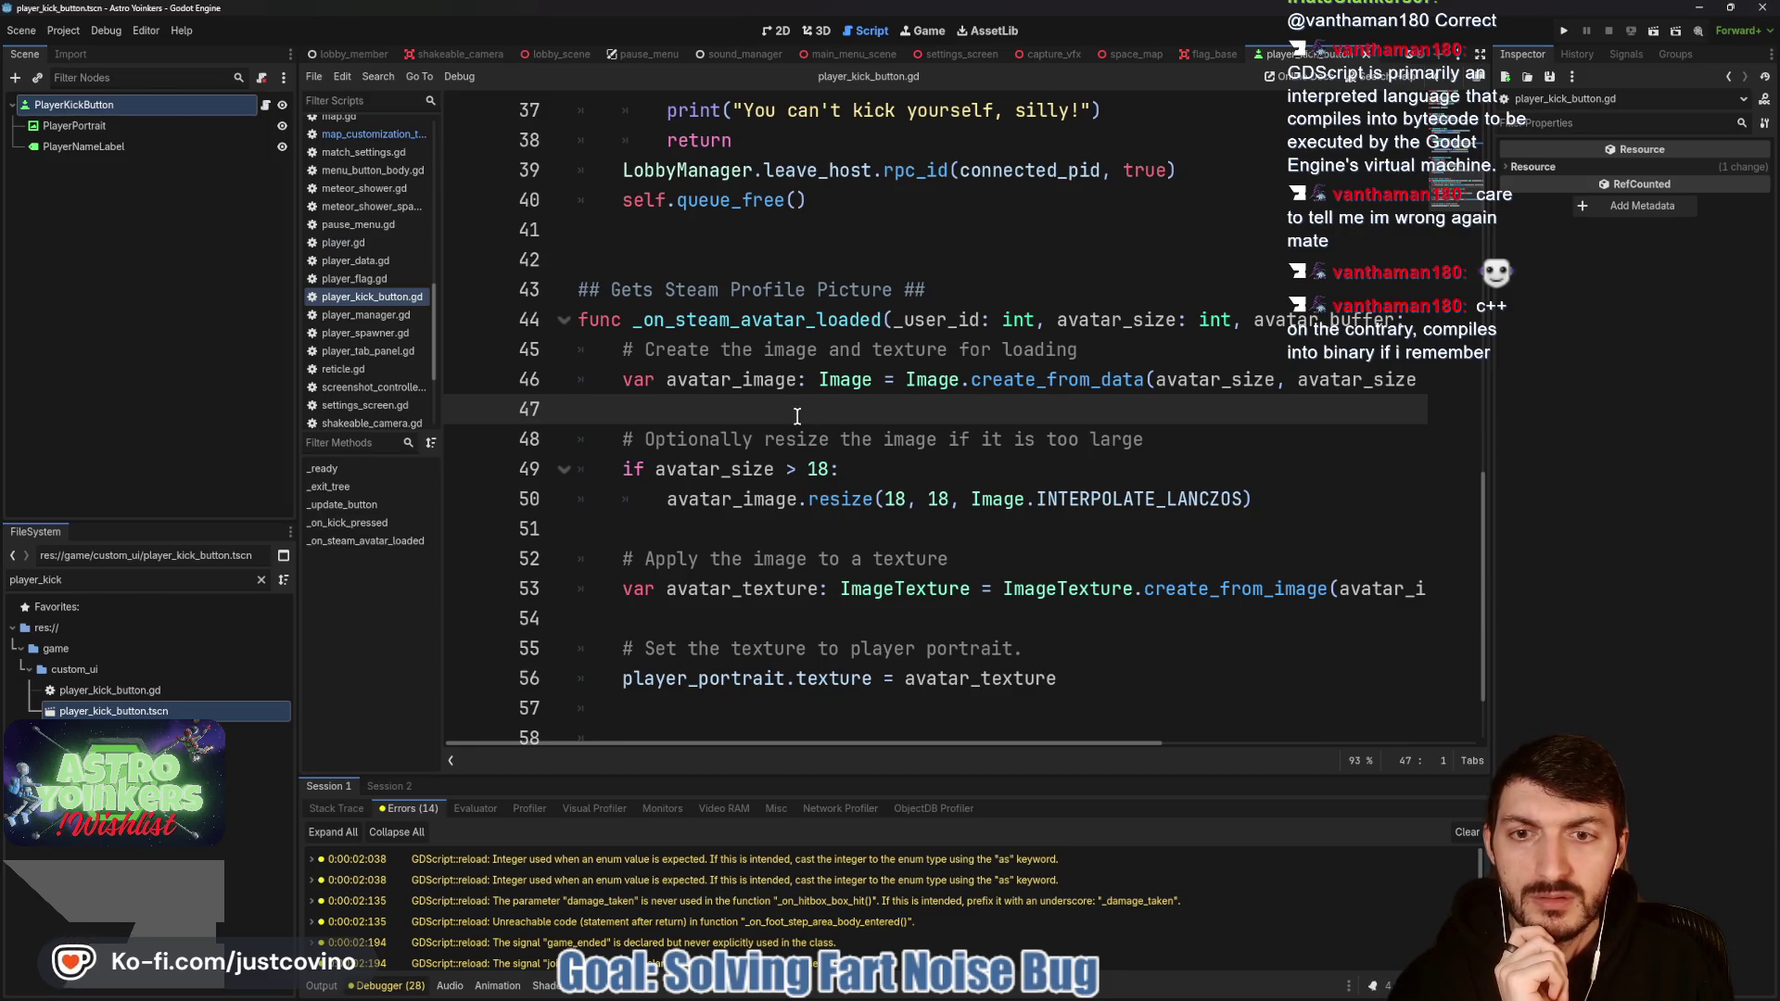
pyautogui.moveTo(1185, 441); pyautogui.dragTo(560, 443)
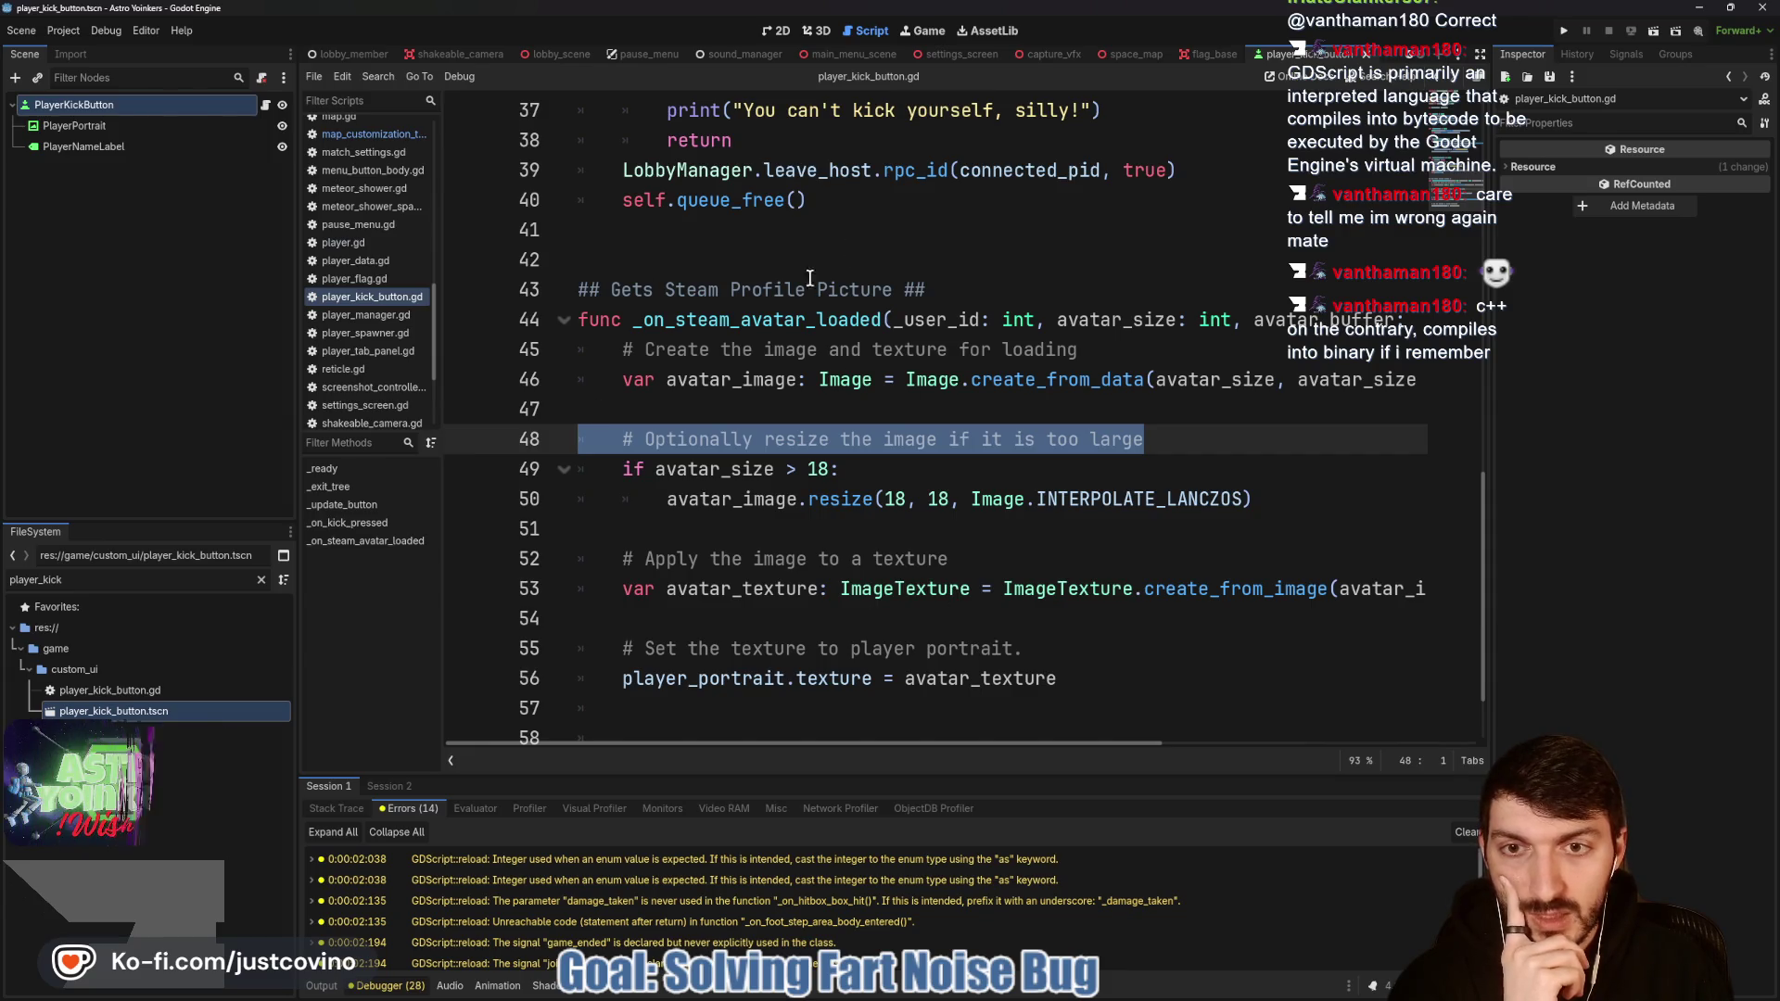
pyautogui.click(967, 997)
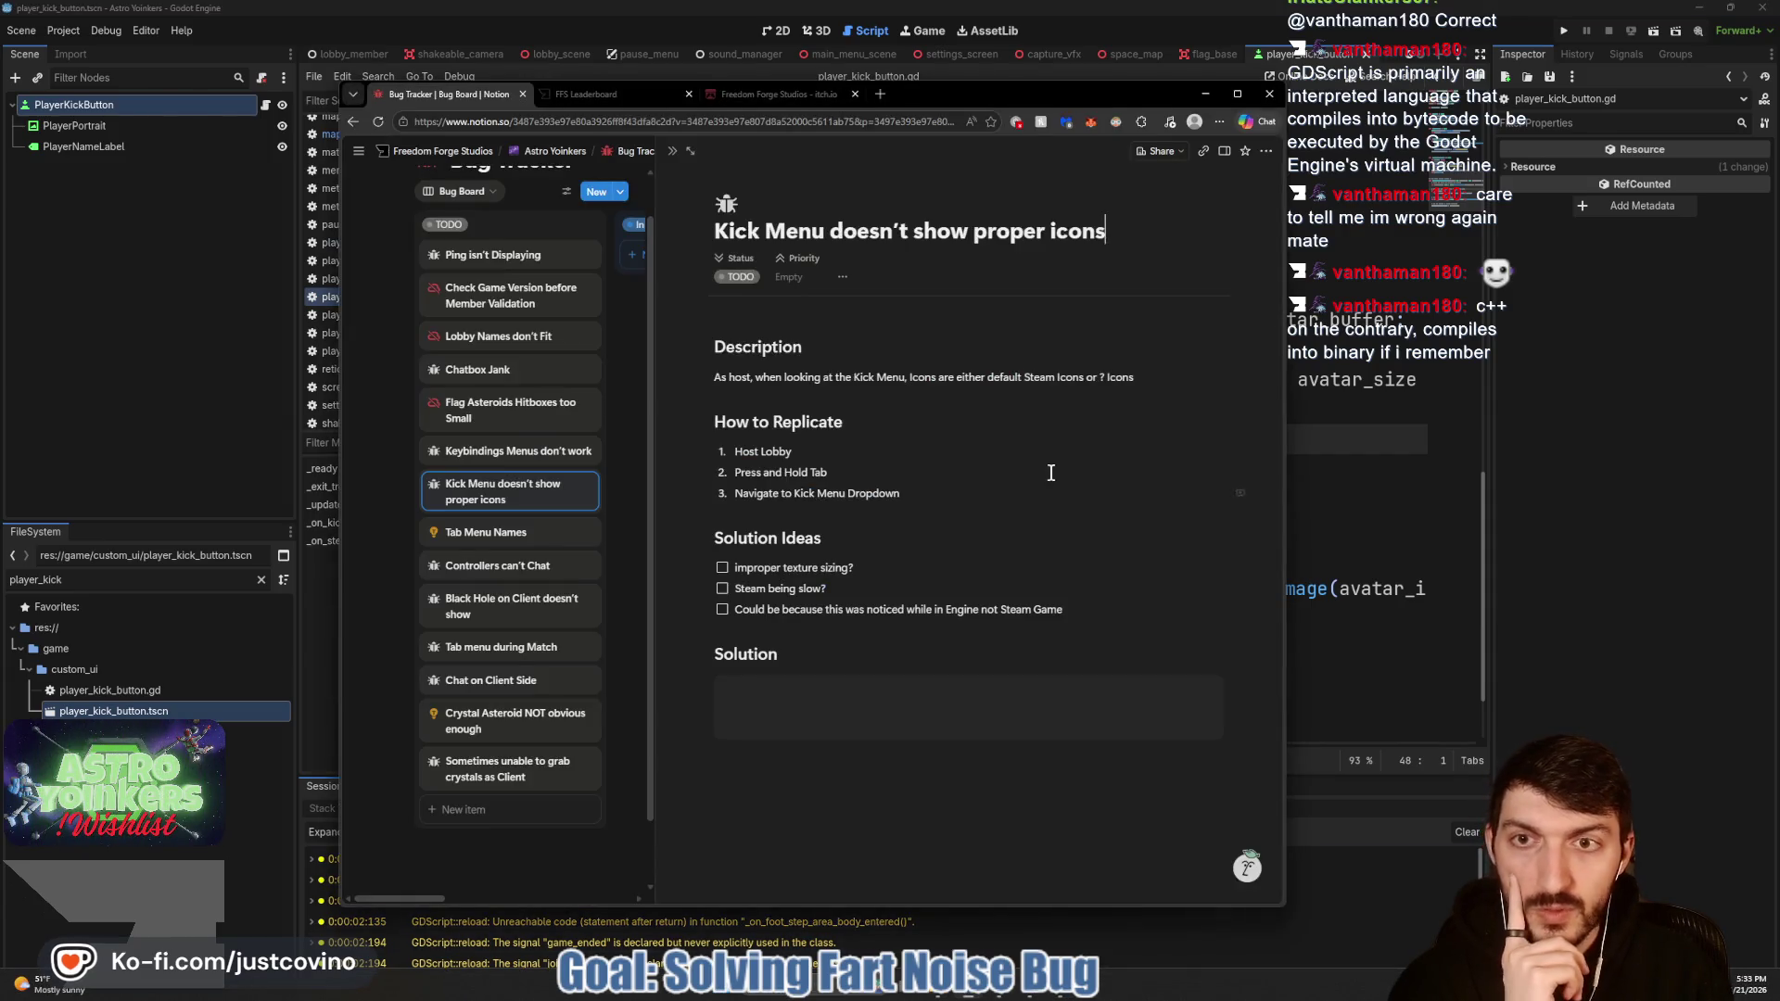
pyautogui.click(879, 94)
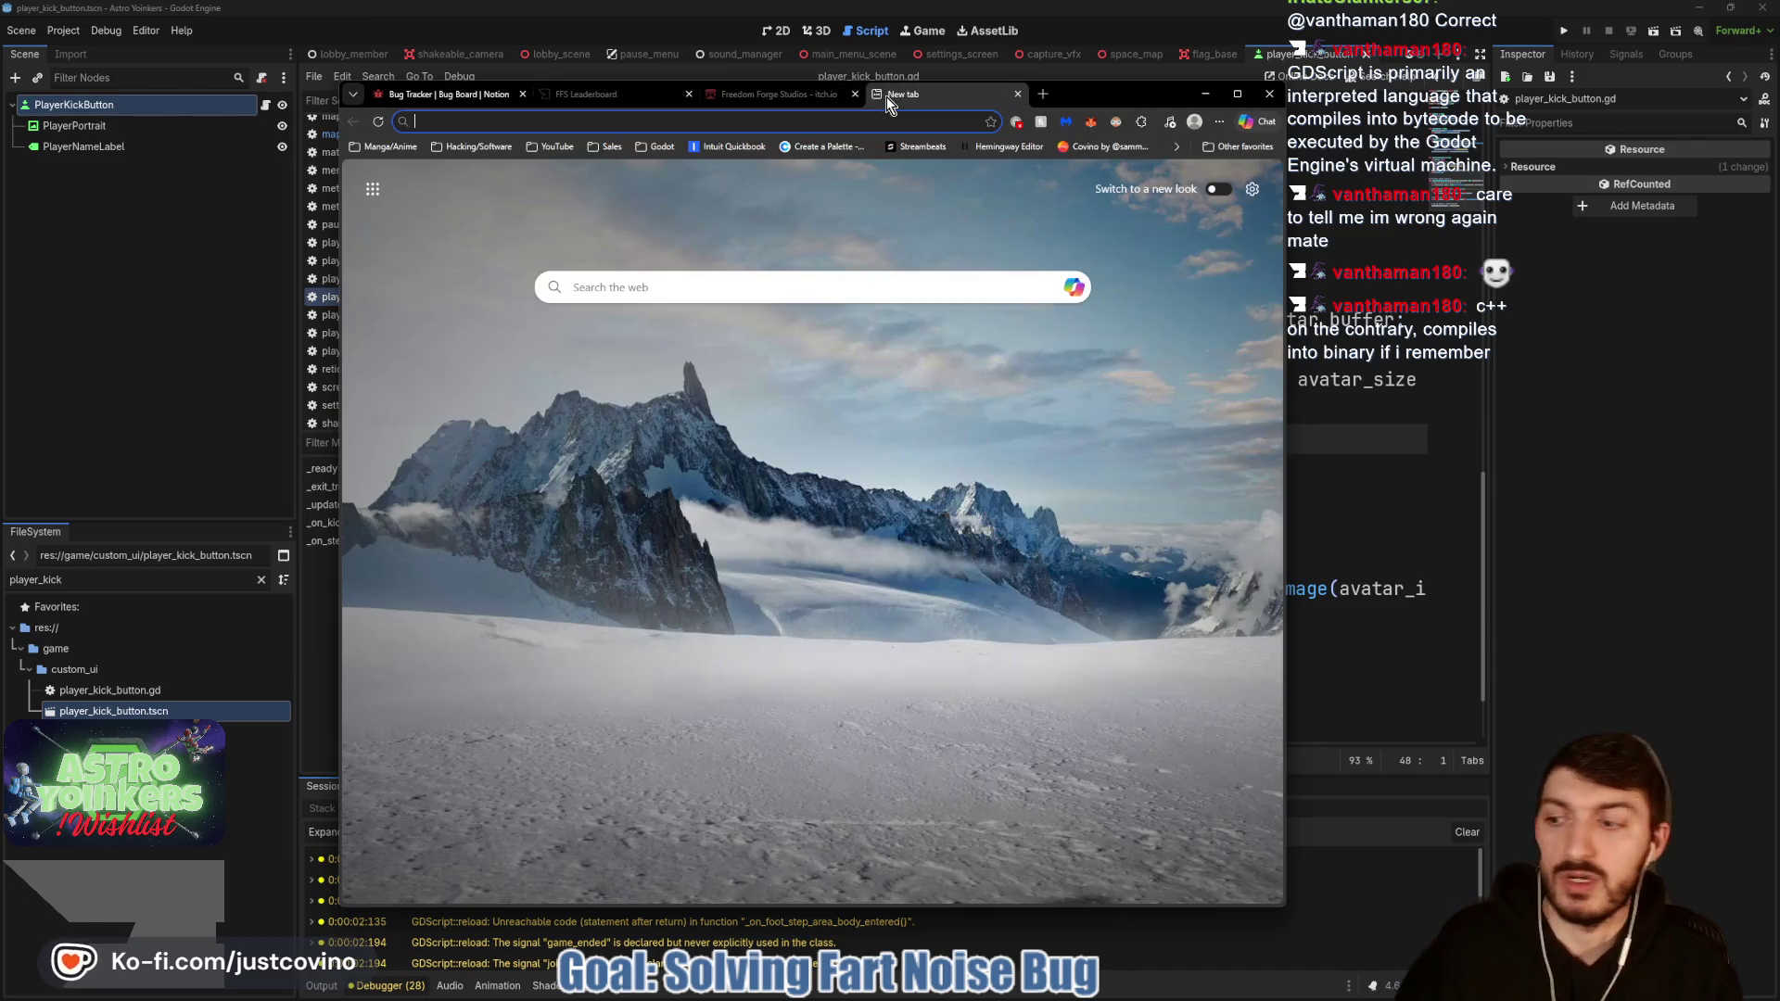
# Search 'godot steam' and open the Lobbies - GodotSteam tutorial suggestion.
pyautogui.write('godot steam')
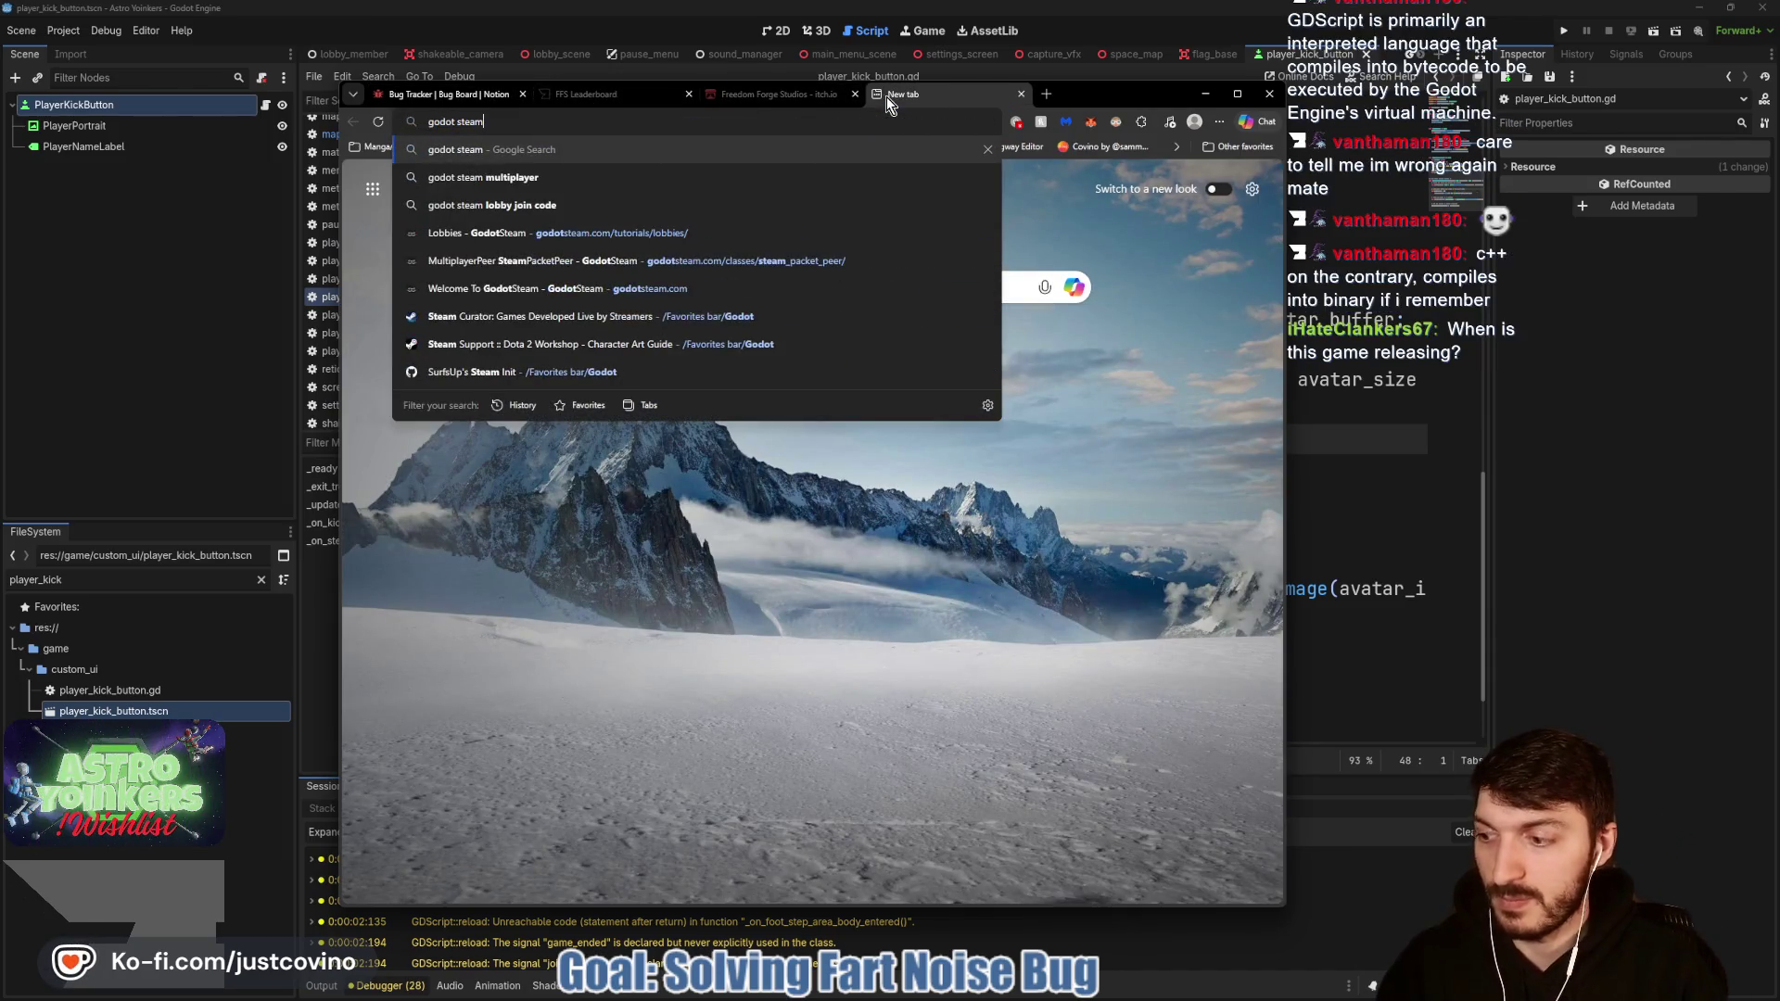
pyautogui.press('Down')
pyautogui.press('Down')
pyautogui.press('Down')
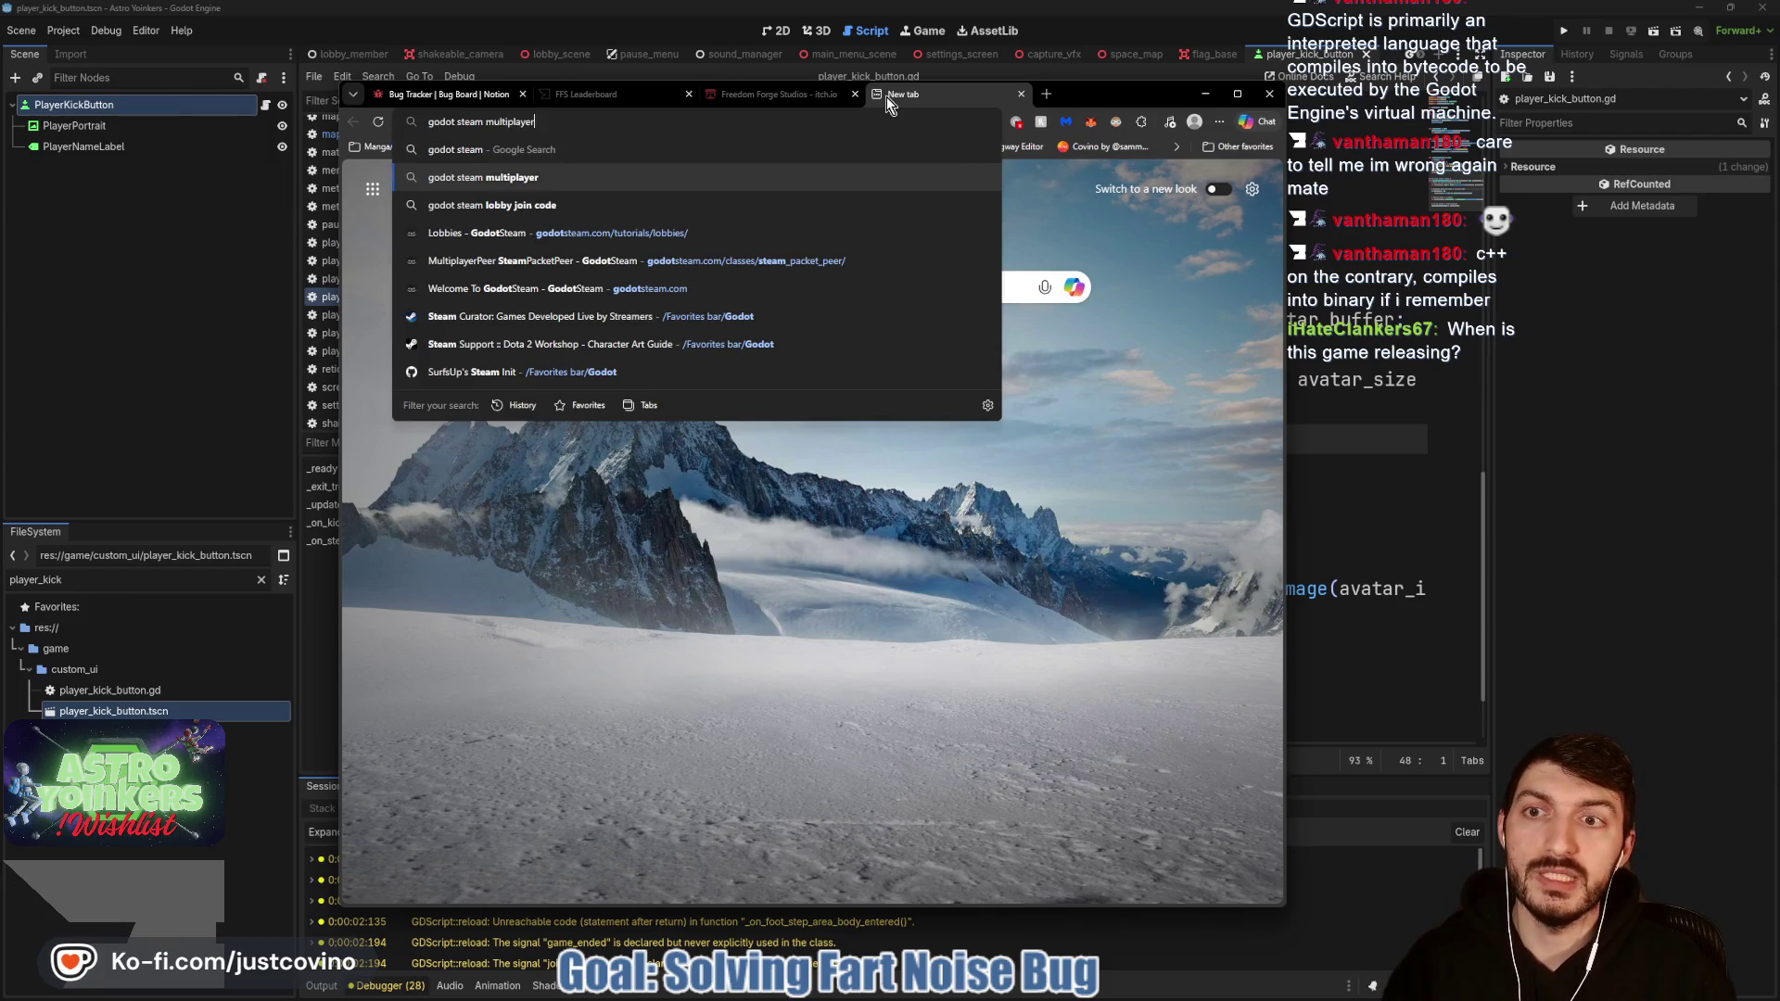
pyautogui.press('Return')
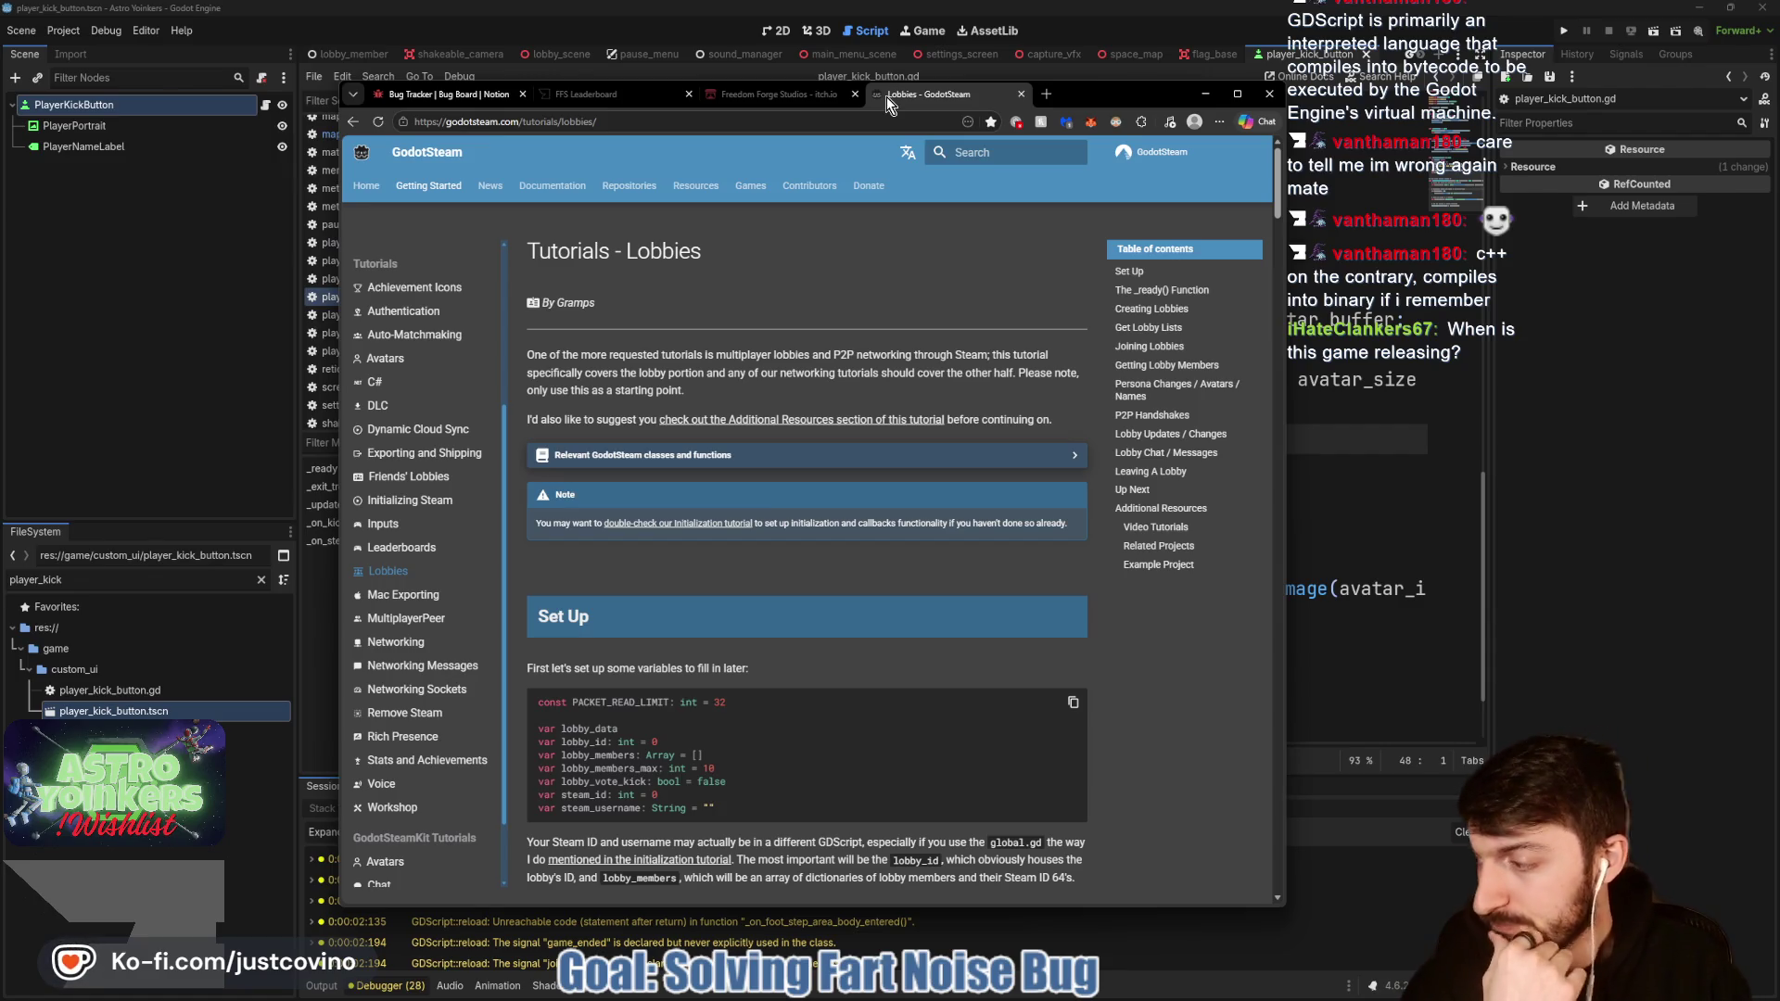
# Open the Avatars tutorial and show the Godot 4.x code under Retrieve and Create the Image.
pyautogui.click(404, 360)
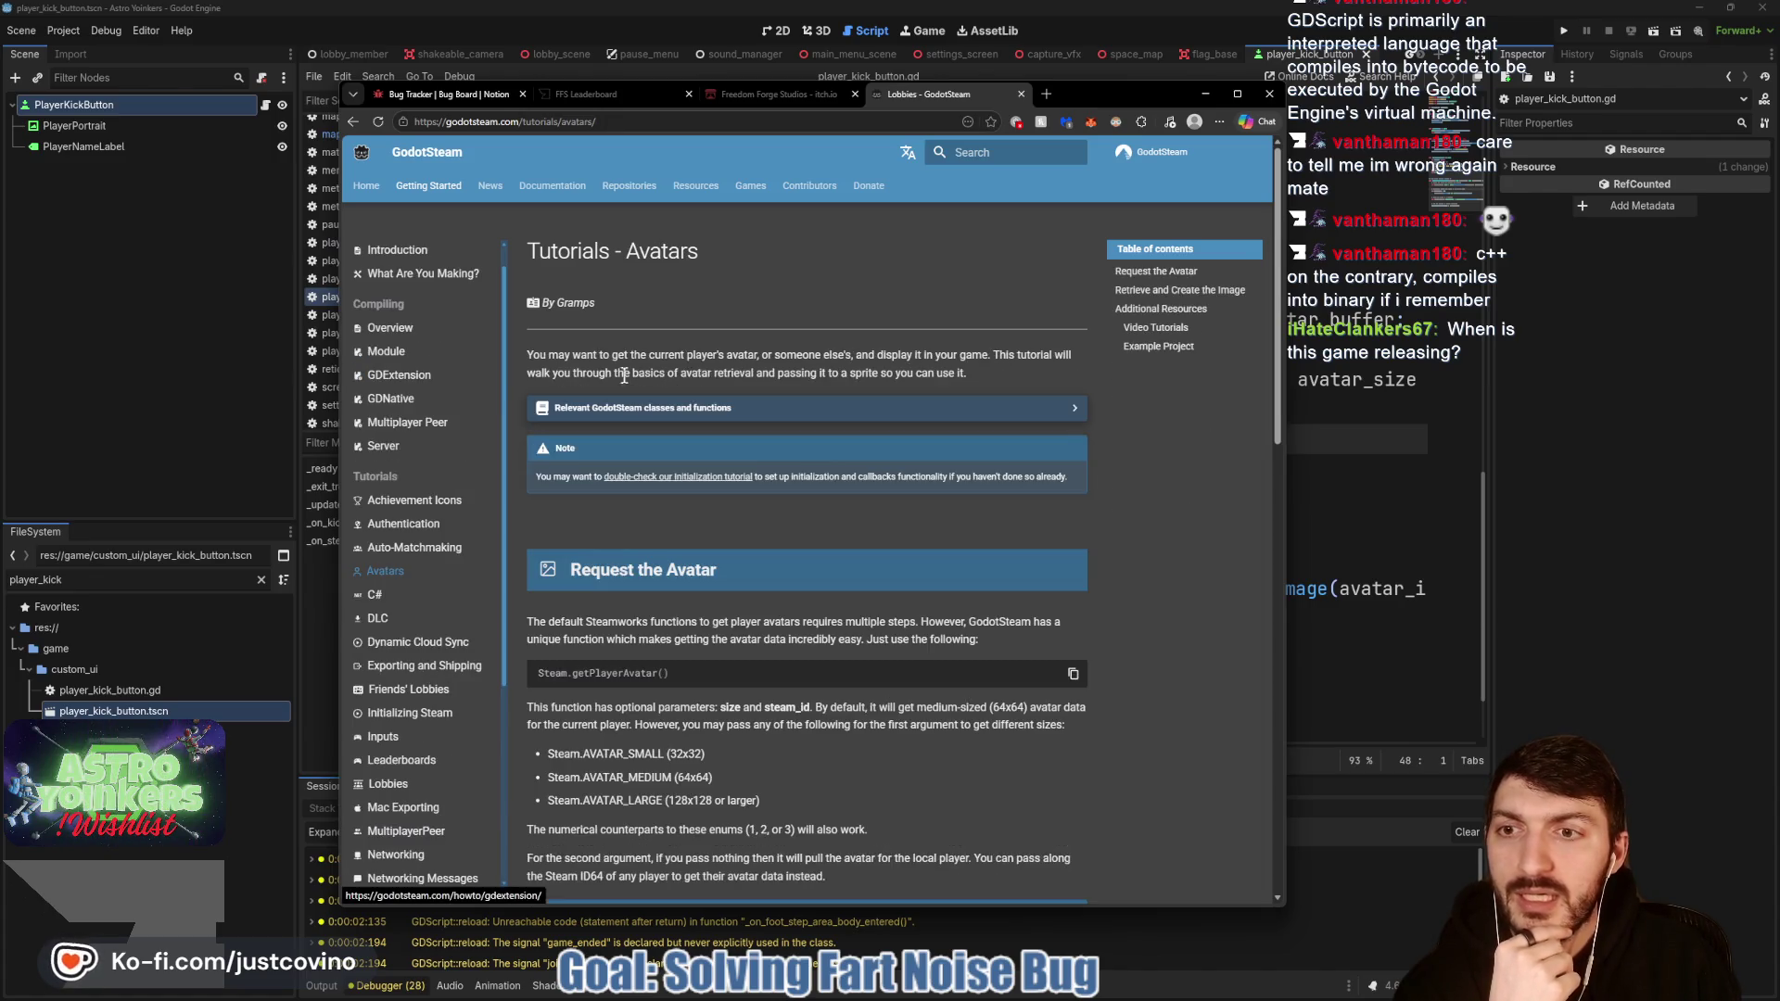
pyautogui.scroll(-5, 781, 389)
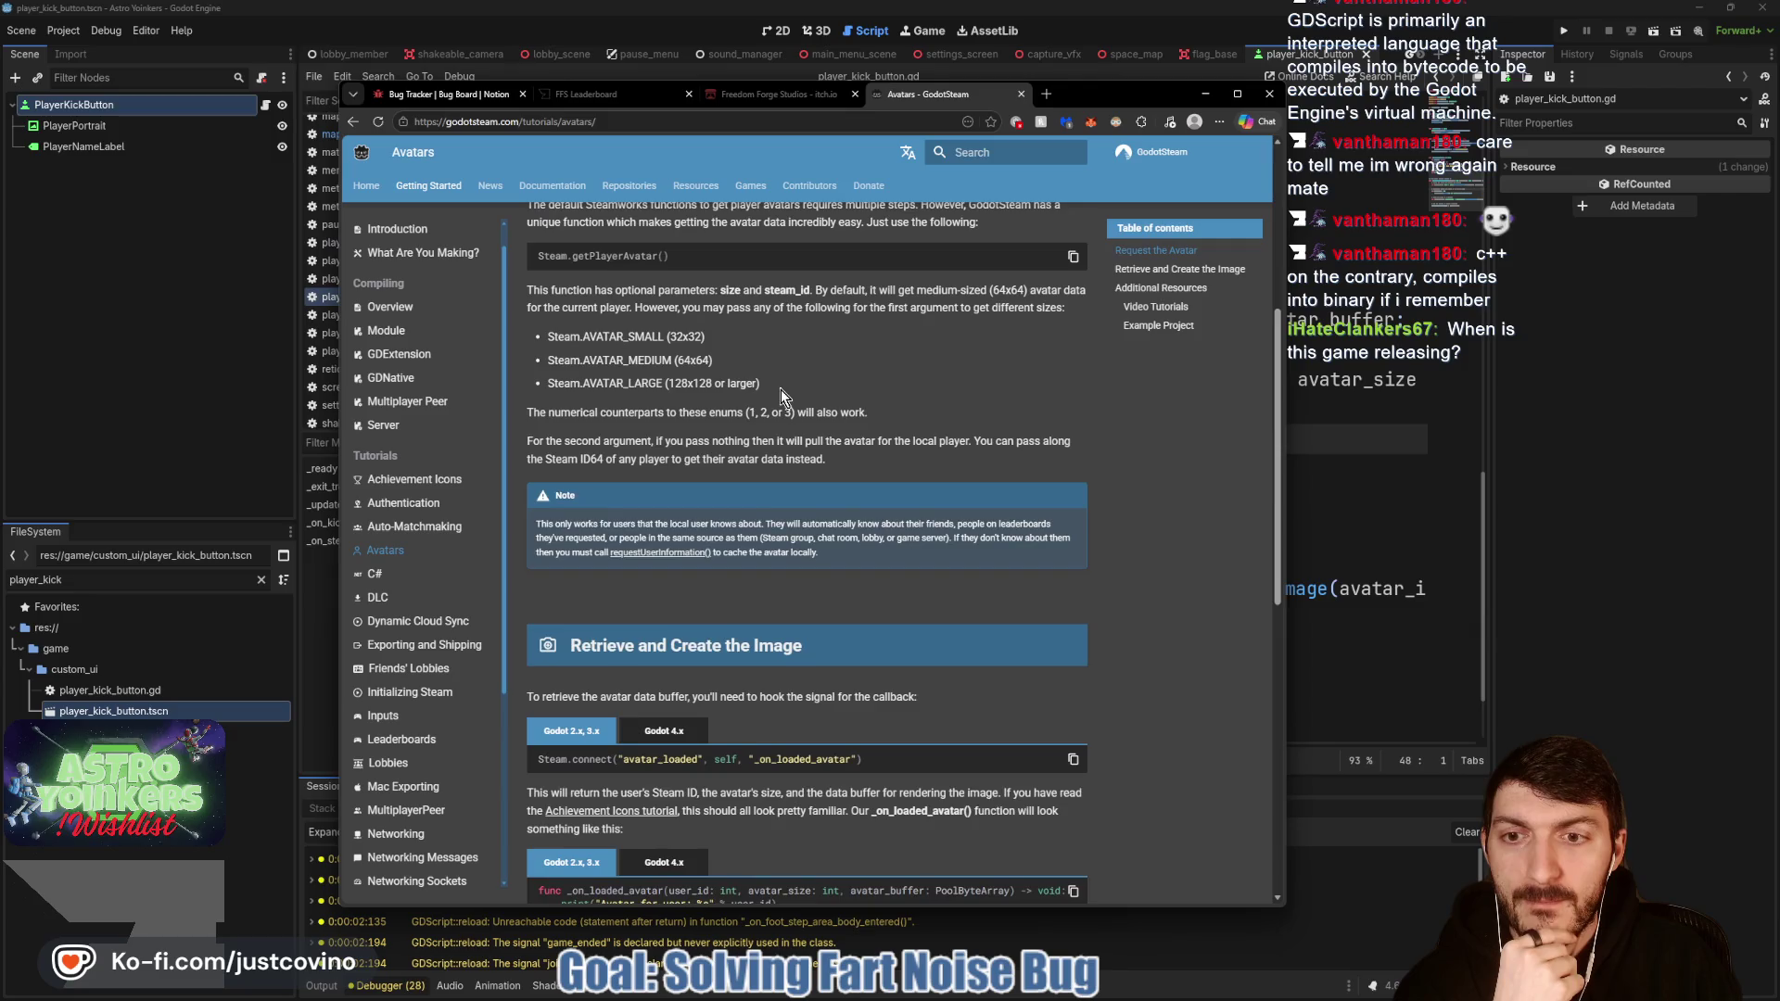
pyautogui.scroll(-2, 781, 390)
pyautogui.scroll(-2, 780, 390)
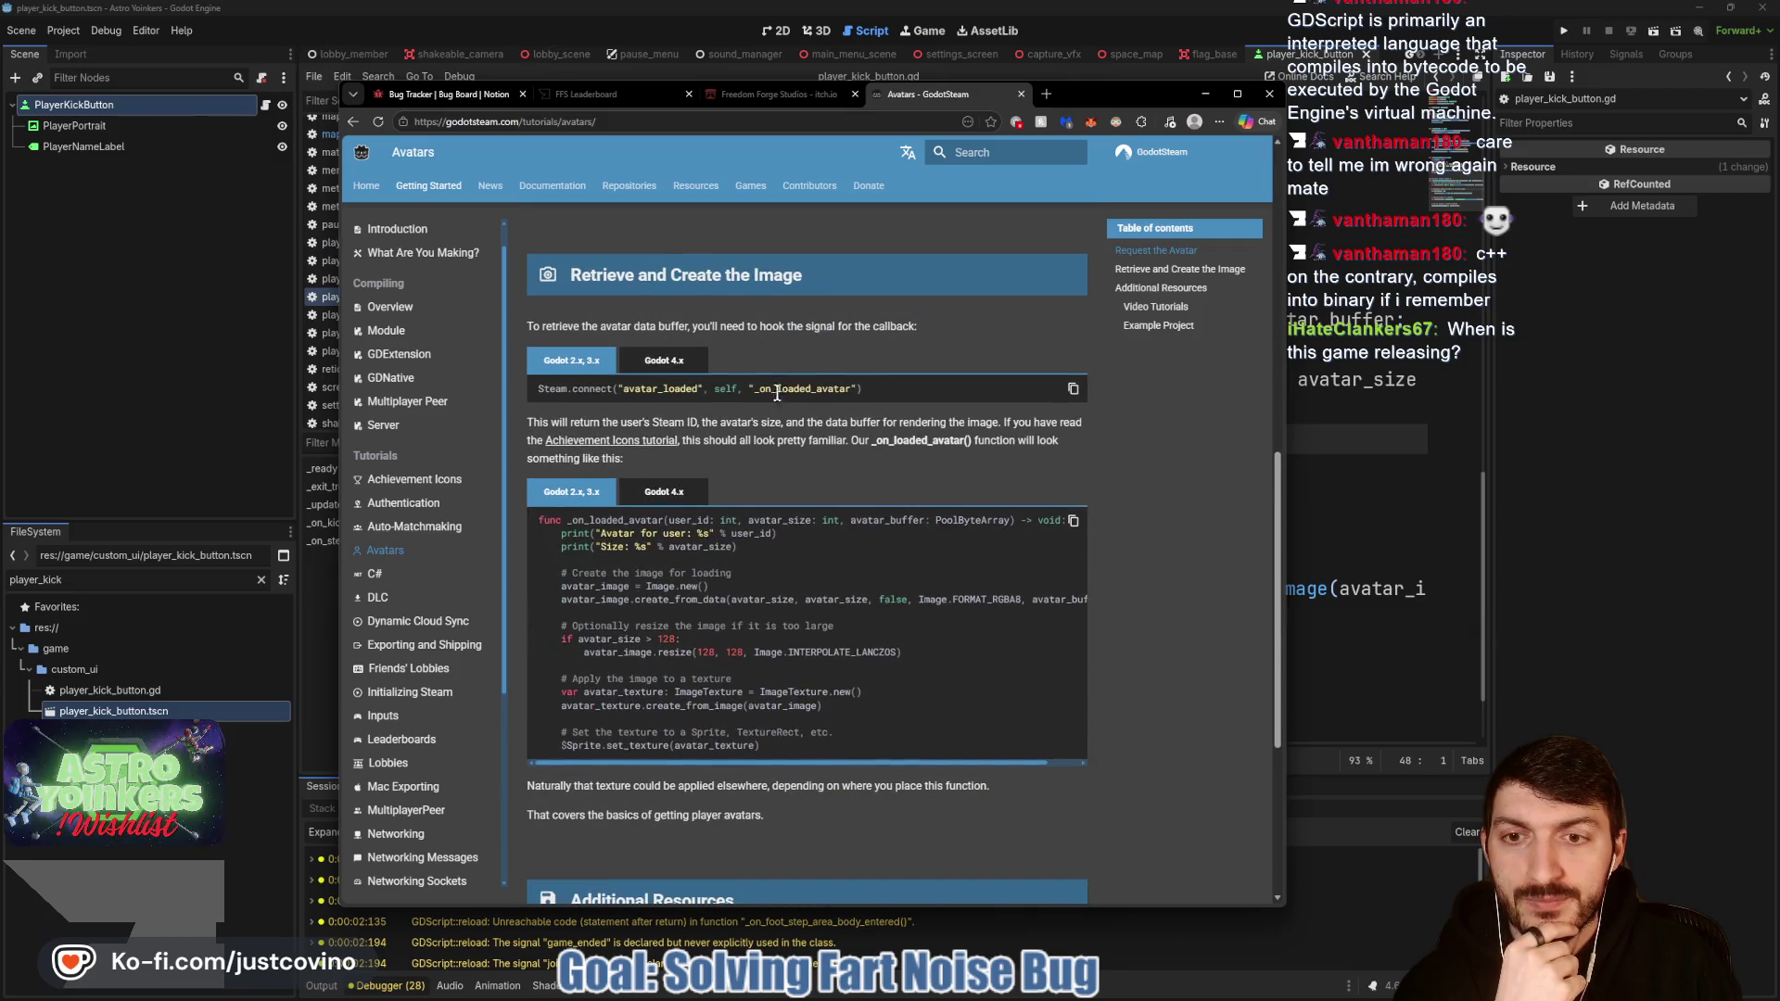
pyautogui.click(671, 501)
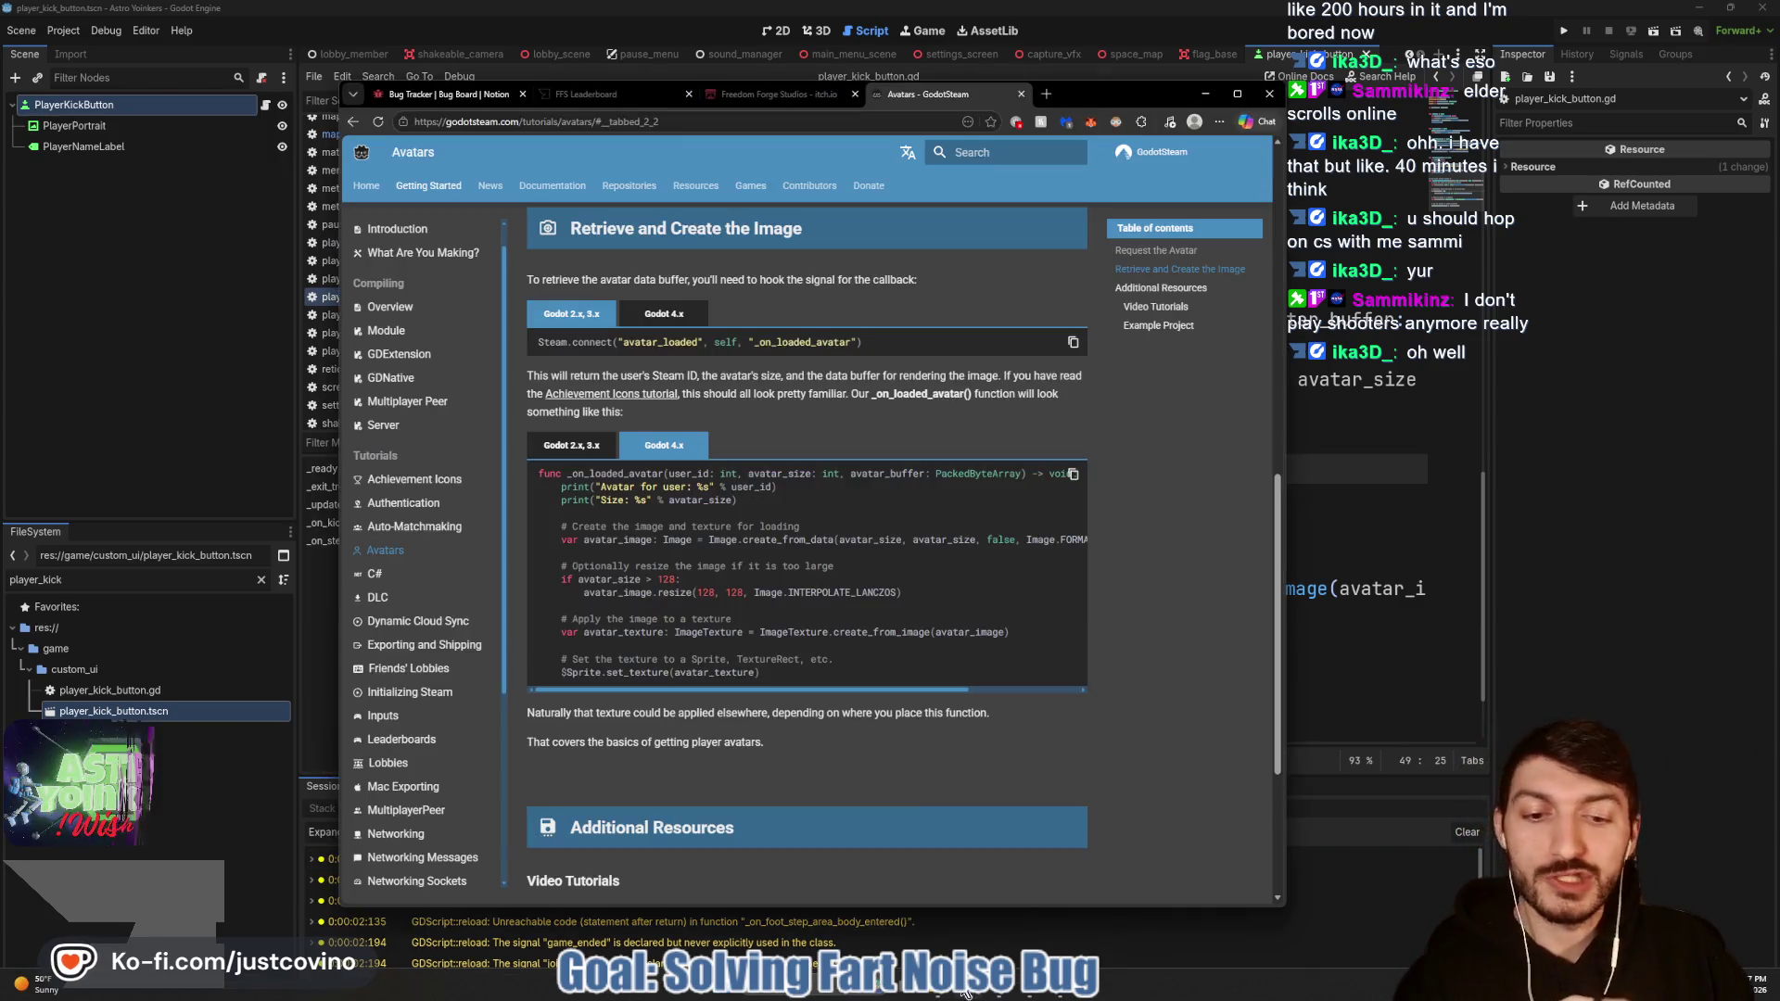
# Shorten the Avatars tutorial browser window and move it to the upper left.
pyautogui.click(966, 993)
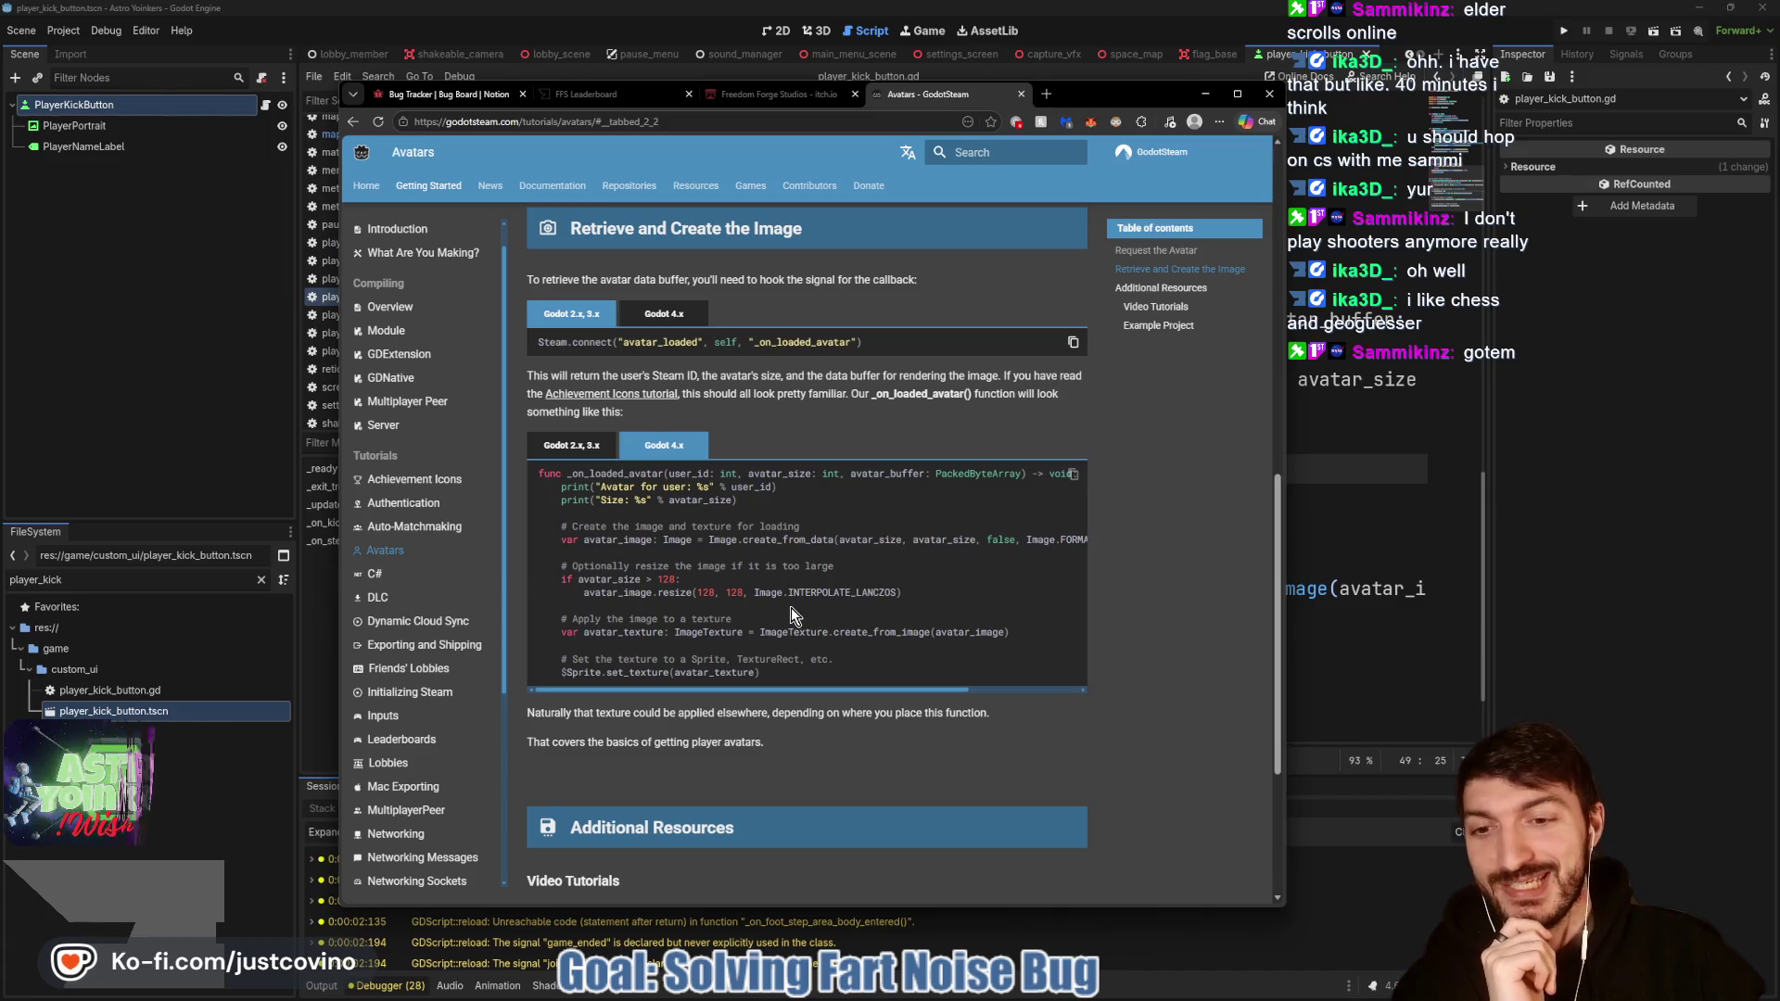
pyautogui.moveTo(907, 157)
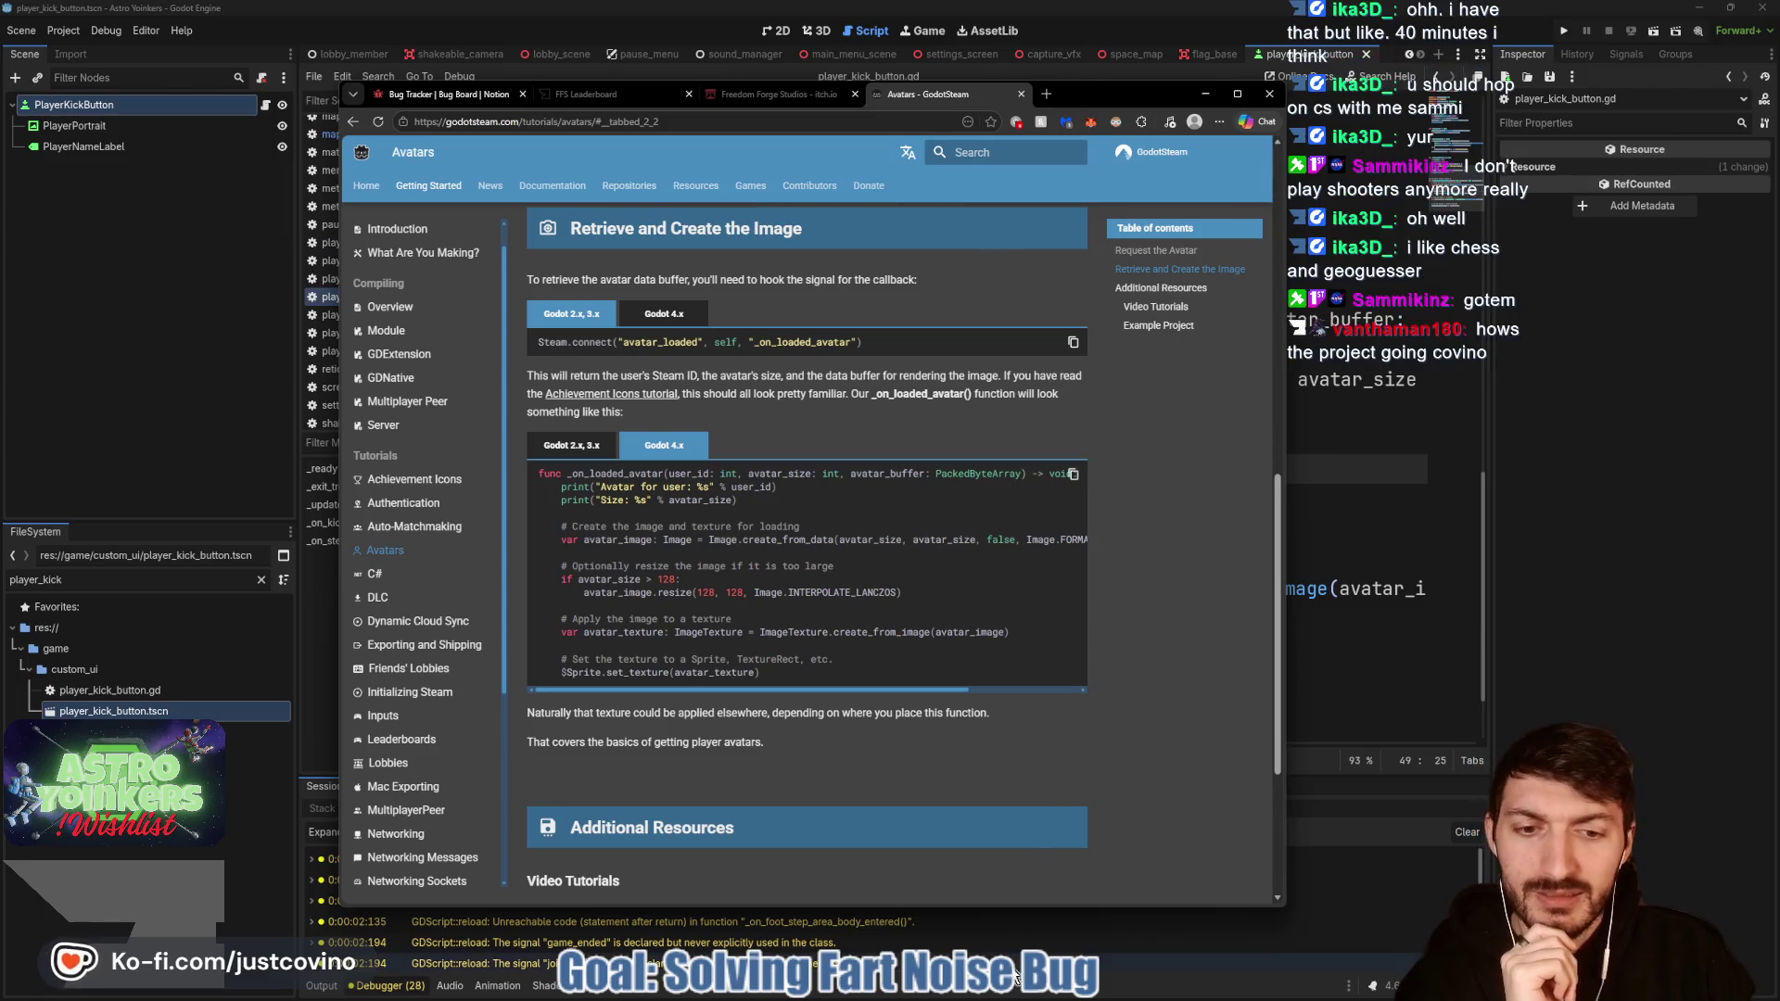
pyautogui.moveTo(952, 910); pyautogui.dragTo(952, 686)
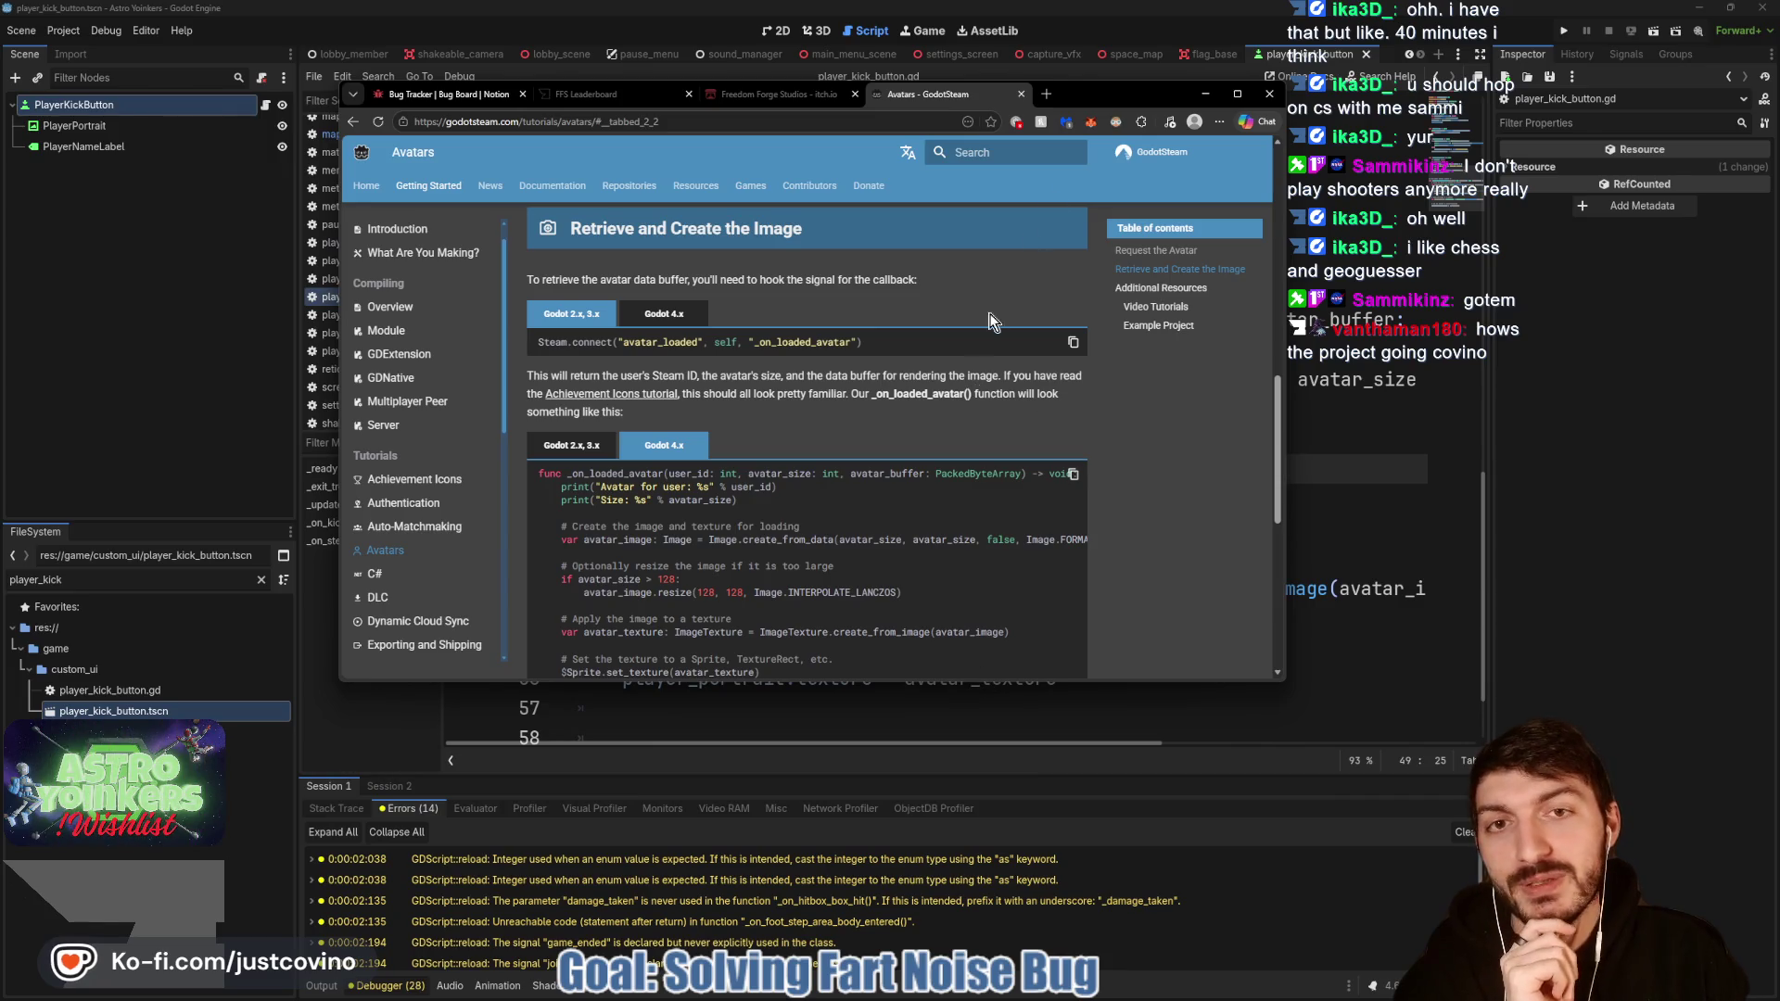
pyautogui.moveTo(1115, 91)
pyautogui.mouseDown()
pyautogui.moveTo(821, 11)
pyautogui.moveTo(1110, 181)
pyautogui.moveTo(925, 137)
pyautogui.moveTo(840, 71)
pyautogui.mouseUp()
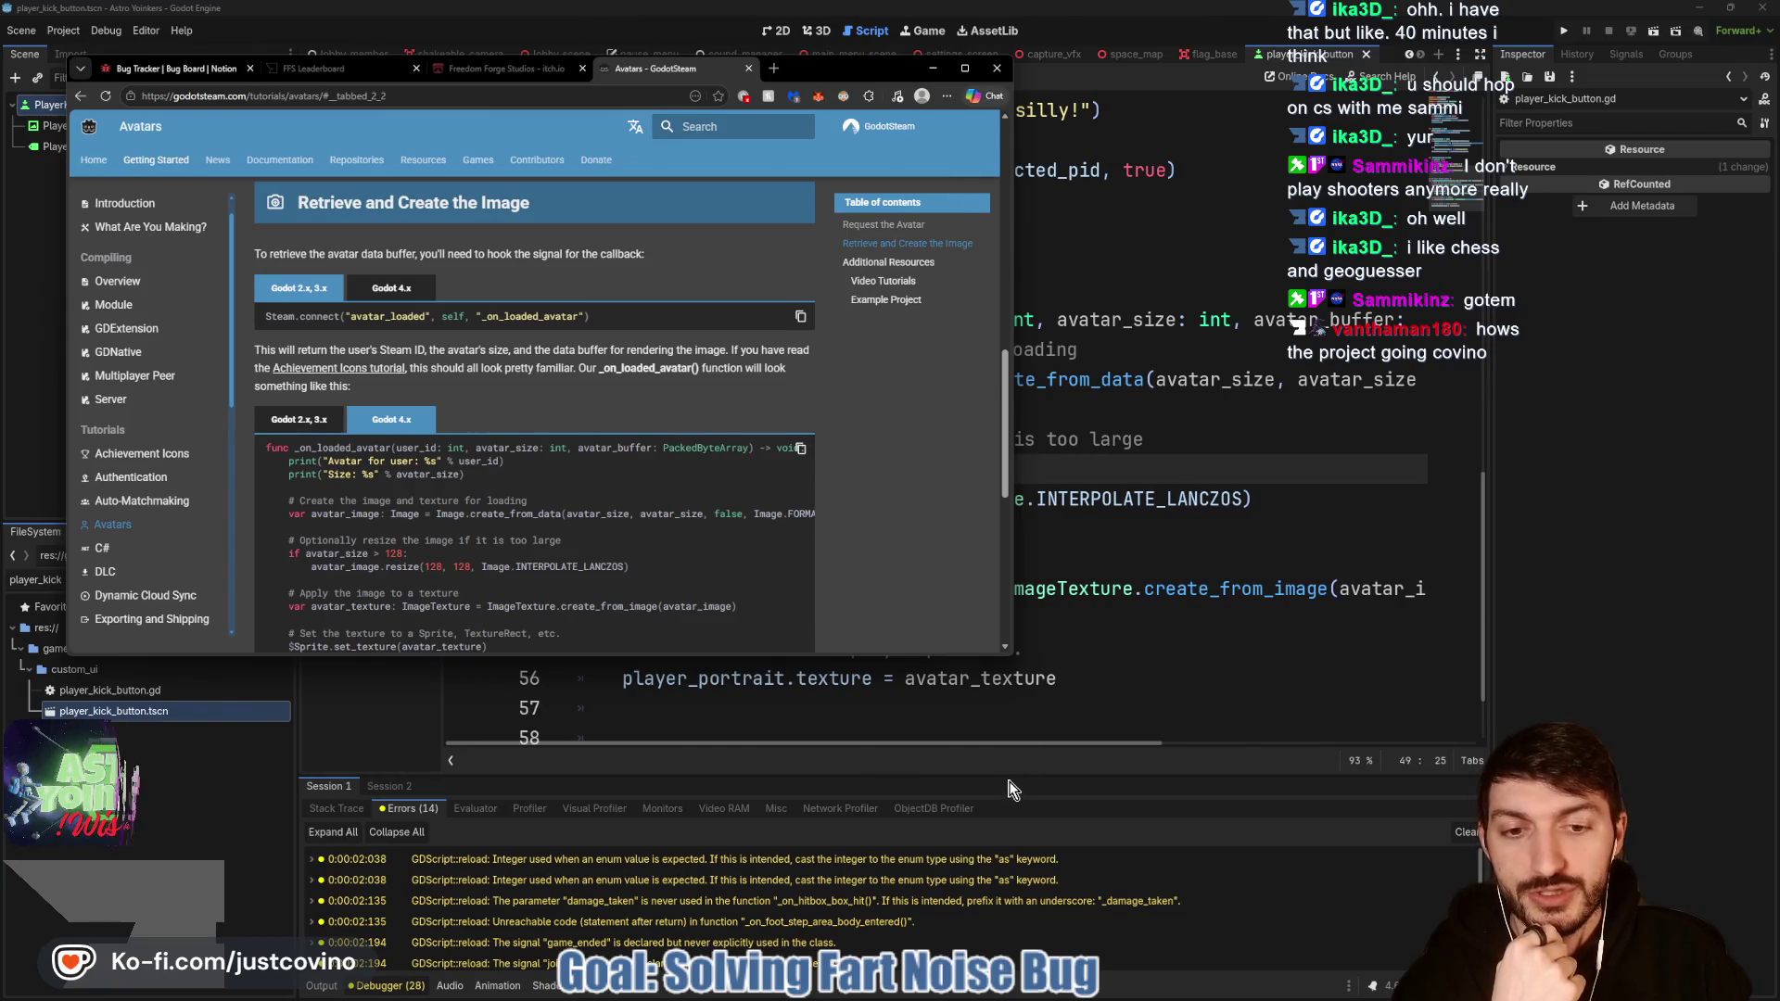
# Collapse Godot's Output panel to enlarge the script, then bring the tutorial back on top.
pyautogui.click(1010, 789)
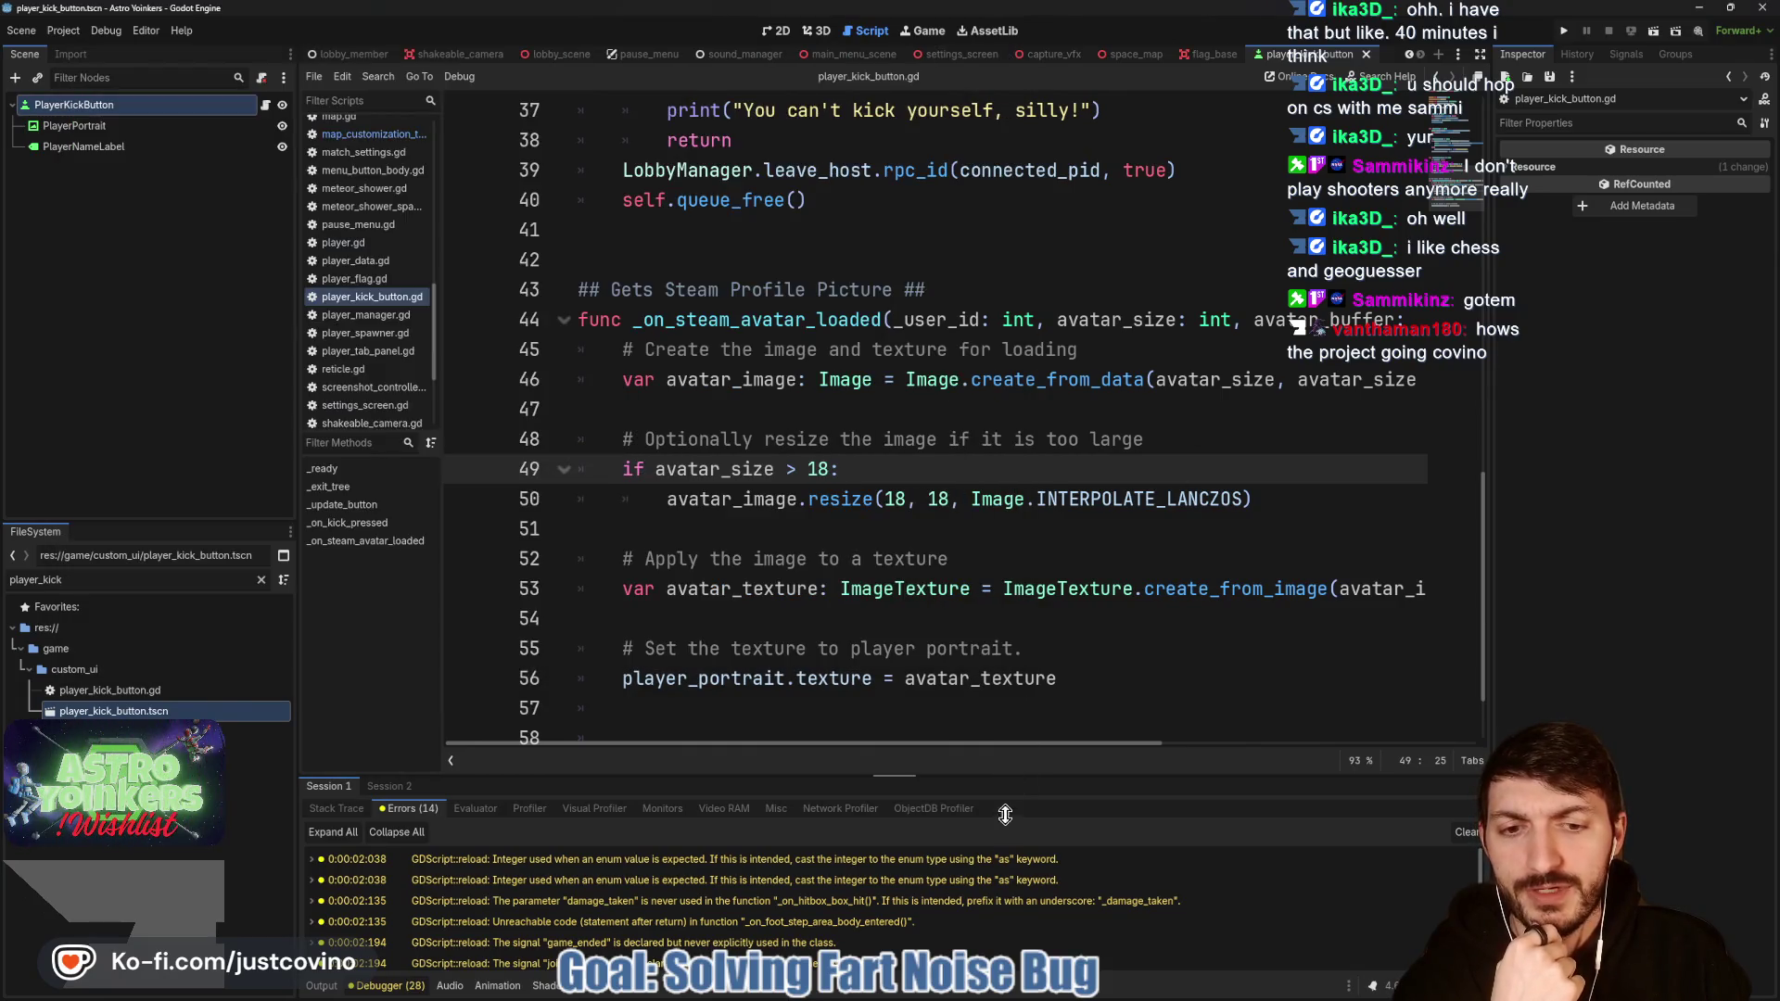
pyautogui.click(320, 985)
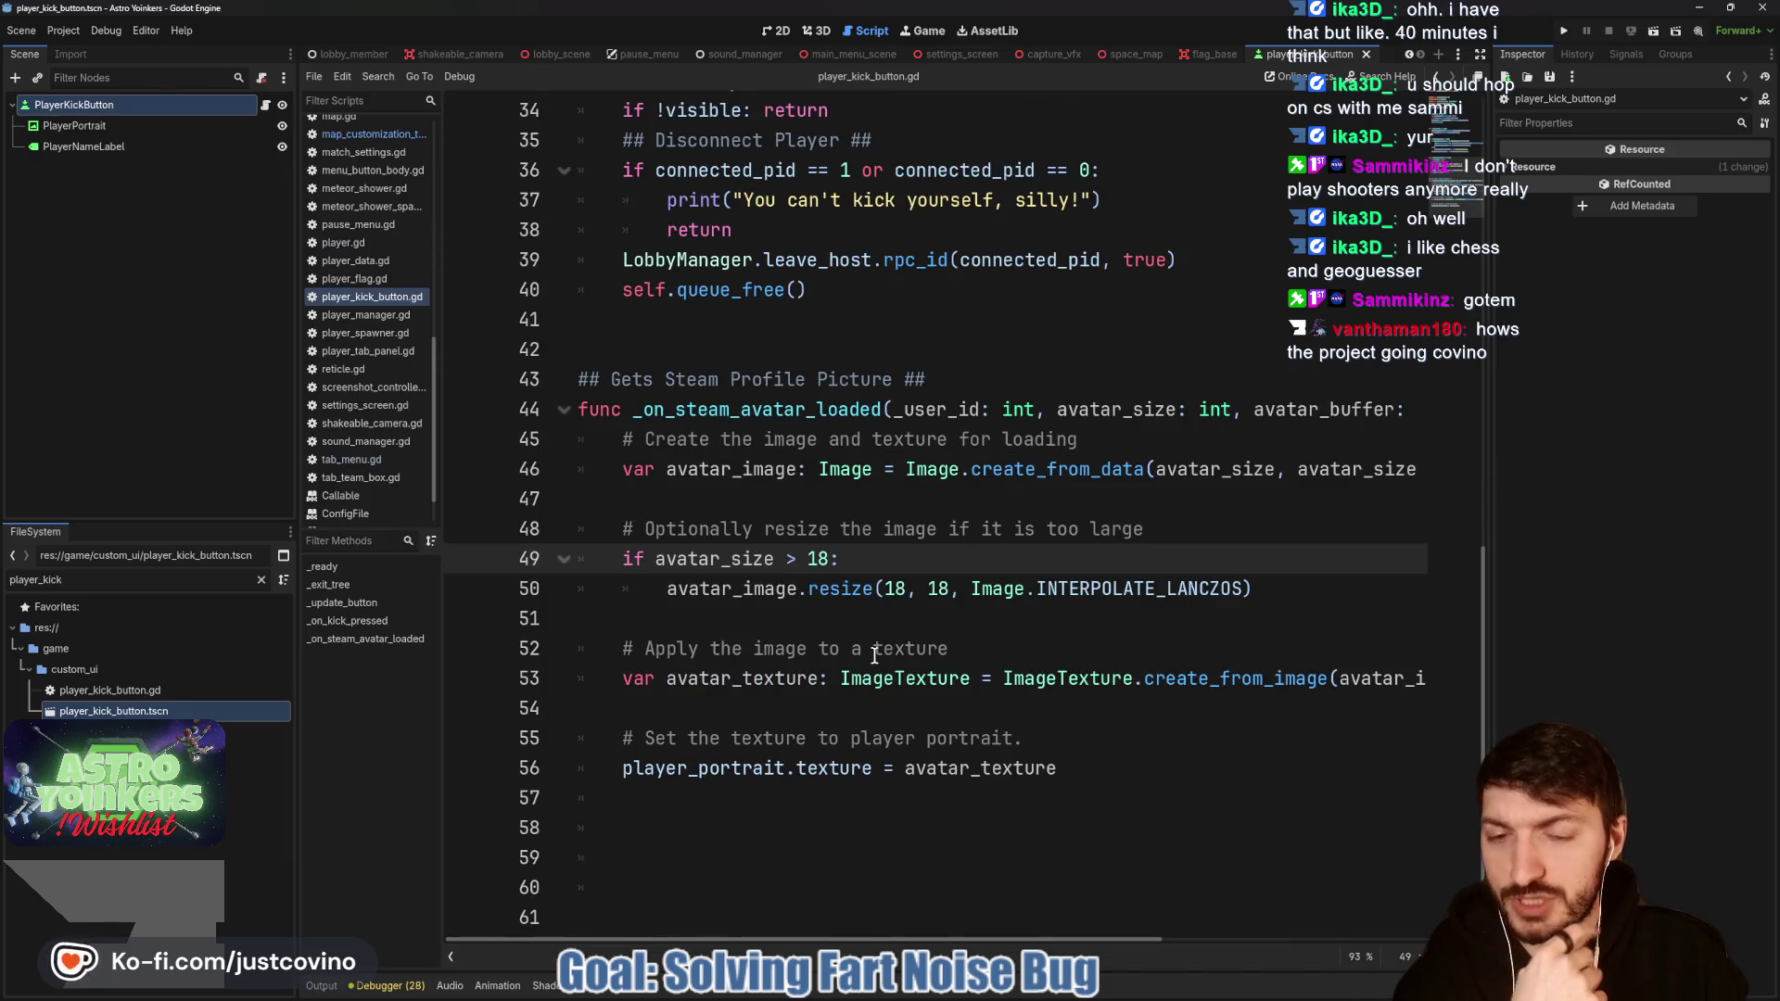
pyautogui.scroll(1, 875, 640)
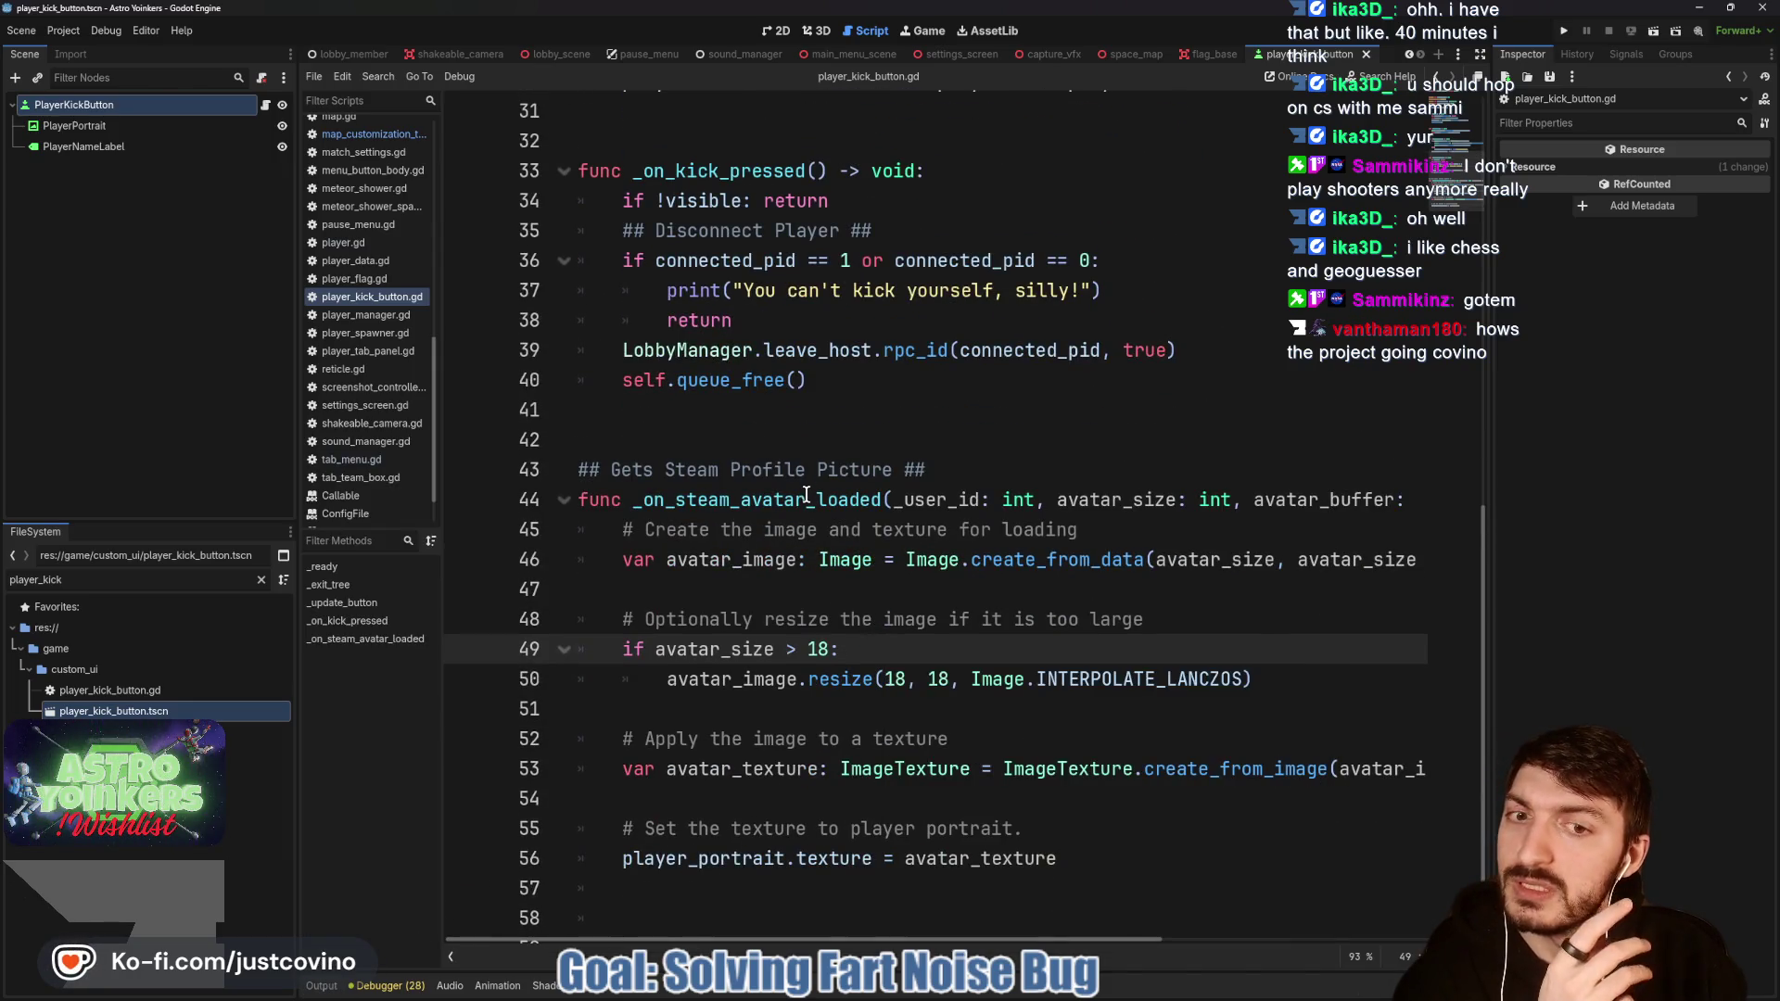
pyautogui.click(979, 996)
pyautogui.moveTo(822, 75); pyautogui.dragTo(805, 60)
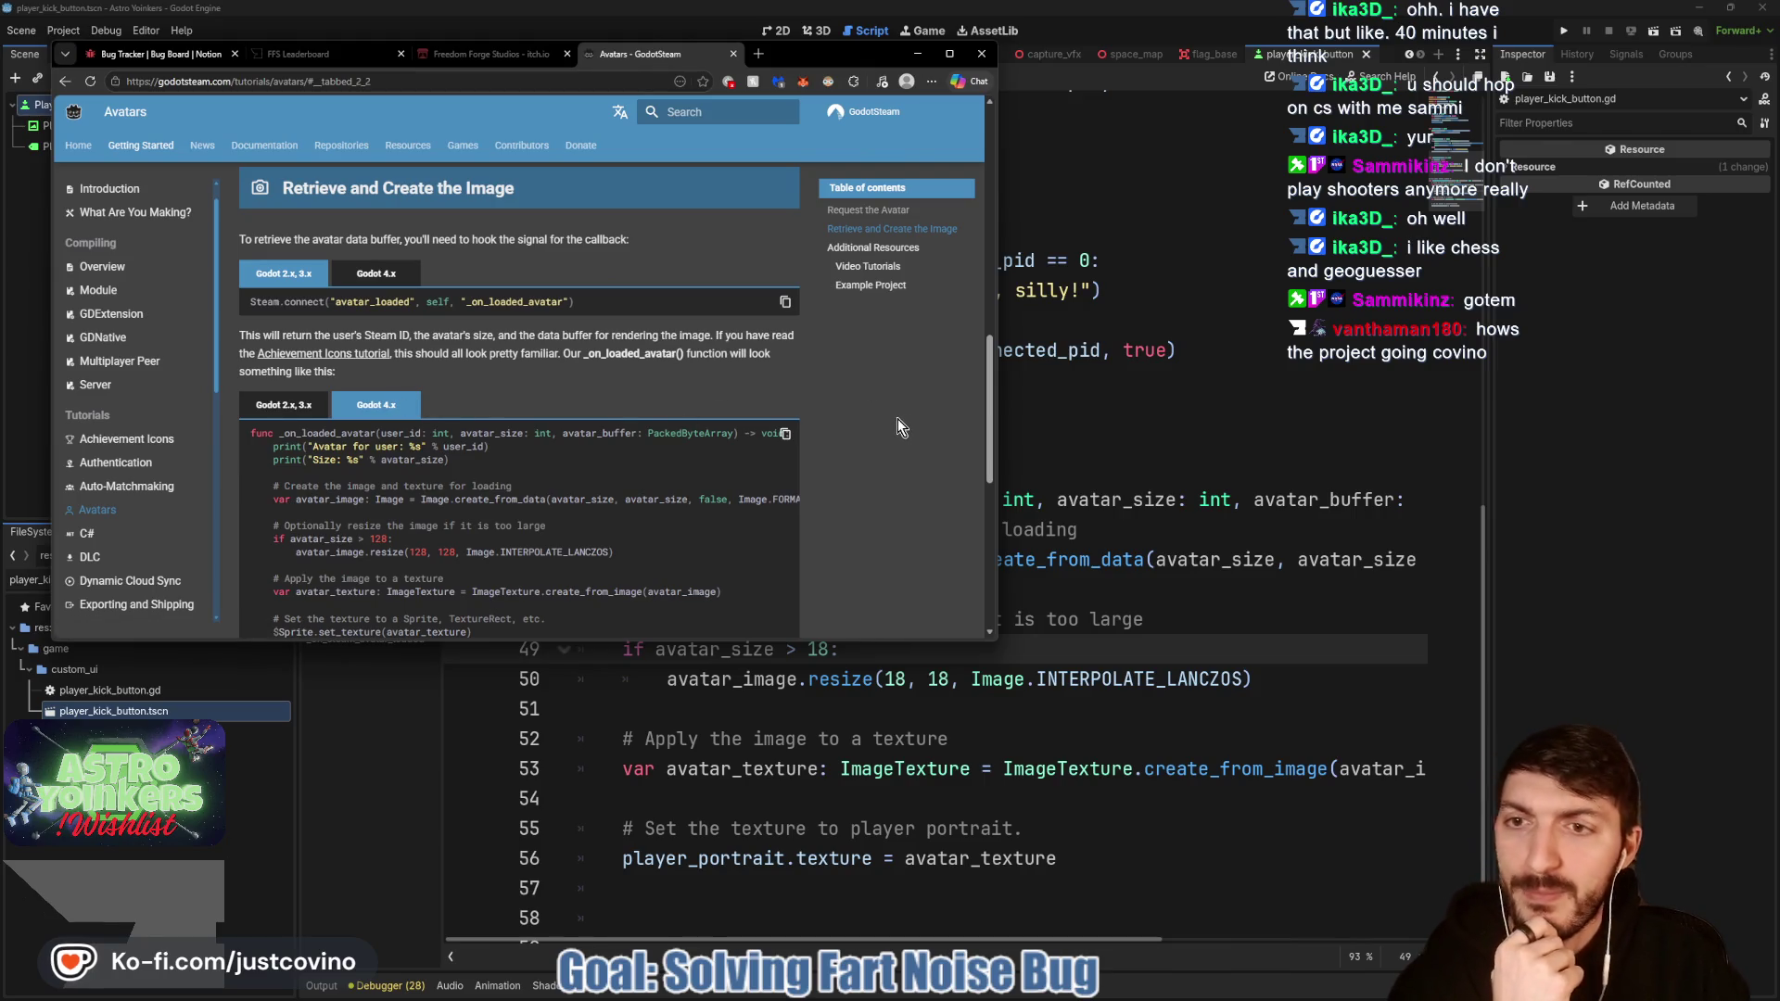
# Show the Godot 4.x signal-connection example and move the tutorial aside to reveal _update_button.
pyautogui.scroll(1, 833, 426)
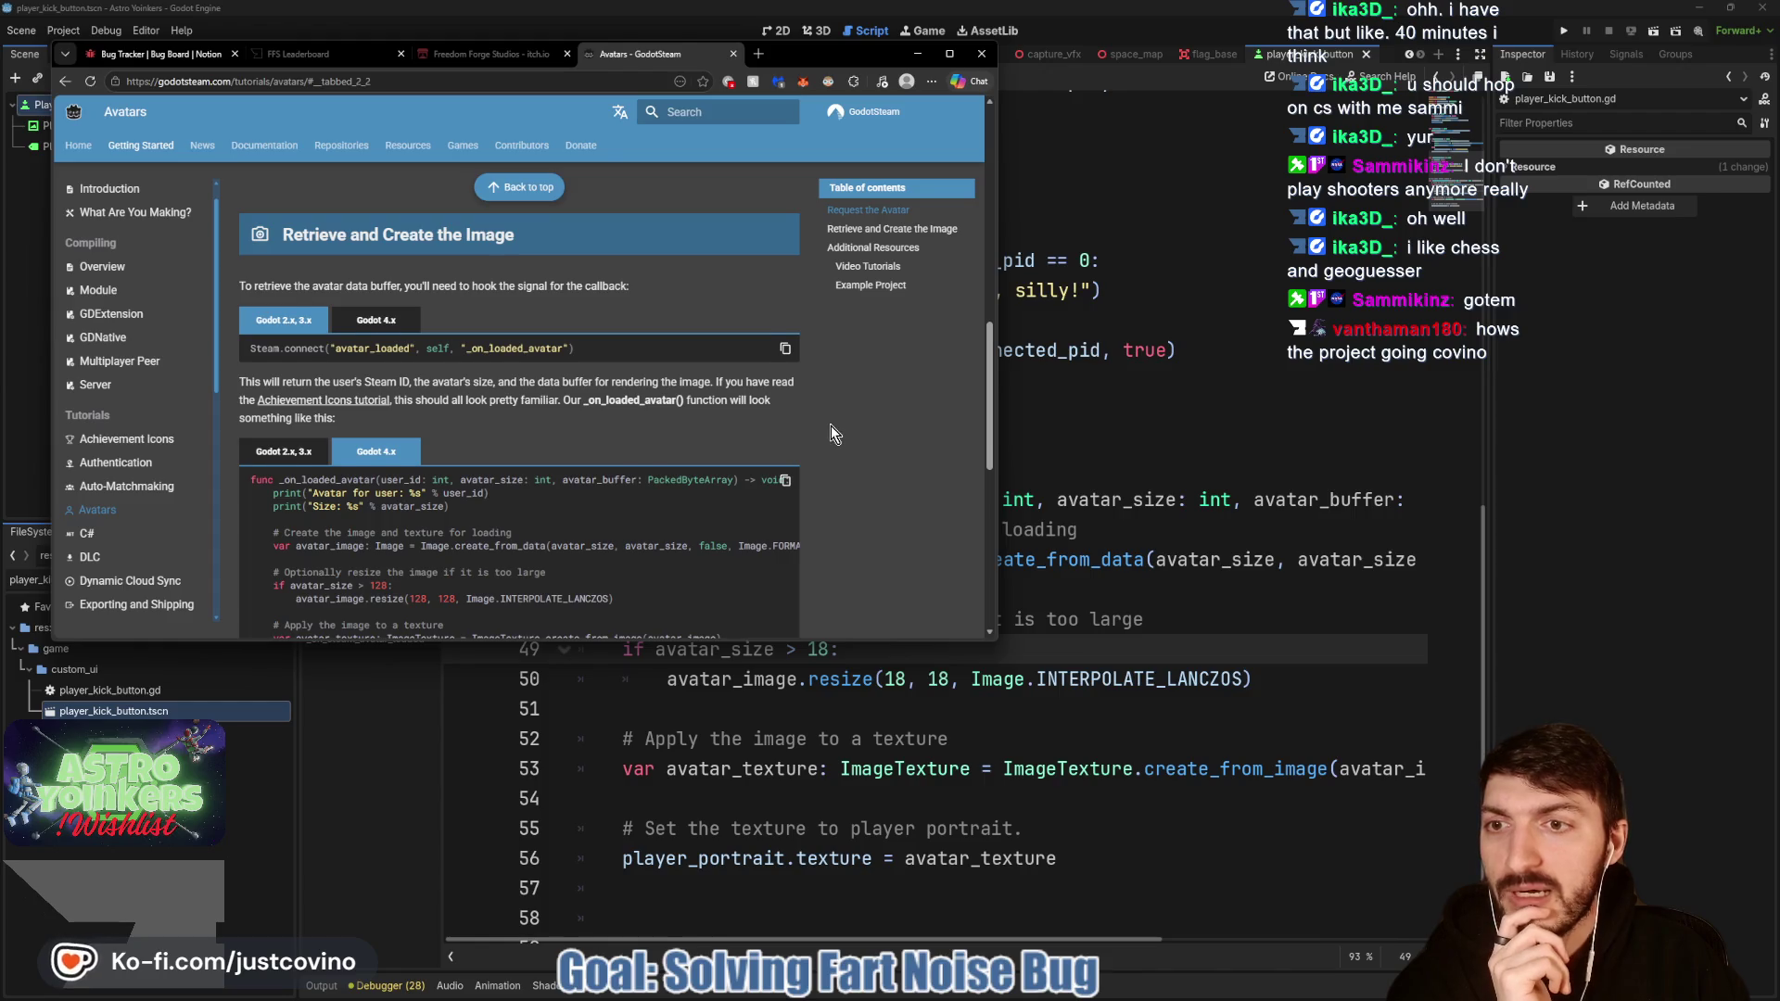
pyautogui.scroll(-1, 832, 428)
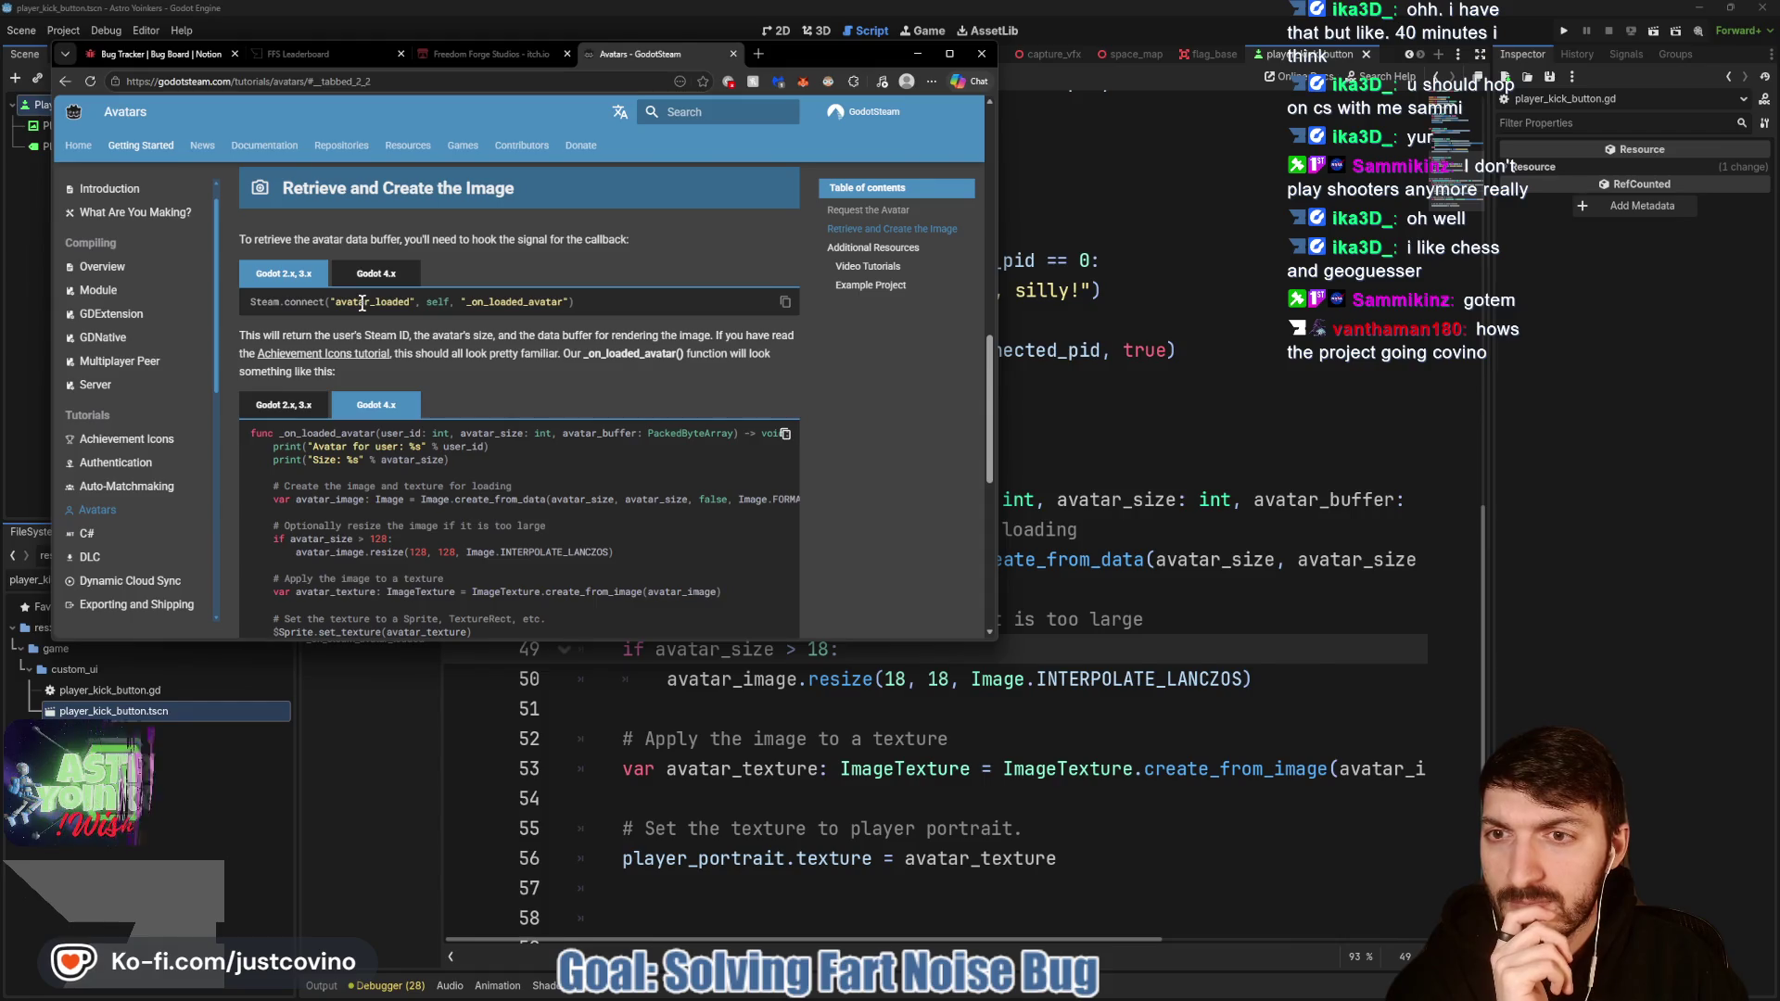
pyautogui.scroll(2, 386, 329)
pyautogui.click(375, 366)
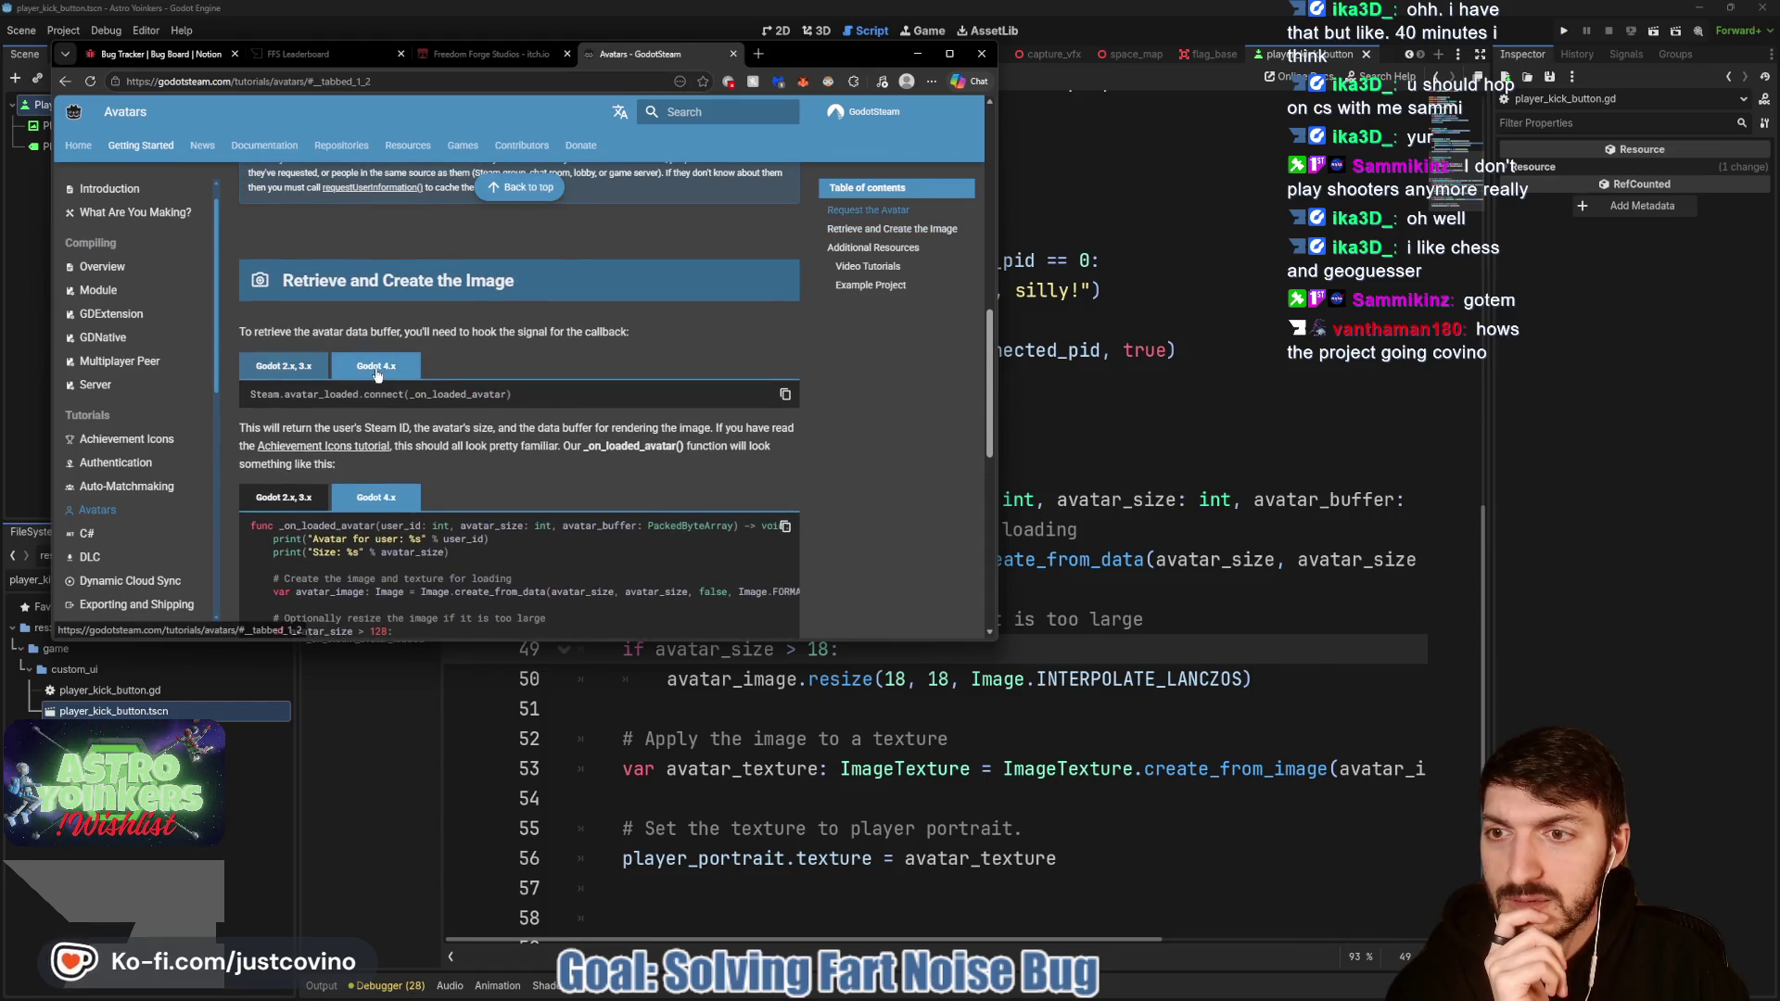
pyautogui.scroll(-3, 466, 428)
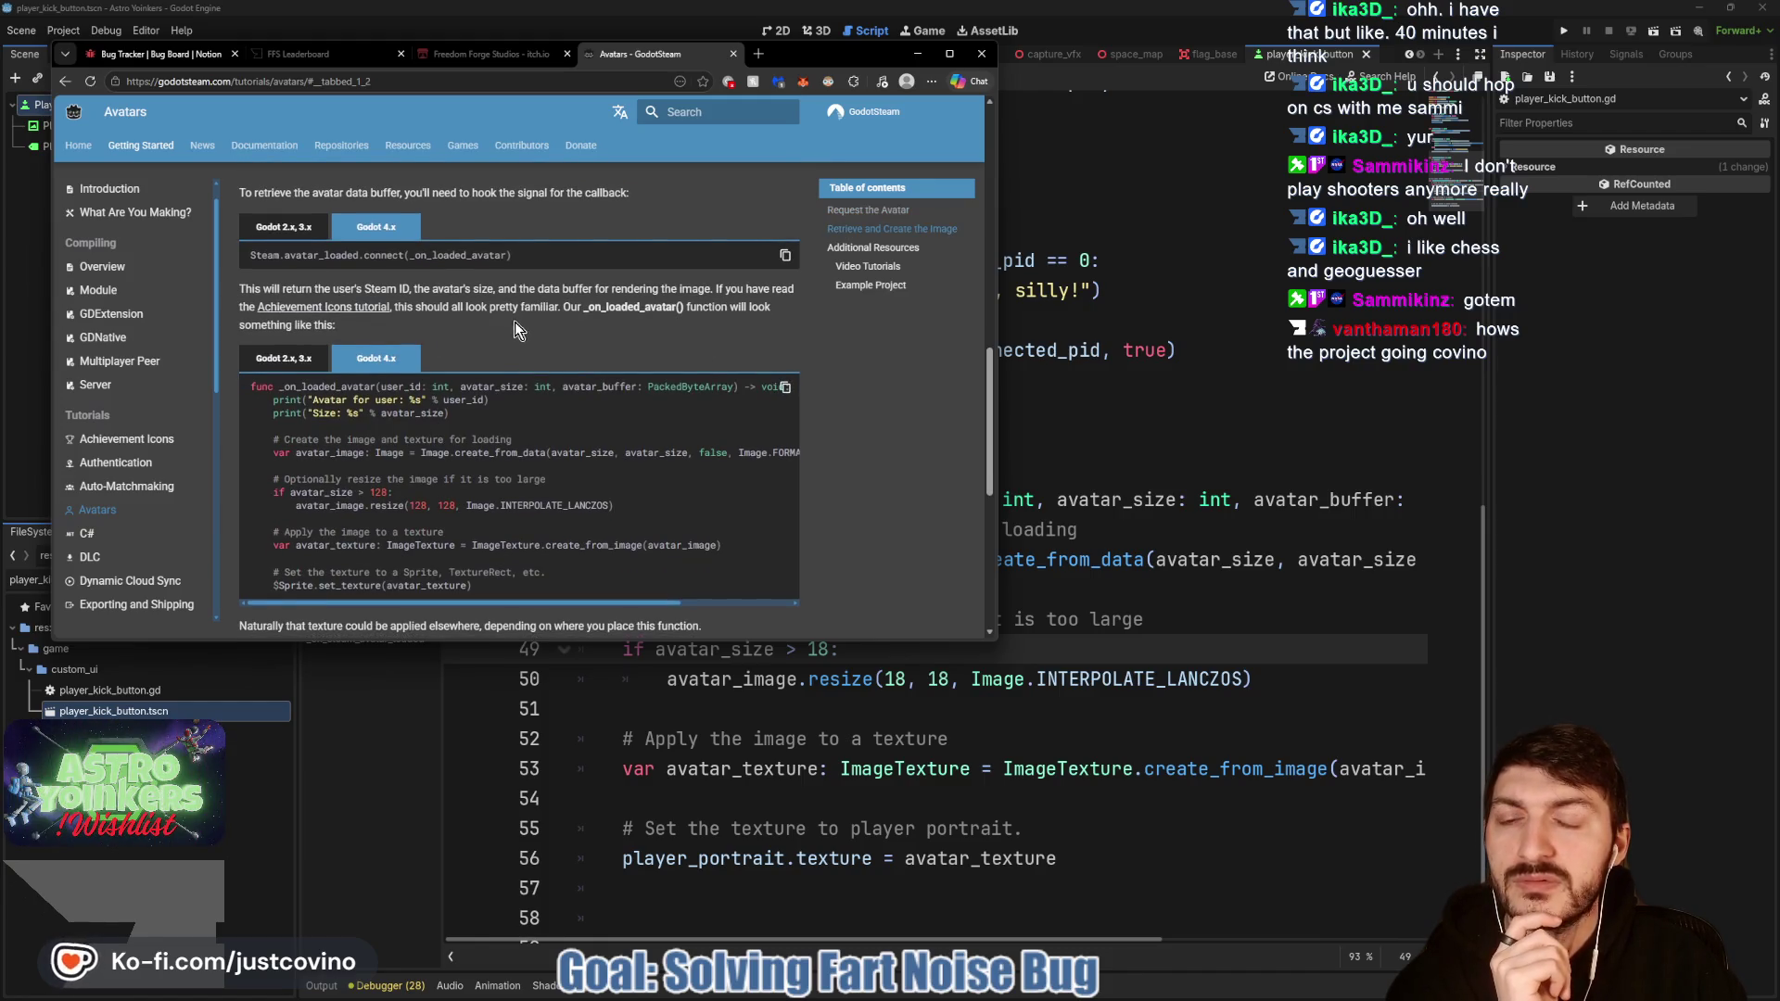
pyautogui.scroll(3, 567, 332)
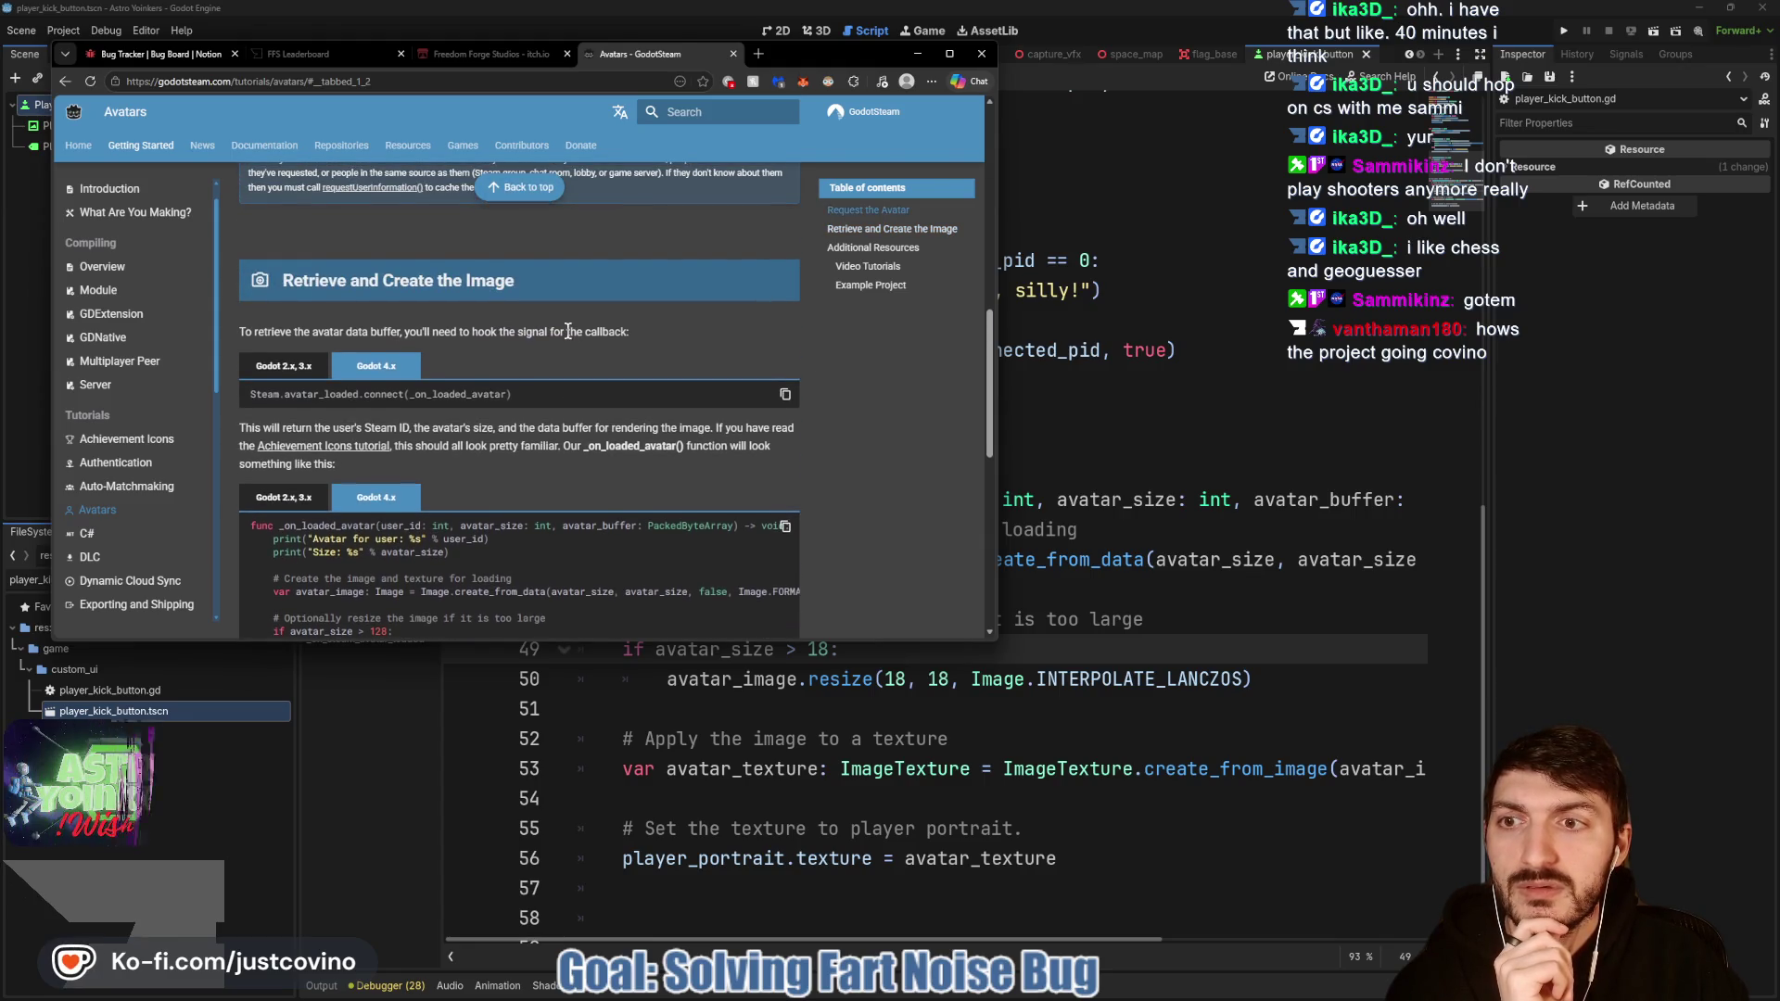
pyautogui.scroll(-1, 568, 332)
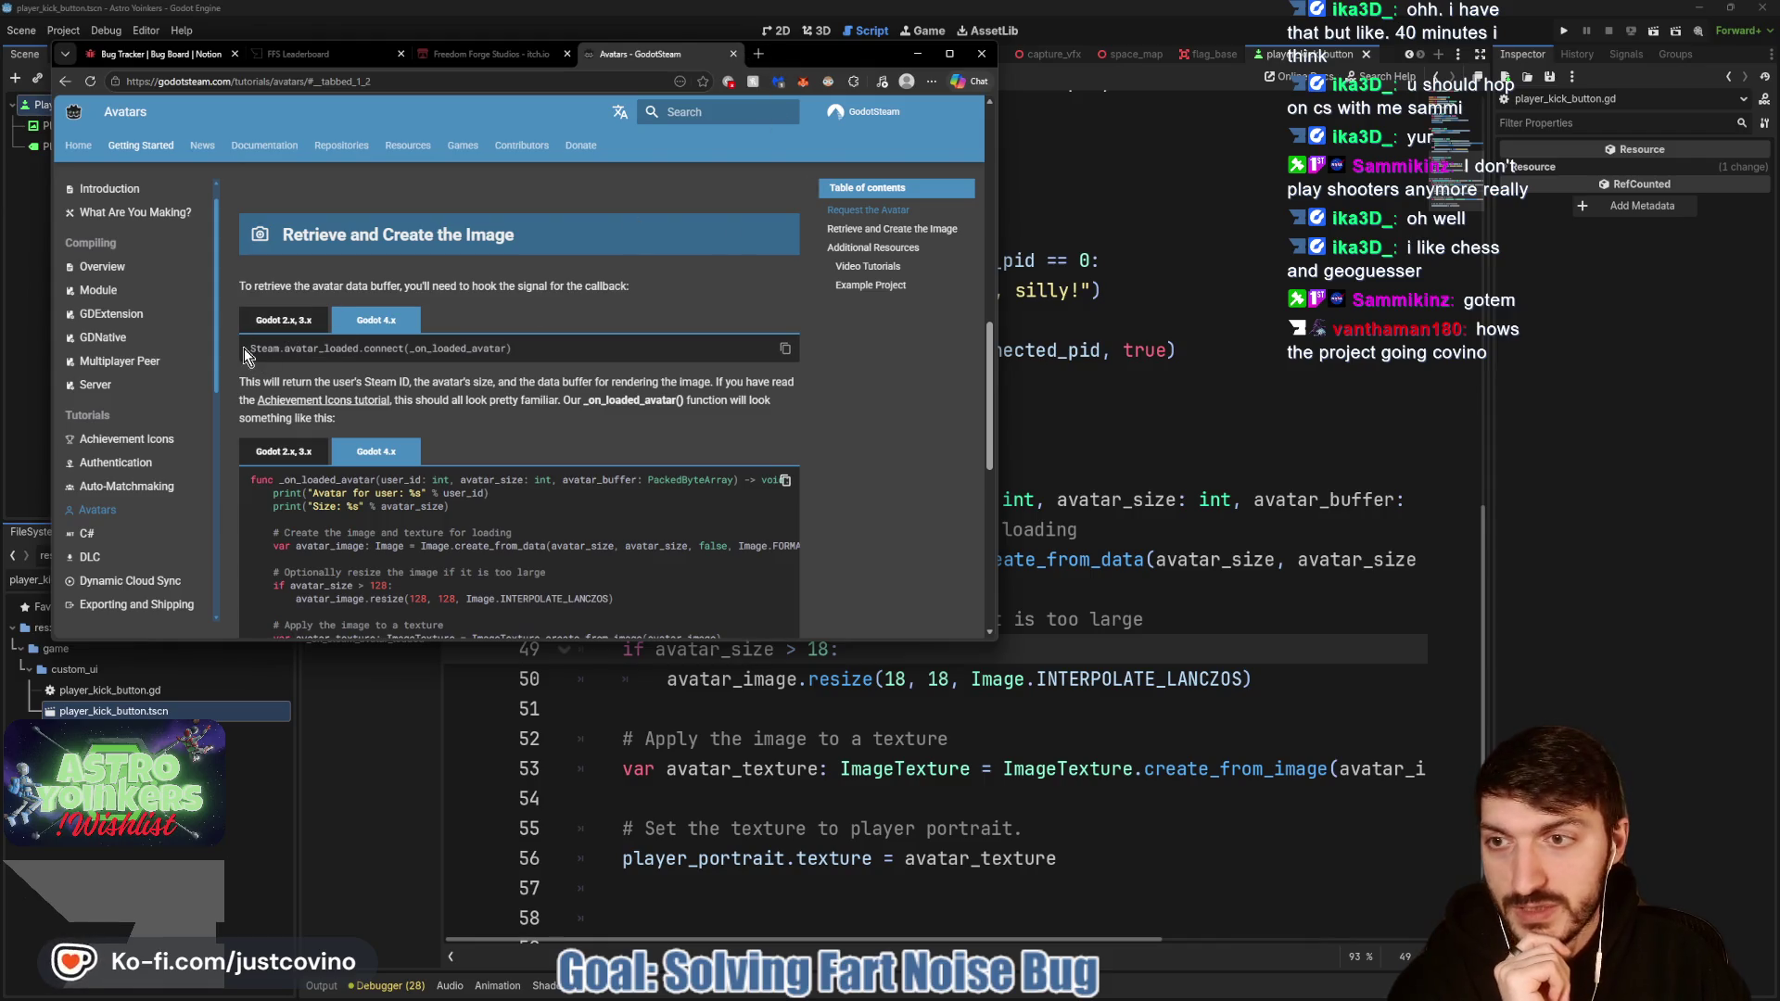
pyautogui.moveTo(838, 55)
pyautogui.mouseDown()
pyautogui.moveTo(995, 739)
pyautogui.moveTo(1032, 786)
pyautogui.moveTo(1066, 686)
pyautogui.moveTo(1091, 434)
pyautogui.mouseUp()
pyautogui.scroll(3, 978, 269)
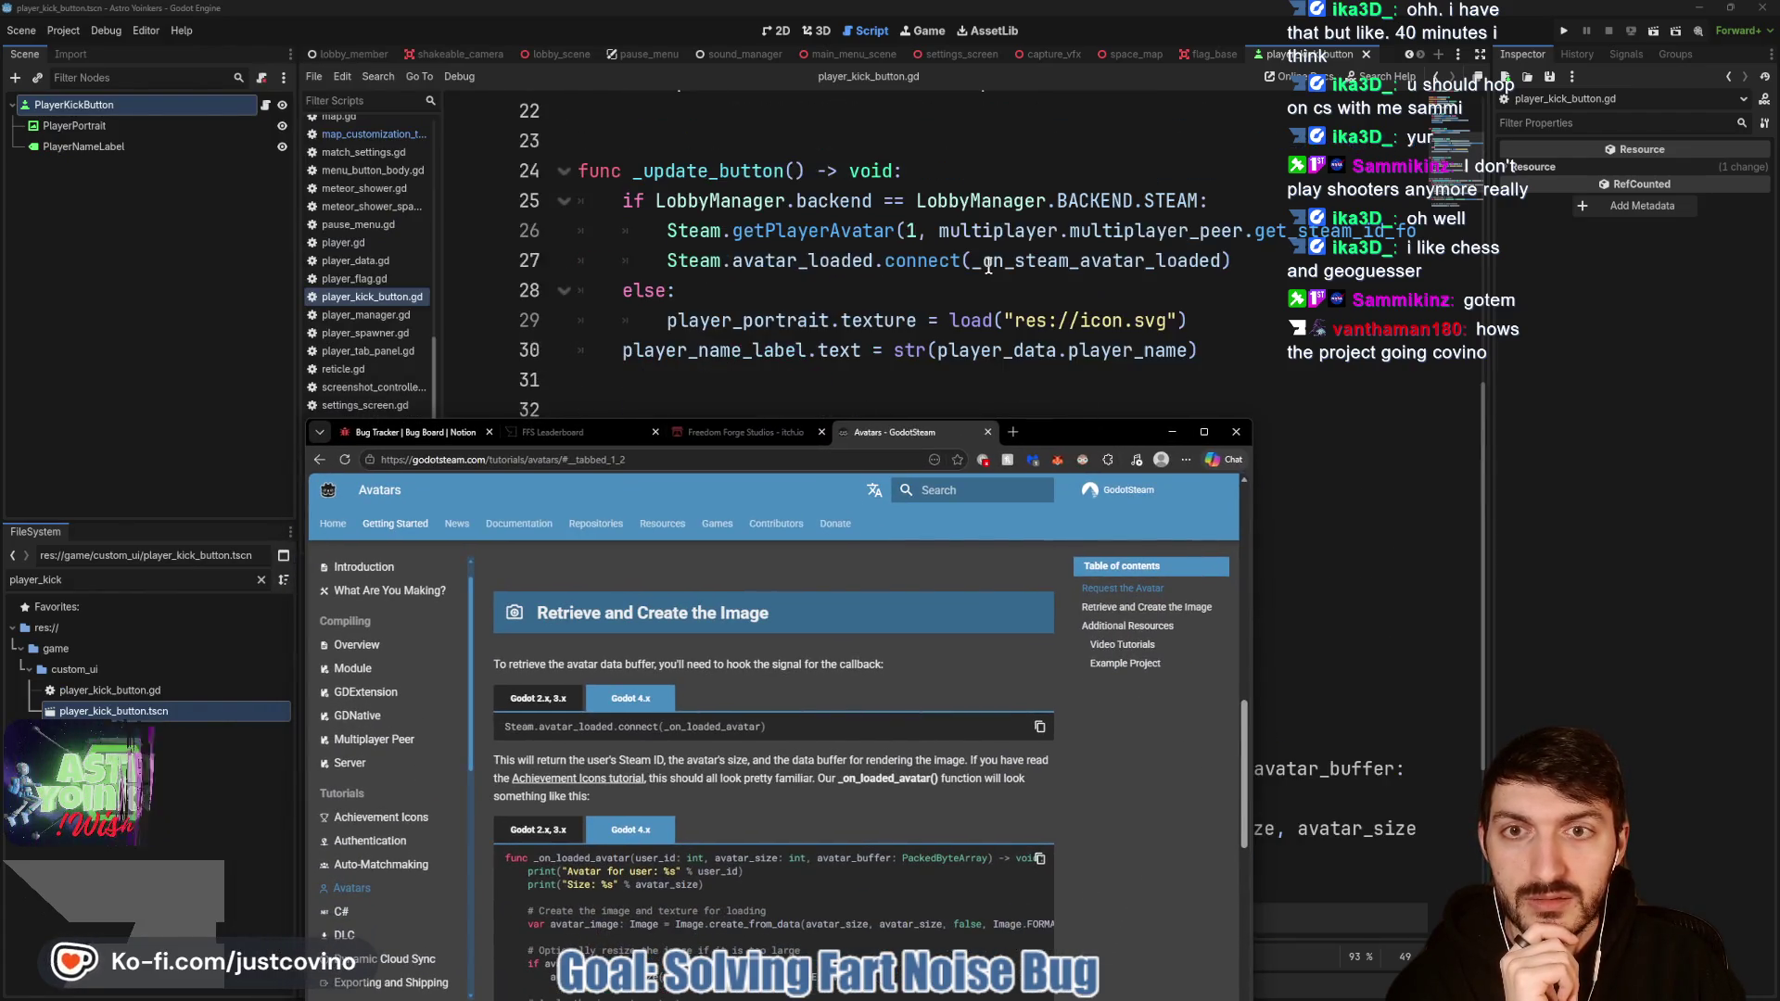
# Scroll through the kick-button script, then move the tutorial window back over it.
pyautogui.scroll(-1, 975, 269)
pyautogui.scroll(5, 973, 269)
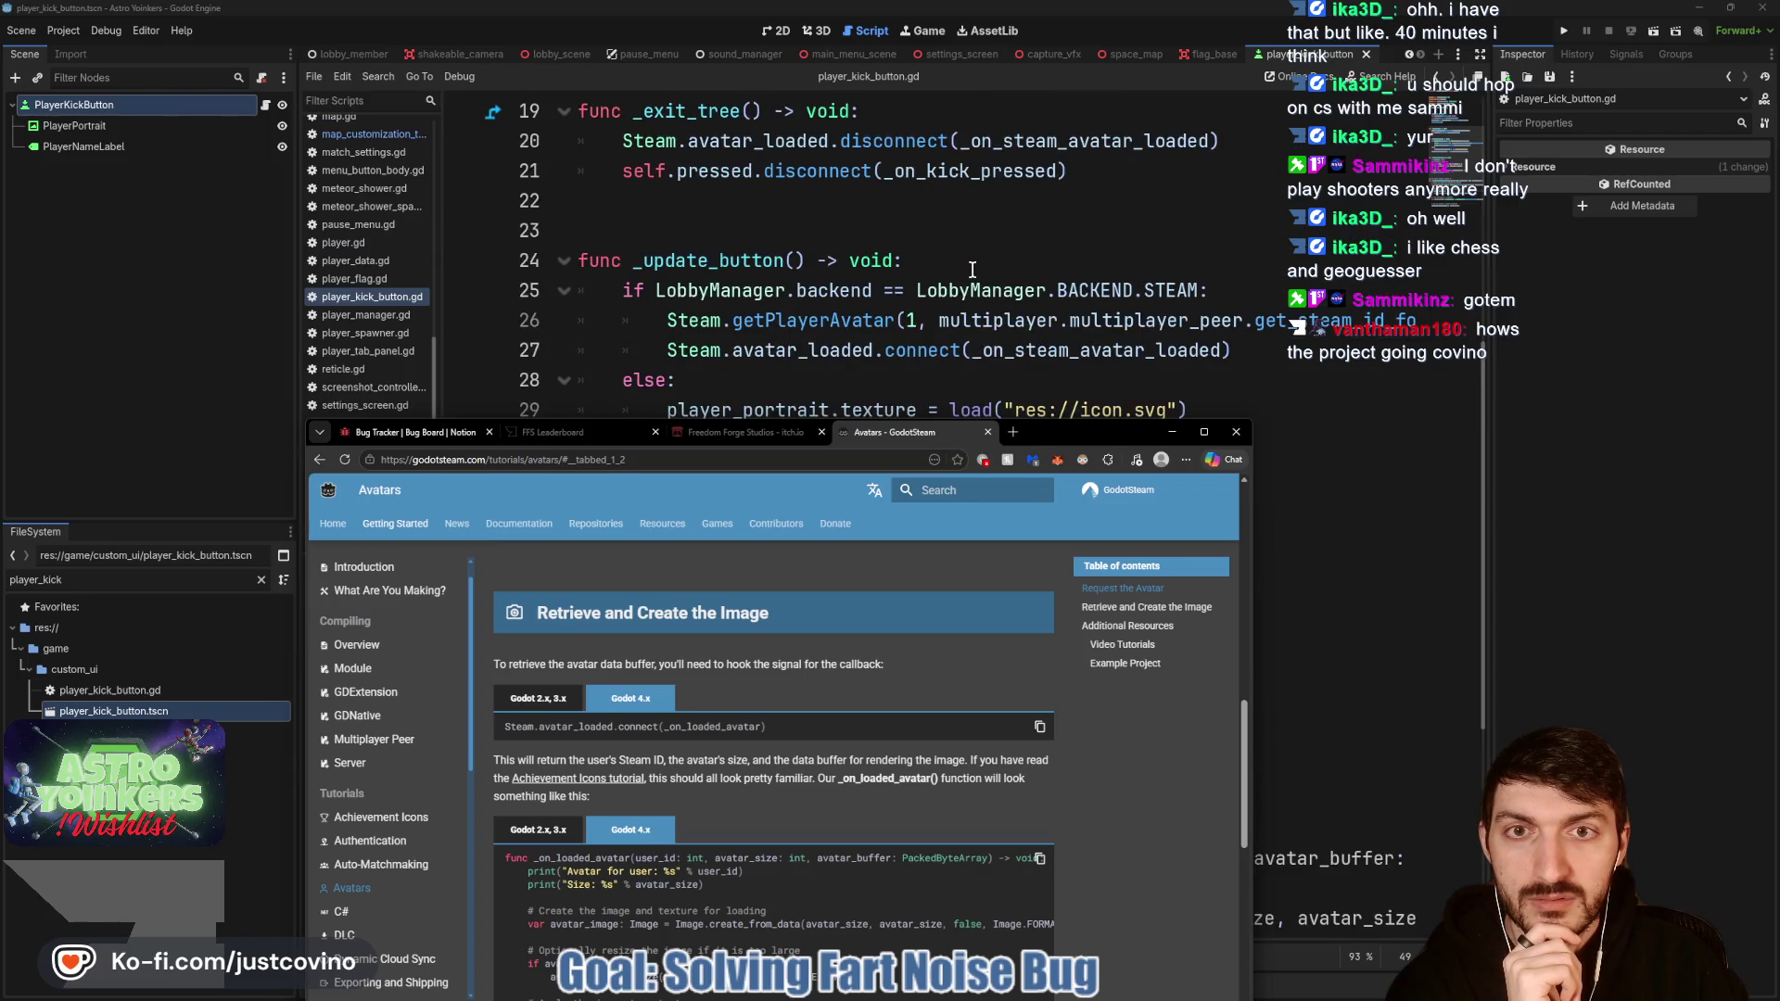
pyautogui.scroll(-2, 968, 271)
pyautogui.scroll(-1, 880, 283)
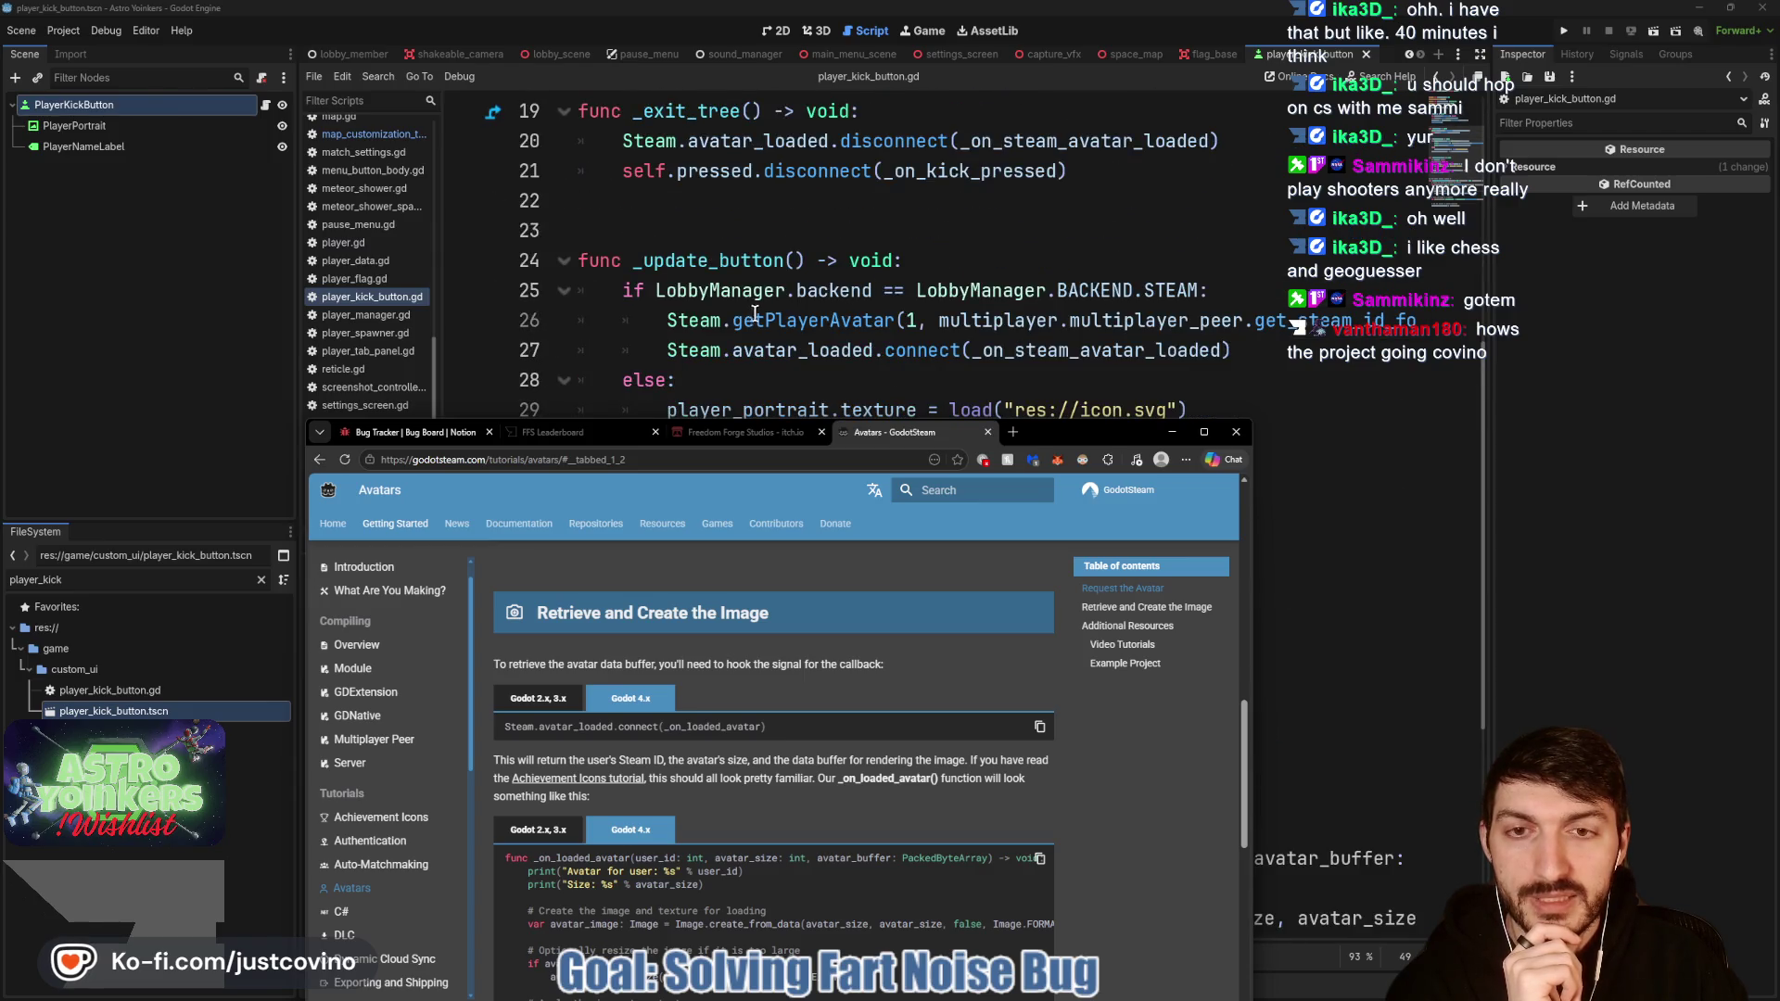
pyautogui.scroll(-1, 764, 320)
pyautogui.scroll(1, 774, 329)
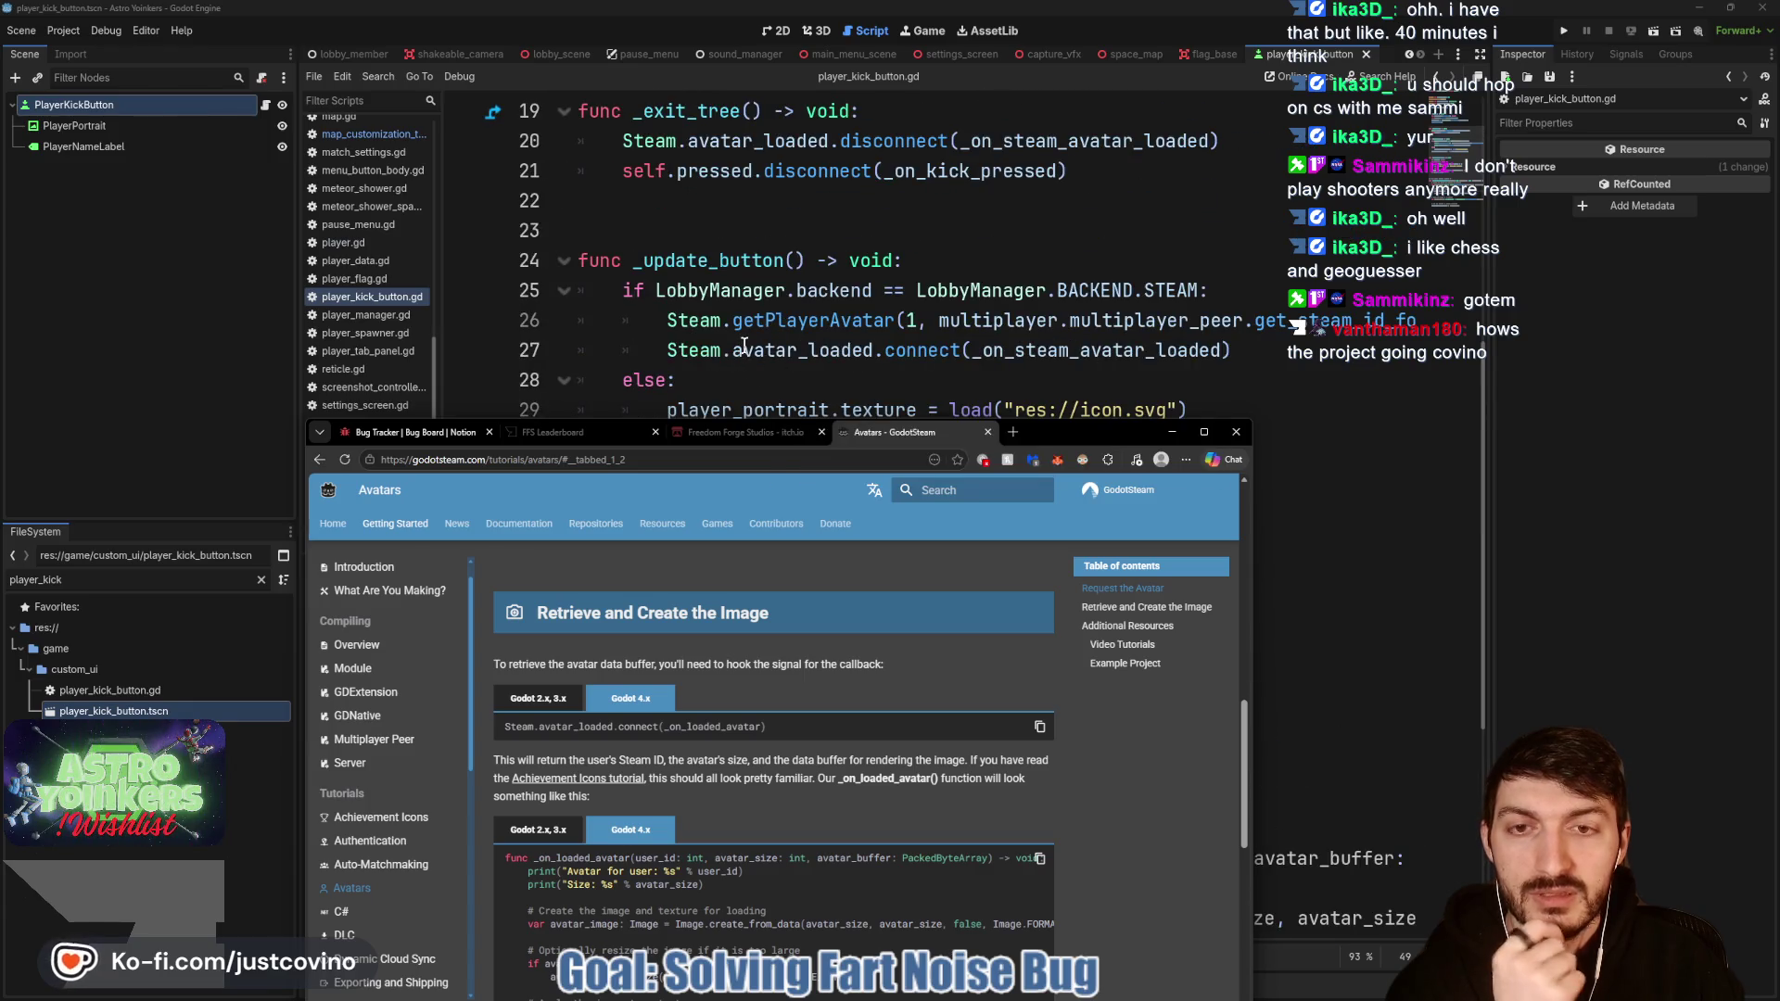
pyautogui.moveTo(1094, 435)
pyautogui.mouseDown()
pyautogui.moveTo(877, 198)
pyautogui.moveTo(864, 151)
pyautogui.mouseUp()
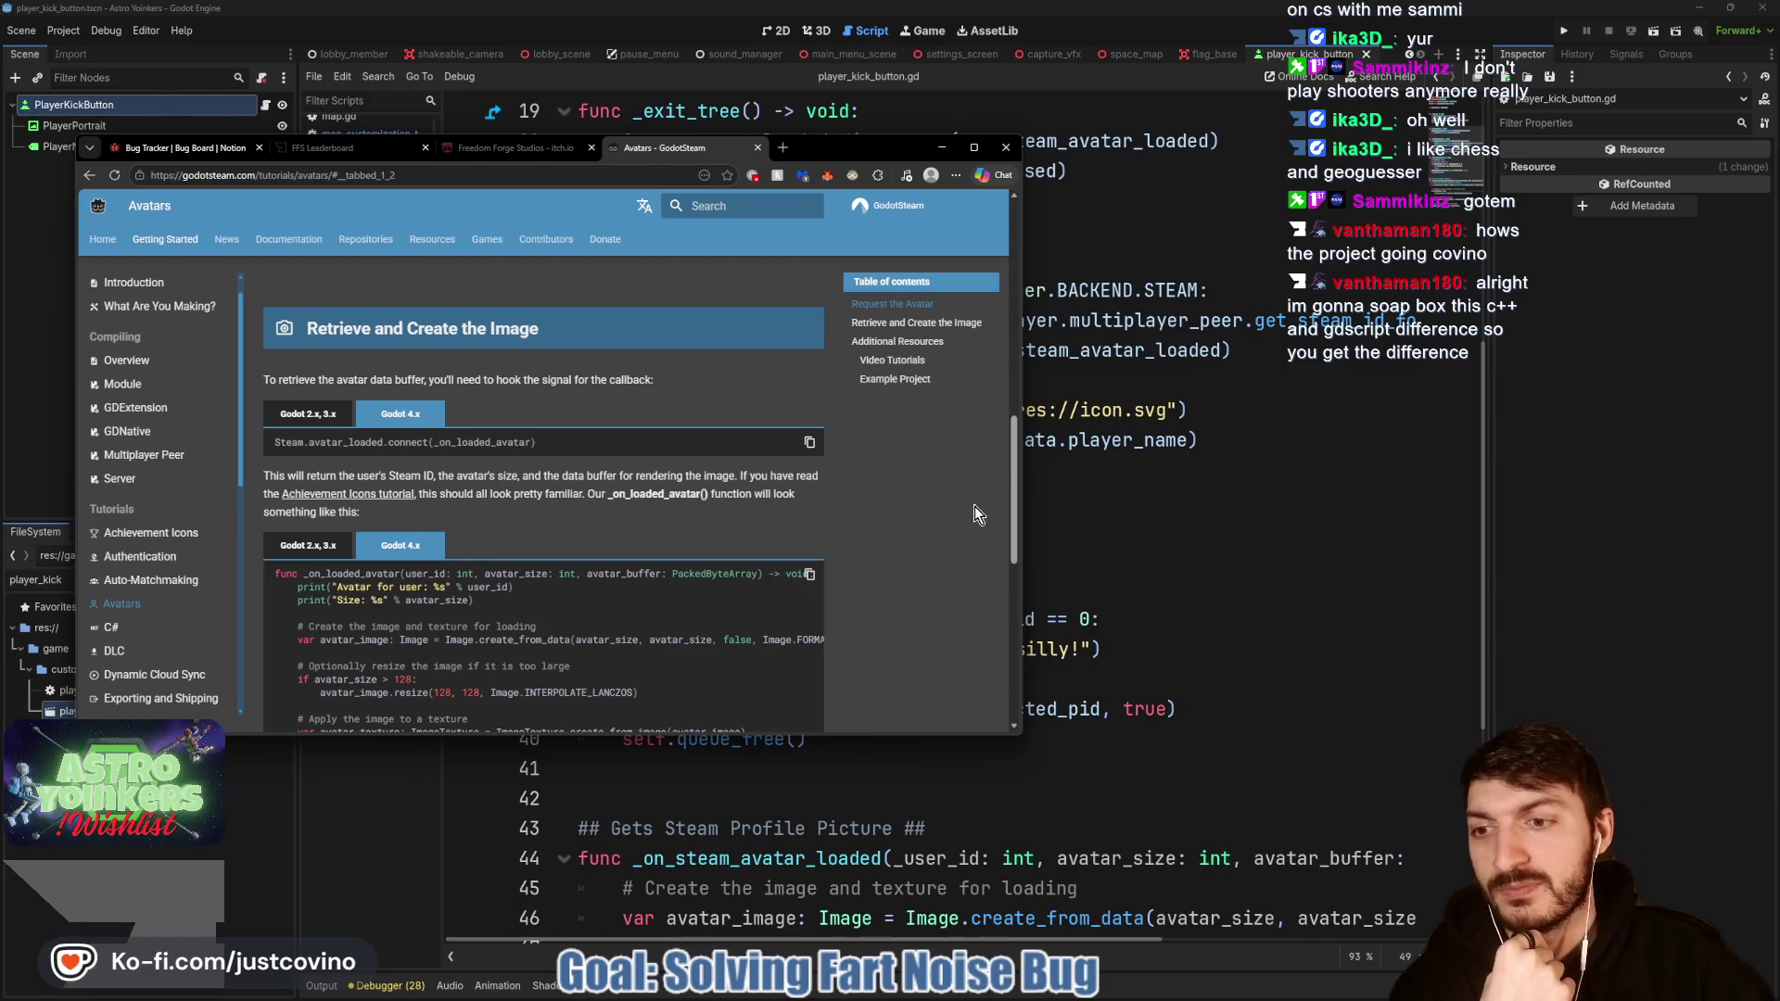
# Scroll the tutorial's 4.x code right to the create_from_data line, then return to the script.
pyautogui.scroll(-3, 493, 516)
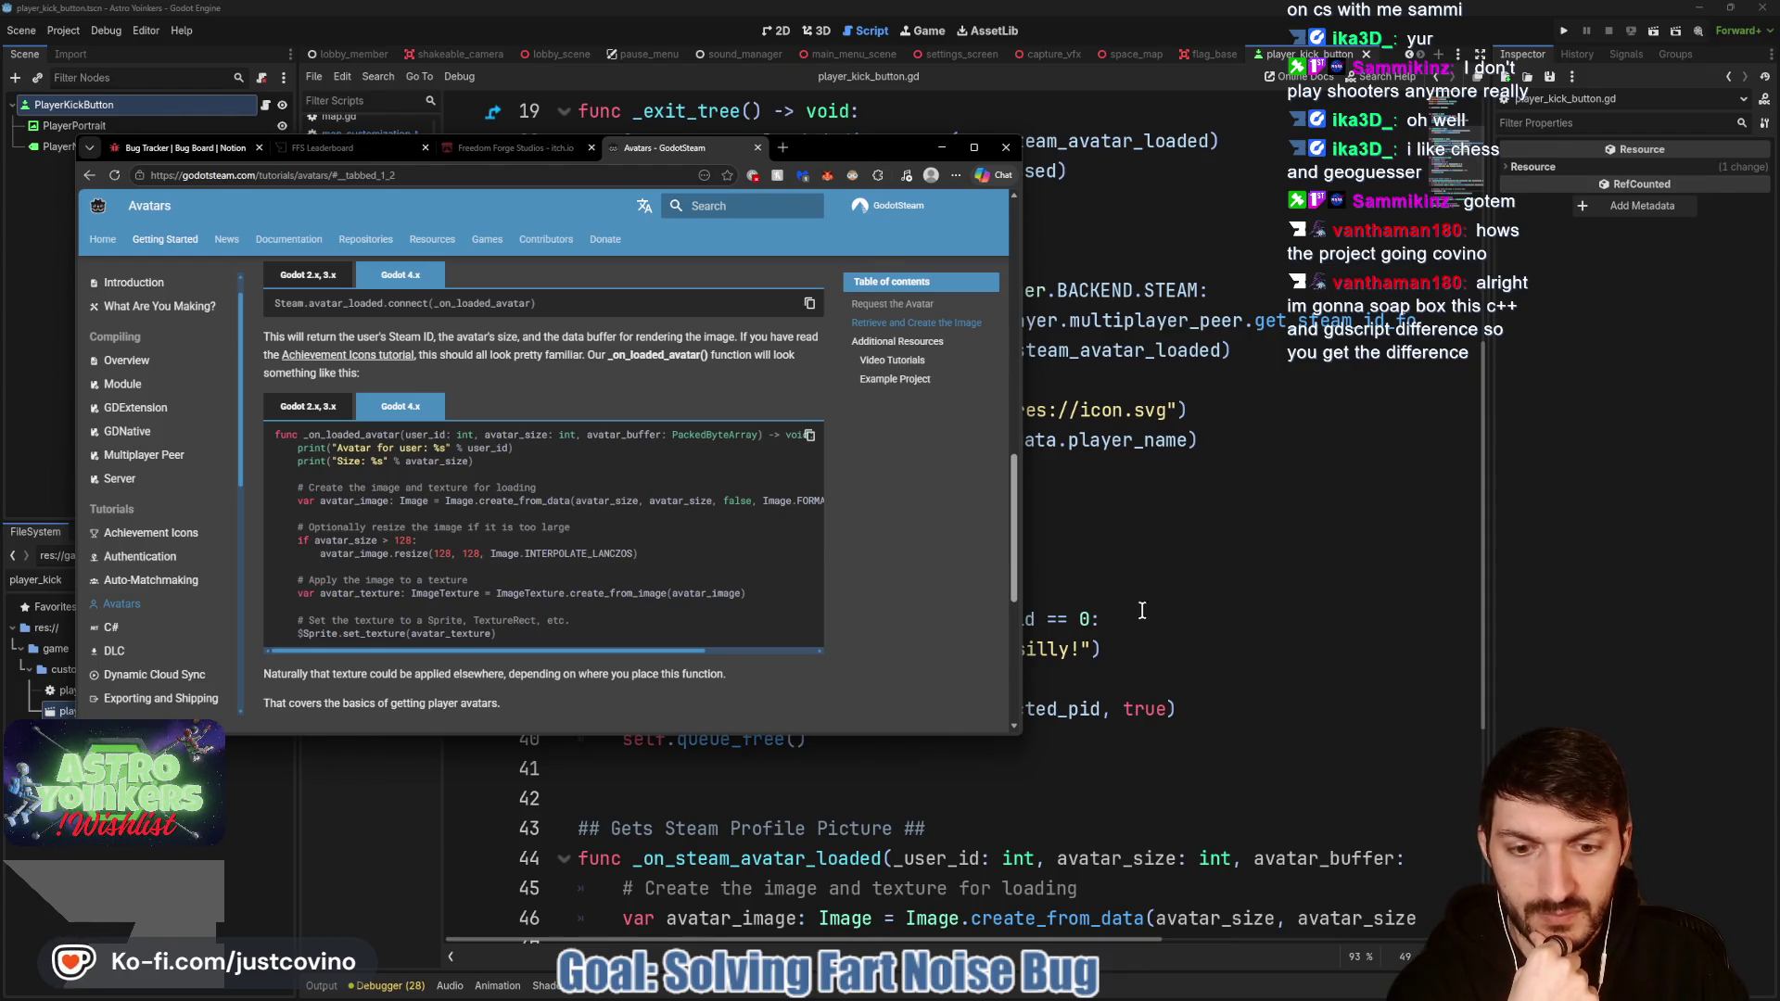
pyautogui.moveTo(1057, 938); pyautogui.dragTo(1229, 938)
pyautogui.scroll(-4, 1113, 771)
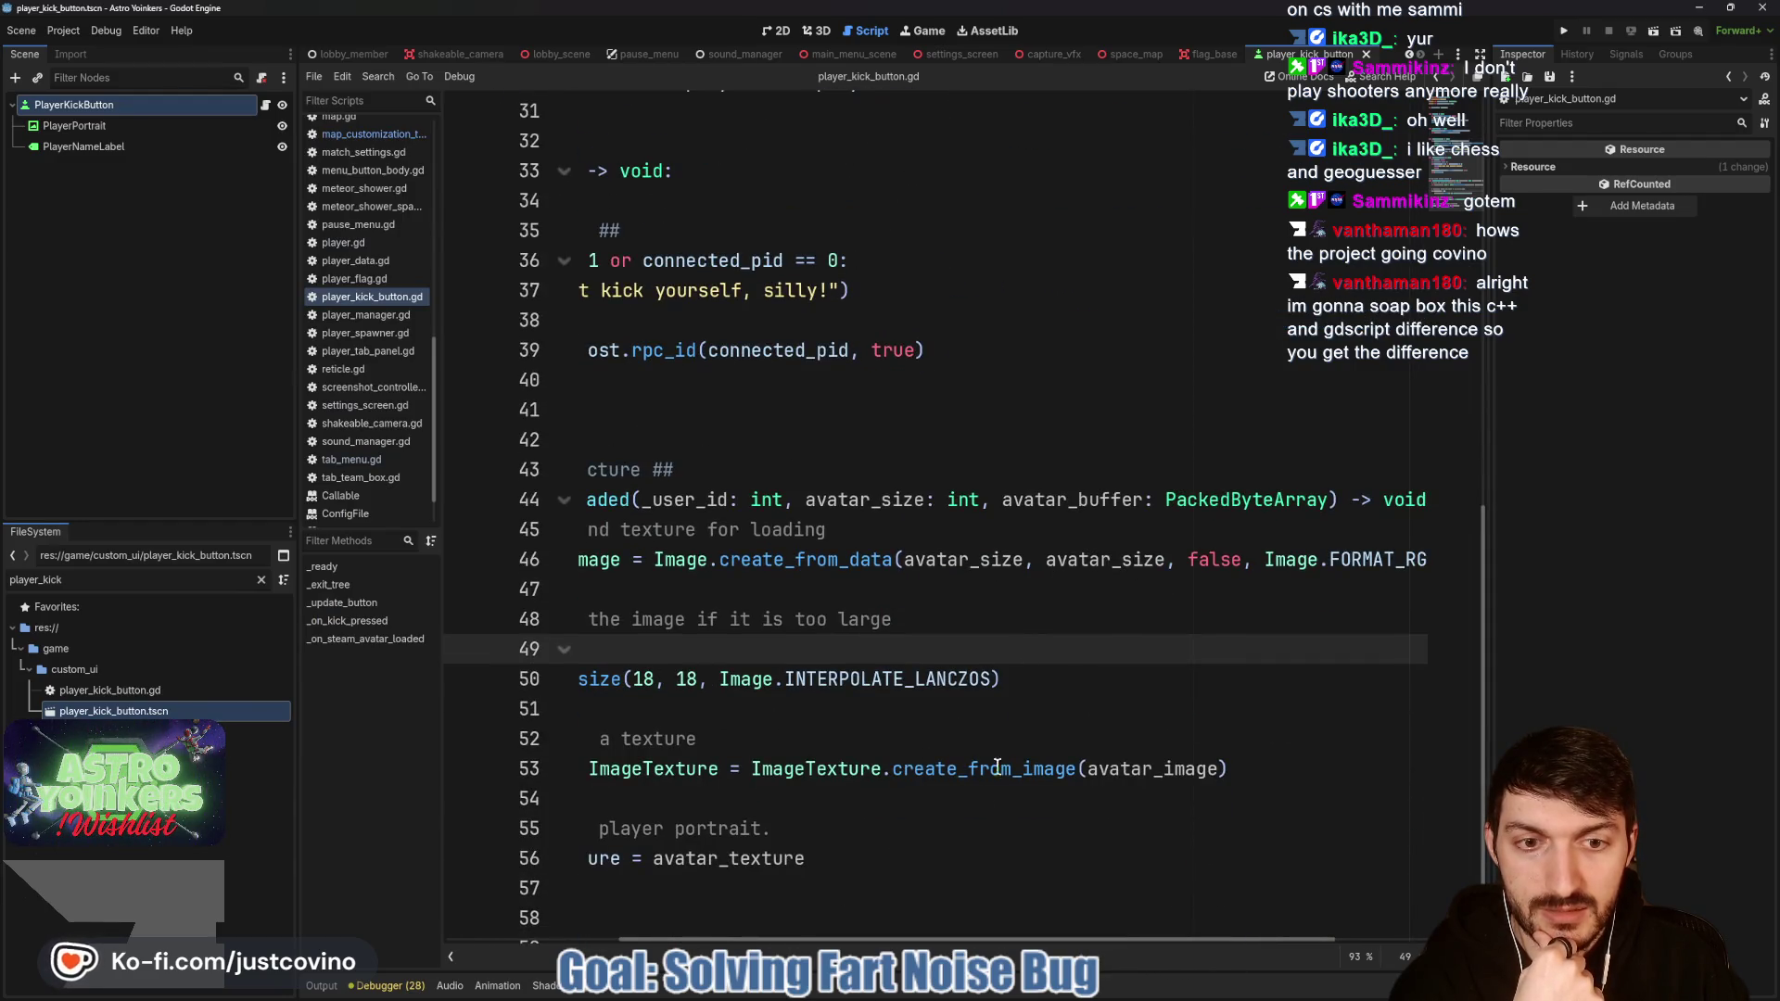
pyautogui.click(998, 994)
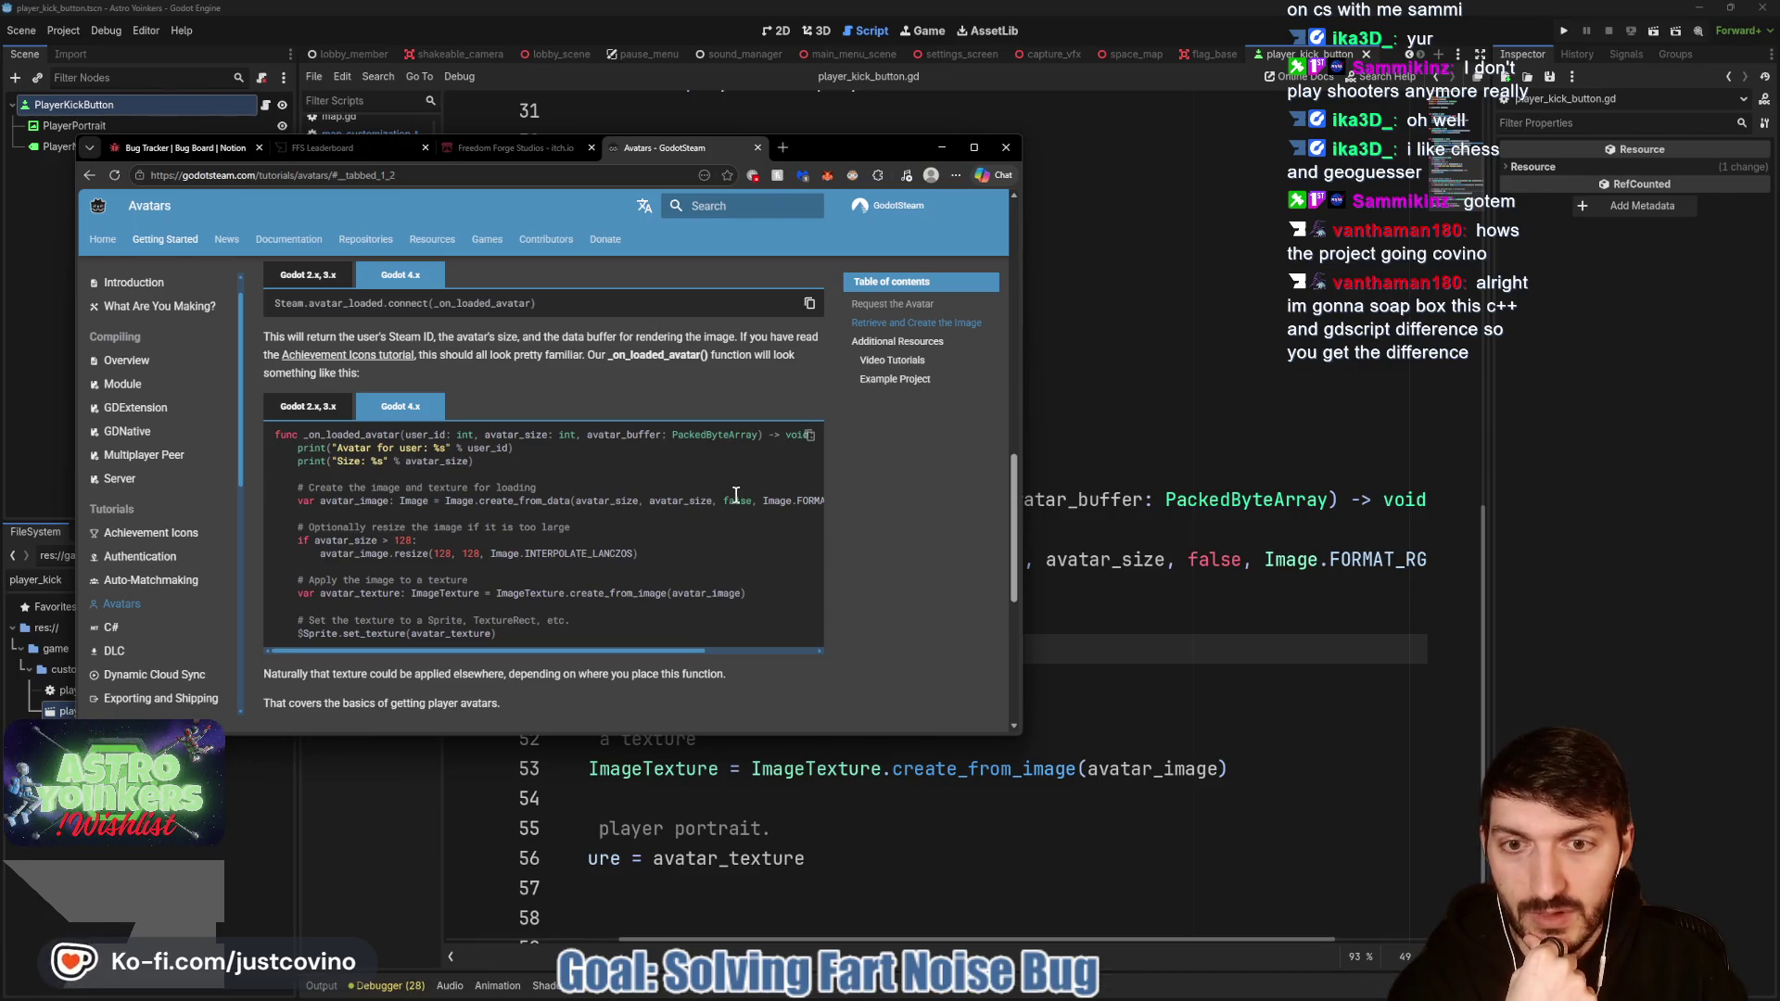
pyautogui.moveTo(640, 652); pyautogui.dragTo(723, 651)
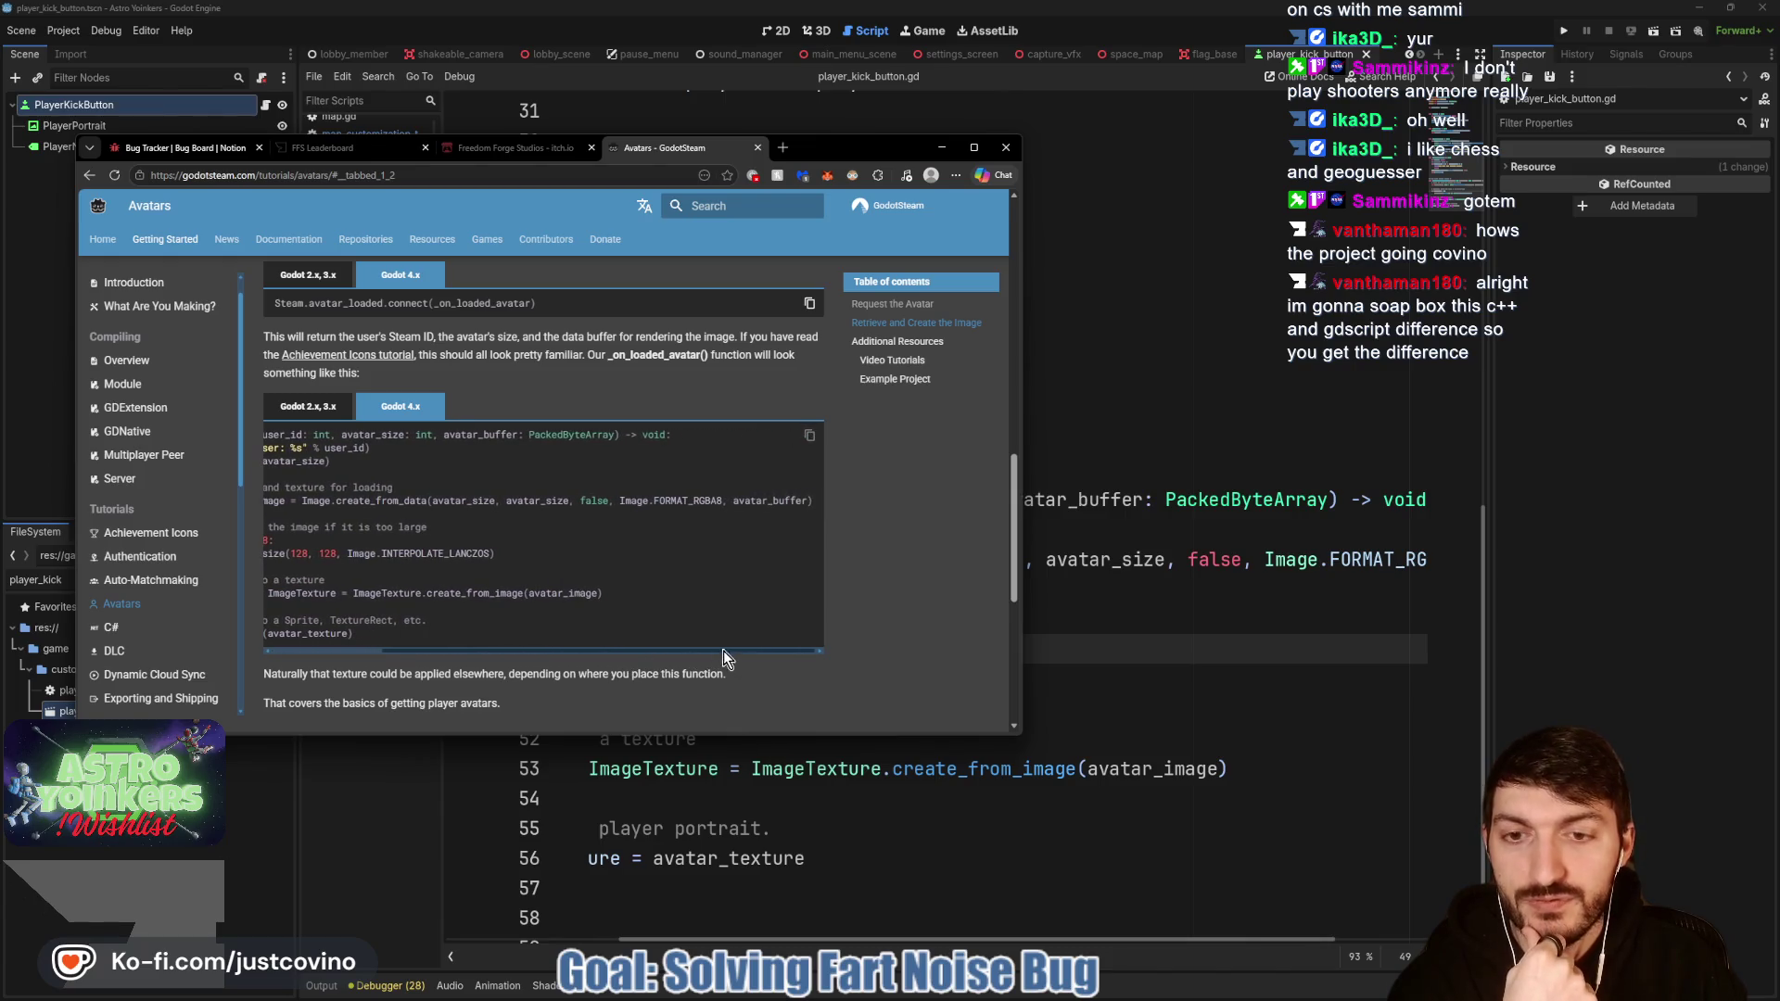
pyautogui.click(1356, 563)
# Check the Image and FORMAT_RGBA8 documentation on line 46, then bring the tutorial back in front.
pyautogui.hscroll(3, 1298, 566)
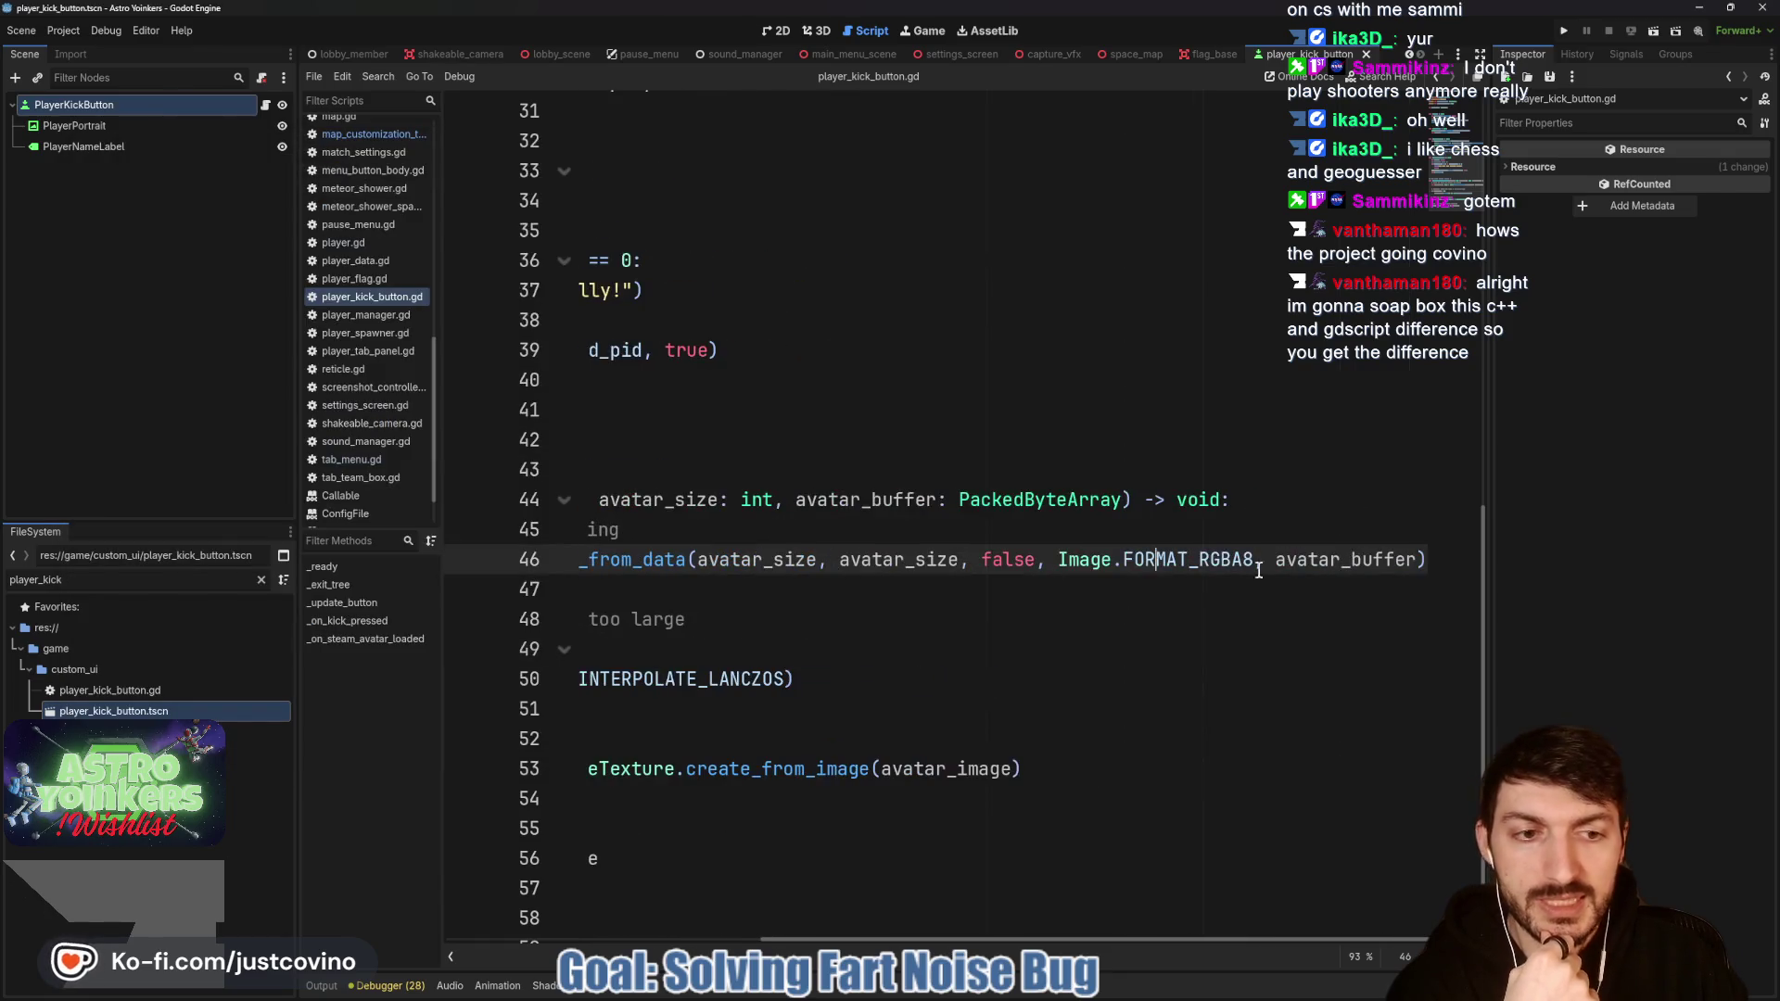
pyautogui.moveTo(1094, 566)
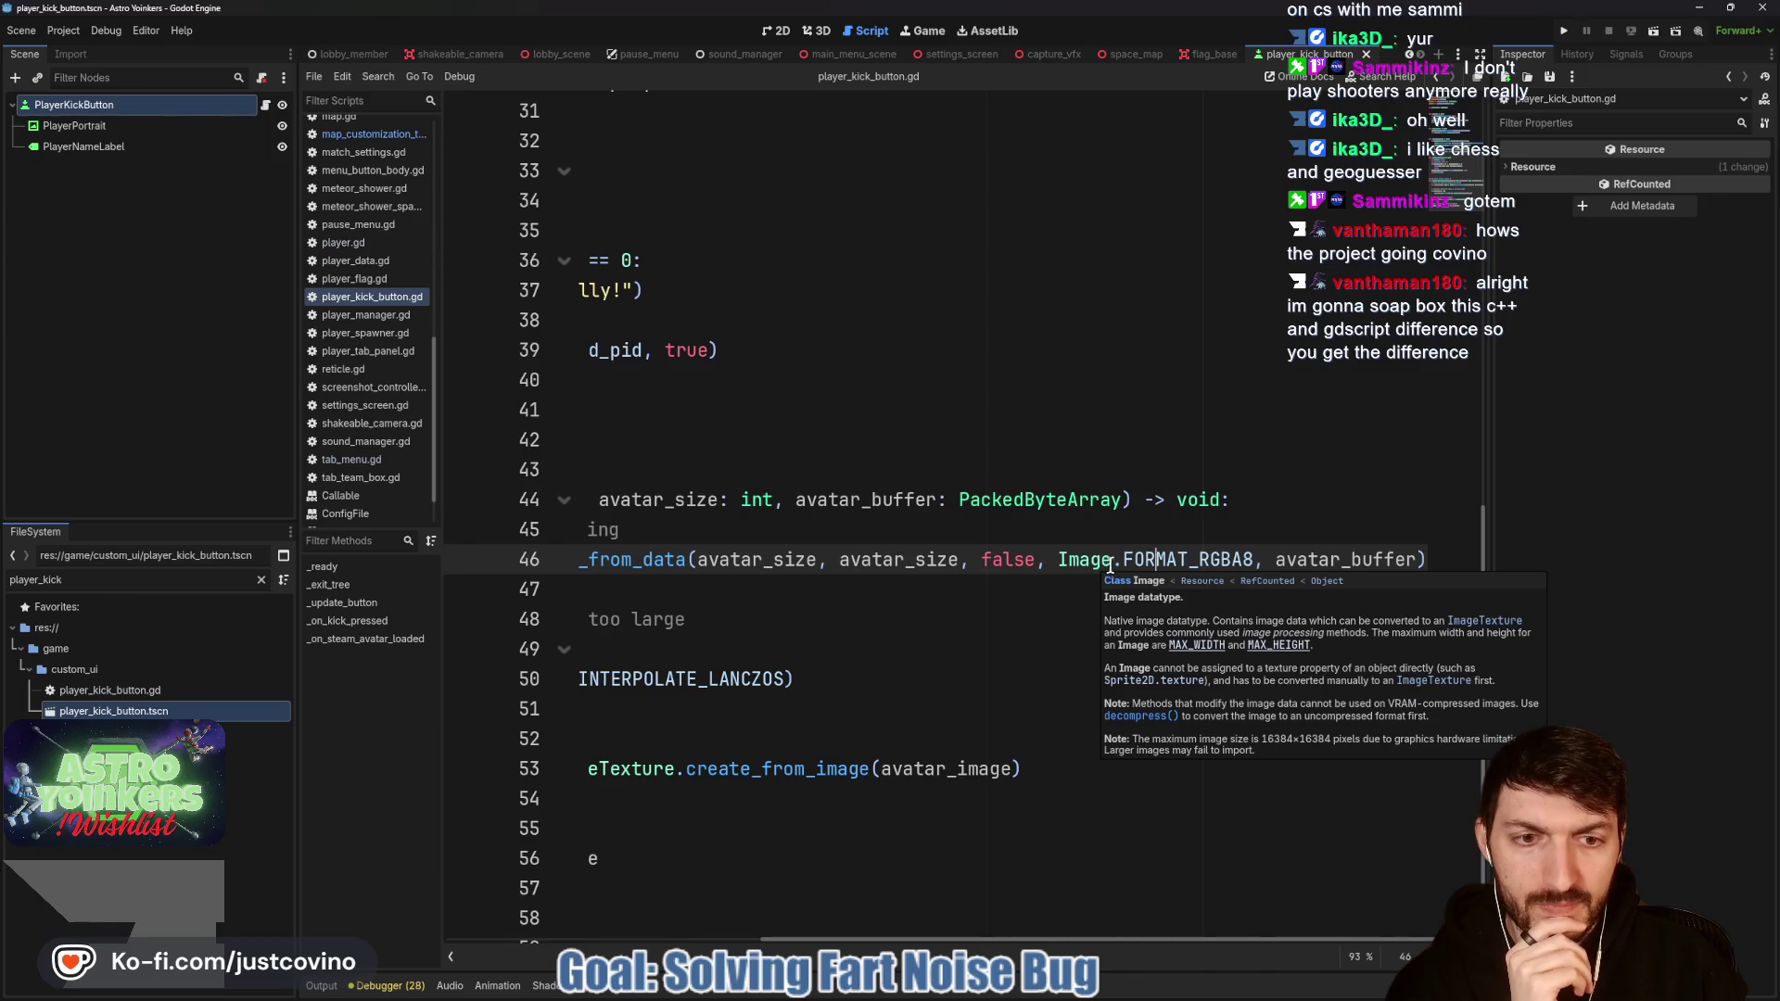
pyautogui.moveTo(1170, 557)
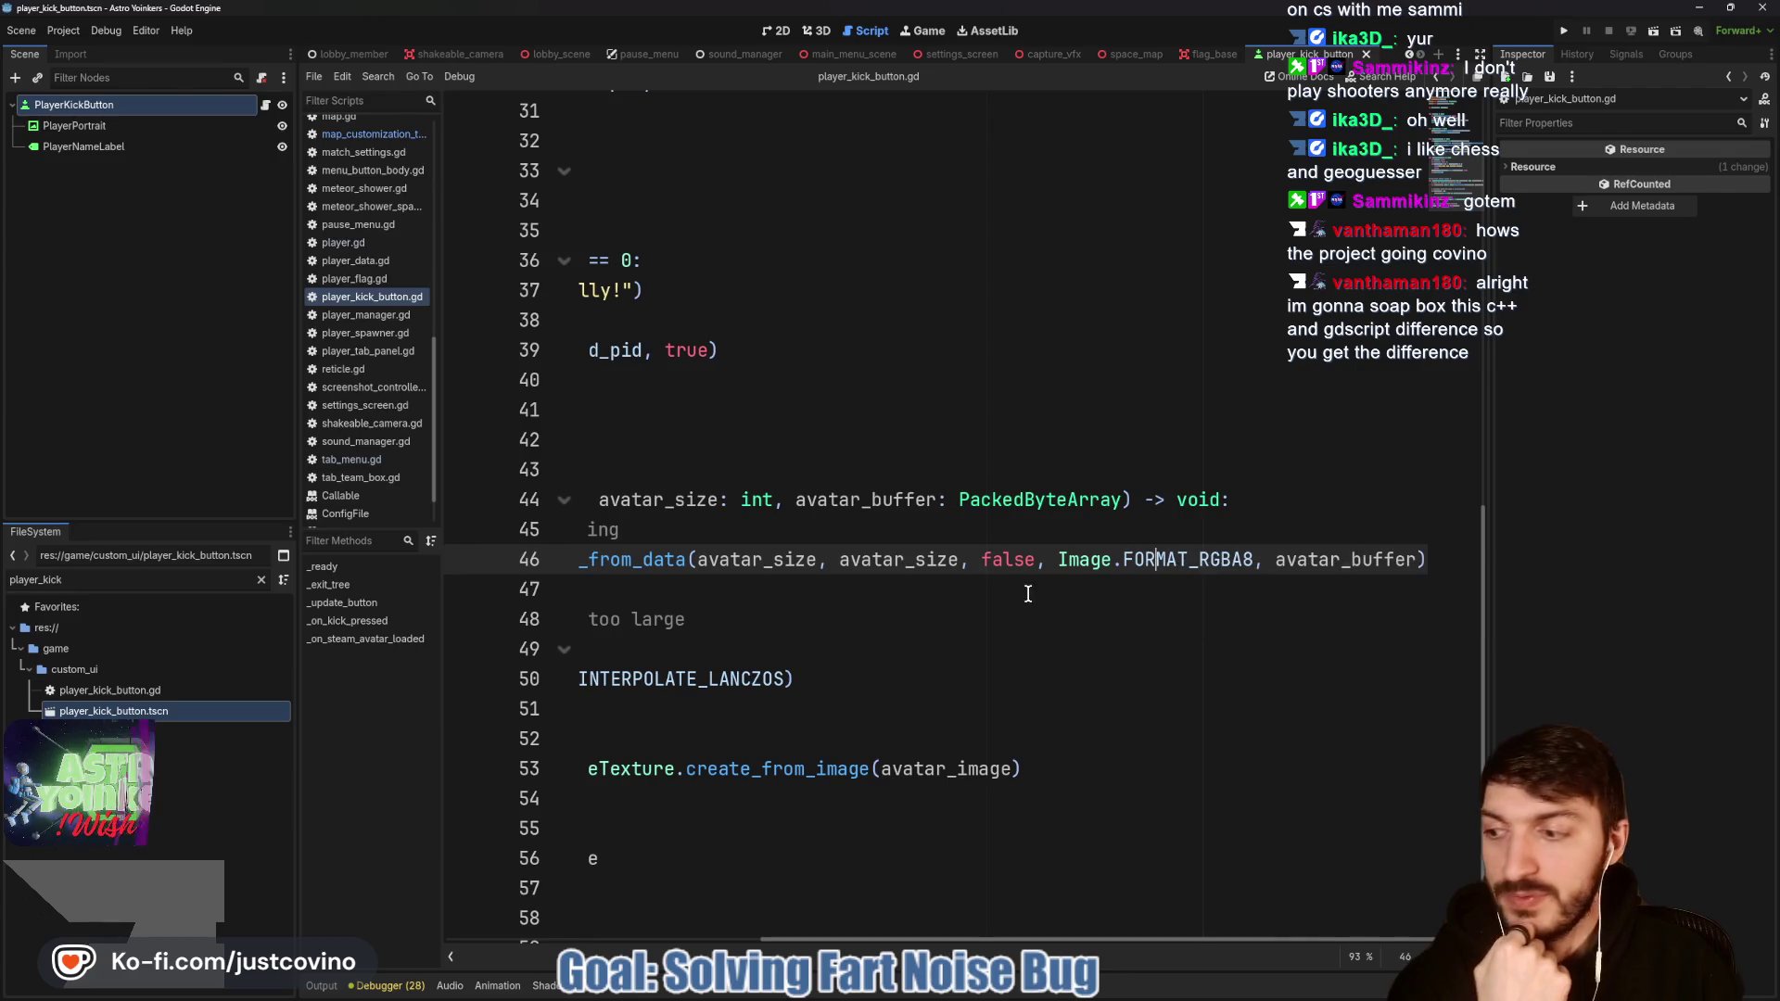
pyautogui.moveTo(1034, 997)
pyautogui.click(974, 995)
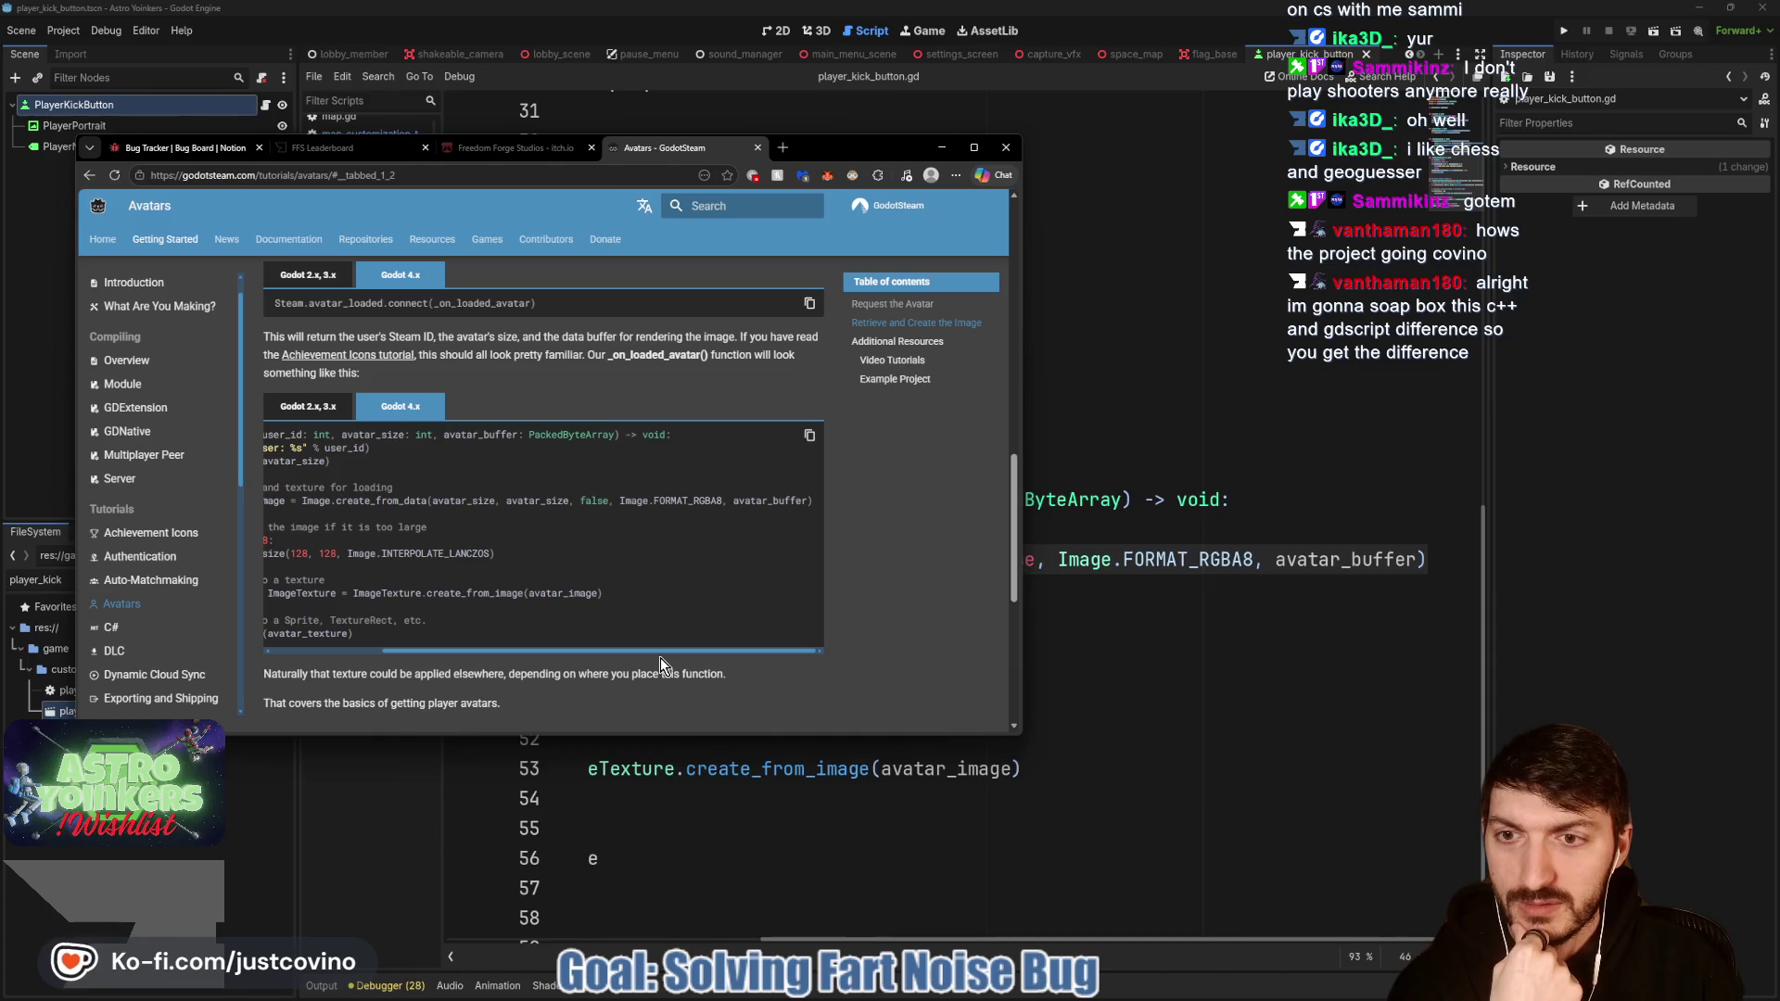
pyautogui.moveTo(660, 651); pyautogui.dragTo(494, 649)
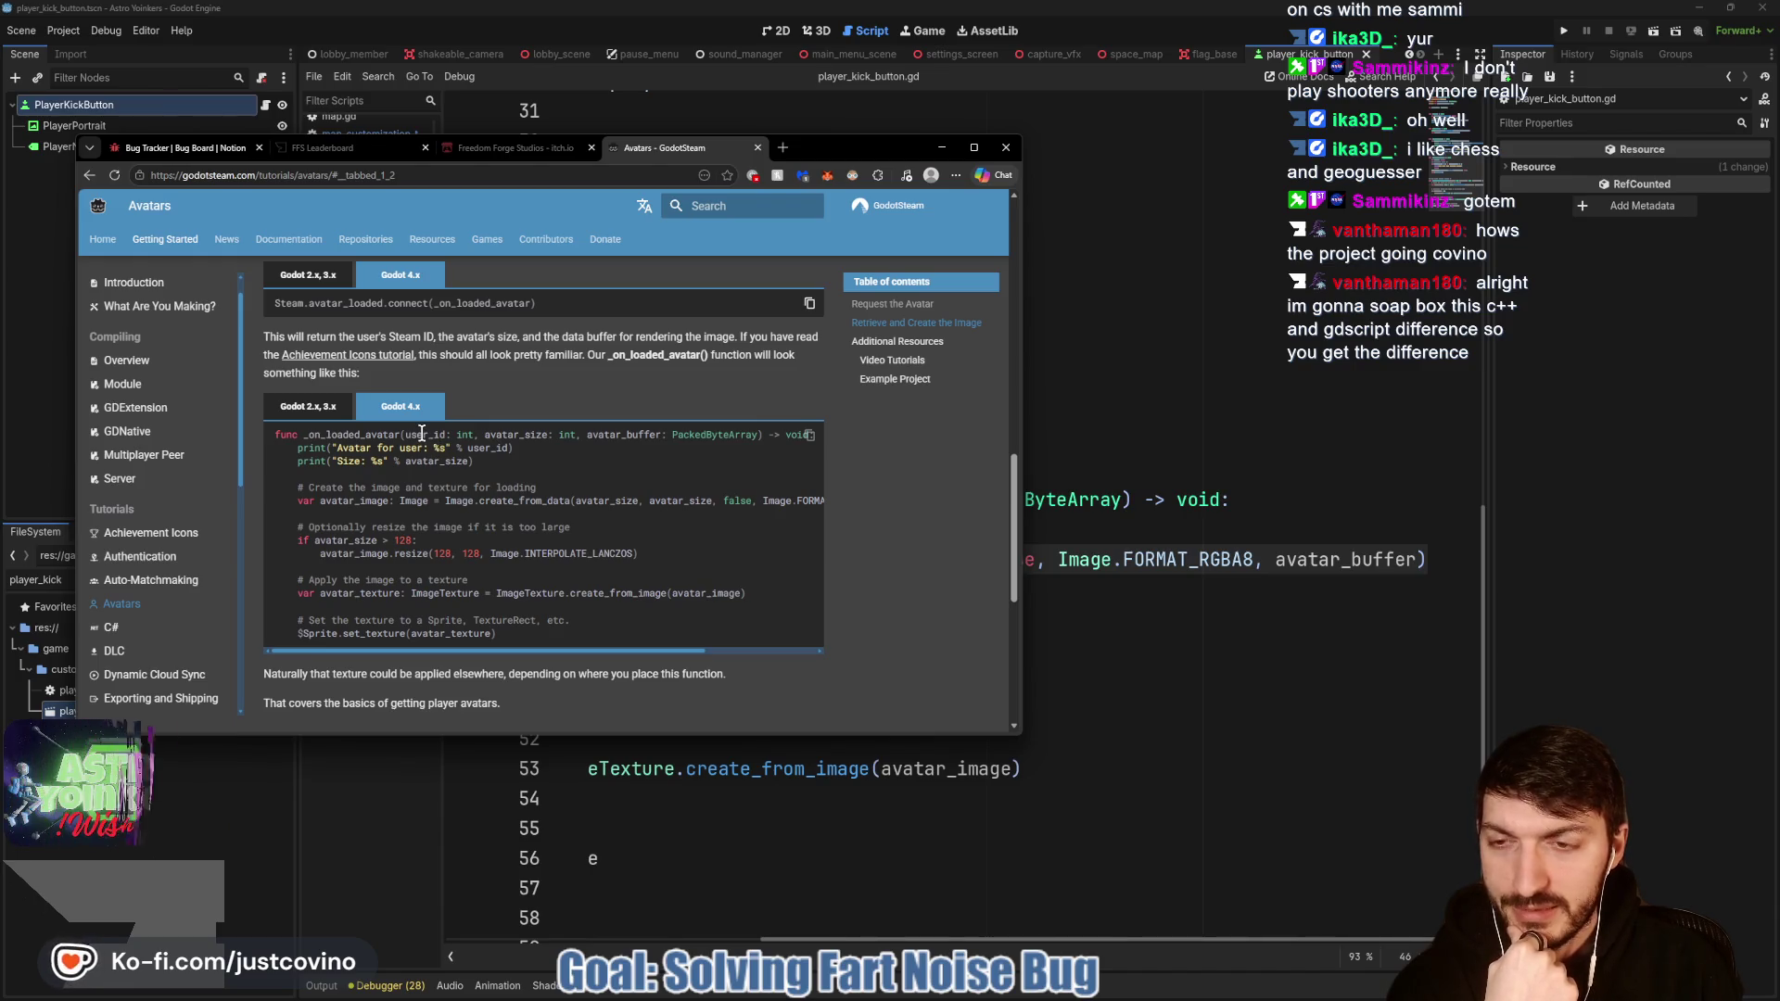
pyautogui.scroll(-2, 452, 476)
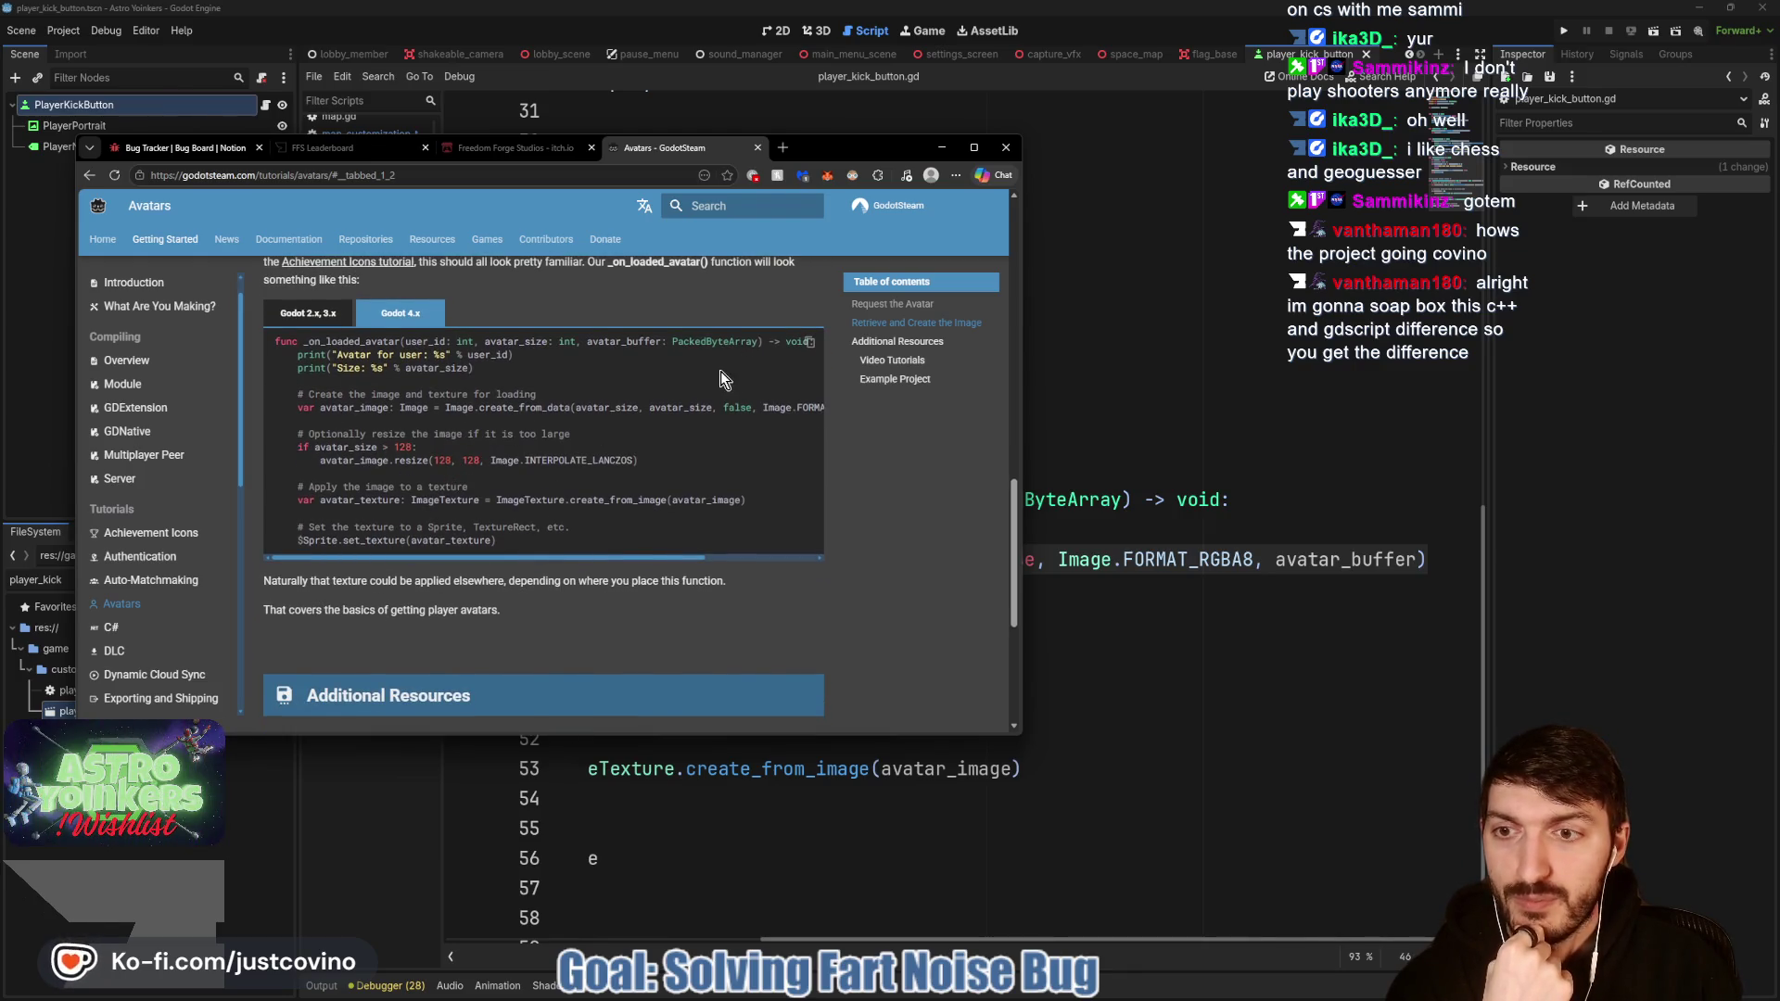
pyautogui.moveTo(834, 149)
pyautogui.mouseDown()
pyautogui.moveTo(1572, 361)
pyautogui.moveTo(799, 186)
pyautogui.mouseUp()
pyautogui.scroll(-1, 1263, 487)
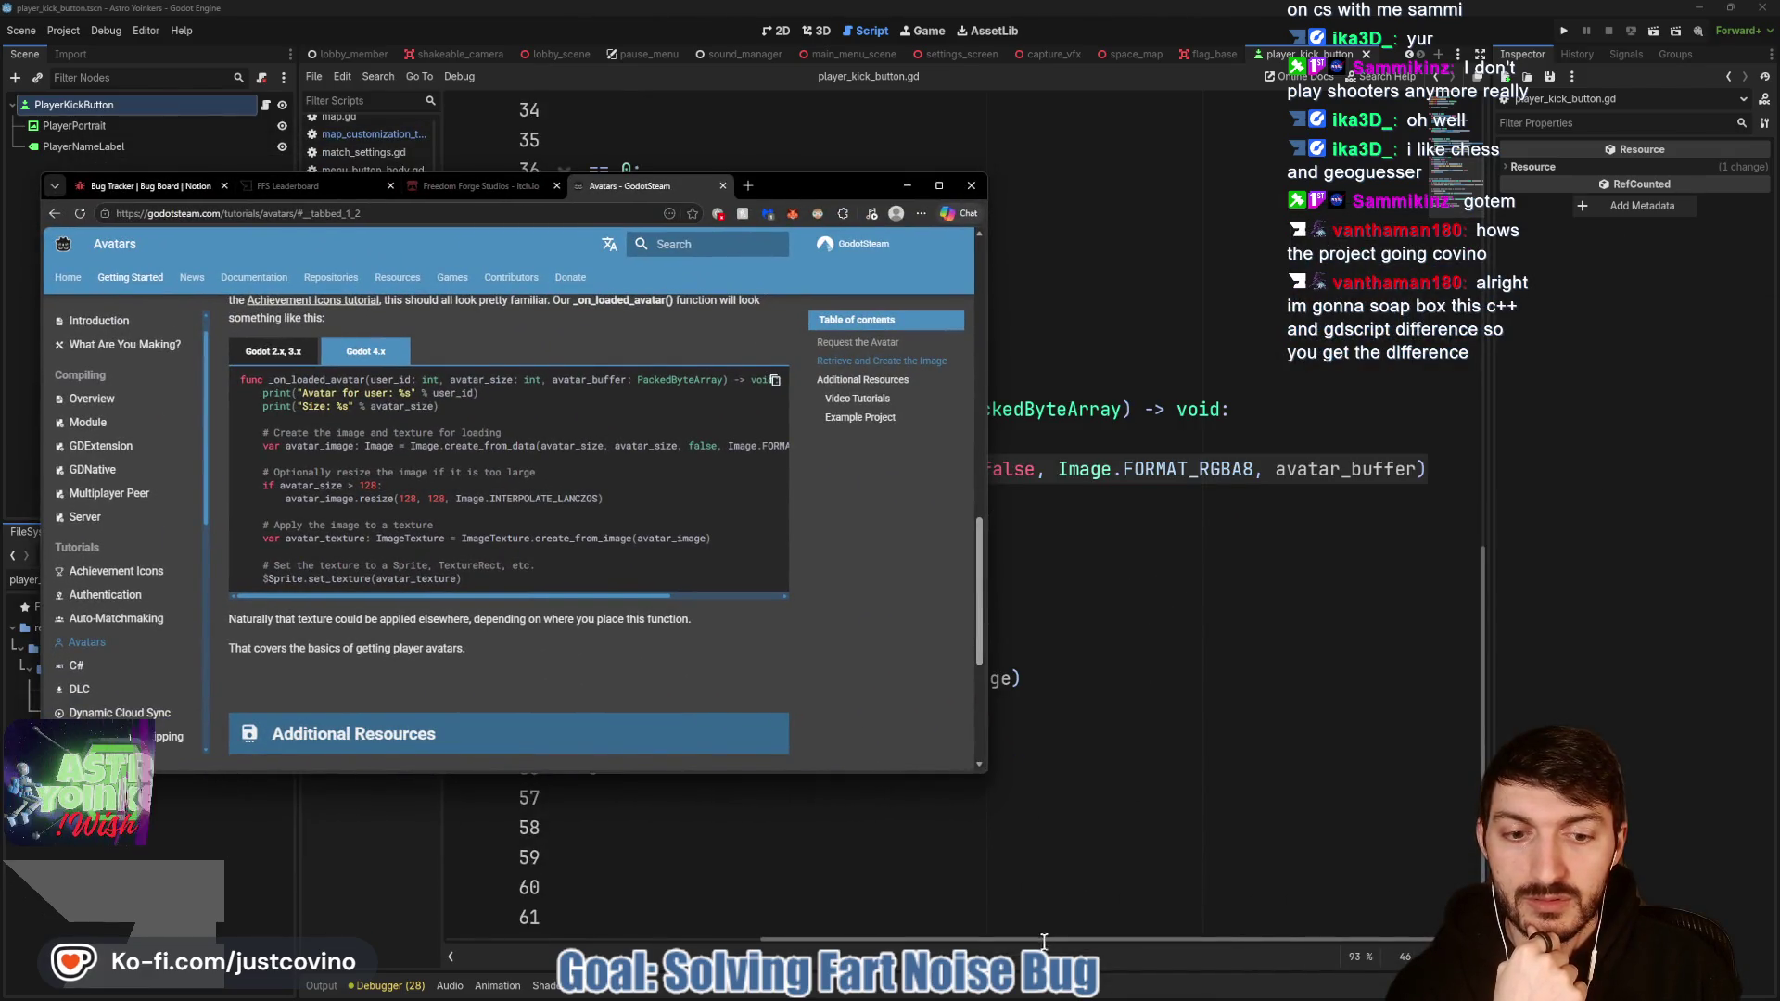
pyautogui.moveTo(1026, 939); pyautogui.dragTo(711, 933)
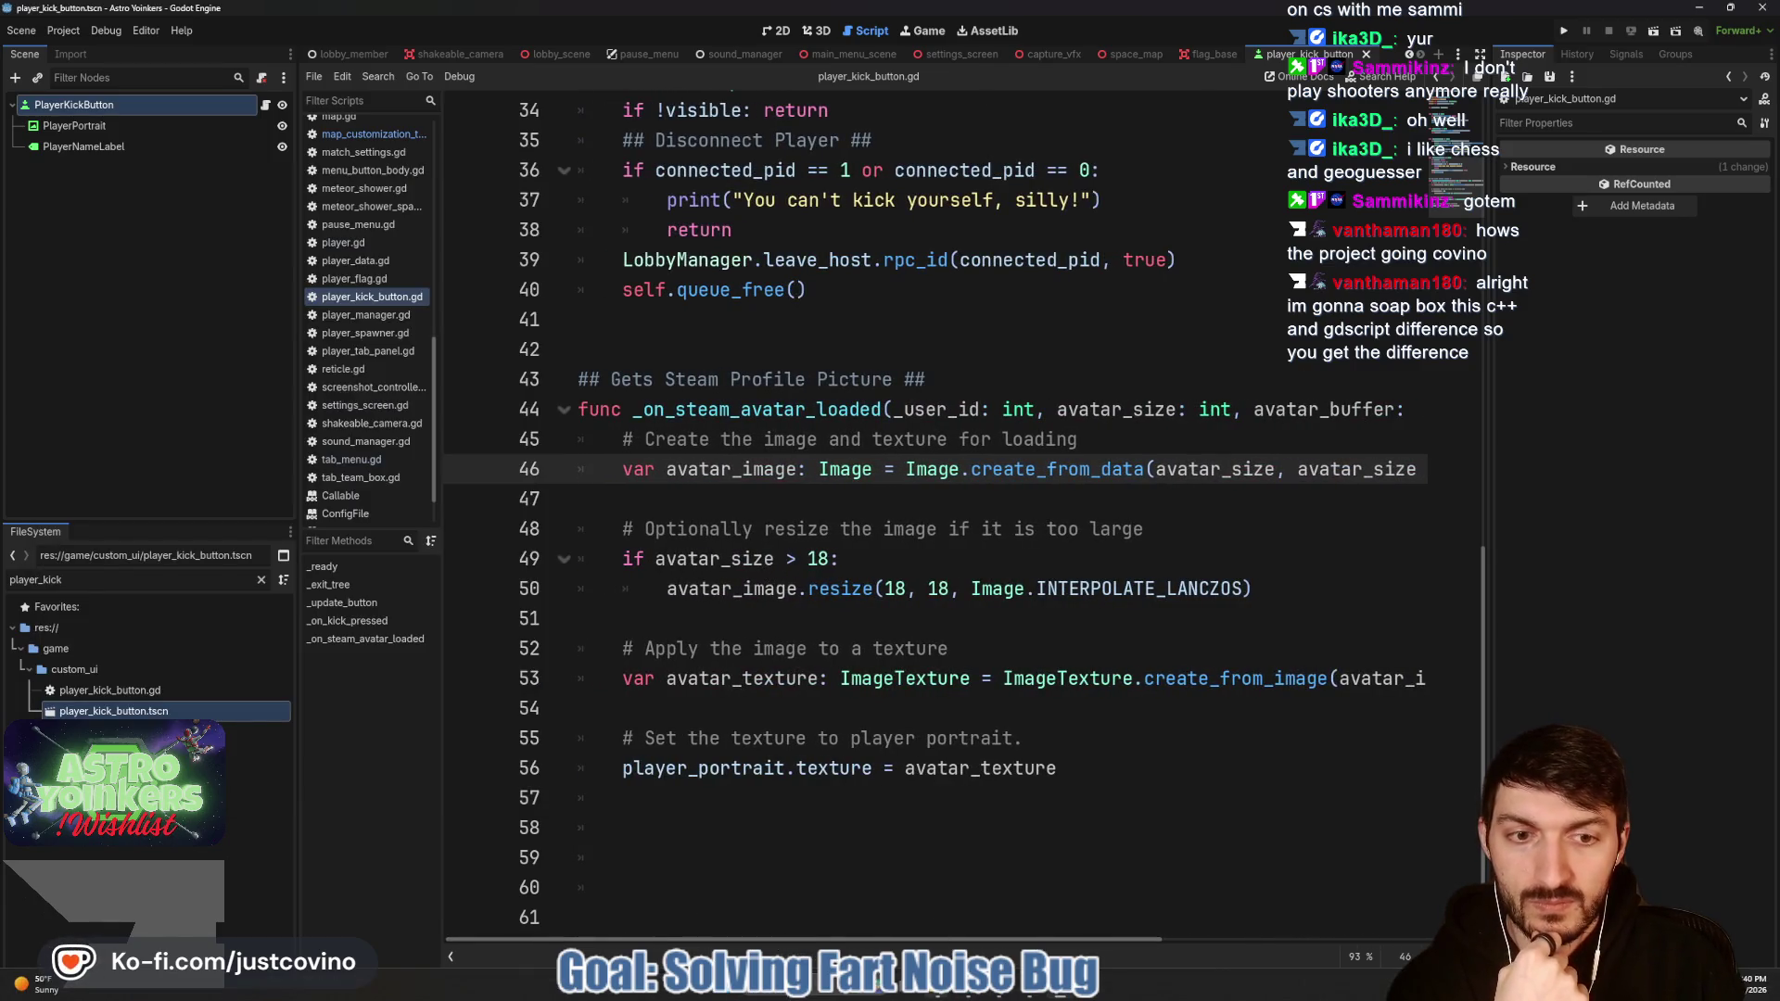
pyautogui.click(969, 997)
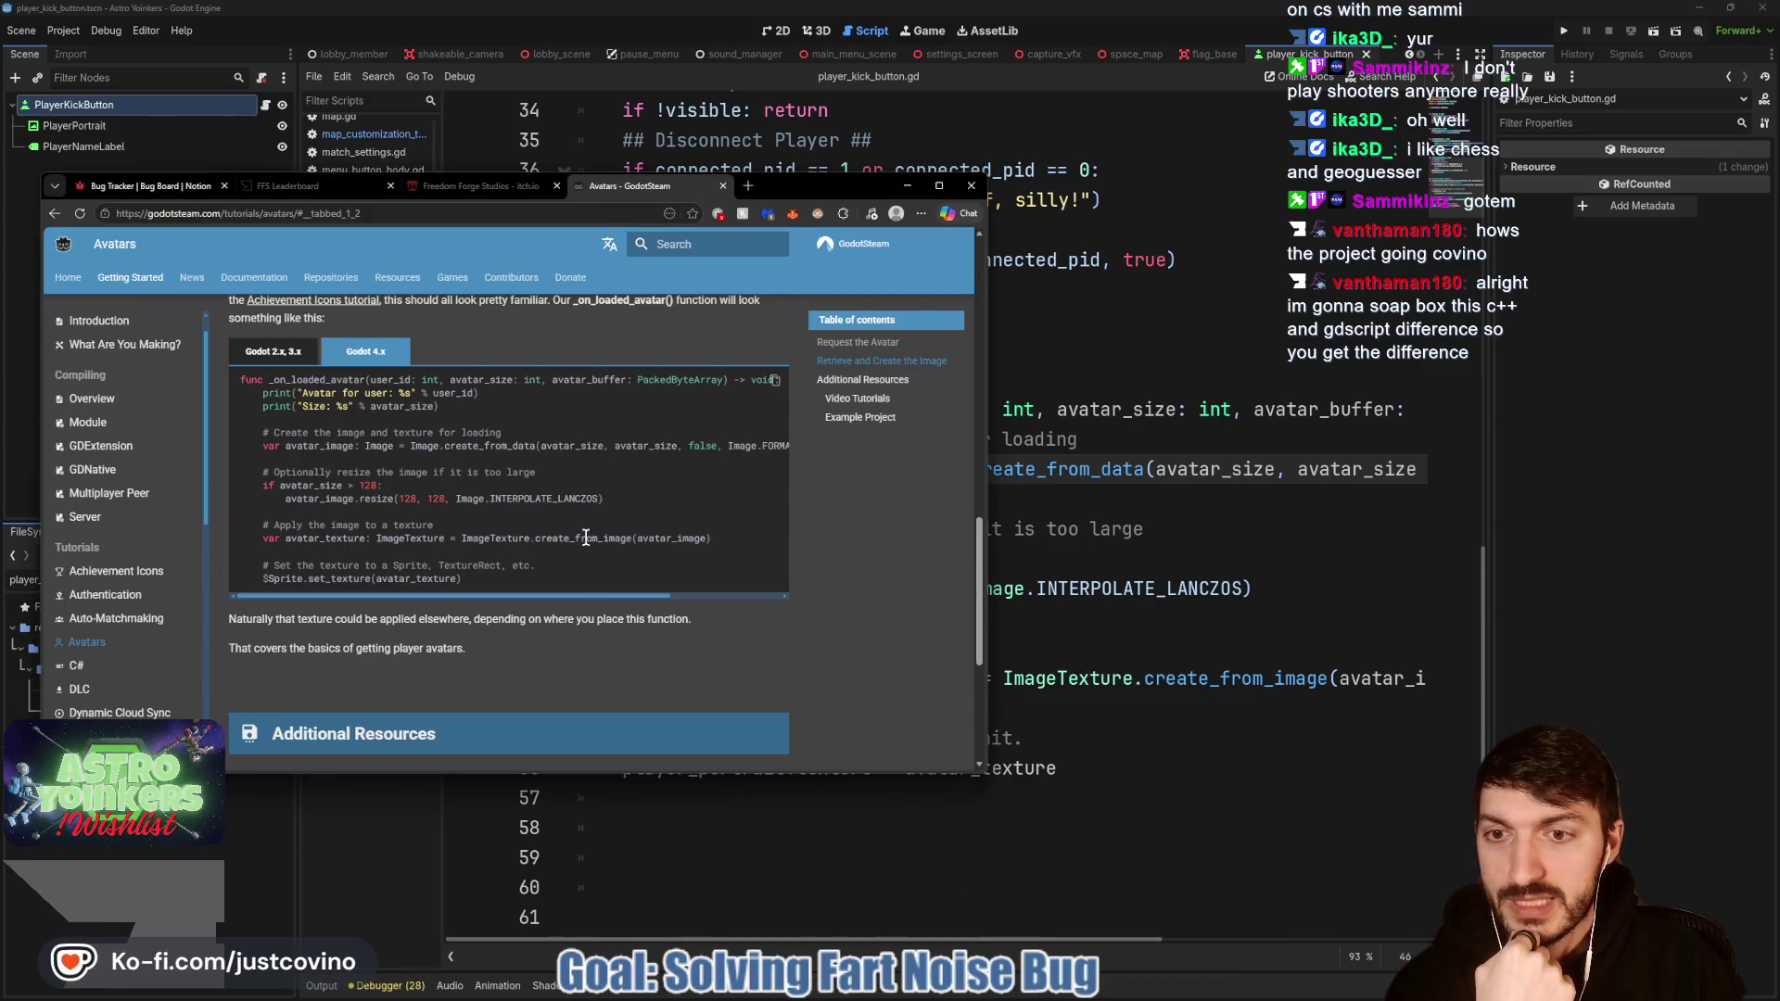
pyautogui.moveTo(801, 191)
pyautogui.mouseDown()
pyautogui.moveTo(787, 25)
pyautogui.moveTo(904, 776)
pyautogui.moveTo(886, 89)
pyautogui.moveTo(1057, 471)
pyautogui.moveTo(1266, 853)
pyautogui.moveTo(998, 180)
pyautogui.moveTo(943, 142)
pyautogui.mouseUp()
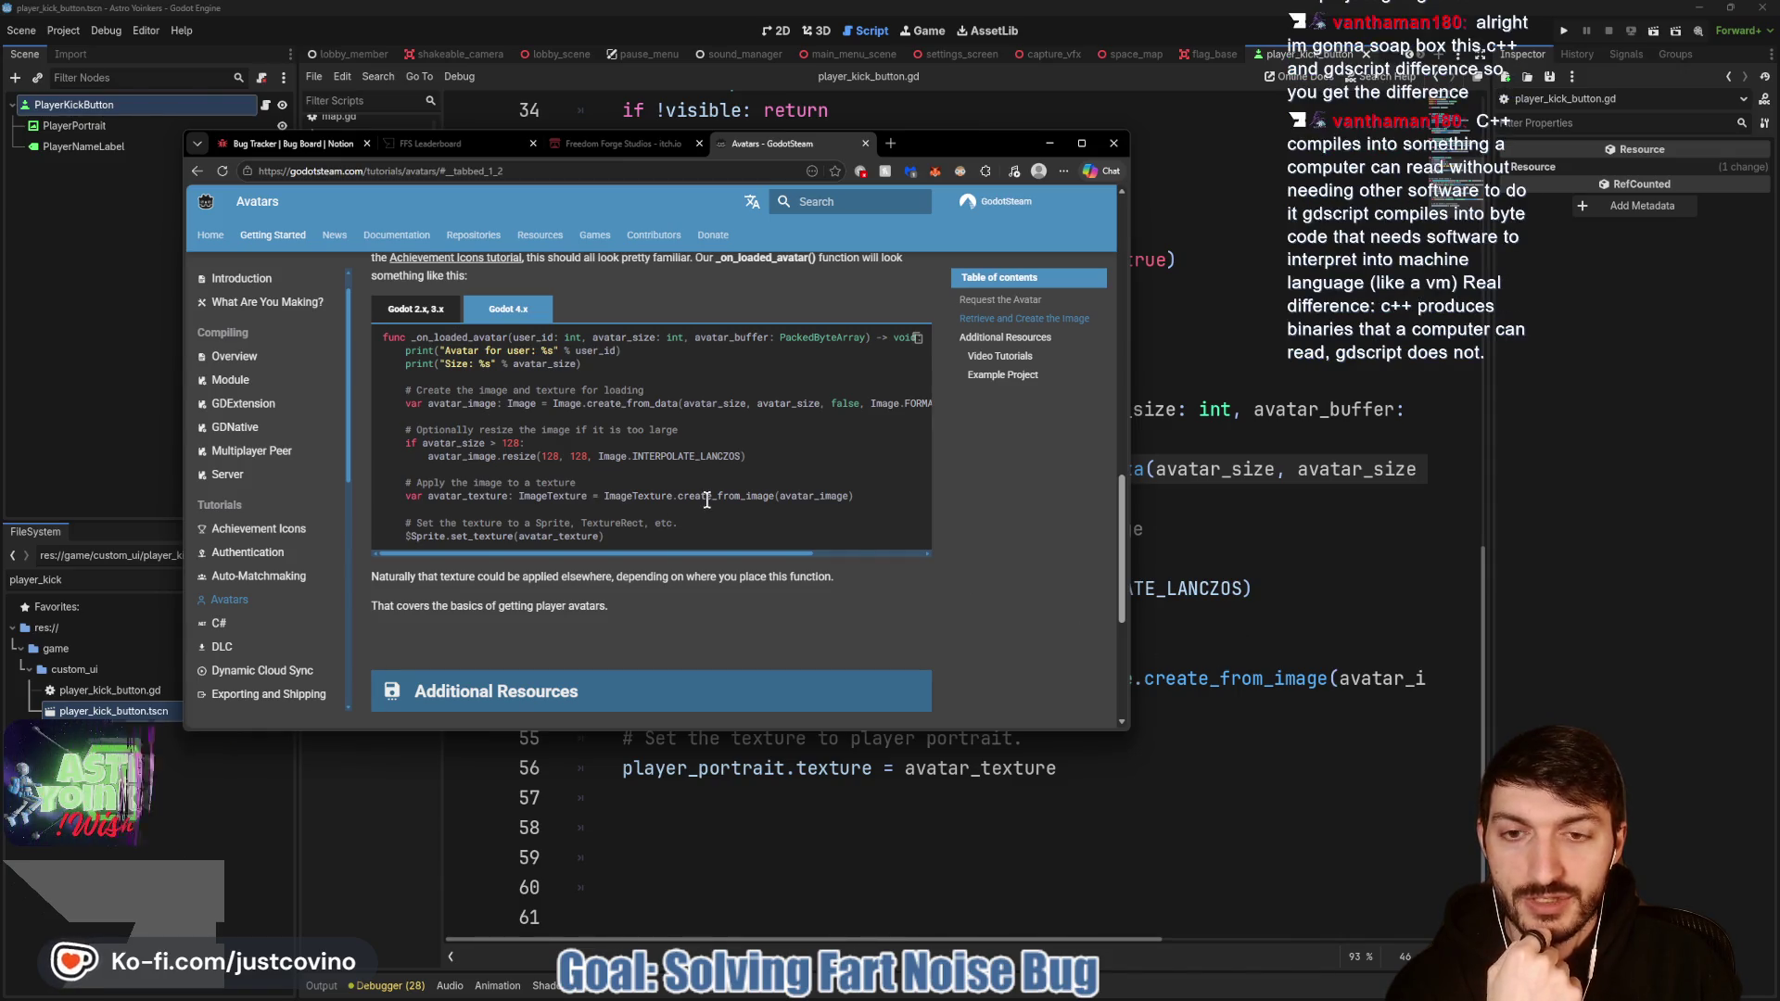
pyautogui.click(1271, 683)
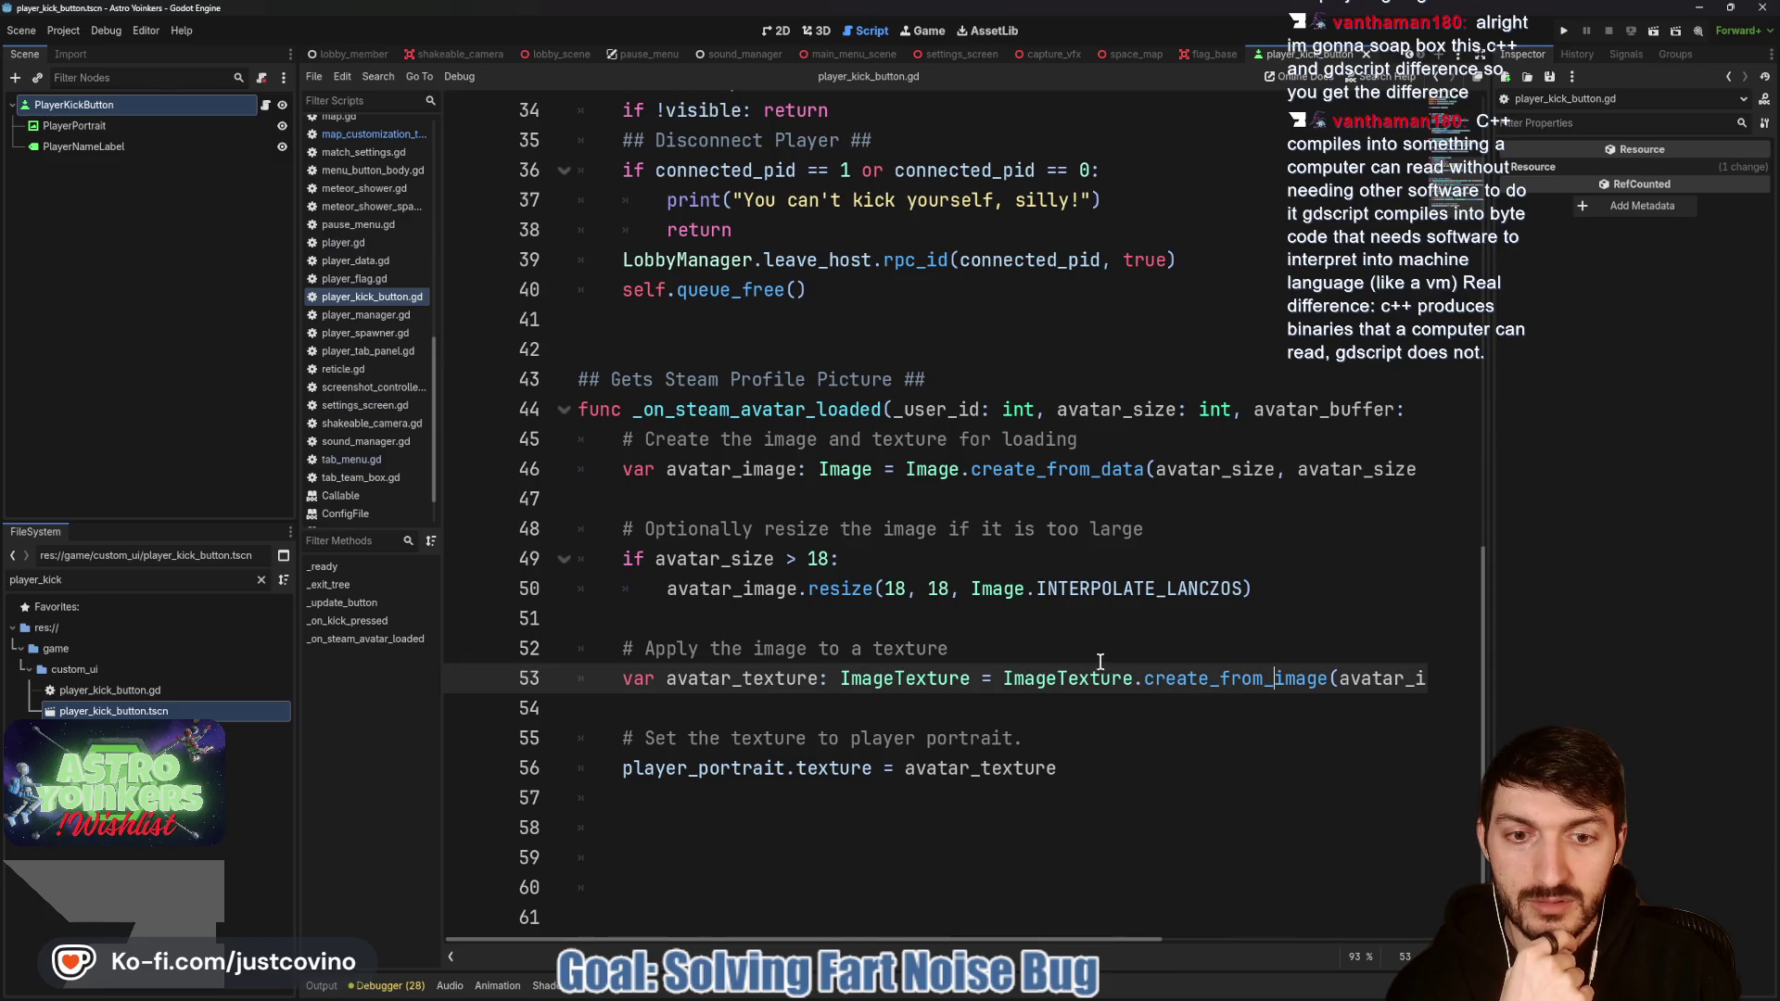
pyautogui.hscroll(3, 1100, 661)
pyautogui.hscroll(-3, 1239, 684)
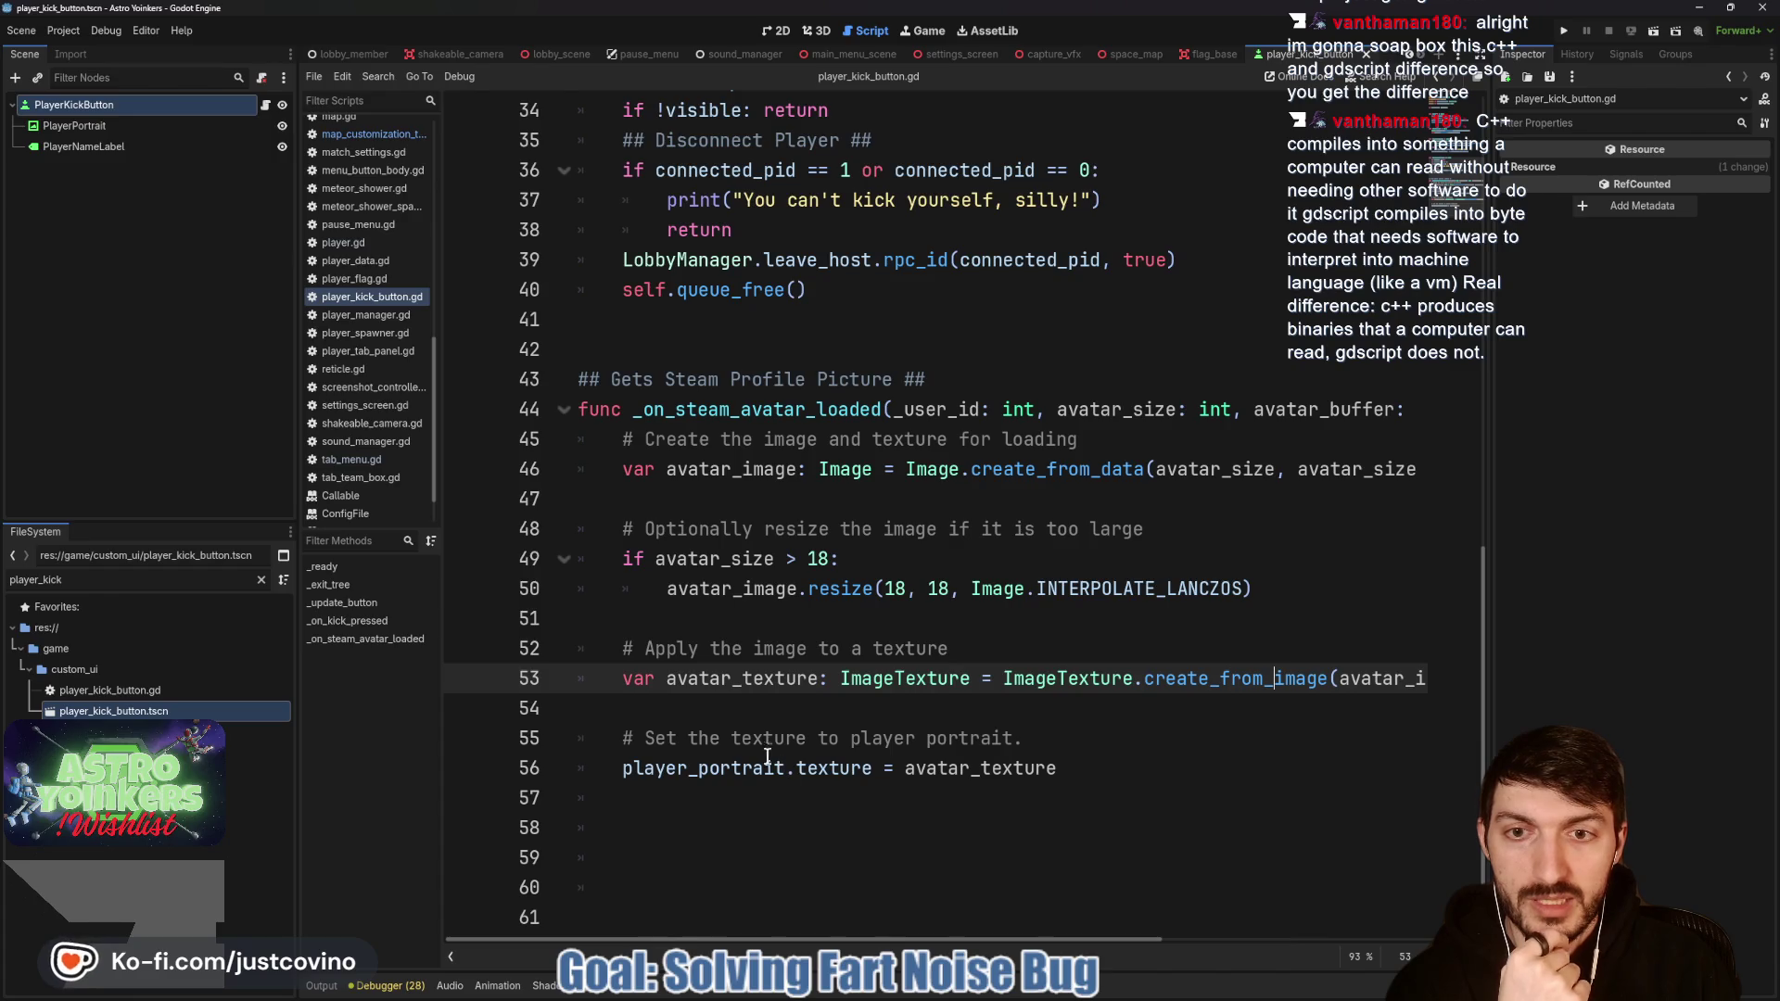
pyautogui.doubleClick(681, 773)
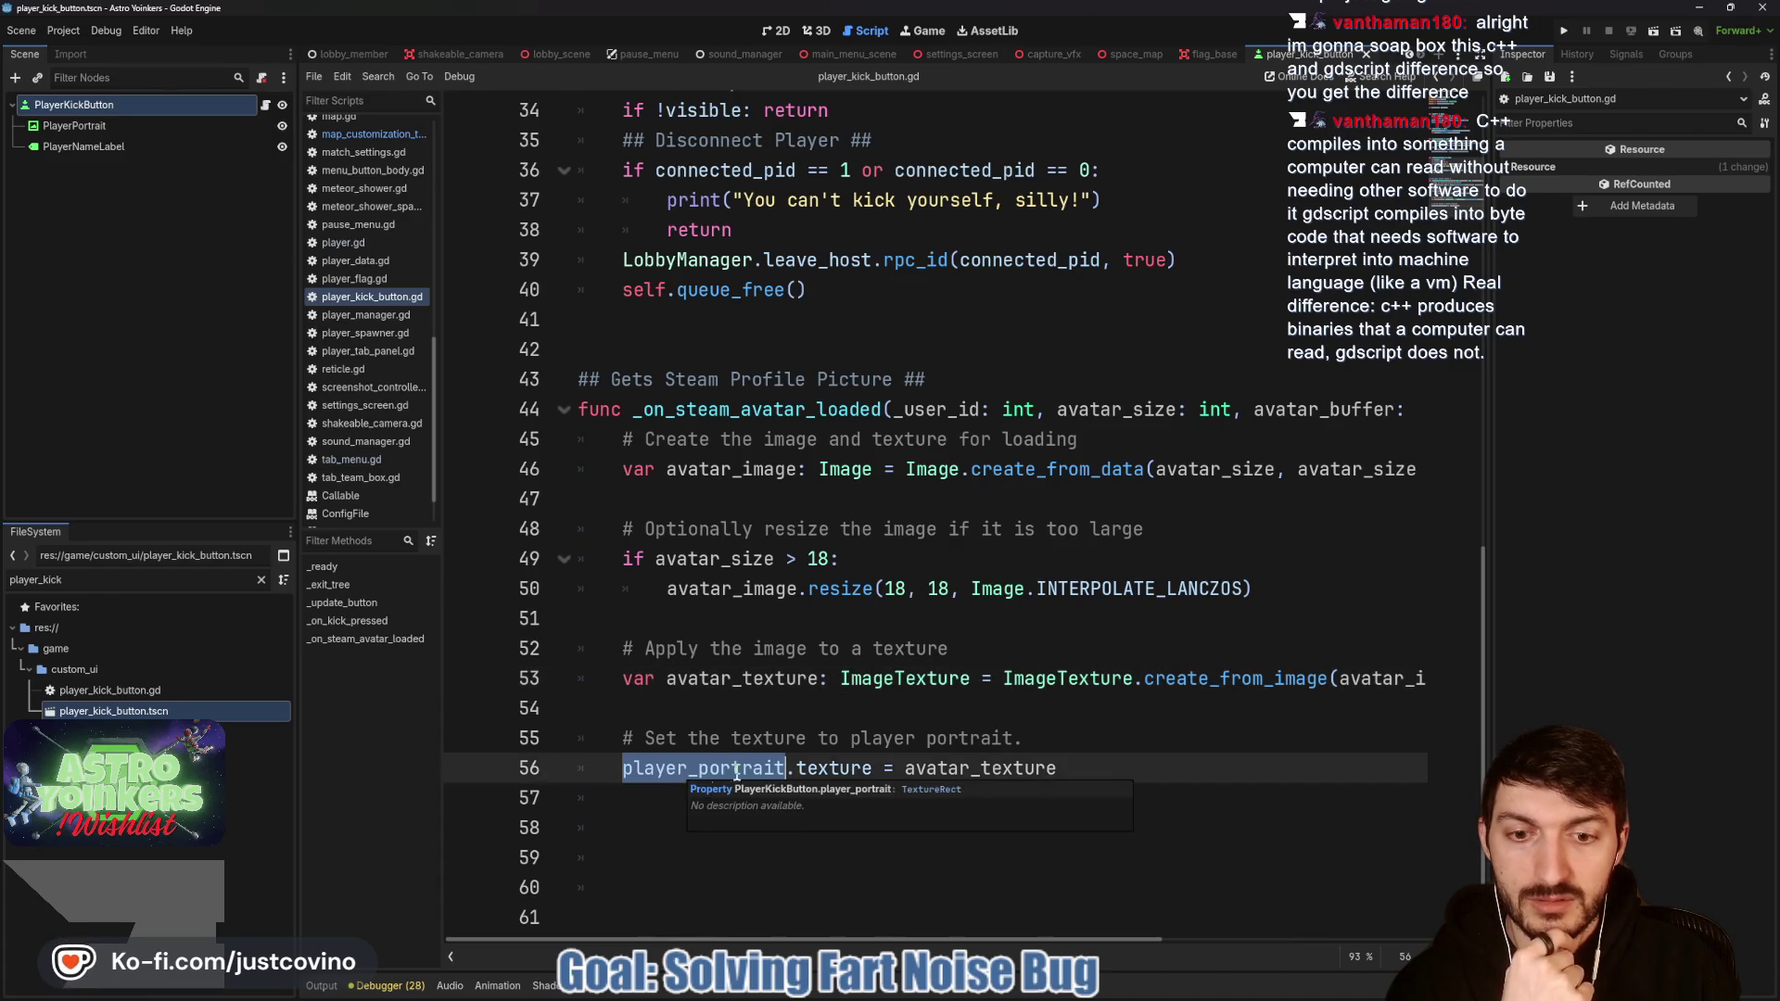
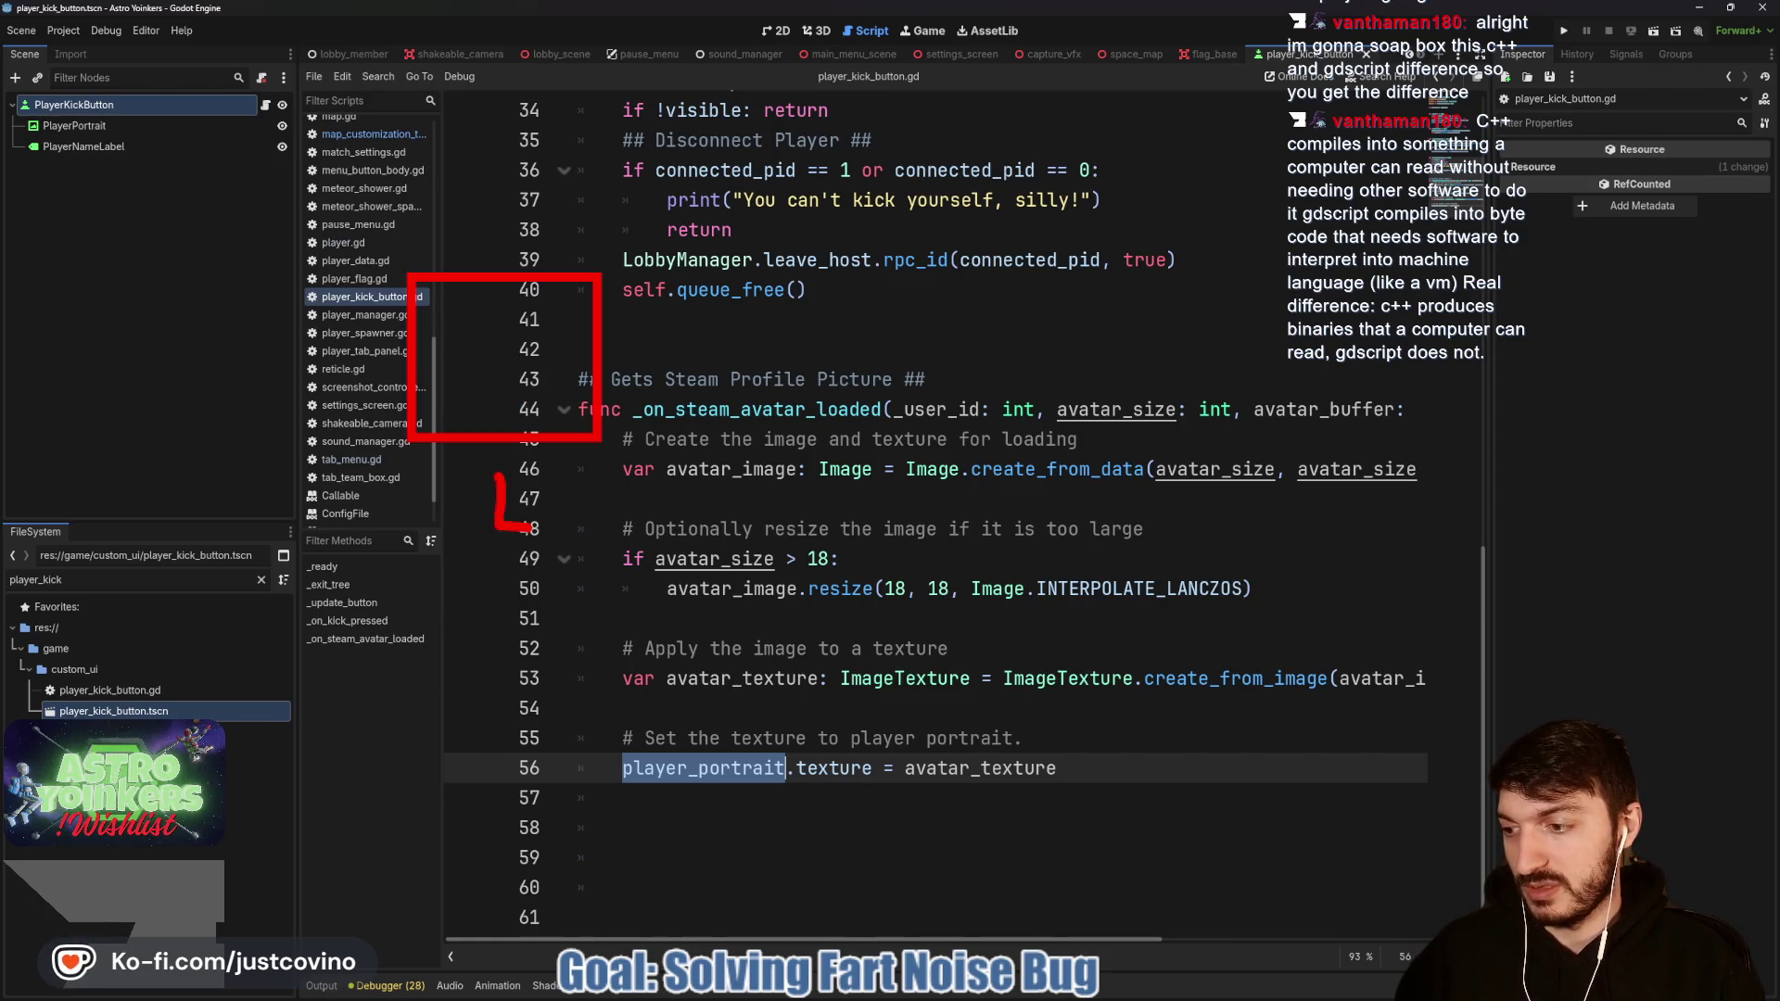
# Draw red boxes and arrows around the resize and INTERPOLATE_LANCZOS code on lines 48–54.
pyautogui.moveTo(607, 482)
pyautogui.mouseDown()
pyautogui.moveTo(726, 600)
pyautogui.moveTo(701, 705)
pyautogui.moveTo(761, 712)
pyautogui.moveTo(728, 737)
pyautogui.mouseUp()
pyautogui.moveTo(756, 630); pyautogui.dragTo(867, 752)
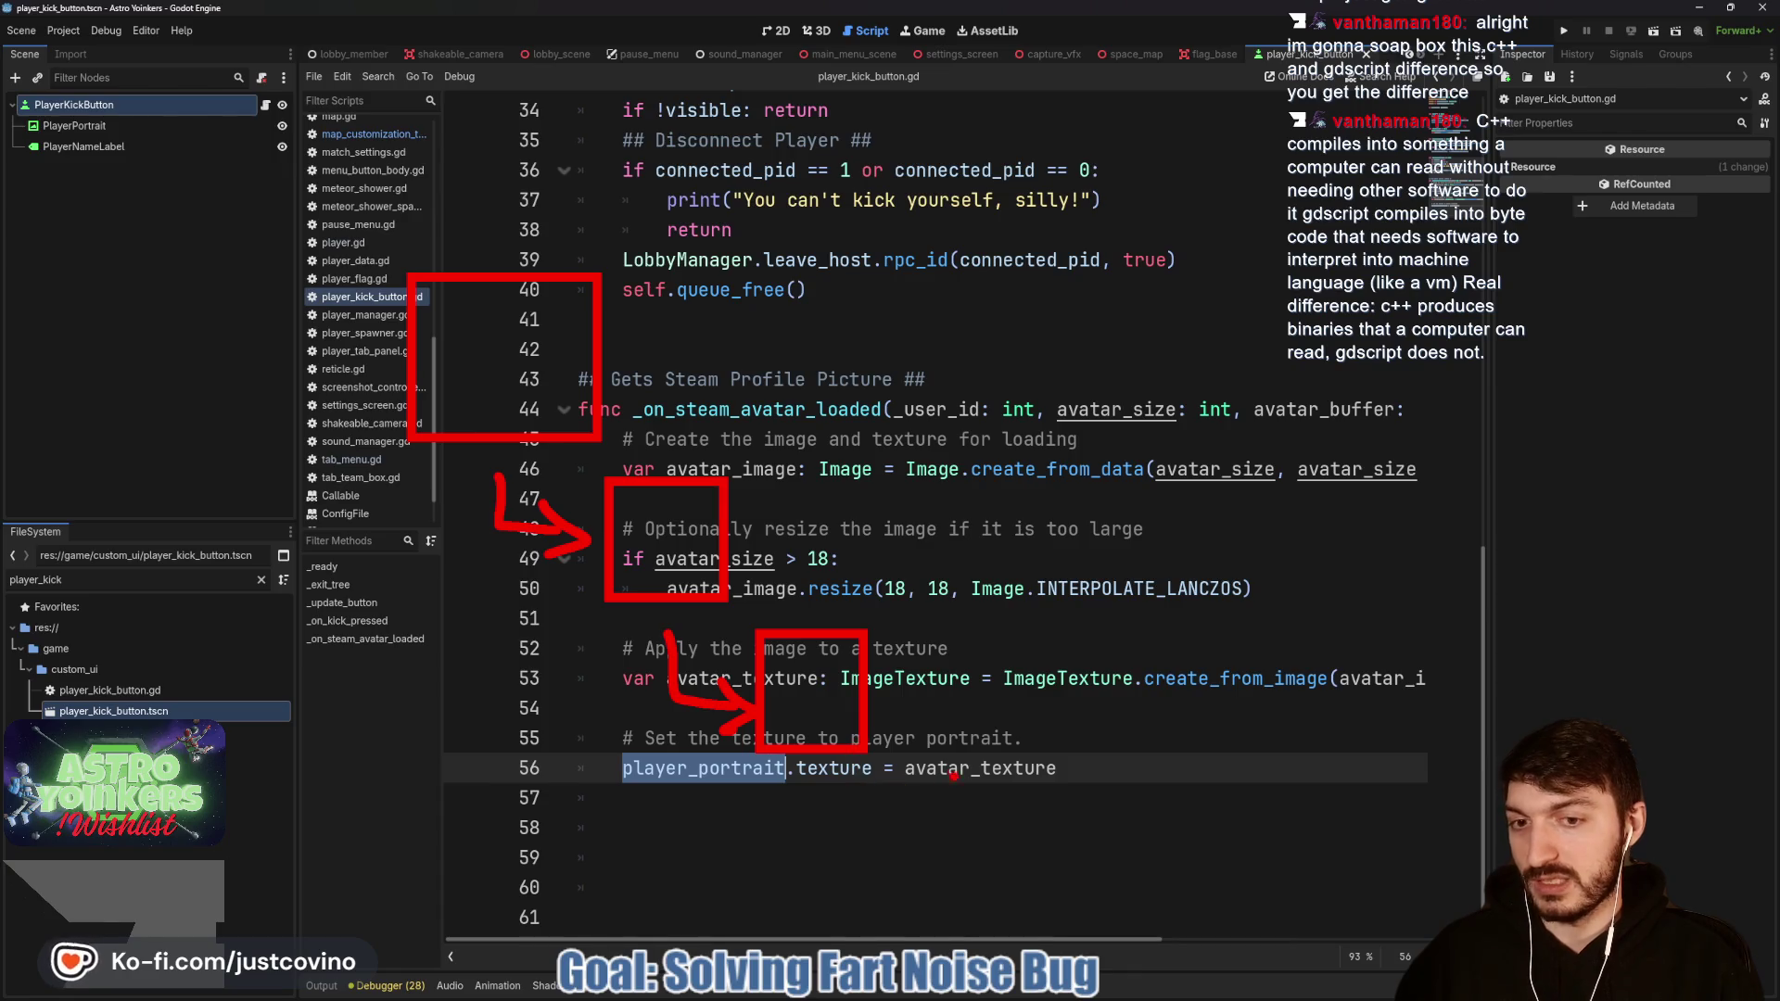
pyautogui.moveTo(1026, 475)
pyautogui.mouseDown()
pyautogui.moveTo(1199, 607)
pyautogui.moveTo(1148, 705)
pyautogui.moveTo(1342, 795)
pyautogui.mouseUp()
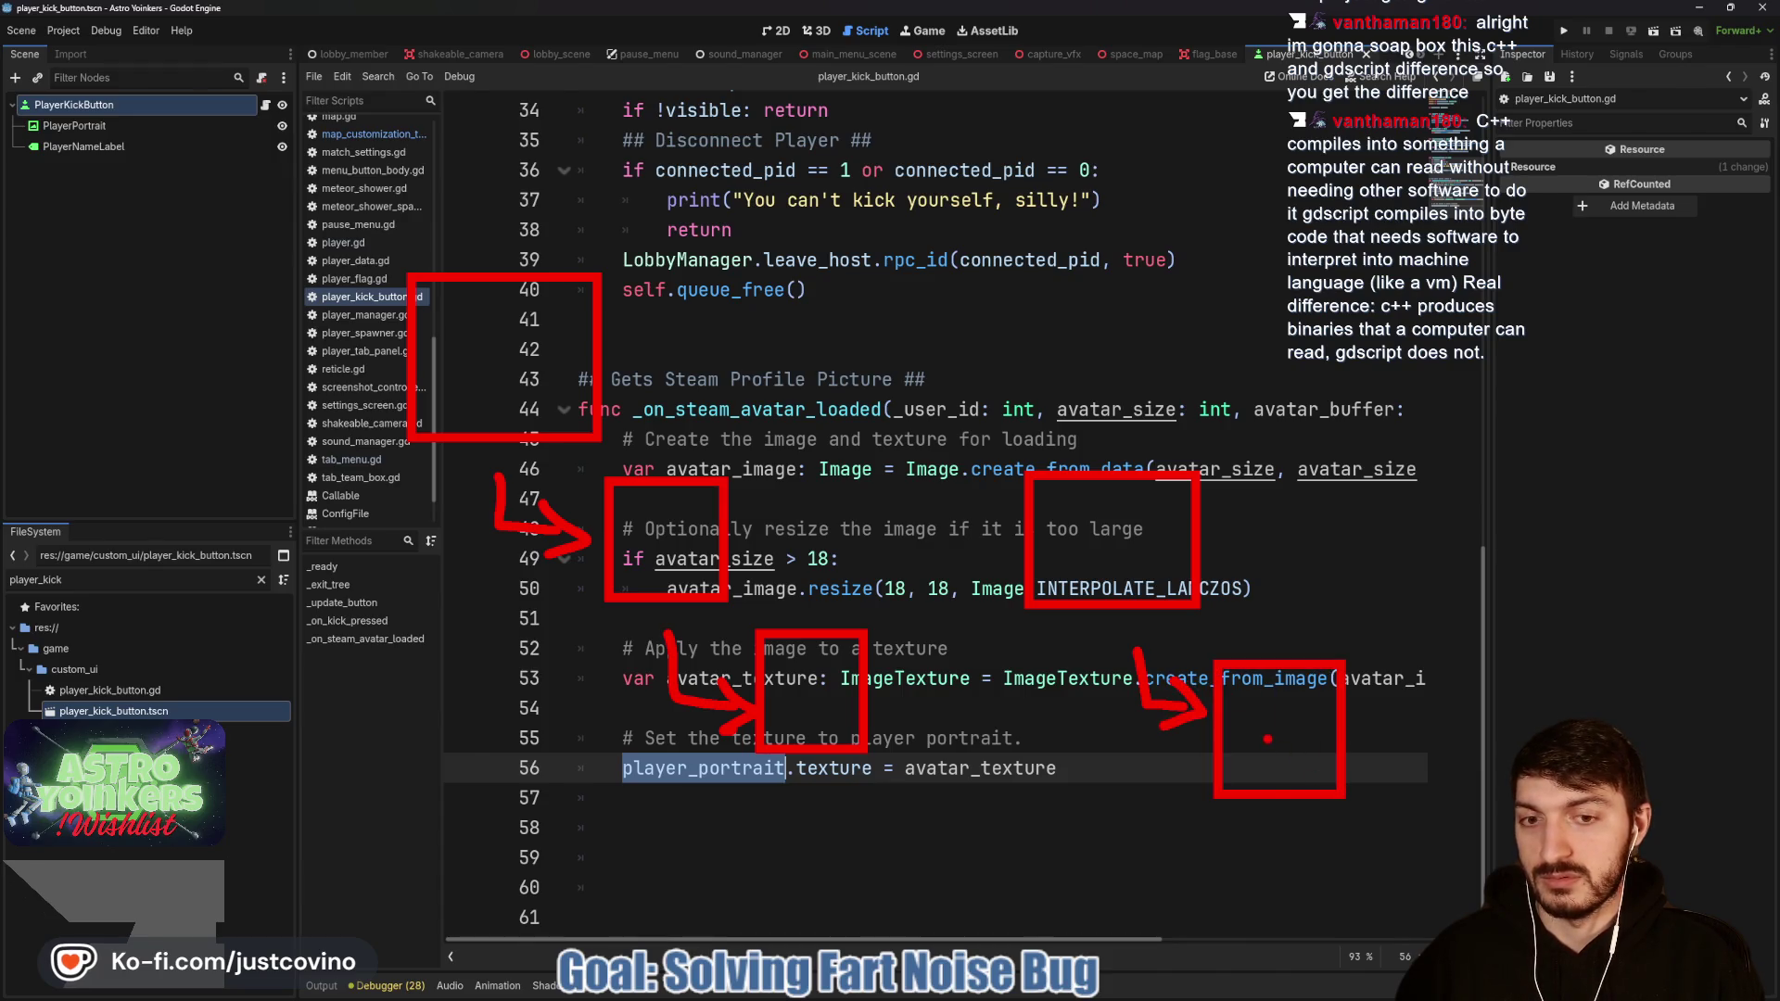
pyautogui.moveTo(1298, 712); pyautogui.dragTo(1287, 742)
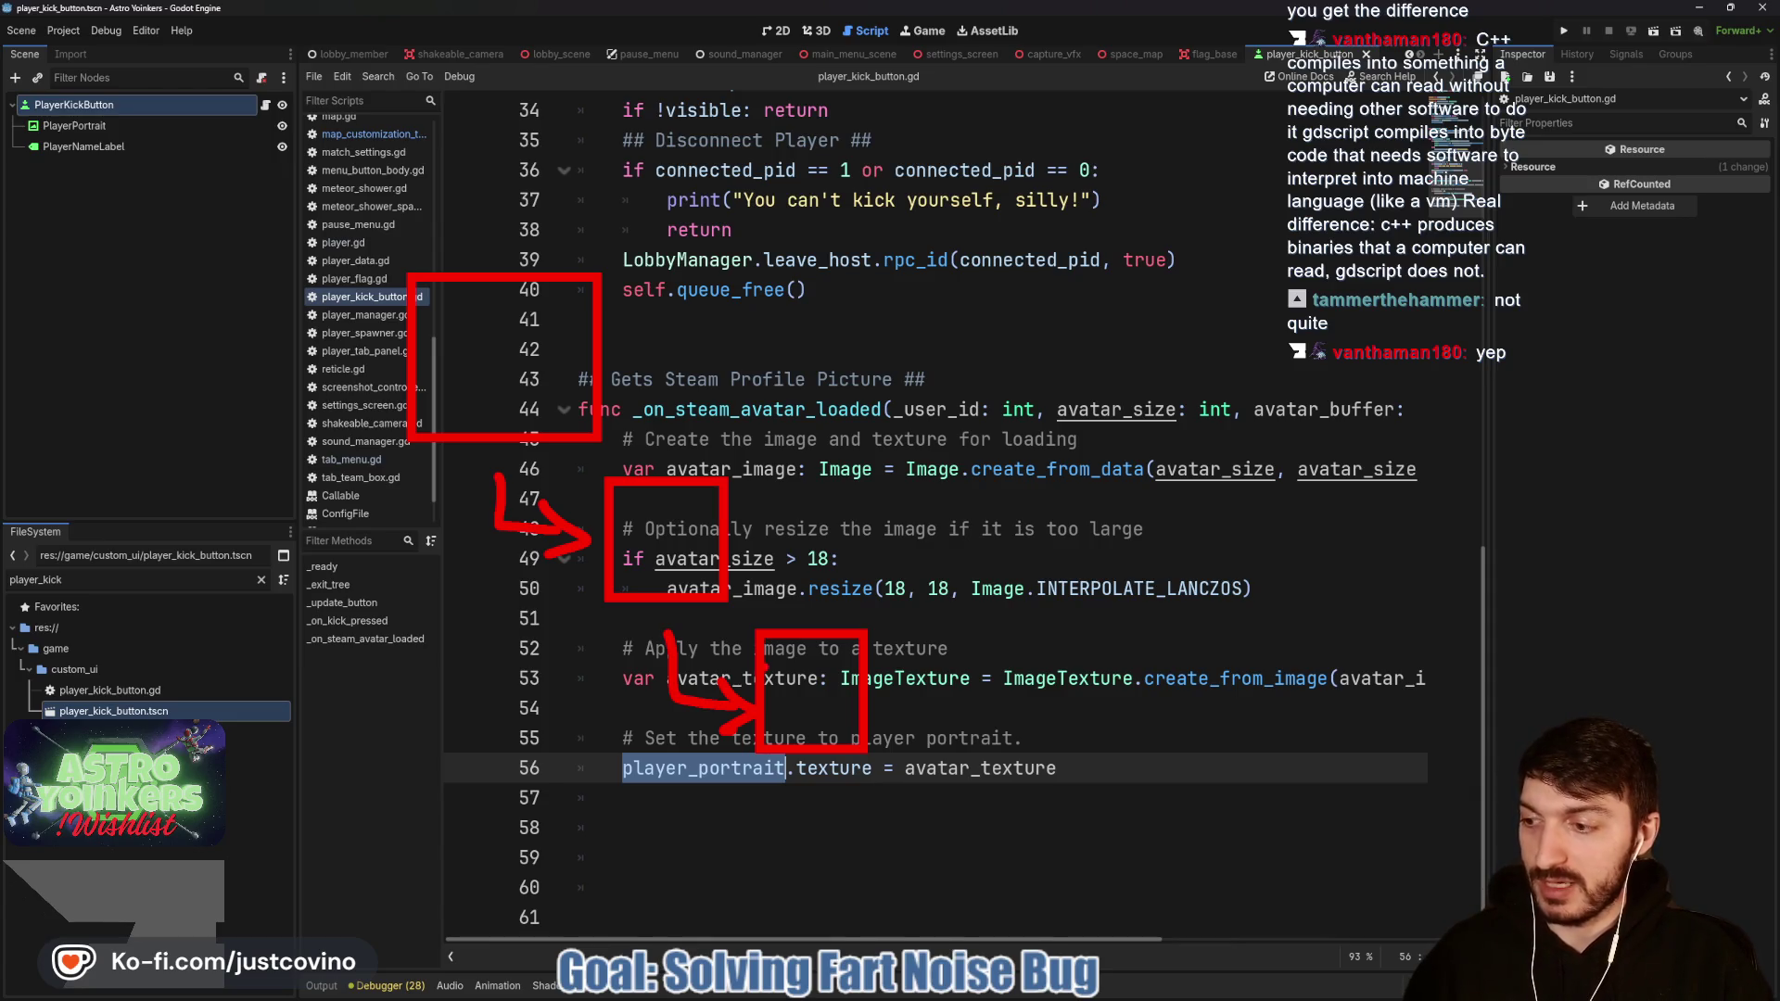
# Label the three hand-drawn boxes GD, By and As.
pyautogui.moveTo(472, 324)
pyautogui.mouseDown()
pyautogui.moveTo(462, 391)
pyautogui.moveTo(508, 334)
pyautogui.moveTo(533, 376)
pyautogui.moveTo(510, 384)
pyautogui.mouseUp()
pyautogui.moveTo(628, 522)
pyautogui.mouseDown()
pyautogui.moveTo(627, 563)
pyautogui.moveTo(669, 561)
pyautogui.mouseUp()
pyautogui.moveTo(687, 544); pyautogui.dragTo(659, 586)
pyautogui.moveTo(775, 708)
pyautogui.mouseDown()
pyautogui.moveTo(793, 669)
pyautogui.moveTo(808, 723)
pyautogui.moveTo(805, 698)
pyautogui.mouseUp()
pyautogui.moveTo(821, 704); pyautogui.dragTo(837, 691)
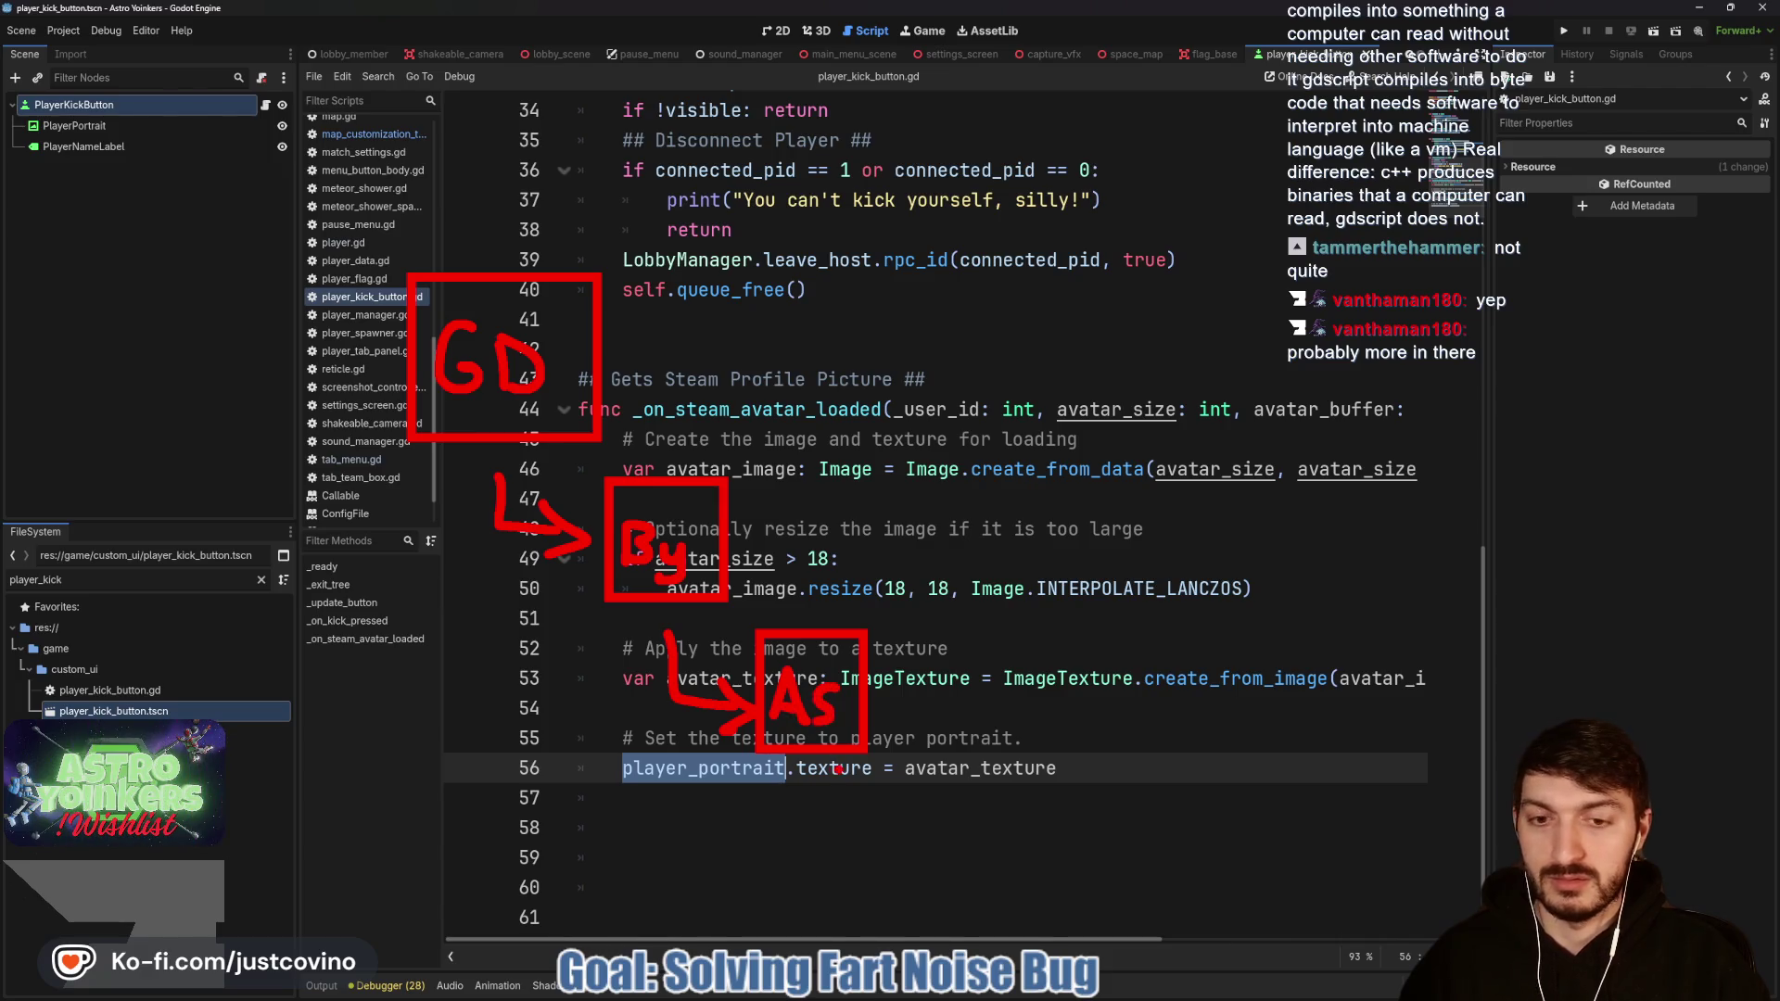
# Draw an arrow from line 56 to a new bottom box labelled C.
pyautogui.moveTo(828, 793)
pyautogui.mouseDown()
pyautogui.moveTo(854, 815)
pyautogui.moveTo(837, 839)
pyautogui.mouseUp()
pyautogui.moveTo(856, 786)
pyautogui.mouseDown()
pyautogui.moveTo(953, 892)
pyautogui.moveTo(910, 818)
pyautogui.moveTo(913, 861)
pyautogui.mouseUp()
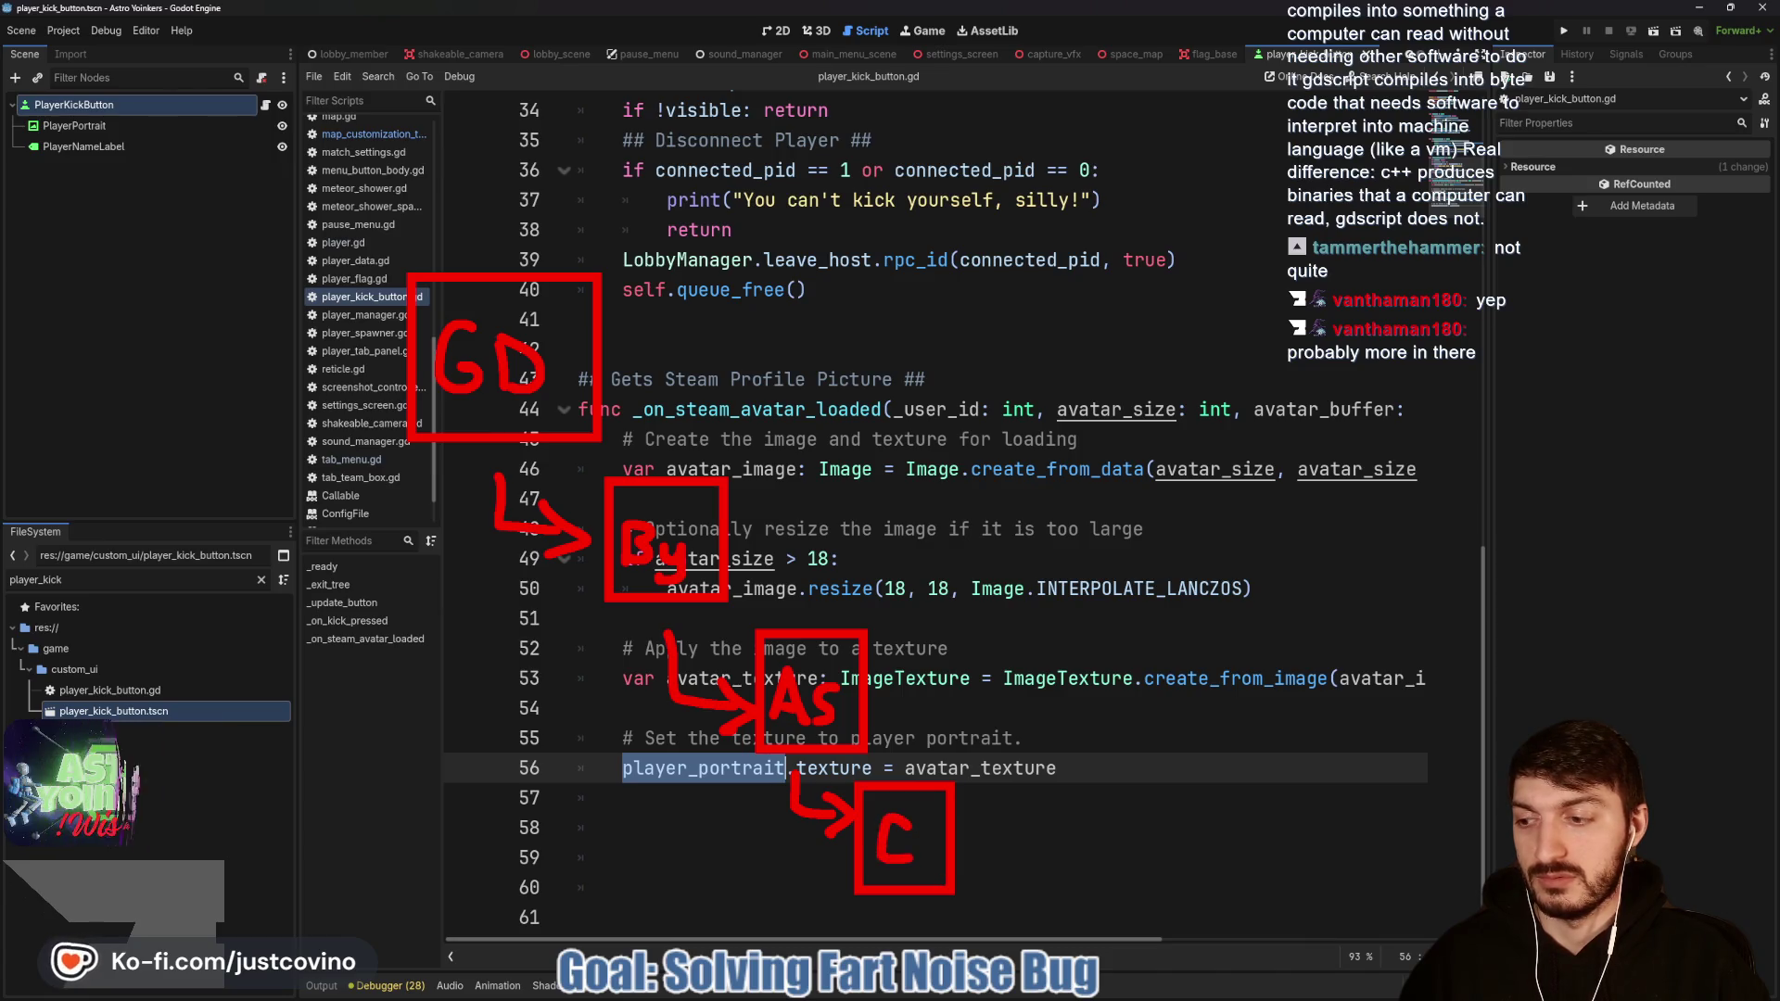
pyautogui.click(928, 859)
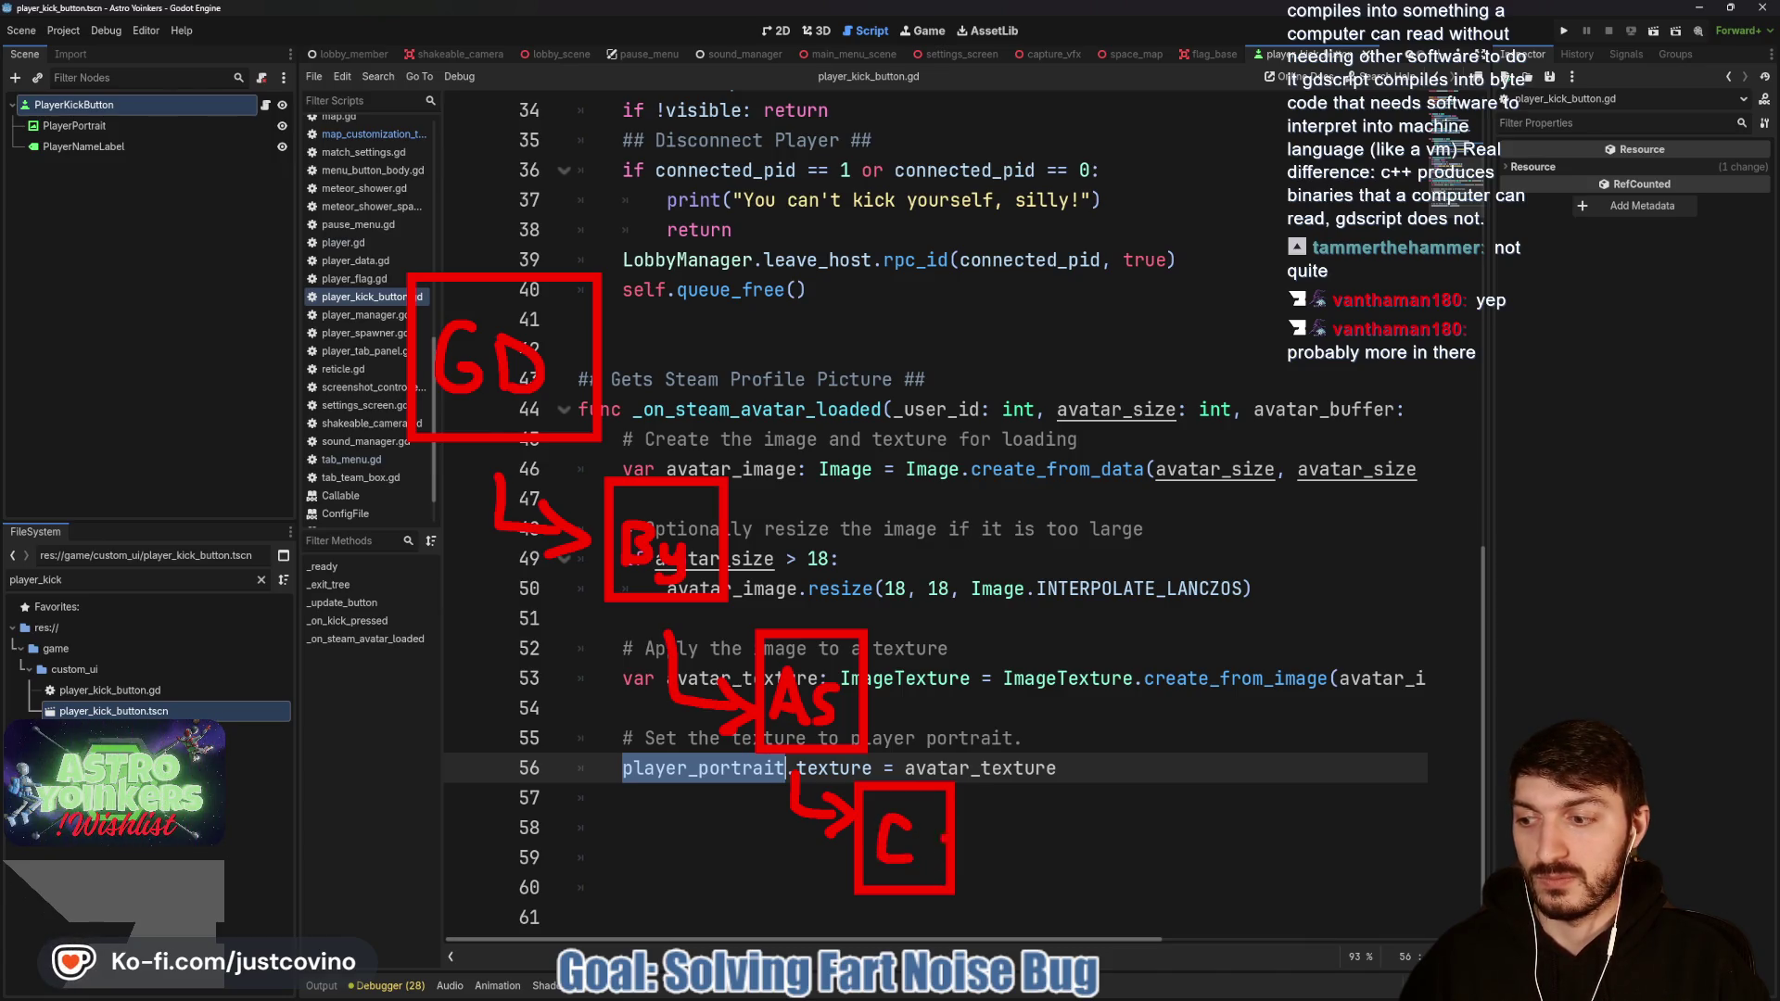
# Add boxes labelled C++ and Bi on the right, linked by arrows toward line 53.
pyautogui.moveTo(1002, 334); pyautogui.dragTo(1250, 556)
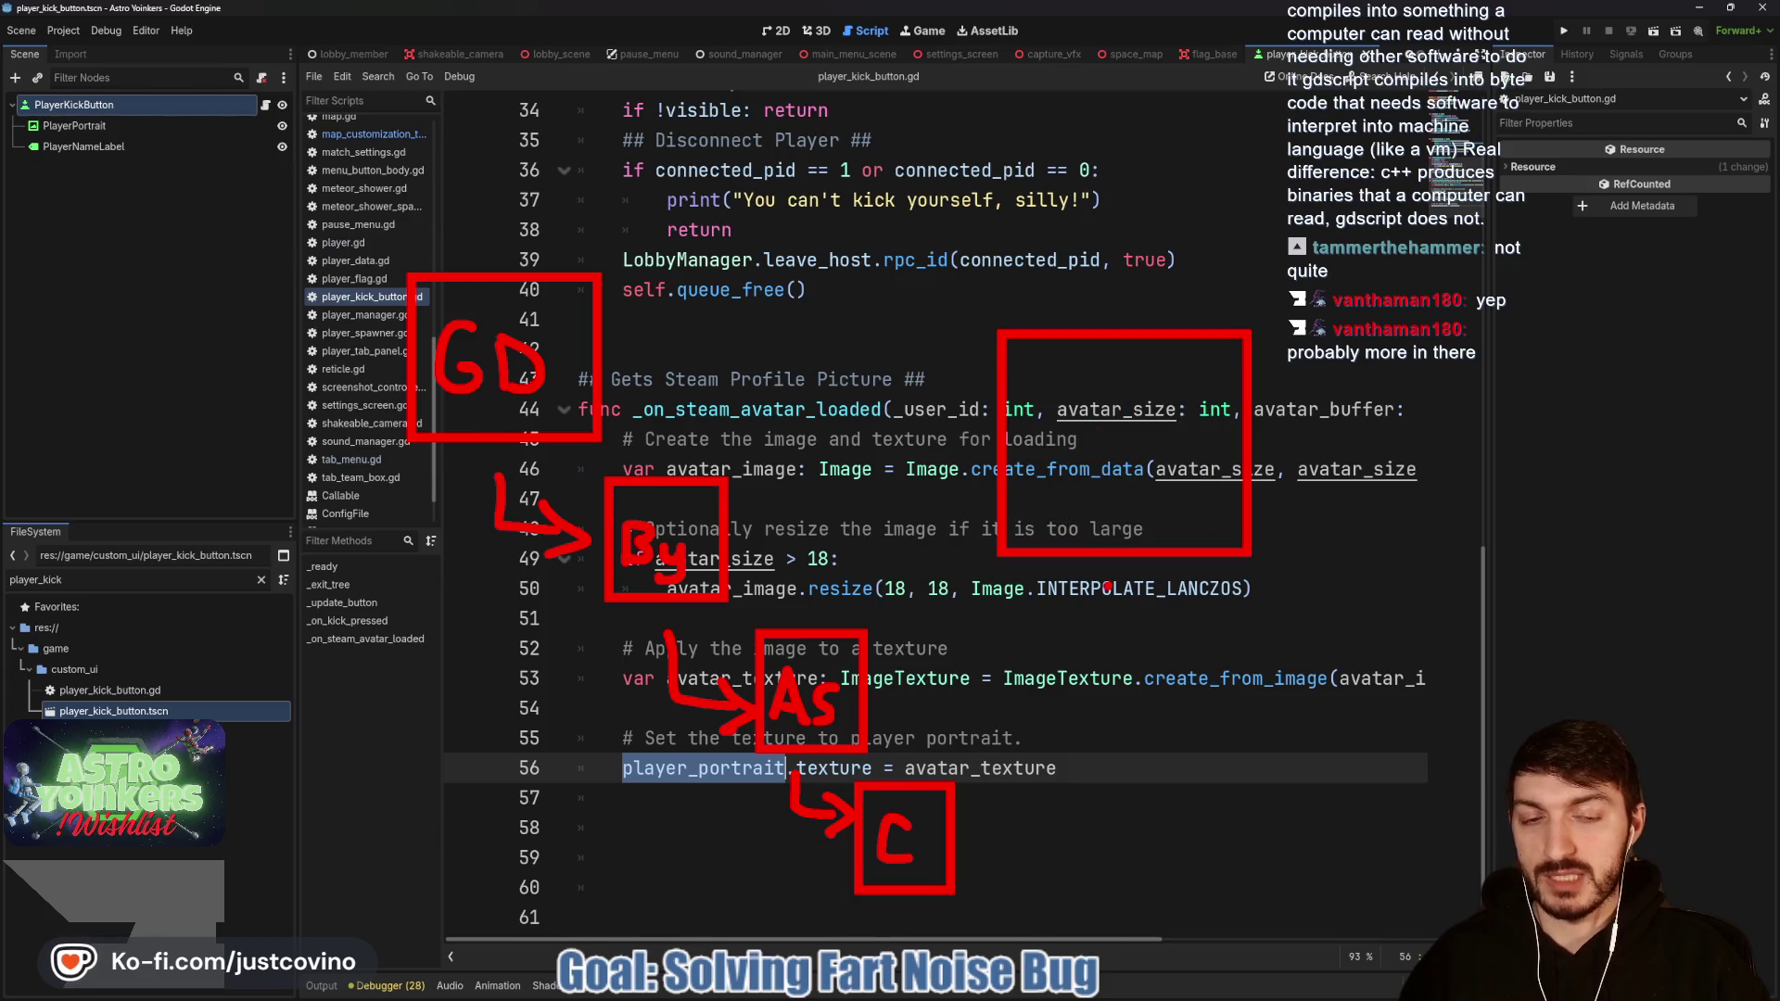
pyautogui.moveTo(1118, 590)
pyautogui.mouseDown()
pyautogui.moveTo(1109, 660)
pyautogui.moveTo(1196, 704)
pyautogui.mouseUp()
pyautogui.click(1215, 700)
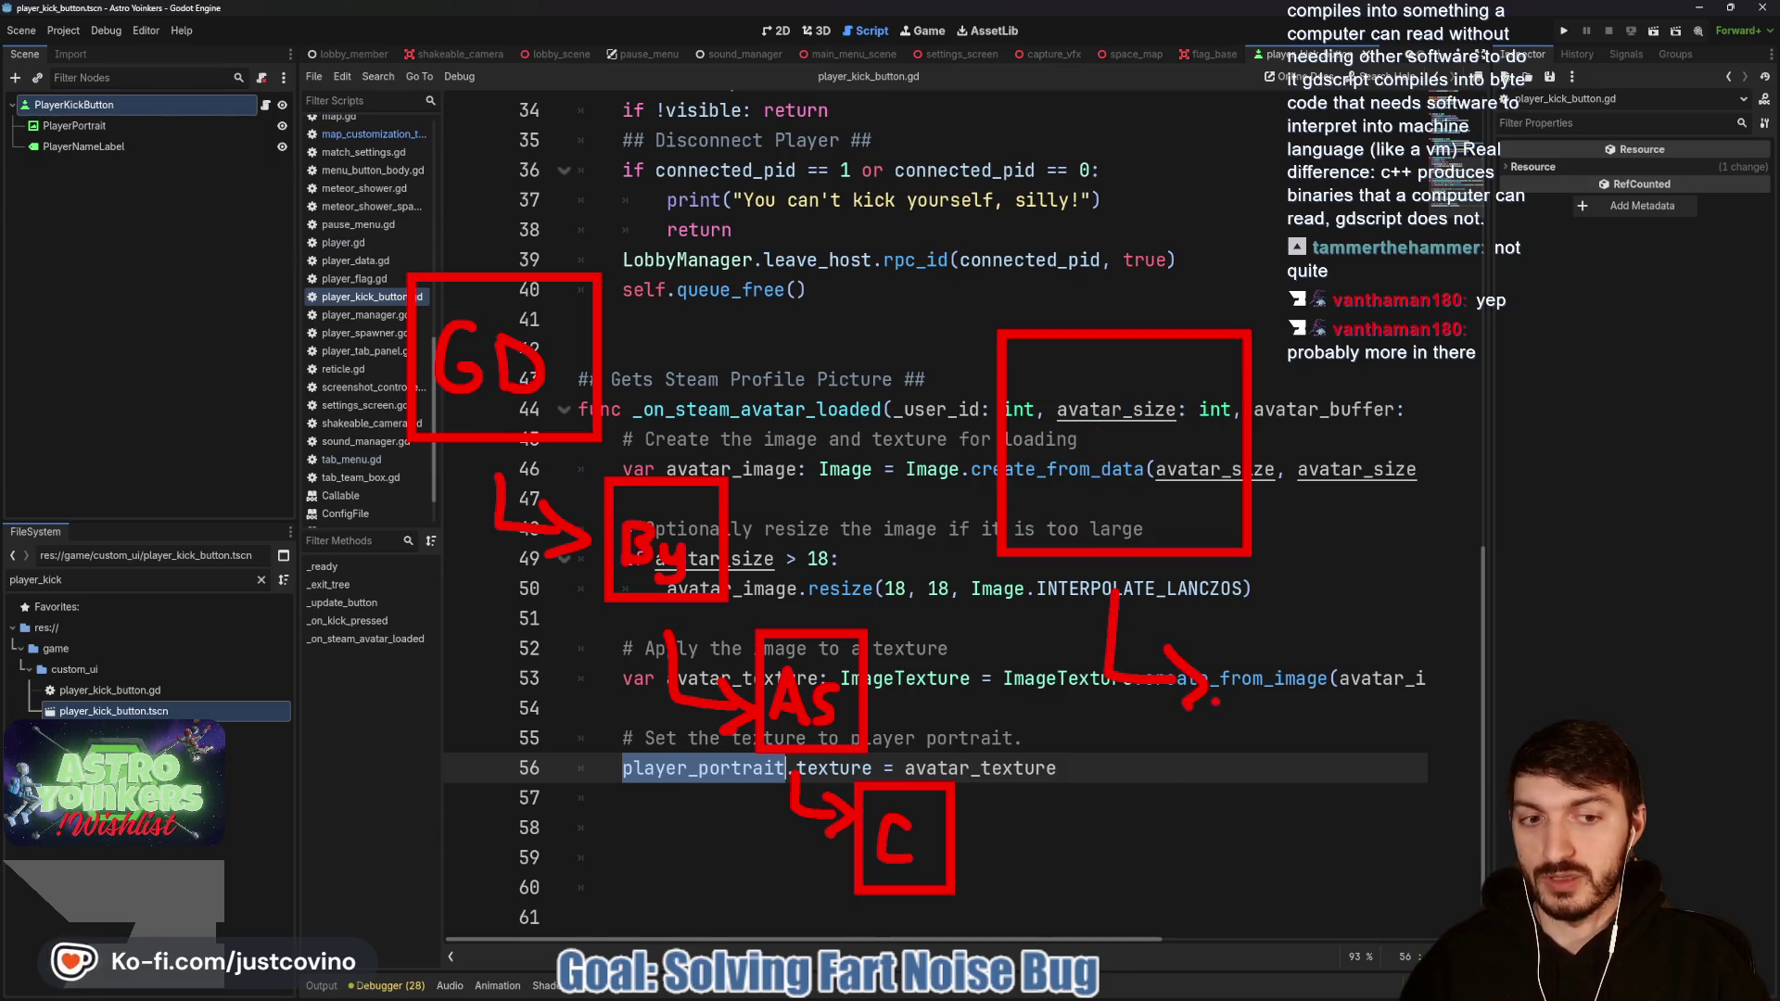
pyautogui.moveTo(1233, 640)
pyautogui.mouseDown()
pyautogui.moveTo(1343, 757)
pyautogui.moveTo(1387, 765)
pyautogui.mouseUp()
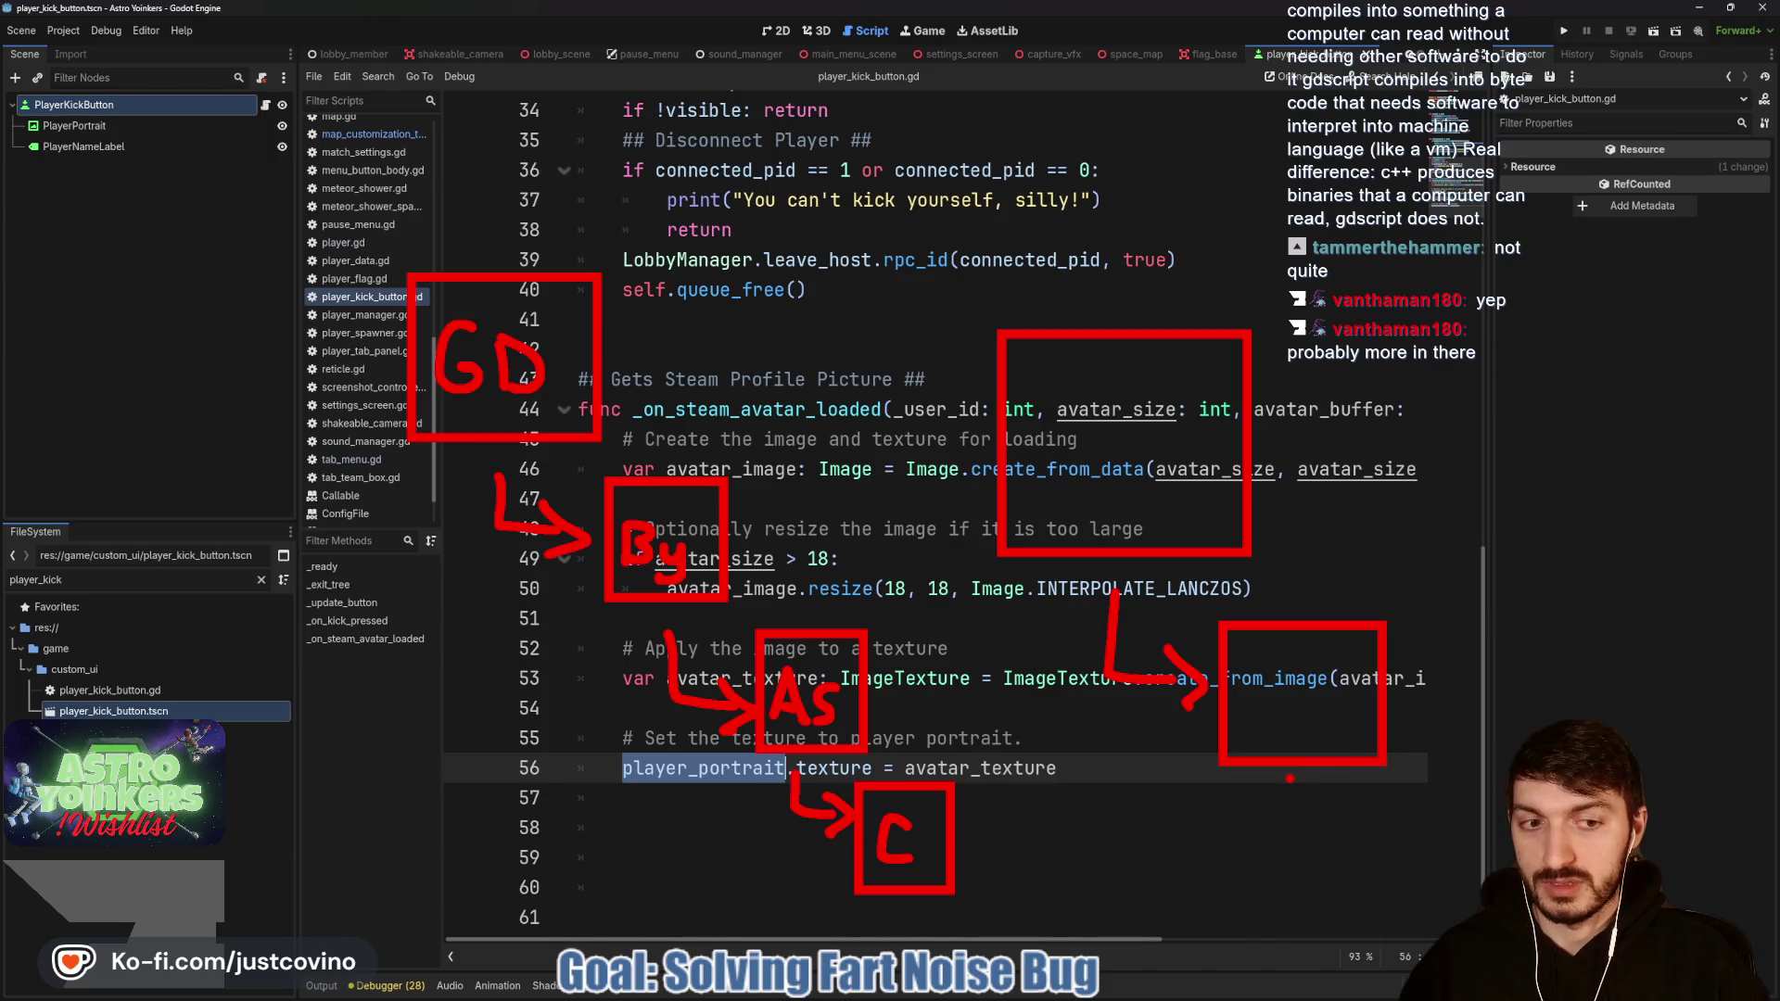
pyautogui.moveTo(1267, 685)
pyautogui.mouseDown()
pyautogui.moveTo(1258, 728)
pyautogui.moveTo(1323, 729)
pyautogui.mouseUp()
pyautogui.click(1320, 687)
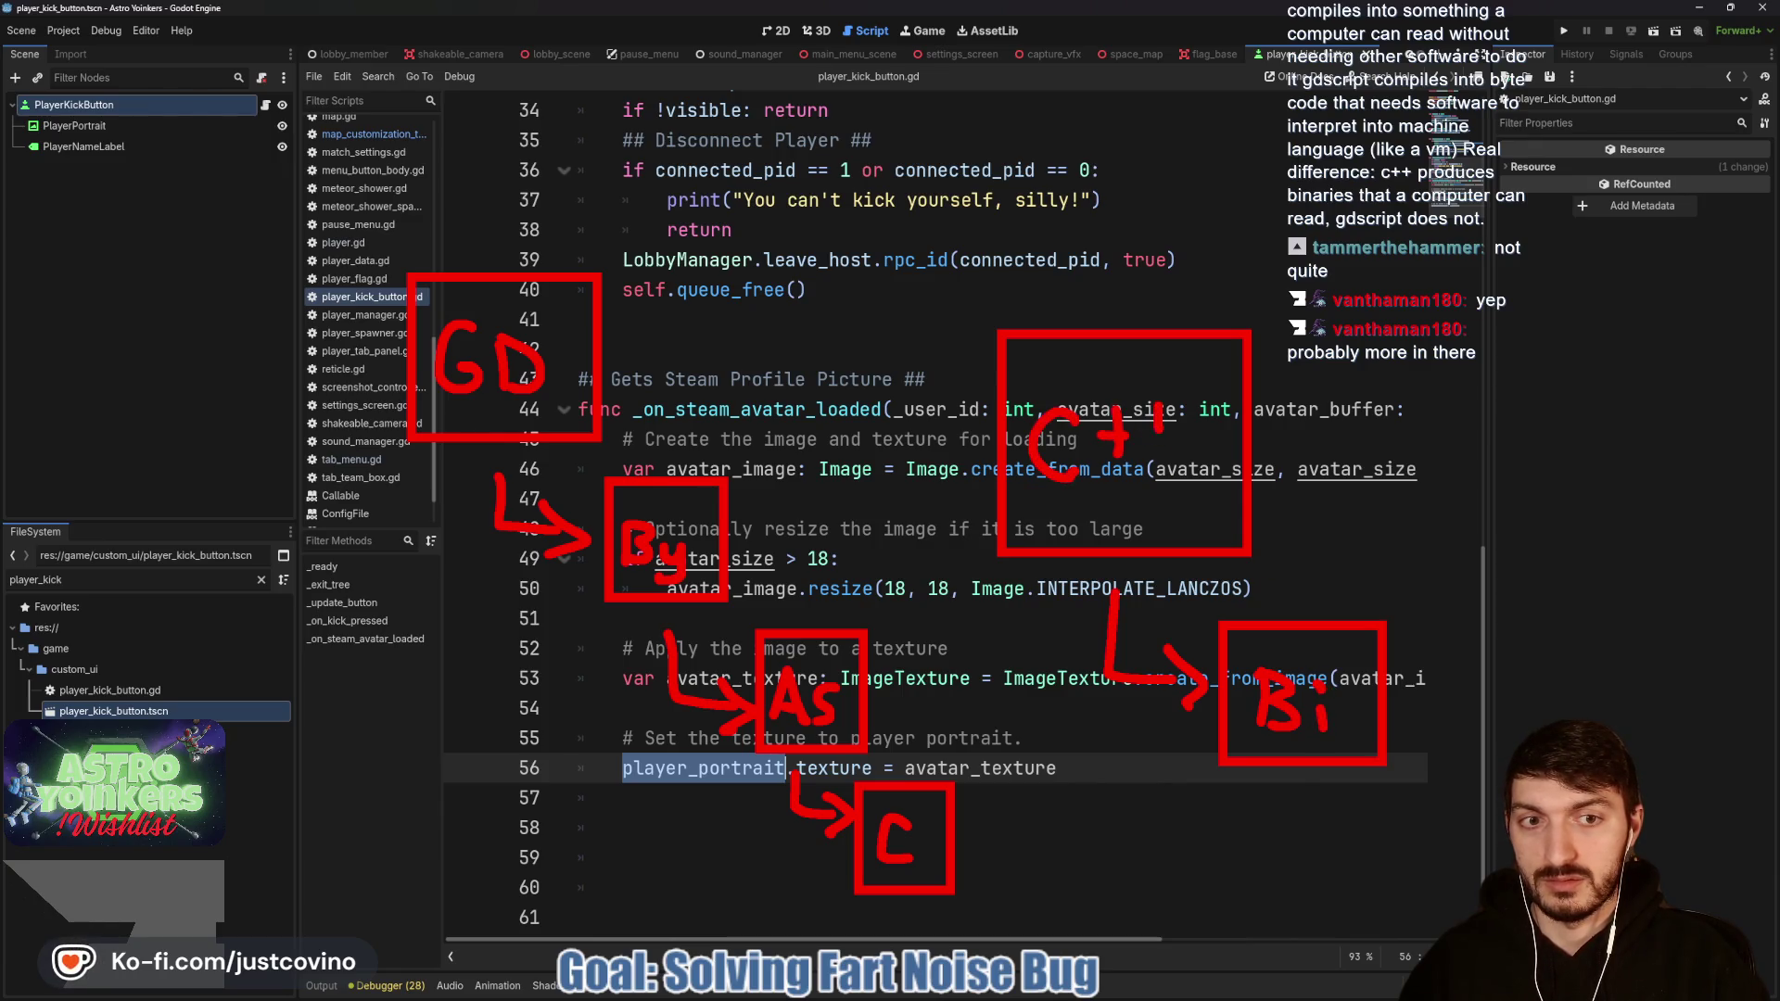
pyautogui.moveTo(1148, 432); pyautogui.dragTo(1170, 432)
pyautogui.moveTo(1316, 788)
pyautogui.mouseDown()
pyautogui.moveTo(1319, 812)
pyautogui.moveTo(1388, 818)
pyautogui.moveTo(1512, 897)
pyautogui.mouseUp()
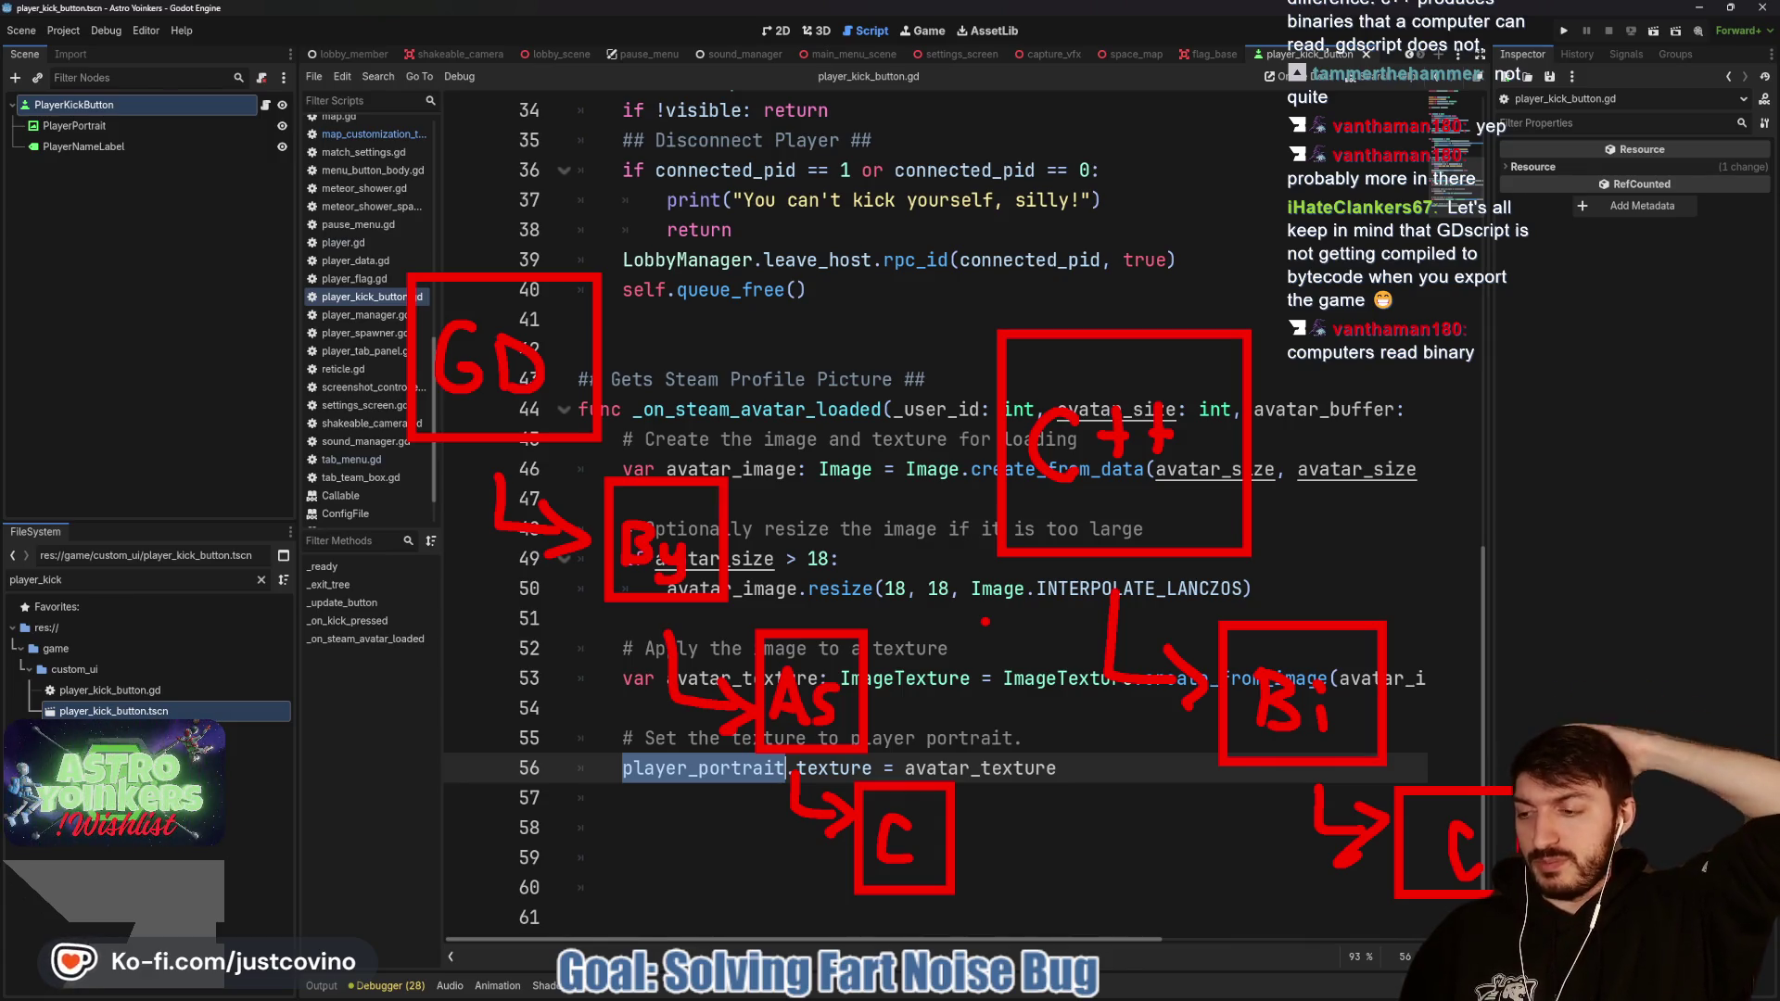
# Circle both C boxes, then clear all annotations with Escape.
pyautogui.moveTo(896, 756)
pyautogui.mouseDown()
pyautogui.moveTo(793, 867)
pyautogui.moveTo(918, 737)
pyautogui.mouseUp()
pyautogui.moveTo(1520, 774)
pyautogui.mouseDown()
pyautogui.moveTo(1317, 890)
pyautogui.moveTo(1465, 919)
pyautogui.moveTo(1521, 909)
pyautogui.mouseUp()
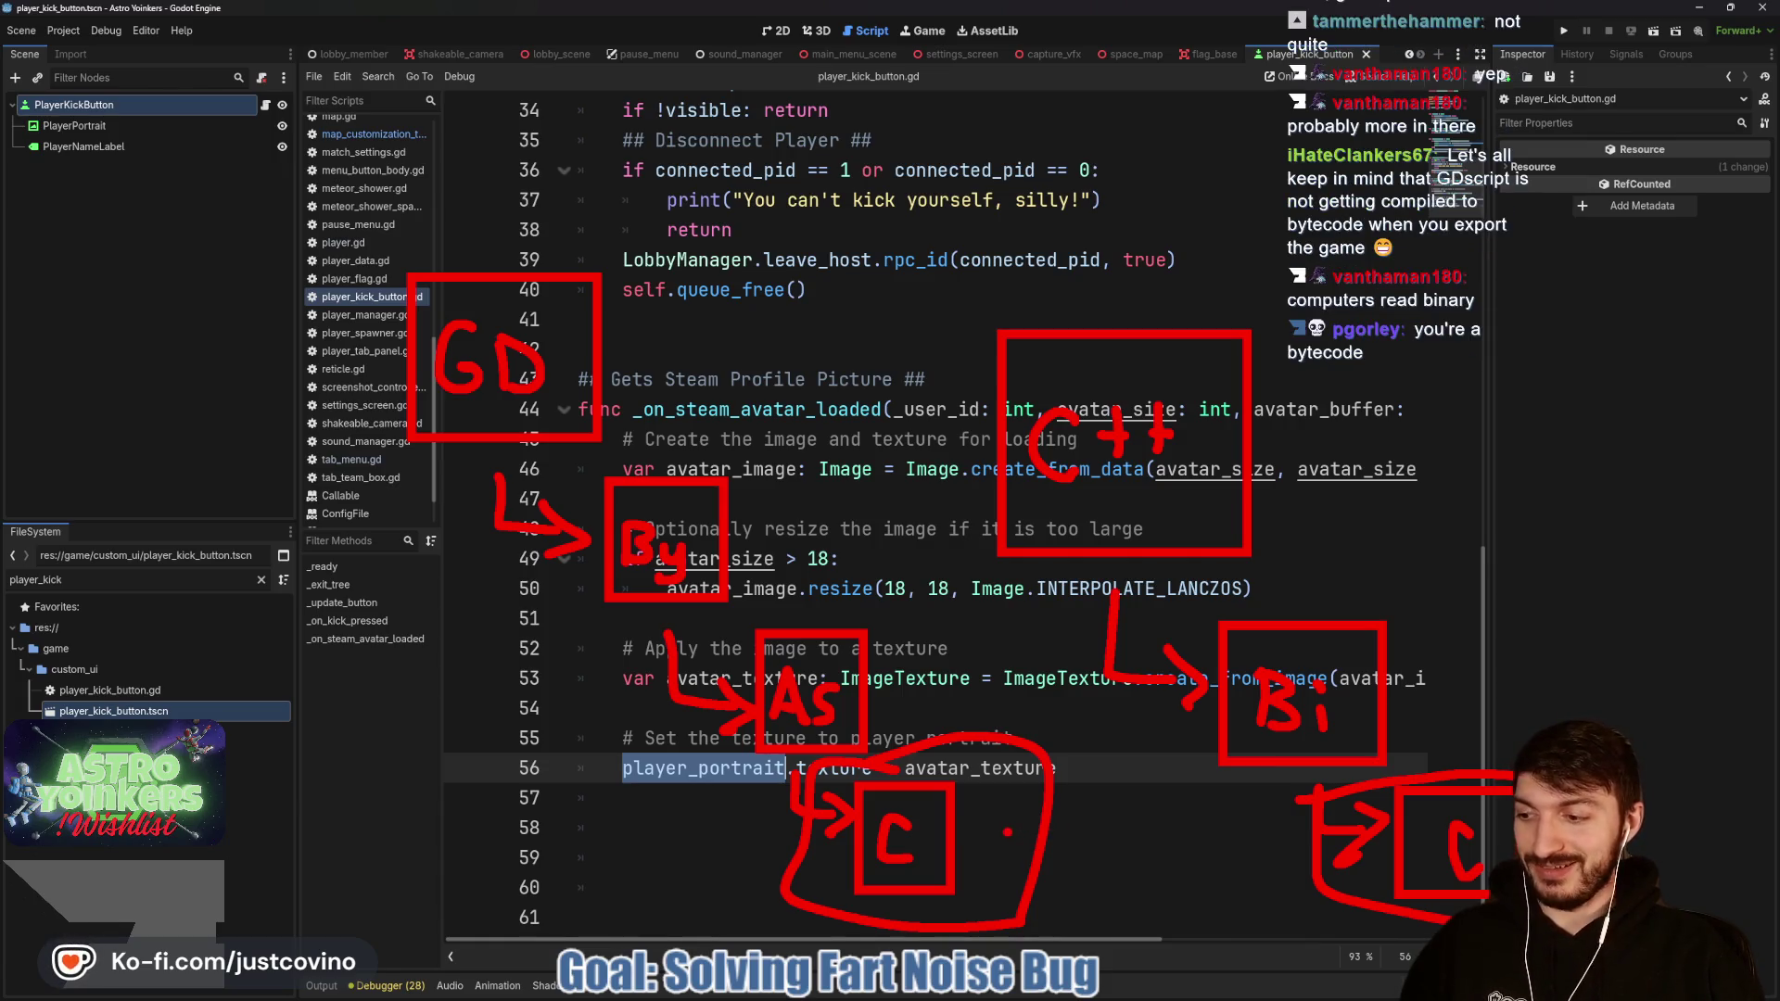
pyautogui.press('Escape')
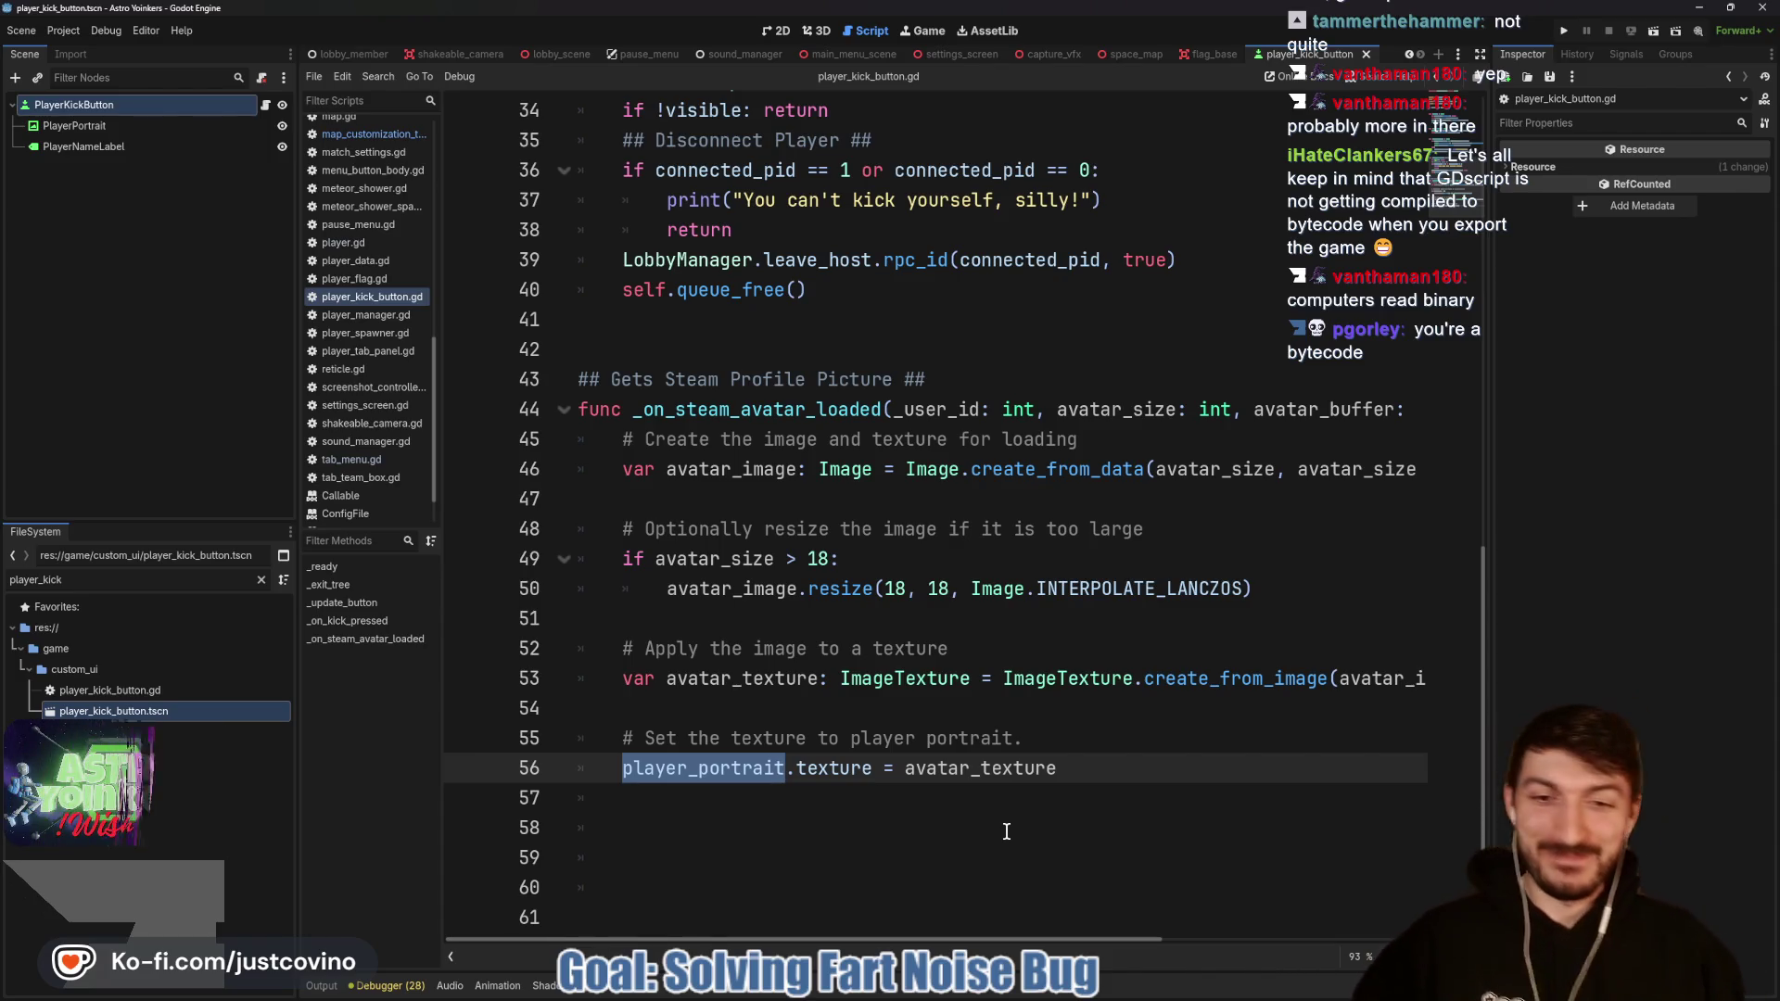
pyautogui.click(727, 708)
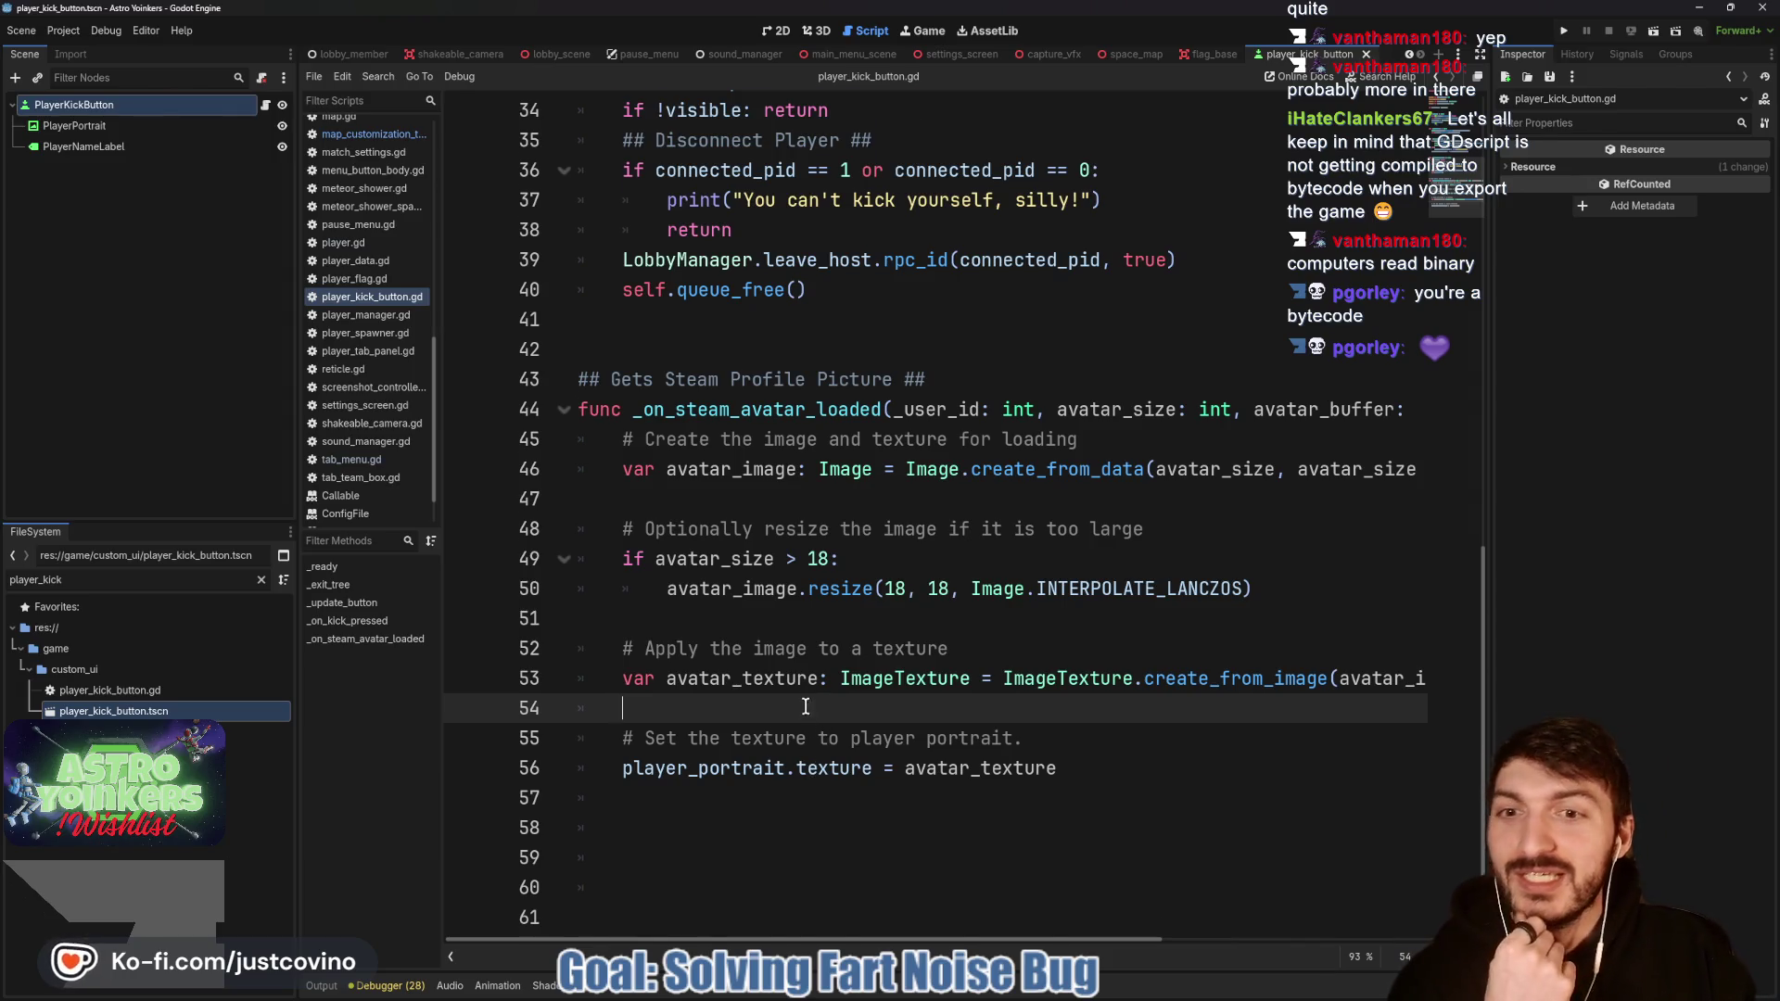
pyautogui.scroll(2, 805, 708)
pyautogui.scroll(-2, 732, 569)
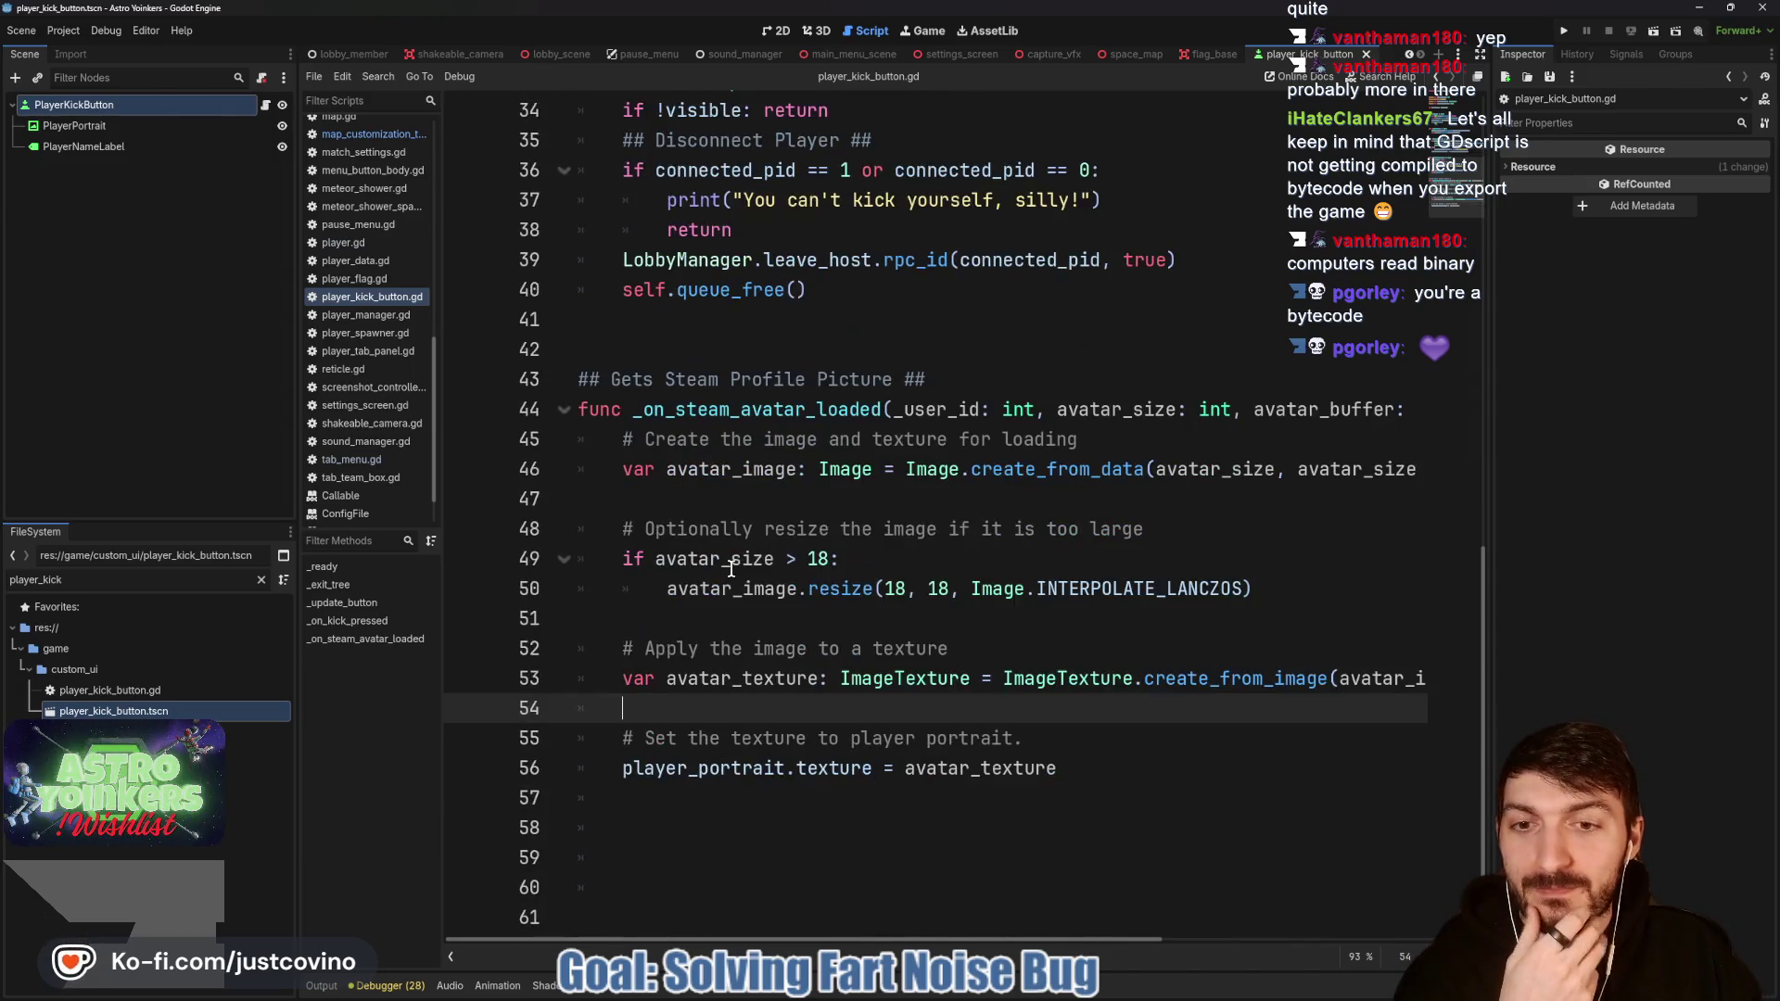
pyautogui.click(738, 429)
pyautogui.doubleClick(739, 412)
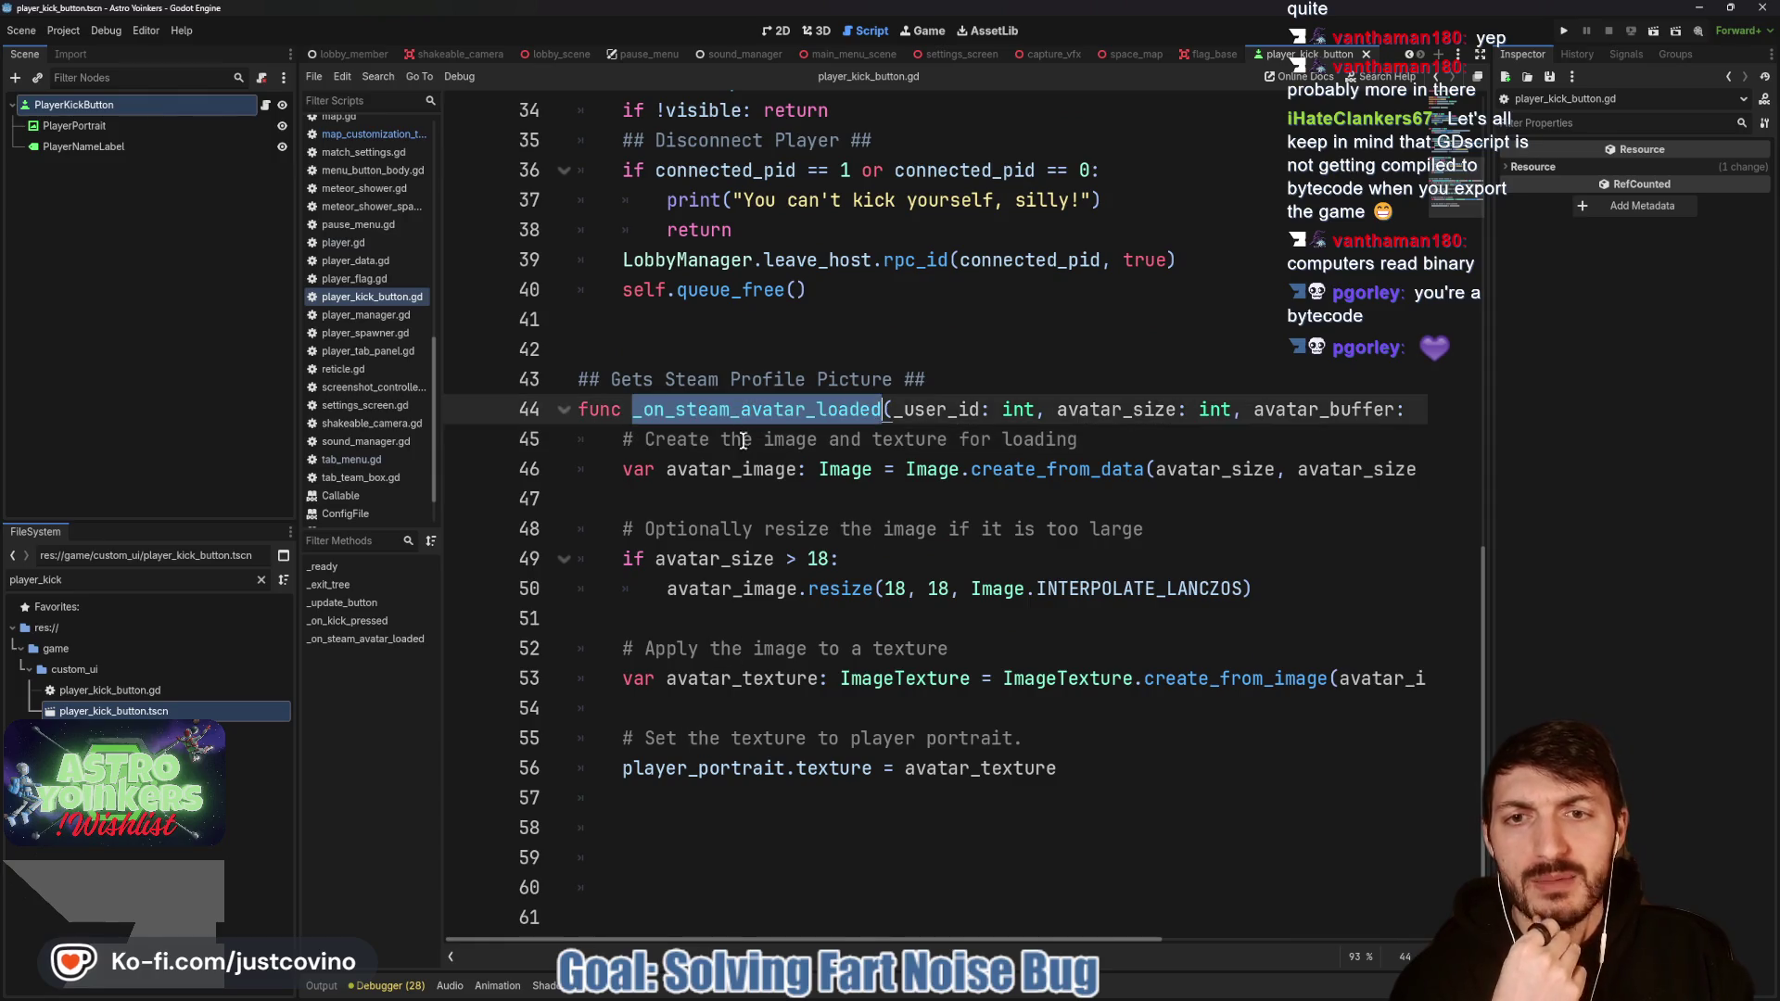
pyautogui.scroll(2, 814, 547)
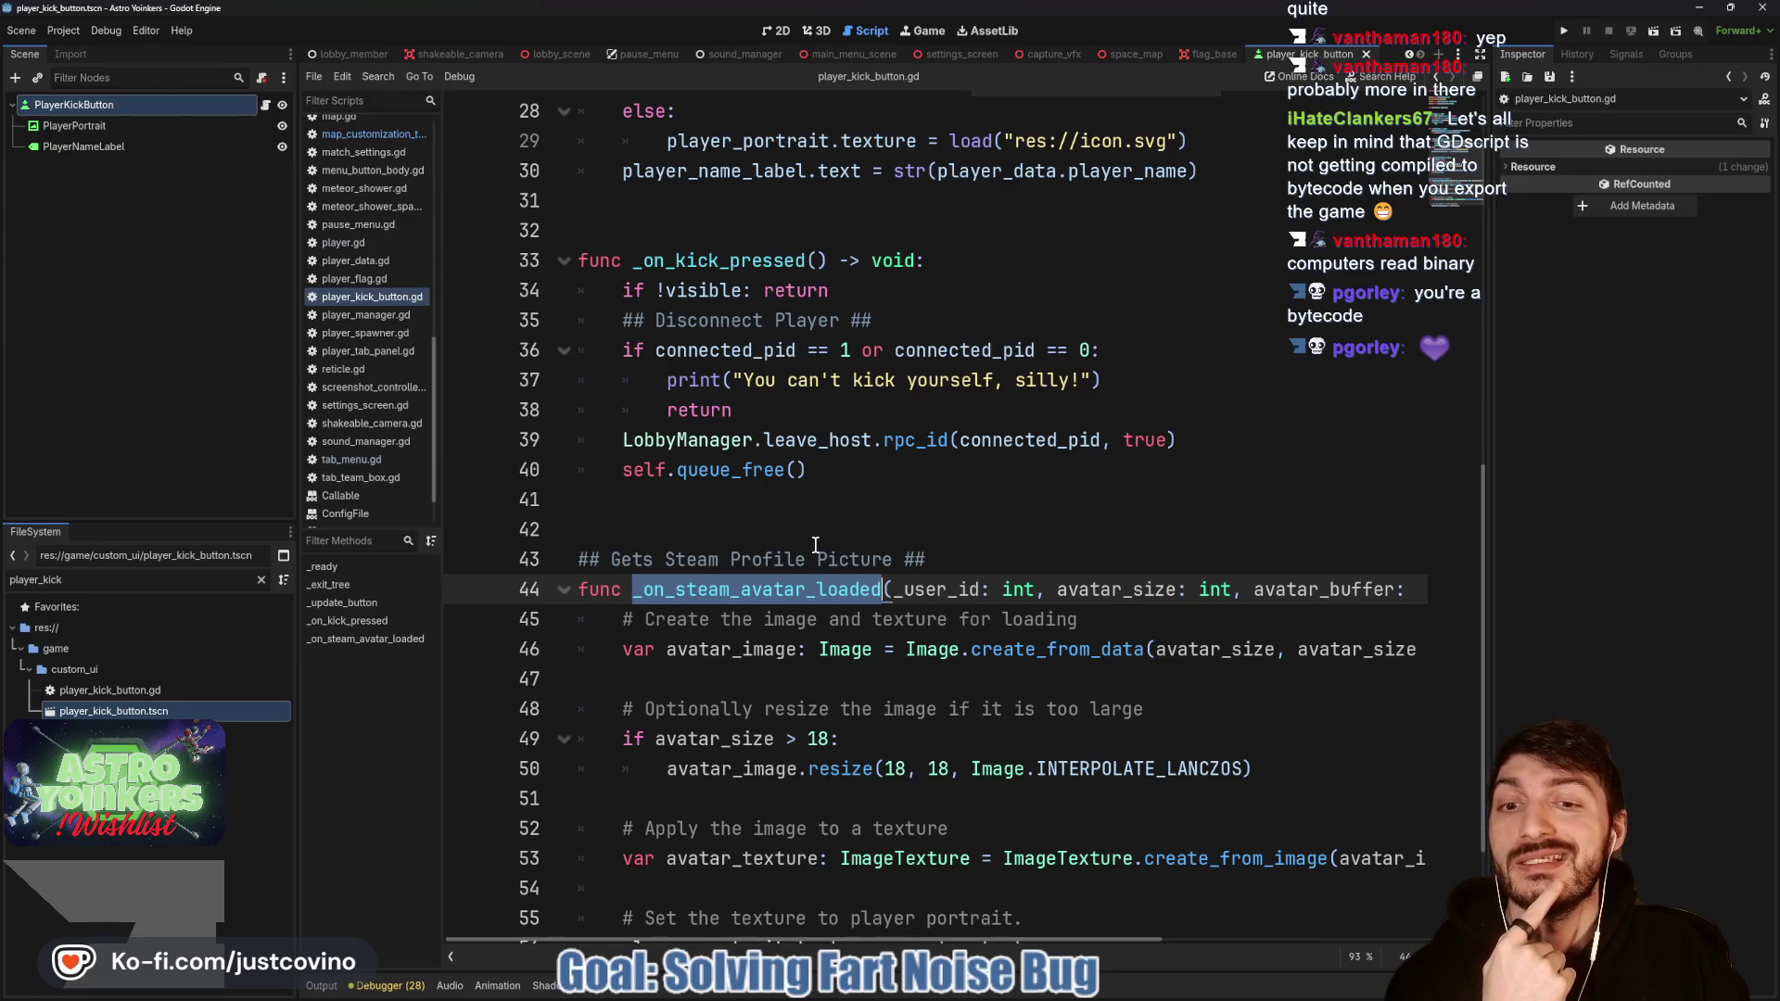
pyautogui.scroll(3, 815, 545)
pyautogui.scroll(2, 814, 551)
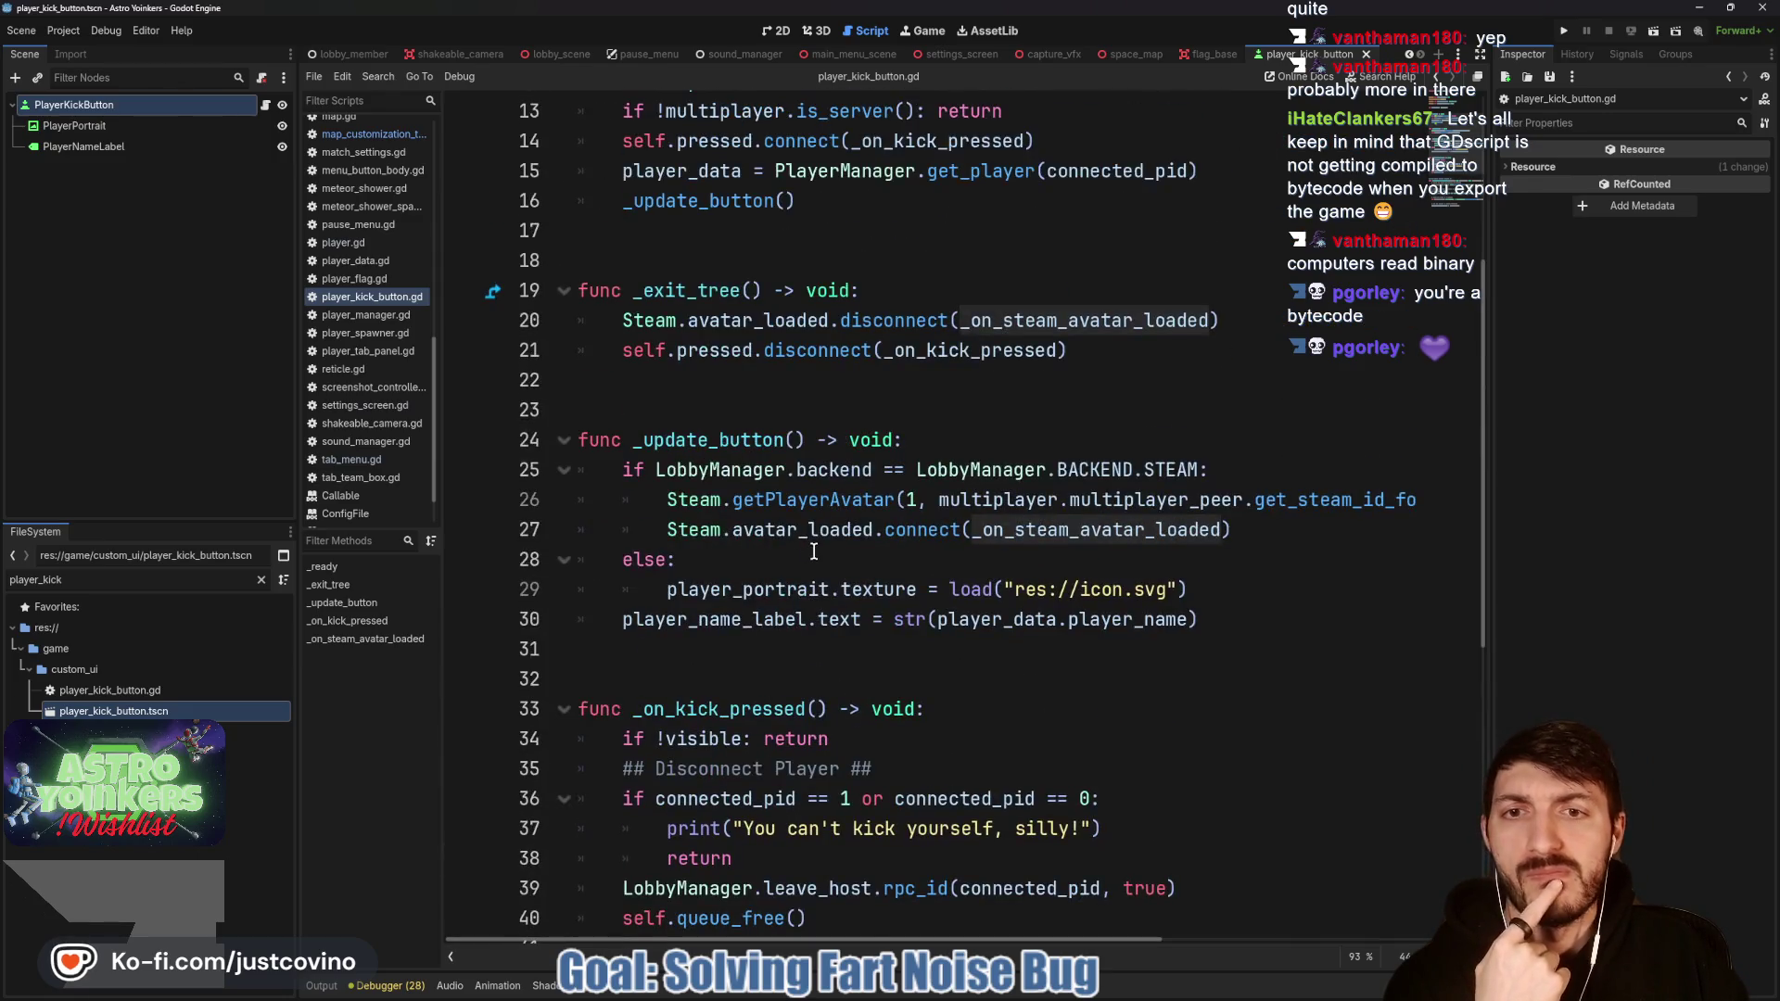
pyautogui.scroll(2, 779, 492)
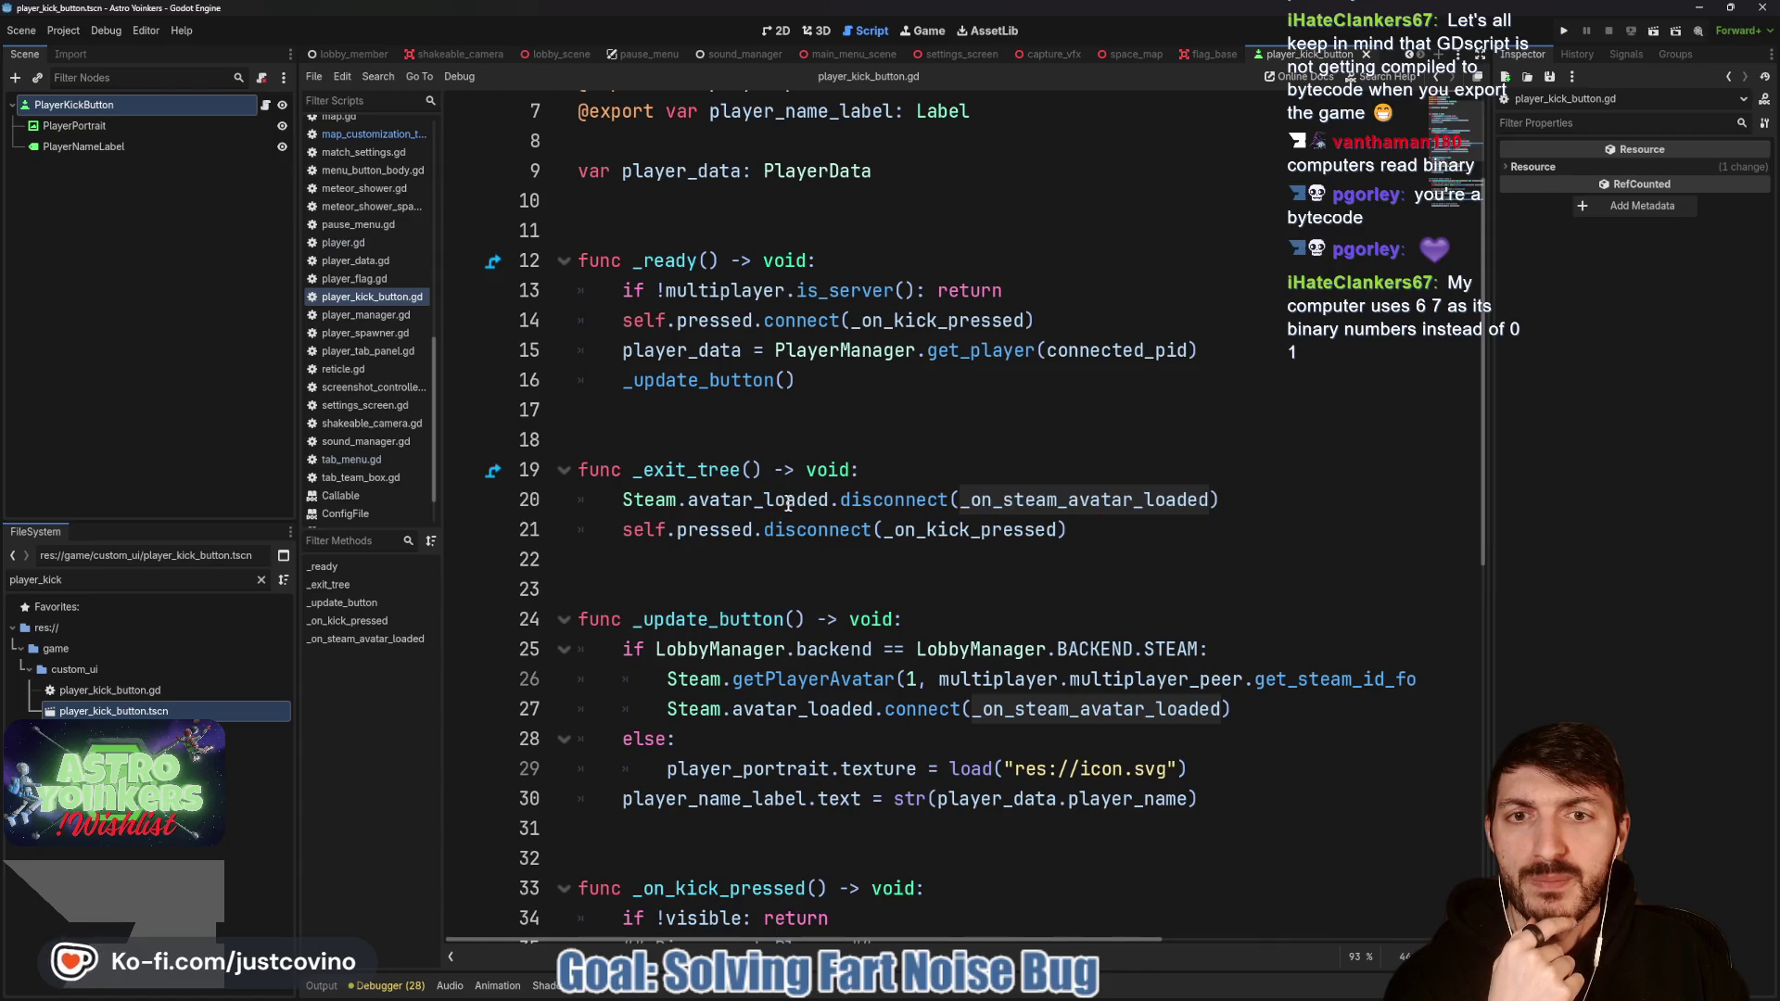
pyautogui.scroll(1, 779, 491)
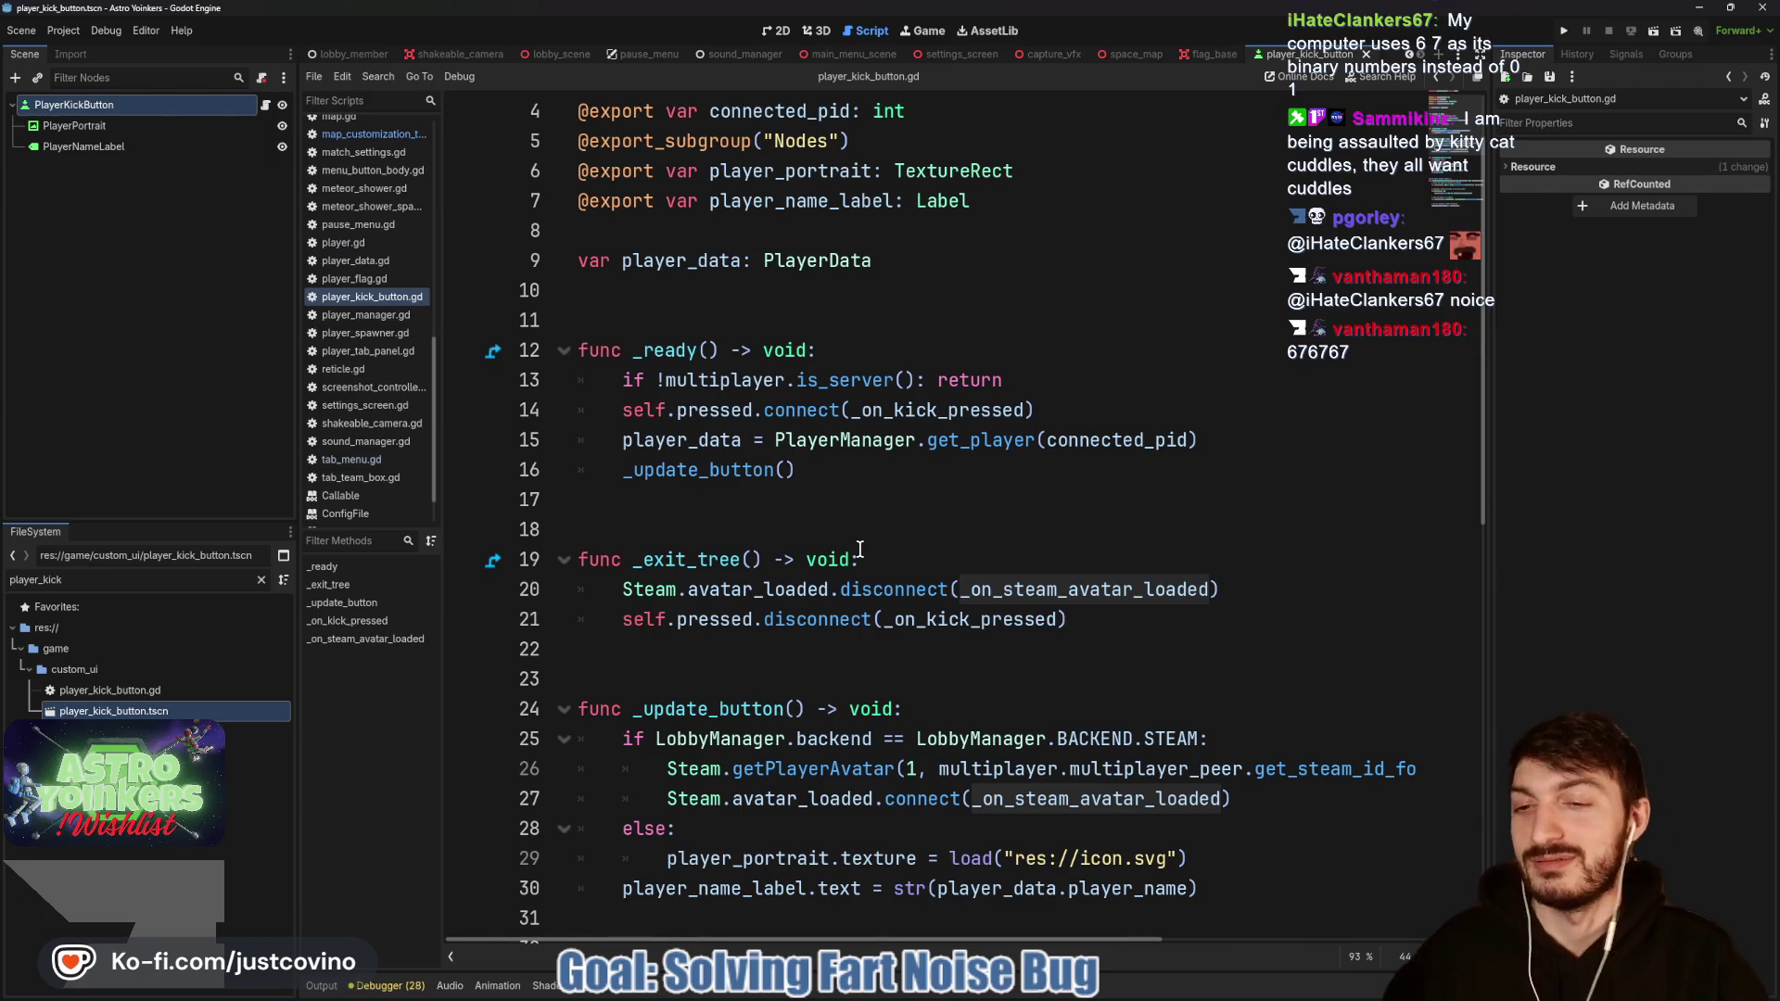
pyautogui.click(822, 536)
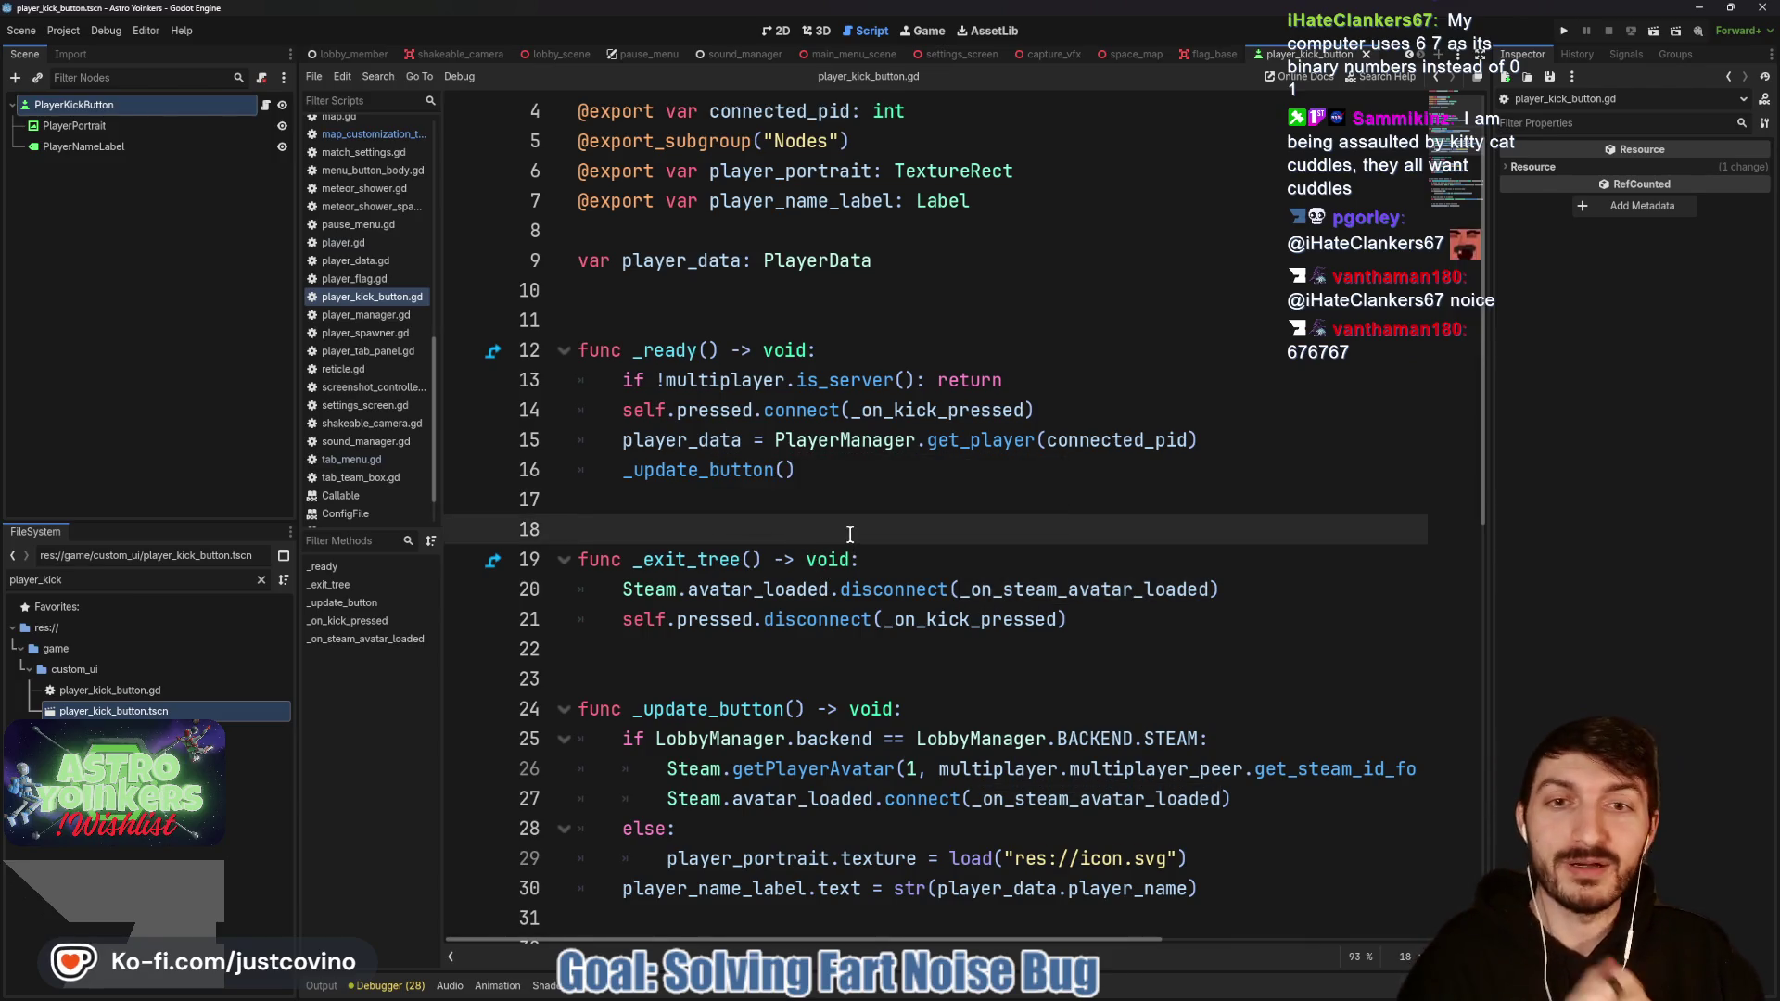
pyautogui.click(801, 290)
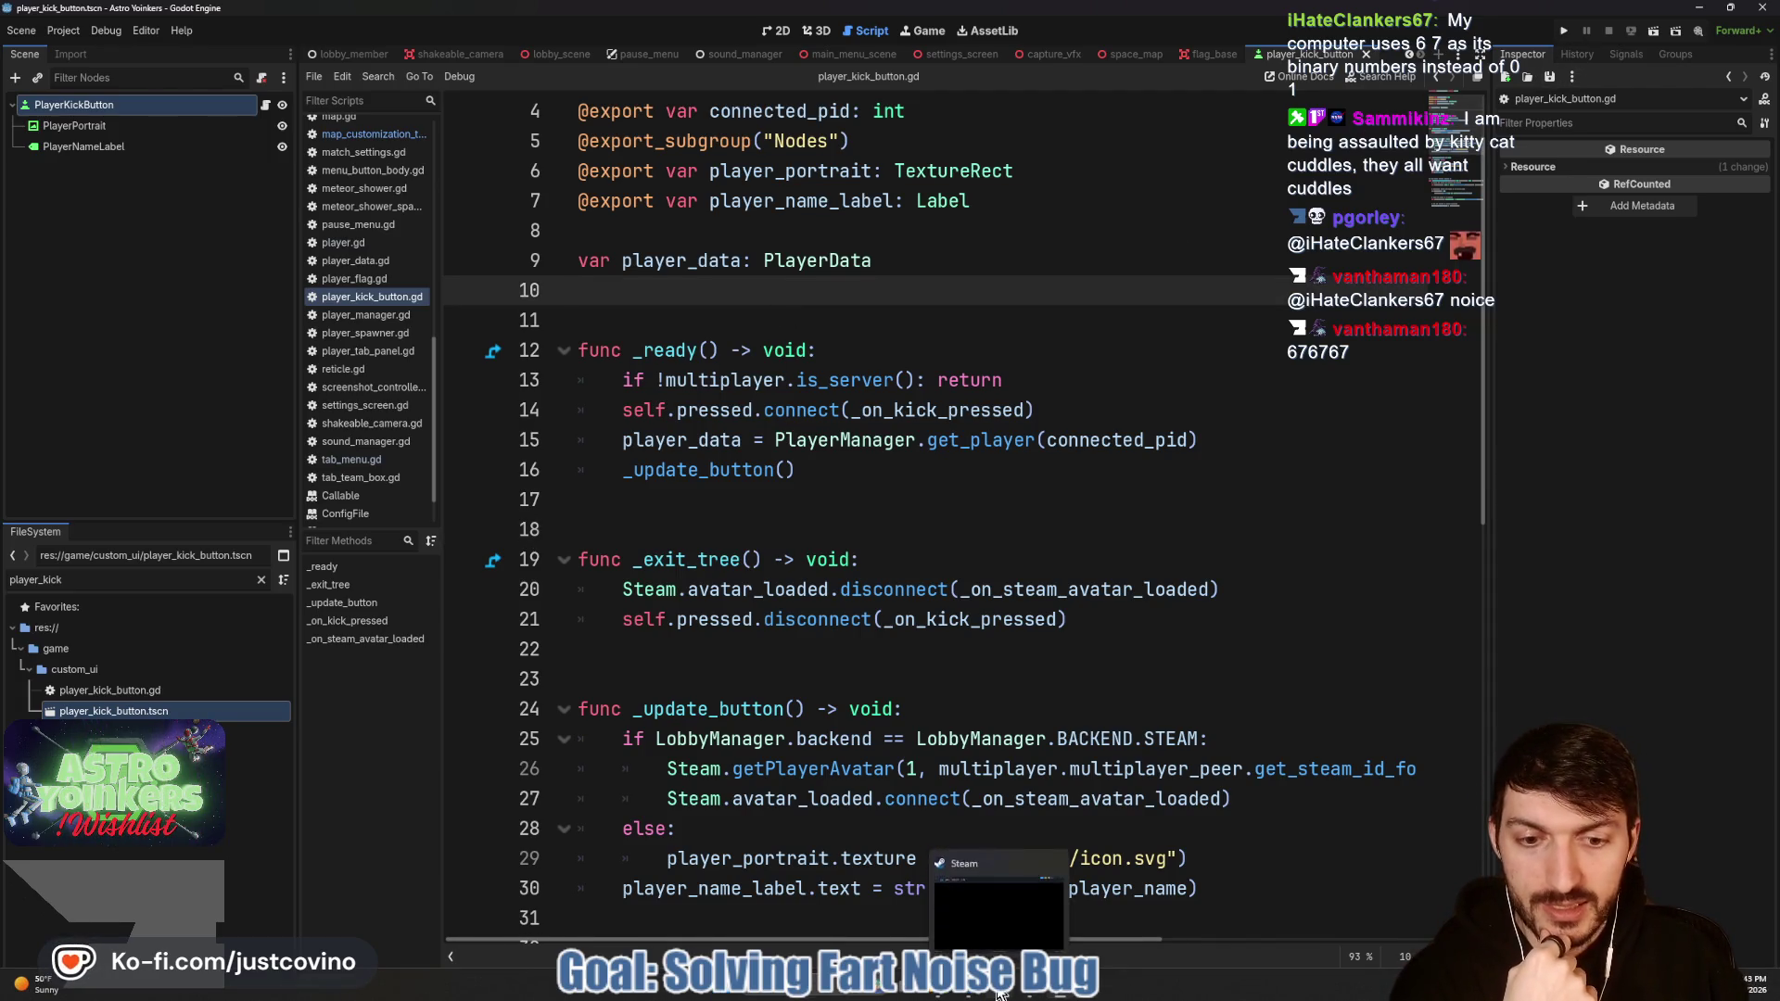
pyautogui.click(997, 994)
pyautogui.click(997, 994)
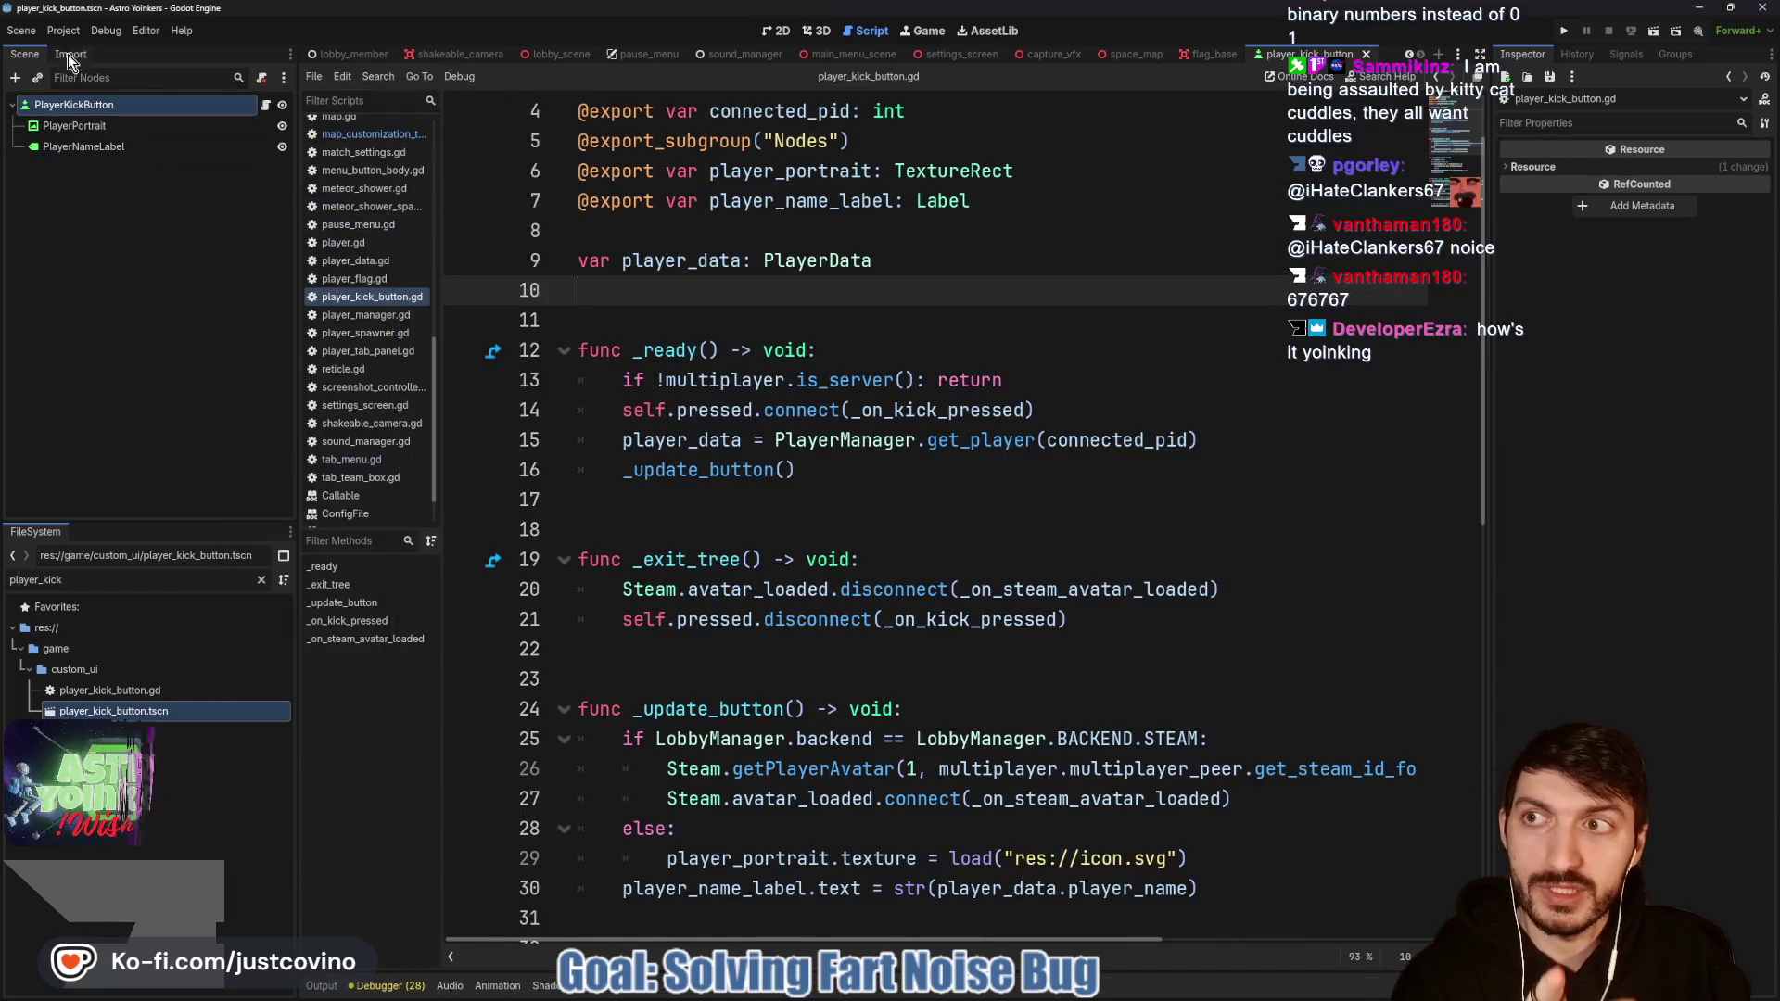
pyautogui.scroll(4, 555, 56)
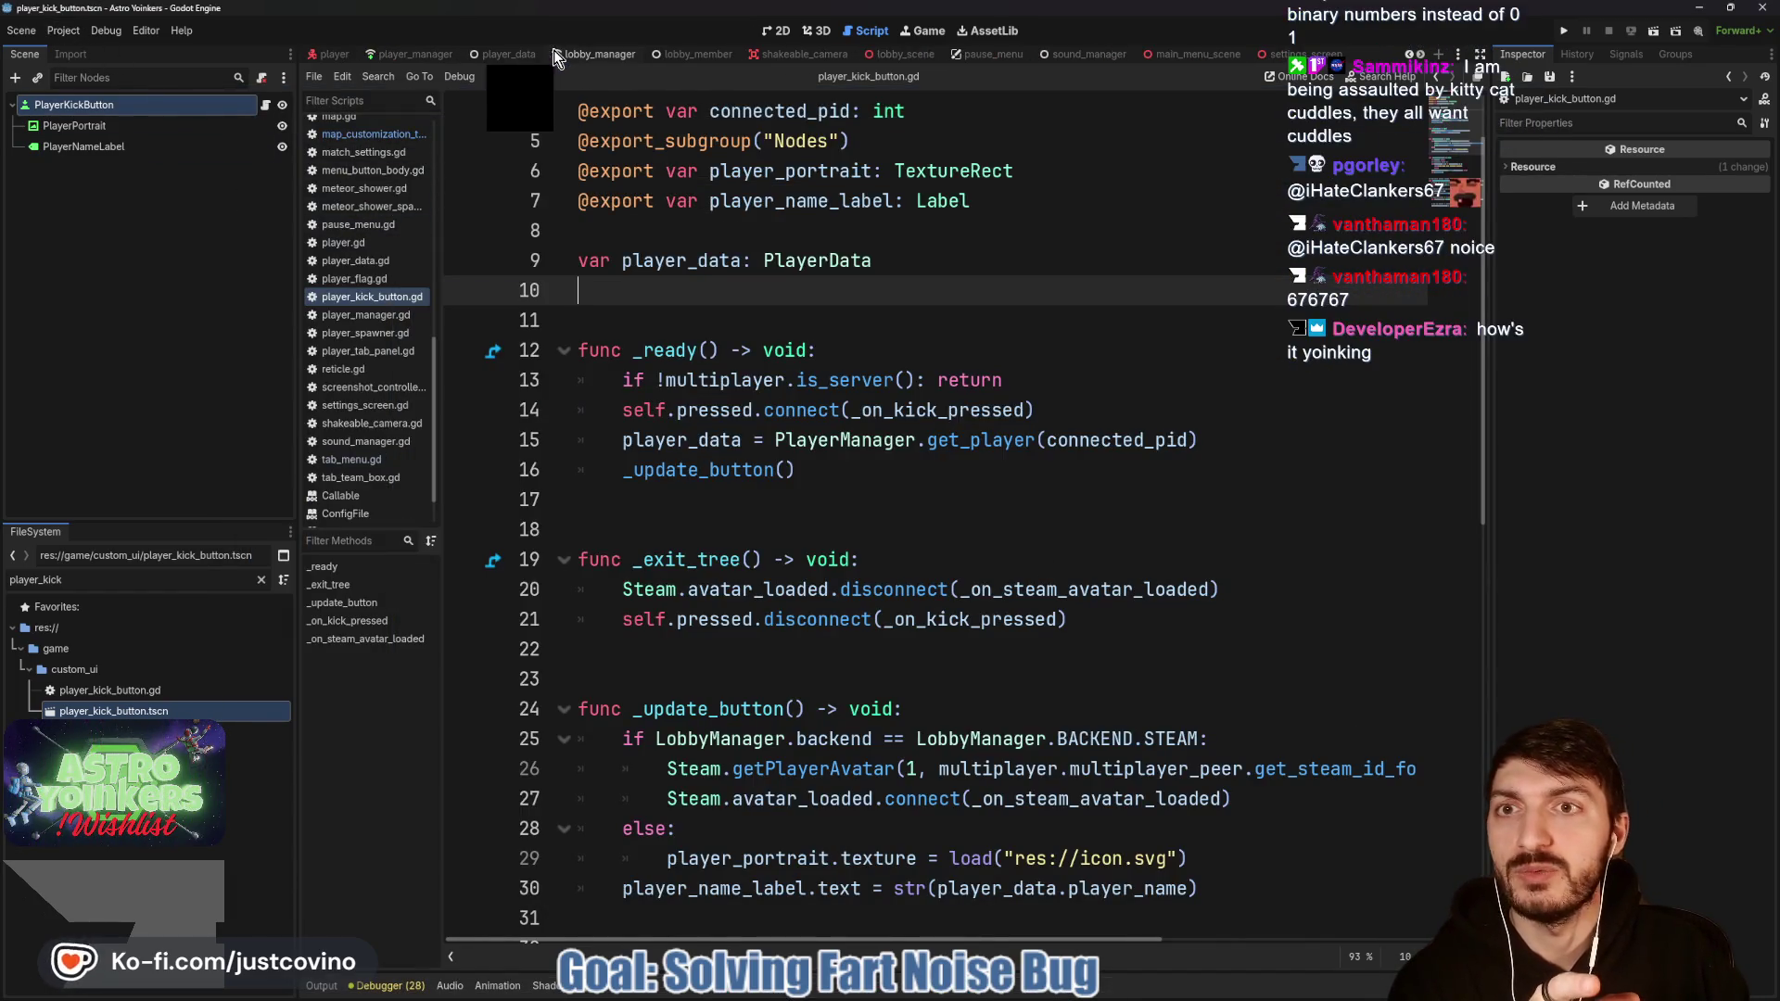
# Change the lobby_manager.gd backend on line 17 from ENET to BACKEND.STEAM and save.
pyautogui.click(601, 56)
pyautogui.scroll(20, 917, 319)
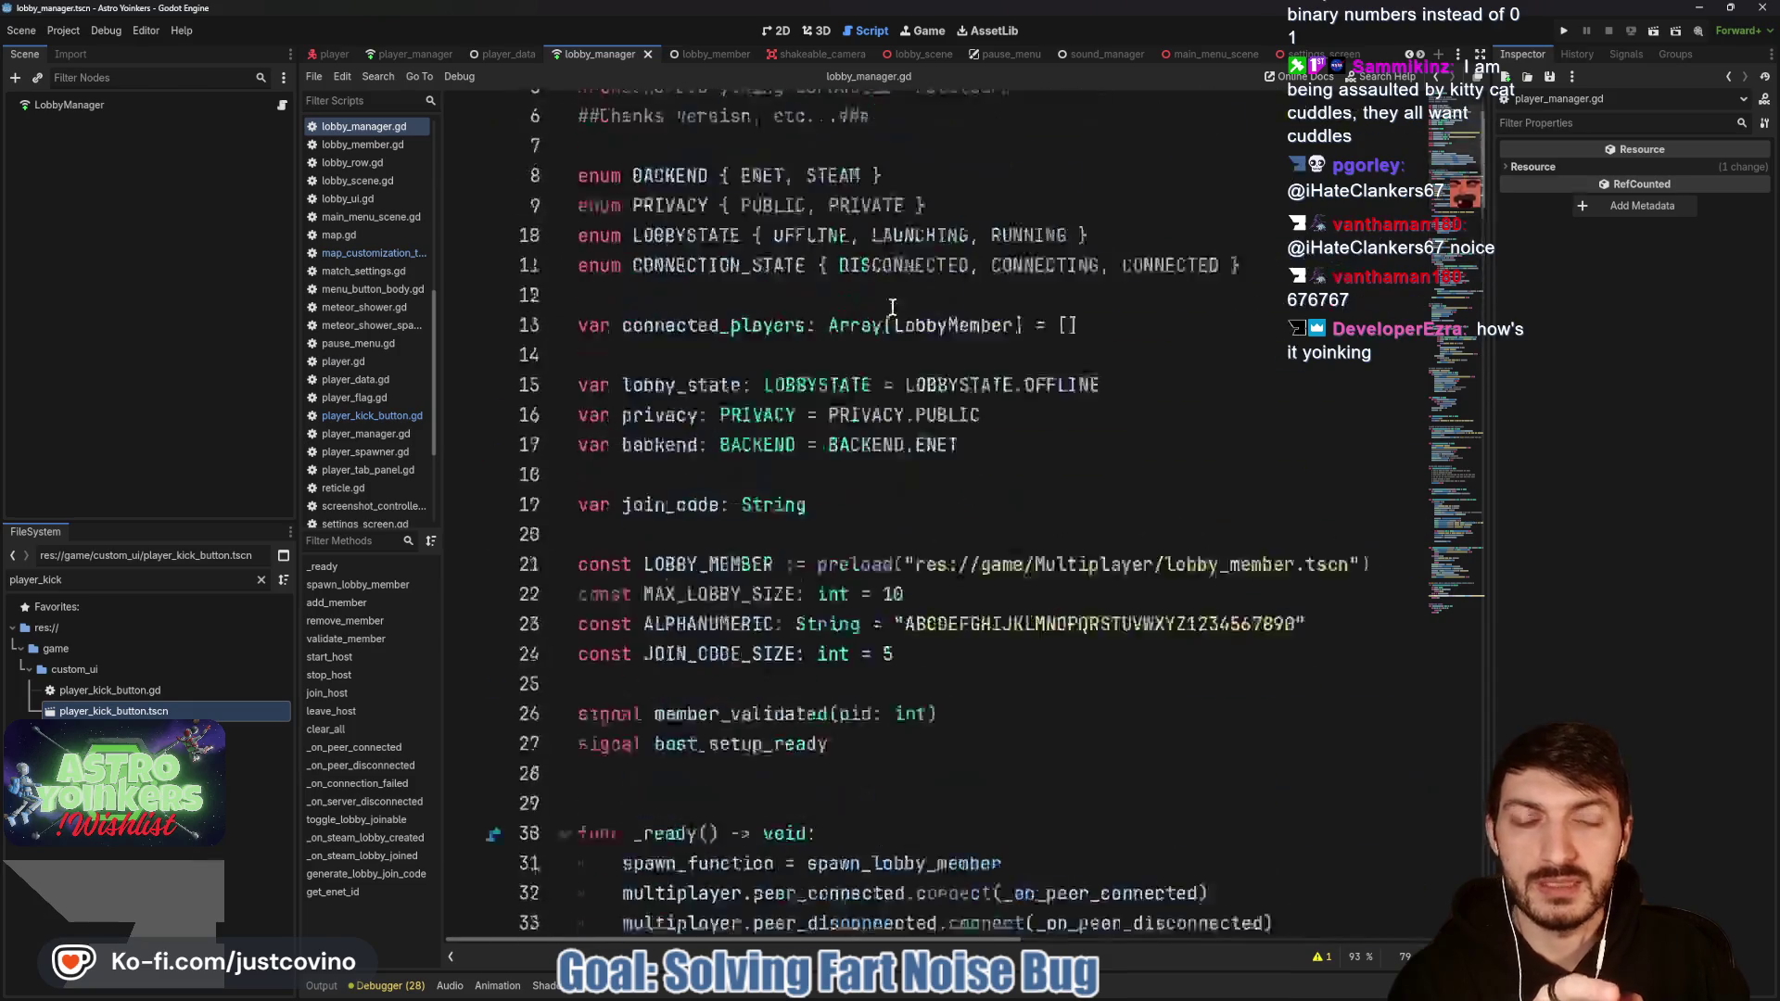
pyautogui.doubleClick(916, 408)
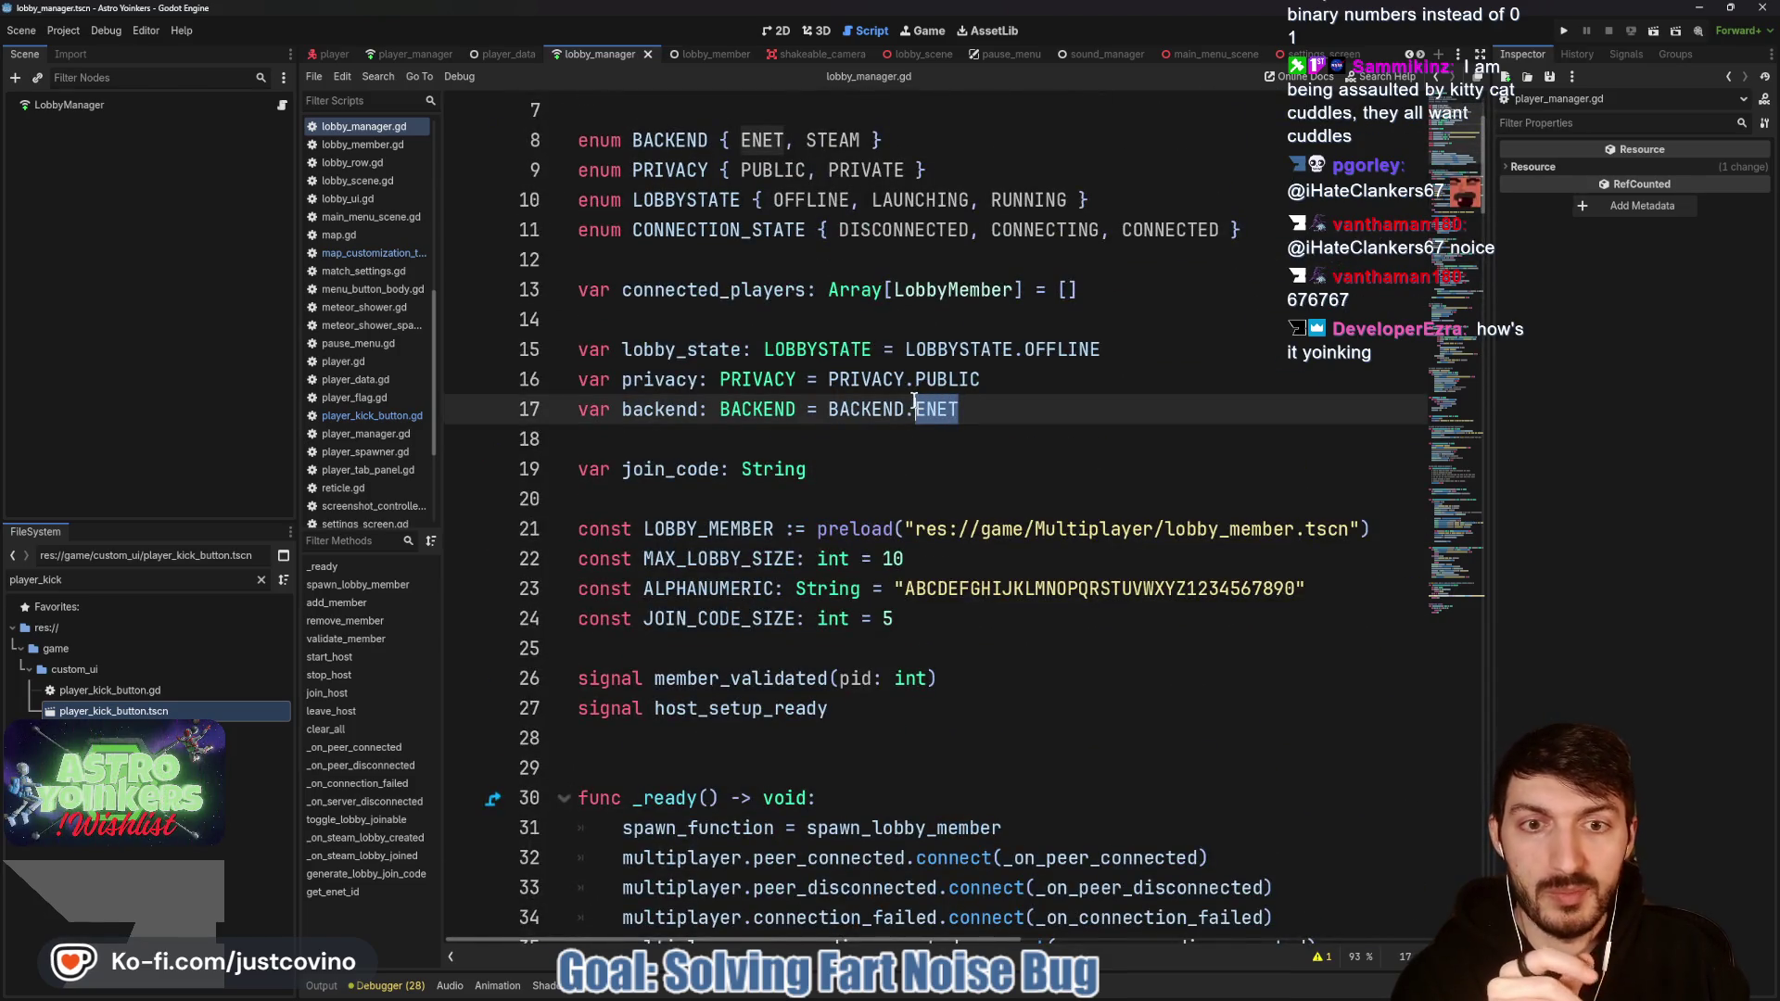
pyautogui.write('S')
pyautogui.press('Return')
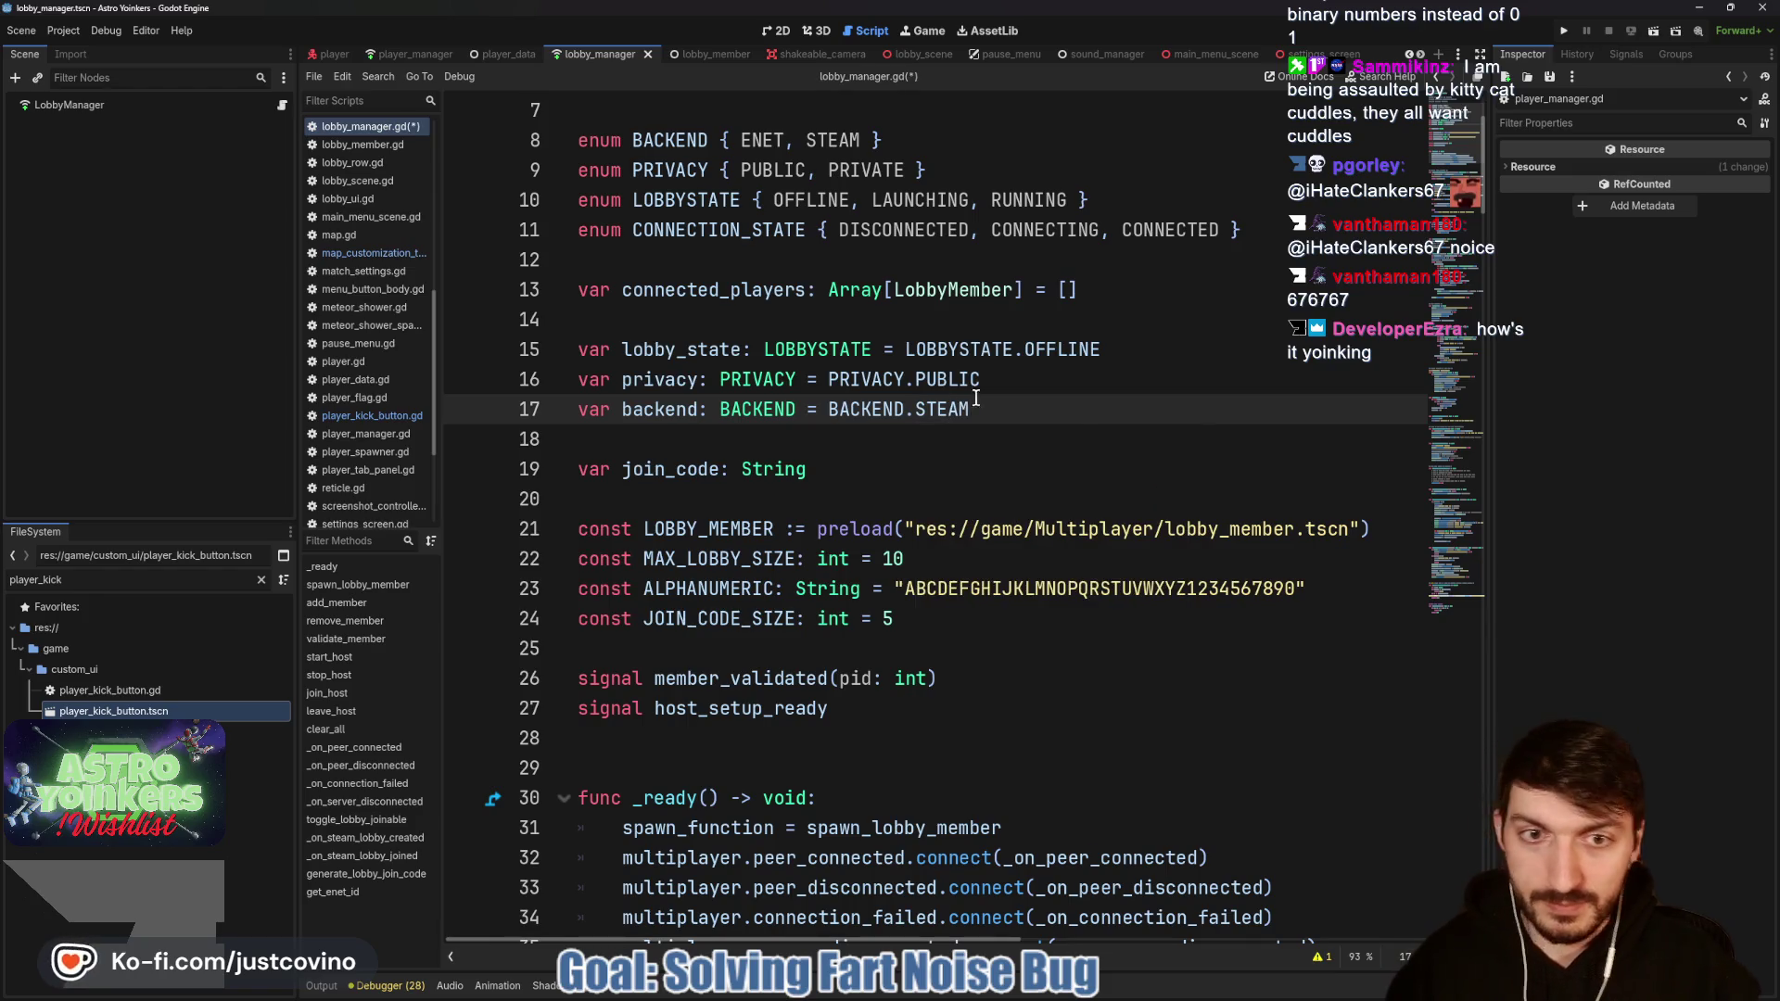
pyautogui.hotkey('ctrl', 's')
# Run the project with F5, close the floating debug window, and bring Steam forward.
pyautogui.press('F5')
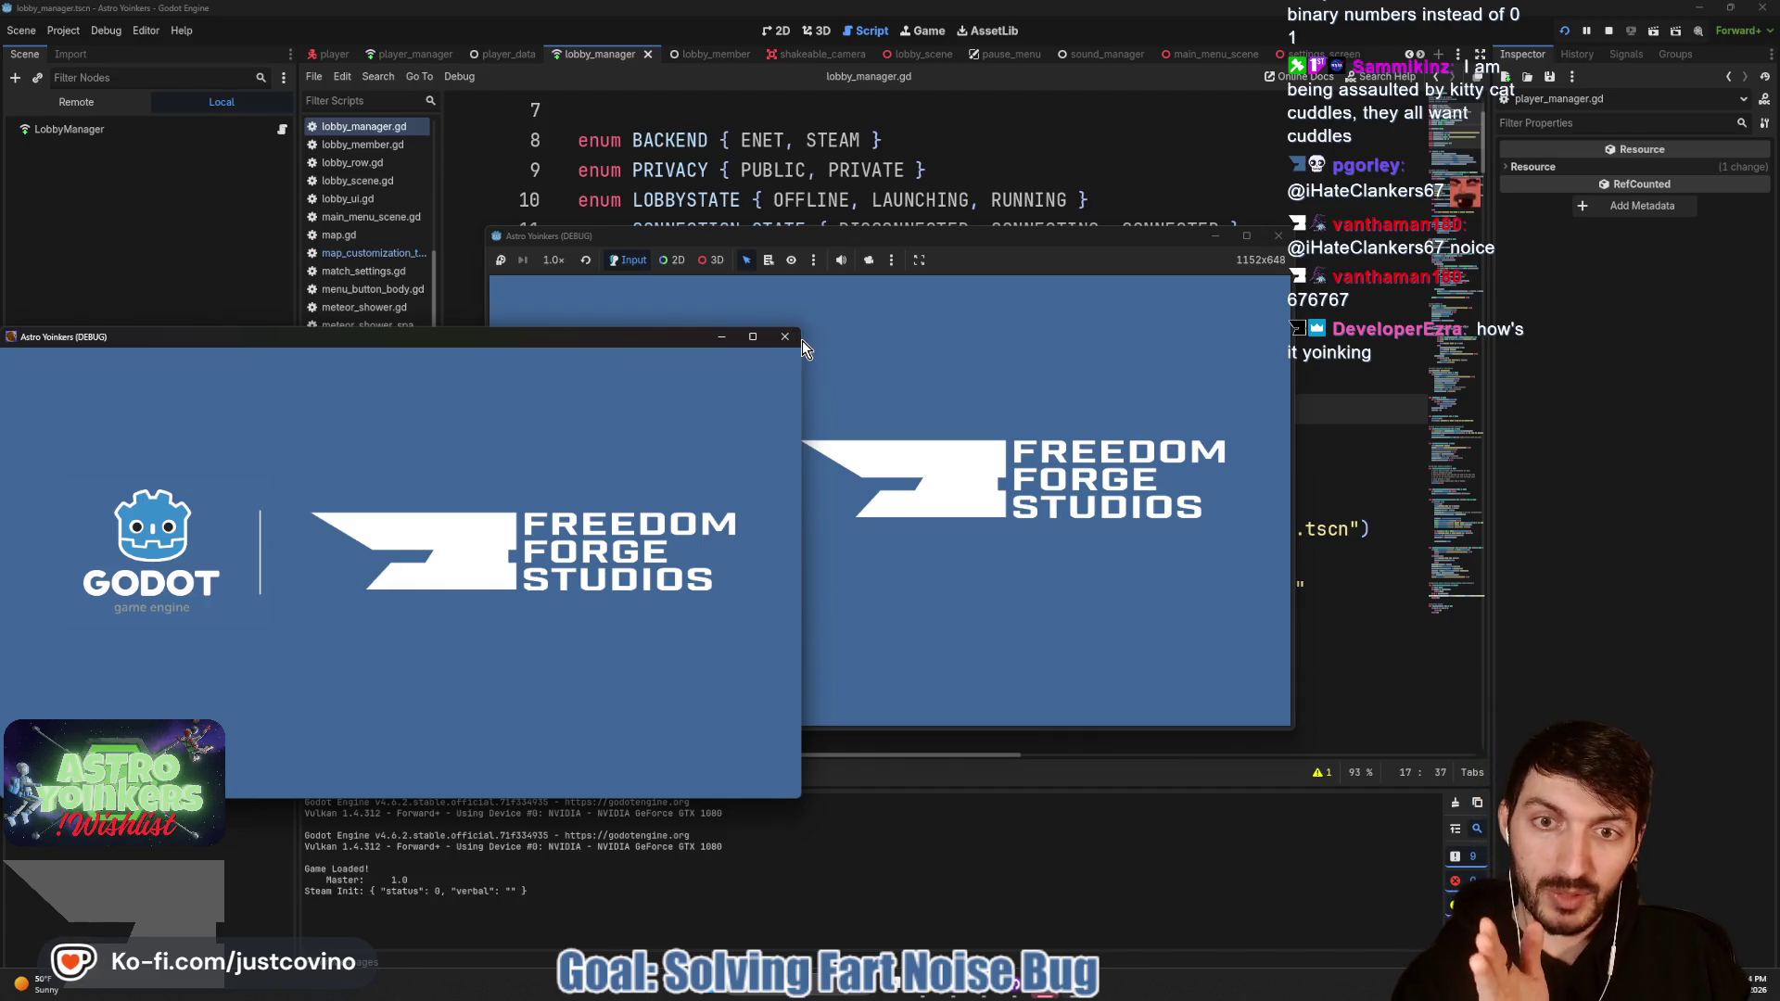
pyautogui.click(785, 336)
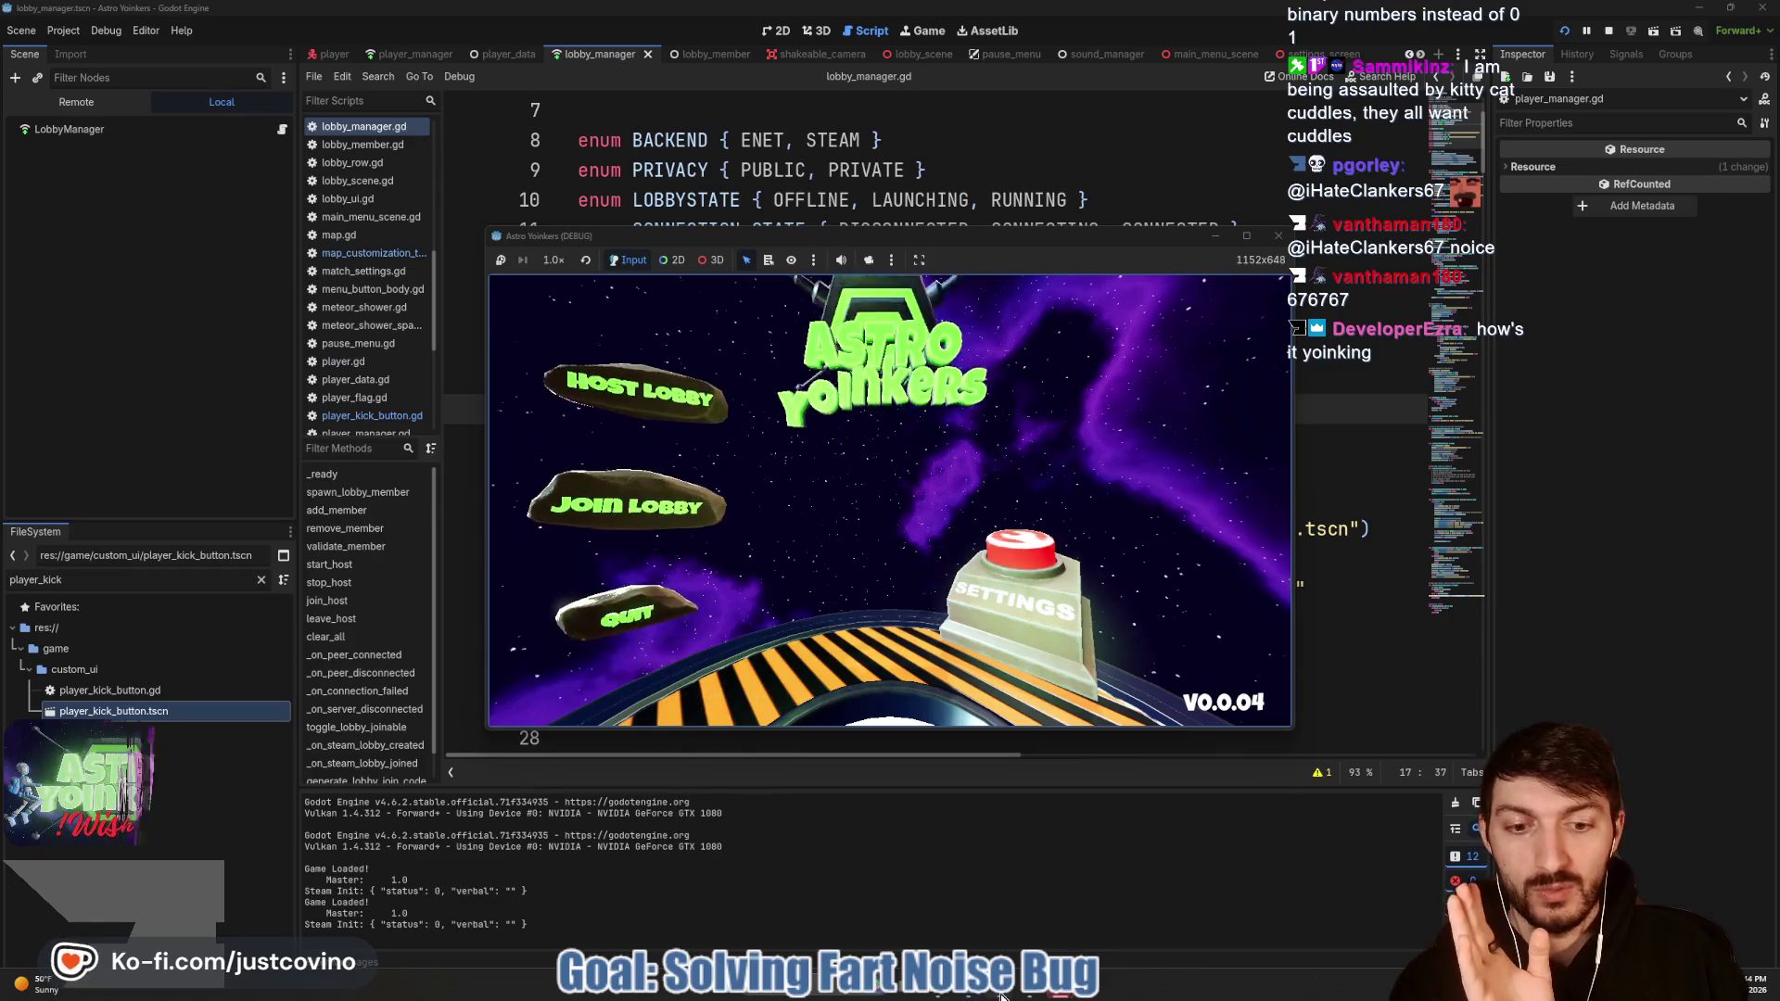
pyautogui.click(1001, 996)
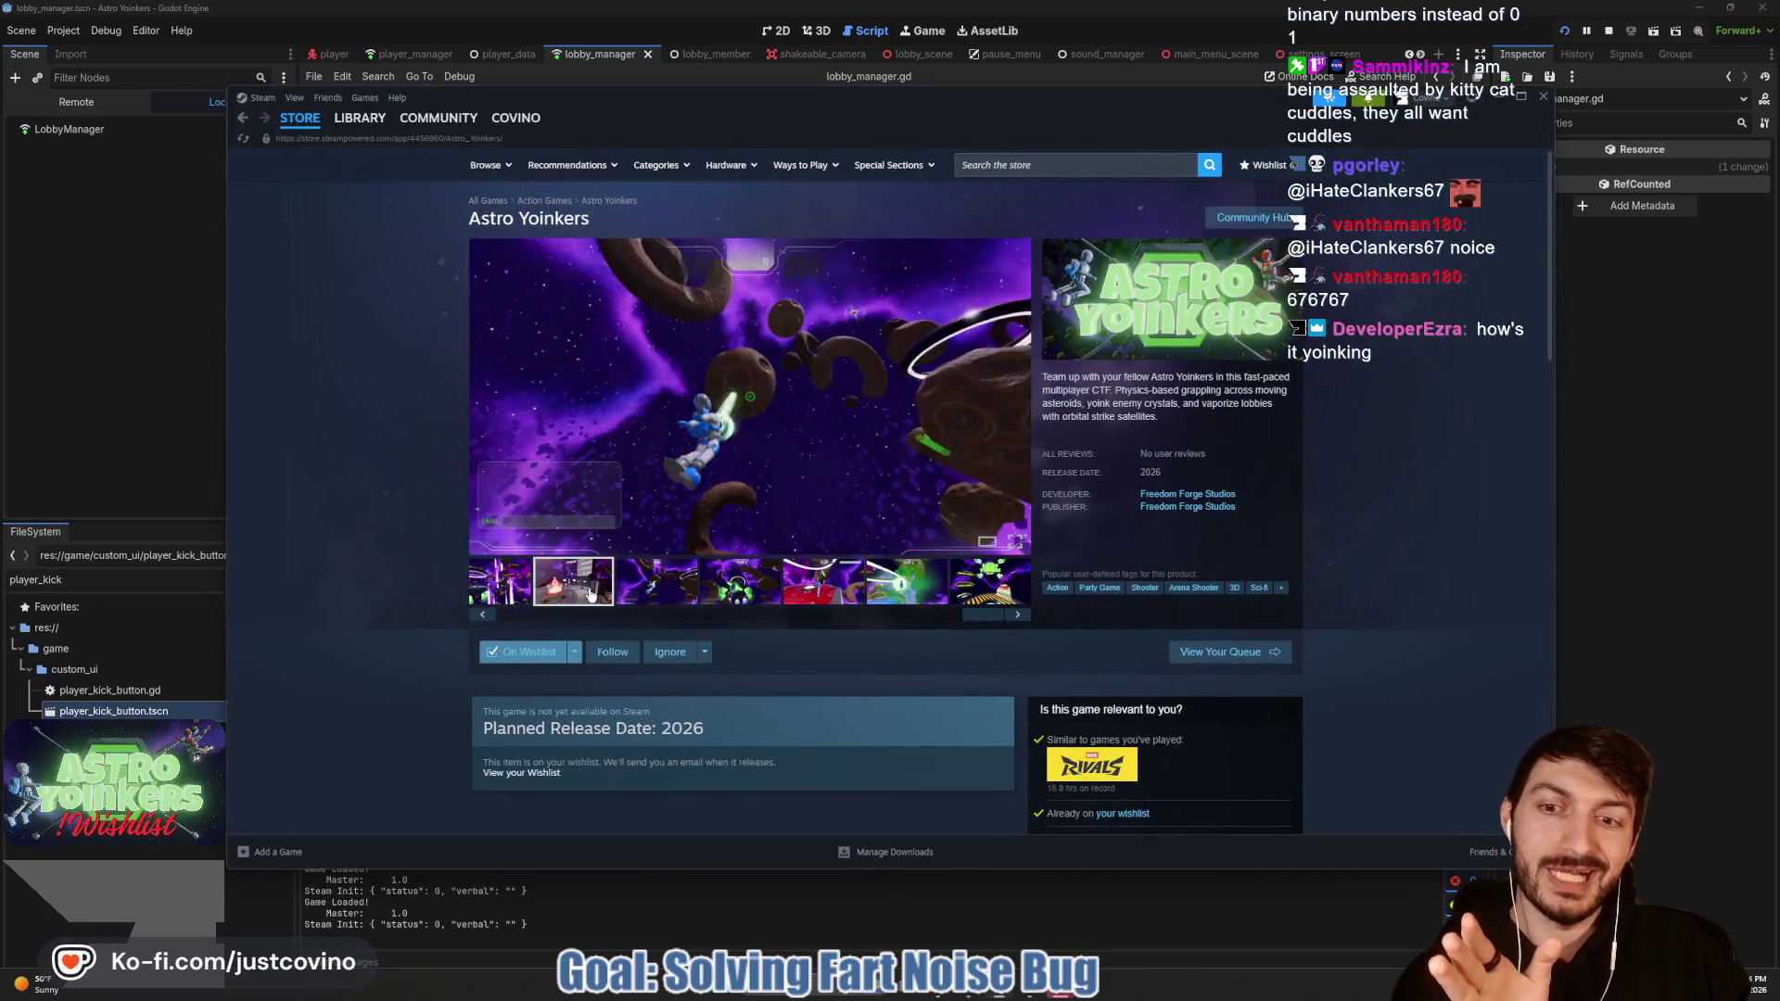
# Open the Astro Yoinkers Playtest library page in Steam, then bring the tutorial browser forward.
pyautogui.scroll(-10, 753, 584)
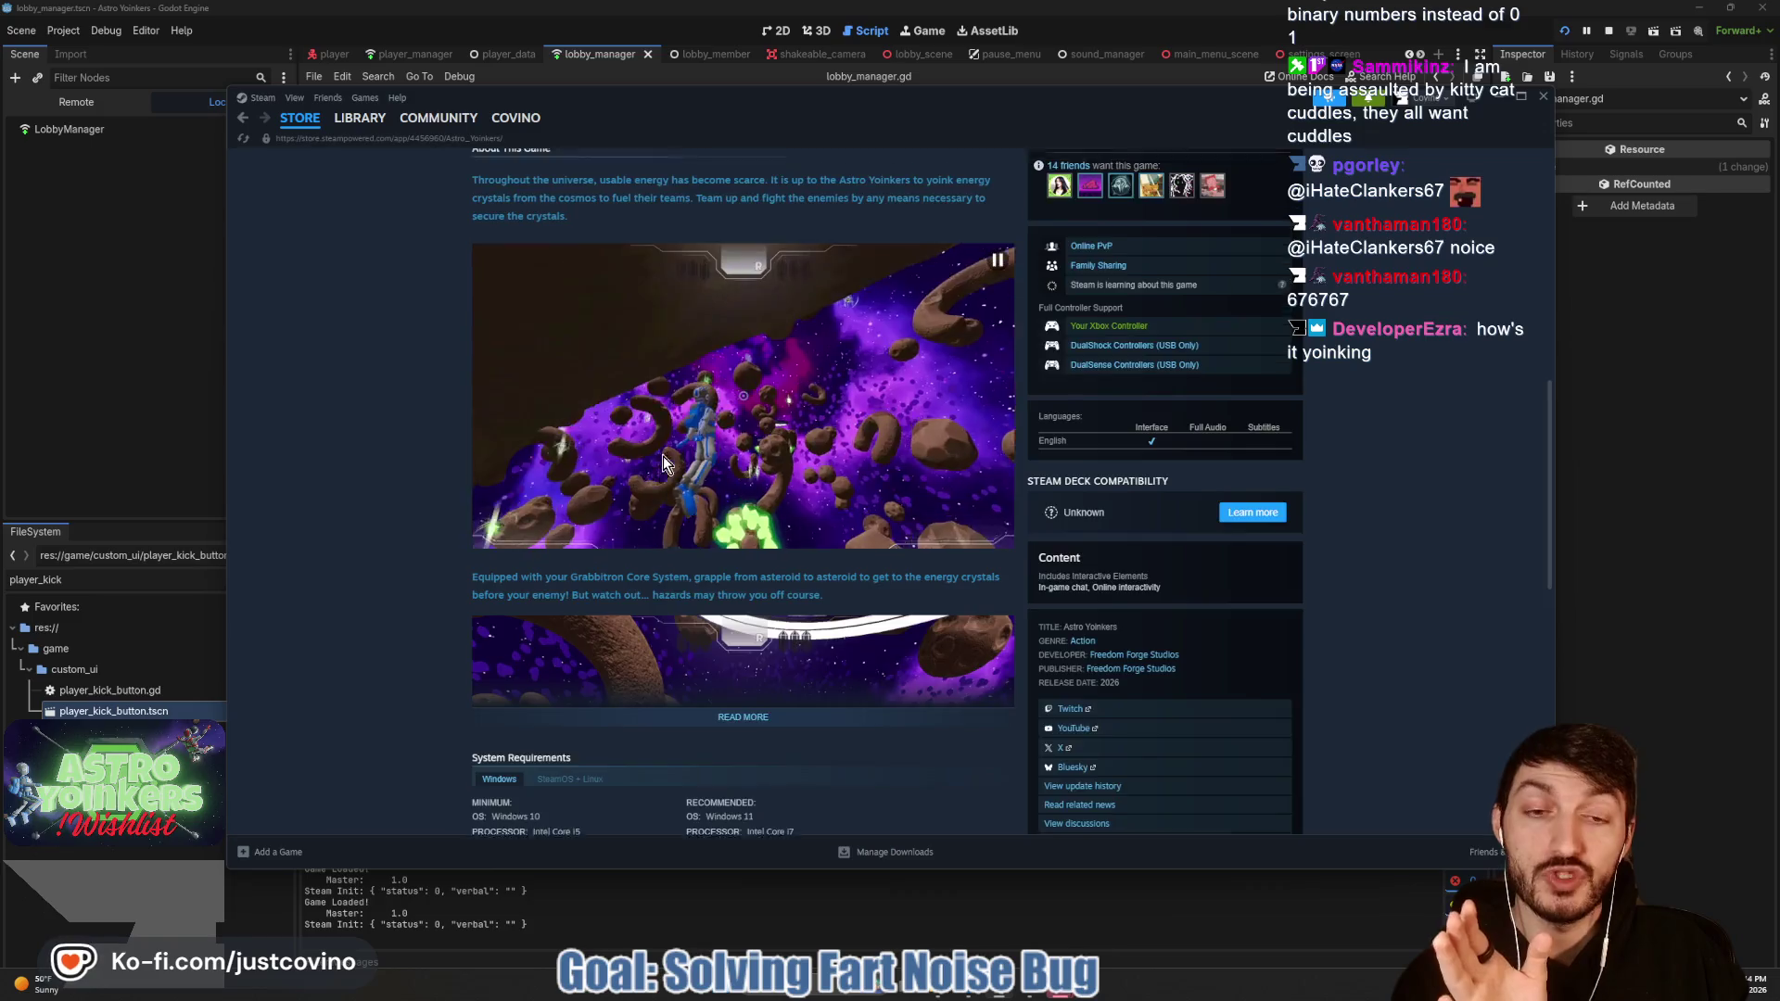
pyautogui.scroll(5, 664, 456)
pyautogui.scroll(3, 766, 623)
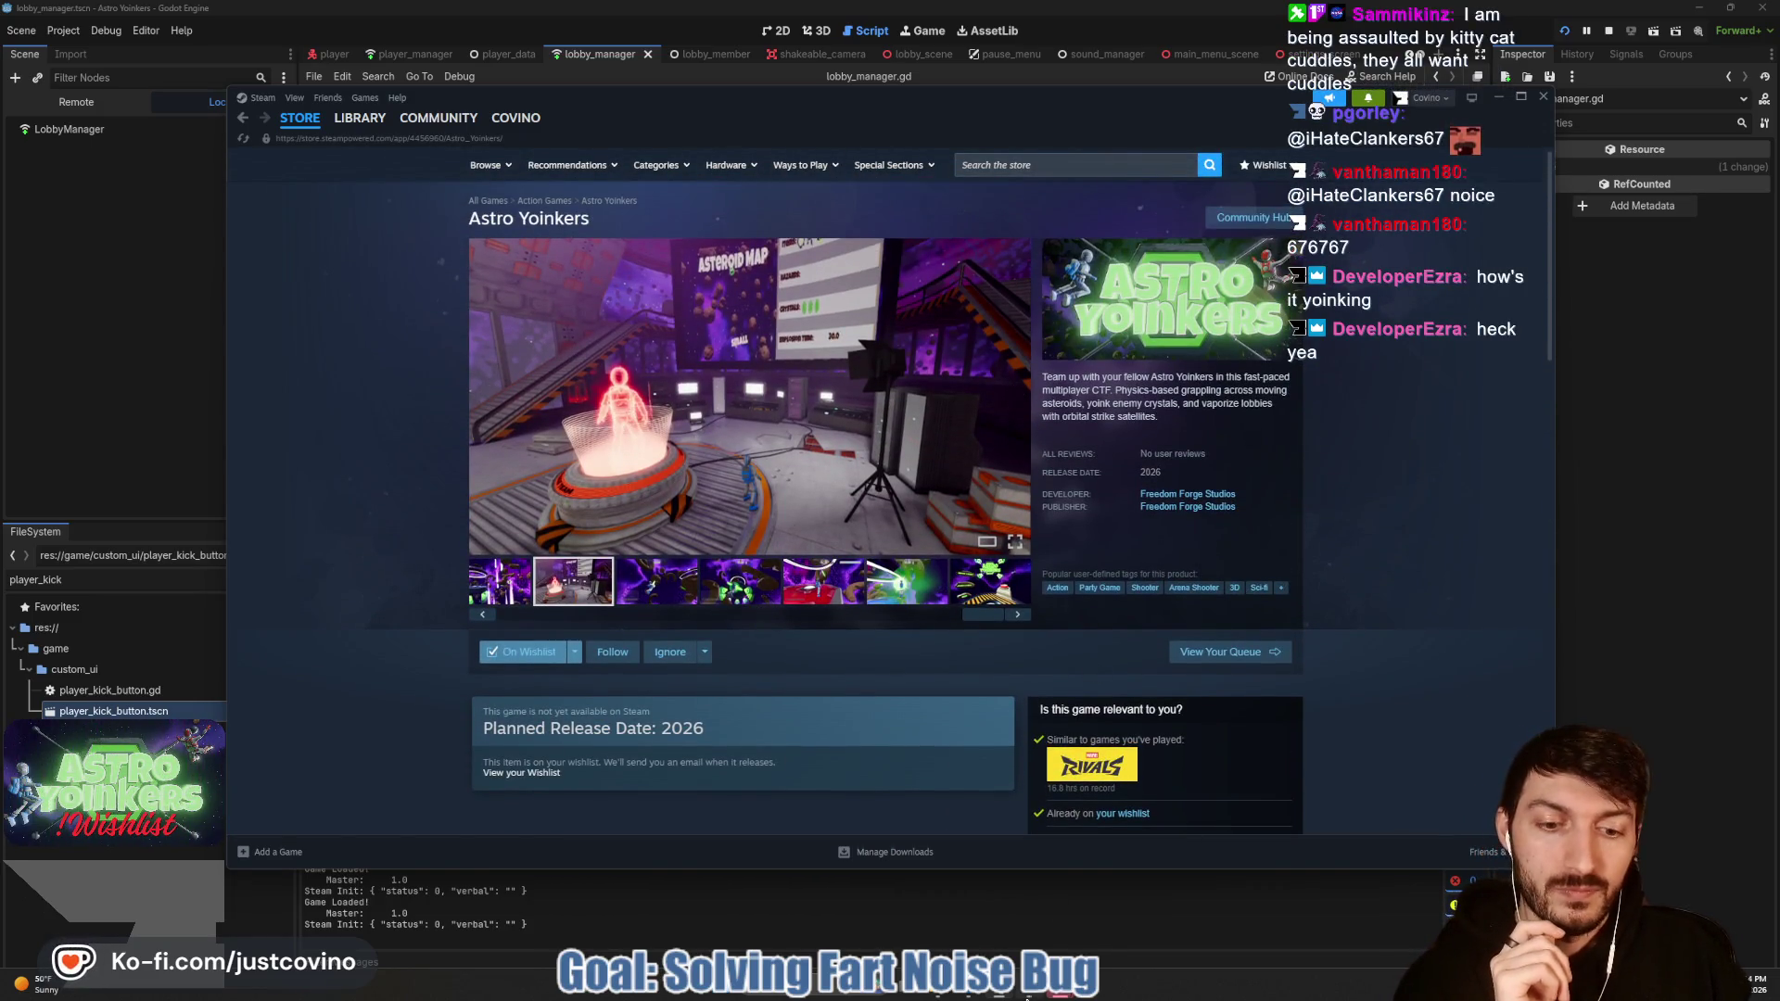
pyautogui.click(360, 118)
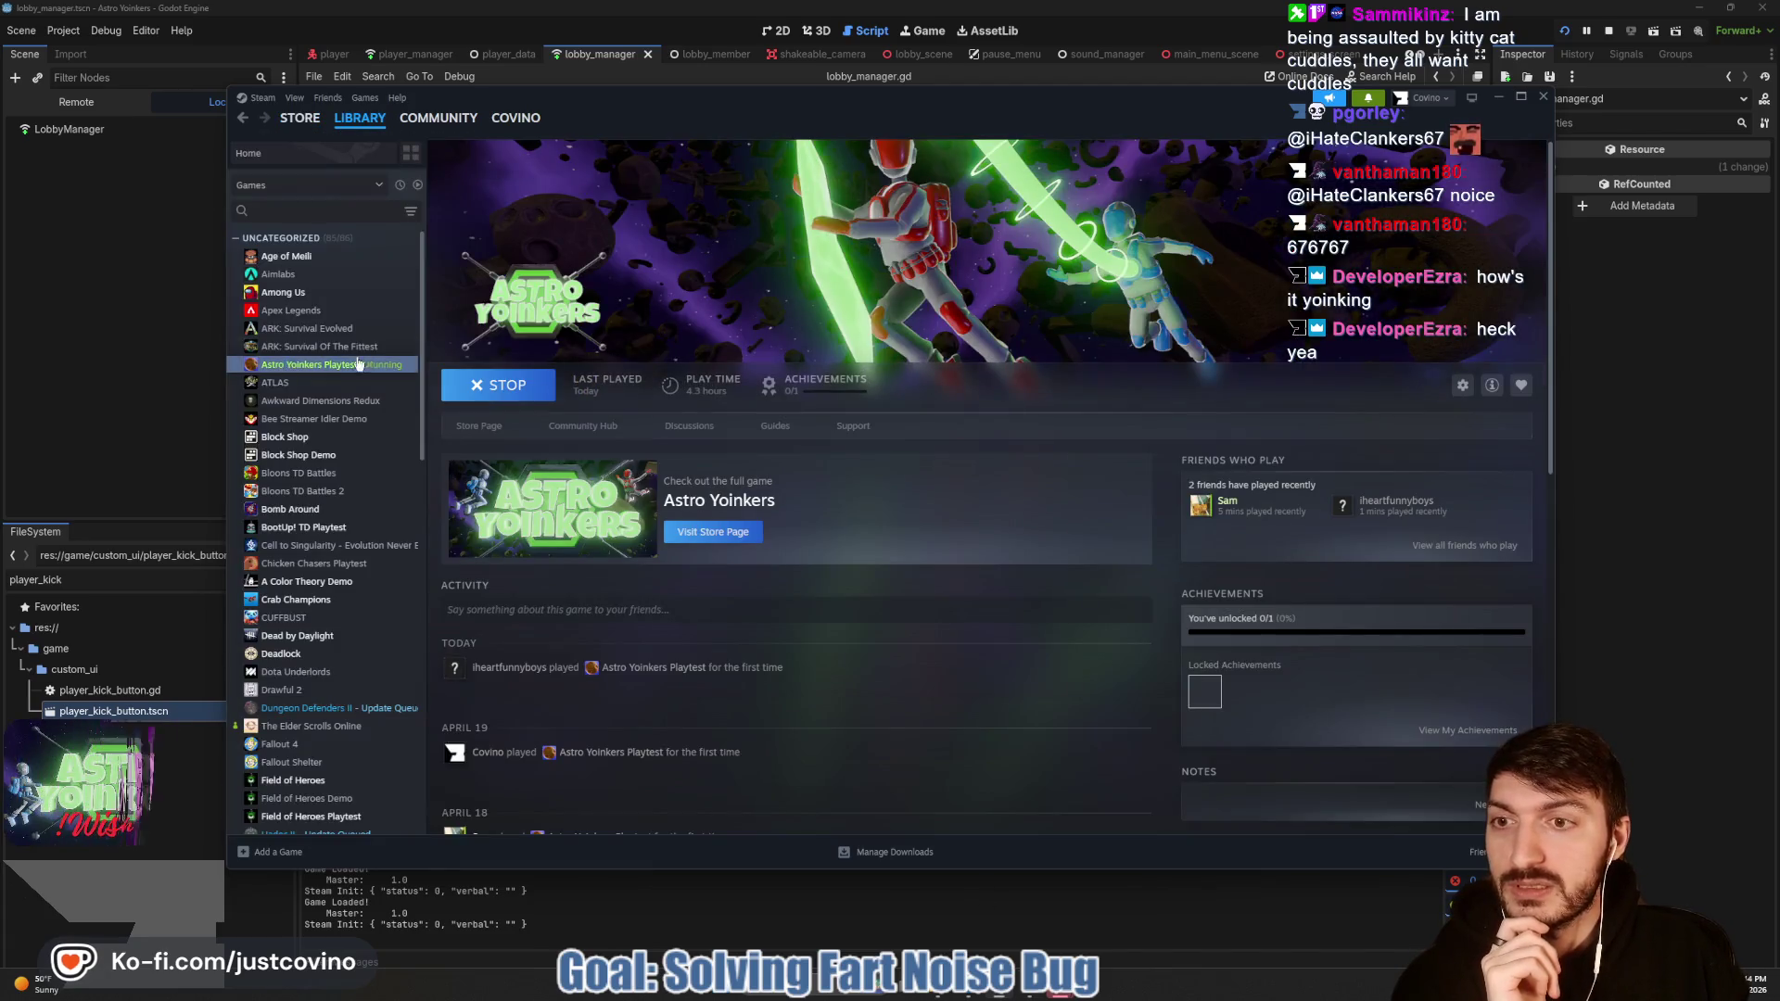
pyautogui.click(971, 992)
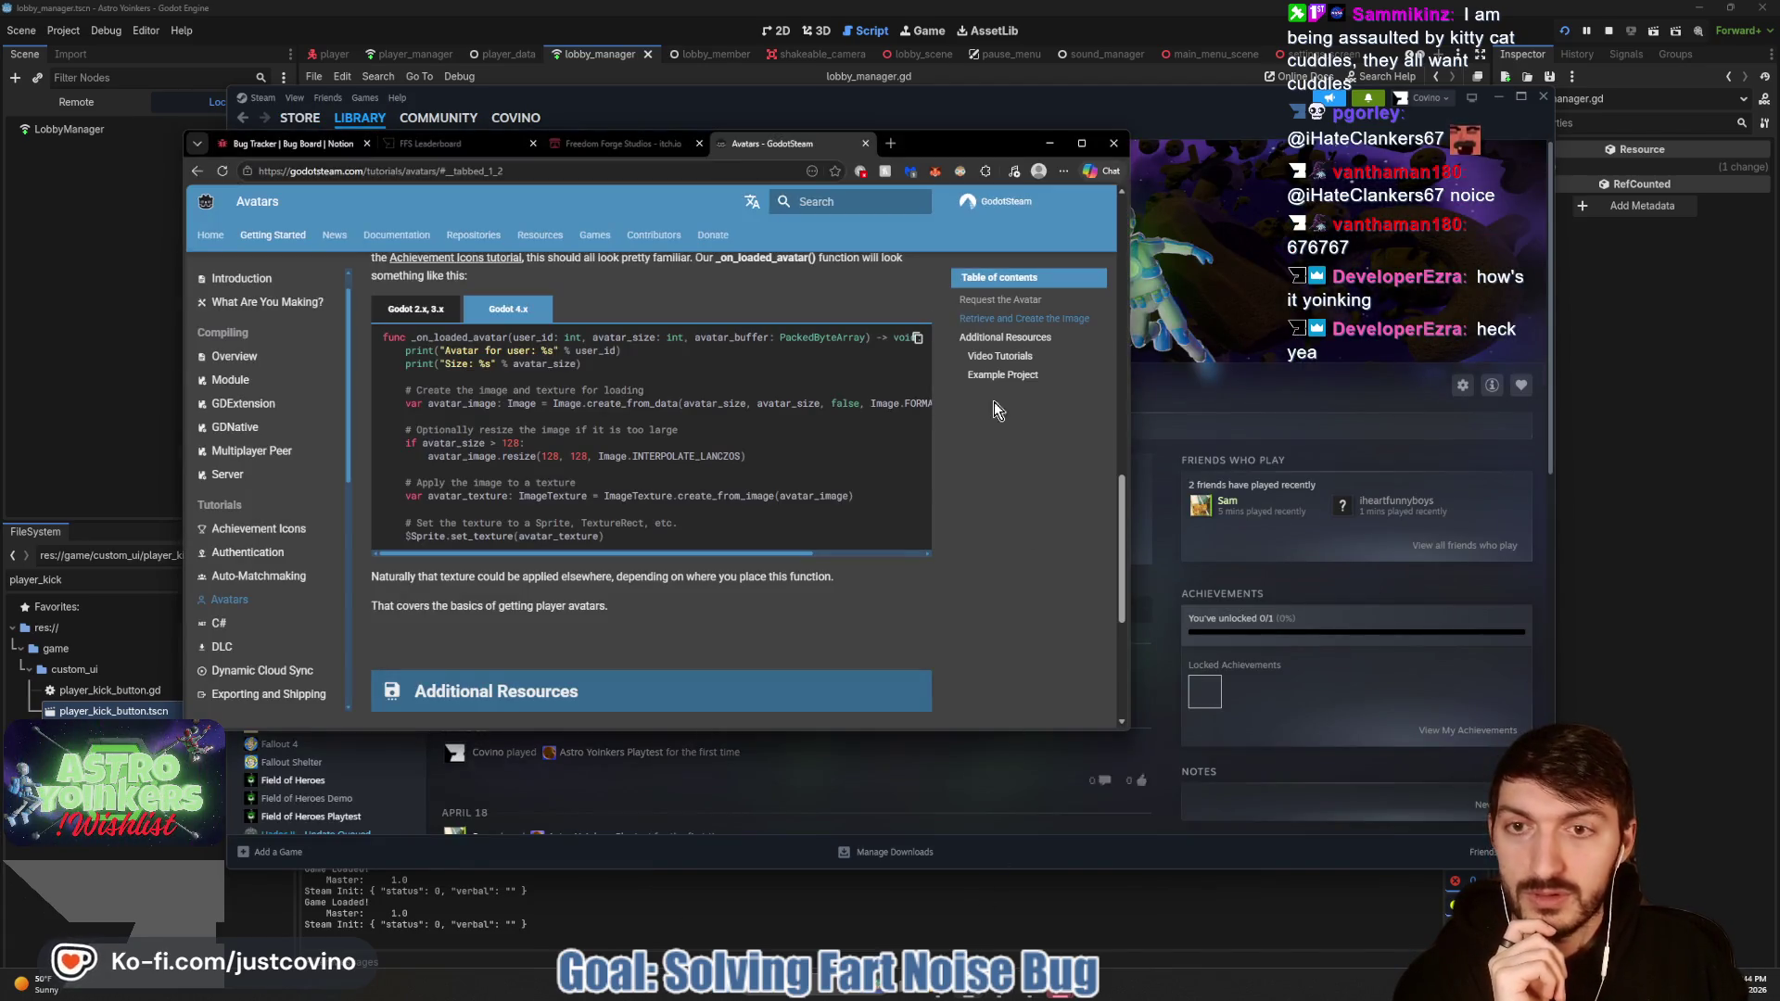
# Switch to the Notion Bug Tracker, close the bug preview, and scroll through the board.
pyautogui.click(334, 145)
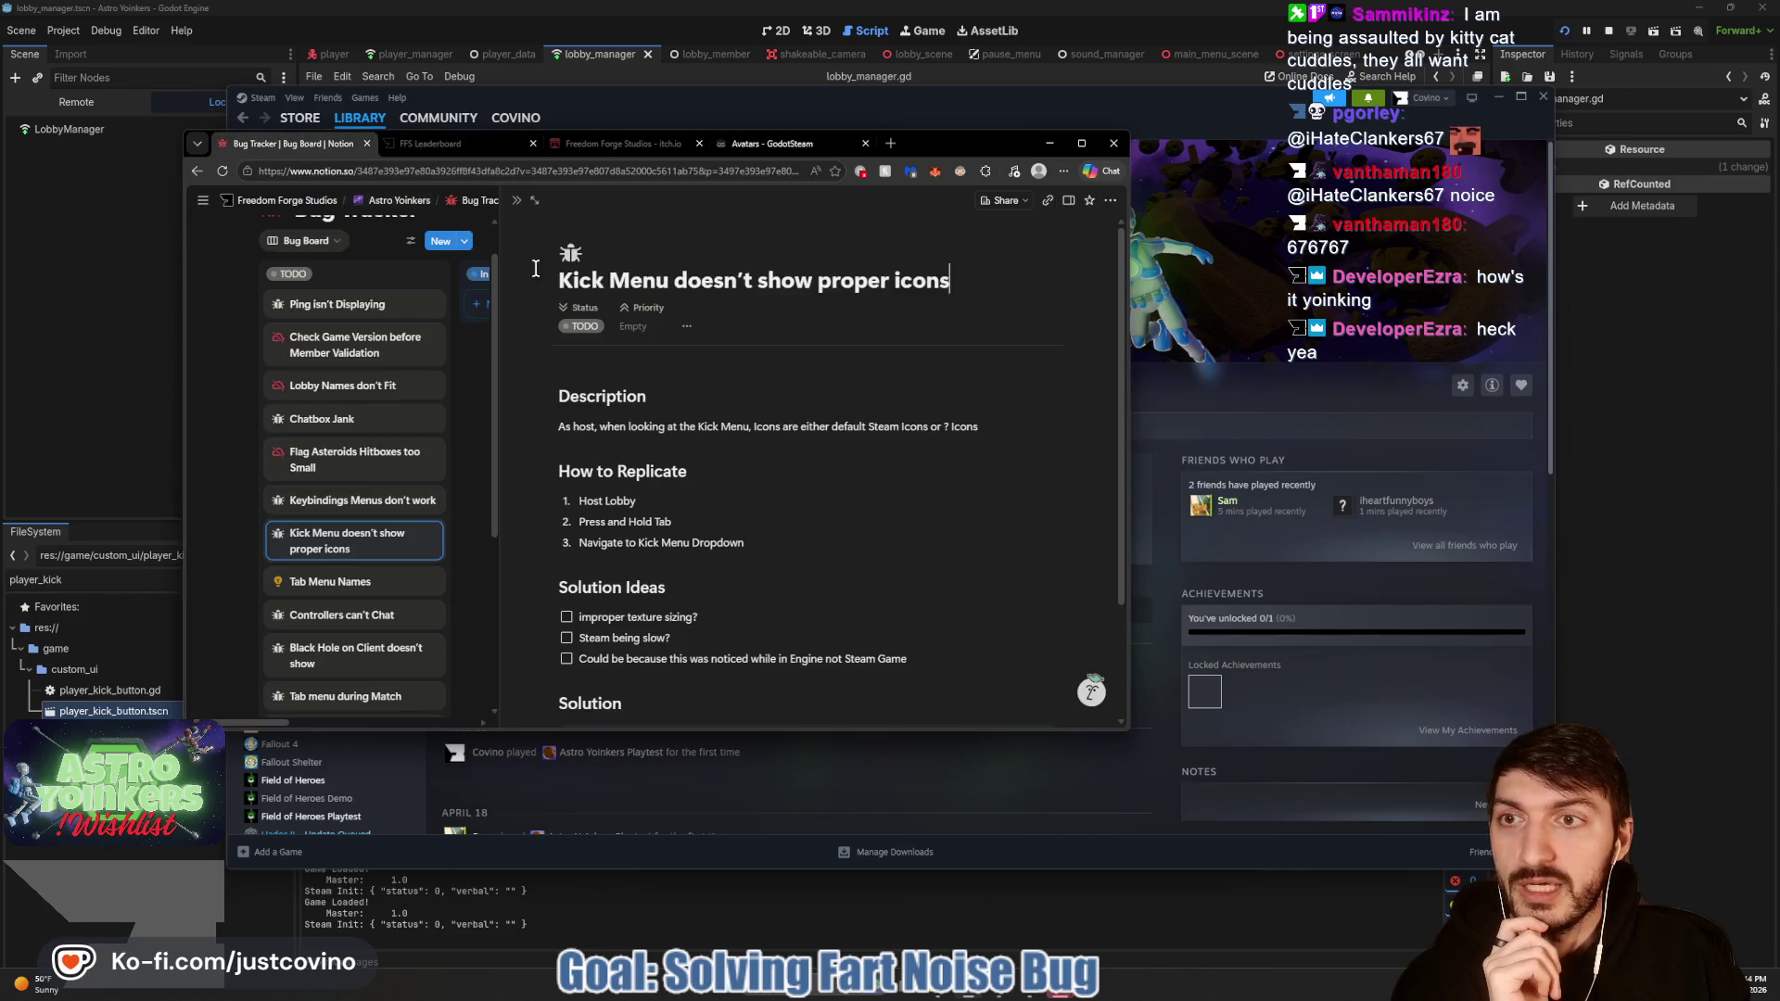
pyautogui.click(474, 413)
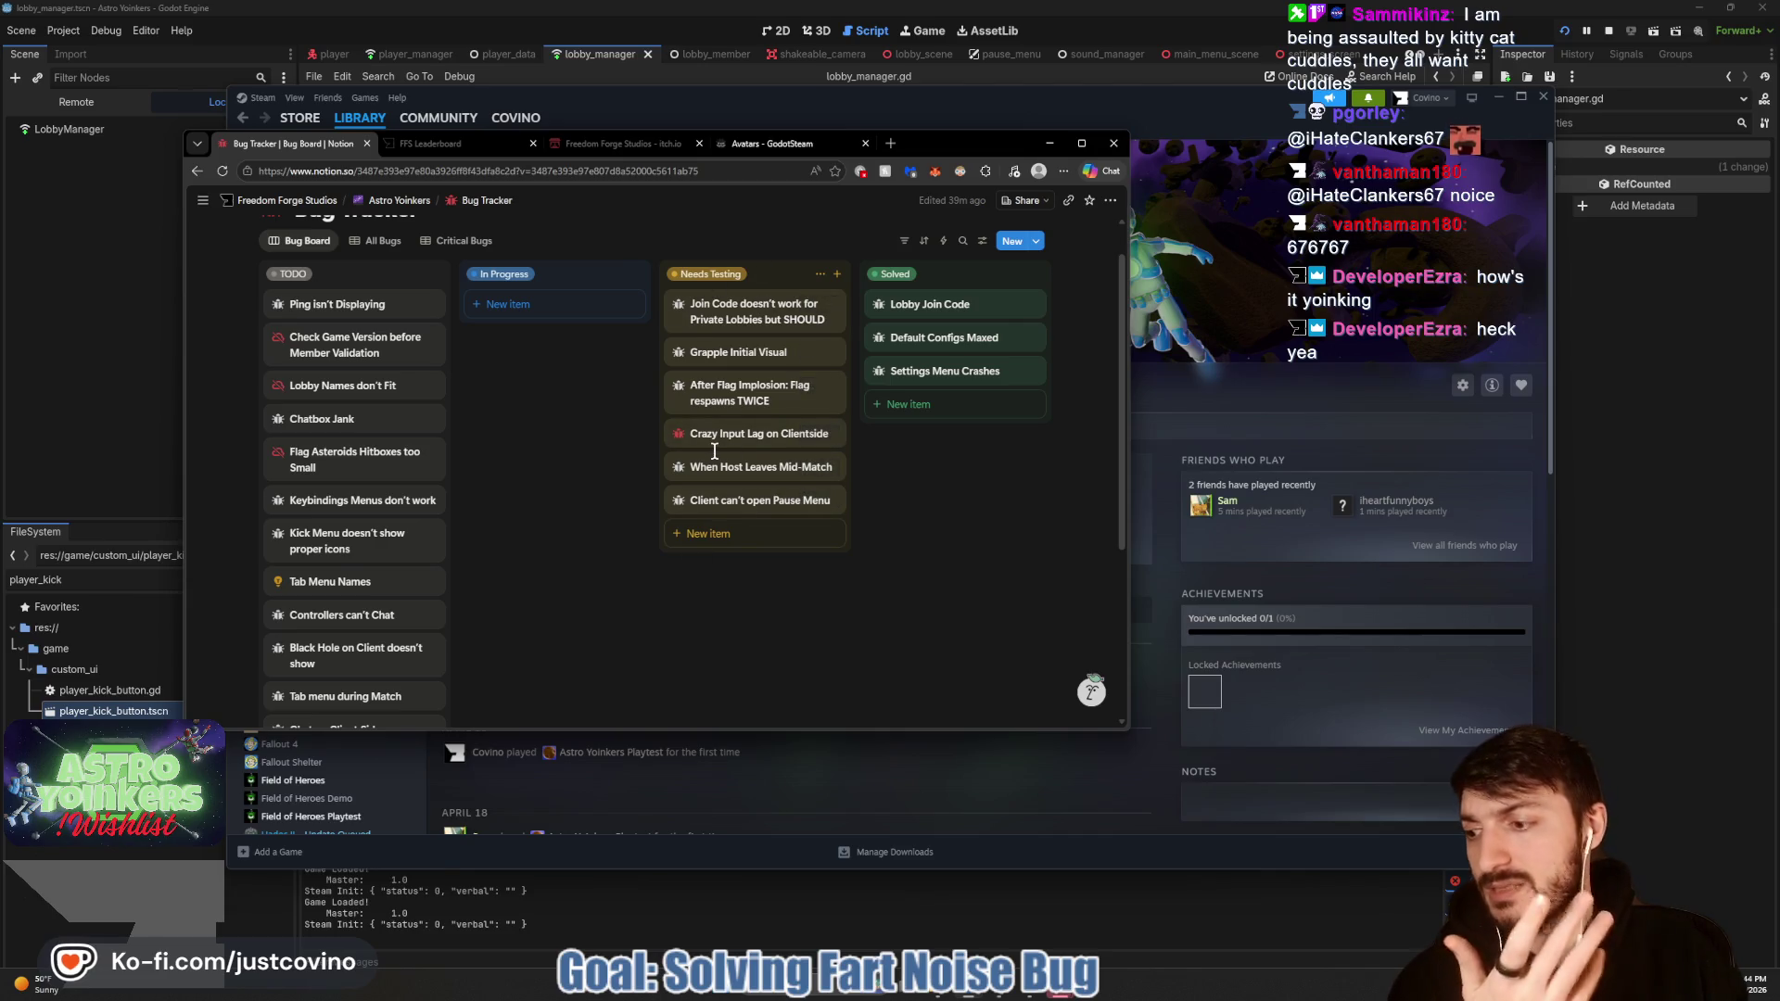
pyautogui.scroll(-5, 491, 477)
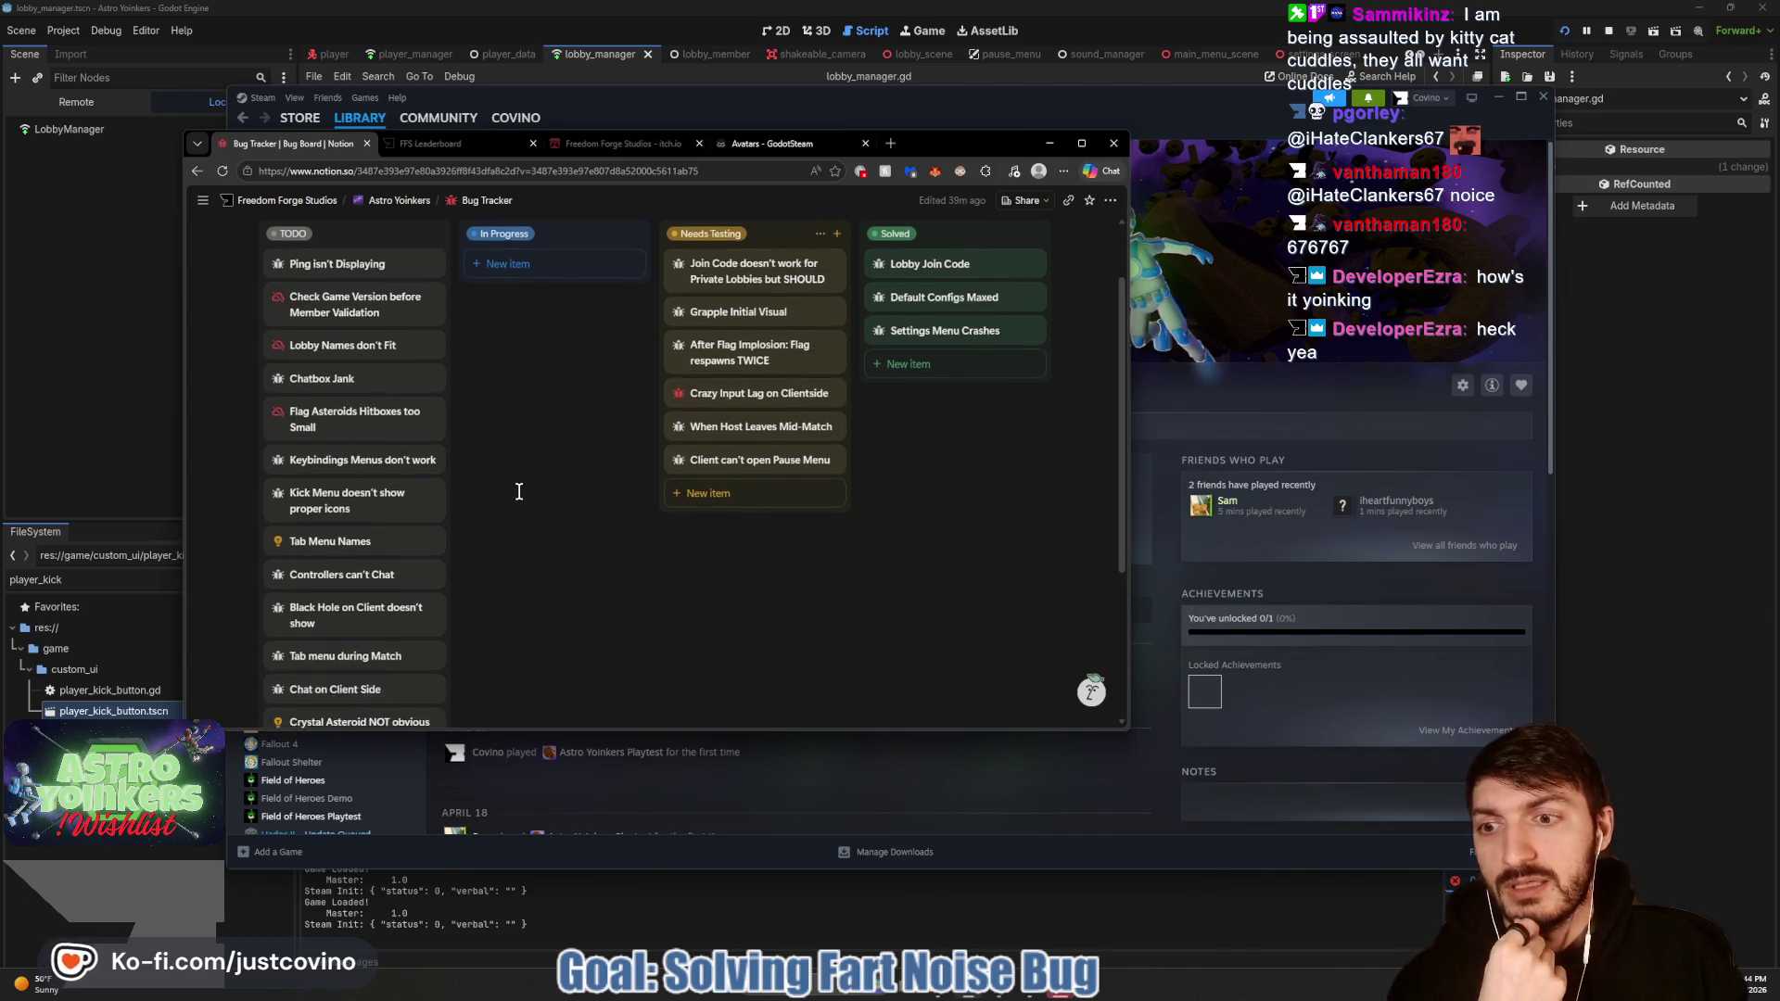
pyautogui.scroll(5, 517, 489)
pyautogui.scroll(-3, 330, 363)
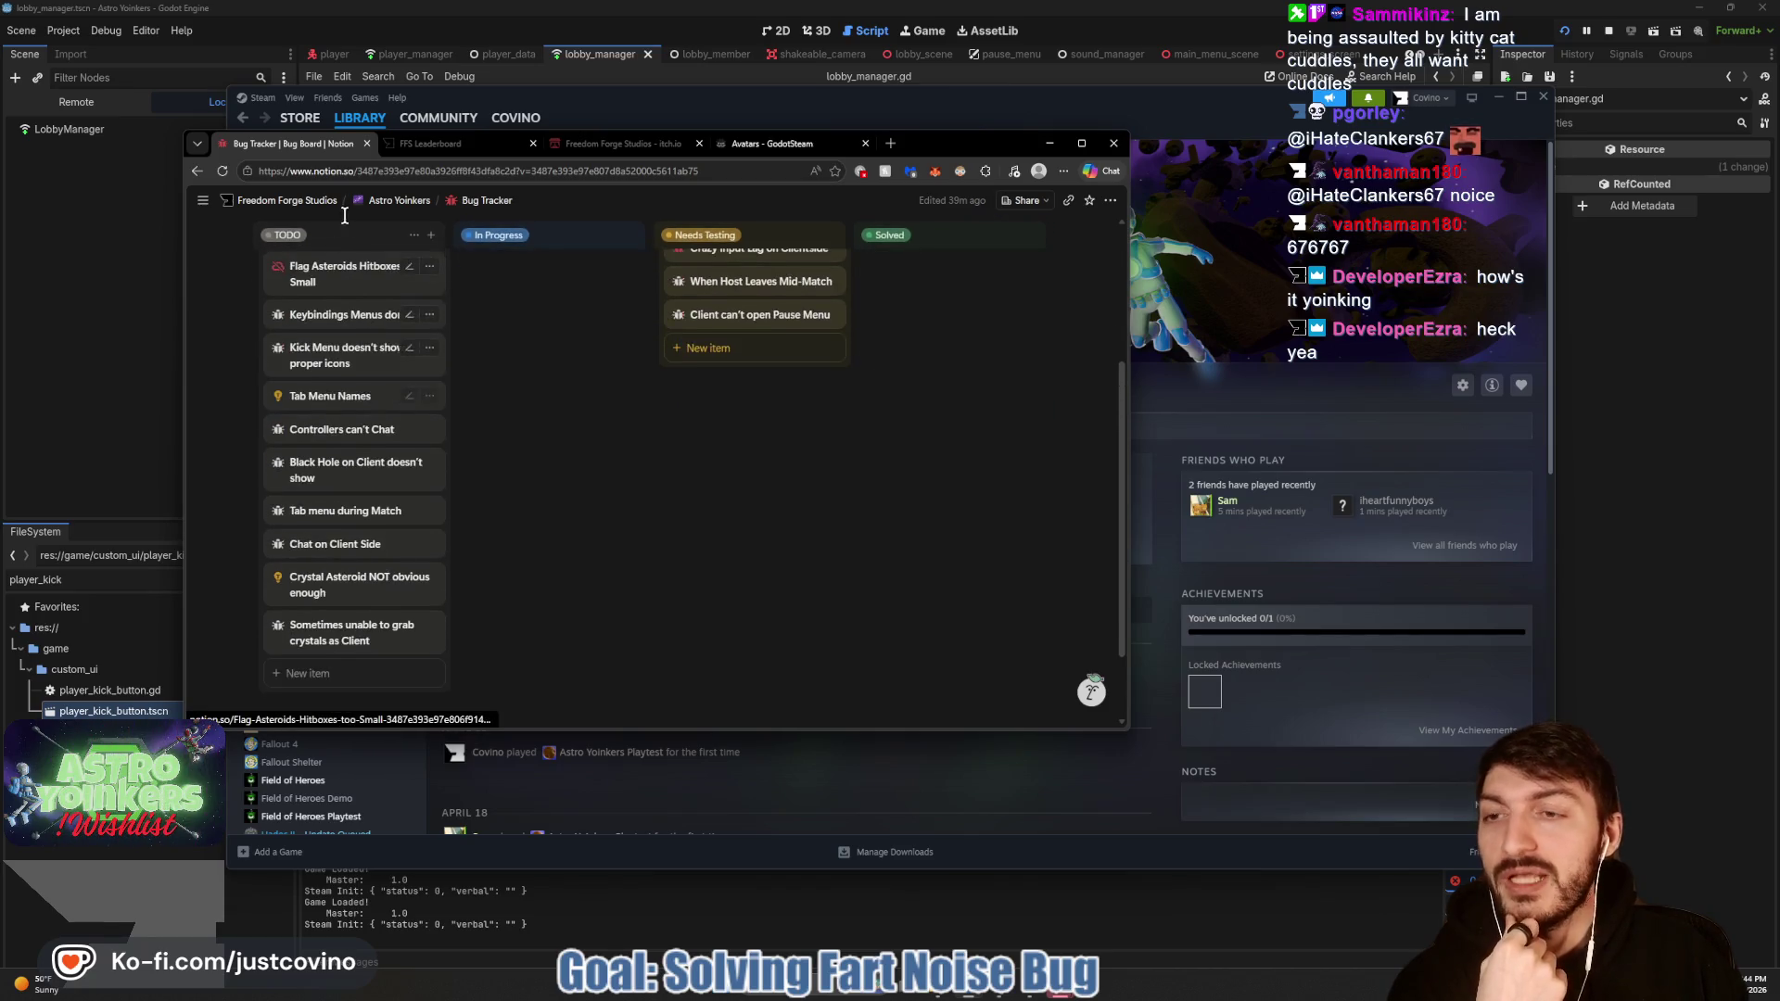
pyautogui.scroll(5, 368, 528)
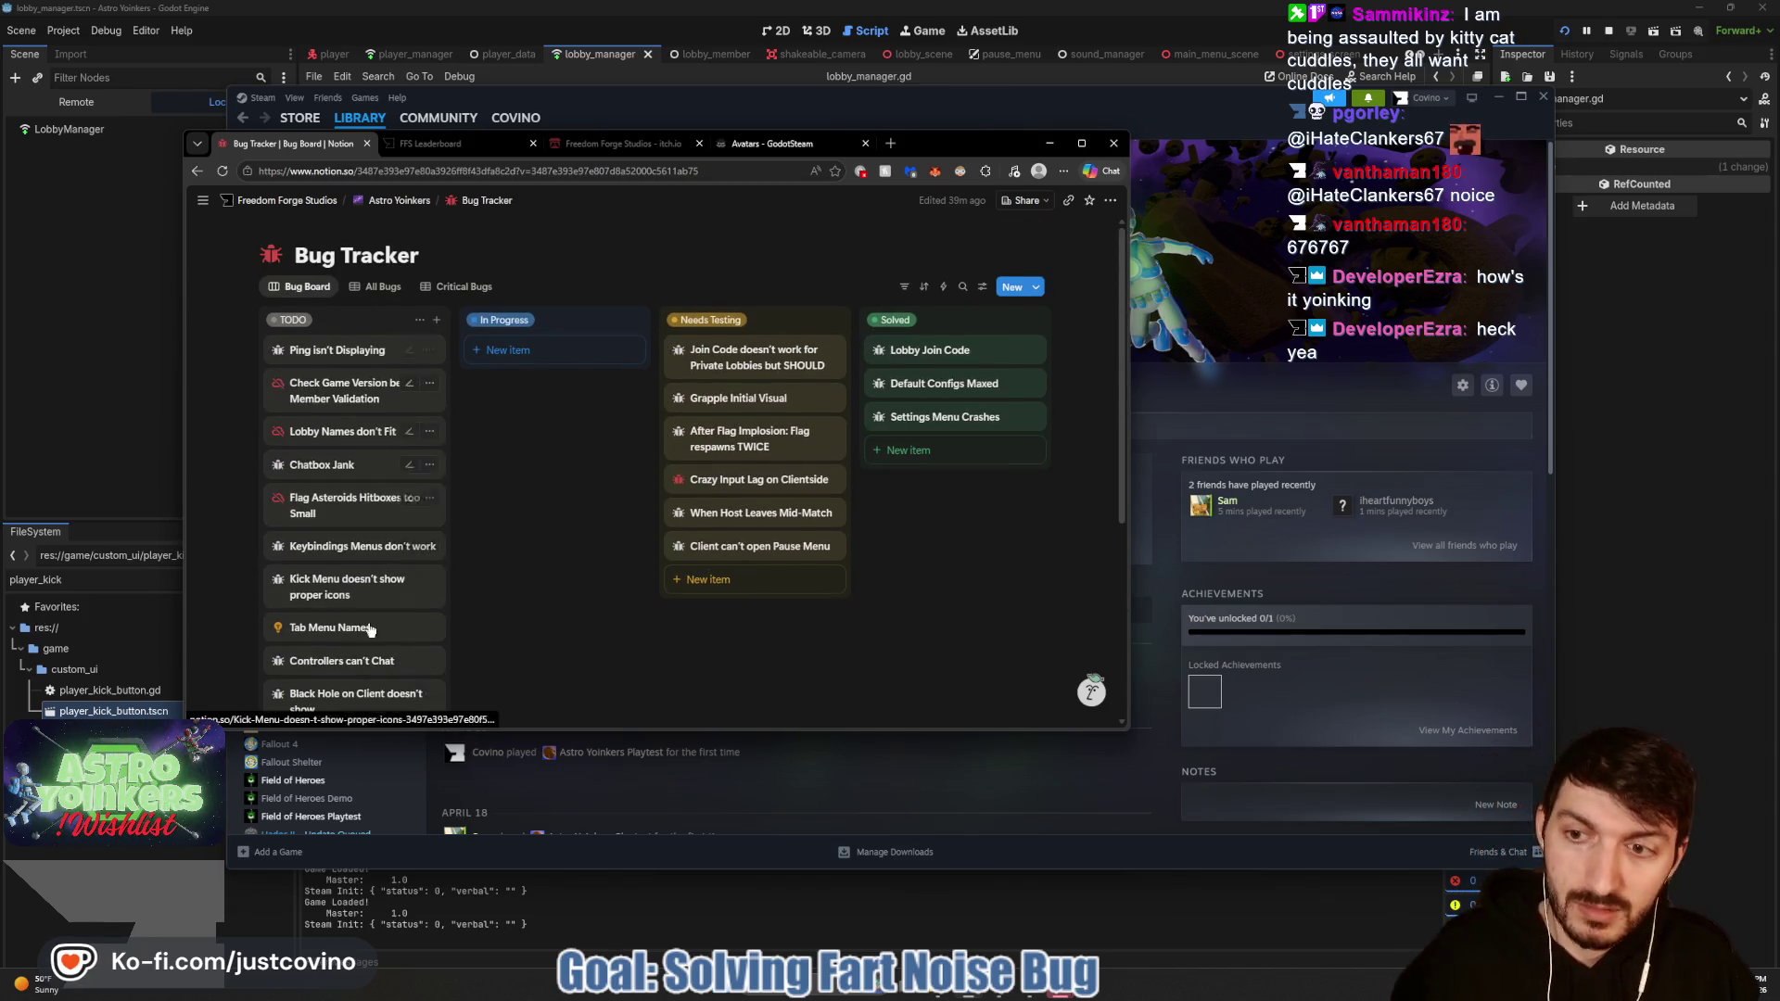
pyautogui.scroll(-3, 371, 612)
# Mute the running game's audio, then mark the 'Crazy Input Lag on Clientside' bug.
pyautogui.press('super')
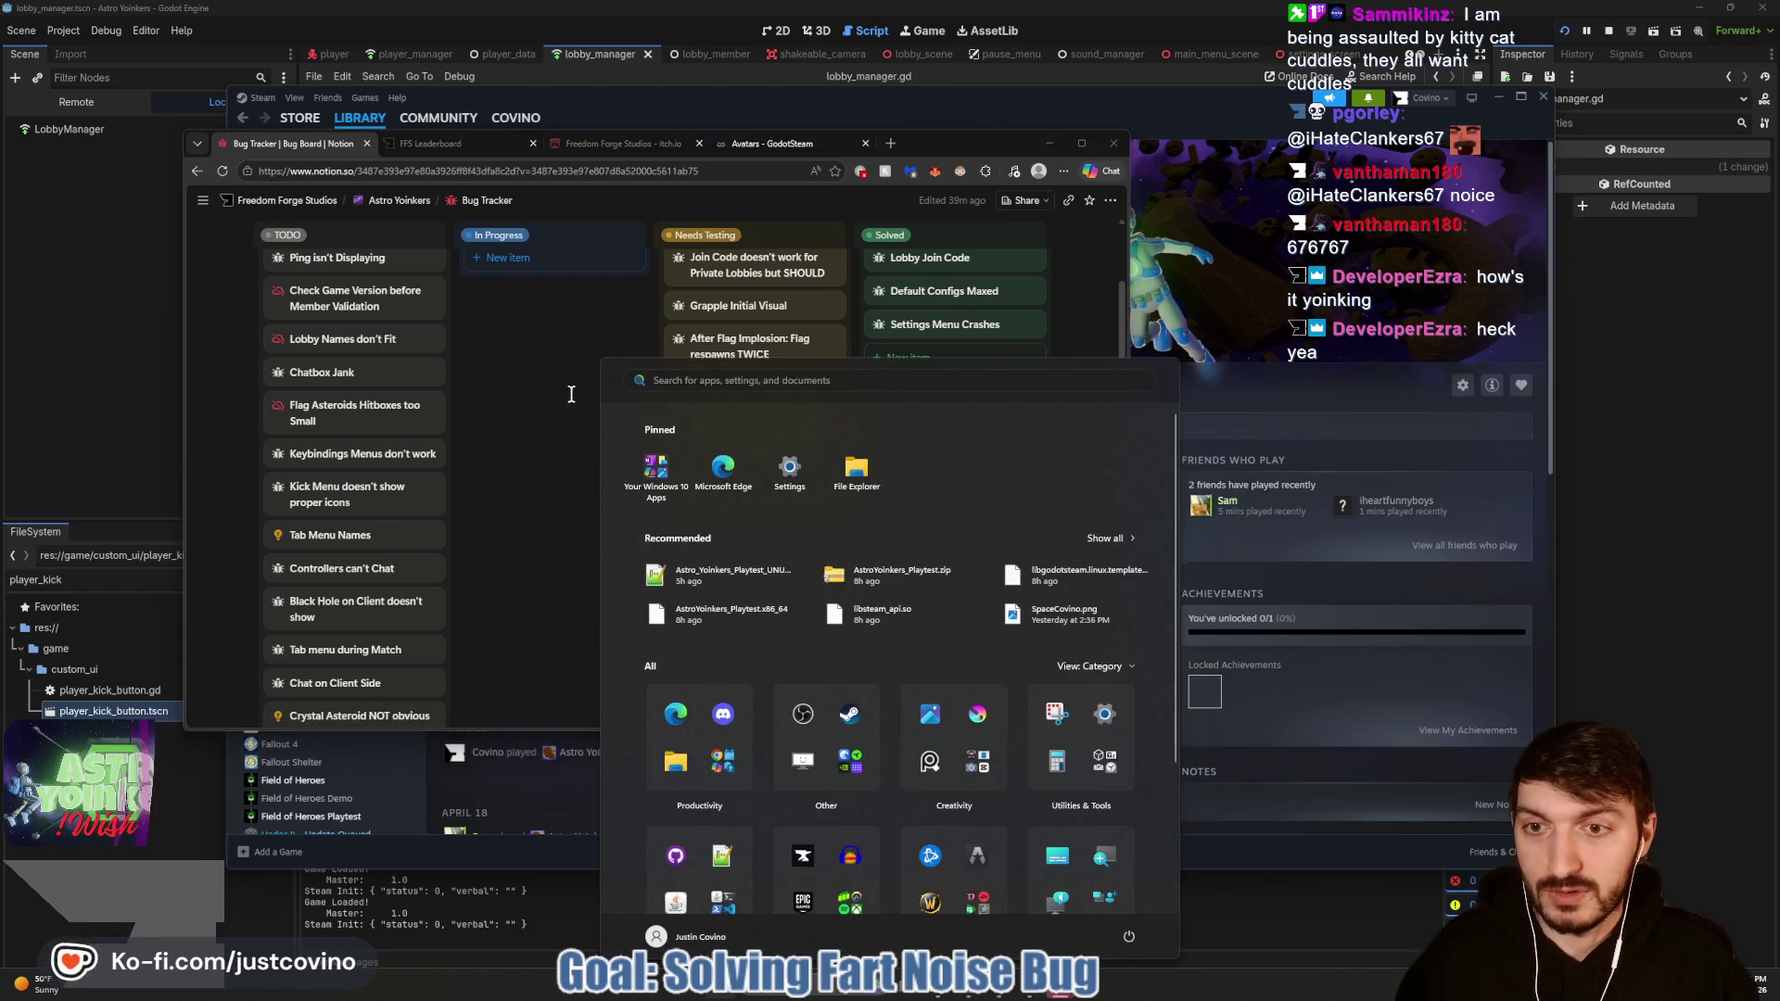
pyautogui.press('super')
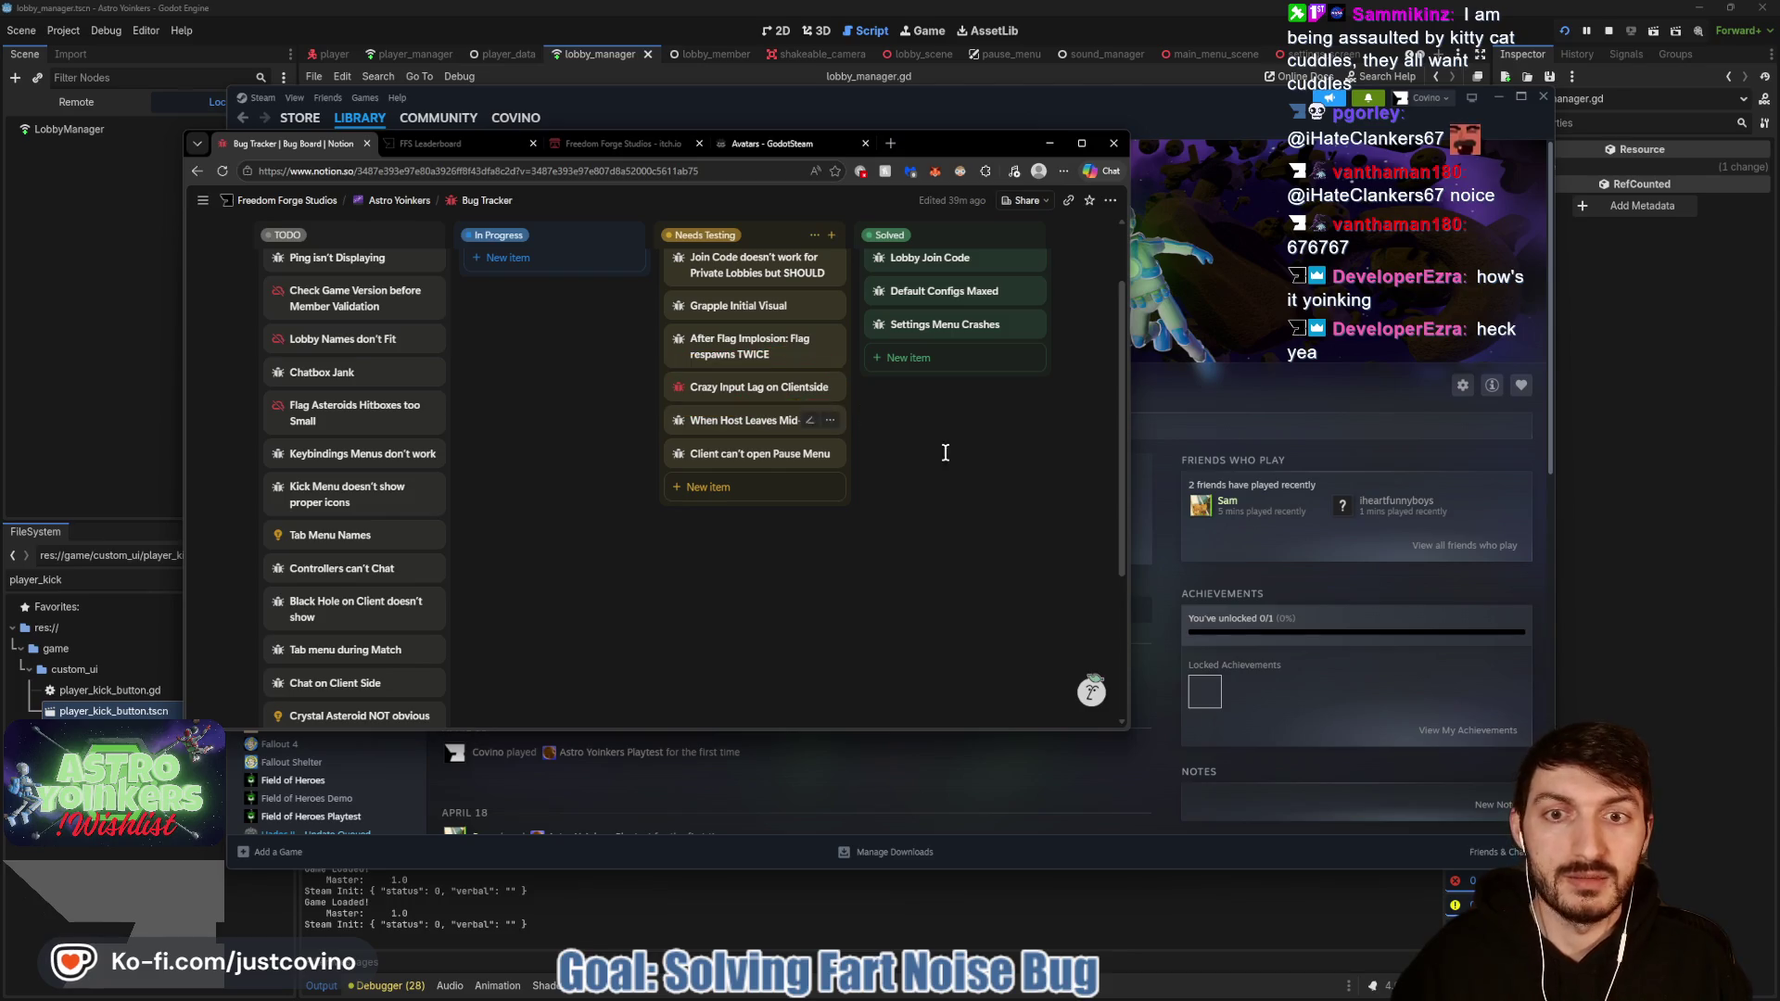
pyautogui.moveTo(1027, 995)
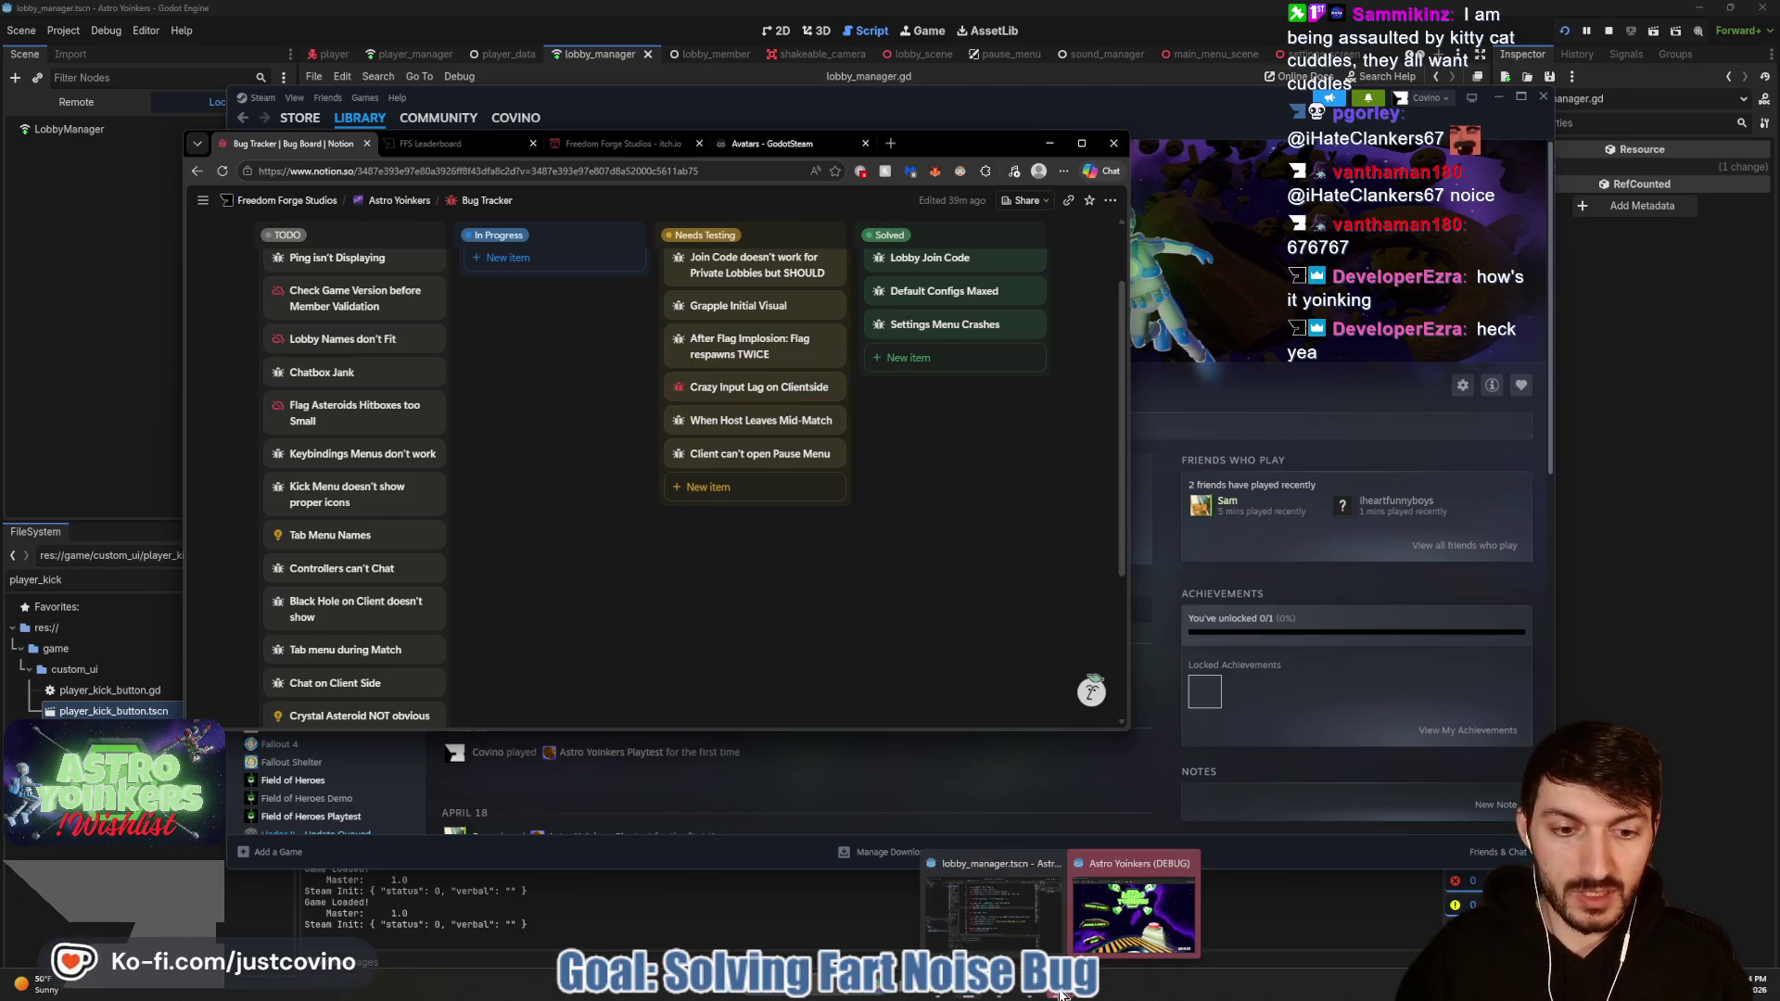
pyautogui.click(1131, 913)
pyautogui.click(842, 261)
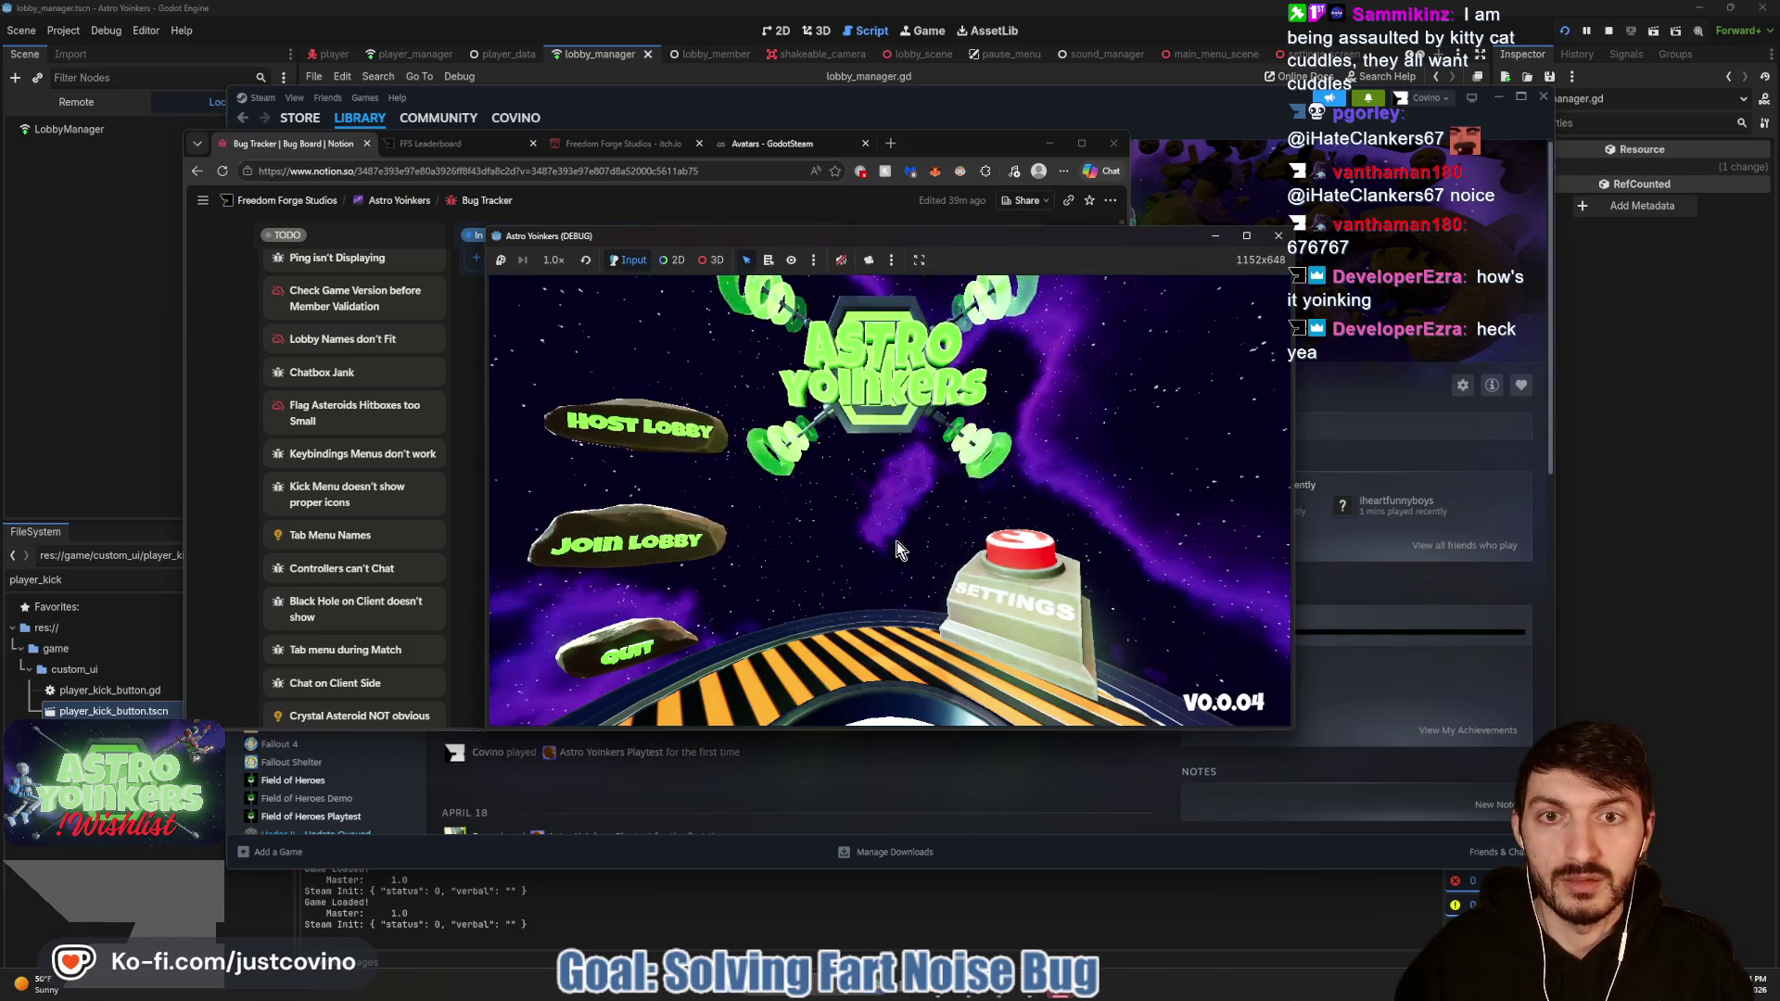
pyautogui.click(901, 138)
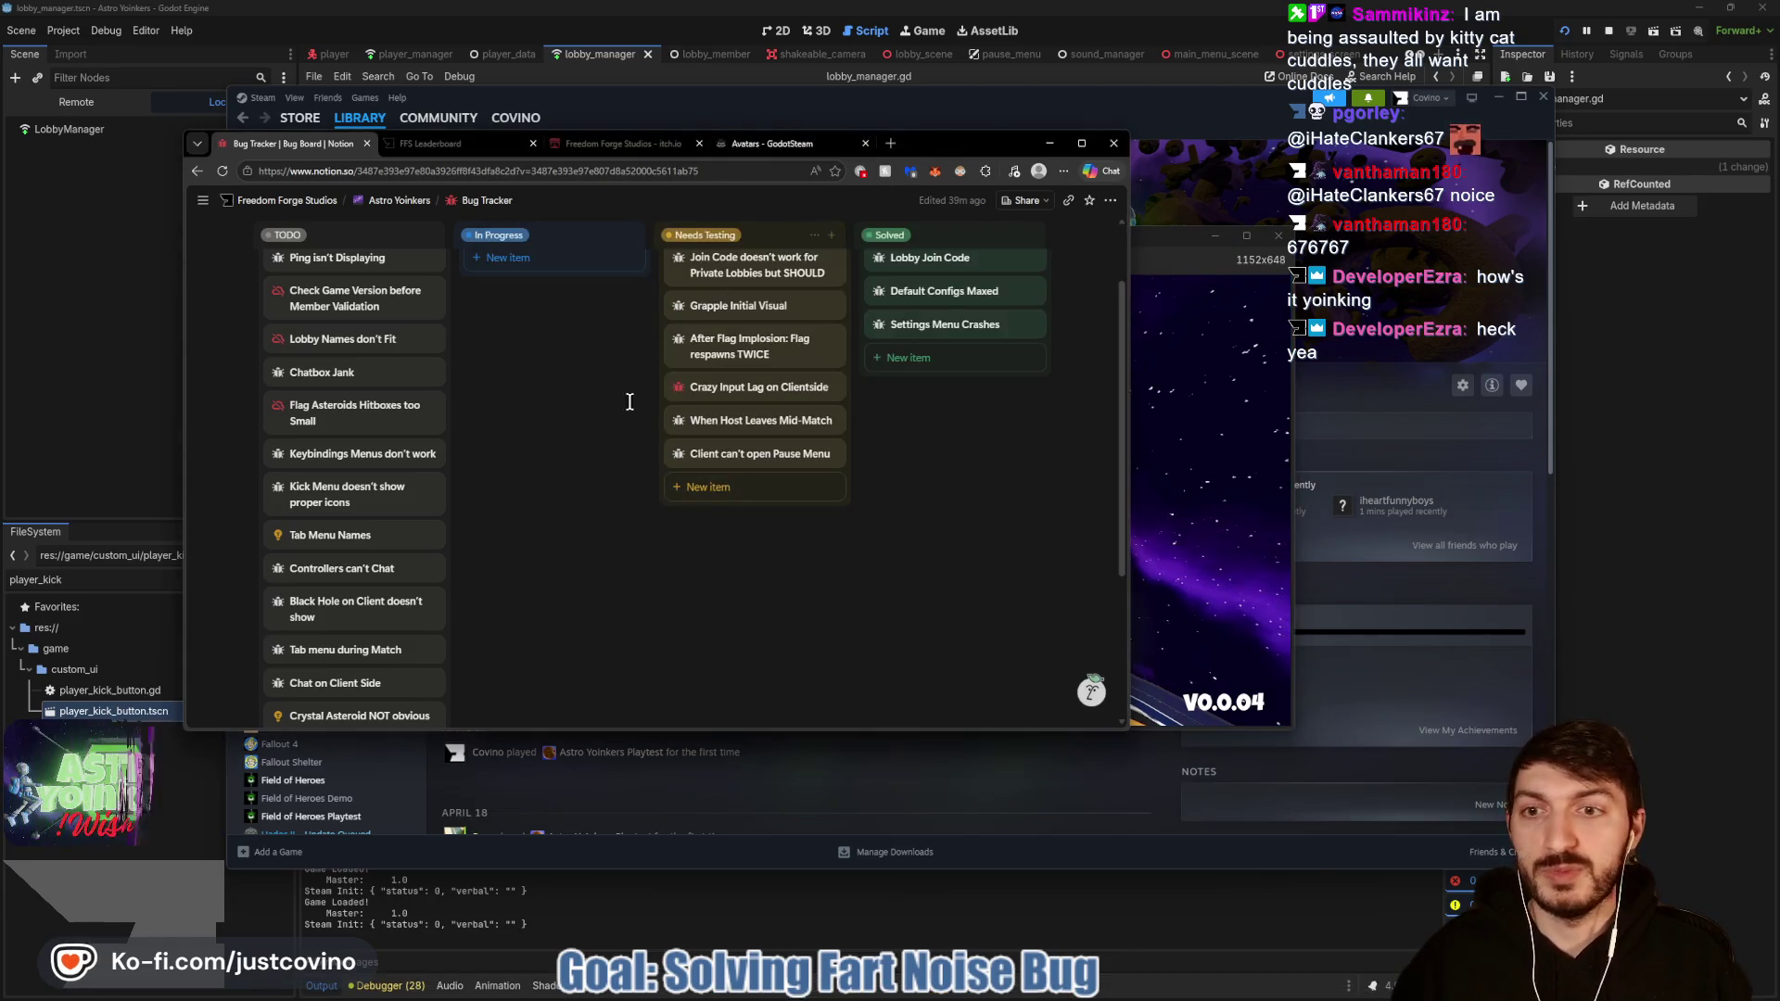
pyautogui.moveTo(665, 384); pyautogui.dragTo(448, 383)
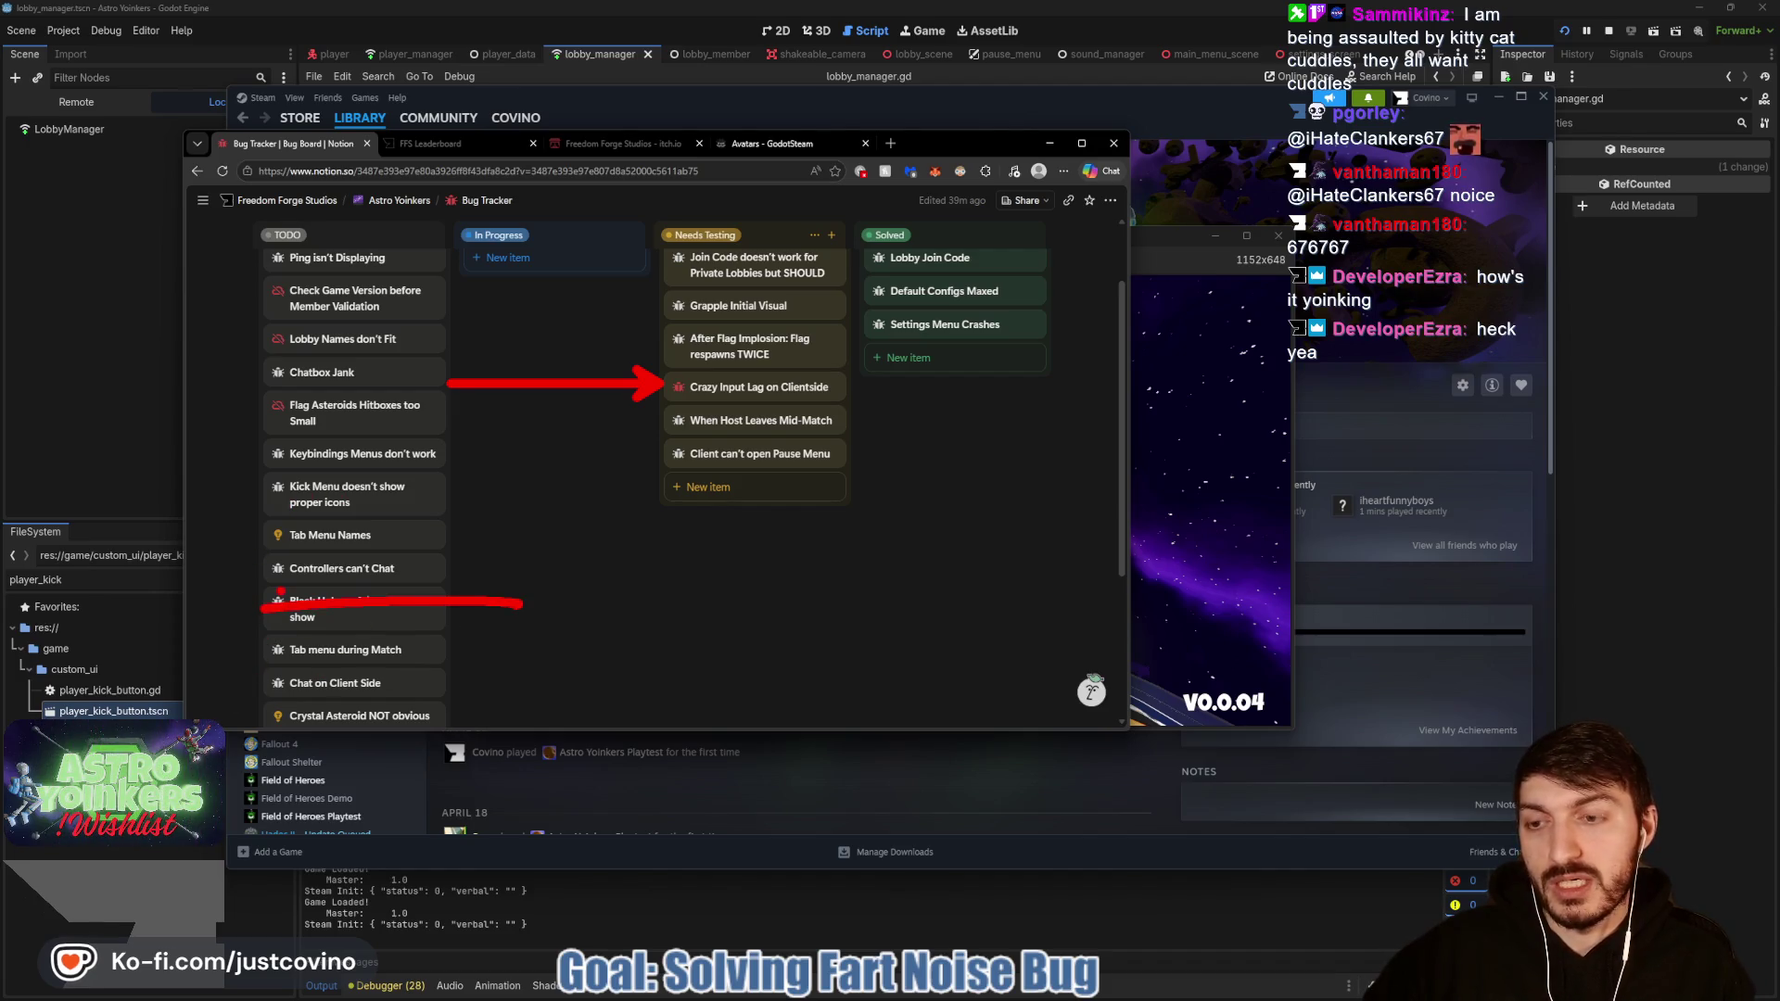
# Strike through the Black Hole on Client bug and bring the game window forward.
pyautogui.moveTo(255, 679); pyautogui.dragTo(525, 680)
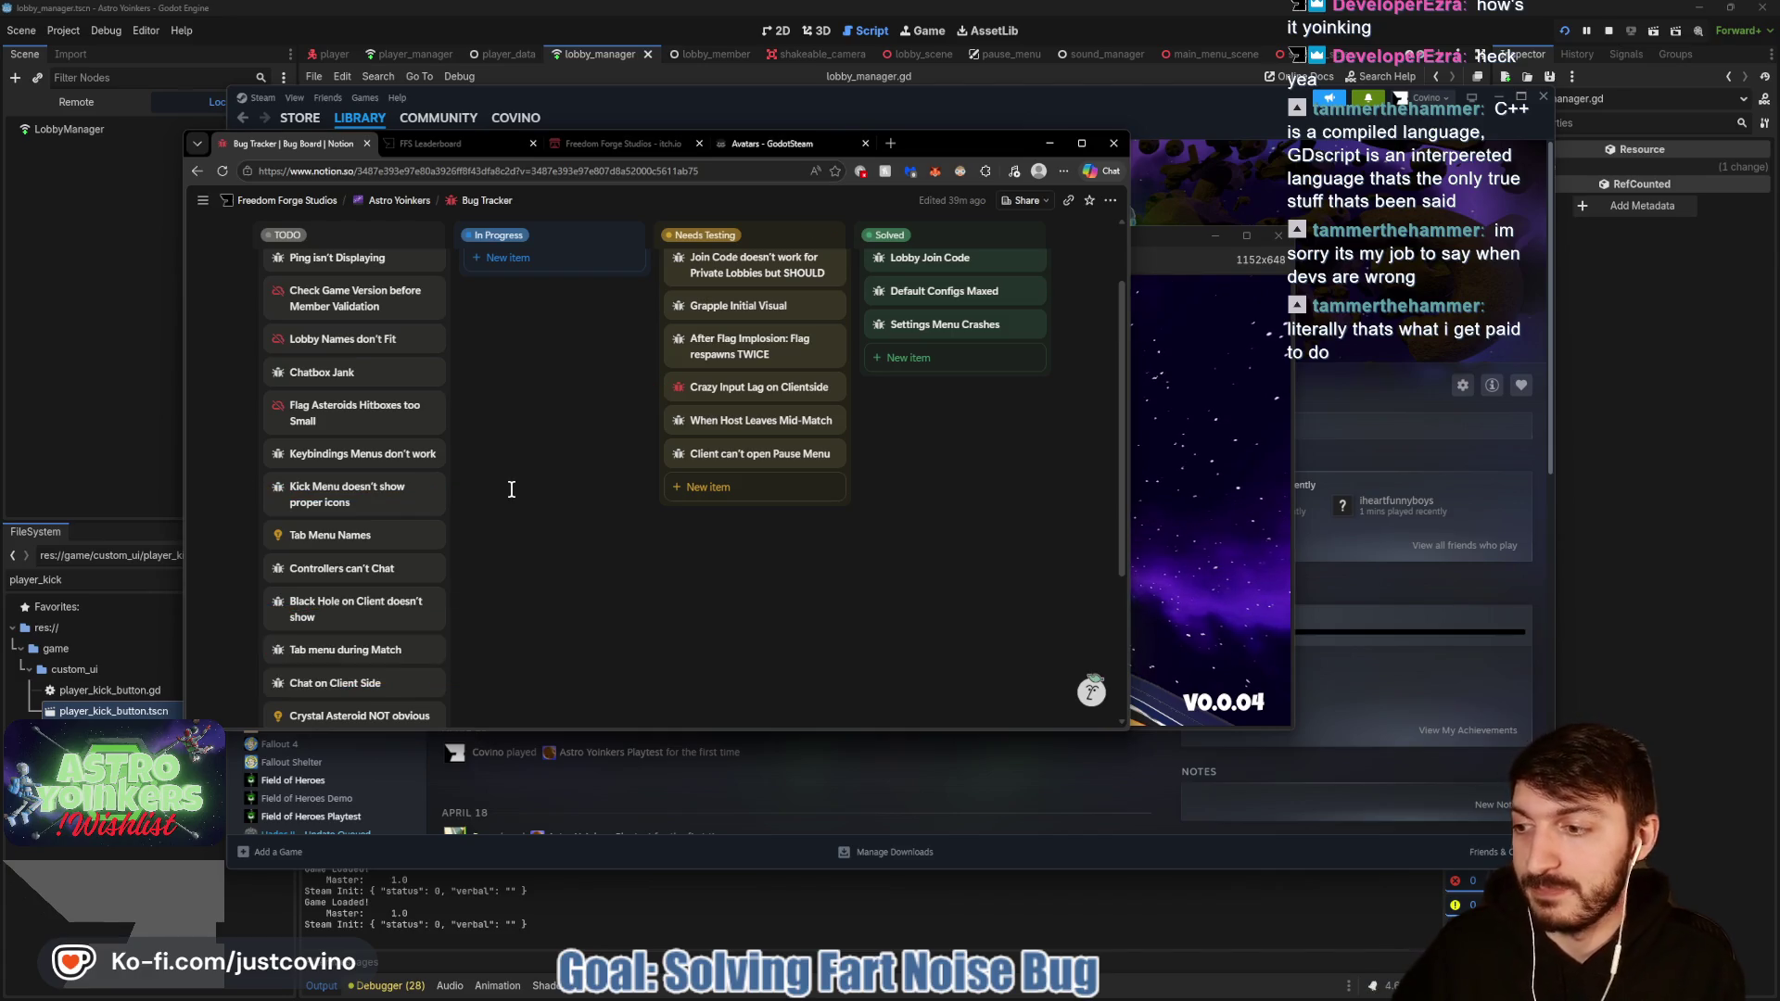
pyautogui.click(1185, 403)
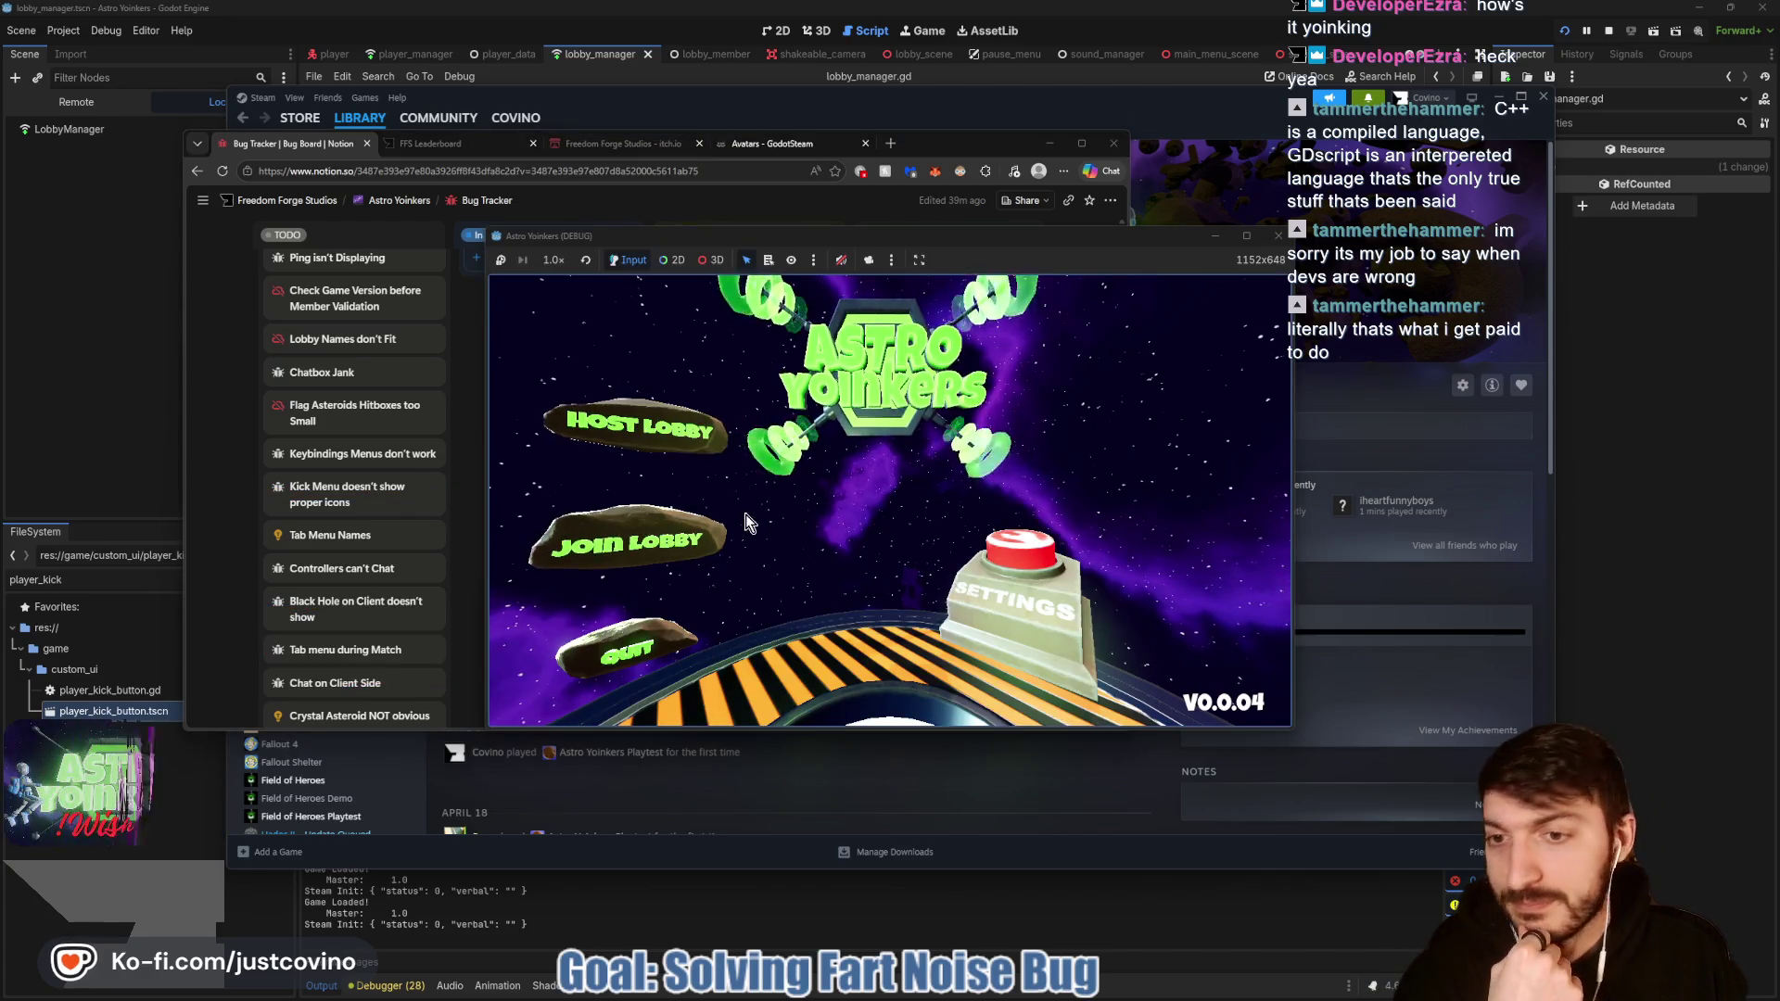
# Host a private lobby, walk forward, and fire the grapple beam twice.
pyautogui.click(887, 434)
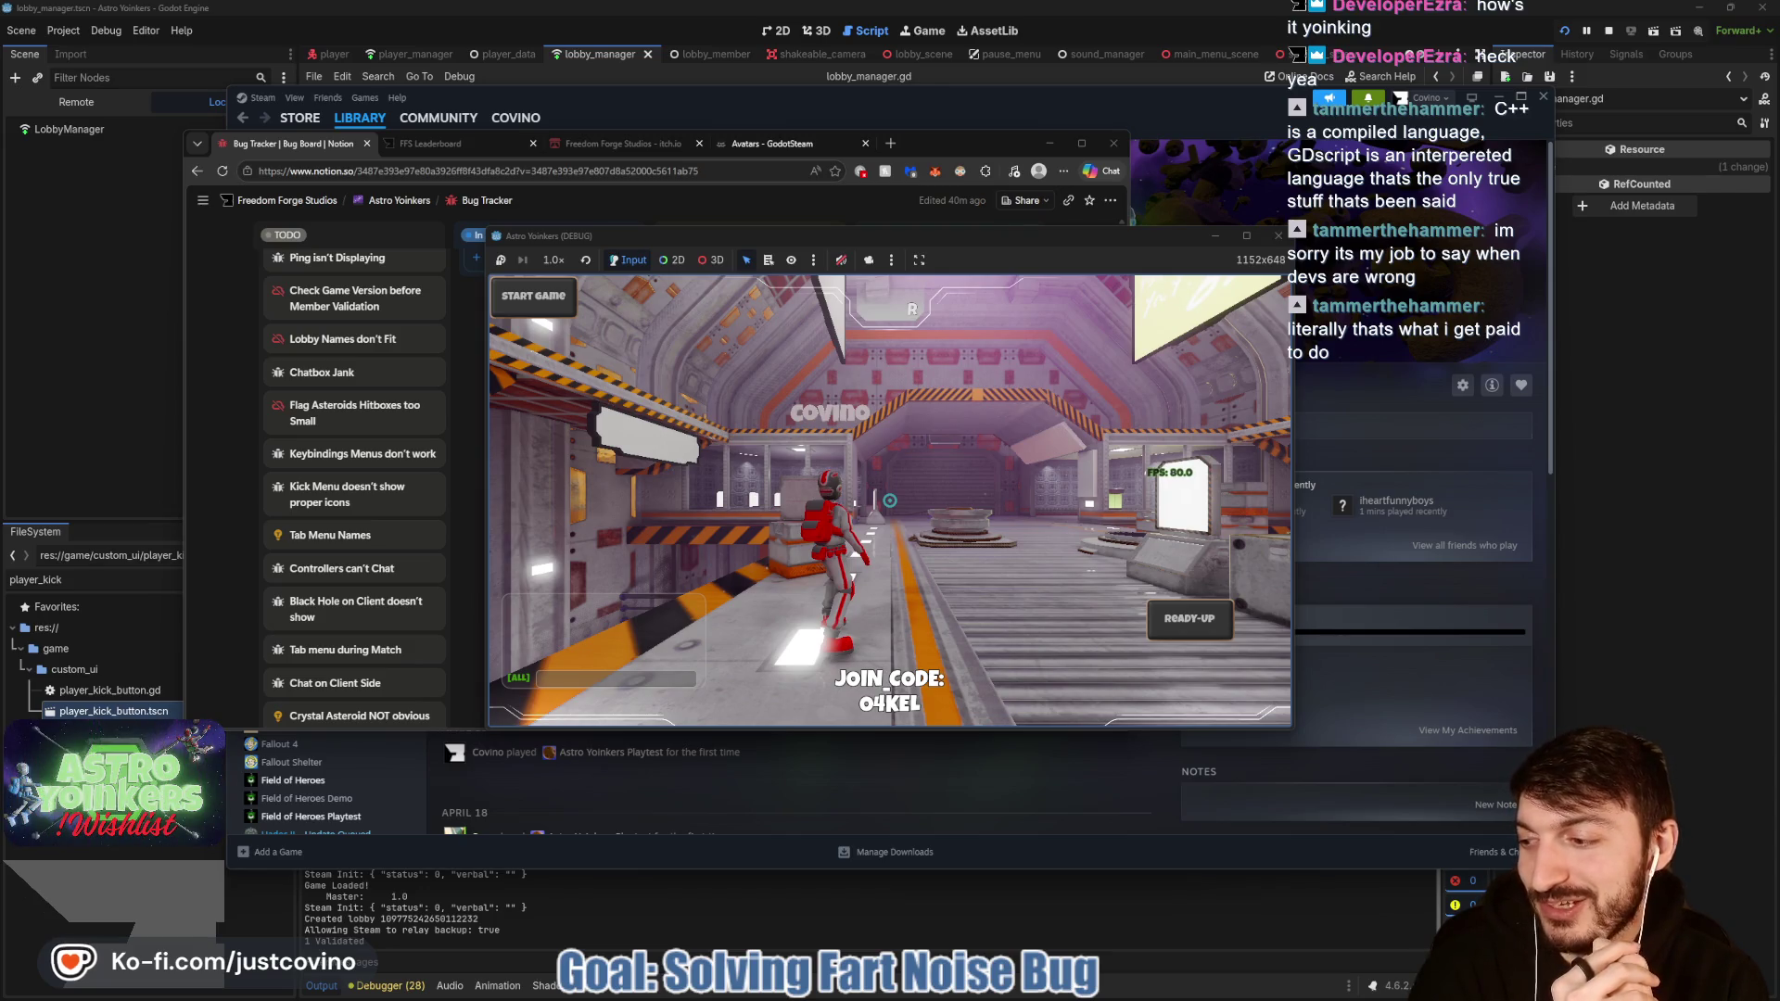
pyautogui.press('w')
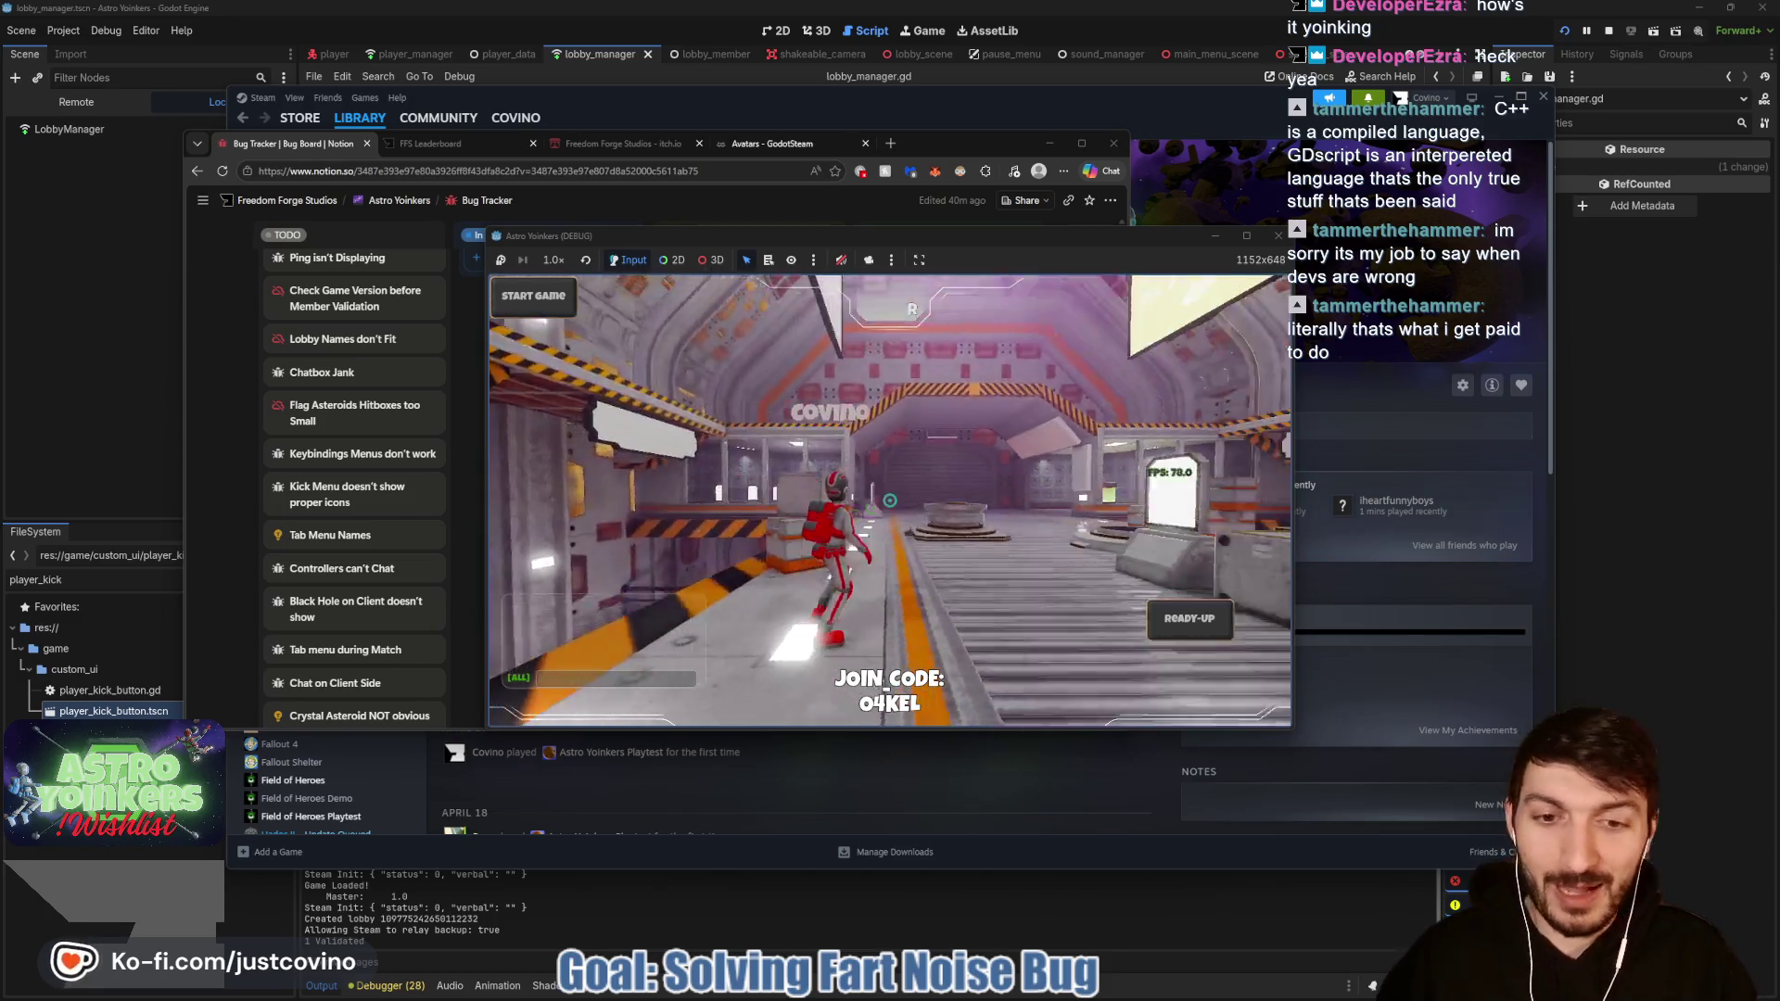
pyautogui.click(889, 500)
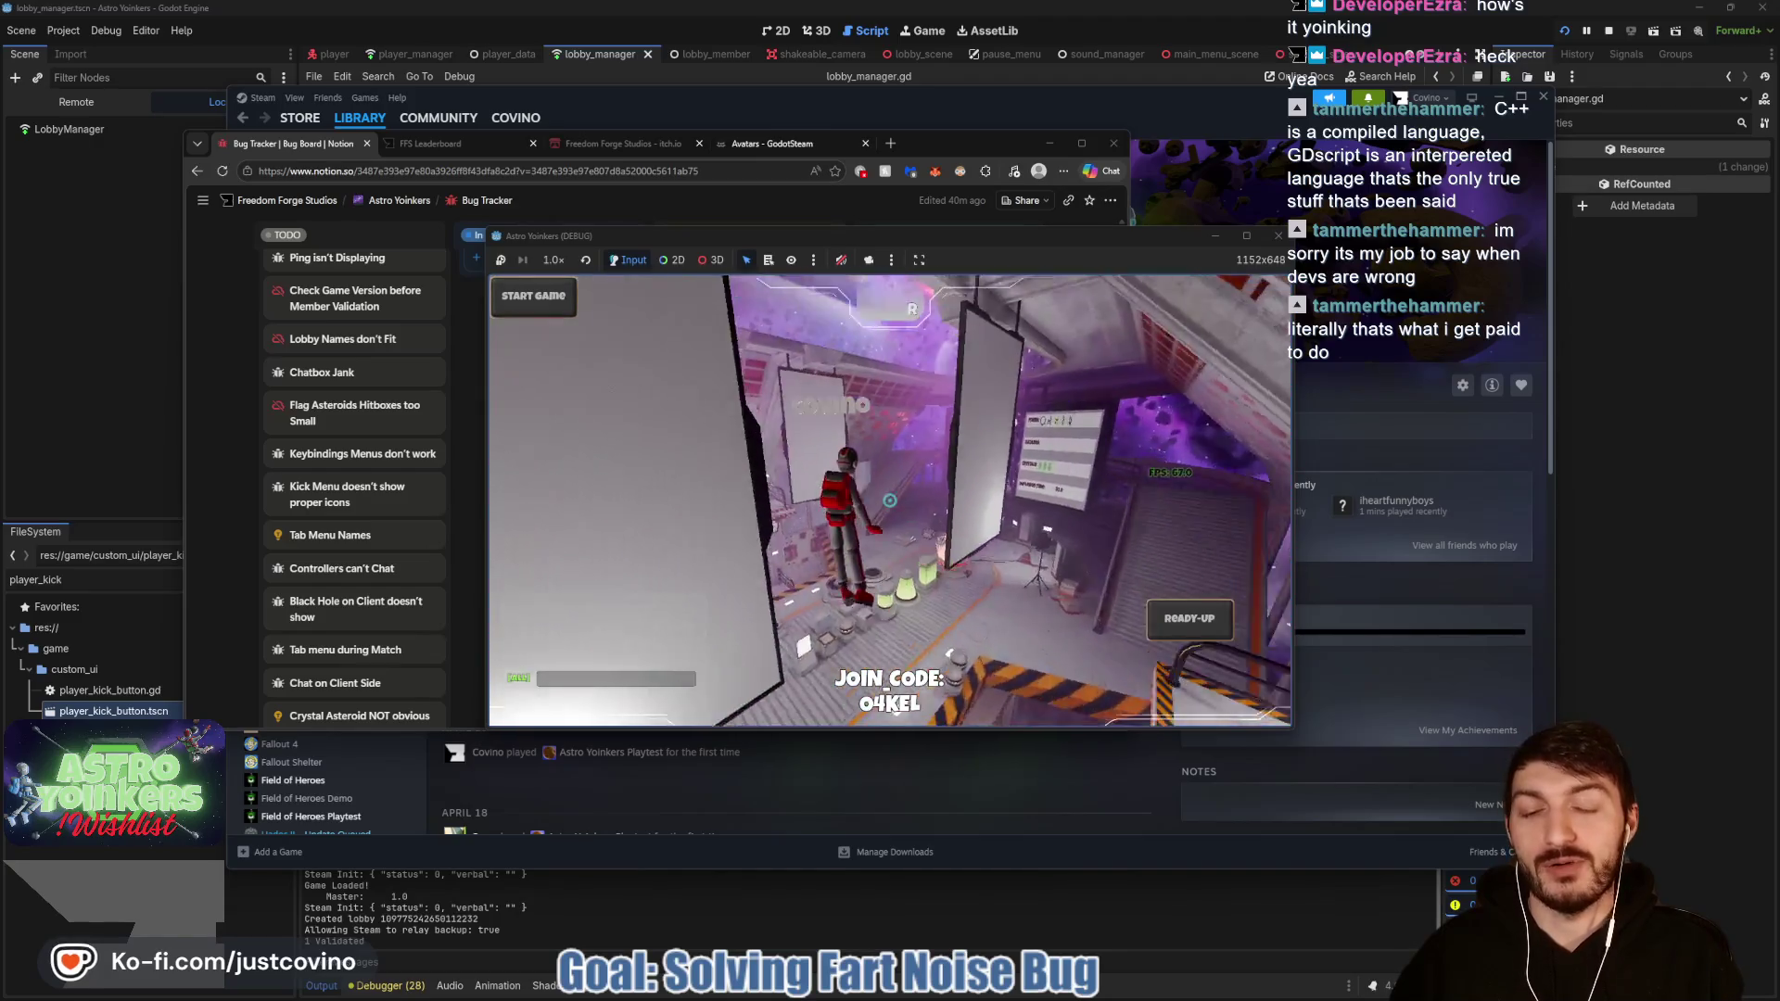
pyautogui.click(889, 501)
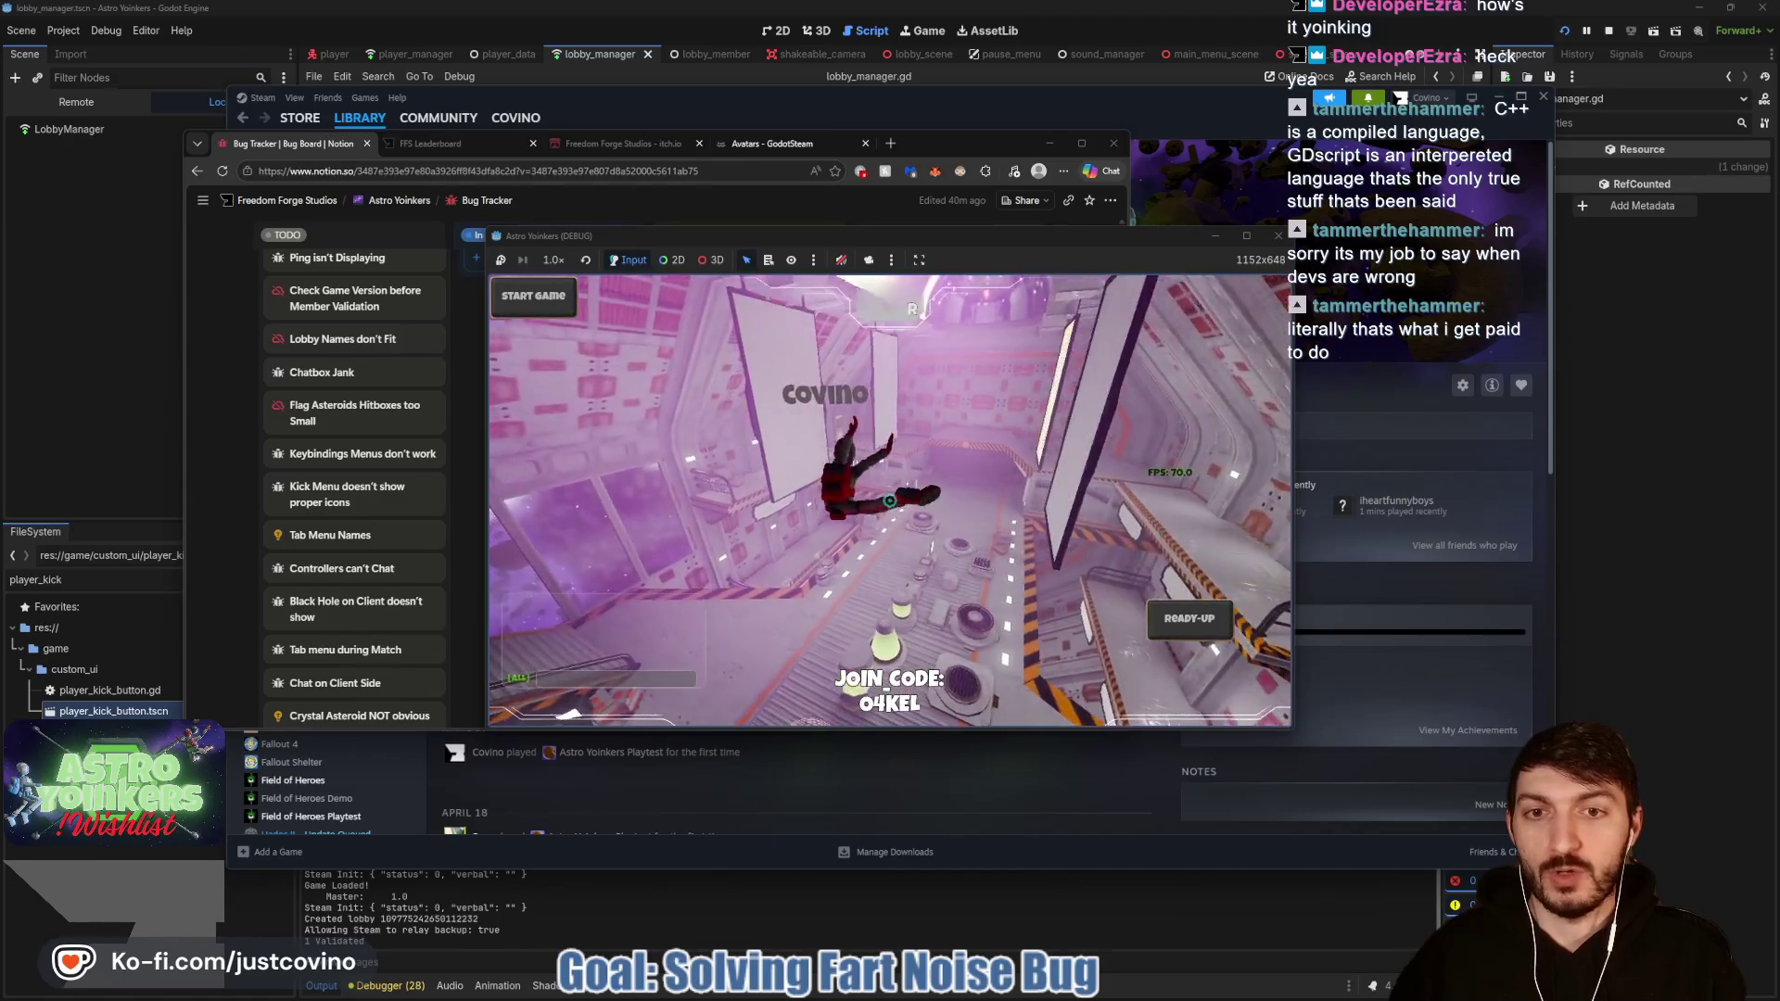
# Try kicking yourself from the Tab scoreboard, which logs 'You can't kick yourself, silly!', then close the game.
pyautogui.press('Tab')
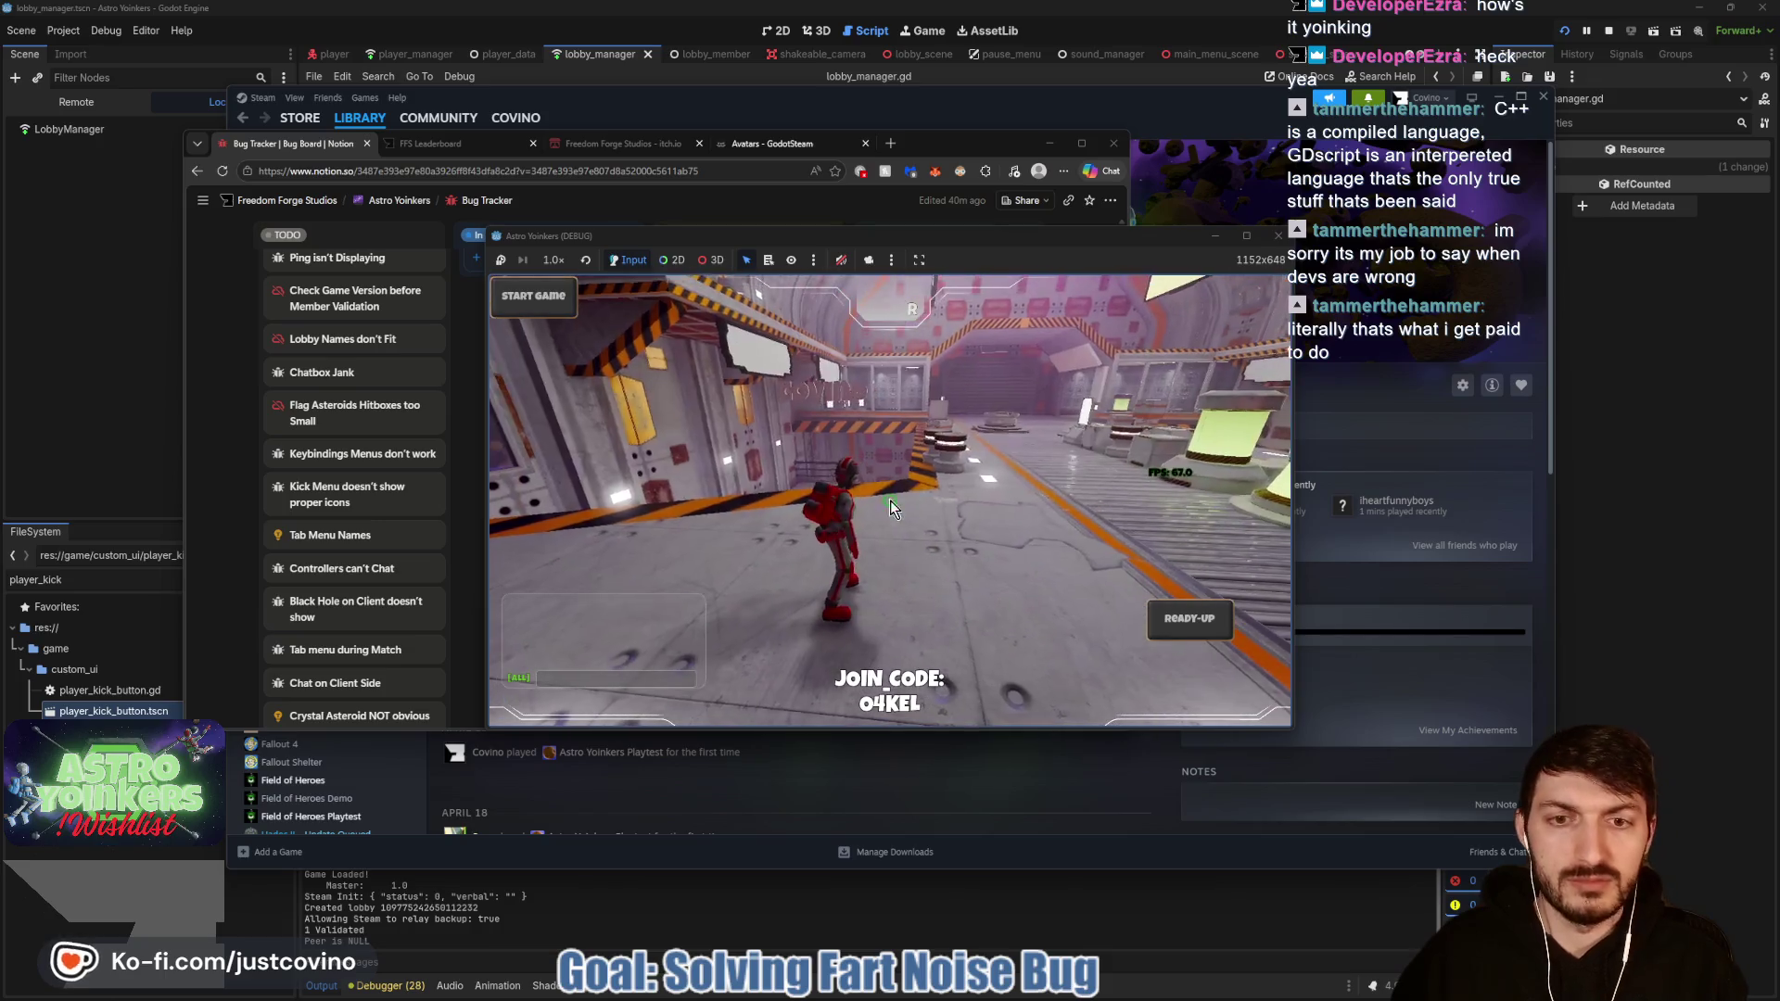
pyautogui.press('Tab')
pyautogui.click(888, 451)
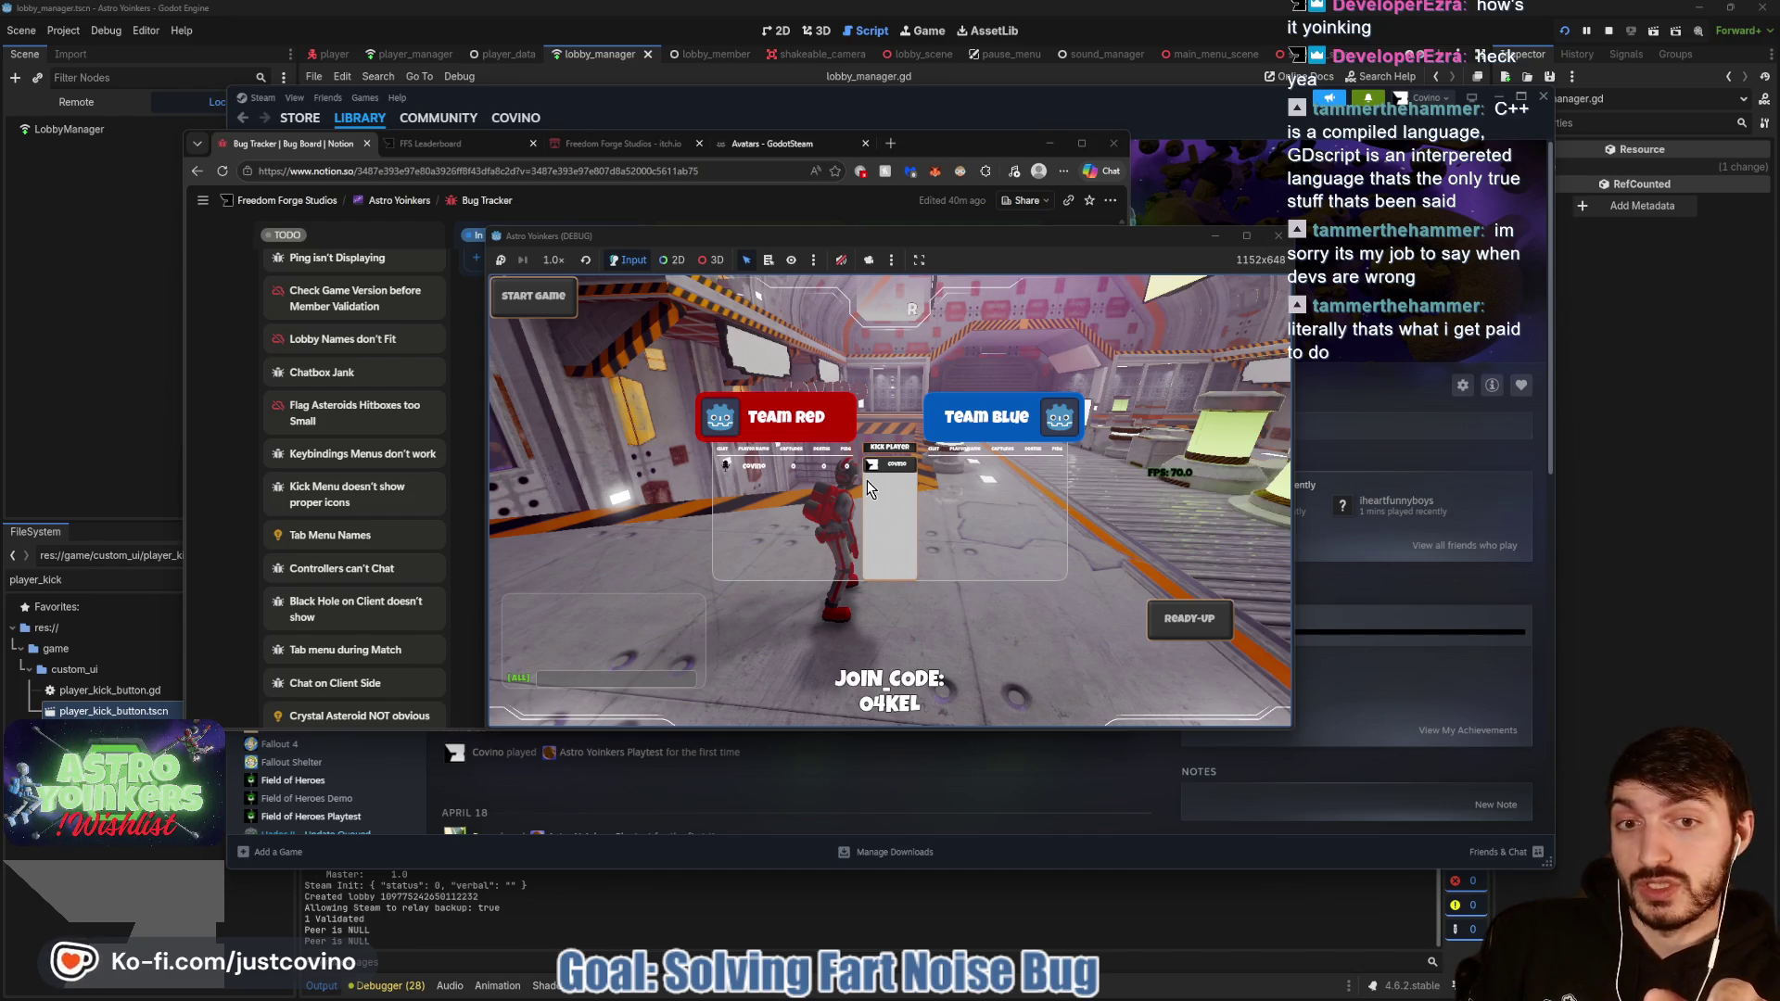
pyautogui.click(1234, 245)
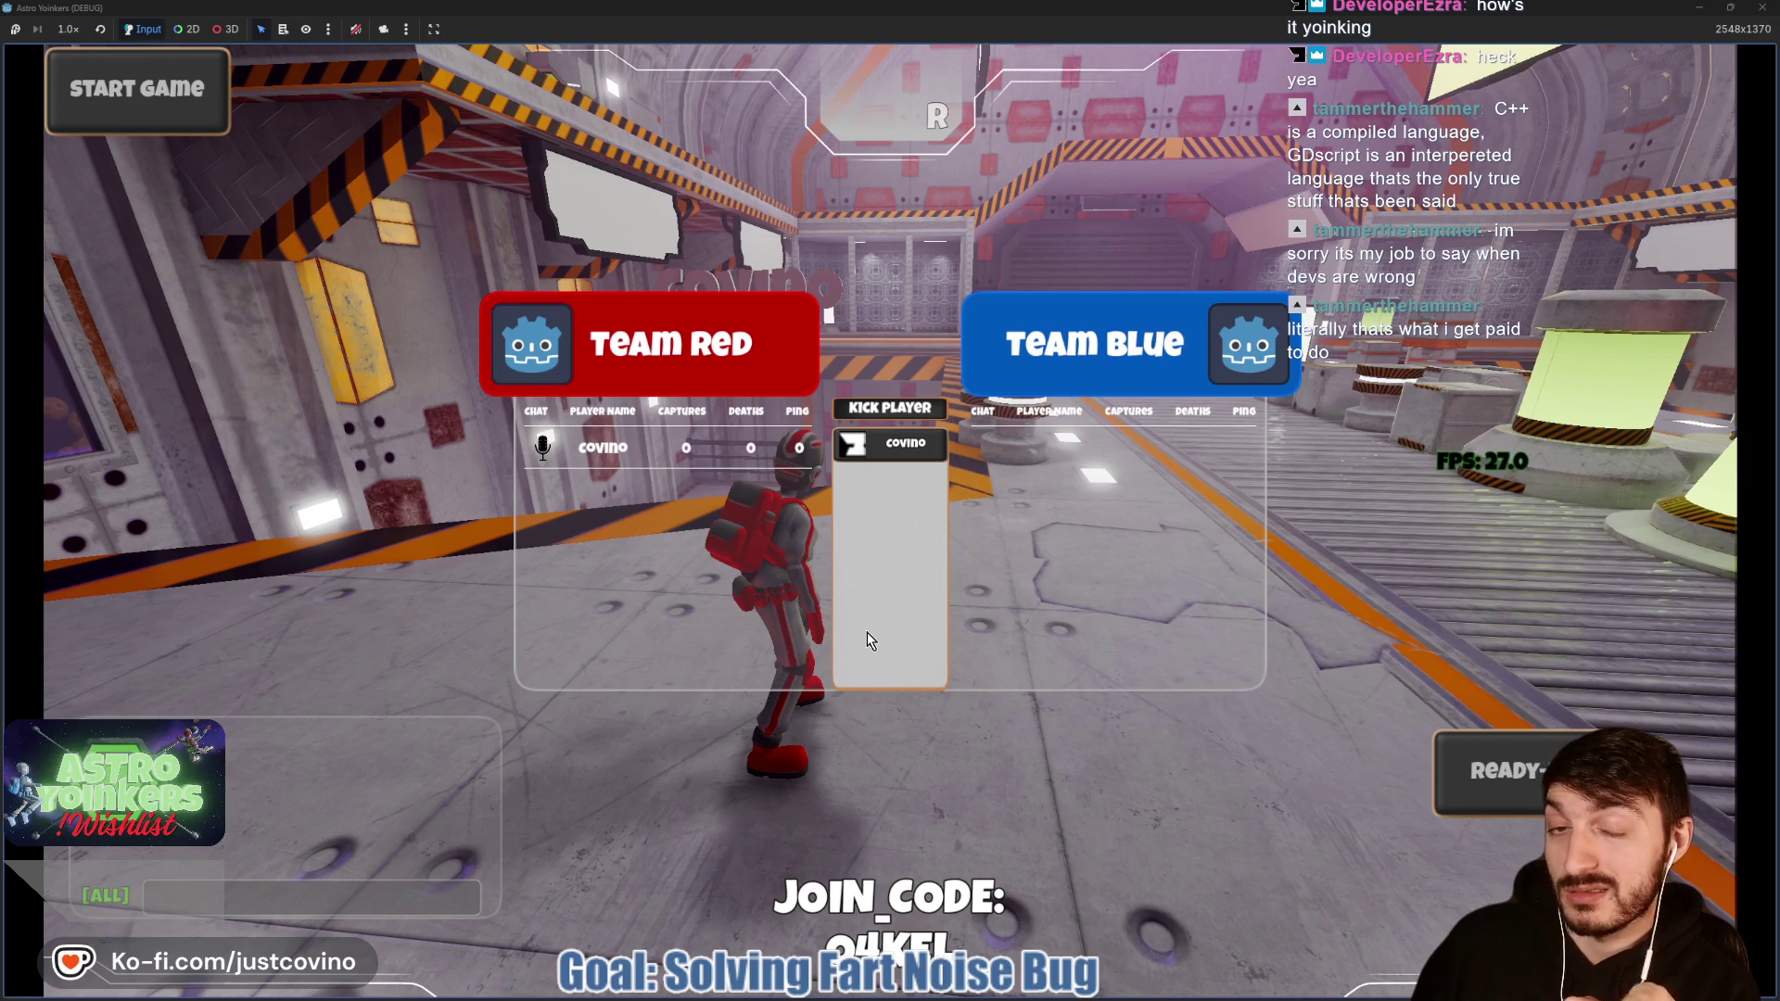
pyautogui.press('Tab')
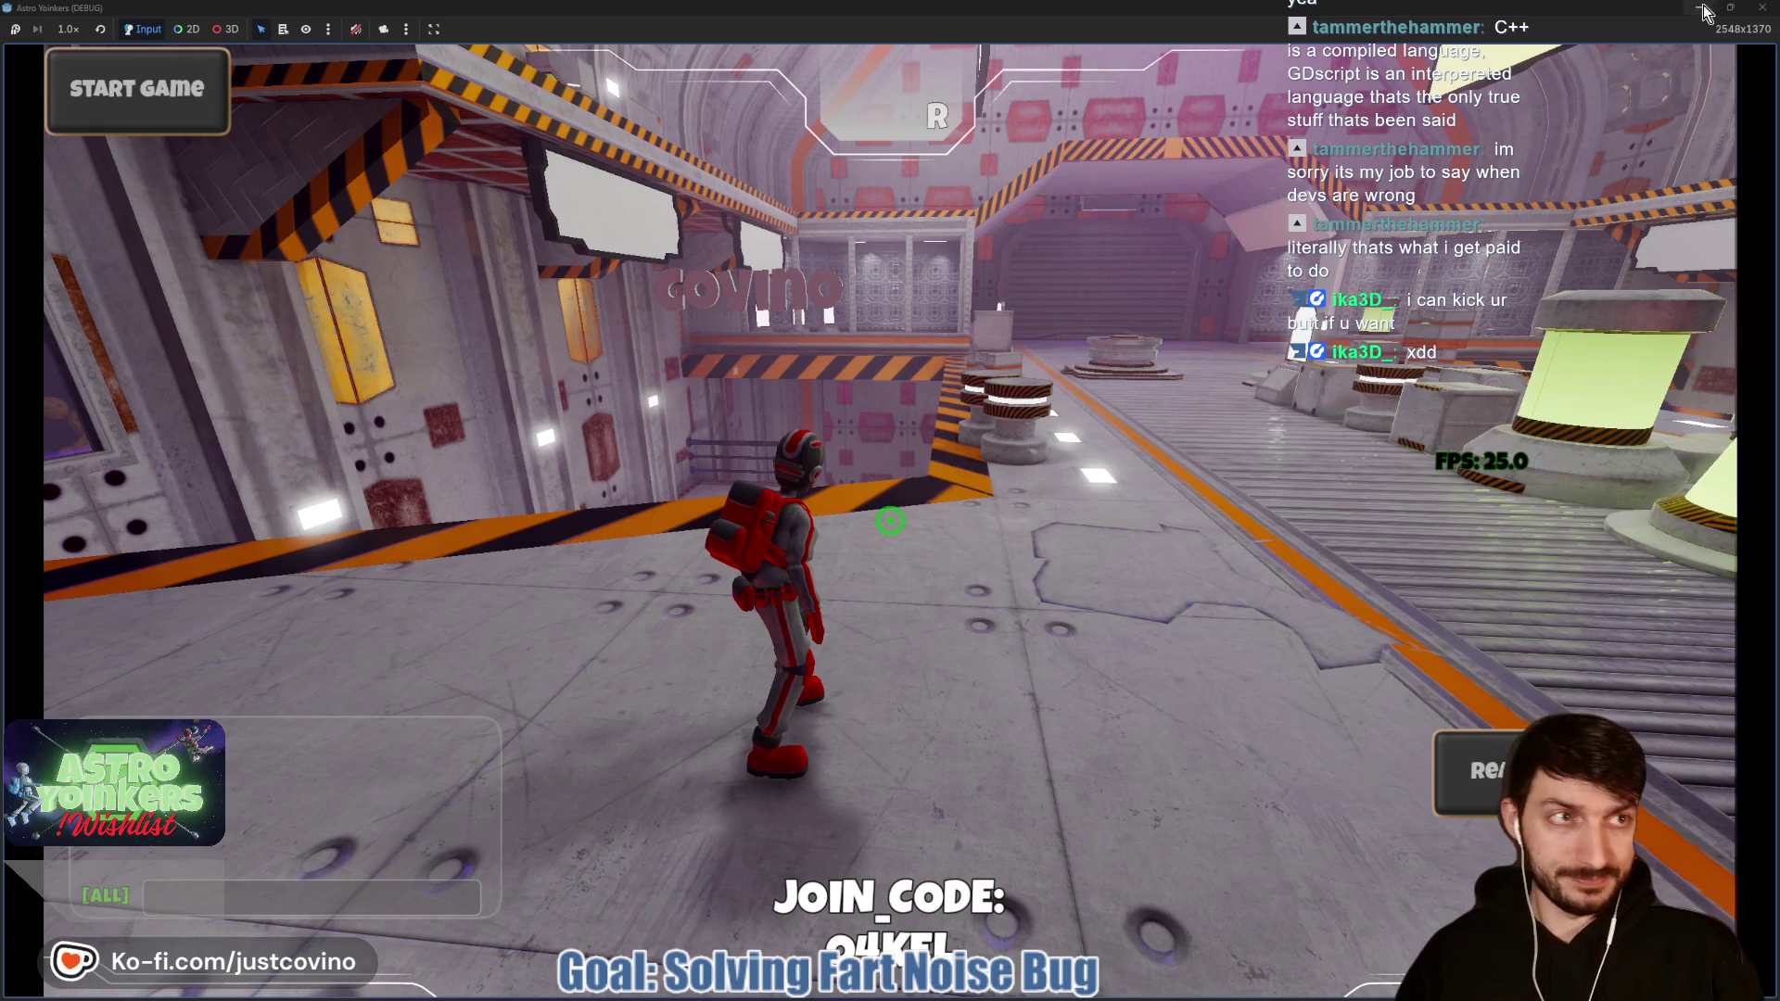
pyautogui.press('super+Down')
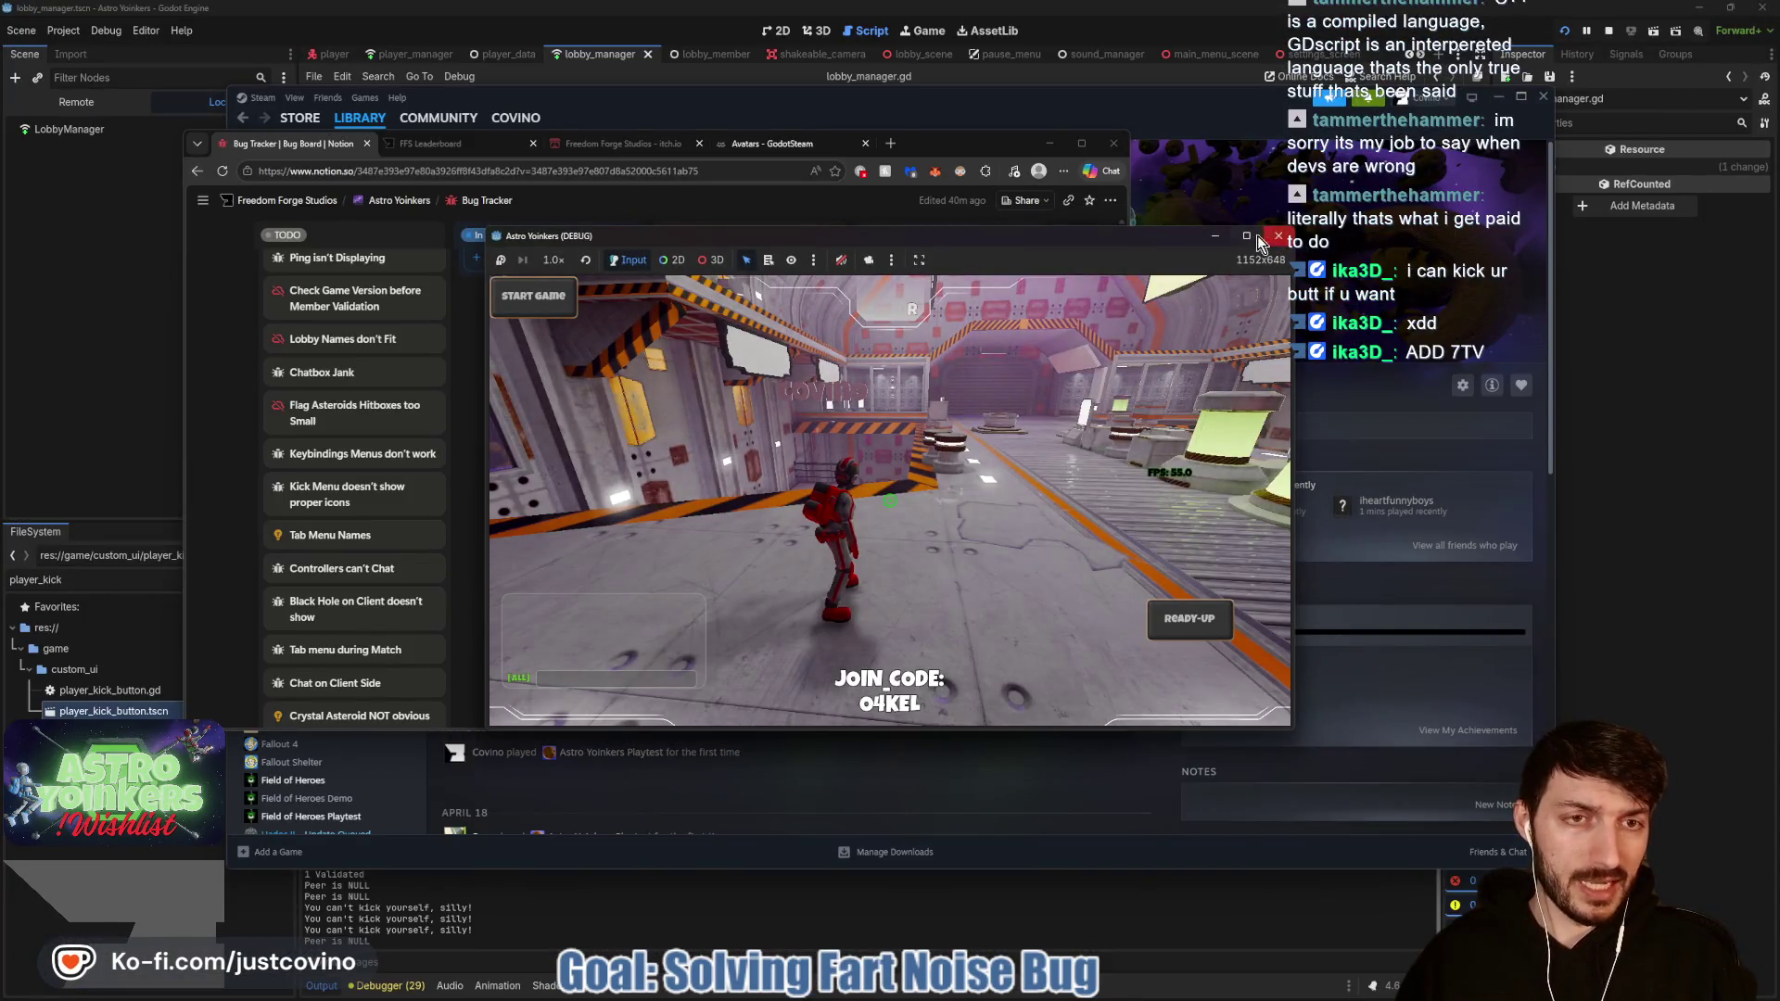
pyautogui.click(1609, 39)
# Commit the two changed files as 'kick button wip', push to origin, and return to Godot.
pyautogui.hotkey('alt', 'Tab')
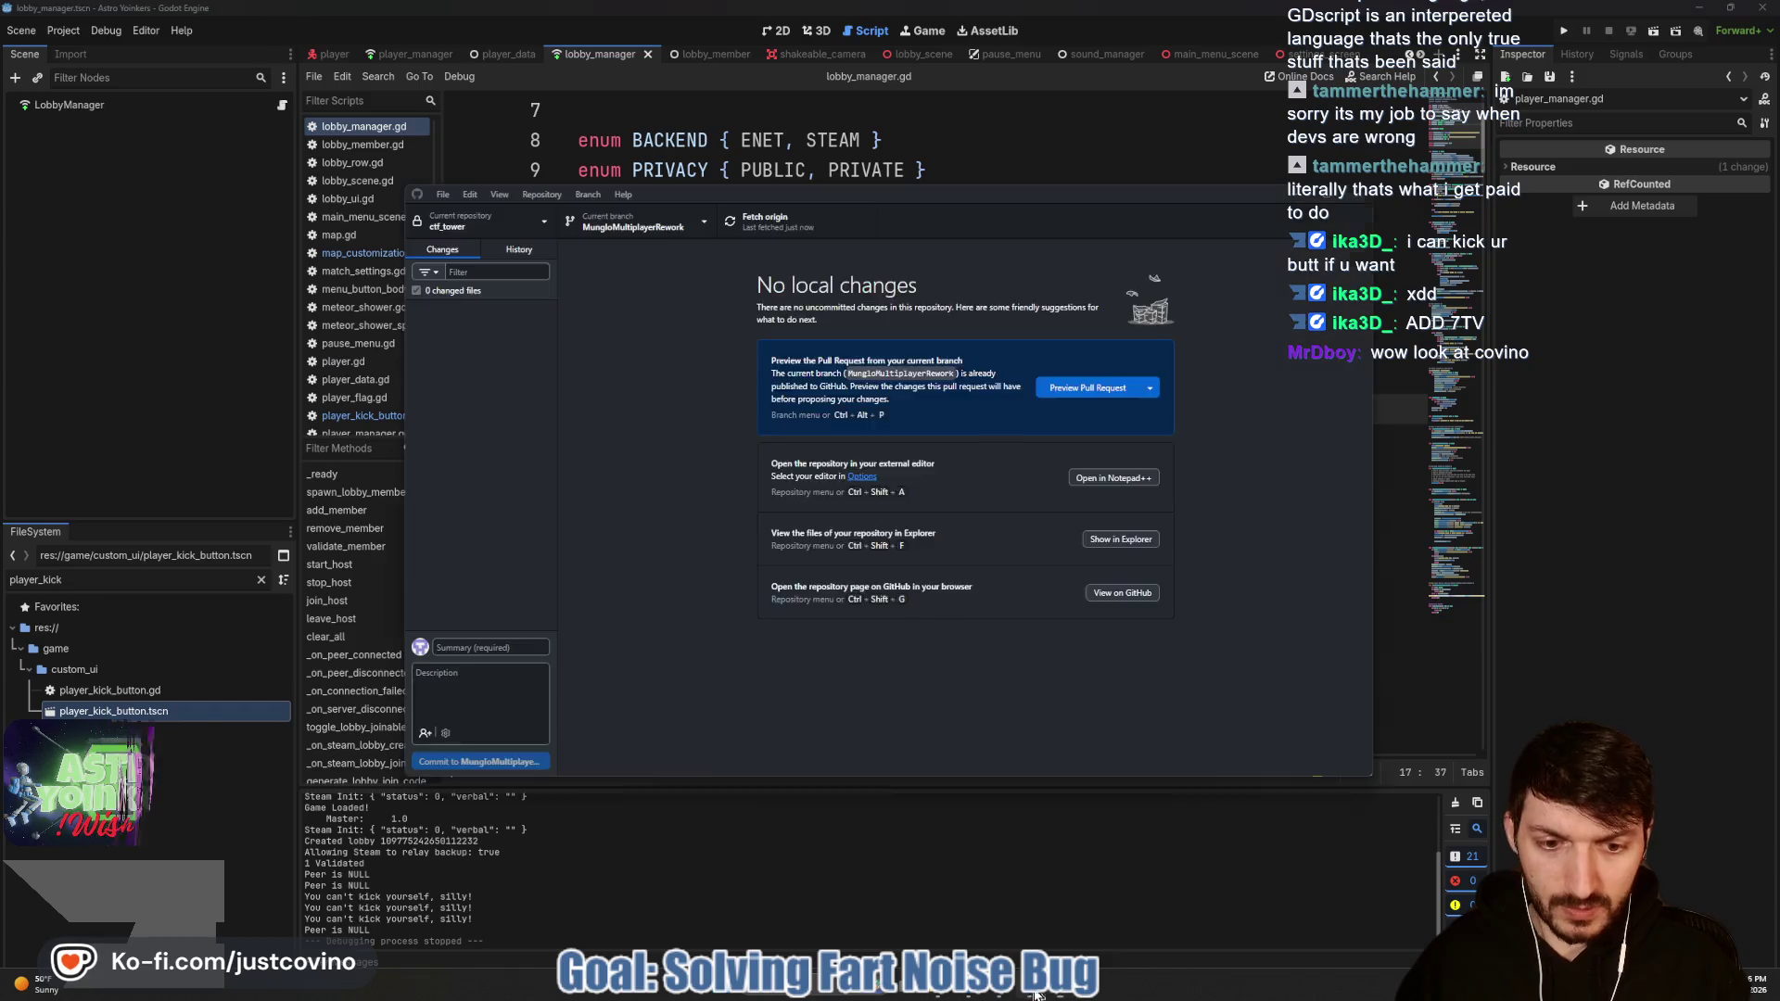
pyautogui.write('utton wip')
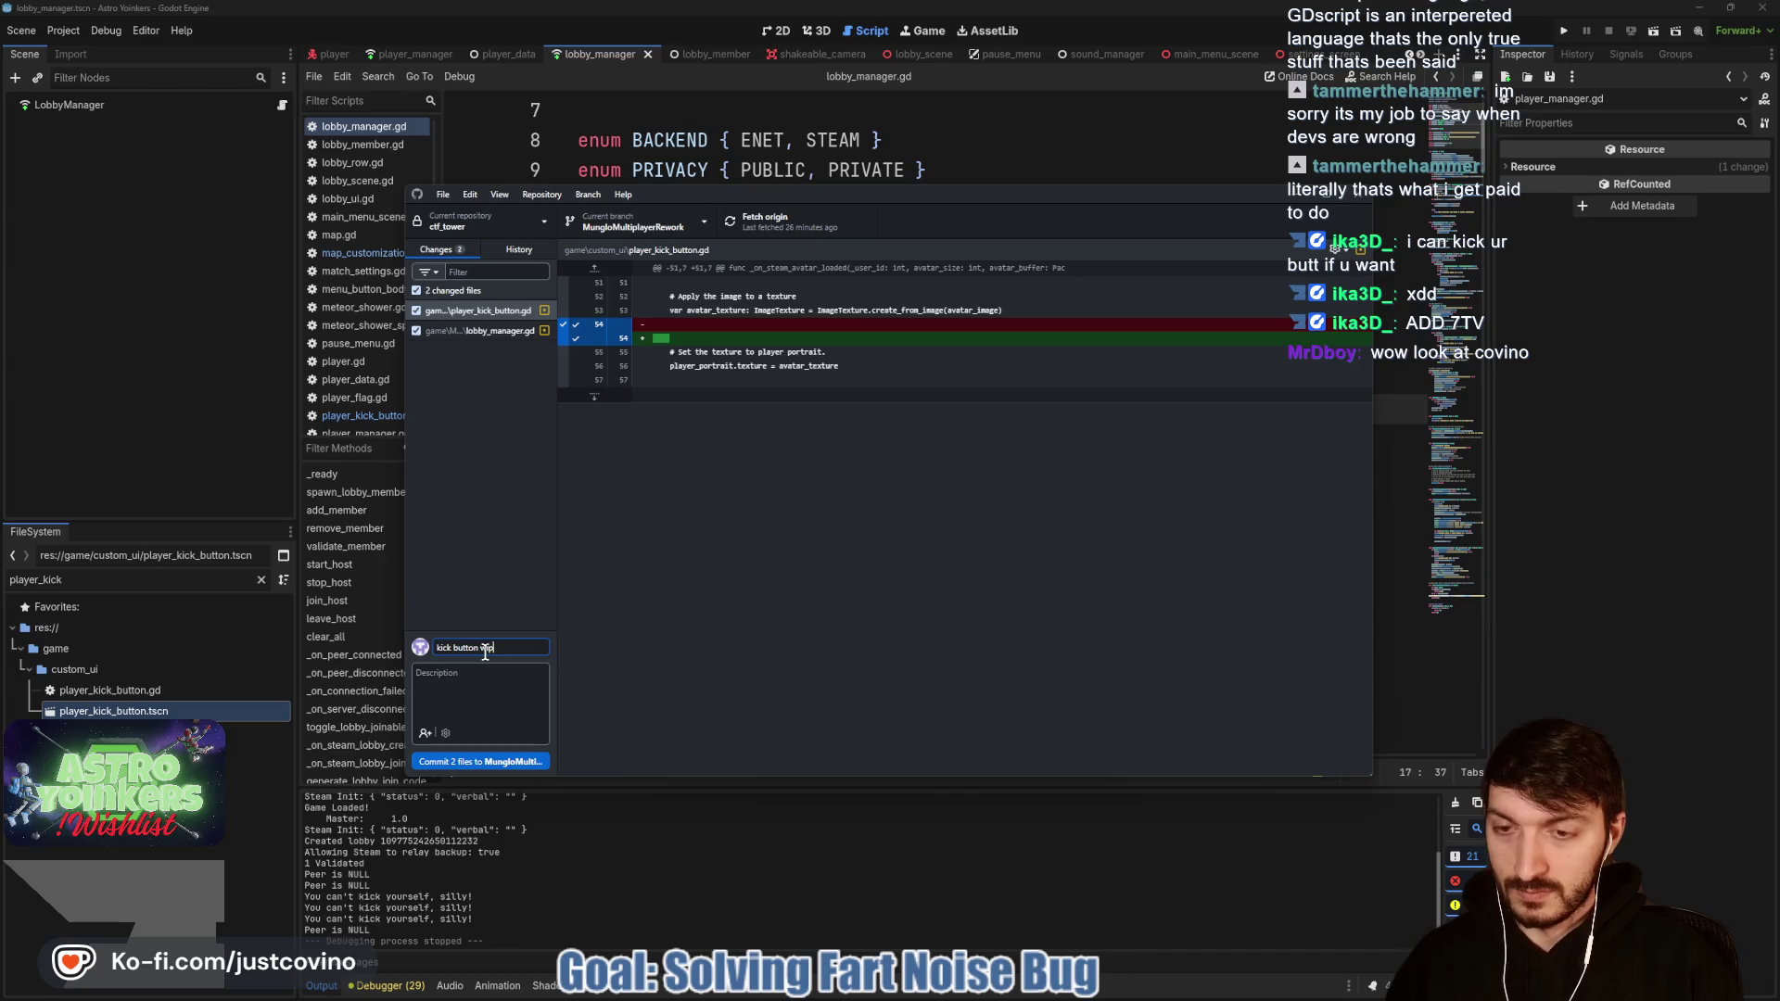
pyautogui.click(497, 762)
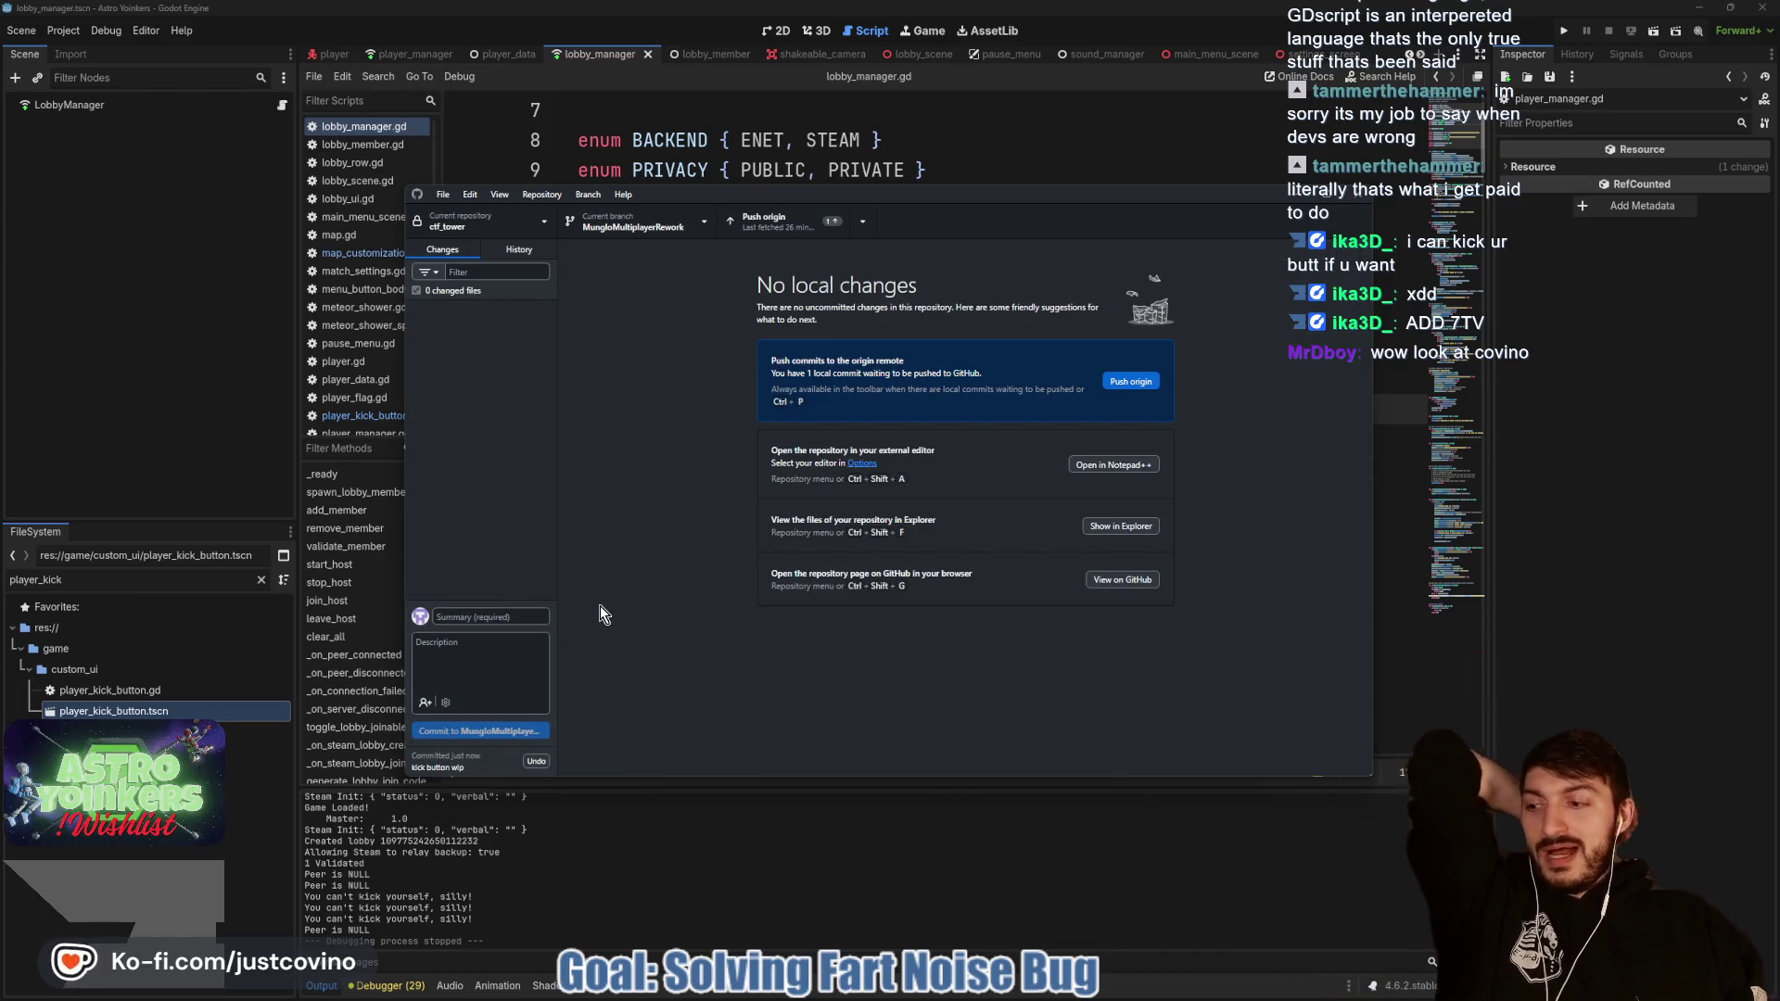
pyautogui.click(1126, 382)
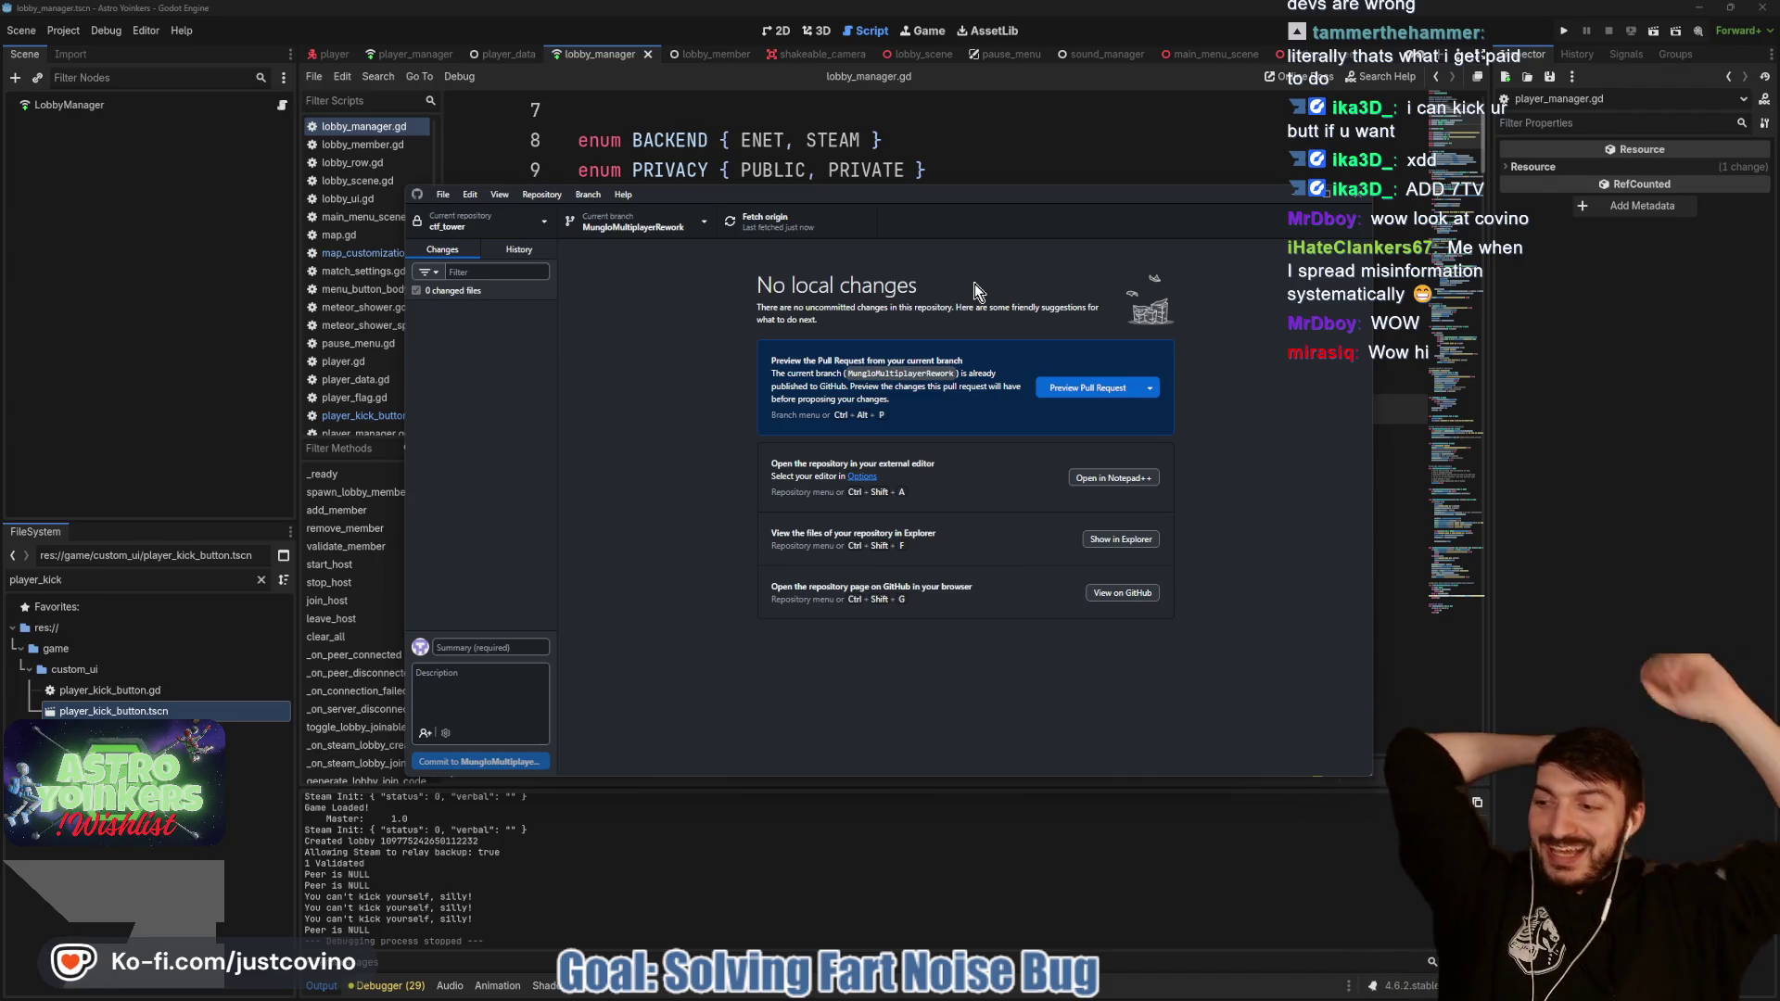
pyautogui.click(1002, 127)
pyautogui.click(944, 265)
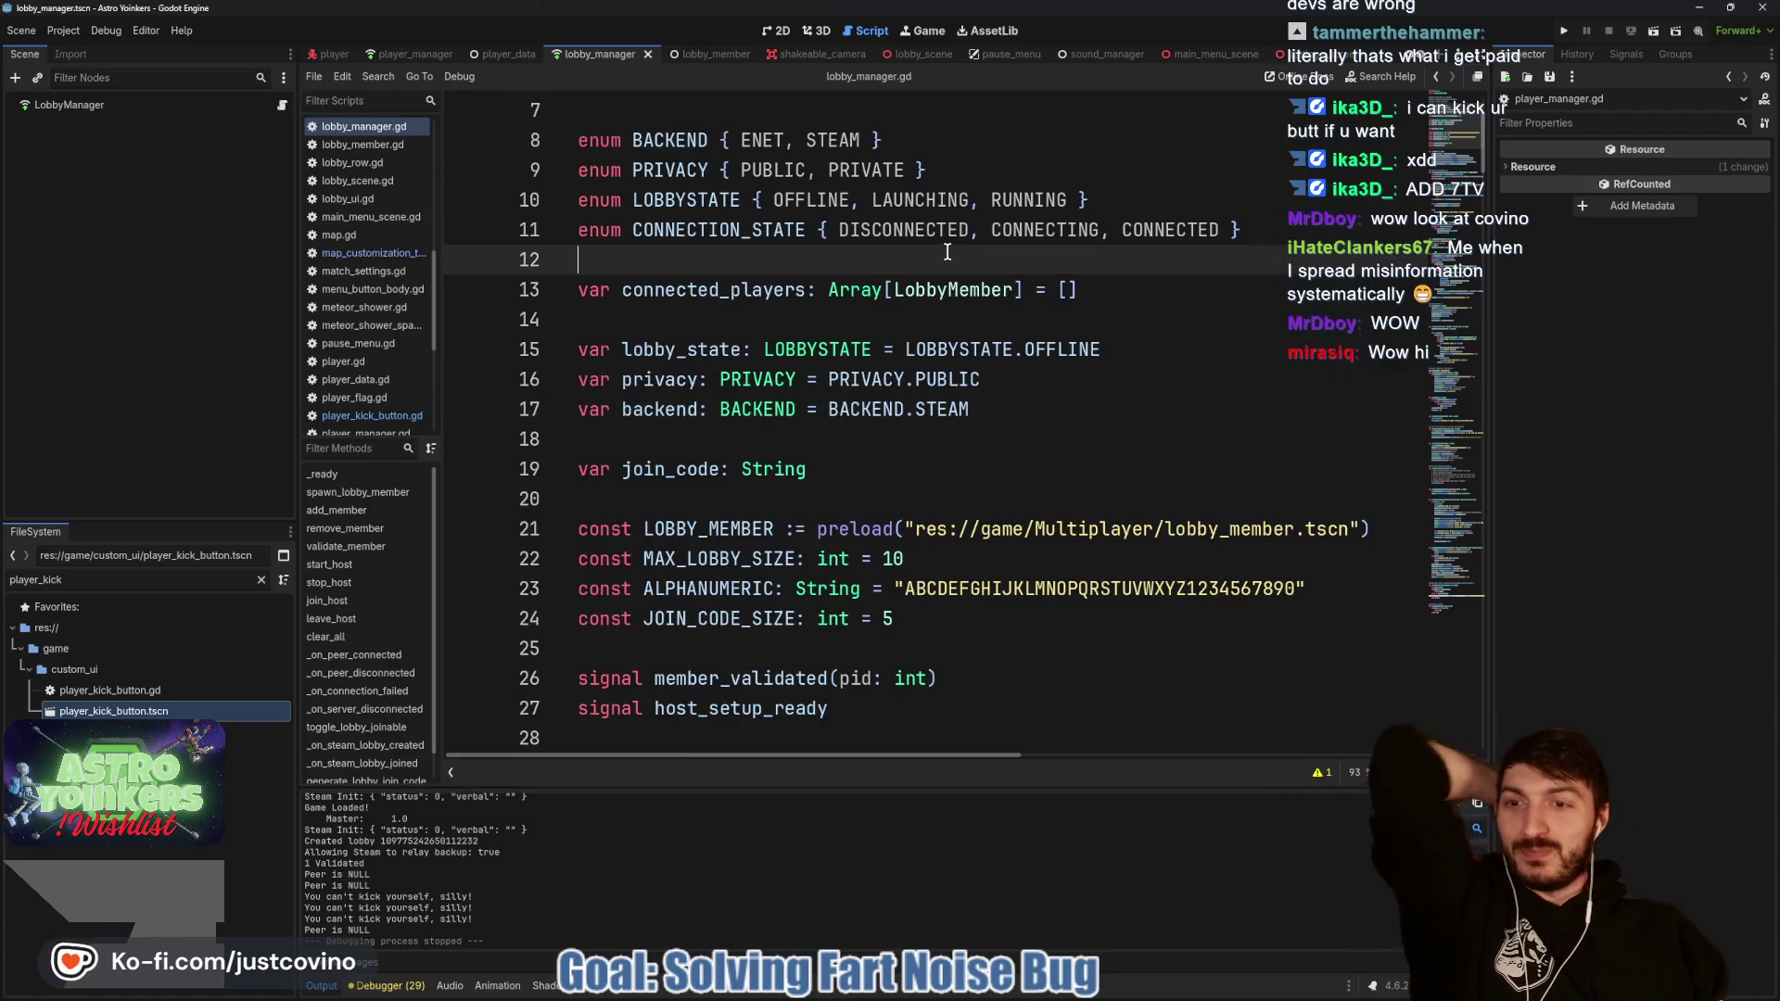
# Save and relaunch the game, closing the extra game window.
pyautogui.hotkey('ctrl', 's')
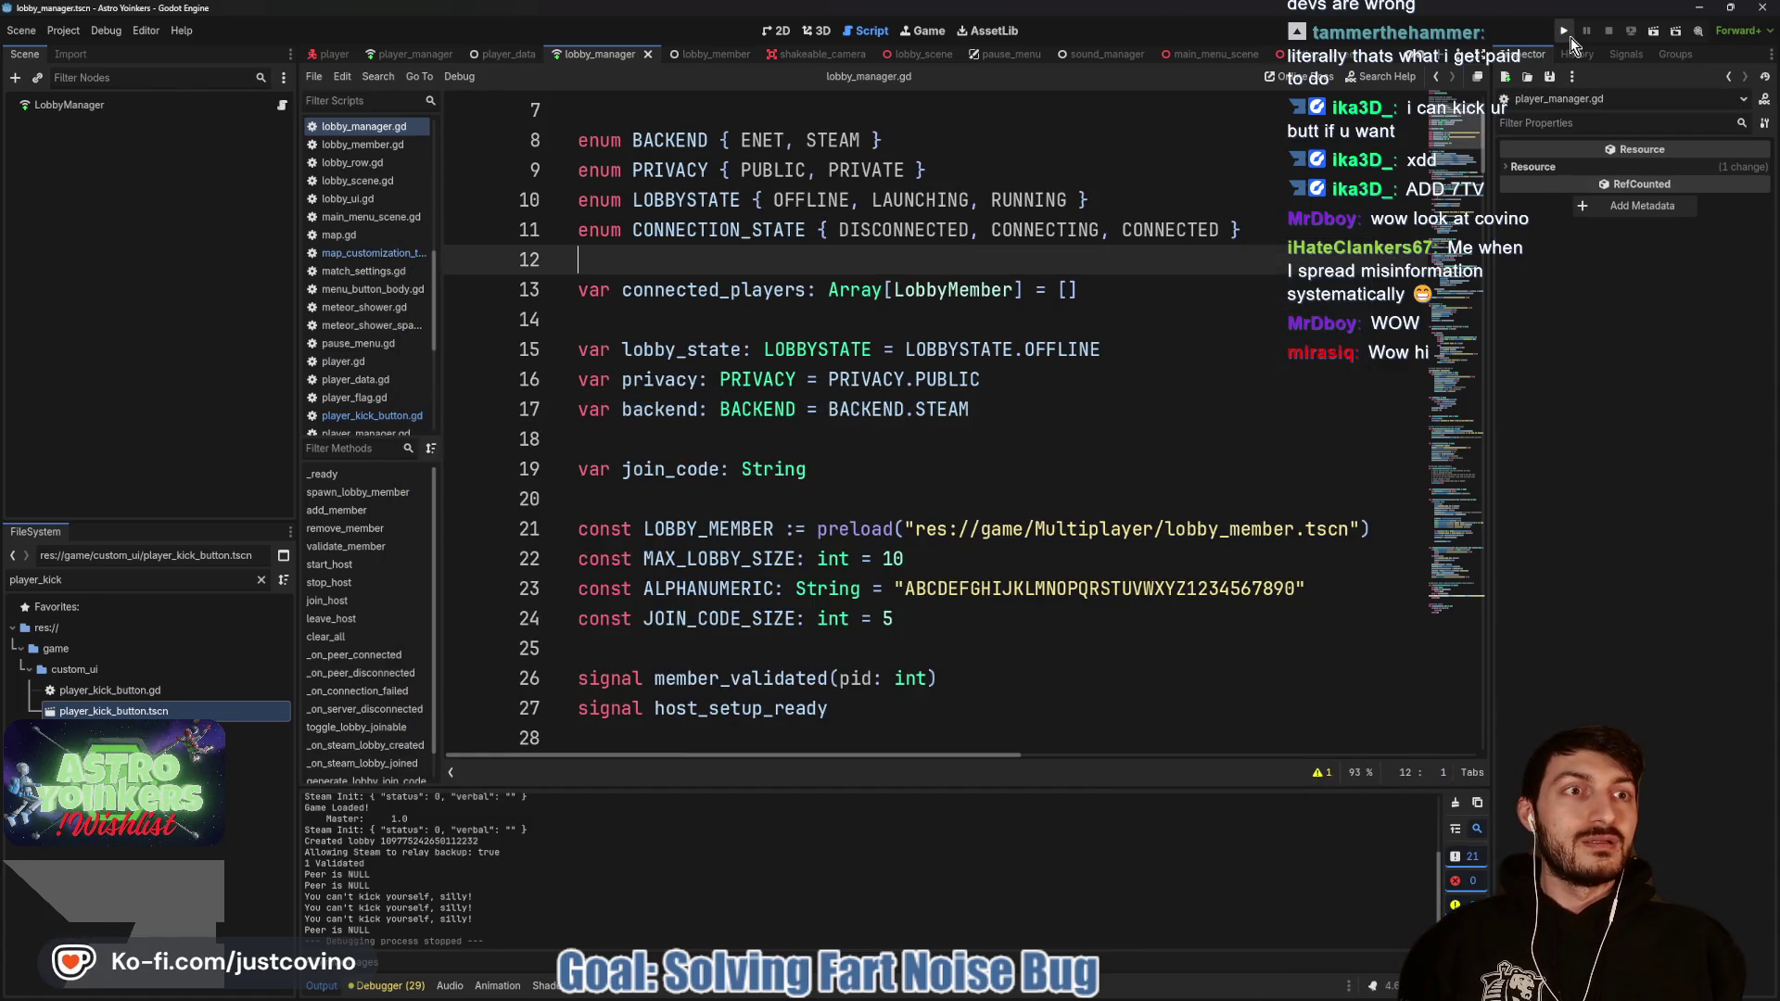
pyautogui.click(1563, 34)
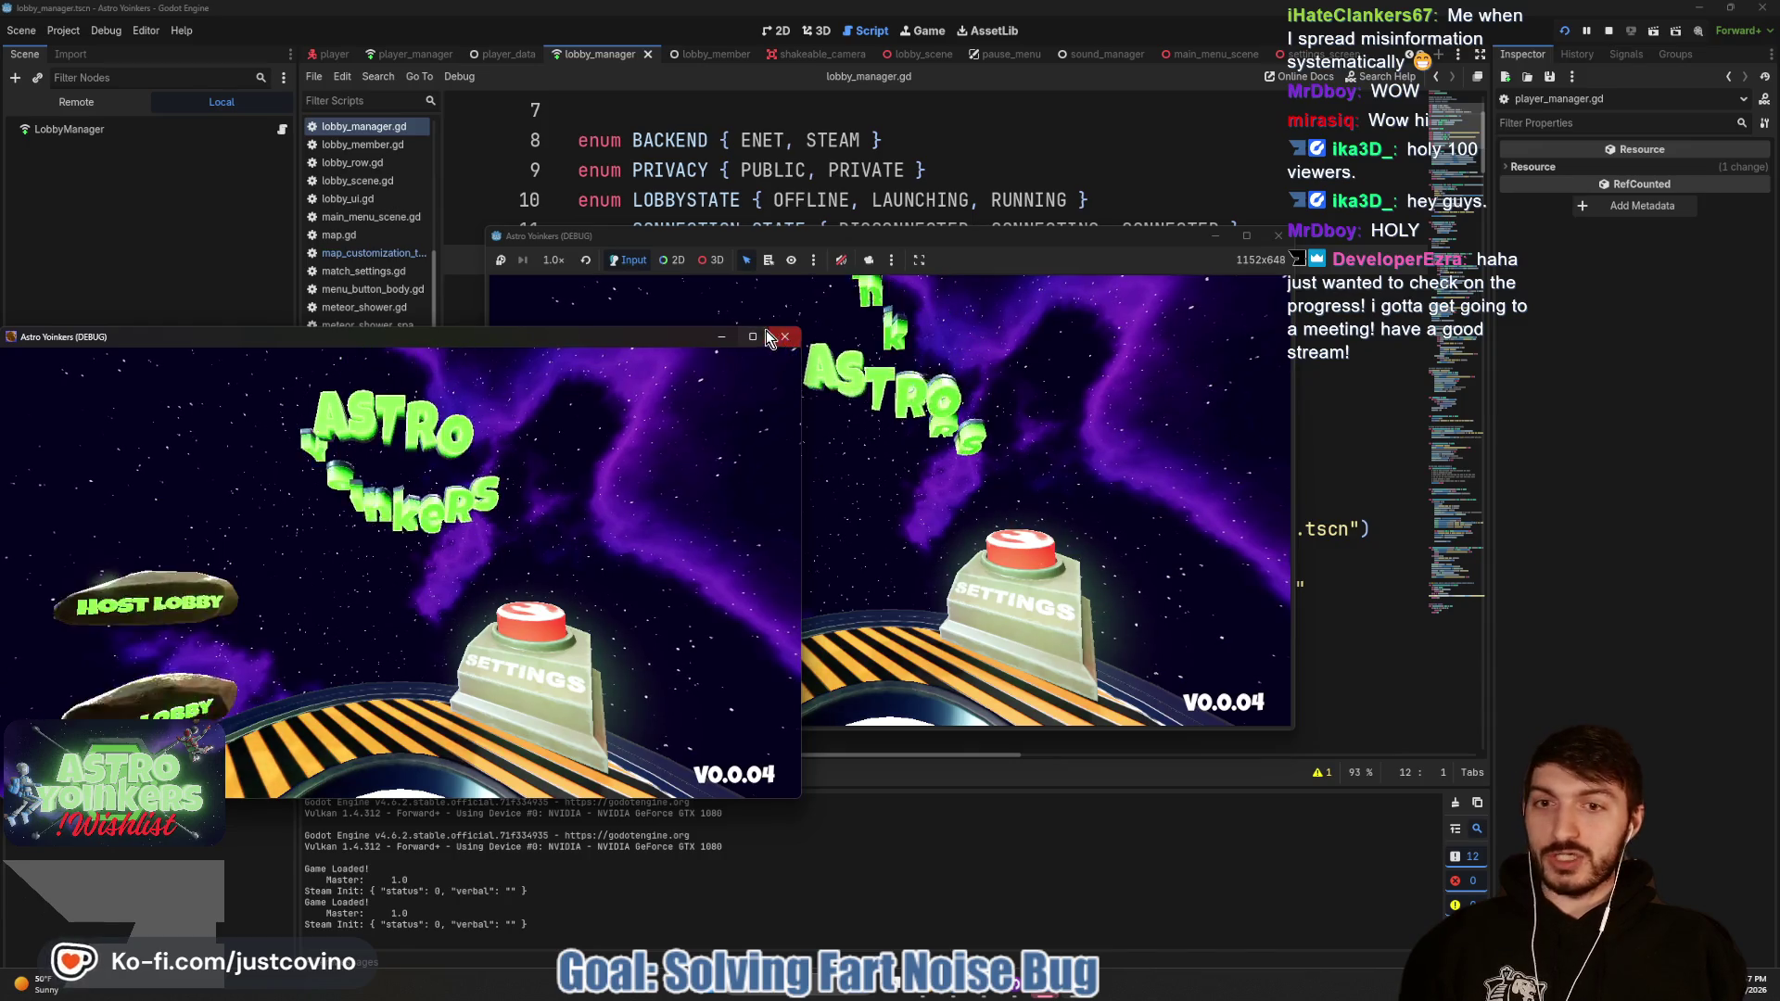
pyautogui.click(786, 339)
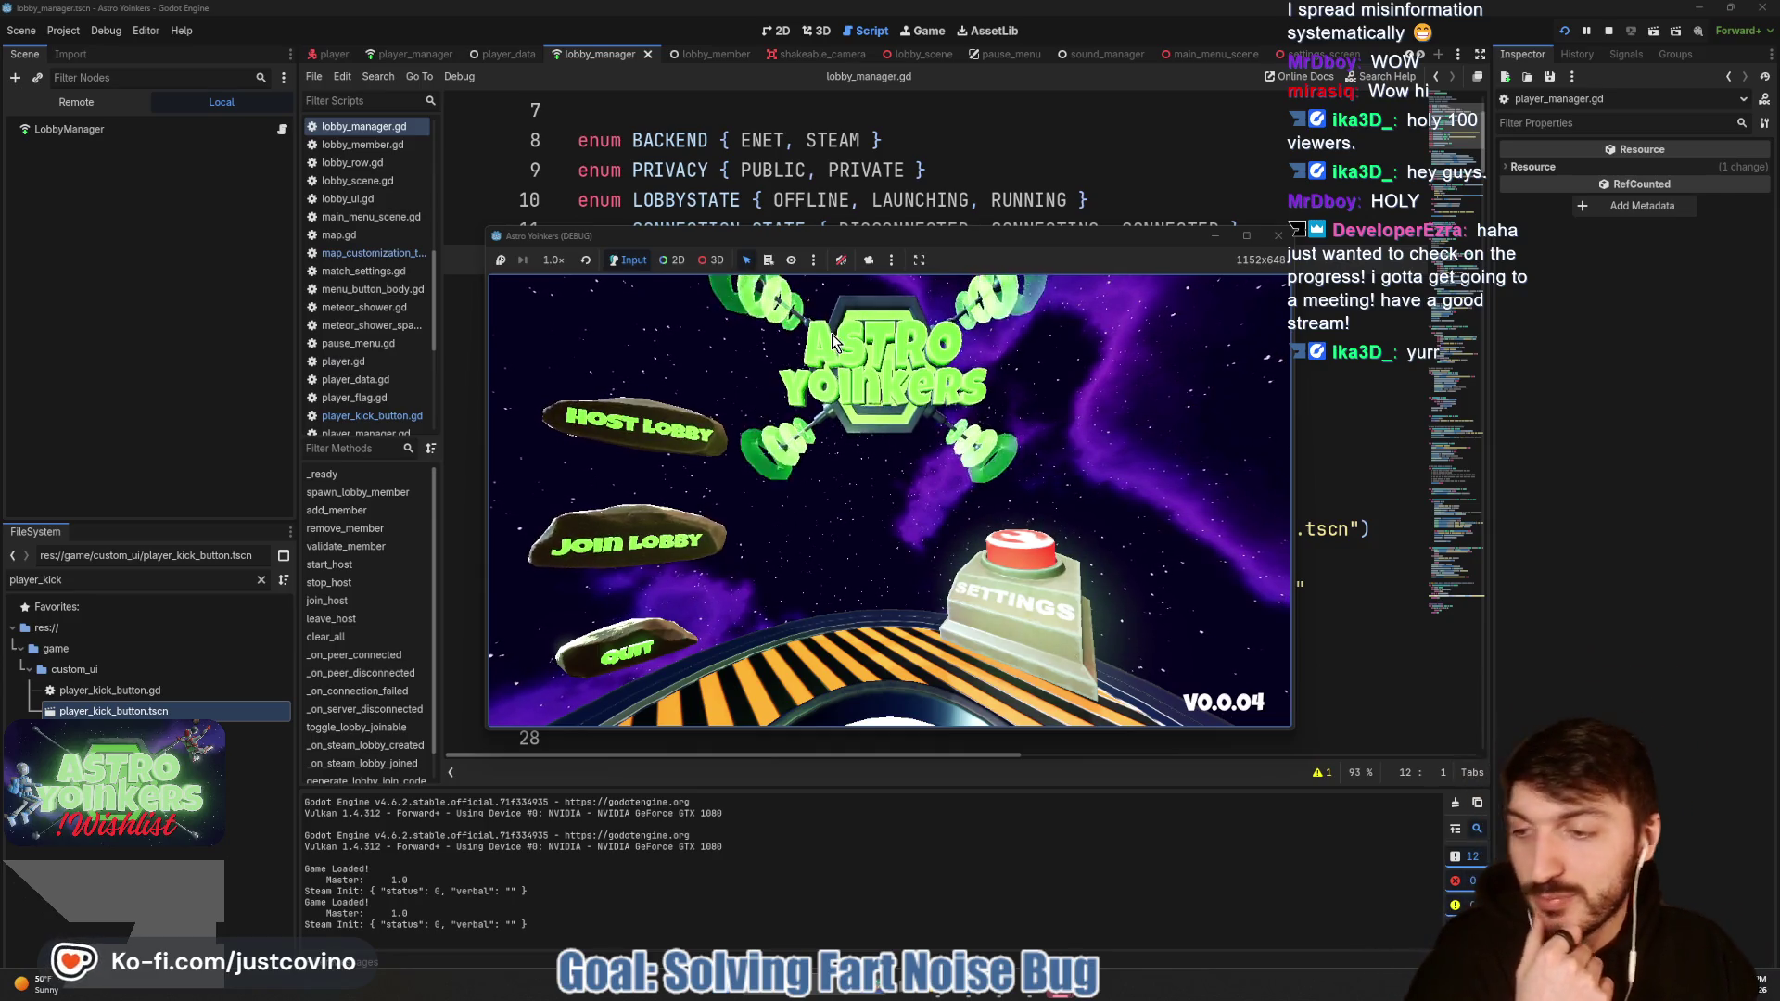
# Move and enlarge the debug game window to show the full title menu, checking Join Lobby.
pyautogui.moveTo(964, 248)
pyautogui.mouseDown()
pyautogui.moveTo(773, 239)
pyautogui.moveTo(734, 209)
pyautogui.mouseUp()
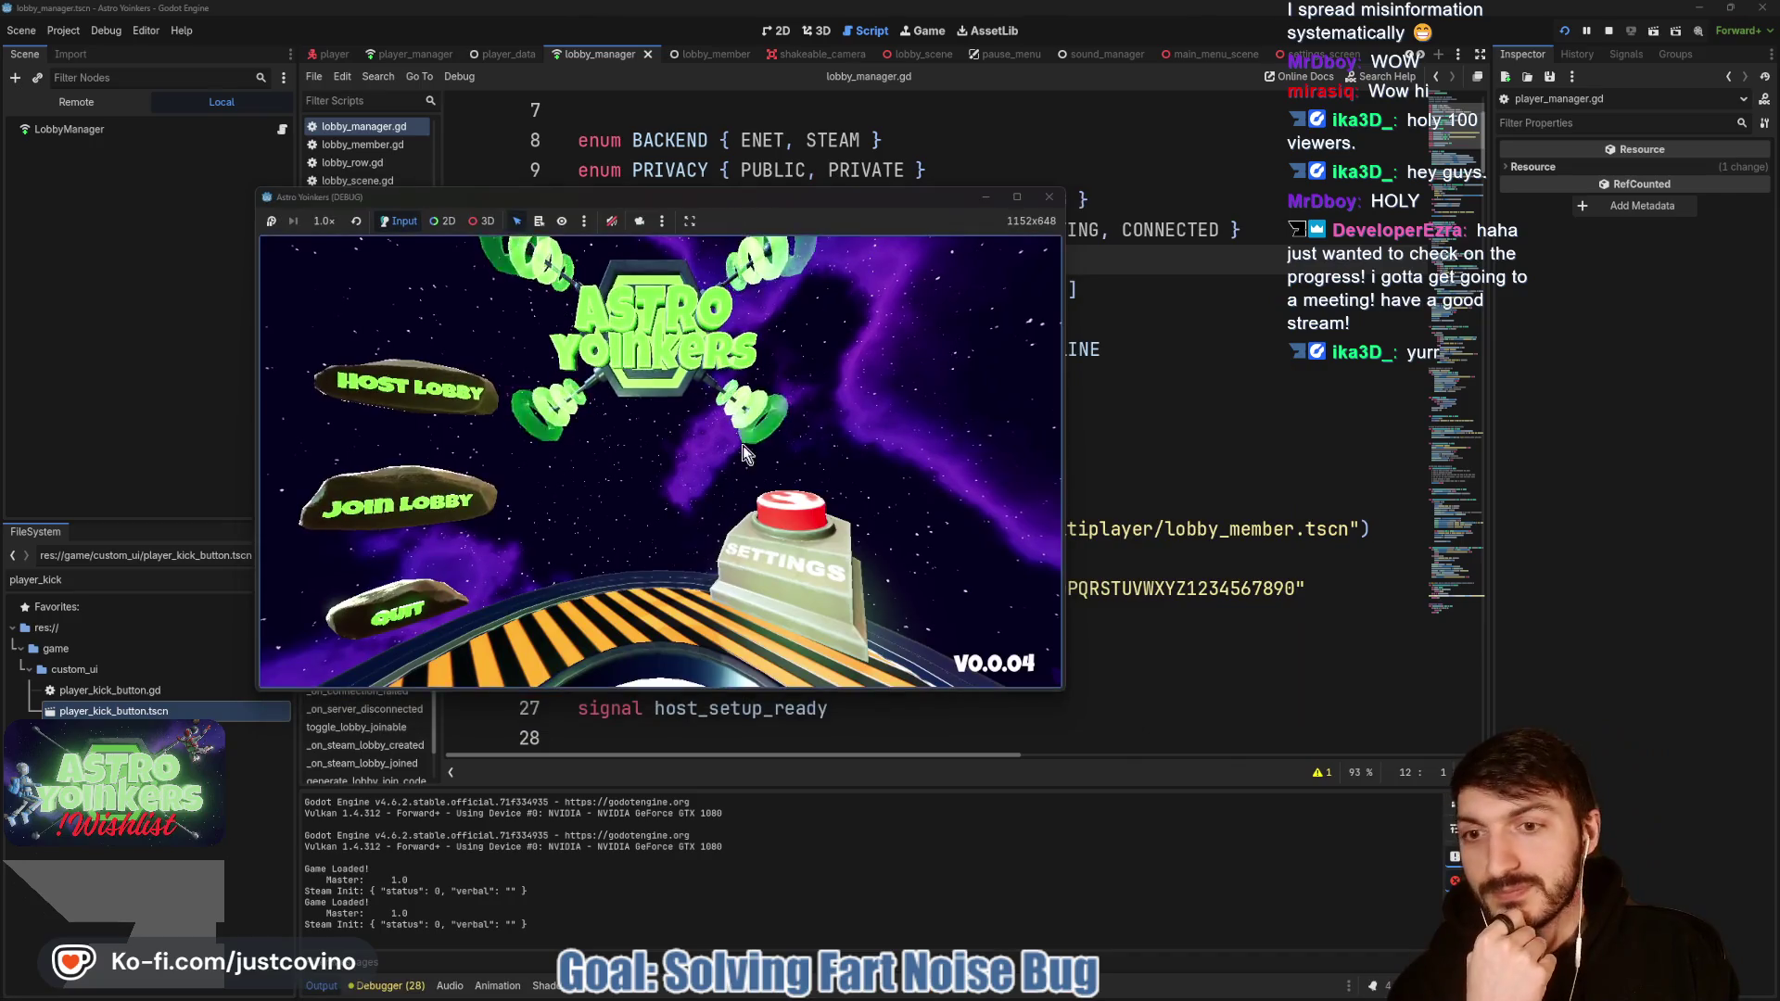
pyautogui.click(437, 414)
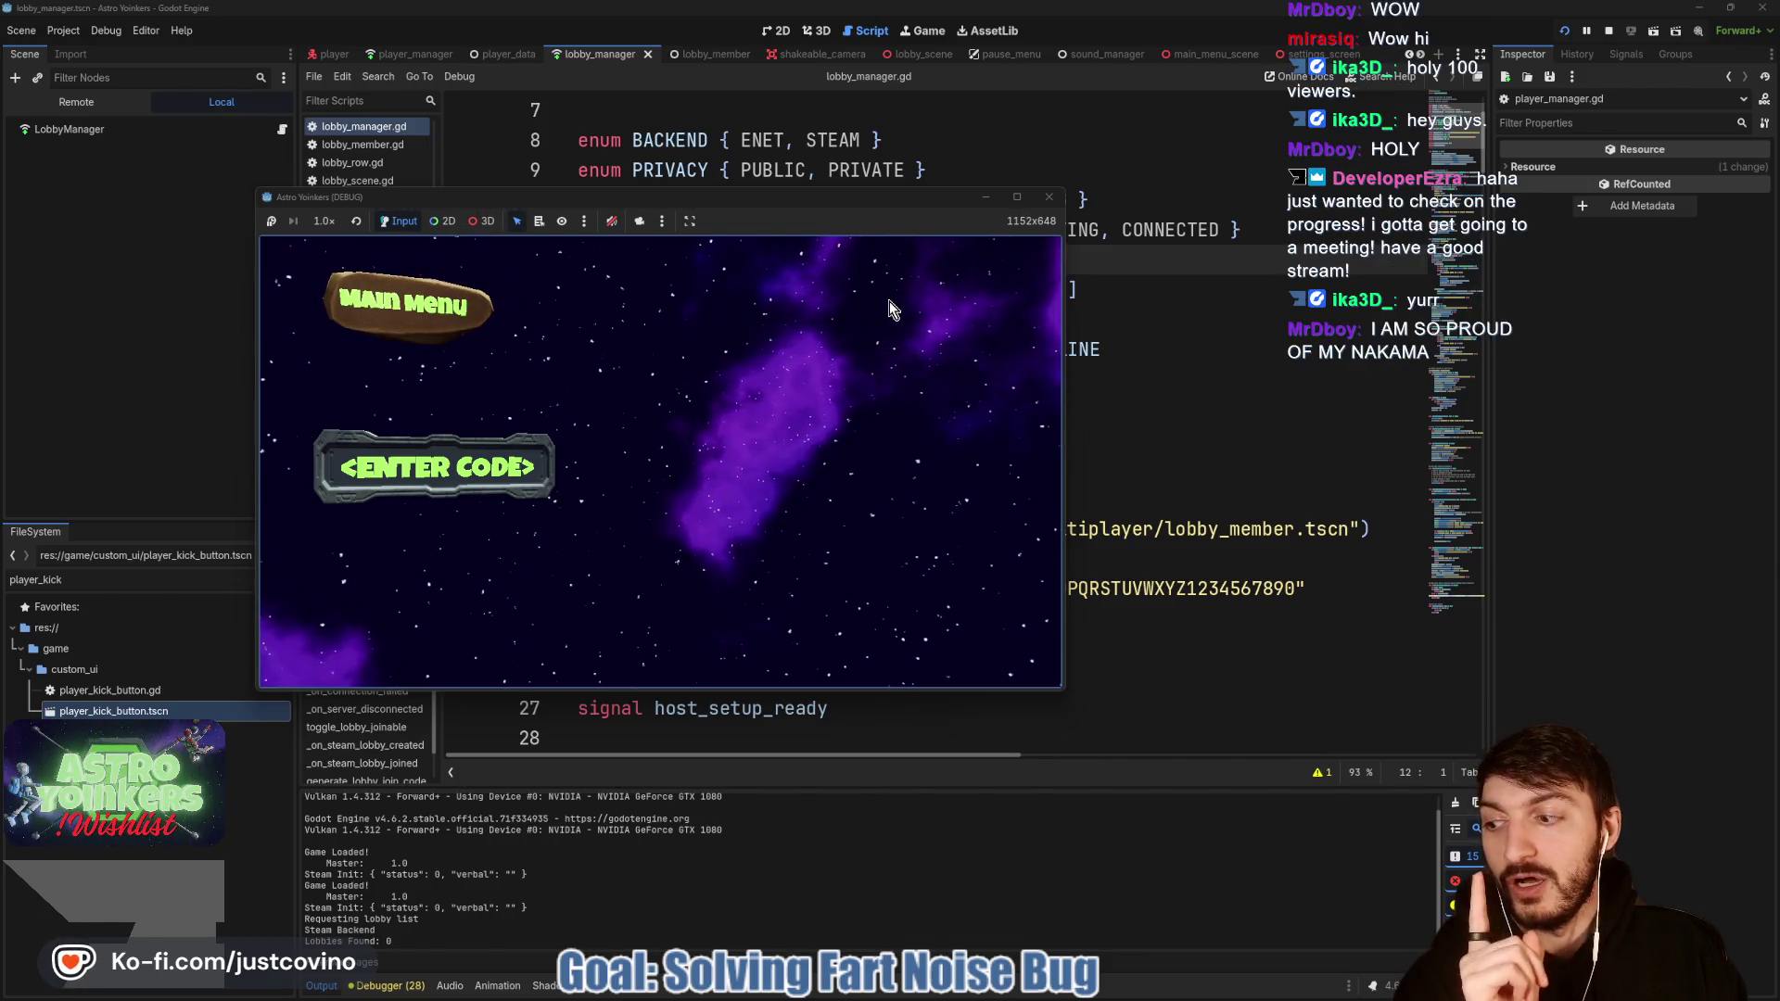
pyautogui.click(443, 338)
pyautogui.moveTo(828, 208); pyautogui.dragTo(892, 180)
pyautogui.moveTo(1124, 690)
pyautogui.mouseDown()
pyautogui.moveTo(1379, 802)
pyautogui.moveTo(1566, 845)
pyautogui.moveTo(1573, 915)
pyautogui.mouseUp()
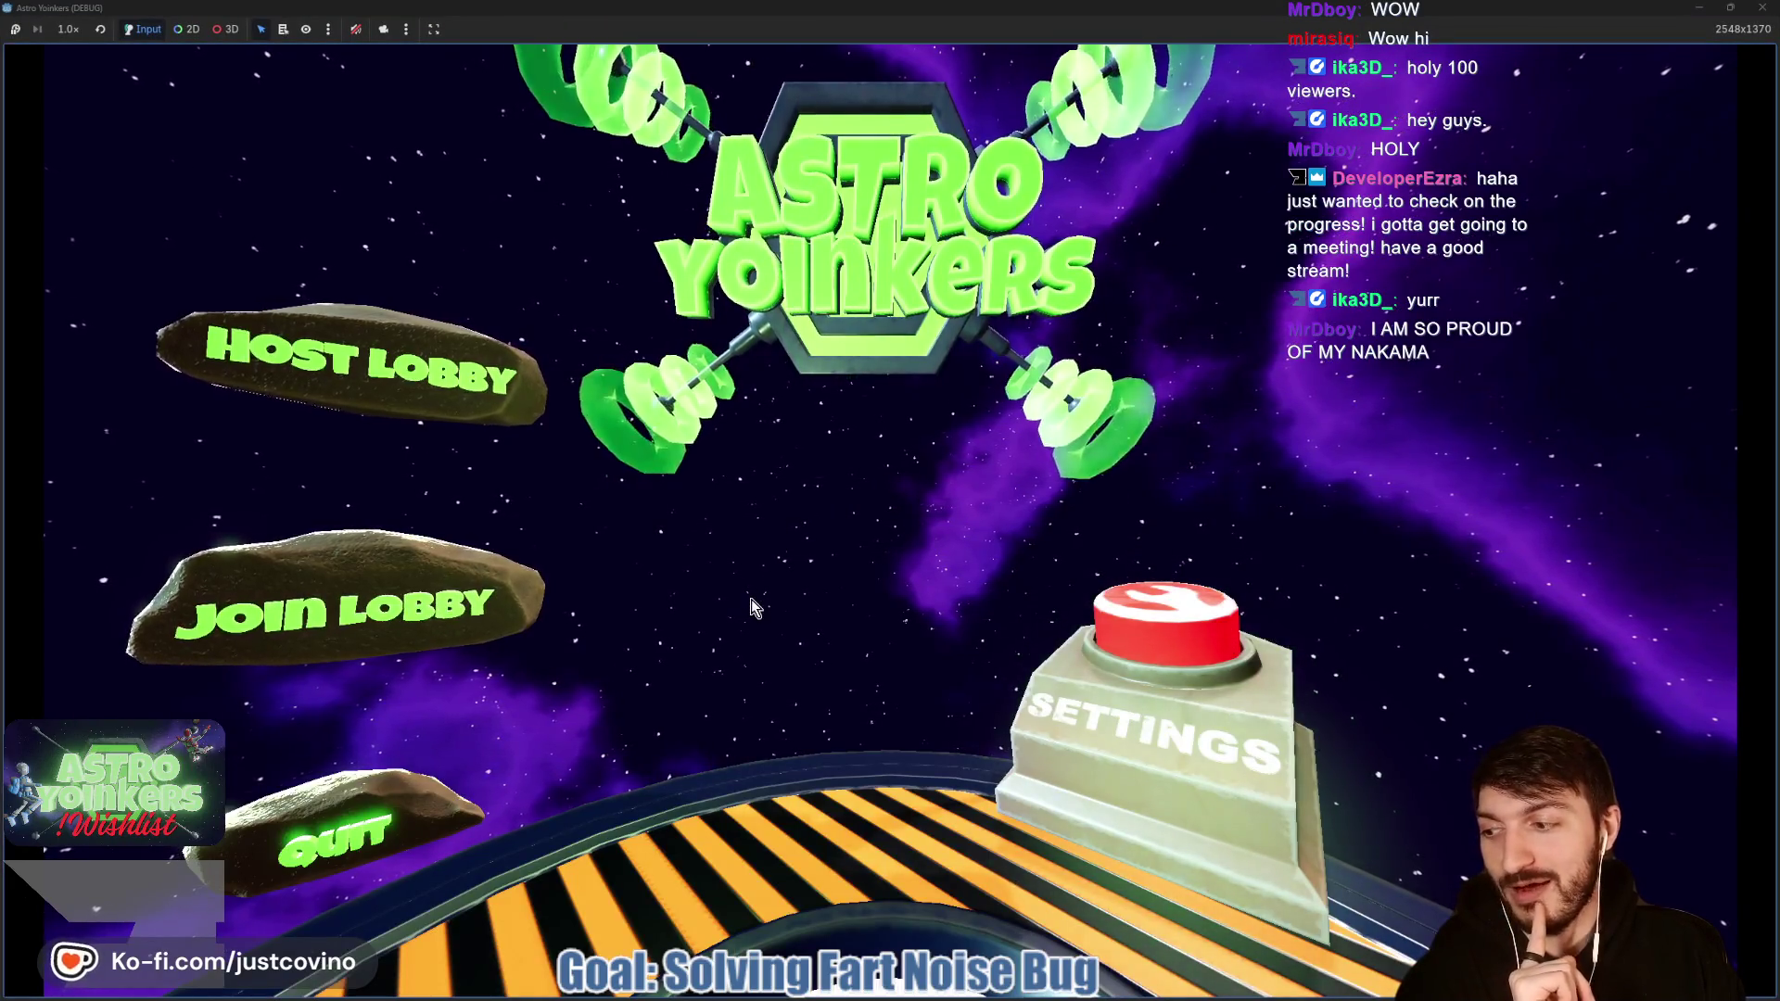
pyautogui.click(405, 592)
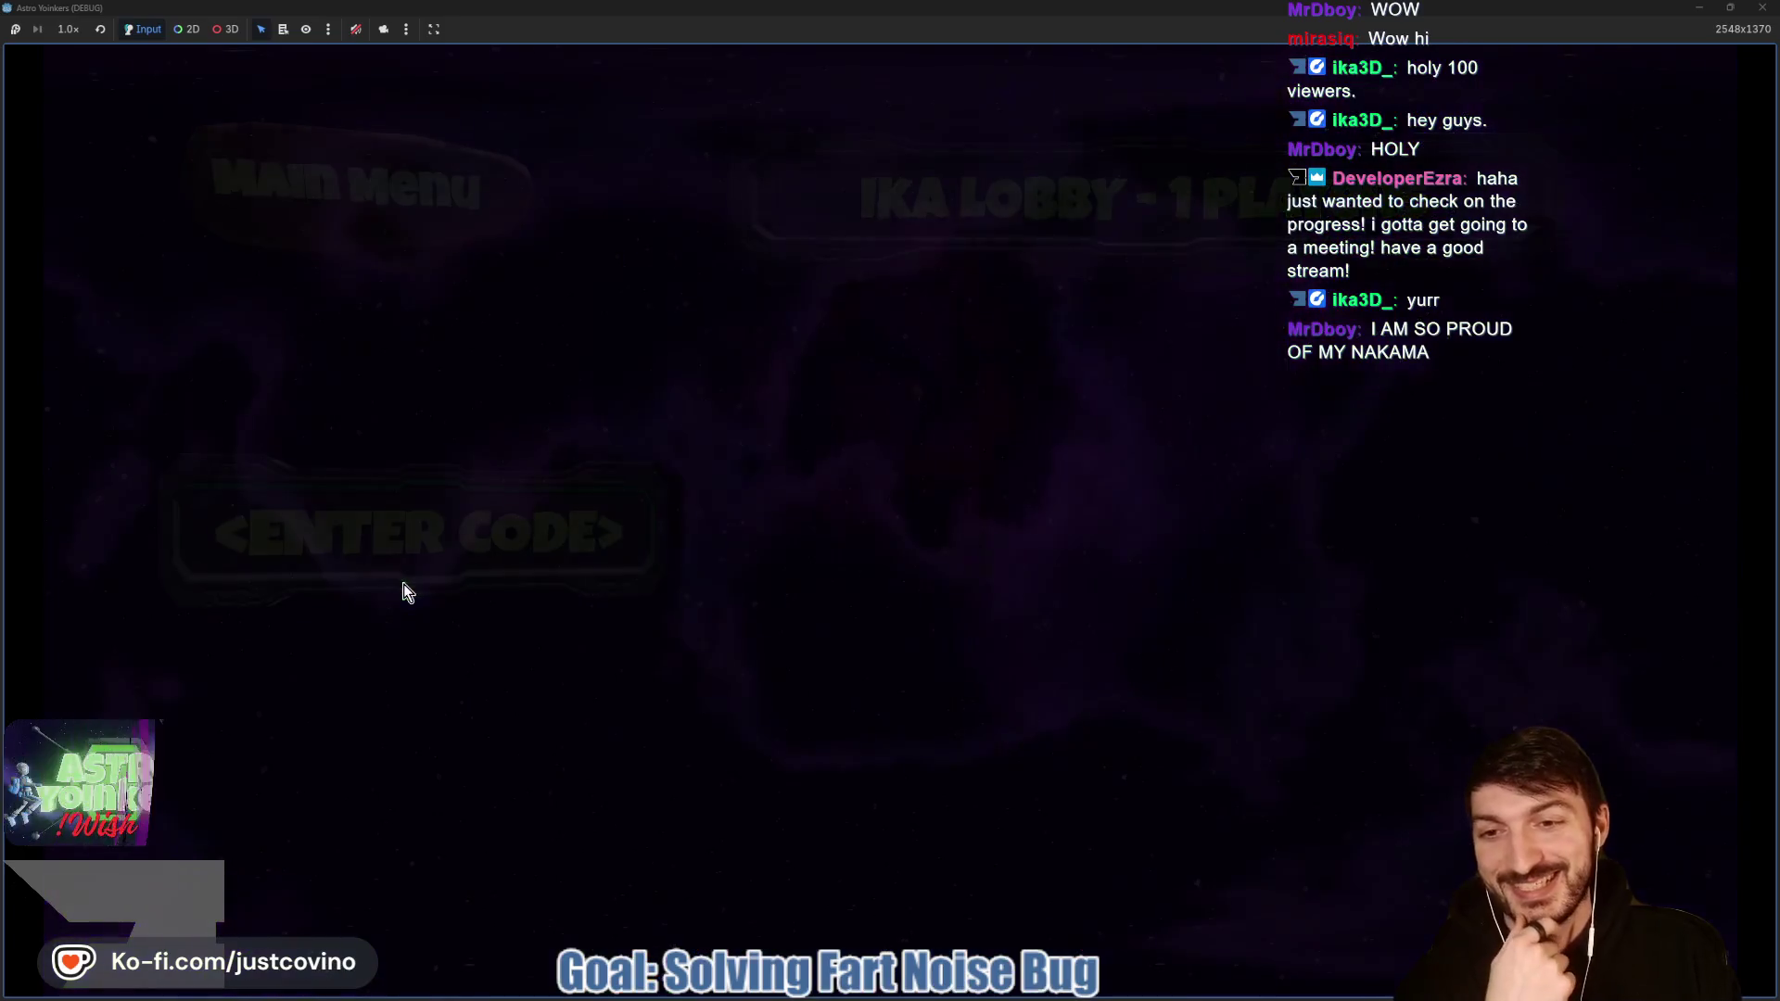
# Switch between Main Menu and Join Lobby until the list appears, then join the one-player lobby.
pyautogui.click(319, 233)
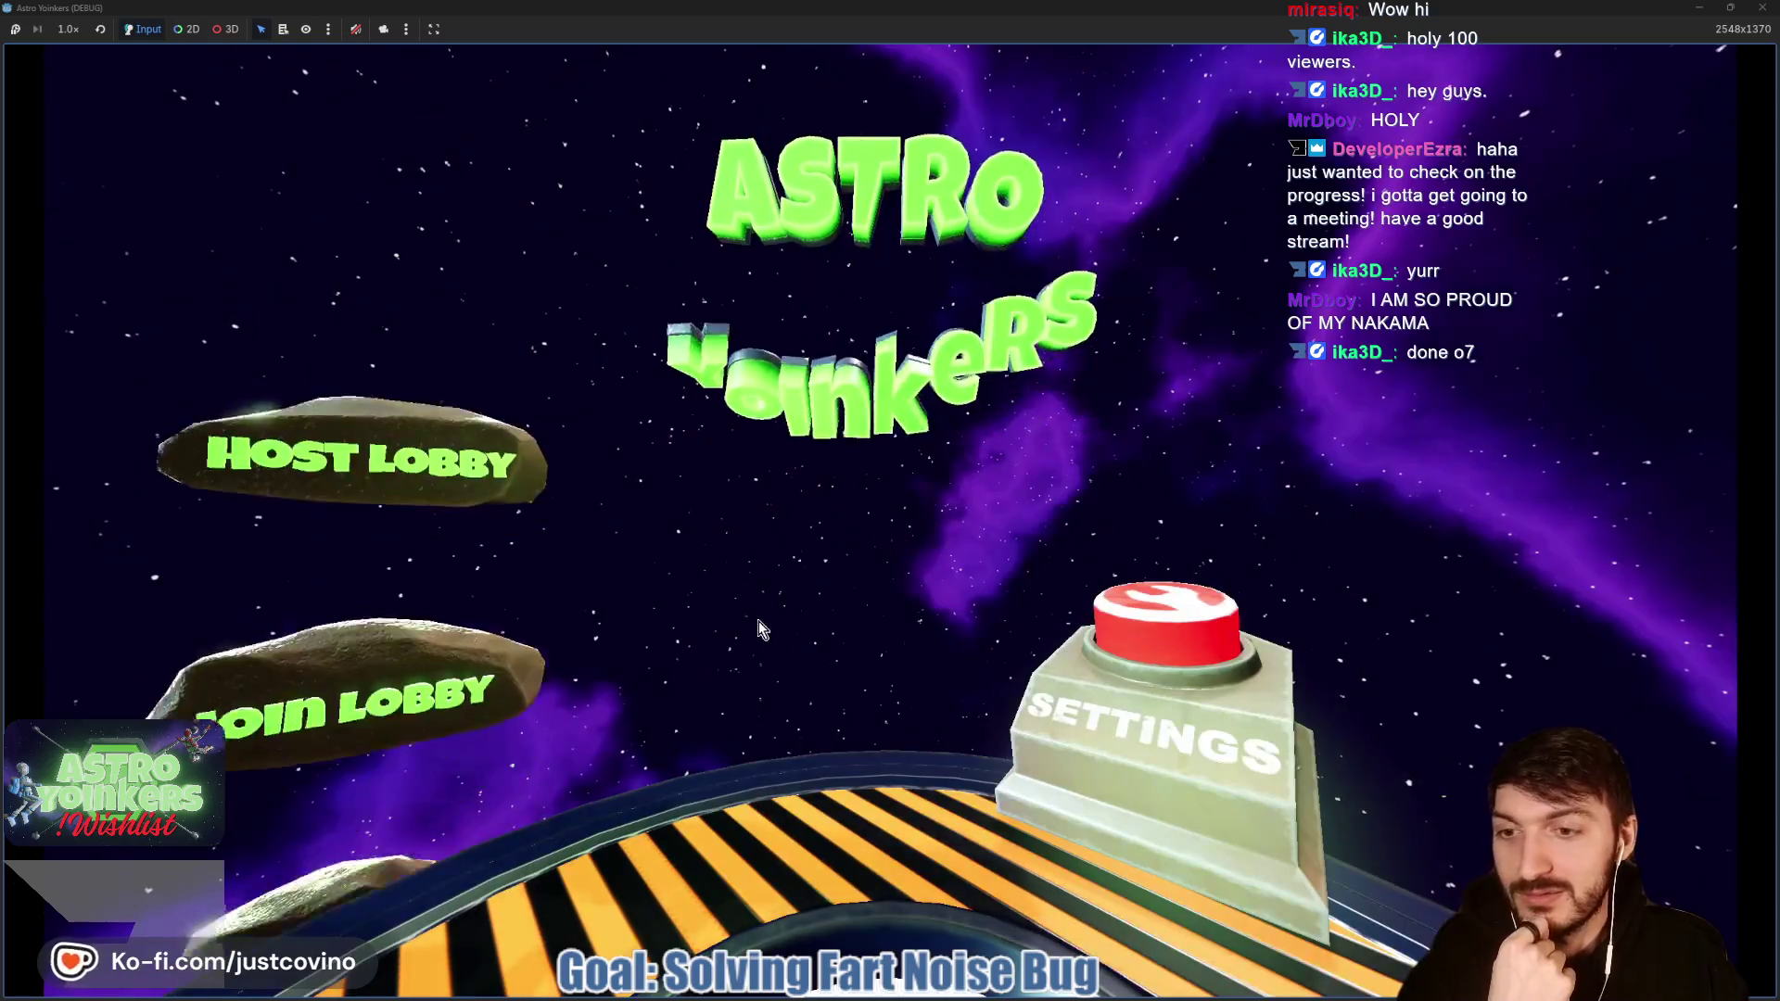
pyautogui.click(335, 571)
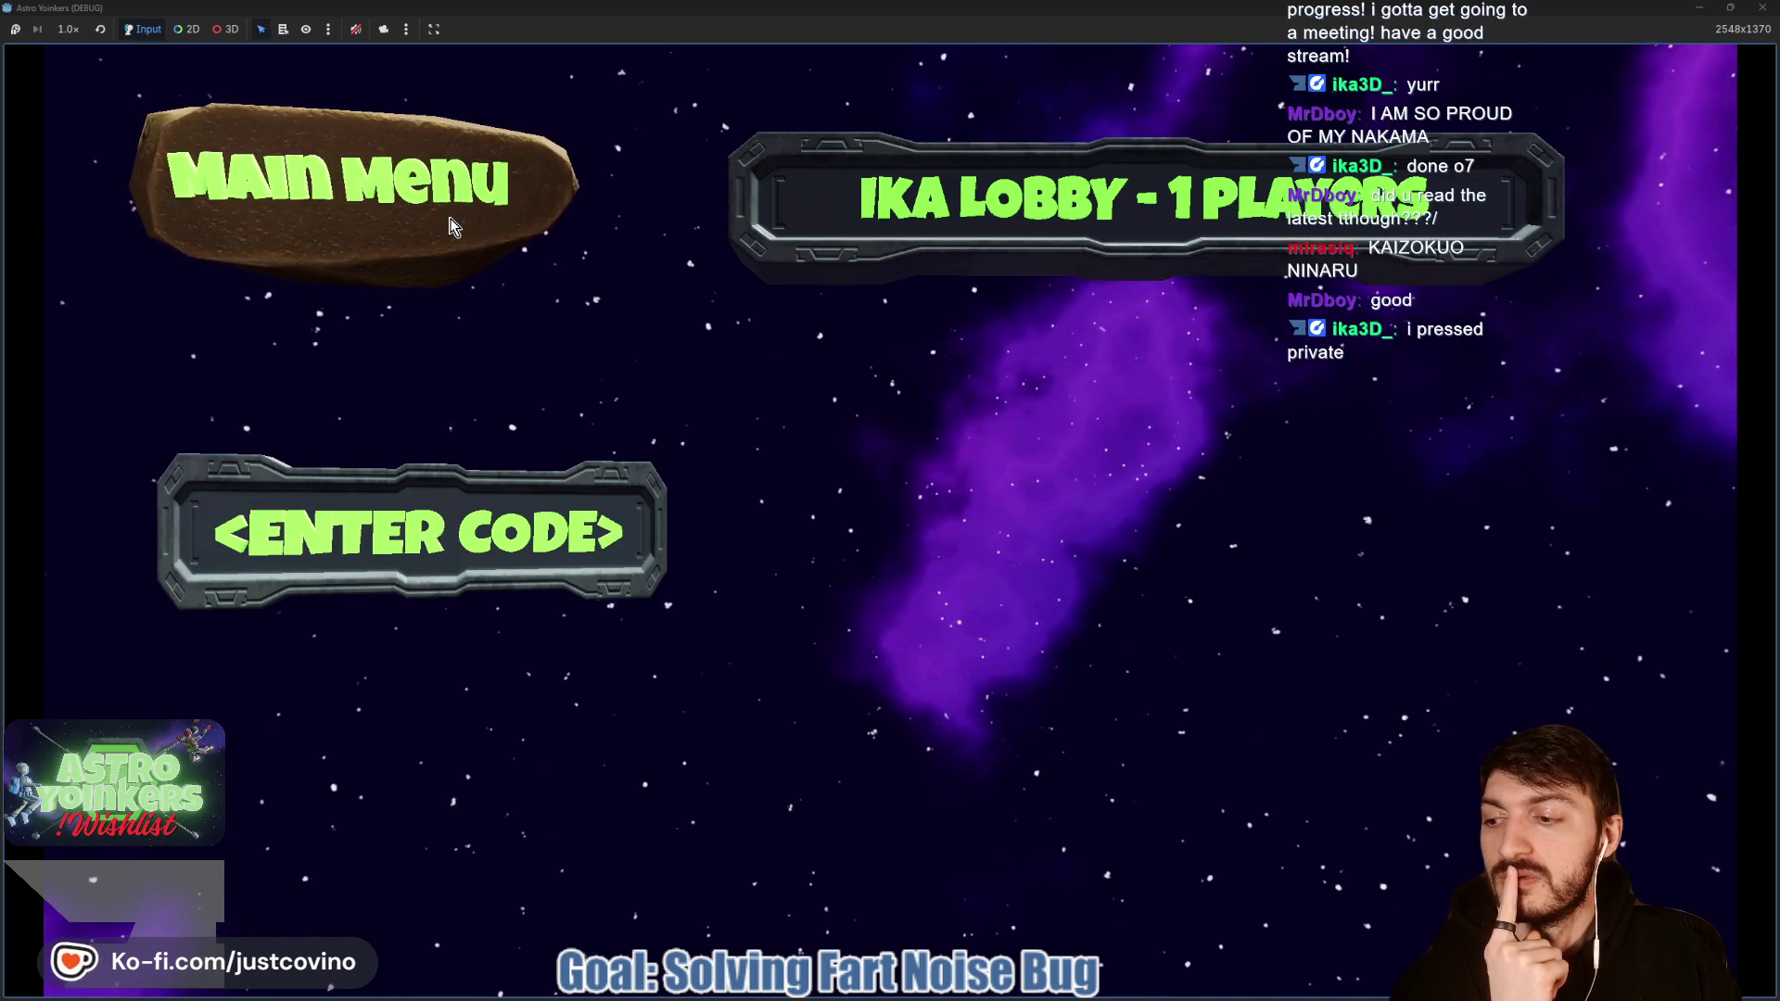
pyautogui.click(453, 226)
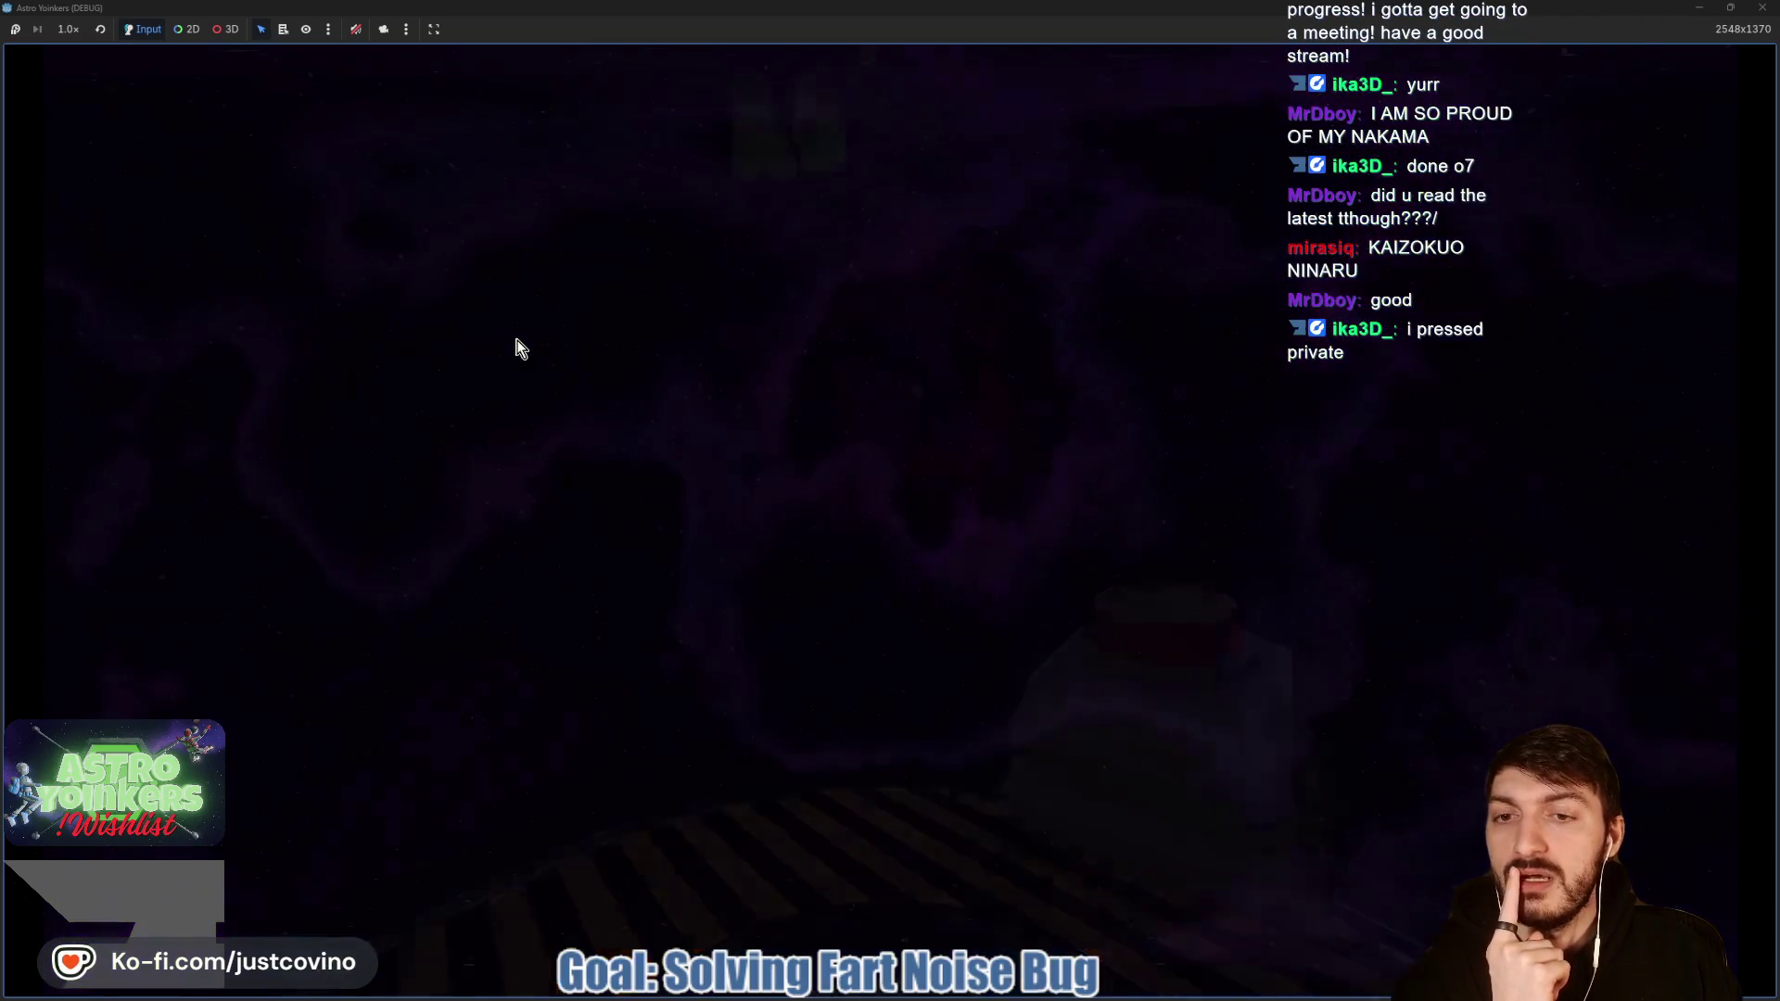
pyautogui.click(380, 557)
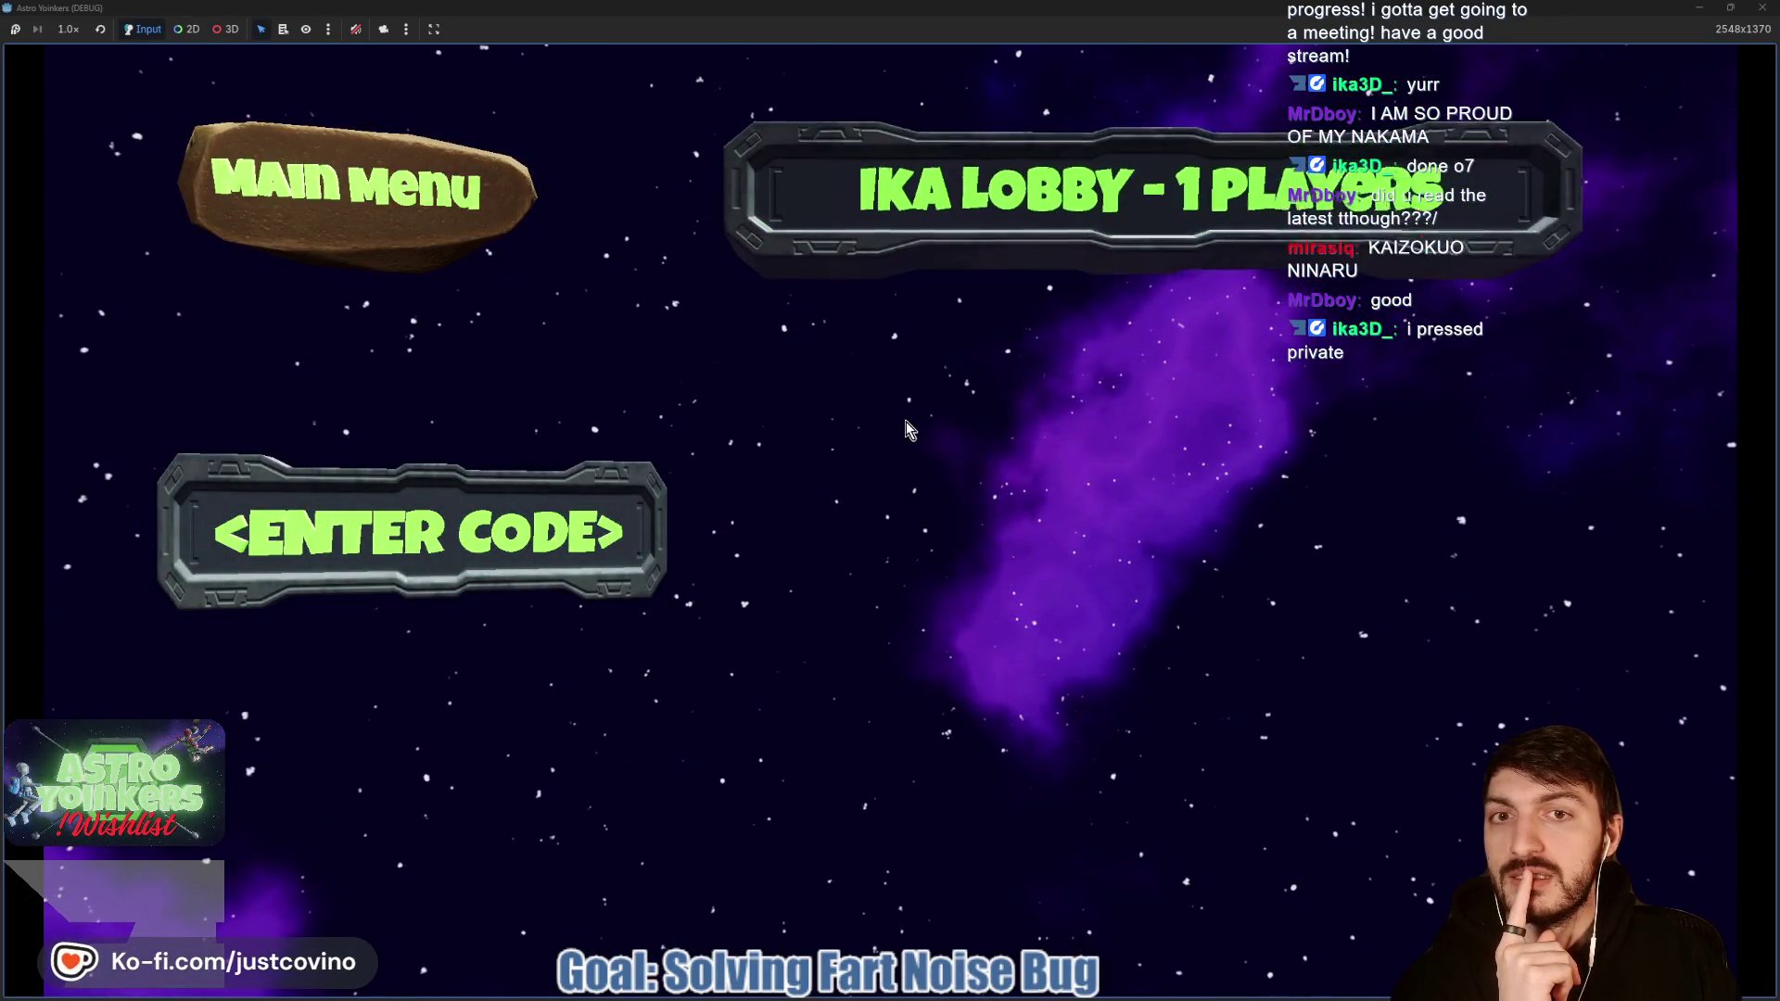
pyautogui.click(949, 215)
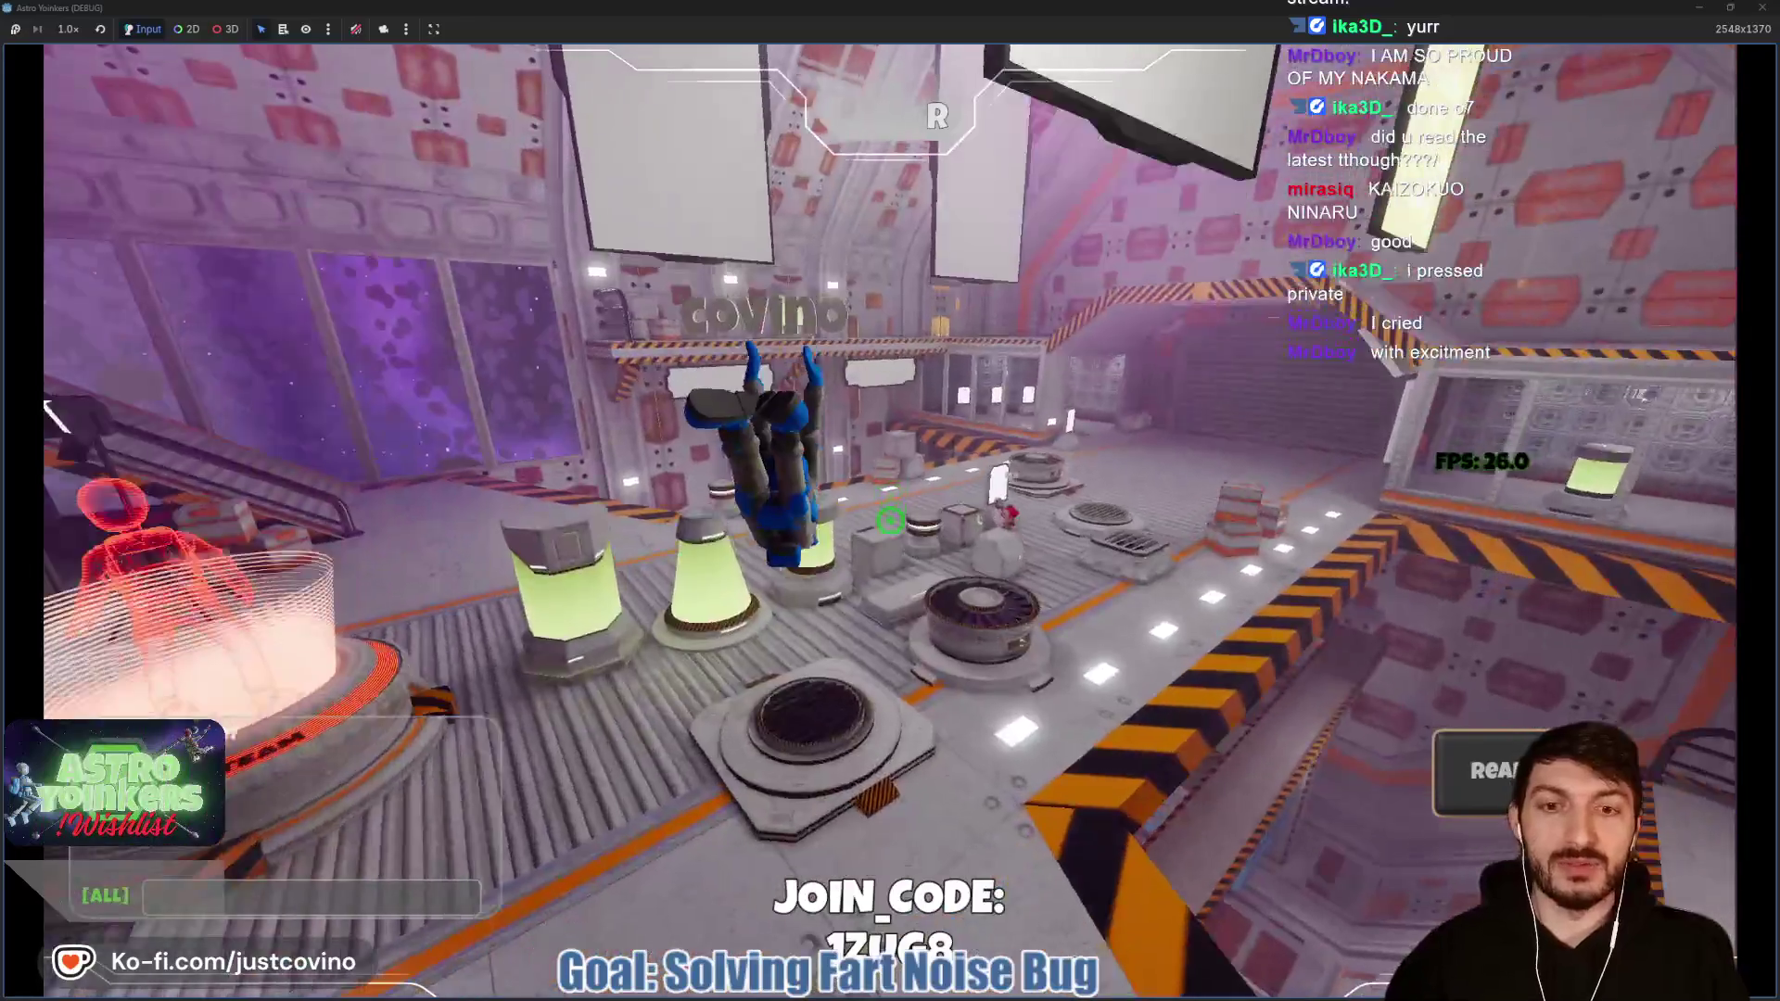
# Check the in-game settings menu at Master Volume and the team scoreboard, then close both.
pyautogui.press('Escape')
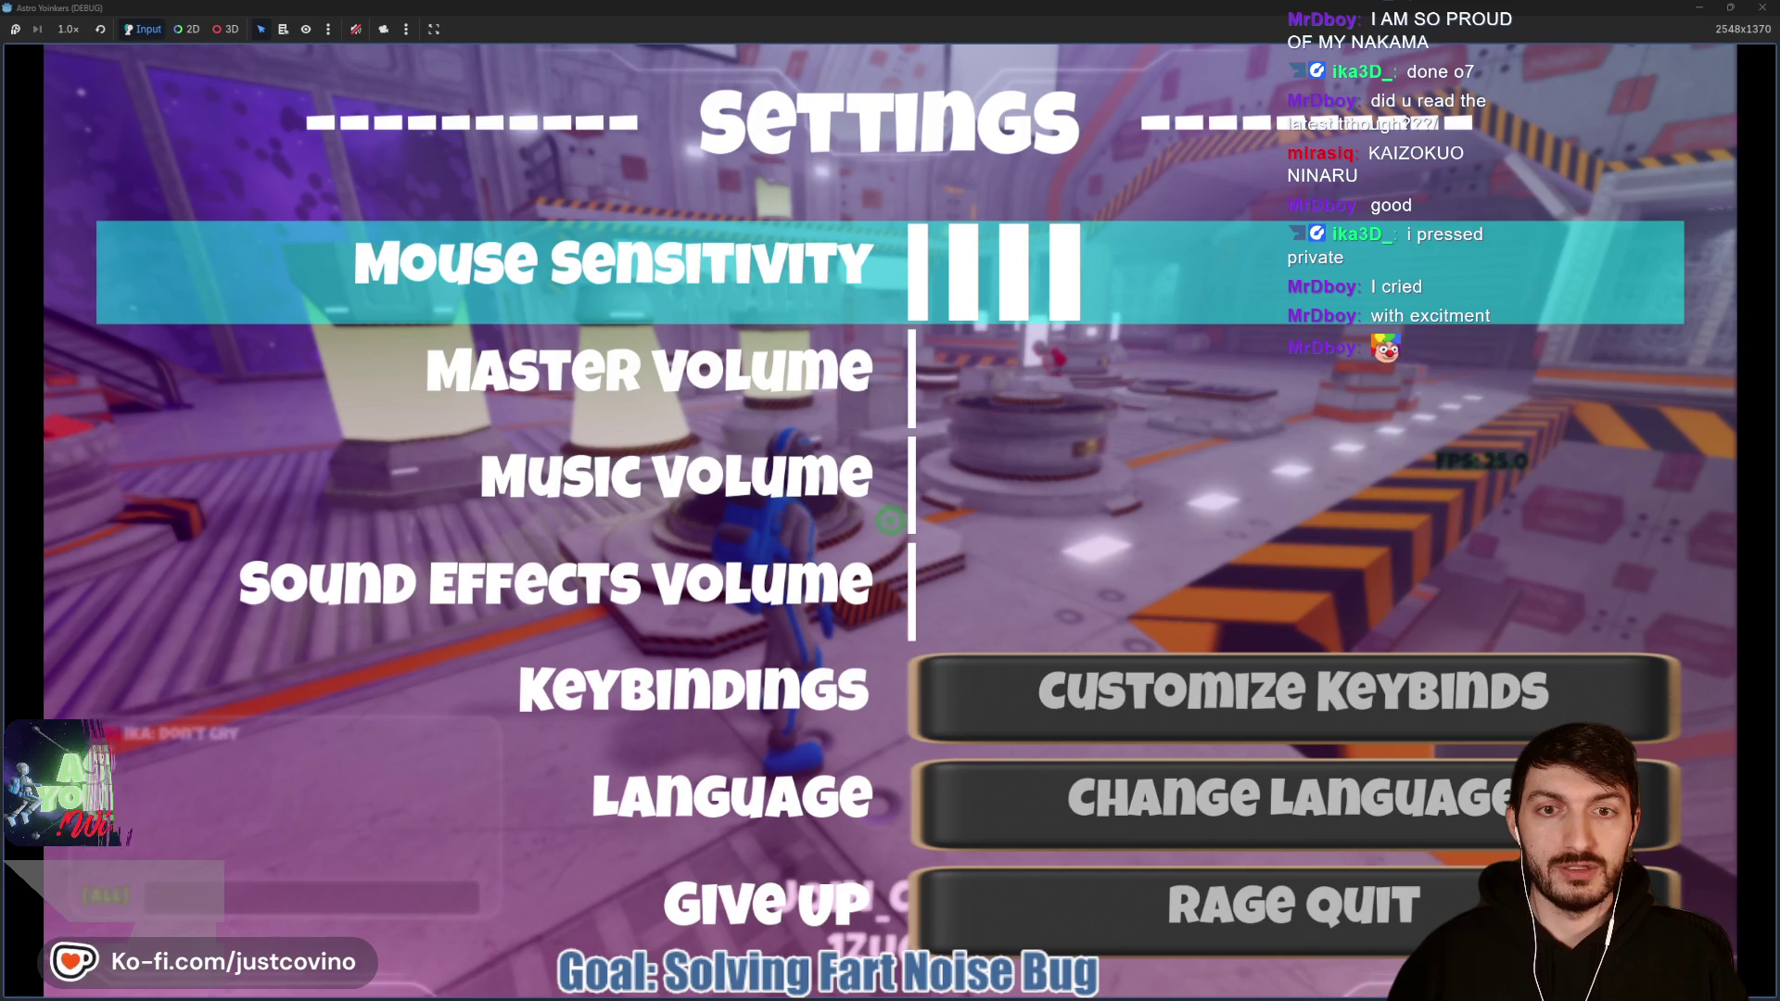
pyautogui.press('Down')
pyautogui.press('Escape')
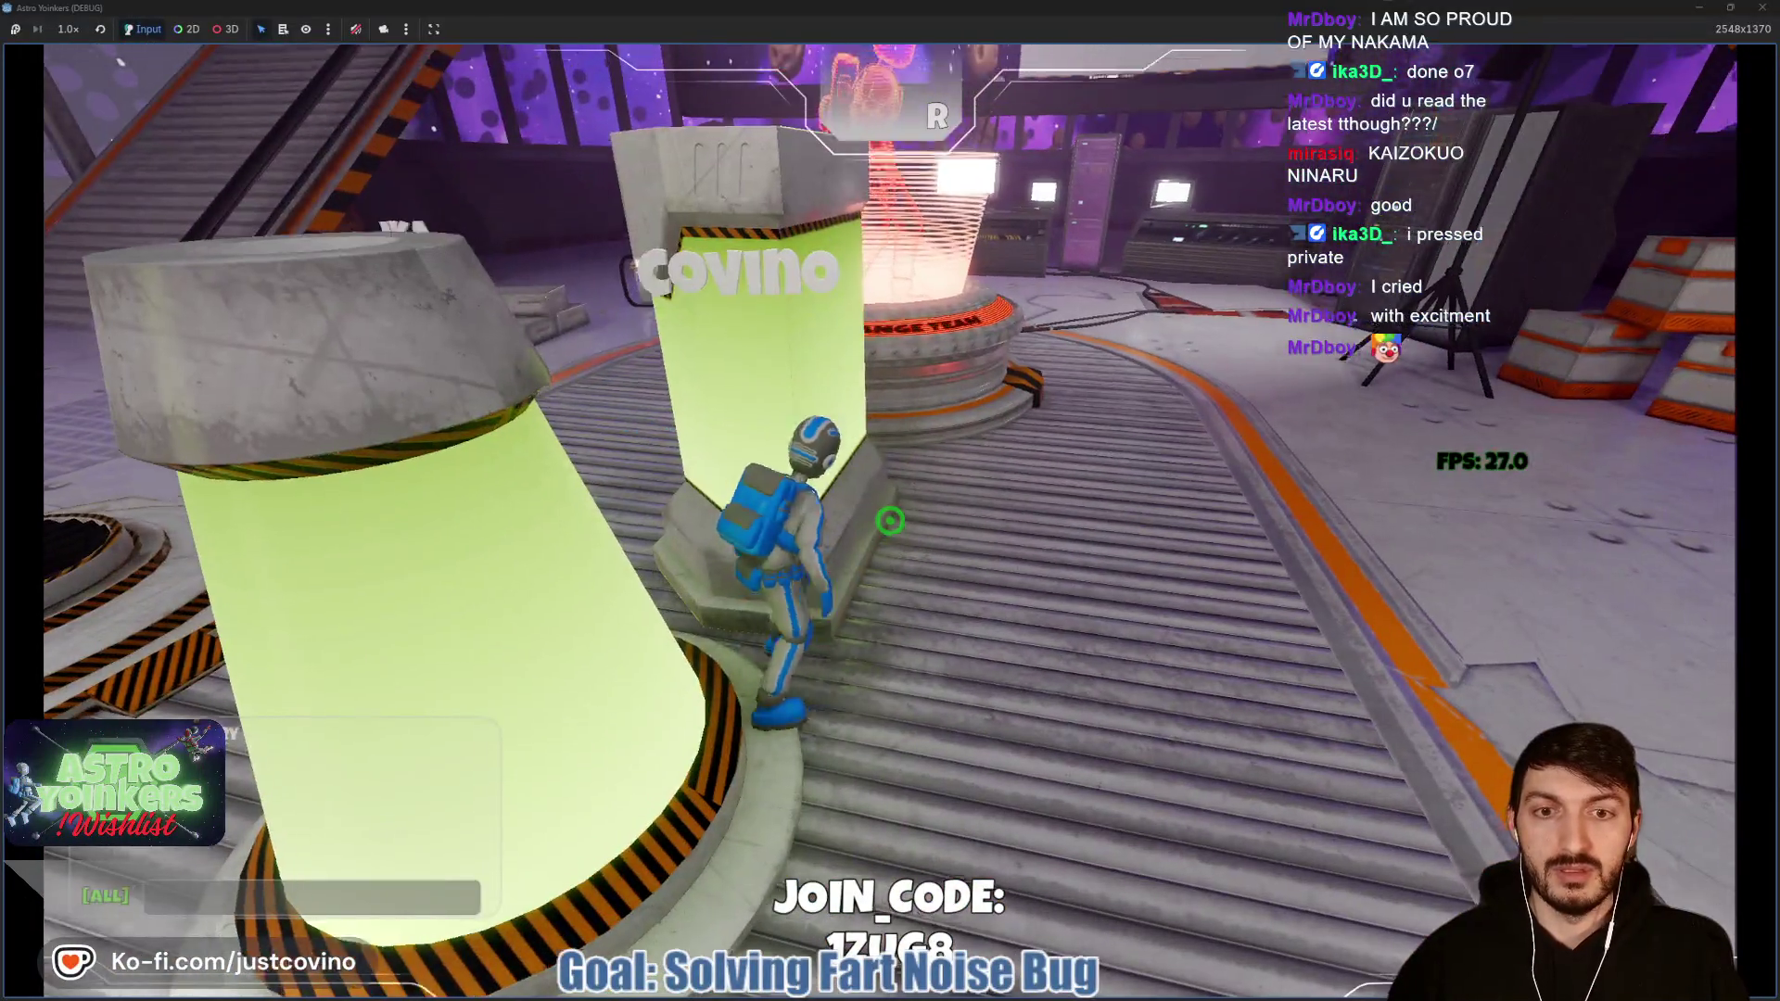
pyautogui.press('Tab')
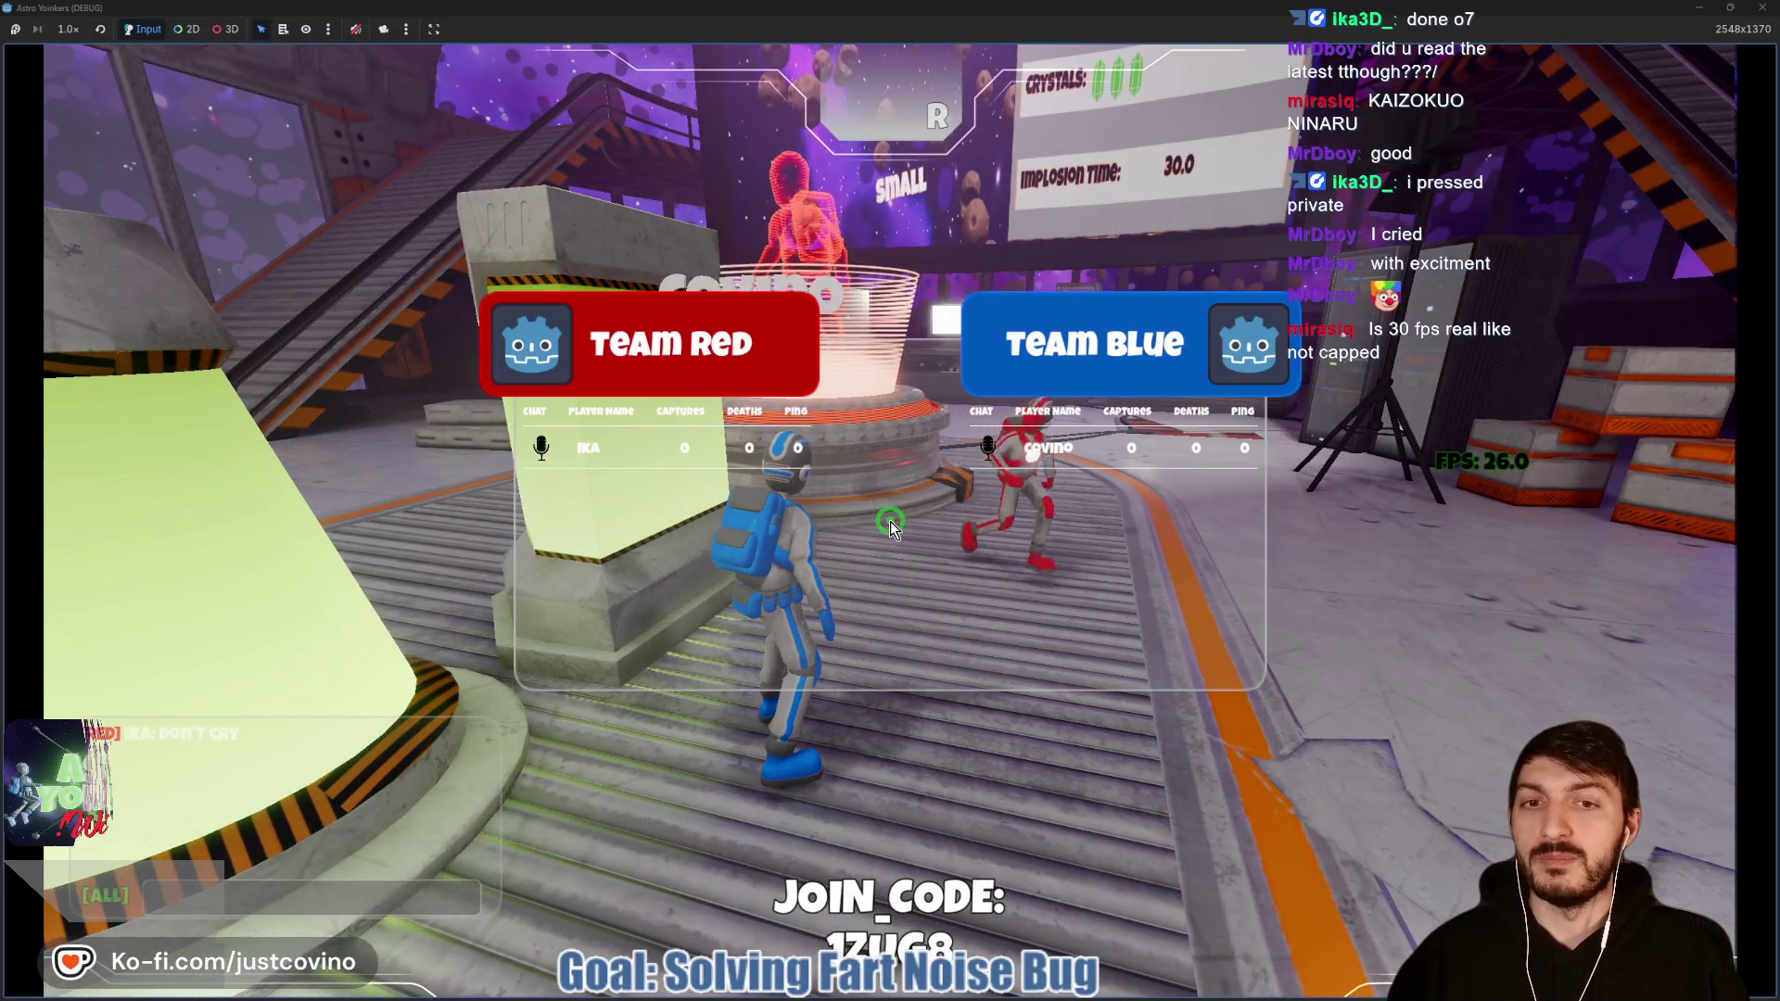
pyautogui.press('Tab')
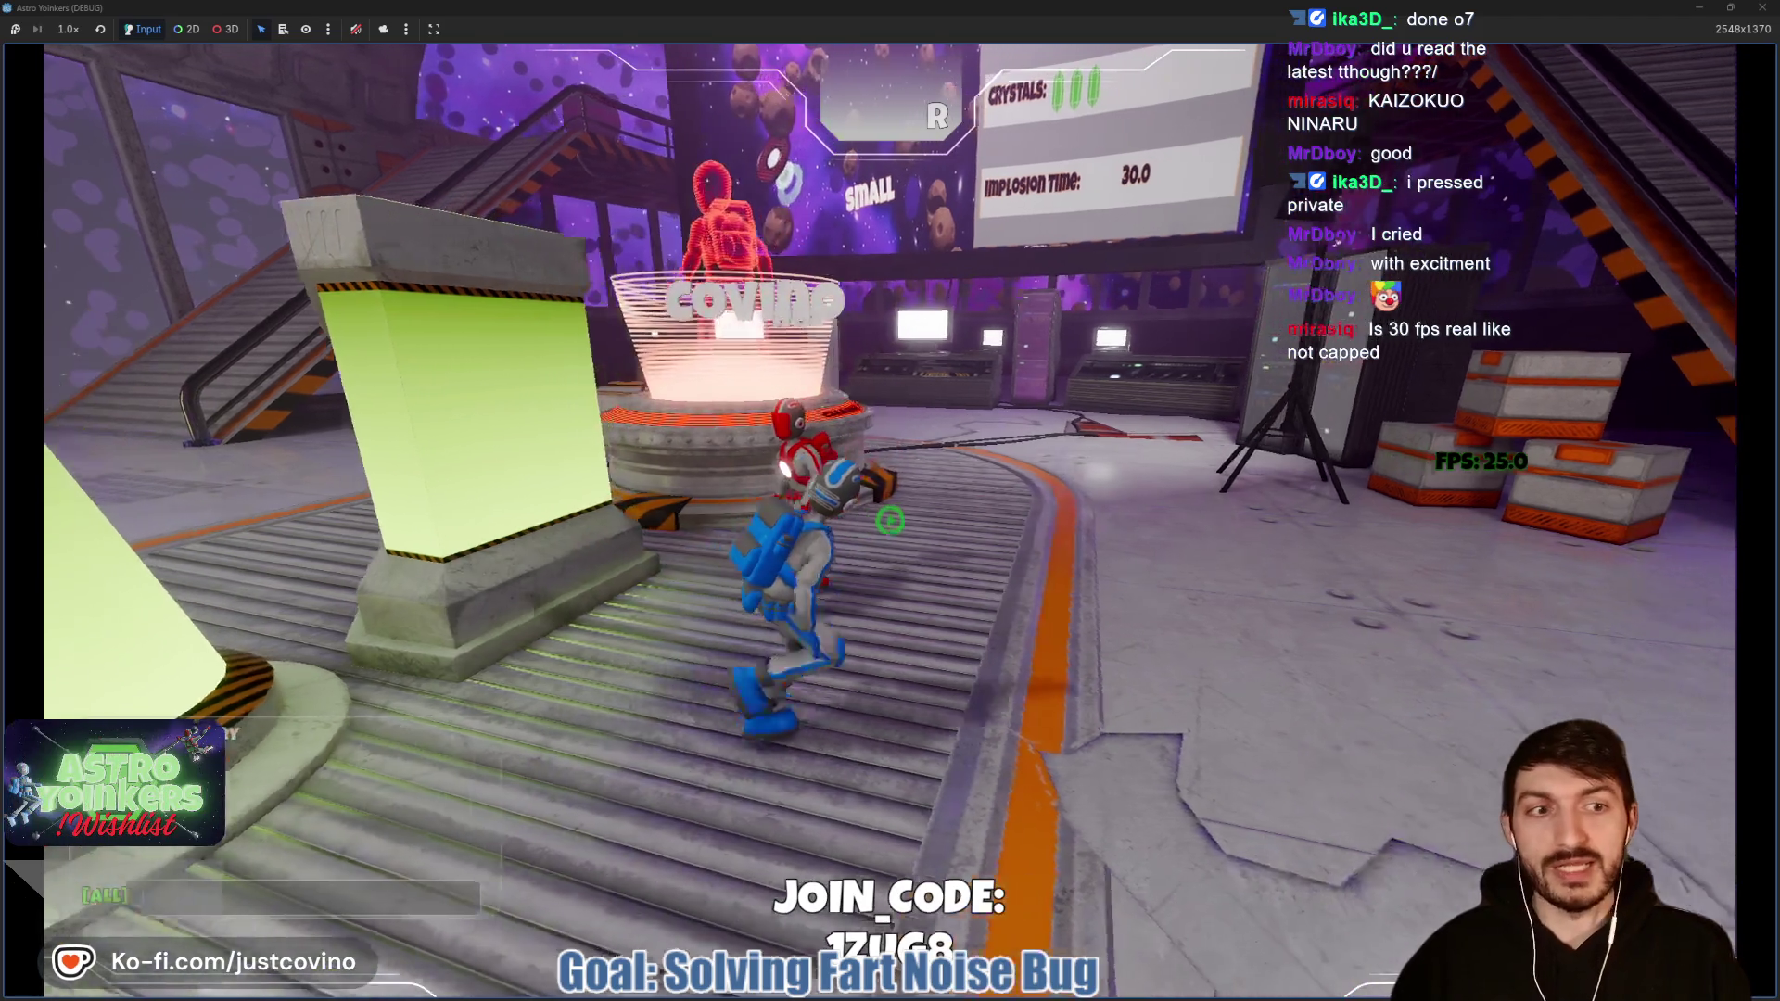
# Jump and beam onto the ledge, then run along the walkway to the red player by the pods.
pyautogui.press('w')
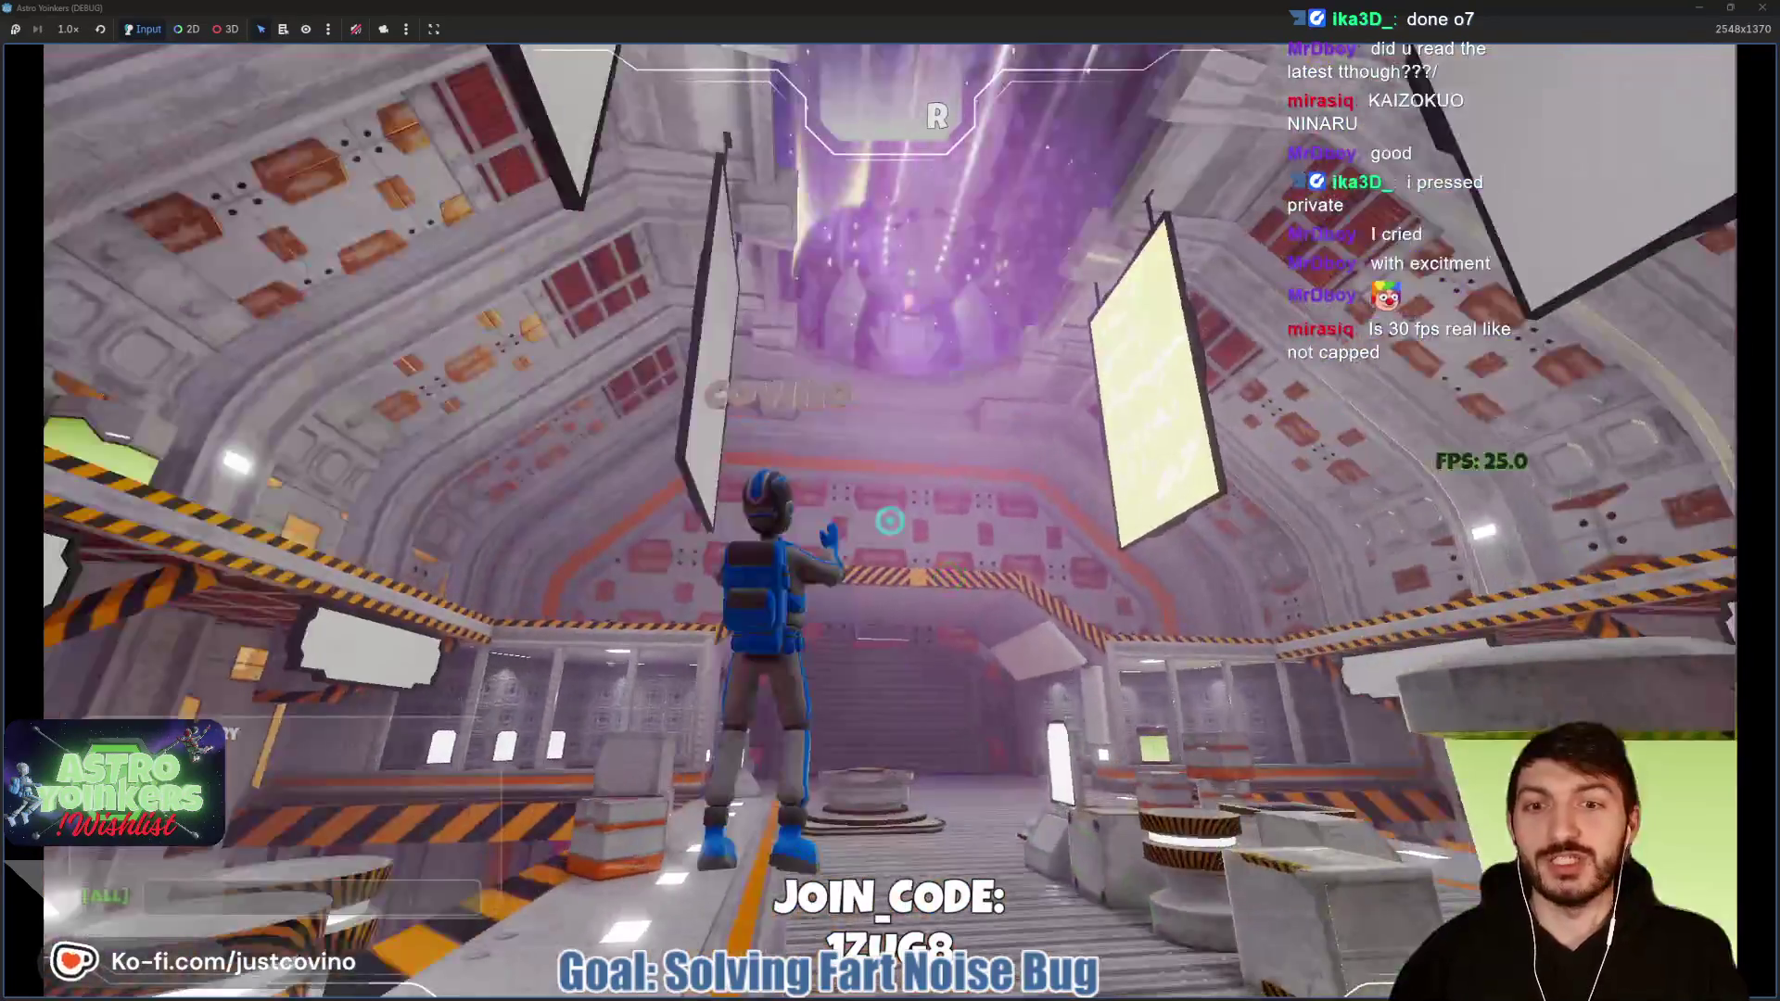
pyautogui.press('space')
pyautogui.click(890, 521)
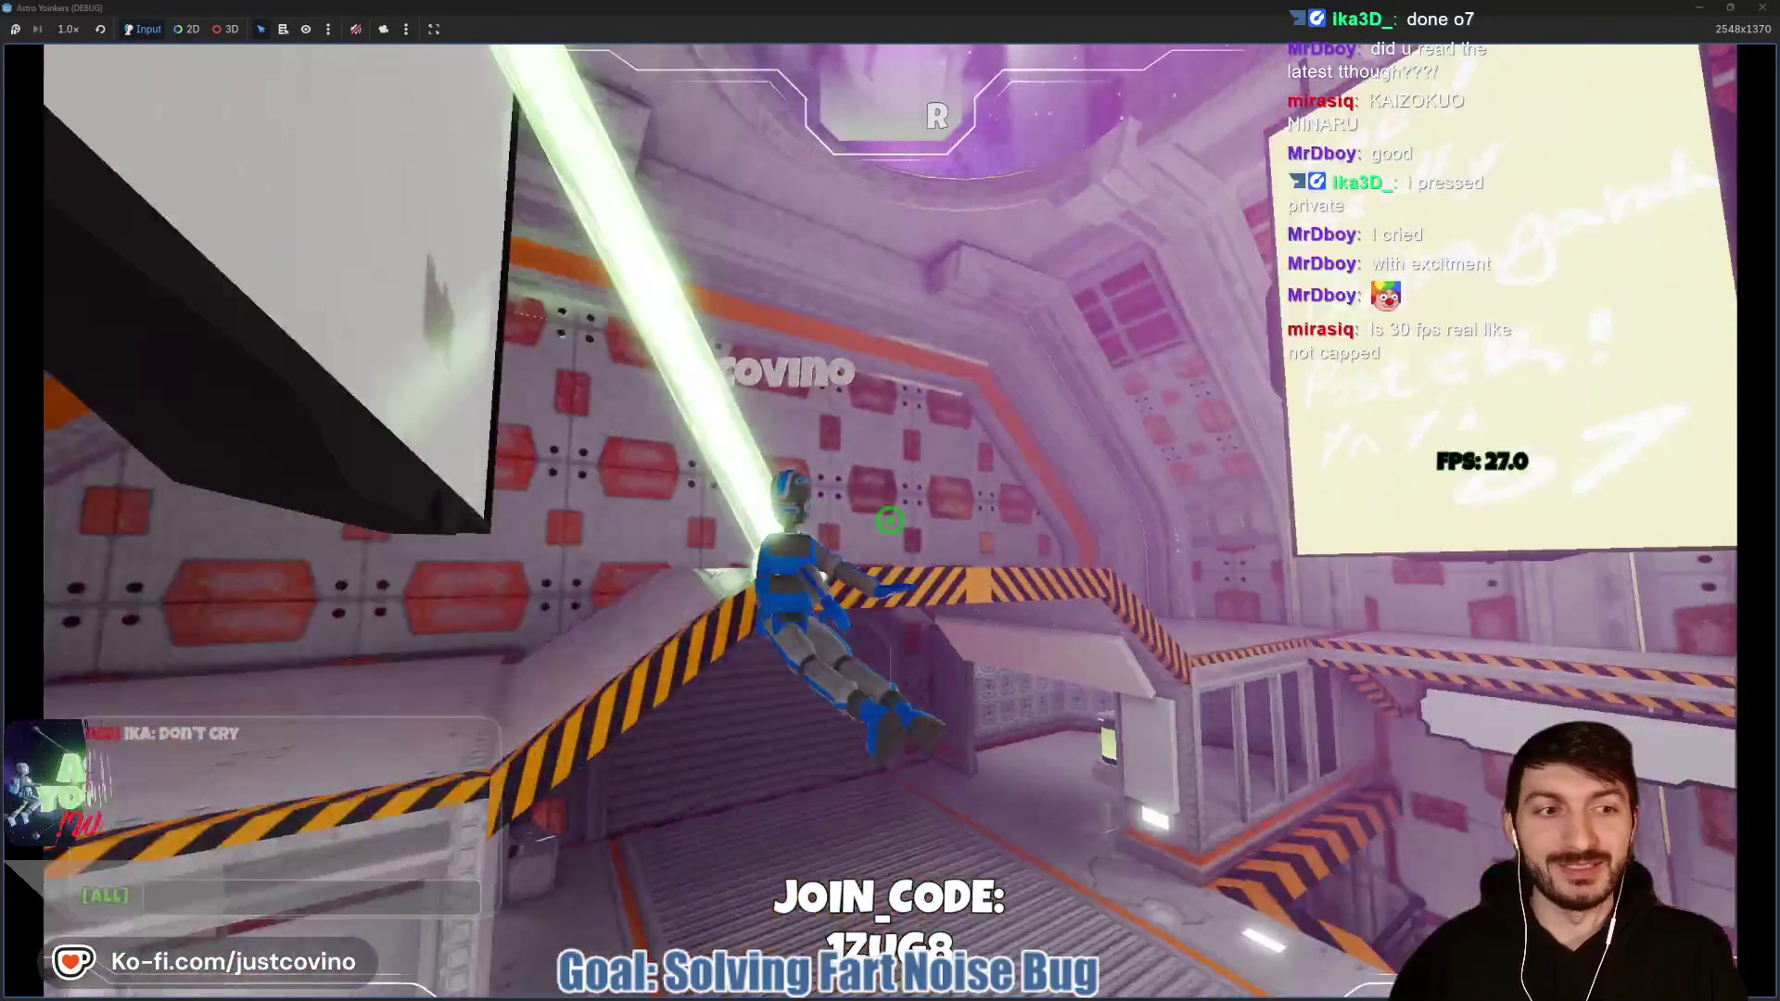
pyautogui.press('w')
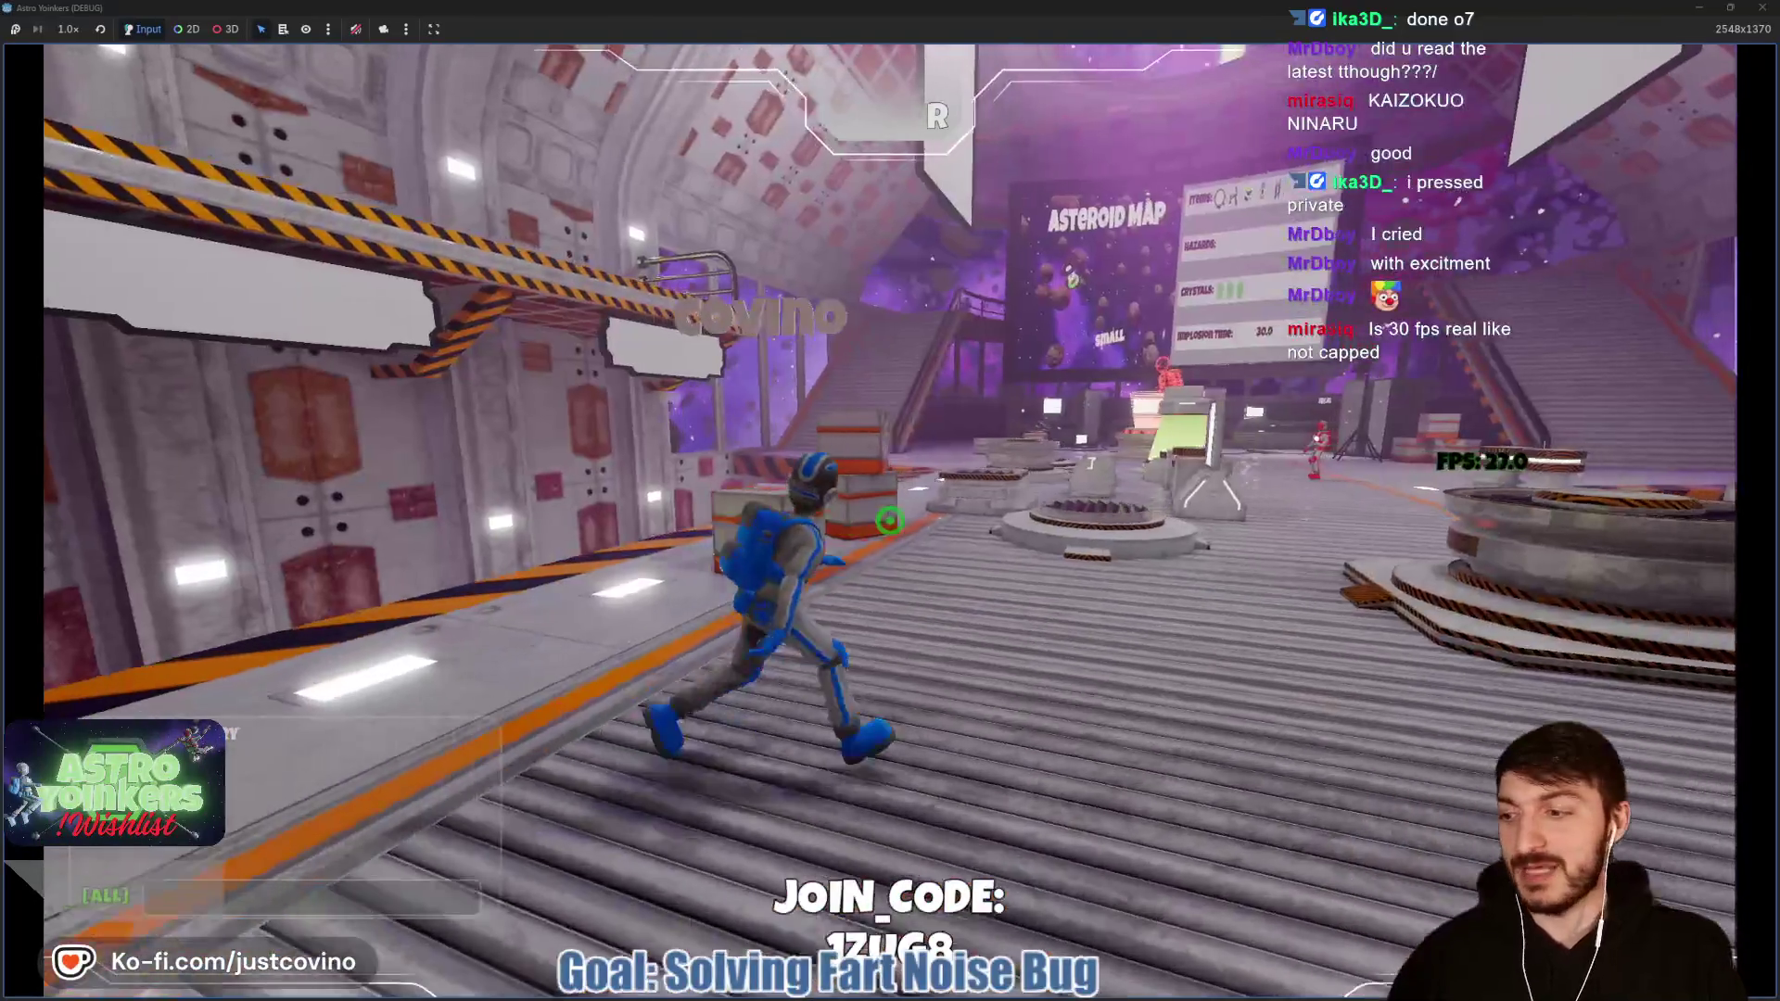
pyautogui.press('w')
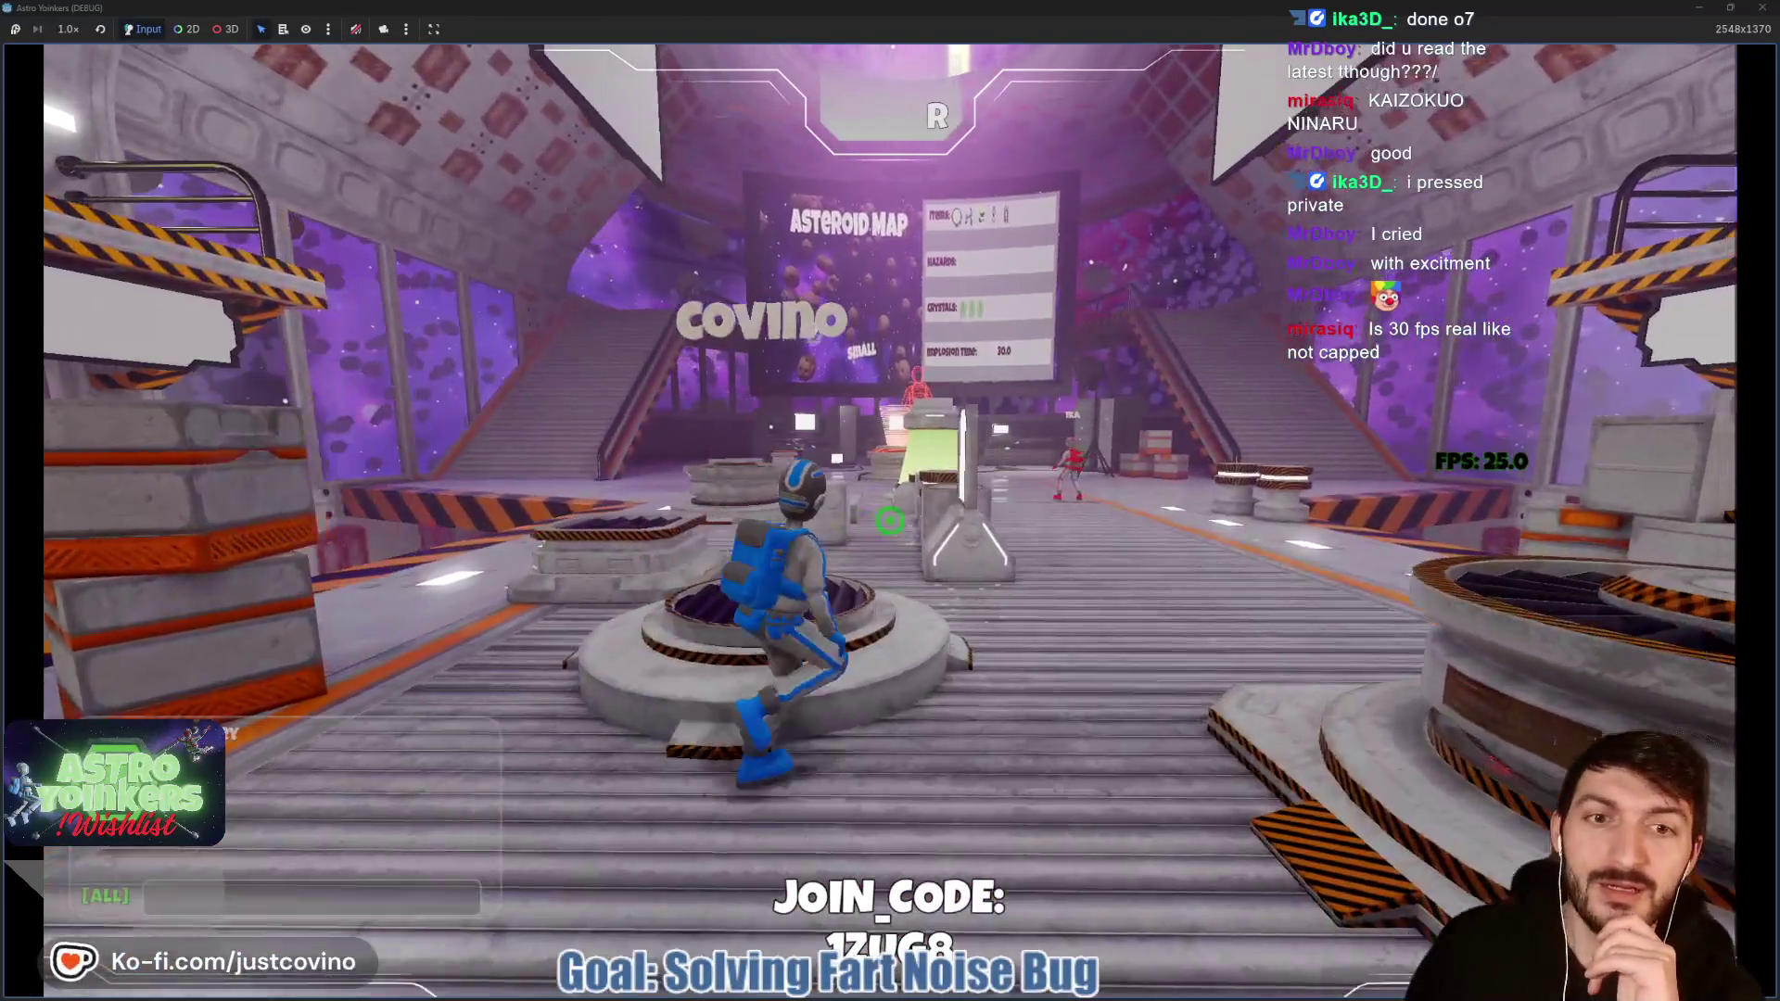
pyautogui.press('w')
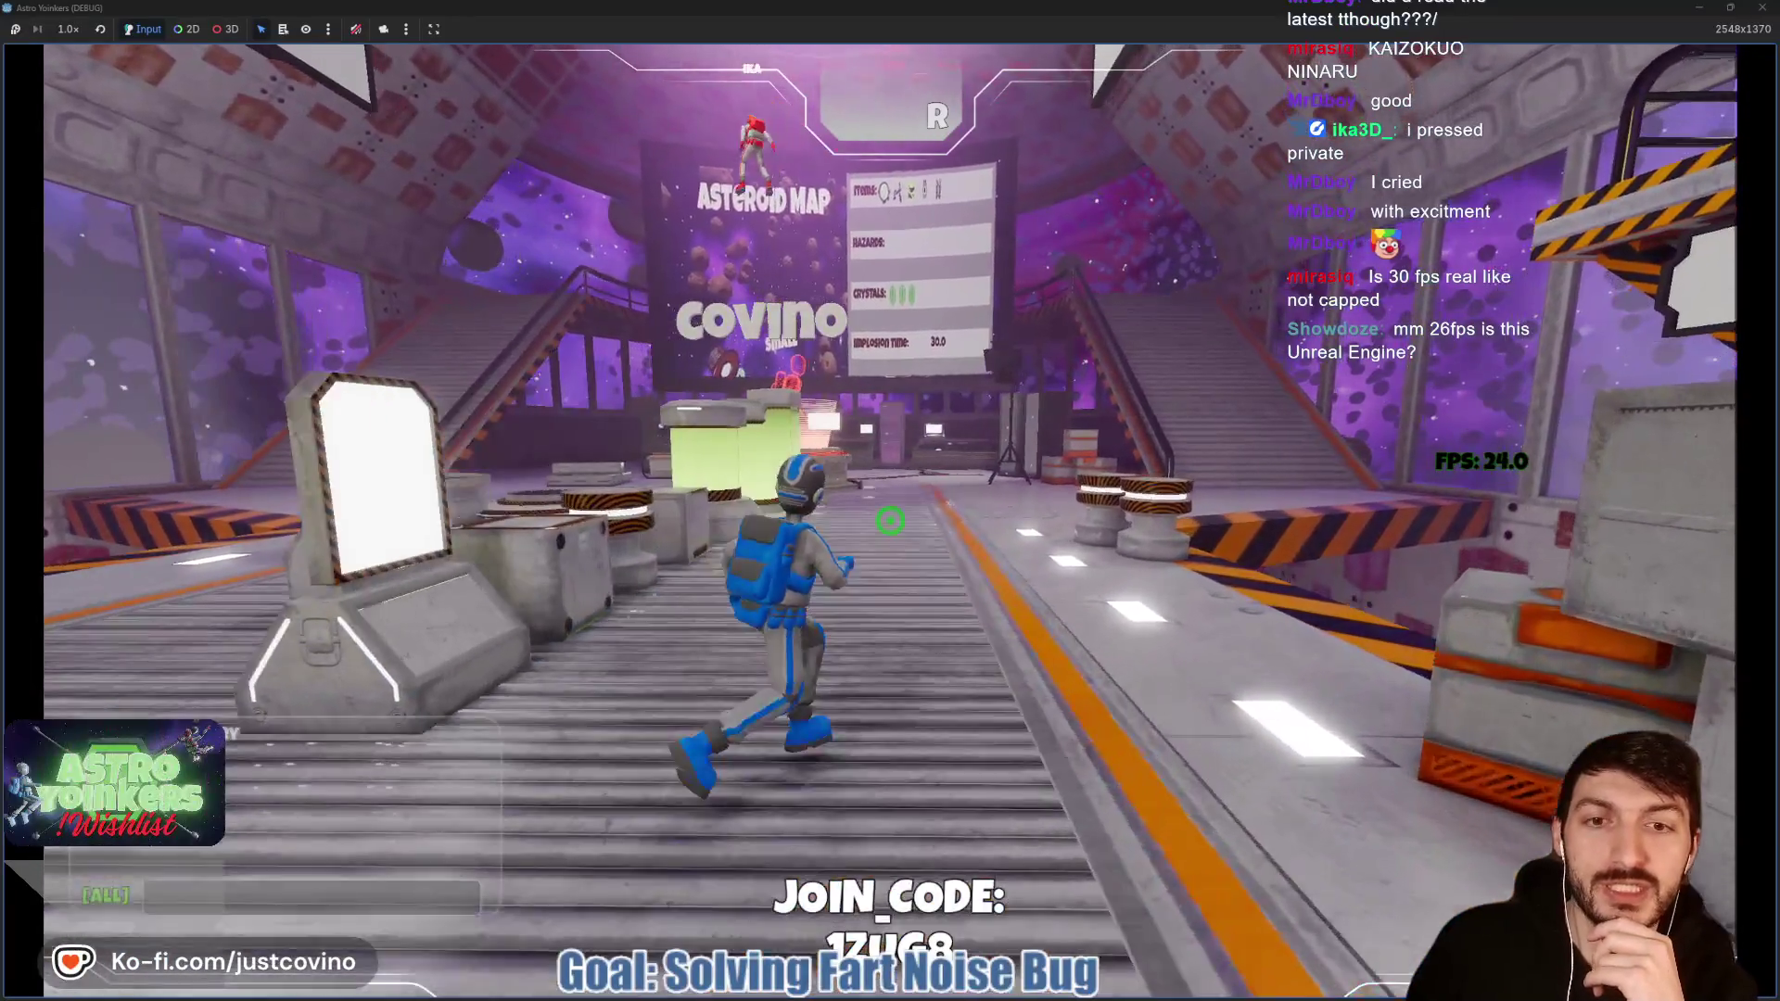
pyautogui.press('w')
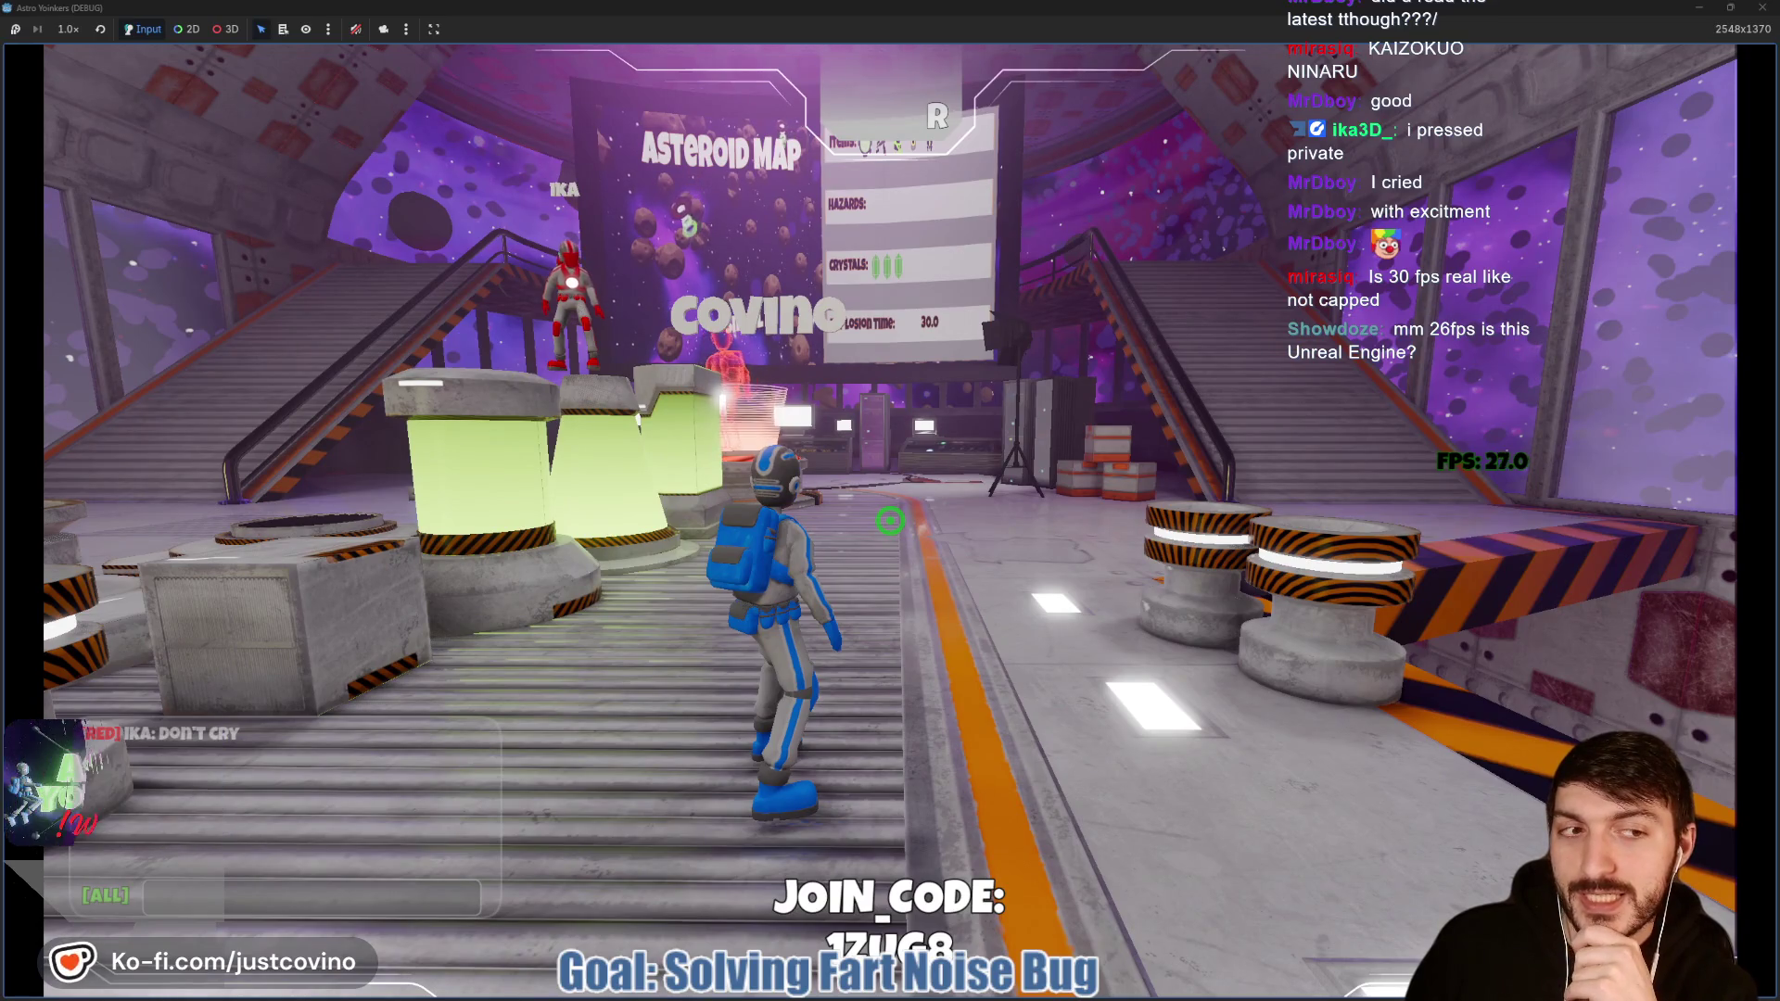
pyautogui.press('w')
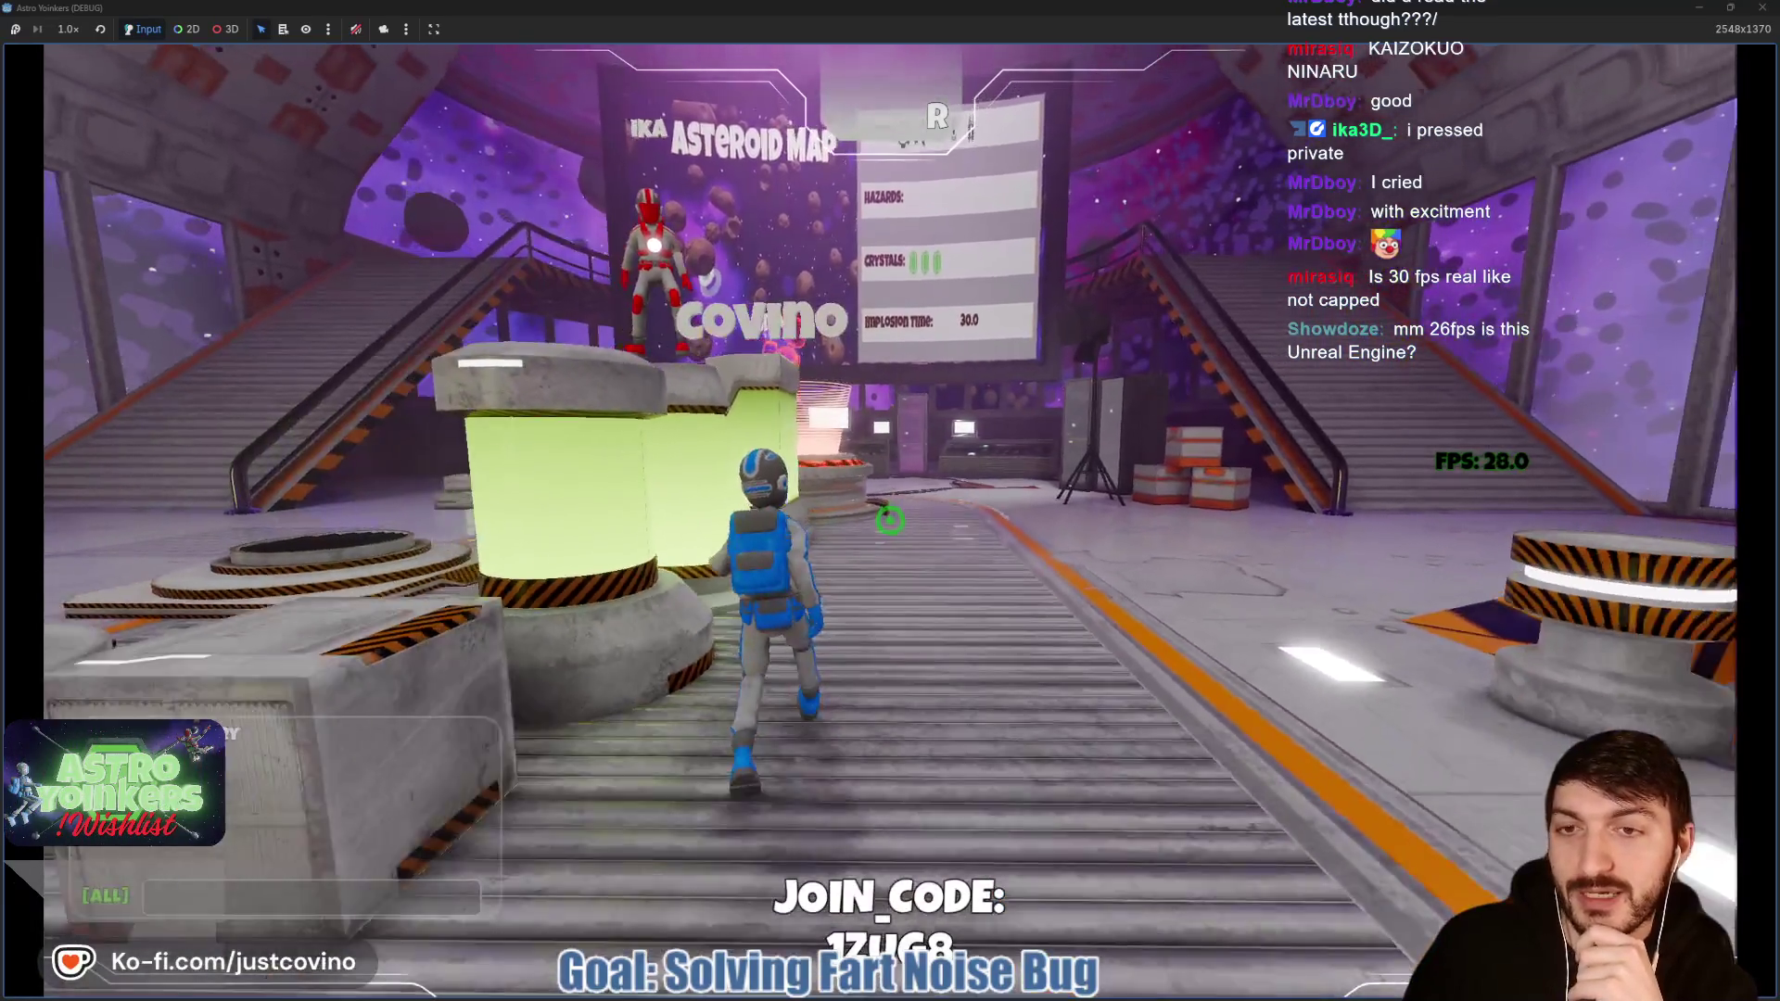
pyautogui.press('w')
pyautogui.press('Tab')
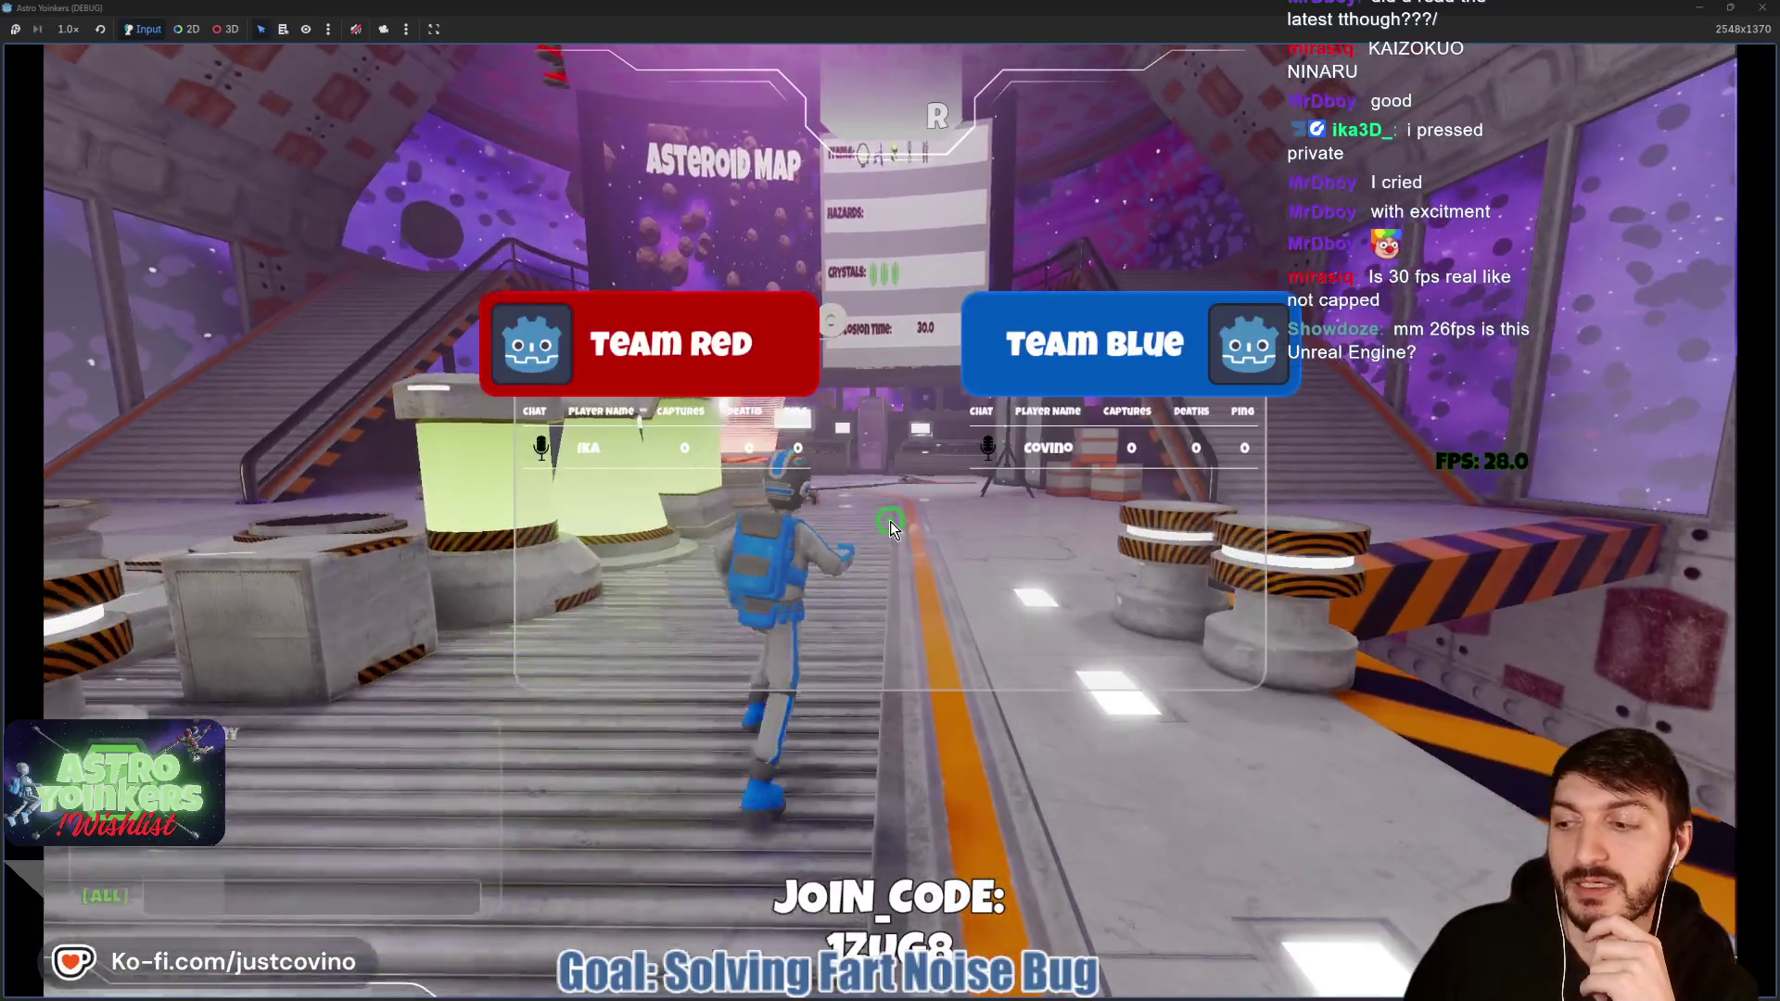
pyautogui.press('w')
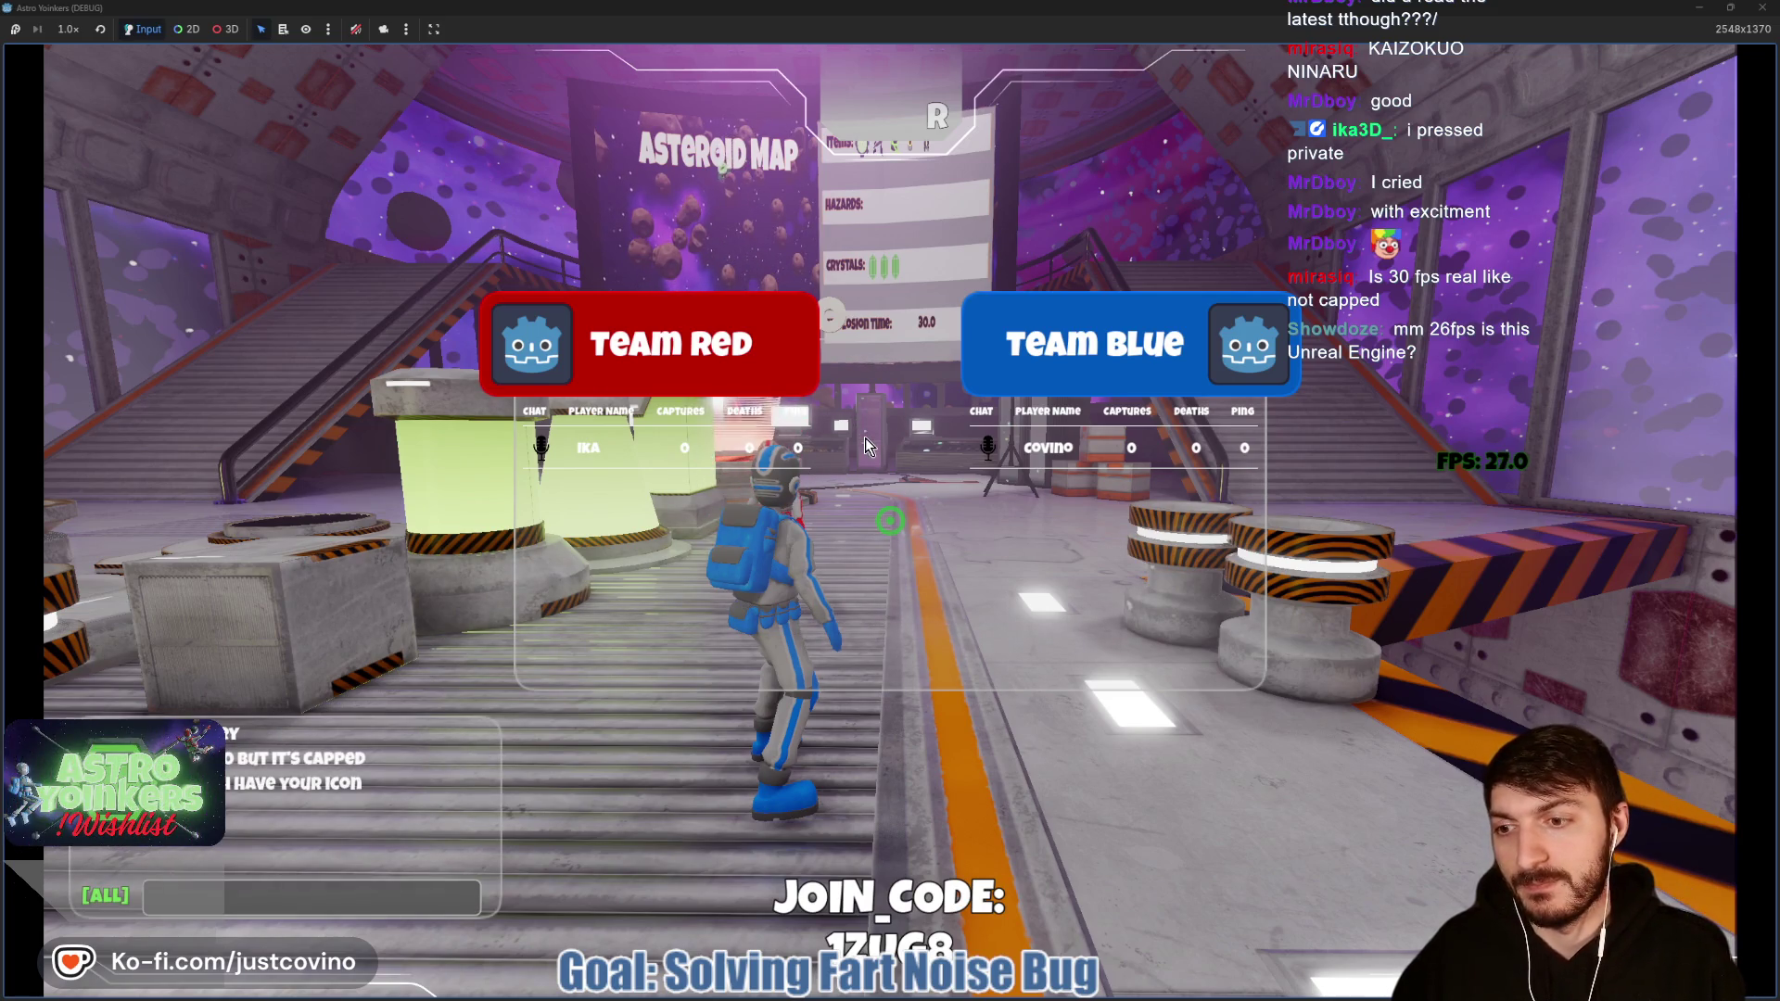
pyautogui.press('Tab')
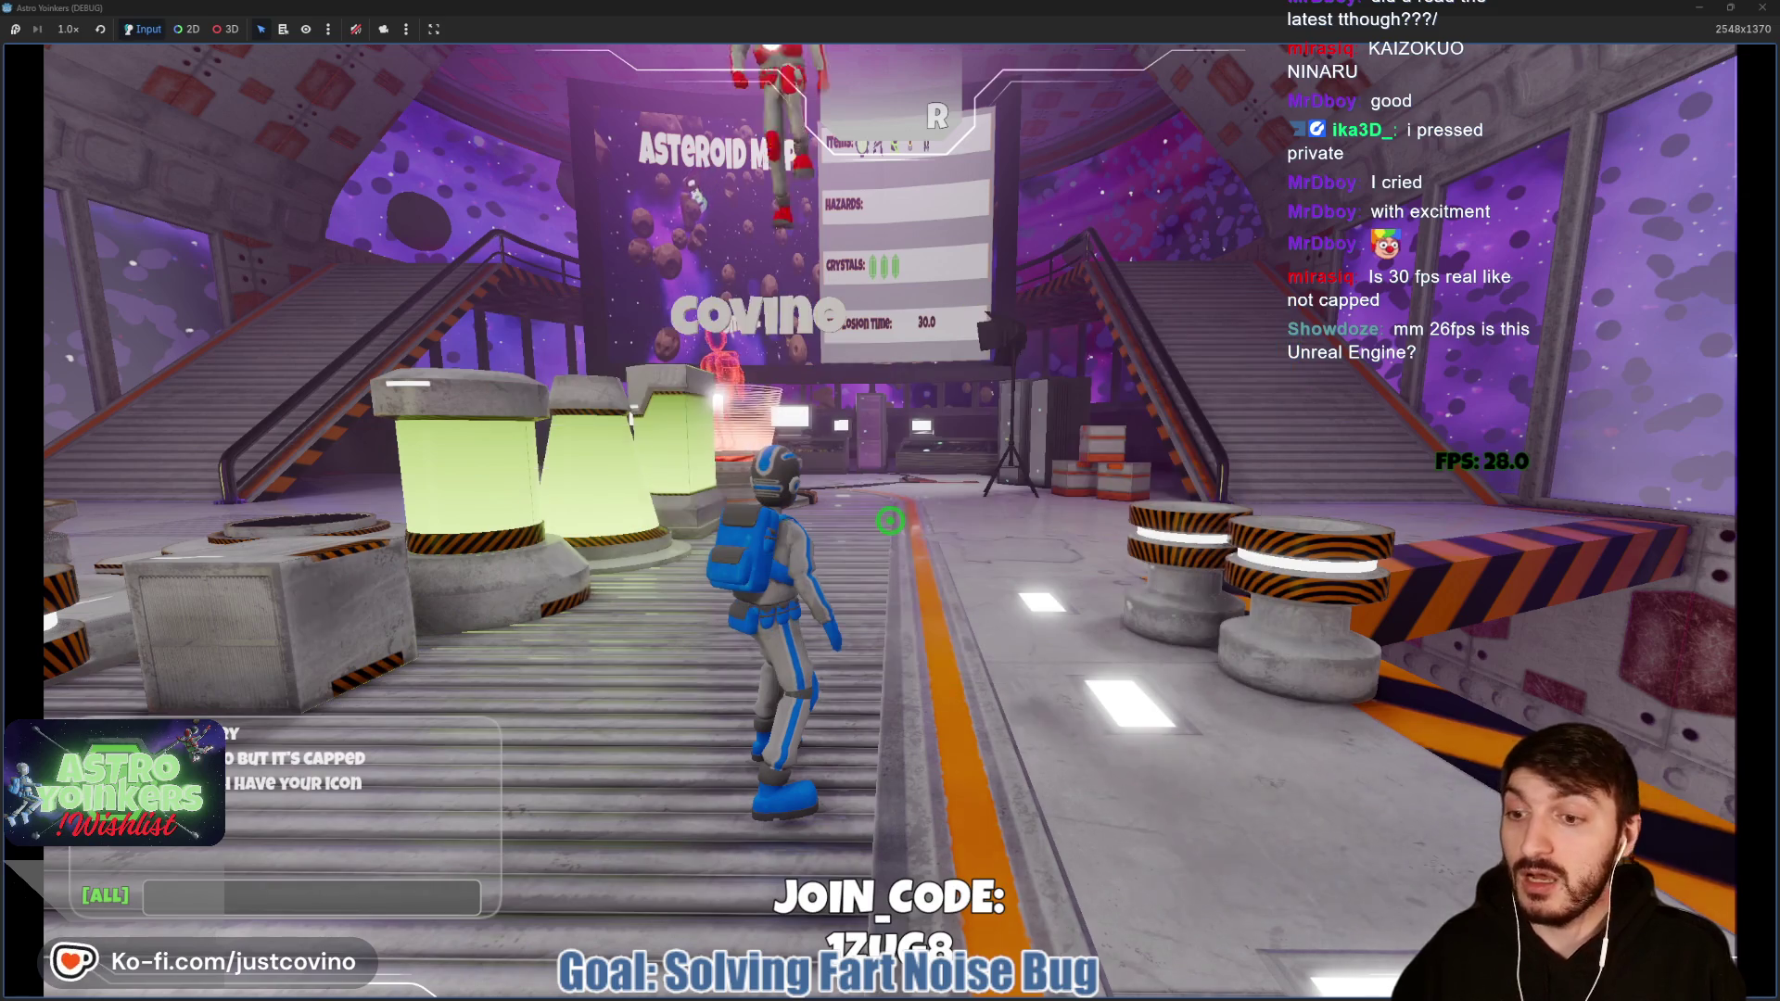
# Run past the pods, jump into the purple portal, and walk across the arena's central pad.
pyautogui.press('w')
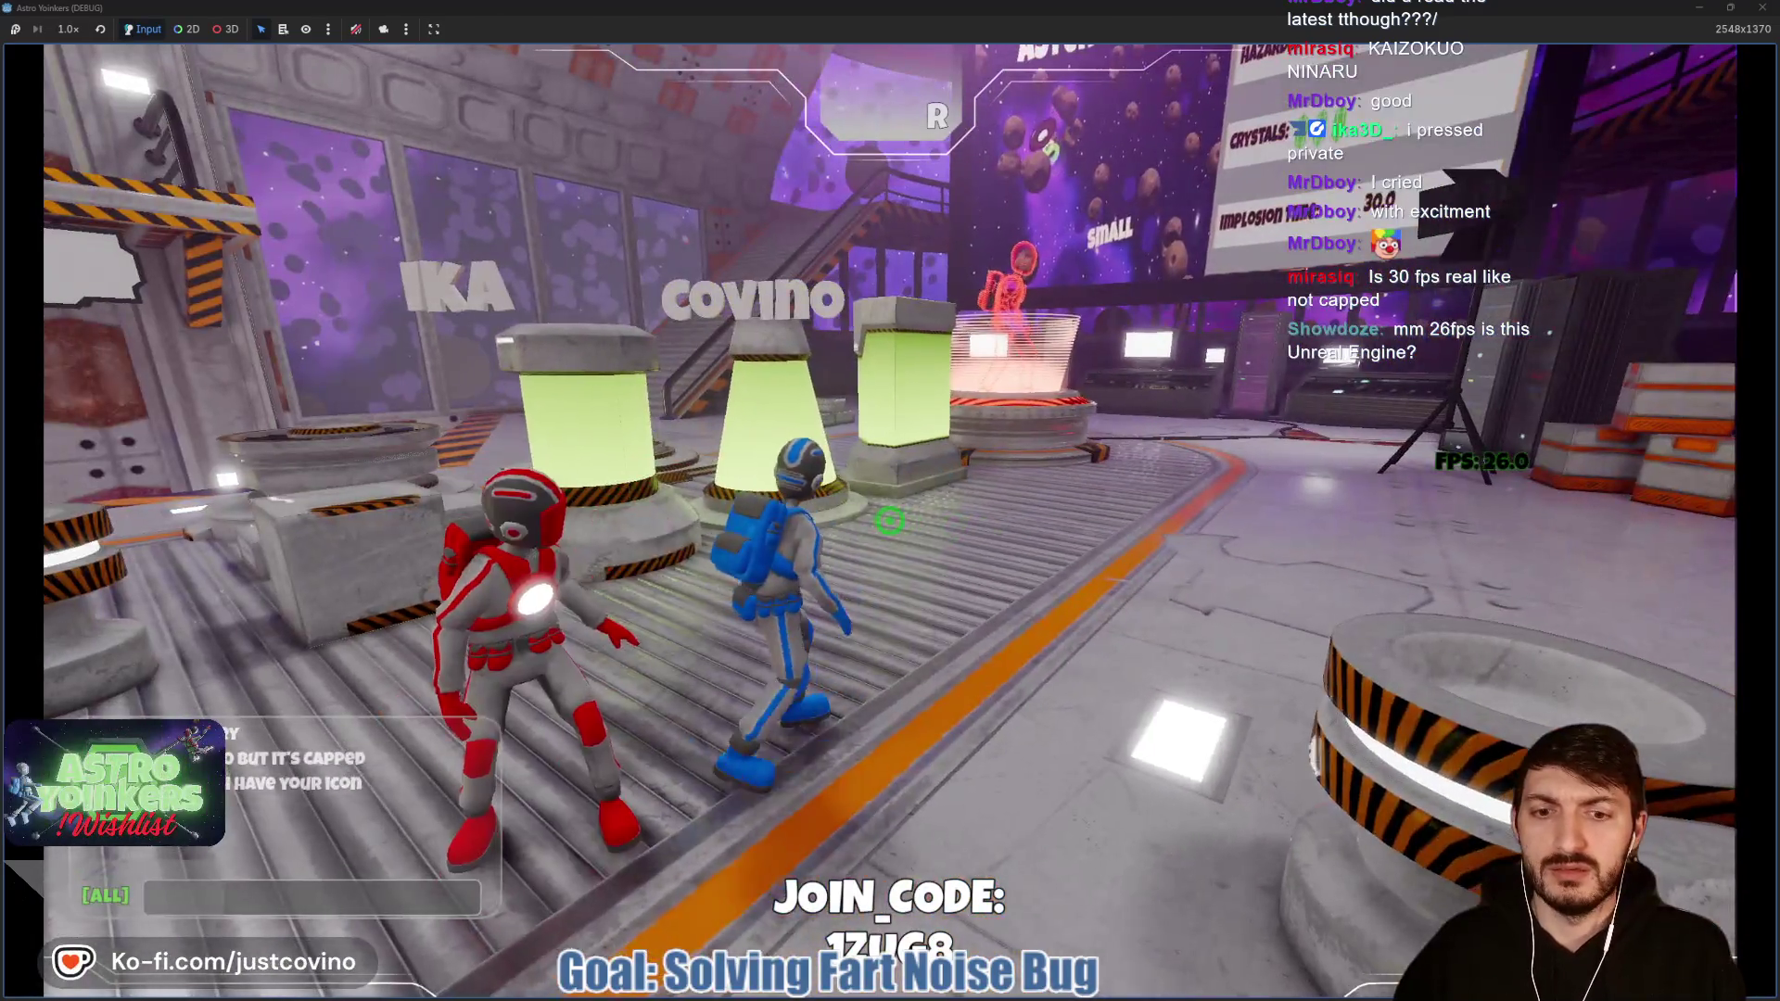
pyautogui.press('space')
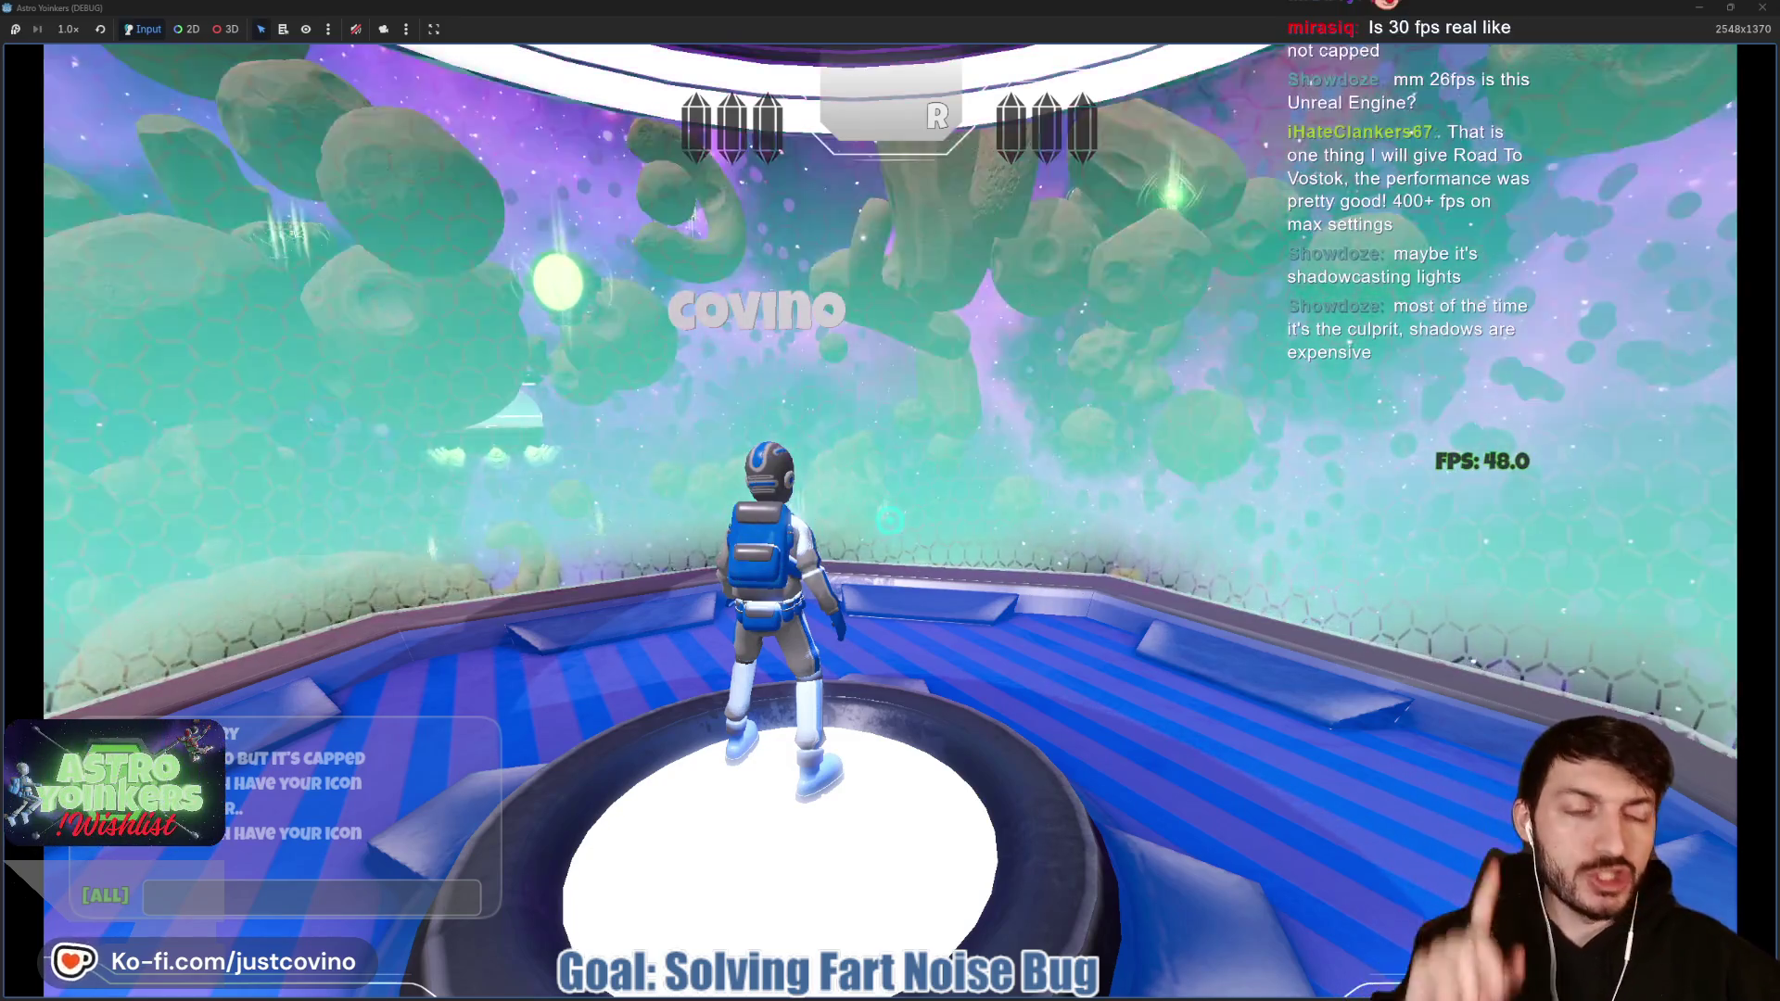
pyautogui.press('w')
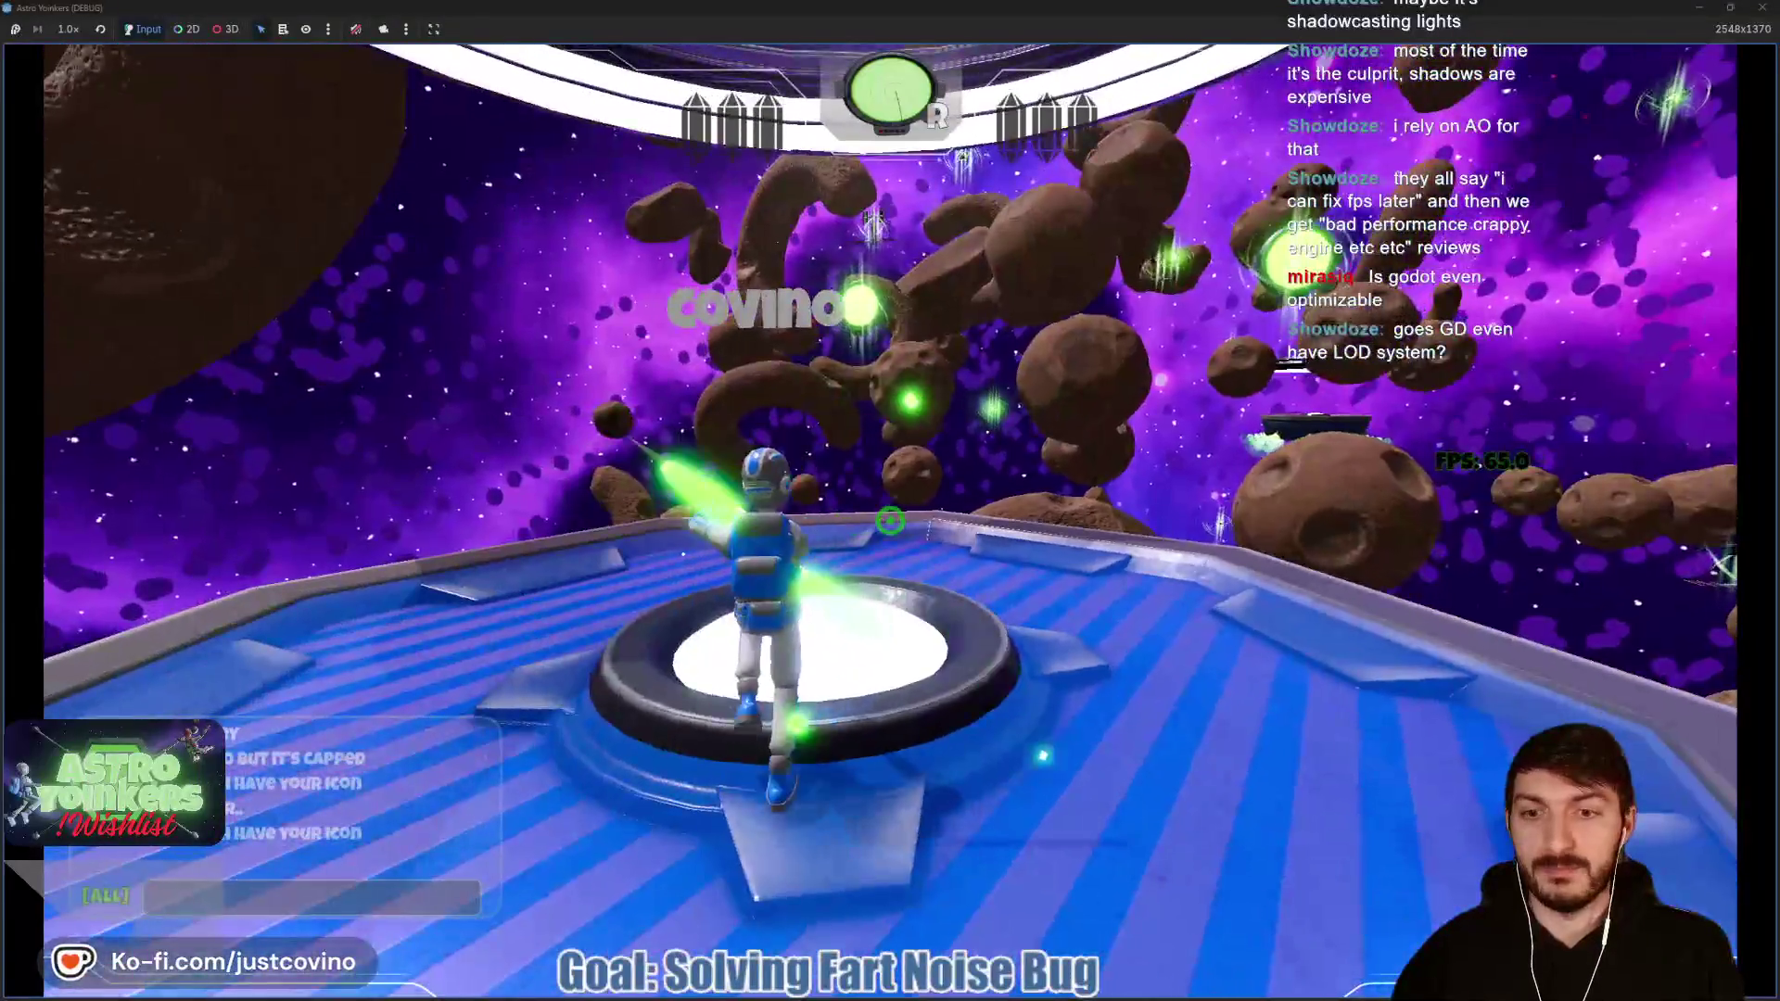
pyautogui.press('a')
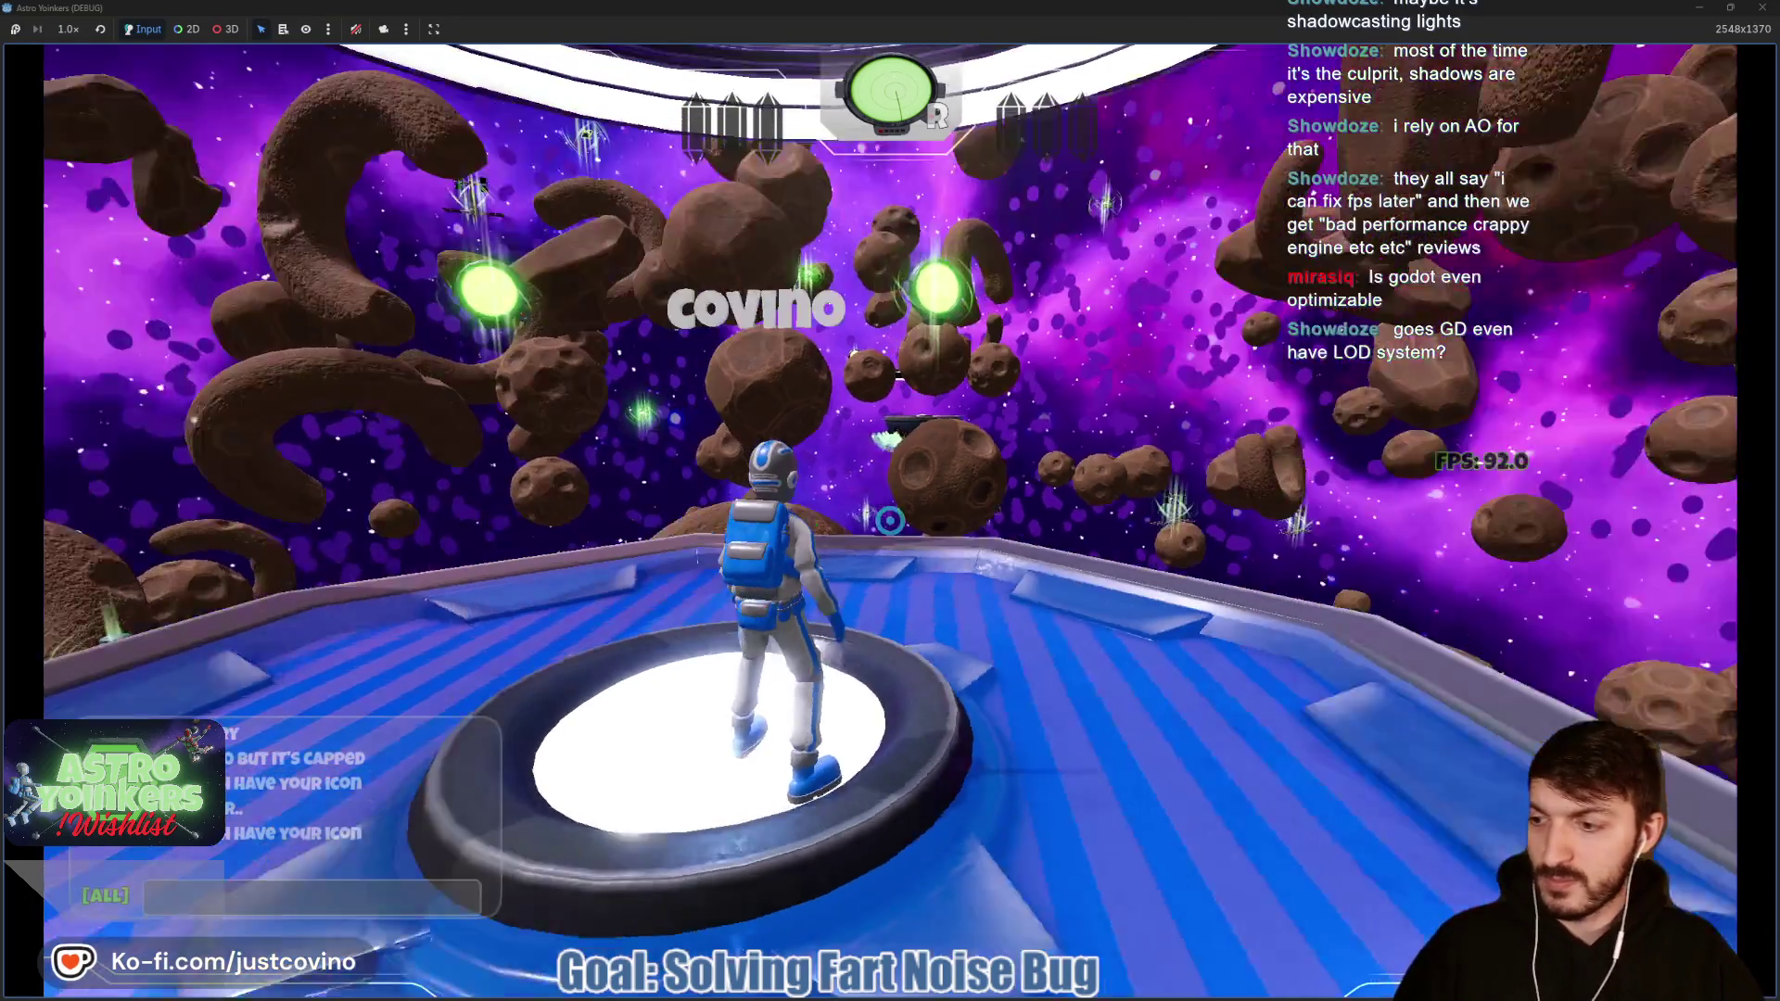
pyautogui.press('a')
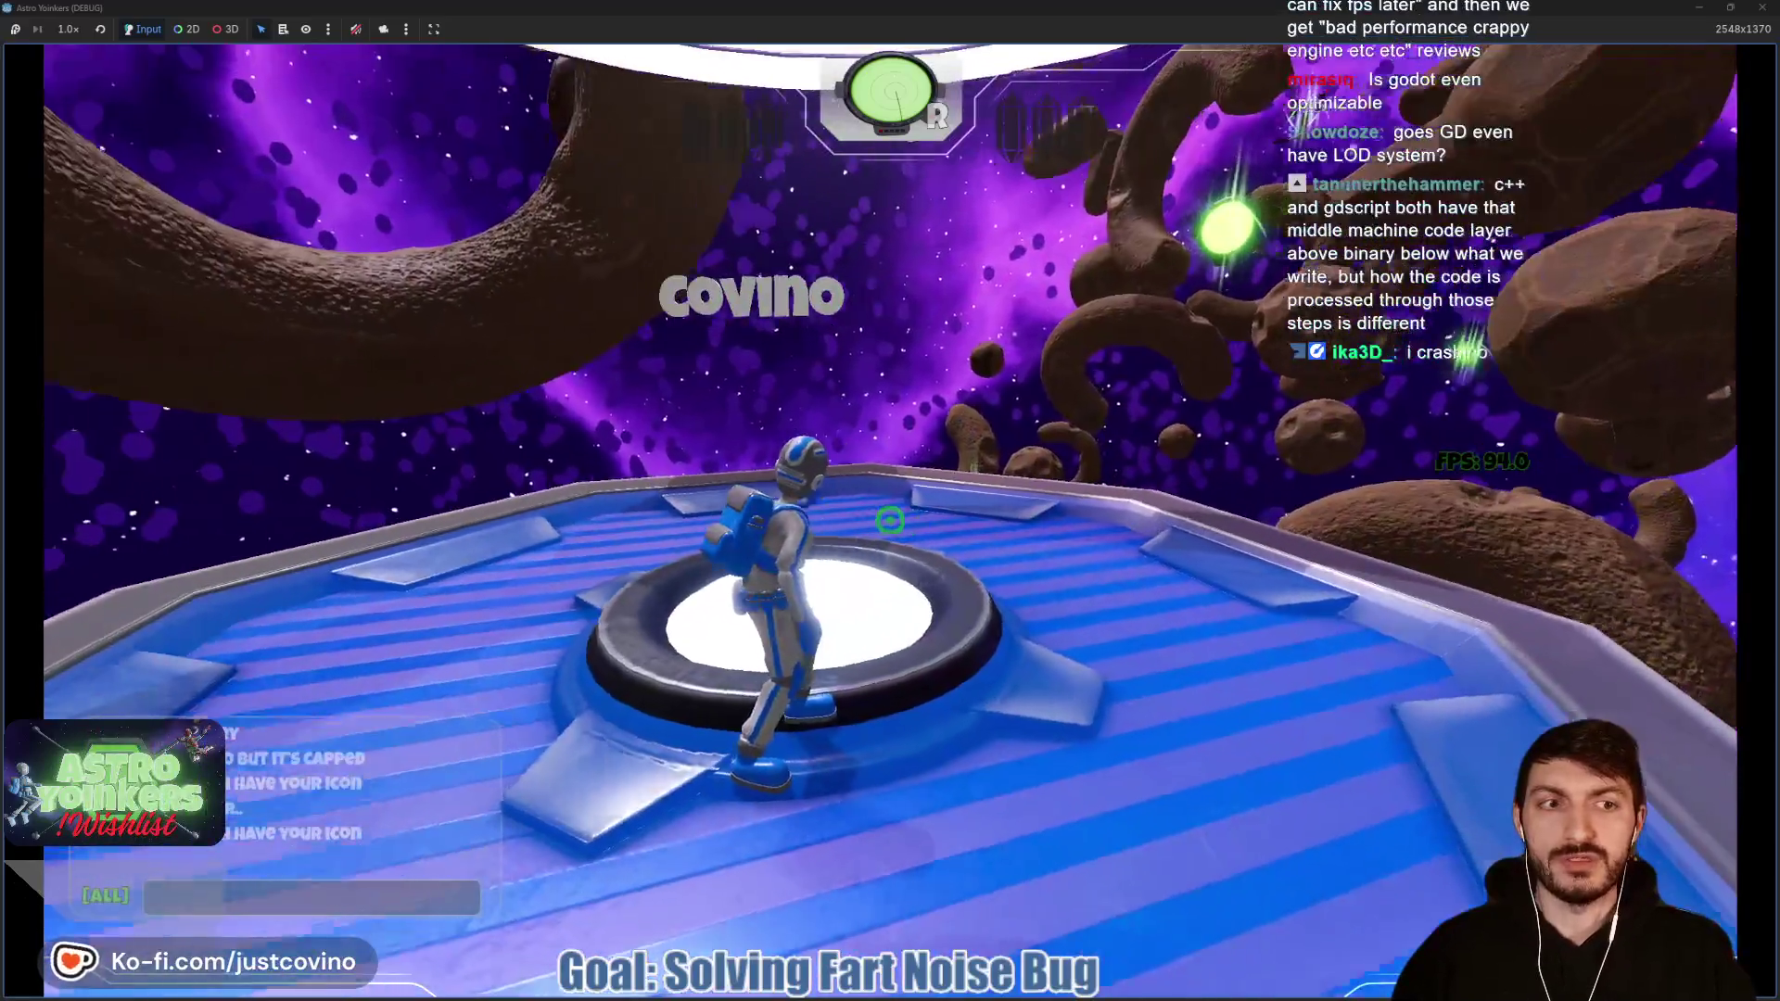
# Jump on the central pad while checking the team scoreboard, then close the game window.
pyautogui.press('Tab')
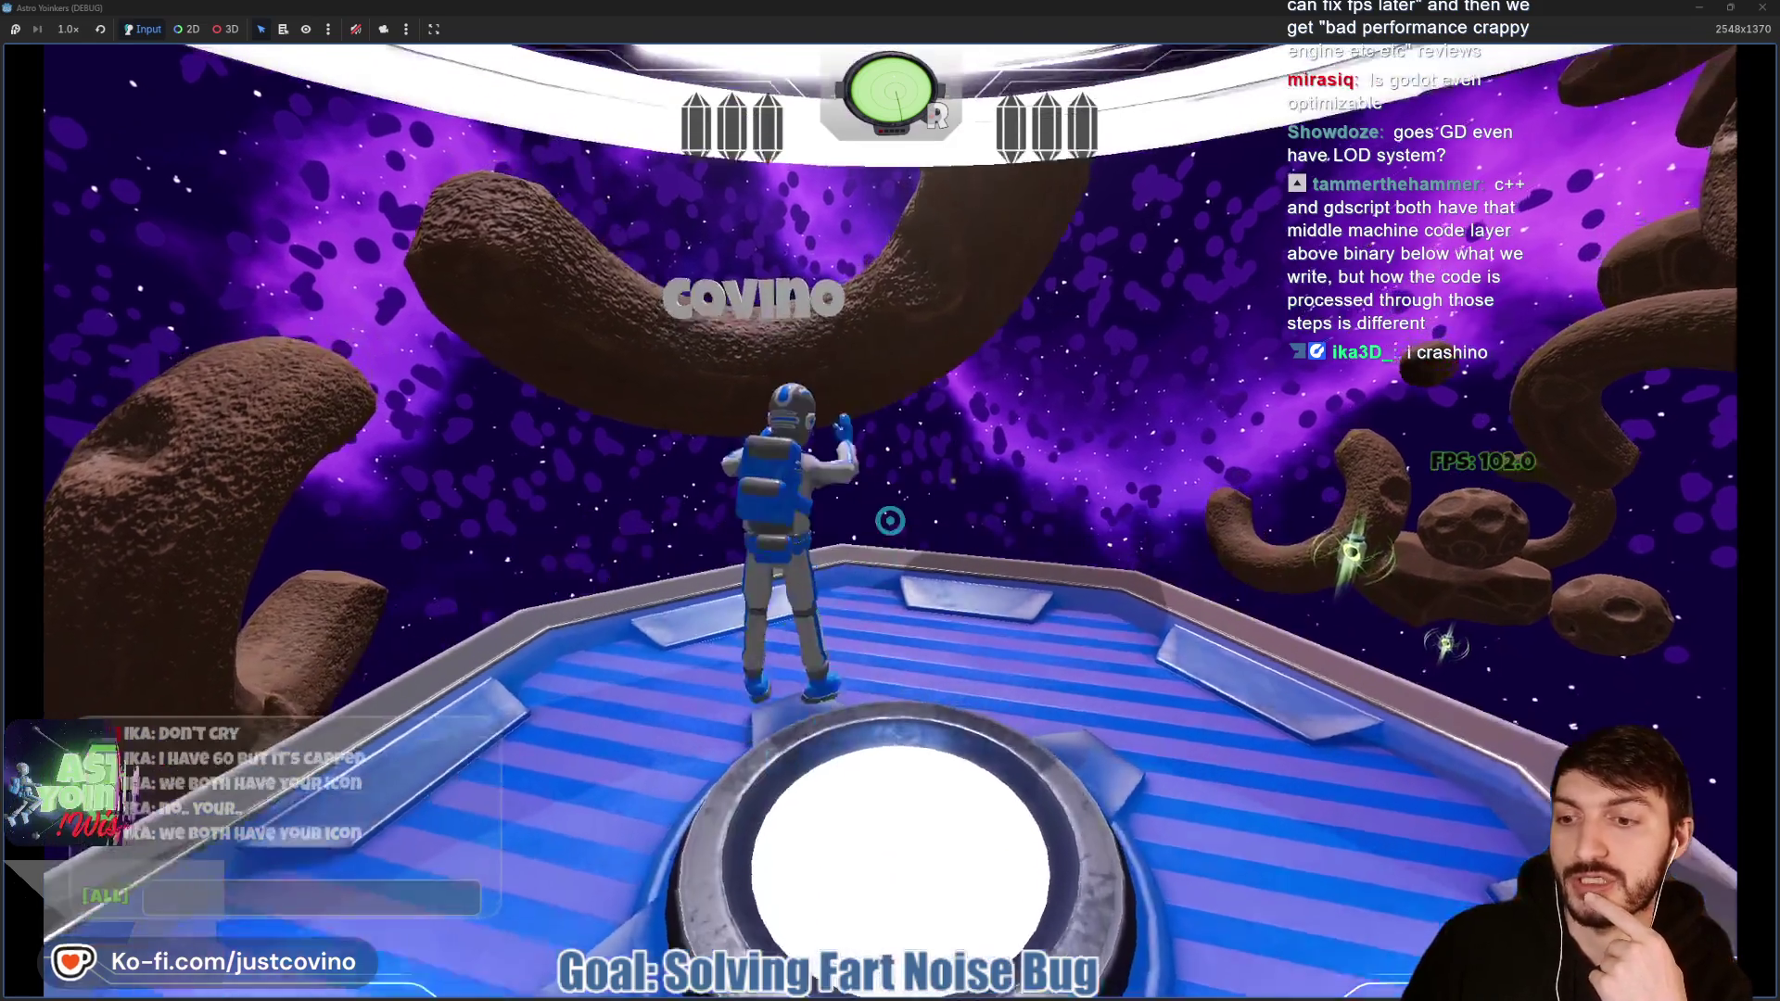
pyautogui.press('space')
pyautogui.press('Tab')
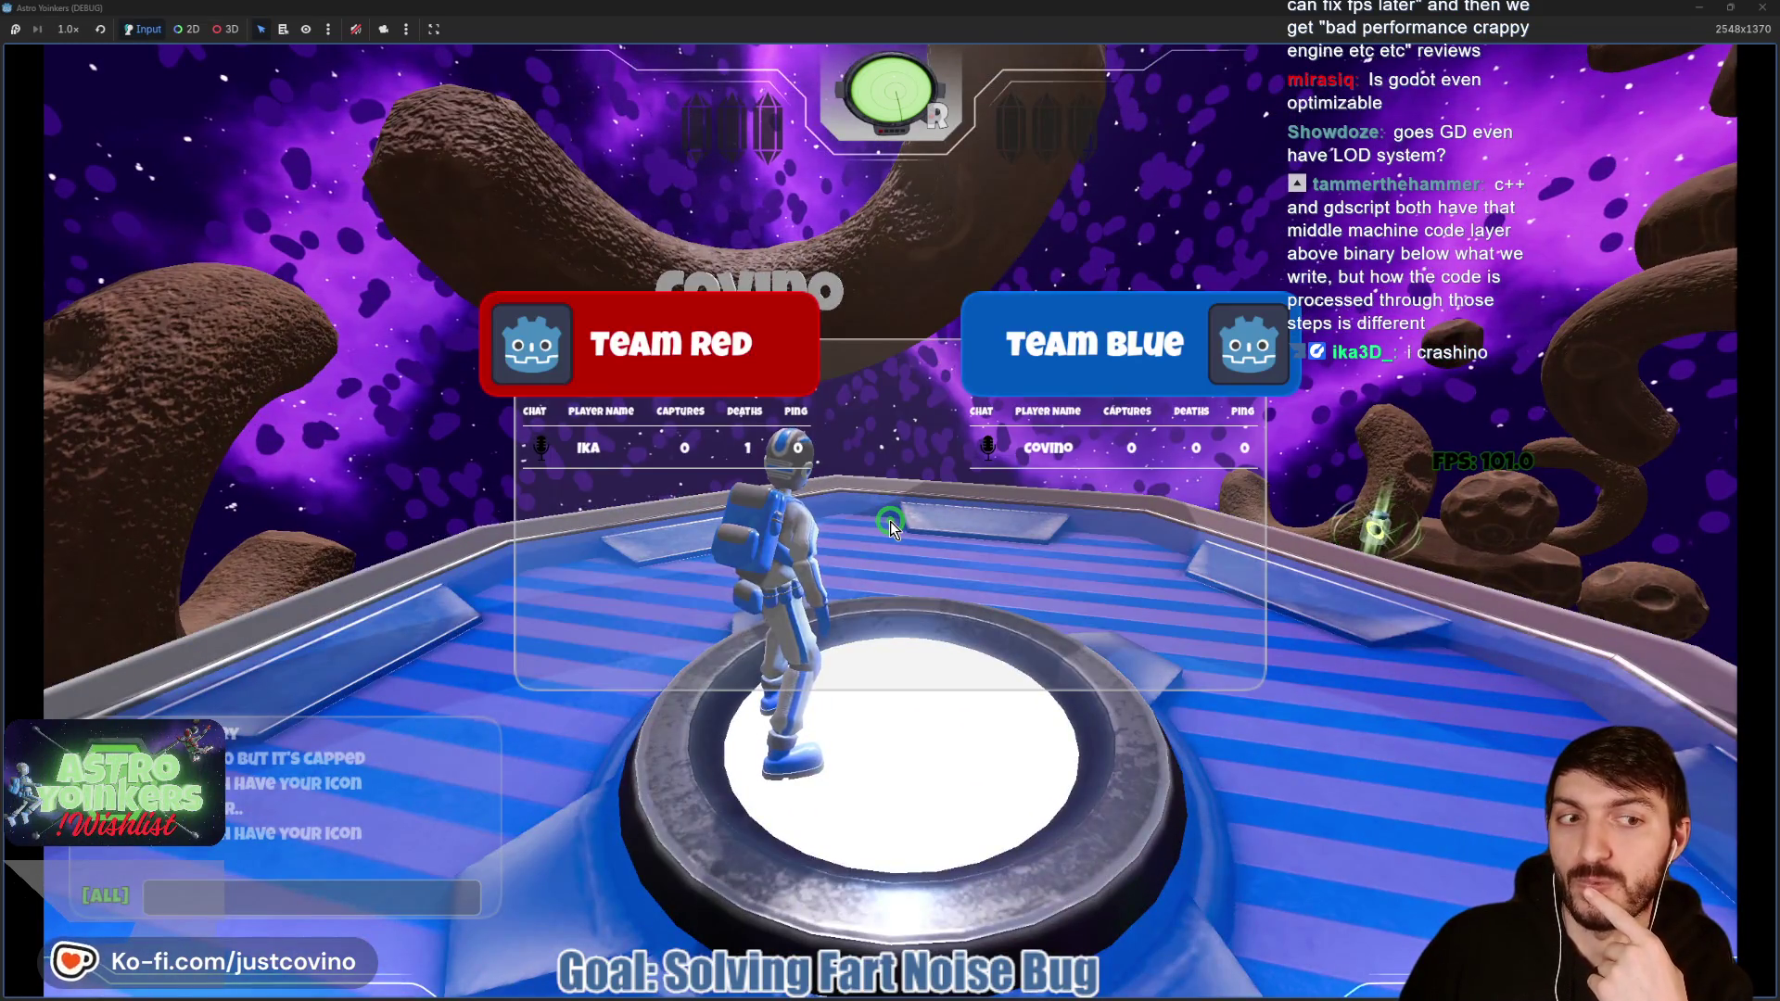
pyautogui.press('Tab')
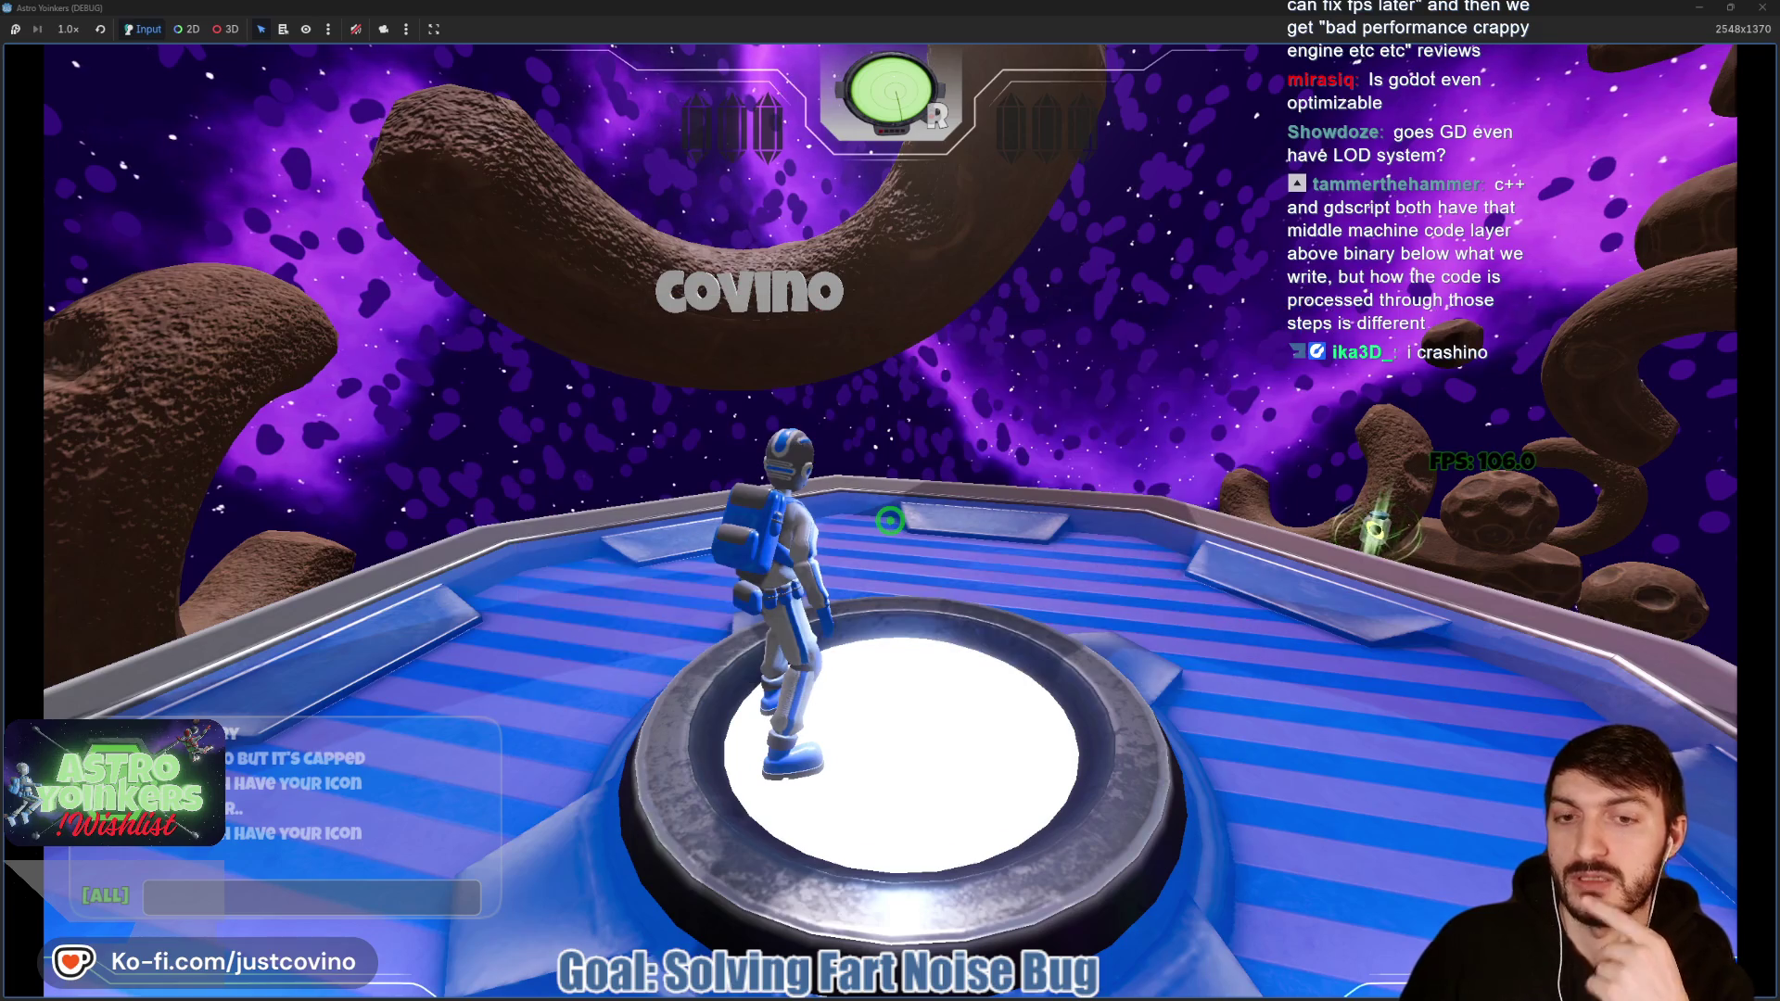
pyautogui.click(1732, 9)
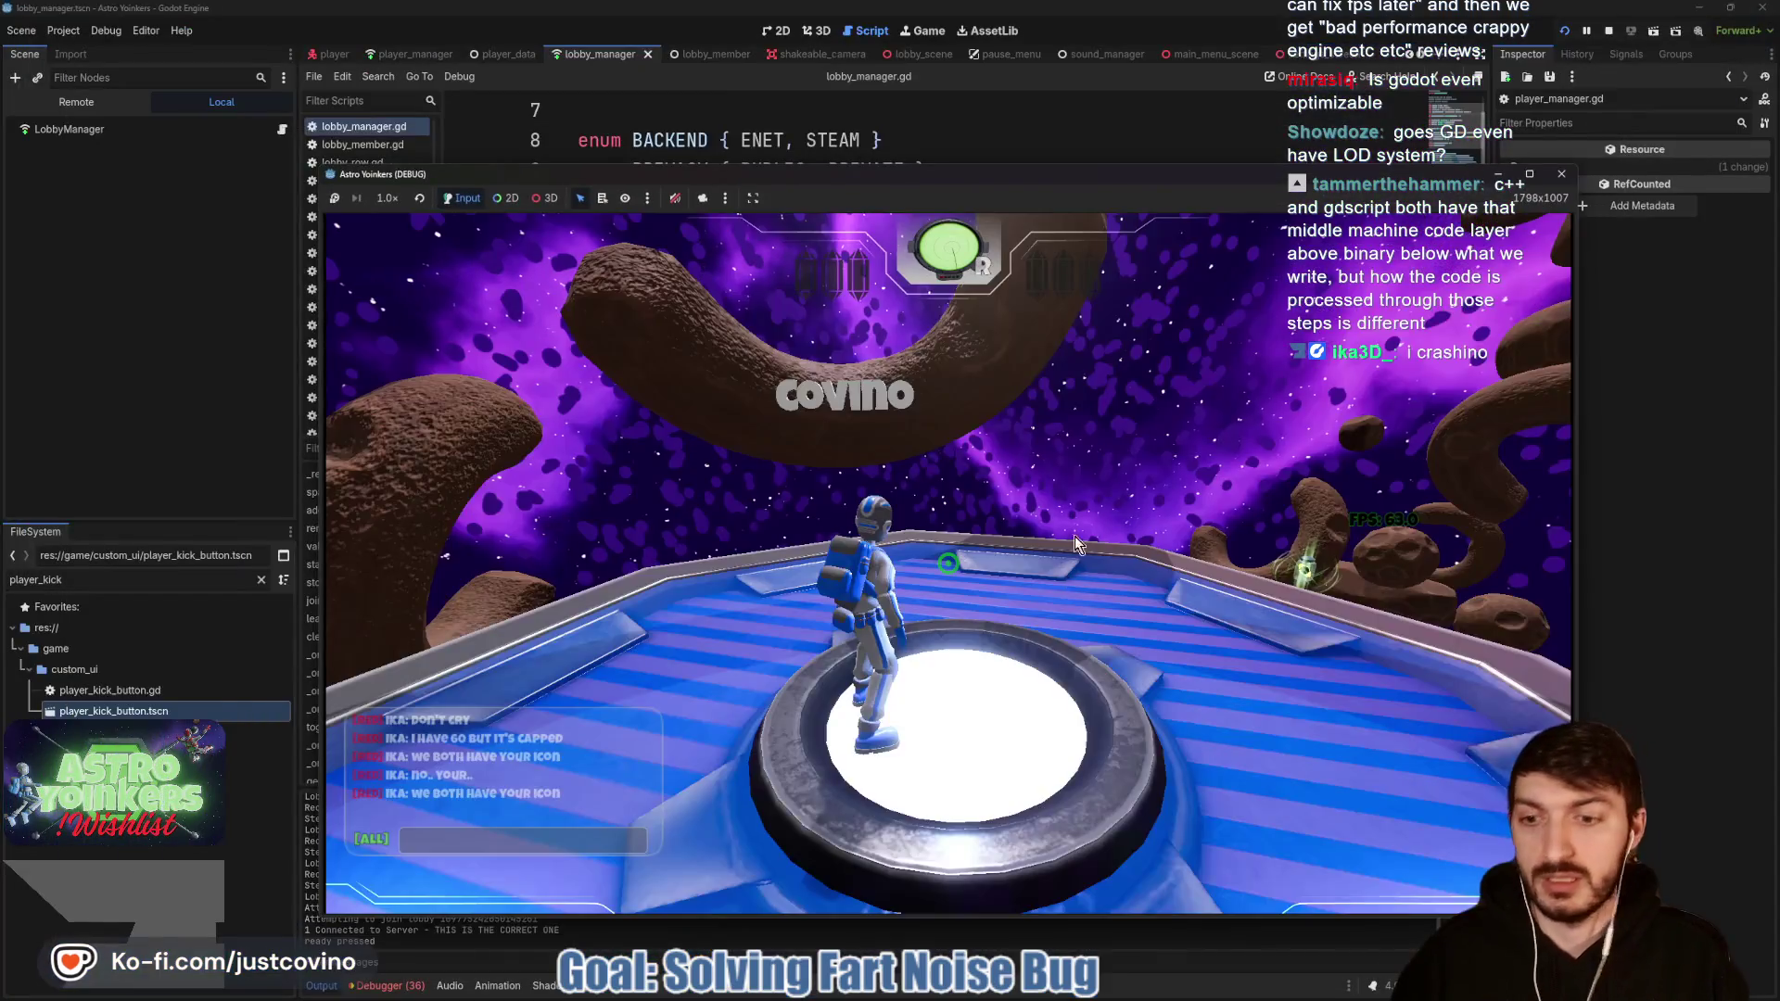
# Stop the playtest with F8, review the debugger errors, and place the caret at line 19's end in lobby_manager.gd.
pyautogui.press('F8')
pyautogui.scroll(-5, 496, 930)
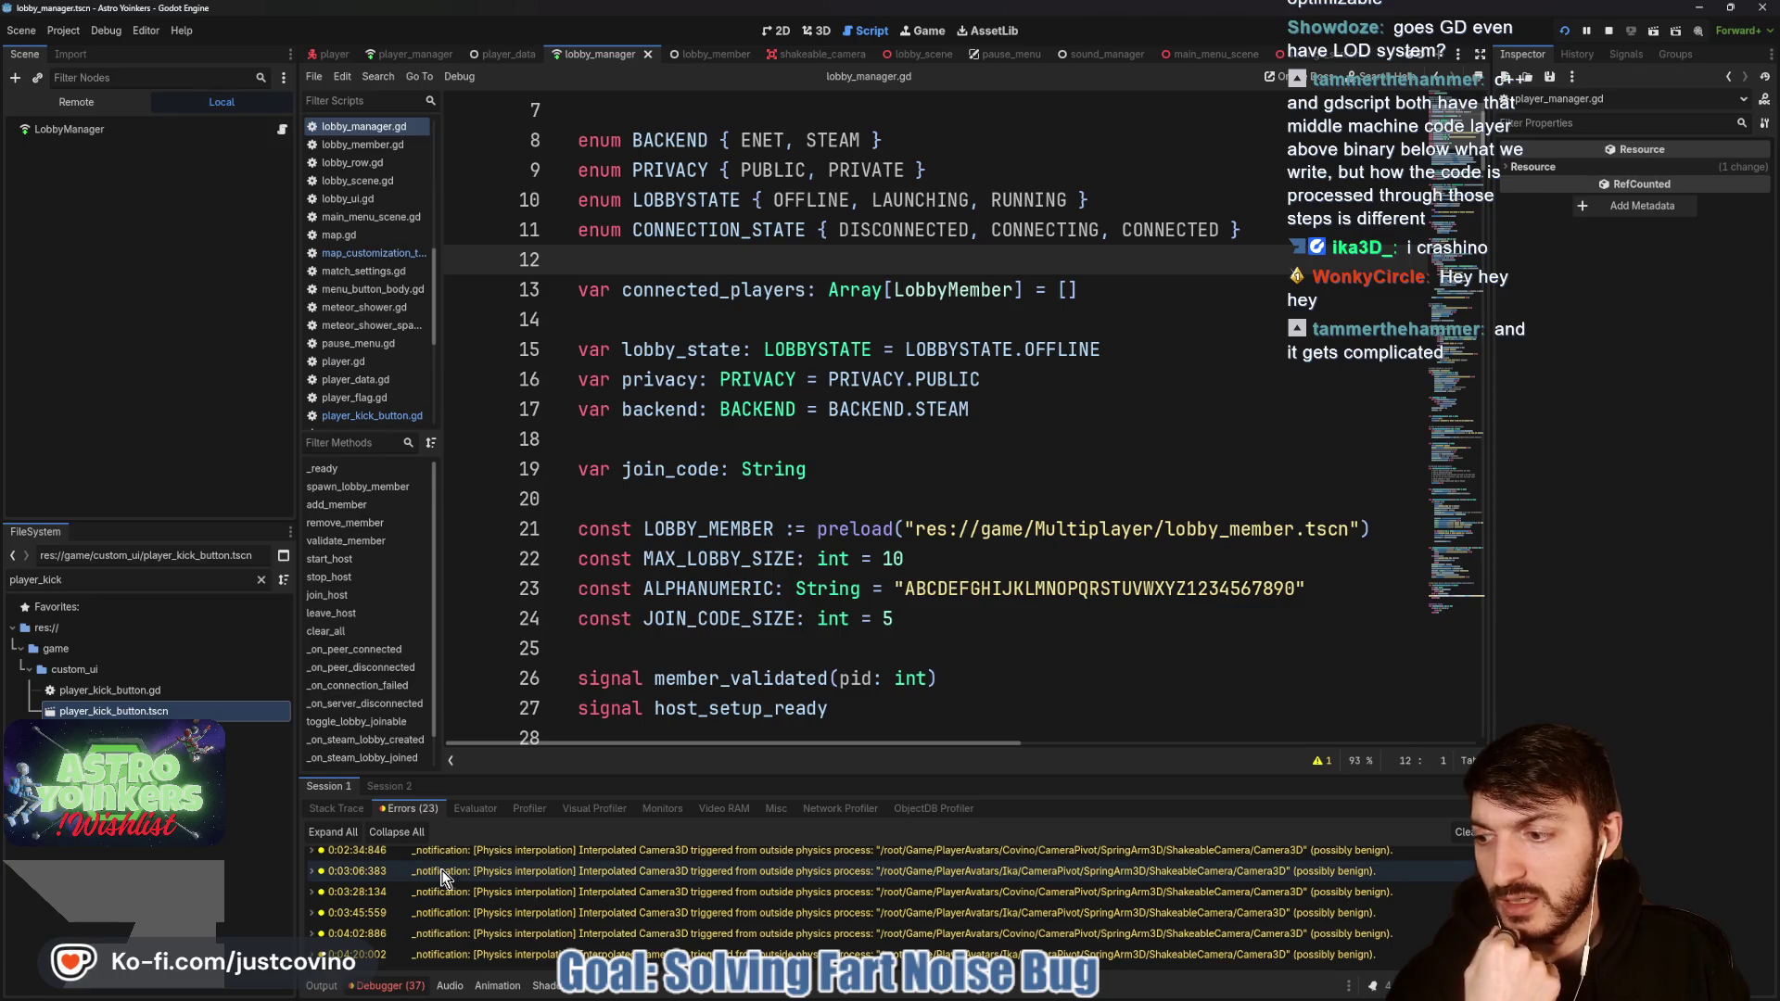
pyautogui.moveTo(440, 877)
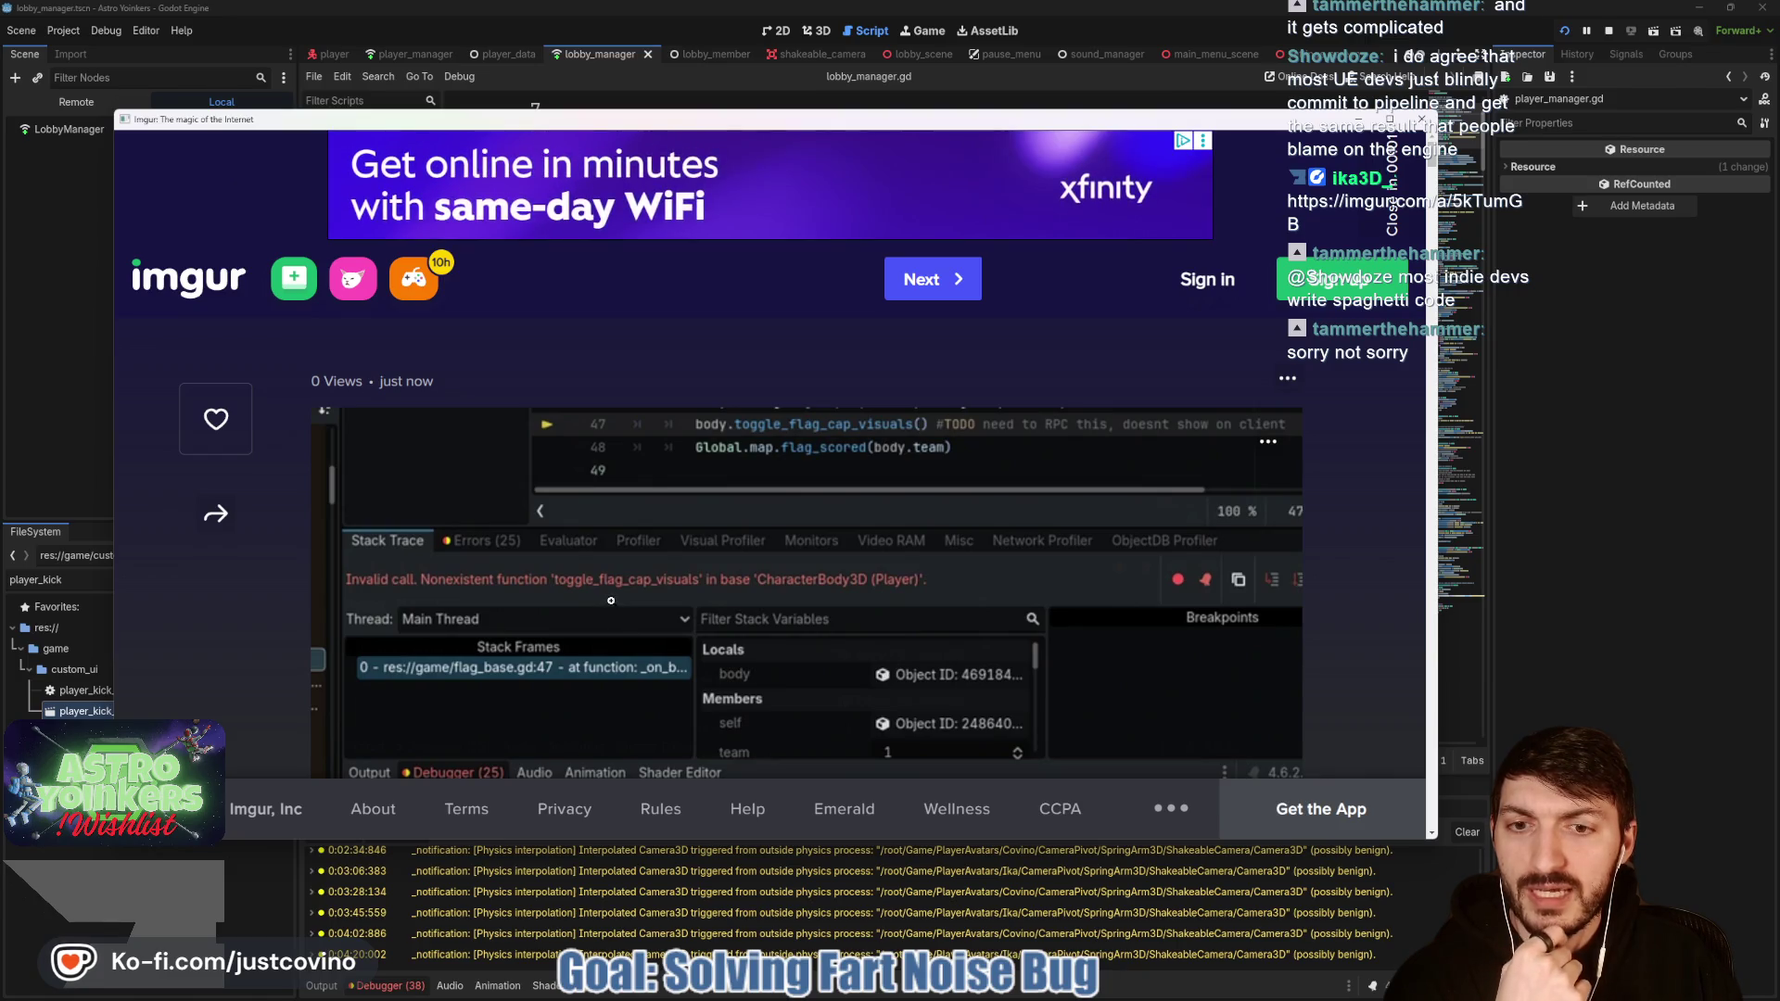
pyautogui.hotkey('ctrl', 'w')
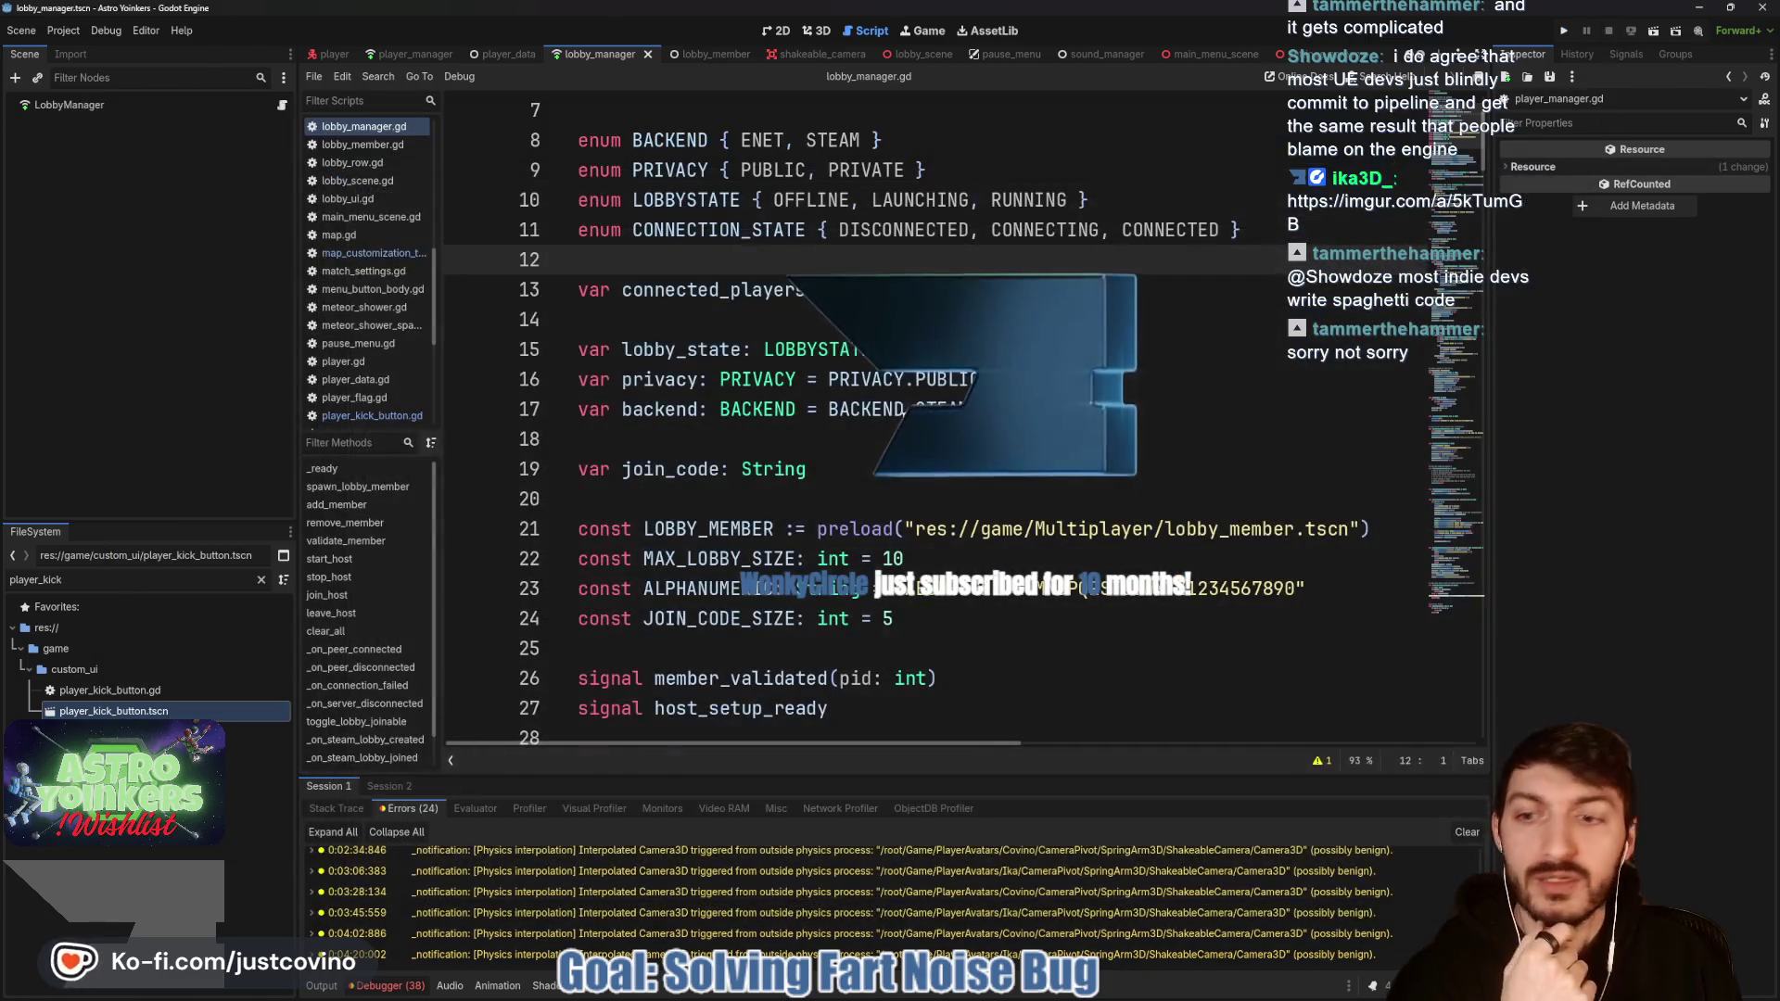
pyautogui.click(951, 469)
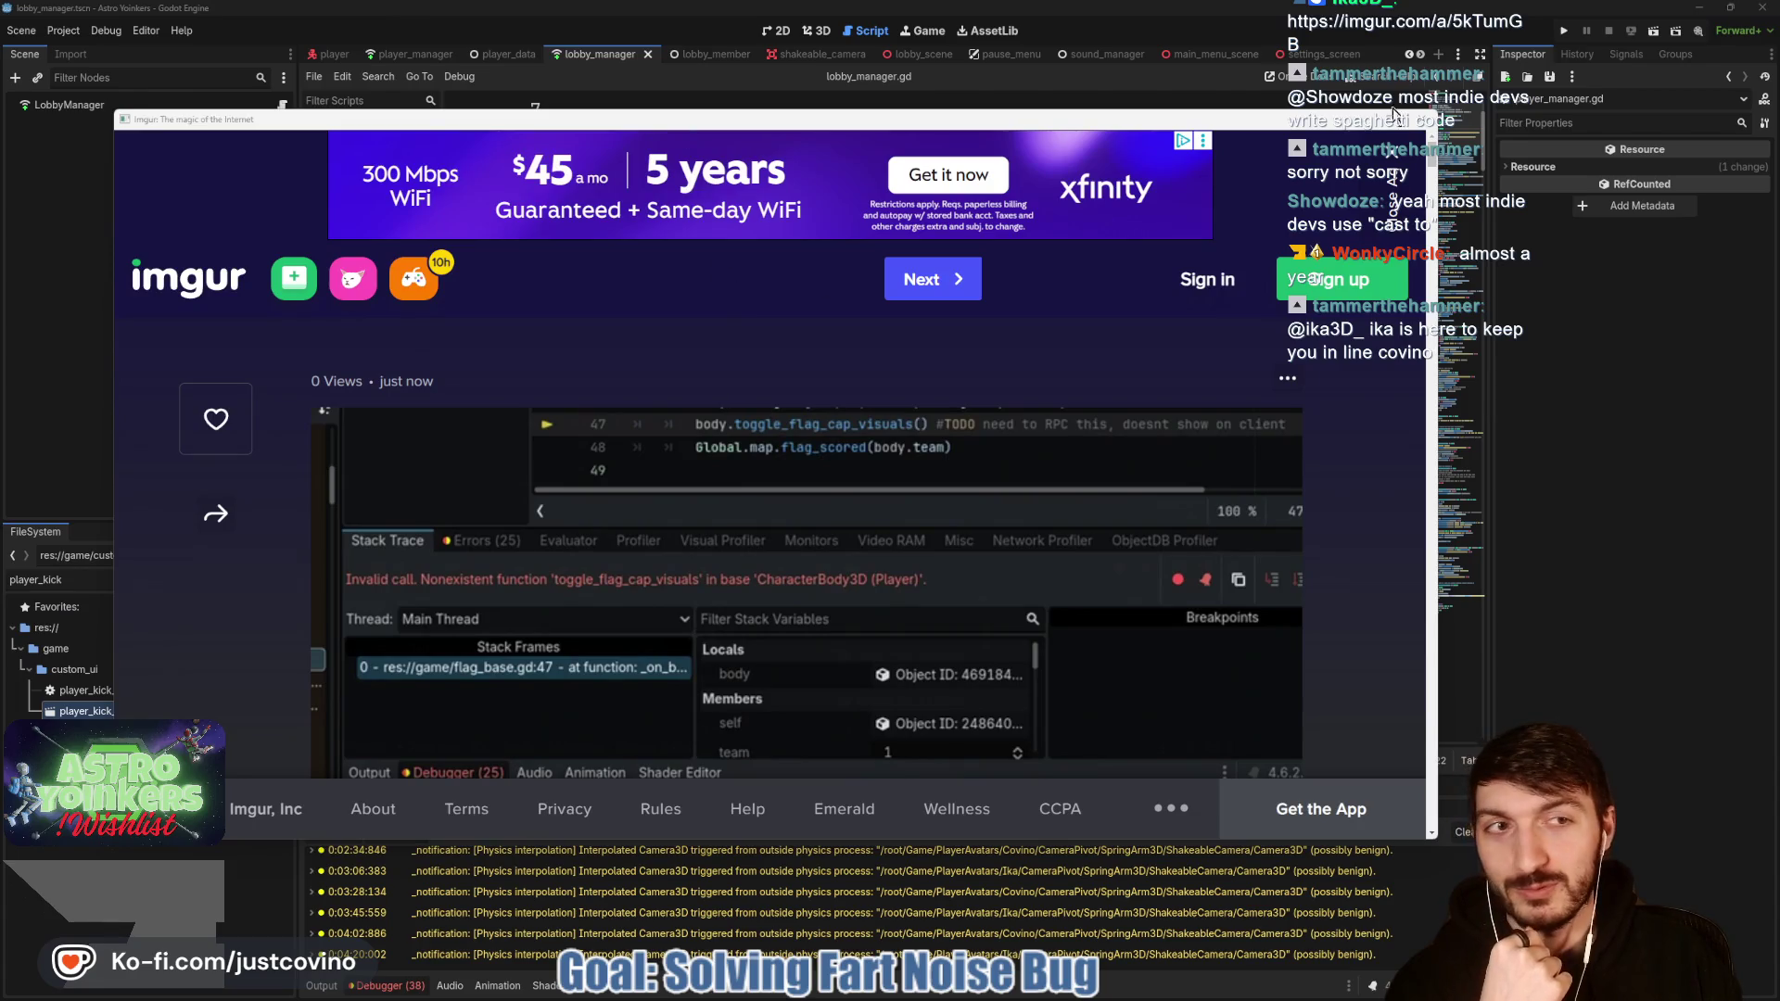
# Close the browser popup, highlight the subscriber messages in the Twitch chat, then dismiss the chat.
pyautogui.click(1425, 120)
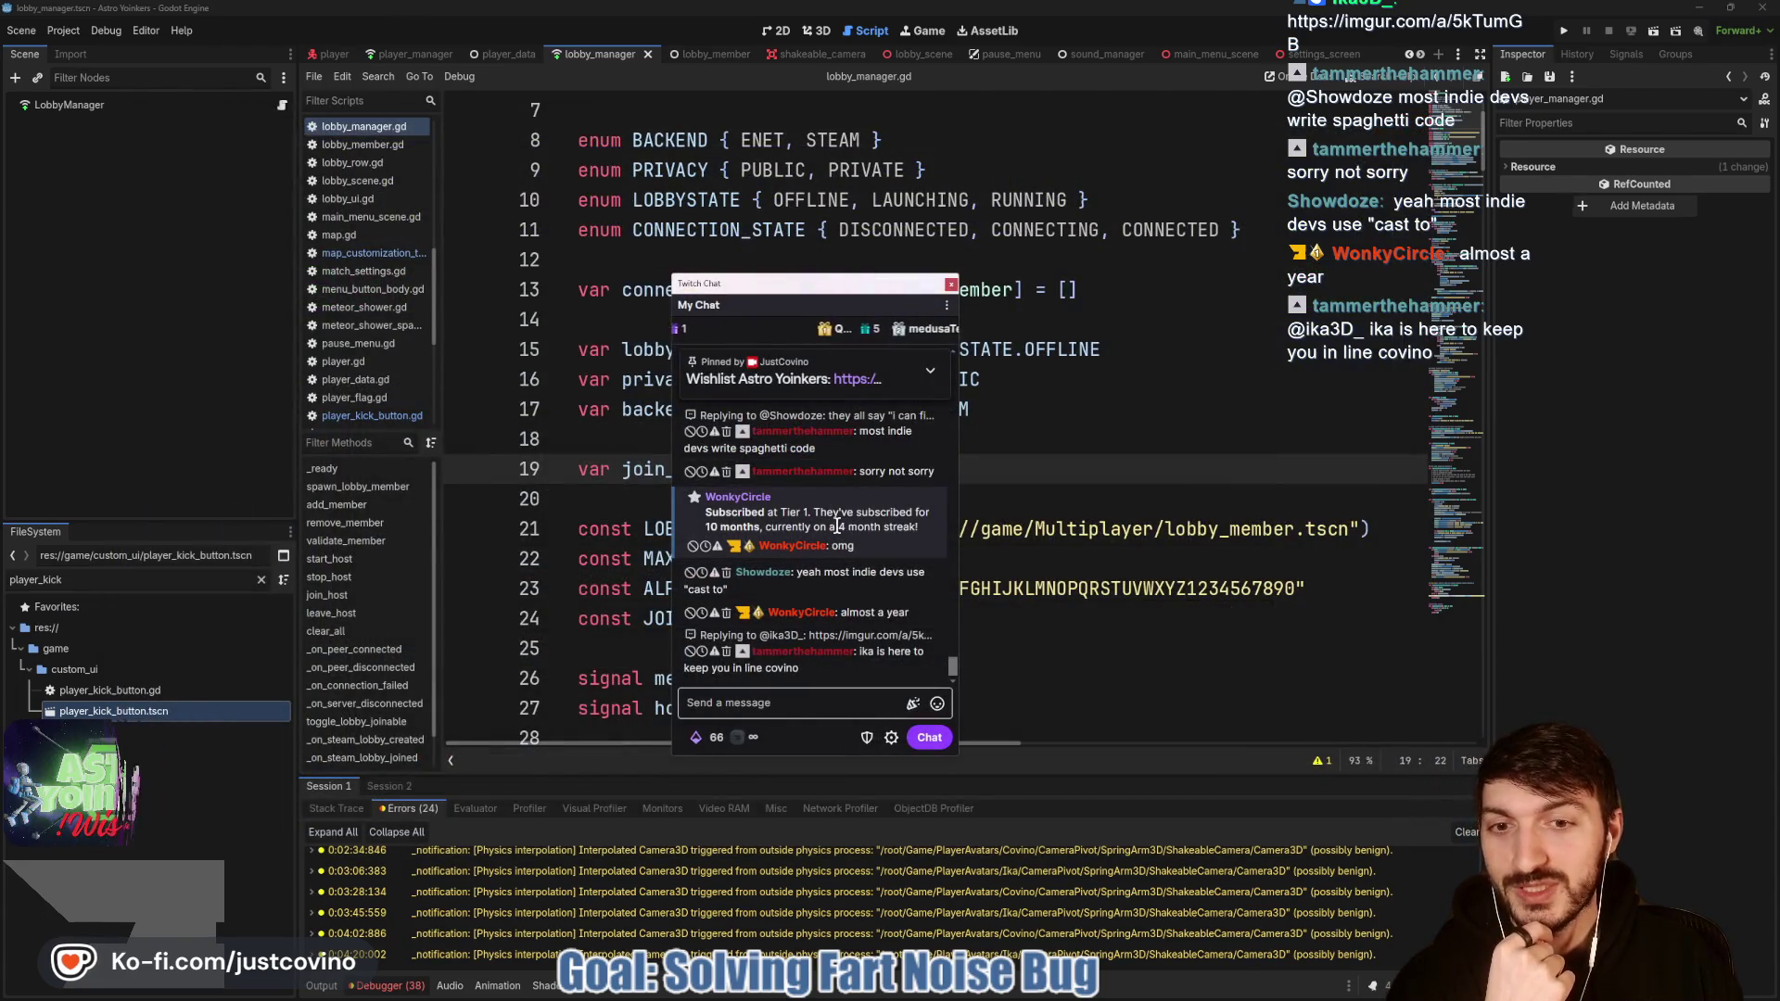
pyautogui.moveTo(837, 526); pyautogui.dragTo(874, 526)
pyautogui.moveTo(762, 527); pyautogui.dragTo(703, 497)
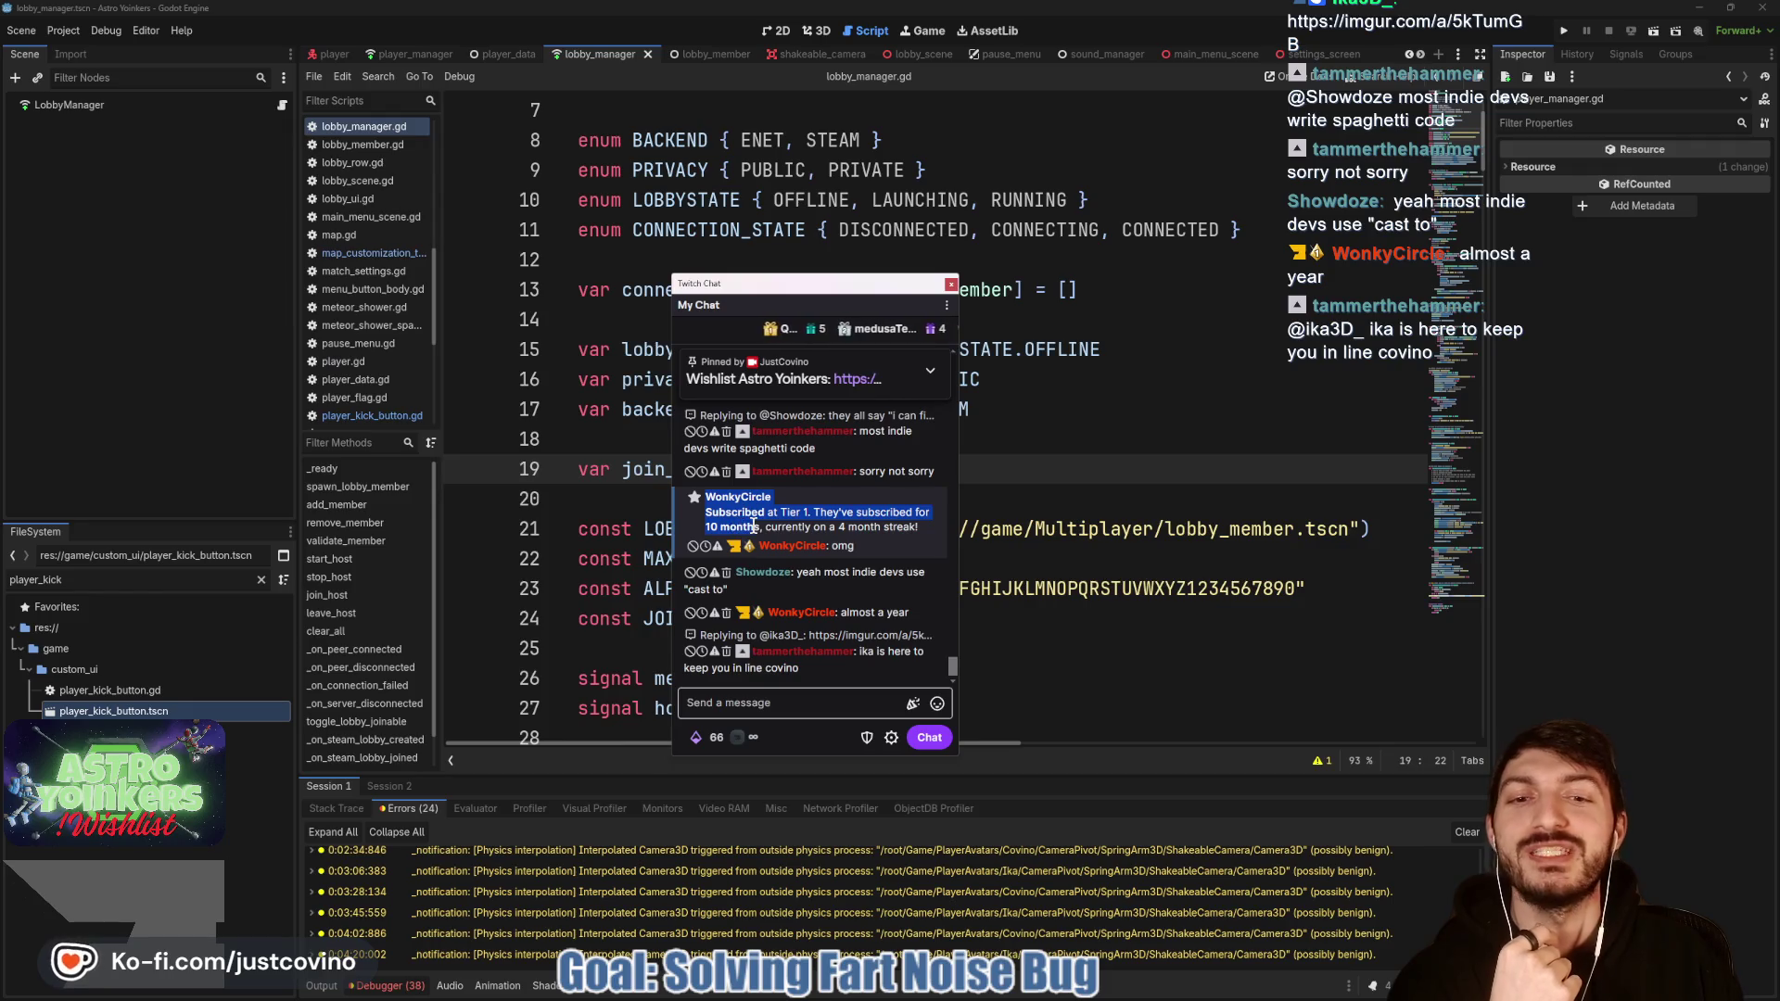
pyautogui.moveTo(816, 283); pyautogui.dragTo(781, 148)
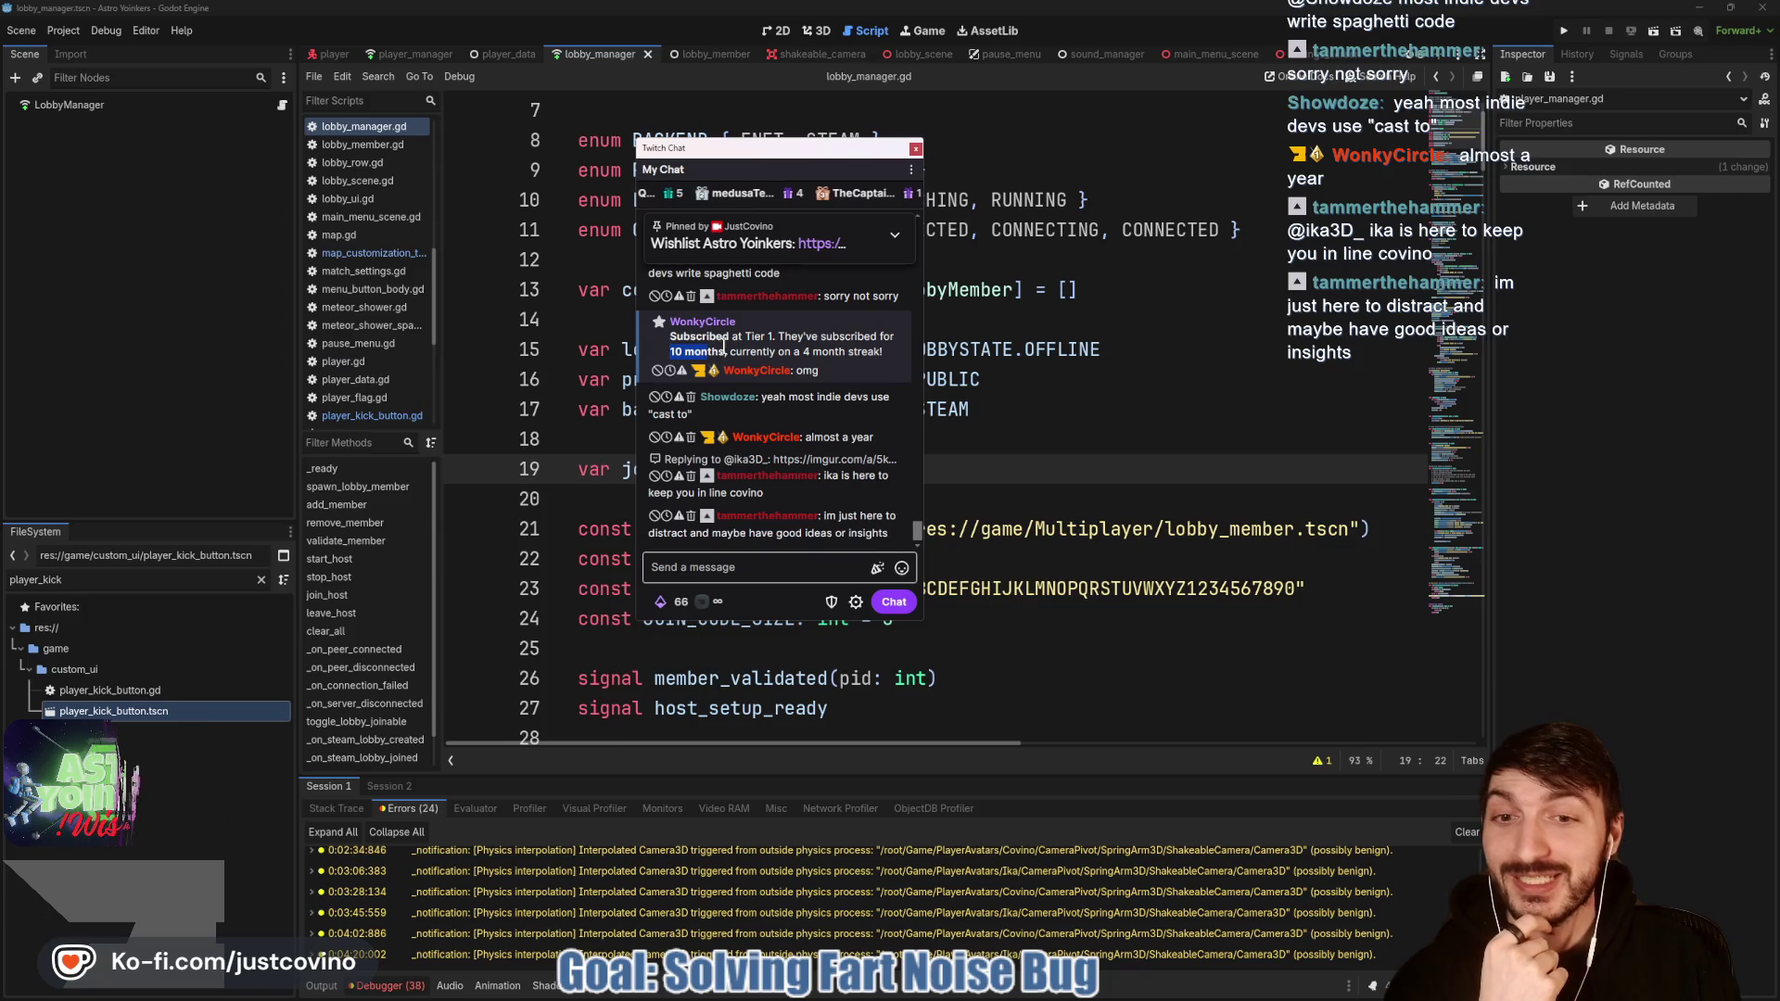
pyautogui.hotkey('alt', 'Tab')
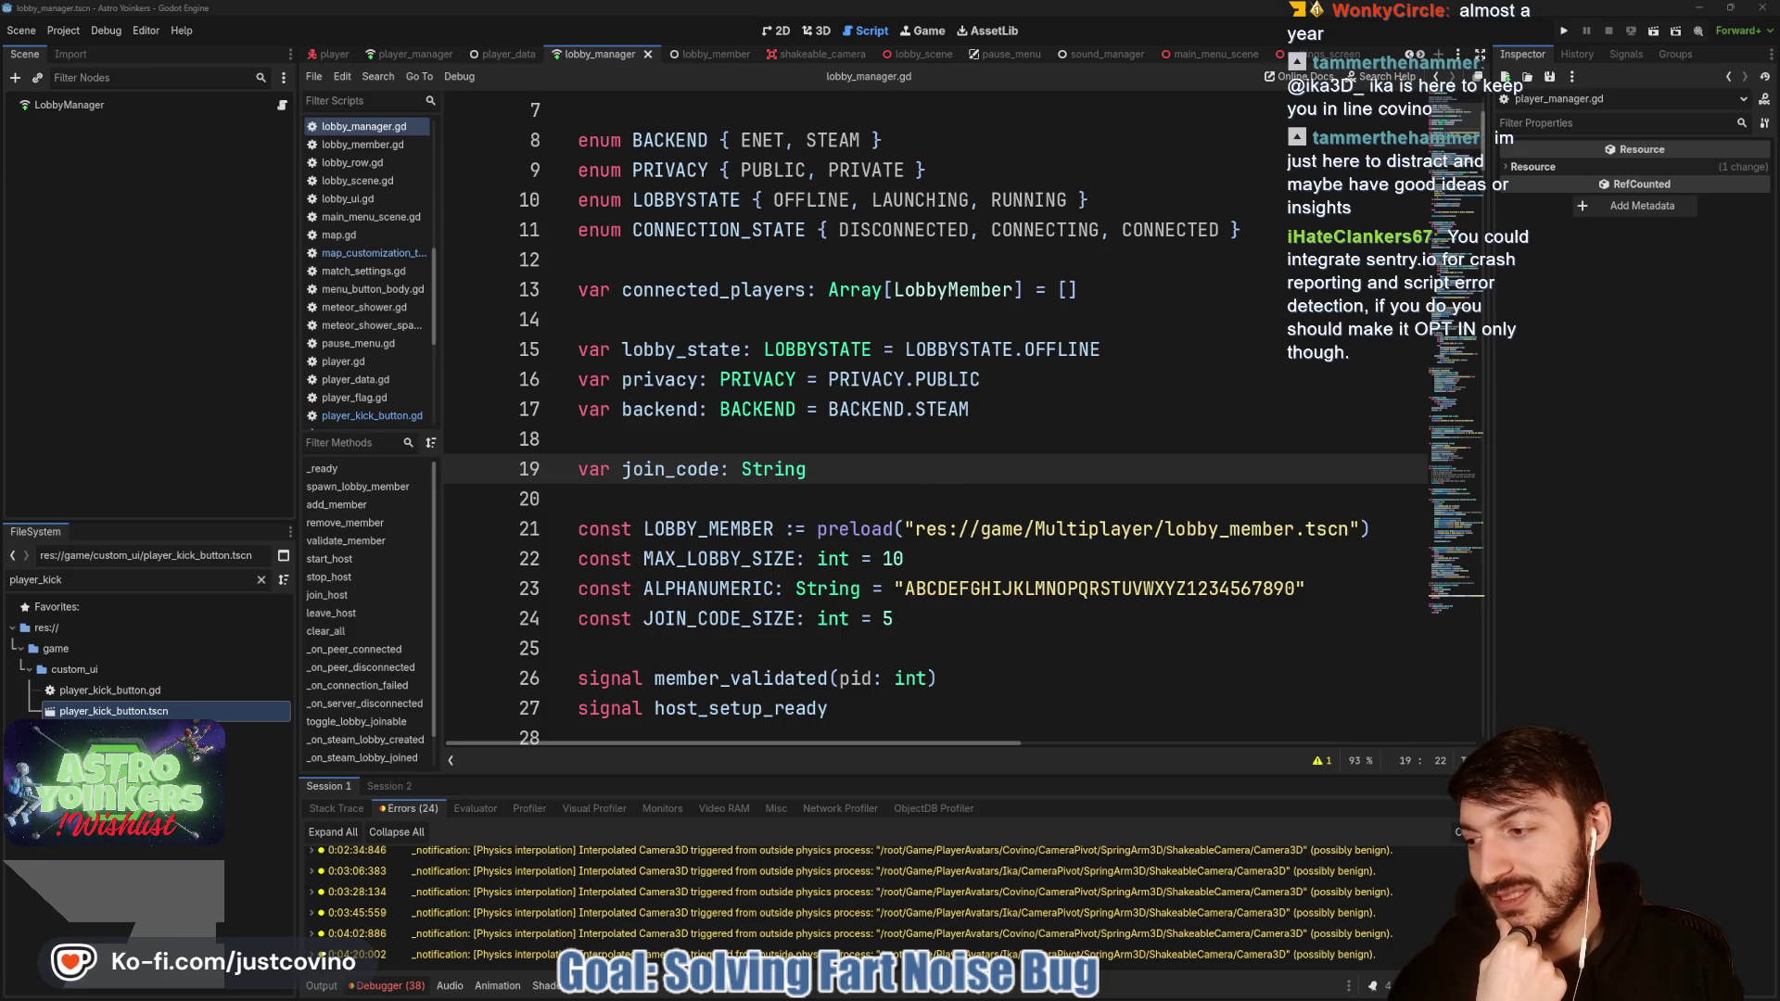
# Close the shared error screenshot and open the space_map scene tab.
pyautogui.hotkey('alt', 'Tab')
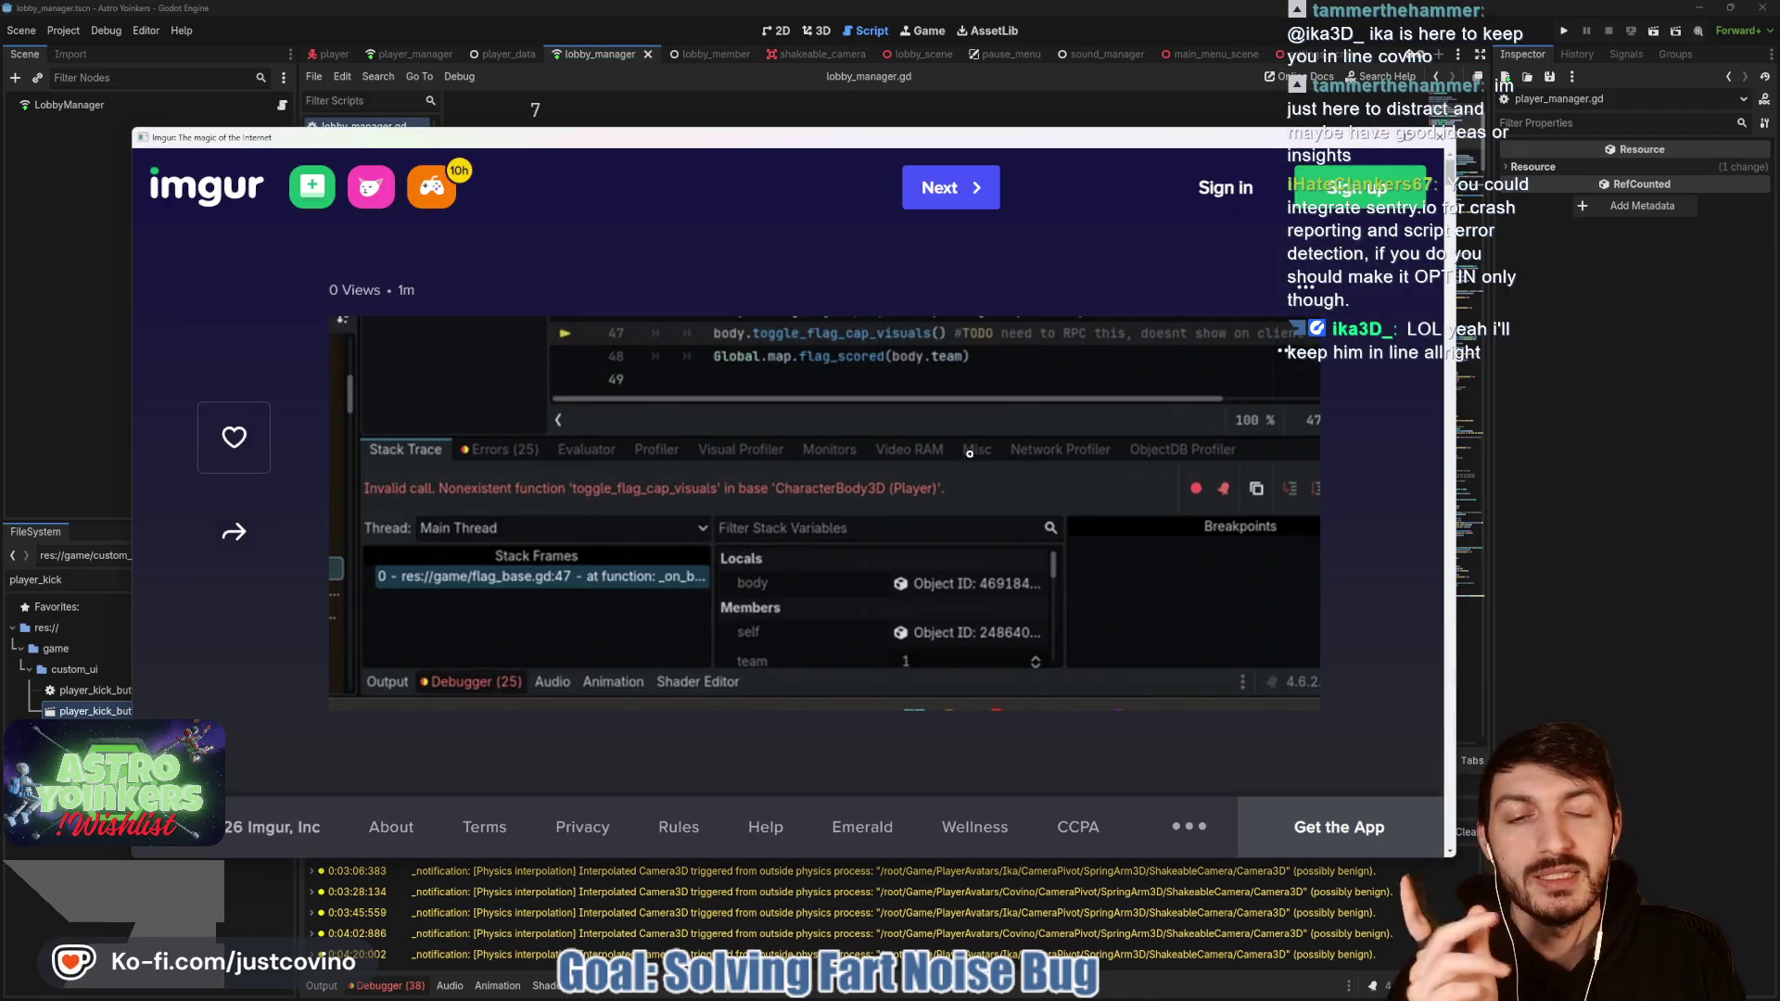
pyautogui.click(1448, 141)
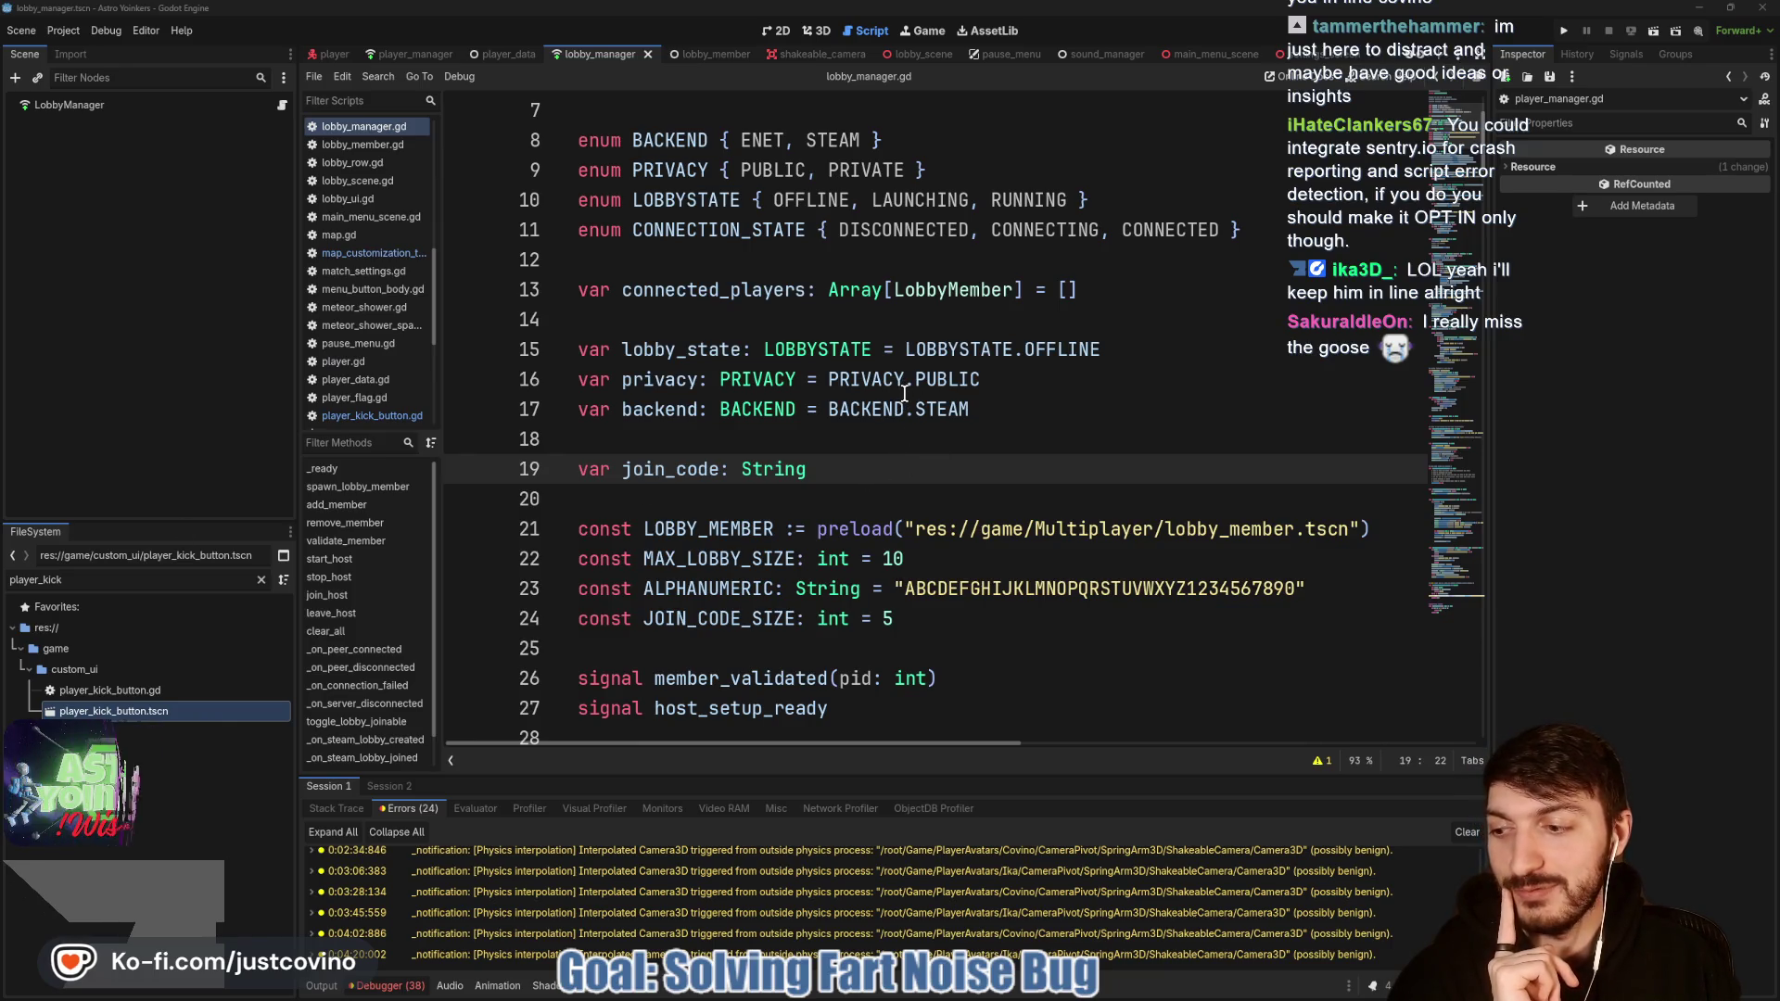
pyautogui.moveTo(905, 387)
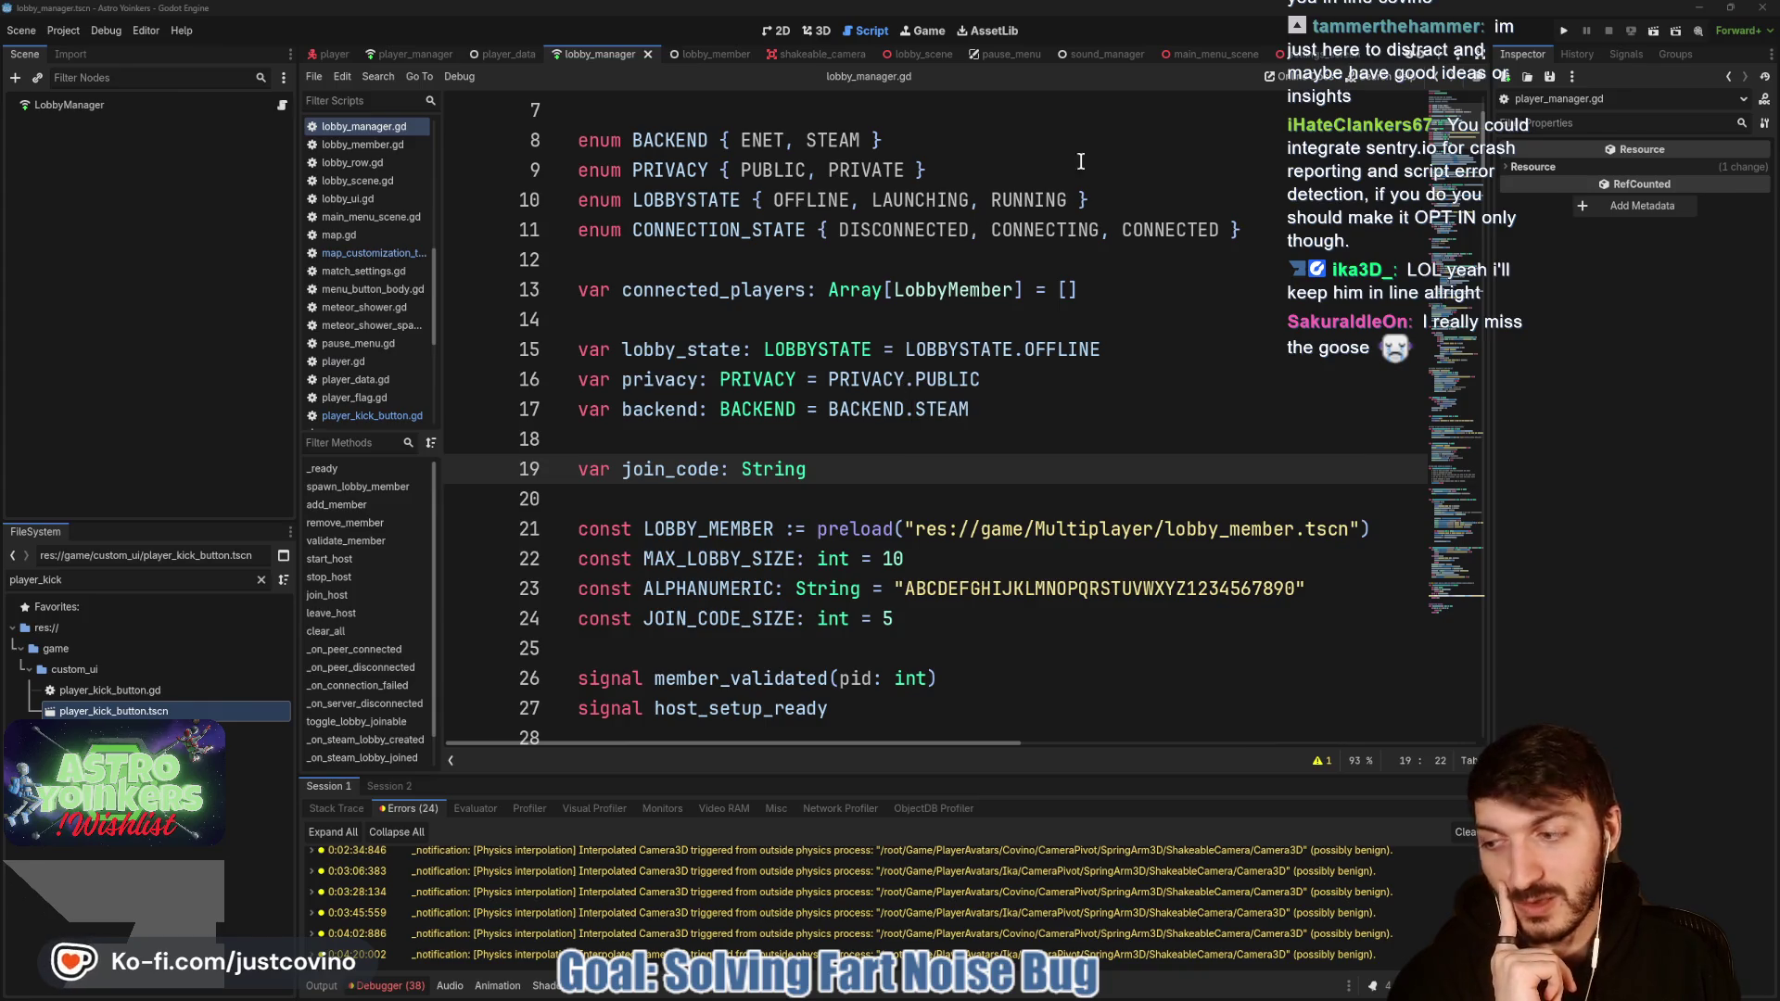
pyautogui.scroll(-2, 1235, 52)
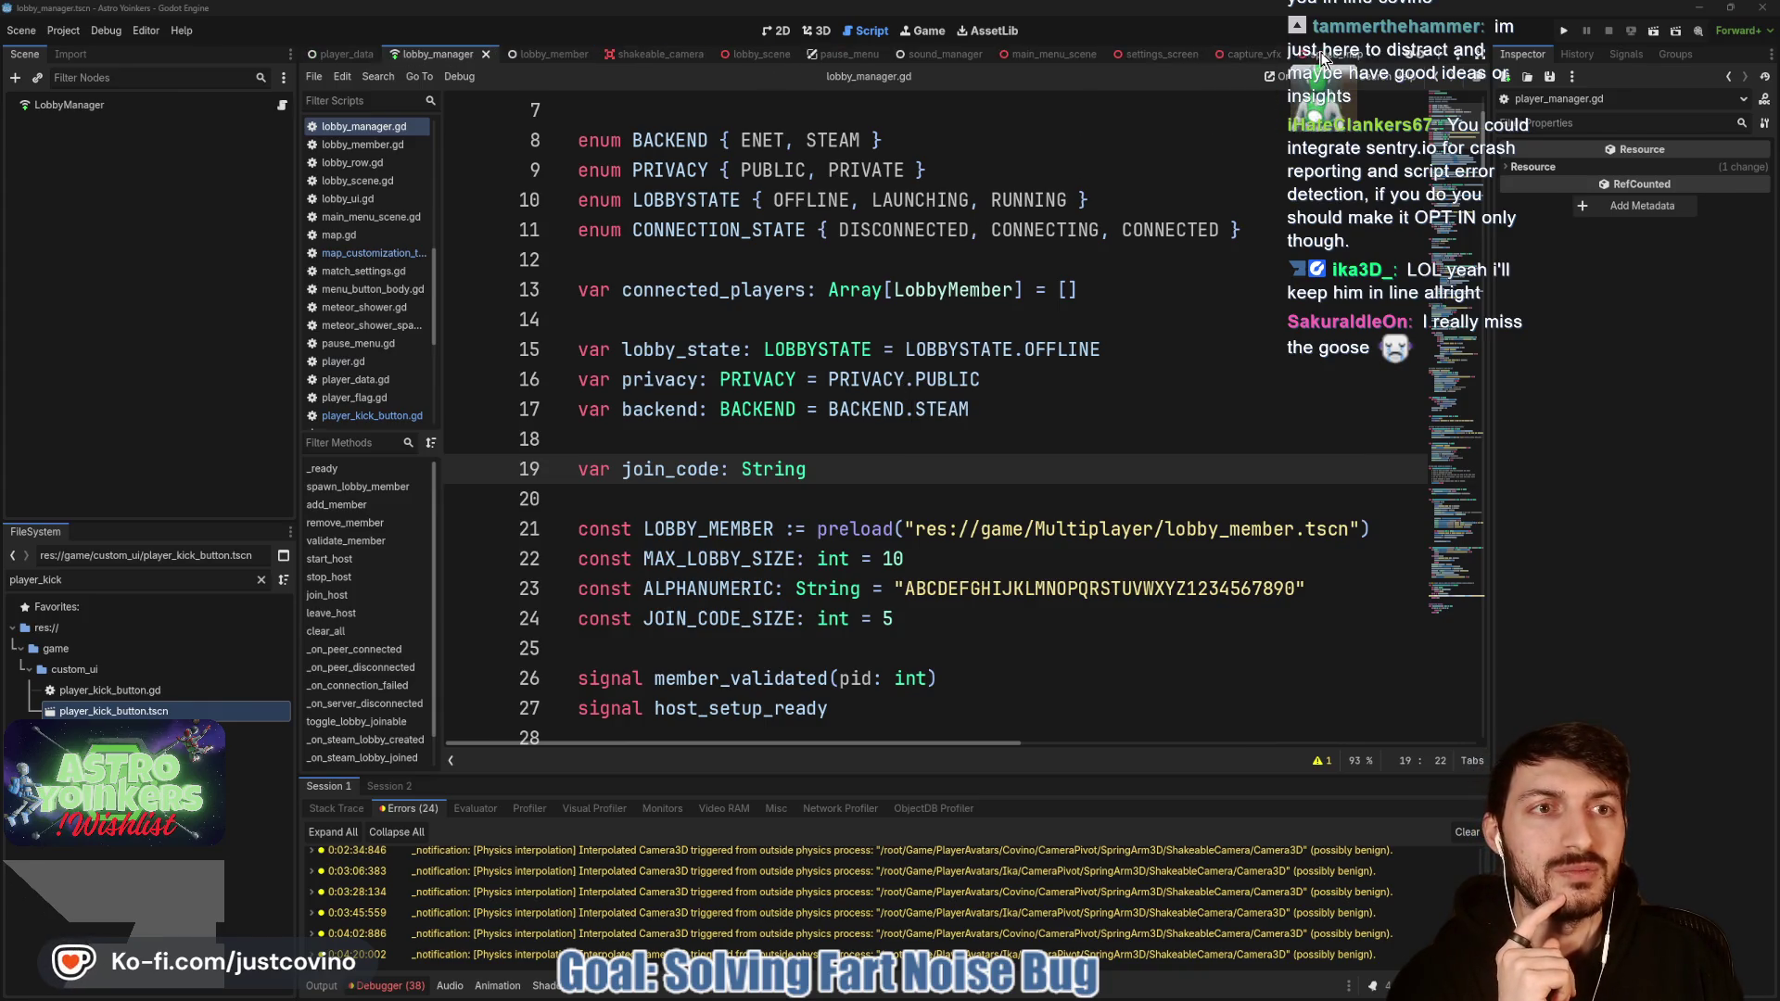
pyautogui.click(1317, 54)
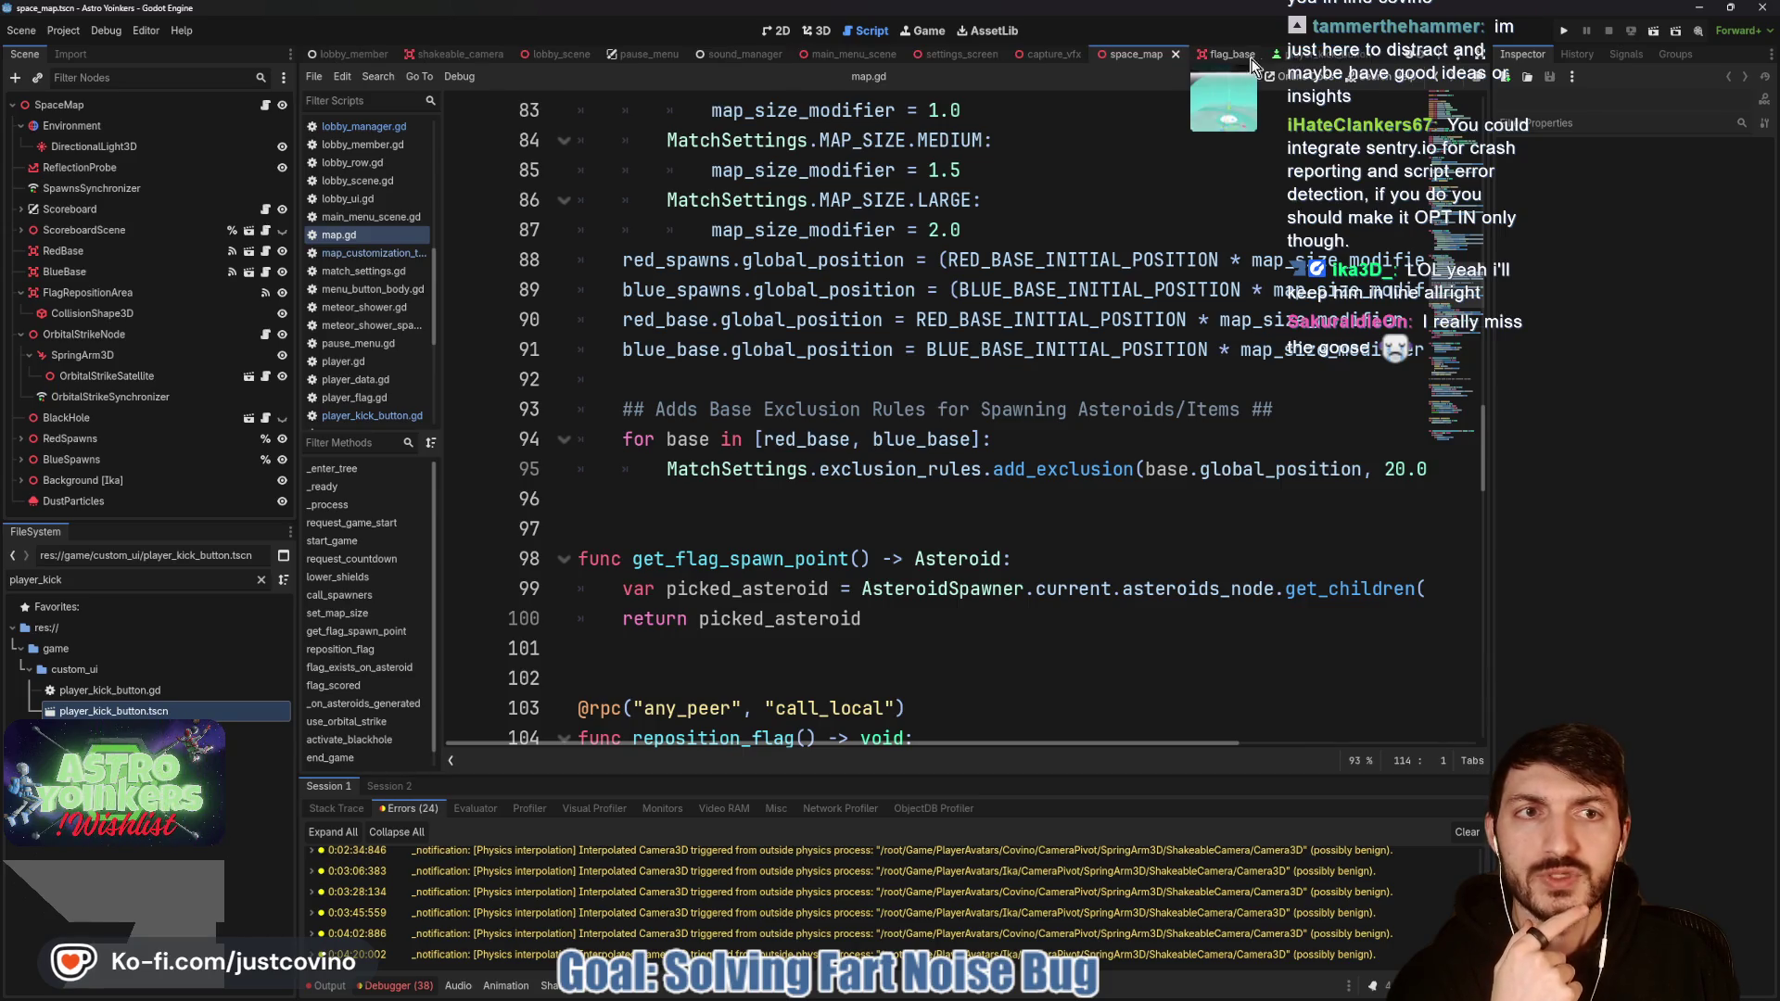
# In flag_base.gd, delete the toggle_flag_cap_visuals() call on line 47.
pyautogui.click(1247, 55)
pyautogui.scroll(-1, 855, 573)
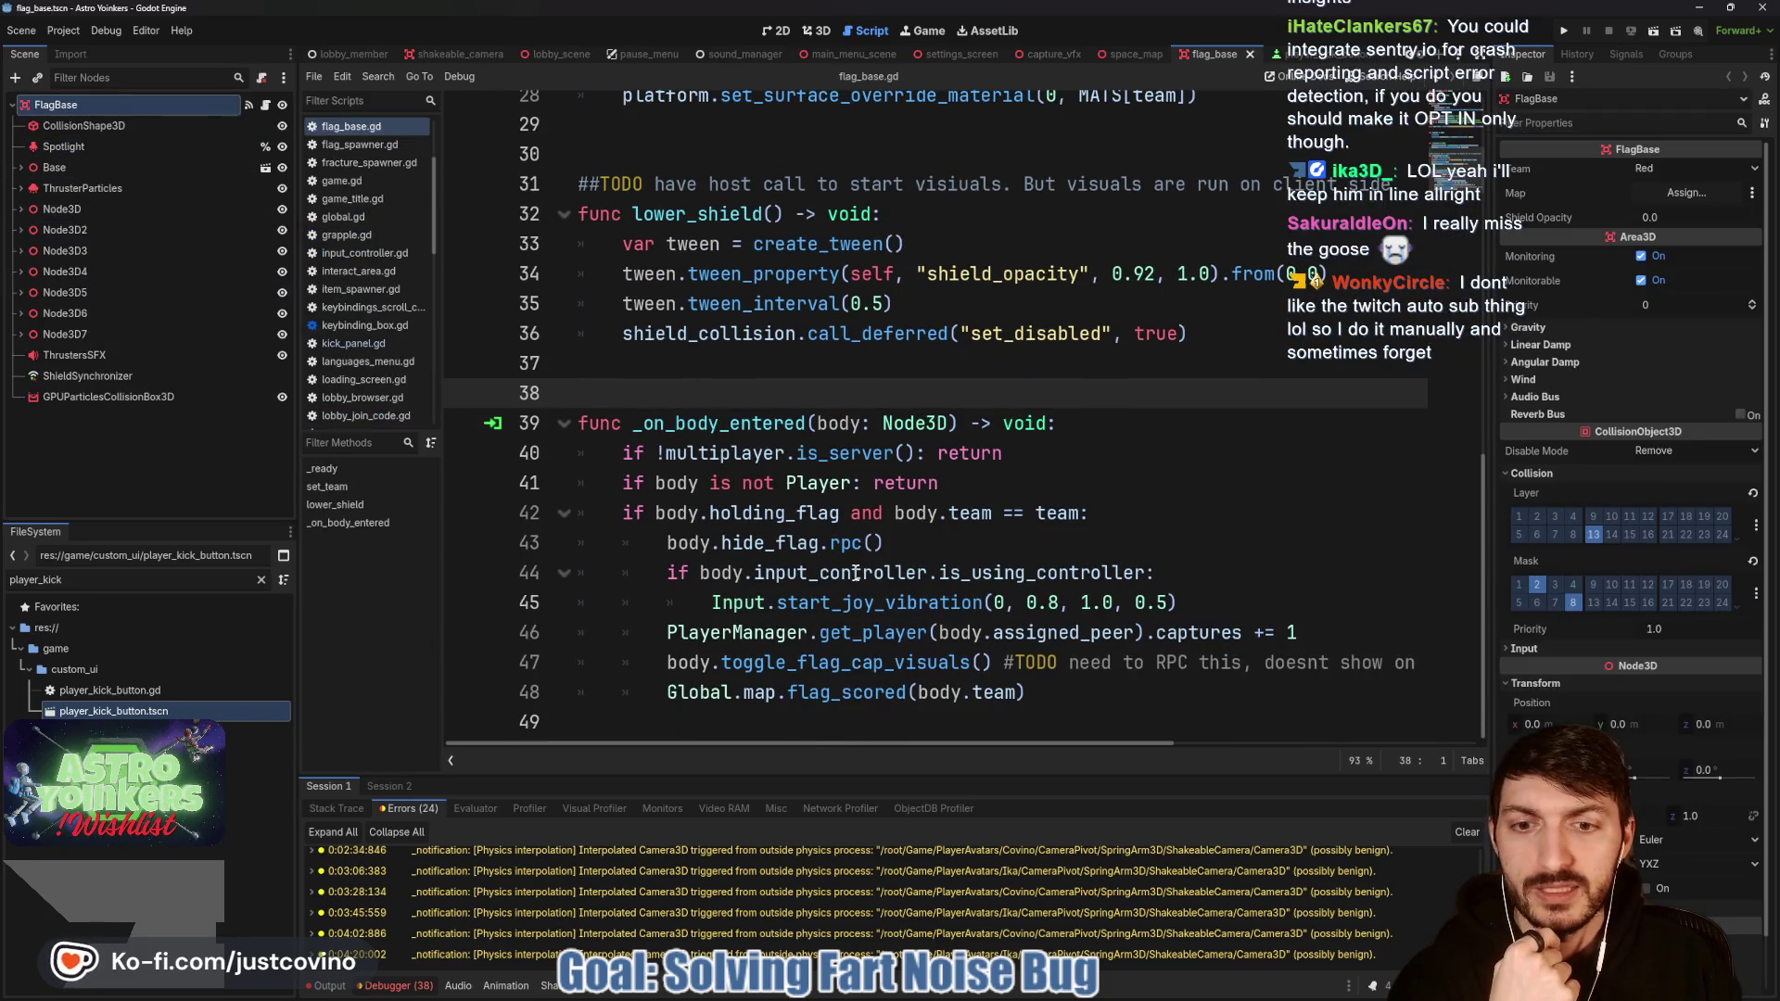
pyautogui.moveTo(667, 662); pyautogui.dragTo(1449, 664)
pyautogui.press('BackSpace')
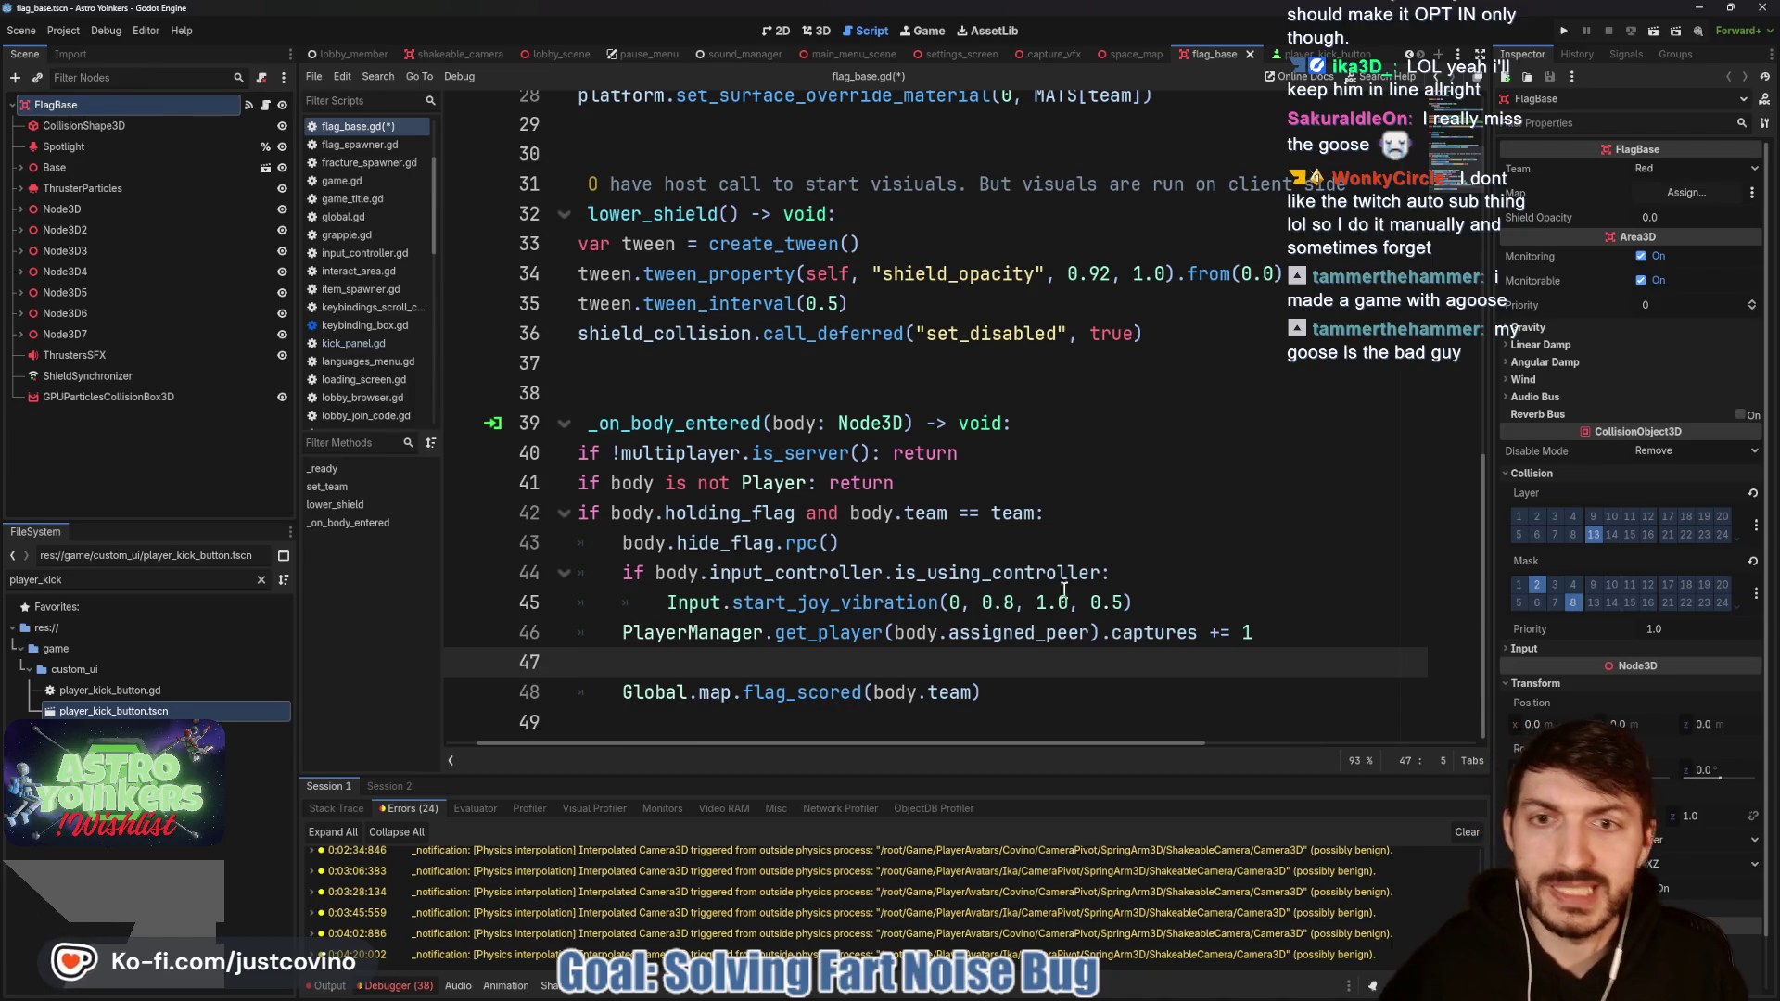
pyautogui.hscroll(-1, 977, 569)
pyautogui.scroll(9, 977, 569)
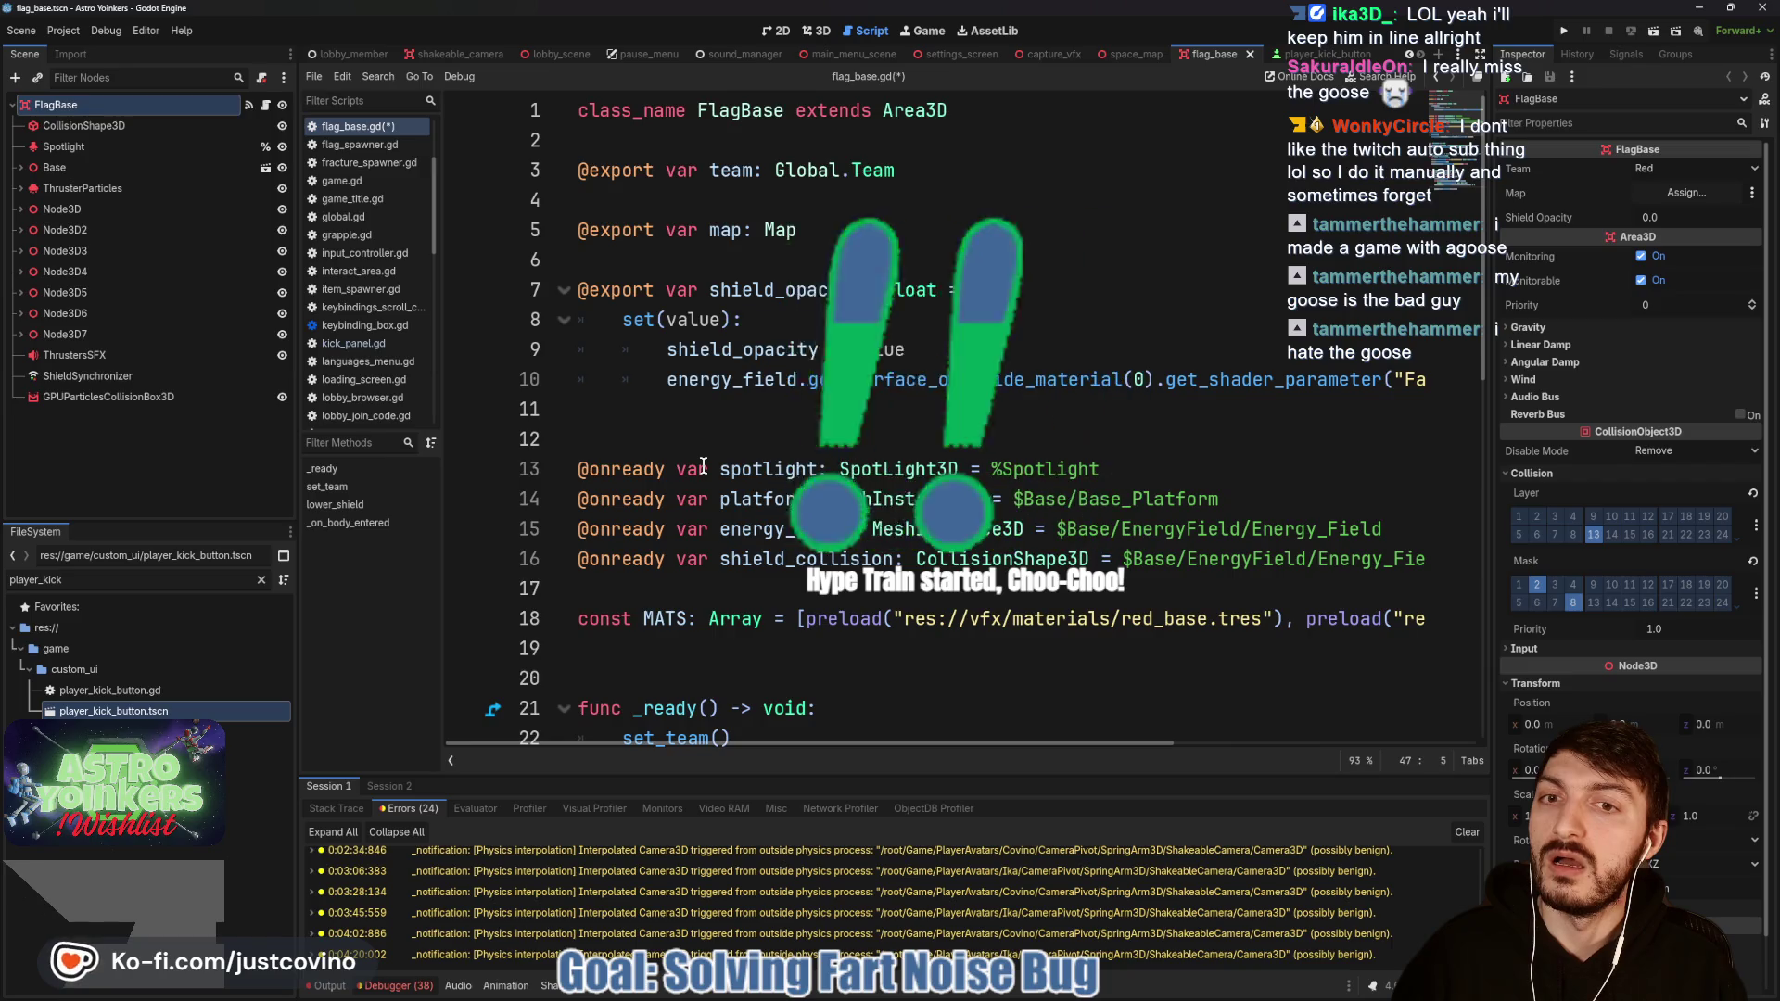
pyautogui.scroll(-1, 703, 465)
pyautogui.scroll(-8, 700, 466)
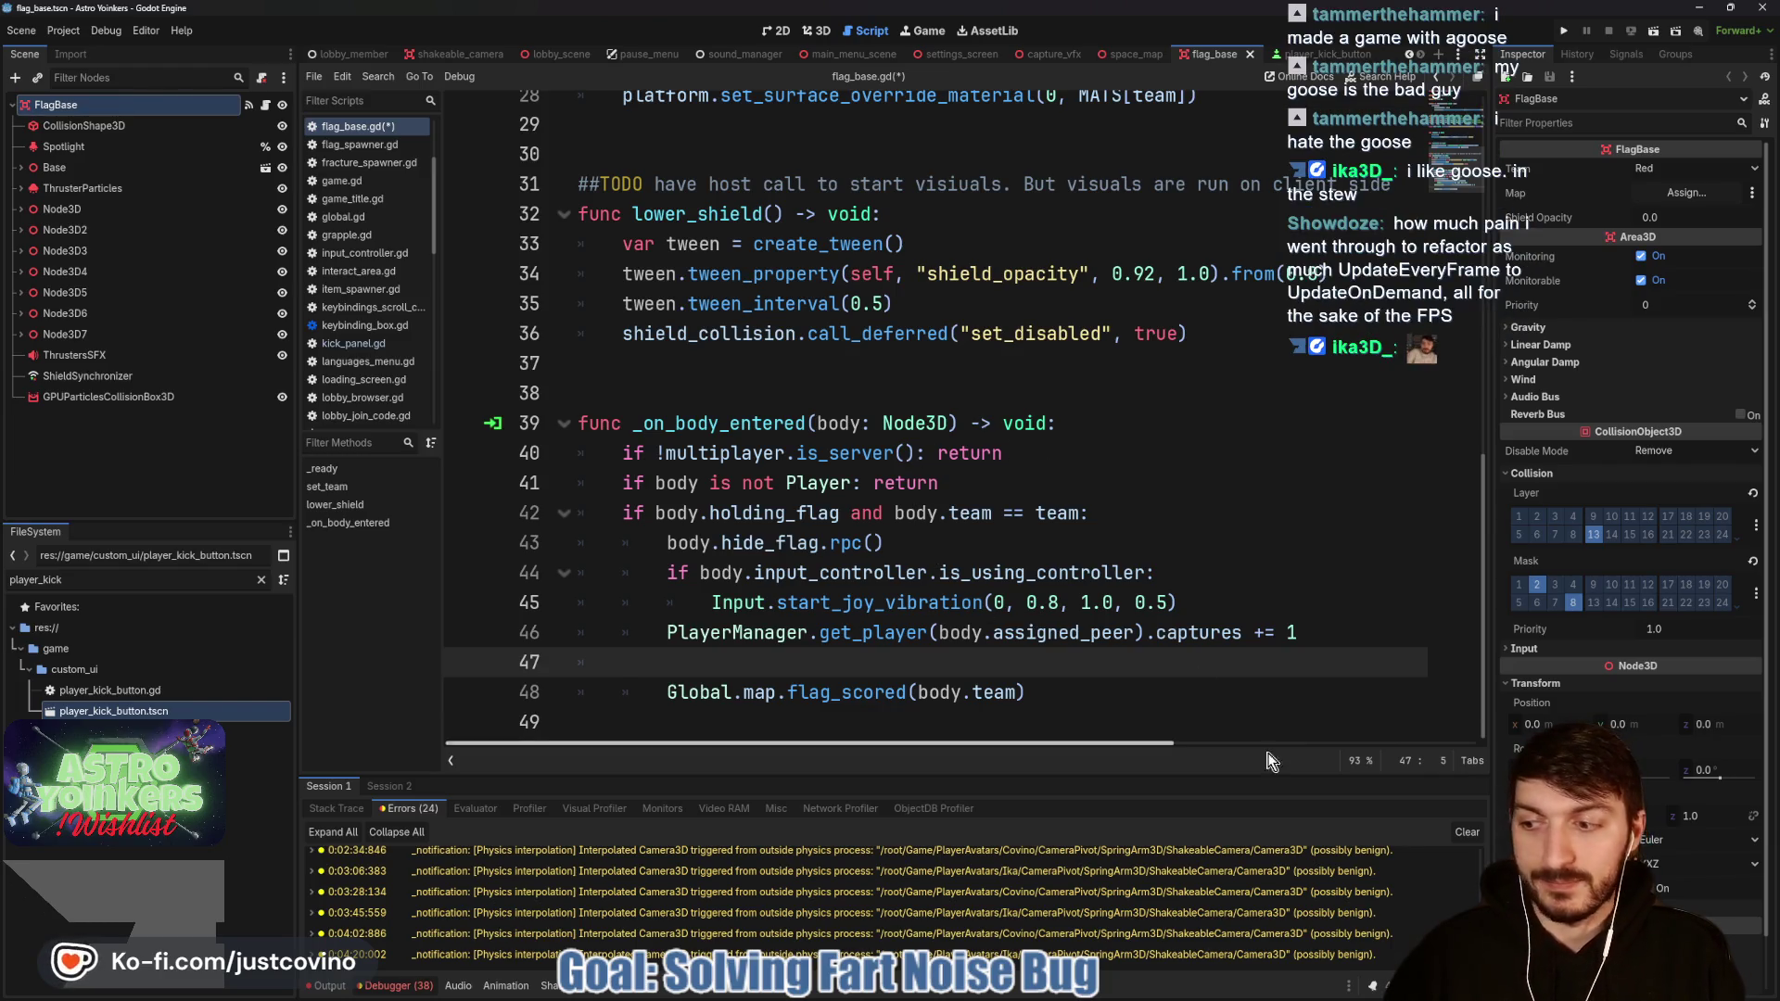
# Collapse the debugger, save flag_base.gd, and switch to the 3D view of the flag base.
pyautogui.click(370, 985)
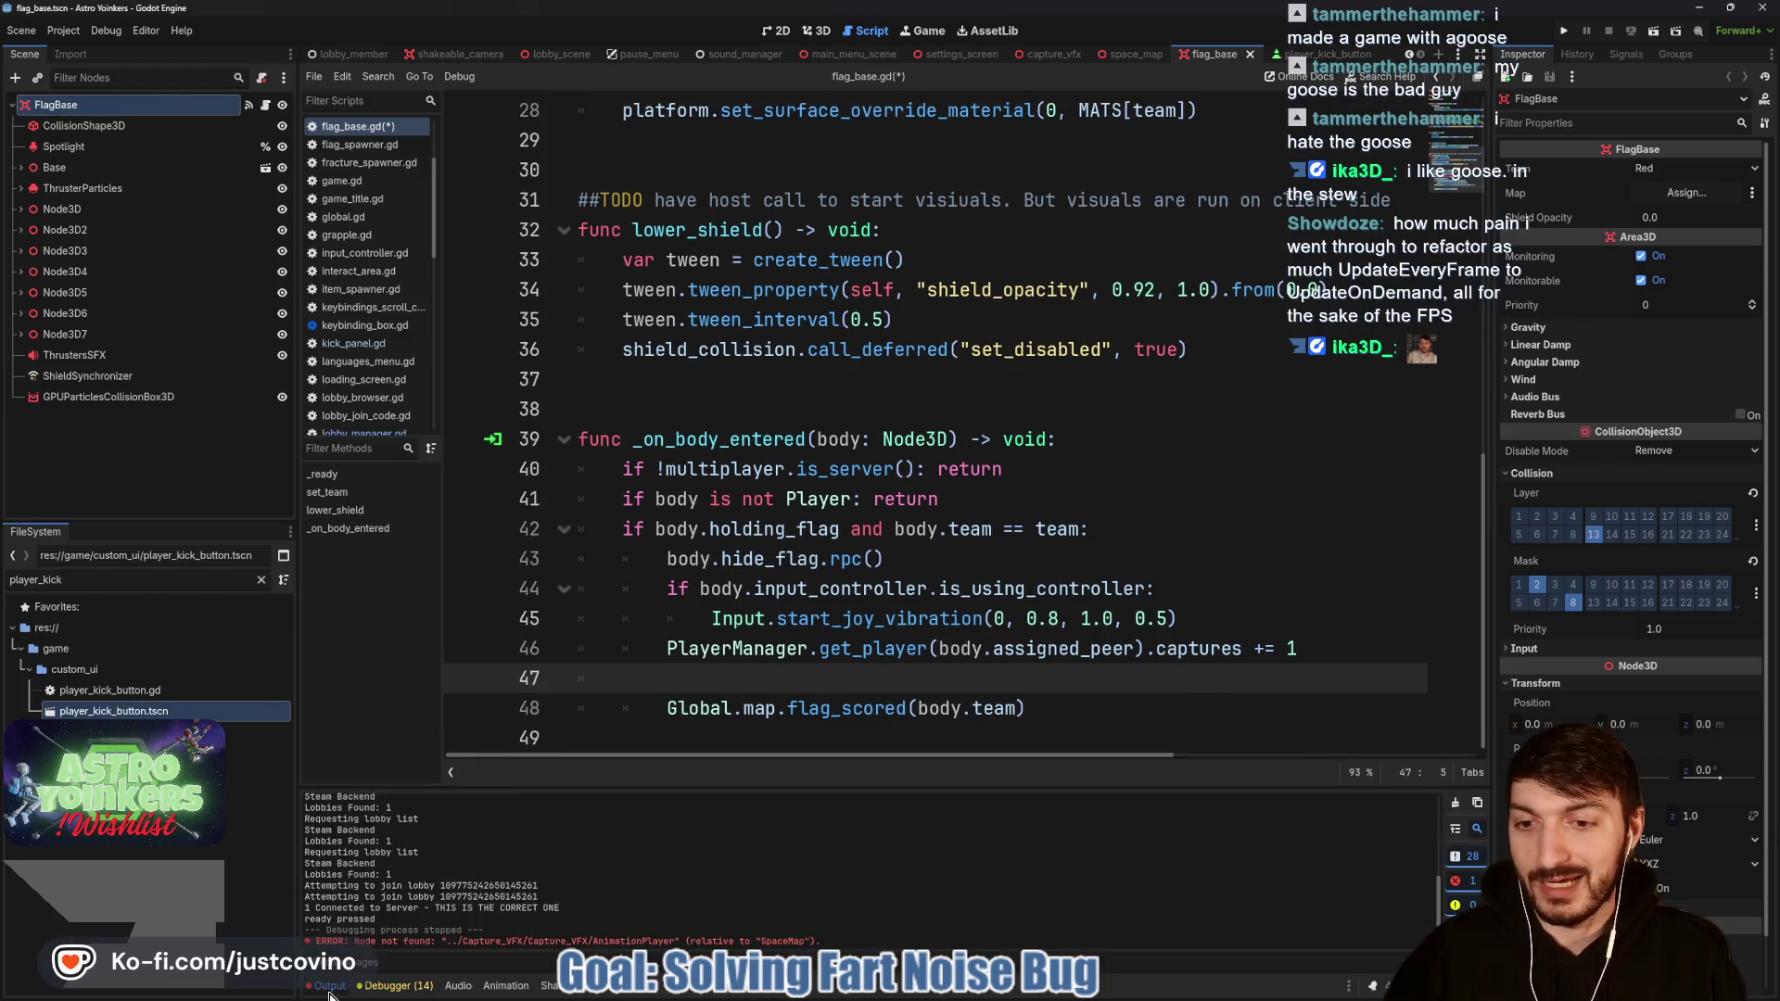
pyautogui.hotkey('ctrl', 's')
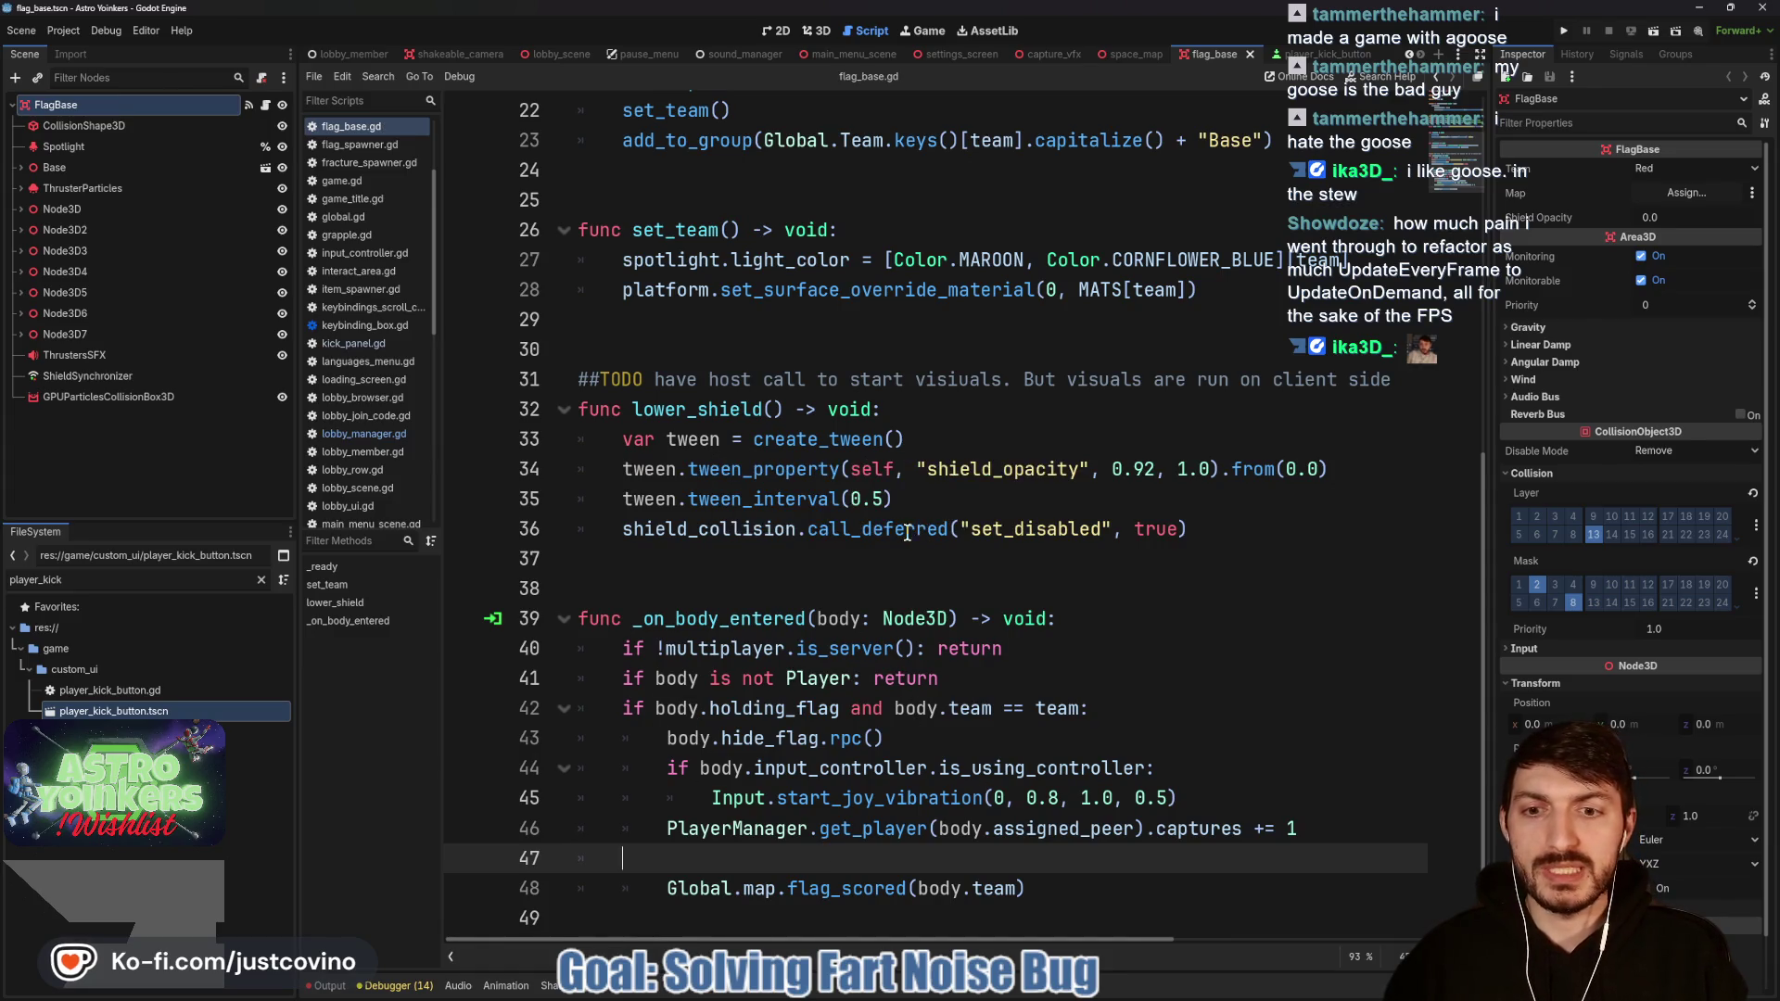
pyautogui.scroll(4, 816, 570)
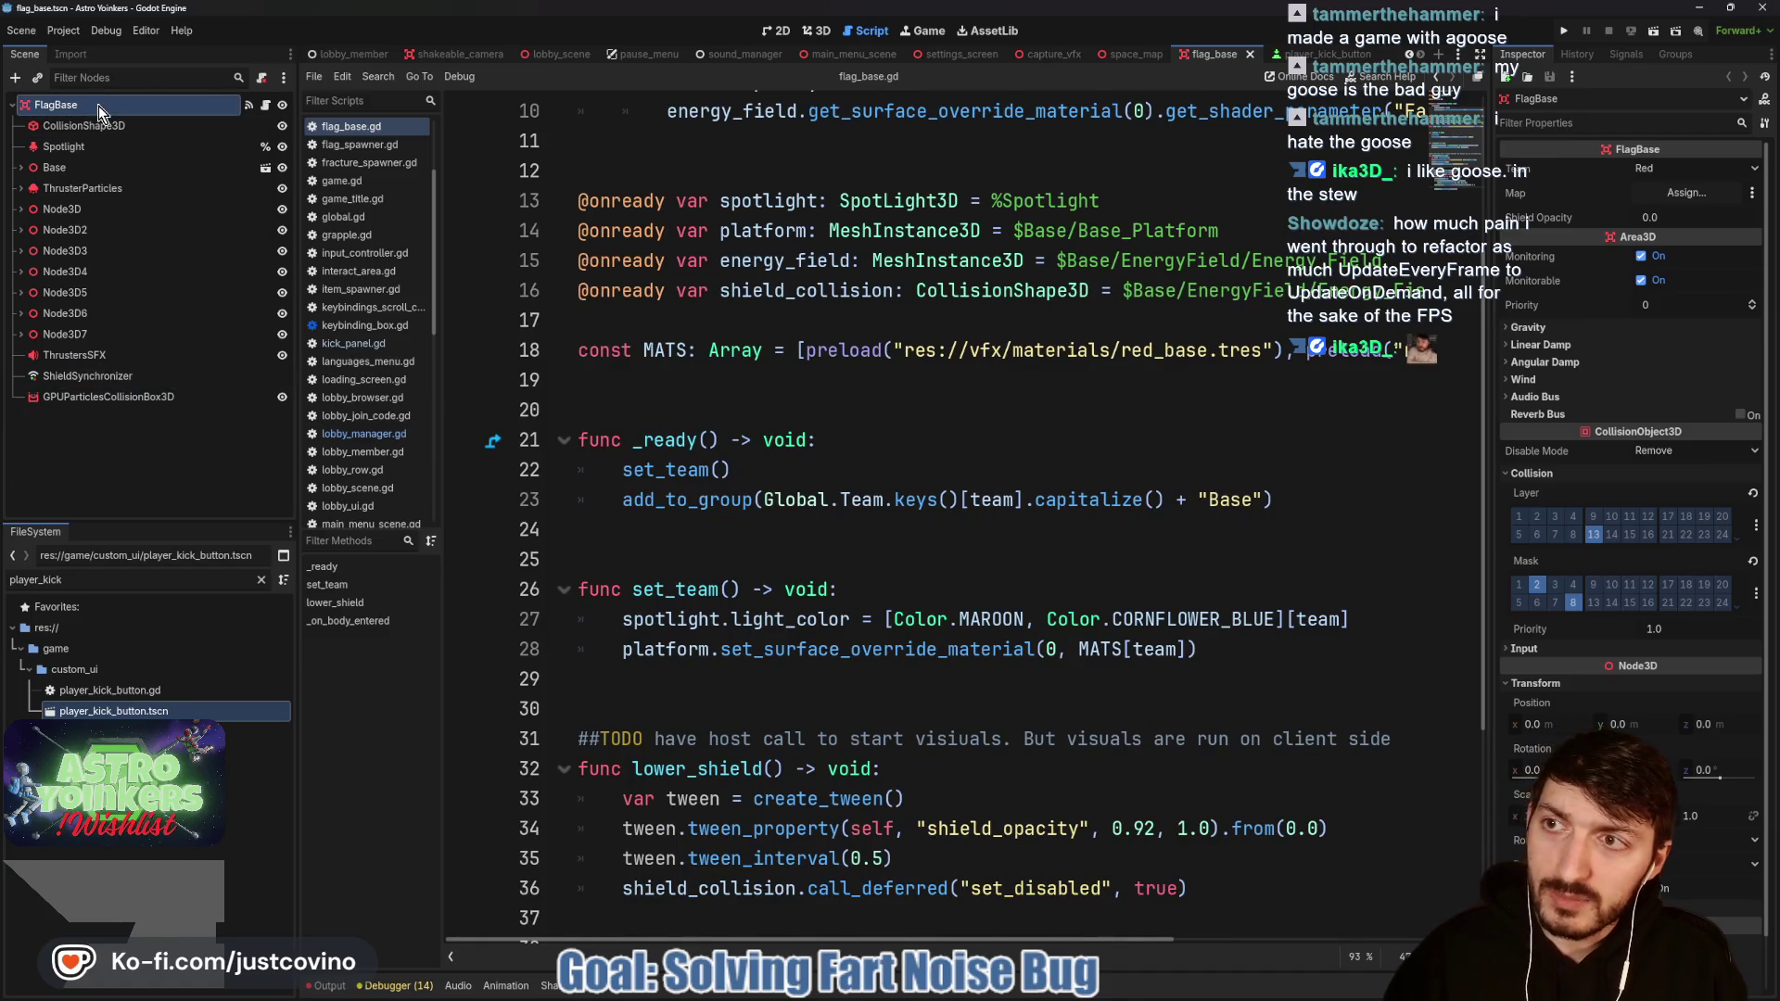
pyautogui.click(815, 30)
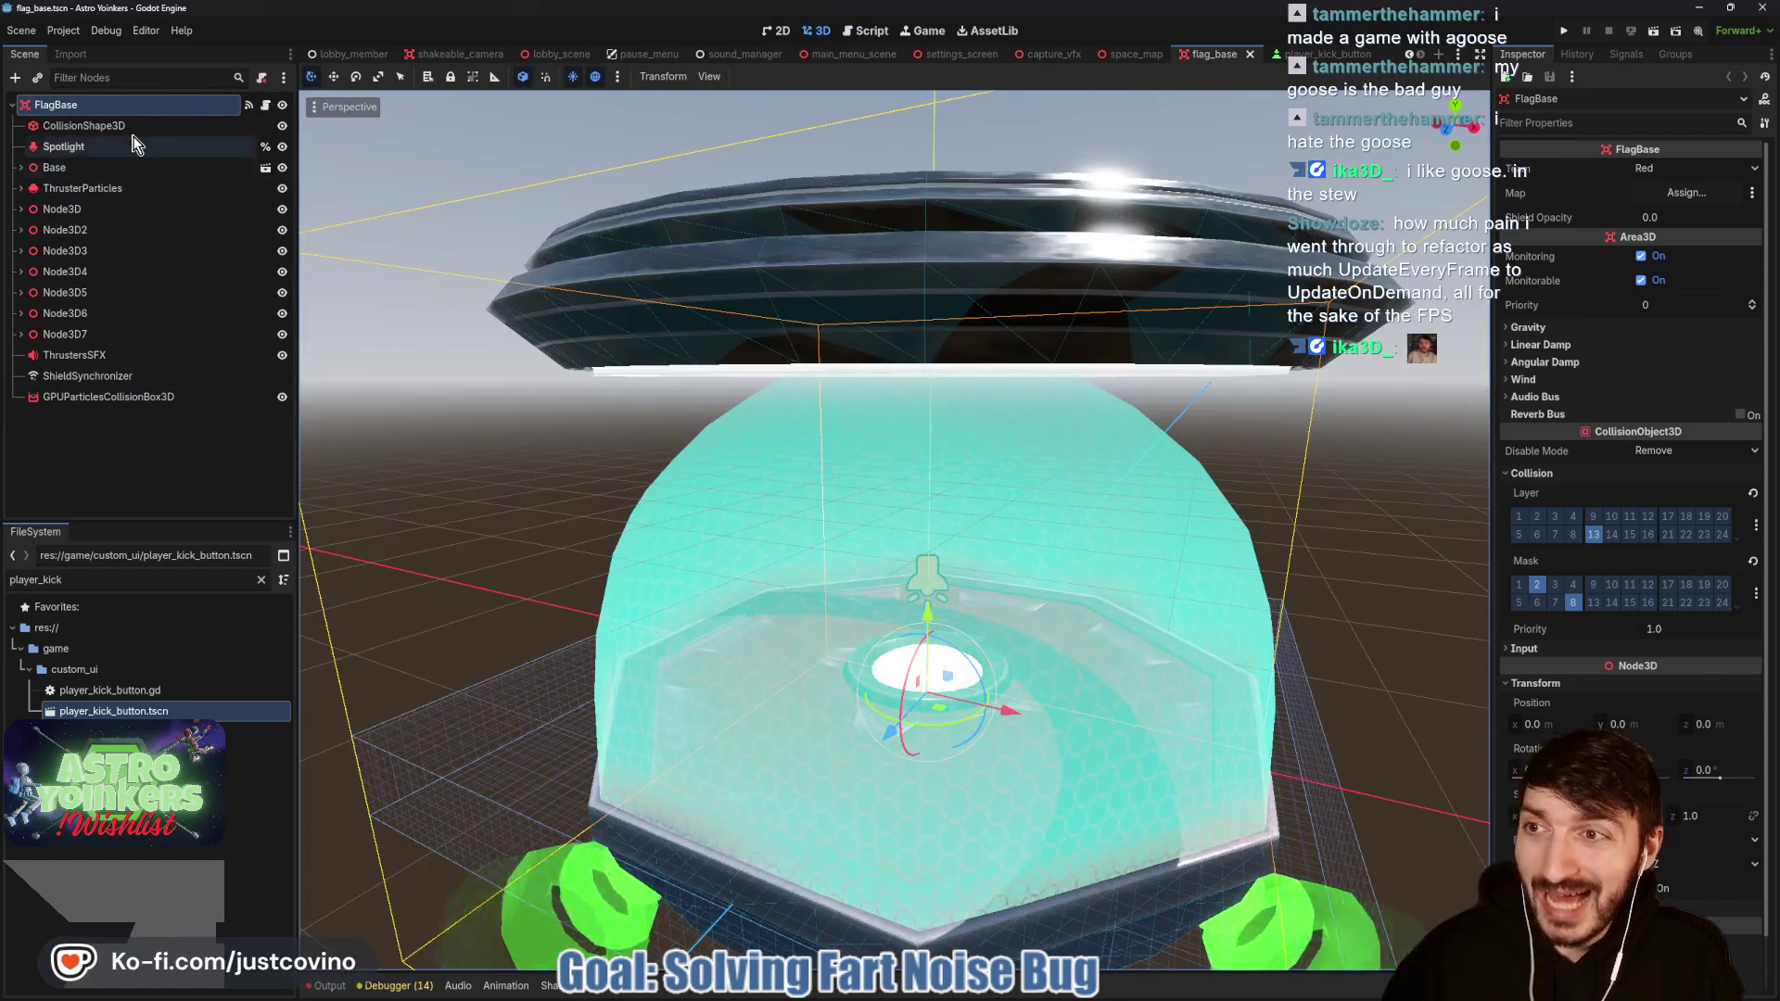
# Instance capture_vfx.tscn under FlagBase and make its children editable.
pyautogui.hotkey('ctrl', 'shift', 'a')
pyautogui.write('vfx')
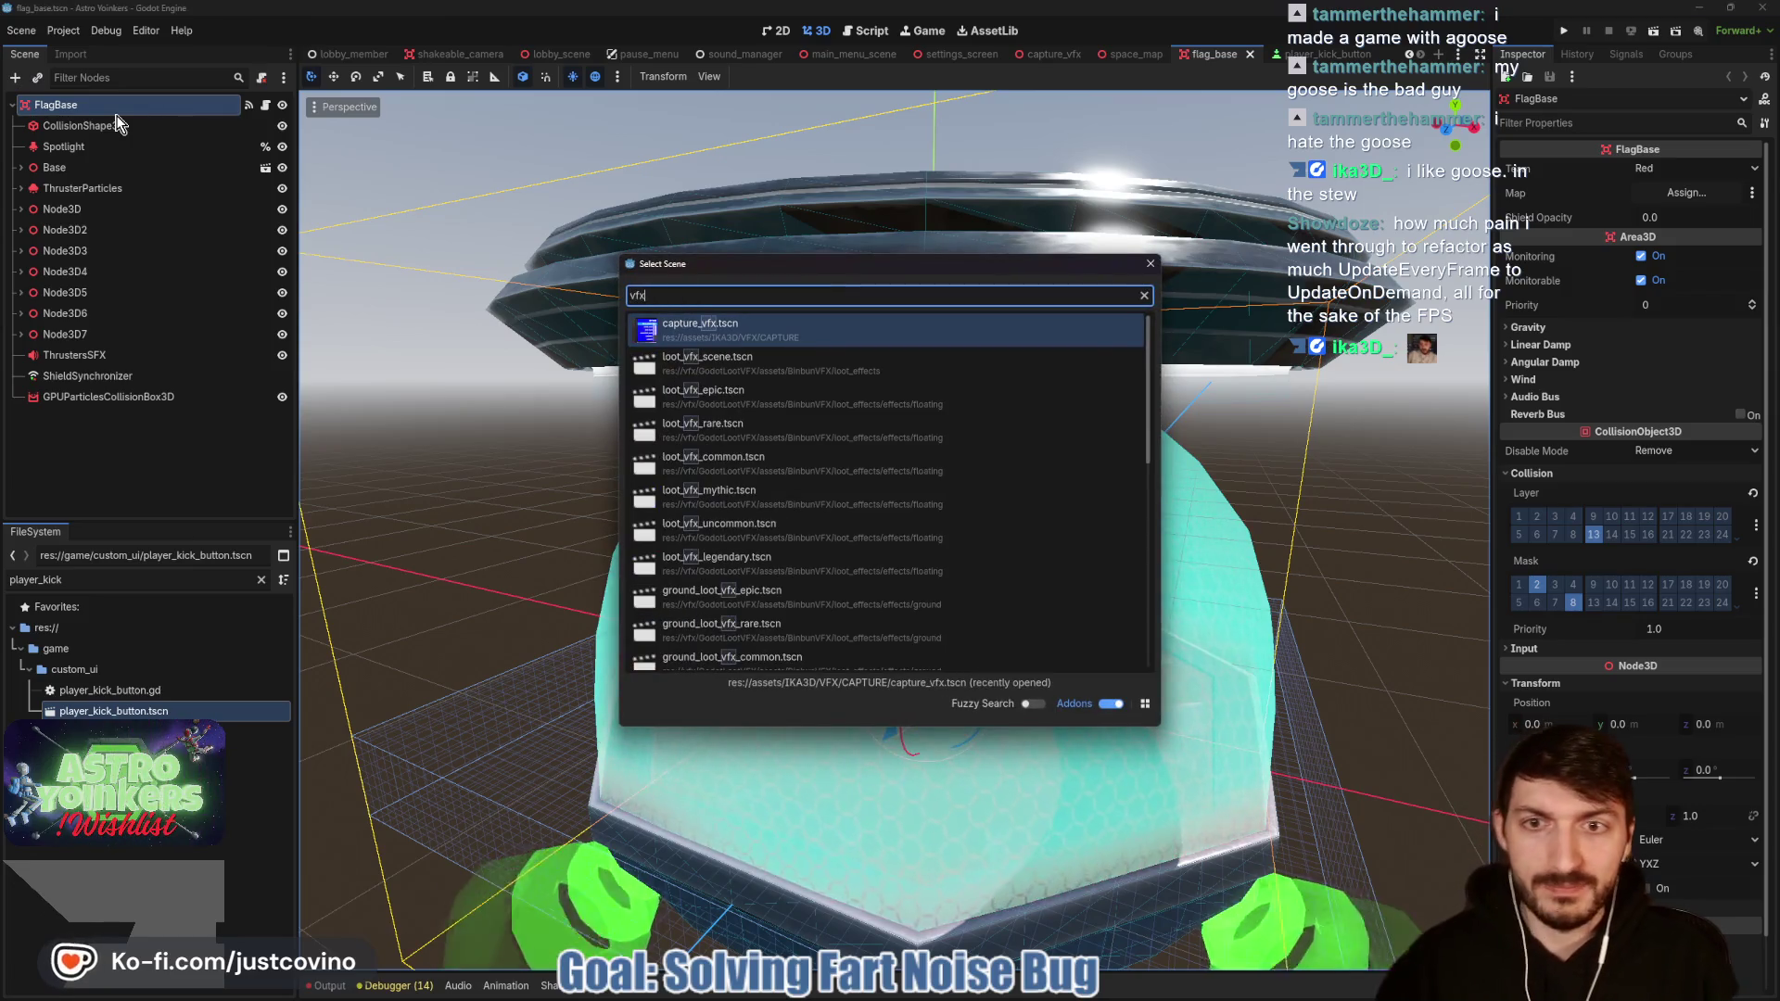
pyautogui.click(758, 328)
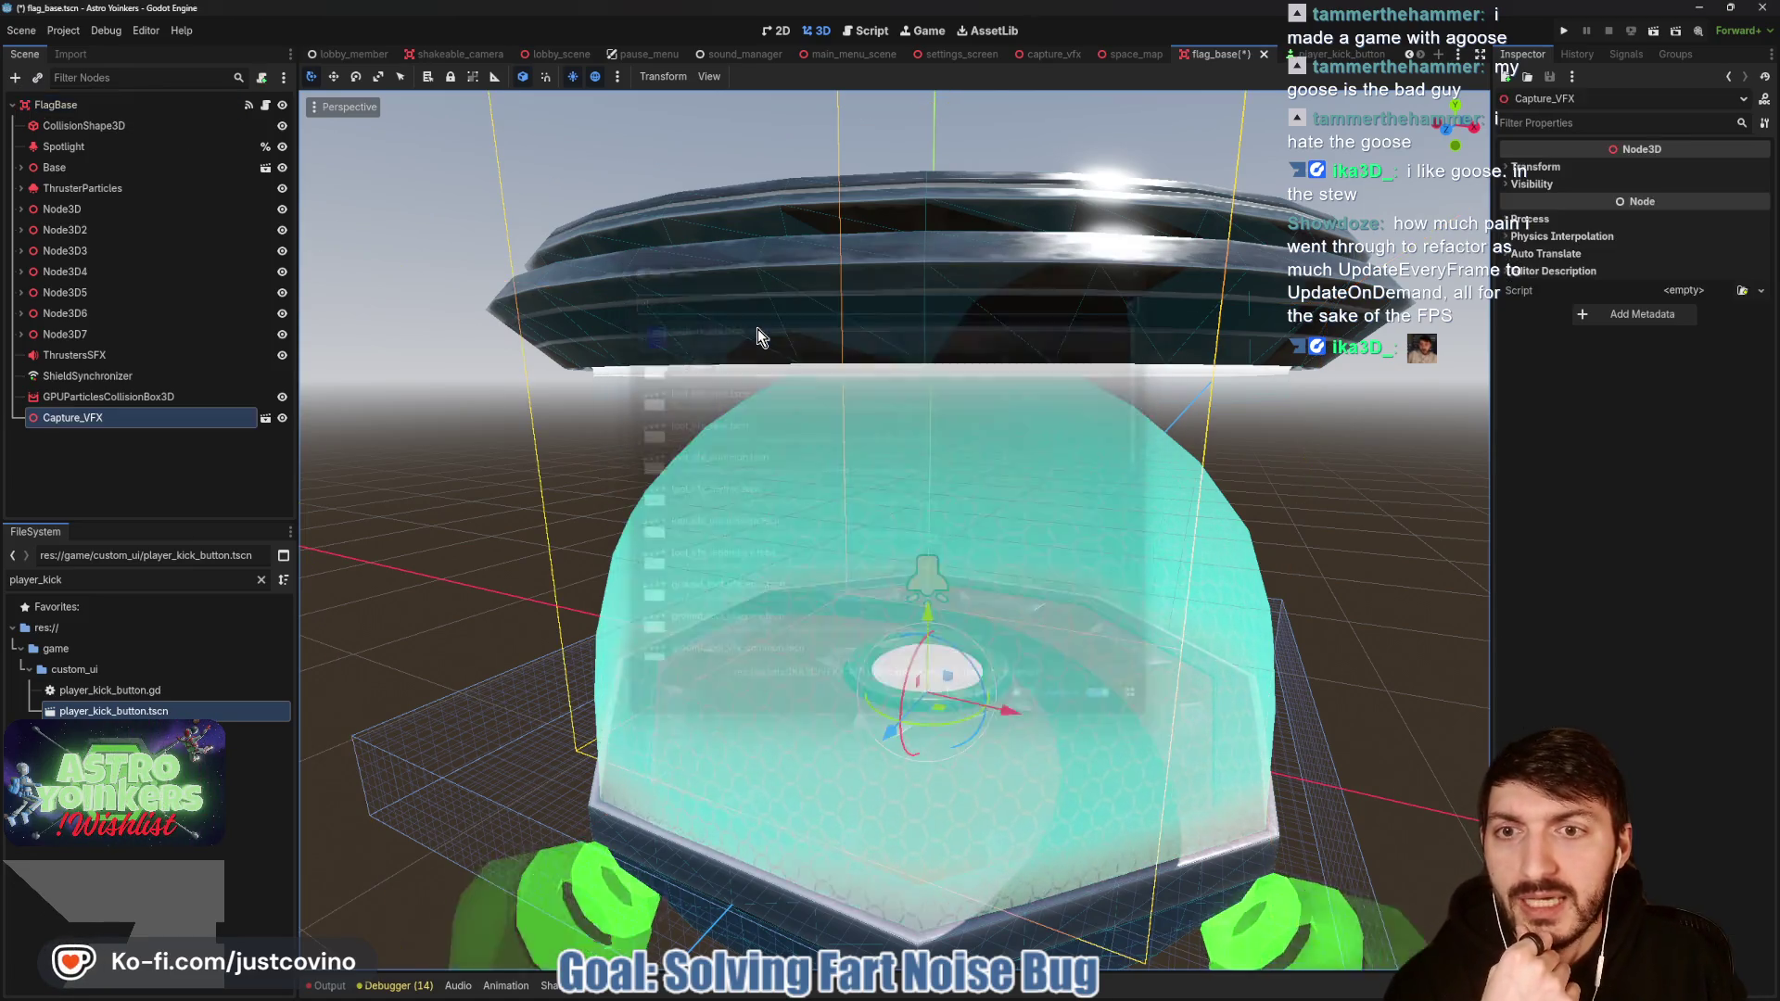
pyautogui.rightClick(100, 419)
pyautogui.click(167, 774)
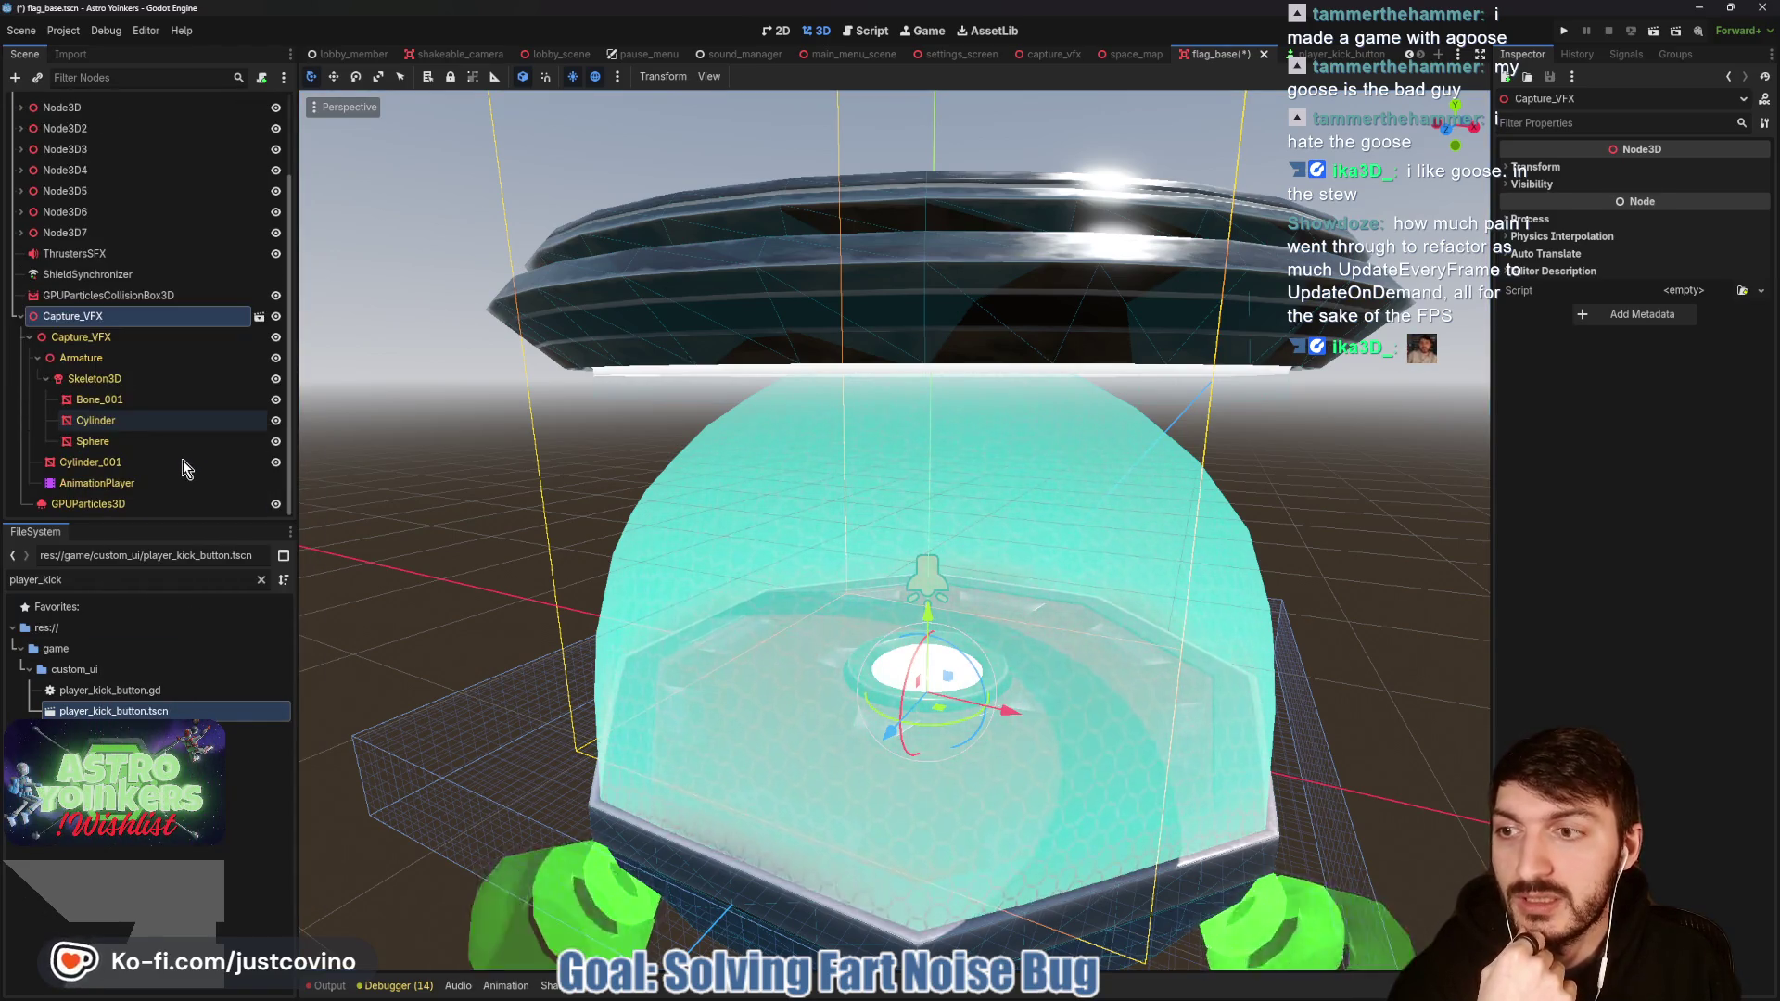
pyautogui.click(259, 105)
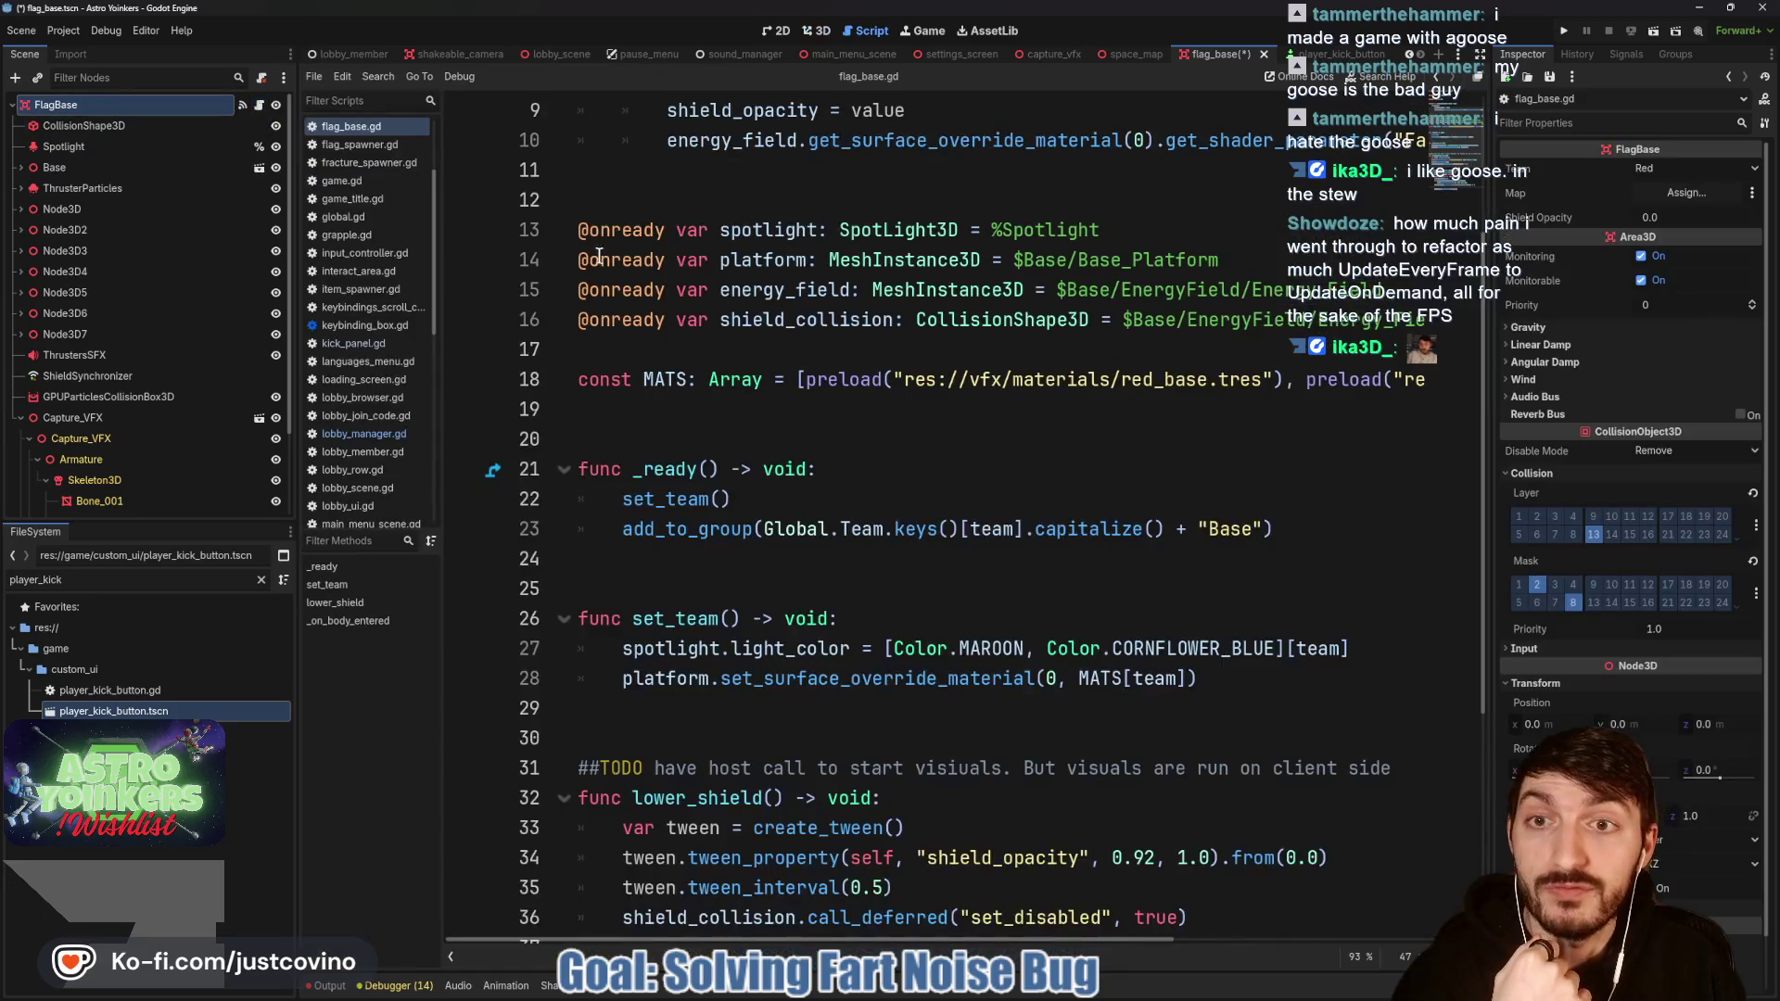
# Rename the animation_player export to capture_animation, save, and assign the AnimationPlayer node to it.
pyautogui.scroll(-3, 105, 482)
pyautogui.moveTo(106, 482)
pyautogui.mouseDown()
pyautogui.moveTo(82, 491)
pyautogui.moveTo(639, 419)
pyautogui.moveTo(604, 440)
pyautogui.moveTo(603, 408)
pyautogui.mouseUp()
pyautogui.doubleClick(833, 409)
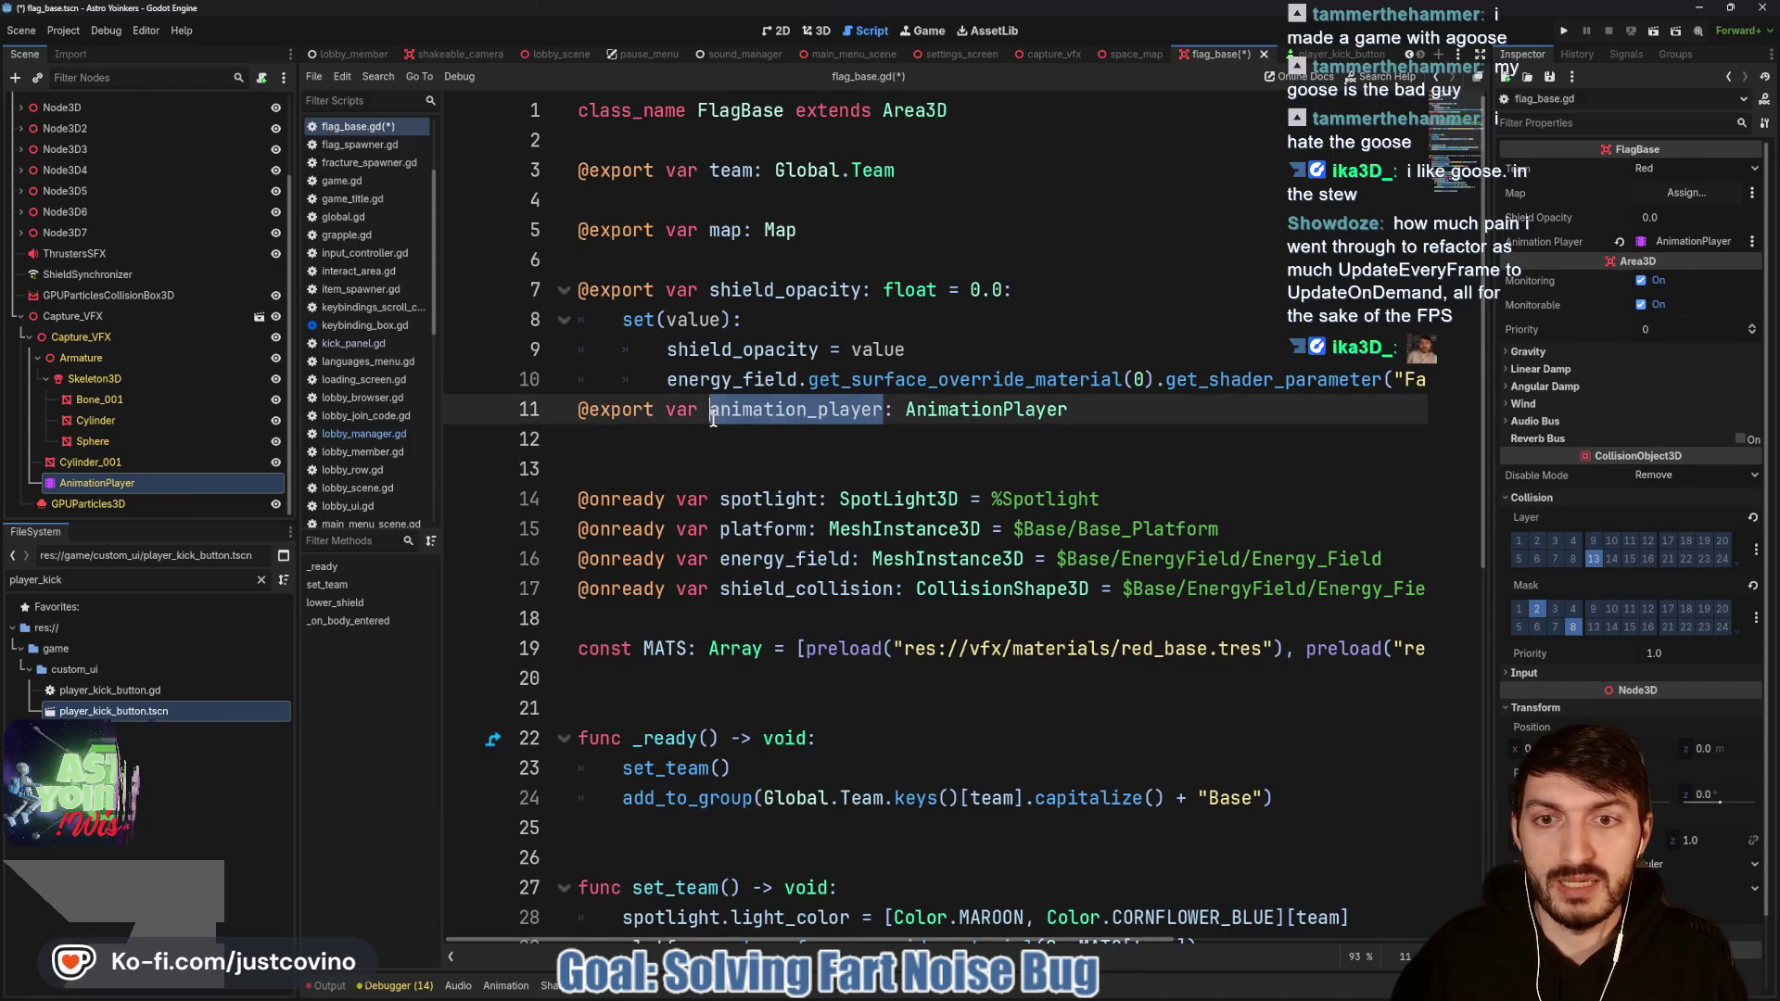
pyautogui.write('capture')
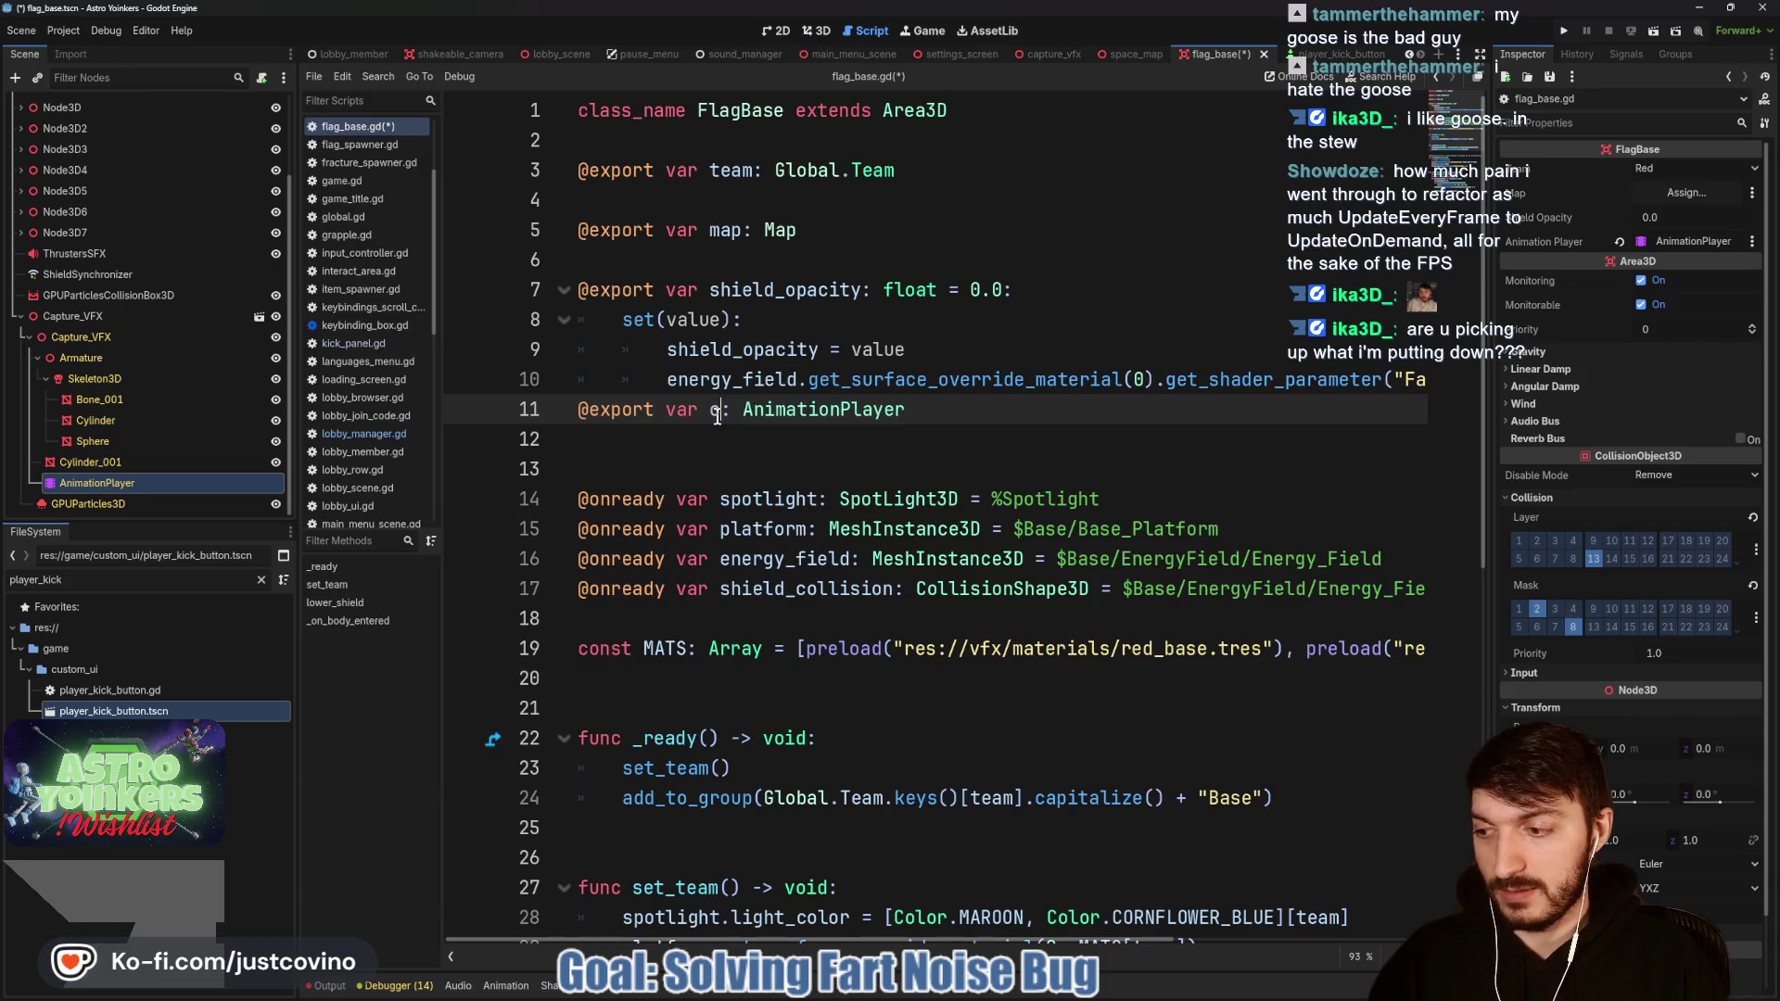
pyautogui.write('_anim')
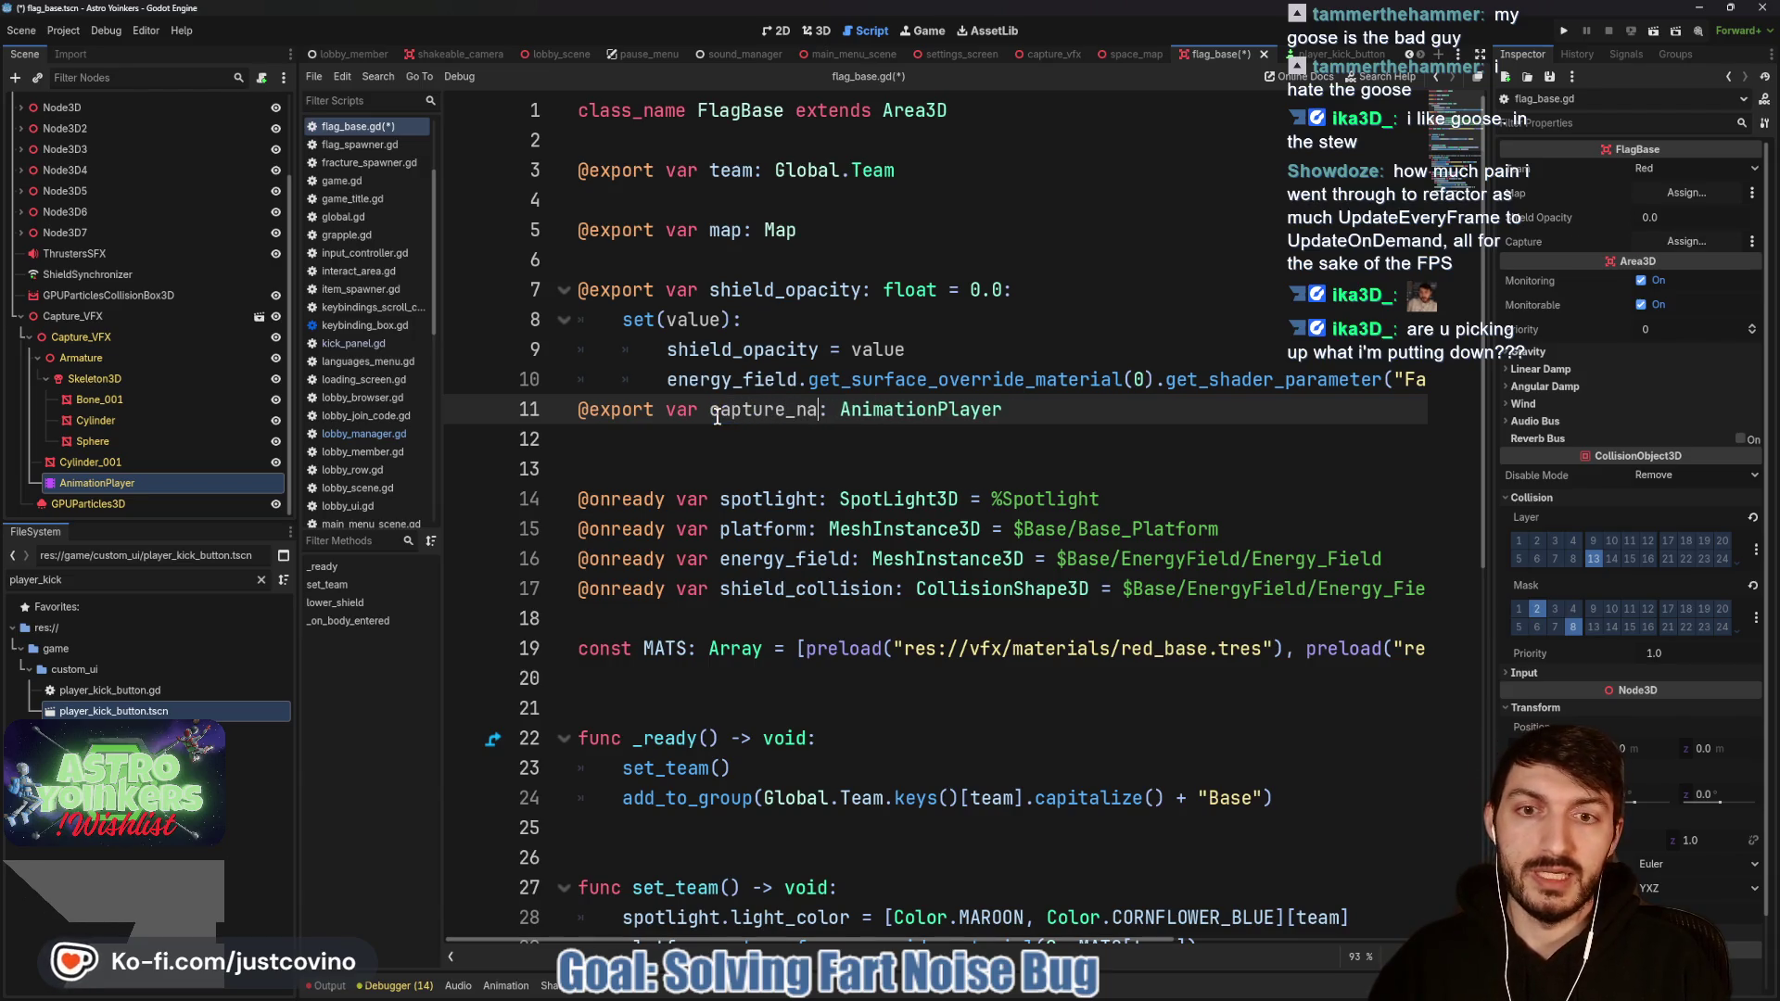
pyautogui.write('ation')
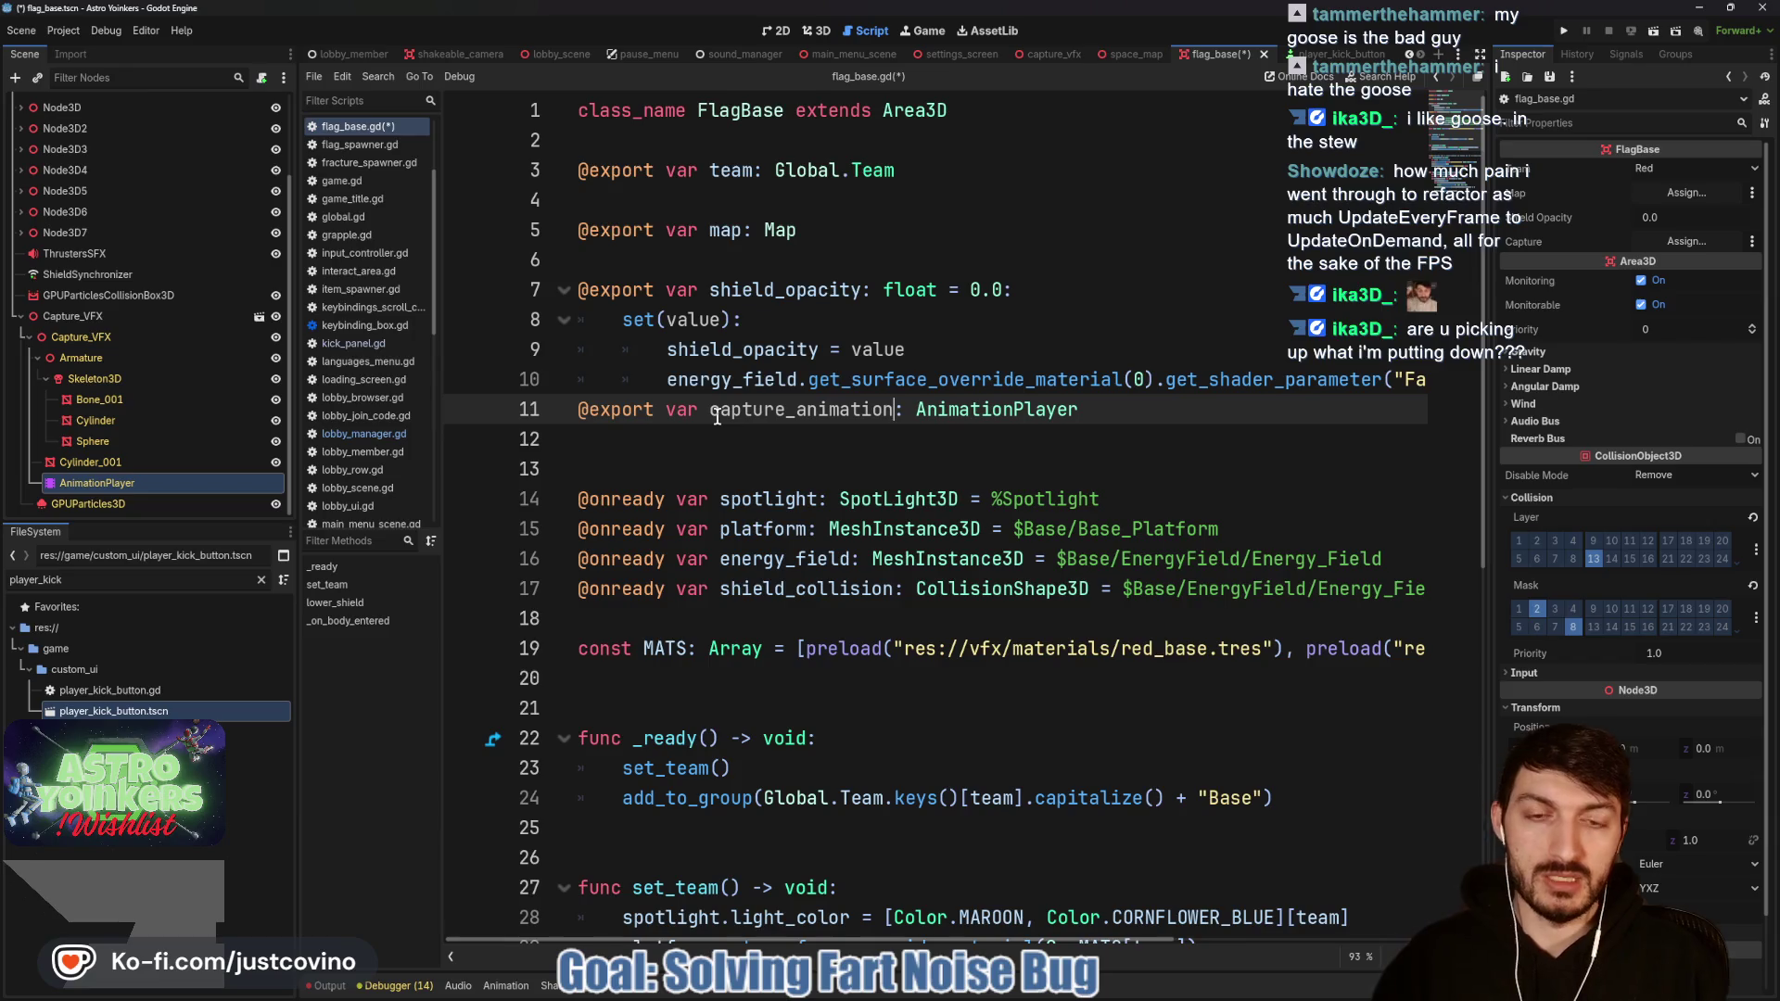
pyautogui.click(716, 440)
pyautogui.hotkey('ctrl', 's')
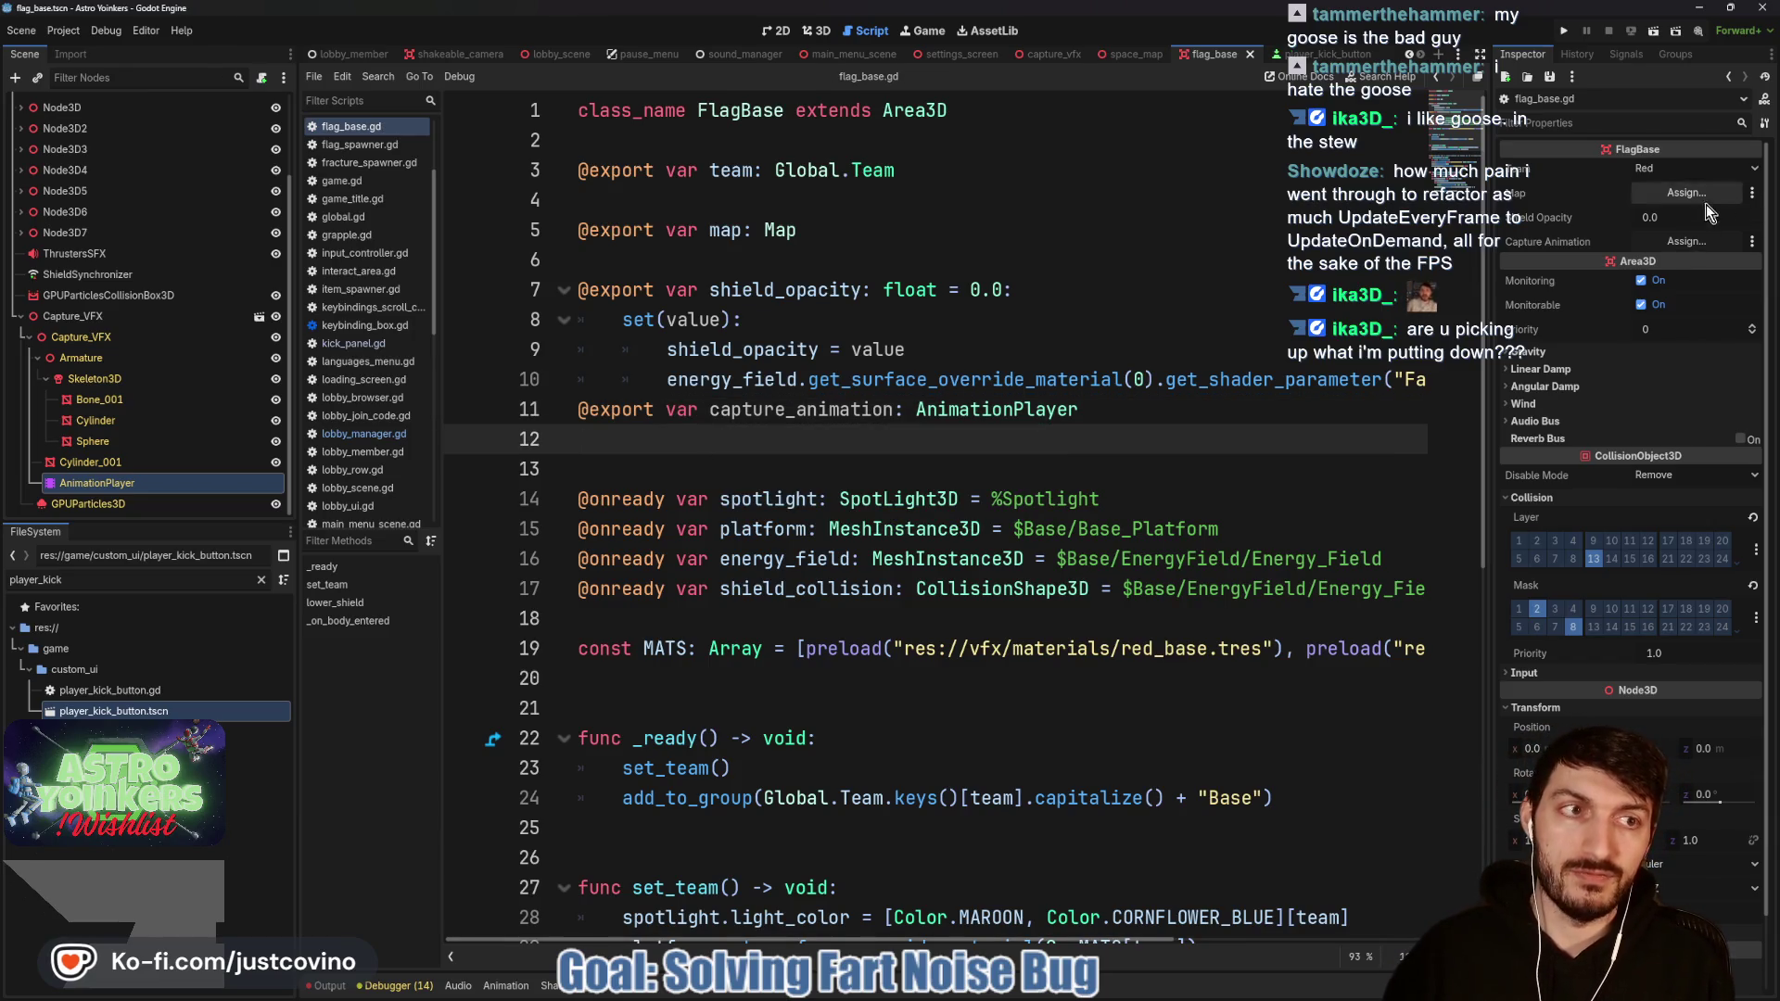
pyautogui.click(1698, 241)
pyautogui.click(839, 449)
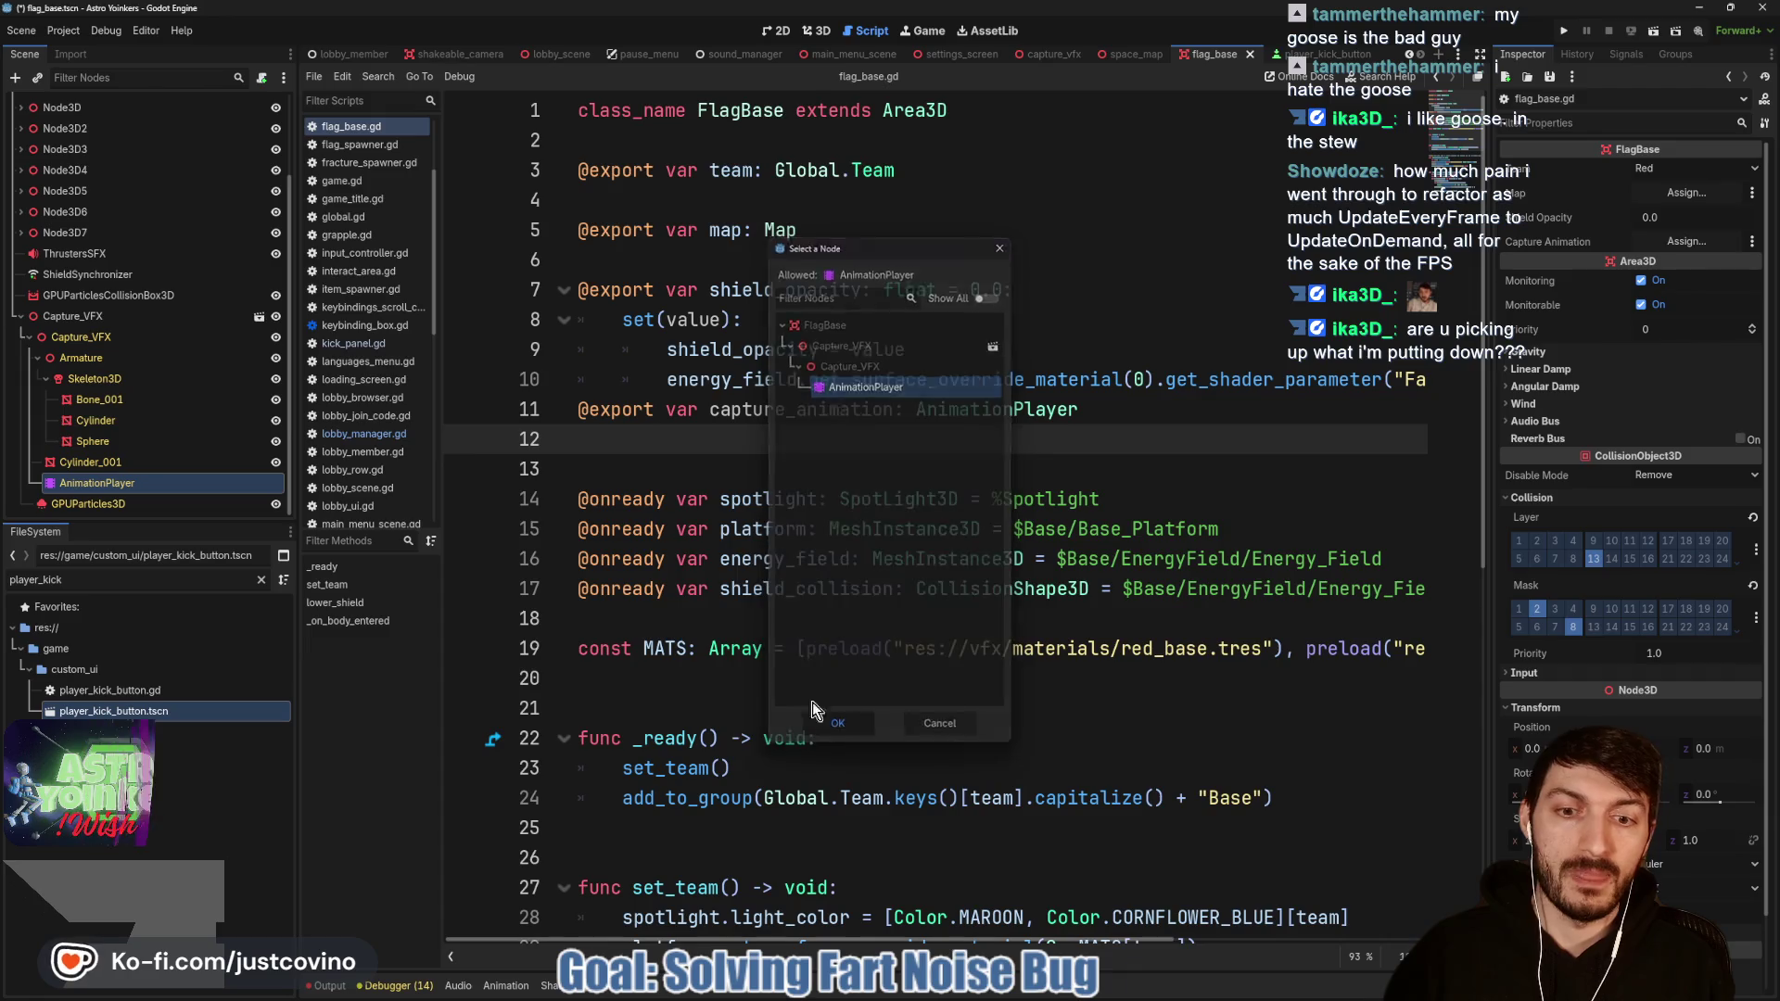
pyautogui.click(814, 719)
# Write capture_animation.play( on empty line 48 using autocomplete.
pyautogui.scroll(-3, 719, 466)
pyautogui.scroll(-4, 719, 466)
pyautogui.click(726, 848)
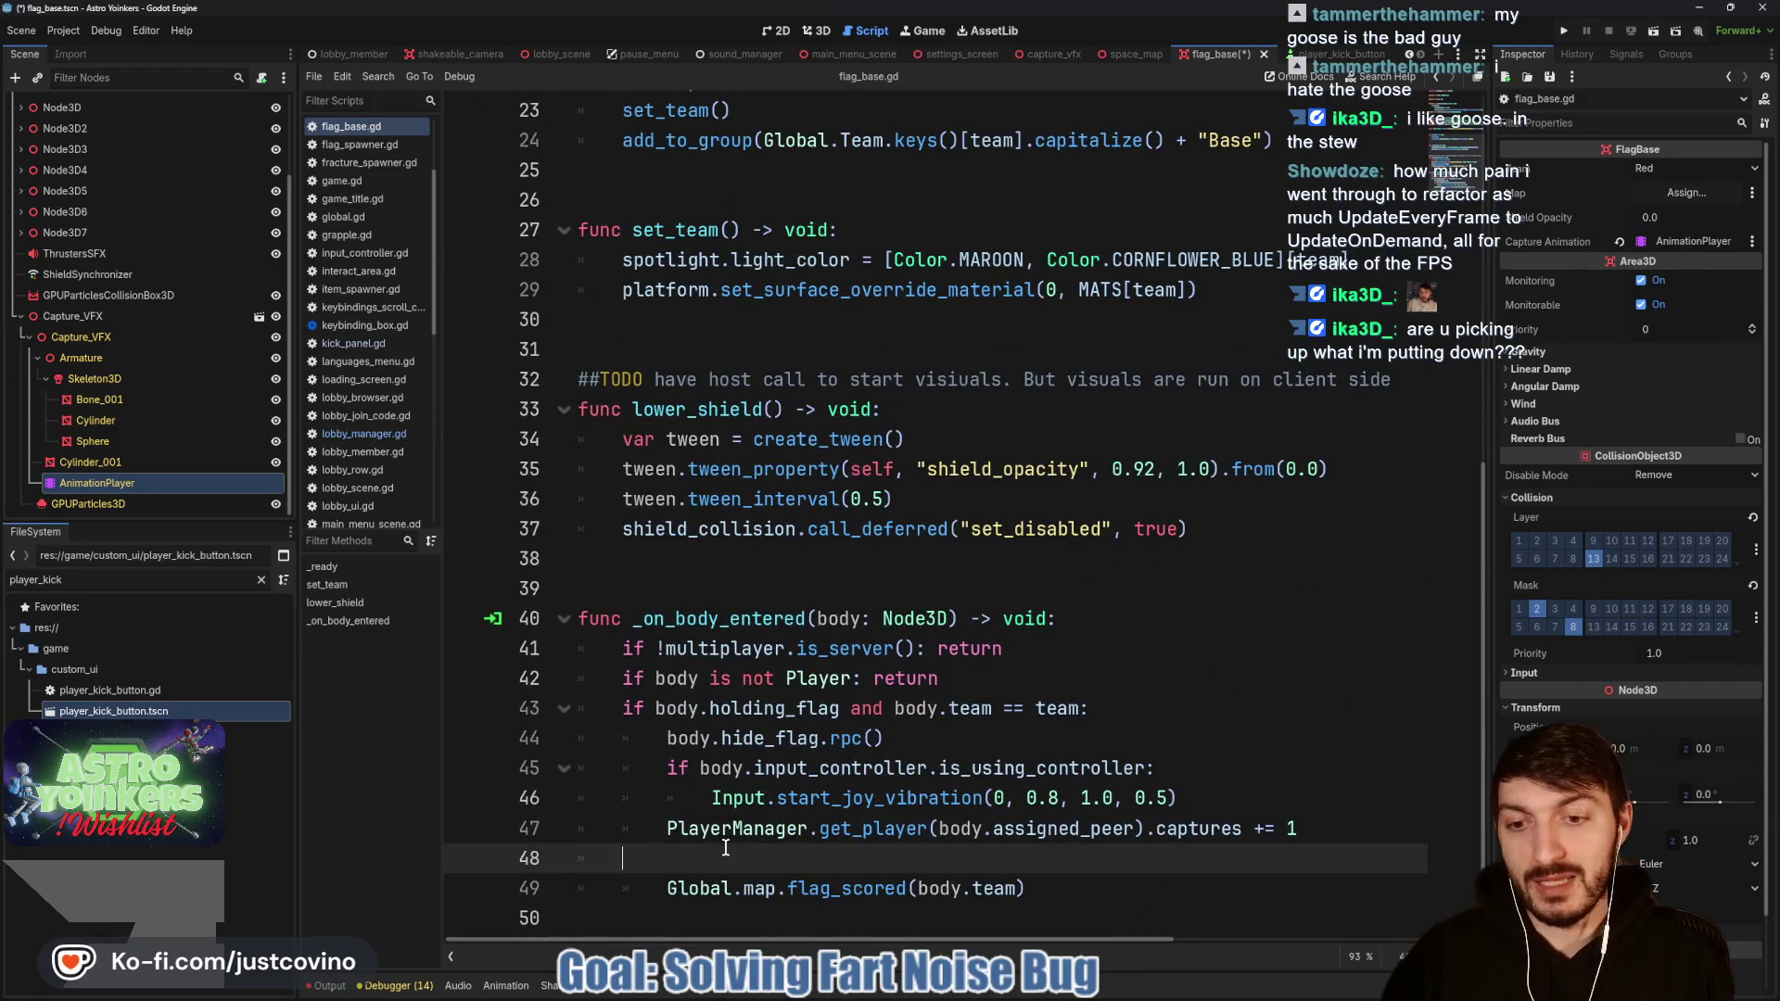
pyautogui.write('ptur')
pyautogui.press('Return')
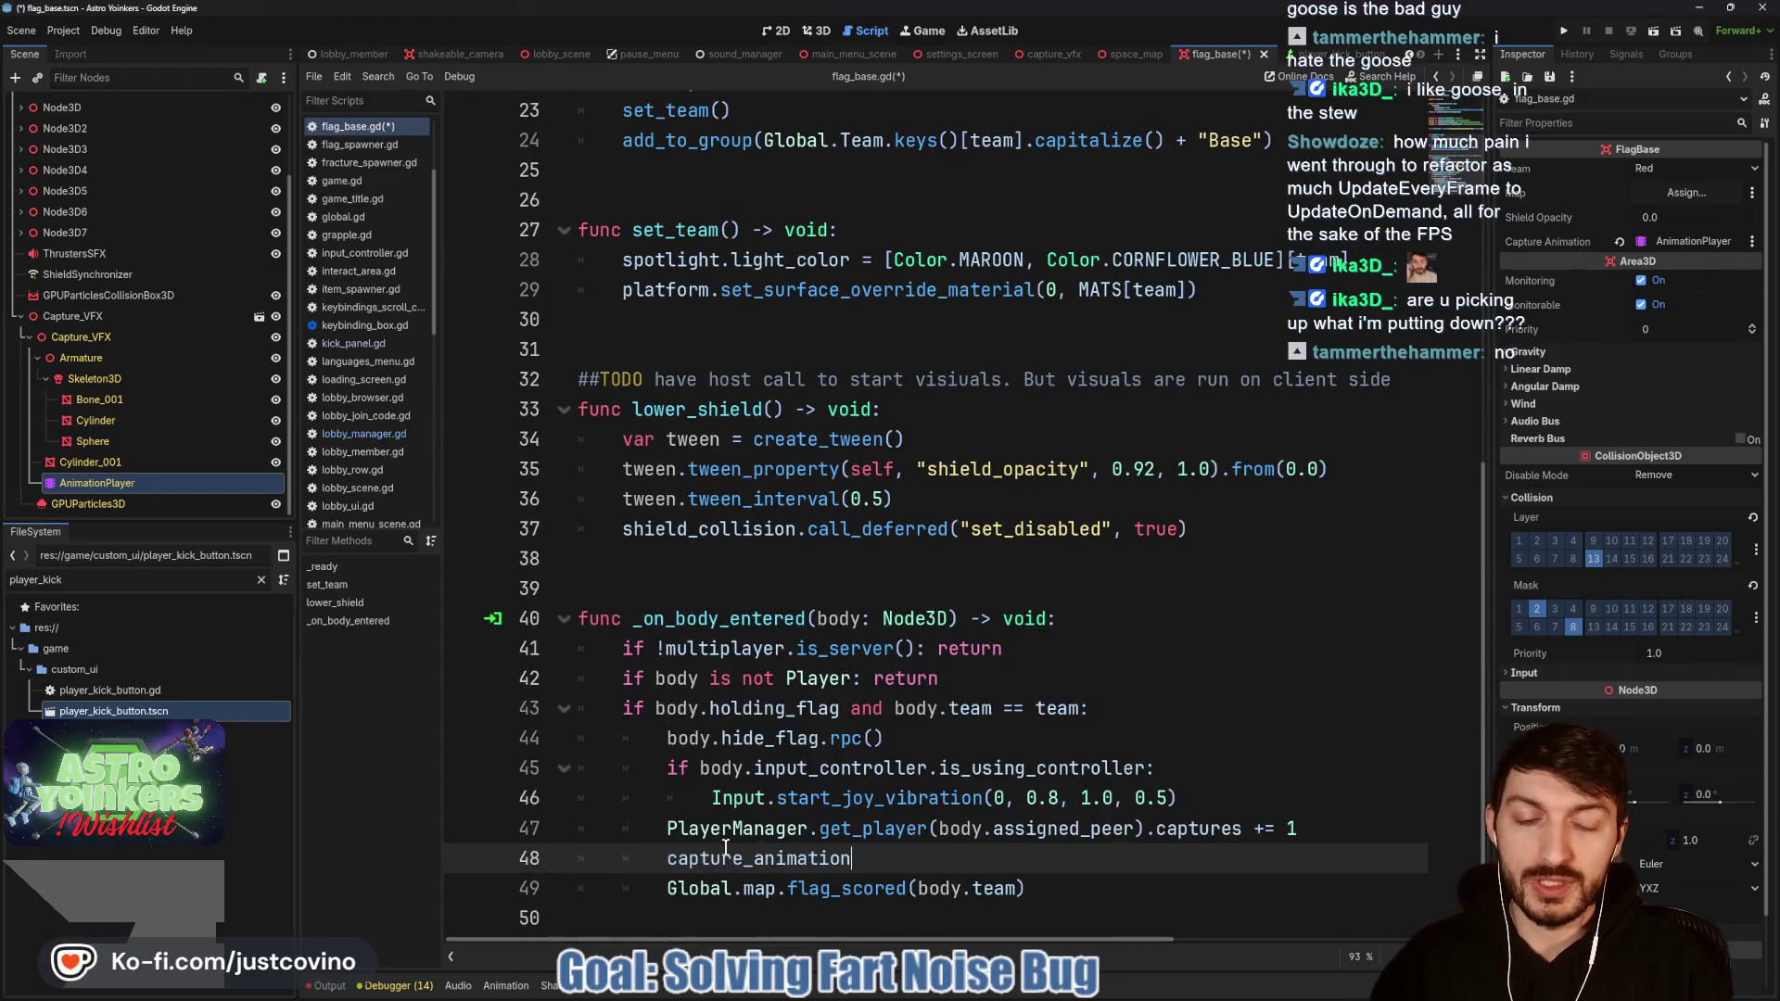
pyautogui.write('.pa')
pyautogui.press('BackSpace')
pyautogui.write('lay')
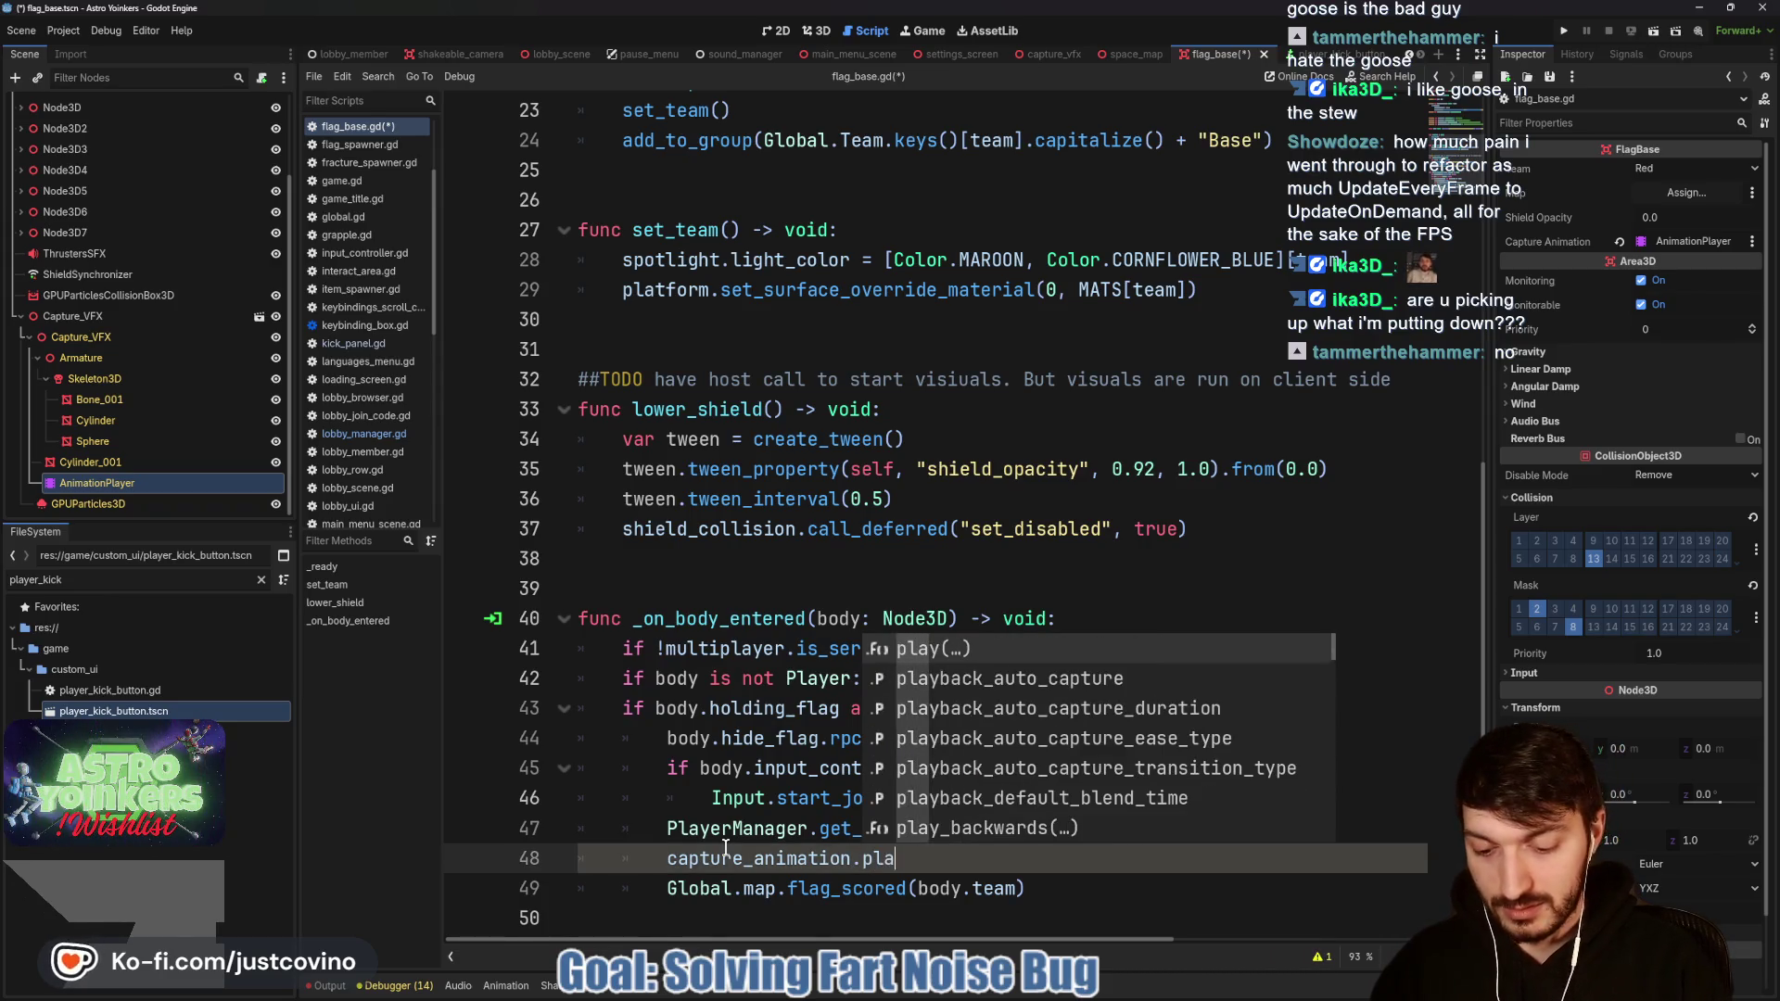
pyautogui.press('Return')
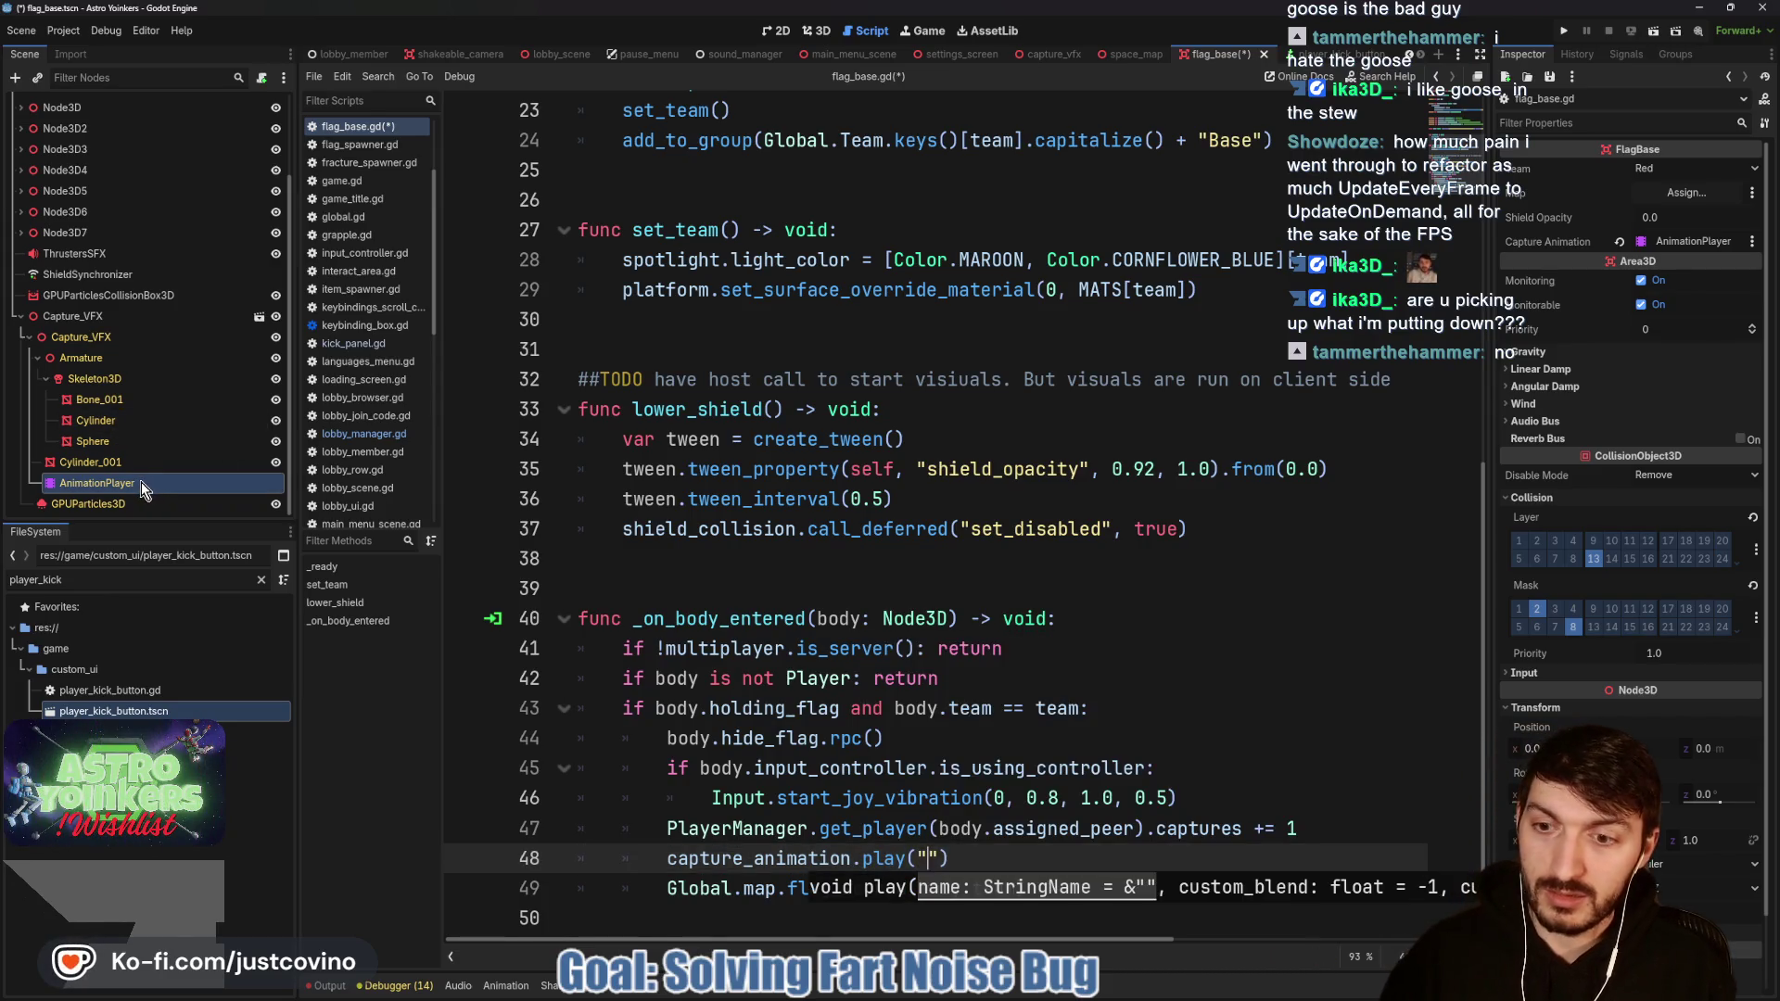
# Look up the animation name in the Animation panel, enter it as CAPTURE_VFX, and save.
pyautogui.click(517, 985)
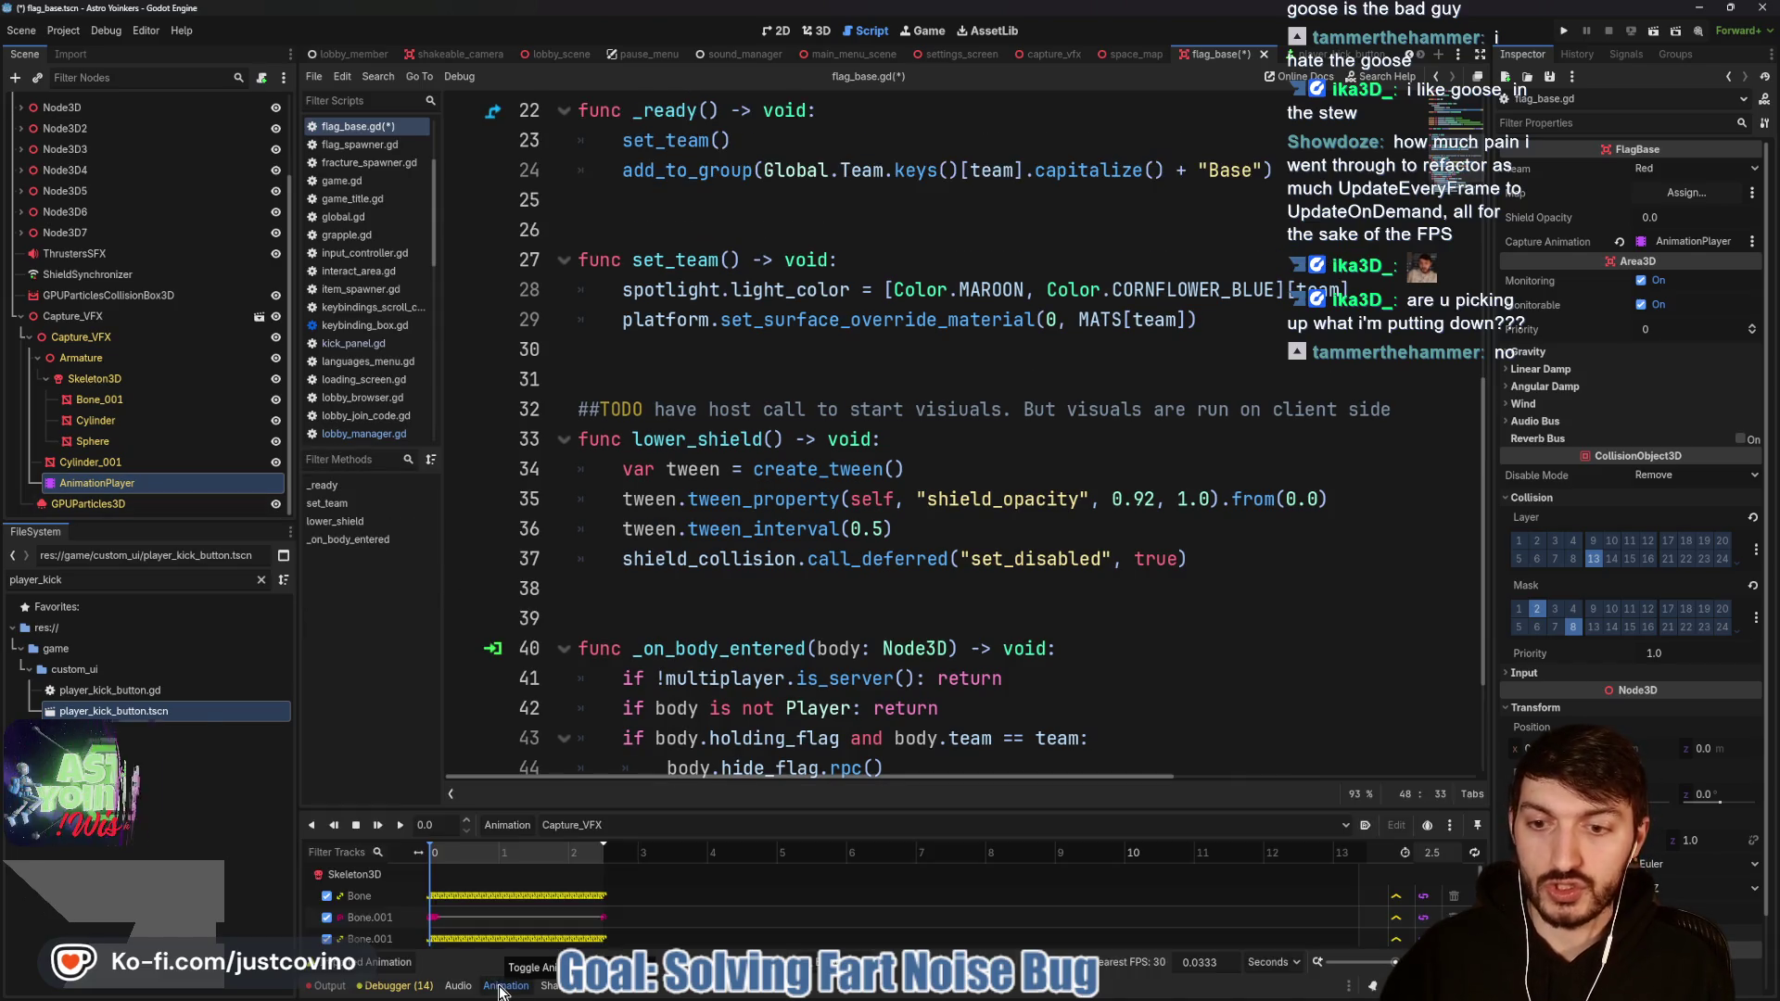
pyautogui.click(518, 985)
pyautogui.write('CAPTURE_V')
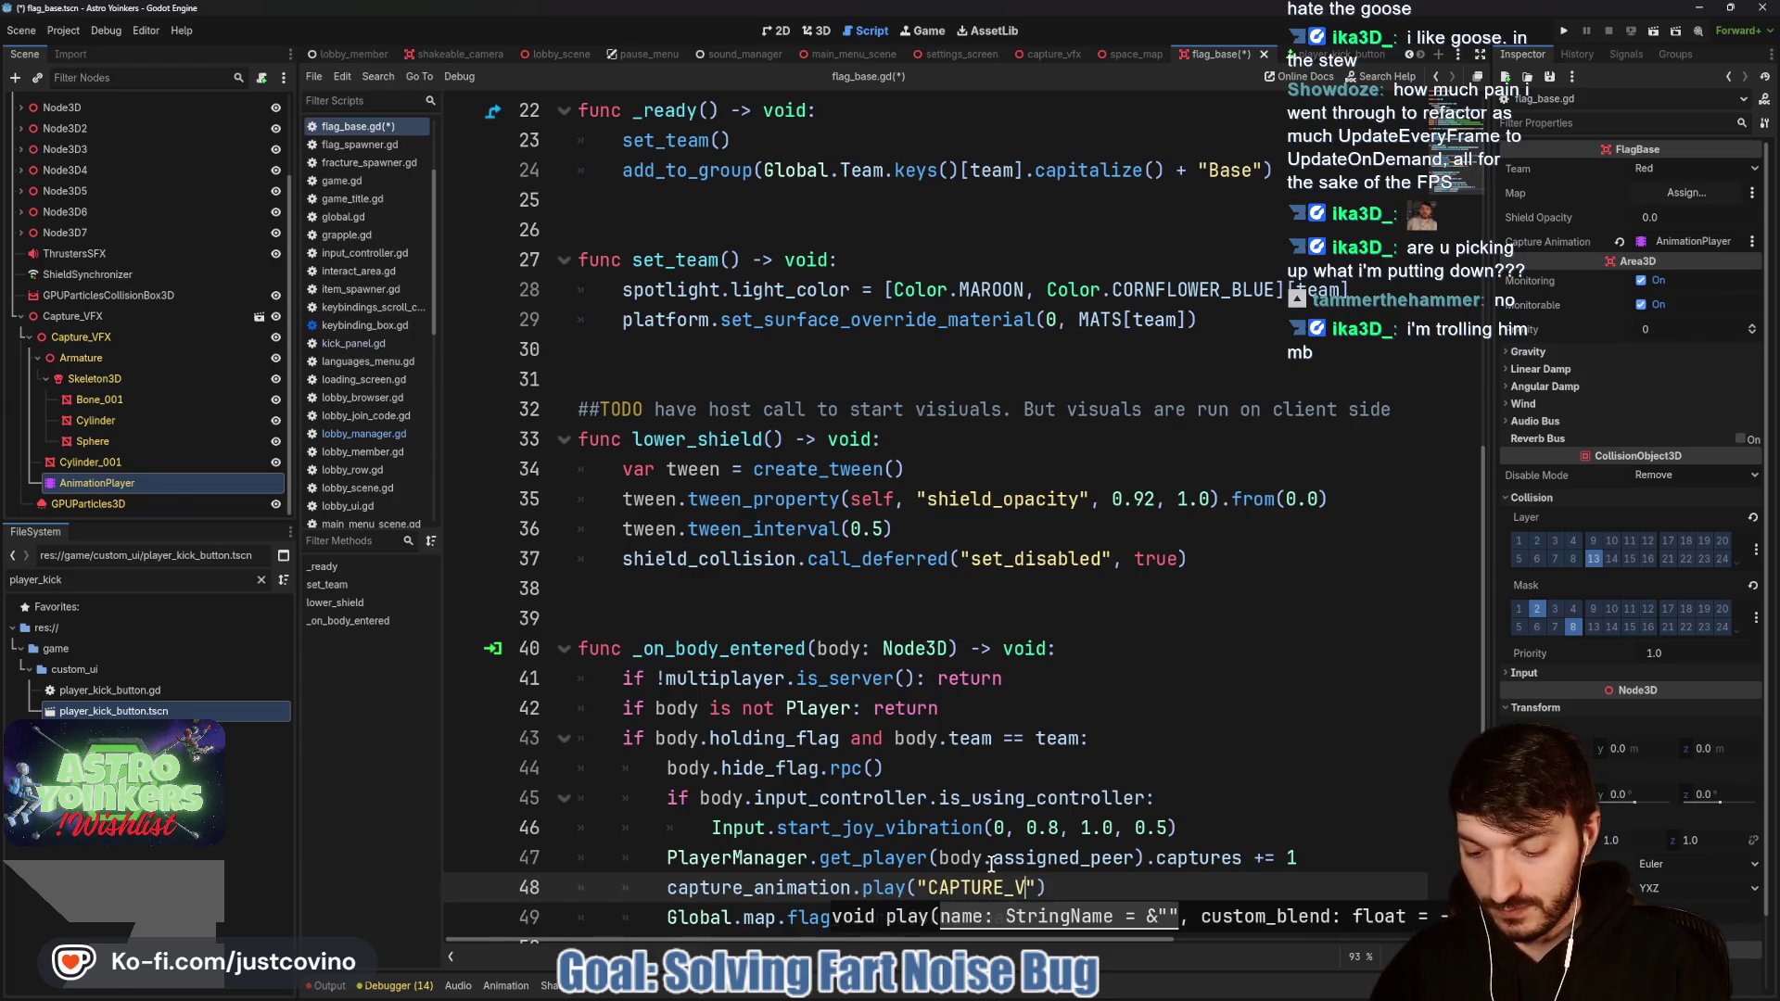
pyautogui.write('FX')
pyautogui.press('Up')
pyautogui.hotkey('ctrl', 's')
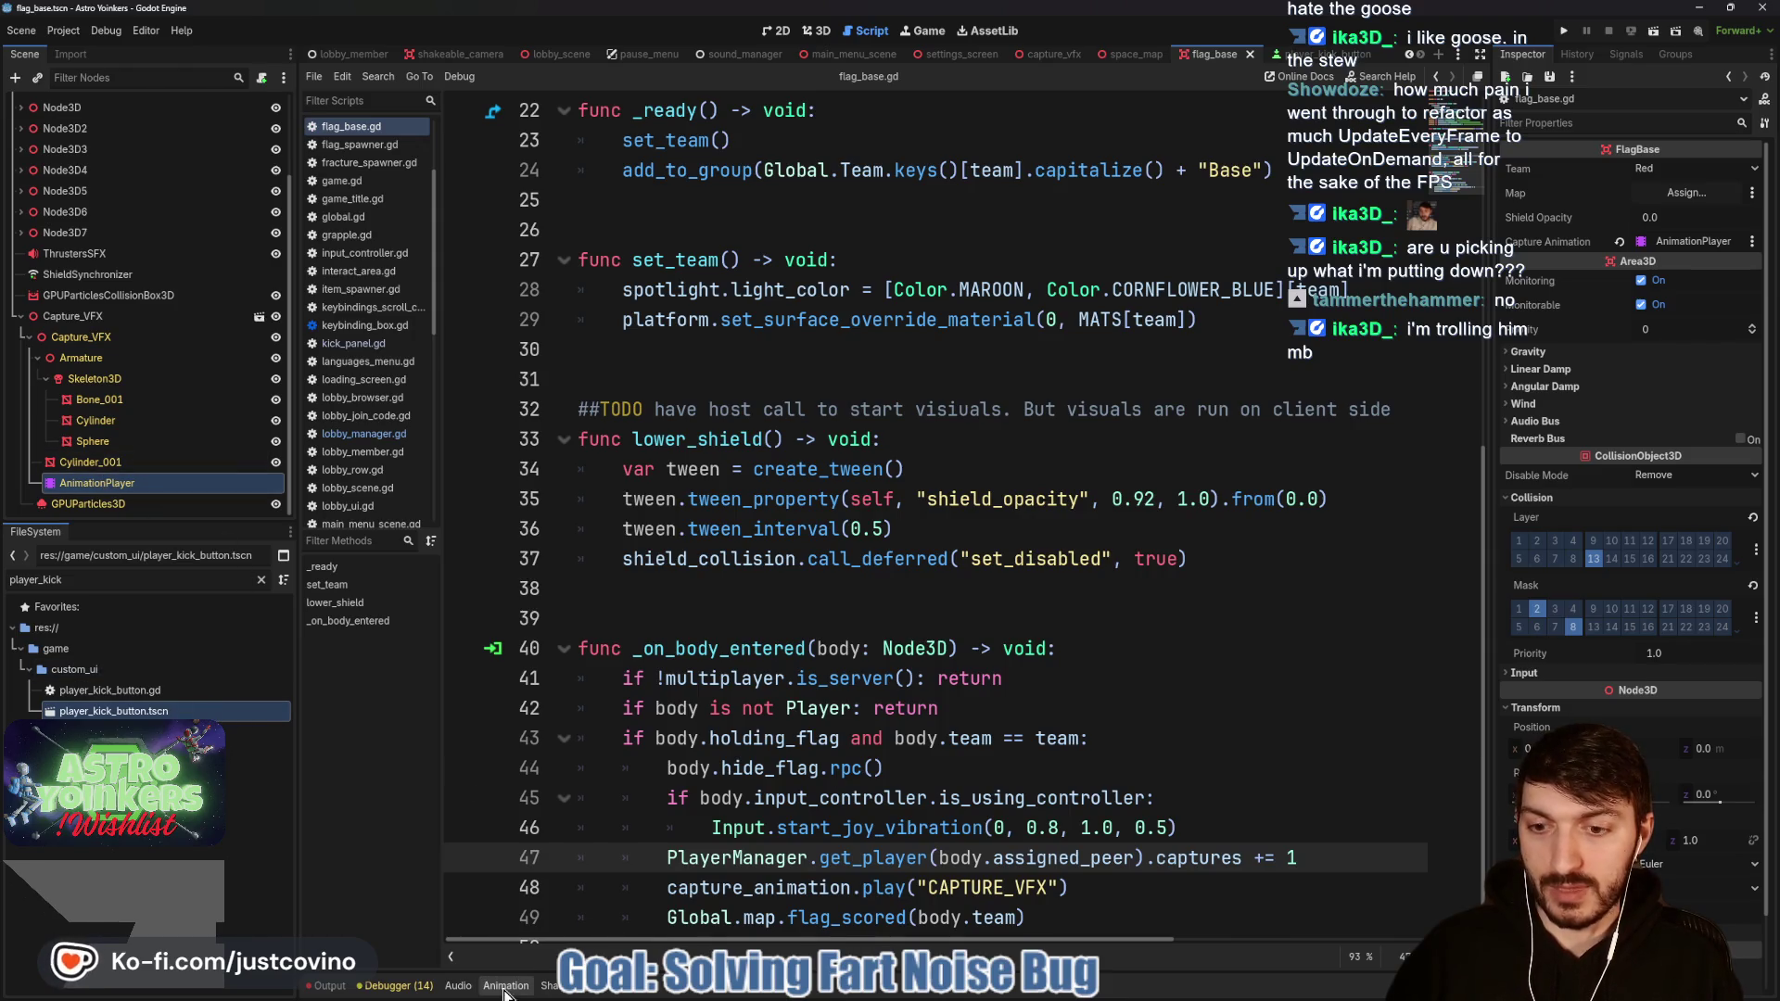
# Correct the animation name's capitalisation to "Capture_VFX" and save the script.
pyautogui.click(505, 987)
pyautogui.scroll(-2, 971, 708)
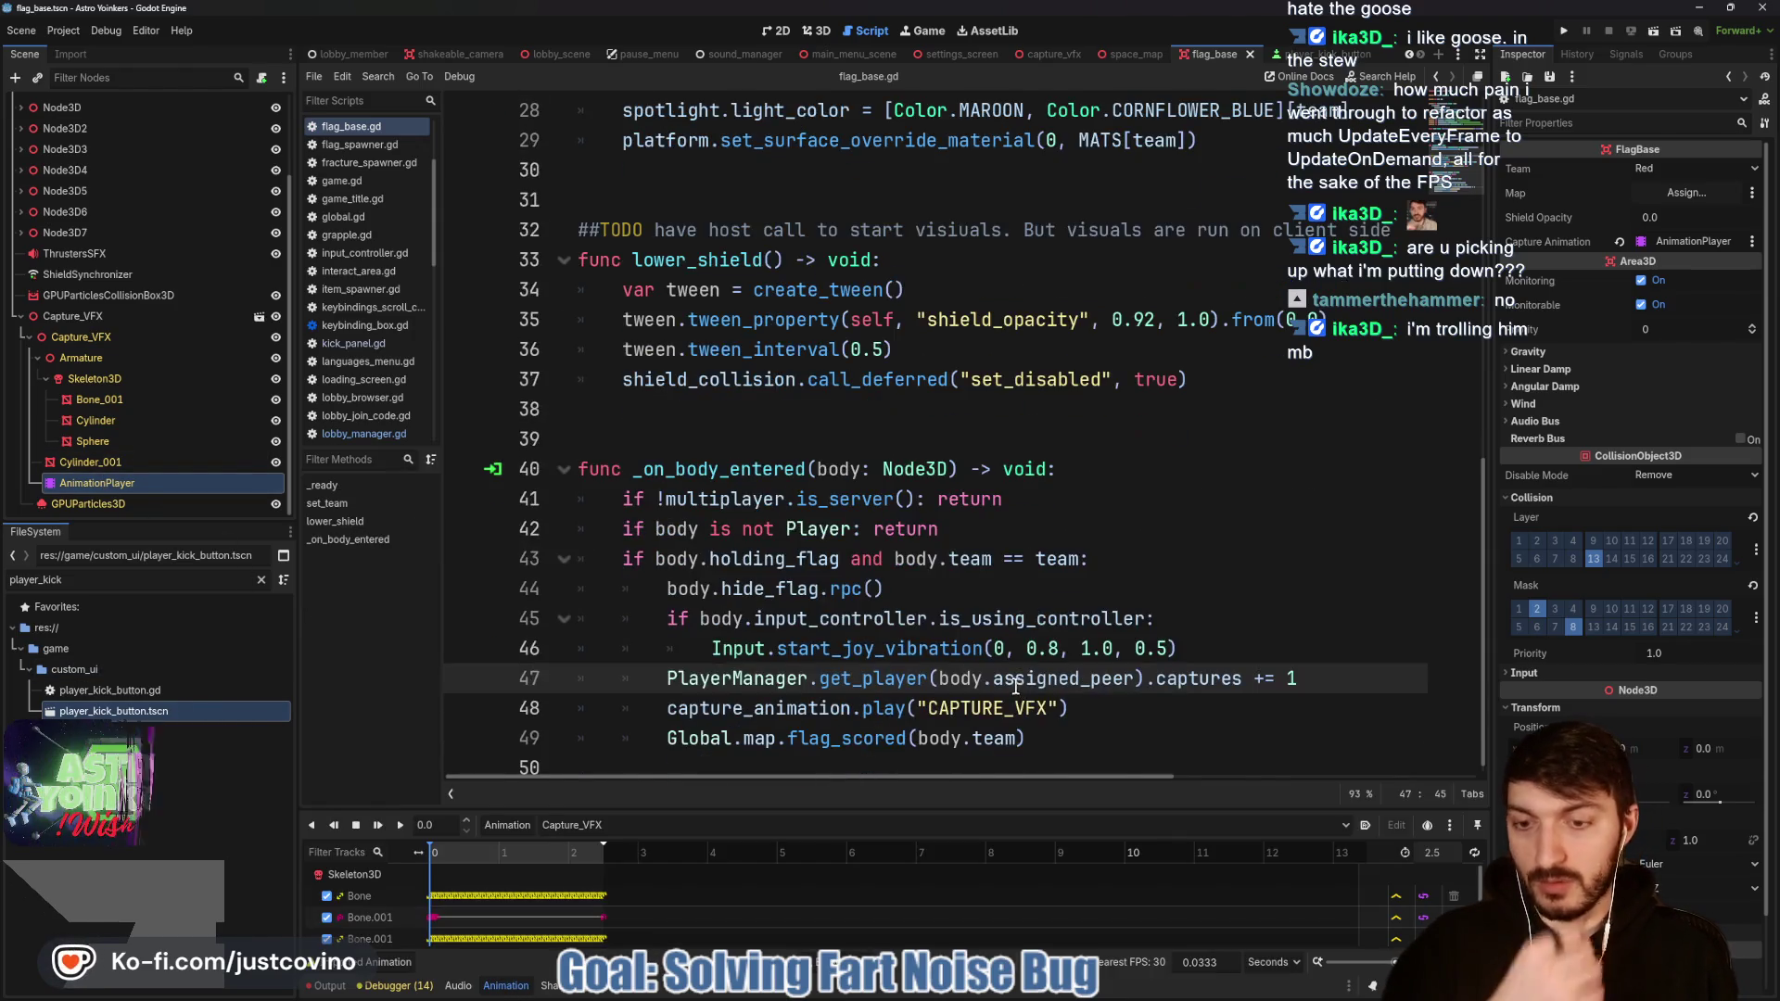
pyautogui.click(1000, 708)
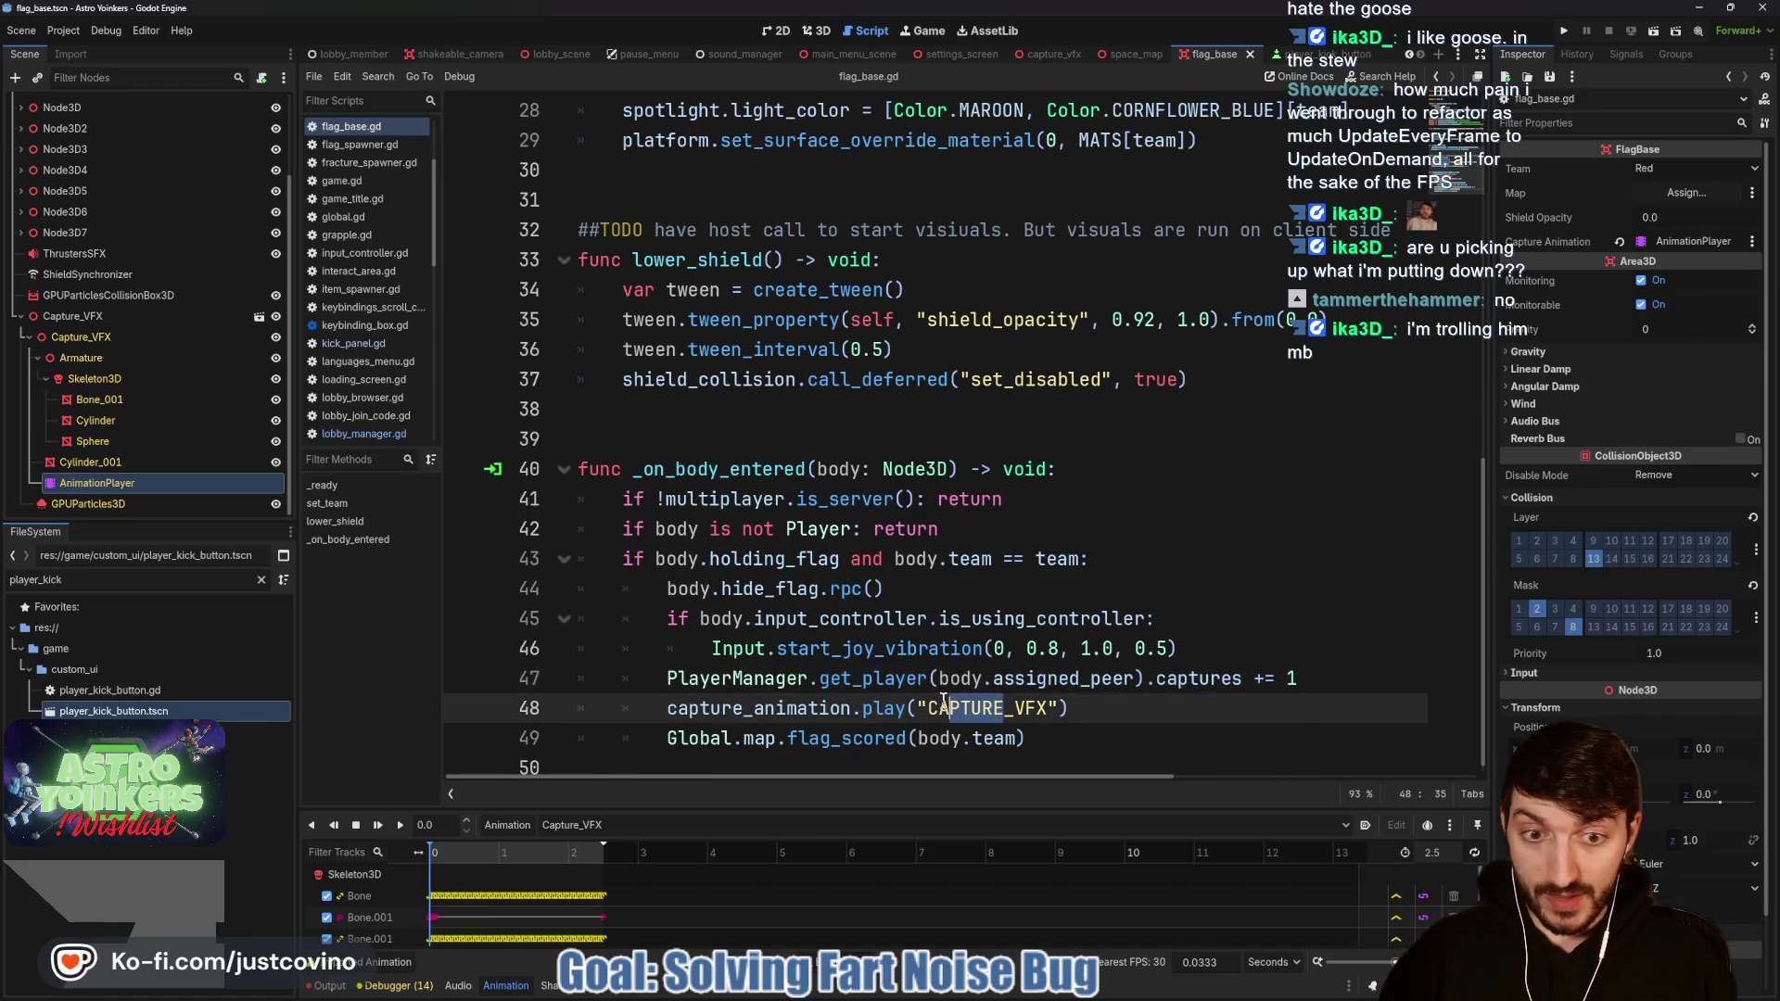
pyautogui.write('apture')
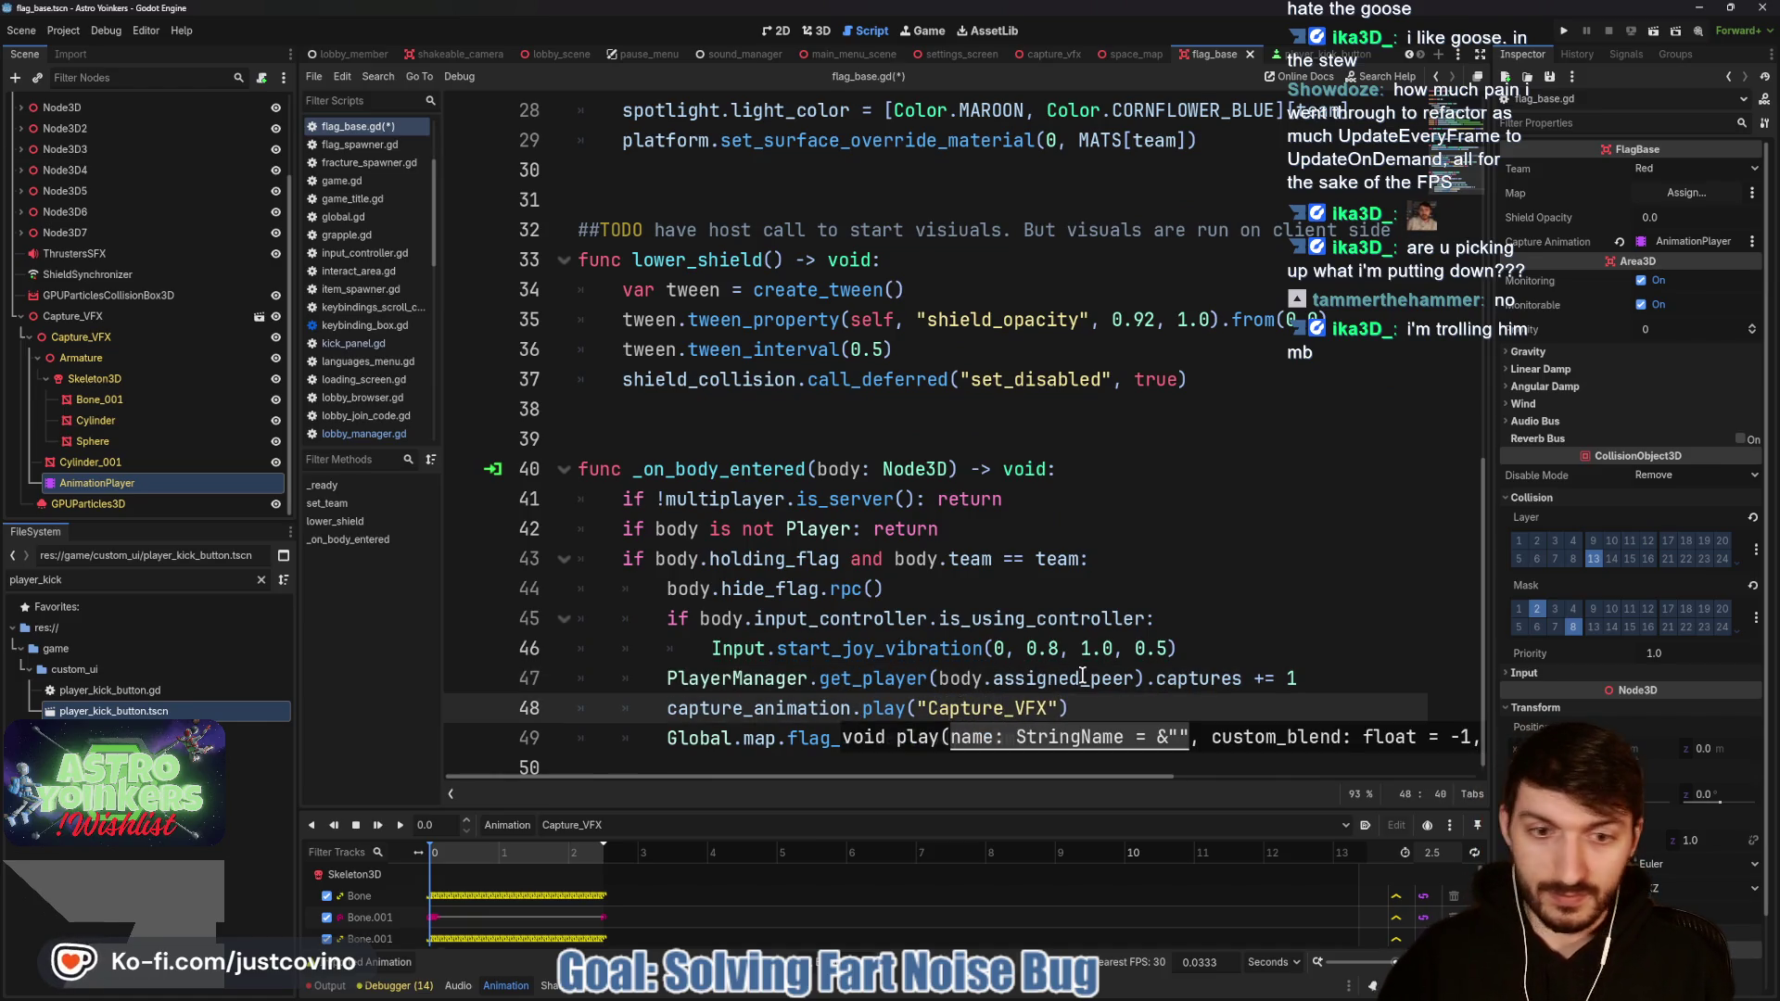
pyautogui.click(1110, 698)
pyautogui.hotkey('ctrl', 's')
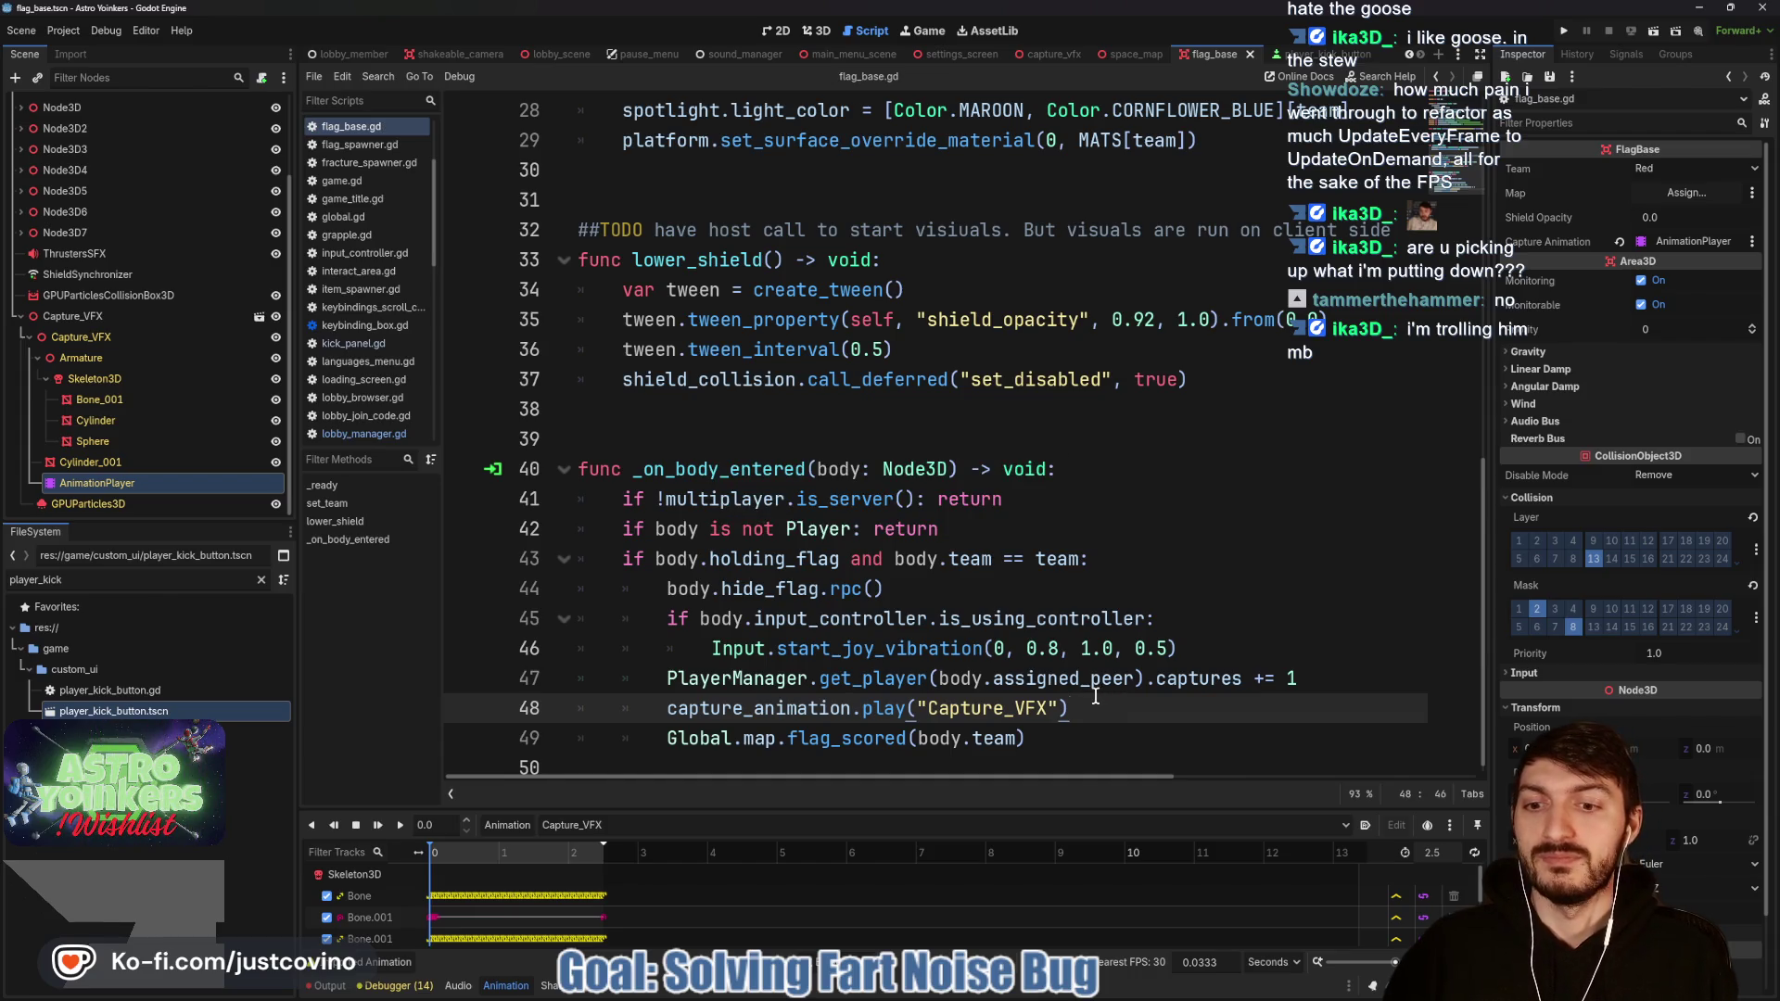
pyautogui.click(940, 995)
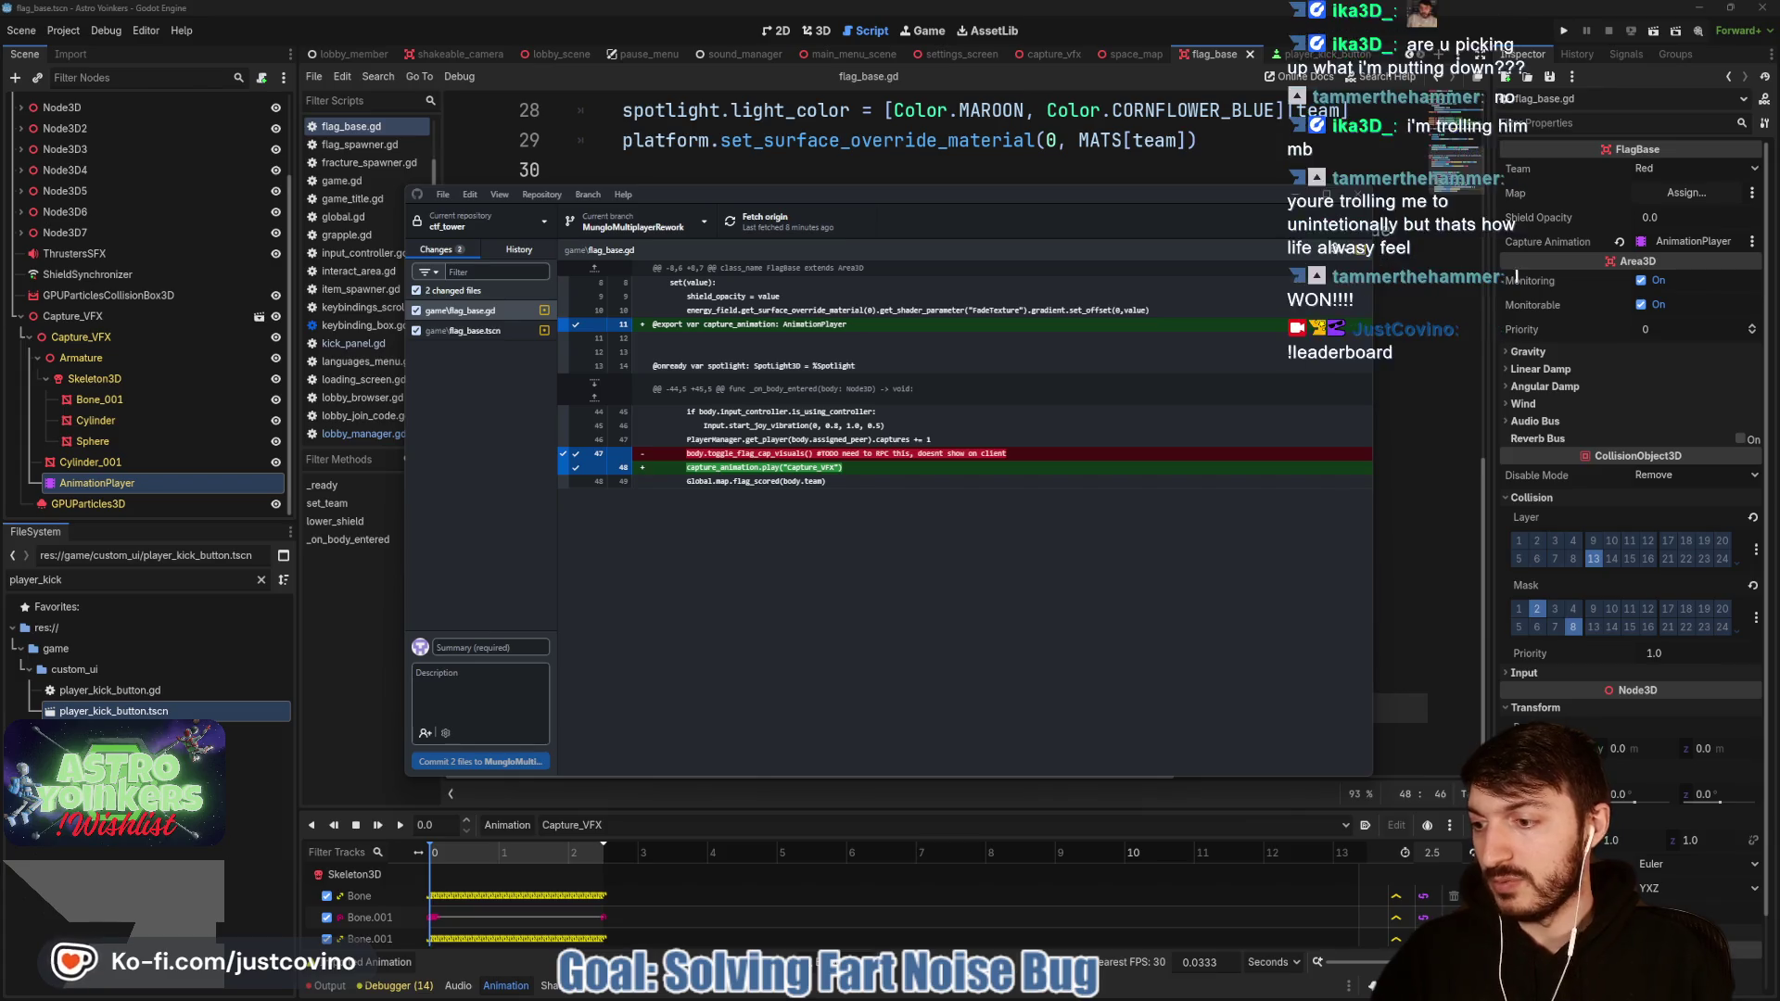
# Bring the browser showing the Notion Bug Tracker board to the front.
pyautogui.click(976, 992)
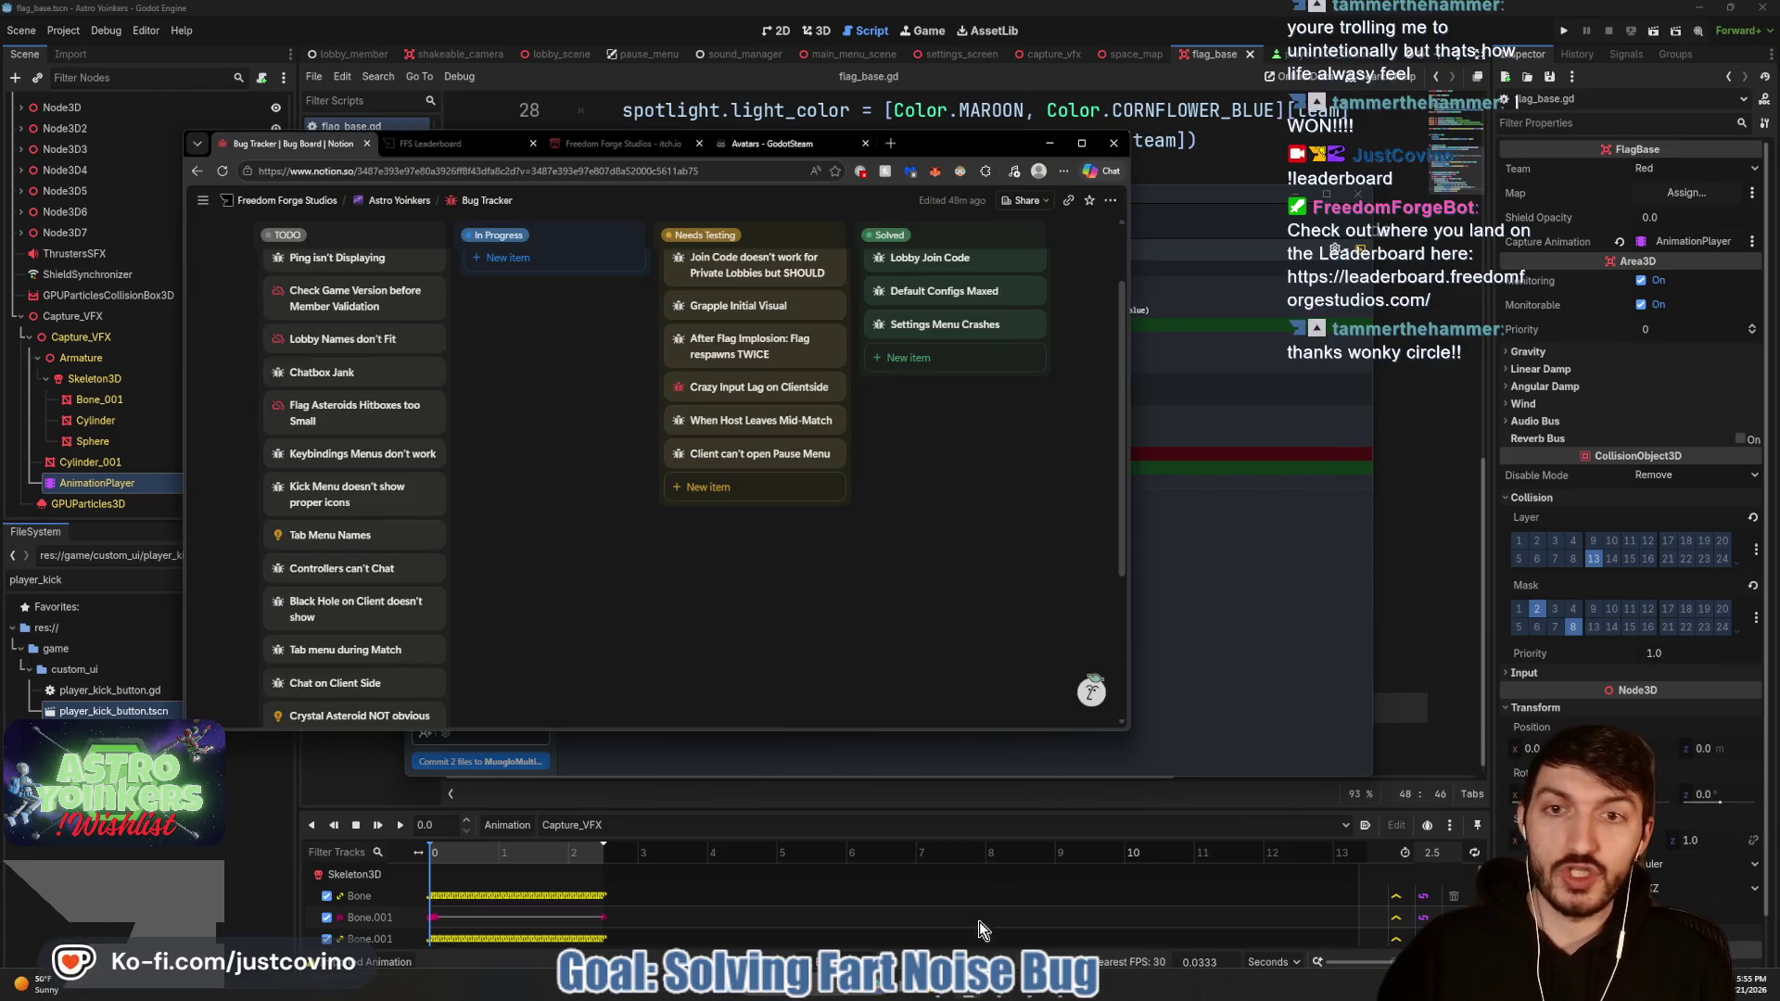
# Reload the FFS Leaderboard tab, enlarge the browser window, and open the My Stats page.
pyautogui.click(460, 146)
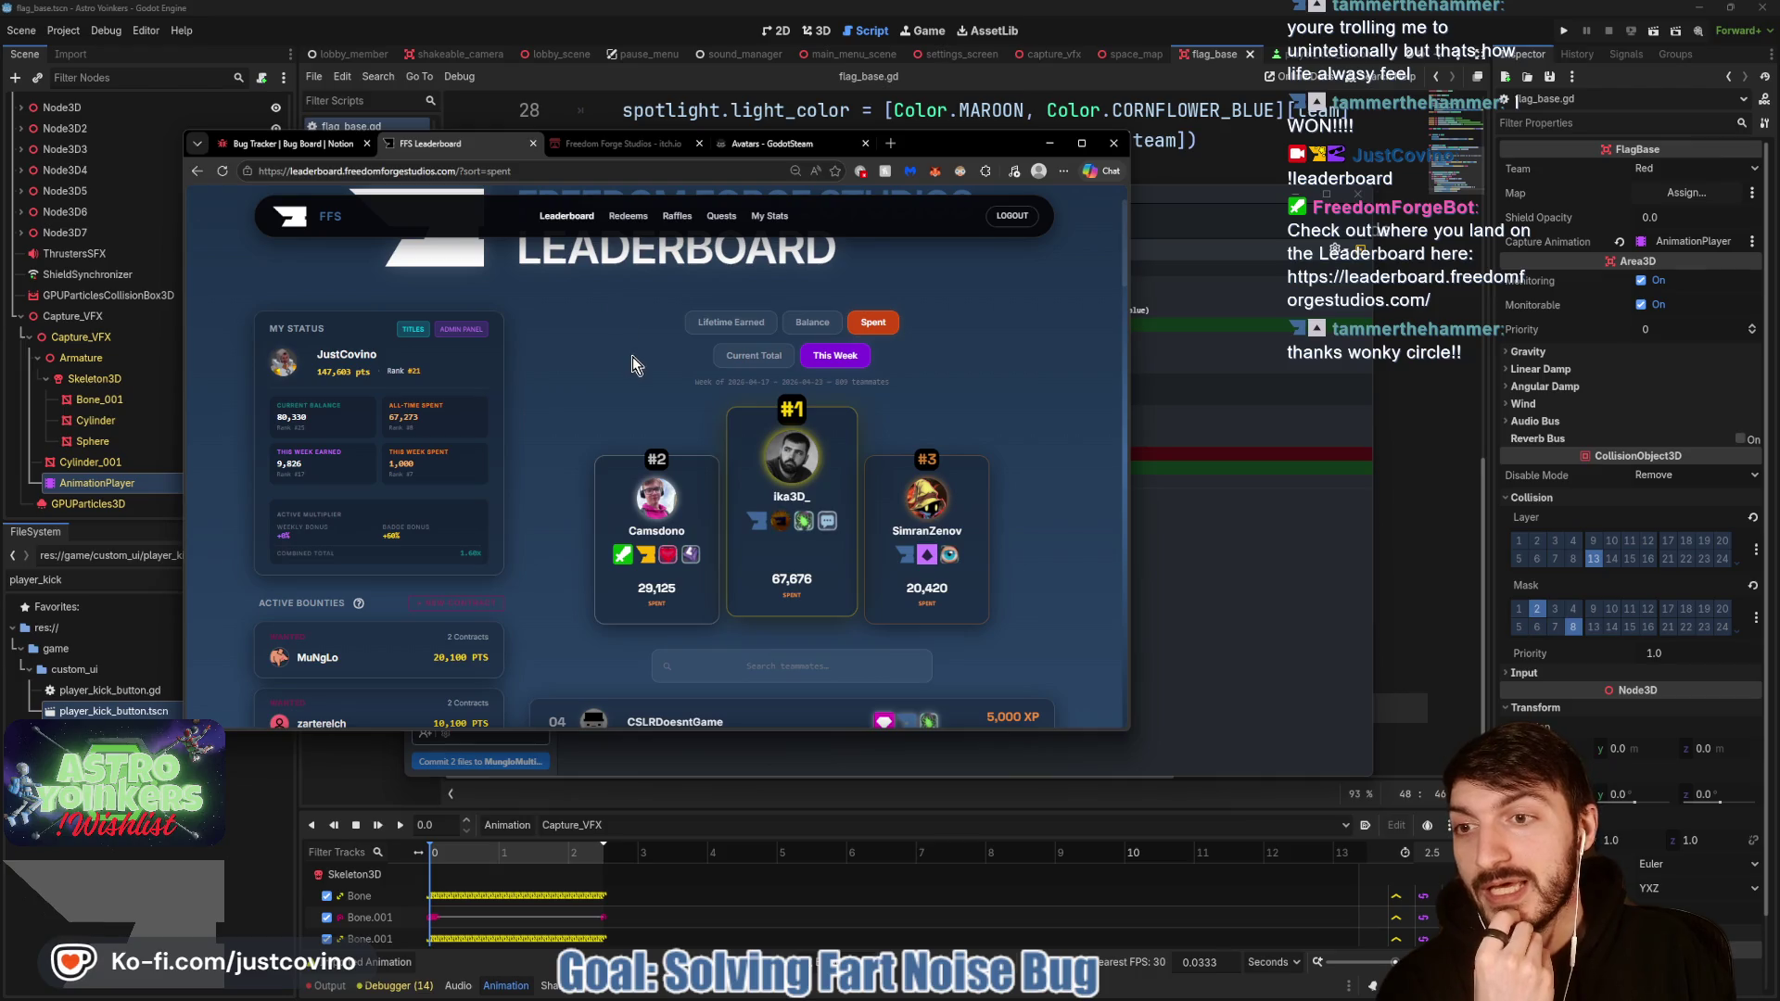
pyautogui.click(566, 208)
pyautogui.scroll(-5, 612, 369)
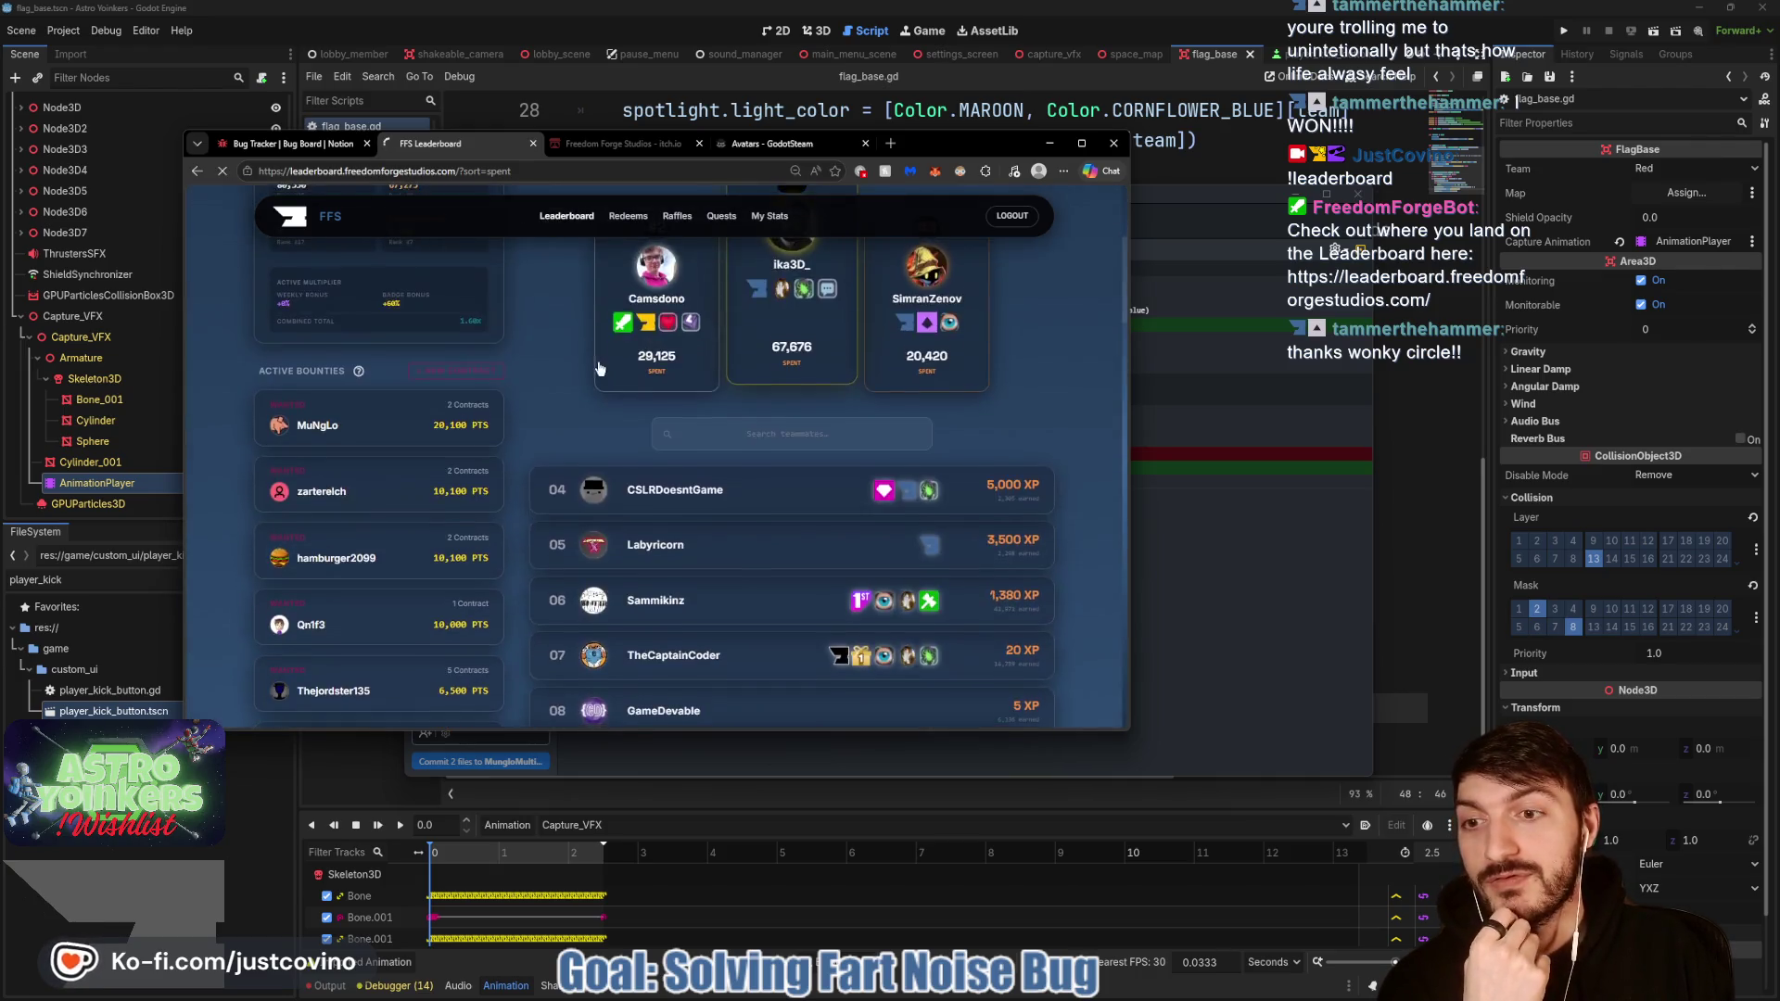
pyautogui.scroll(-3, 554, 394)
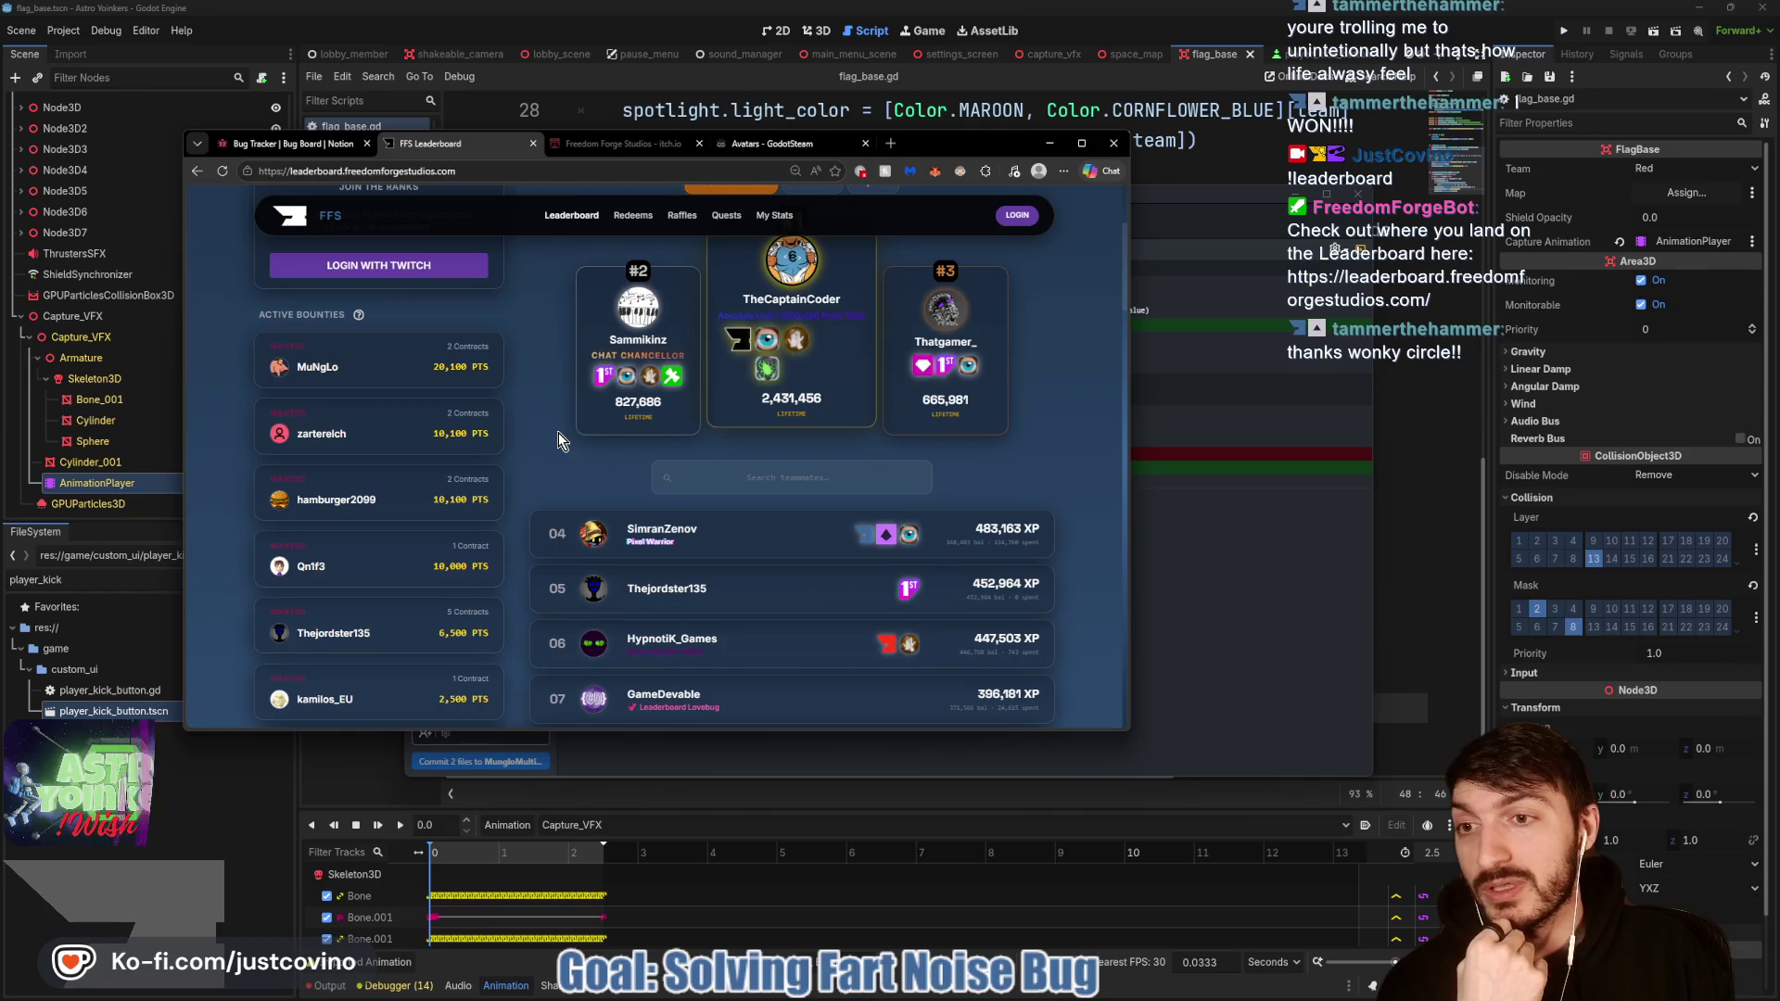
pyautogui.moveTo(1125, 731)
pyautogui.mouseDown()
pyautogui.moveTo(1400, 927)
pyautogui.moveTo(1501, 932)
pyautogui.mouseUp()
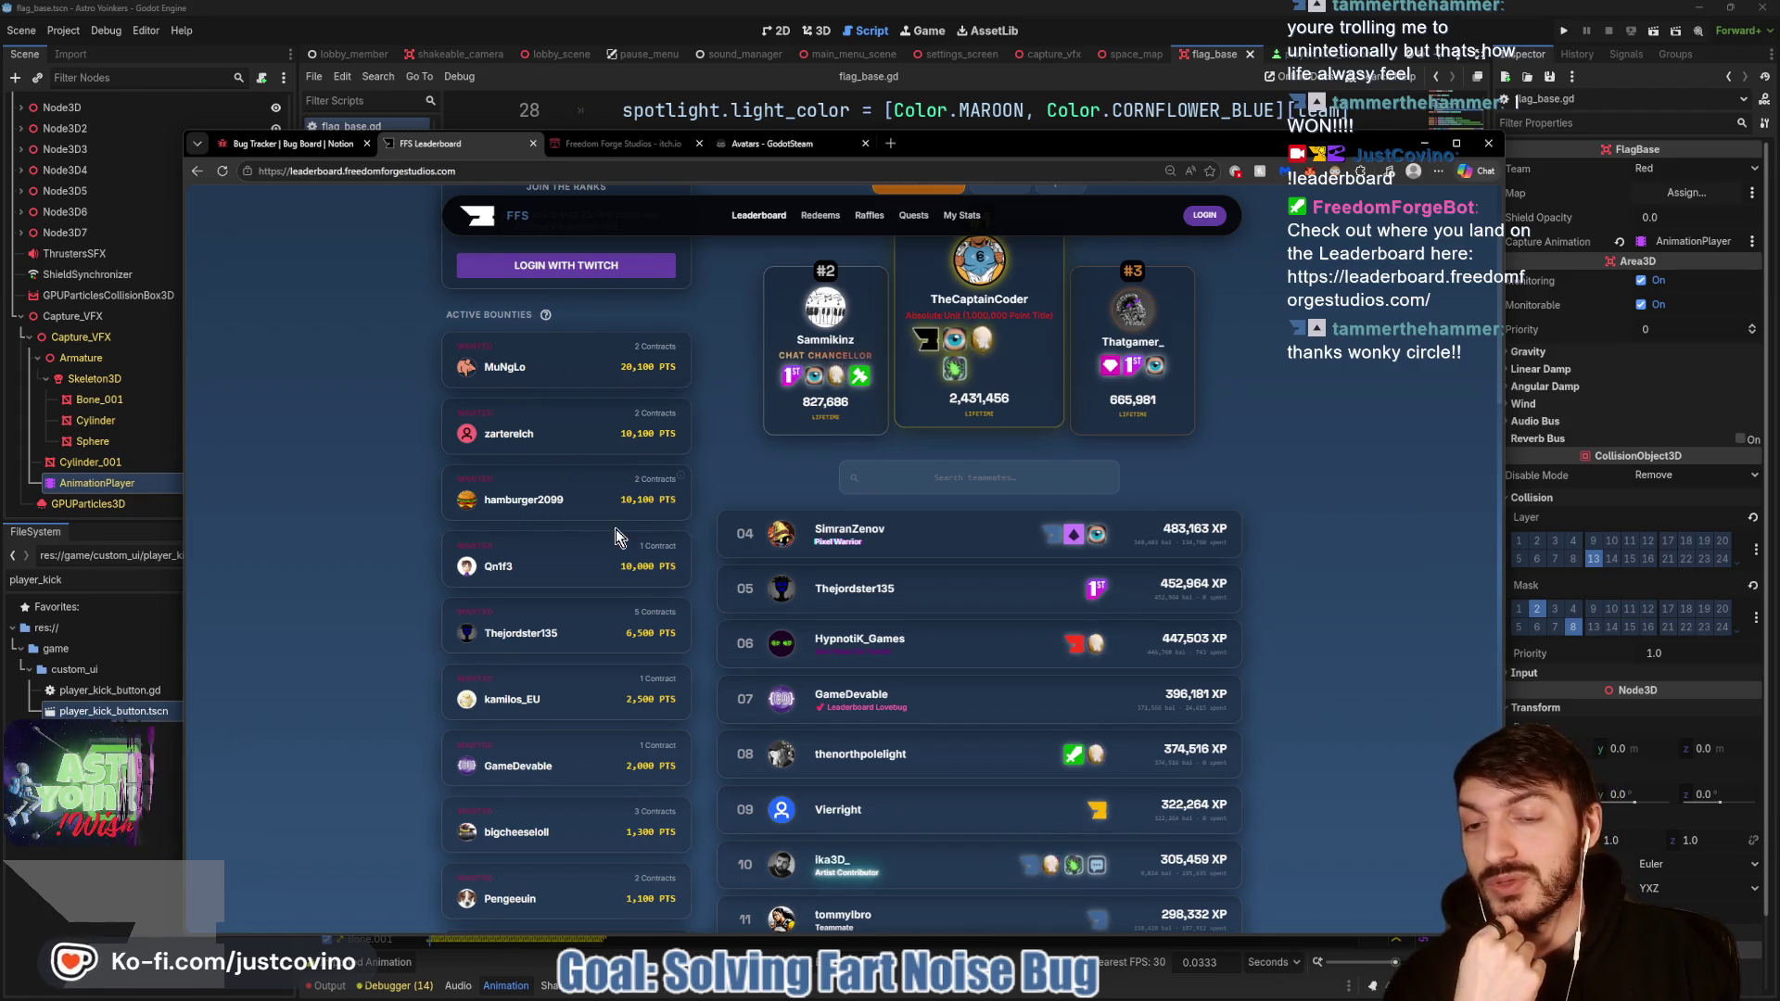
pyautogui.scroll(-1, 629, 521)
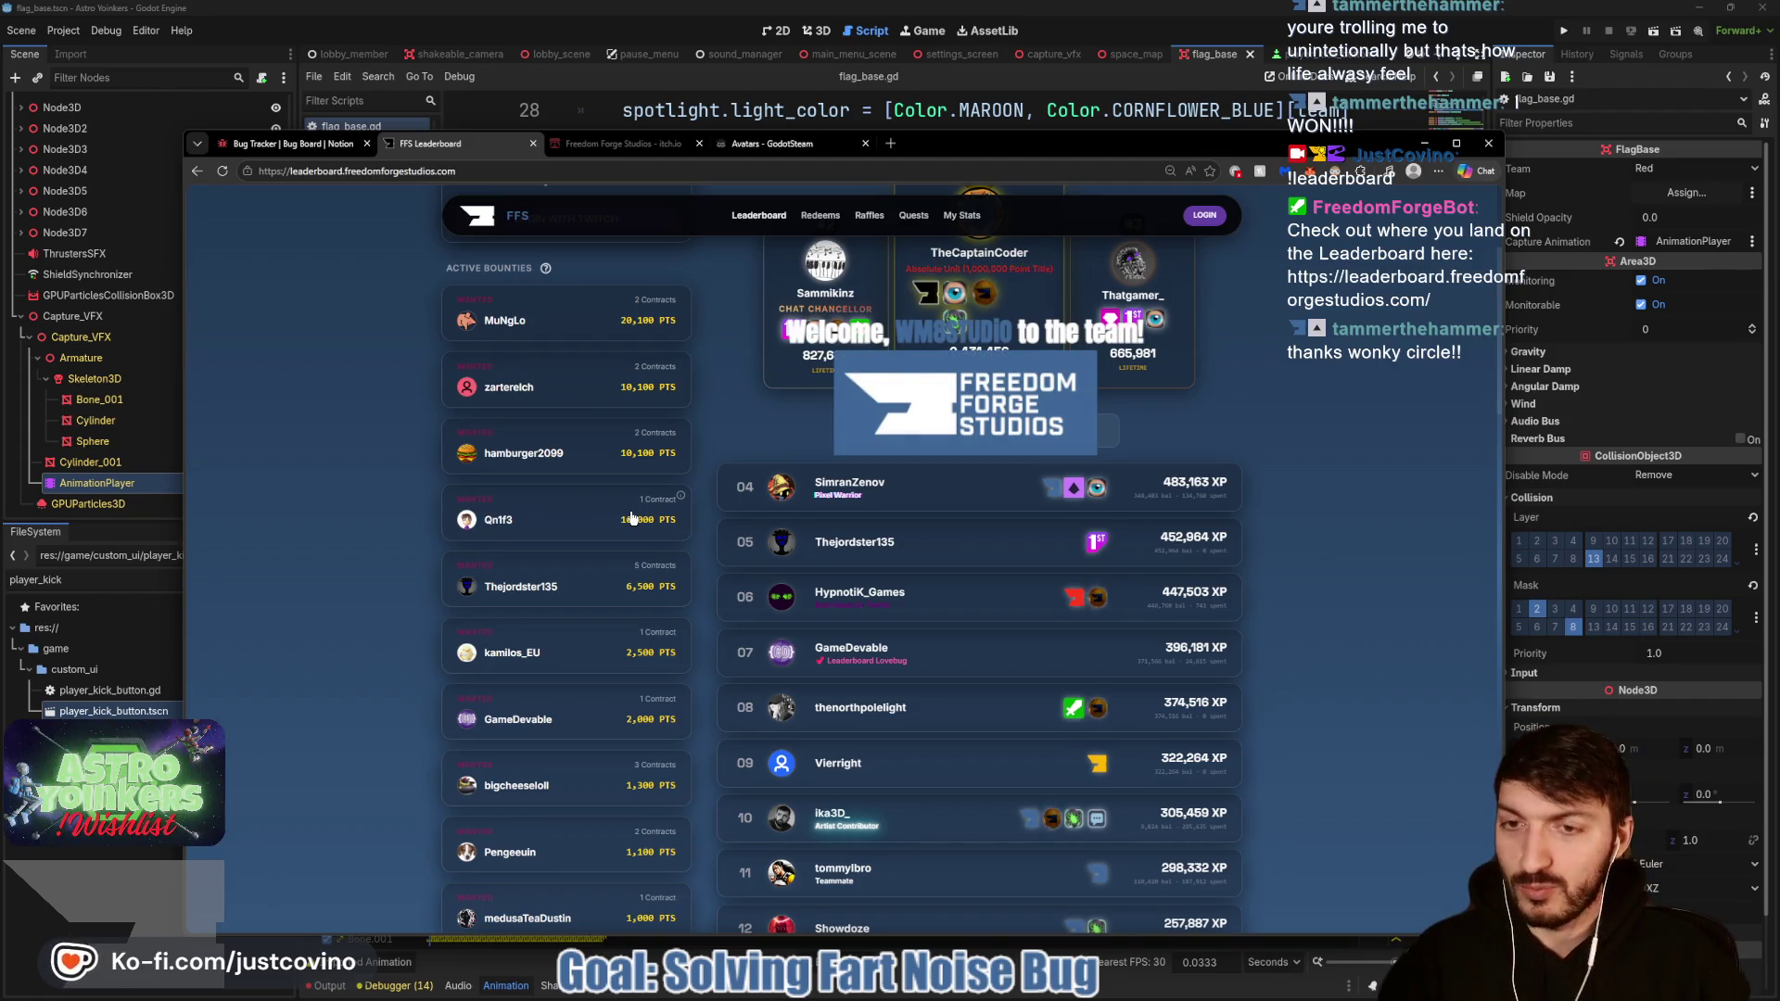
pyautogui.scroll(5, 765, 436)
pyautogui.scroll(-4, 742, 458)
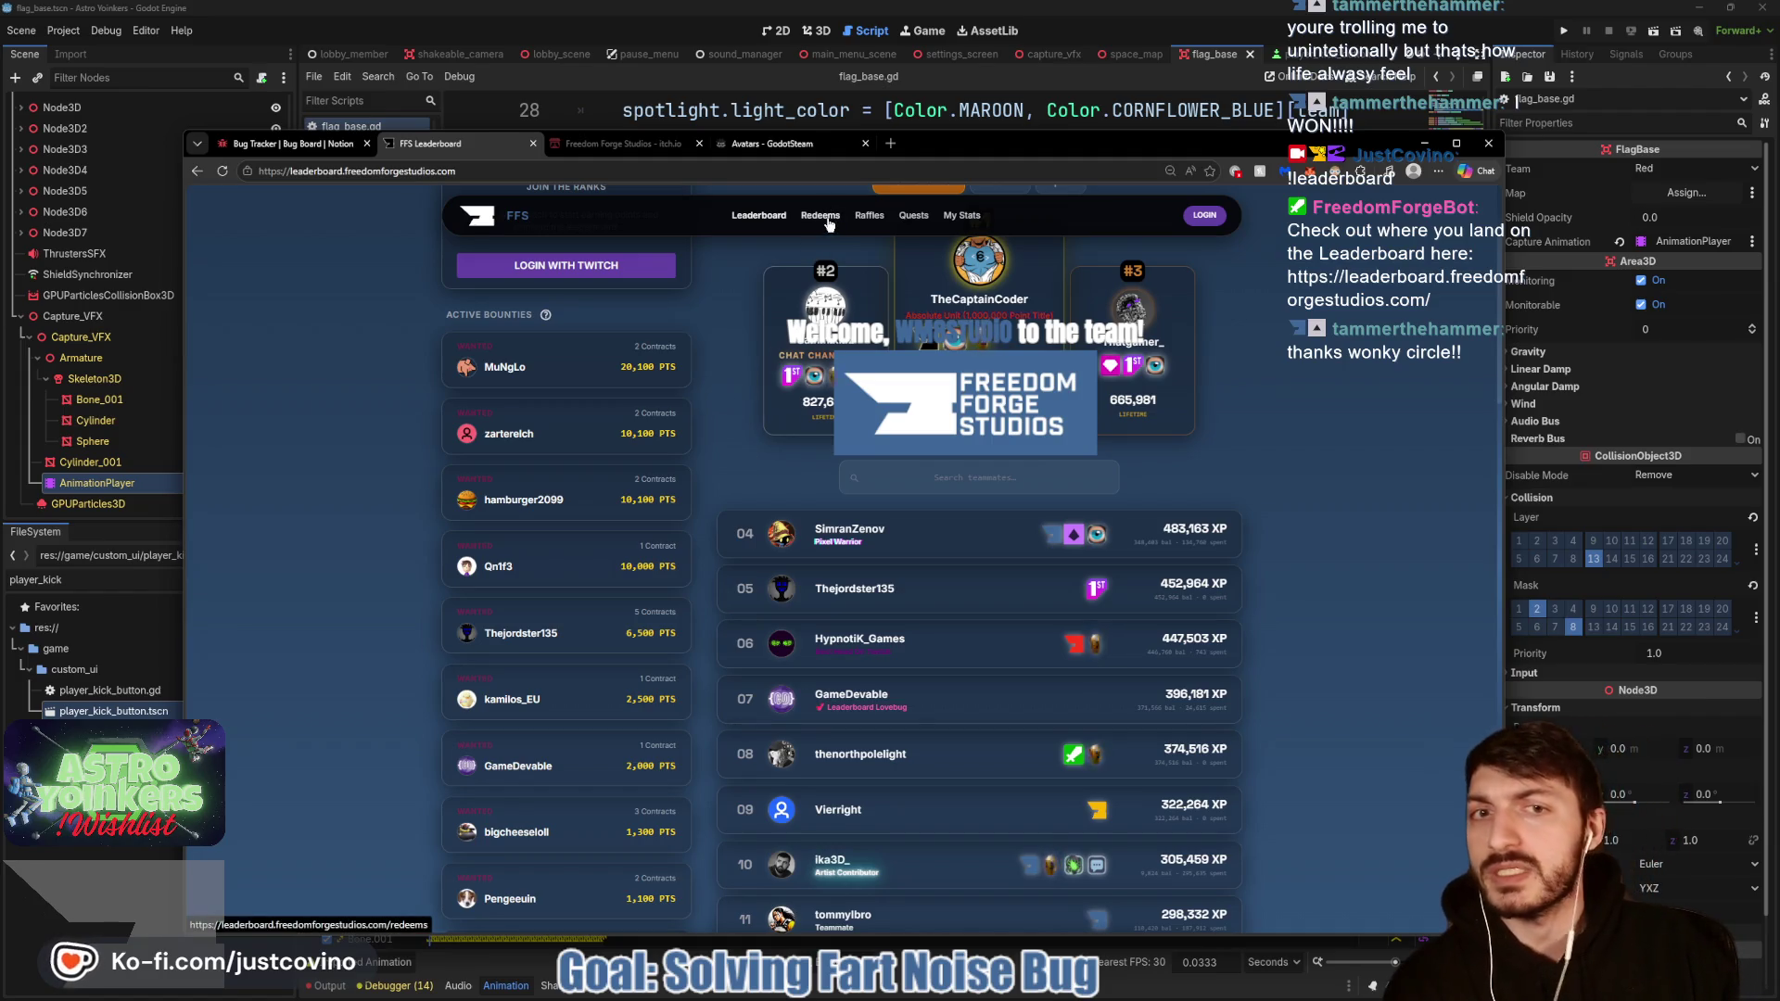
pyautogui.click(900, 230)
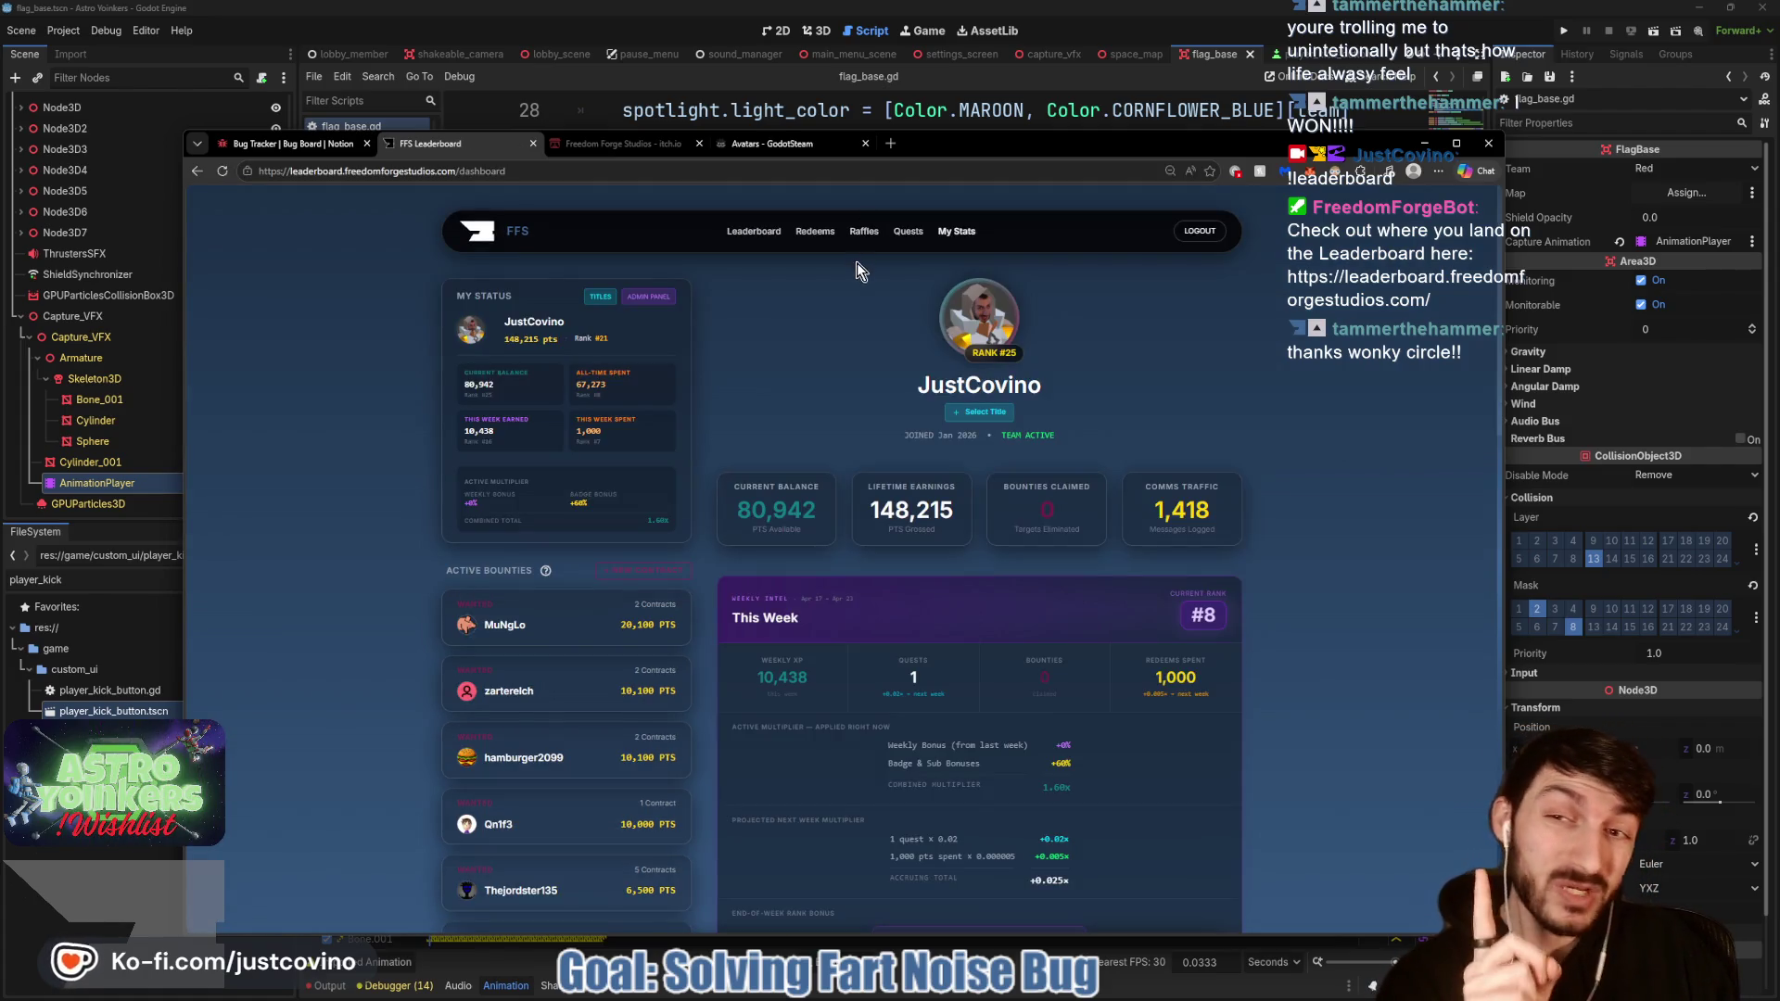
# Visit the Raffles page, return to the leaderboard, and view then dismiss a player's badge details.
pyautogui.click(864, 231)
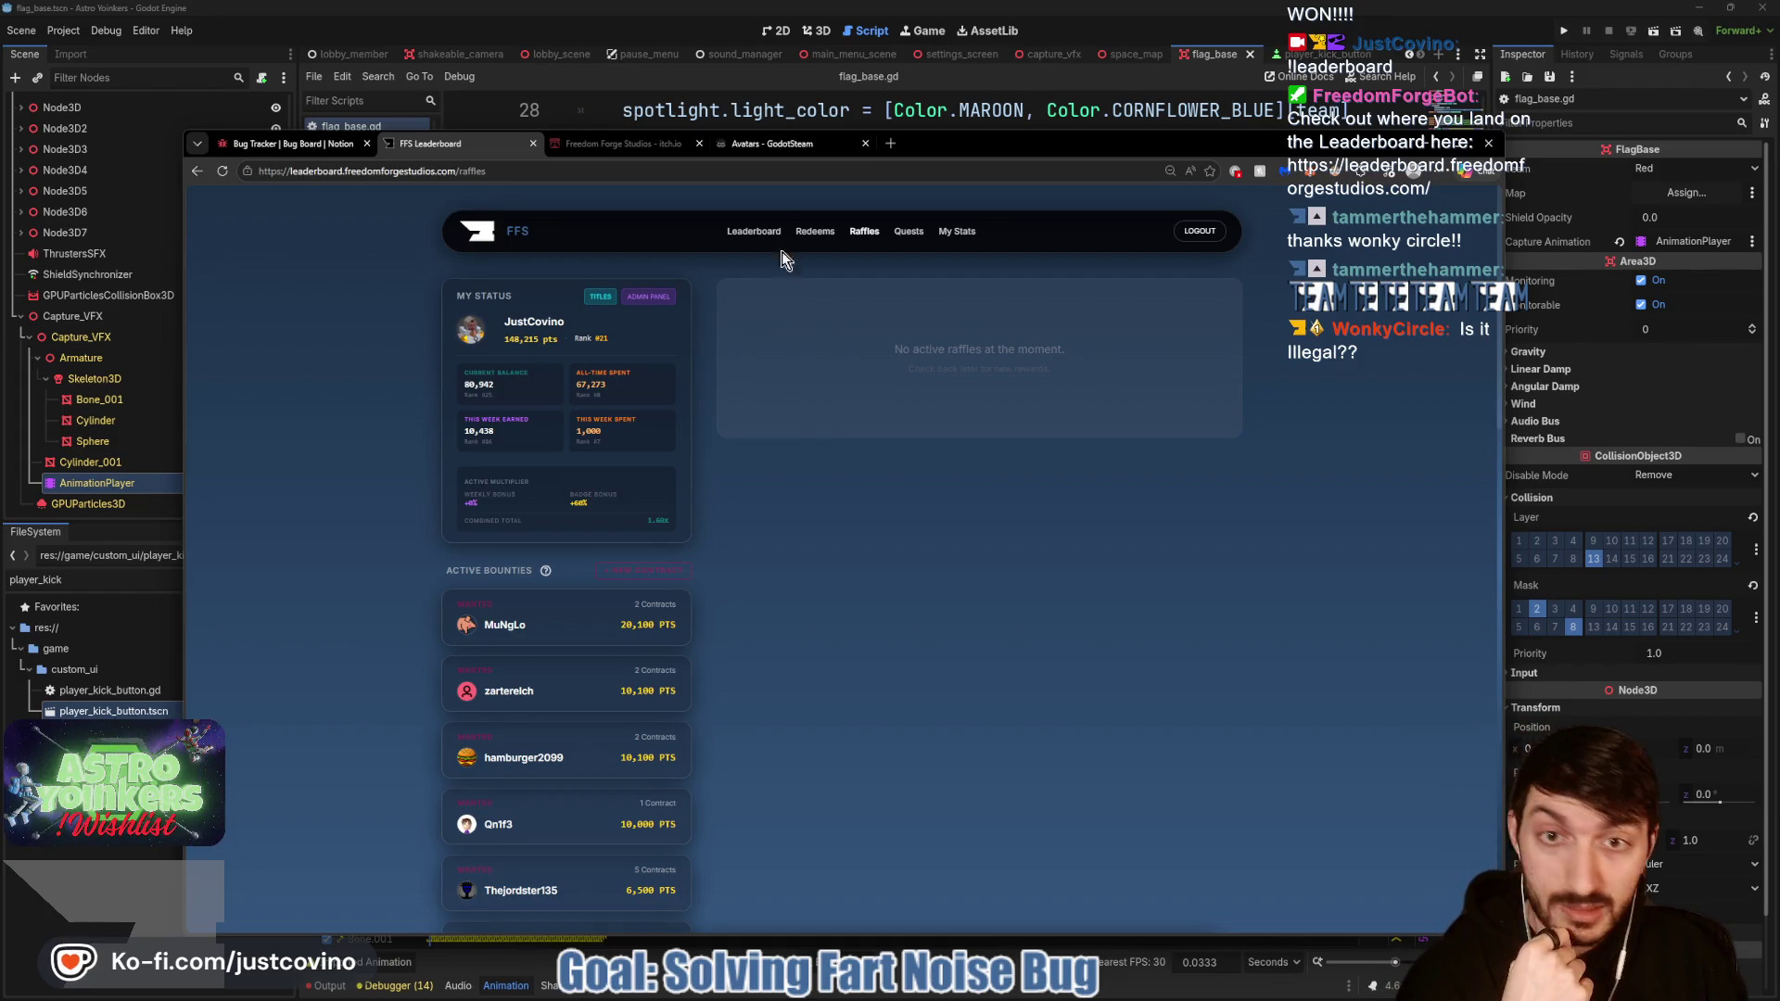
pyautogui.click(751, 239)
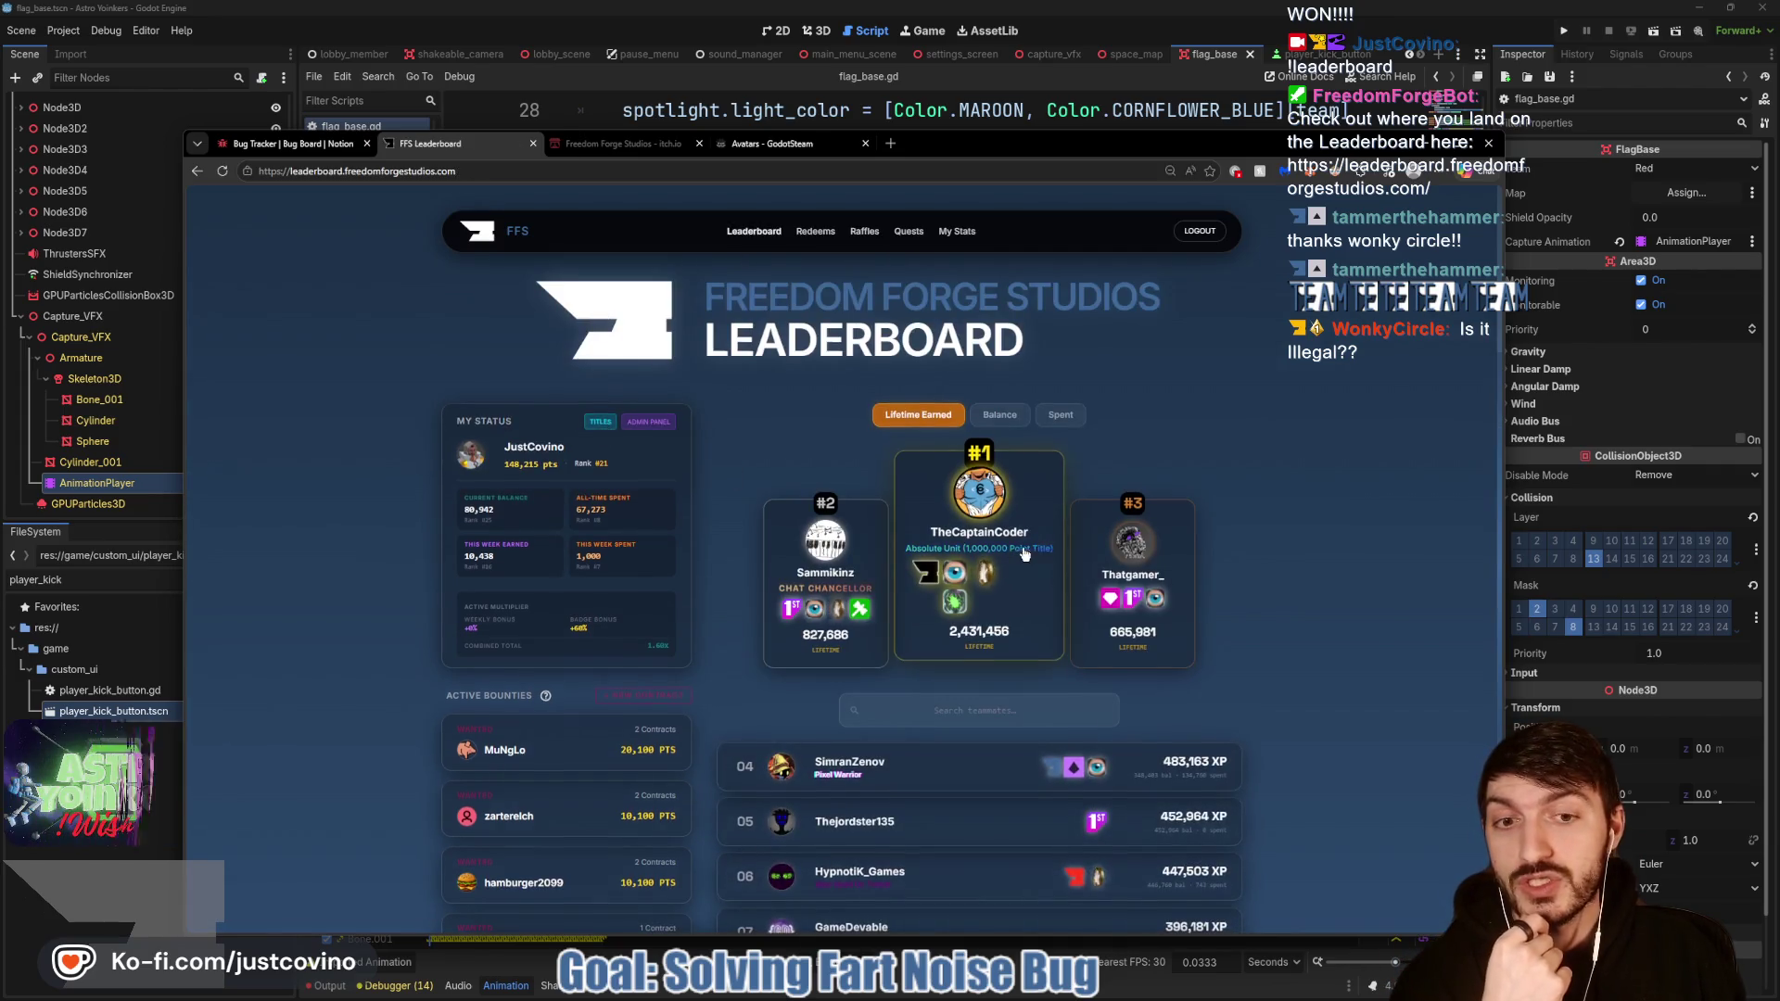
pyautogui.scroll(-1, 880, 369)
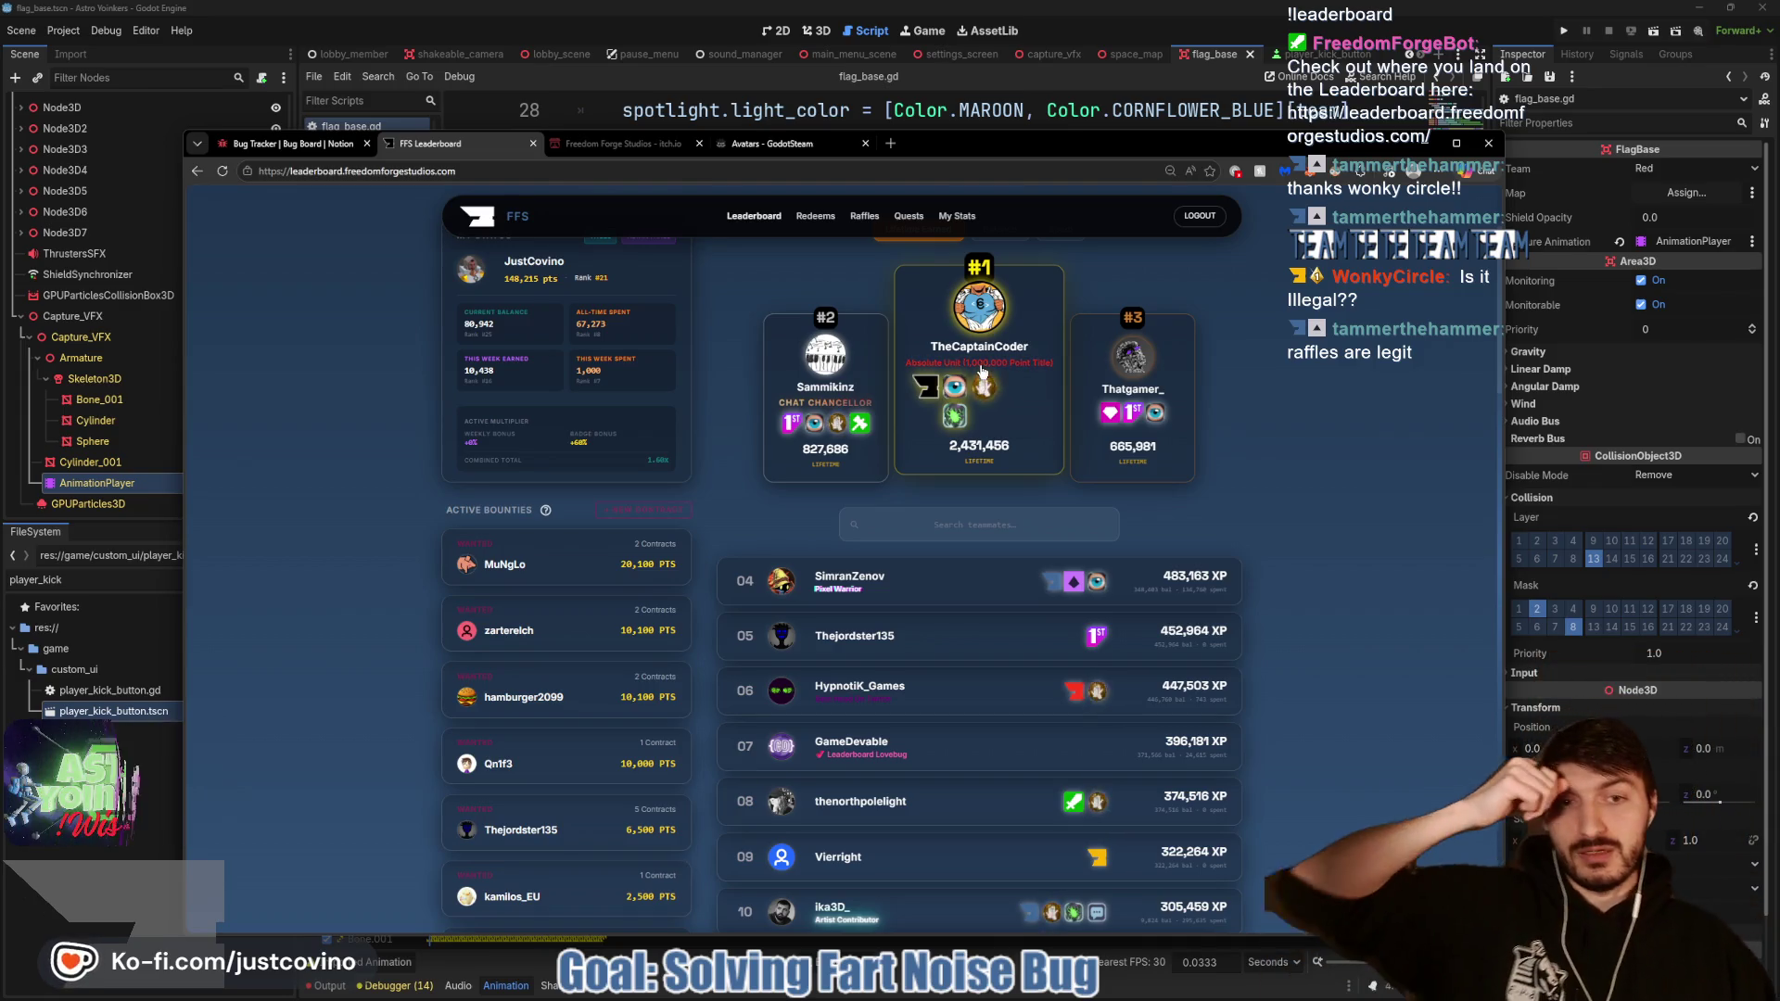
pyautogui.scroll(-3, 982, 370)
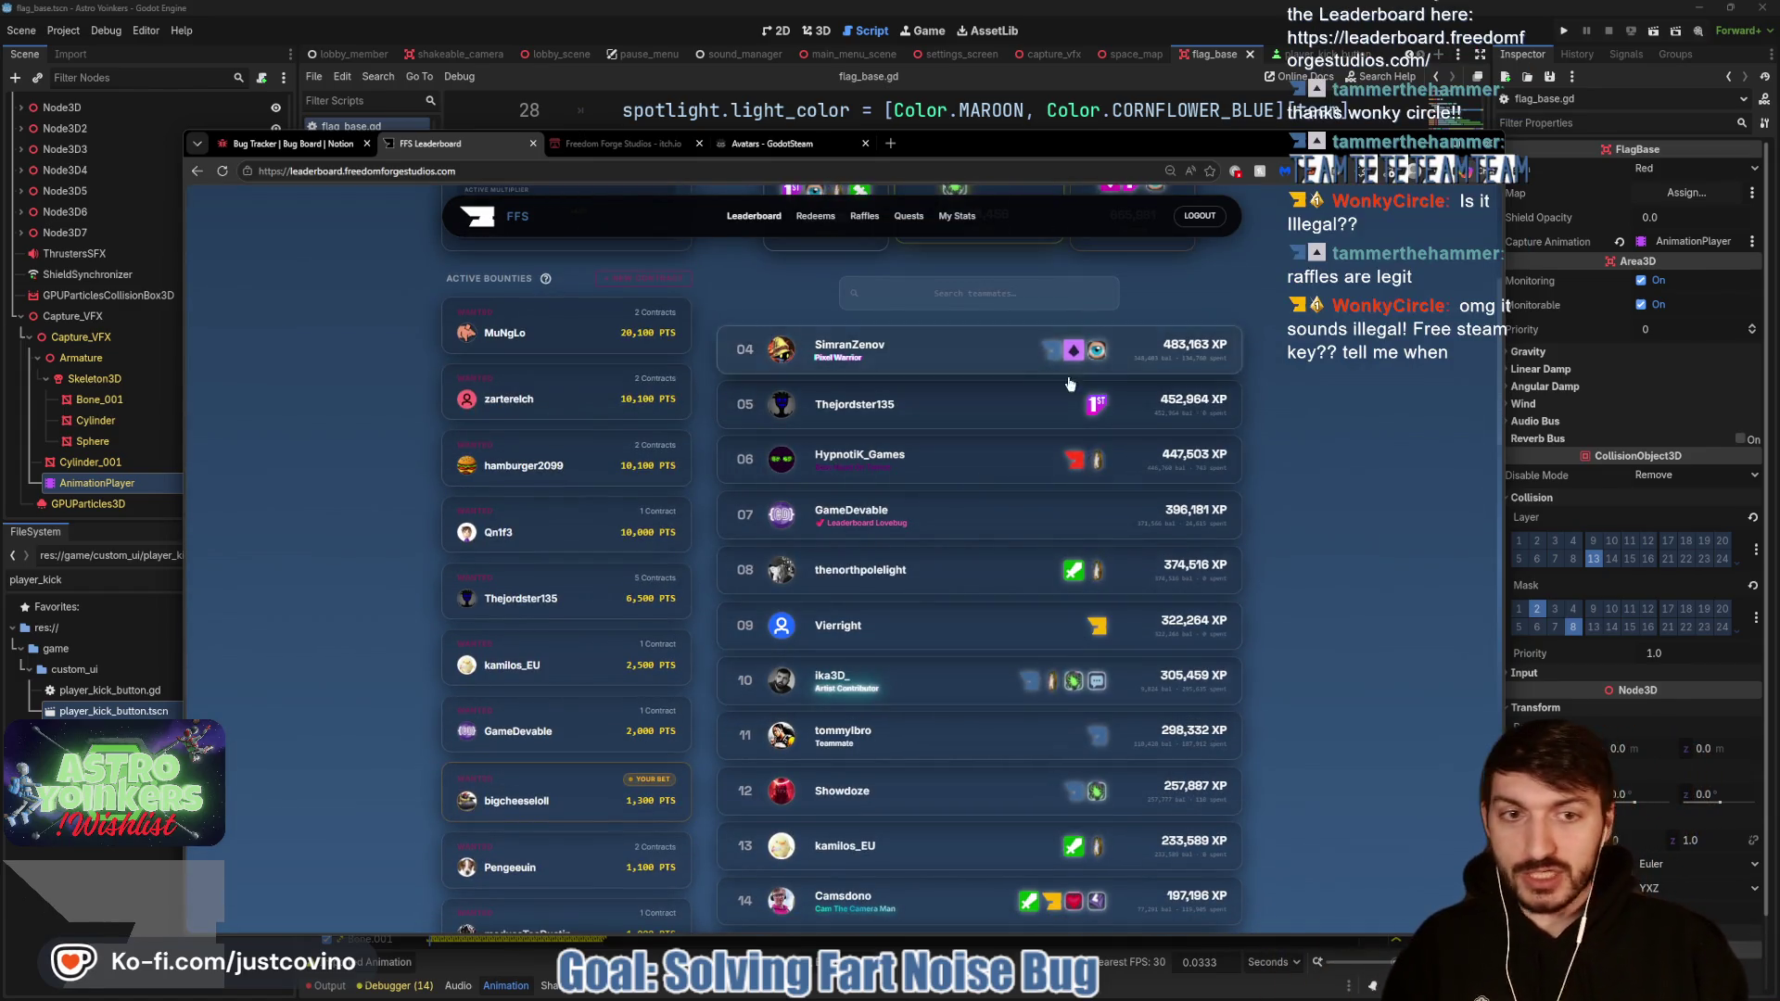
pyautogui.click(1077, 459)
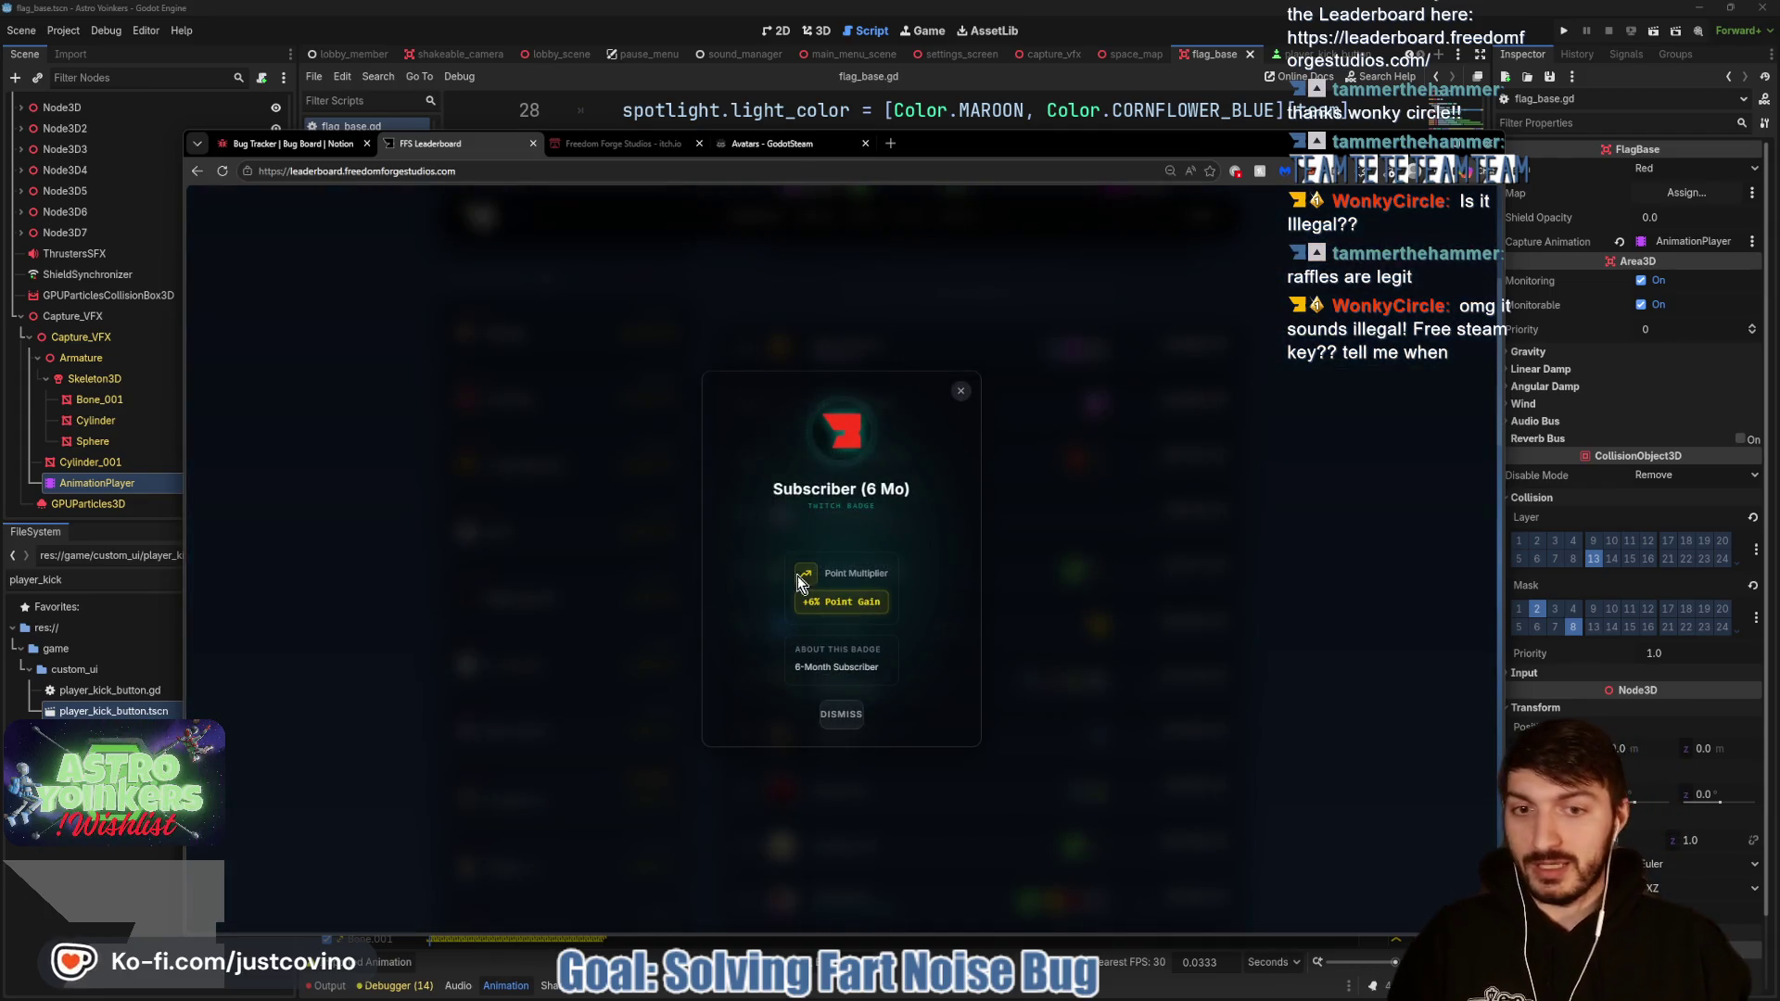
pyautogui.click(961, 392)
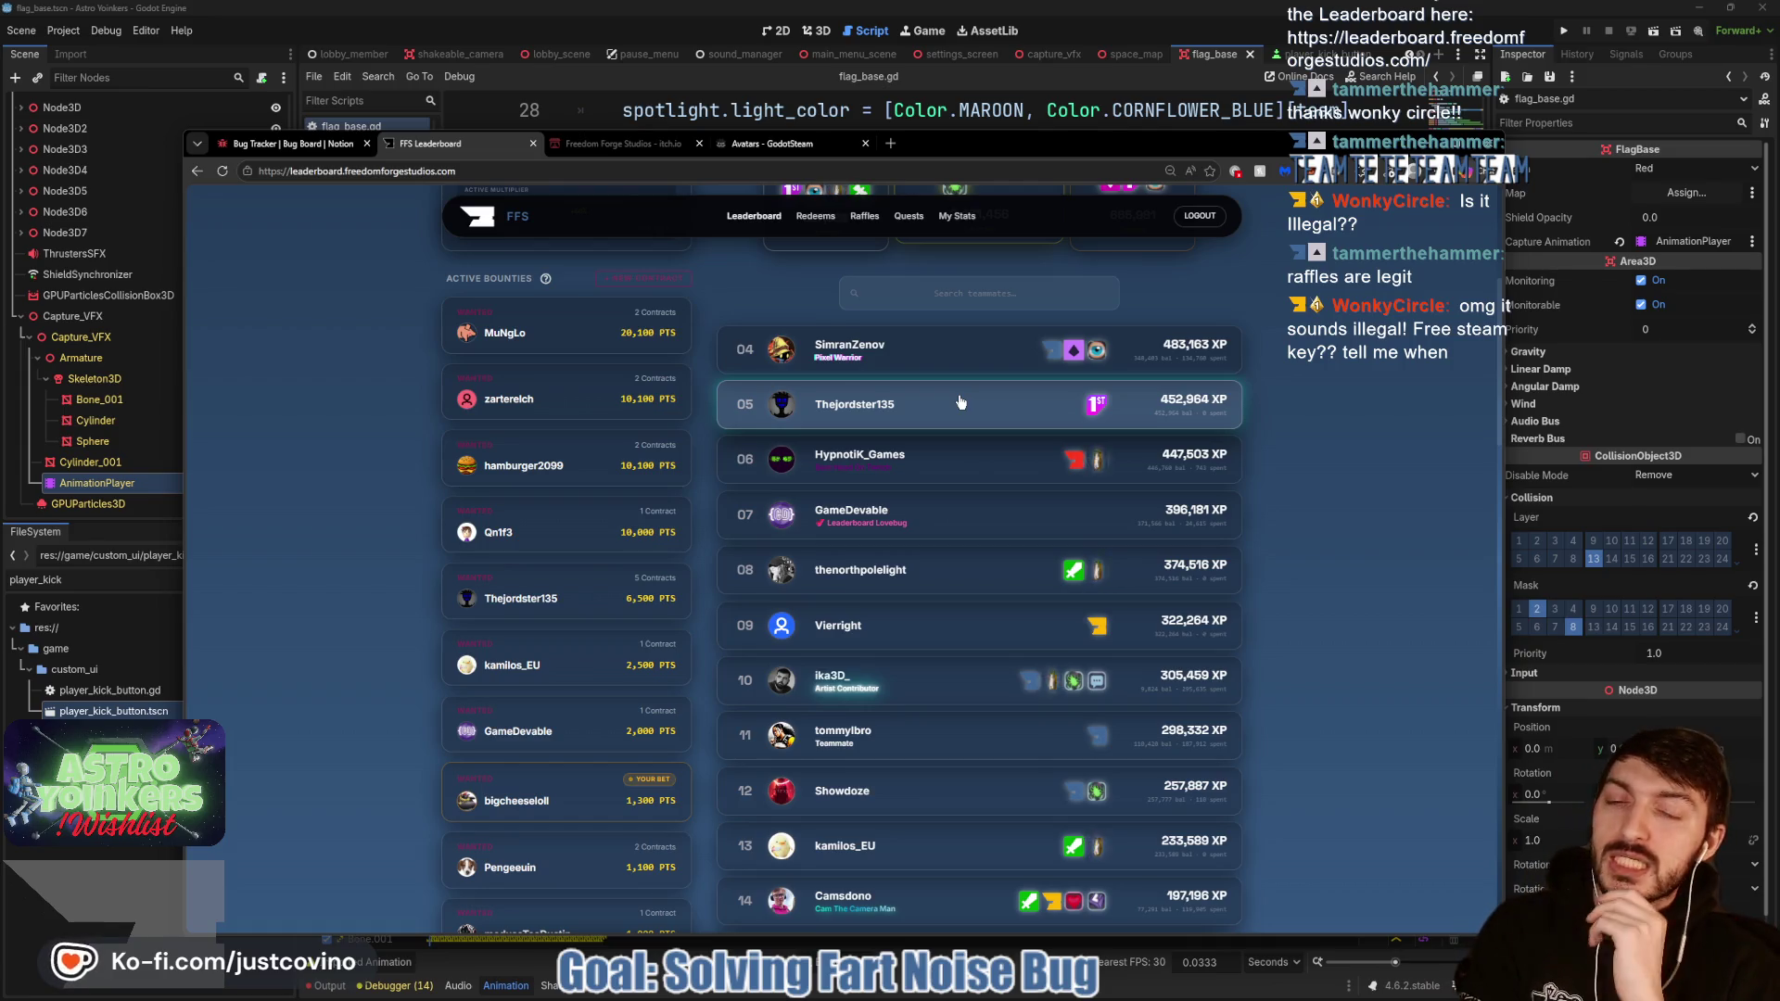
# Revisit Raffles, return to the leaderboard, and restore the browser window to a smaller size.
pyautogui.click(860, 219)
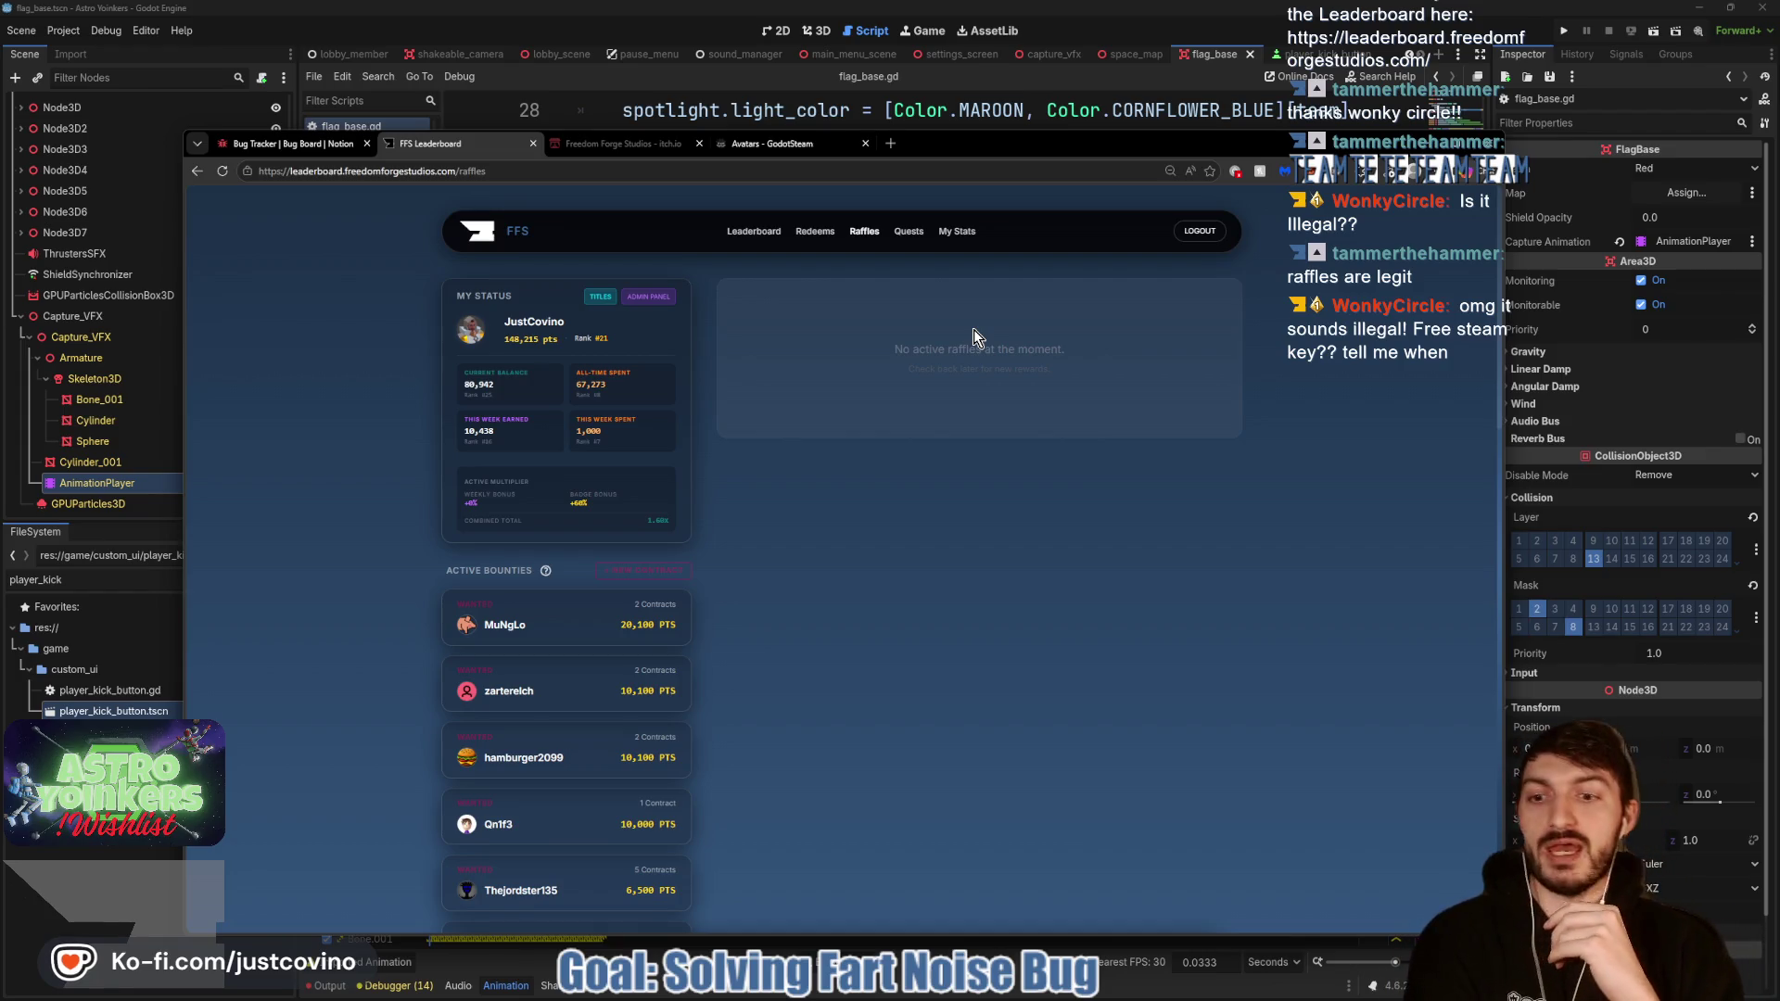
pyautogui.click(738, 237)
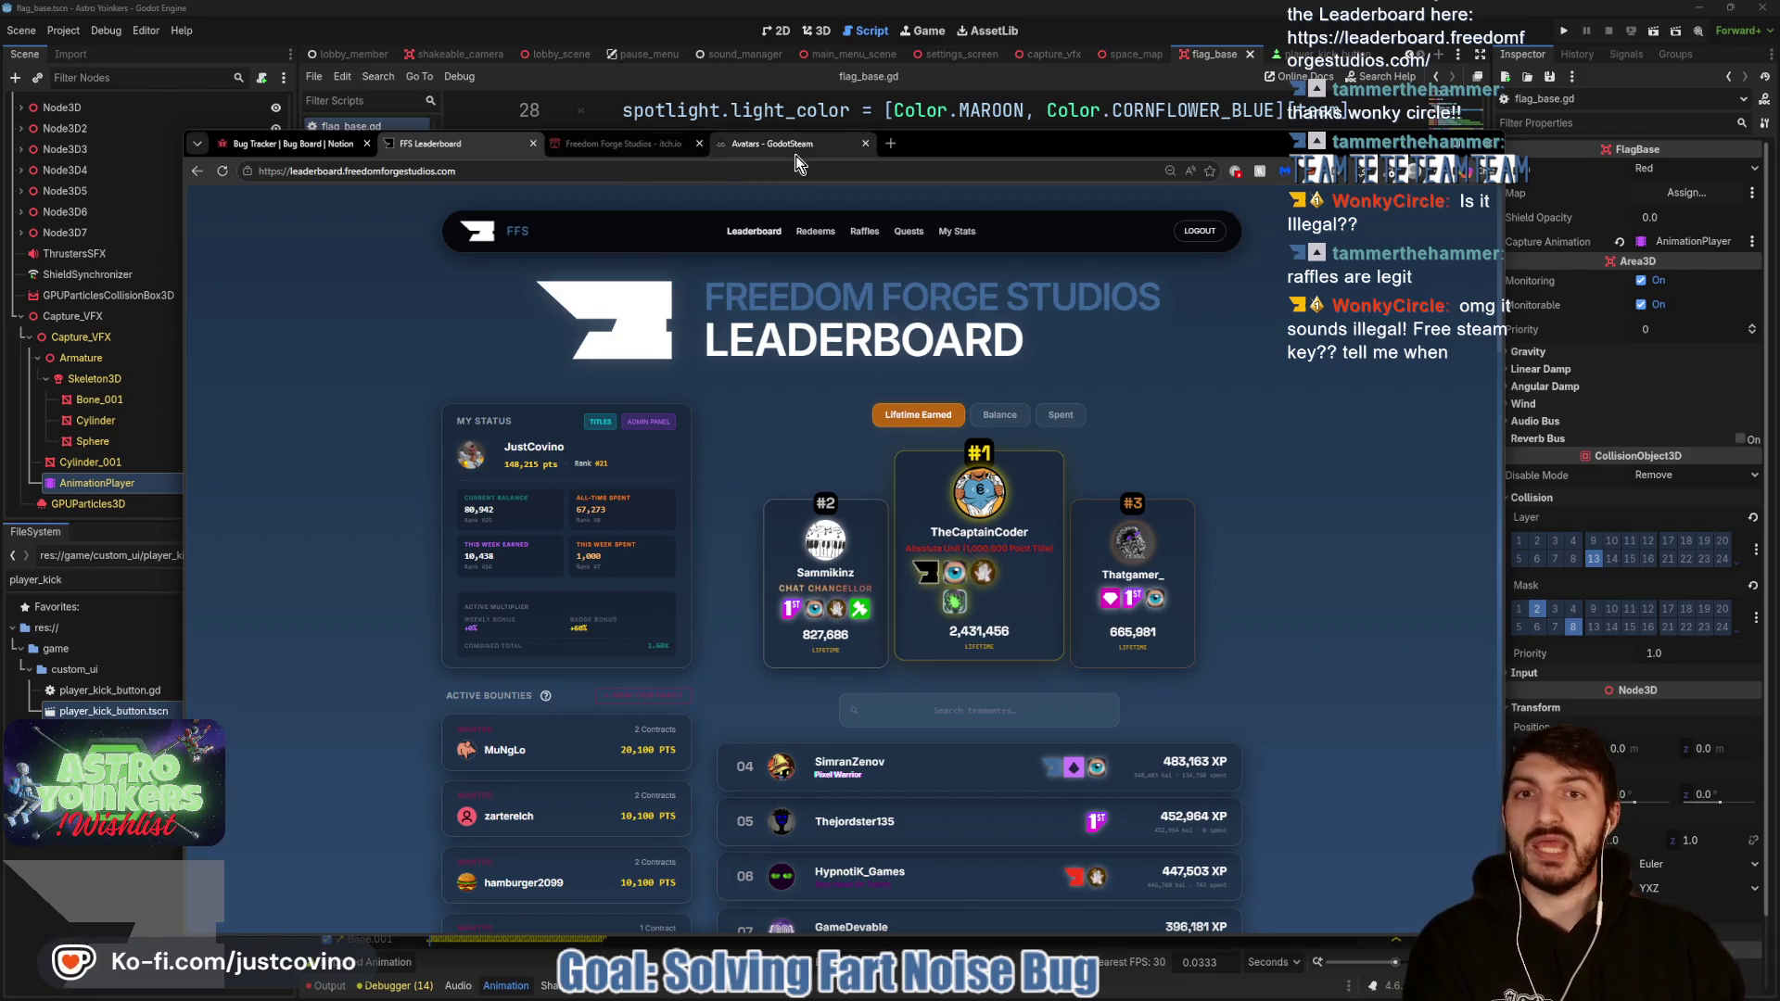
pyautogui.click(1426, 144)
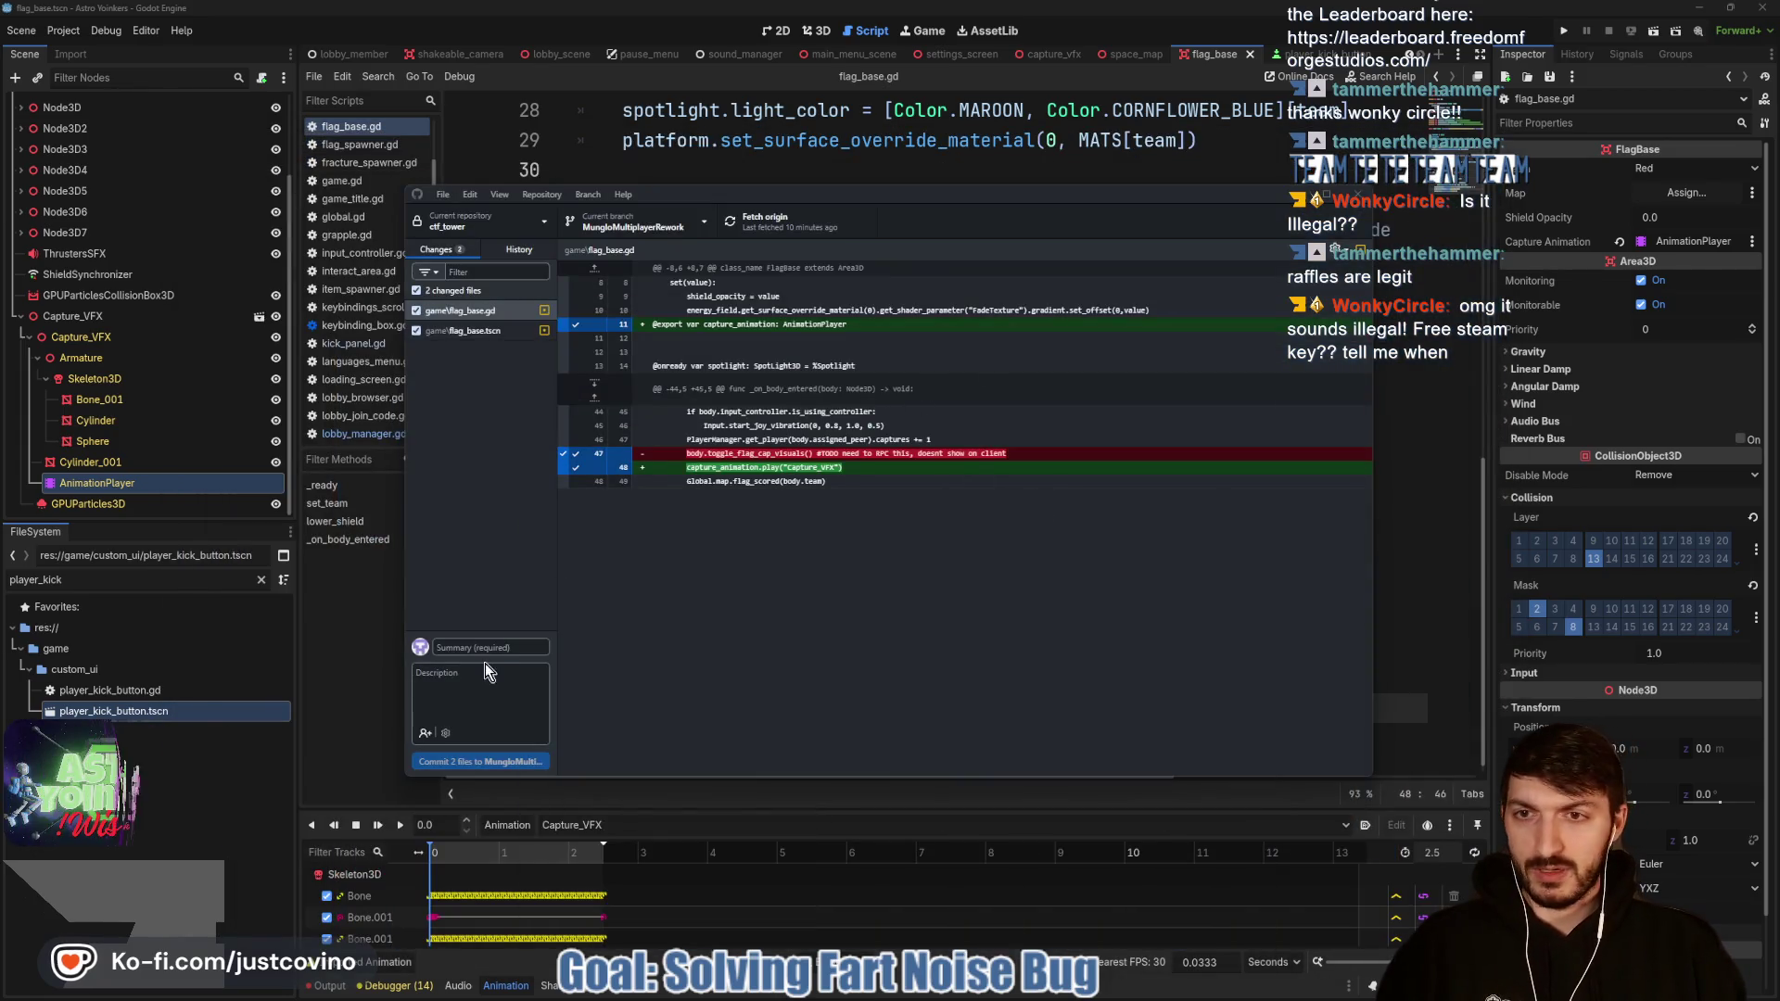
# Commit both changed files as "flag capture visuals fixed", push to origin, and return to Godot.
pyautogui.click(482, 646)
pyautogui.write('flag capture visuals f')
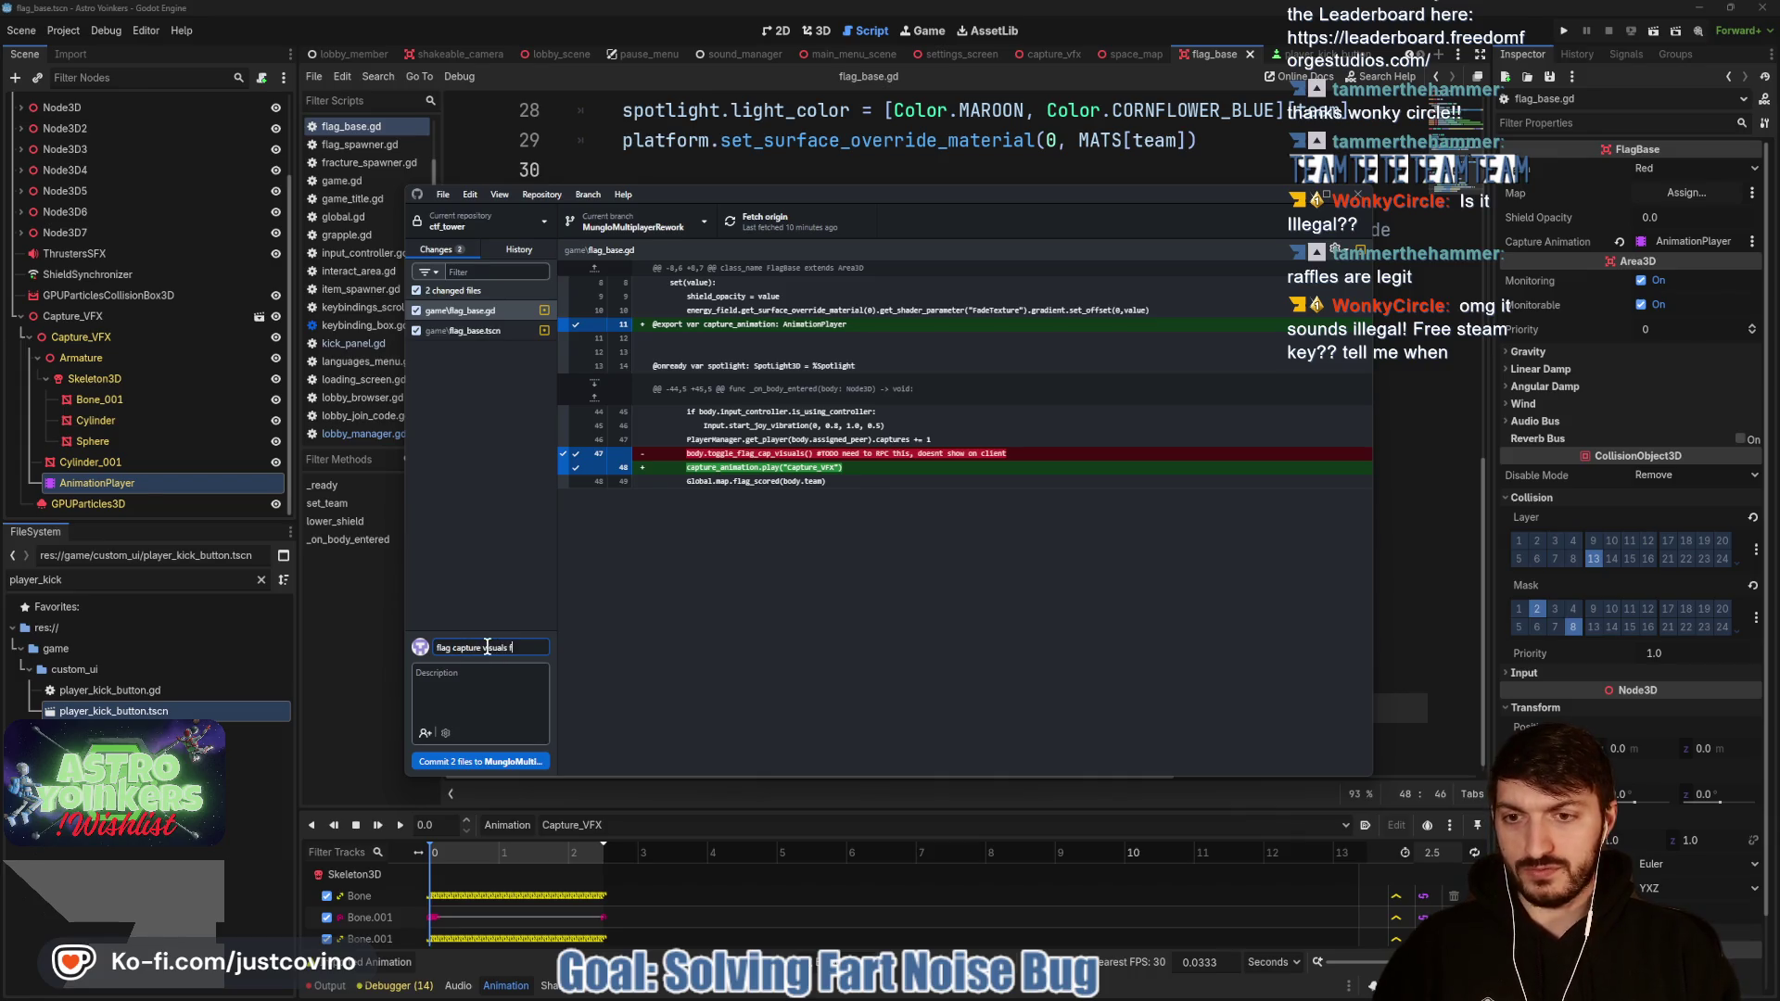
pyautogui.write('ixed')
pyautogui.click(503, 760)
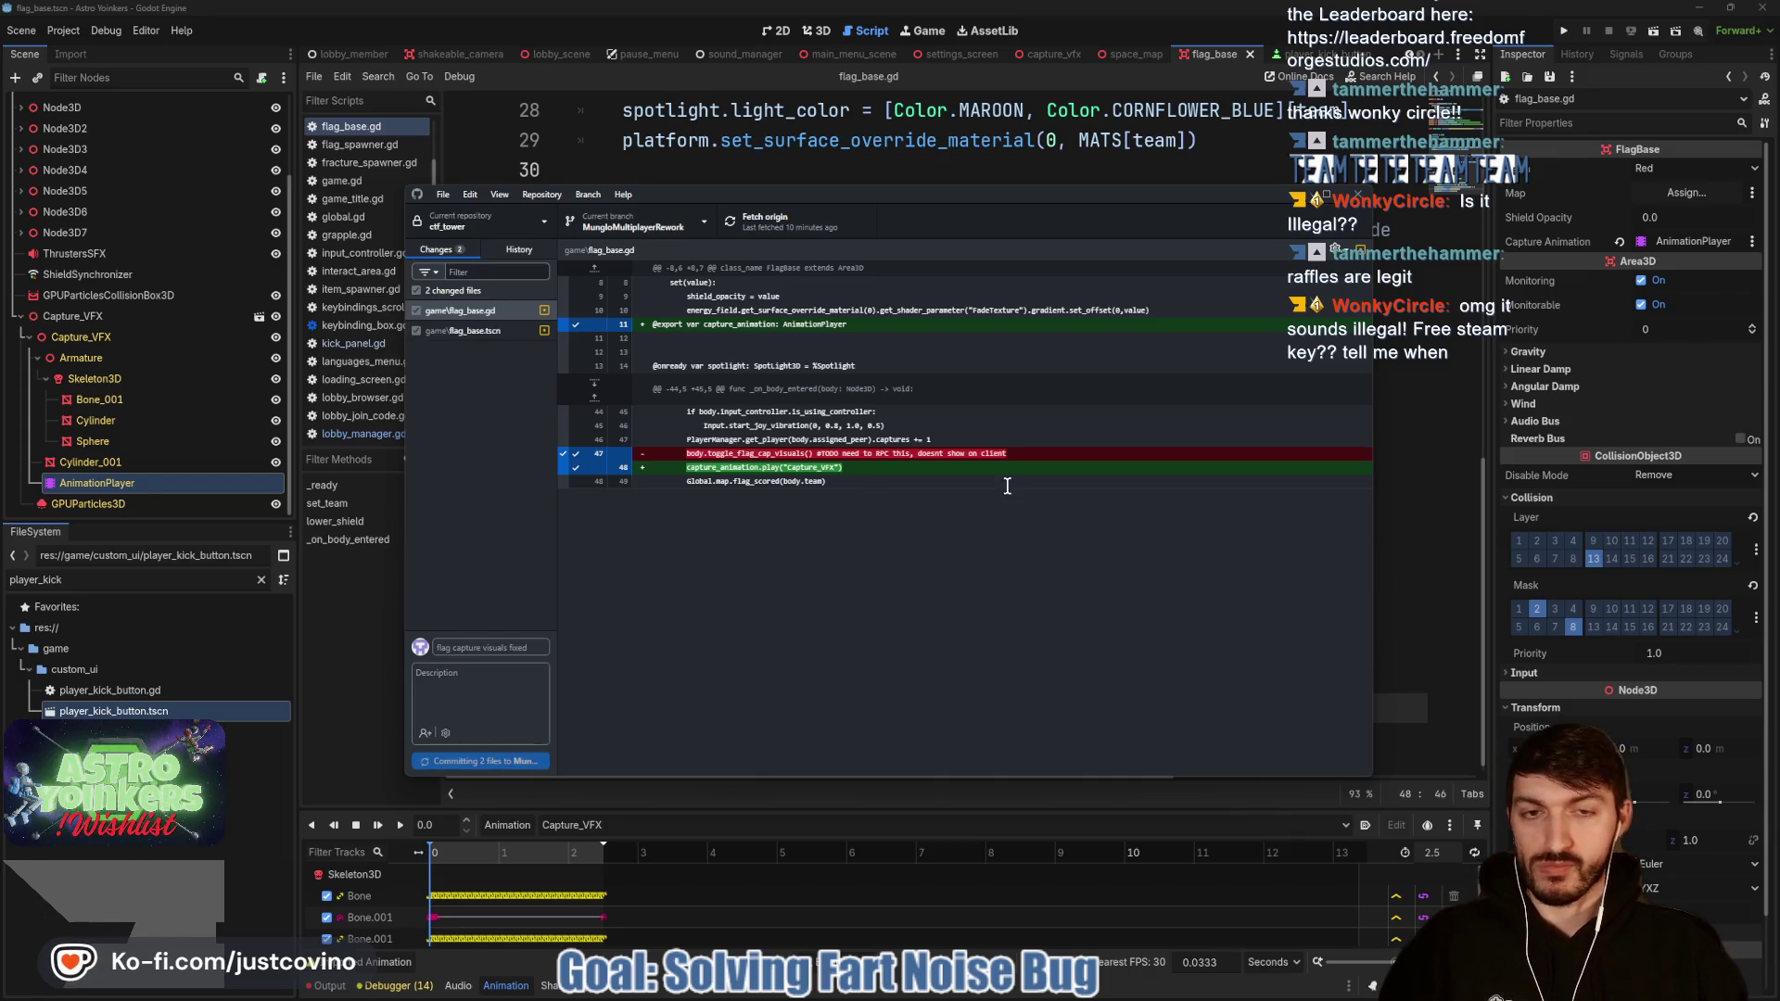
pyautogui.click(1131, 382)
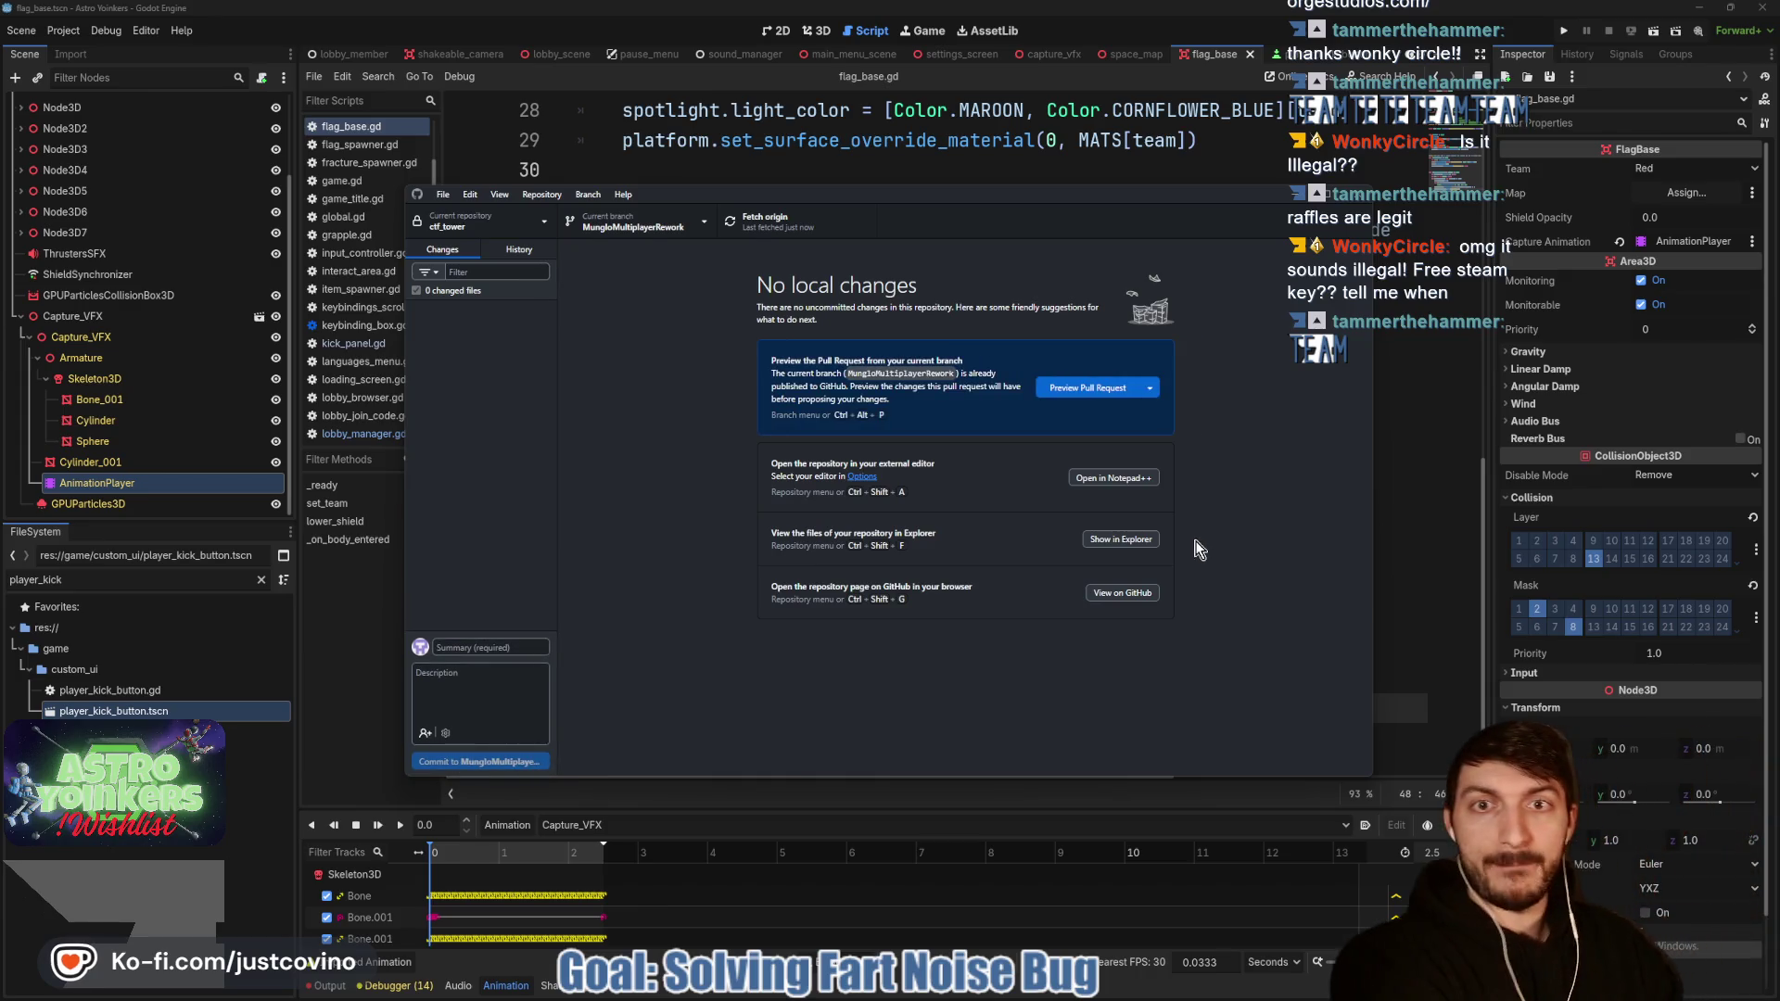
pyautogui.click(753, 172)
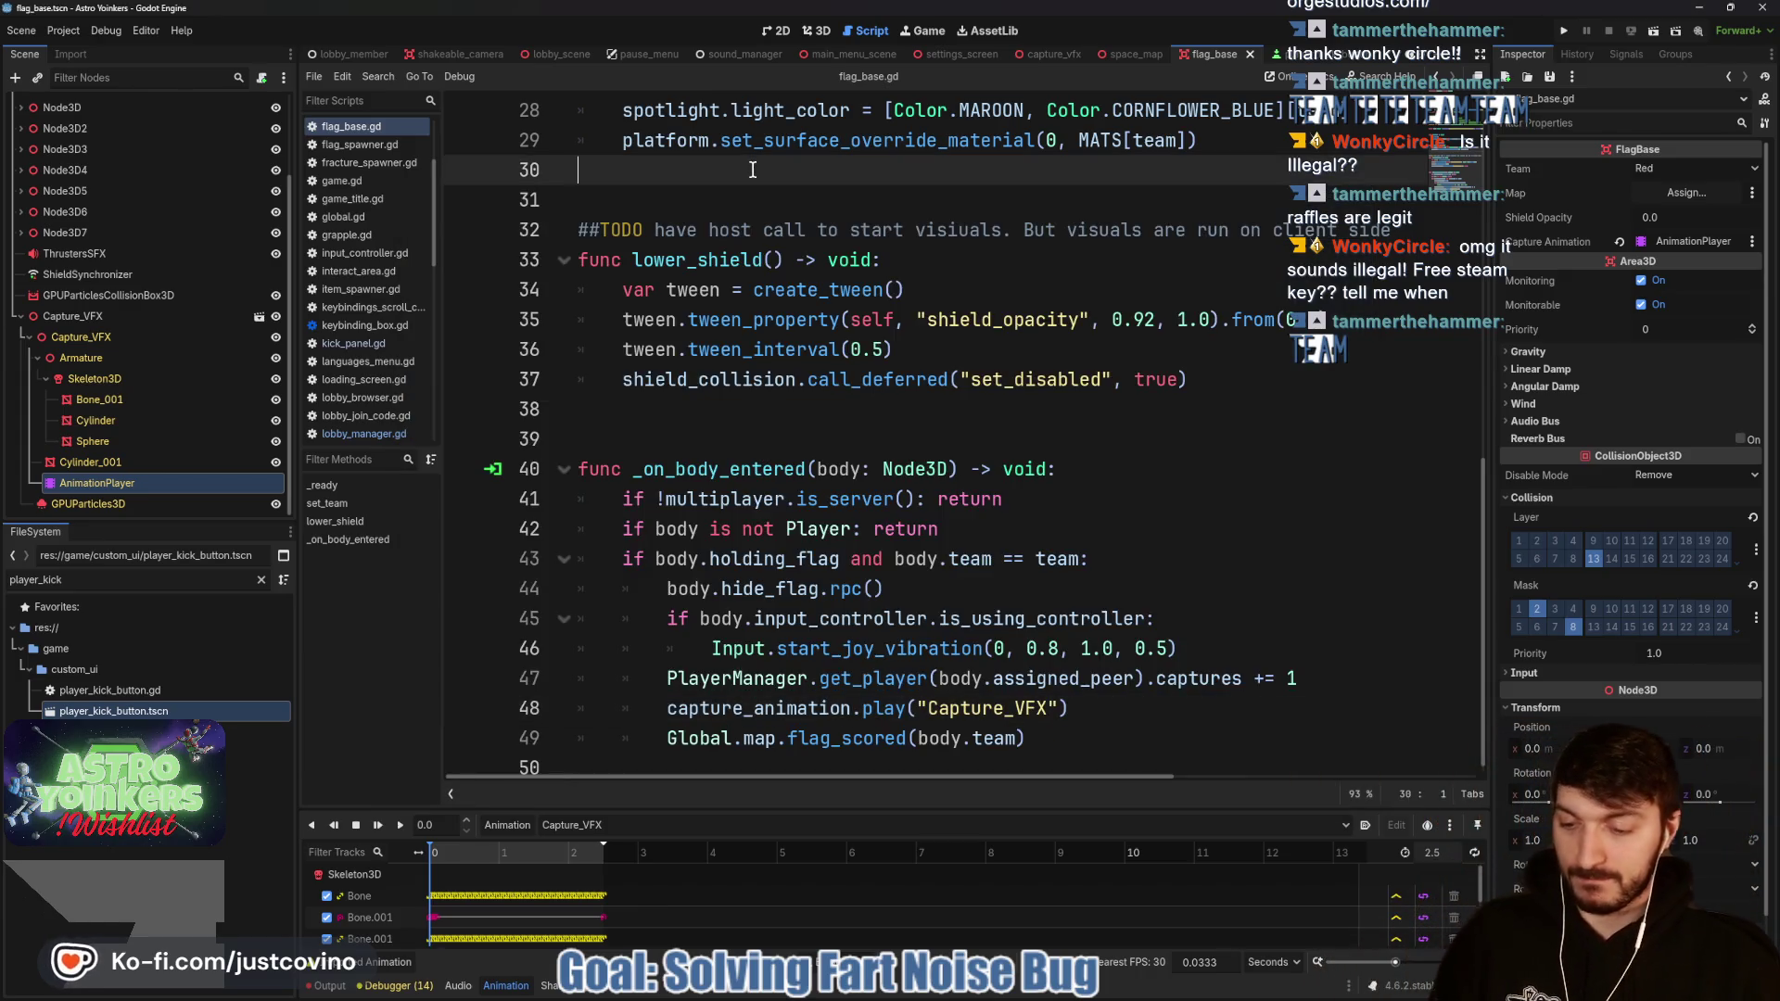
# Save the flag base scene and orbit around it in the 3D view.
pyautogui.hotkey('ctrl', 's')
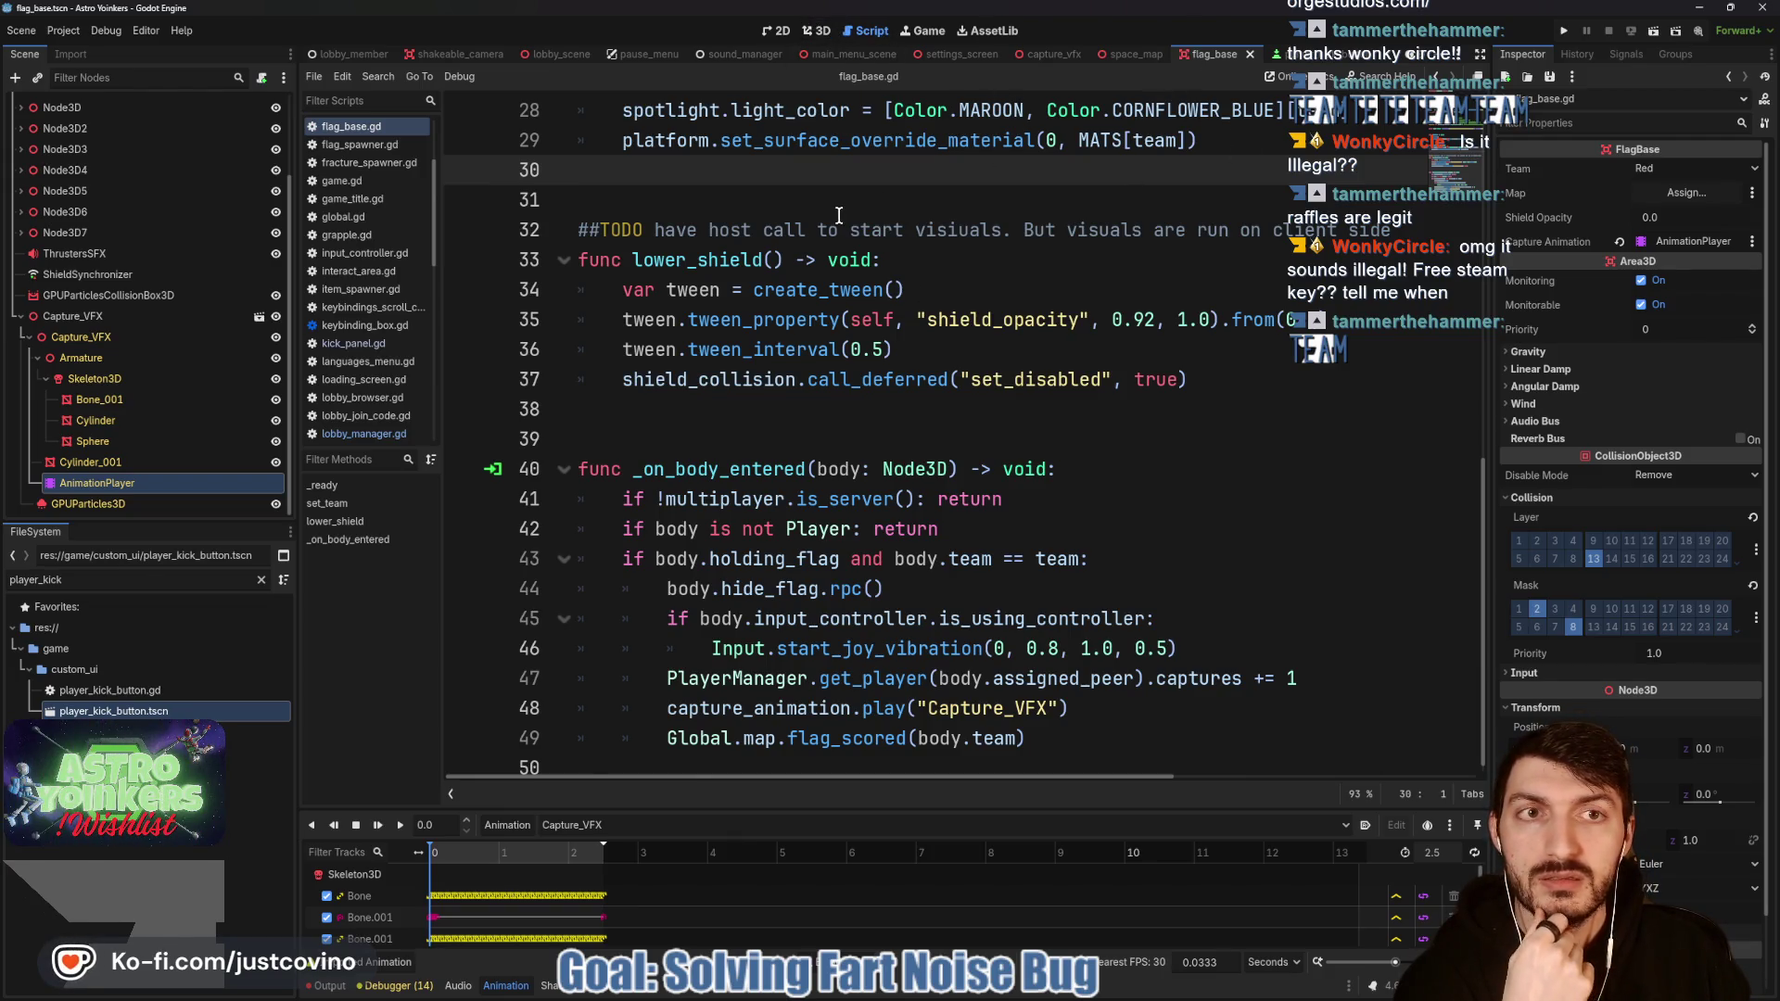
pyautogui.click(816, 30)
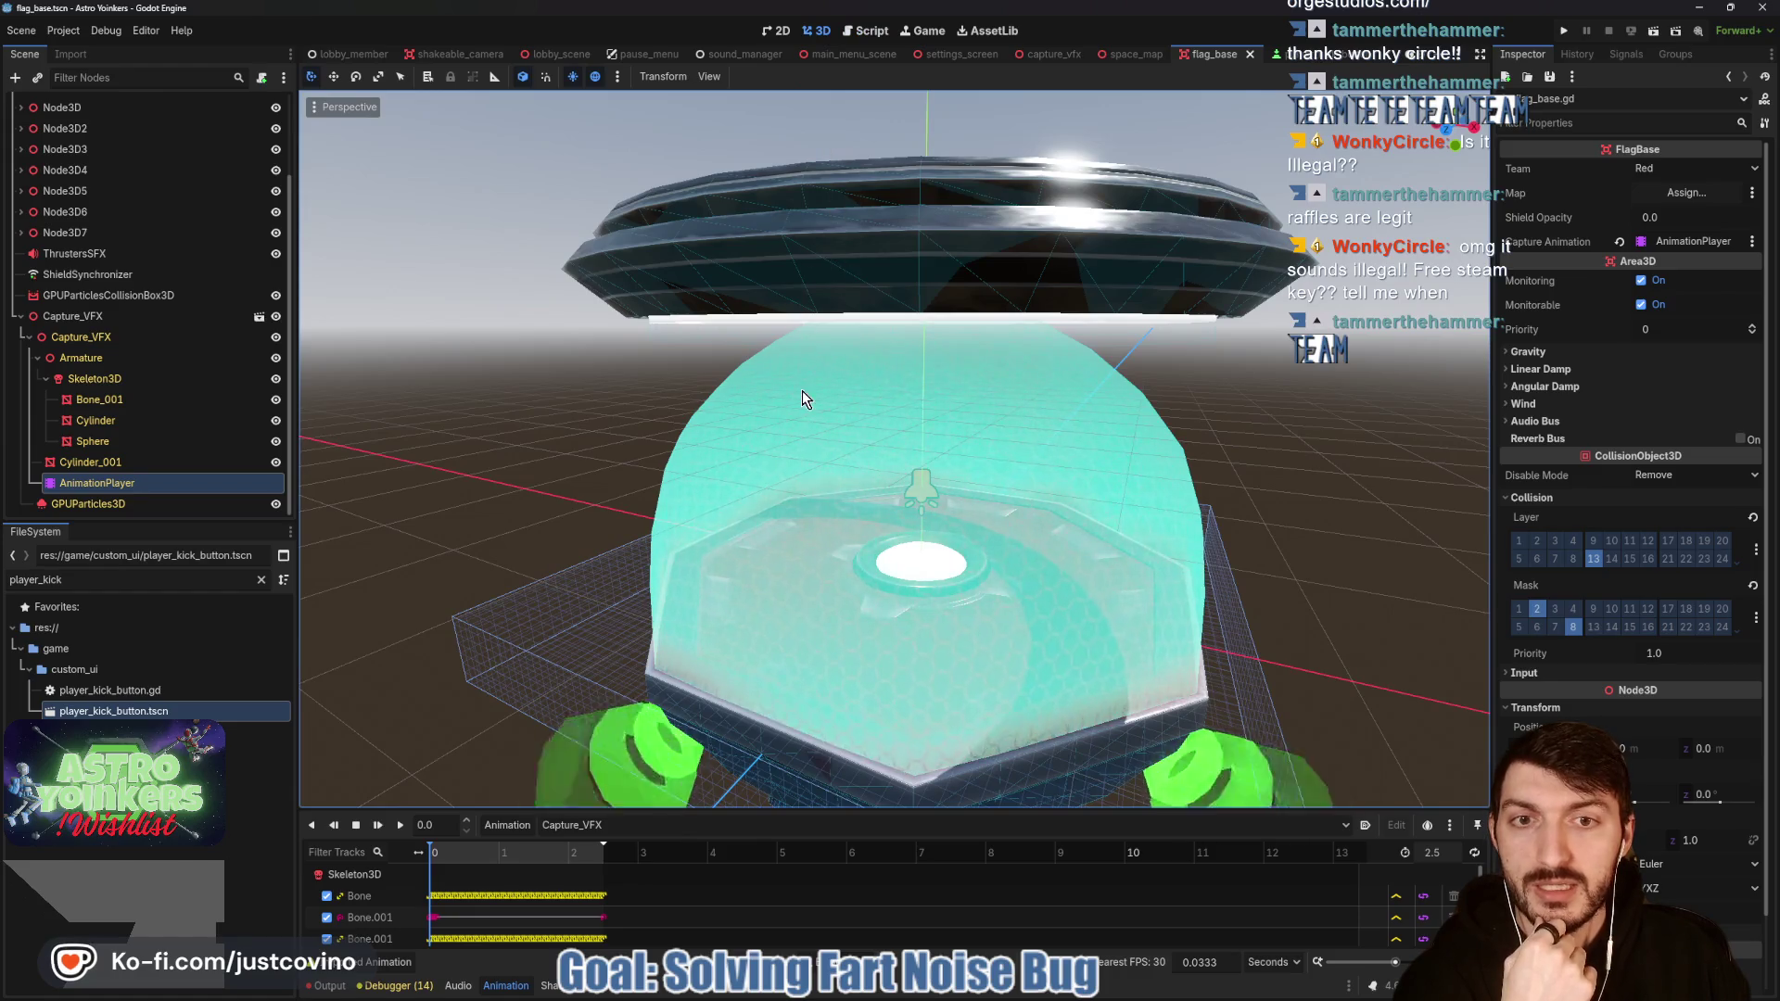
pyautogui.moveTo(939, 425)
pyautogui.mouseDown()
pyautogui.moveTo(1001, 480)
pyautogui.moveTo(1082, 367)
pyautogui.mouseUp()
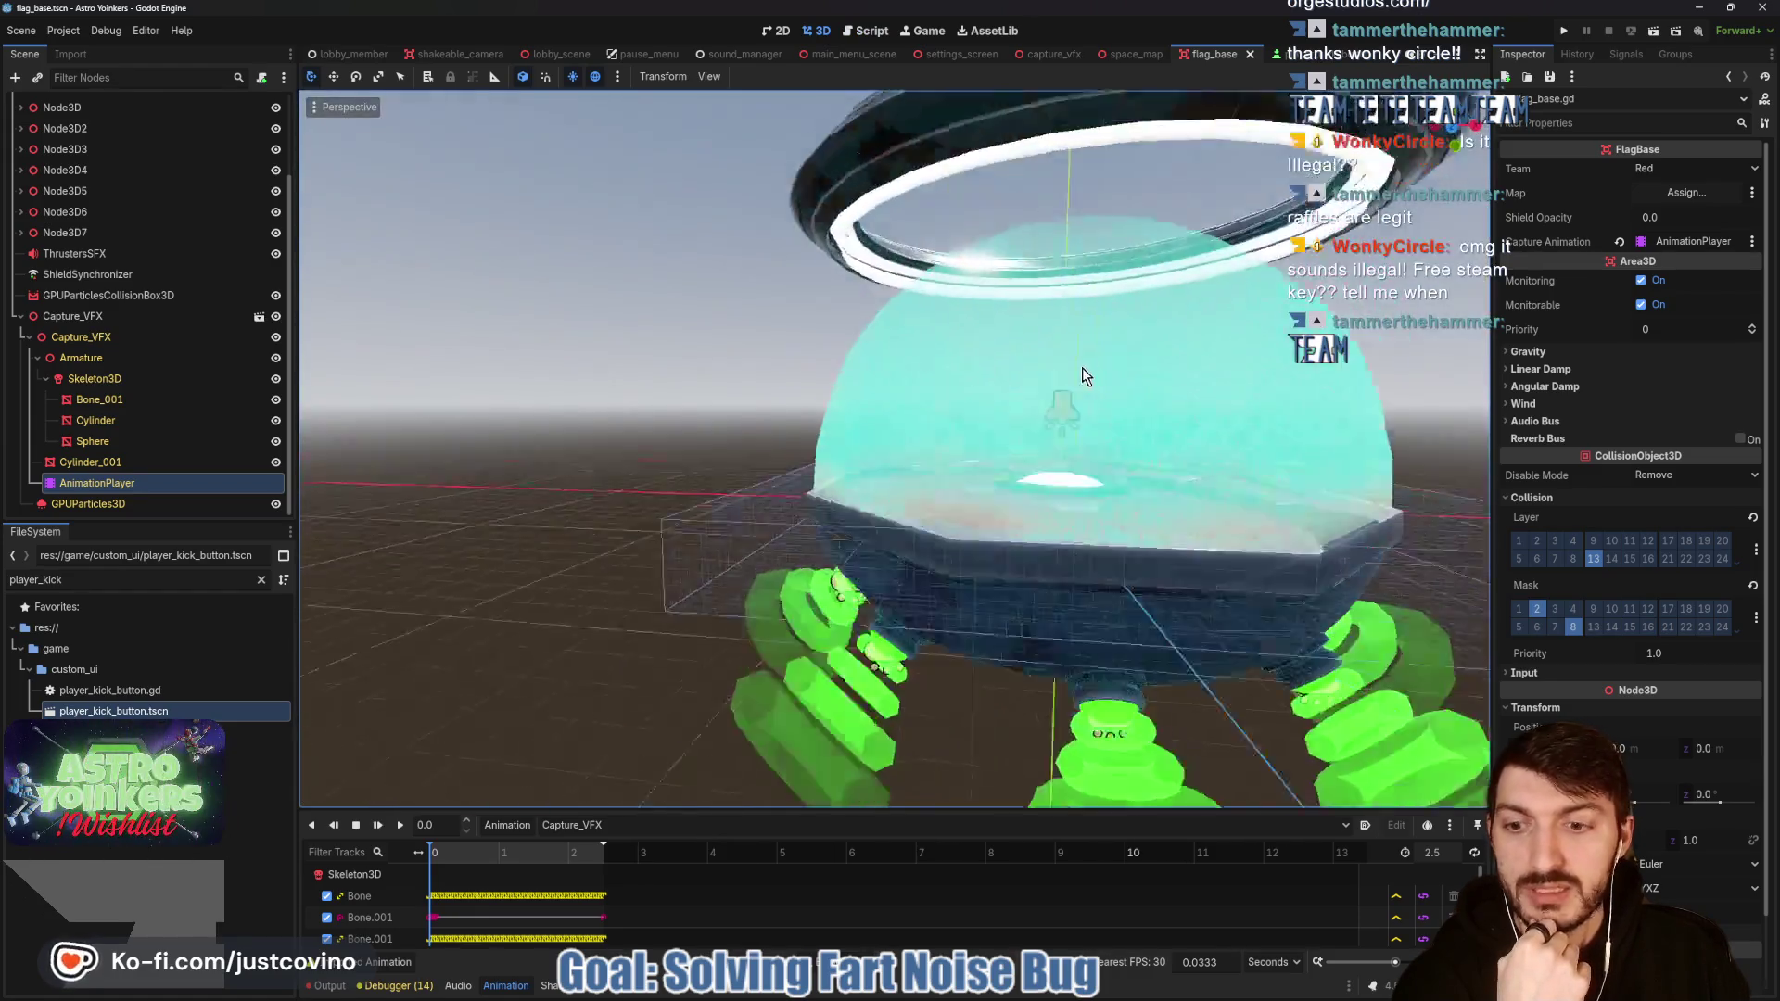
pyautogui.scroll(3, 138, 347)
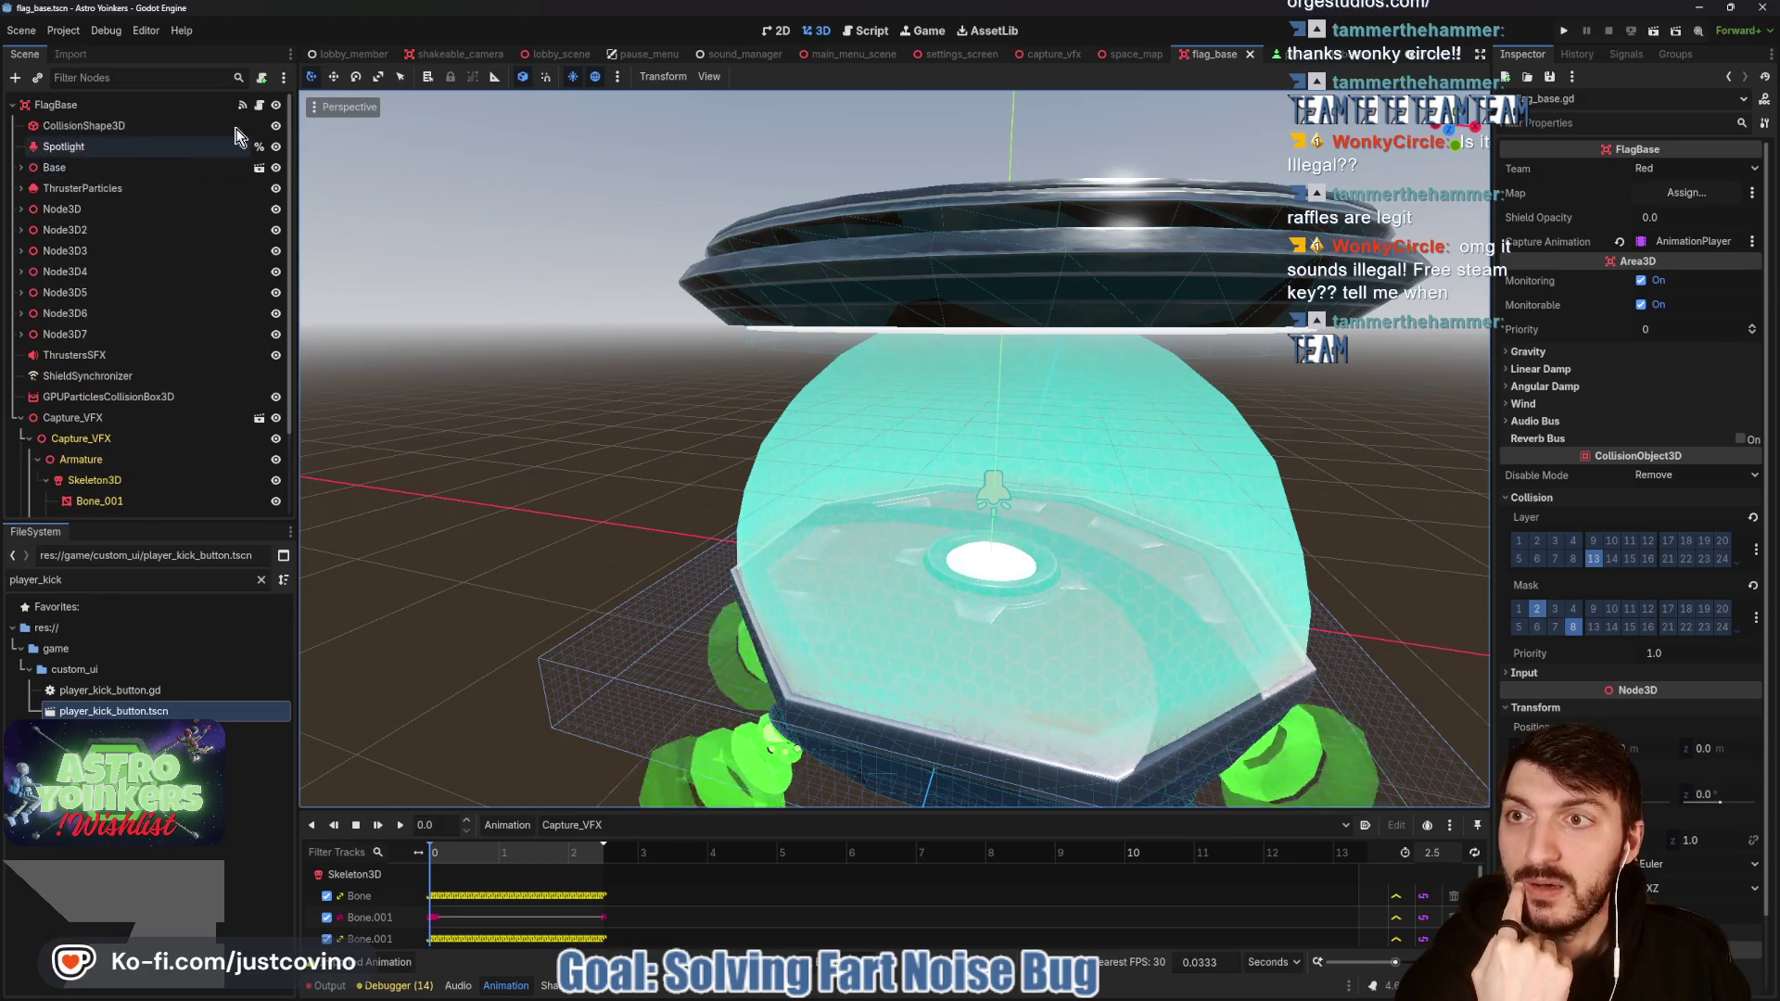
# In flag_base.gd, select the capture_animation.play line, then open the Capture_VFX scene.
pyautogui.click(259, 106)
pyautogui.moveTo(1071, 709); pyautogui.dragTo(611, 719)
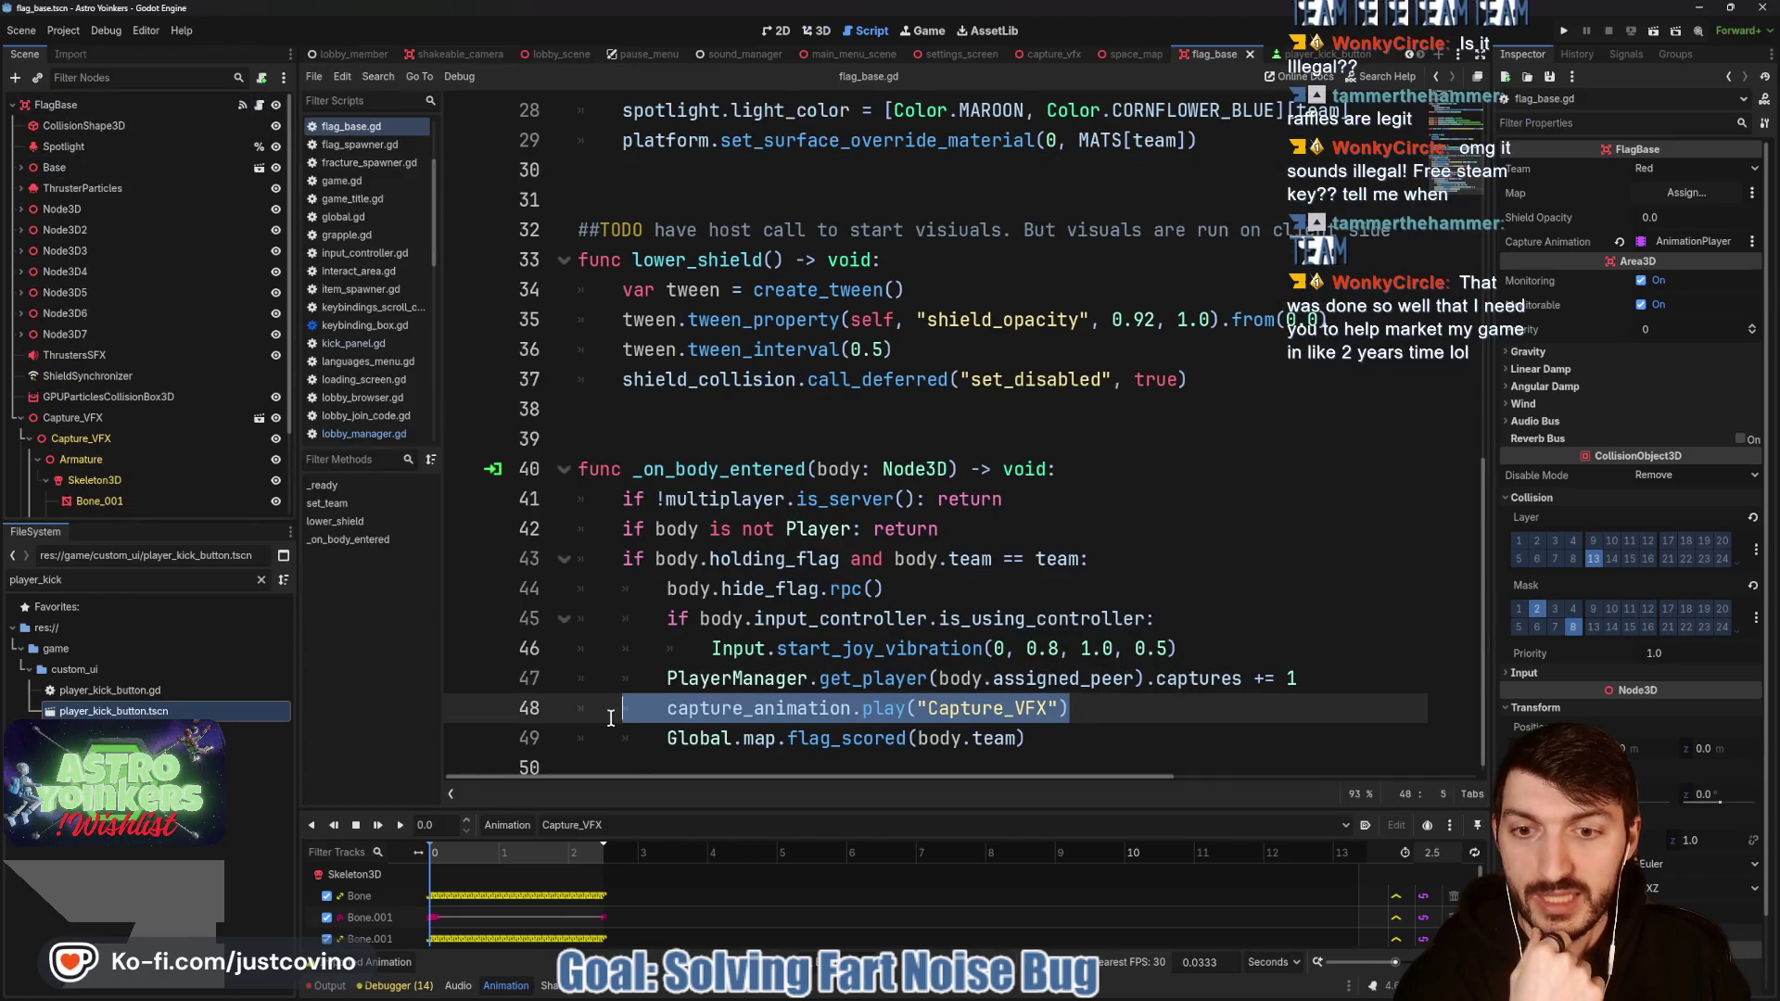
pyautogui.click(260, 420)
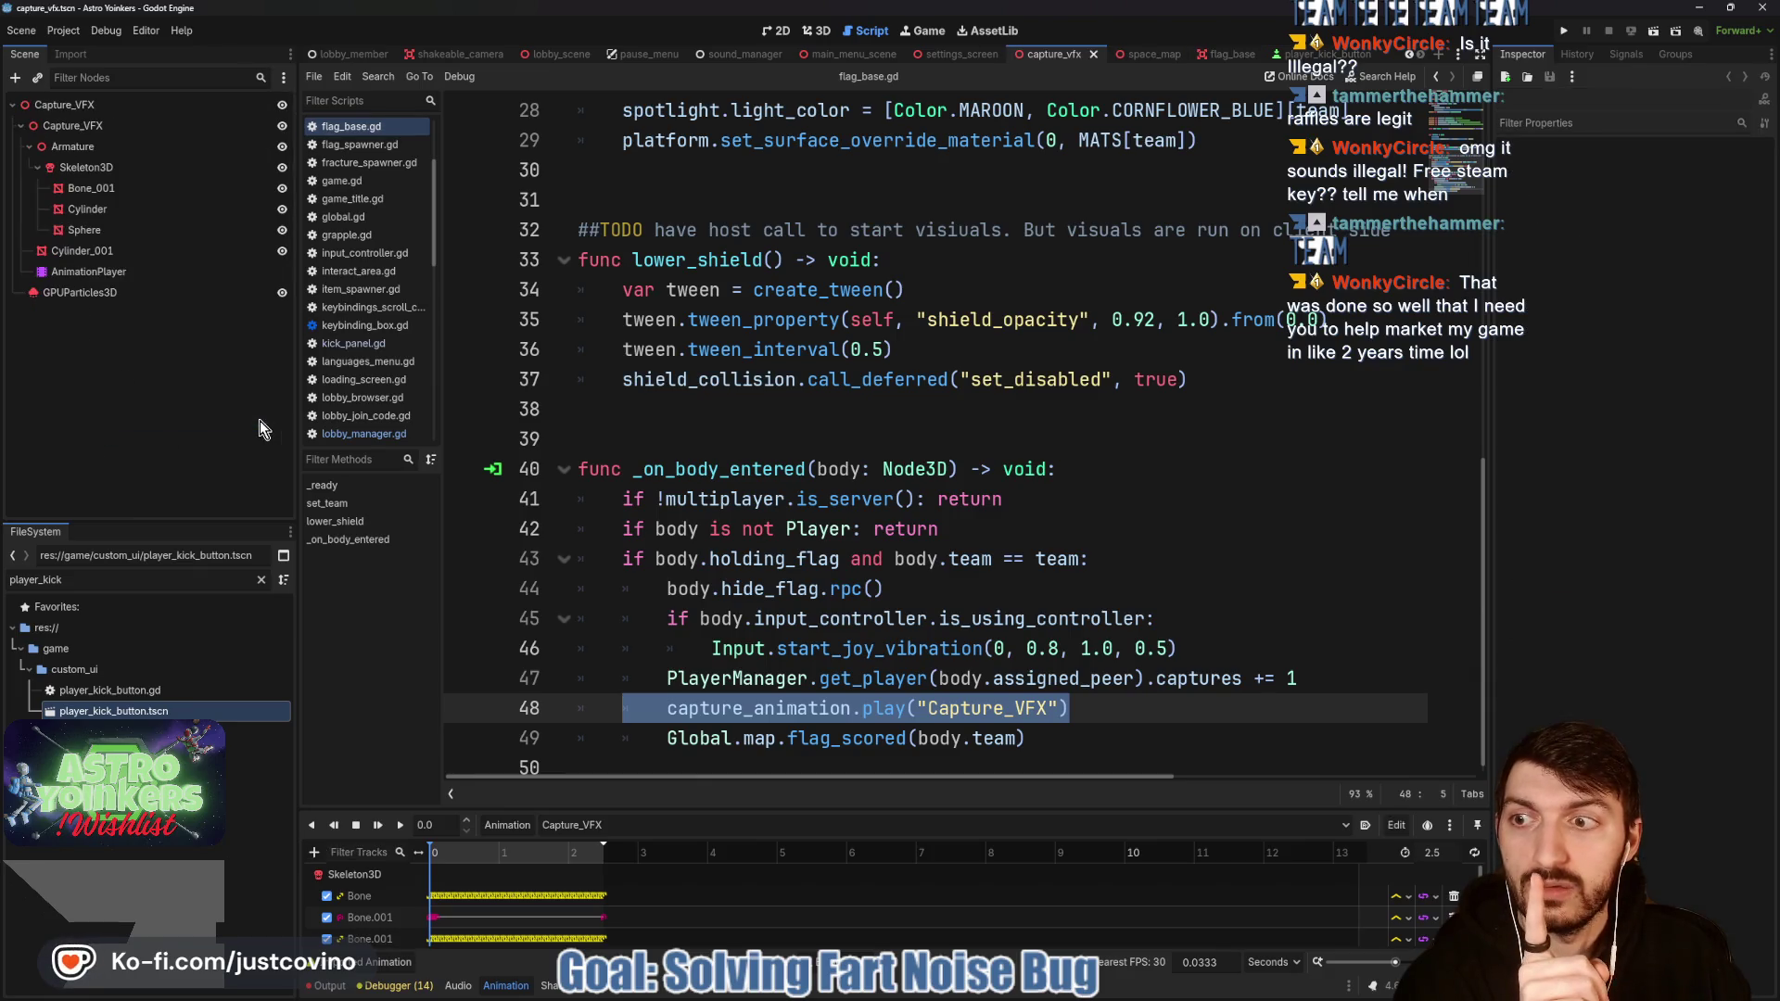
# Add a MultiplayerSynchronizer child to Capture_VFX and rename it CaptureSynchronizer.
pyautogui.click(86, 109)
pyautogui.hotkey('ctrl', 'a')
pyautogui.write('multiplay')
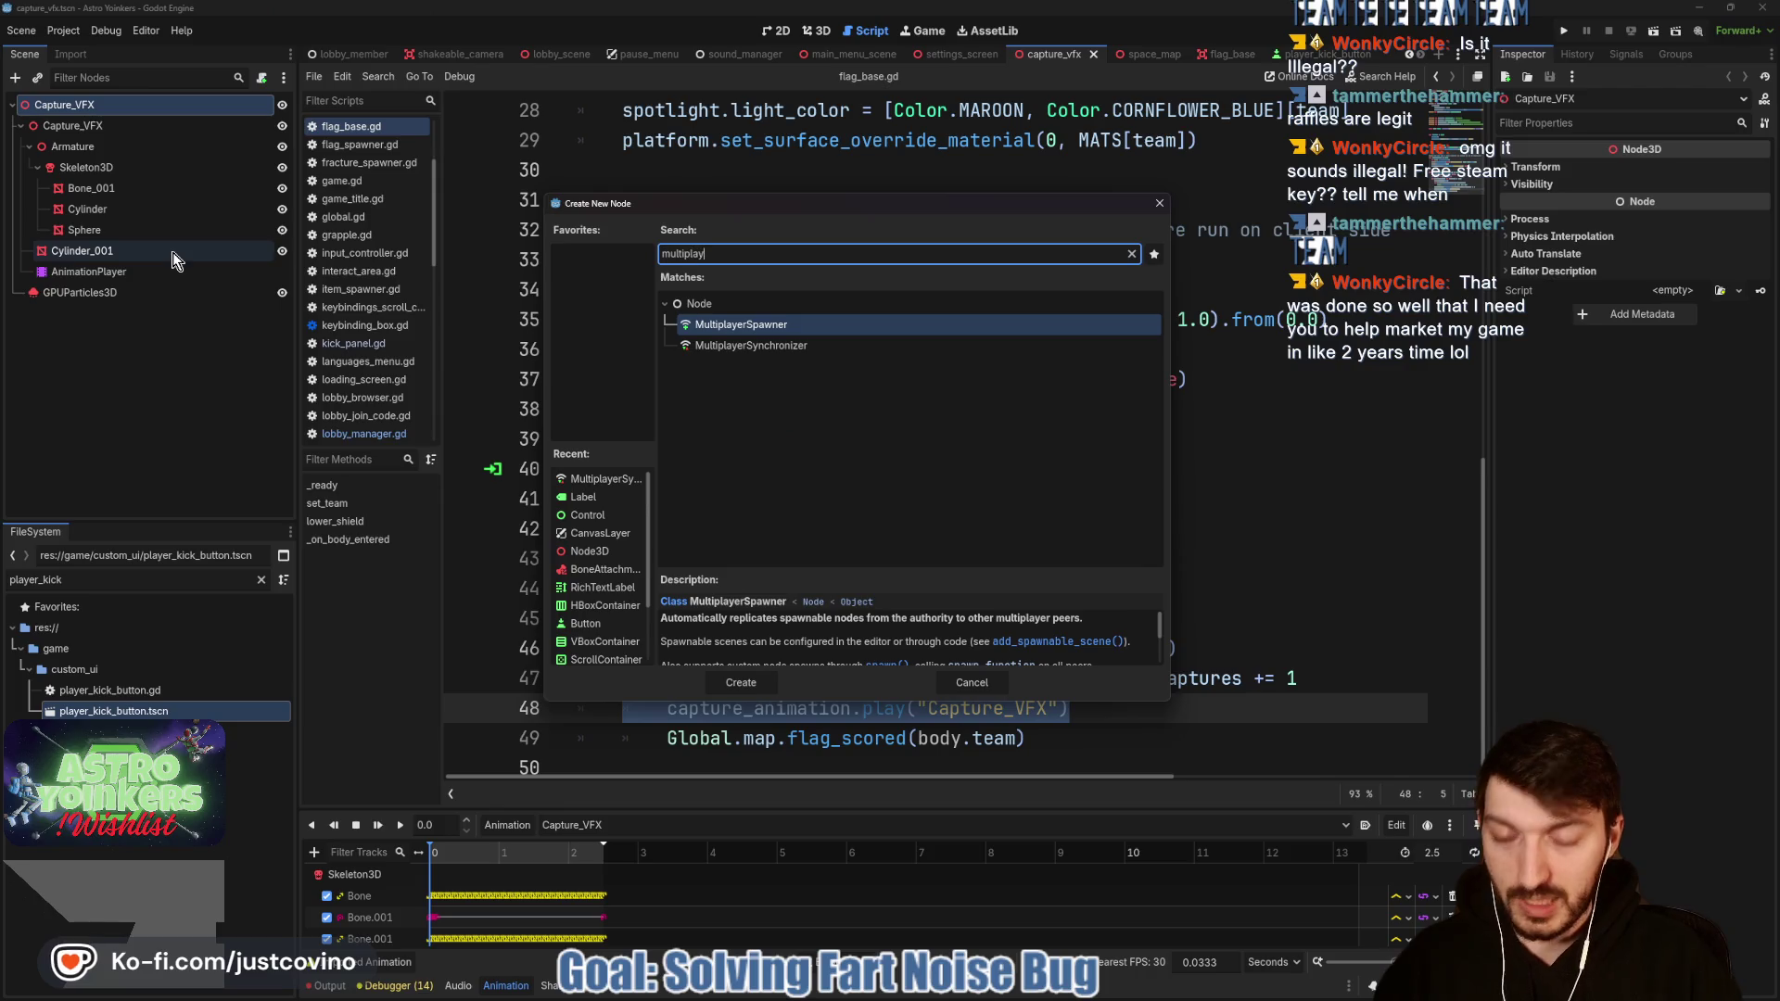
pyautogui.click(694, 347)
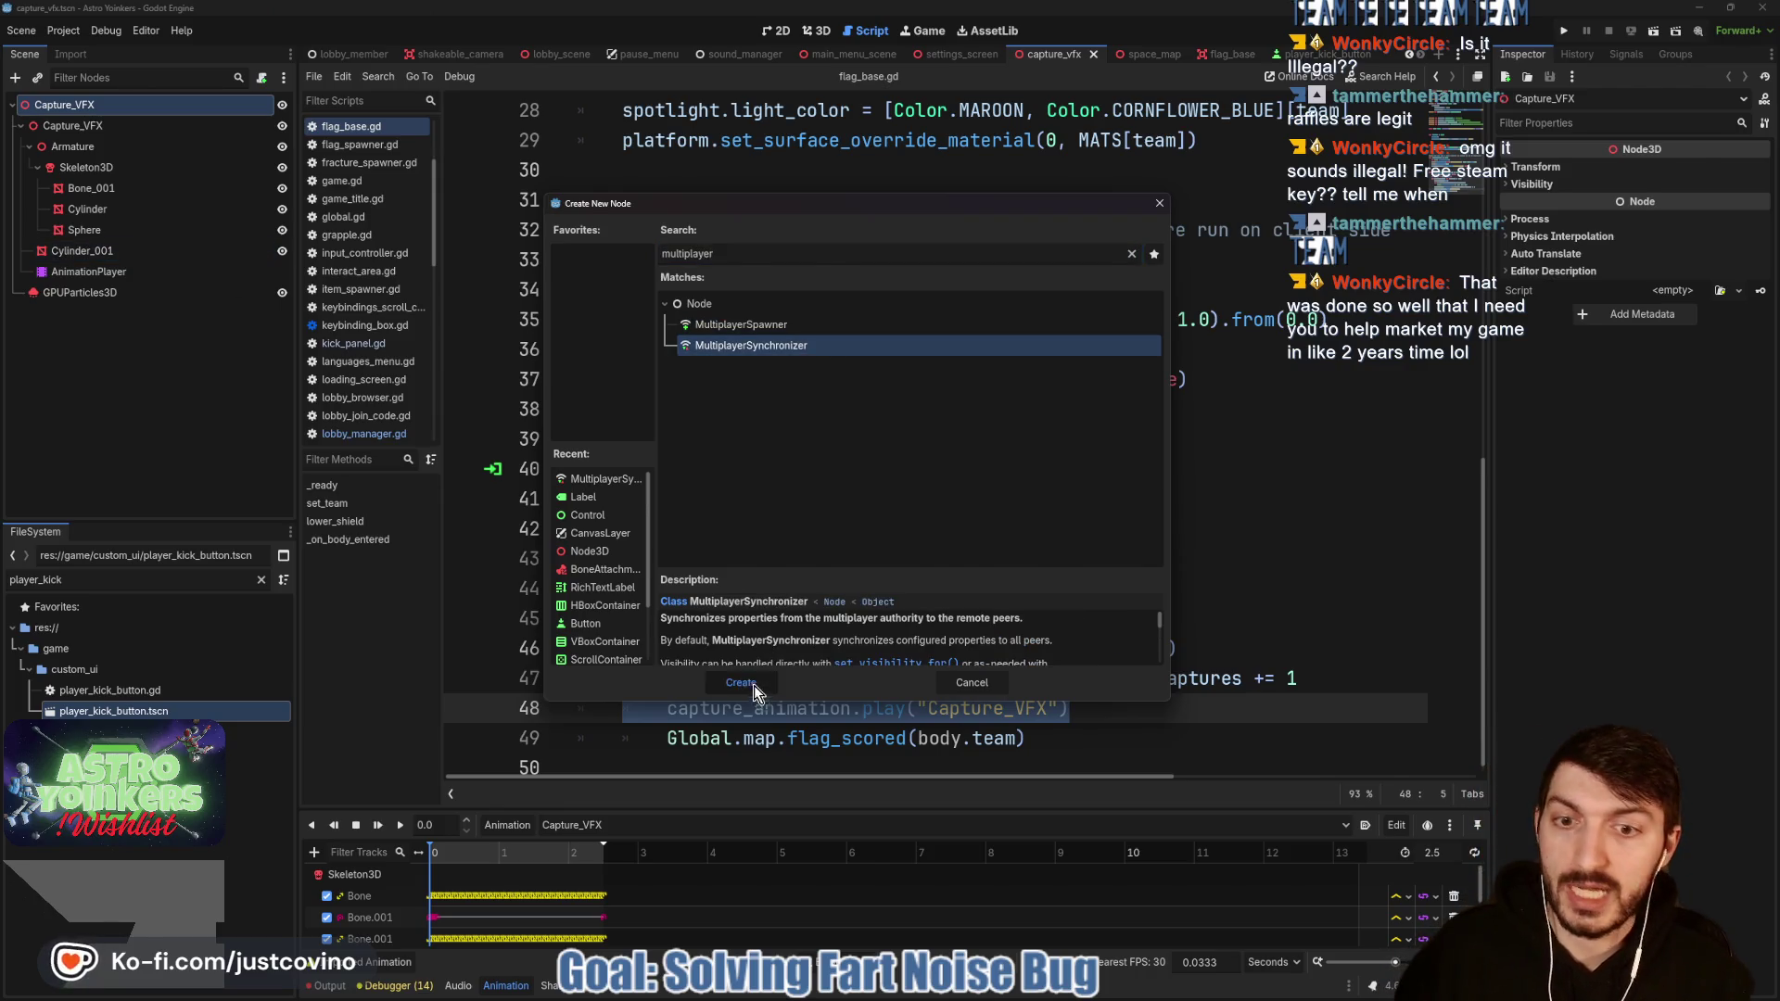
pyautogui.click(742, 682)
pyautogui.doubleClick(116, 313)
pyautogui.moveTo(97, 316); pyautogui.dragTo(49, 319)
pyautogui.write('eSynchronizer')
pyautogui.press('Return')
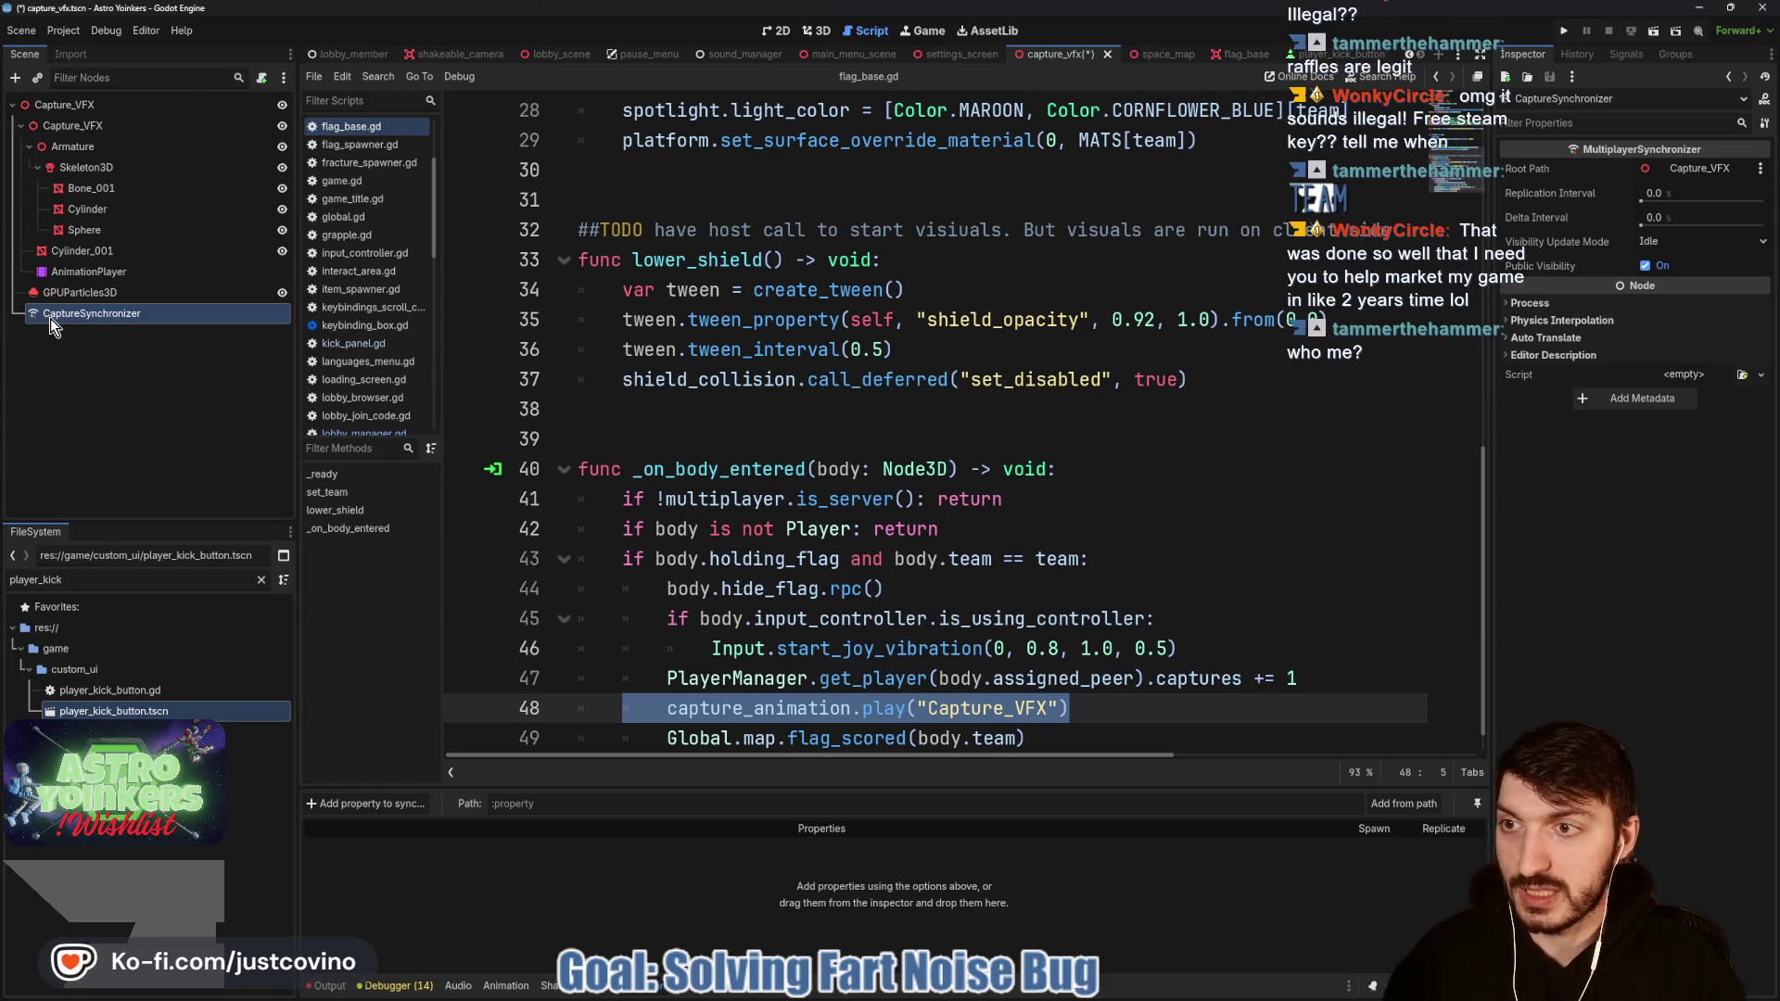
# Sync AnimationPlayer:current_animation with Replicate set to On Change, and save the scene.
pyautogui.click(371, 804)
pyautogui.click(858, 467)
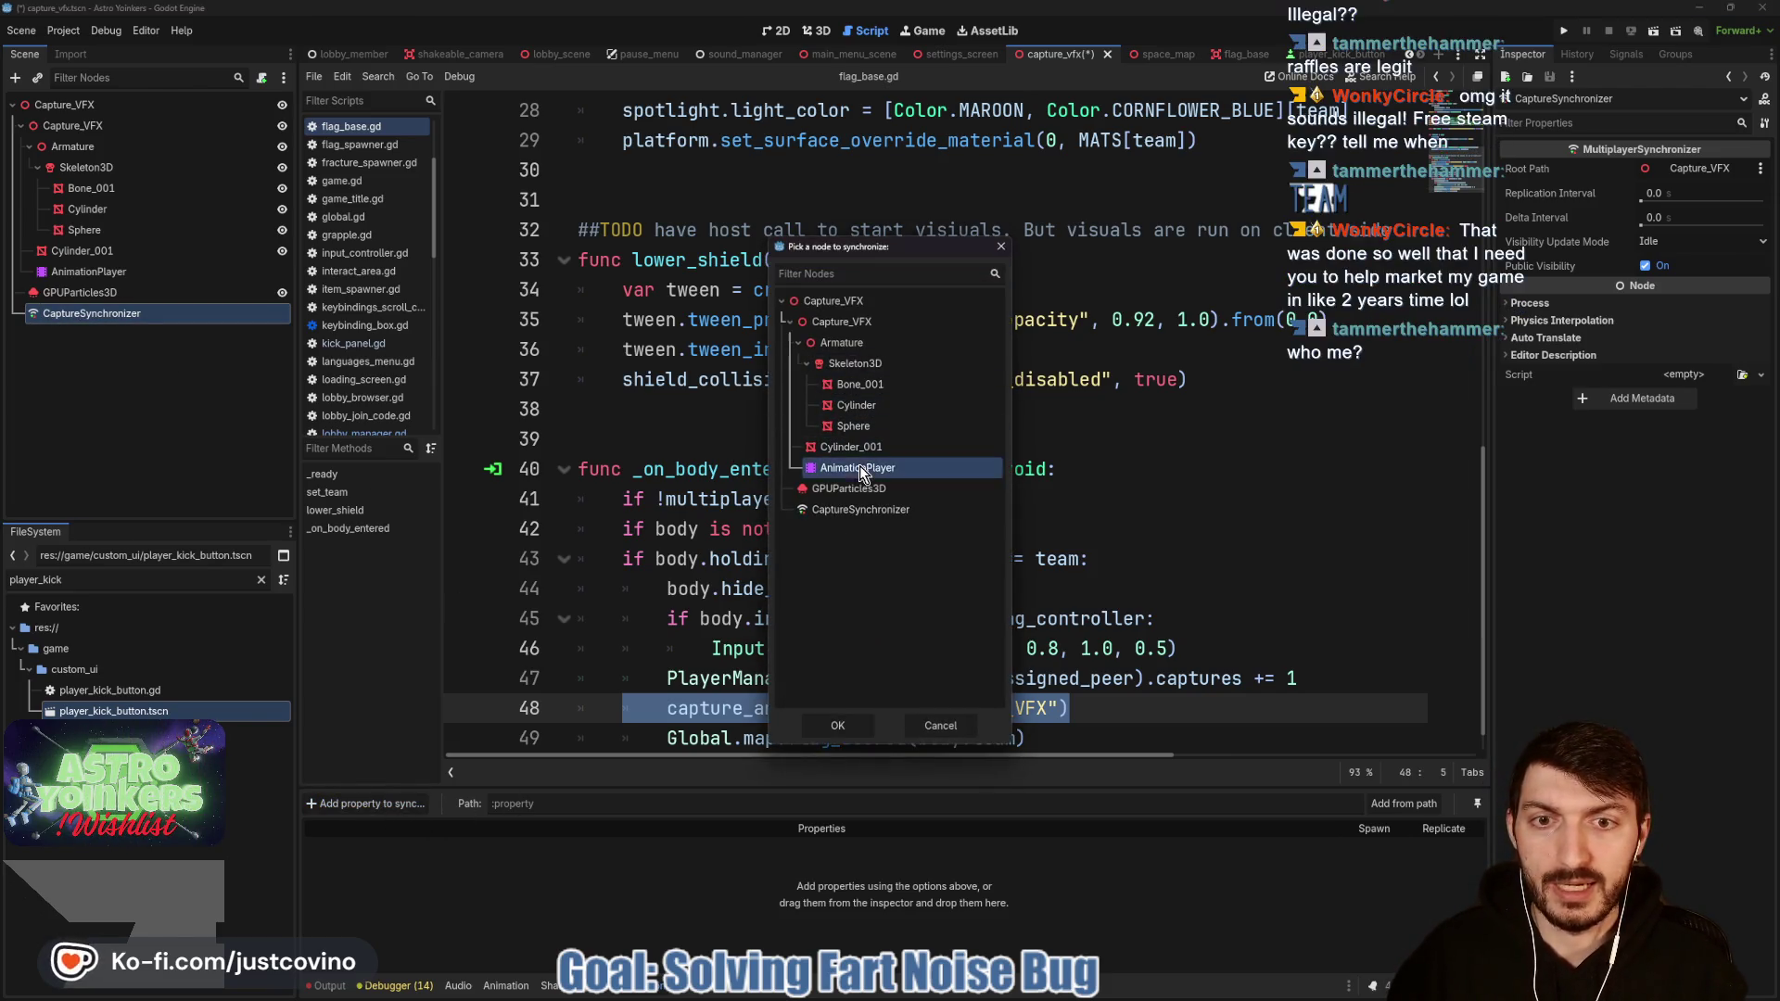
pyautogui.click(844, 726)
pyautogui.click(440, 311)
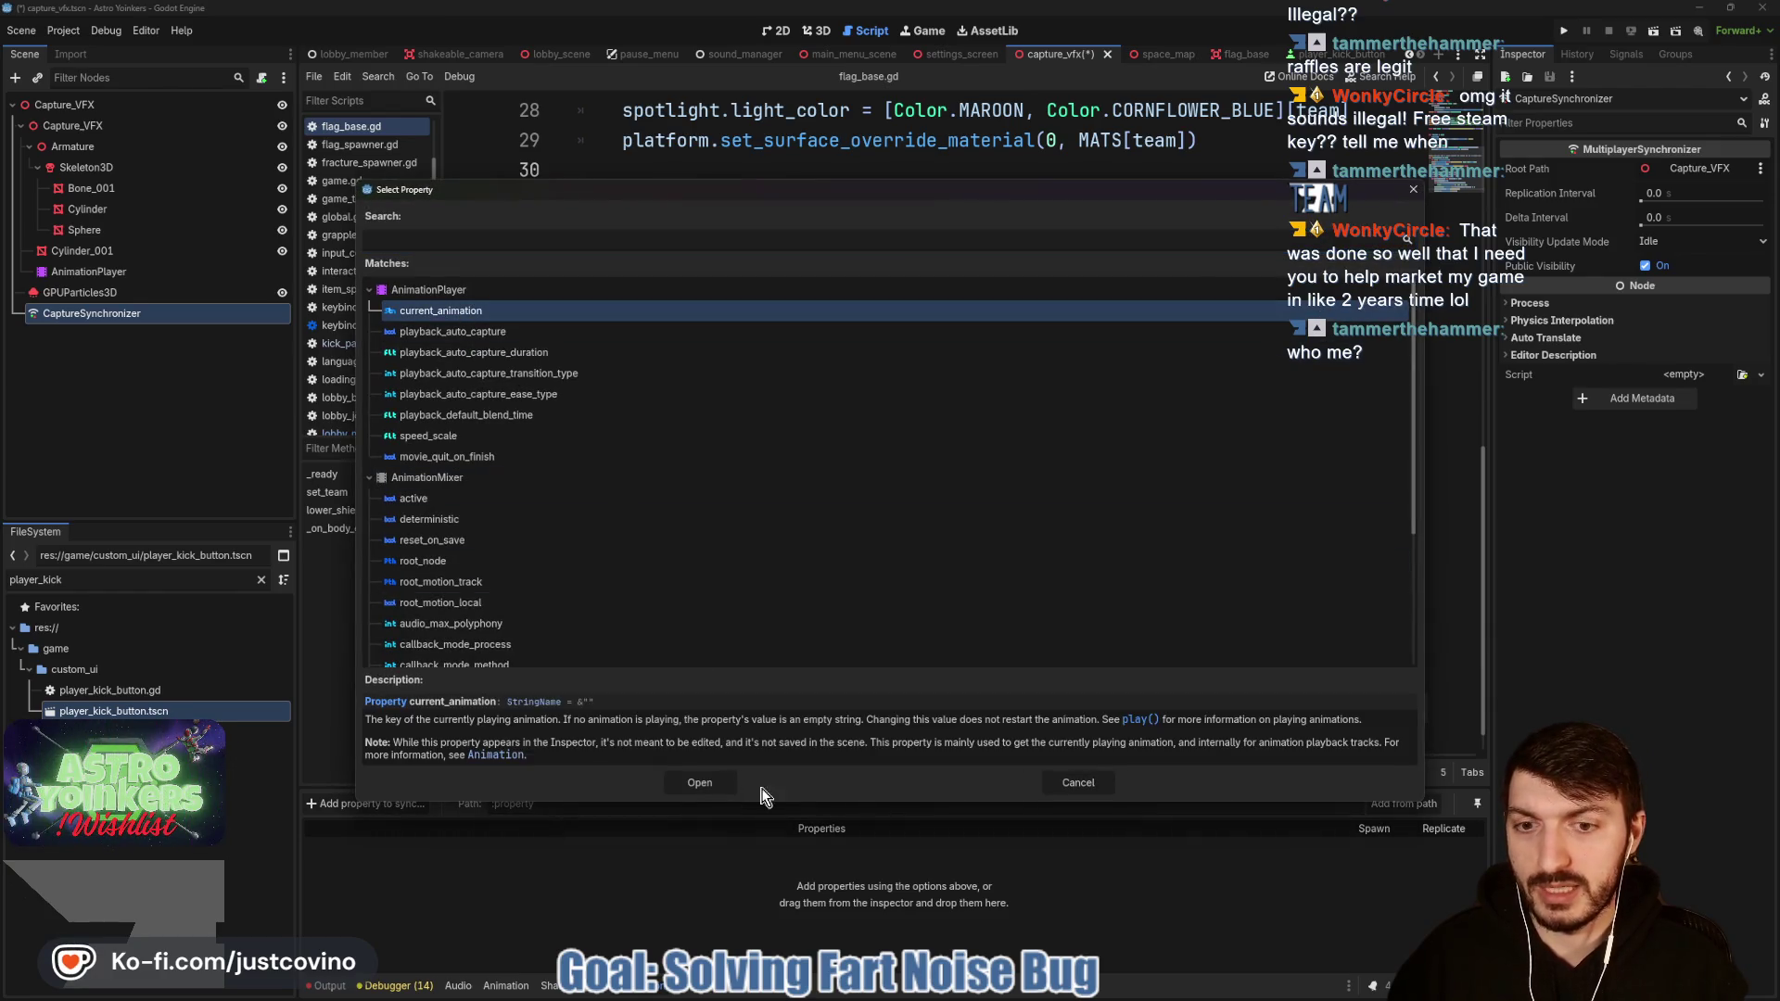
pyautogui.click(700, 783)
pyautogui.click(1421, 847)
pyautogui.click(1416, 904)
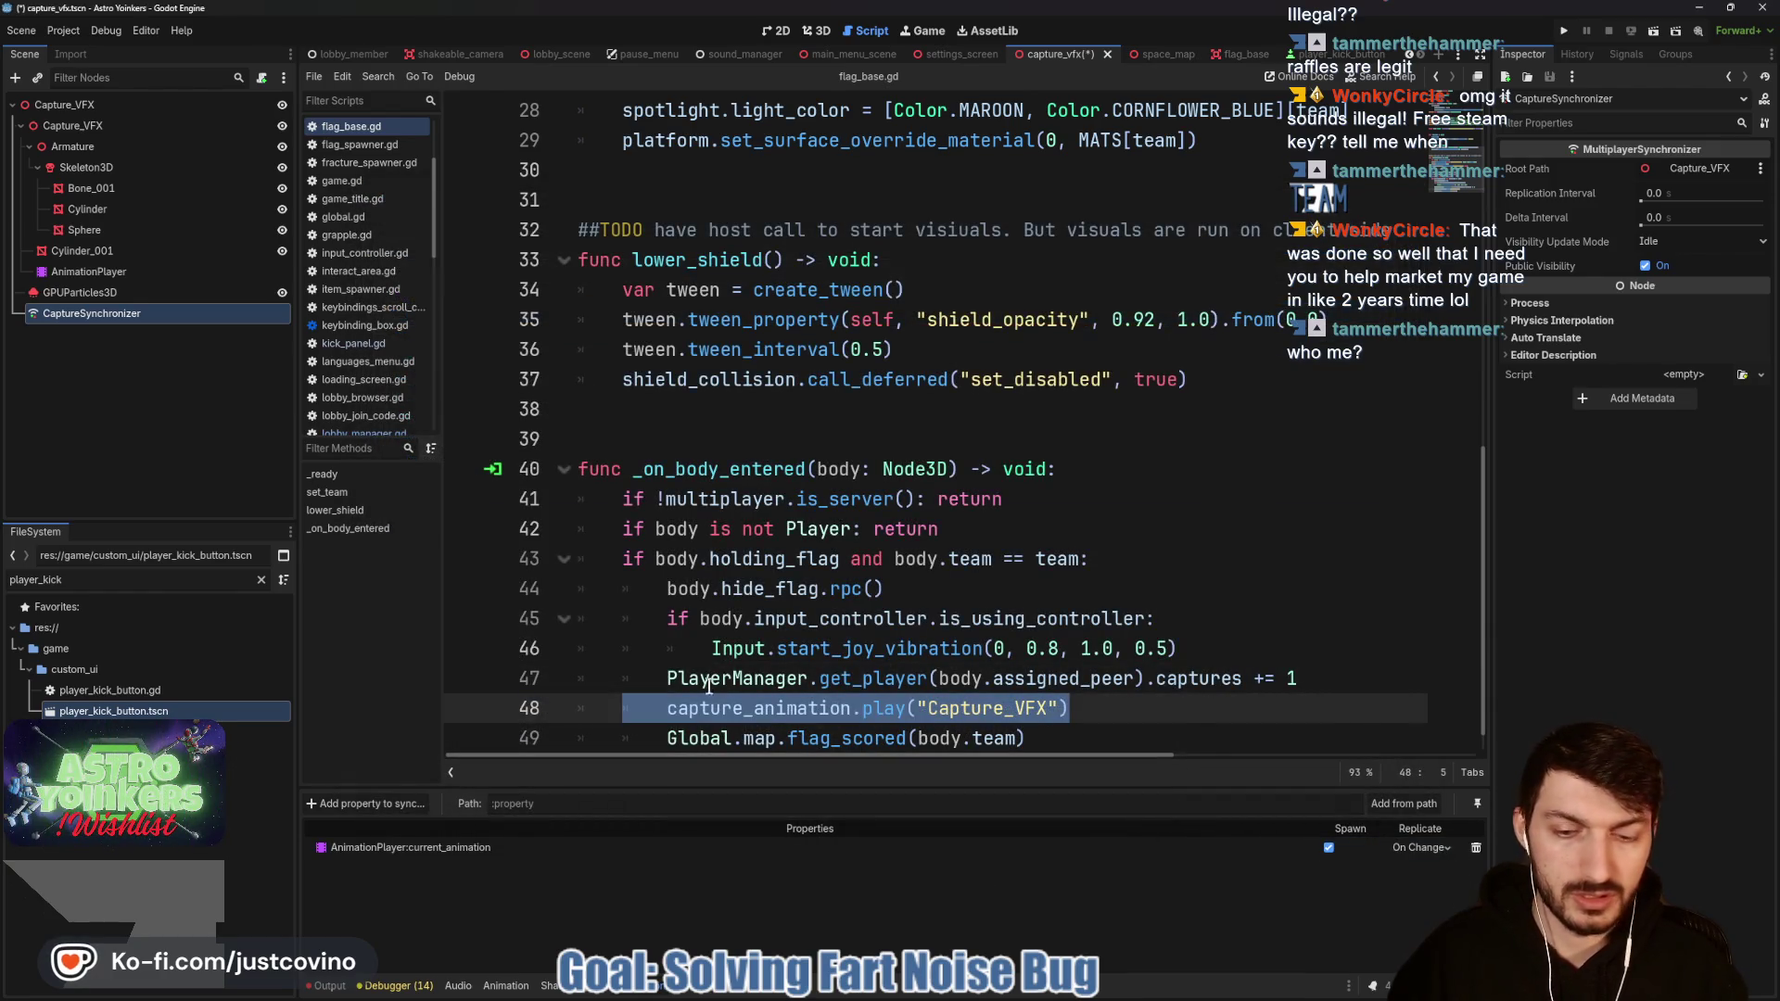
pyautogui.click(955, 619)
pyautogui.hotkey('ctrl', 's')
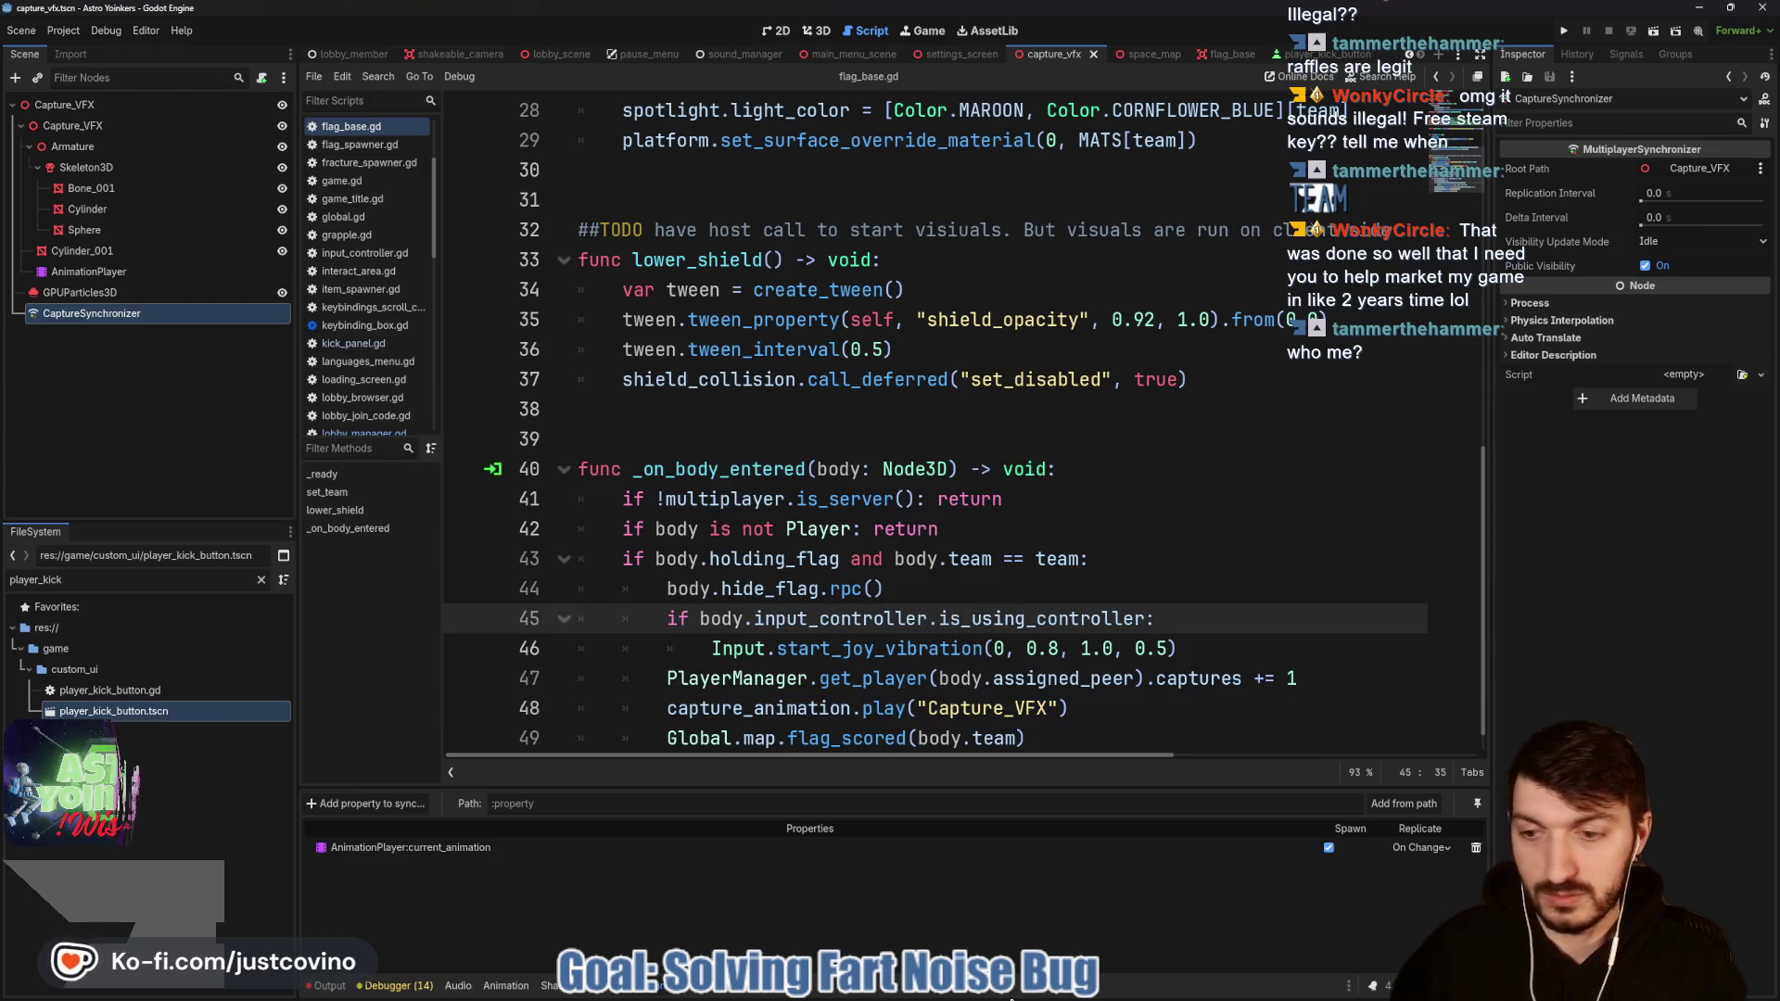
pyautogui.click(1026, 994)
# Commit capture_vfx.tscn as 'synchronizer added', push it to origin, and return to Godot.
pyautogui.click(501, 648)
pyautogui.write('synchronizer added')
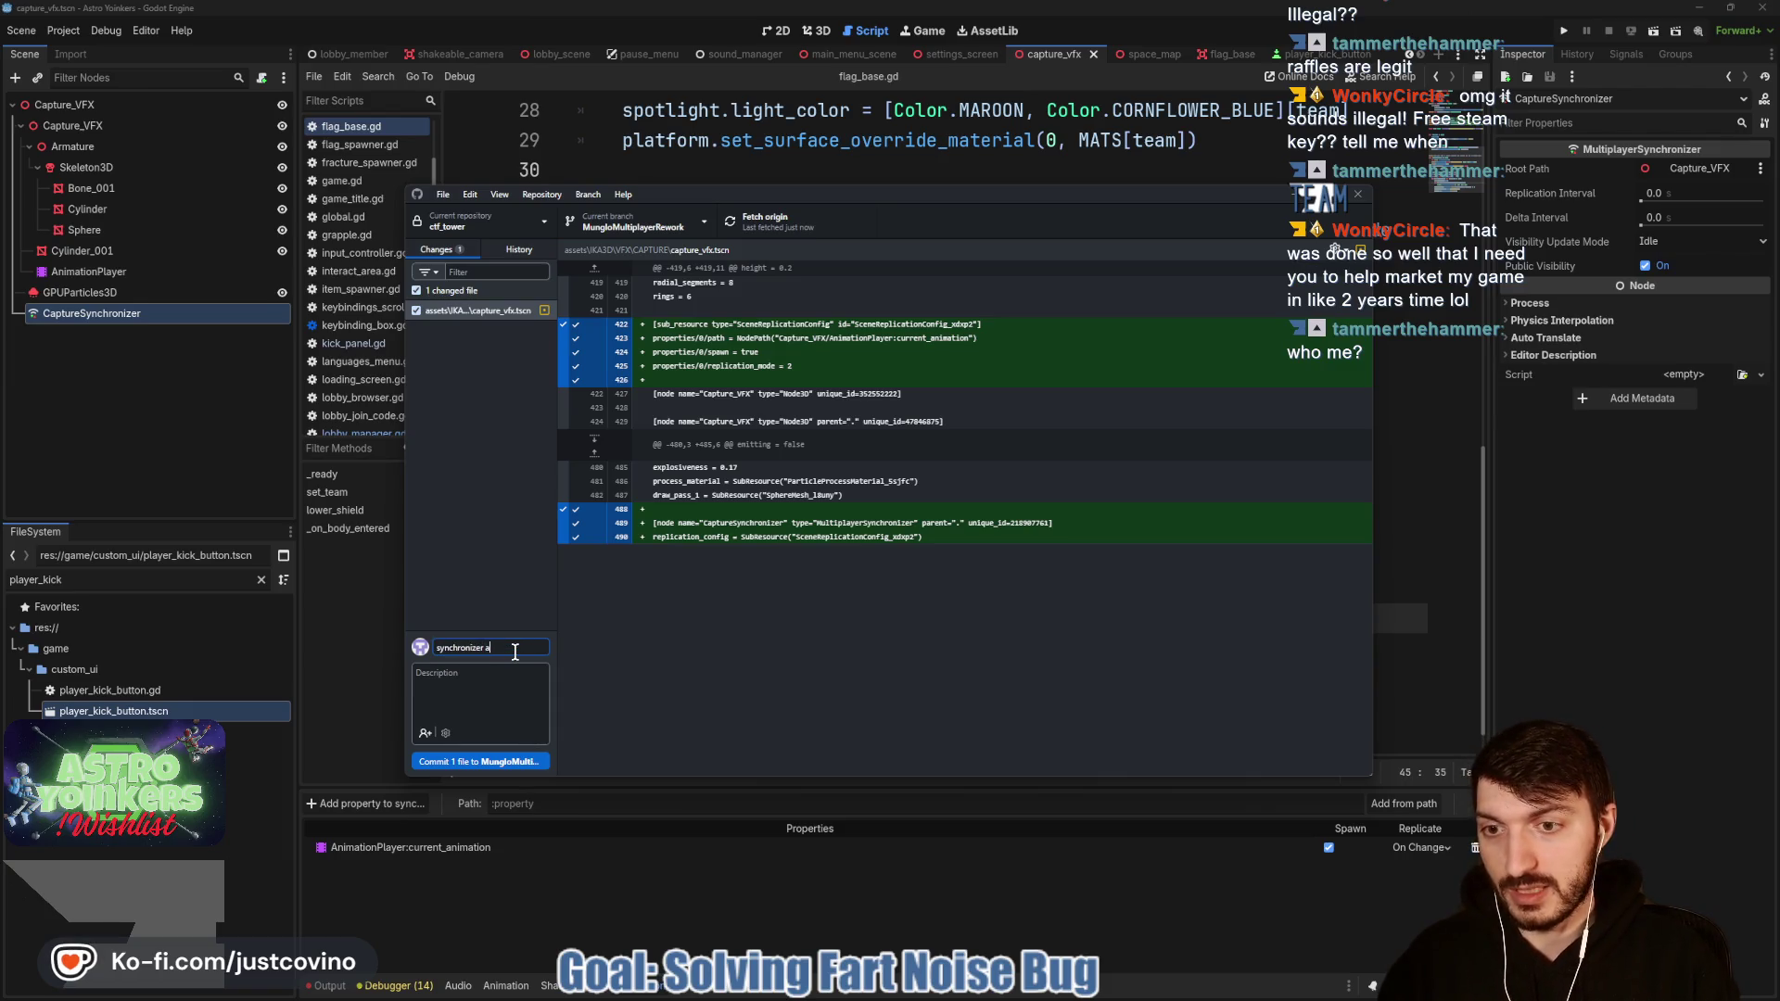
pyautogui.click(515, 765)
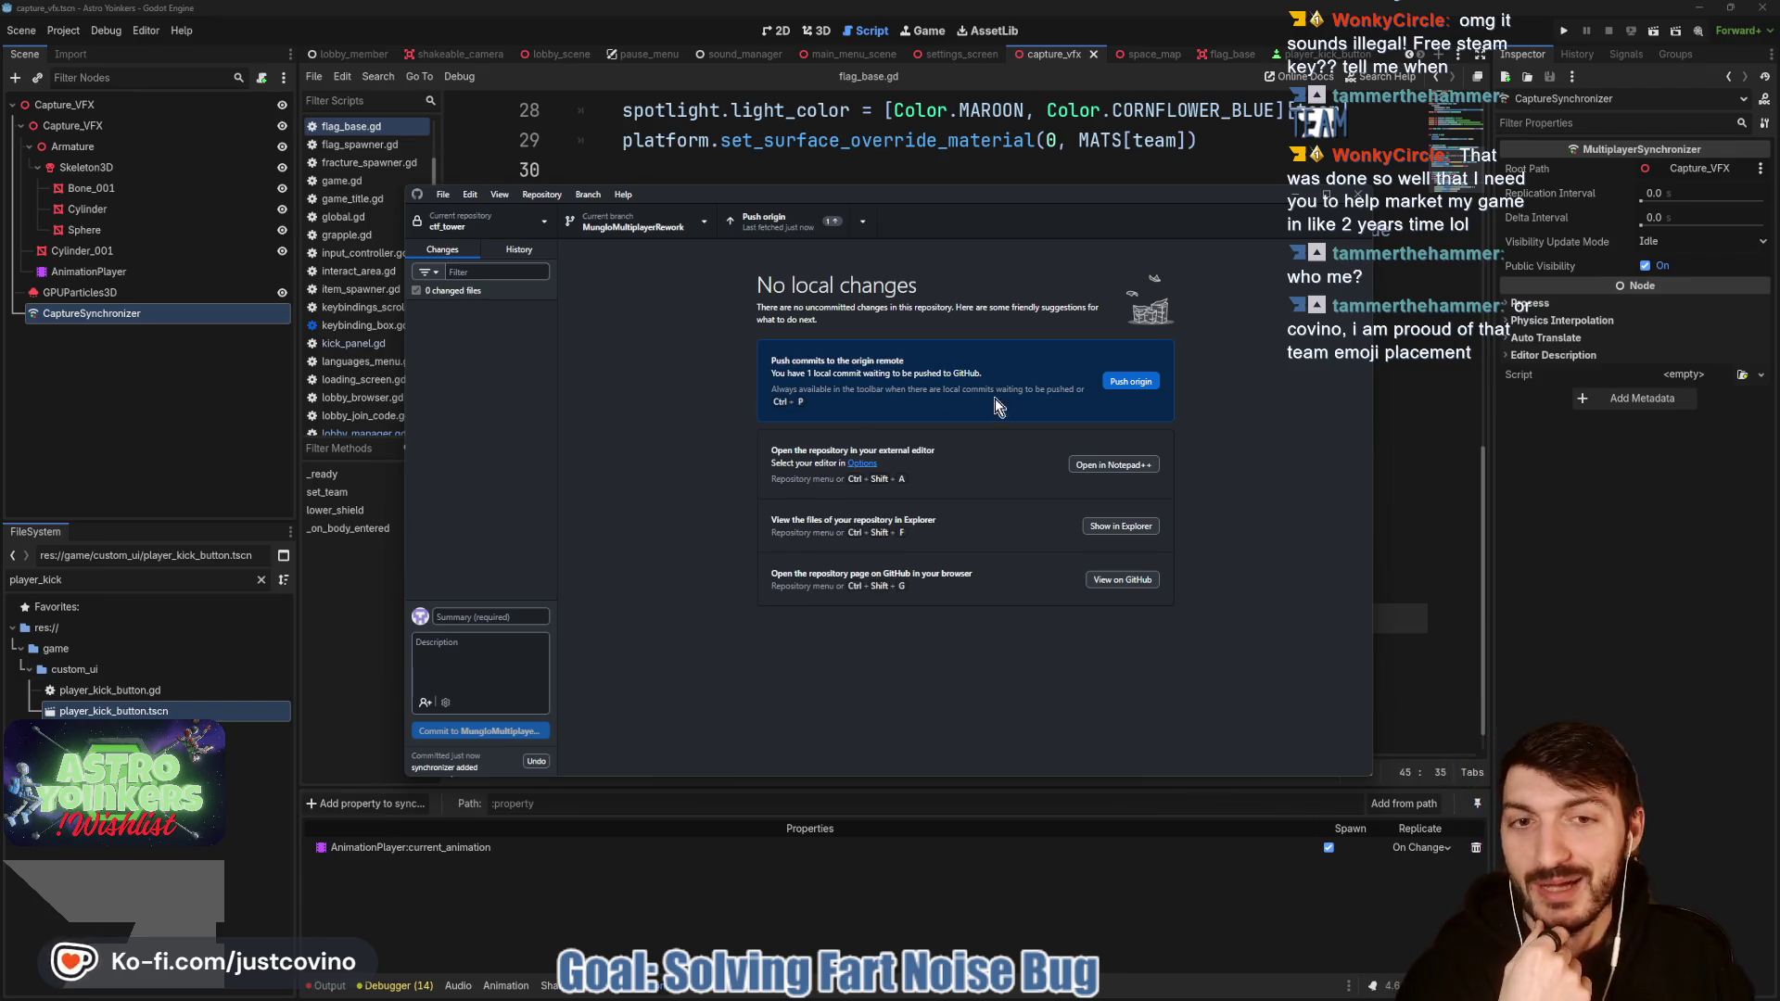
pyautogui.click(1117, 385)
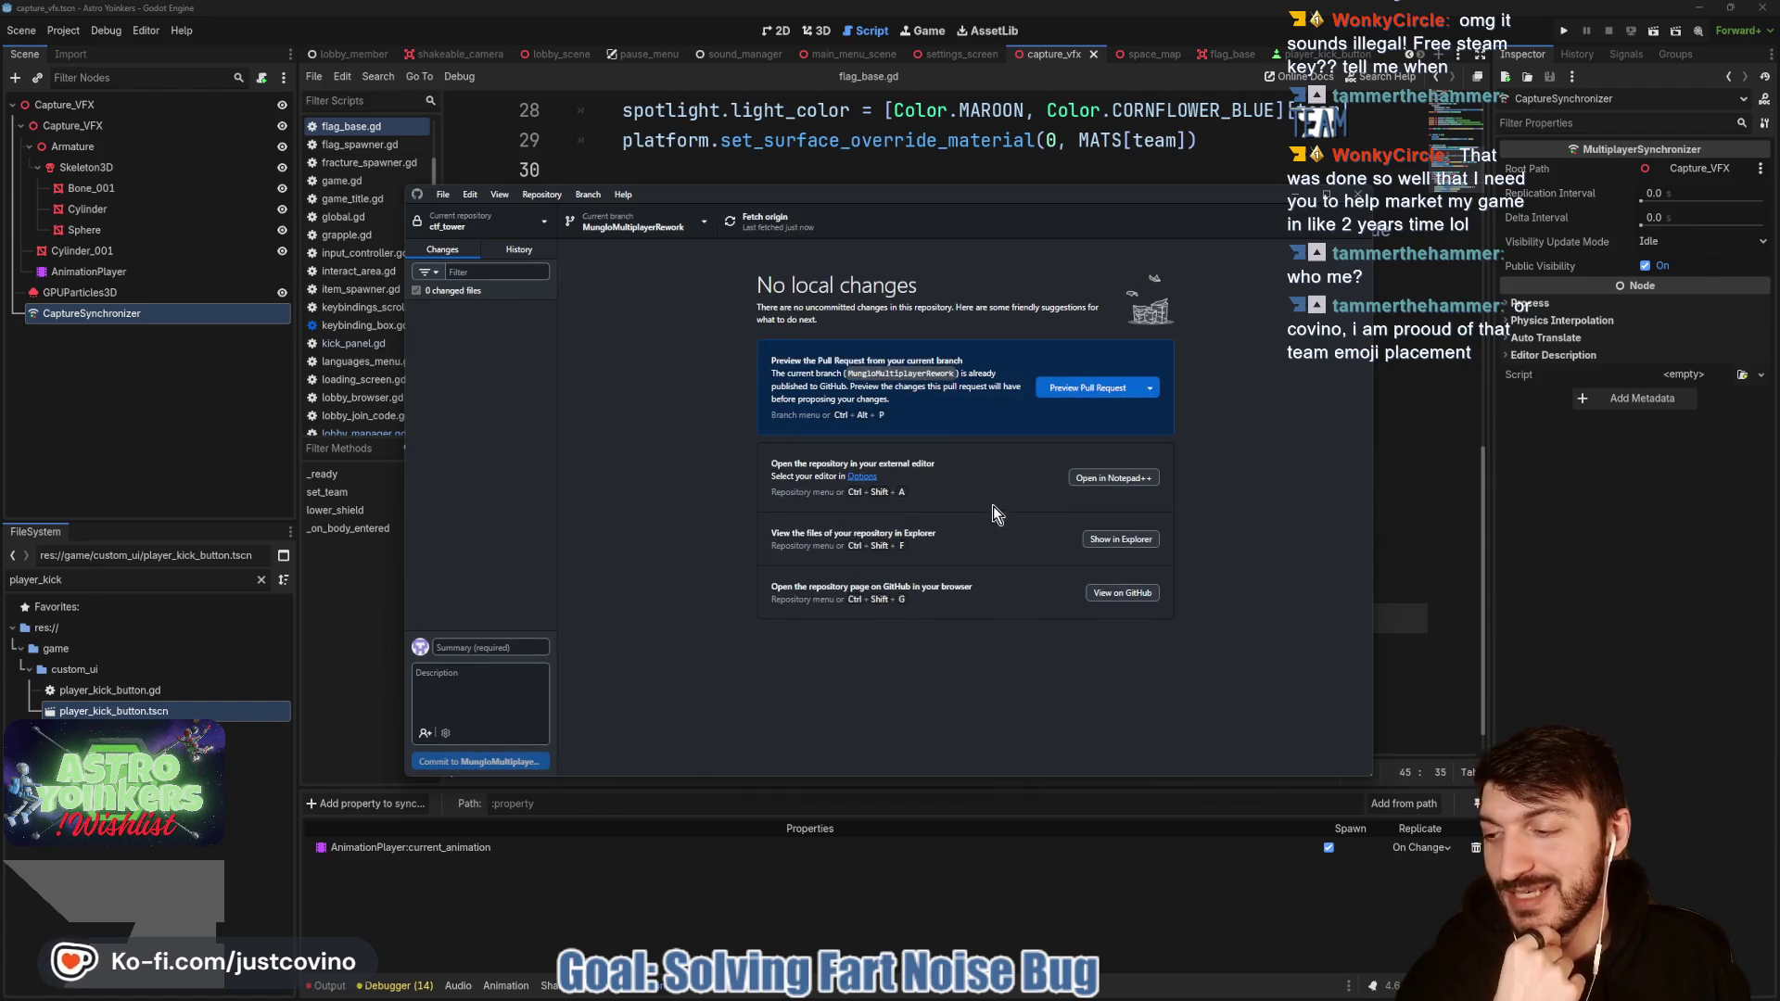
pyautogui.click(1297, 196)
pyautogui.click(957, 281)
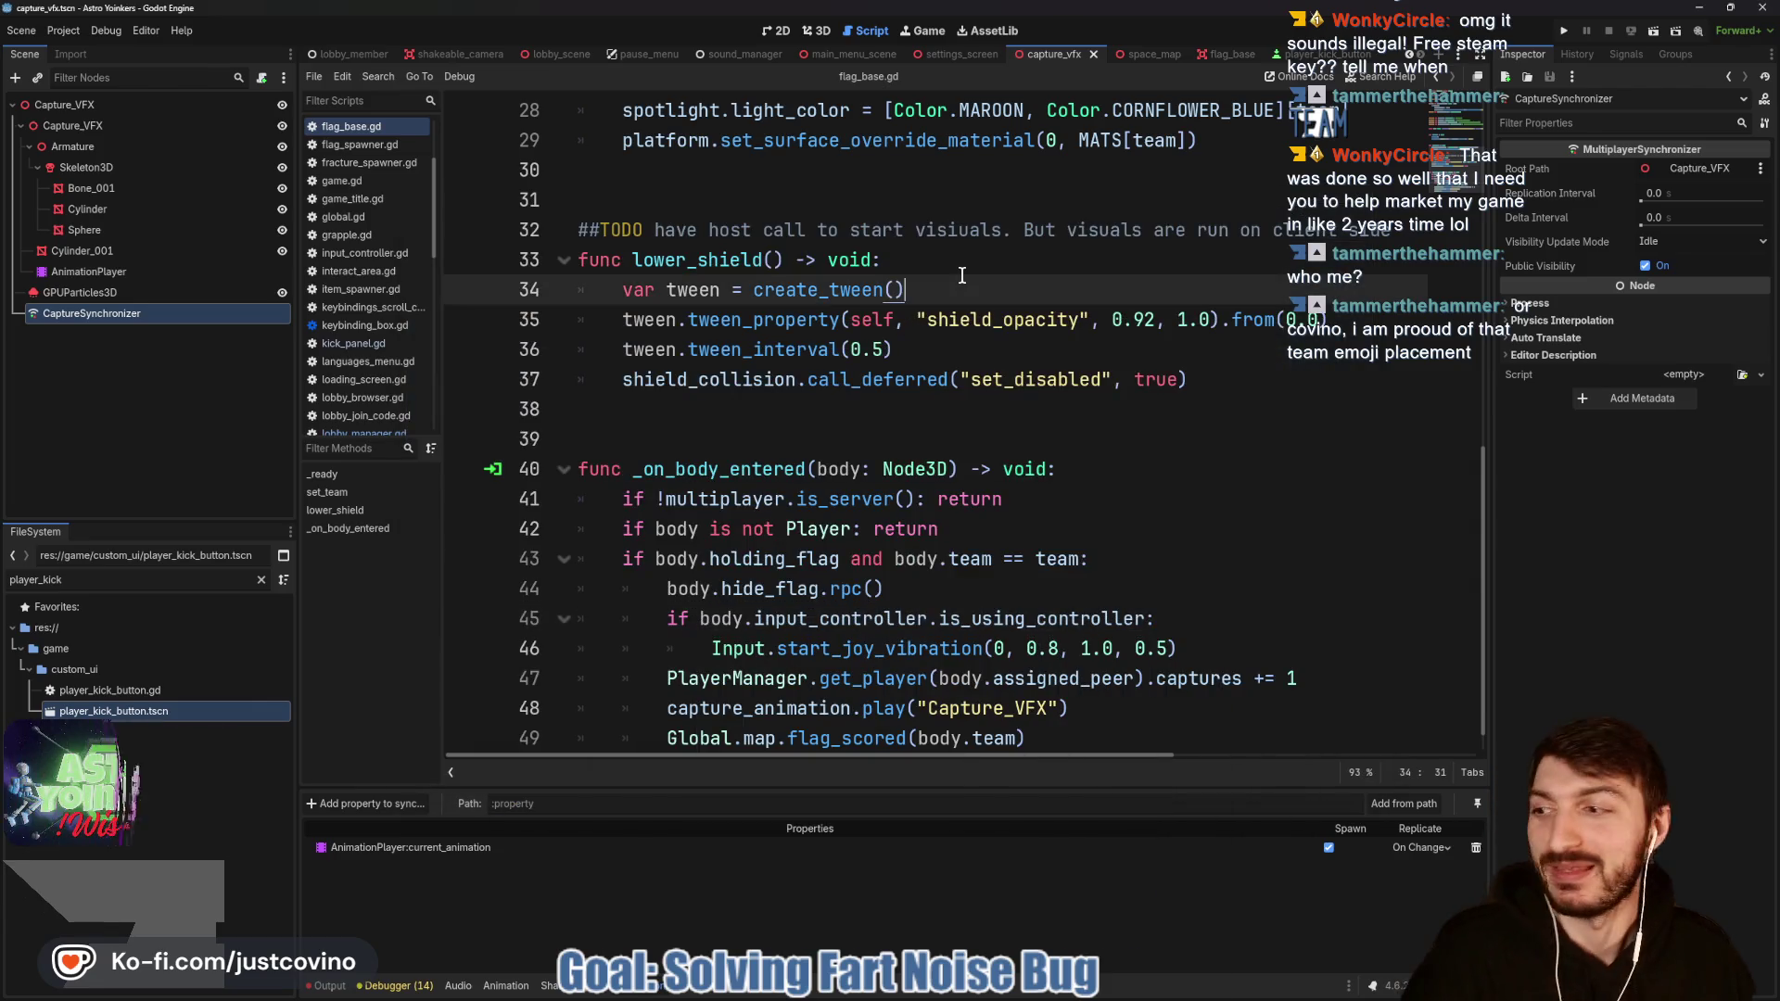
# Save, run Astro Yoinkers with F5 in two debug windows, and close one of them.
pyautogui.hotkey('ctrl', 's')
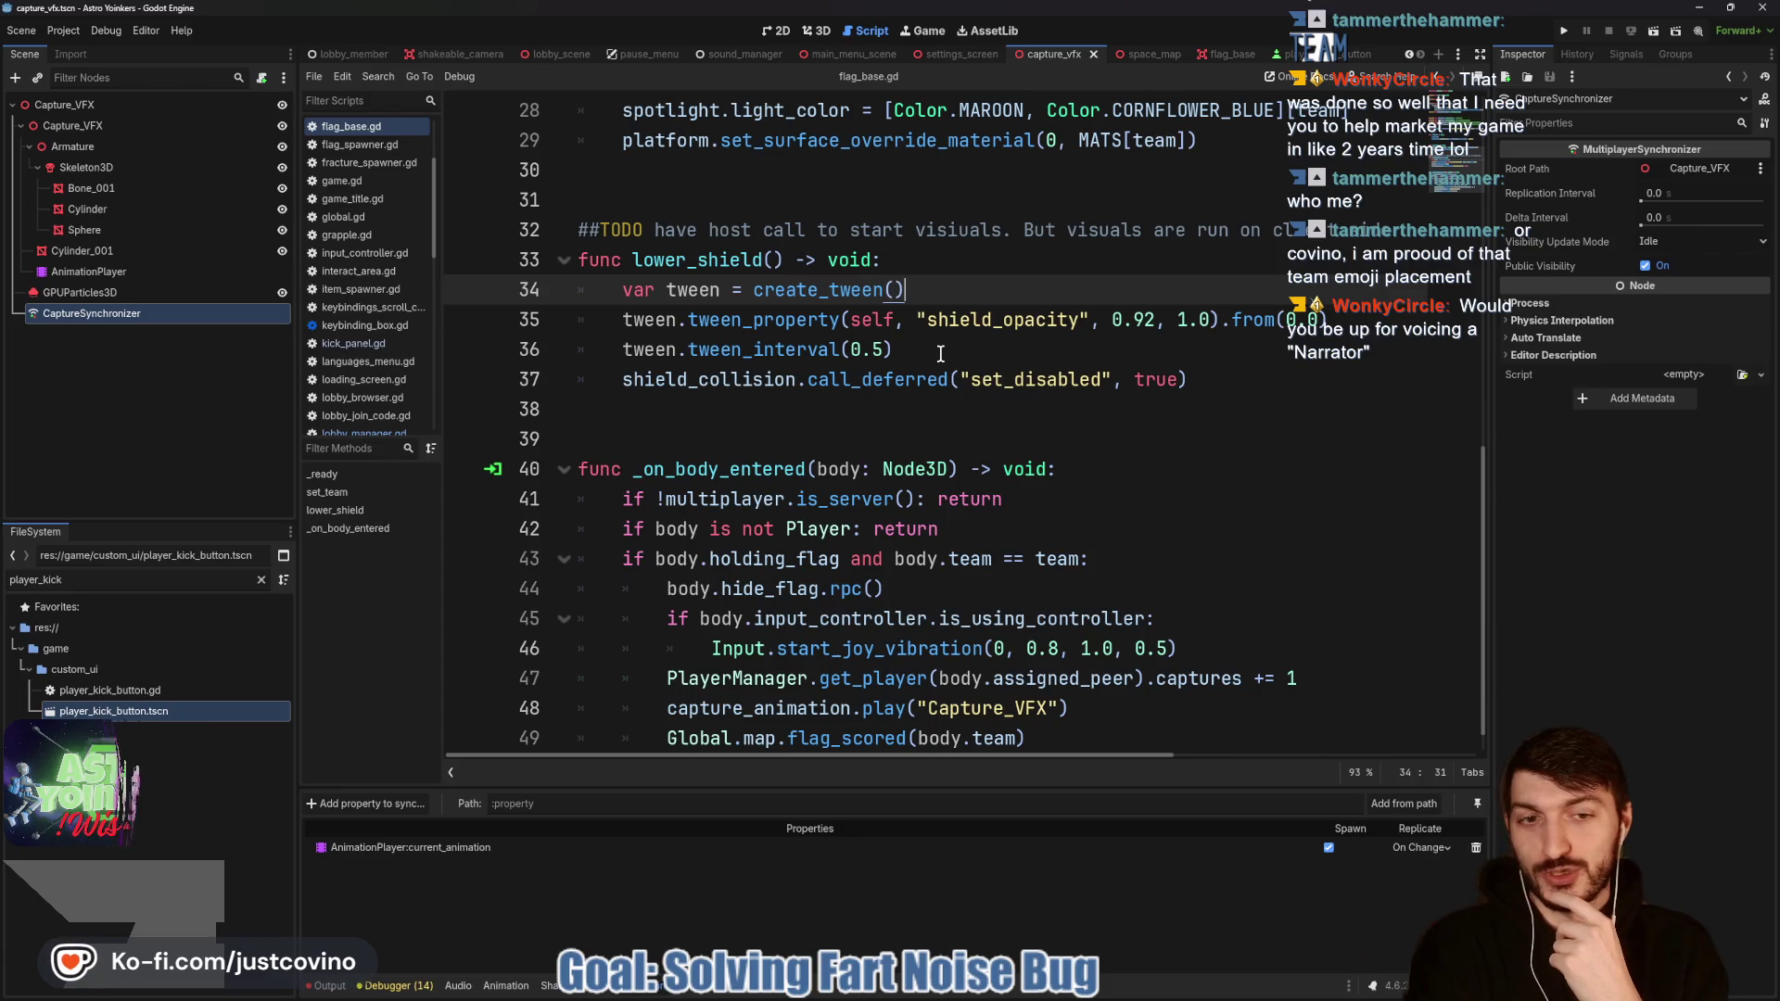
pyautogui.click(834, 431)
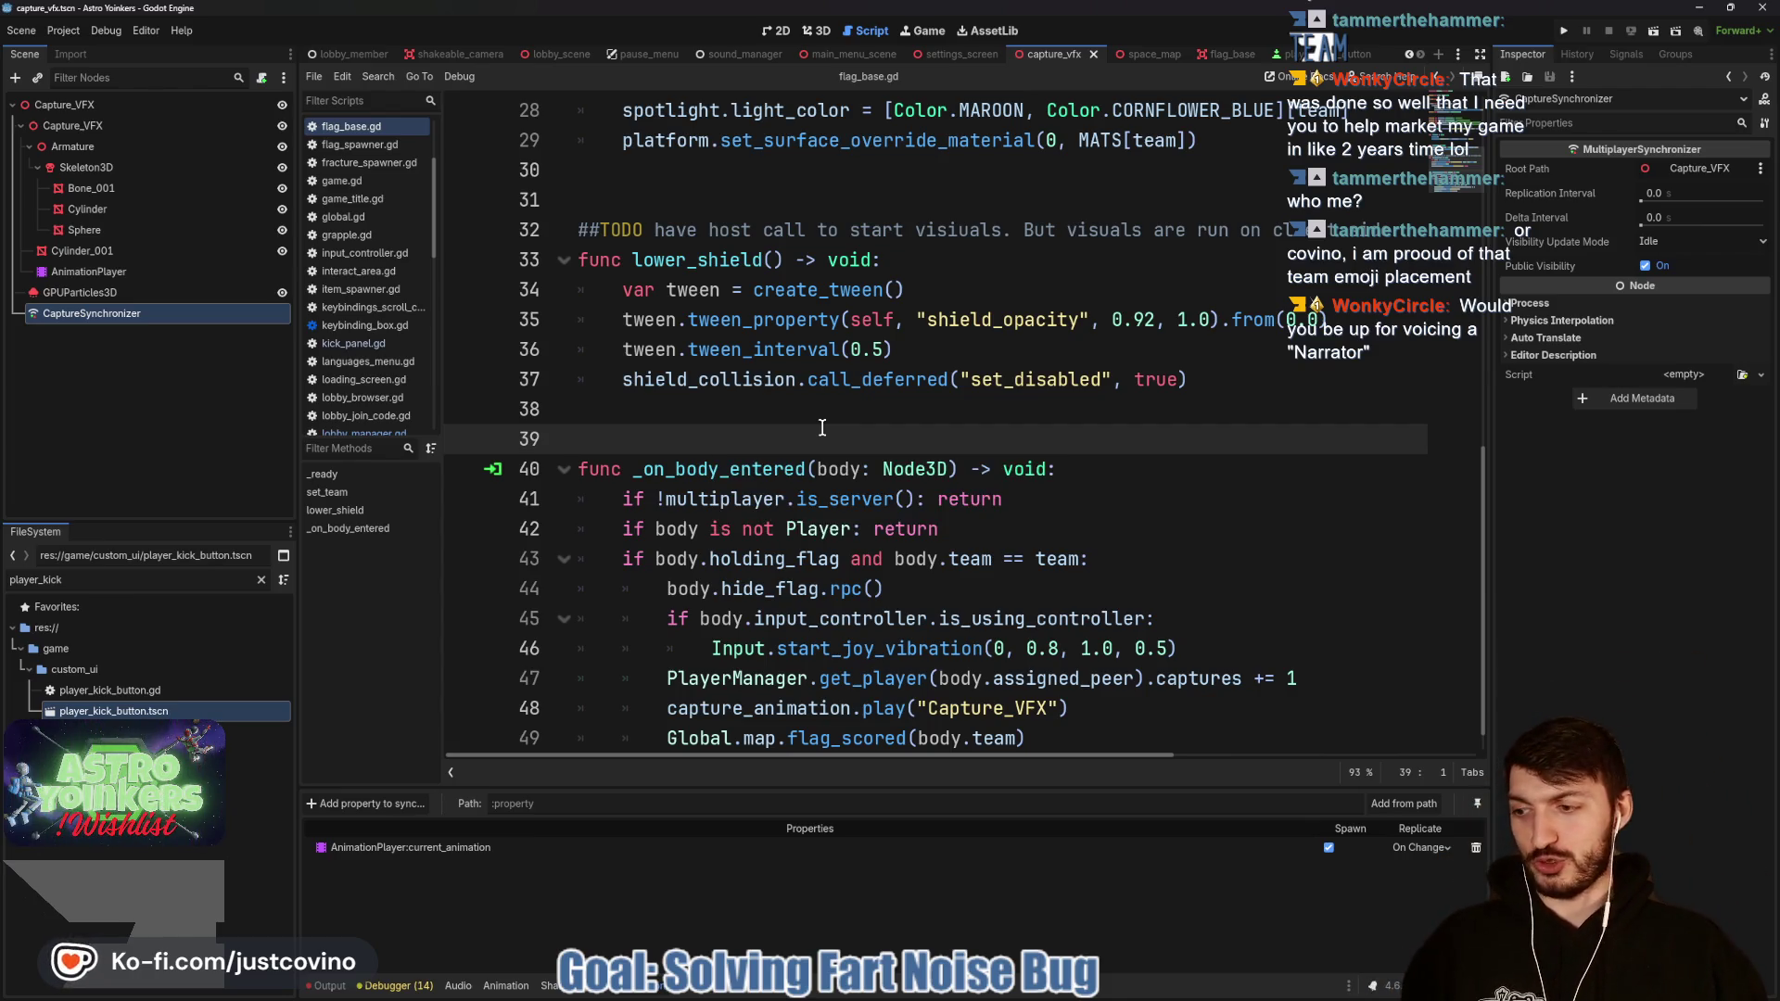
pyautogui.click(805, 411)
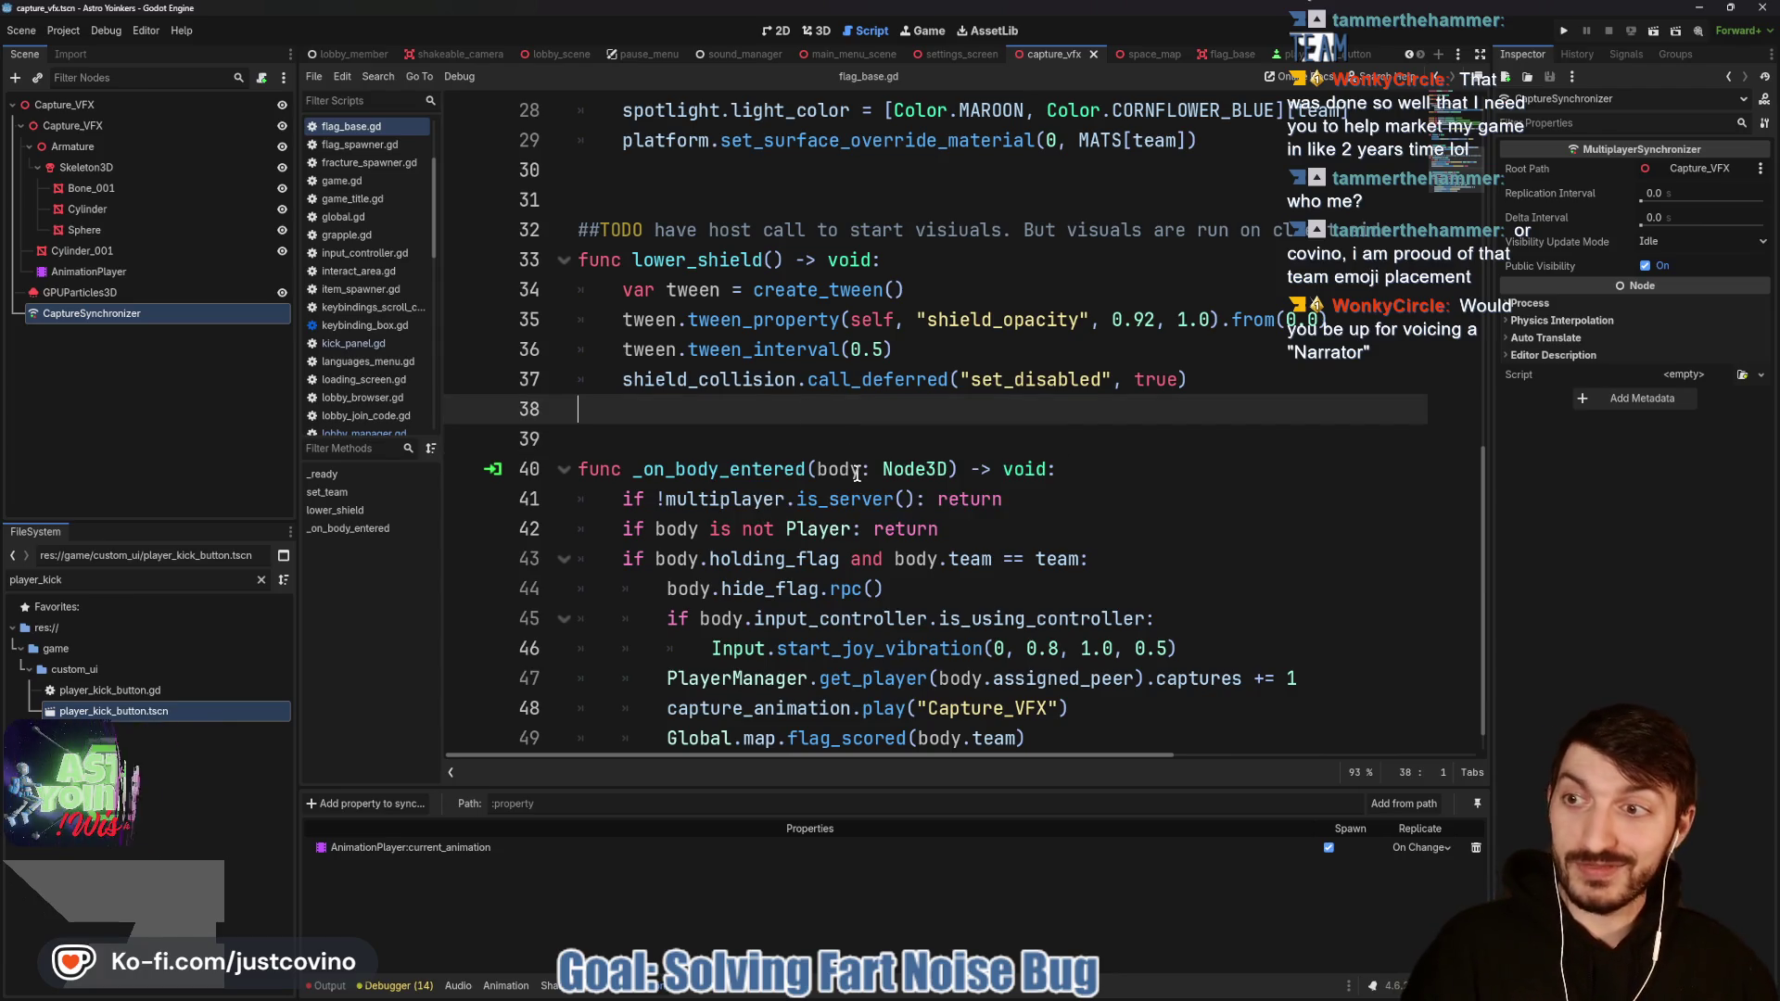
pyautogui.click(812, 433)
pyautogui.scroll(5, 816, 417)
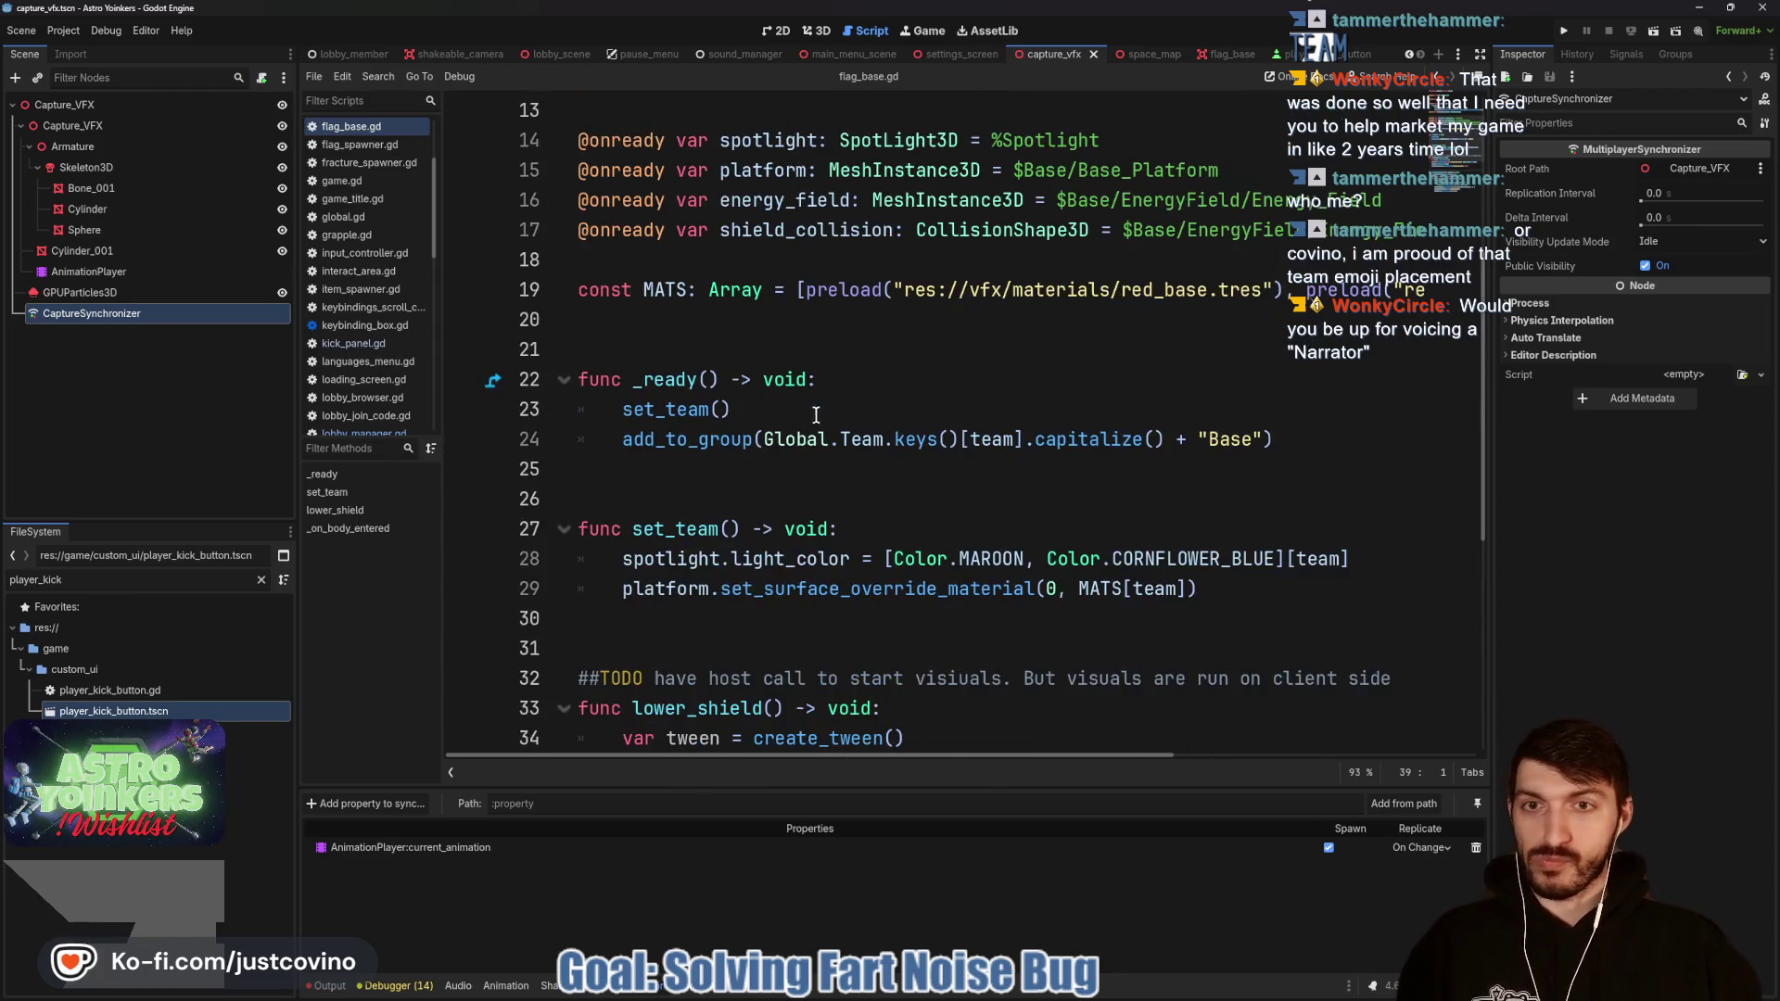
pyautogui.click(732, 345)
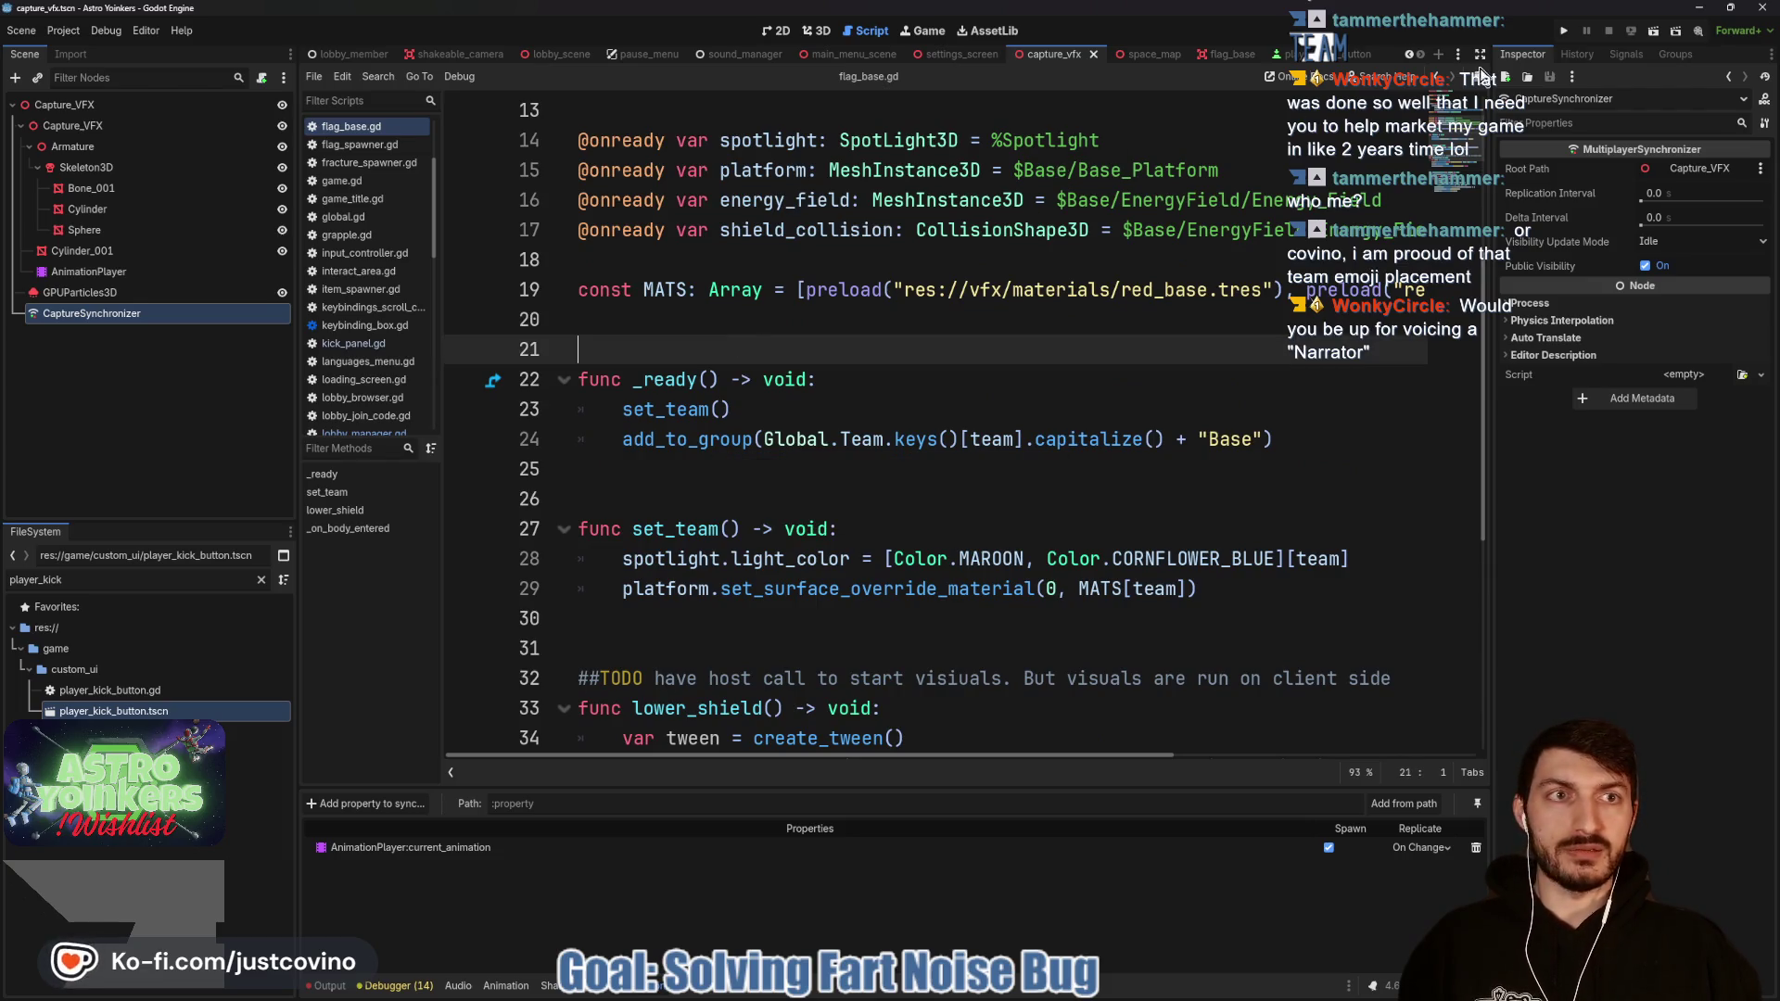
pyautogui.press('F5')
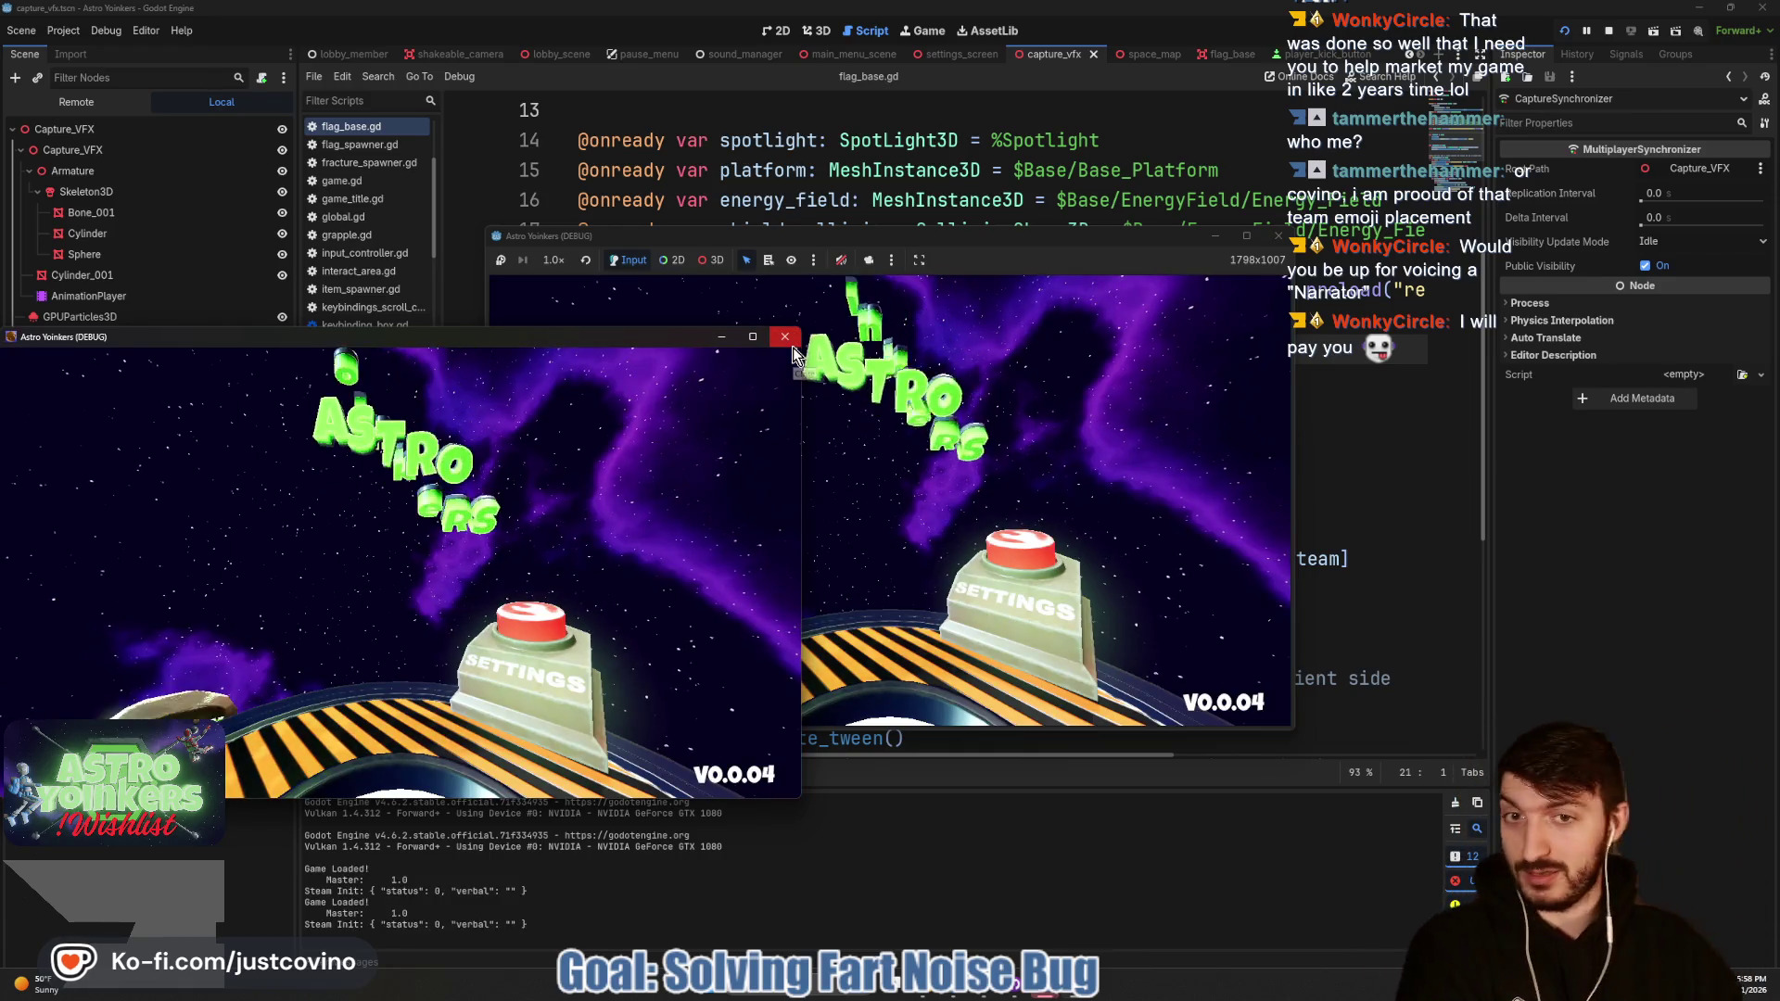
pyautogui.click(793, 346)
# Host a lobby, ready up, start the match, play in the arena, then stop with F8.
pyautogui.click(673, 403)
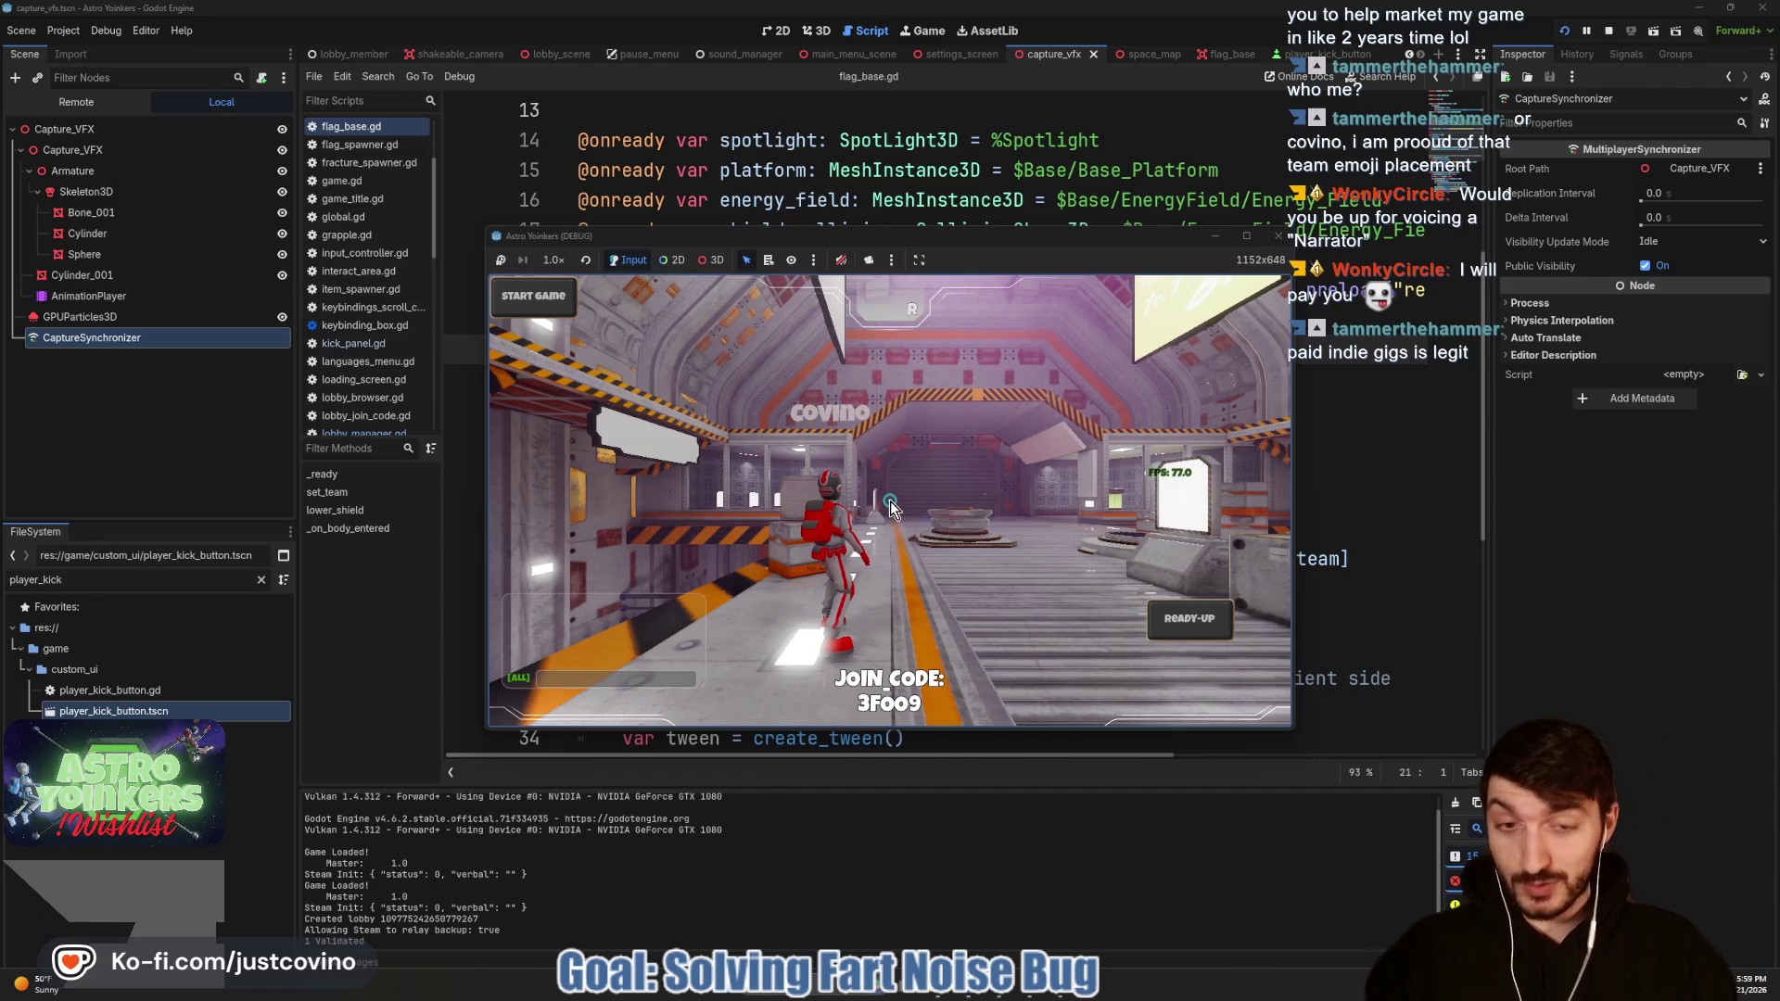
pyautogui.press('r')
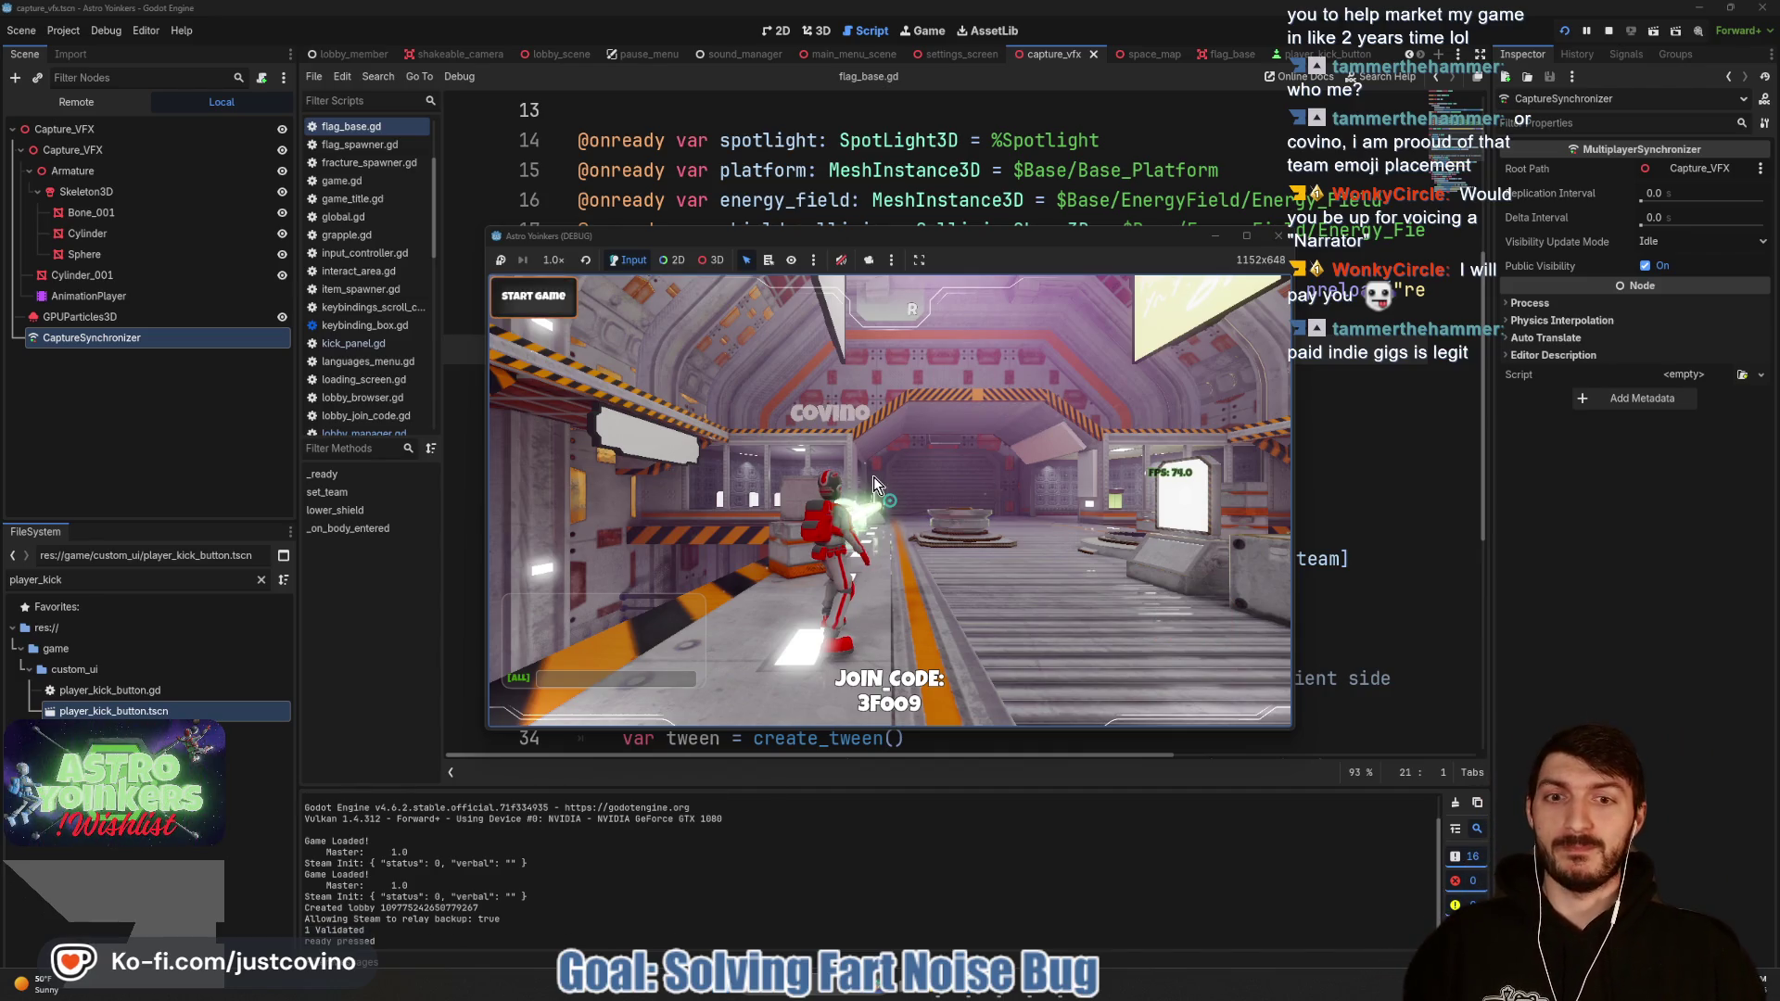
pyautogui.press('Return')
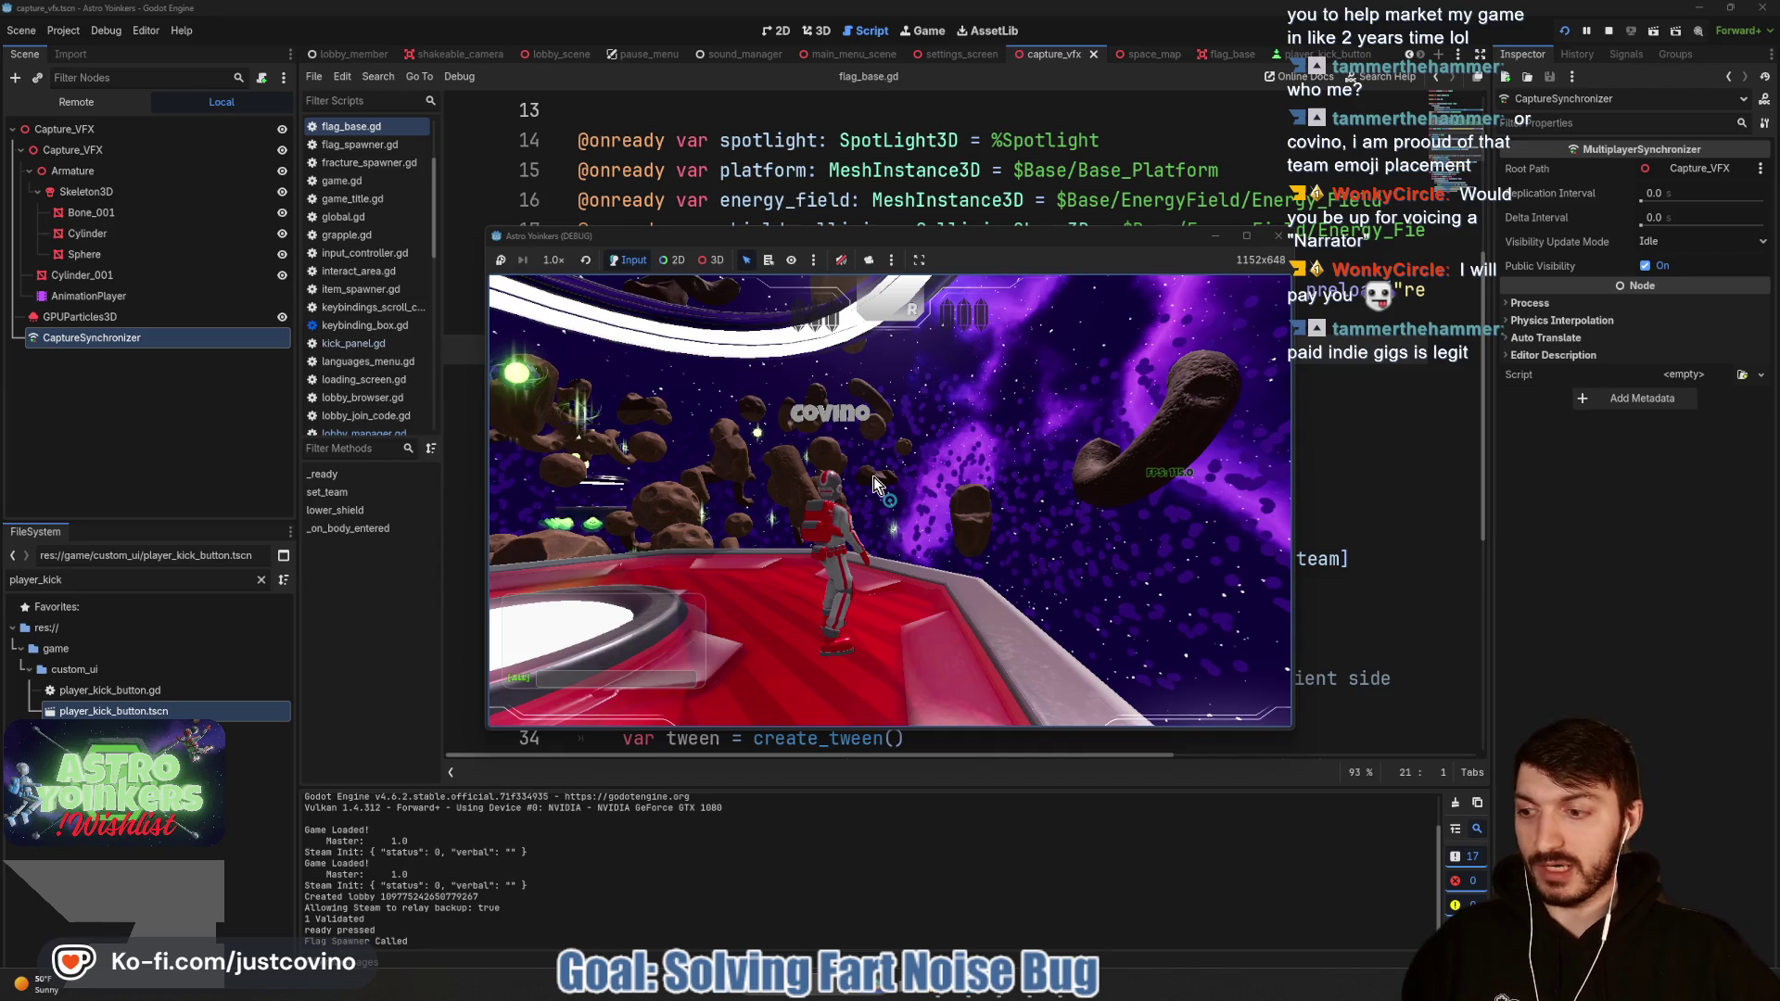
pyautogui.click(898, 493)
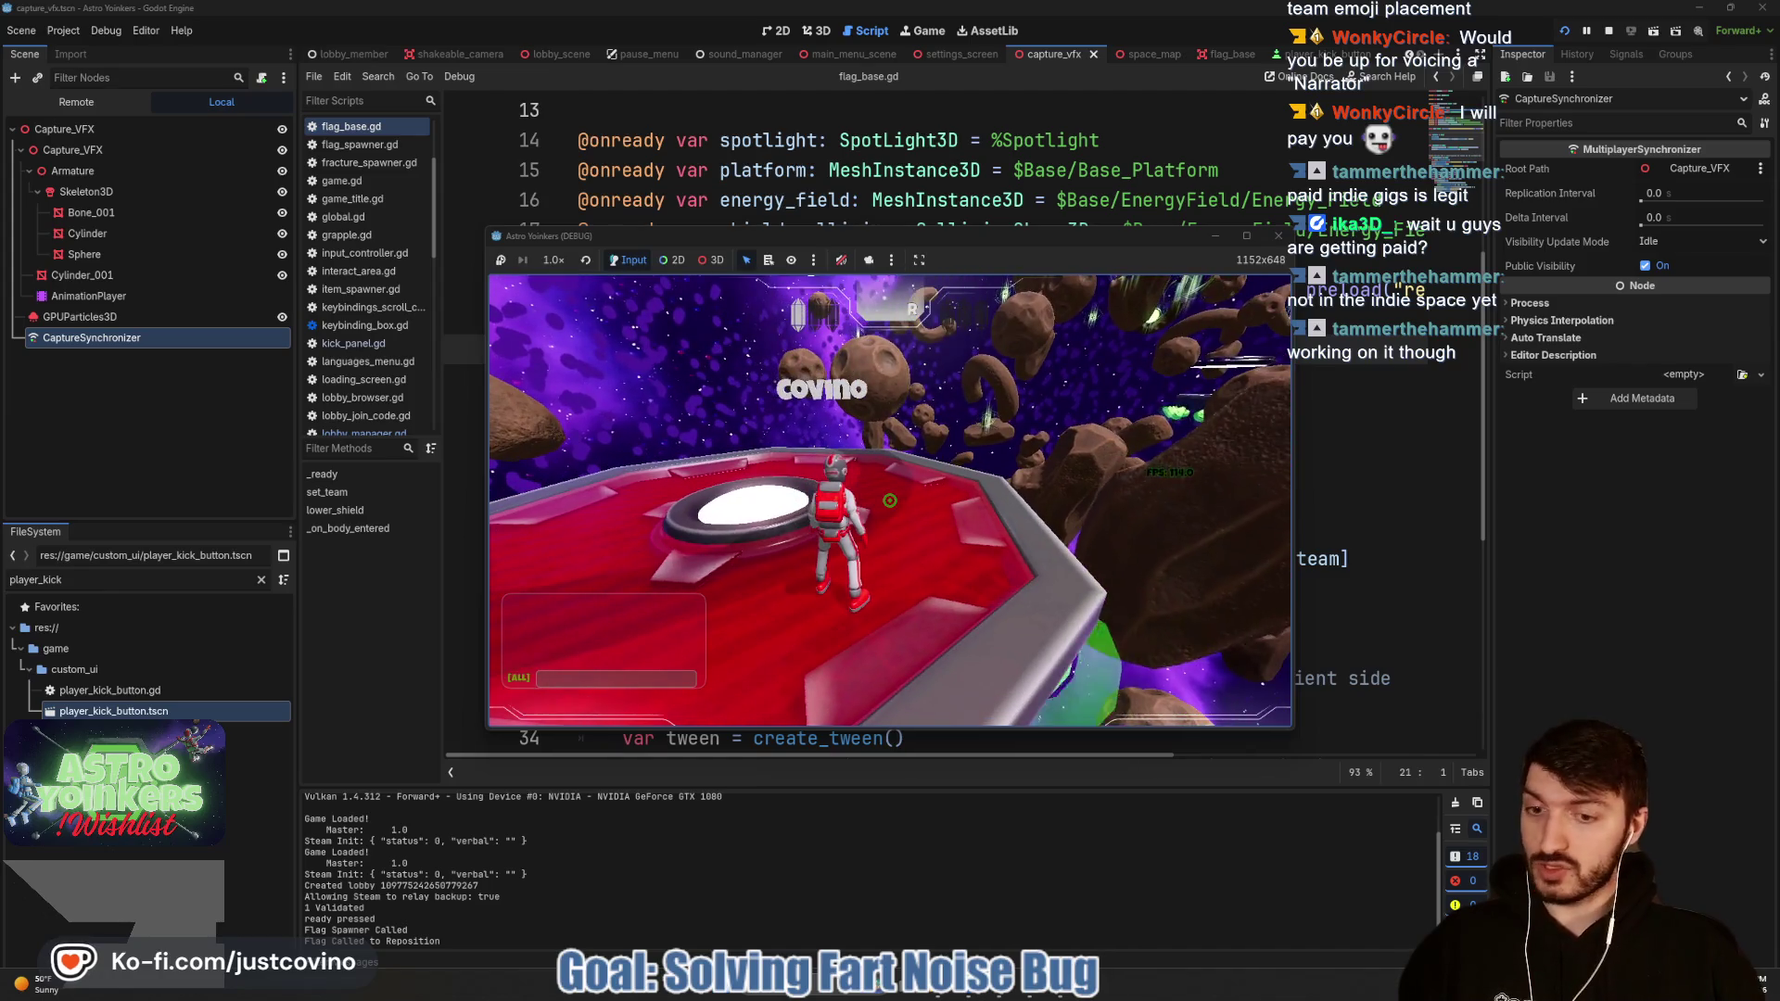
pyautogui.press('F8')
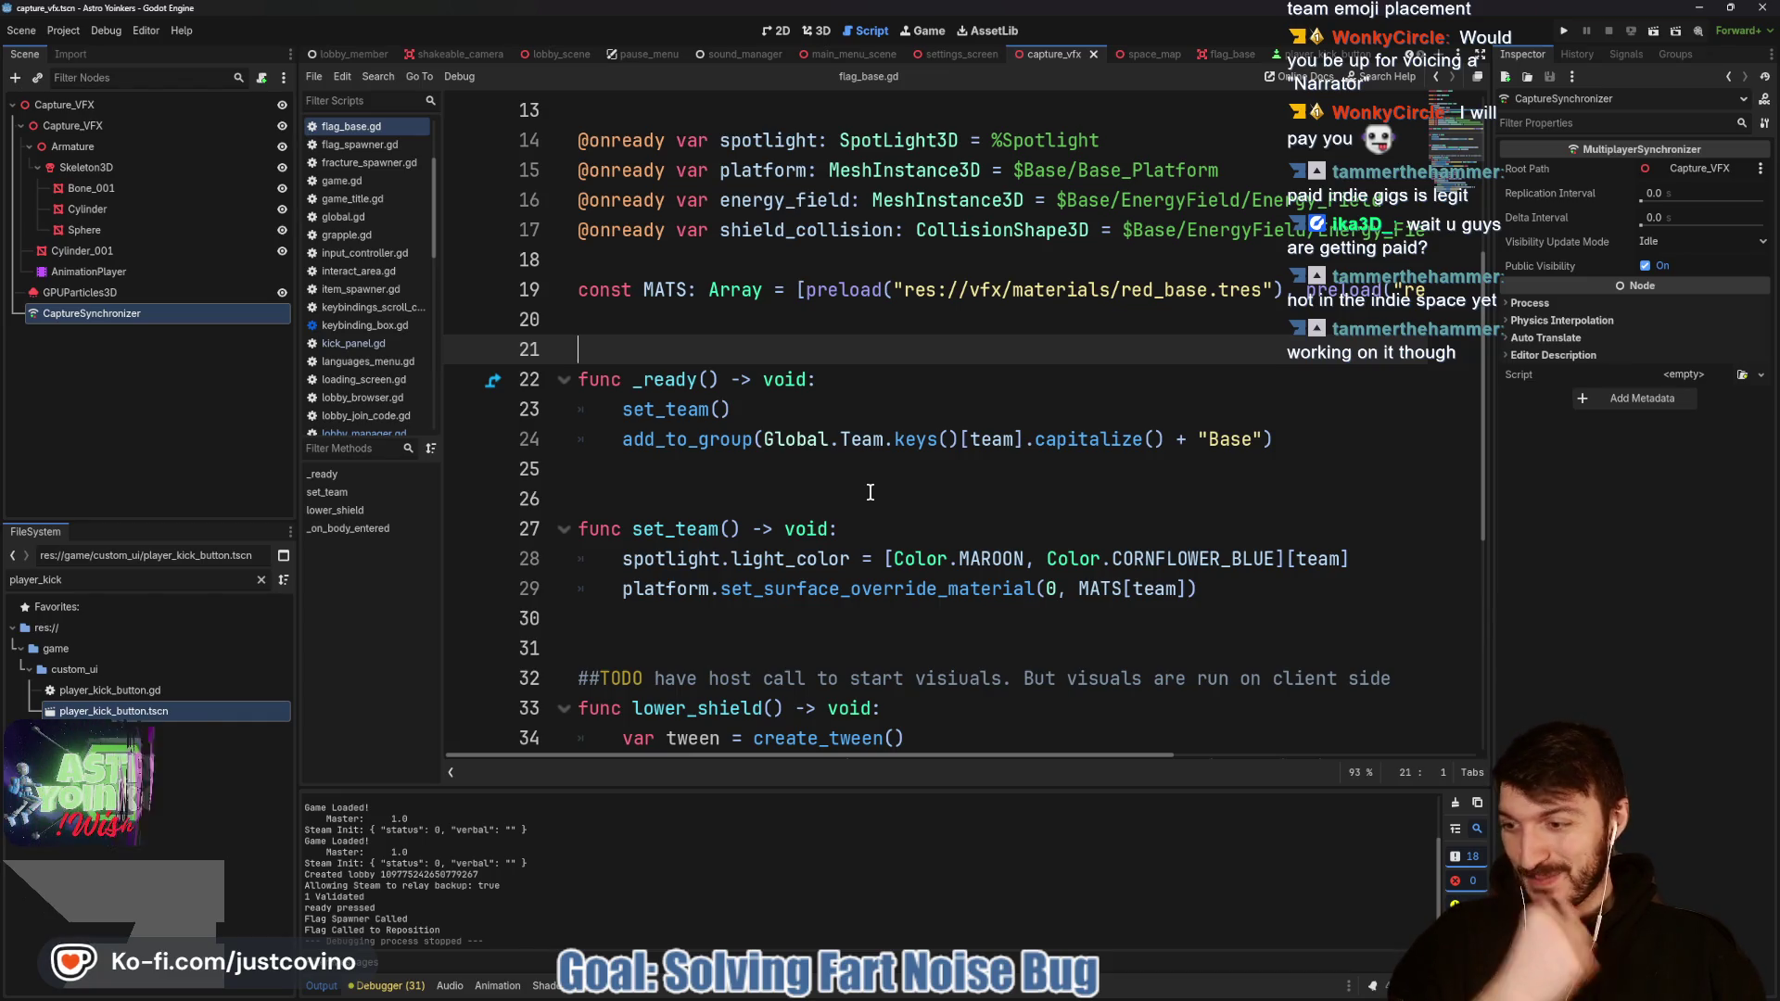
# Check lines 25–31 of flag_base.gd, then view the Freedom Forge Studios itch.io page.
pyautogui.click(925, 619)
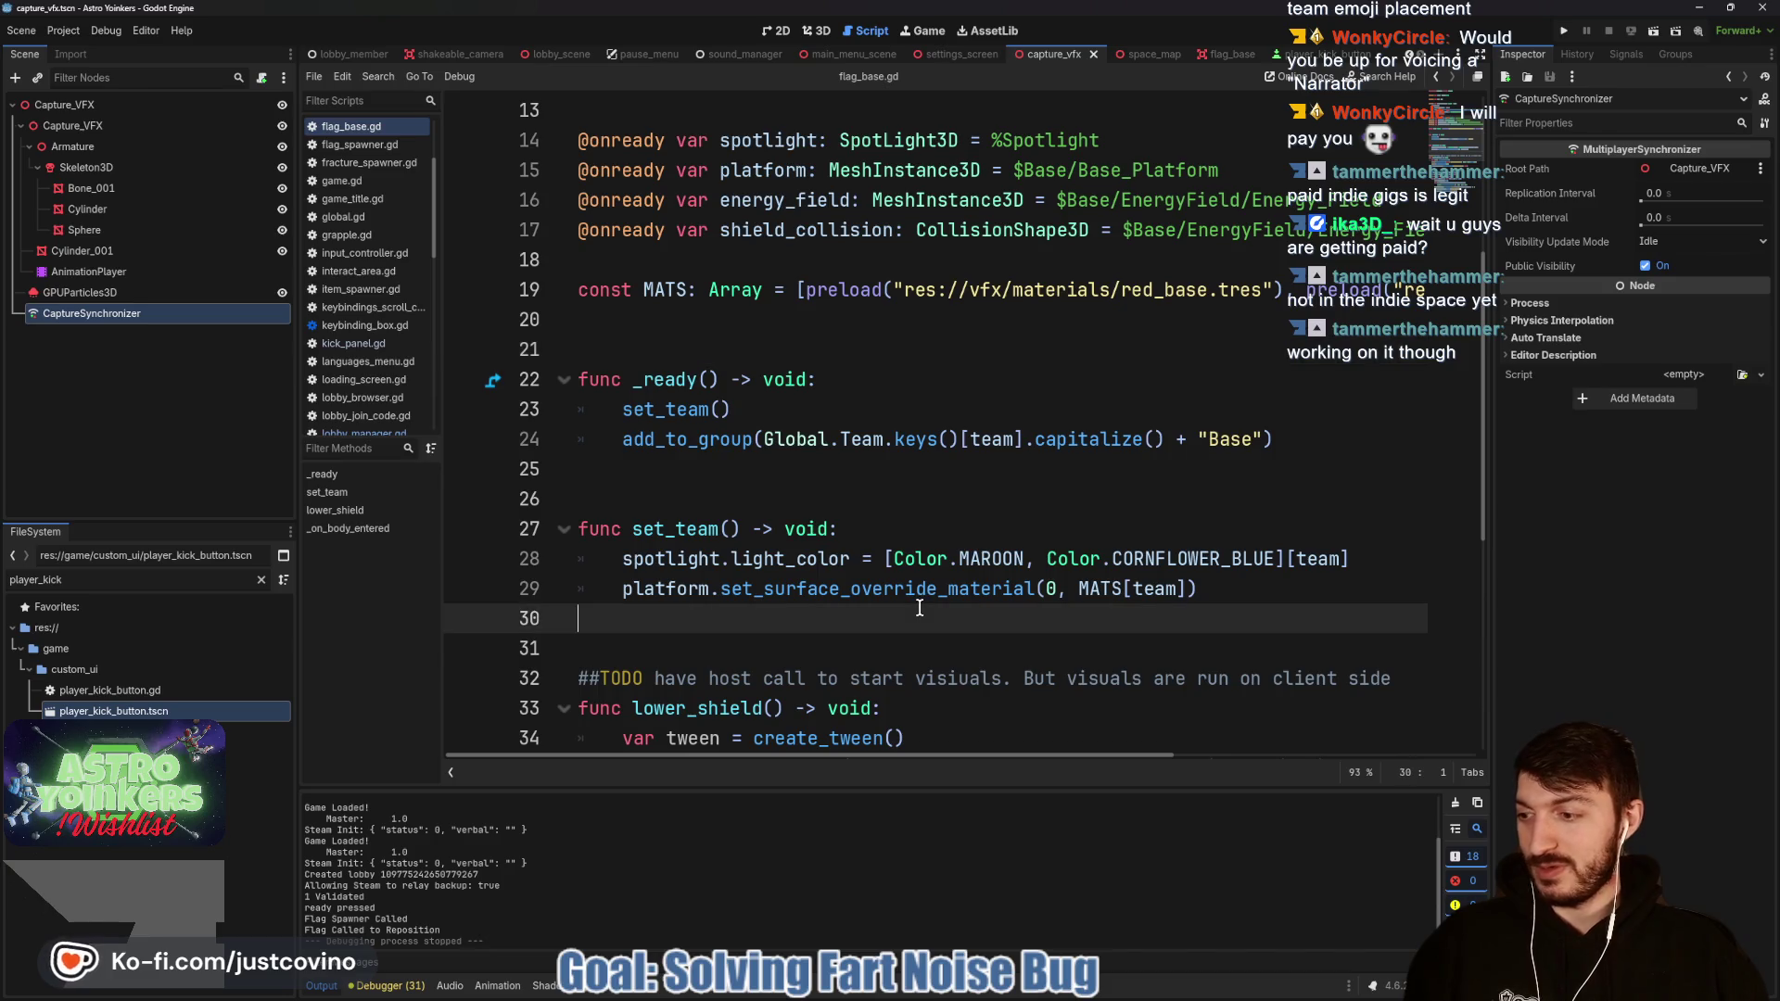
pyautogui.click(753, 481)
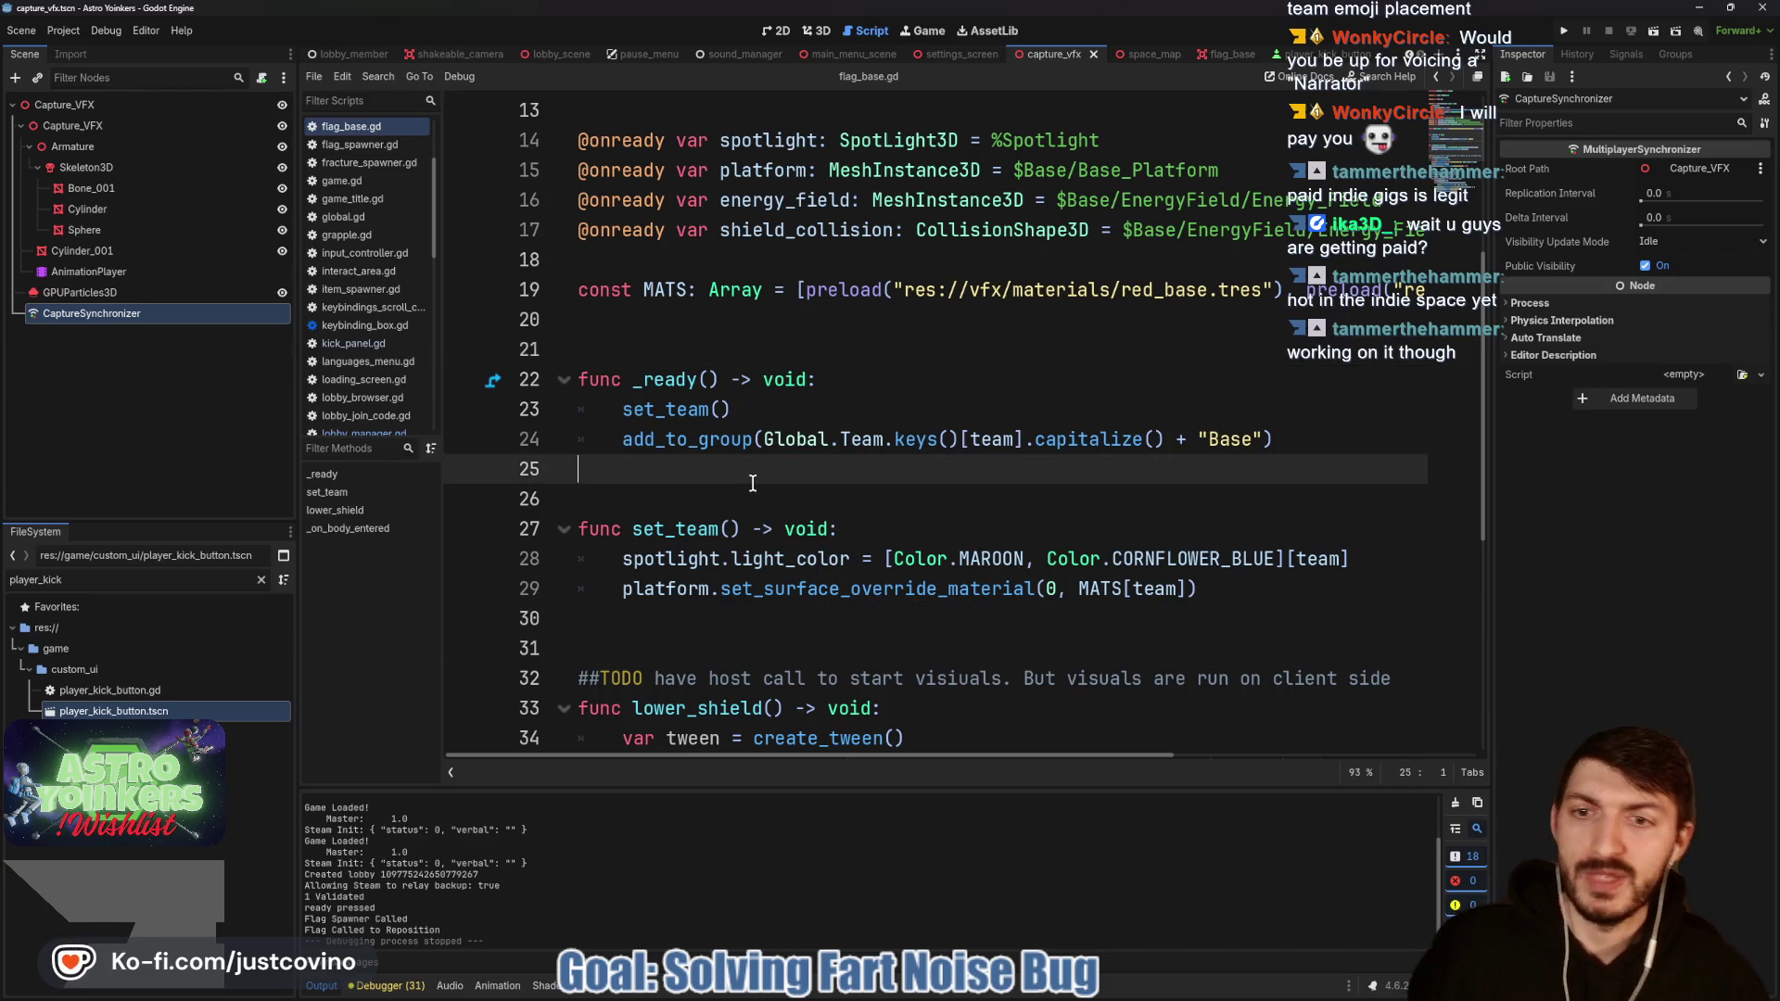
pyautogui.click(687, 640)
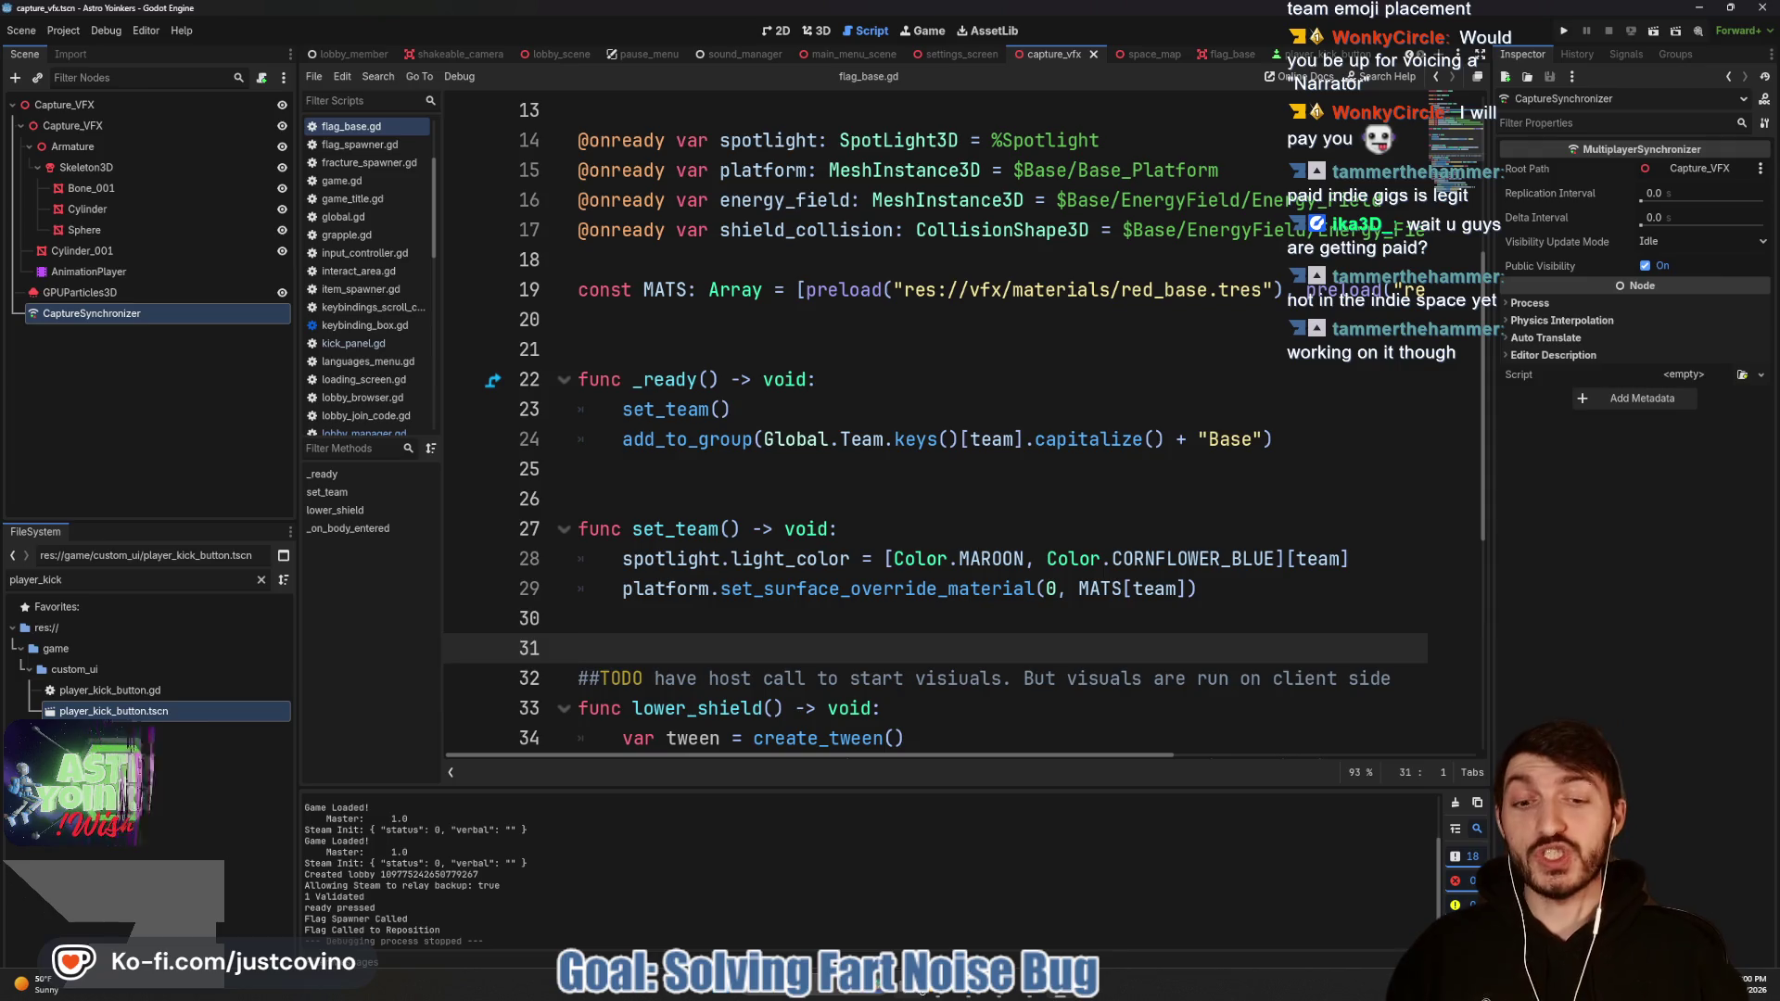
pyautogui.click(911, 992)
pyautogui.click(614, 147)
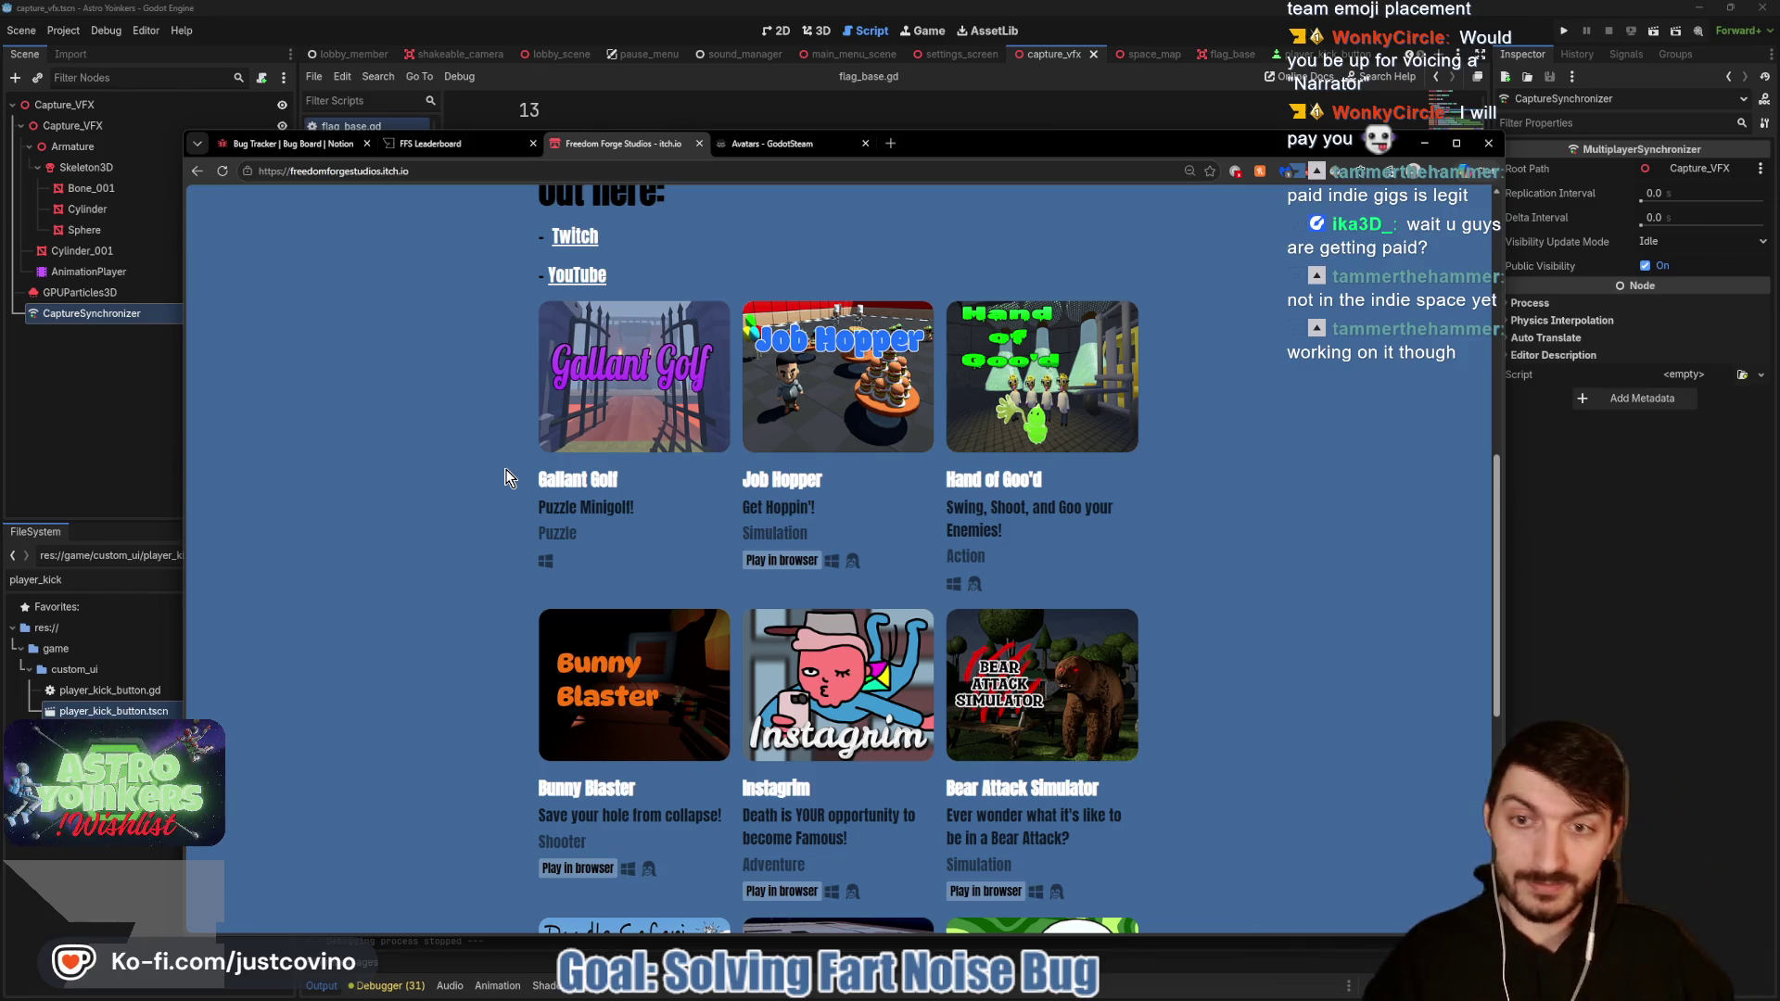
# Bring flag_base.gd back in front and place the caret on empty lines 25–26.
pyautogui.click(1579, 550)
pyautogui.click(765, 505)
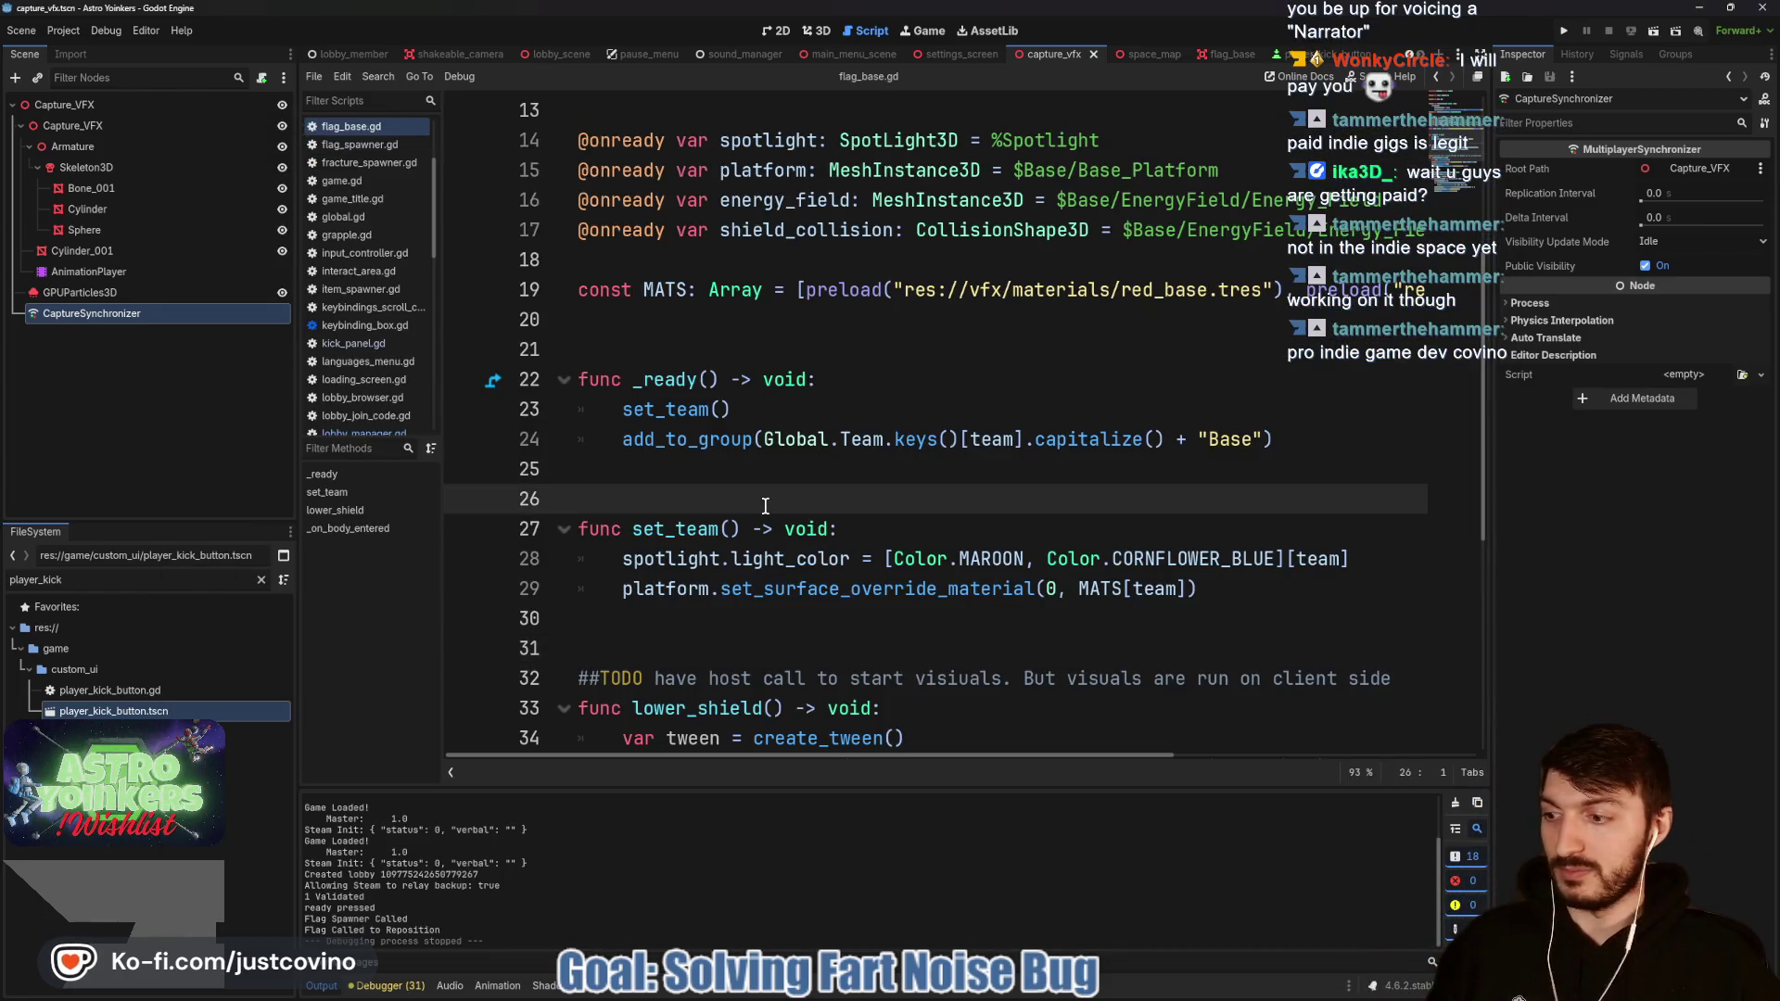
pyautogui.click(766, 486)
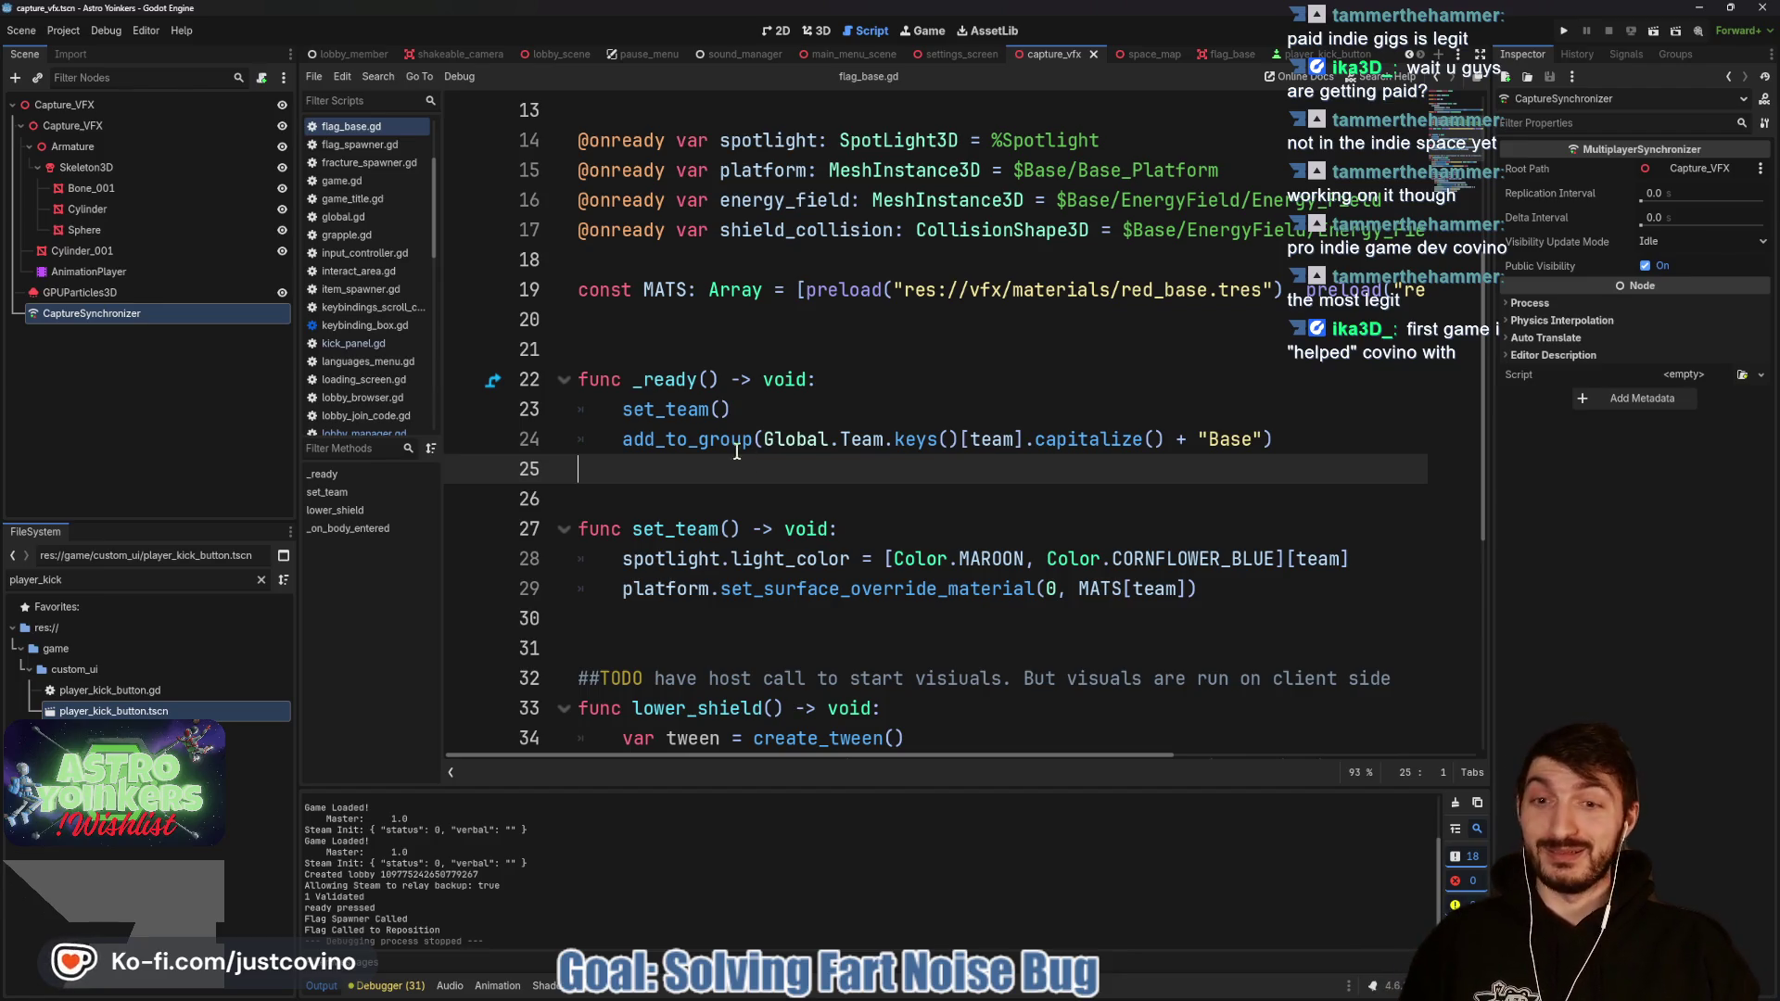
pyautogui.click(688, 505)
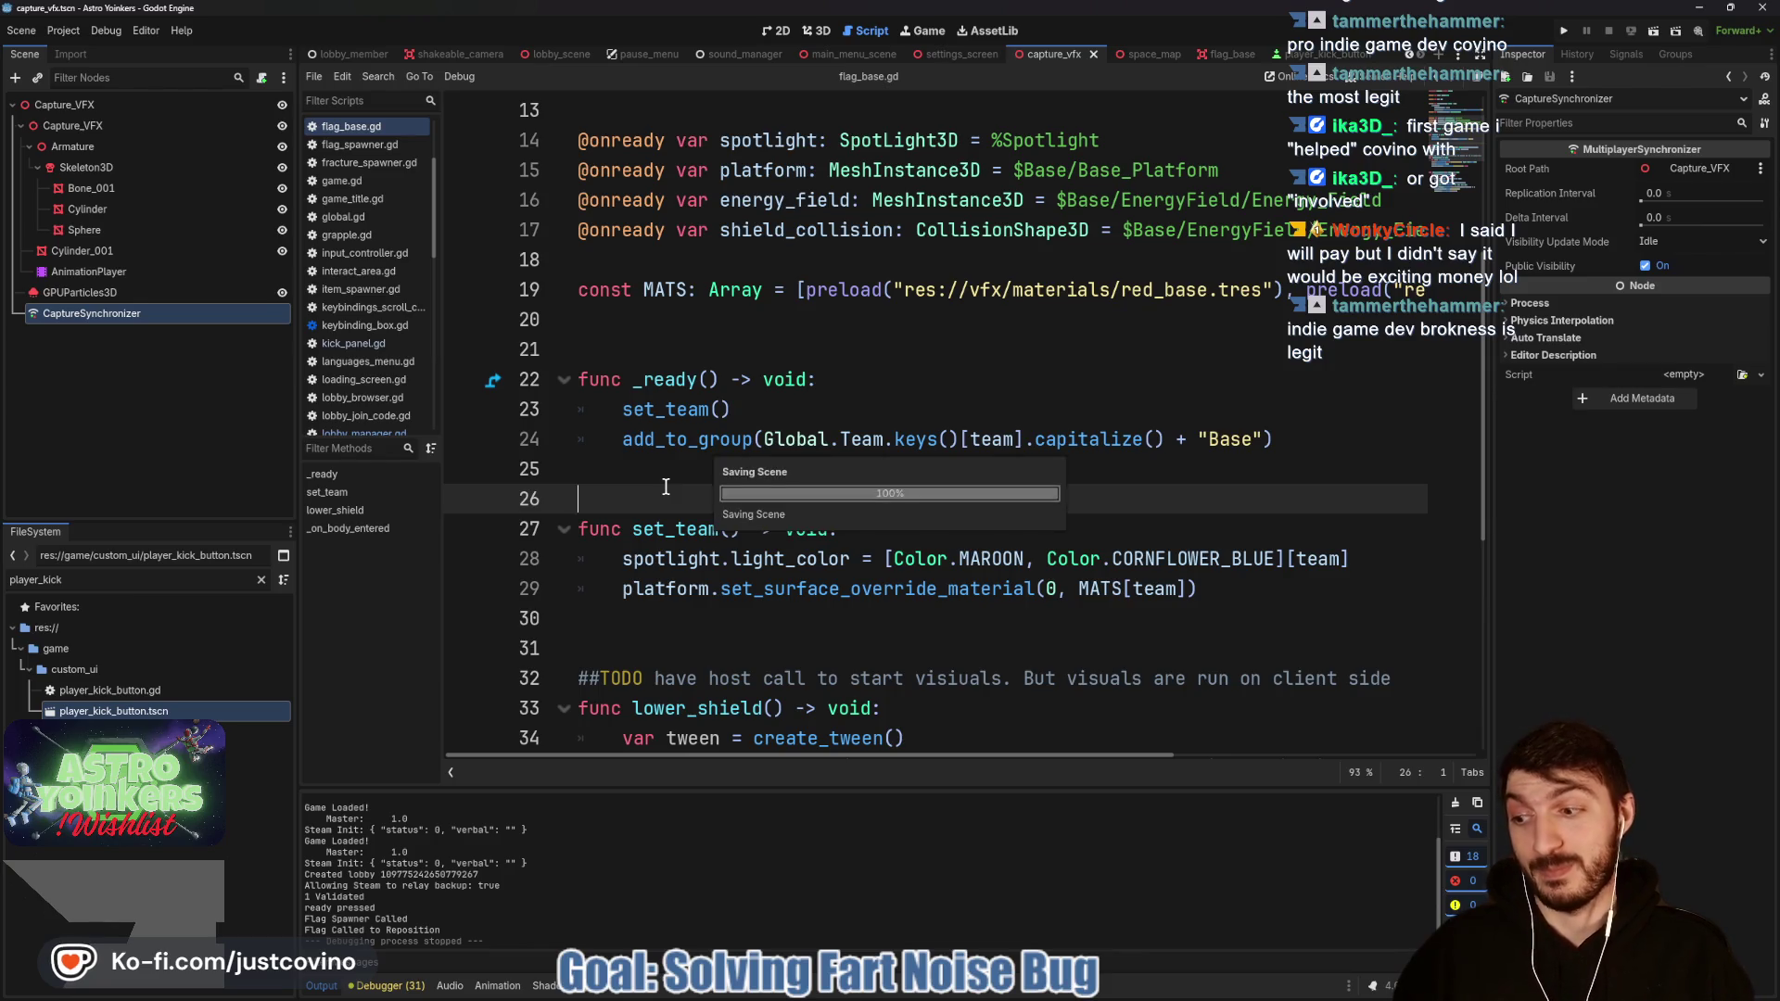
# Sketch a red dollar sign and a zero over the code, then clear the sketches.
pyautogui.moveTo(875, 590)
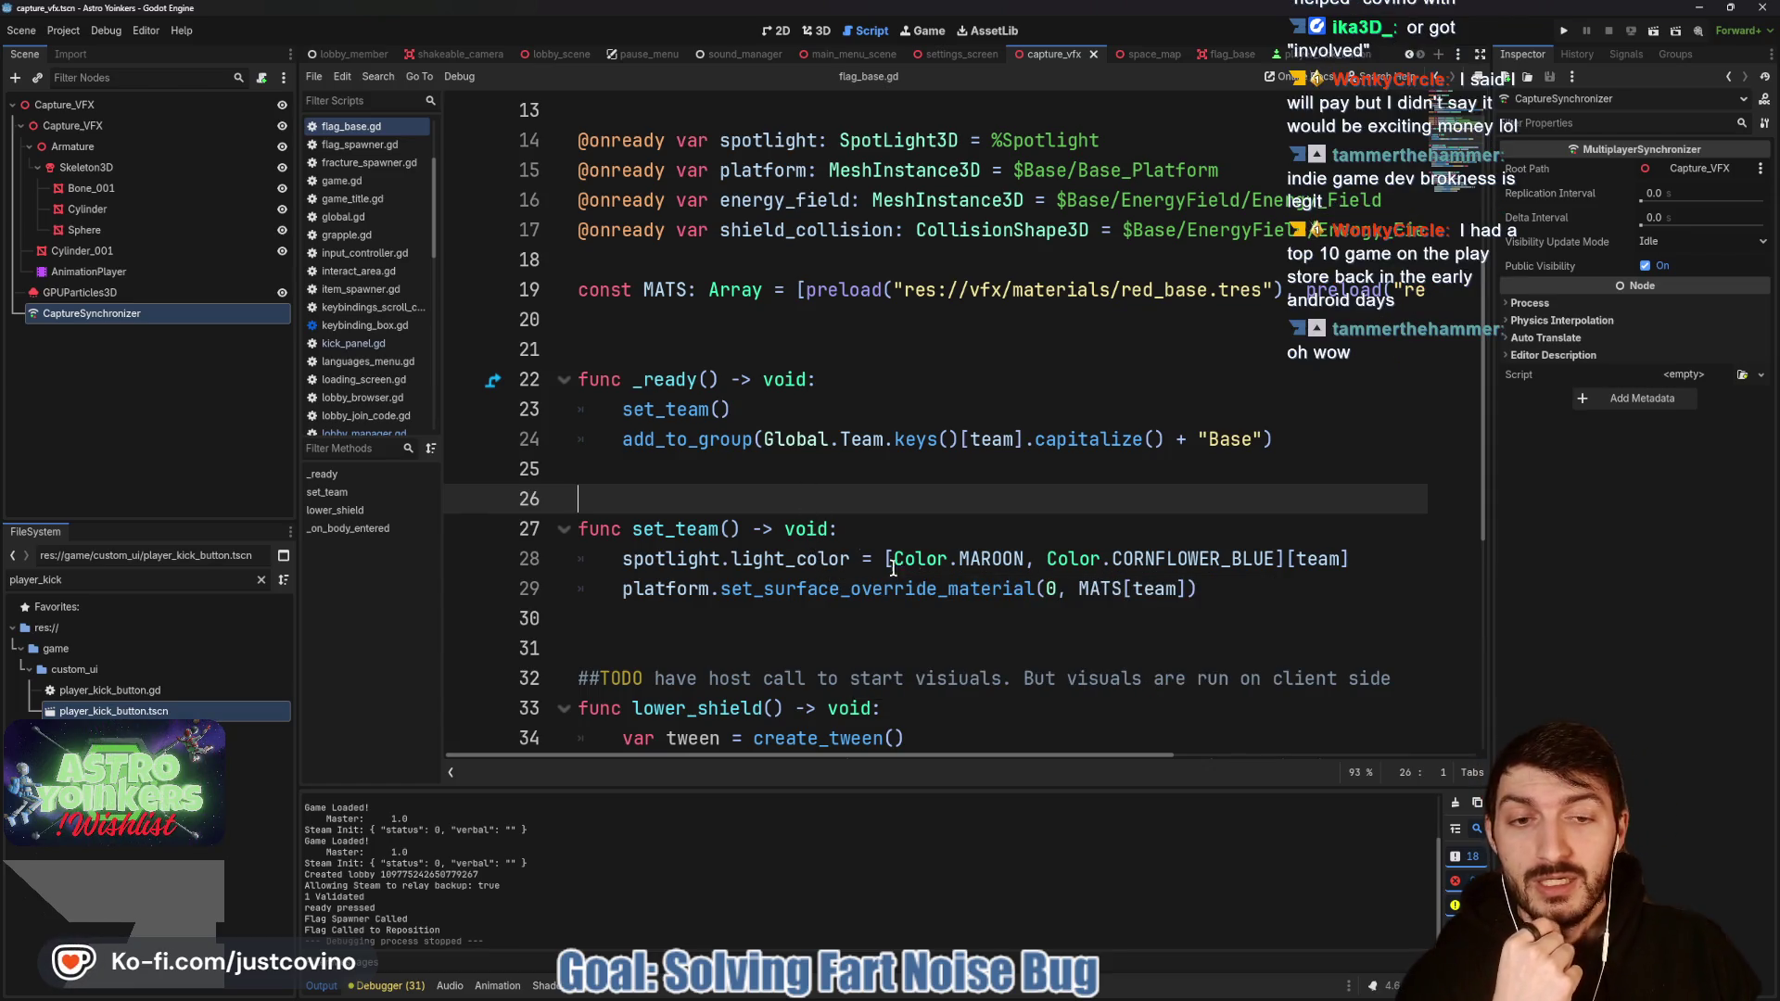
pyautogui.moveTo(1002, 993)
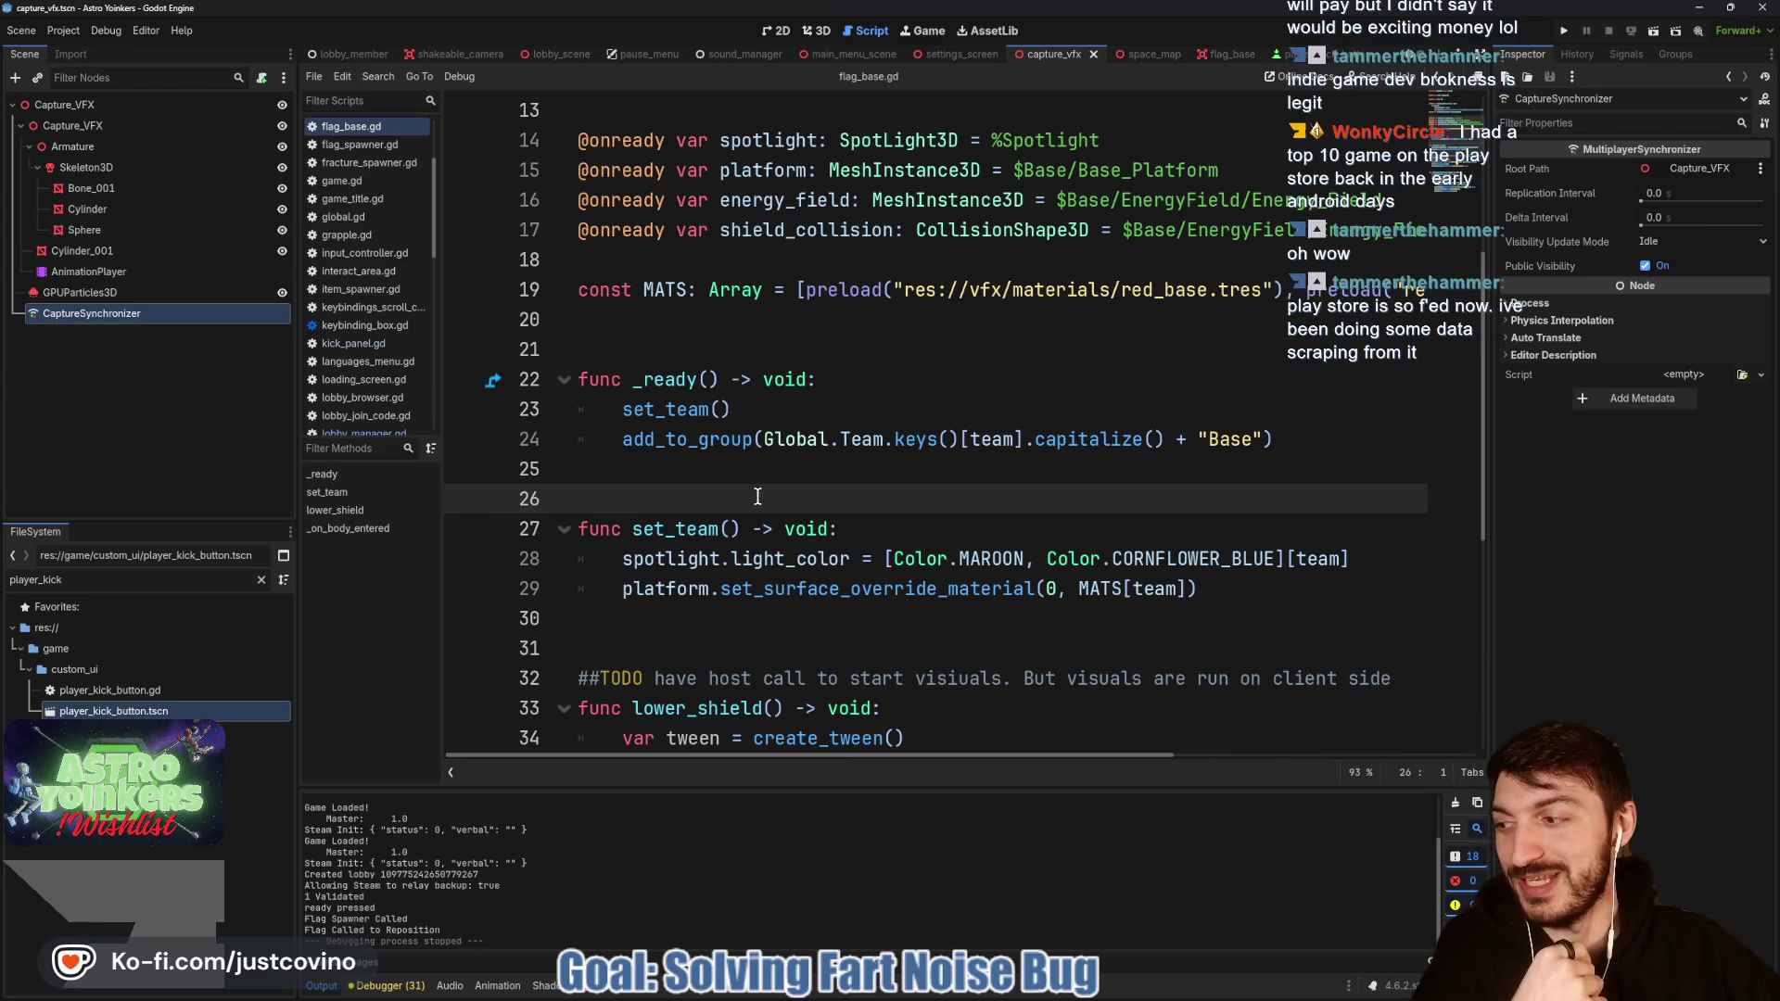
pyautogui.click(698, 361)
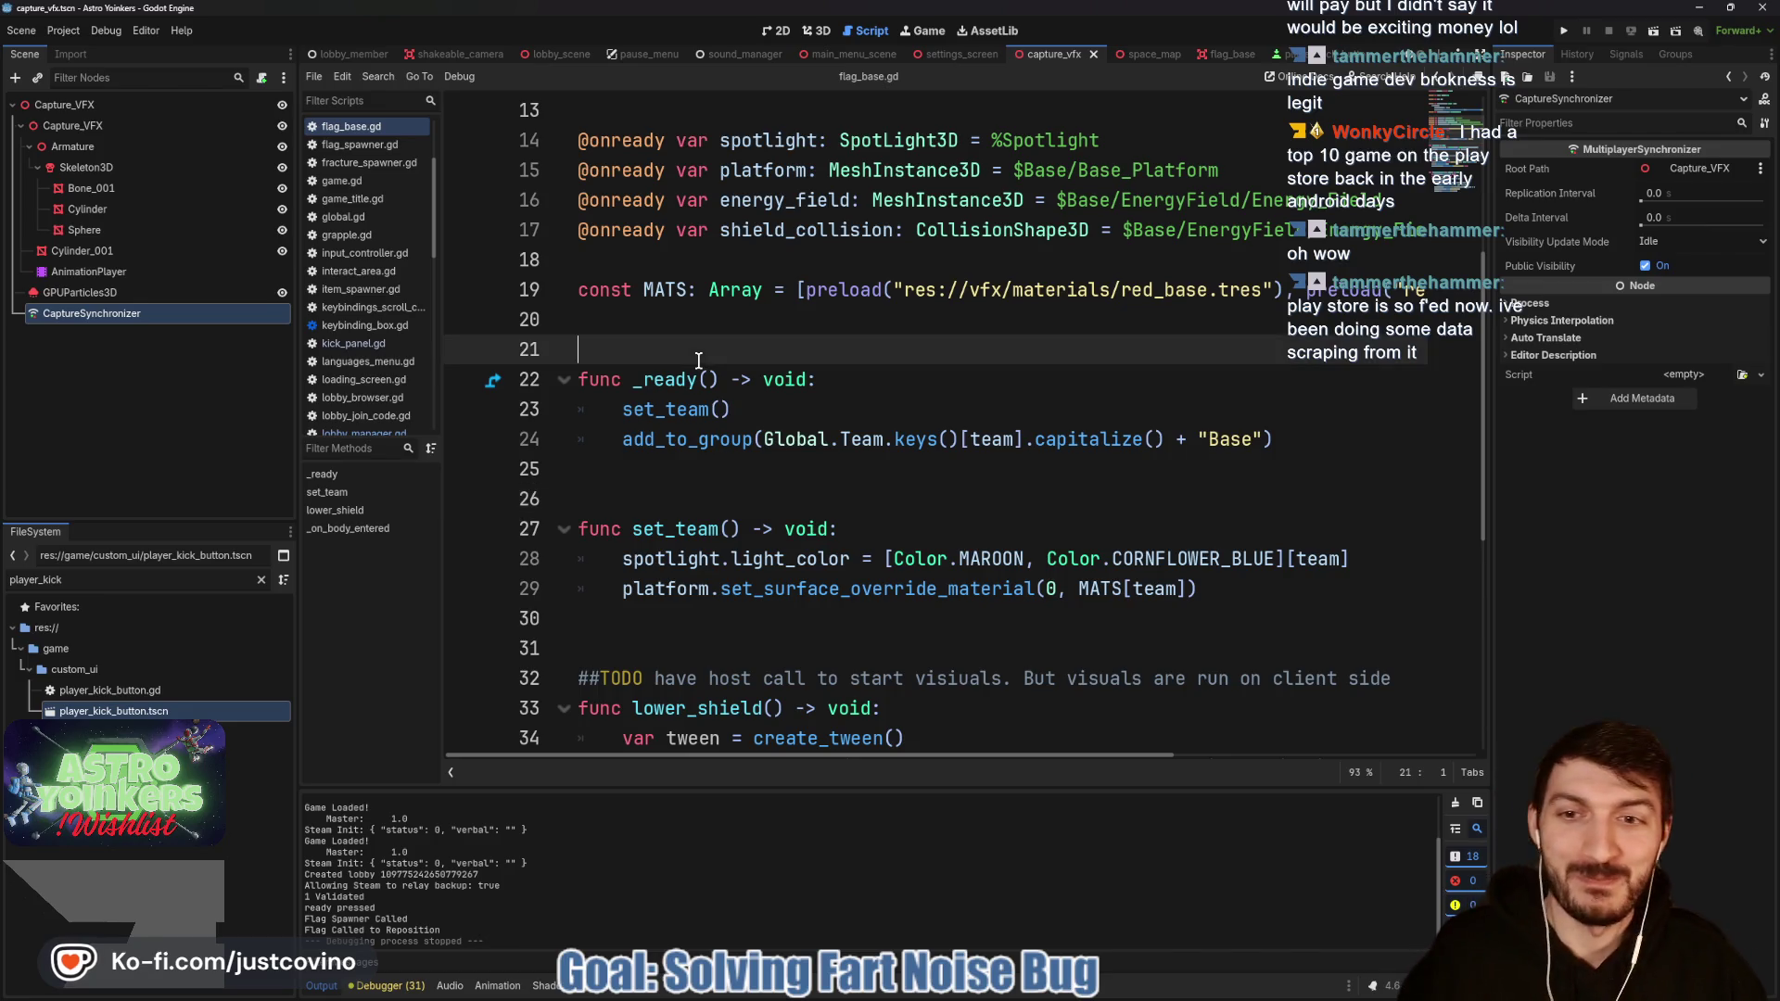
pyautogui.moveTo(756, 326)
pyautogui.mouseDown()
pyautogui.moveTo(649, 408)
pyautogui.moveTo(644, 505)
pyautogui.mouseUp()
pyautogui.moveTo(693, 315); pyautogui.dragTo(691, 557)
pyautogui.moveTo(946, 364); pyautogui.dragTo(1091, 420)
pyautogui.press('Escape')
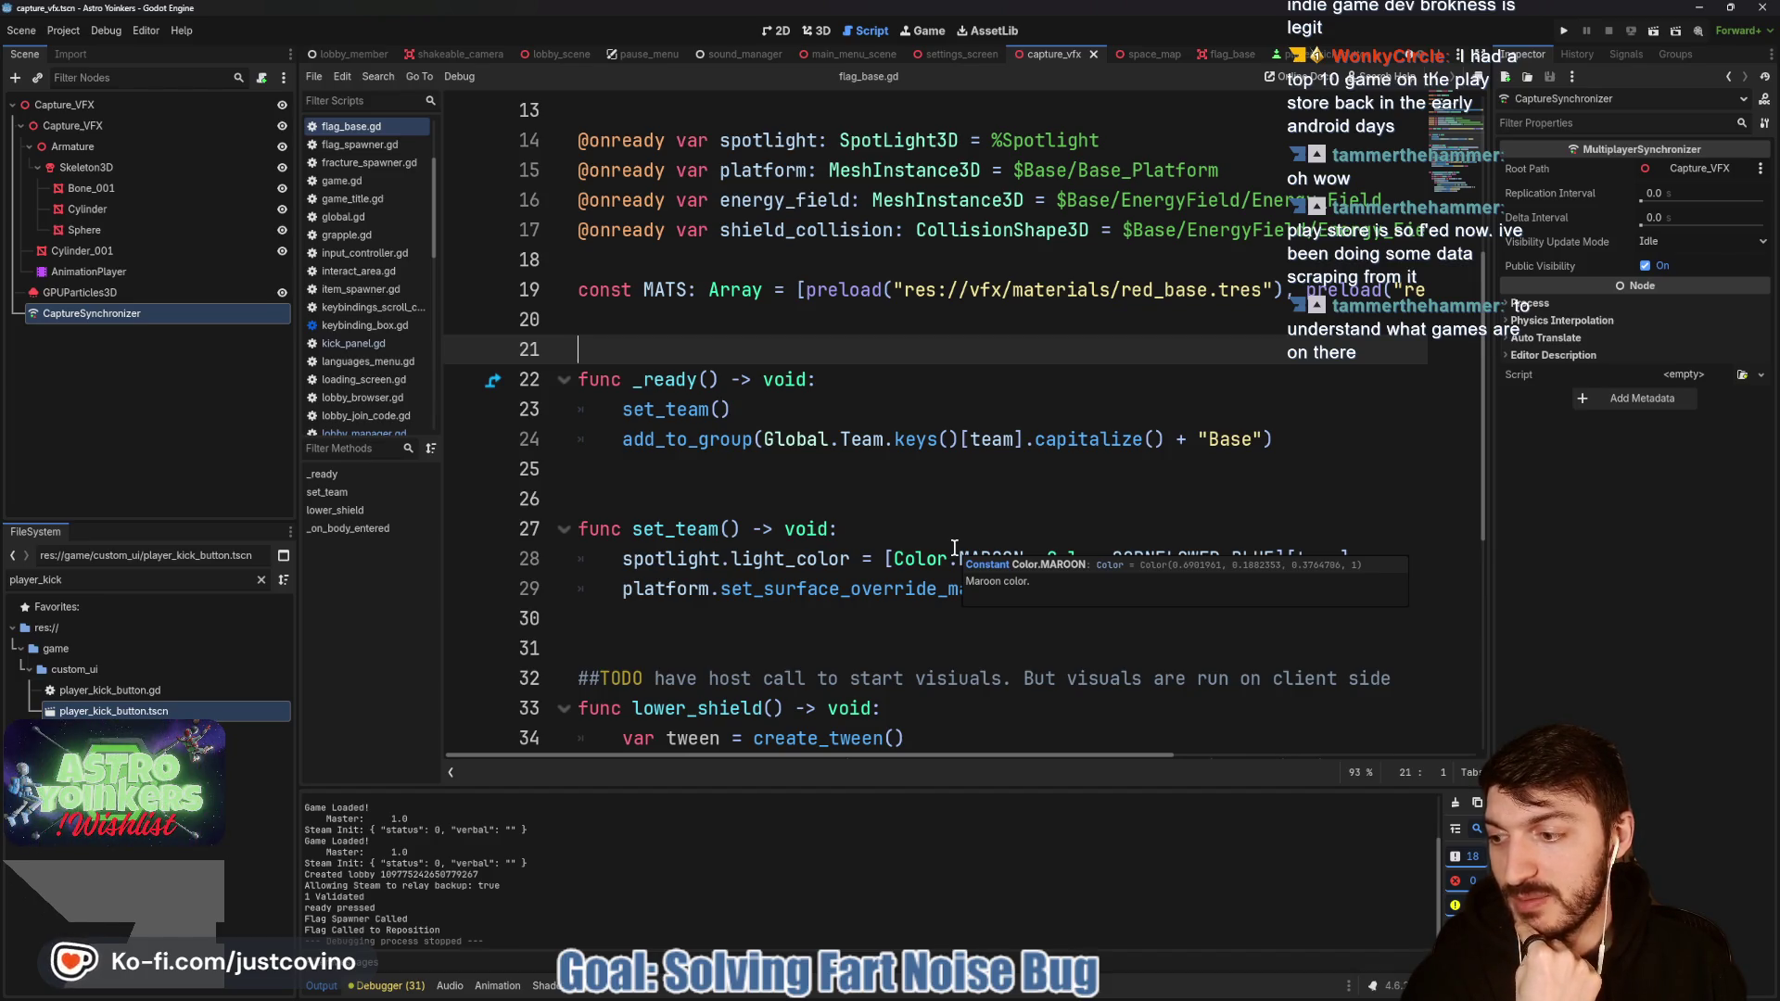
# Step the caret through lines 20–26 of flag_base.gd, then bring the browser forward.
pyautogui.click(783, 498)
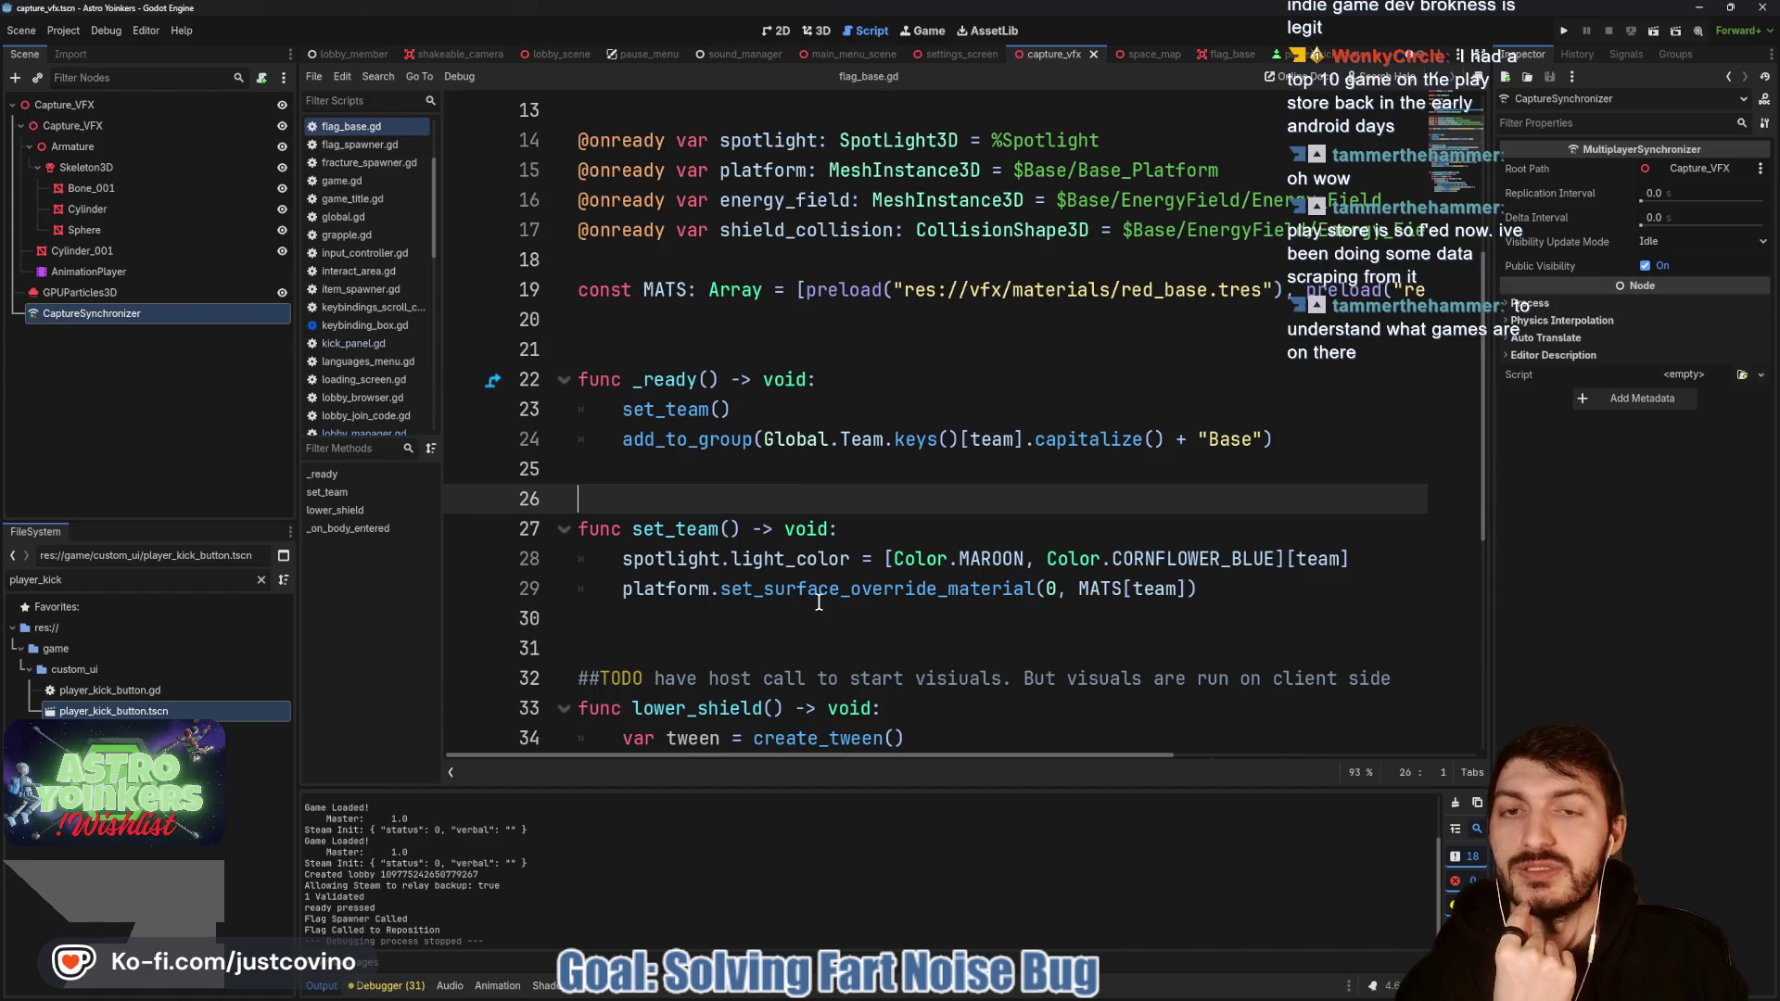
pyautogui.click(767, 366)
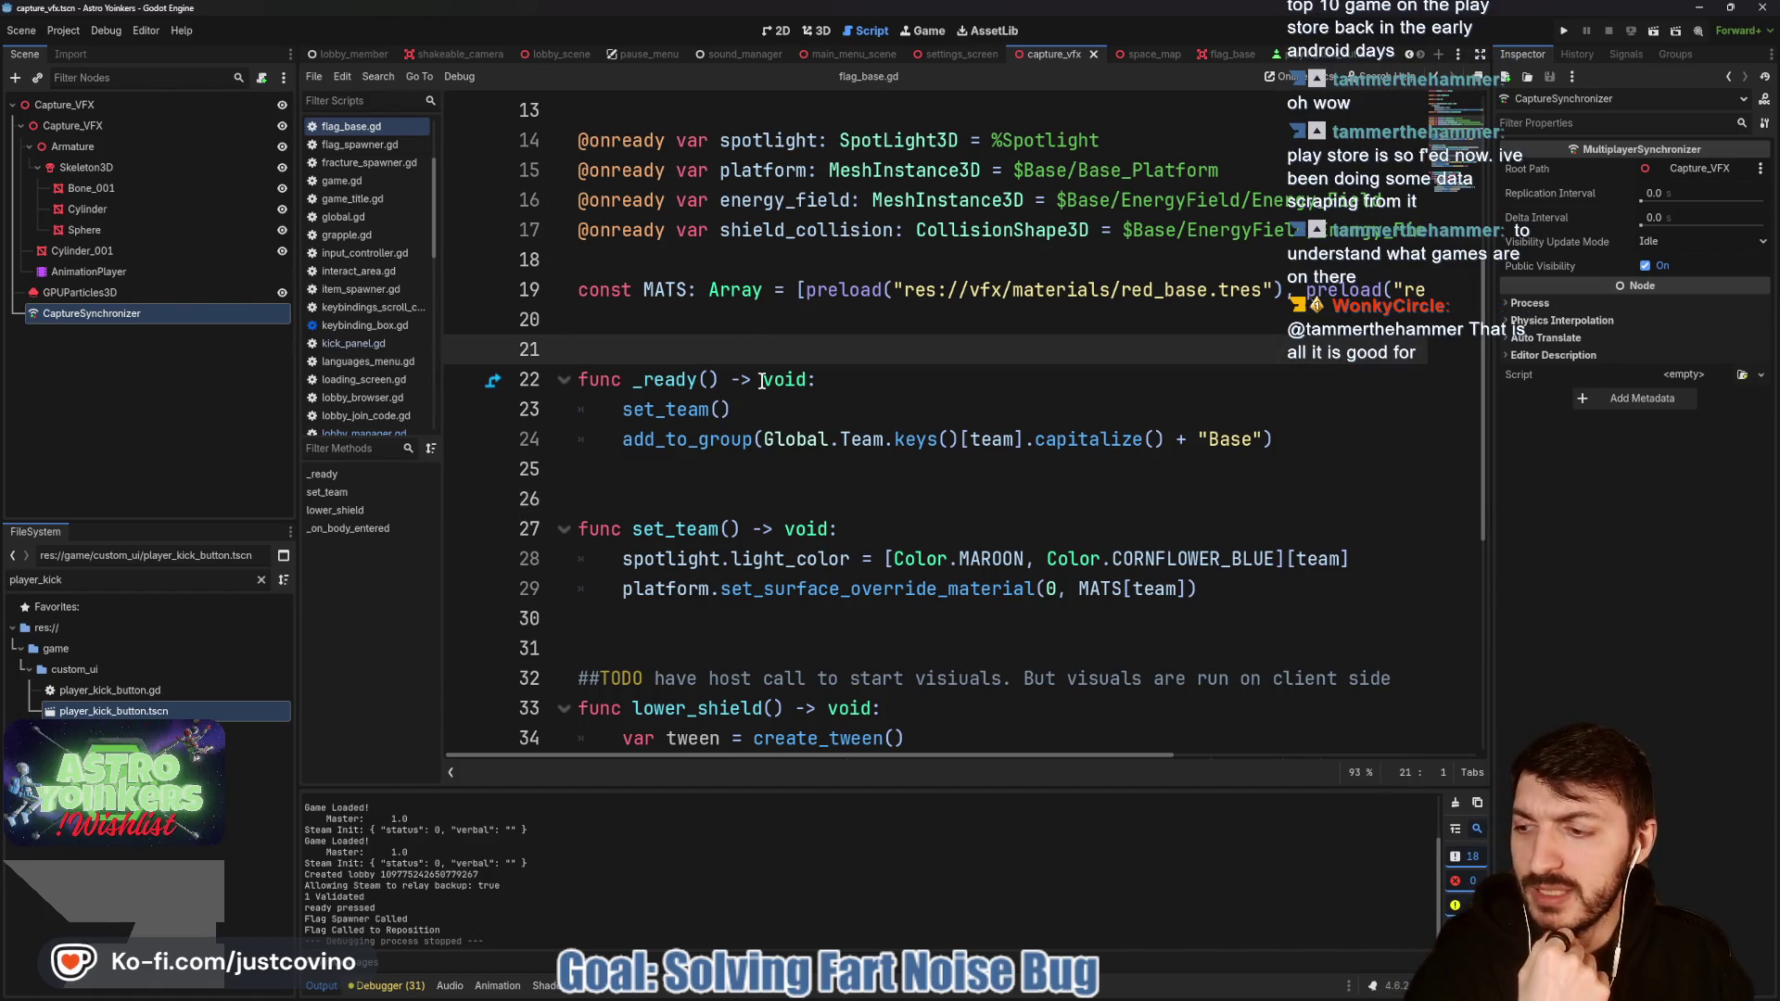
pyautogui.click(676, 322)
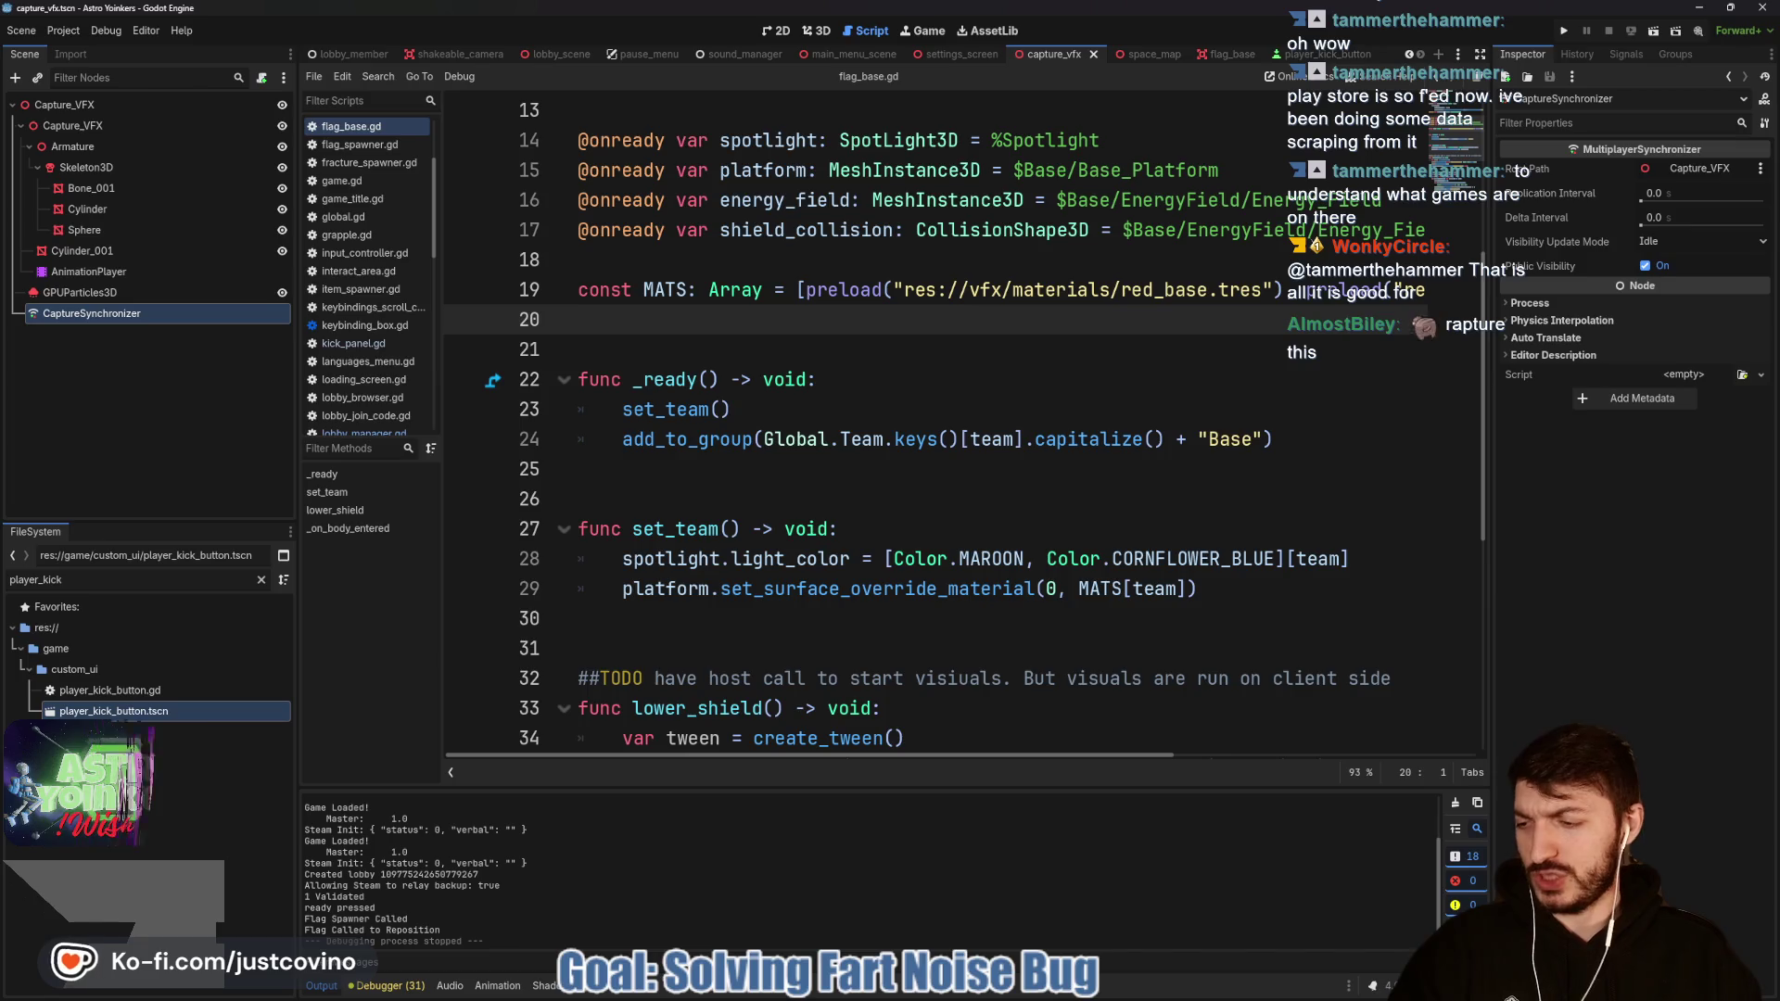
pyautogui.click(808, 356)
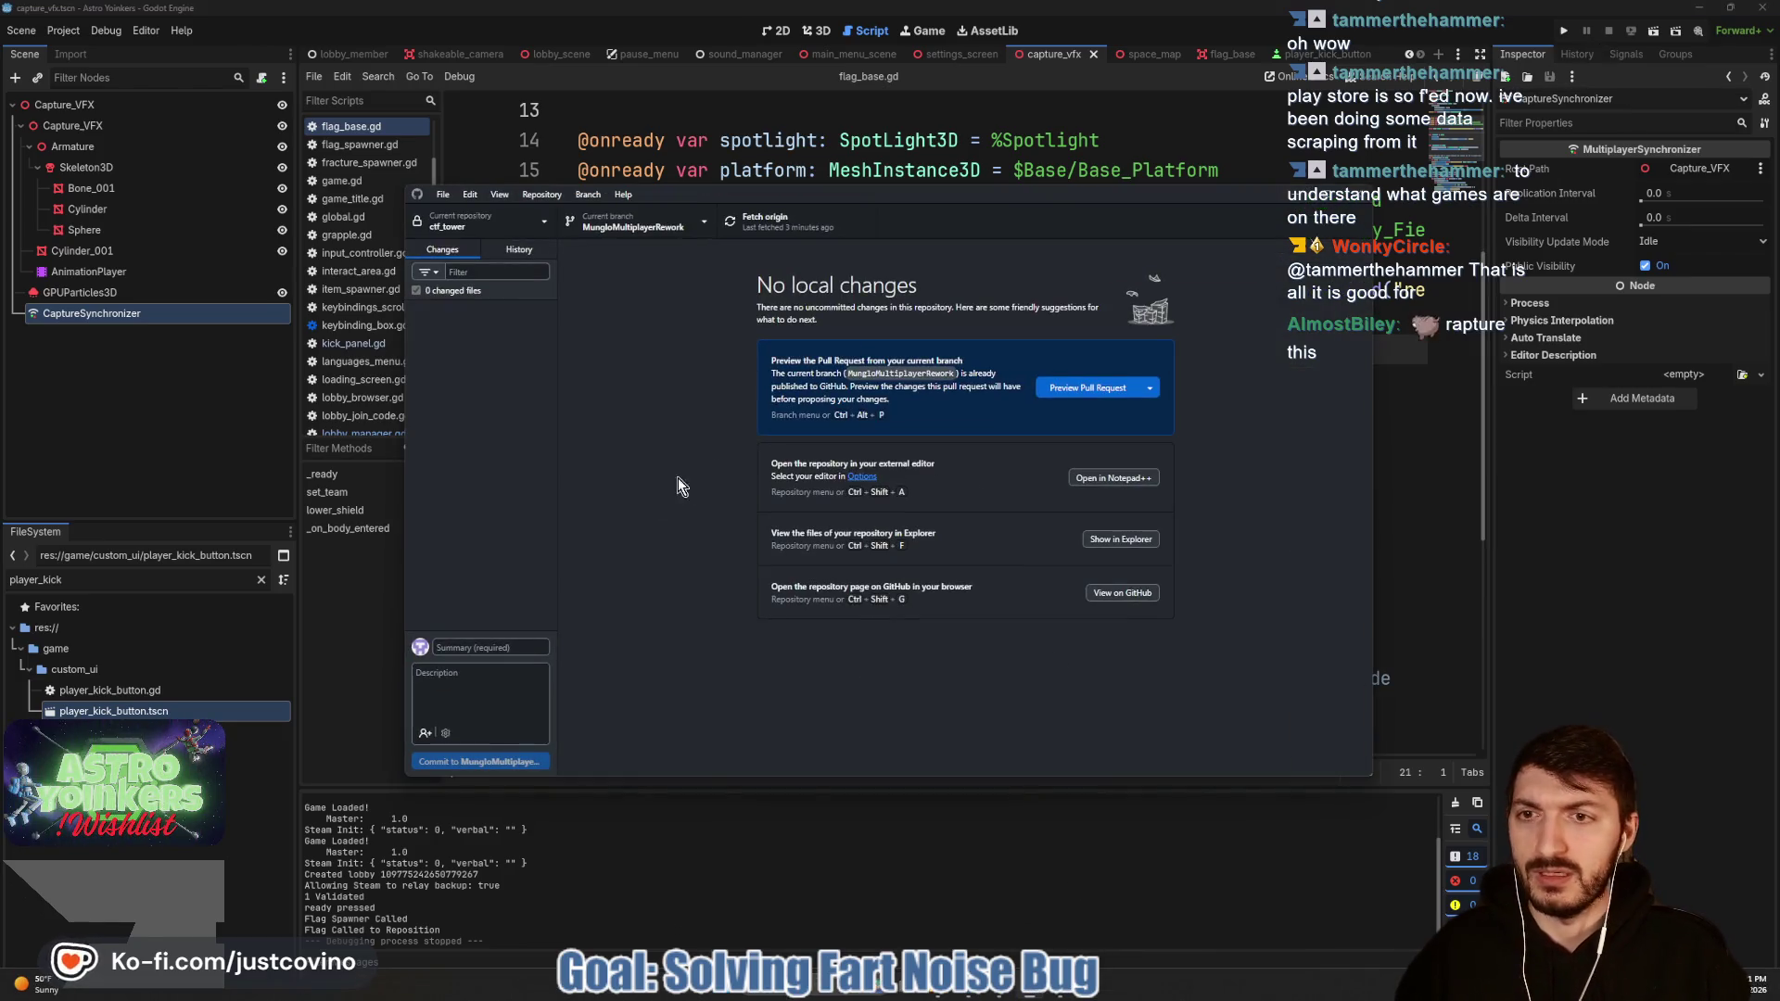
pyautogui.click(981, 994)
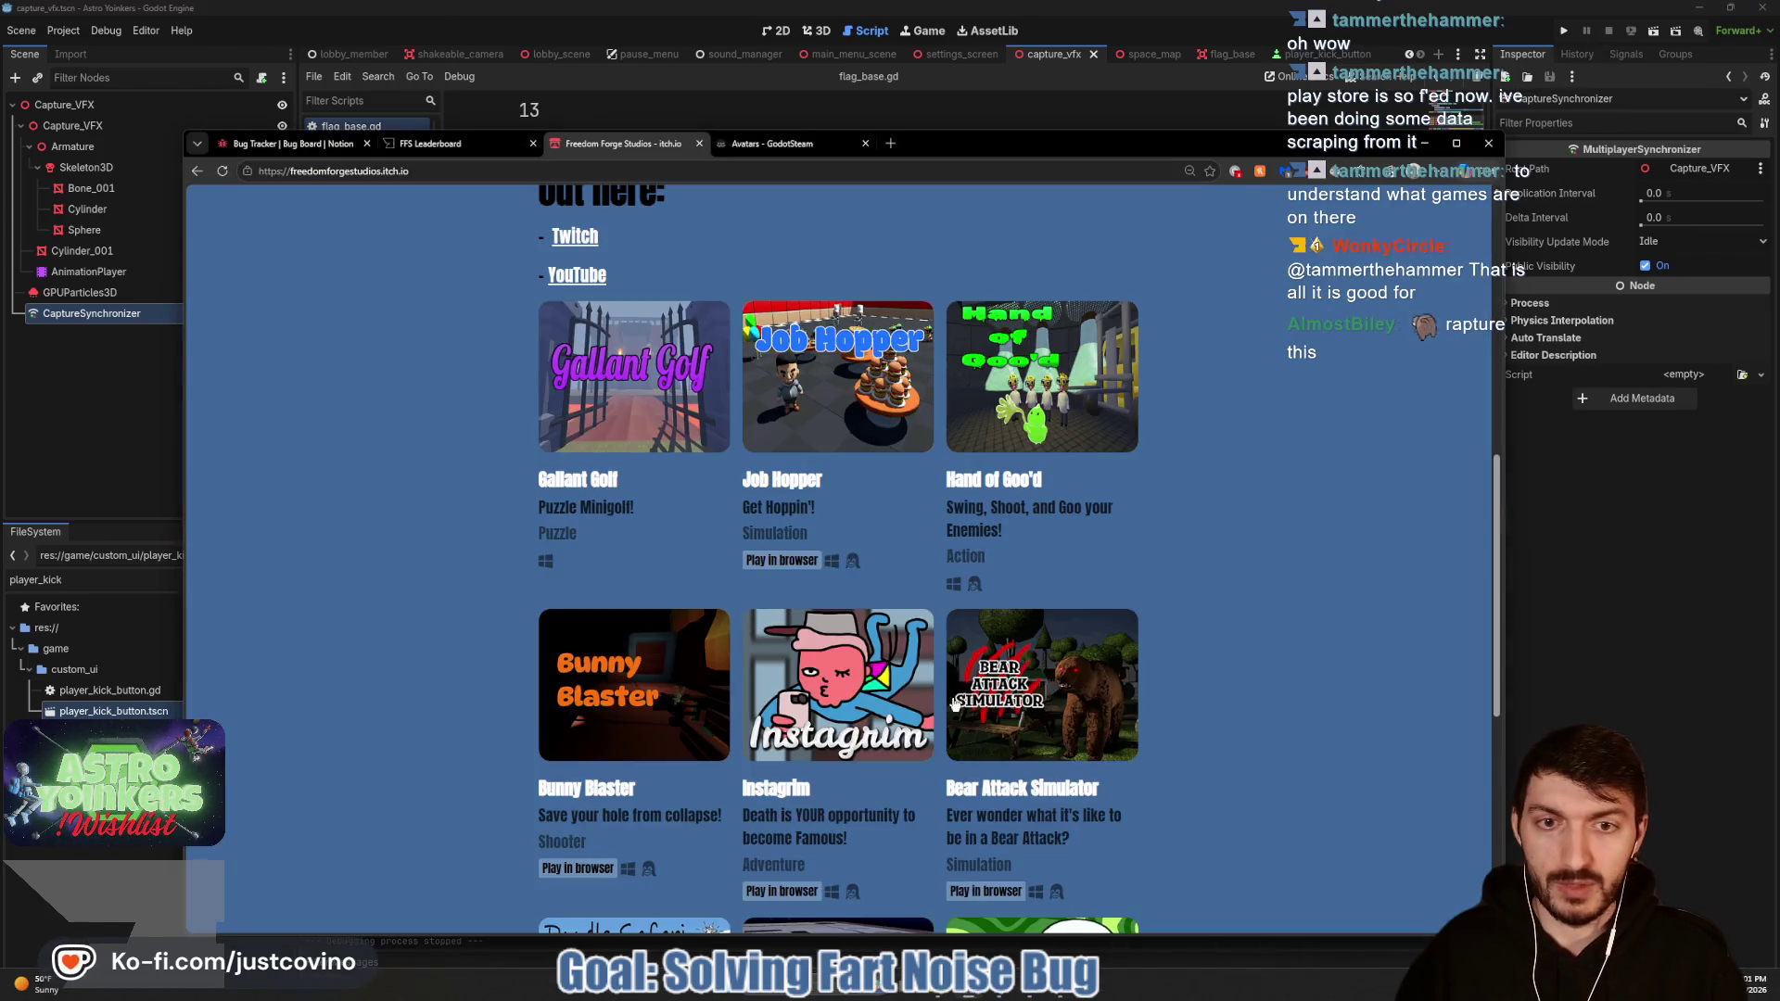
# Move the 'Kick Menu doesn't show proper icons' card from TODO to In Progress, then Needs Testing.
pyautogui.click(278, 143)
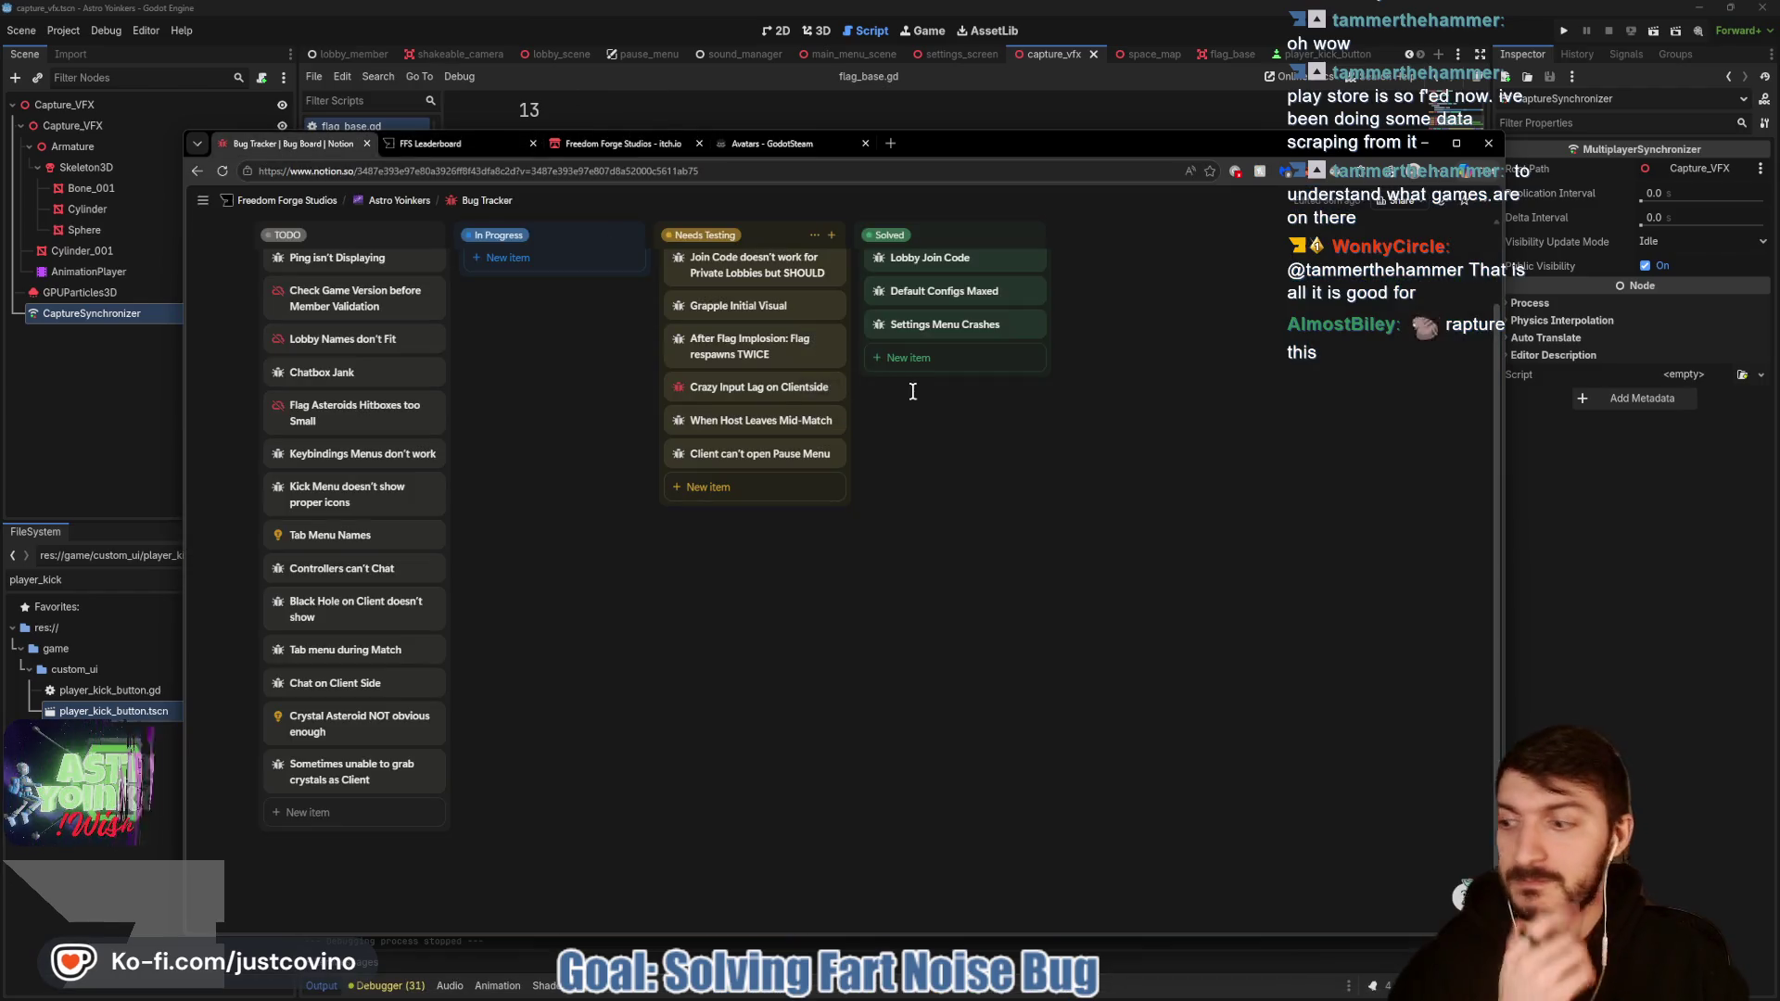
pyautogui.scroll(1, 886, 382)
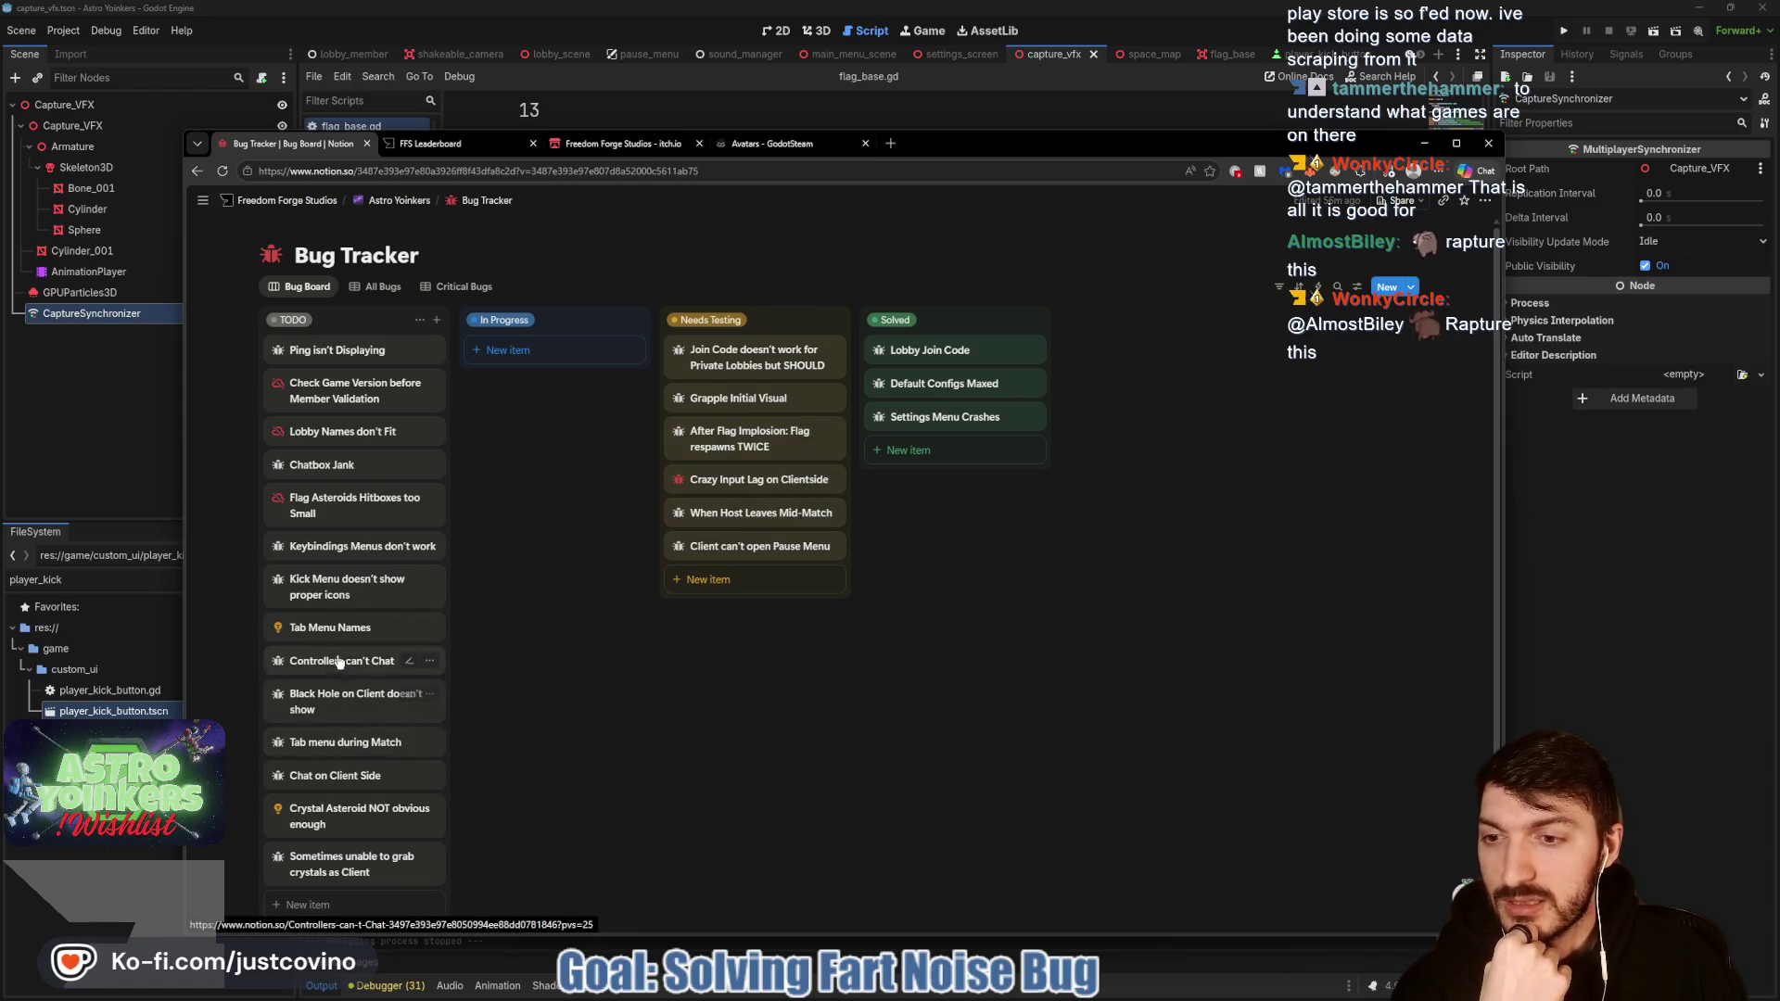
pyautogui.moveTo(335, 595); pyautogui.dragTo(591, 382)
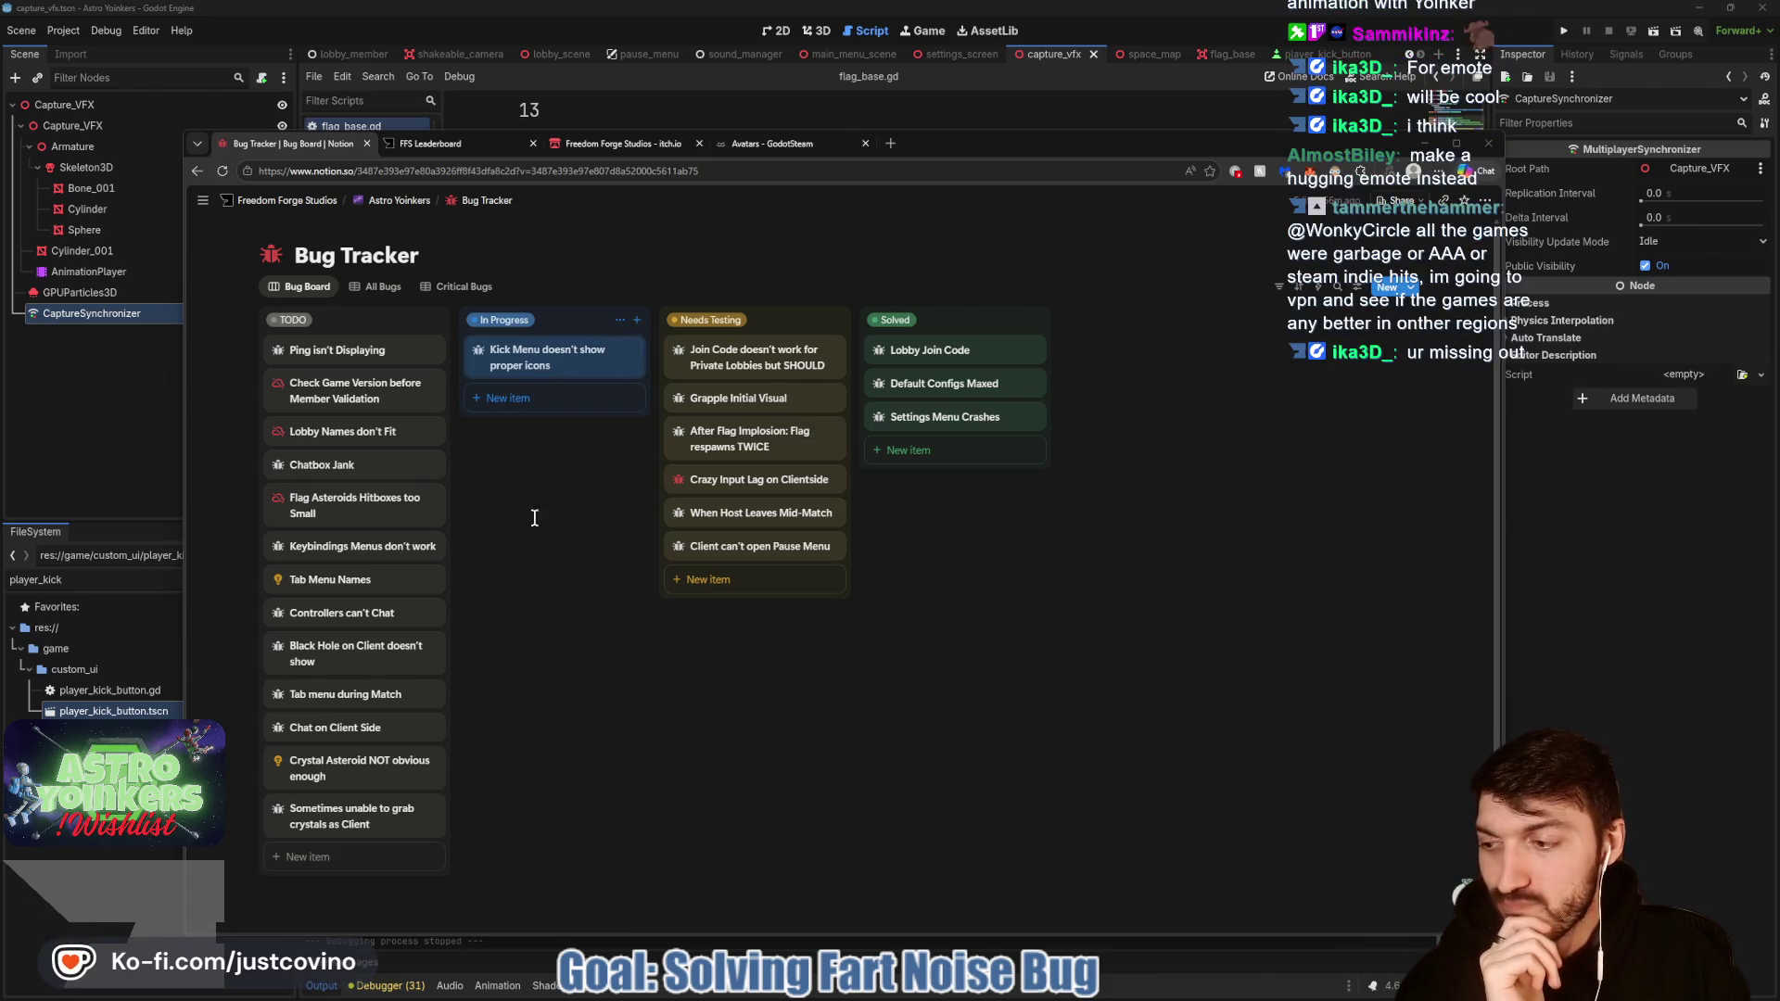
pyautogui.moveTo(561, 362)
pyautogui.mouseDown()
pyautogui.moveTo(736, 516)
pyautogui.moveTo(746, 552)
pyautogui.mouseUp()
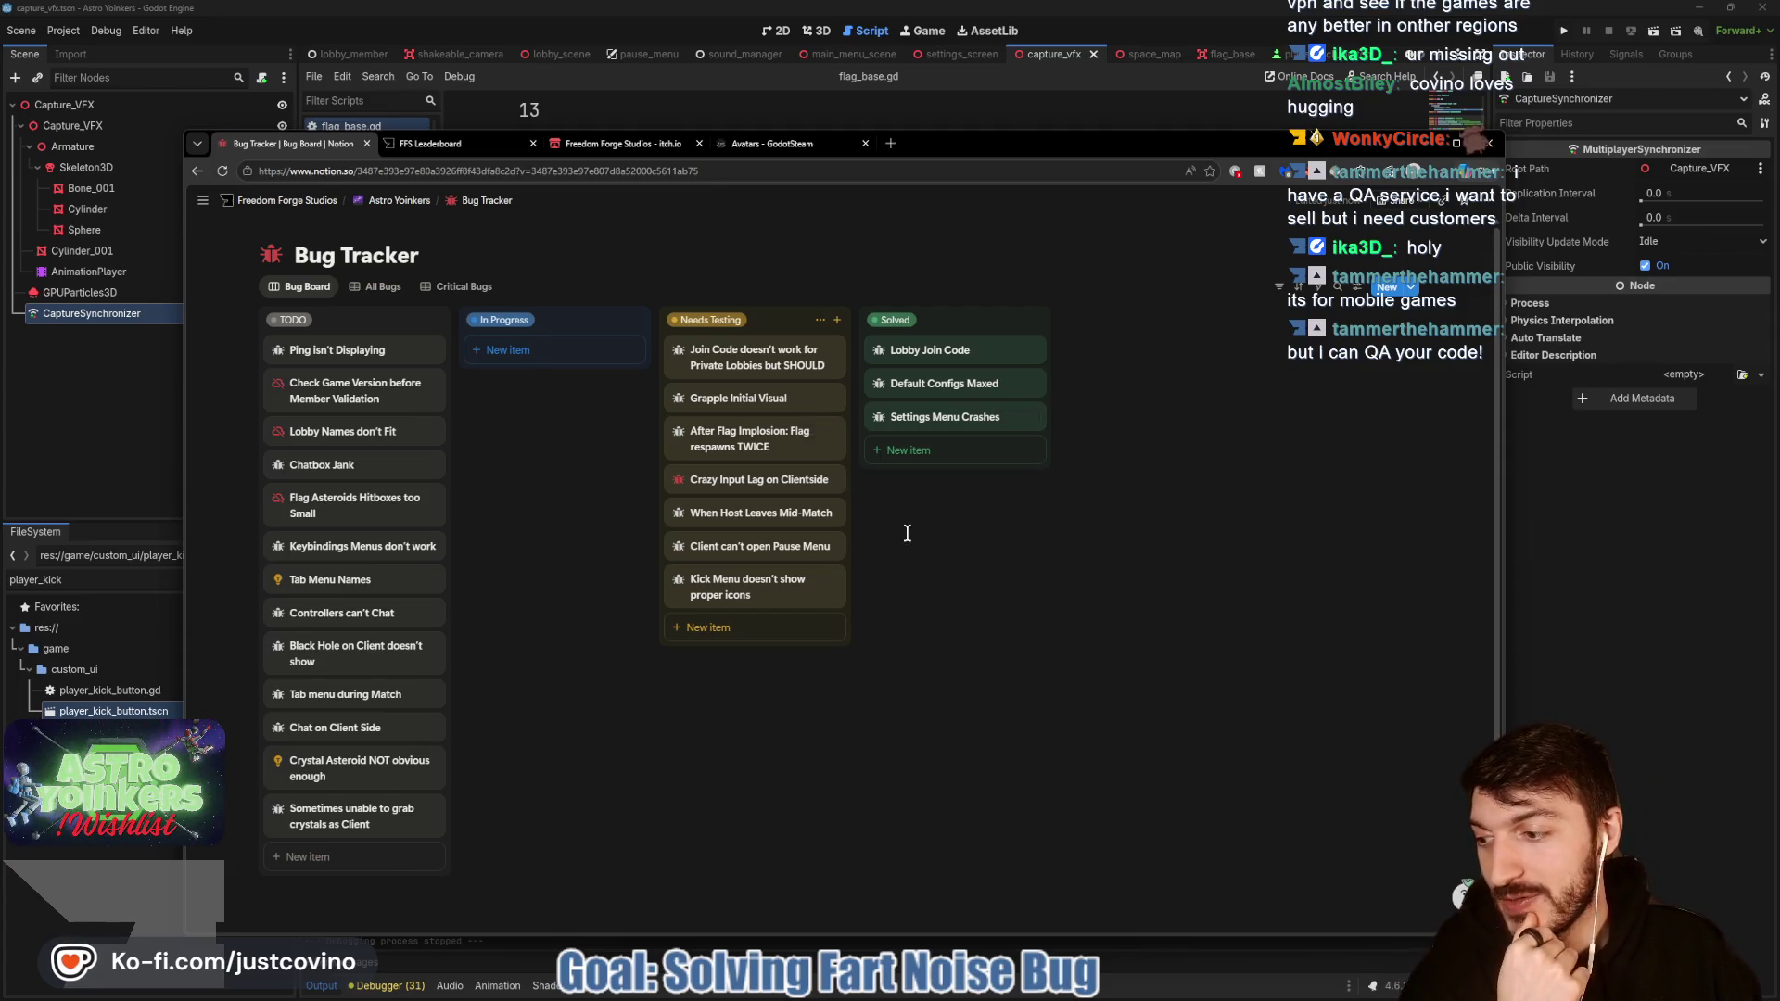
# Return to Godot and scroll through flag_base.gd, checking lines 37–39.
pyautogui.click(1542, 608)
pyautogui.scroll(-5, 919, 538)
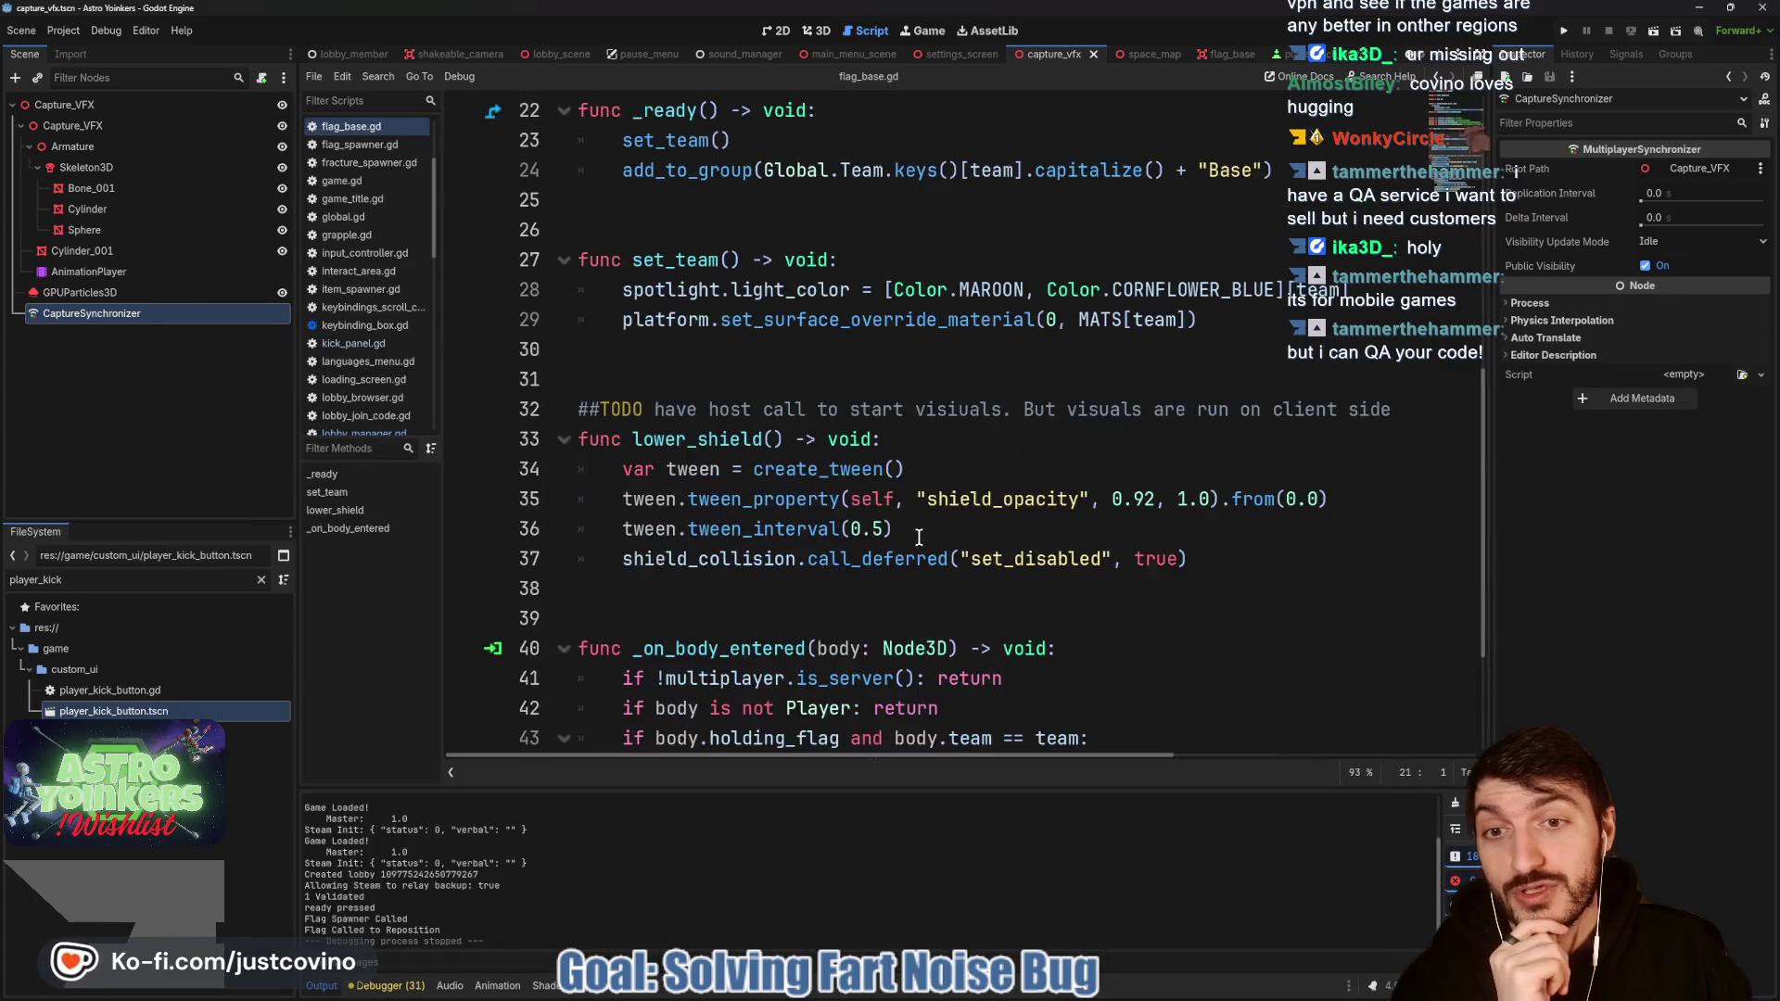
pyautogui.scroll(3, 919, 538)
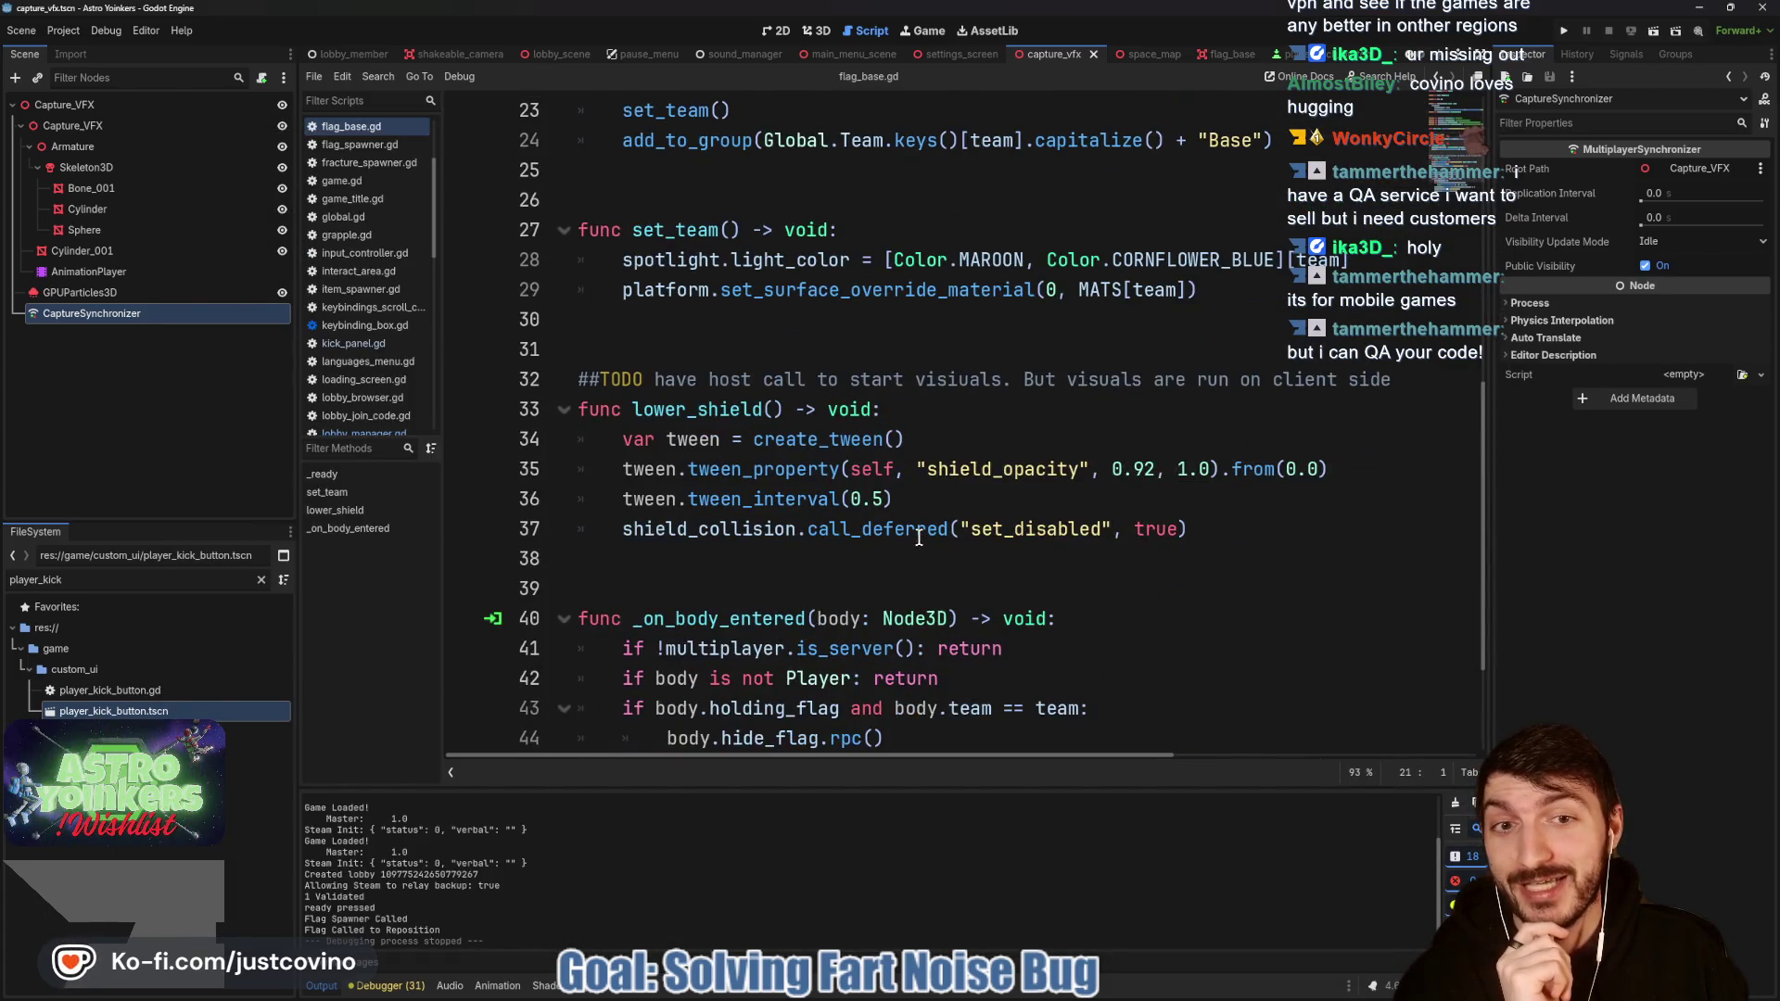
pyautogui.scroll(-1, 805, 603)
pyautogui.click(752, 579)
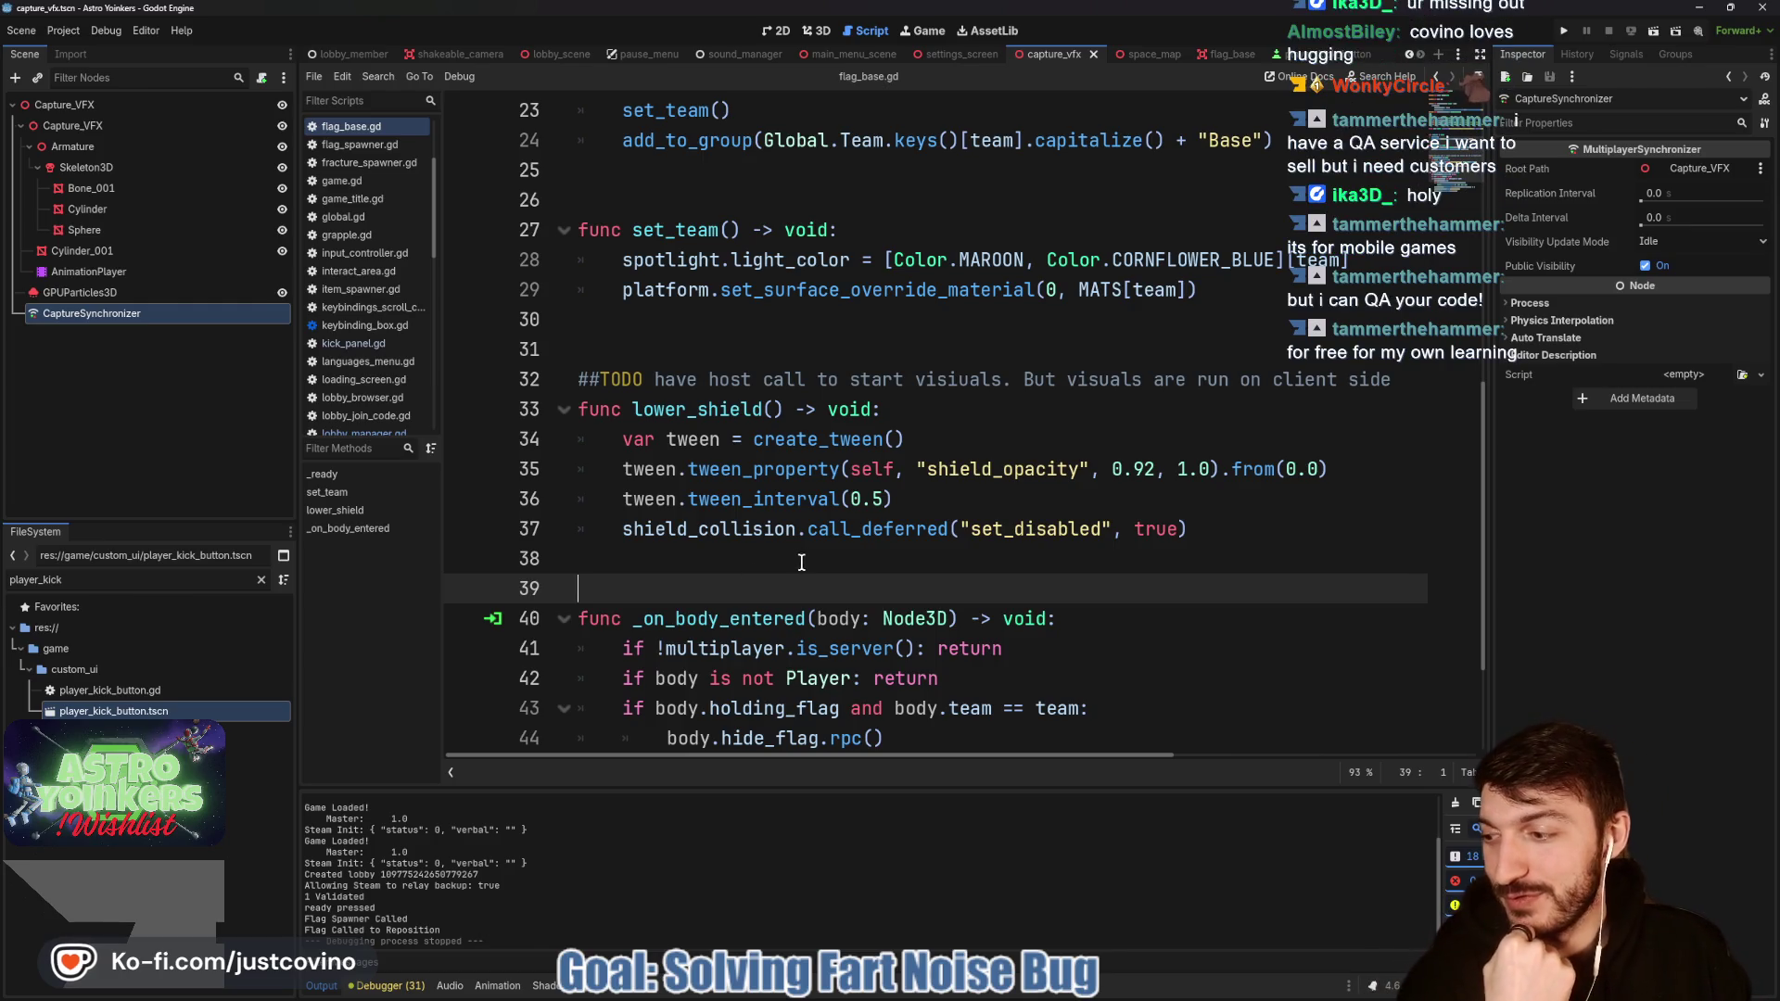
pyautogui.click(867, 529)
pyautogui.scroll(-2, 811, 554)
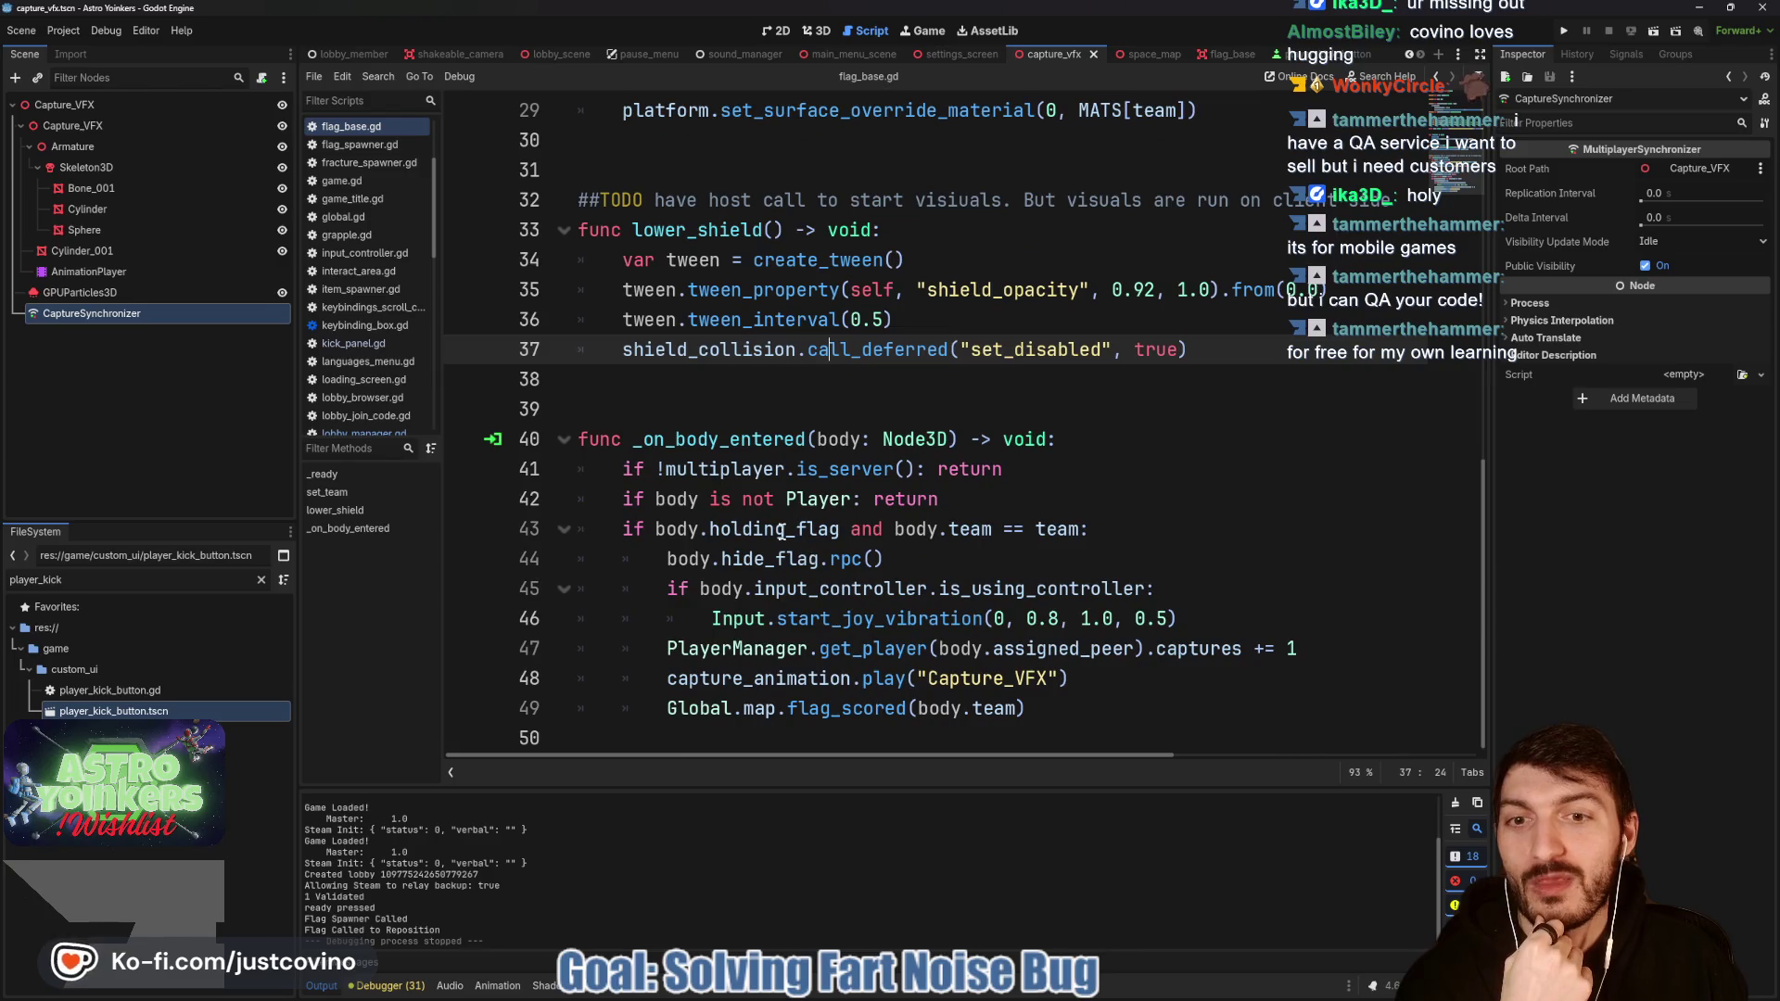
pyautogui.scroll(5, 786, 530)
# Review lines 21–26, then open the AstroYoinkers folder in File Explorer.
pyautogui.click(696, 455)
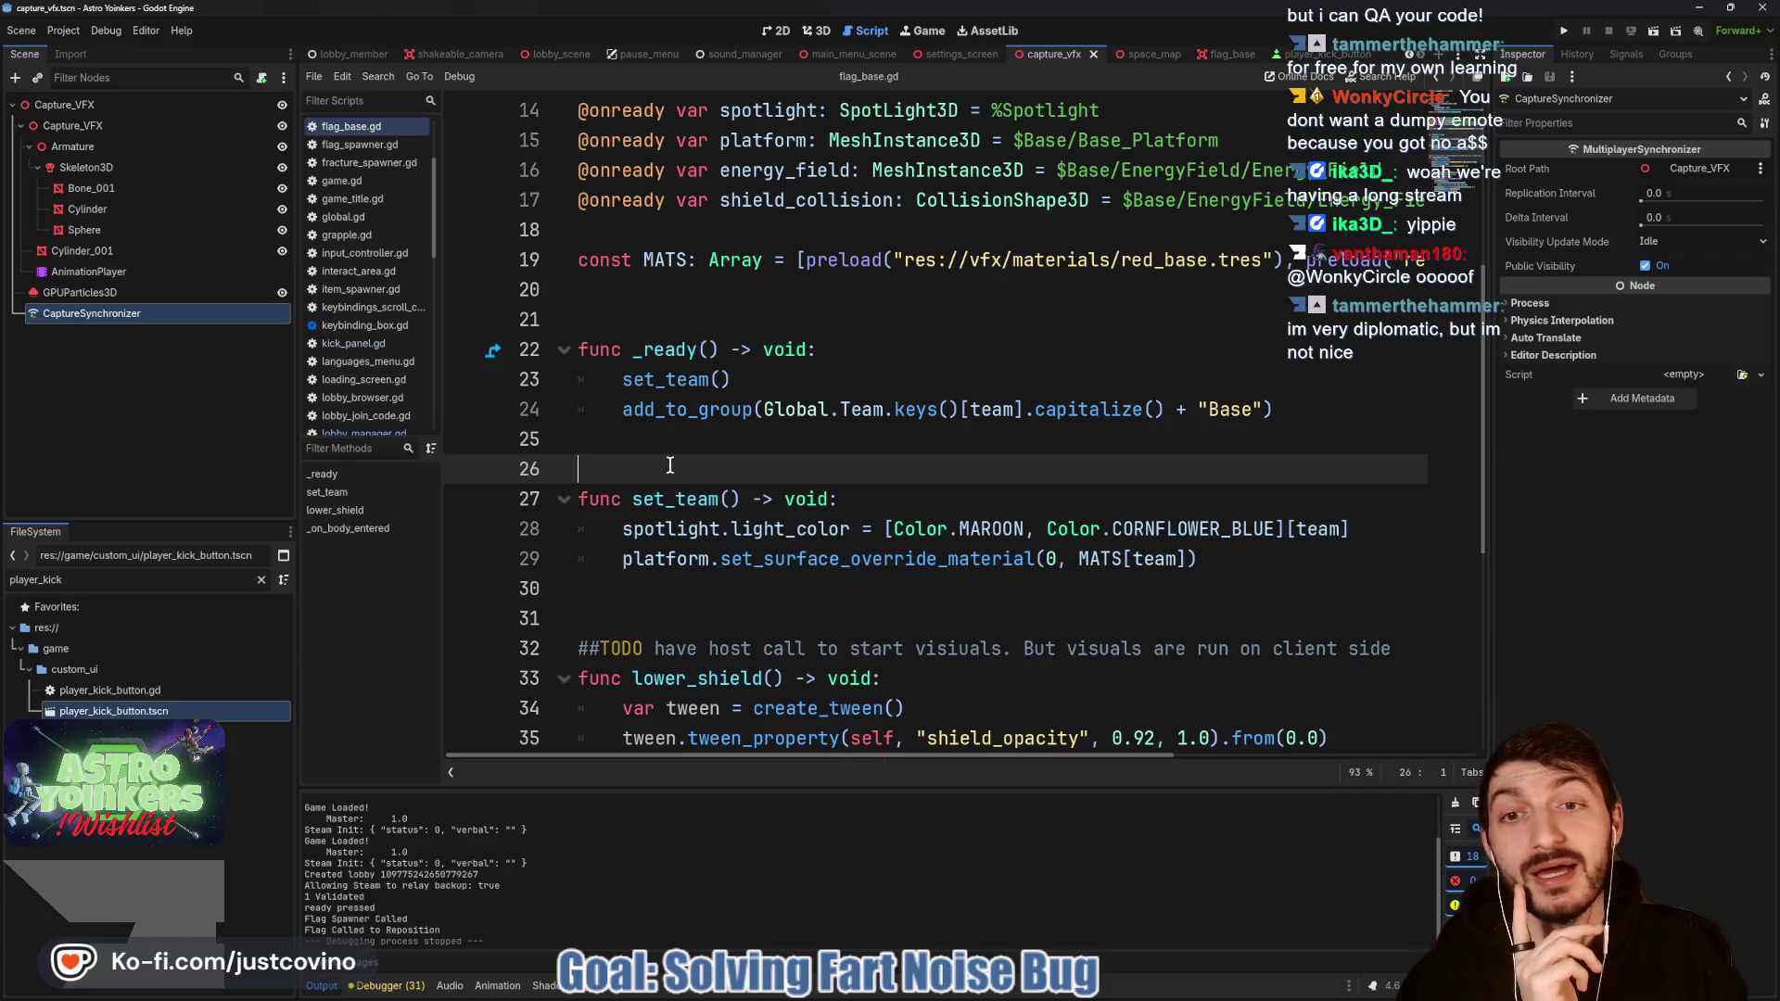
pyautogui.click(653, 320)
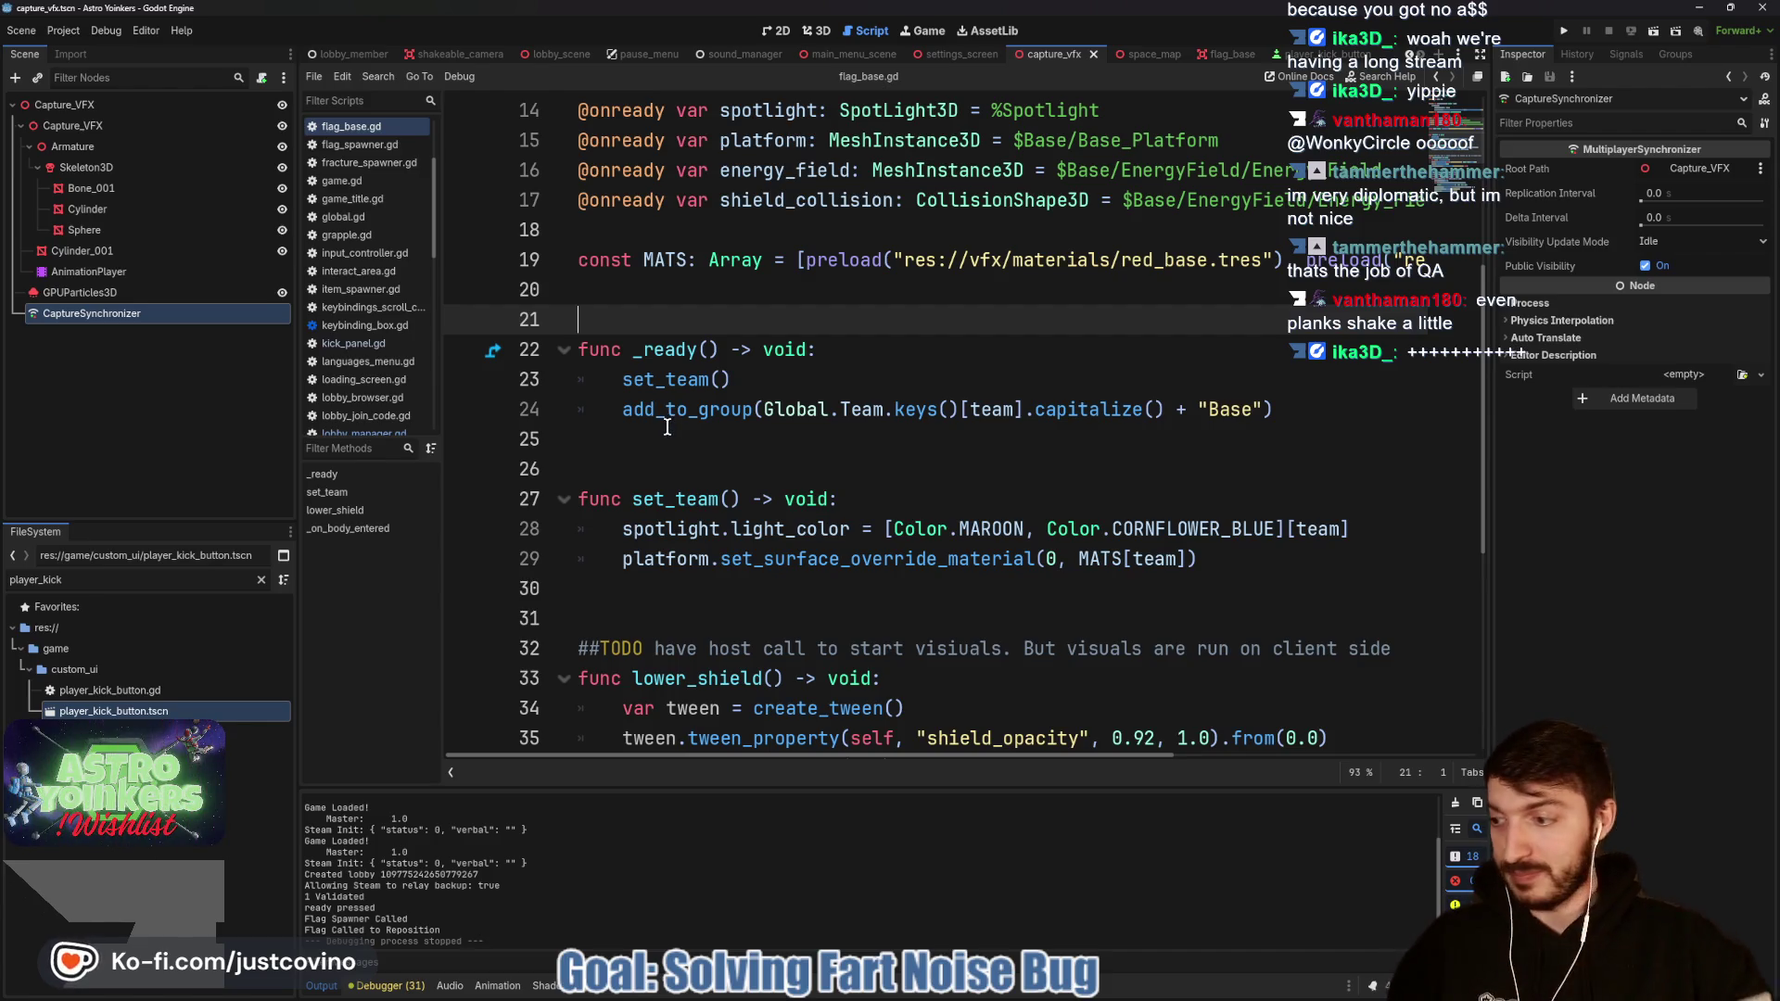
pyautogui.click(667, 426)
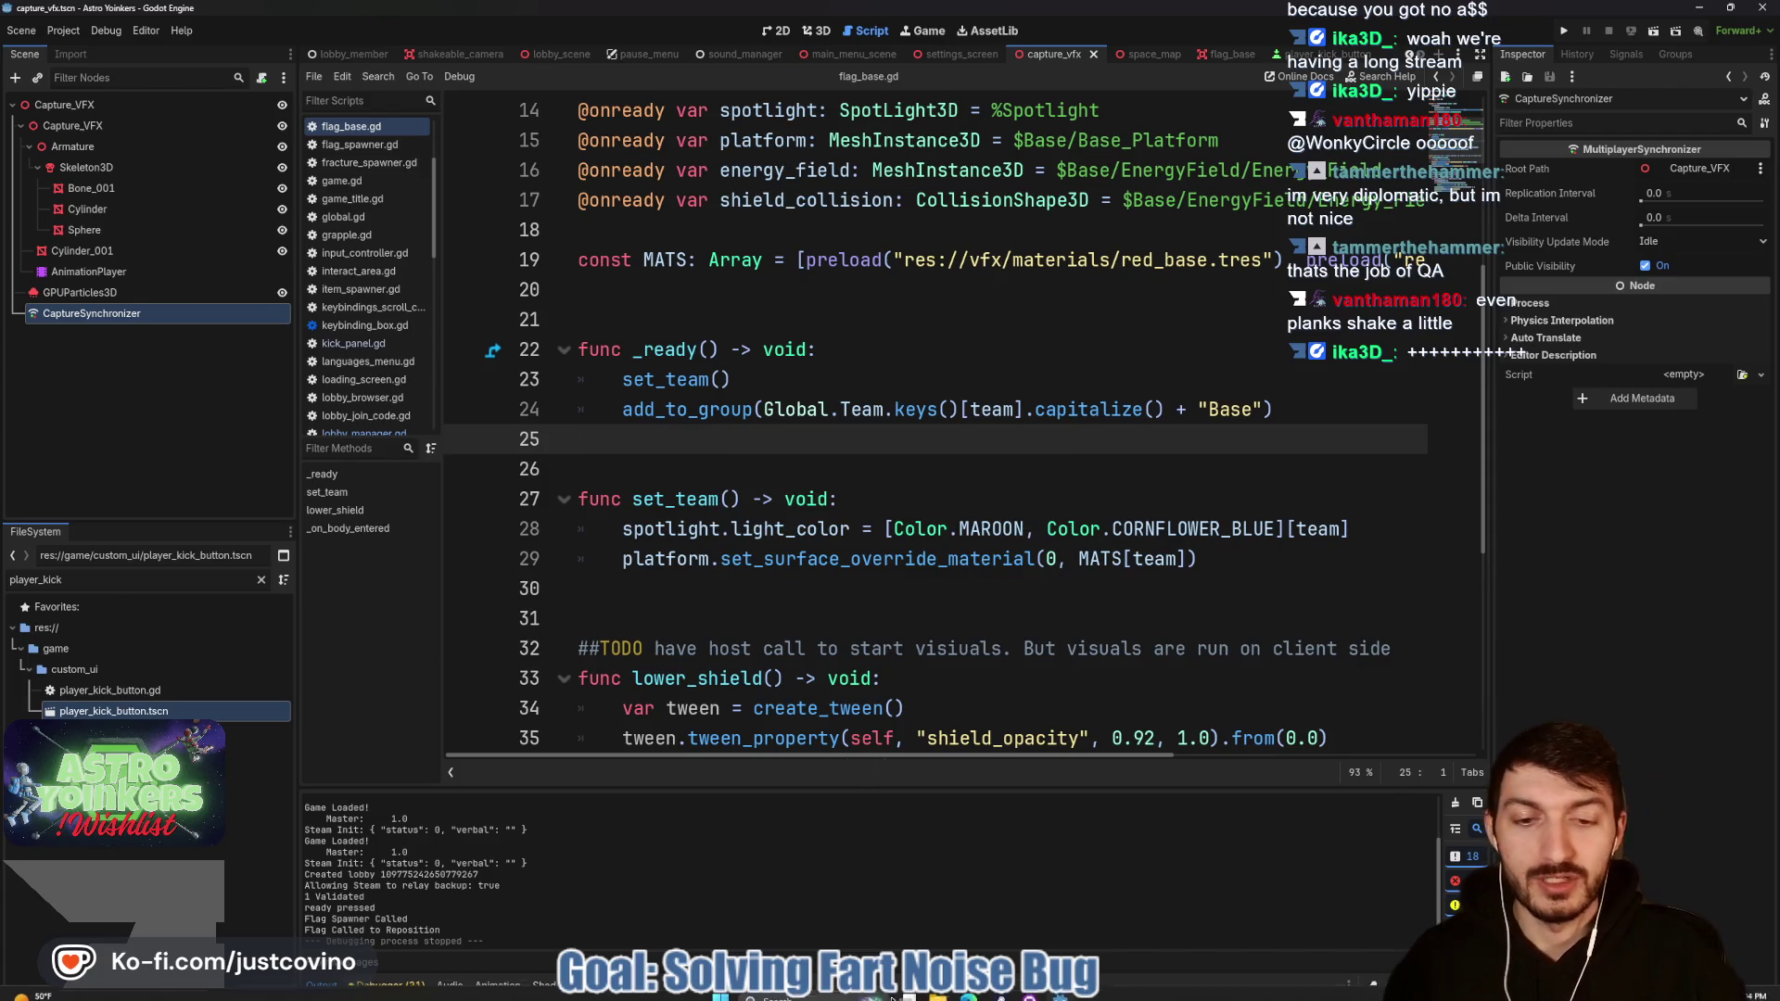
pyautogui.moveTo(941, 995)
pyautogui.click(964, 848)
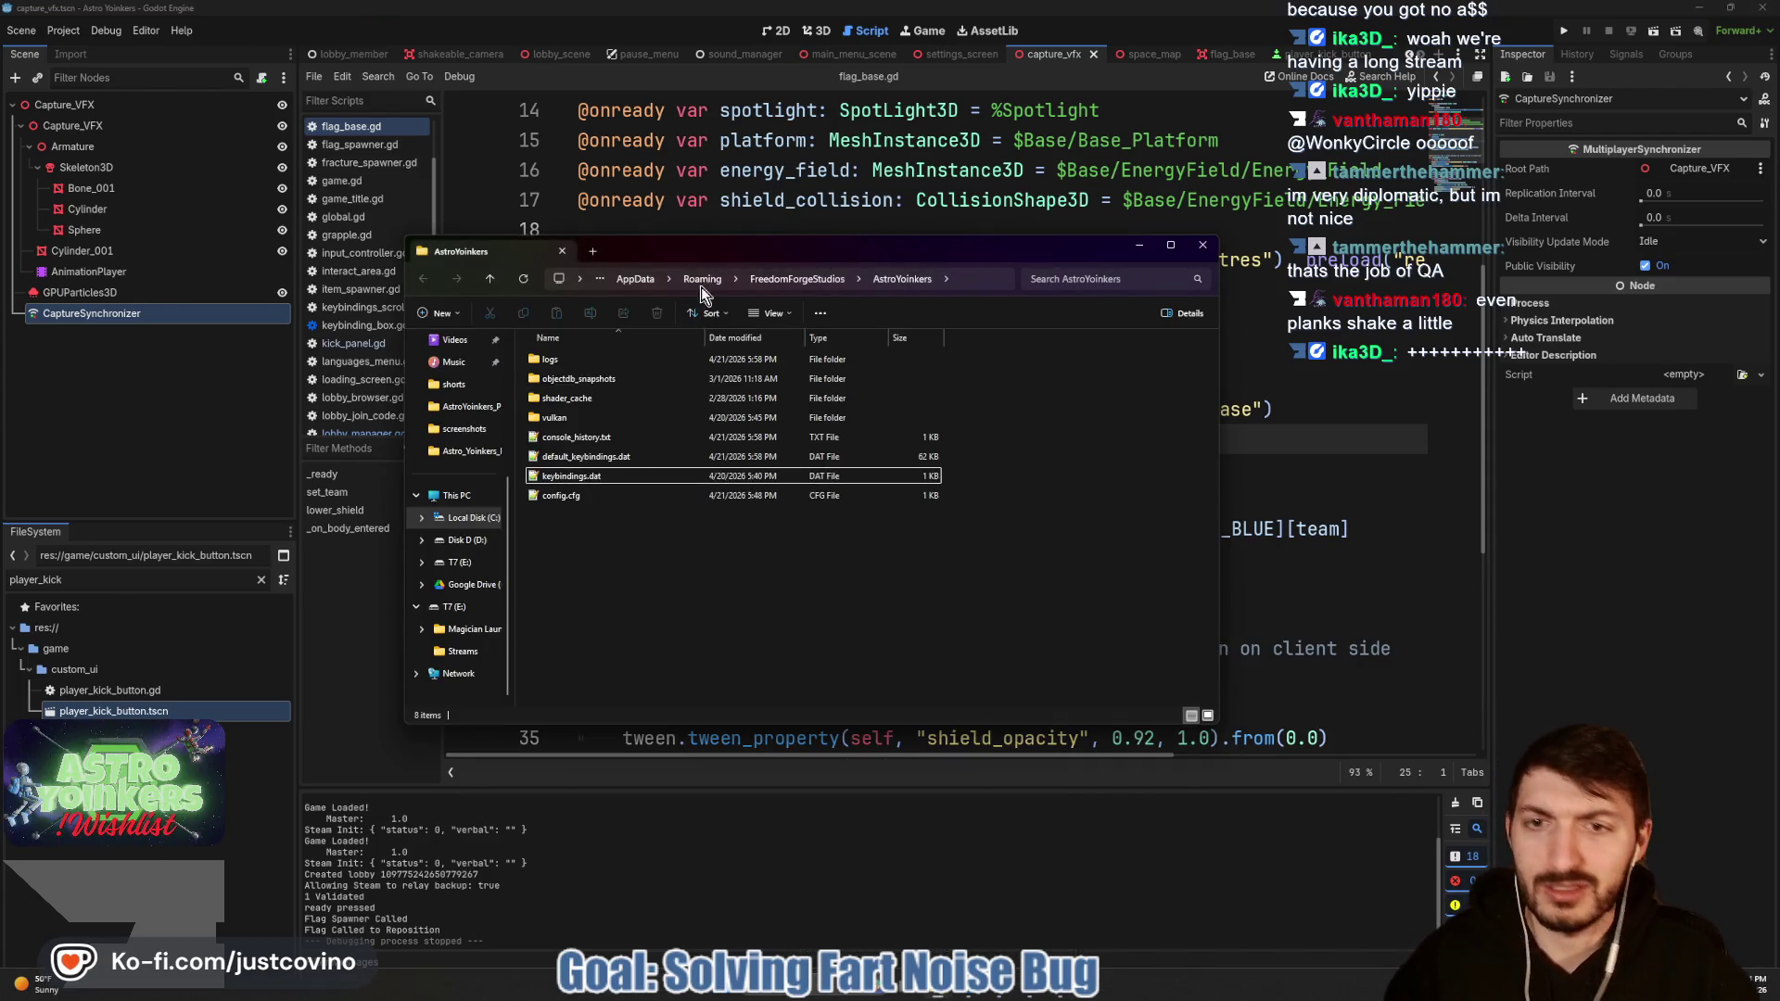
# Navigate to Desktop > AstroYoinkersSteam > marketing and play Blue_Twerk.mp4.
pyautogui.click(939, 994)
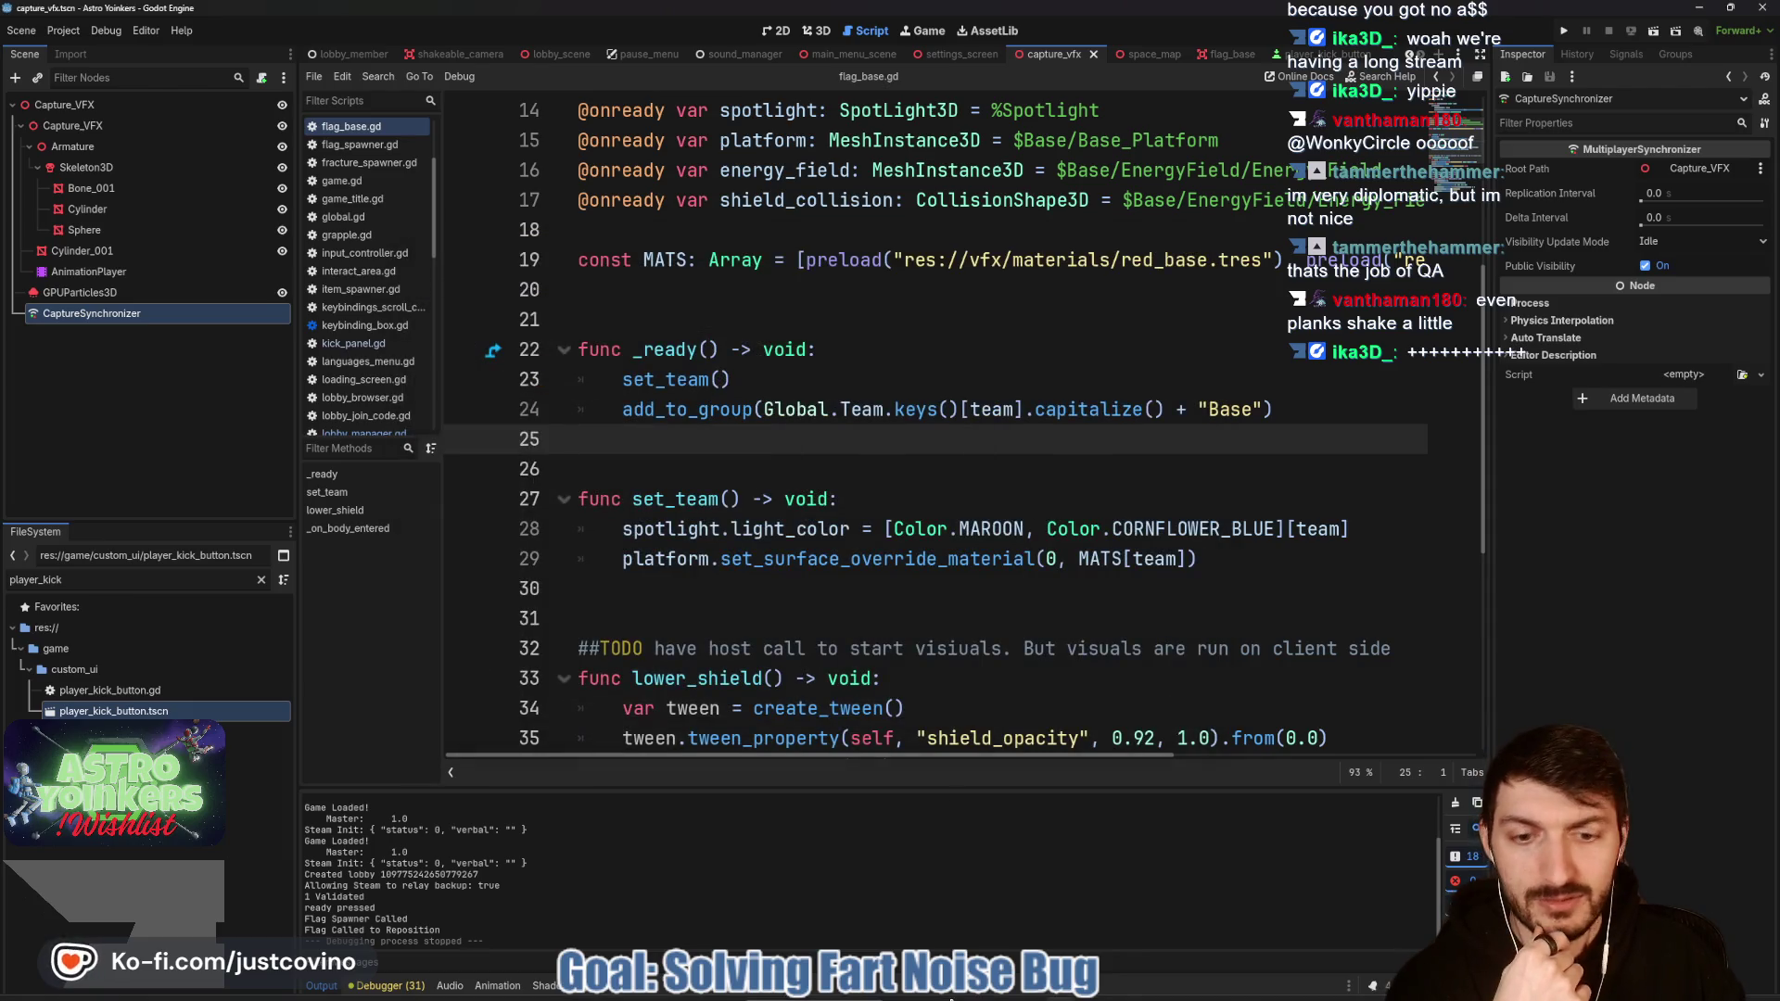
pyautogui.click(939, 995)
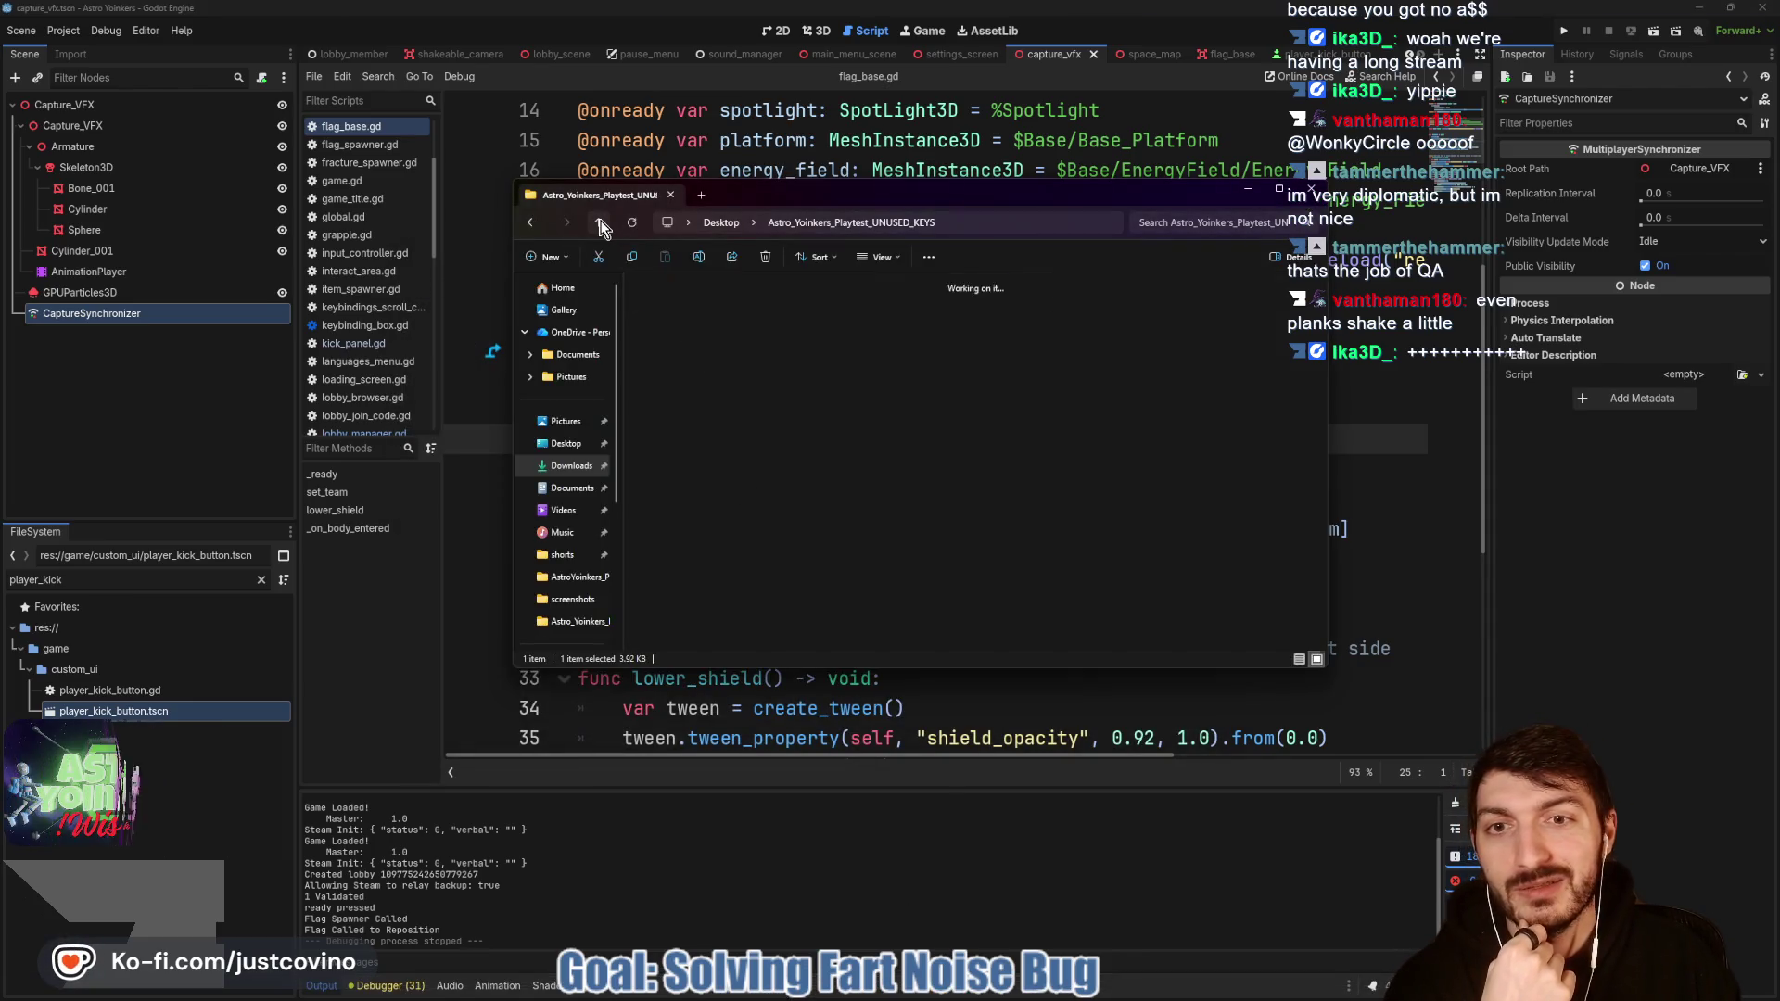
pyautogui.click(600, 225)
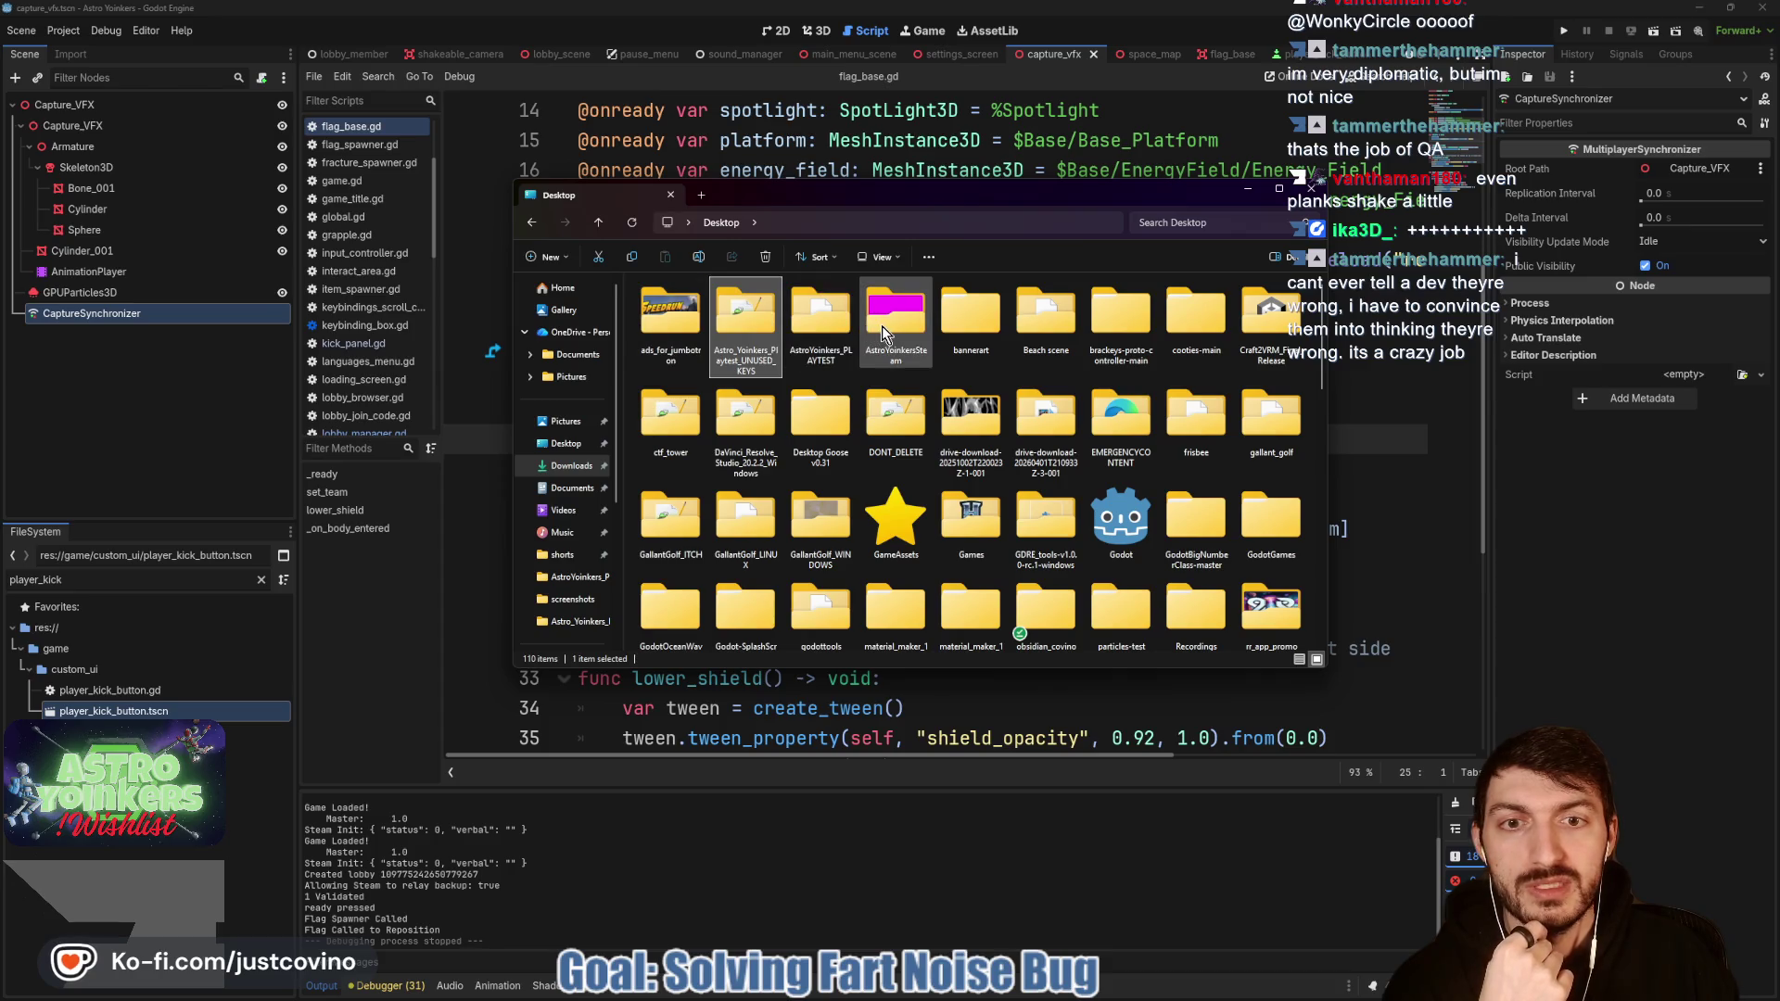
pyautogui.doubleClick(882, 325)
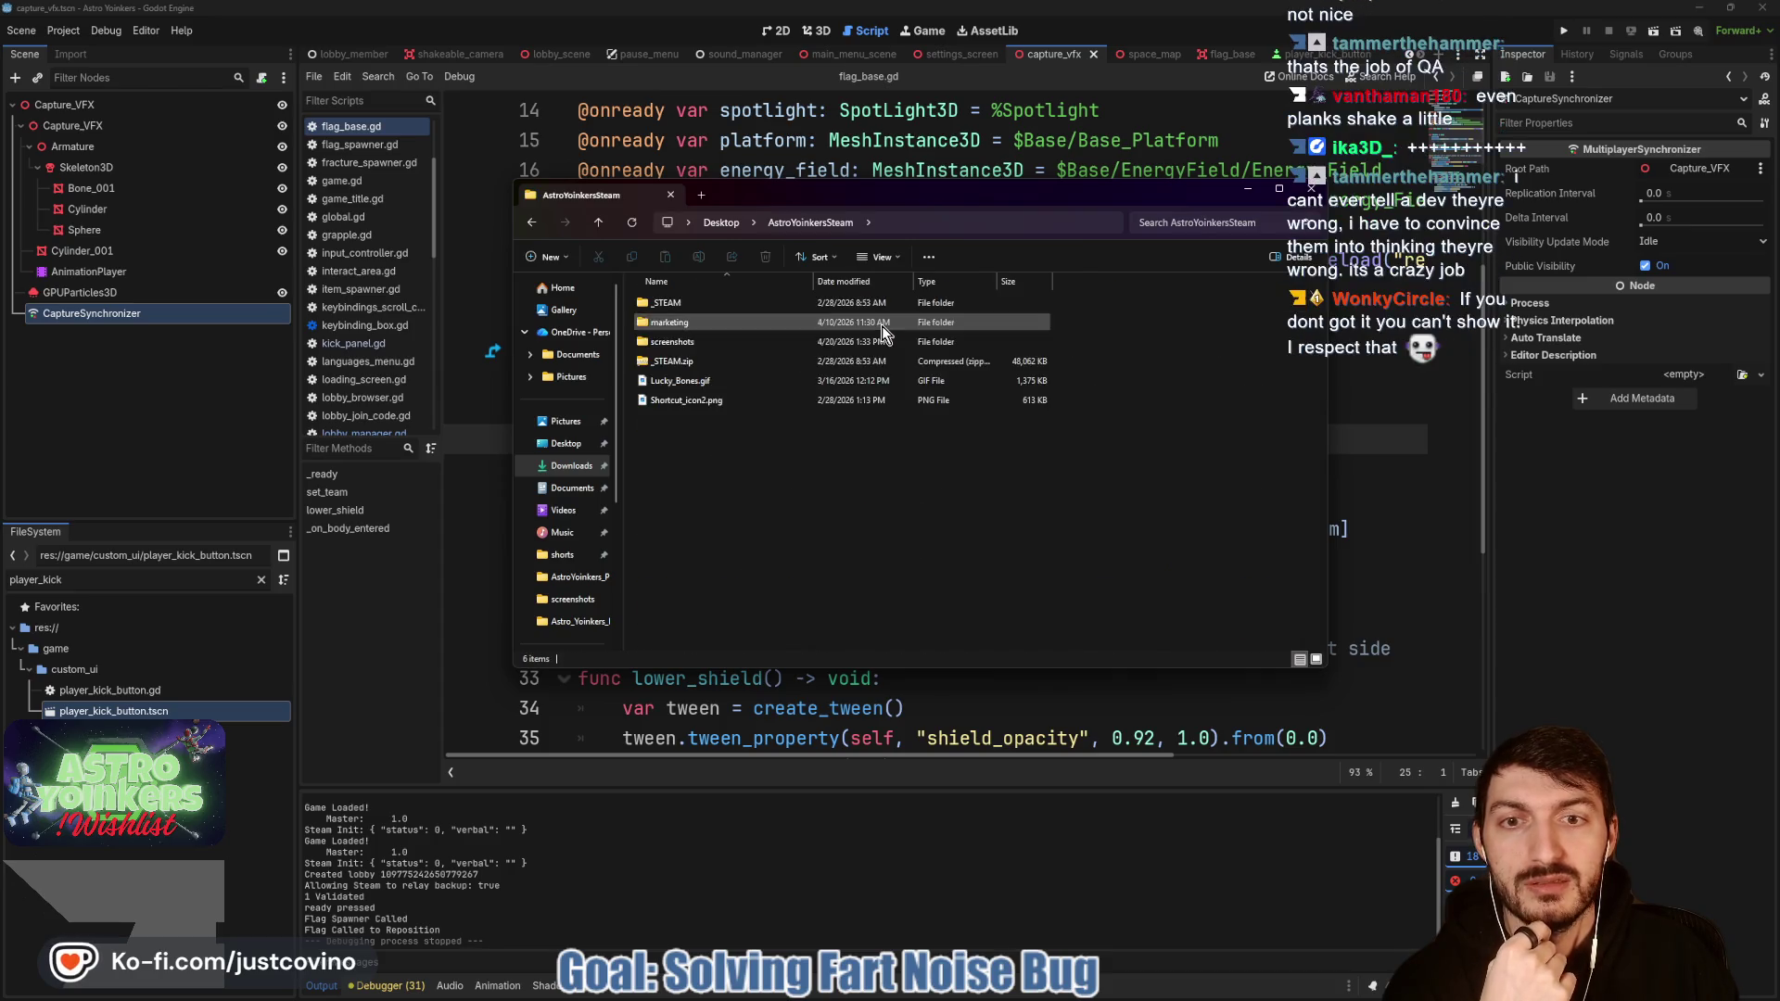
pyautogui.doubleClick(687, 328)
pyautogui.doubleClick(748, 335)
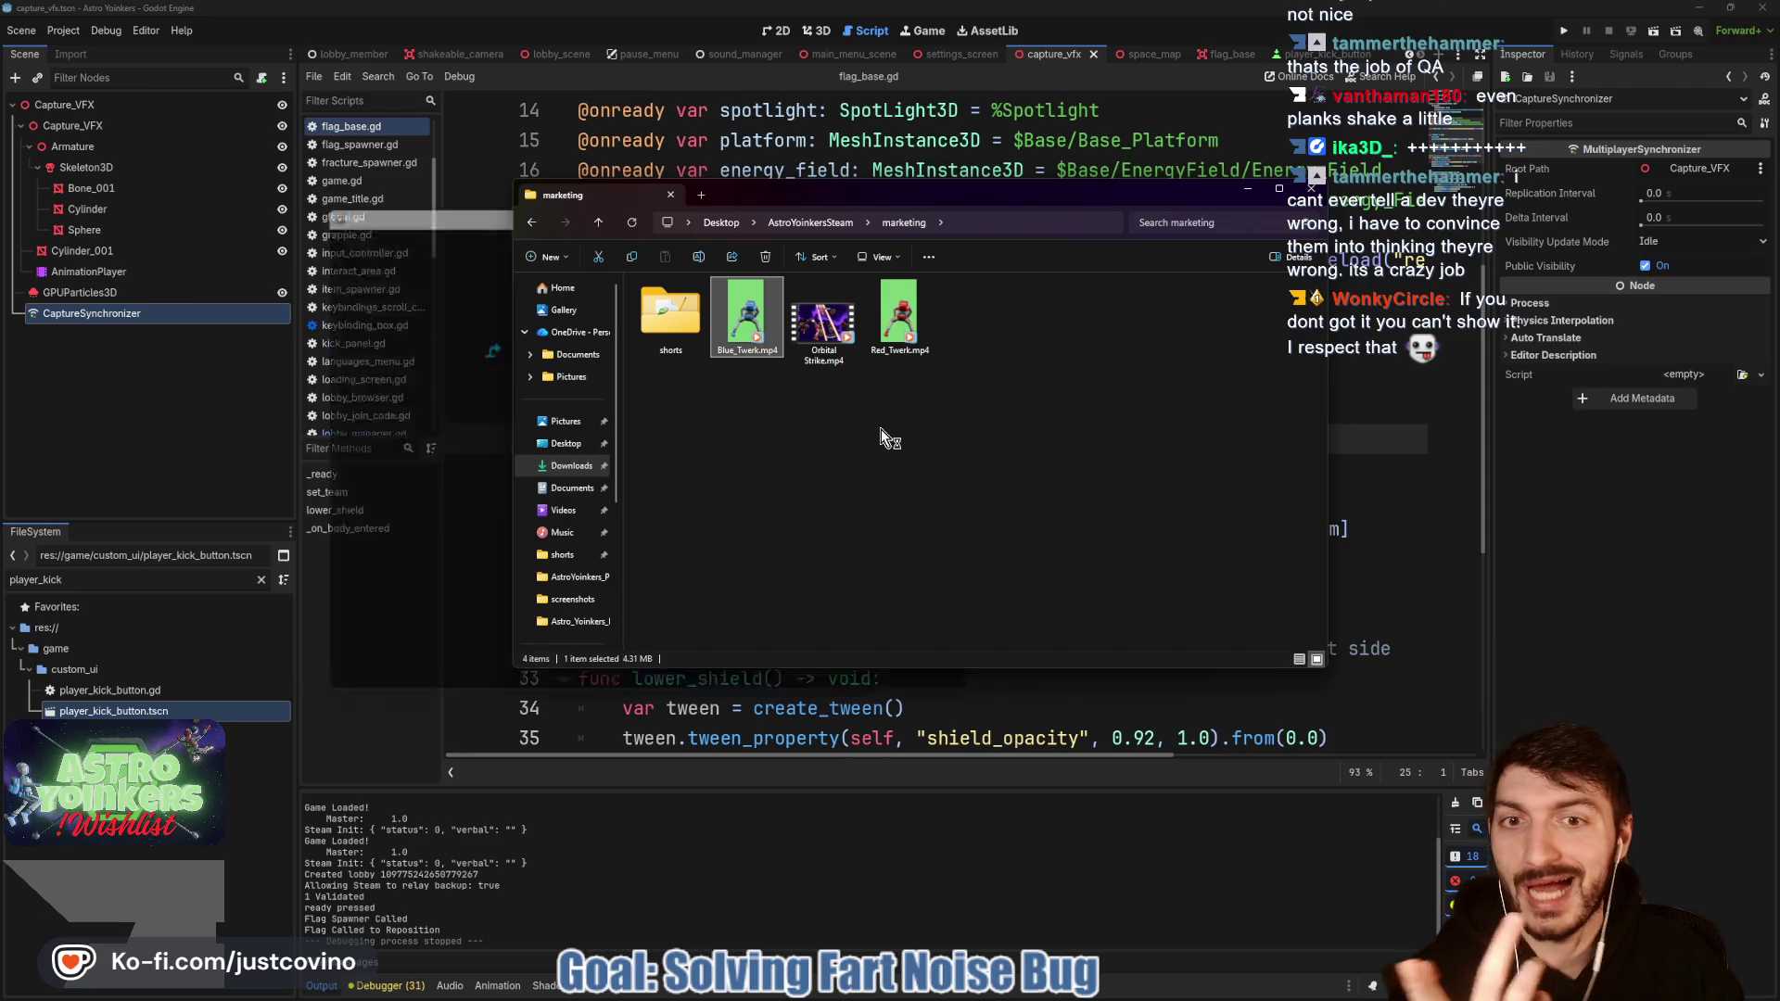